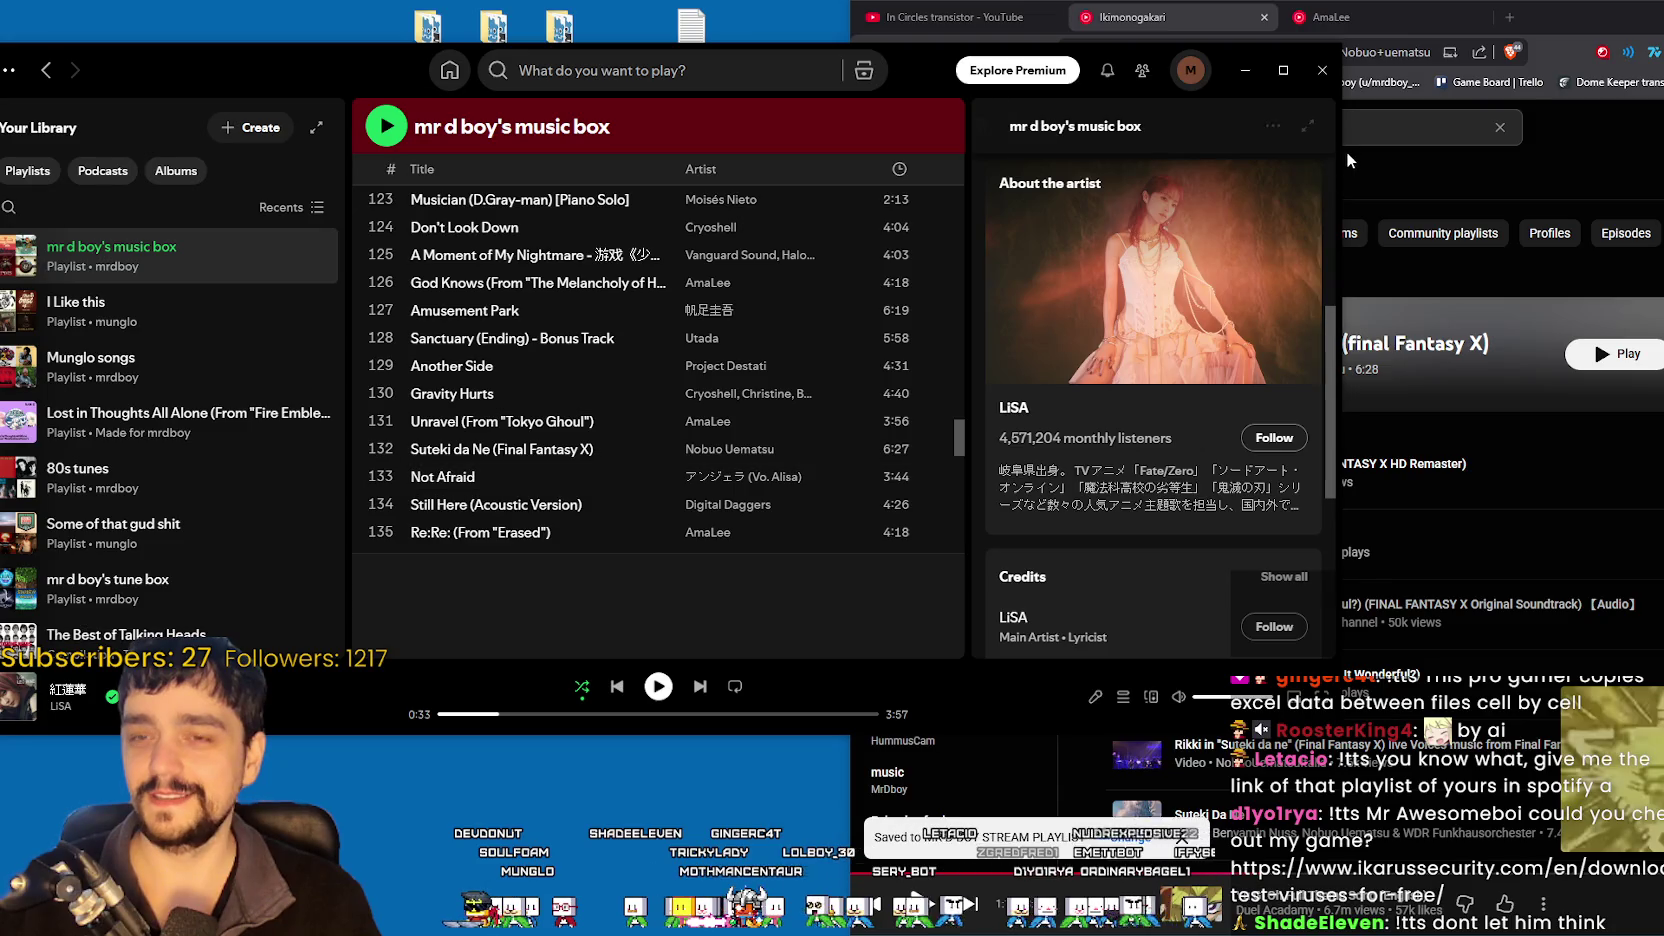
- Search YouTube Music for 'Not afraid alisa'
click(1112, 130)
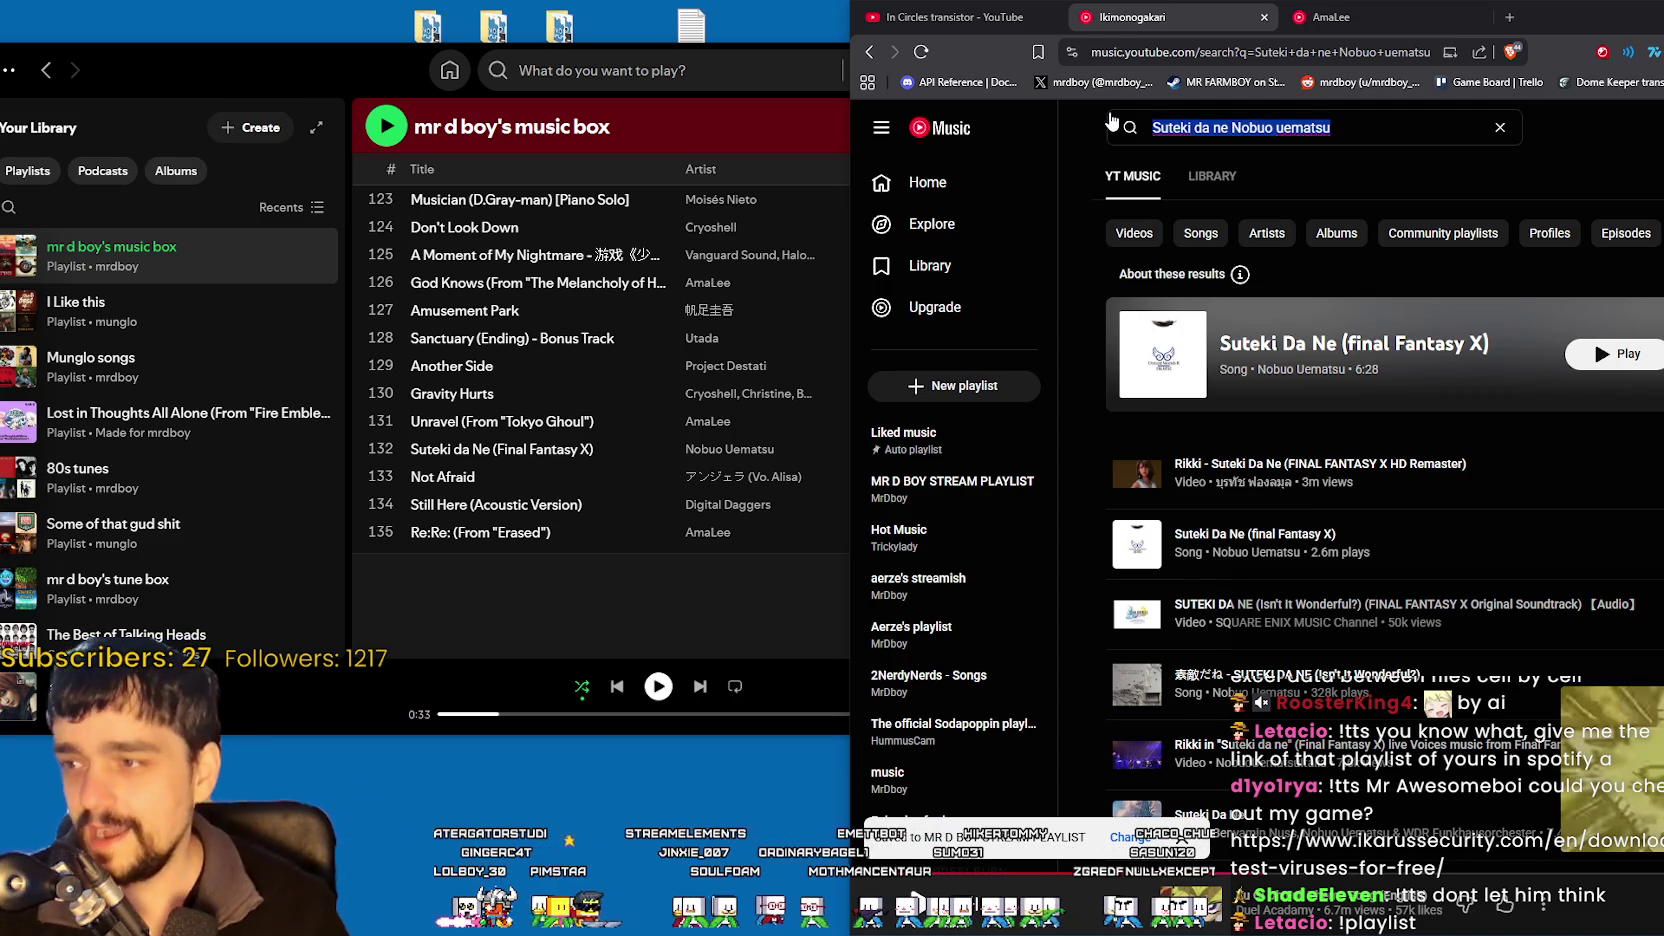
text(Not)
text( a)
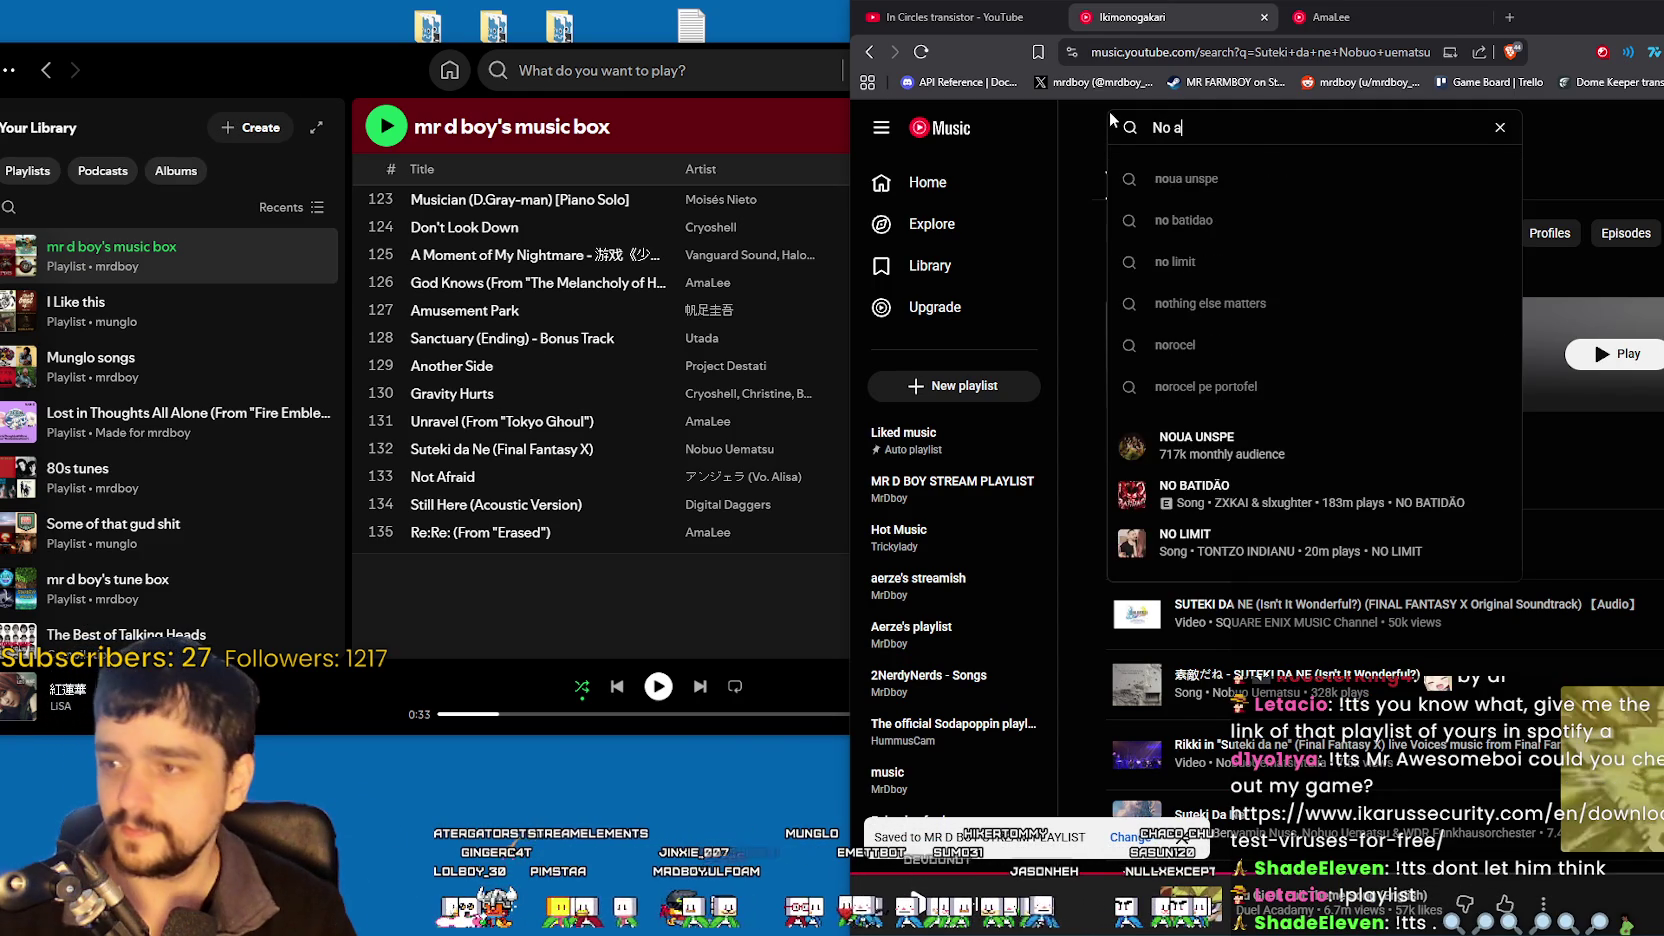
key(BackSpace)
key(BackSpace)
text(t afraid)
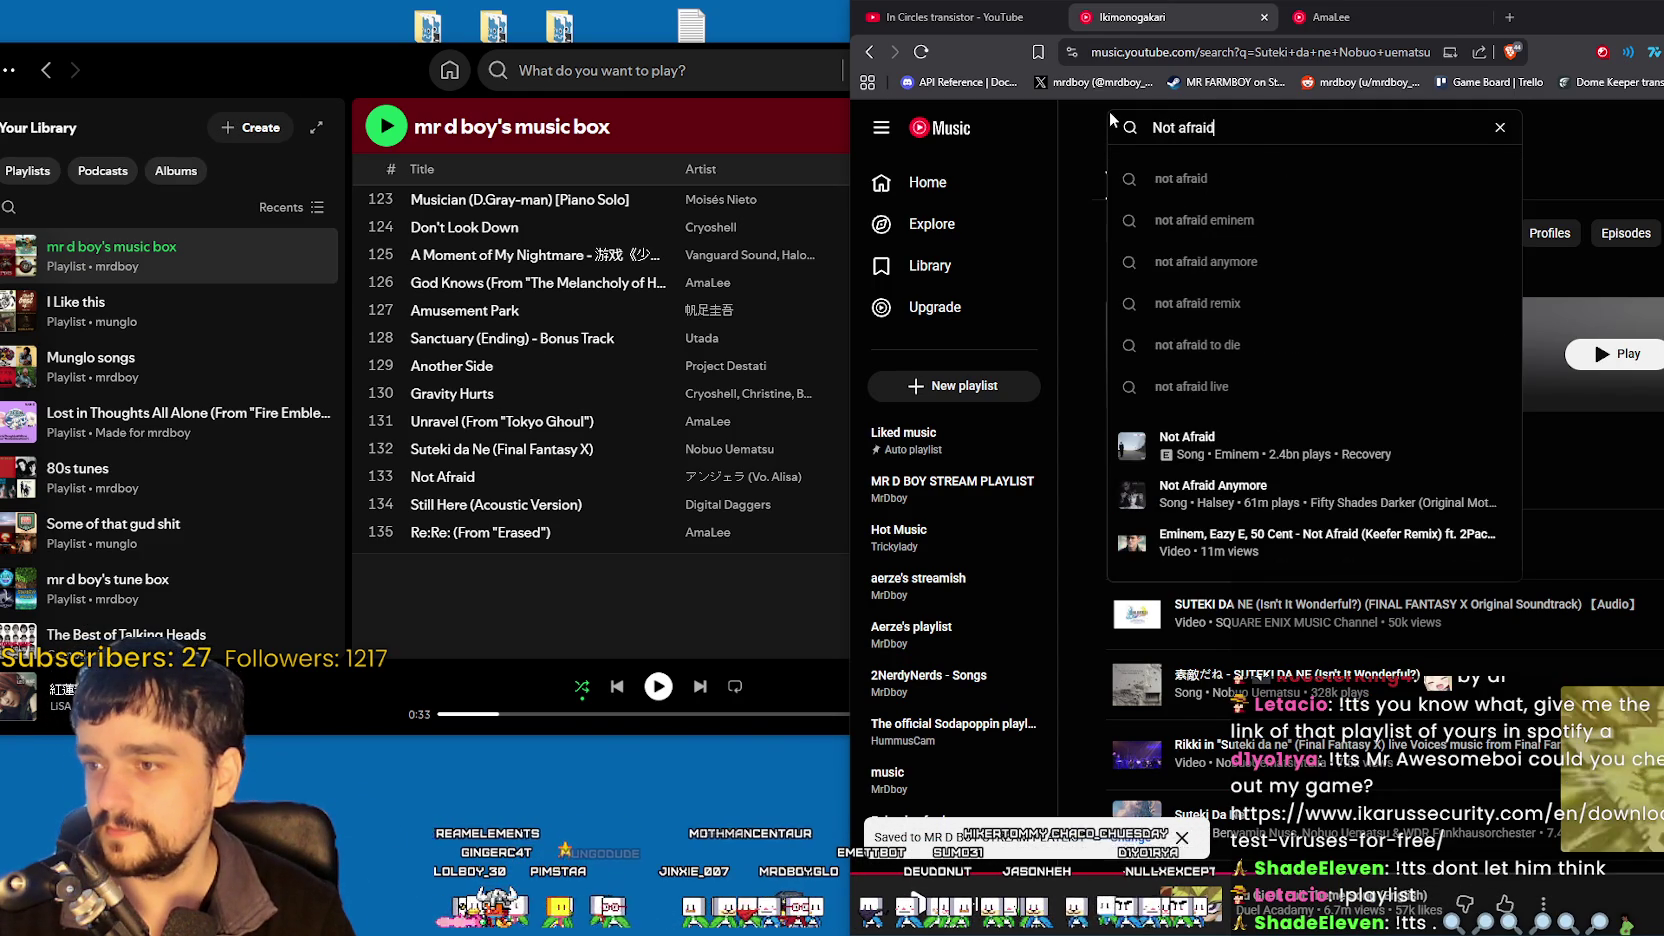
key(Return)
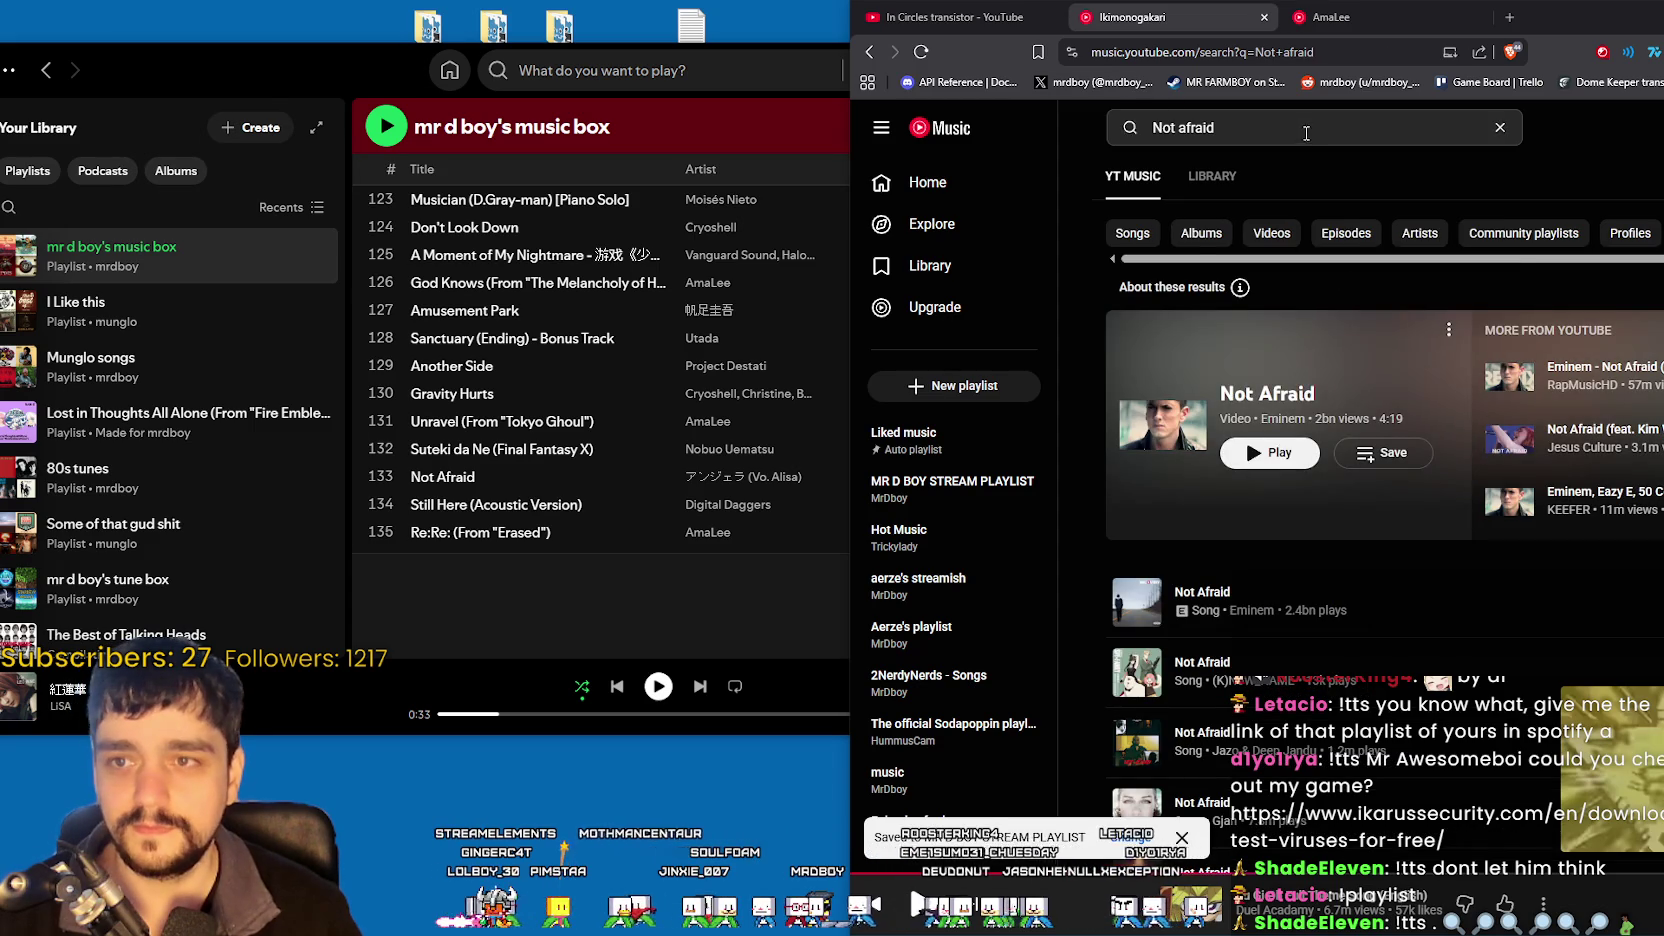
text( a)
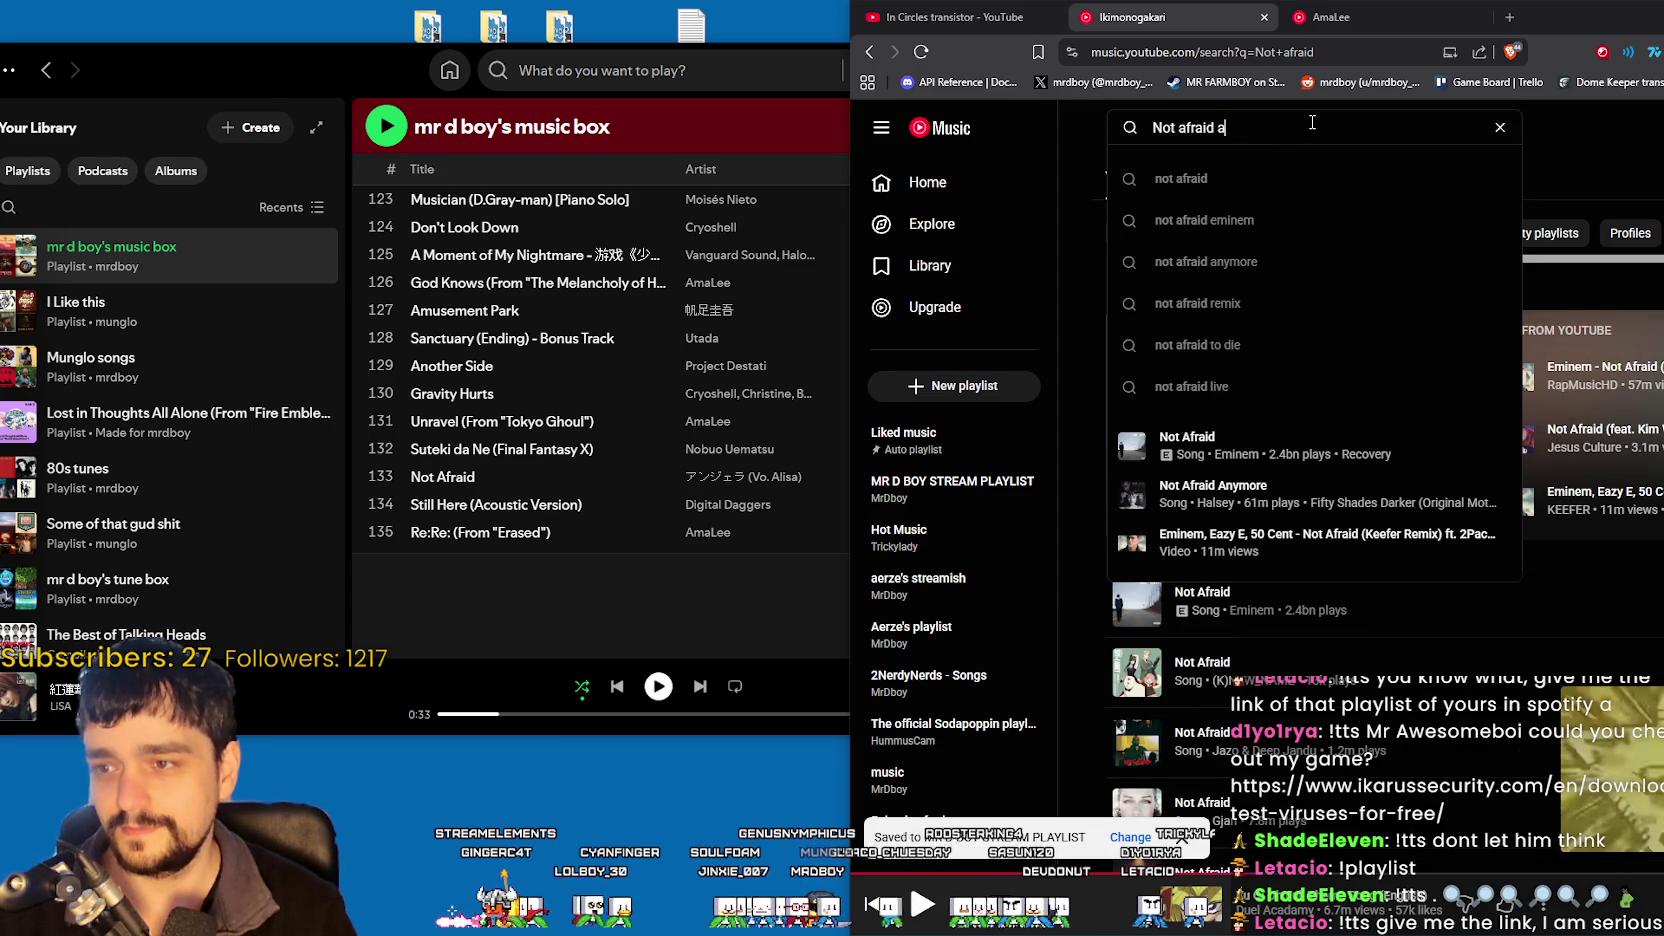
text(lisa)
key(Return)
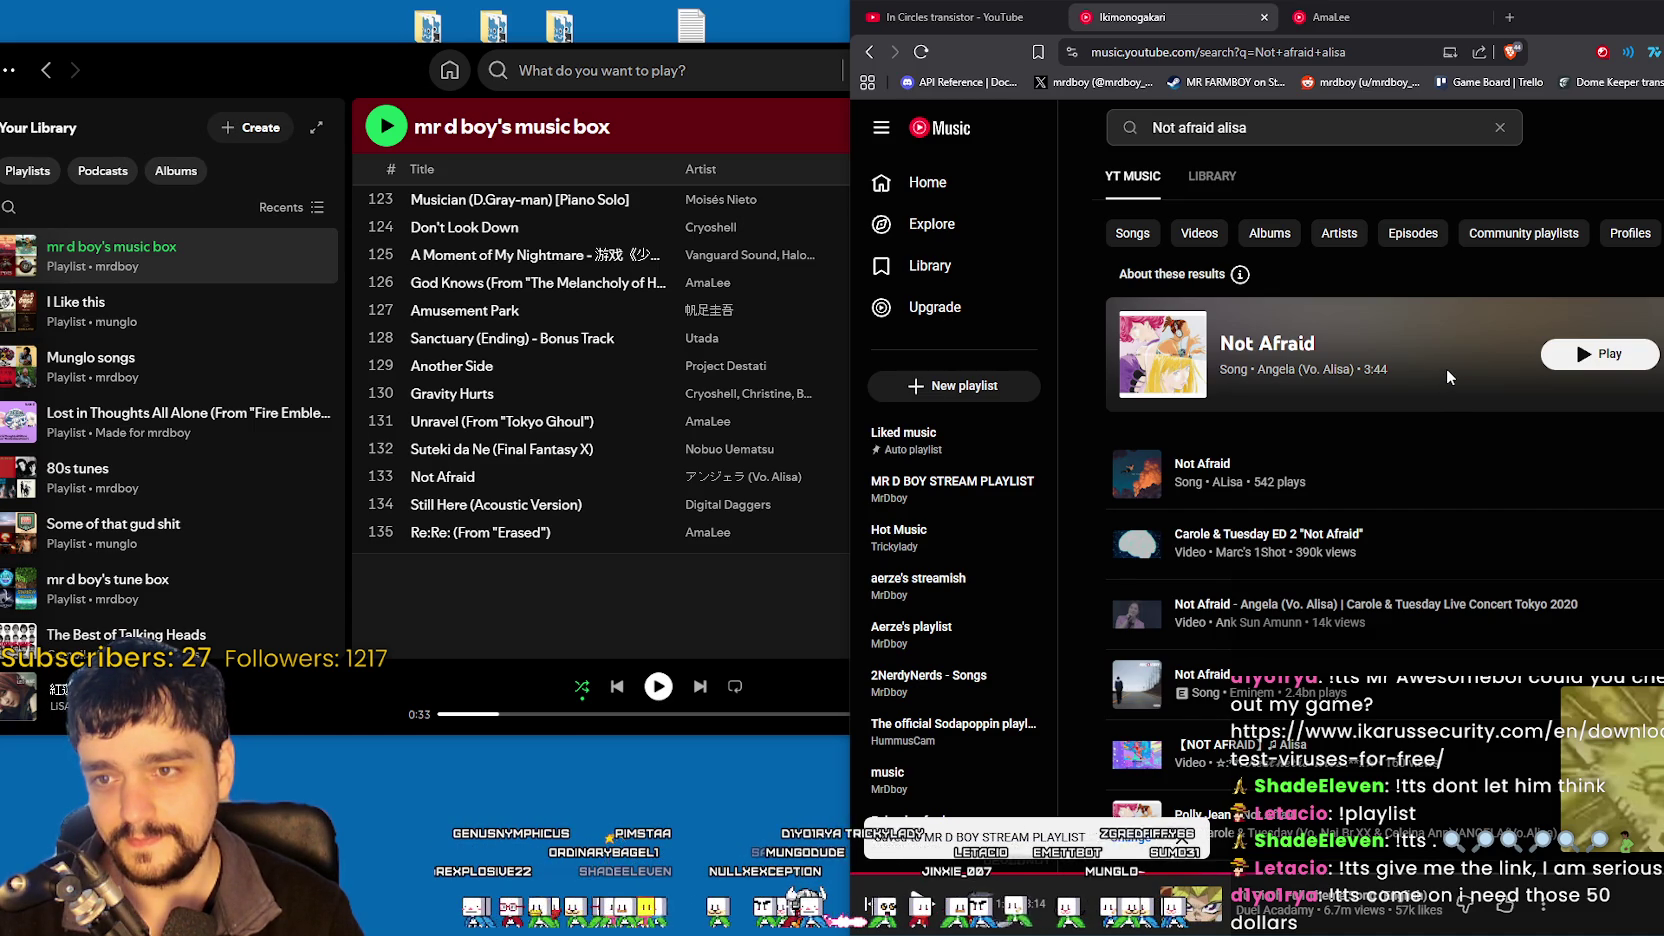
- Compare the Spotify playlist against the Not Afraid search results
click(708, 636)
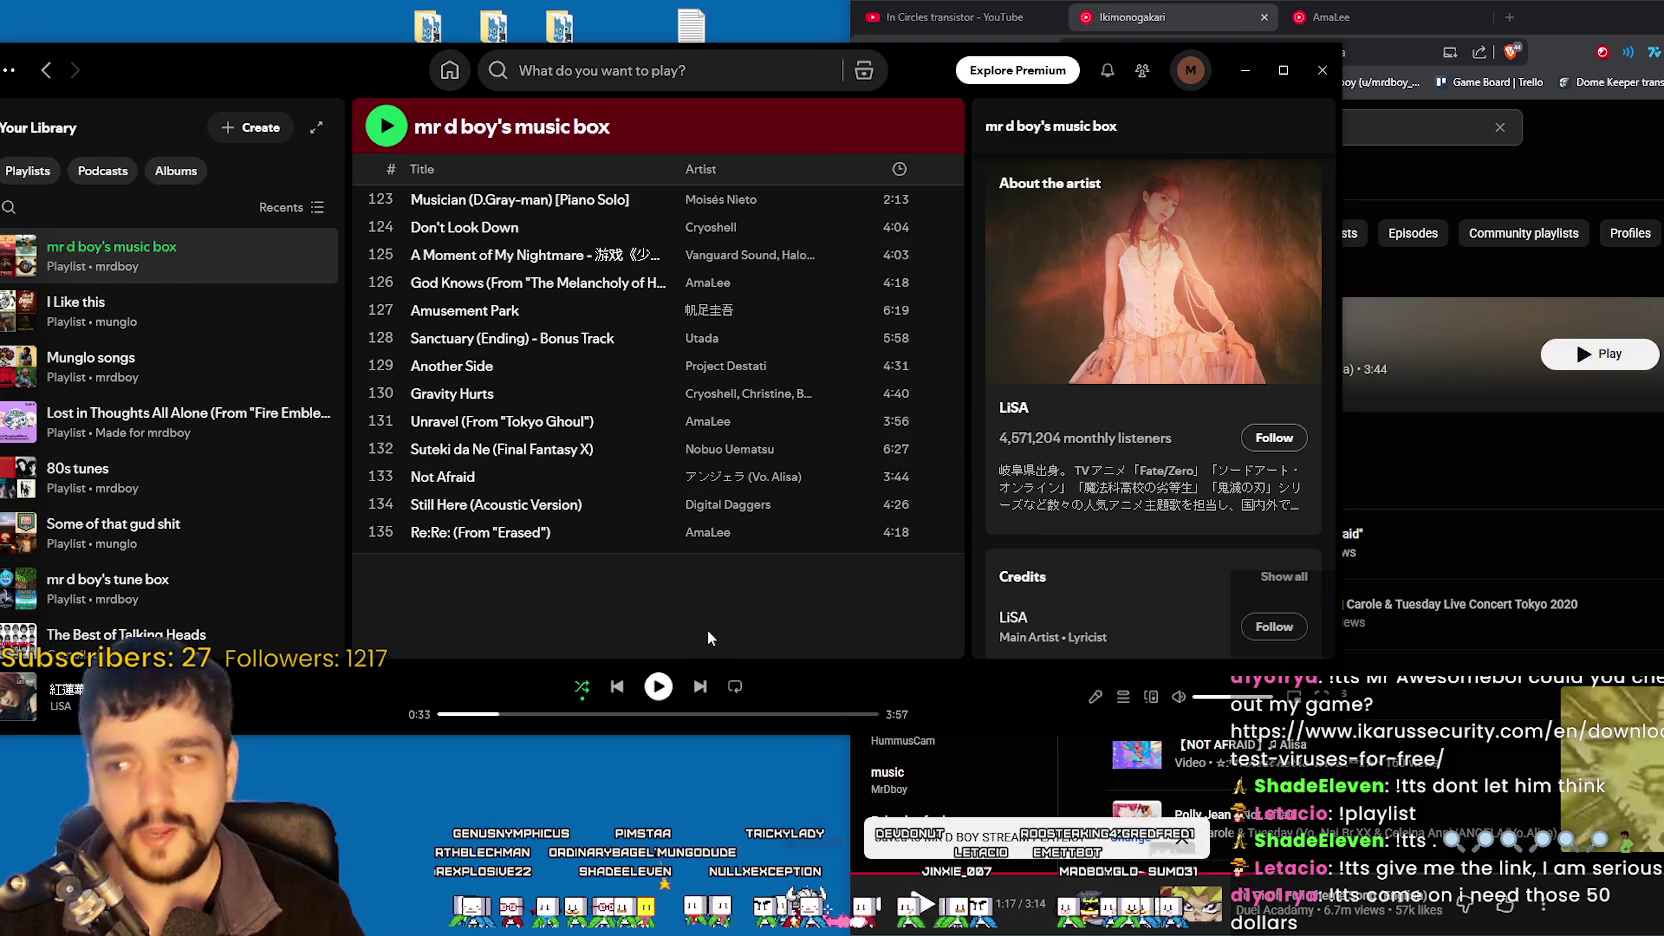
click(1604, 318)
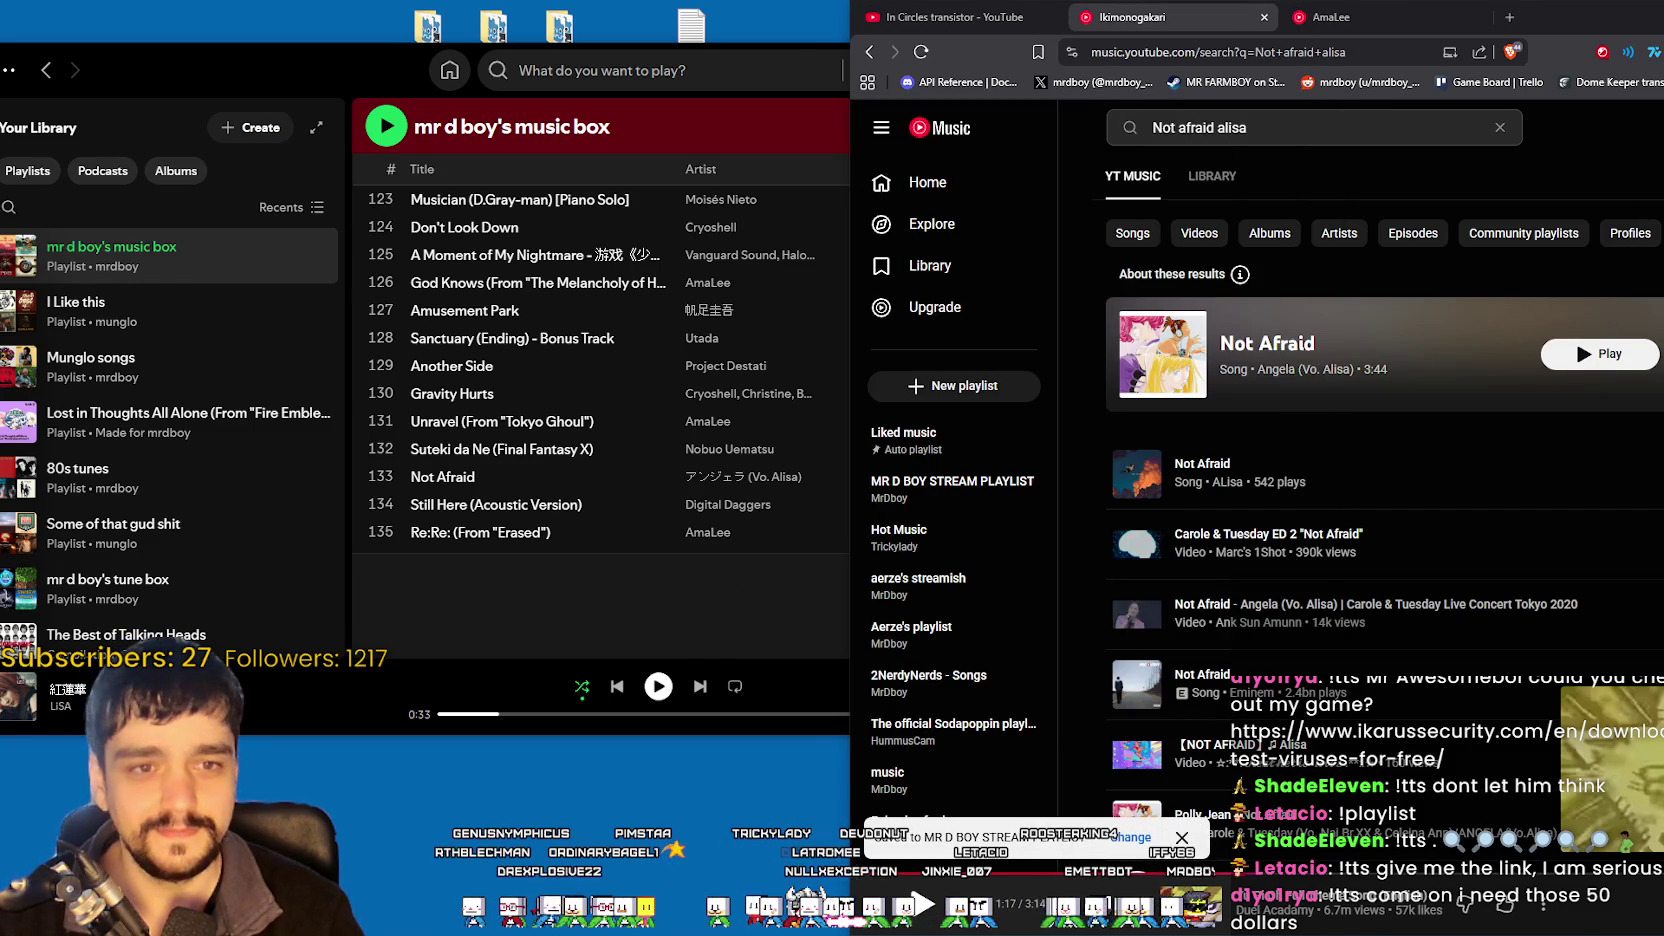
click(1265, 130)
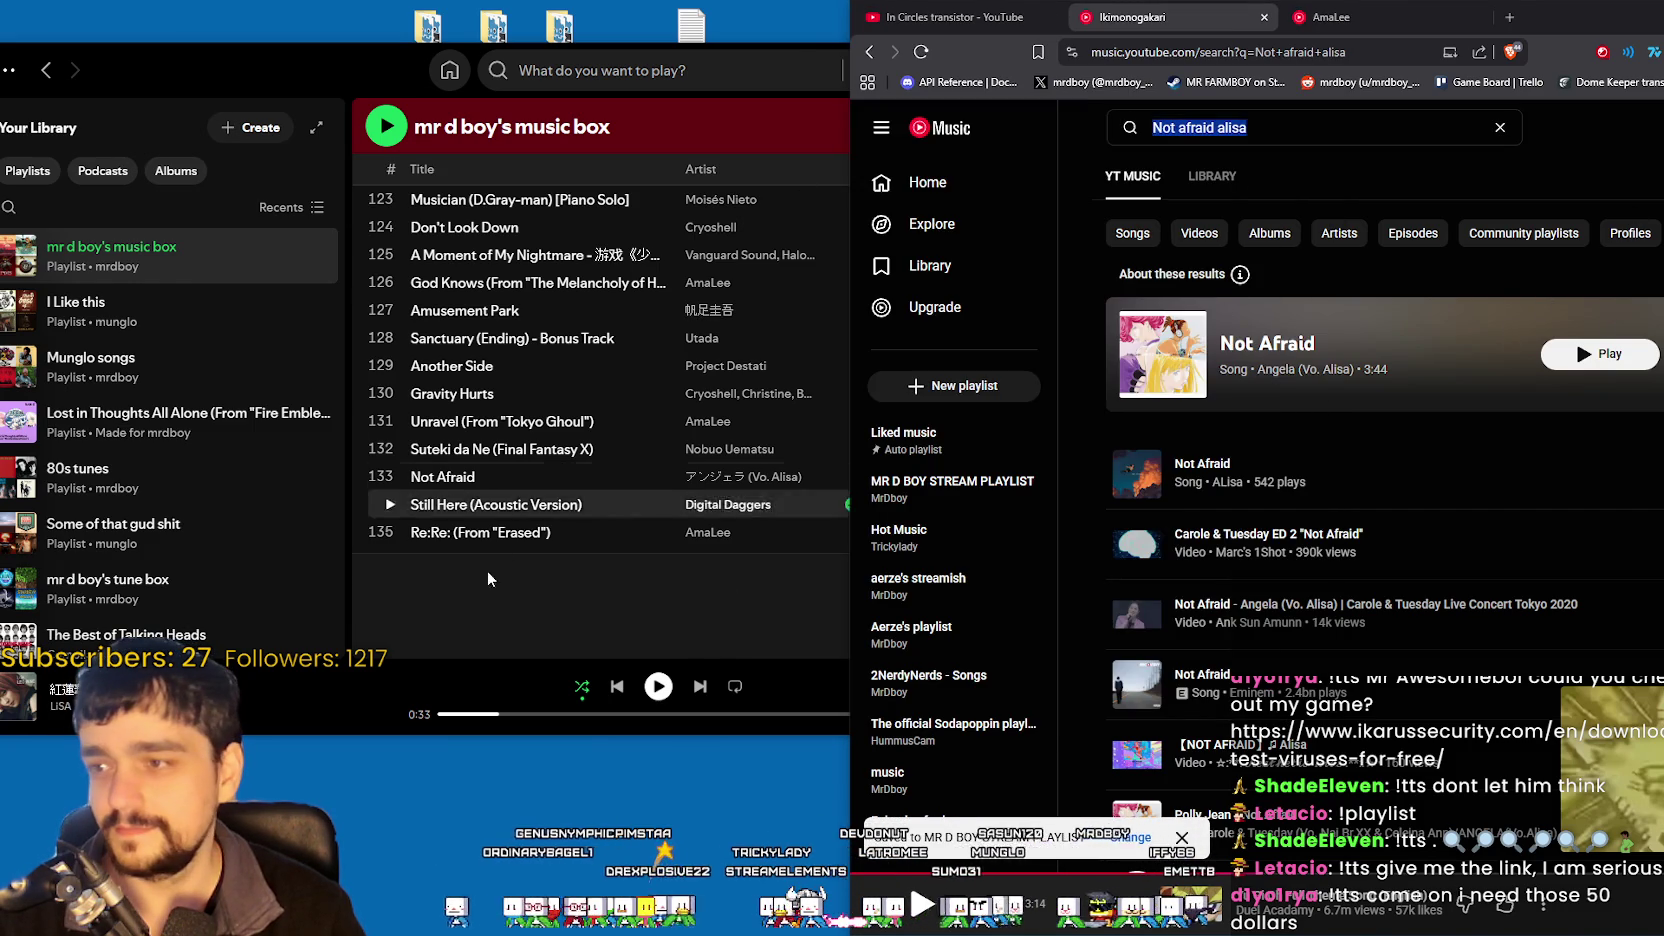
click(589, 612)
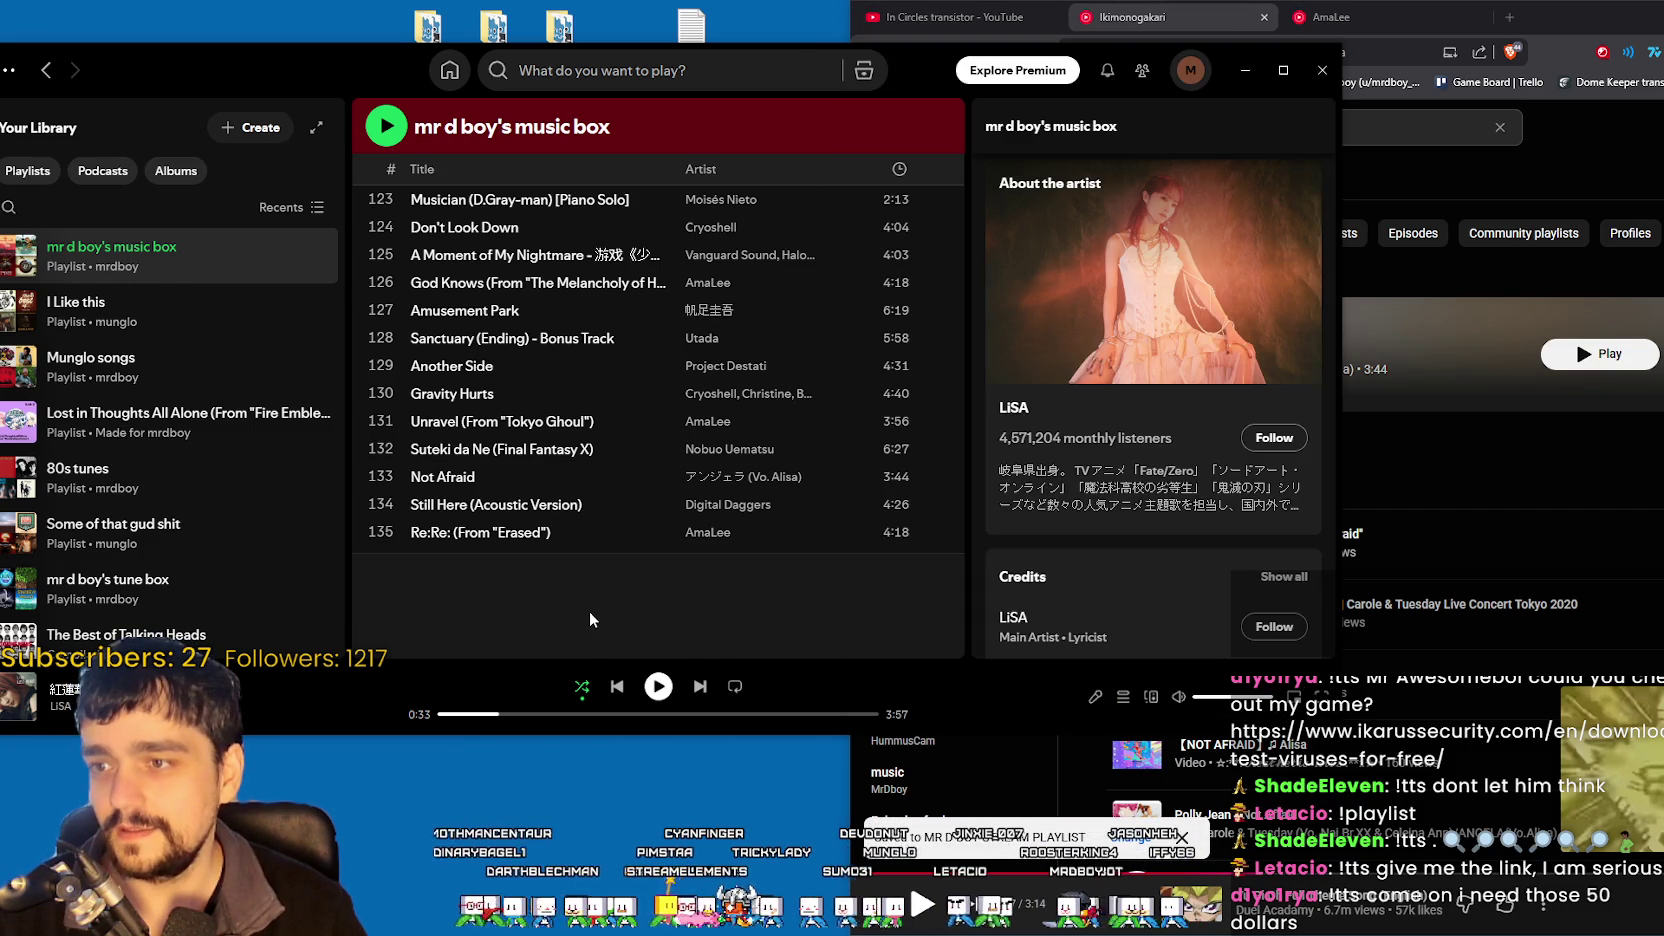
scroll(598, 523, down, 2)
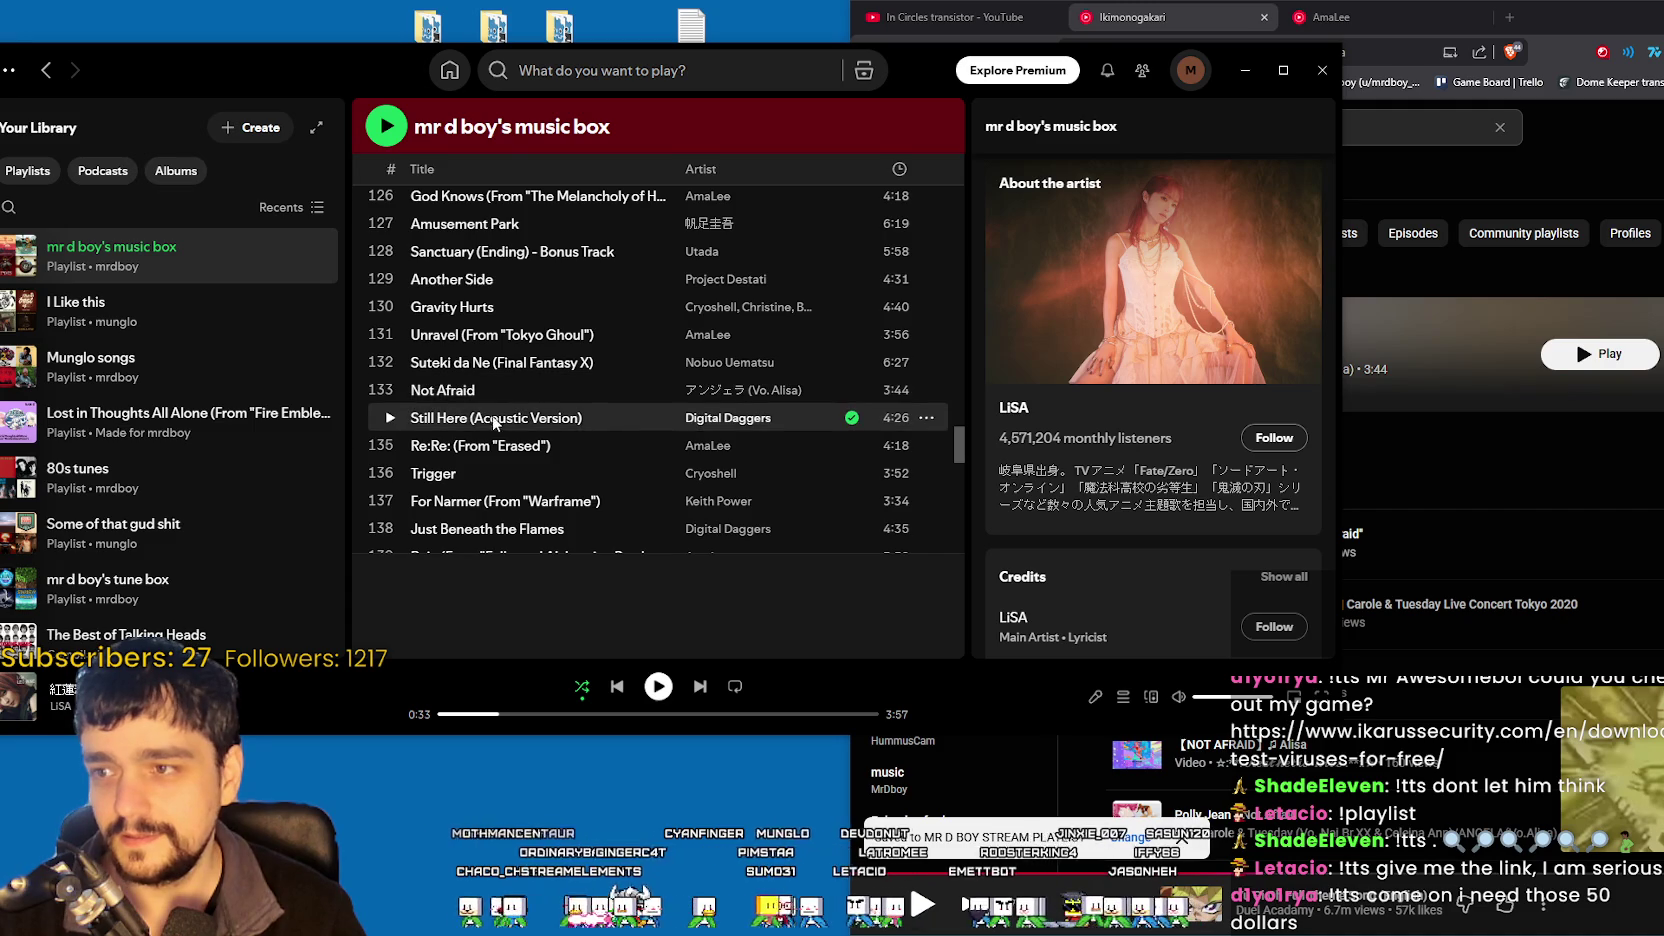
click(1433, 148)
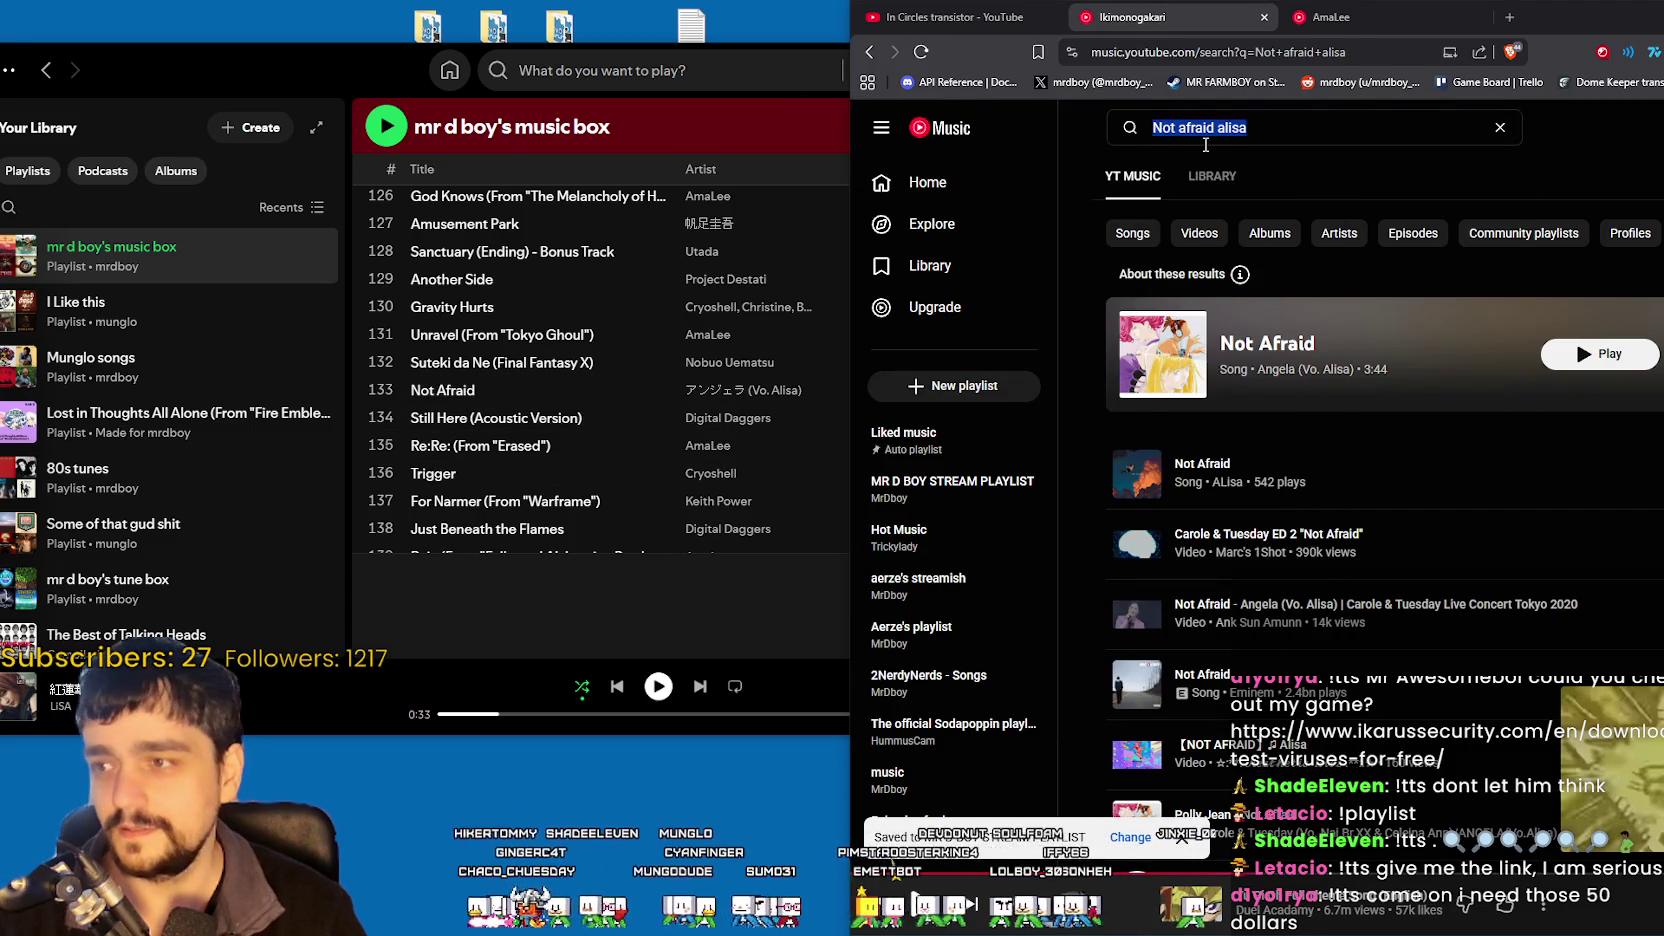
- Search for 'Still here digital daggers' and compare the track with Spotify
text(Still)
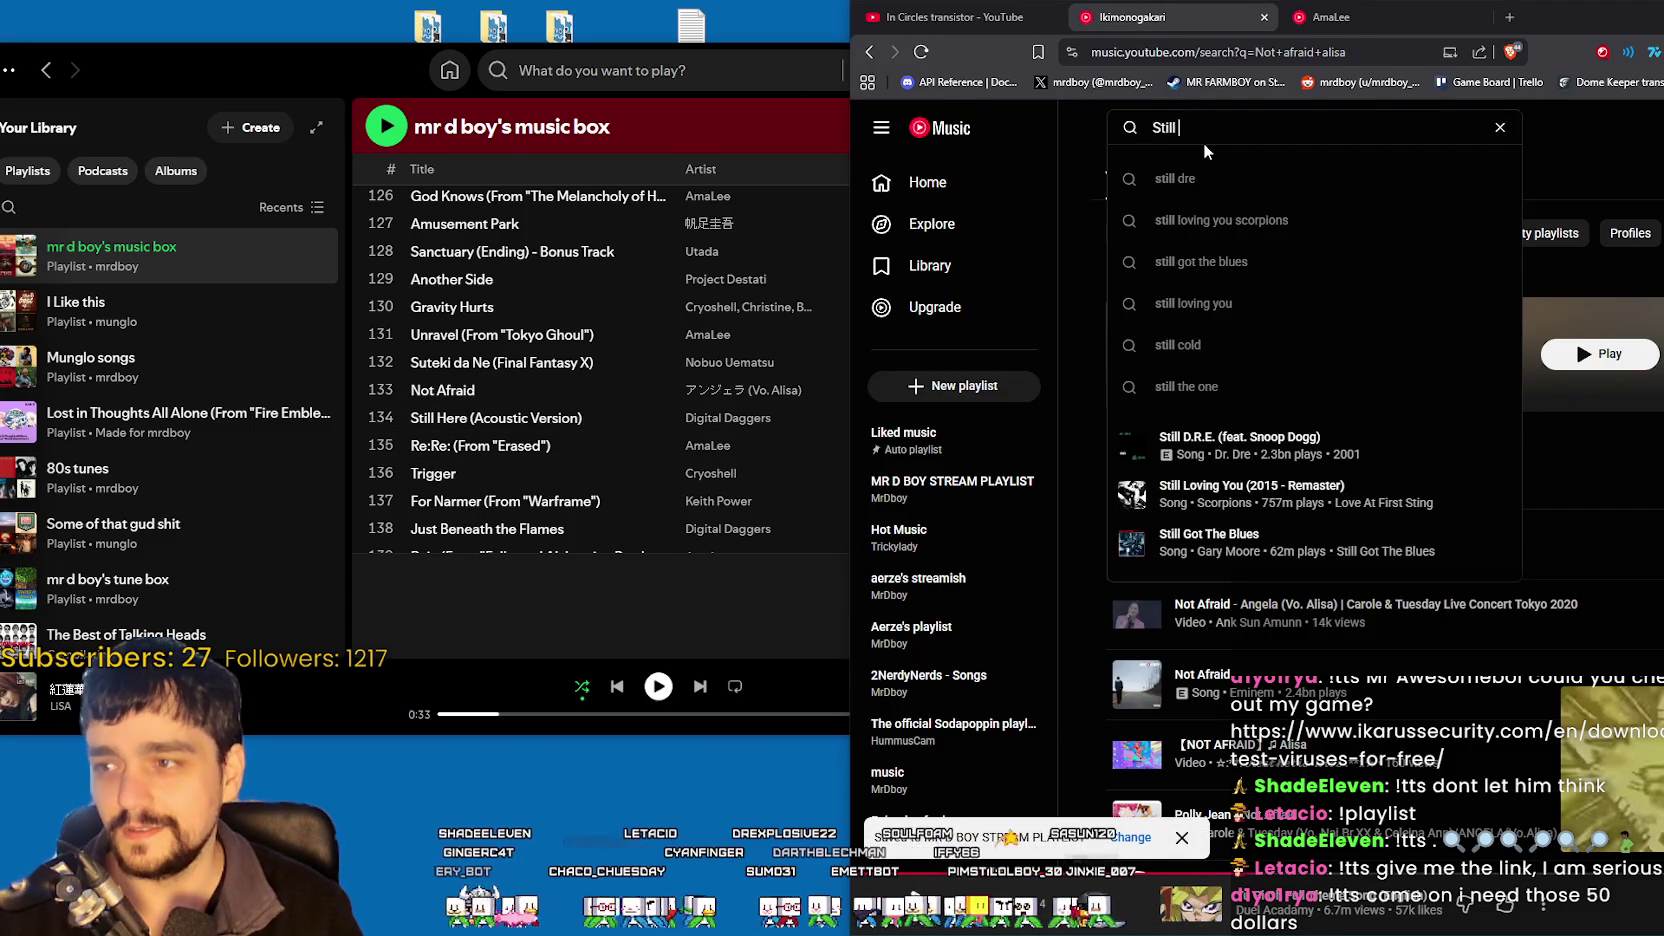
text( here)
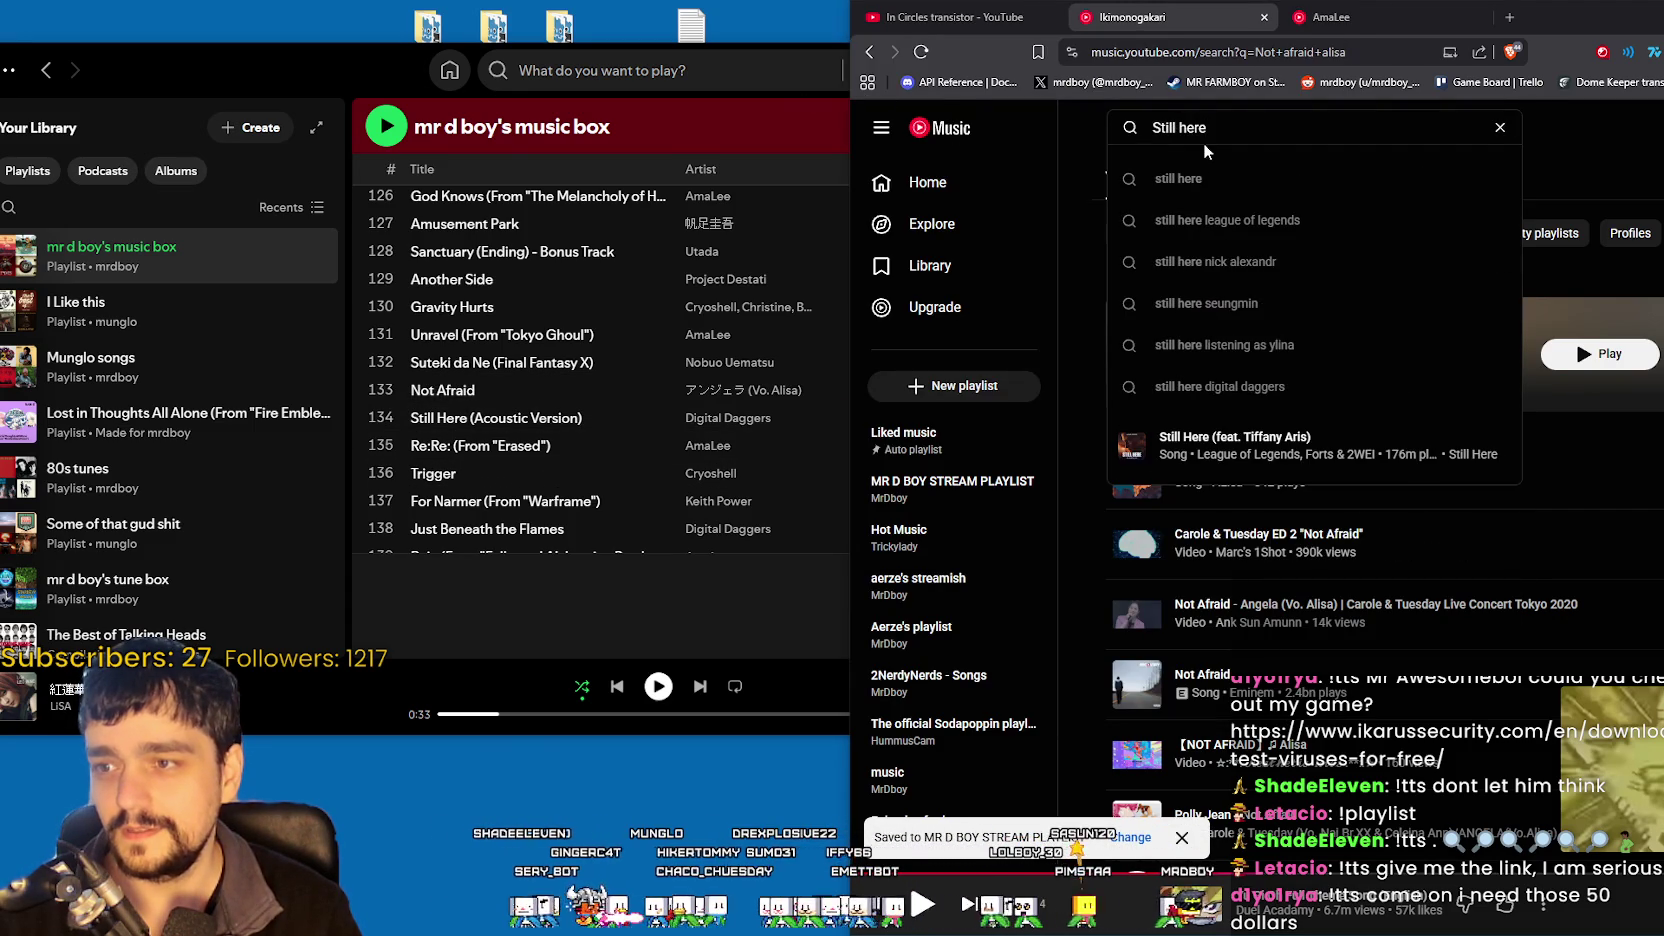
text( digital dagger)
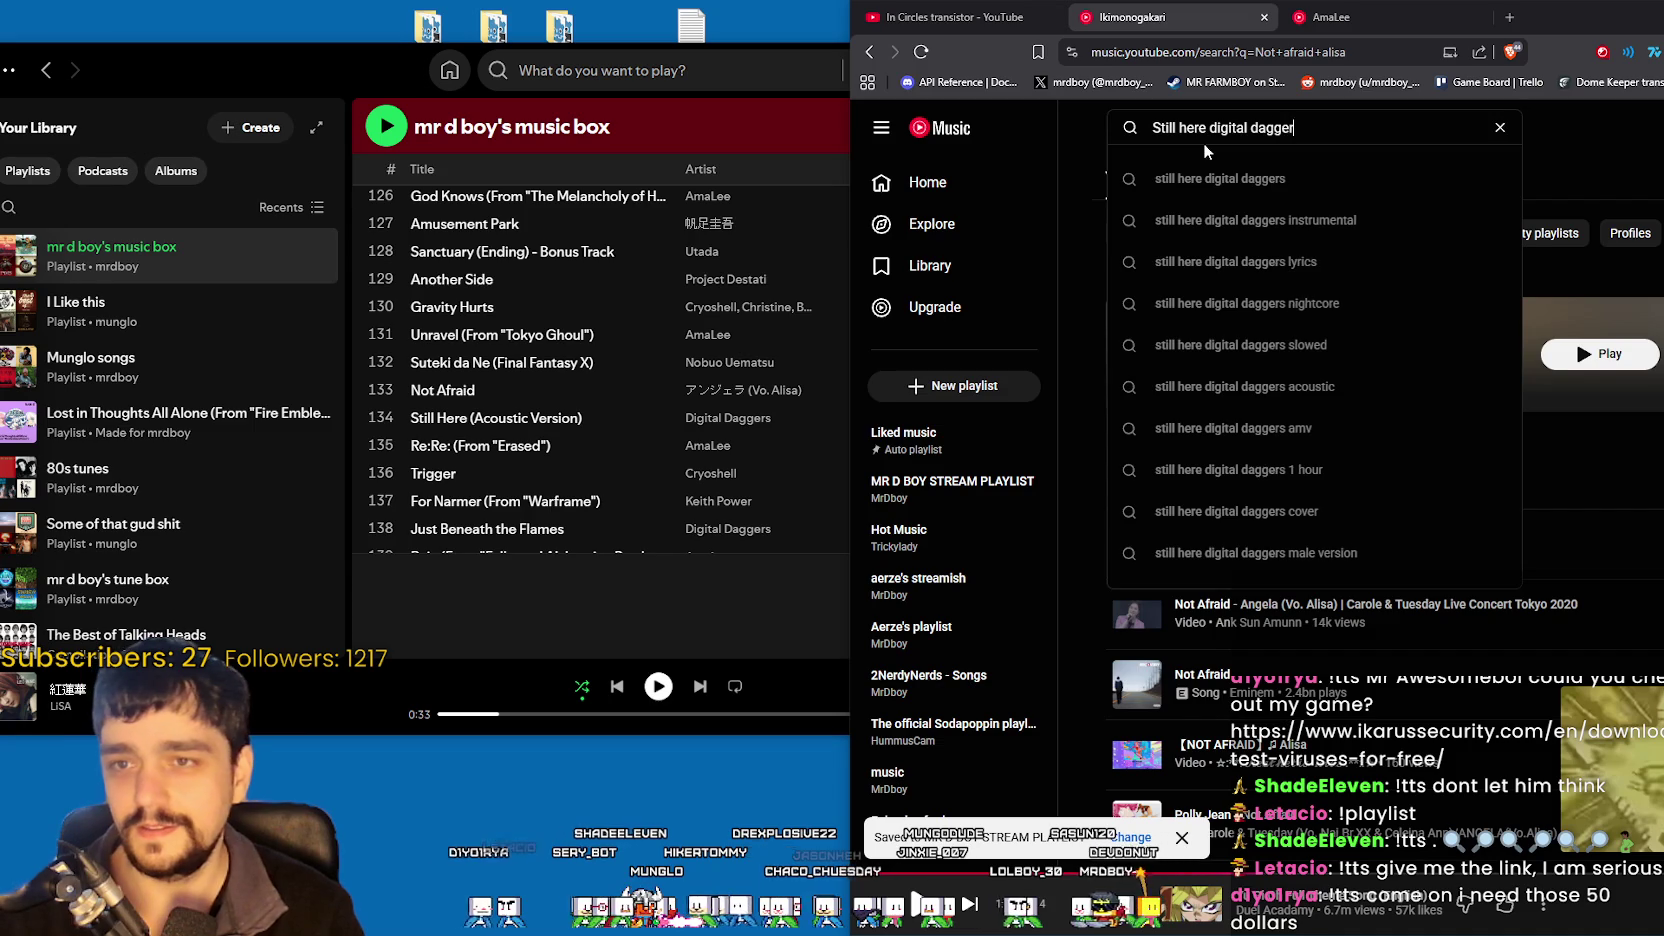
text(s)
key(Return)
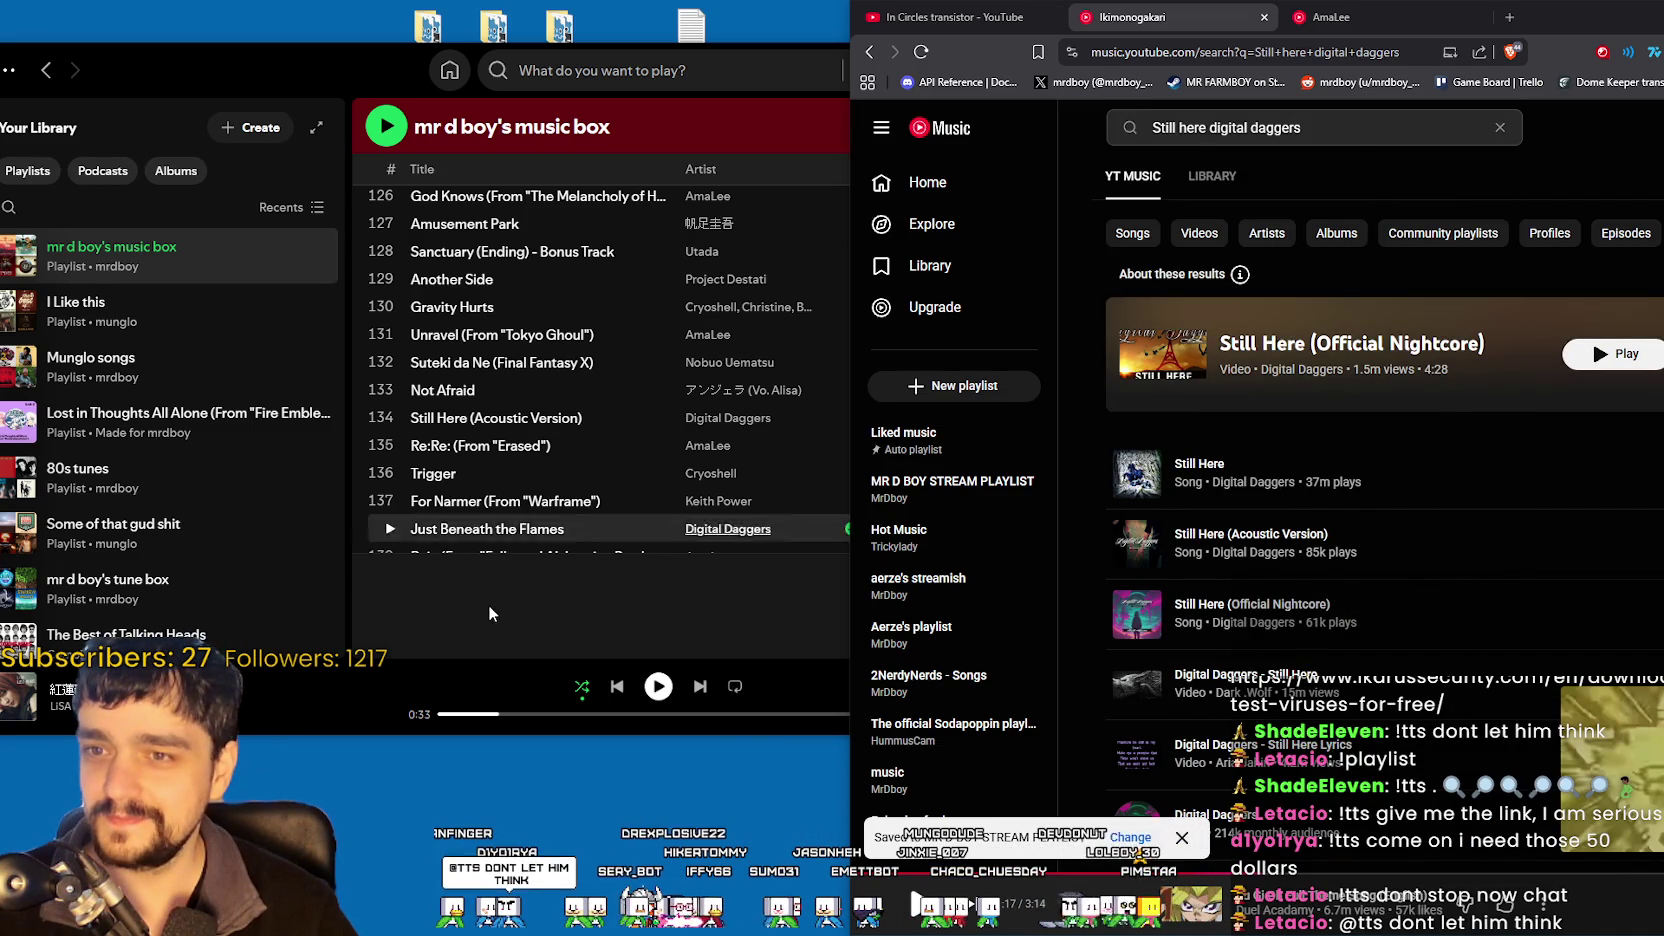
click(600, 628)
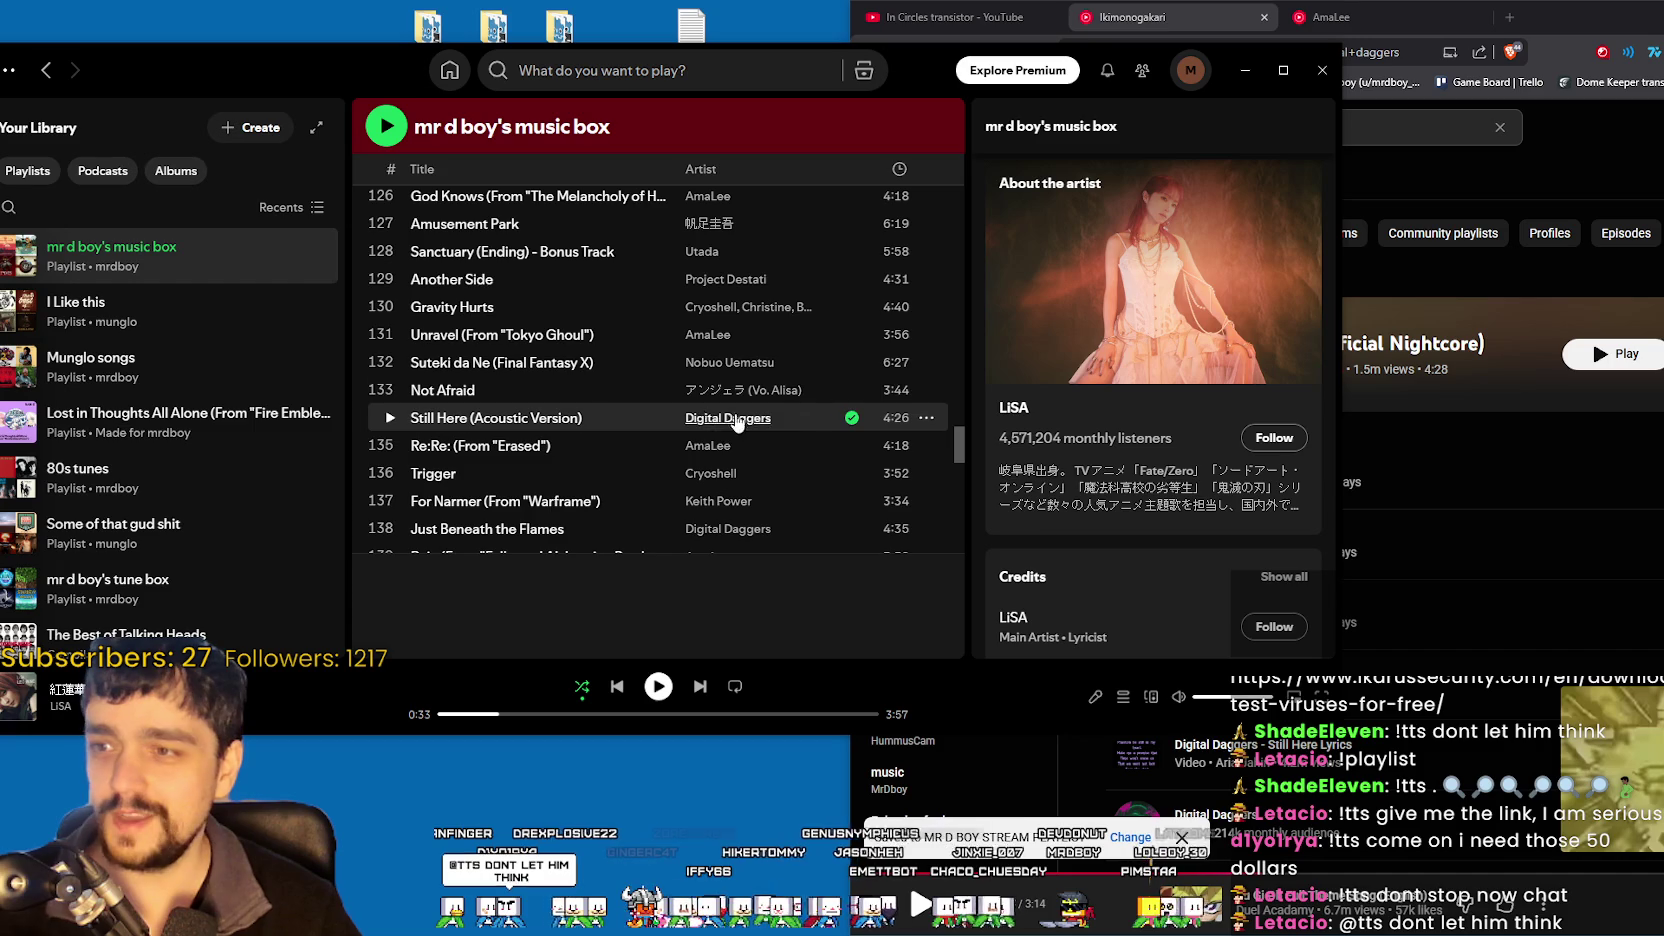
click(1453, 273)
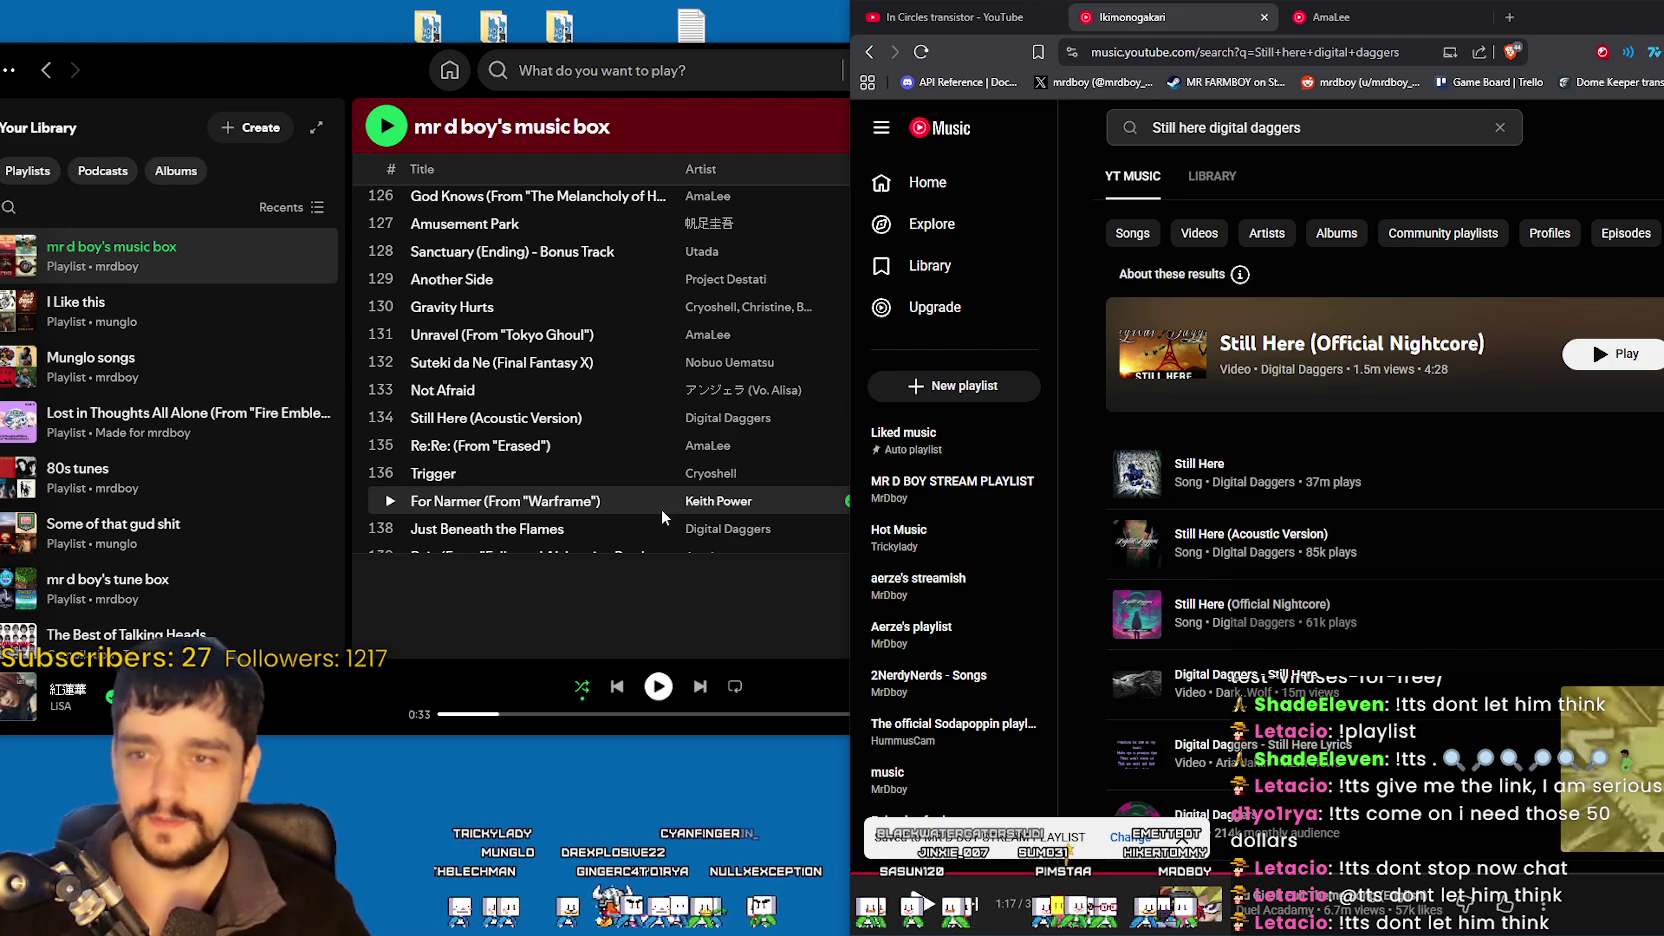
- Replace the query and search for 'RE Re AmaLee'
click(601, 559)
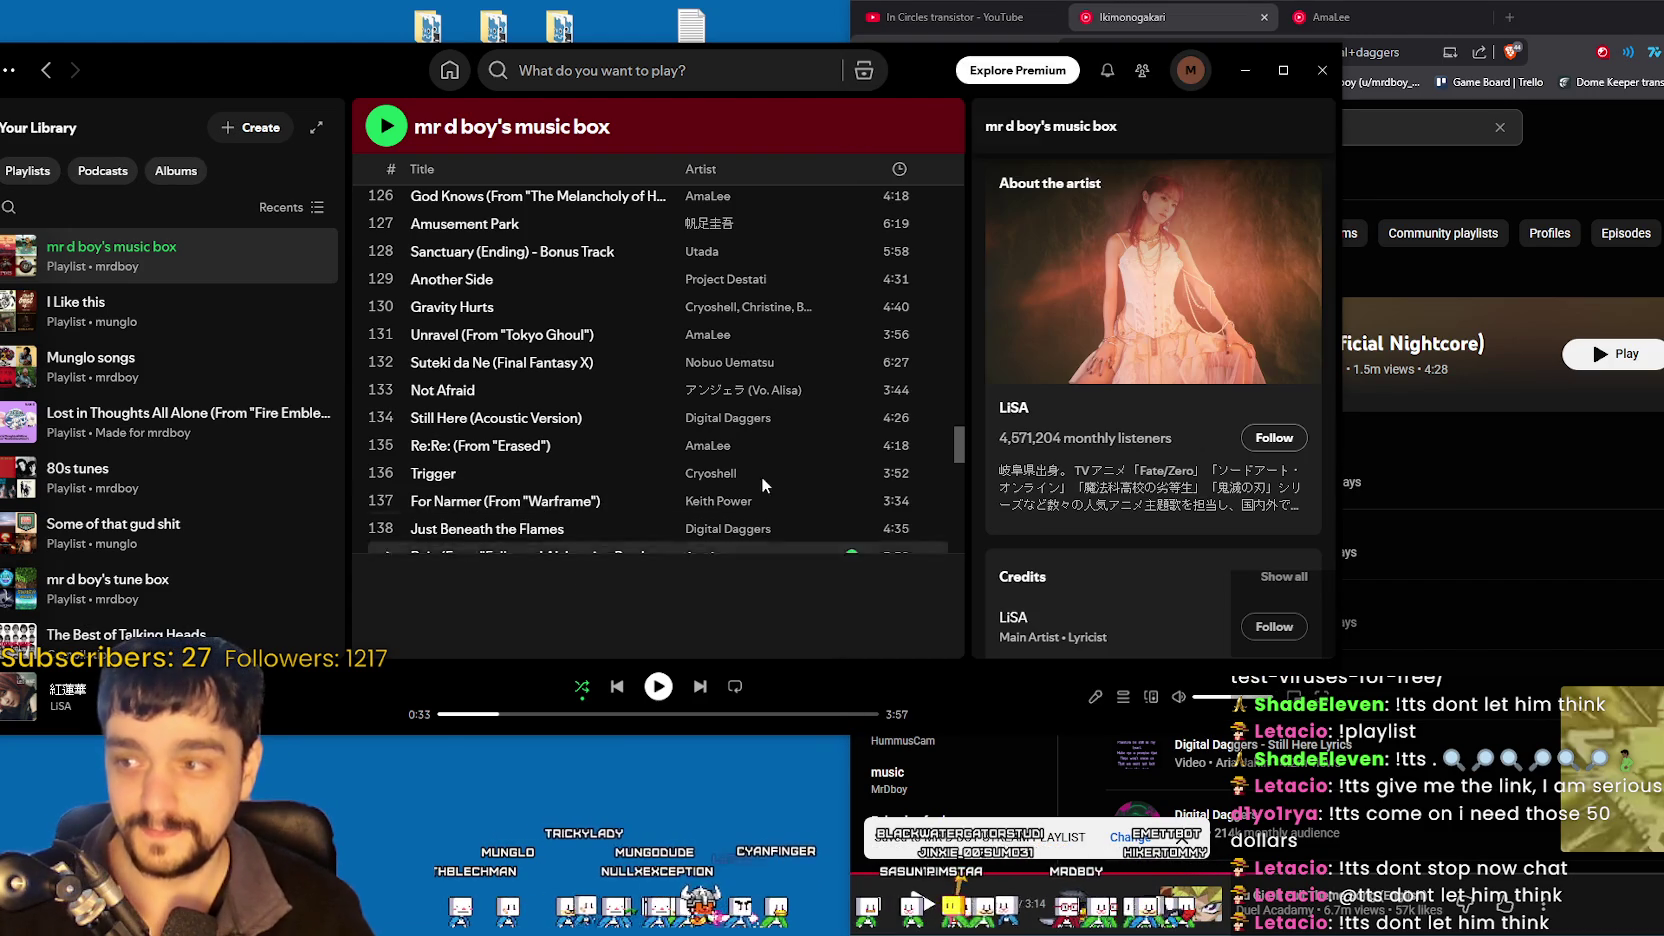
click(1403, 95)
click(1378, 115)
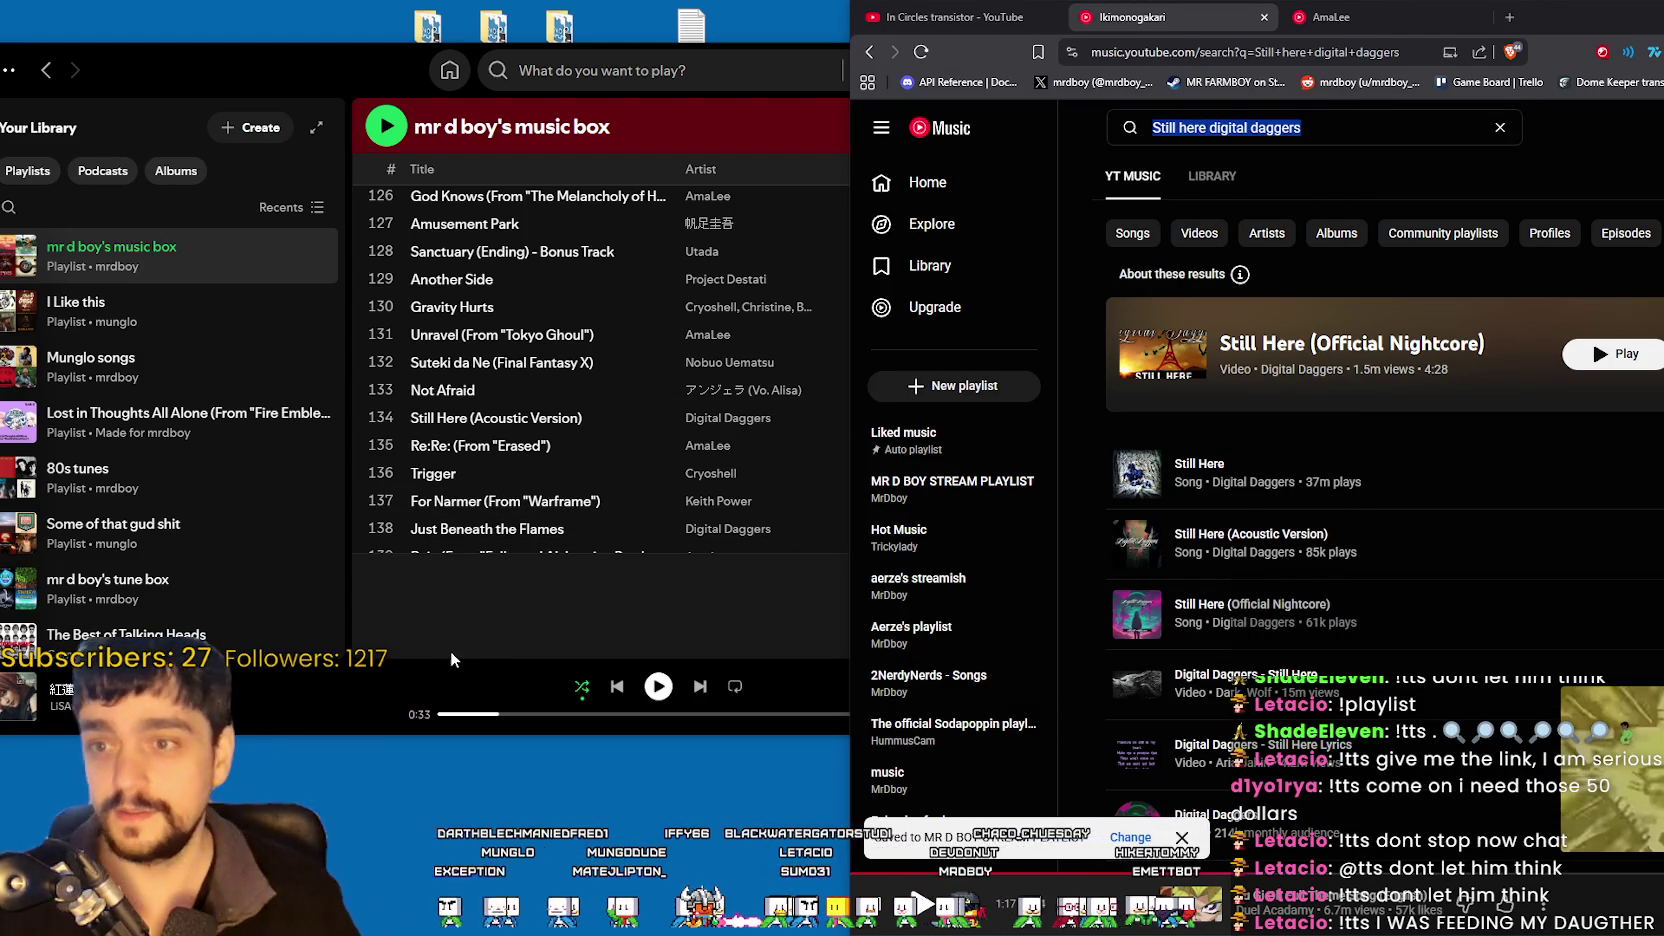
key(BackSpace)
text(RE)
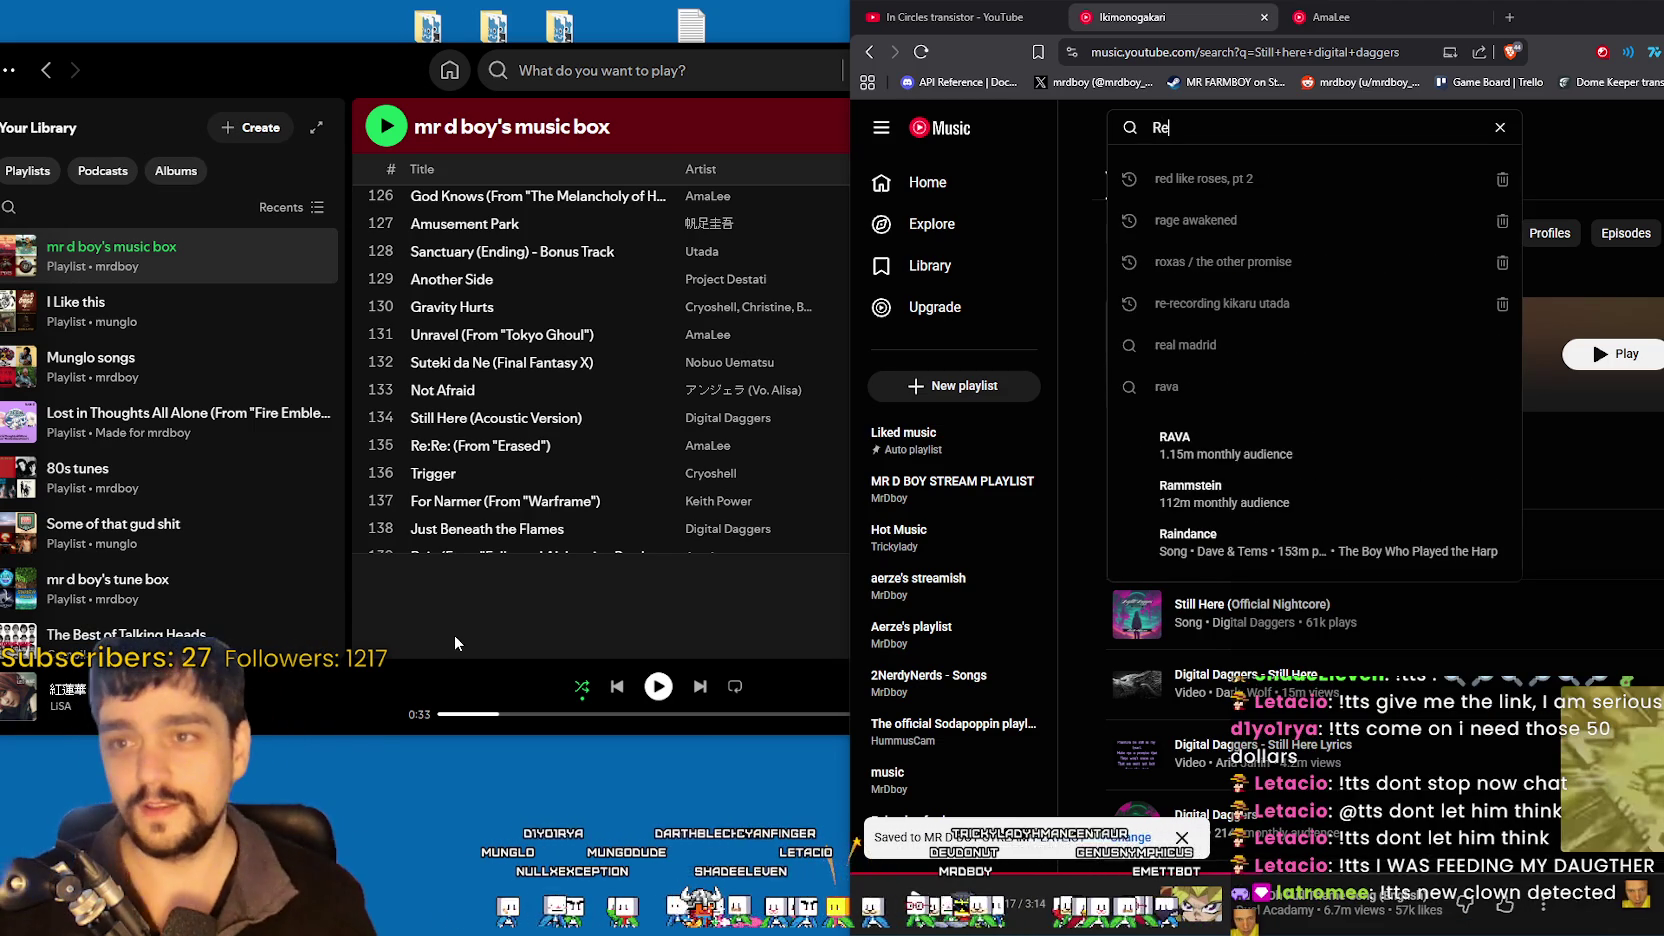
text( Re)
key(Return)
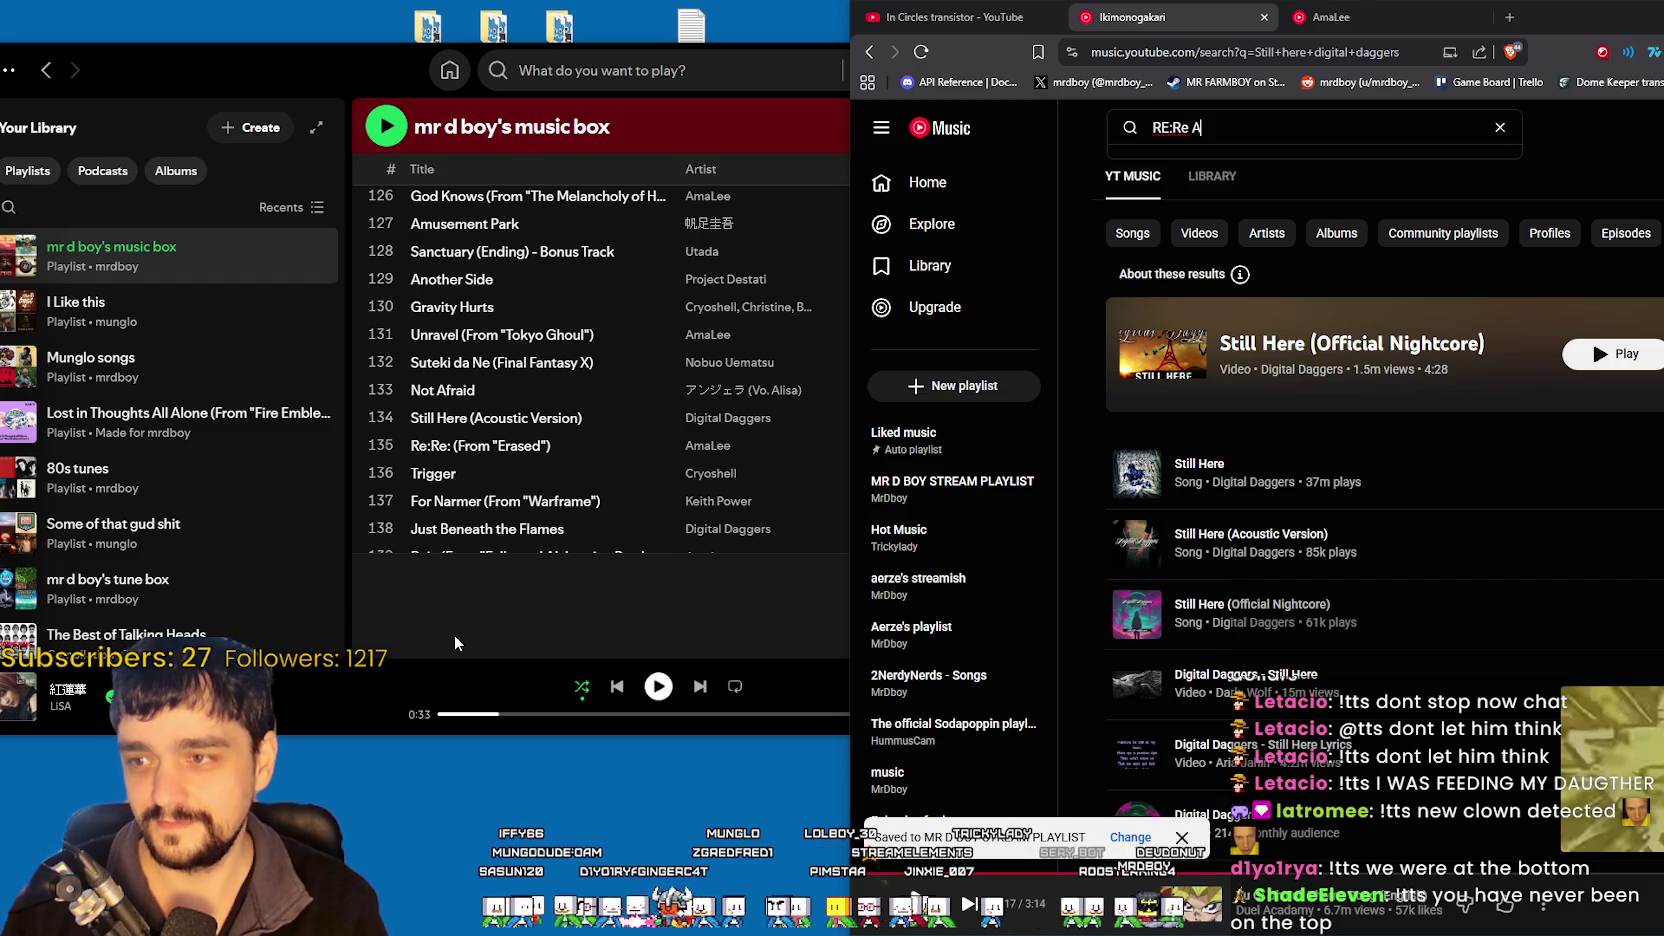
text(maLee)
key(Return)
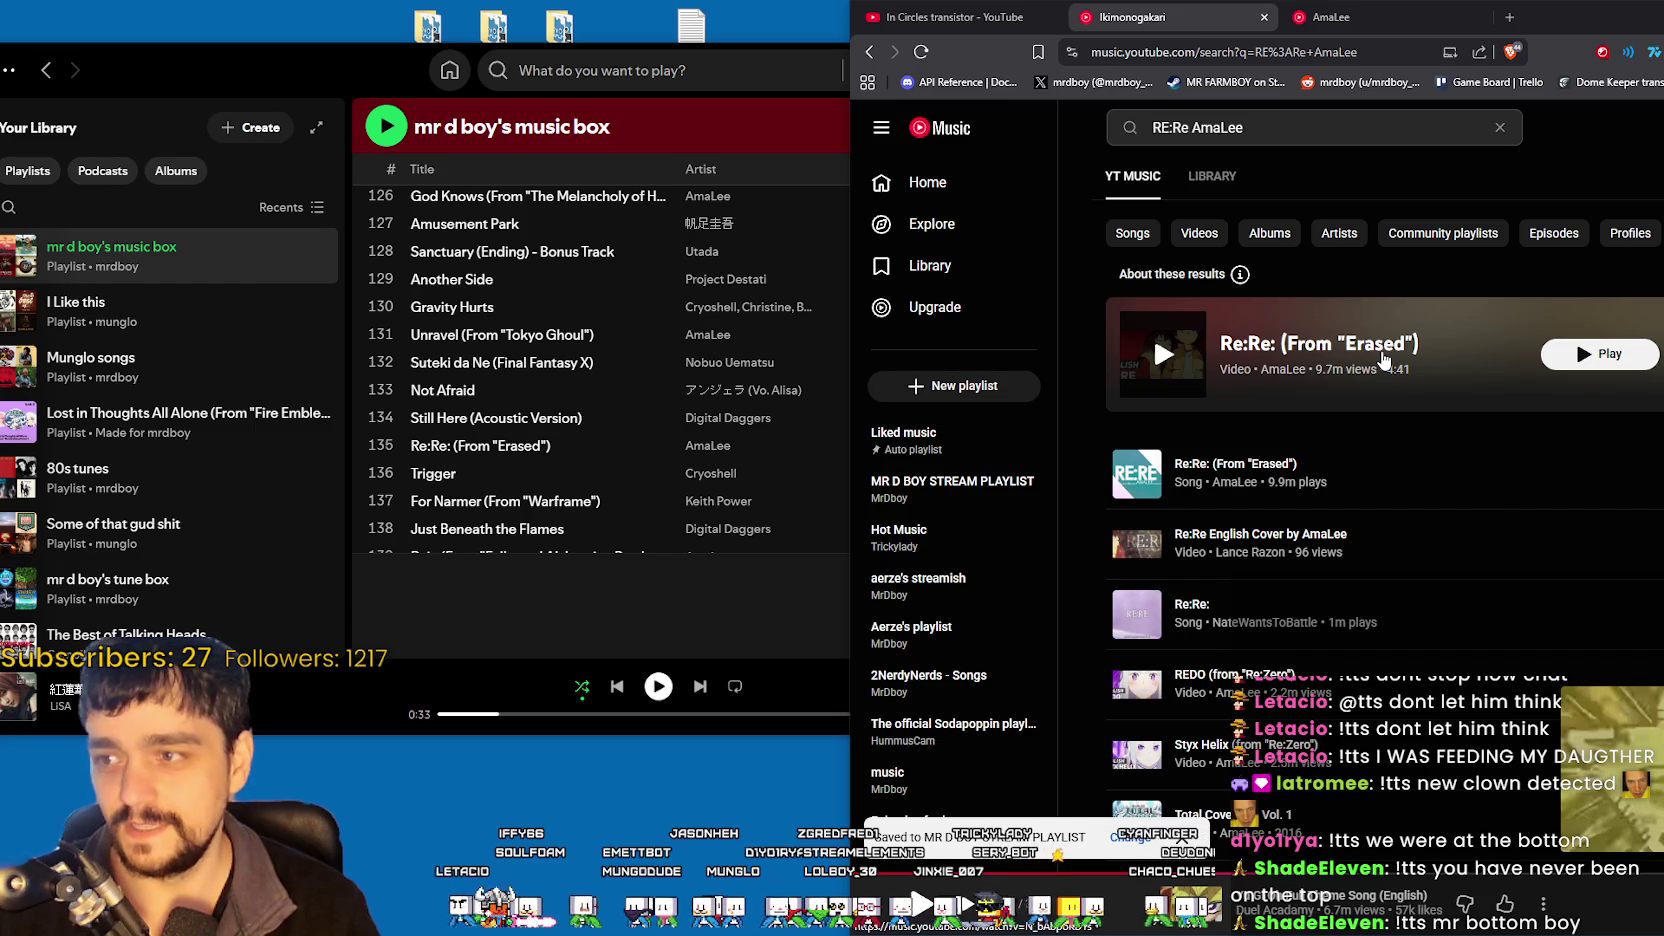
- Check the Spotify playlist, then replace the query with 'Trigger'
click(780, 620)
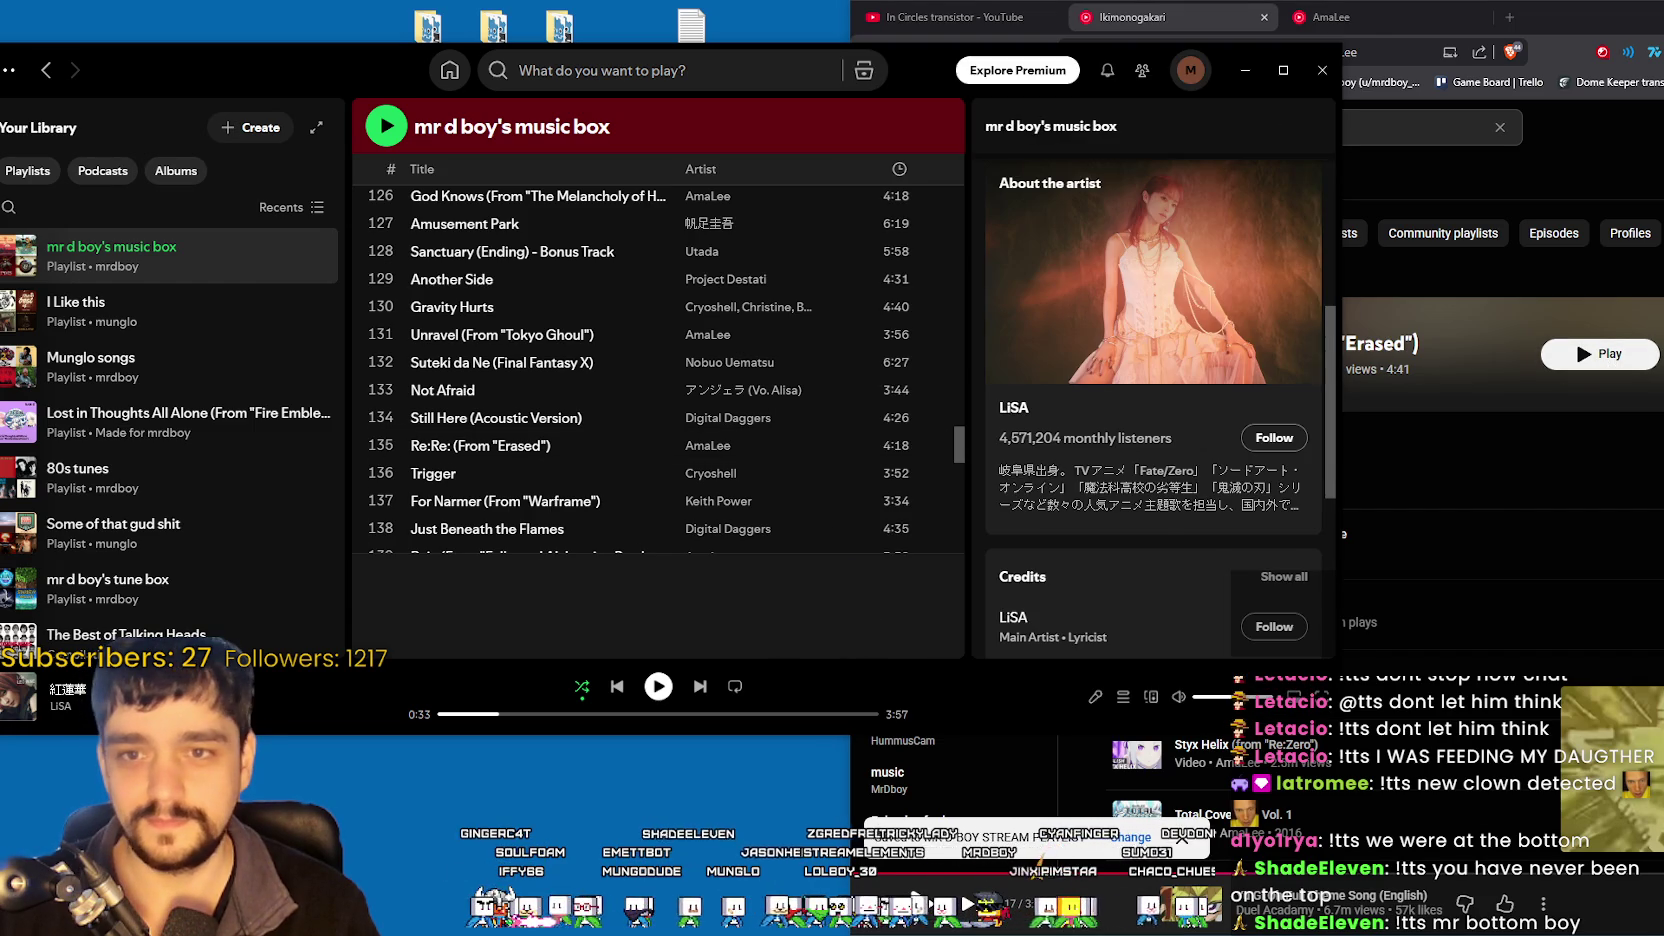
key(alt+Tab)
click(1277, 128)
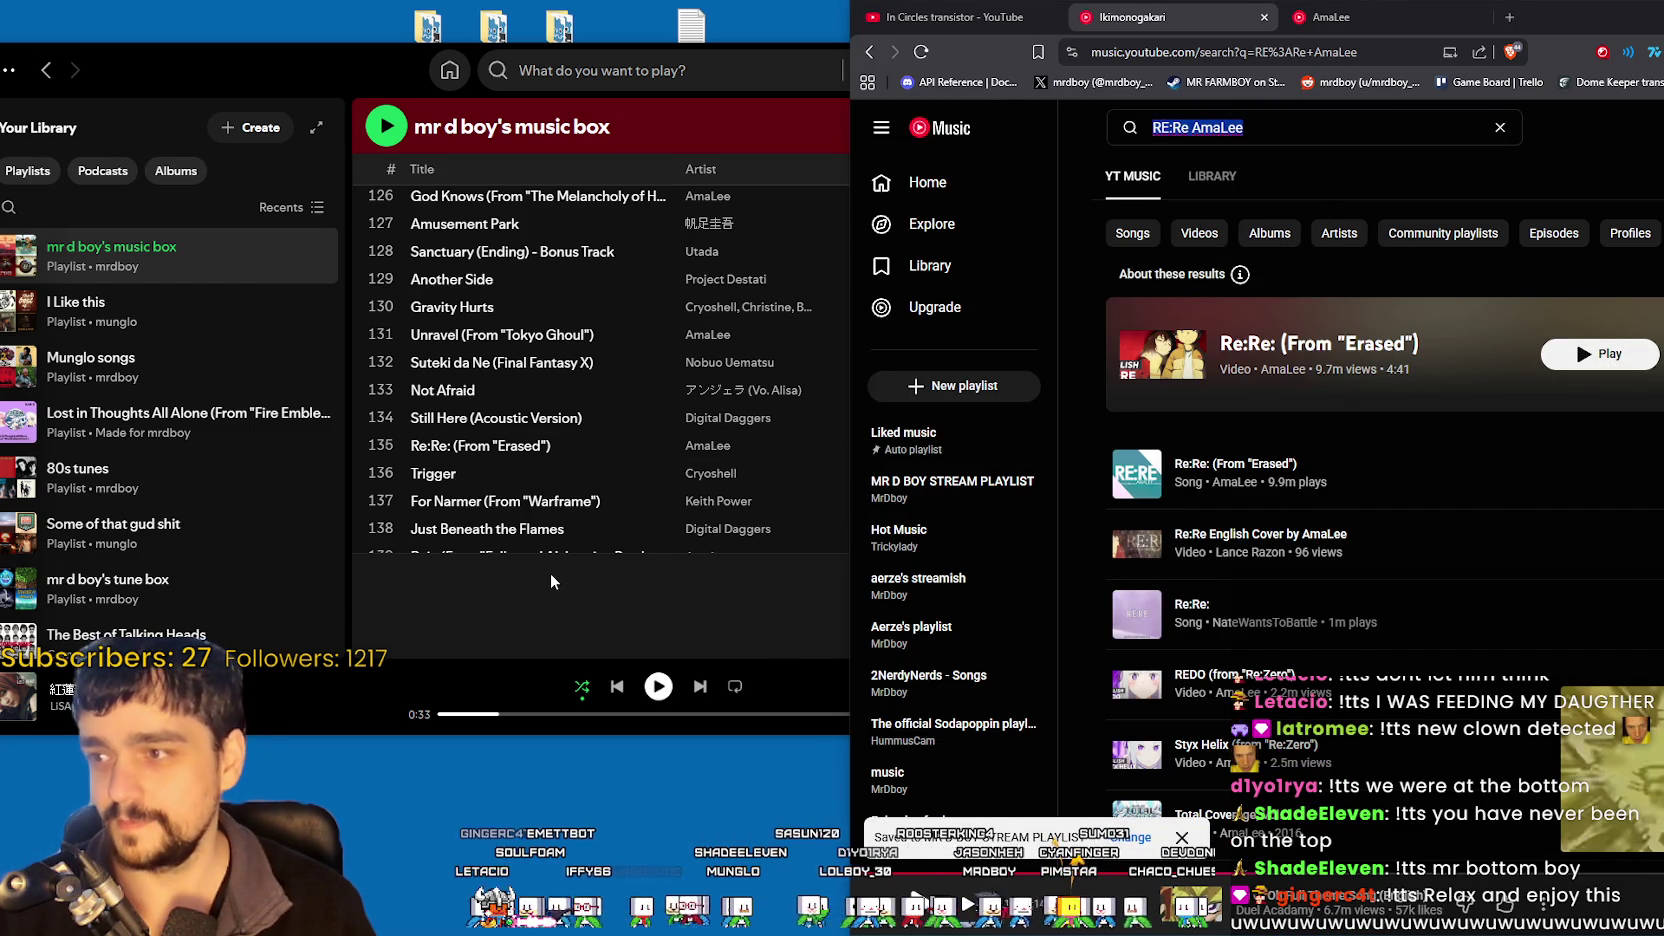
text(Trigger)
key(Return)
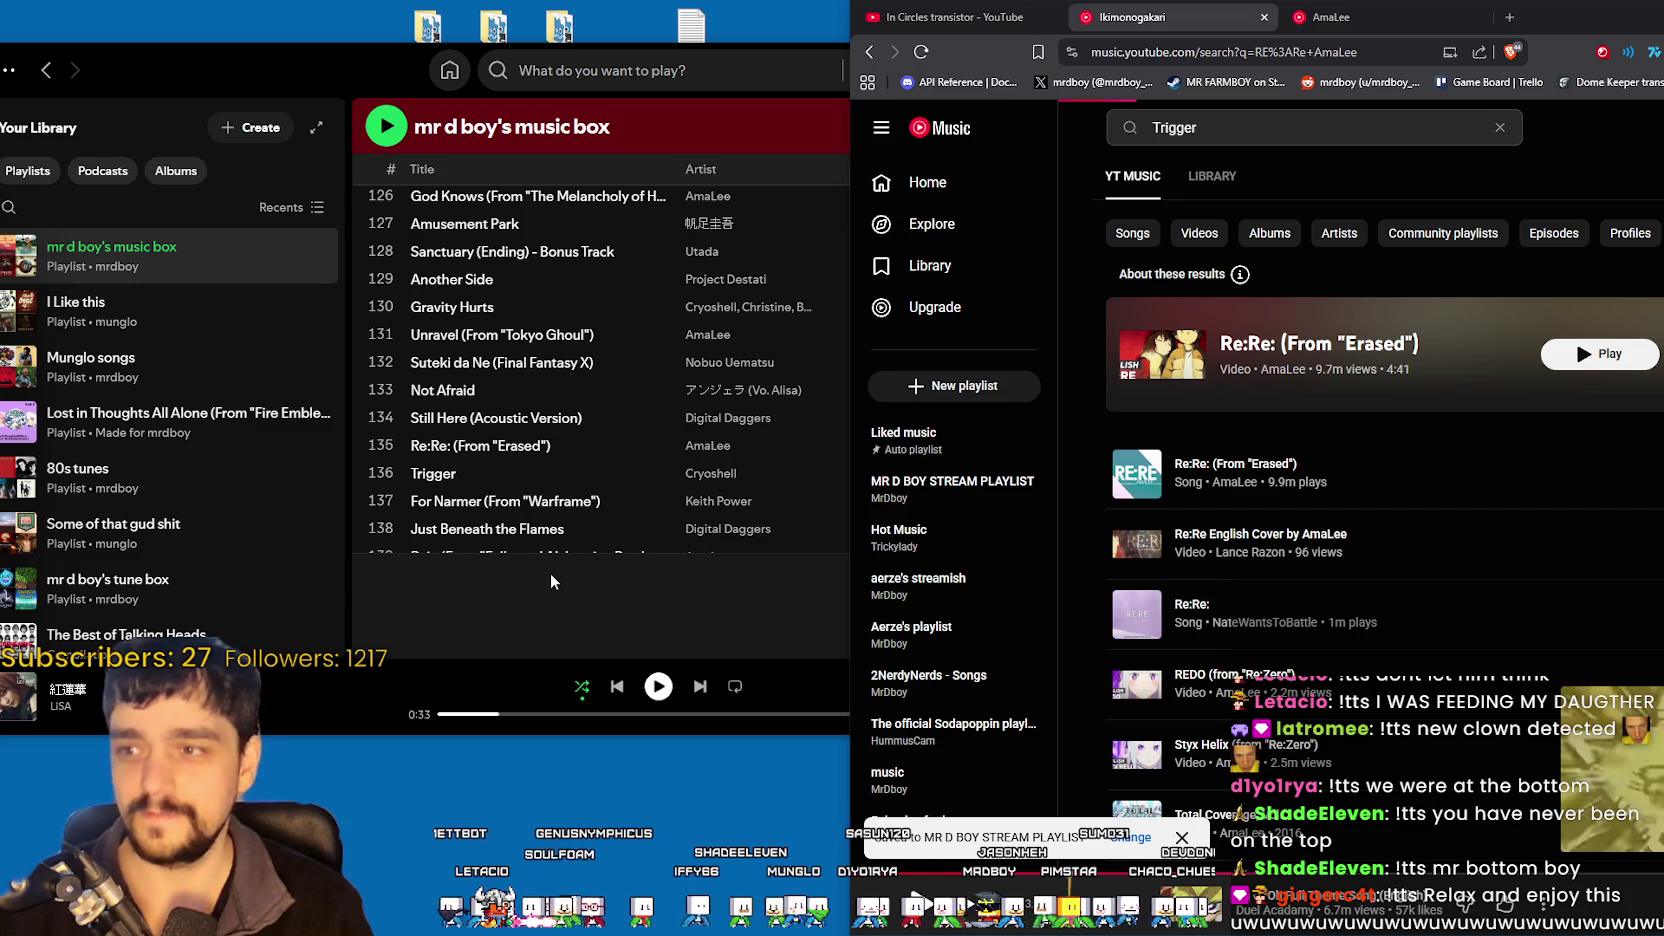
- Search for 'Trigger Cryoshell', then for 'For Narmer'
click(1307, 128)
text(Cry)
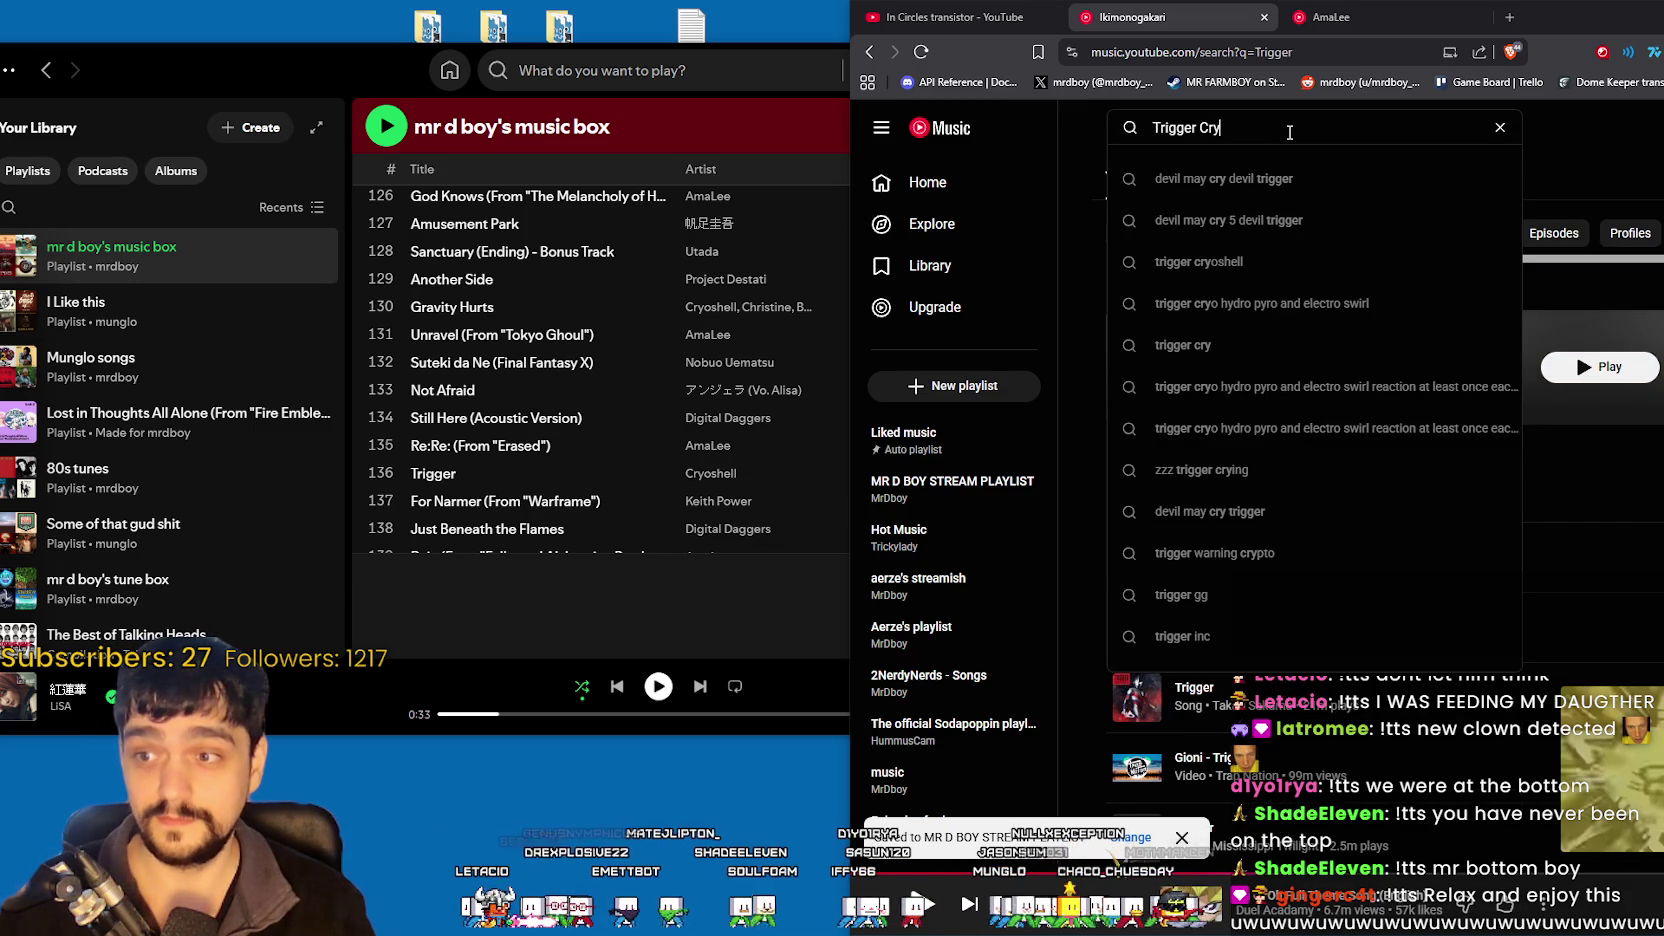
text(oshell)
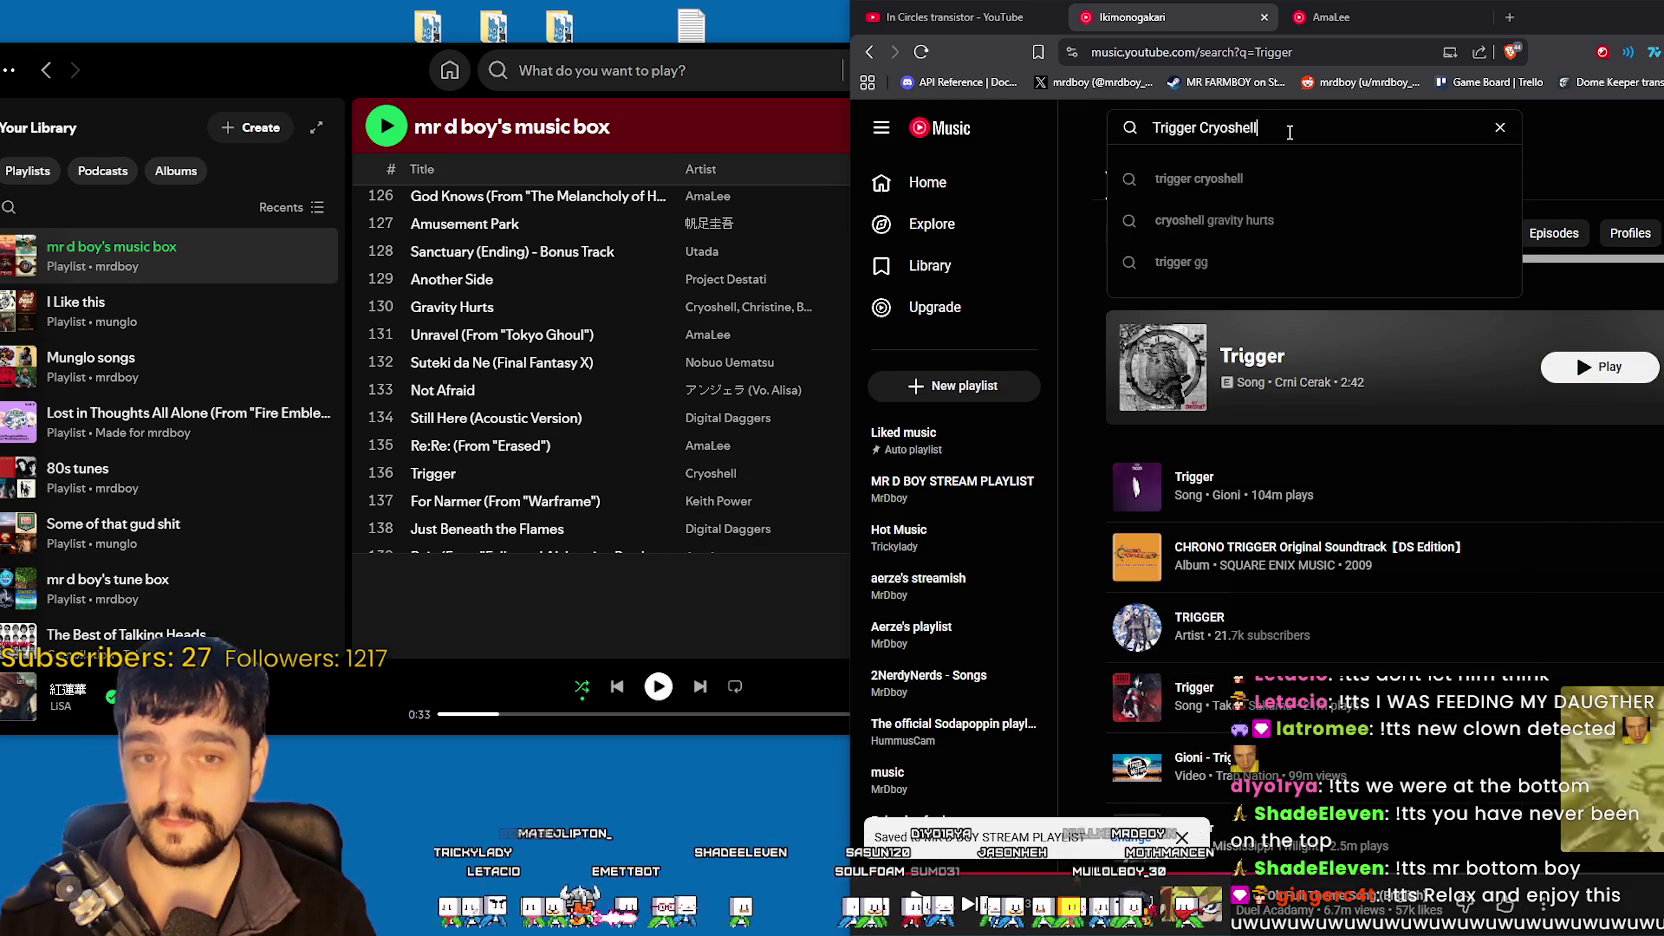
key(Return)
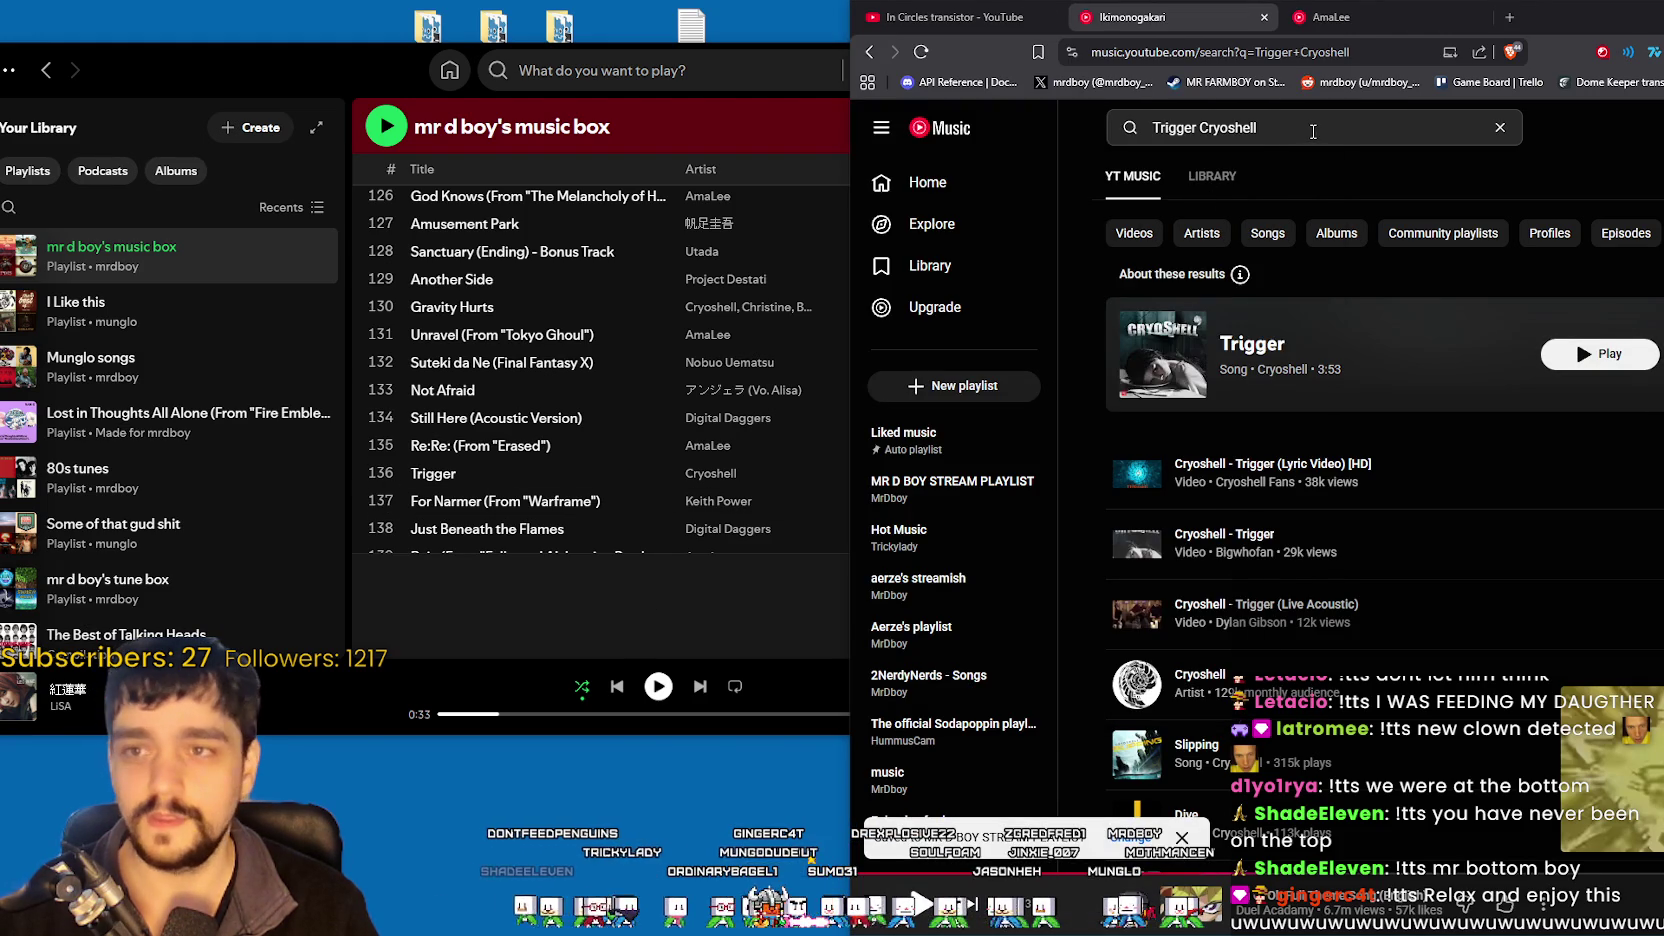
click(1306, 128)
text(For Nam)
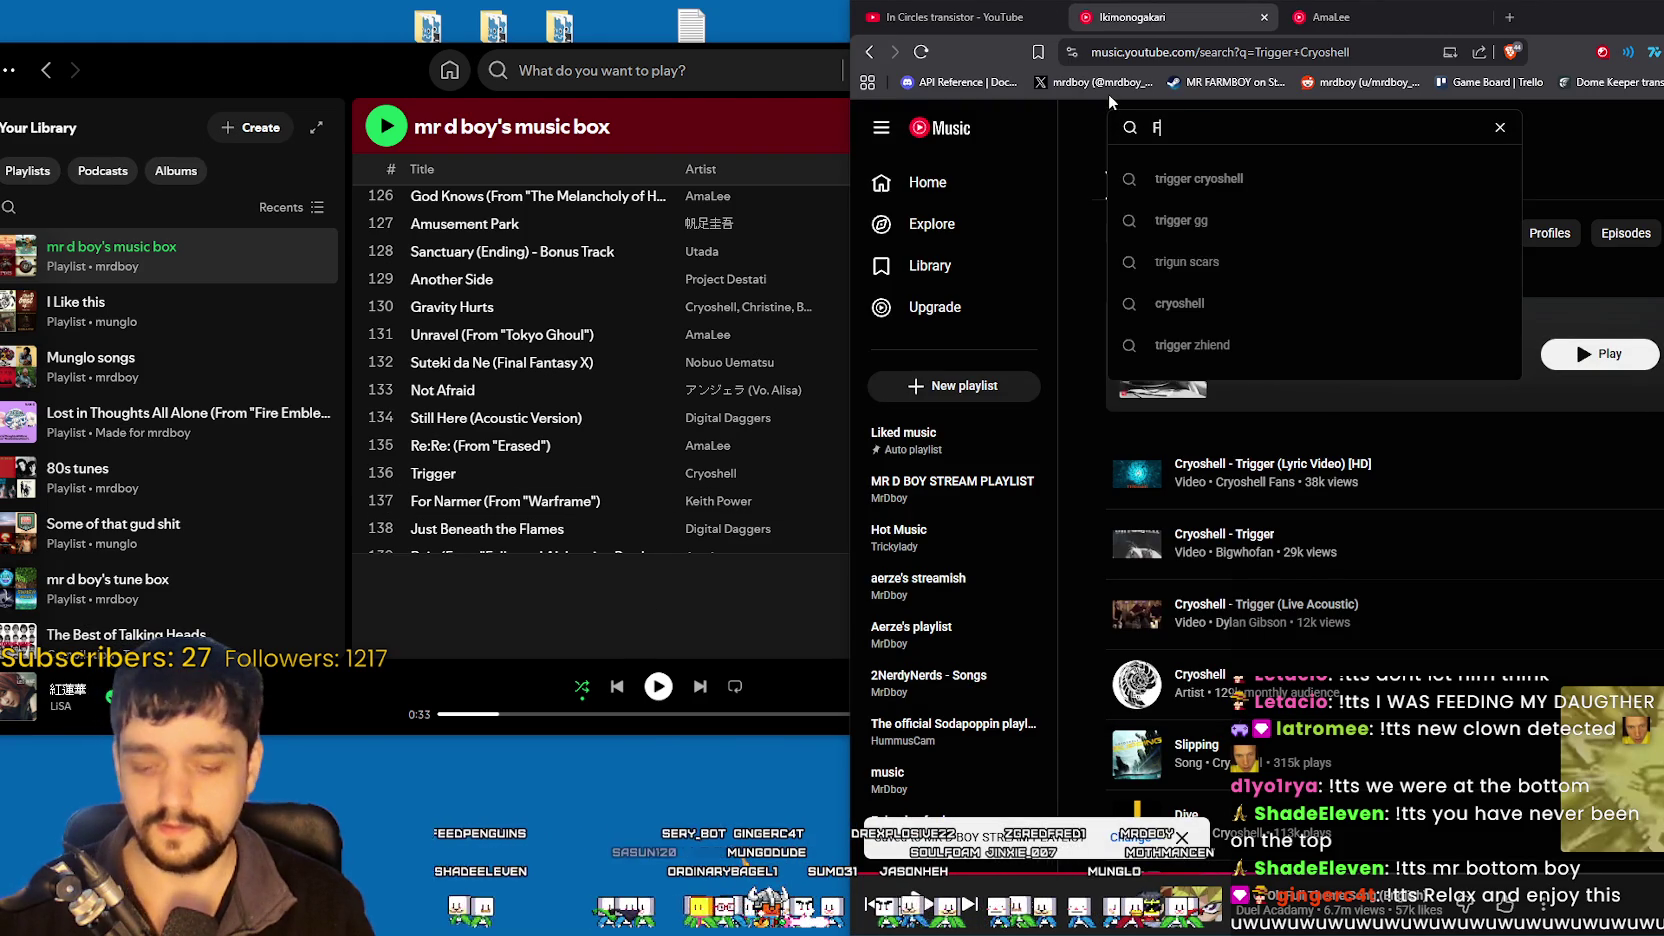
key(BackSpace)
text(rmer)
key(Return)
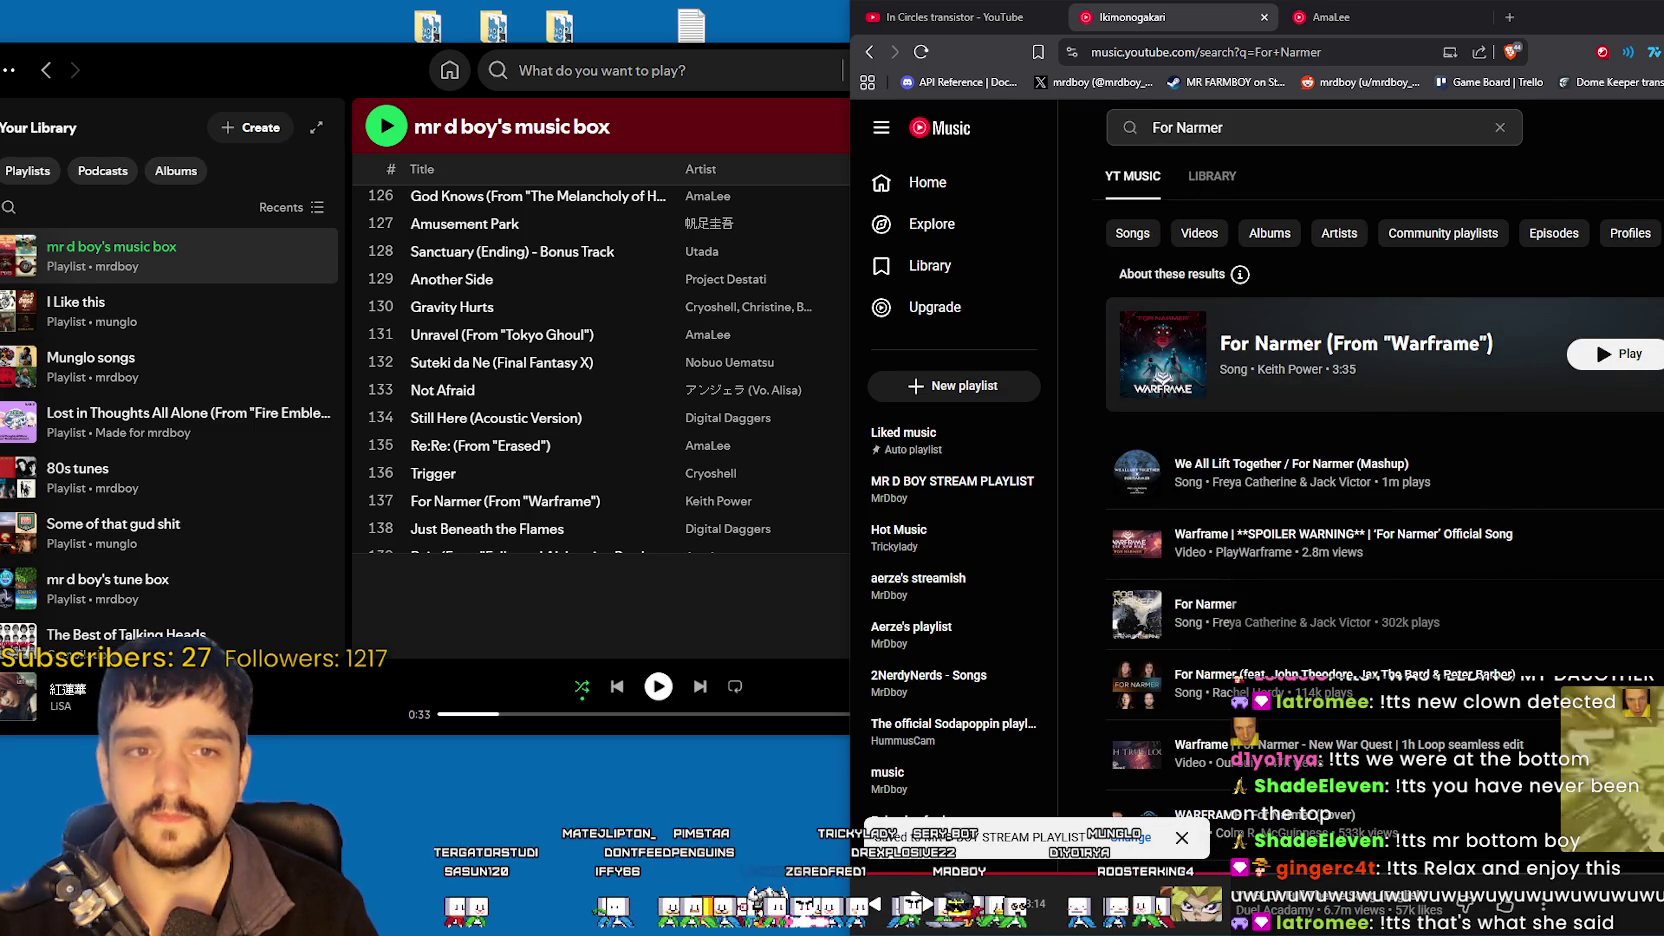
- Search for 'Just beneath the flames', then 'Dragonsong'
scroll(569, 526, down, 3)
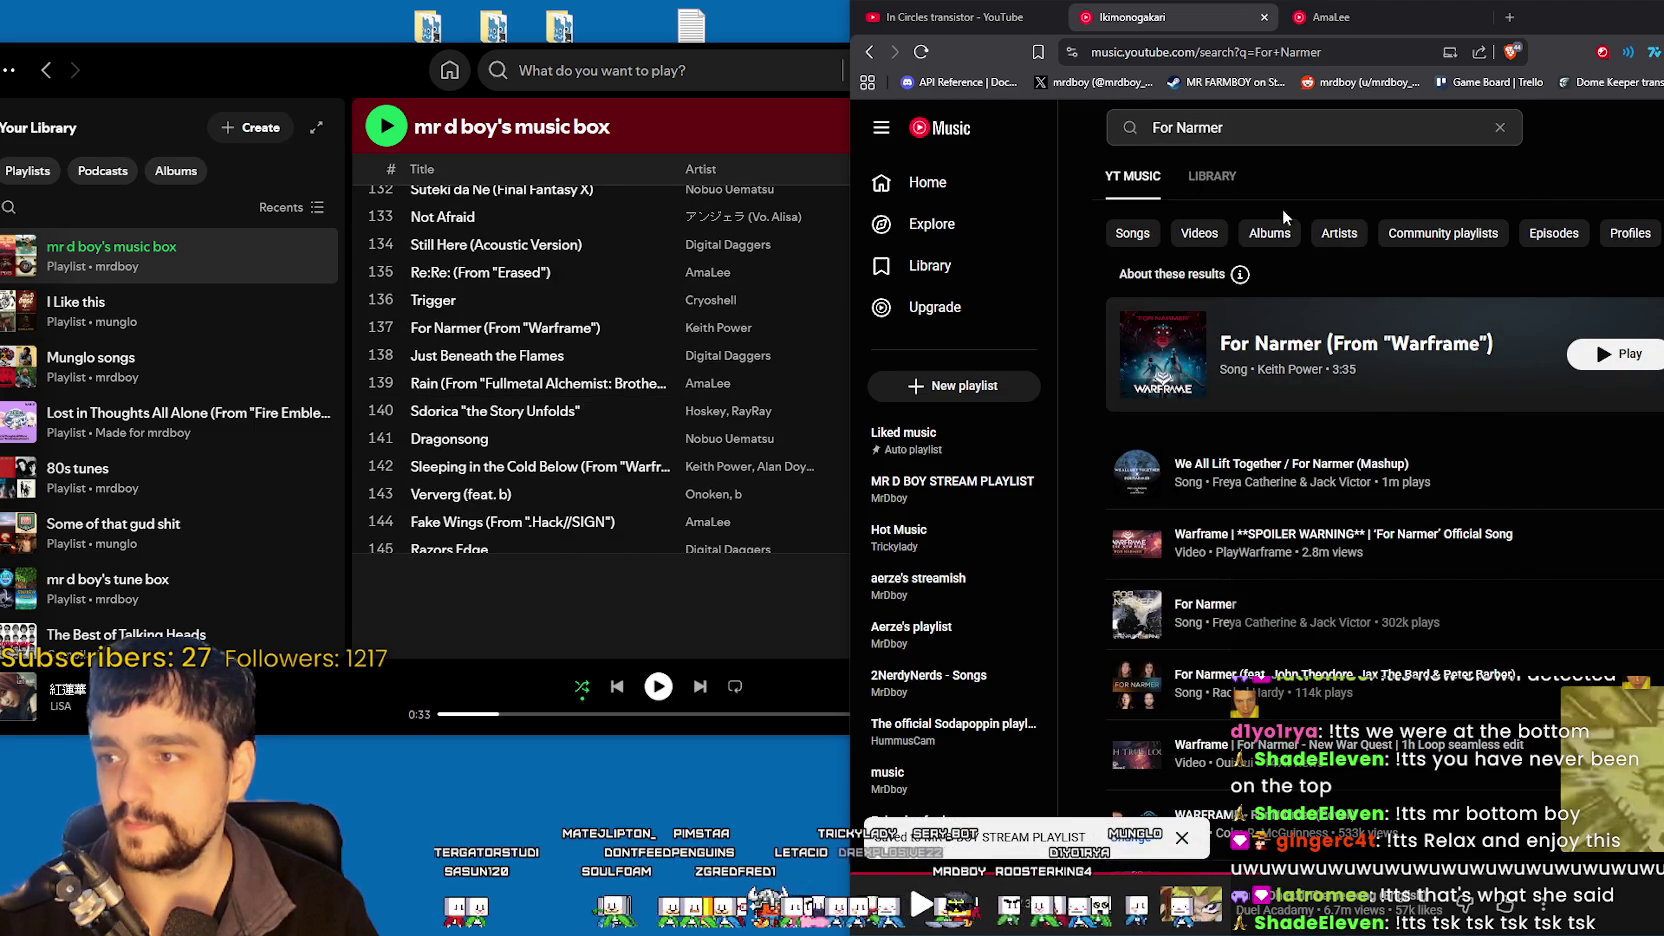
click(1262, 130)
key(ctrl+a)
text(Just bene)
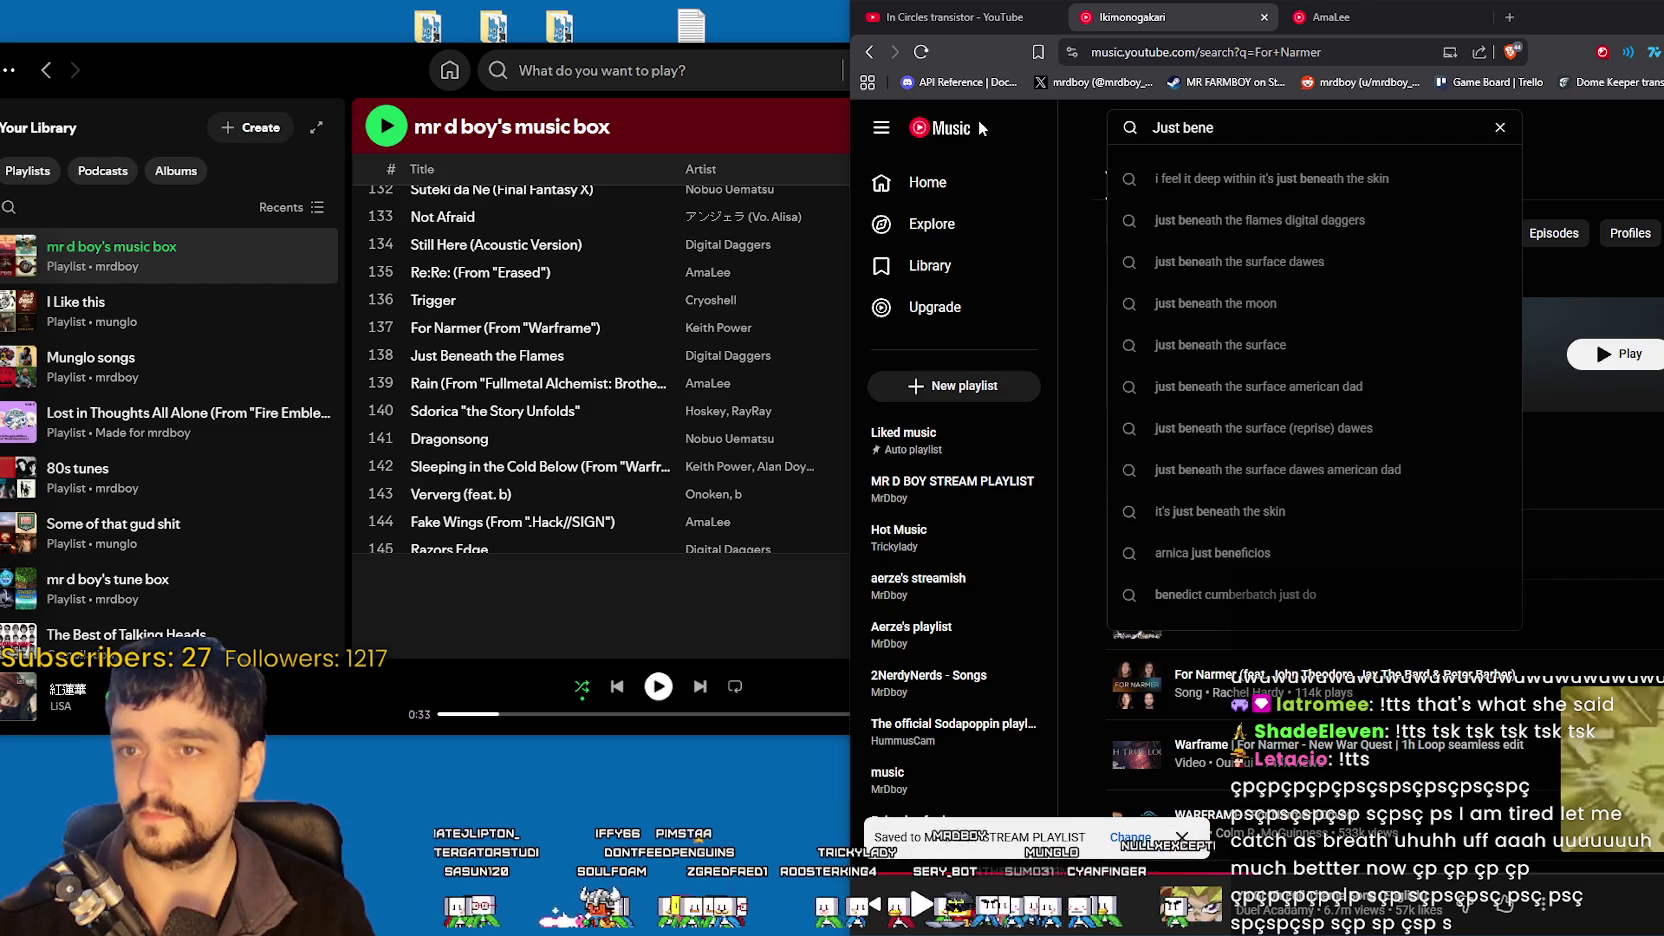
text(ath the fl)
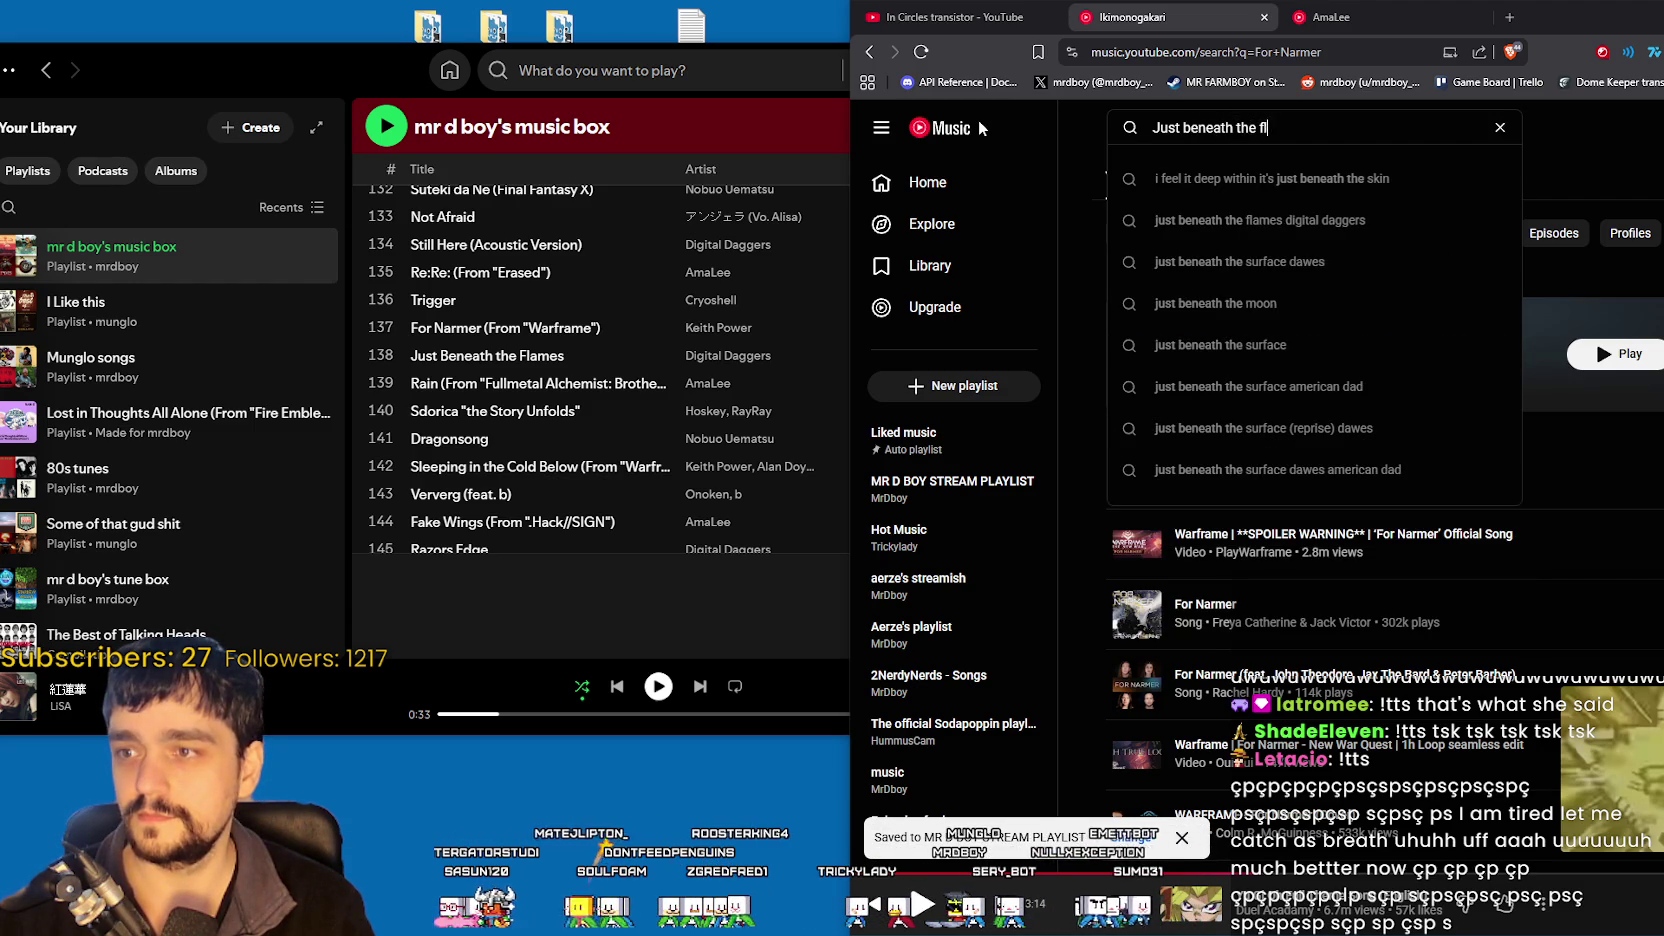
text(ames)
key(Return)
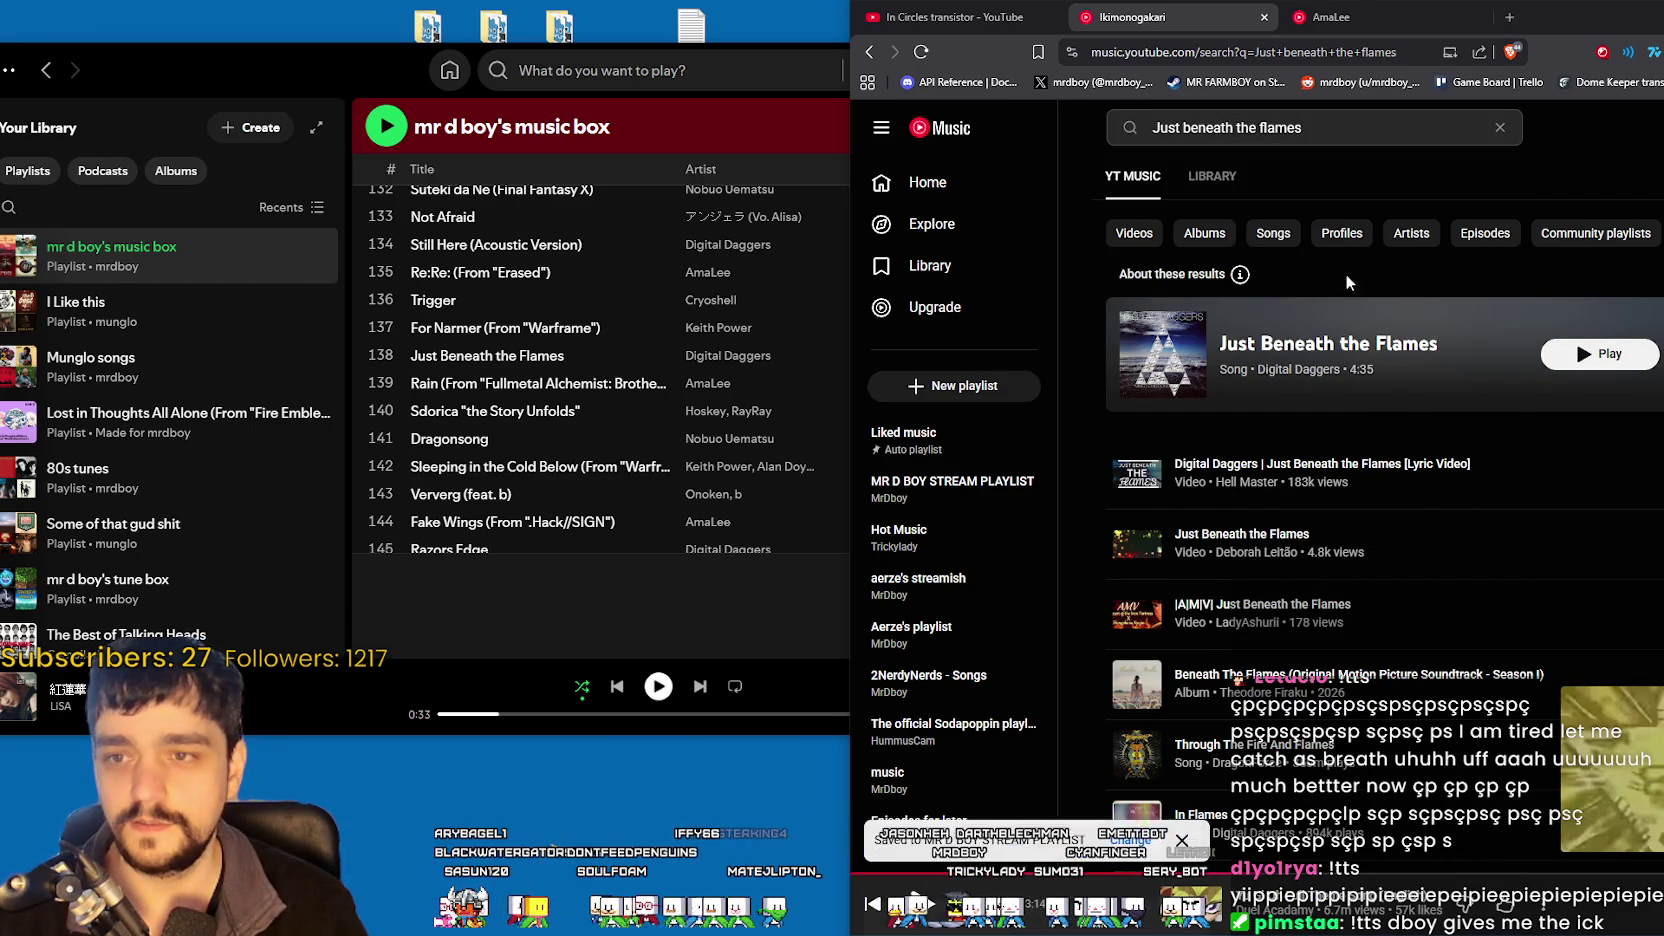
click(1130, 127)
text(Dragonsong)
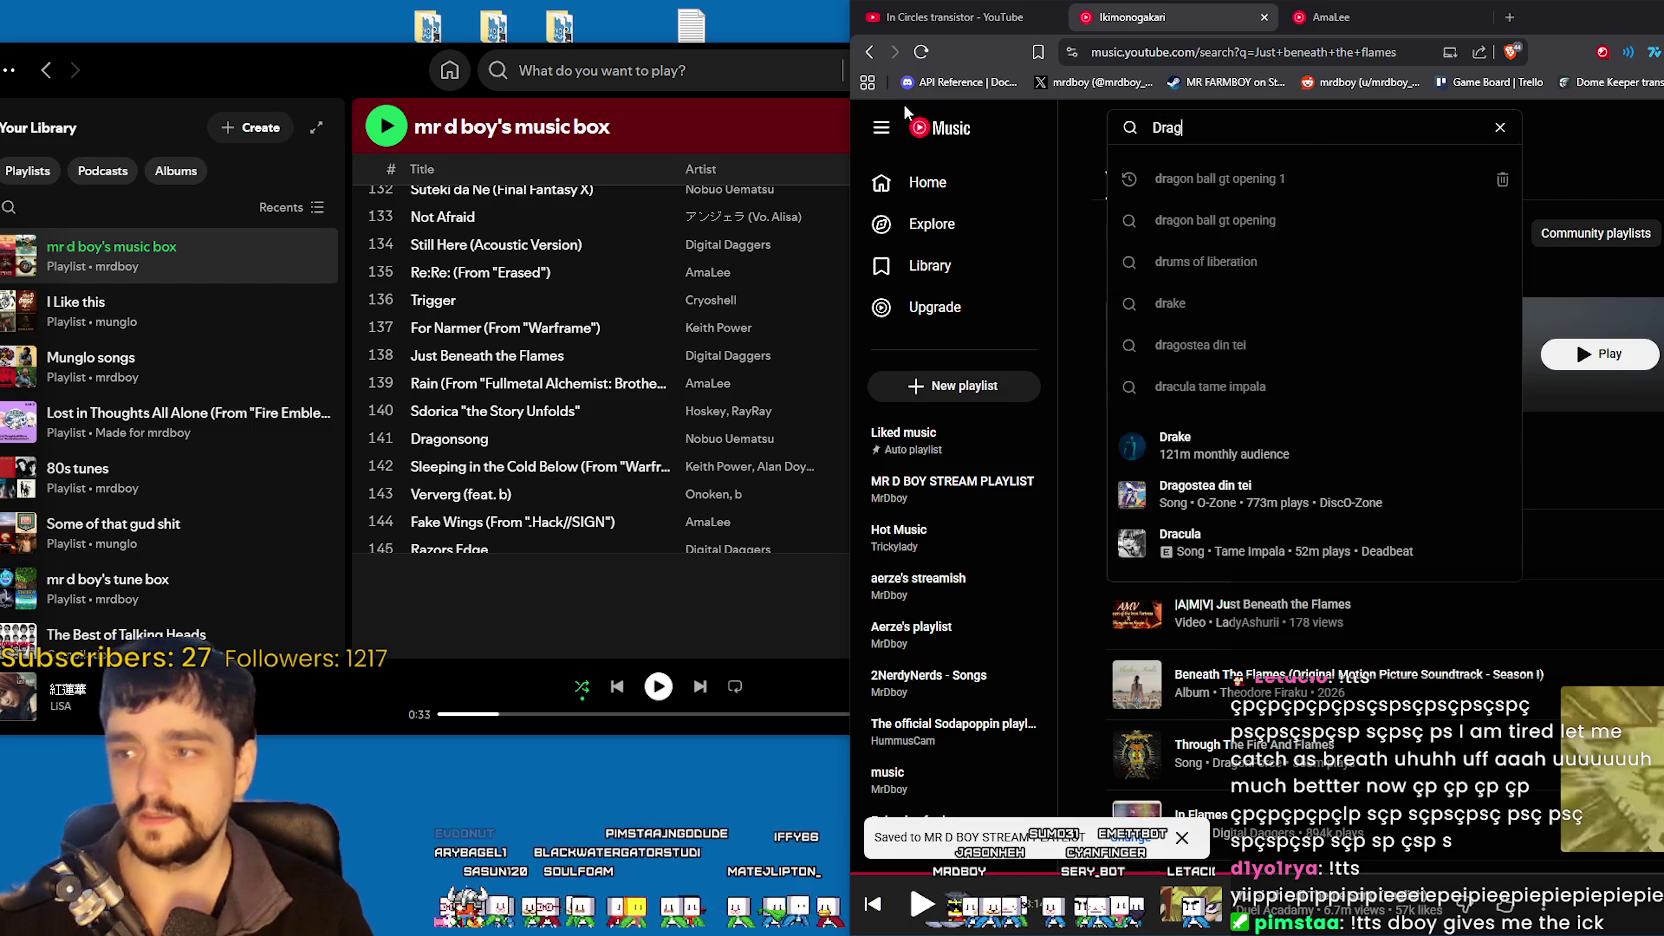
key(Return)
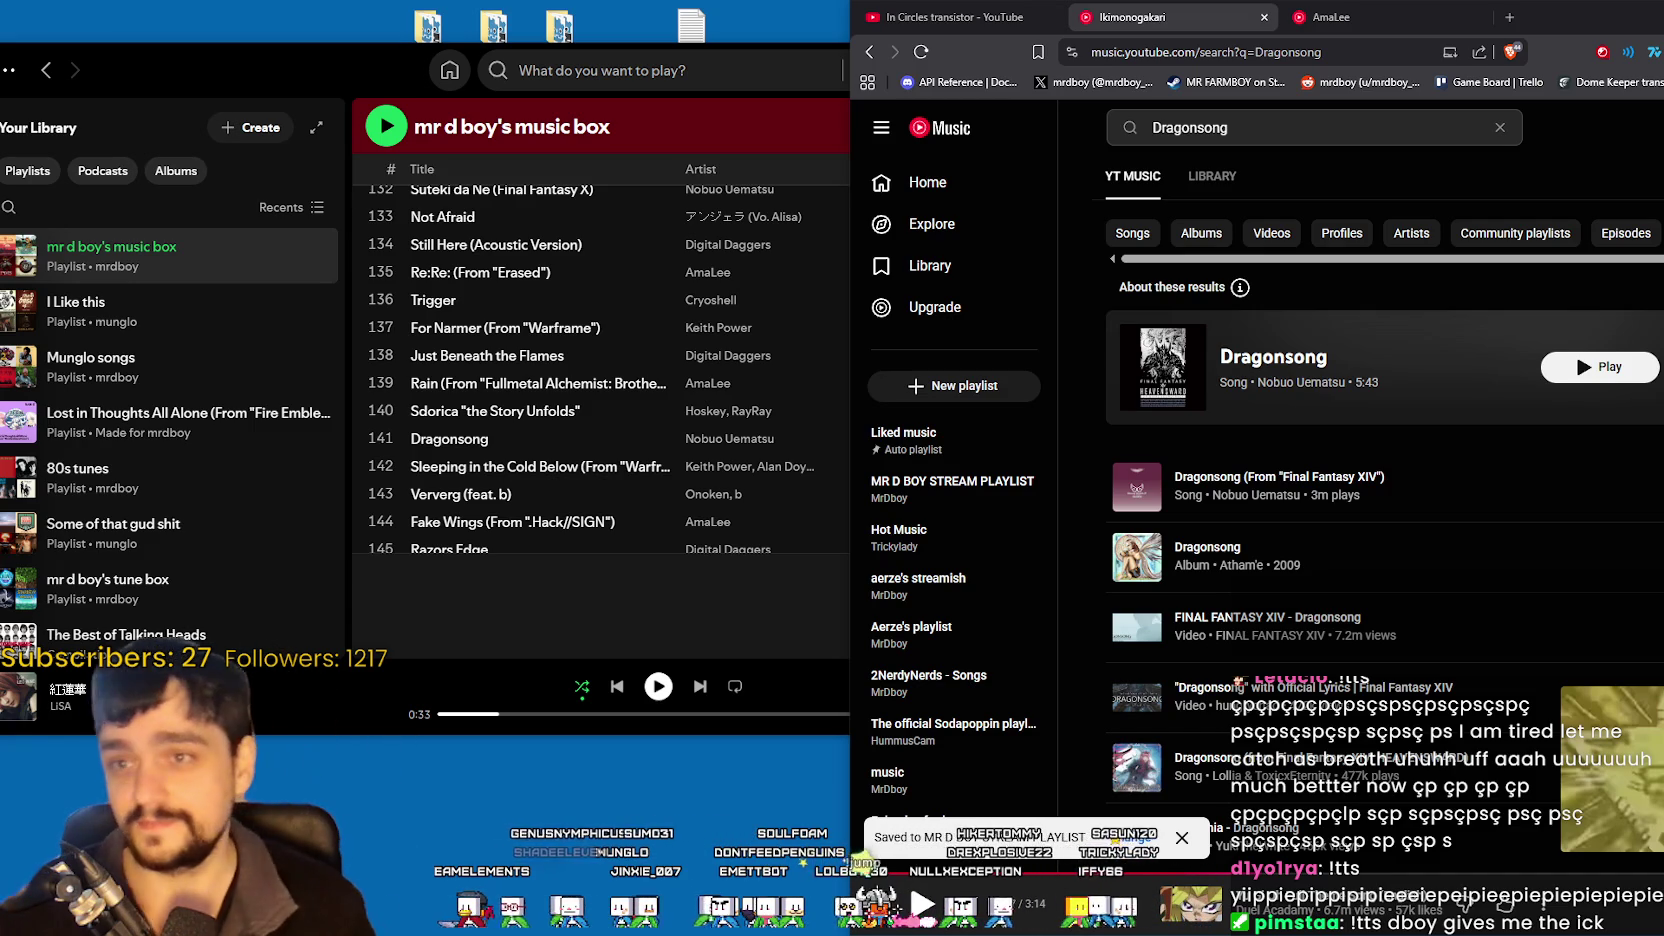
- Search for 'Sleeping in the cold below', then 'Ververg'
click(1284, 130)
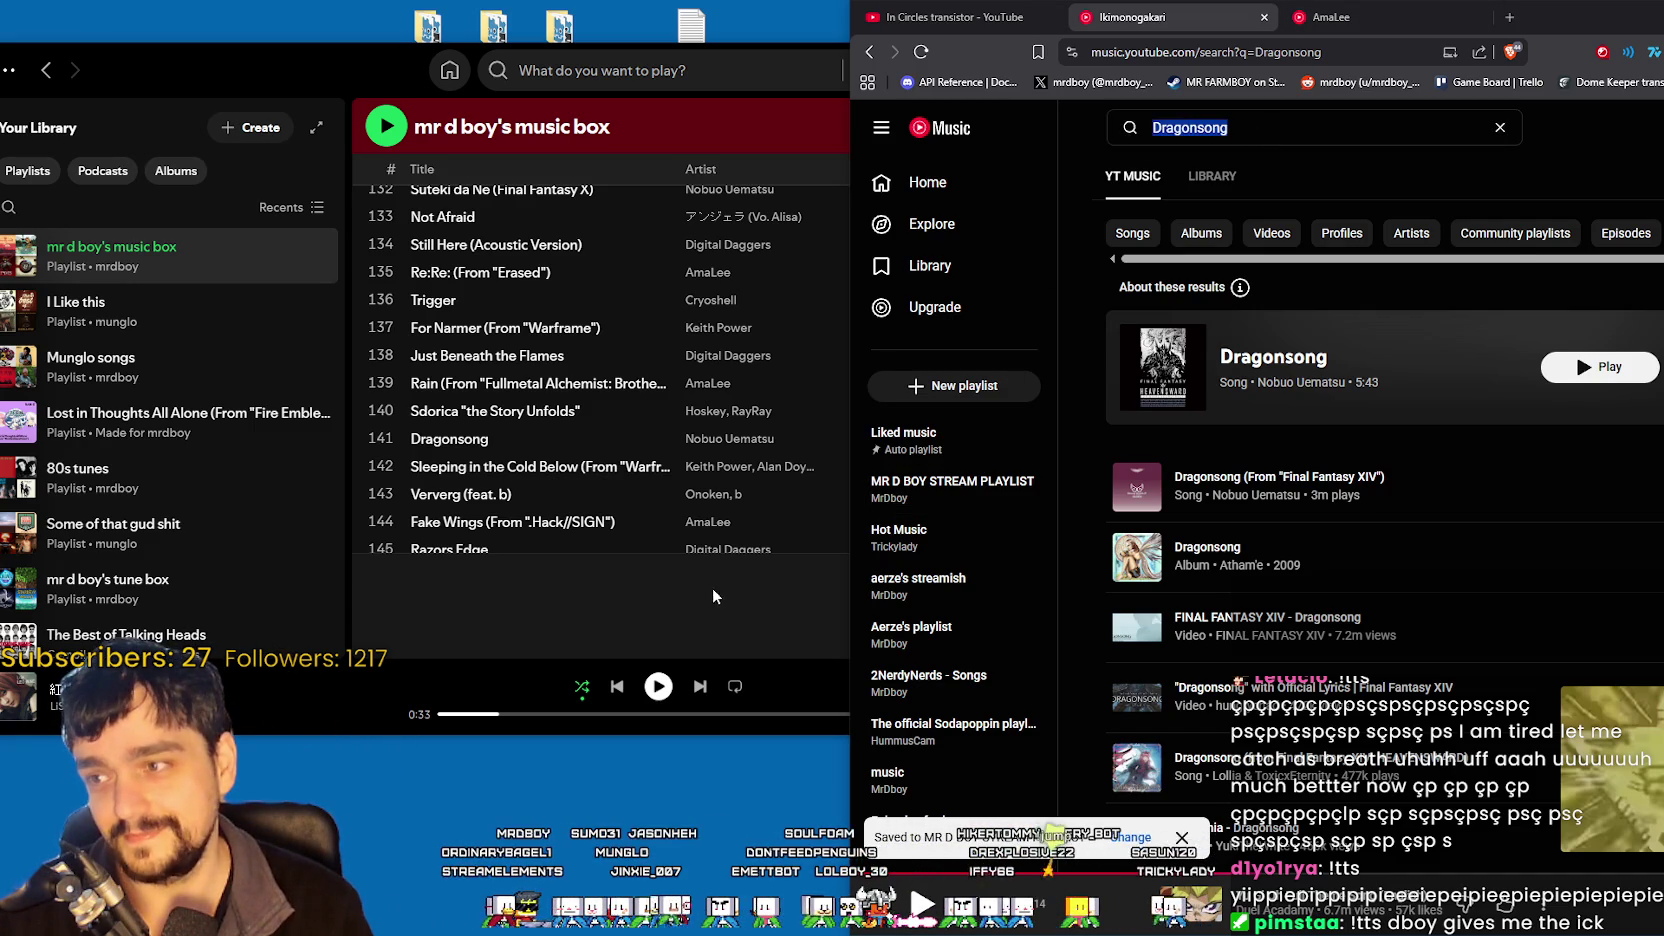
text(Sleeping in the cold)
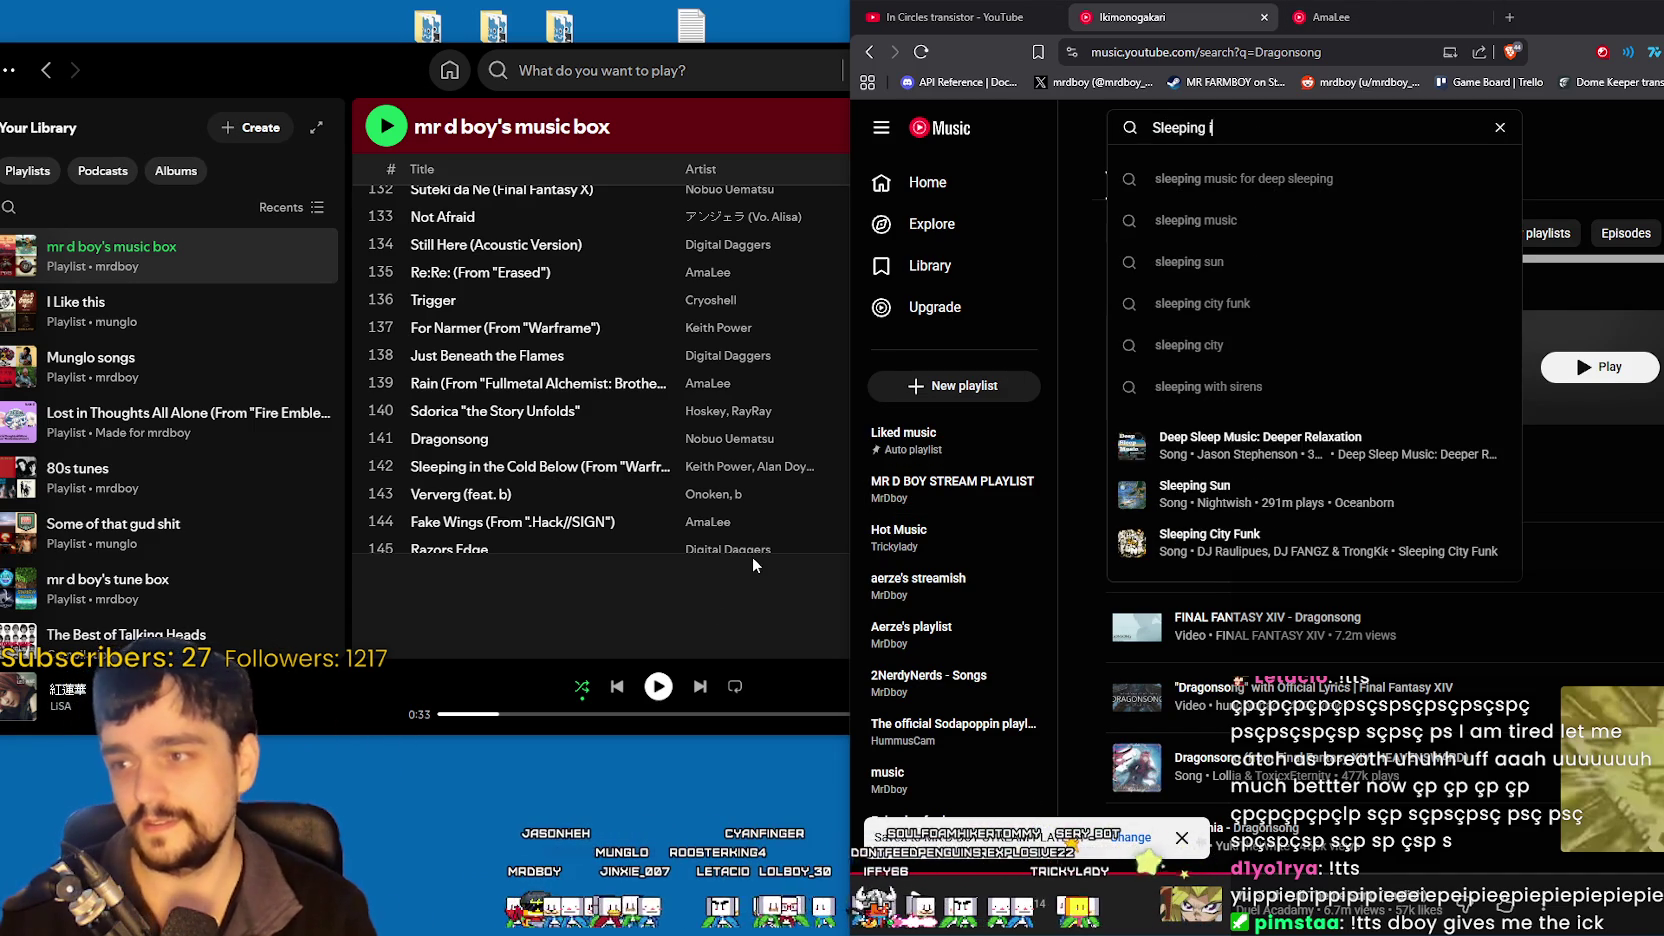
text( below)
key(Return)
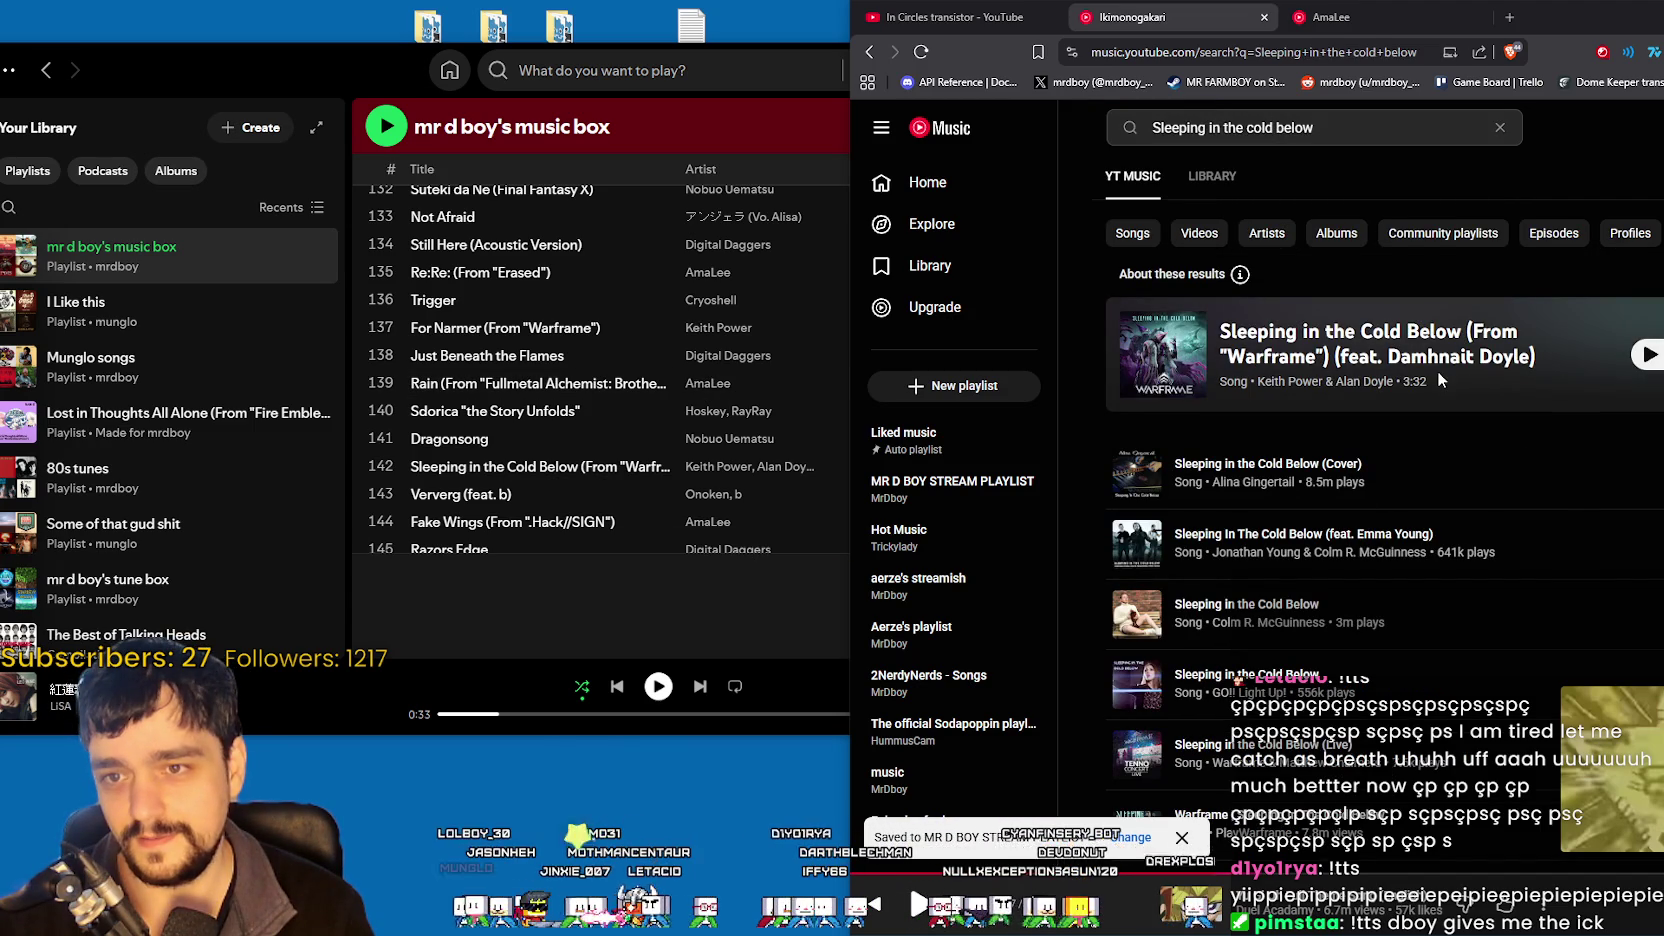
click(1284, 128)
key(ctrl+a)
text(Ver)
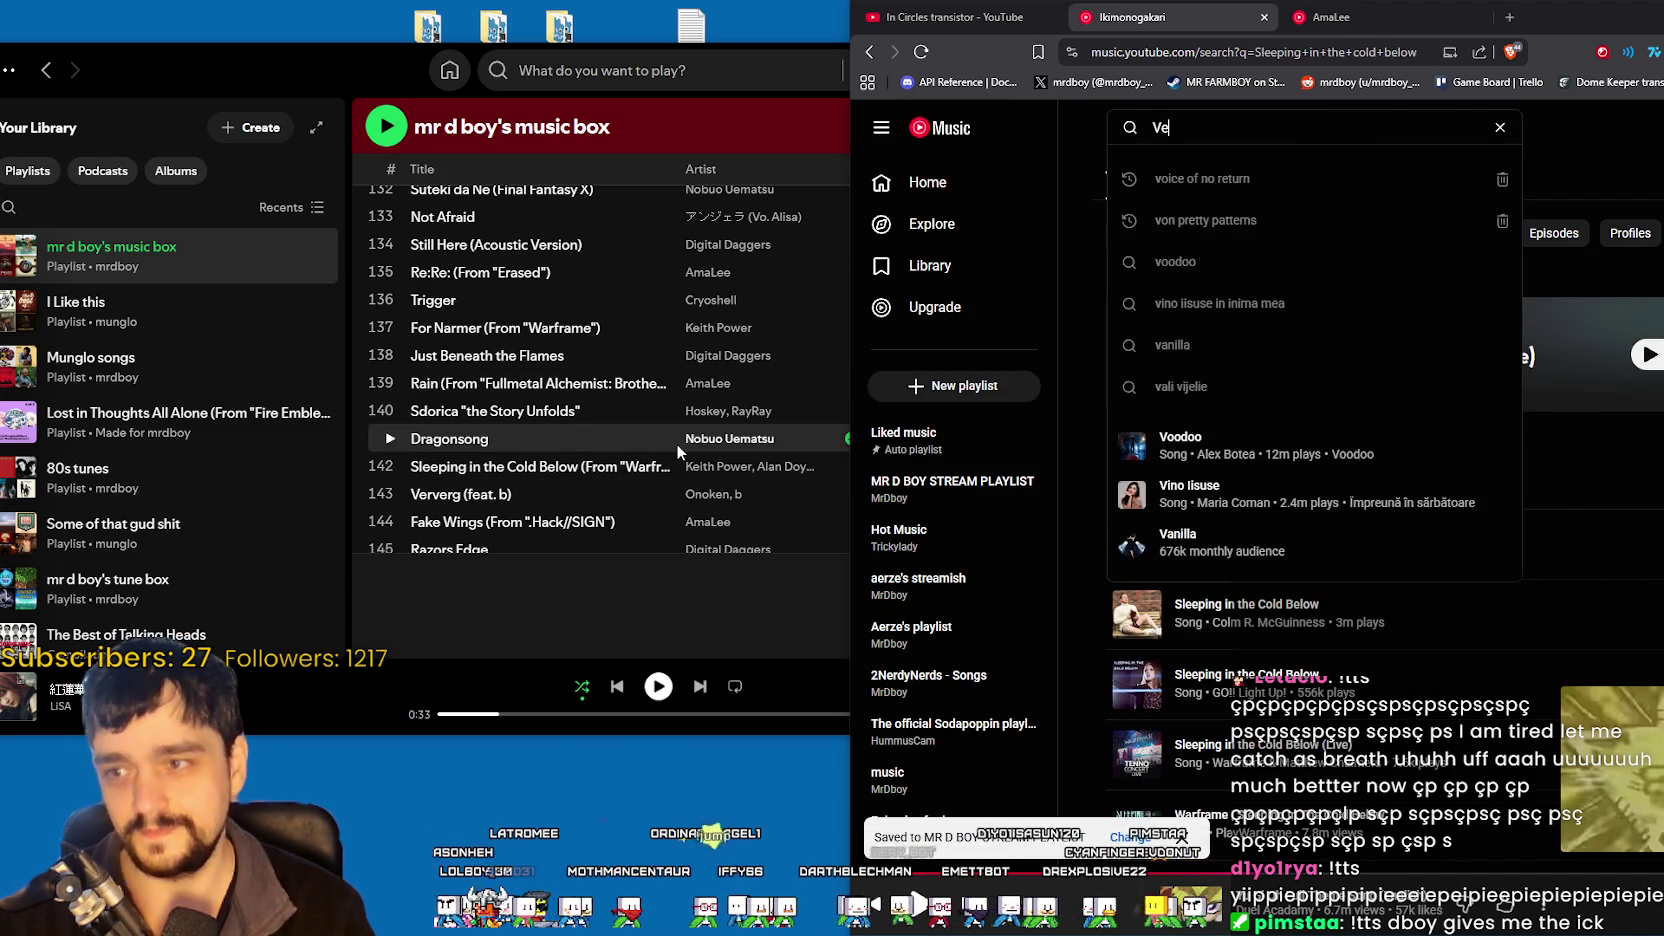
key(BackSpace)
key(BackSpace)
key(BackSpace)
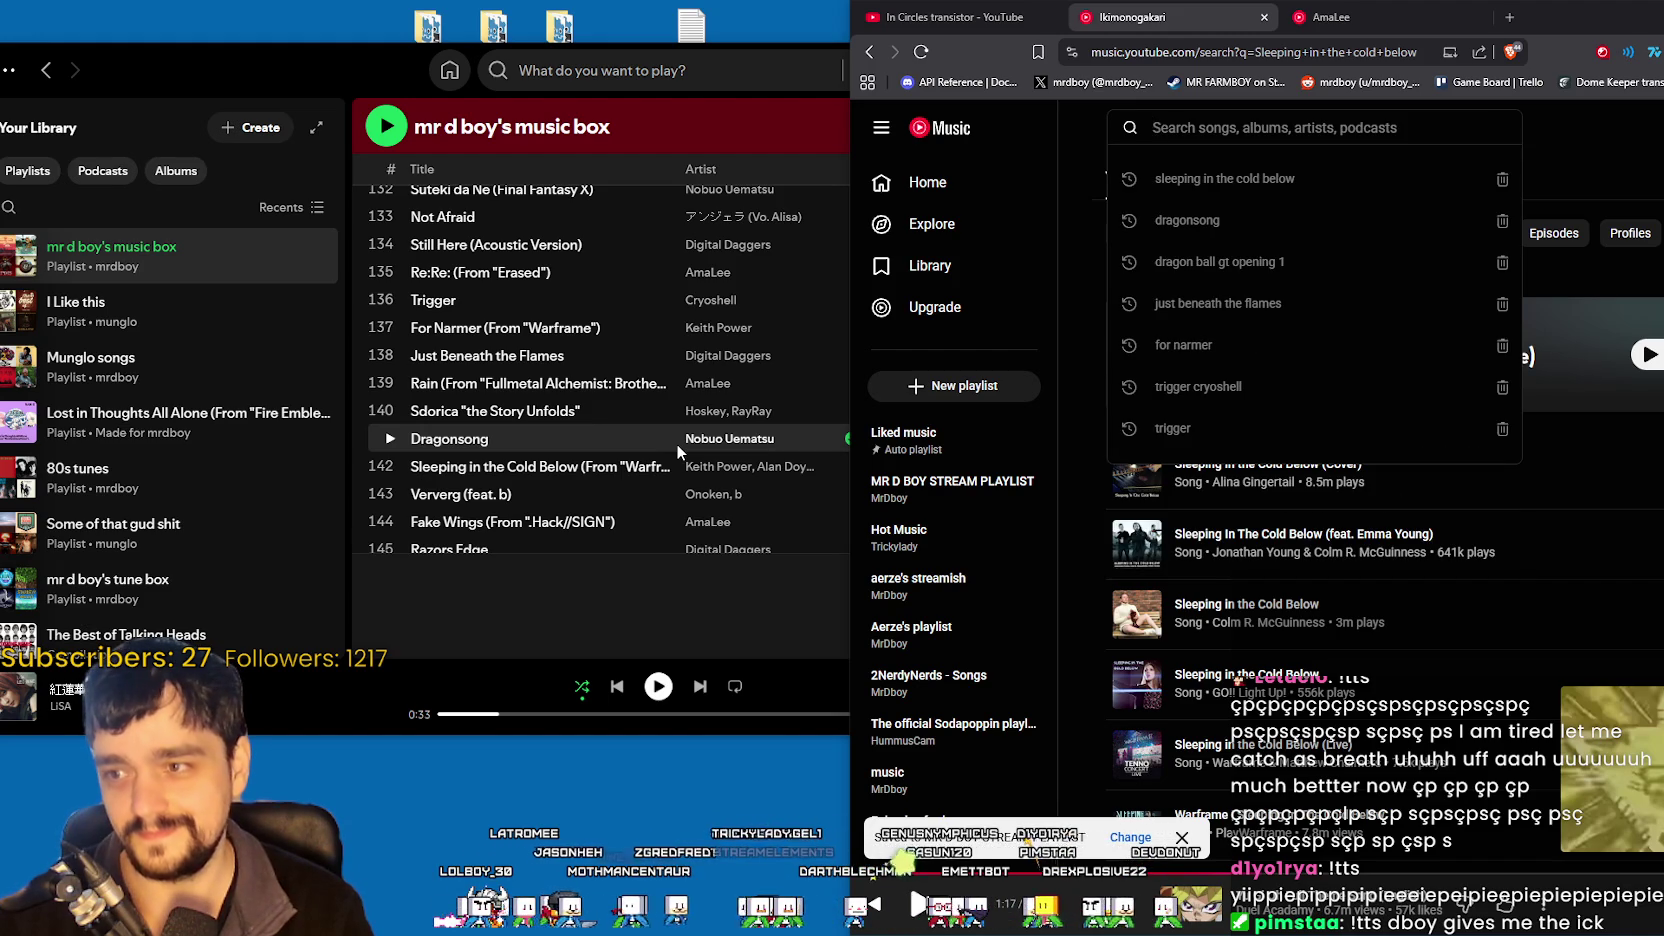
text(Ververg)
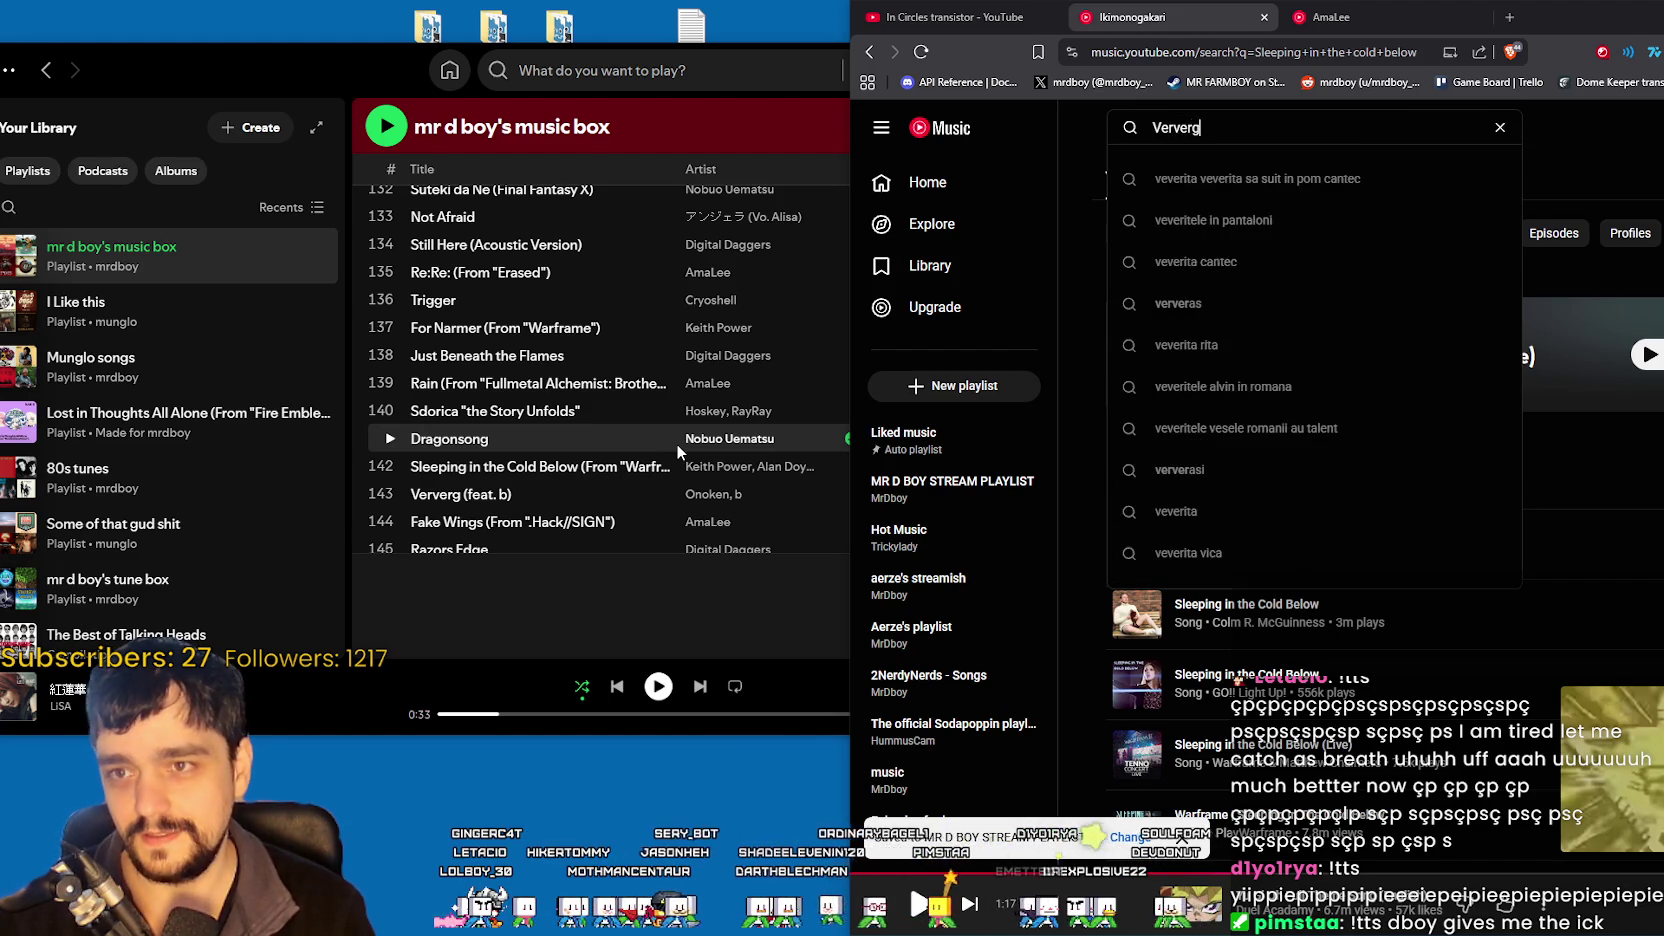
key(Return)
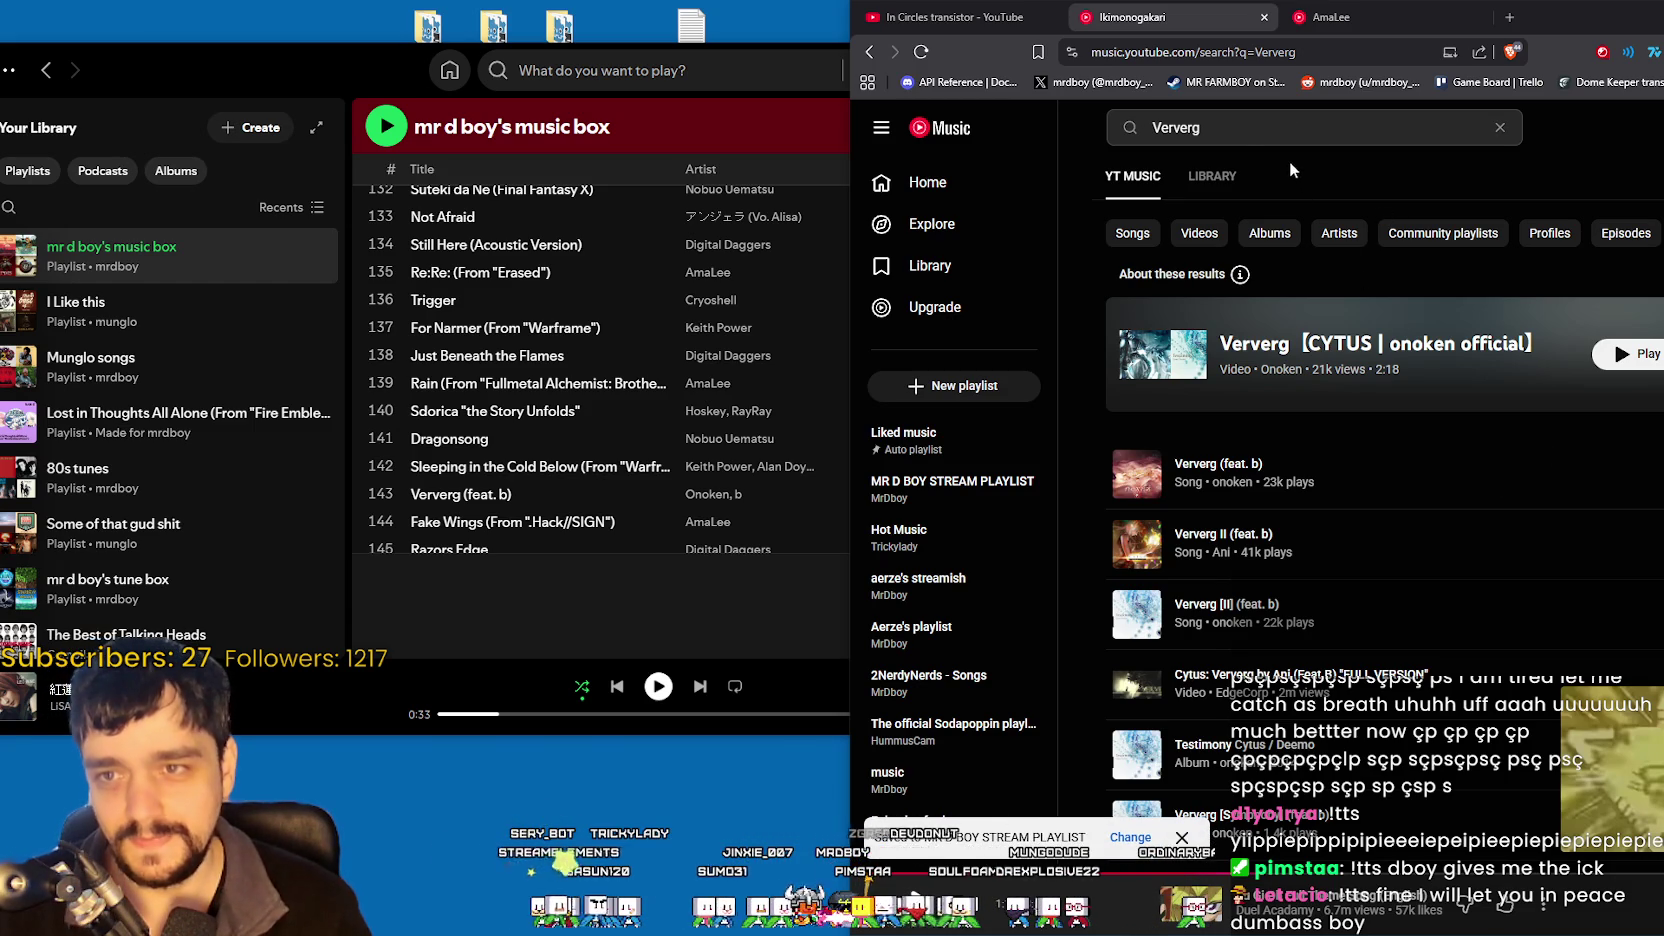
- Check Spotify, then view and close the options for Ververg (feat. b)
click(1262, 128)
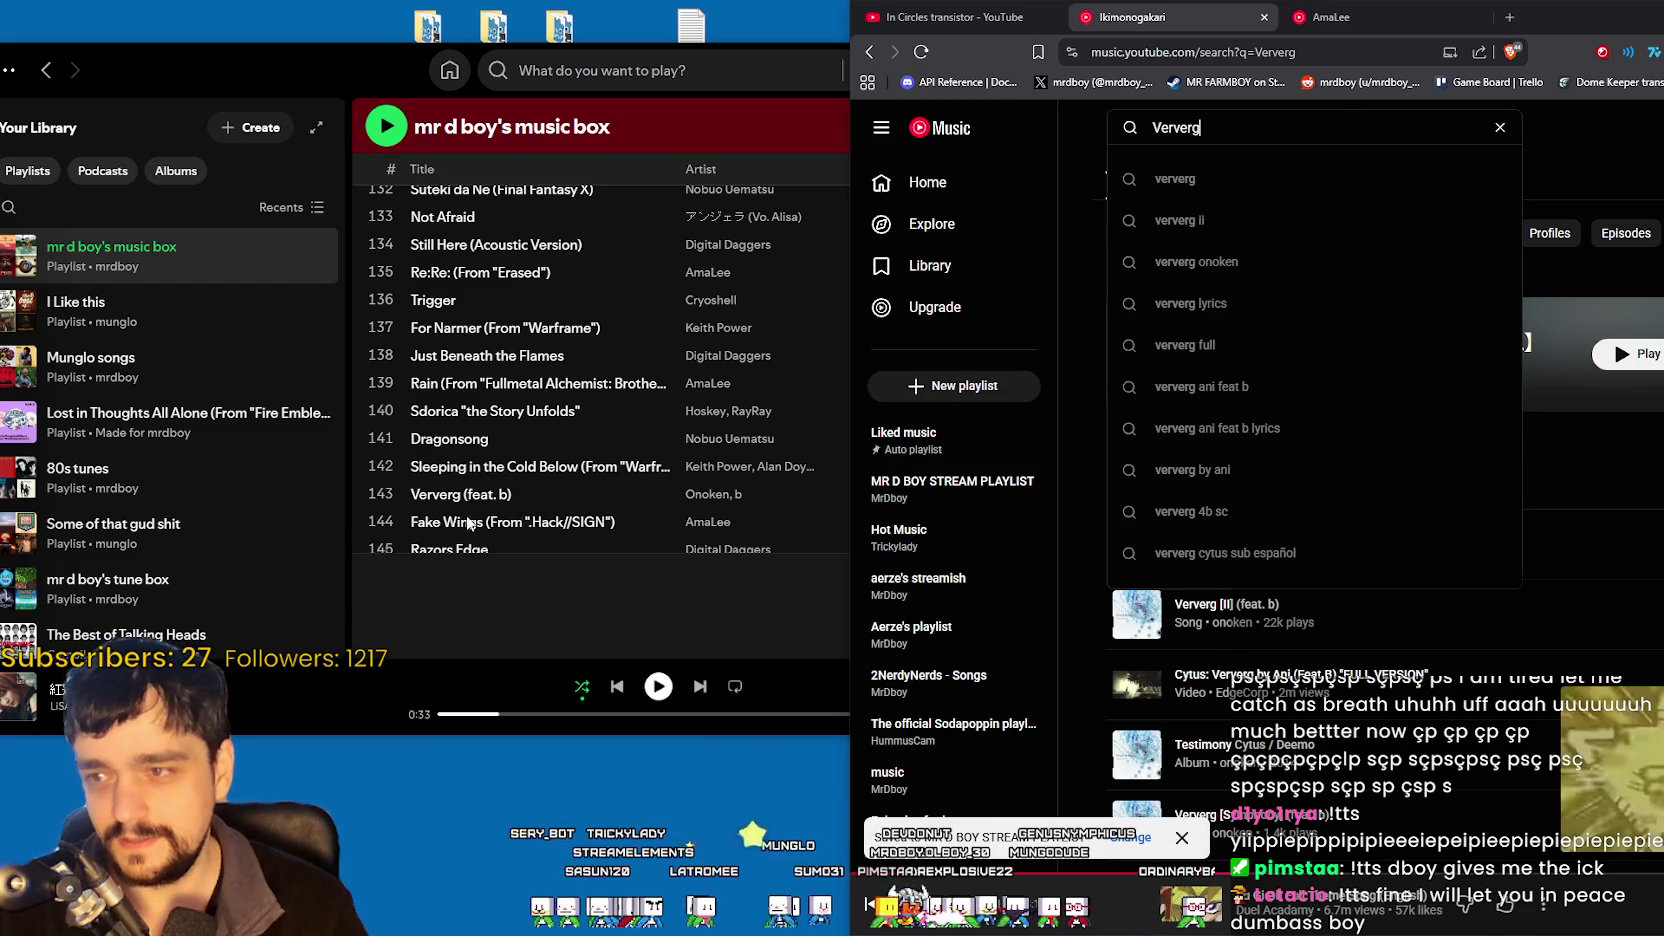
click(442, 611)
click(1645, 486)
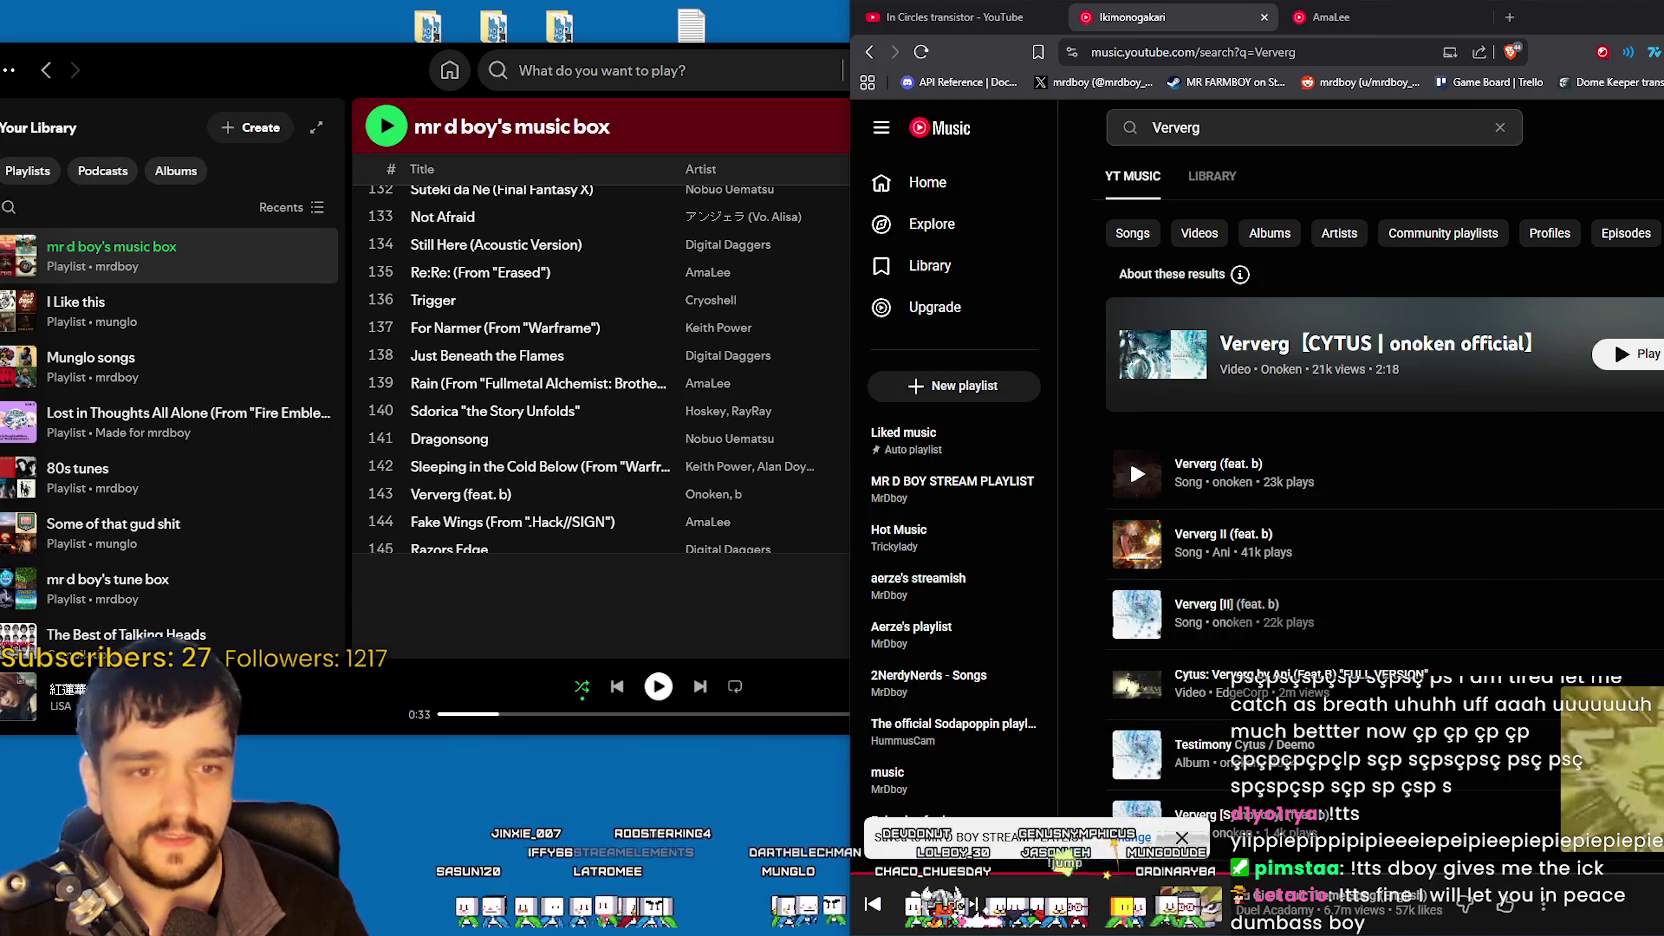
right_click(1137, 474)
key(Escape)
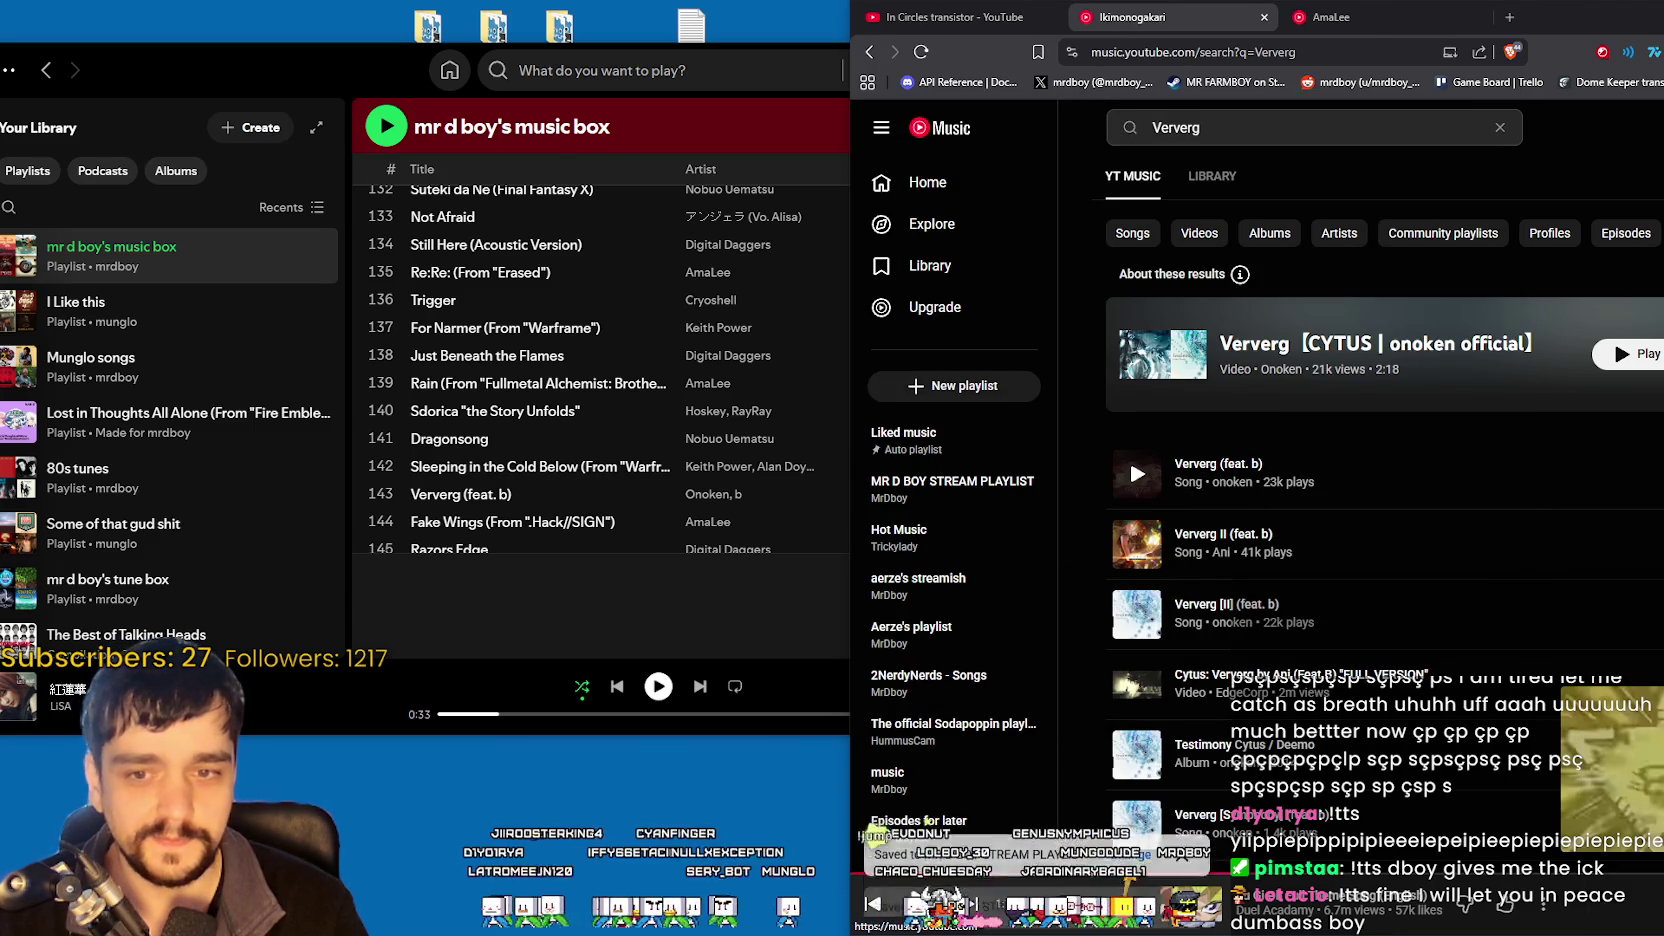
right_click(1137, 474)
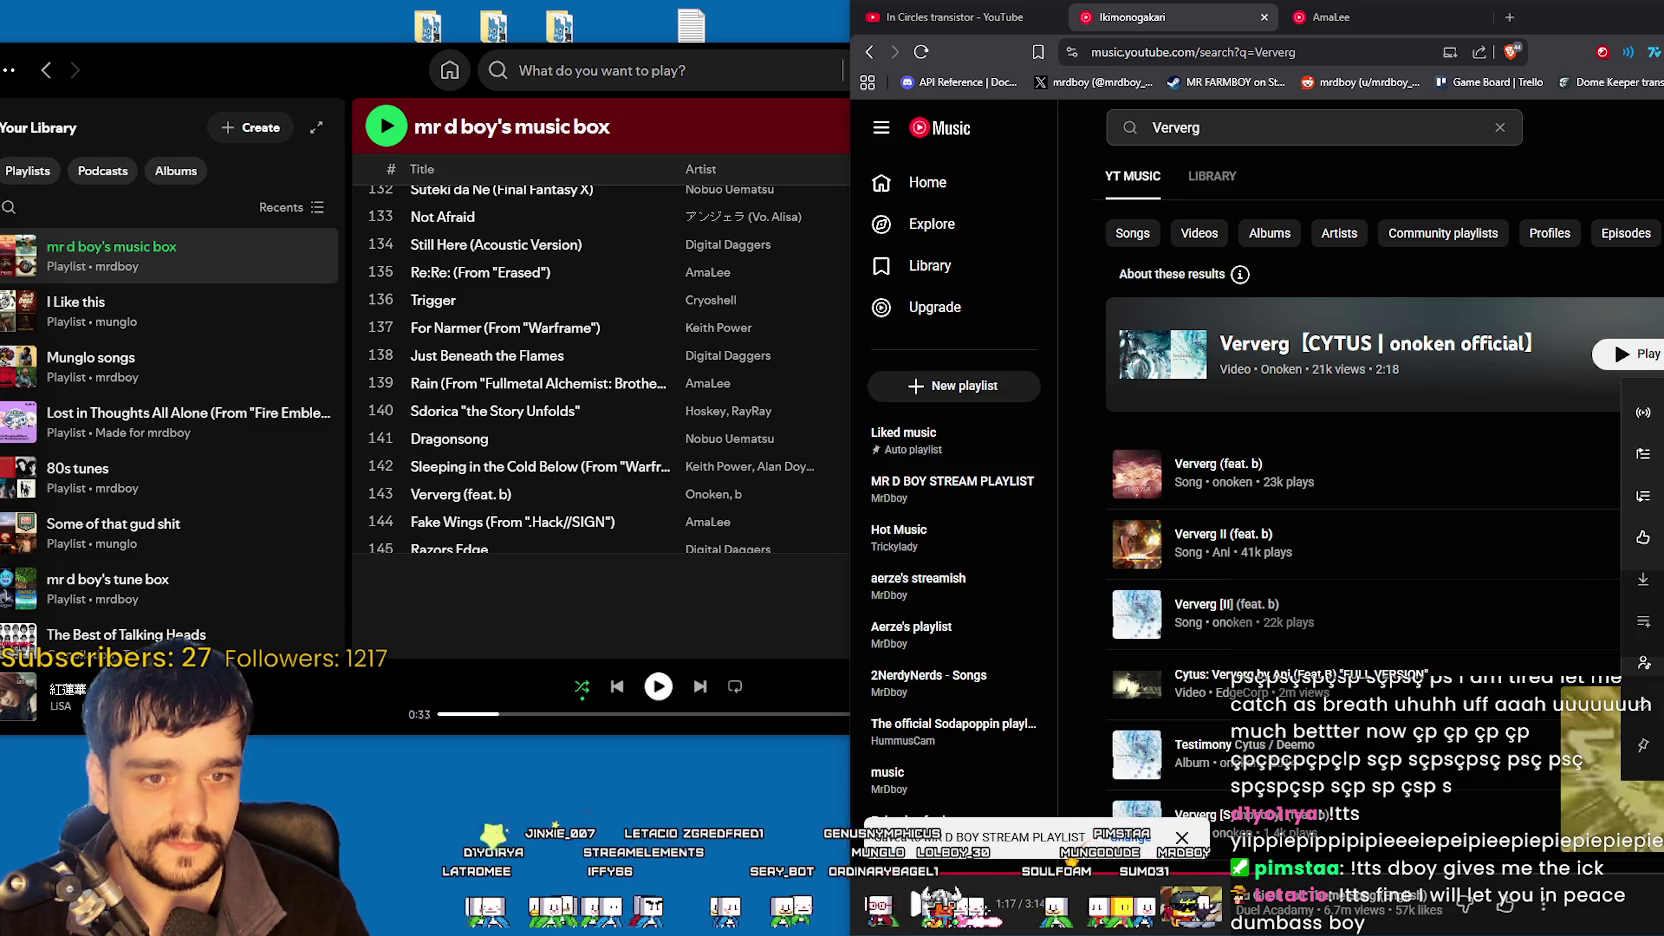
click(1420, 265)
double_click(1280, 139)
scroll(605, 490, down, 2)
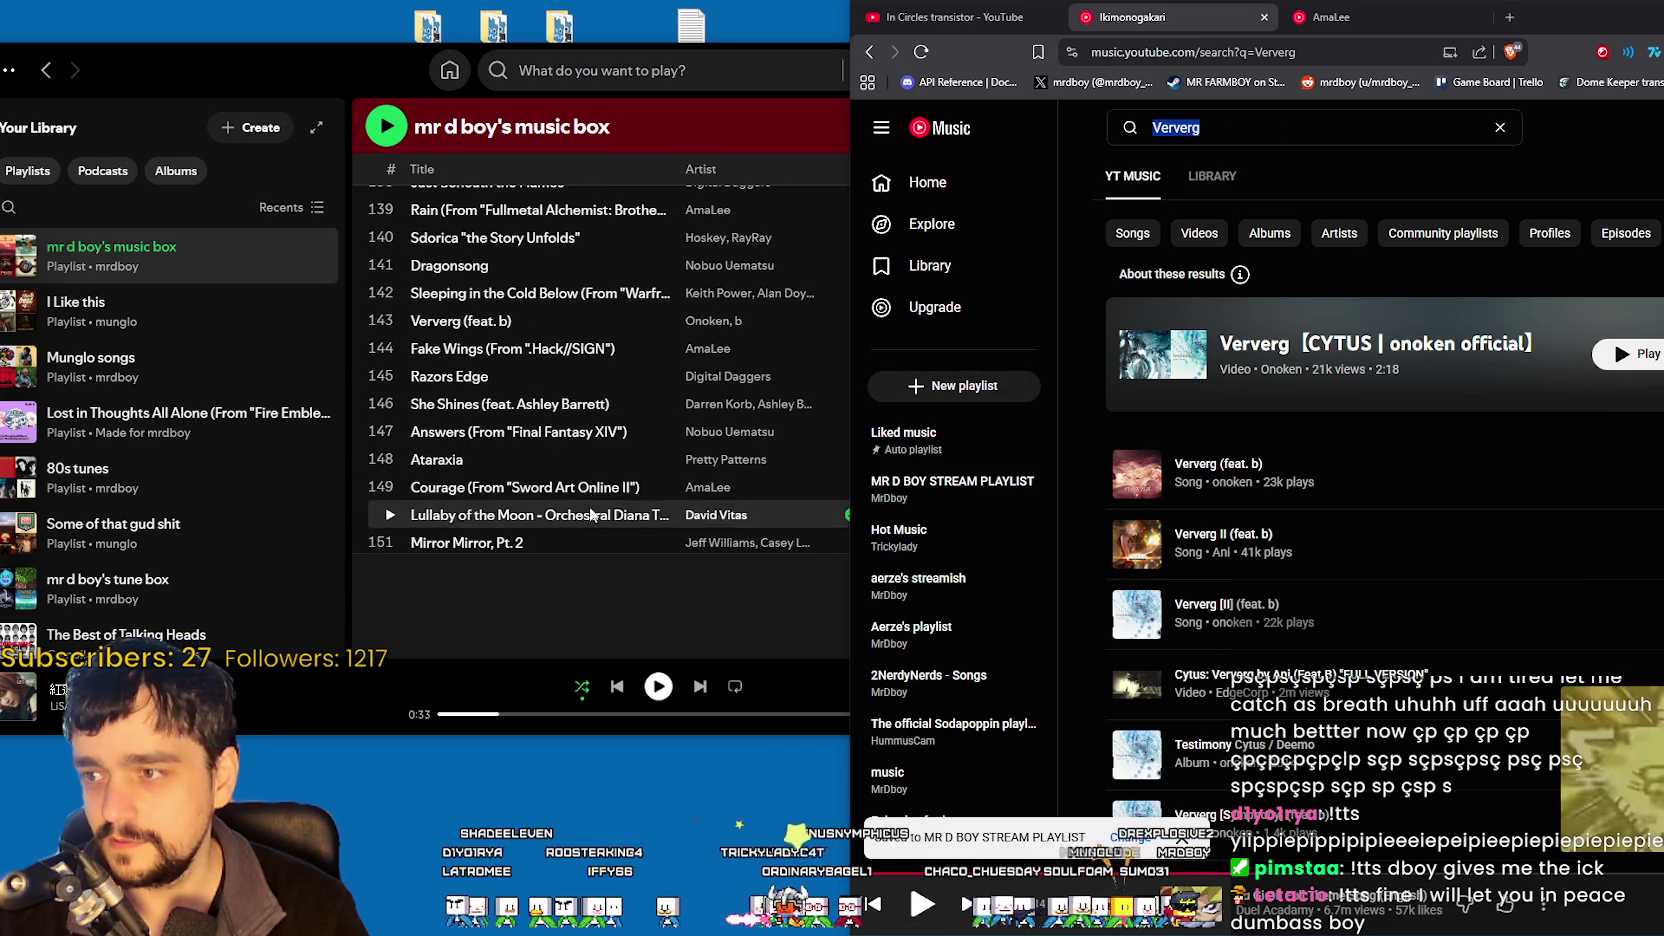
- Search for 'Fake wings amaLee'
text(Fak)
text(e wi)
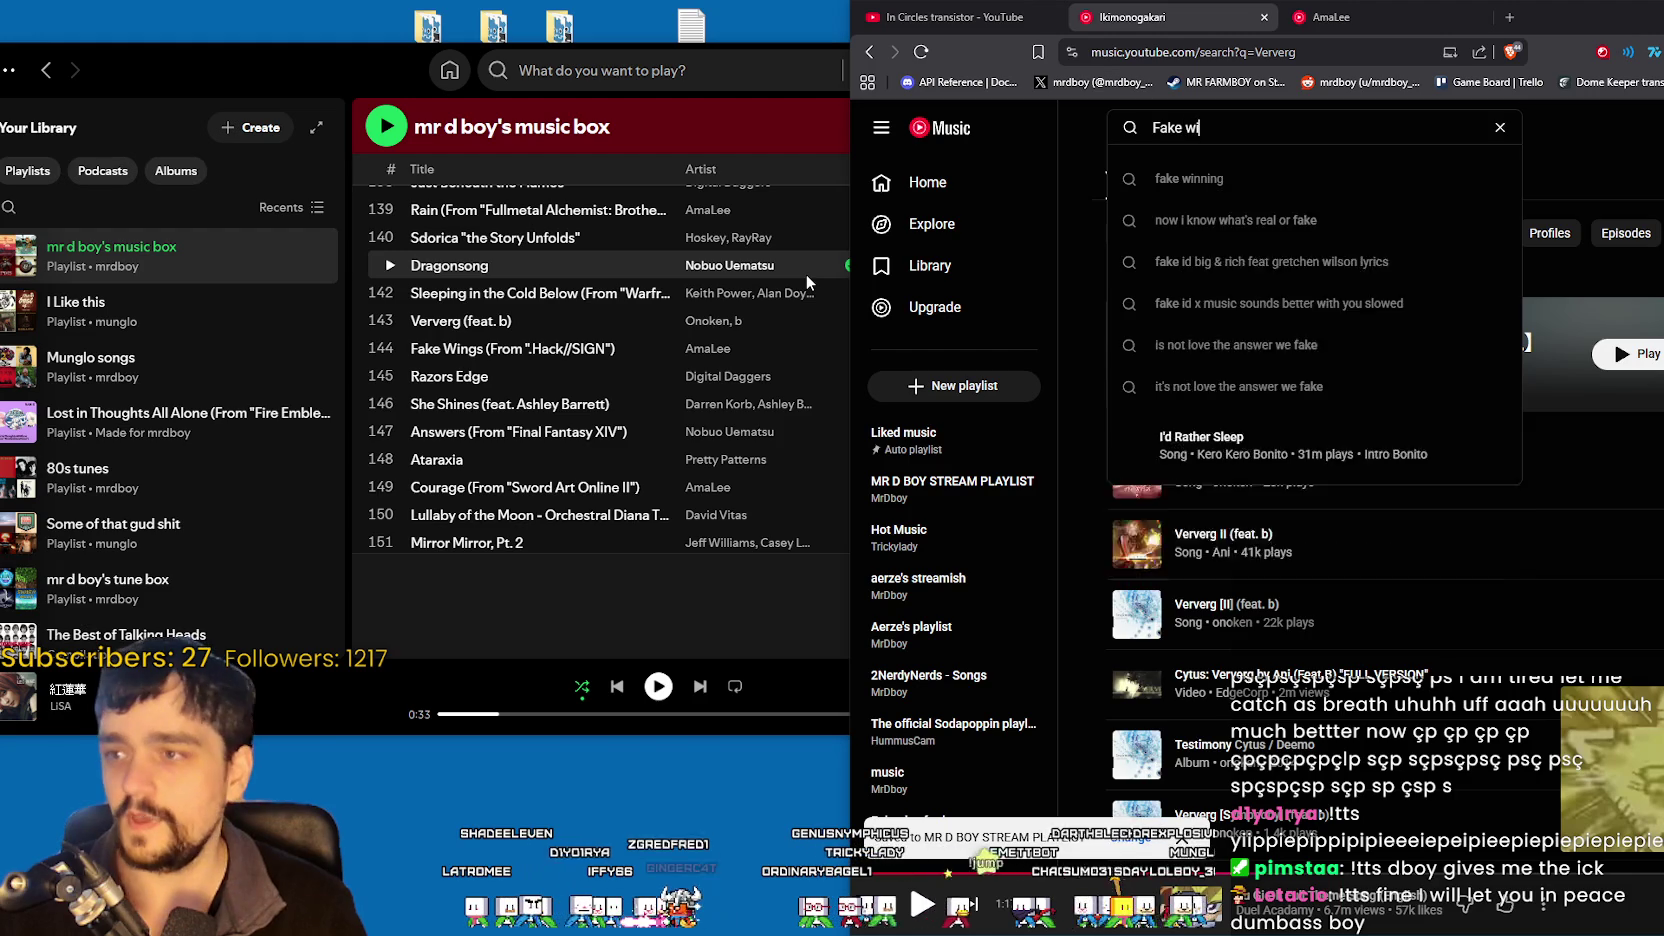
text(ngs ama)
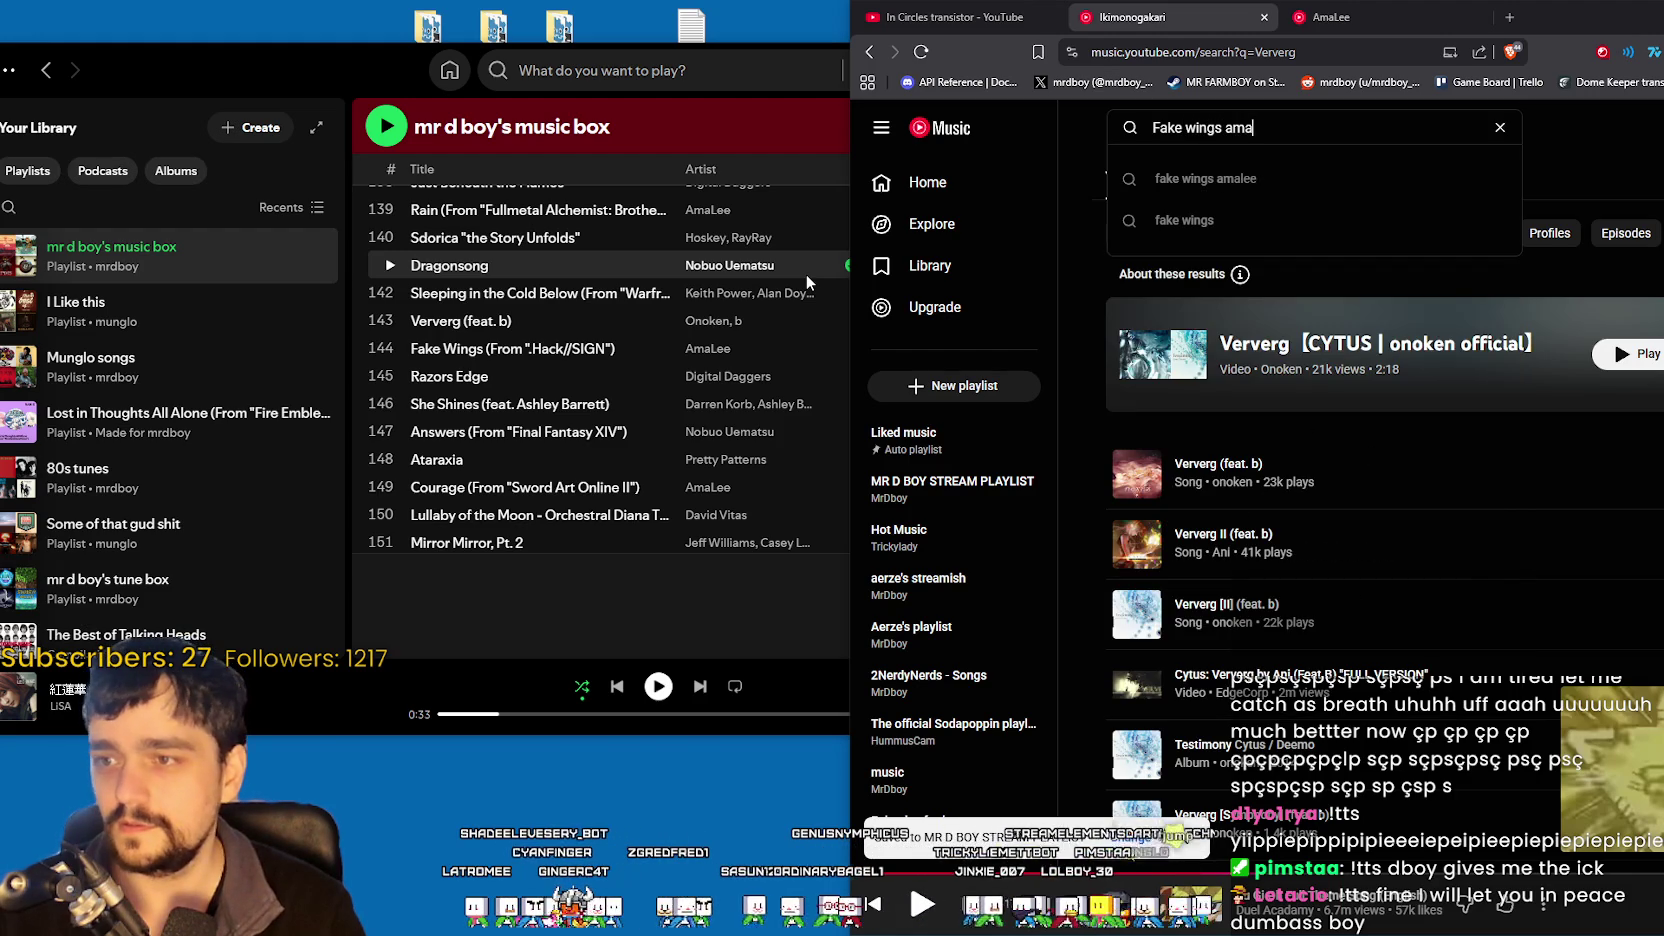
text(Lee)
key(Return)
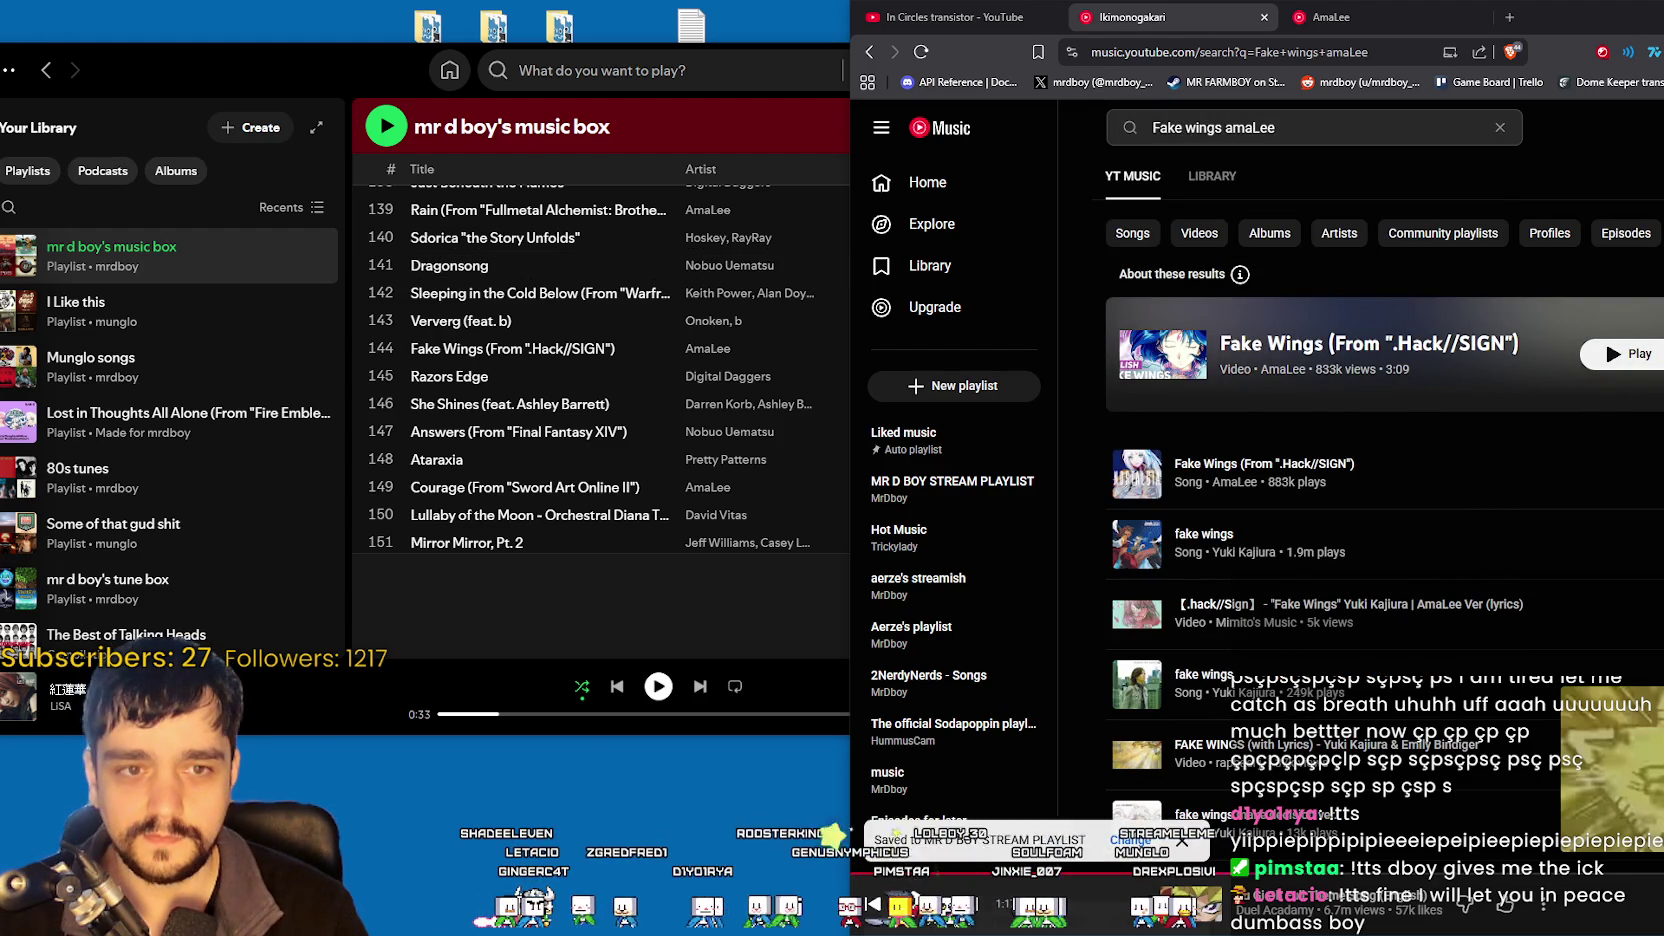
- Search 'Razors Edge', refining to the 'razor's edge digital daggers' suggestion
click(1200, 127)
scroll(547, 468, down, 2)
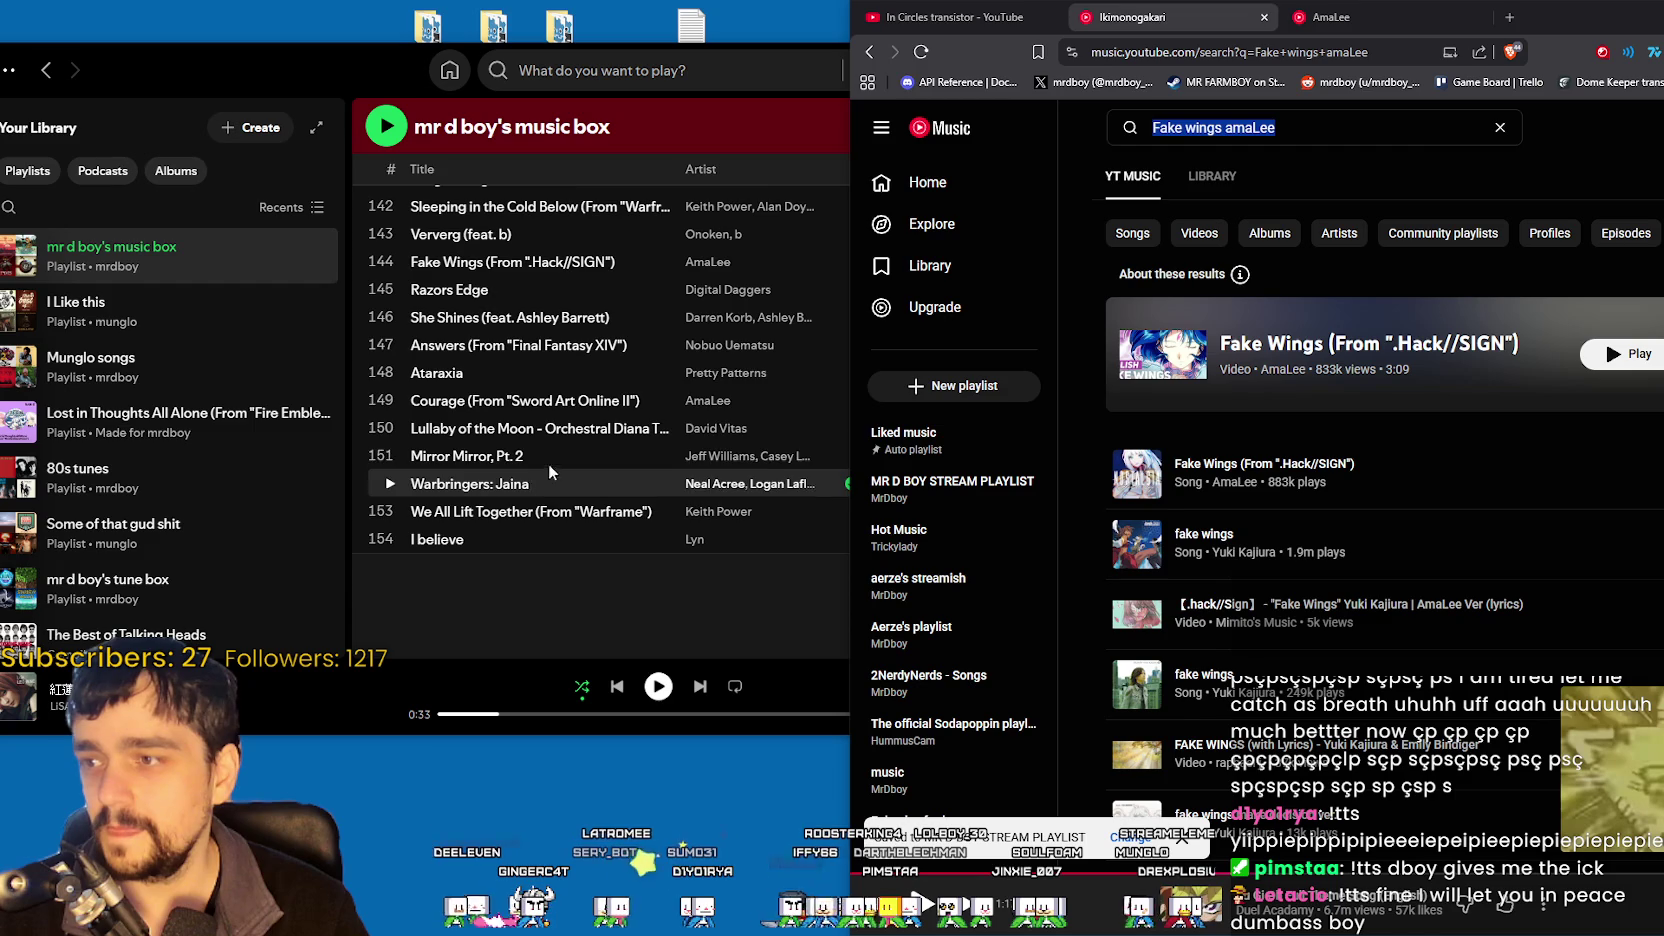
text(R)
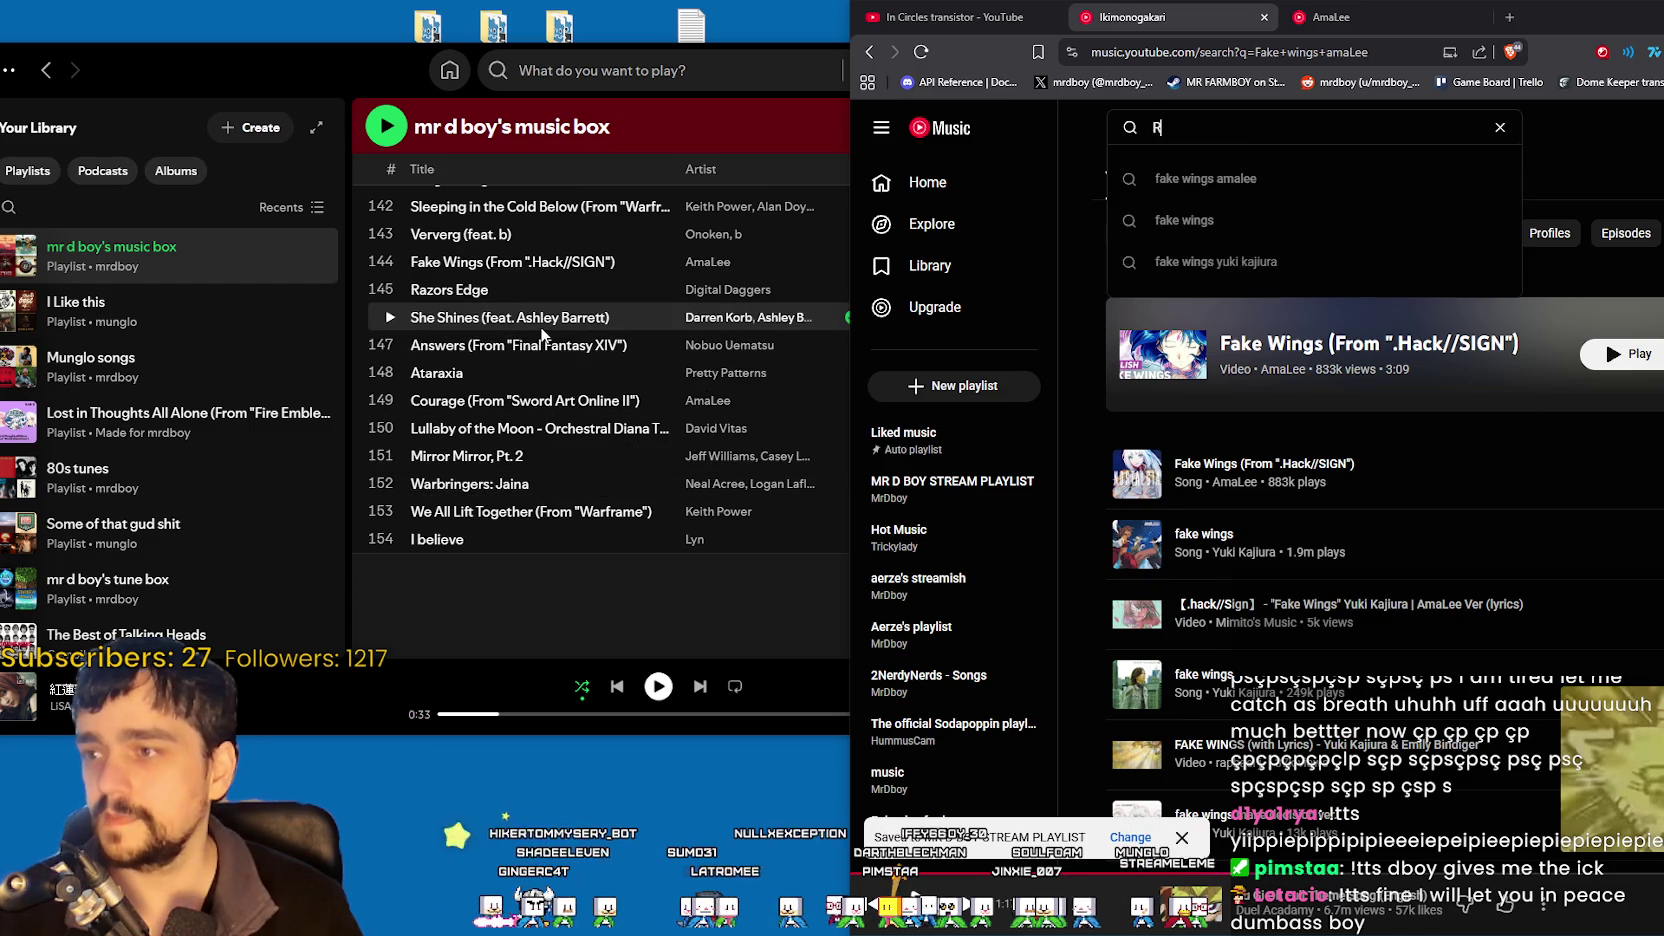
text(azors Edge)
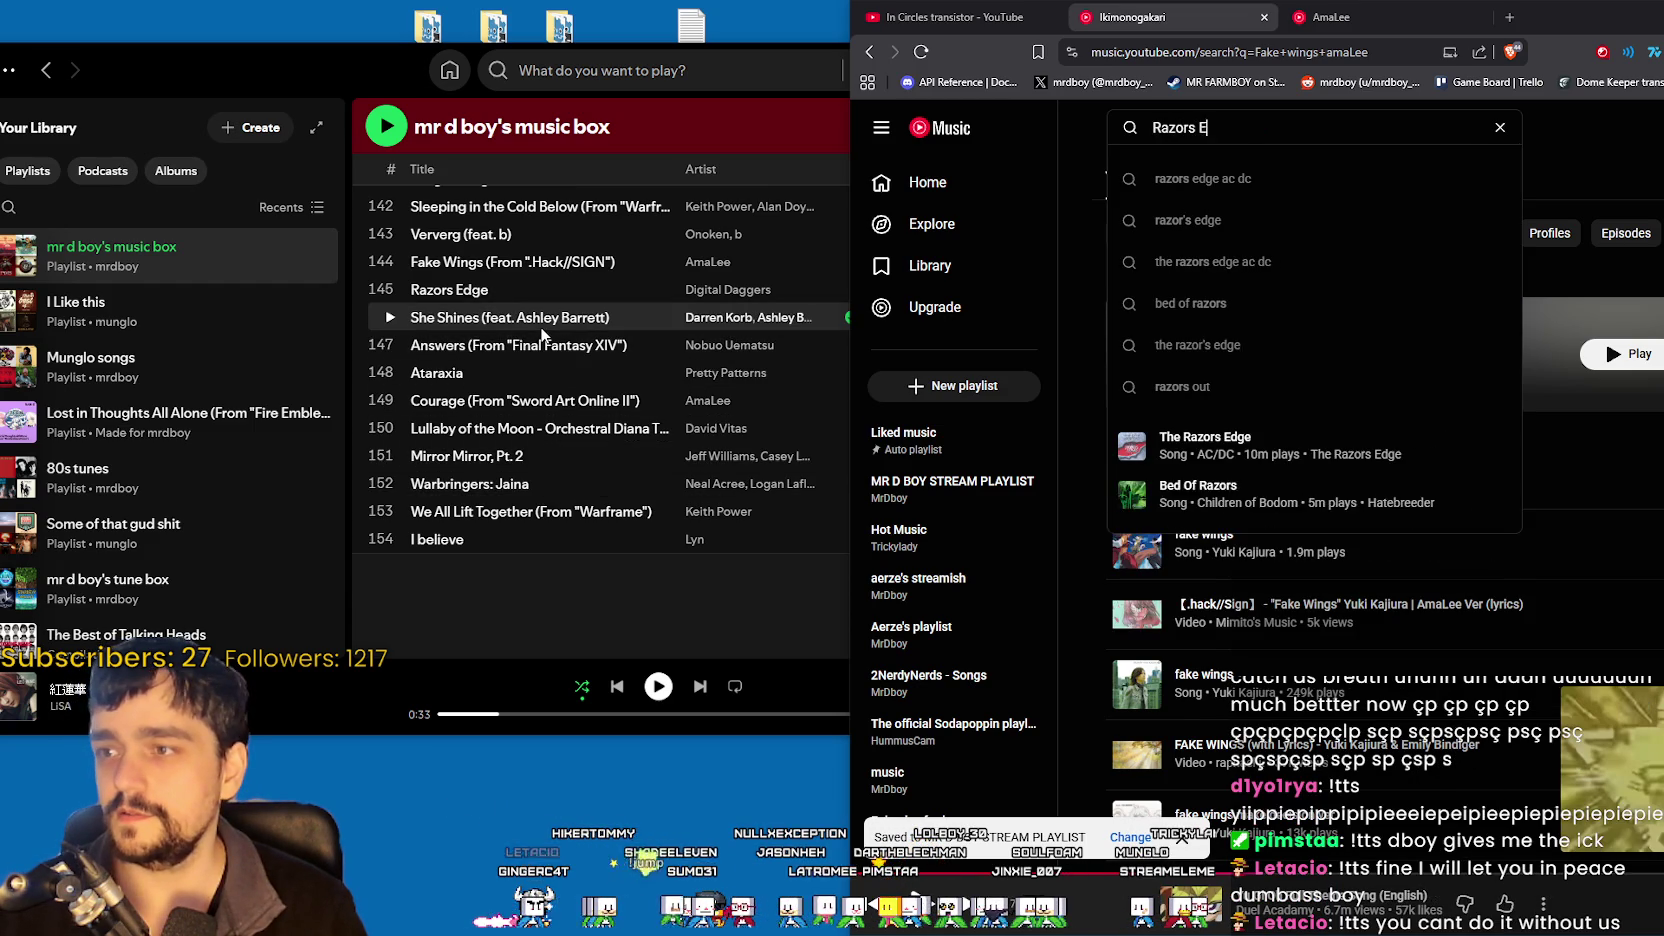
key(Return)
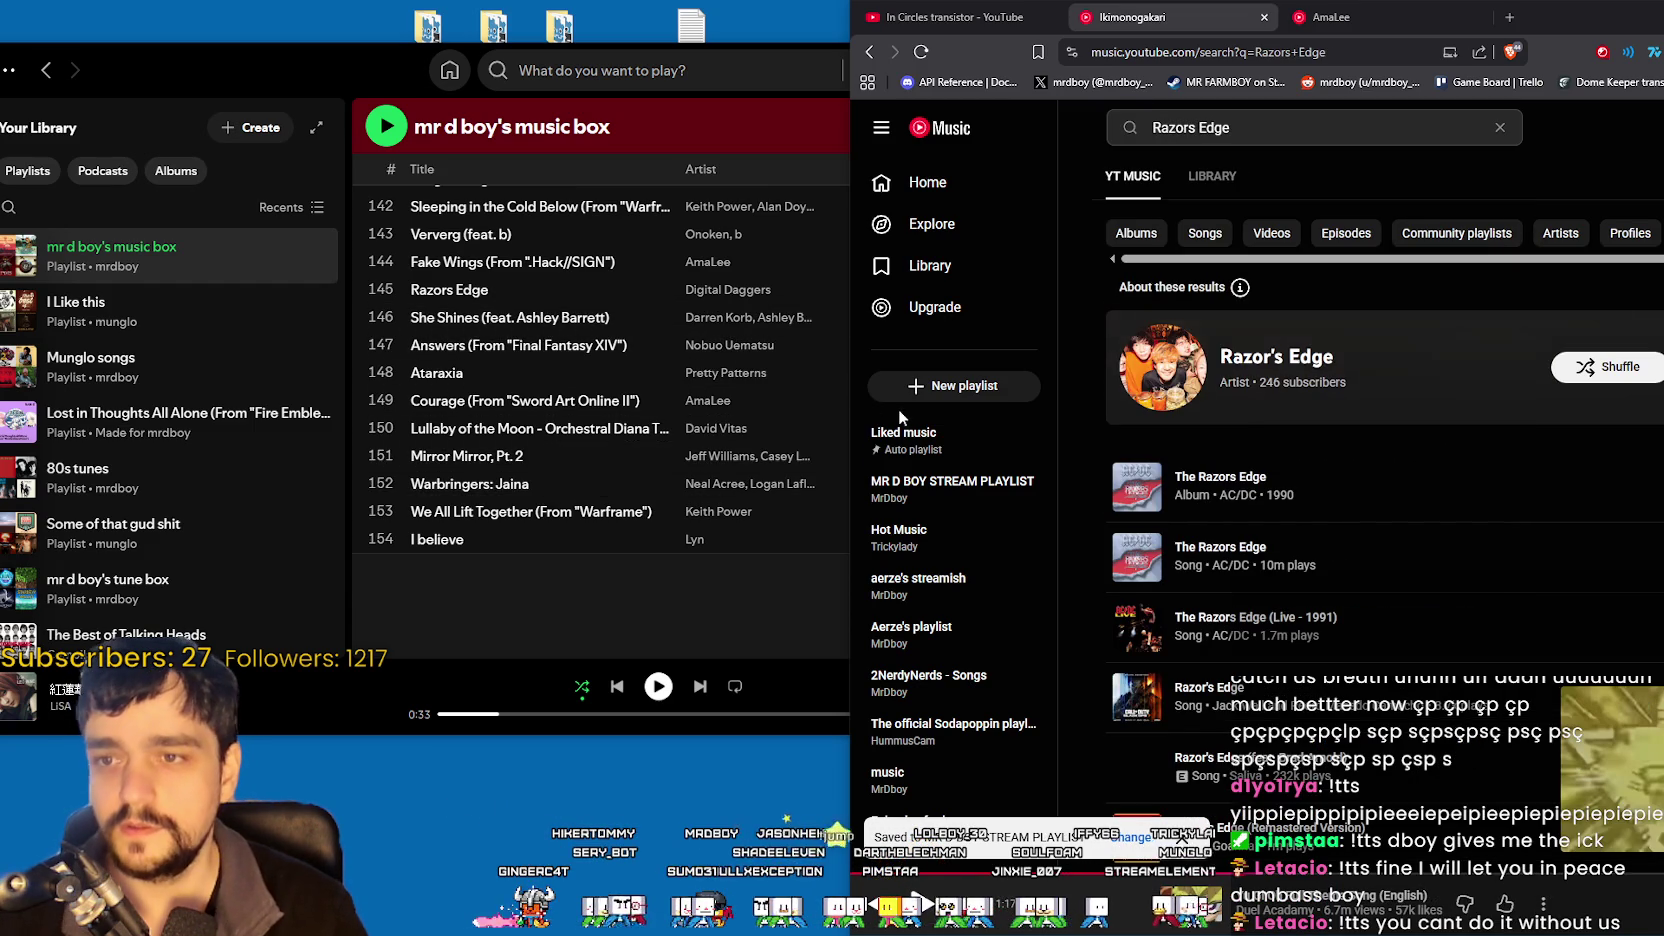
click(1285, 126)
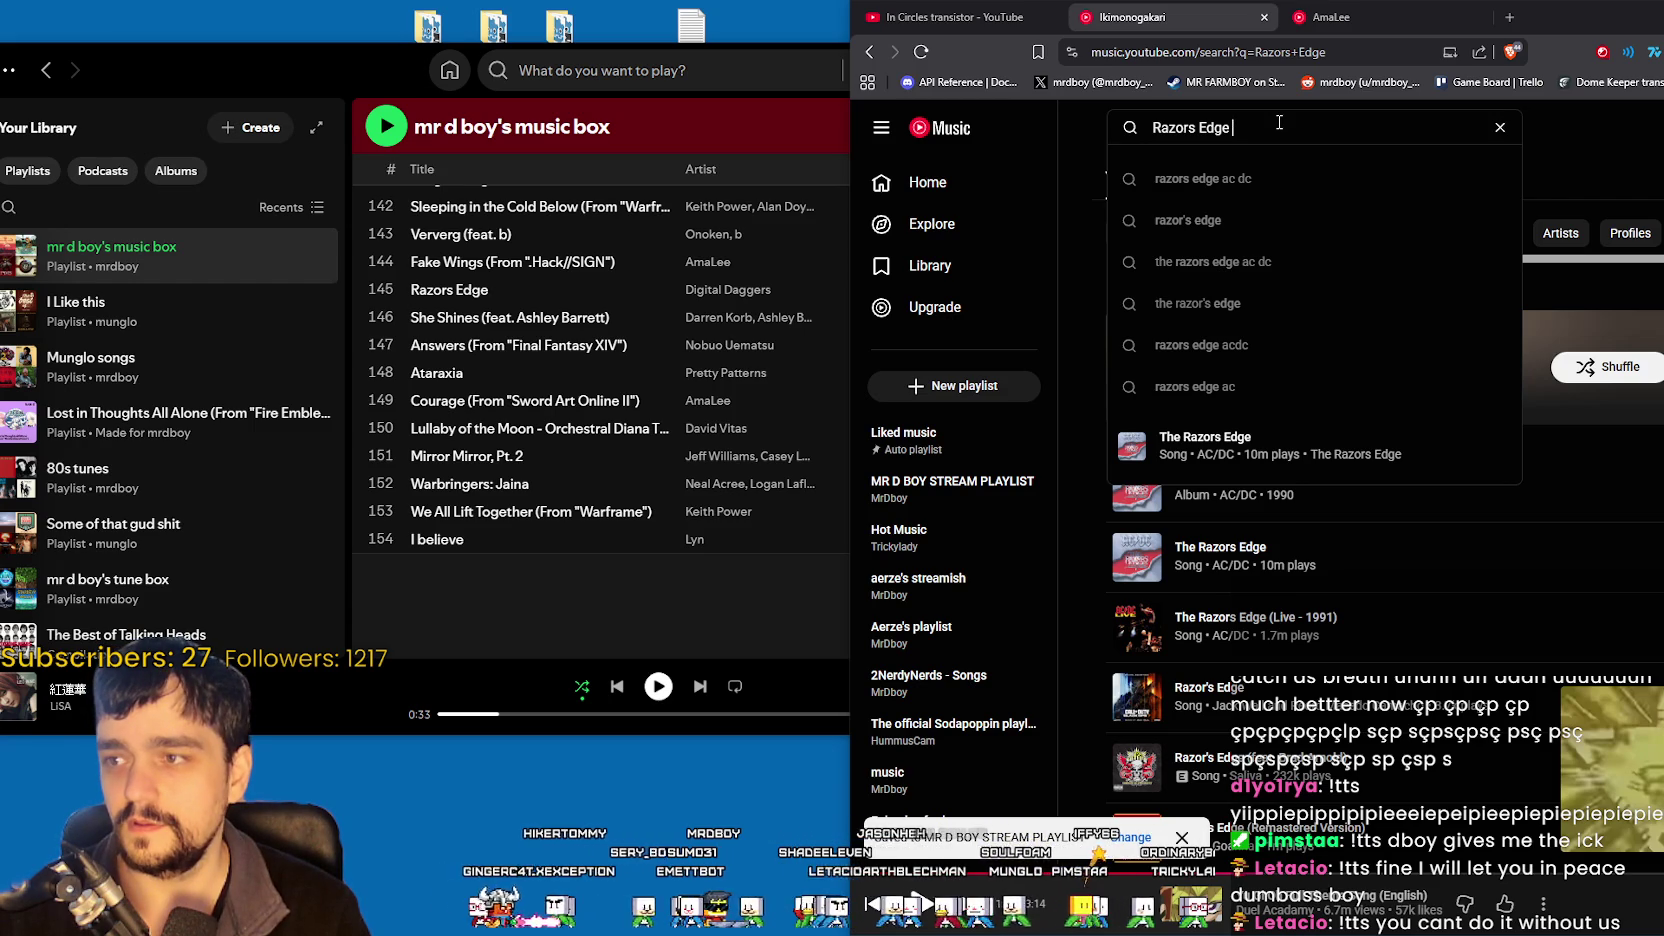
text(Digital)
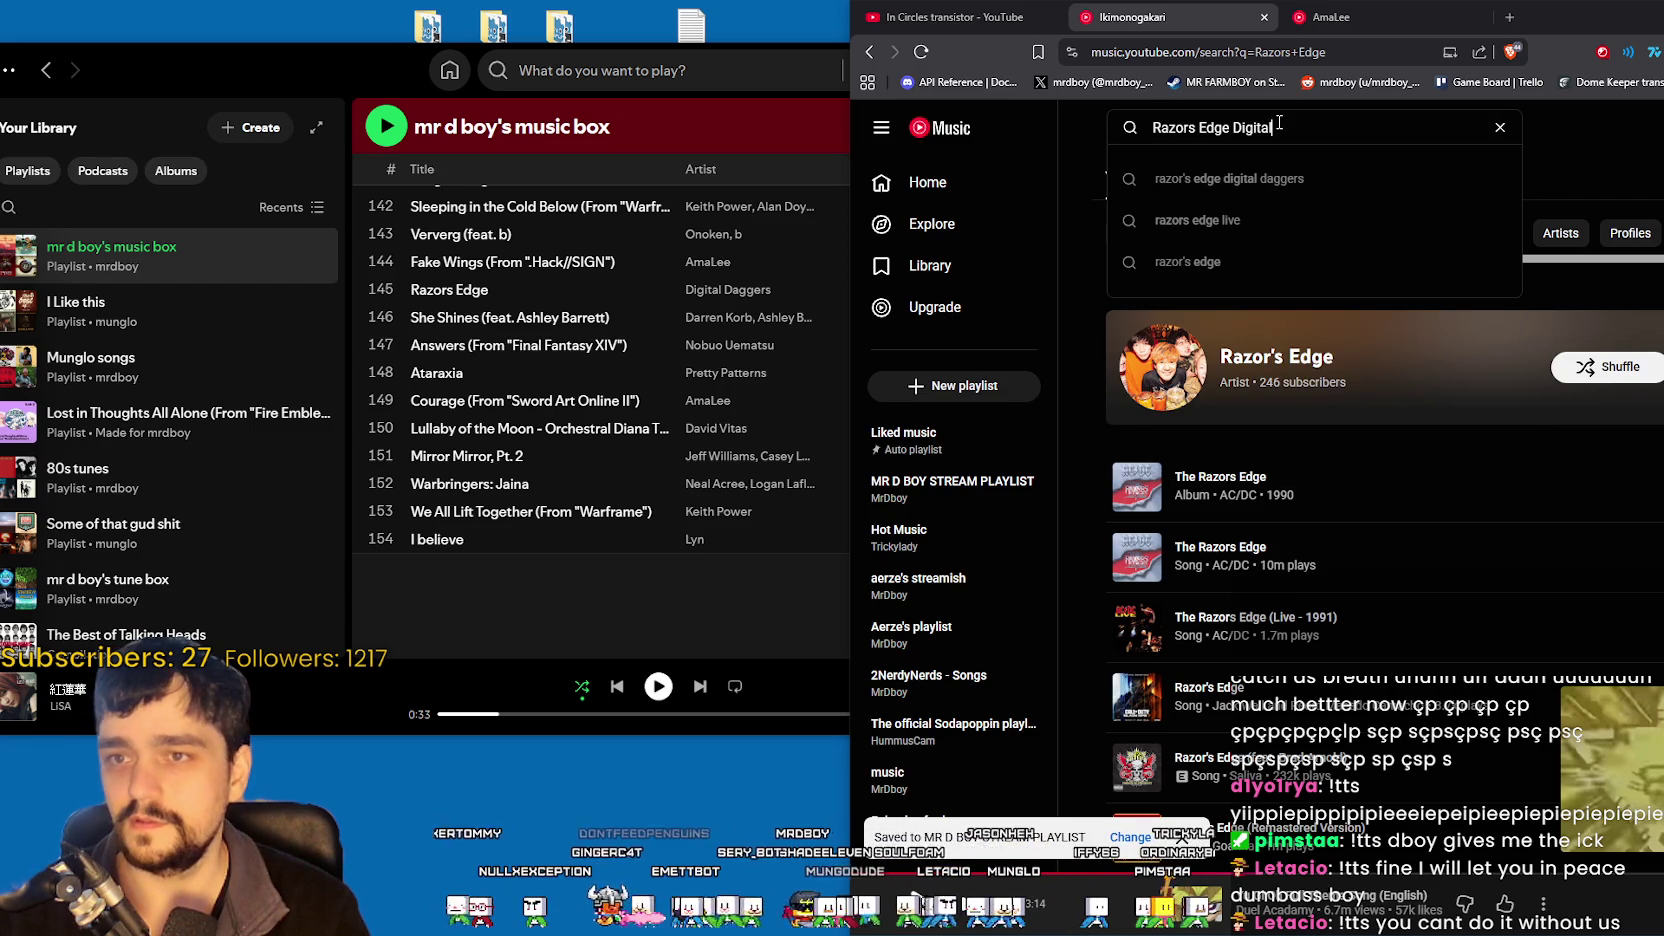
click(1229, 178)
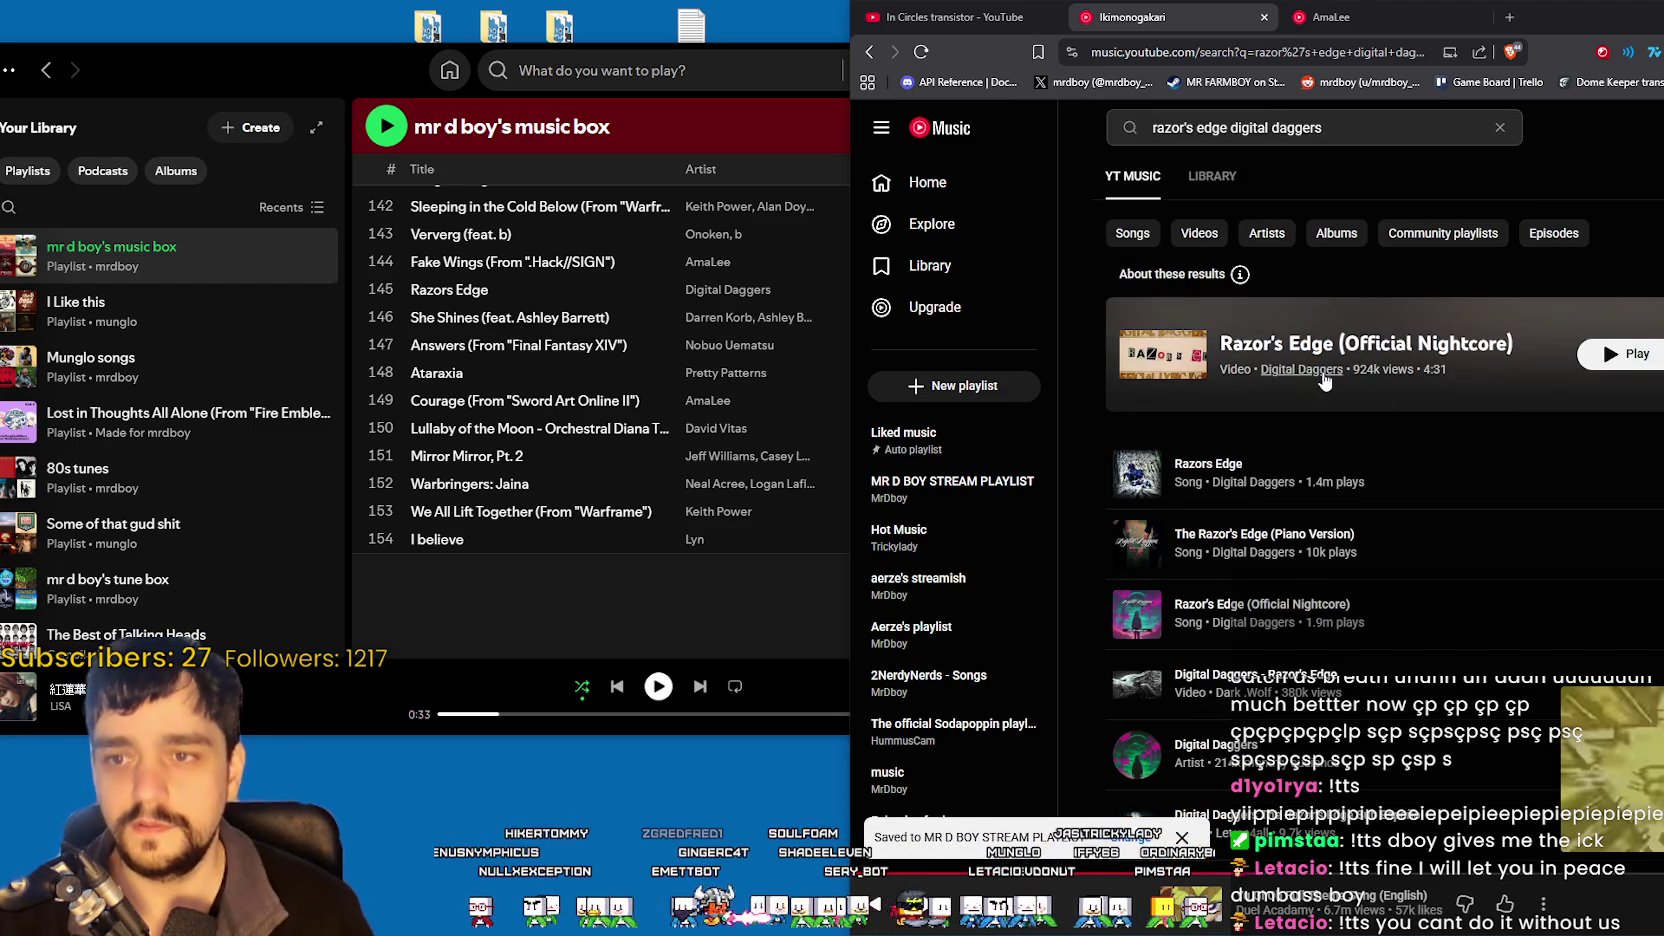
click(1335, 137)
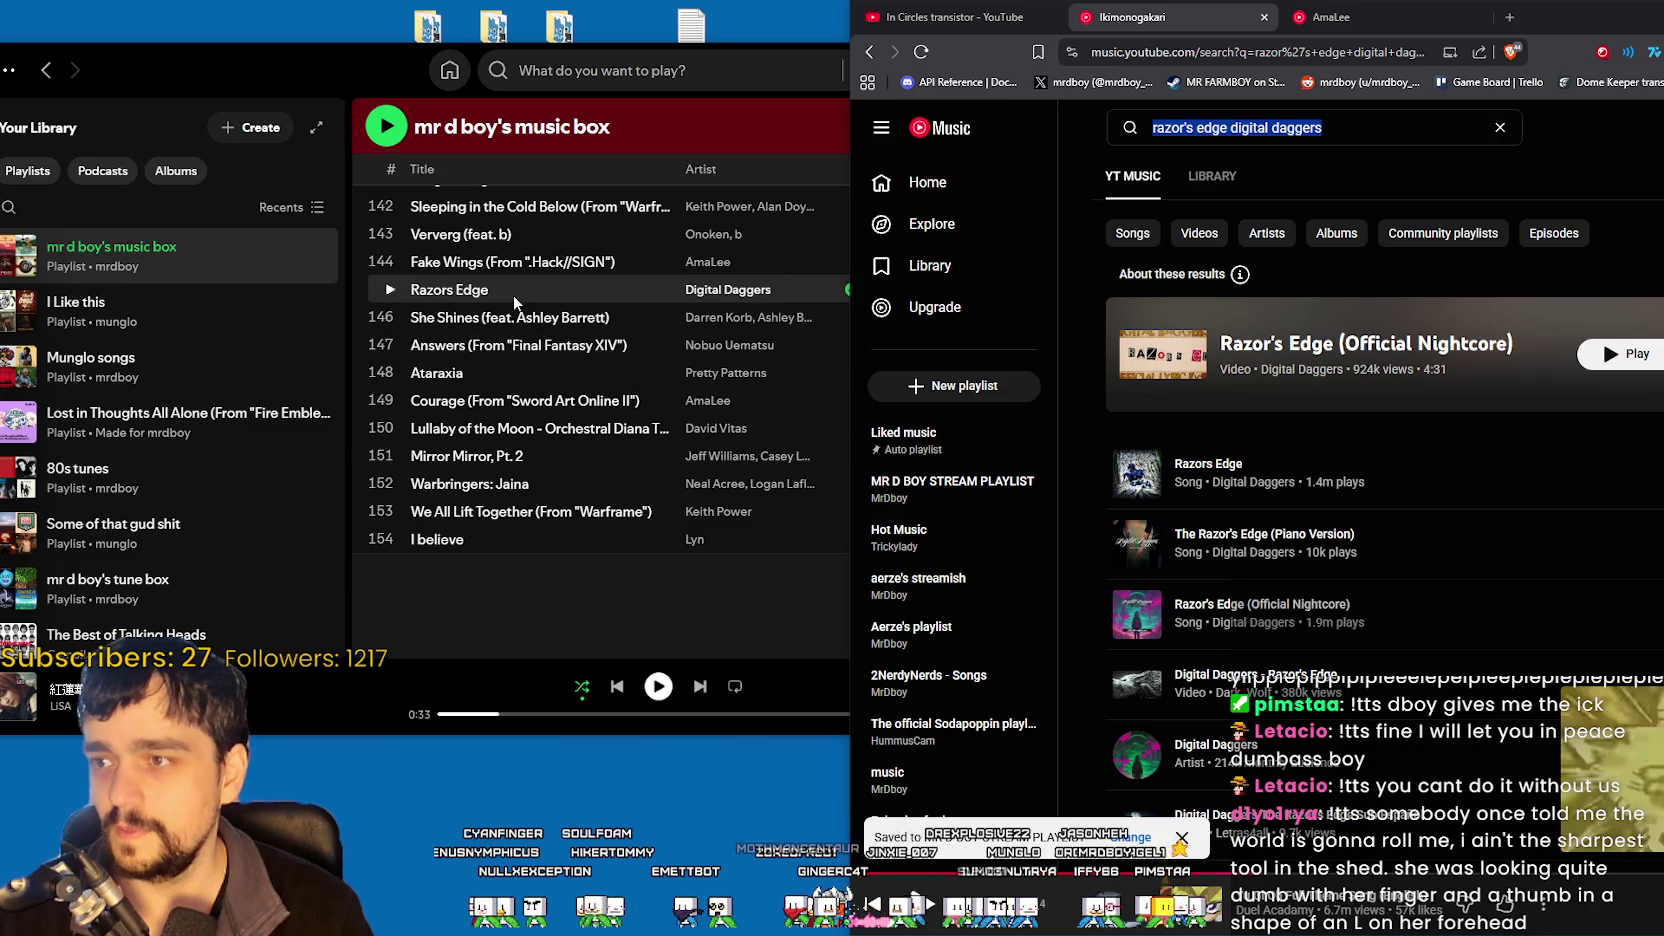
- Search 'She shines feat ashley barrett' and scroll through the results
text(She shines)
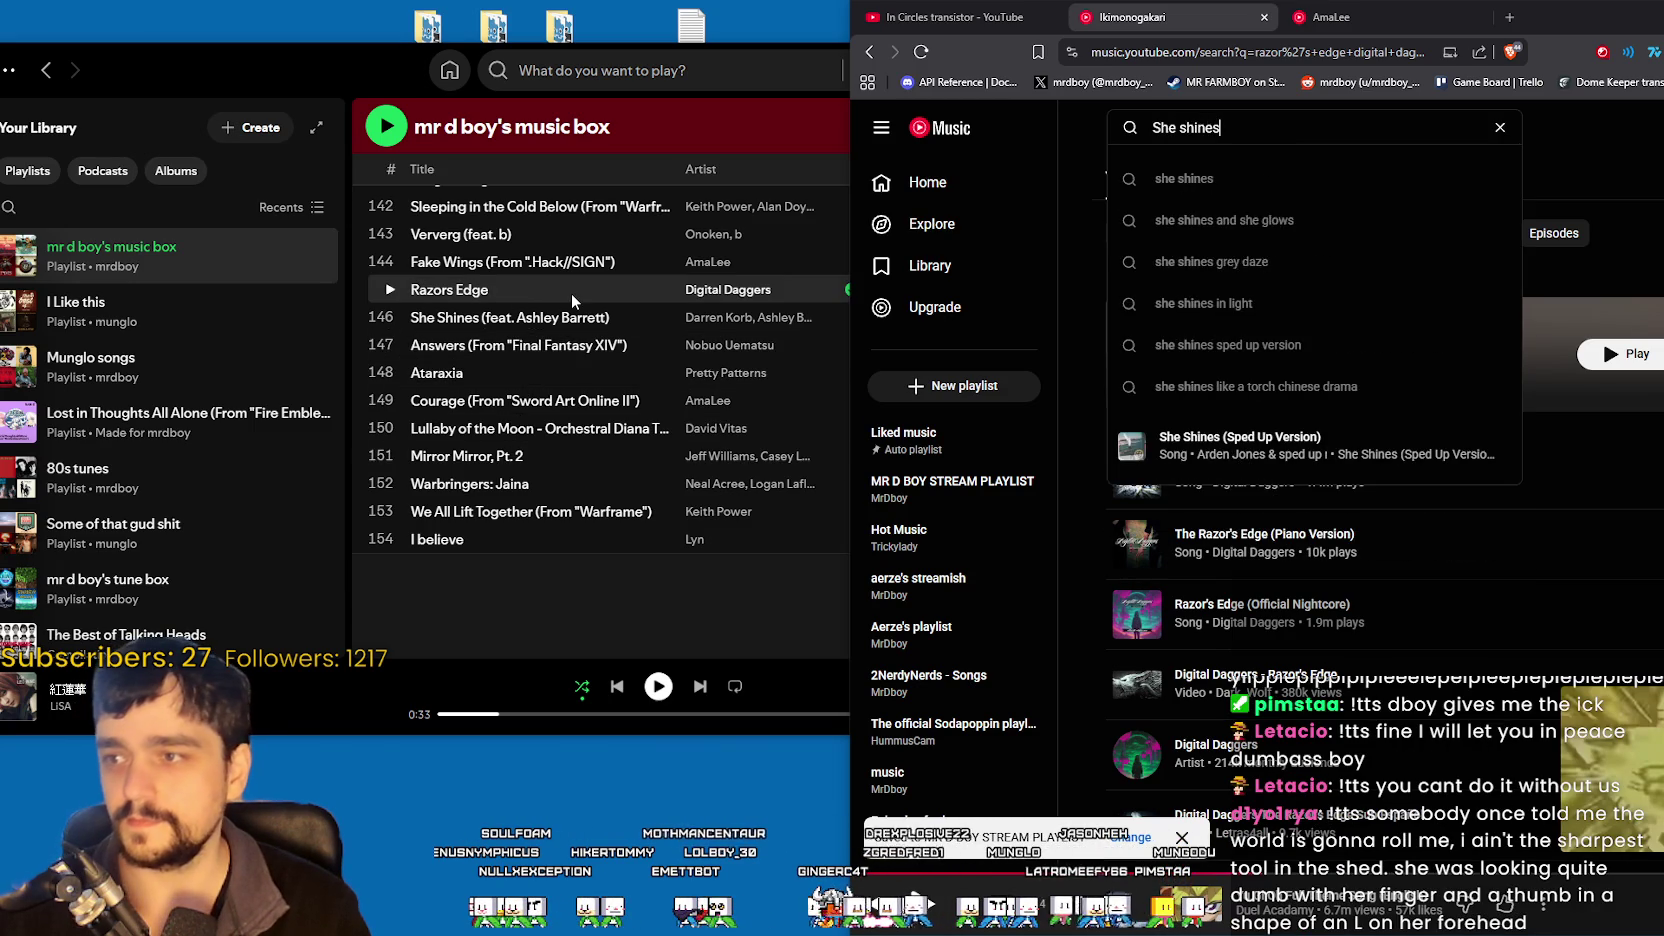
key(Return)
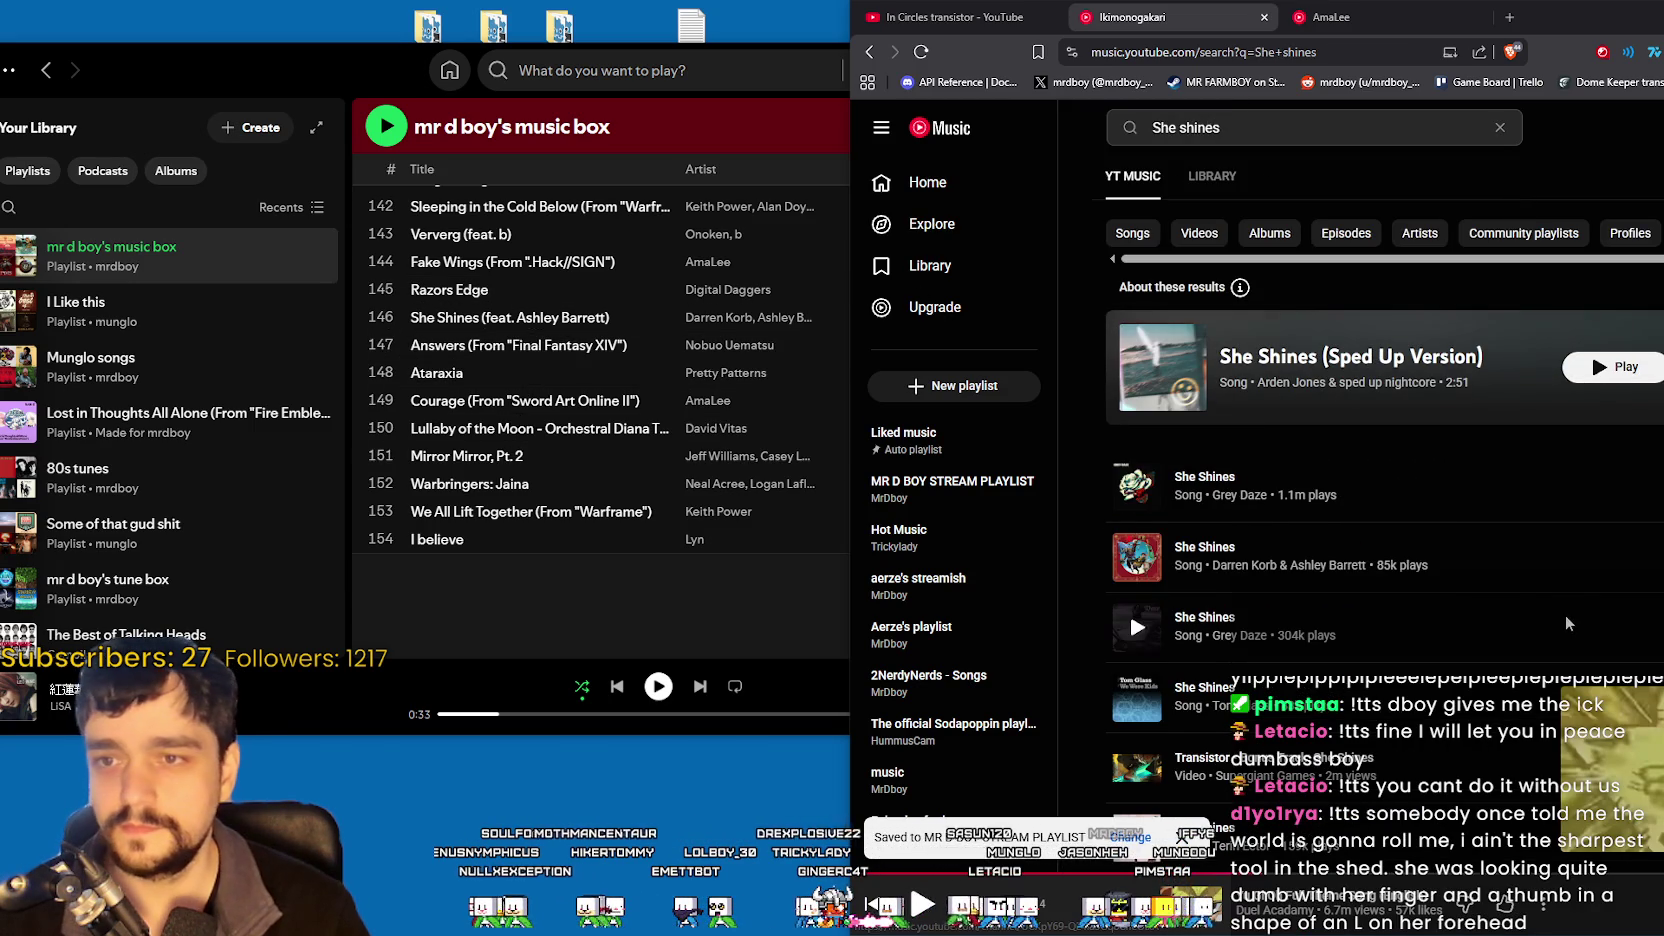
click(1300, 131)
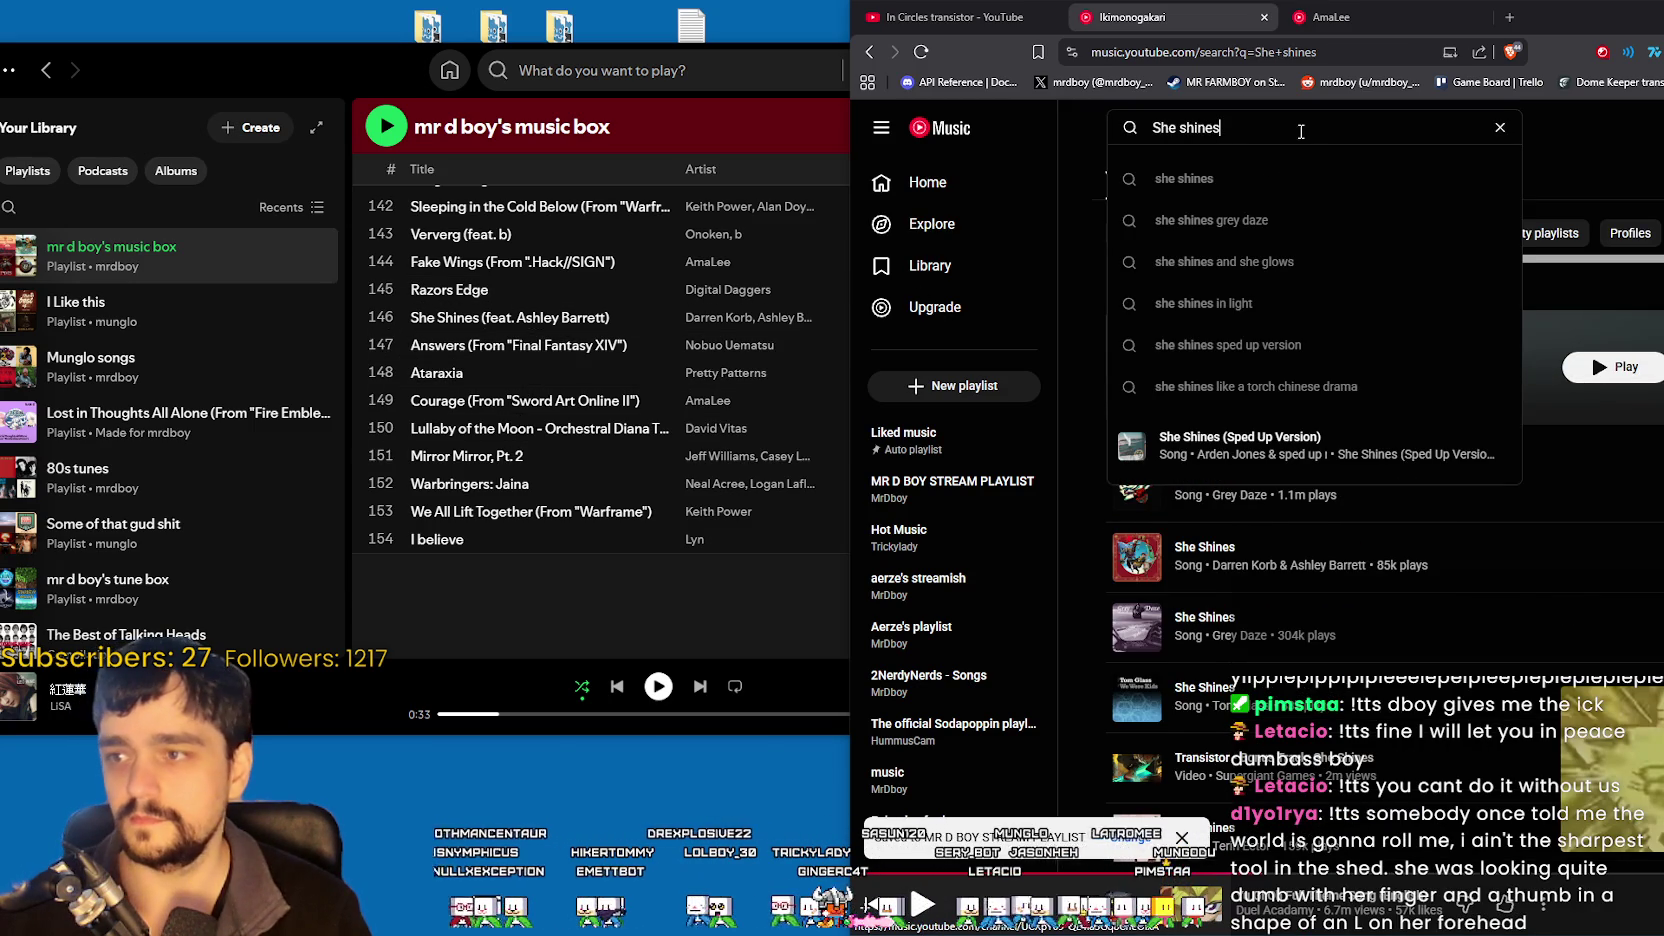
text( feat )
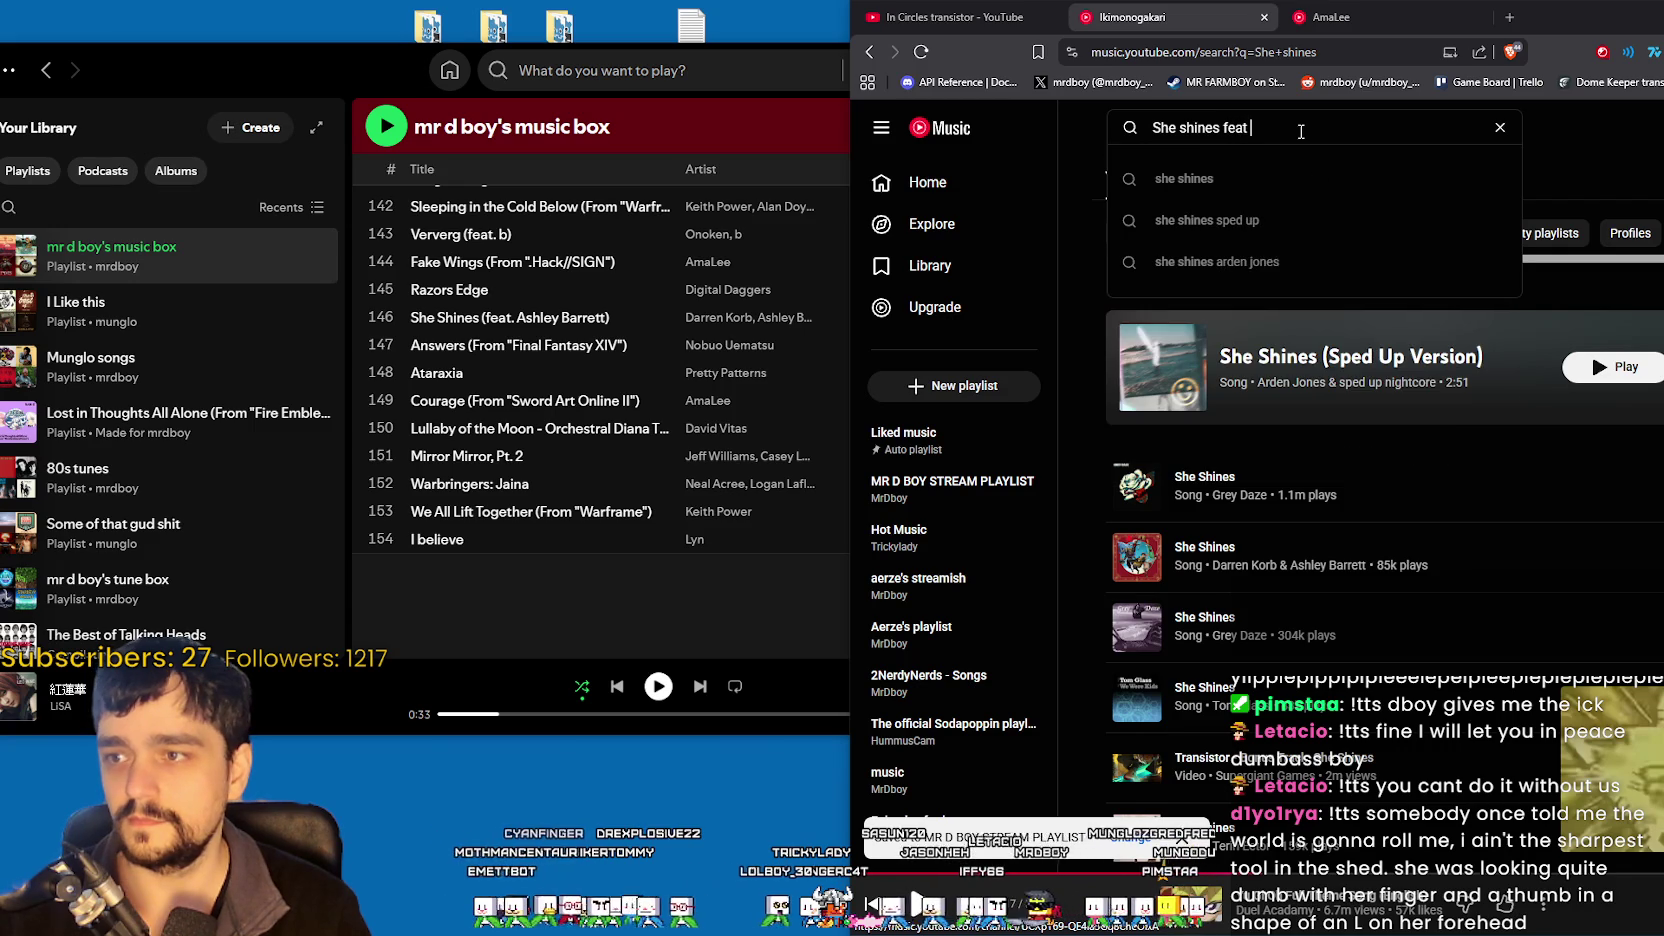
text(ashley barrett)
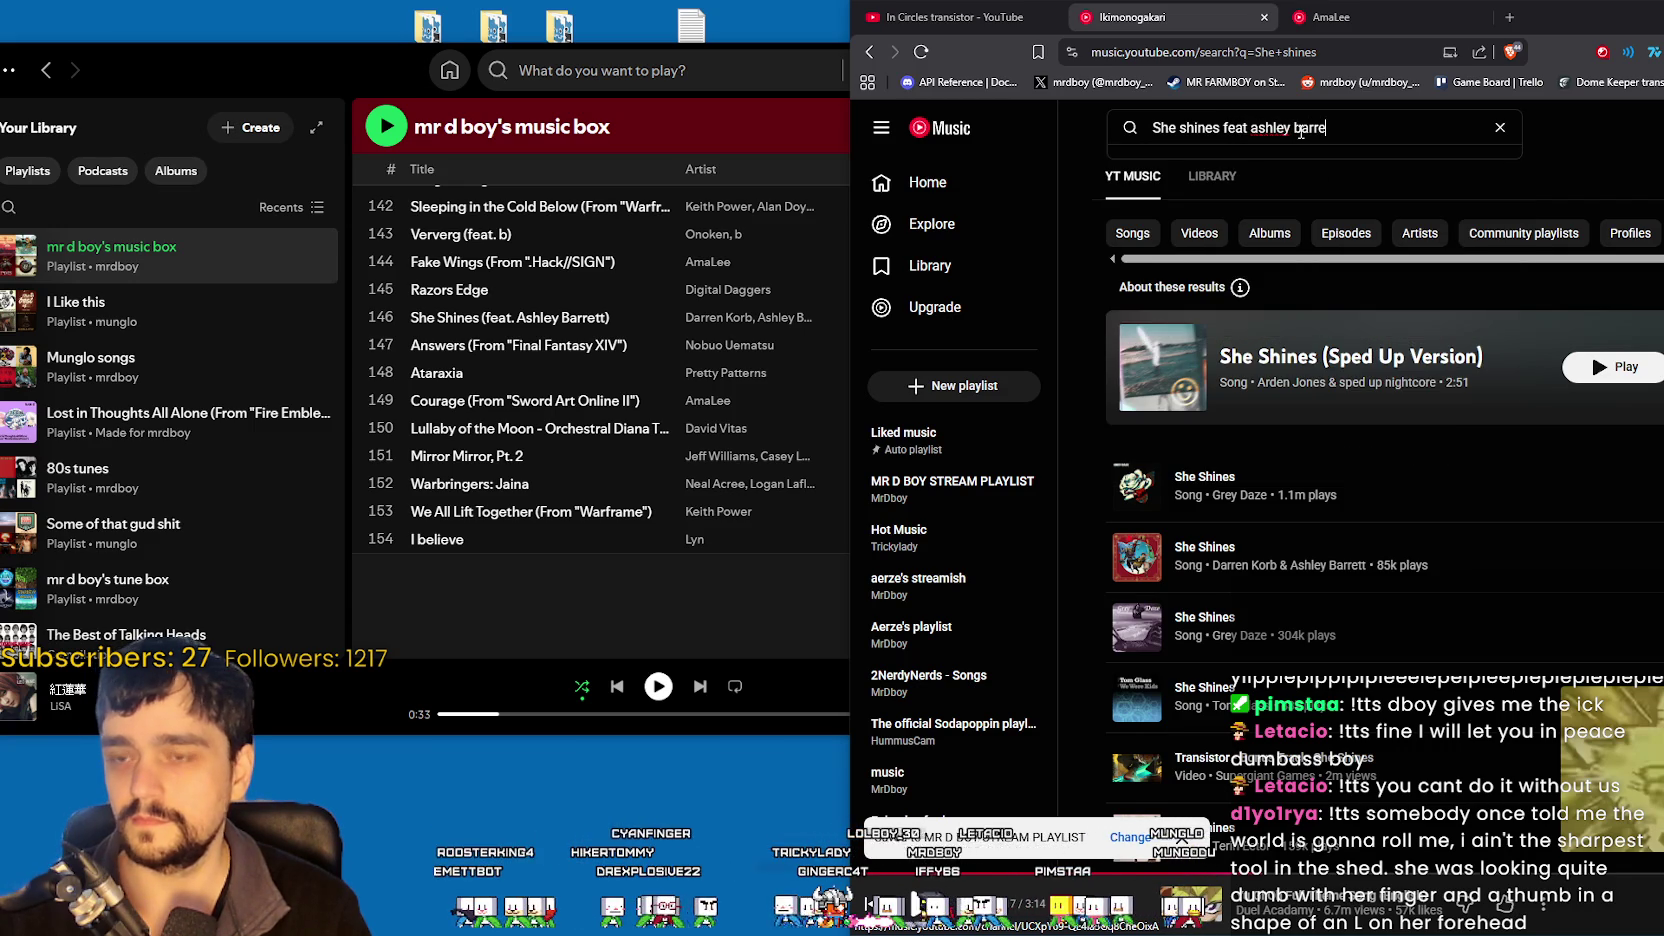
key(Return)
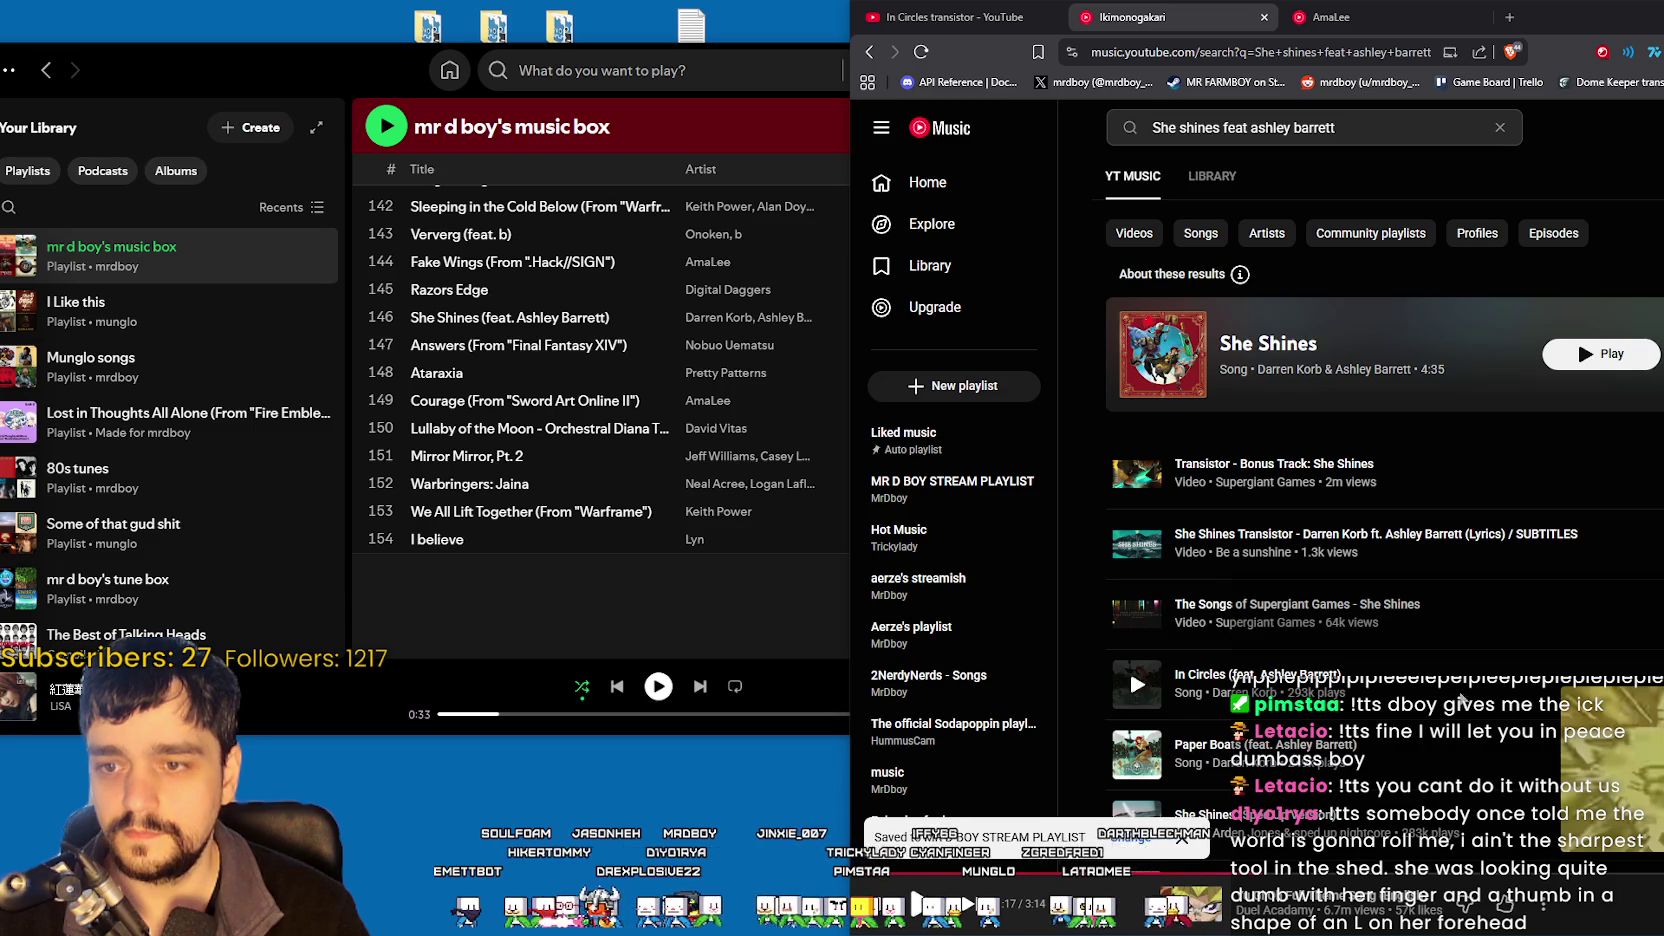
scroll(1128, 670, down, 1)
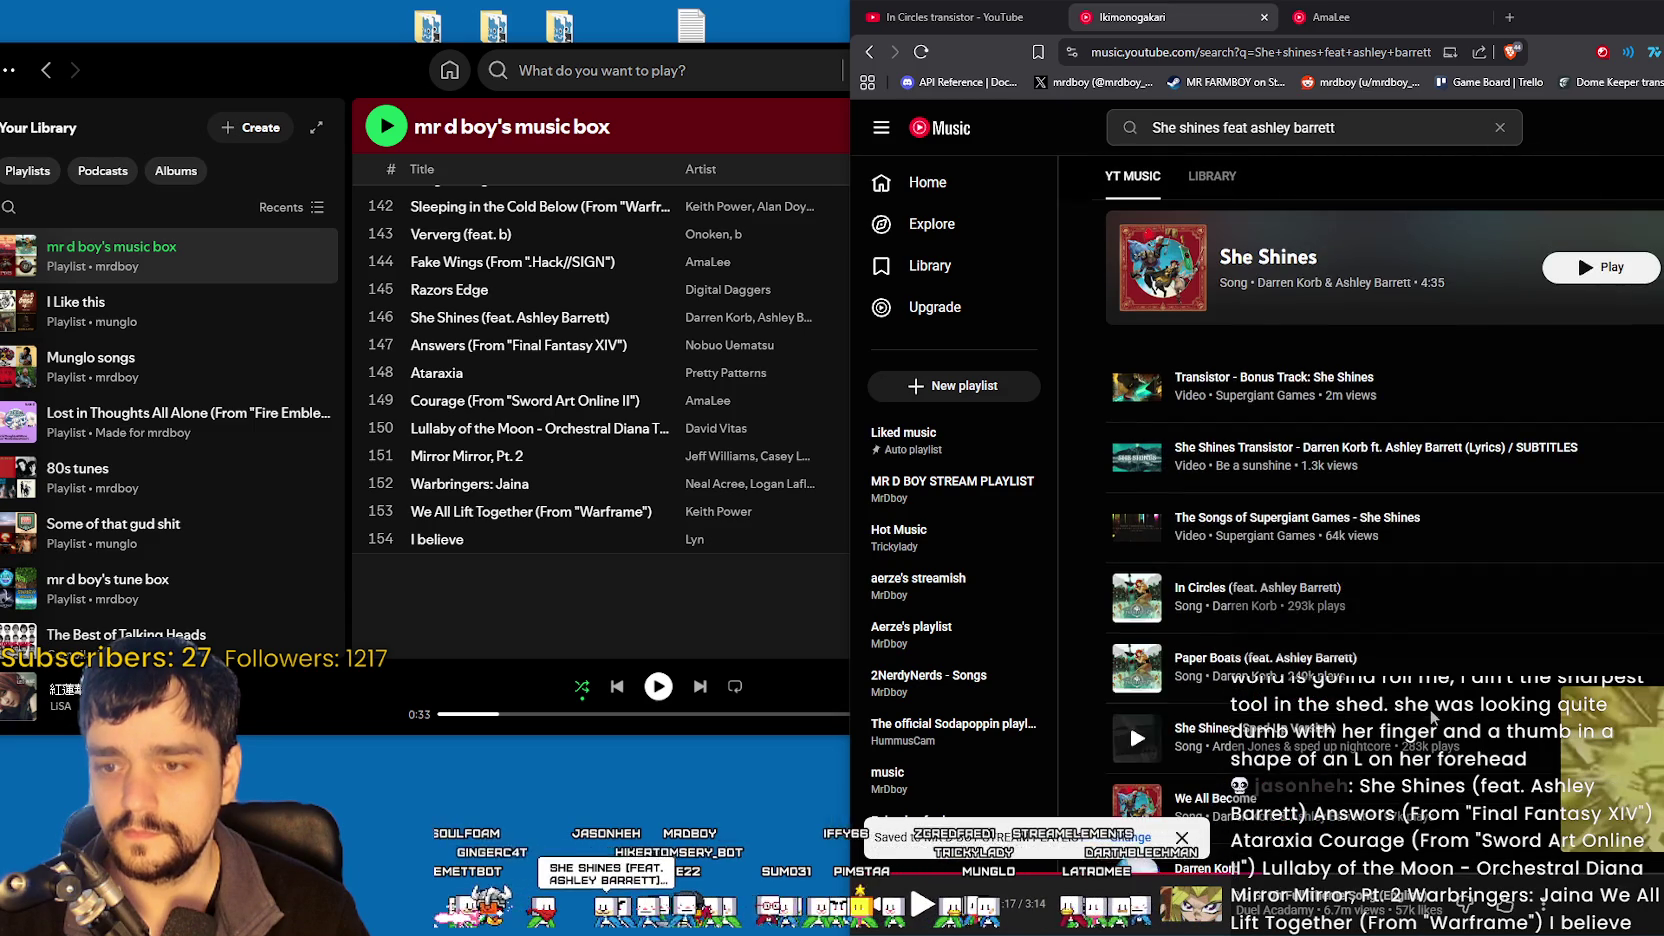
scroll(1405, 555, down, 2)
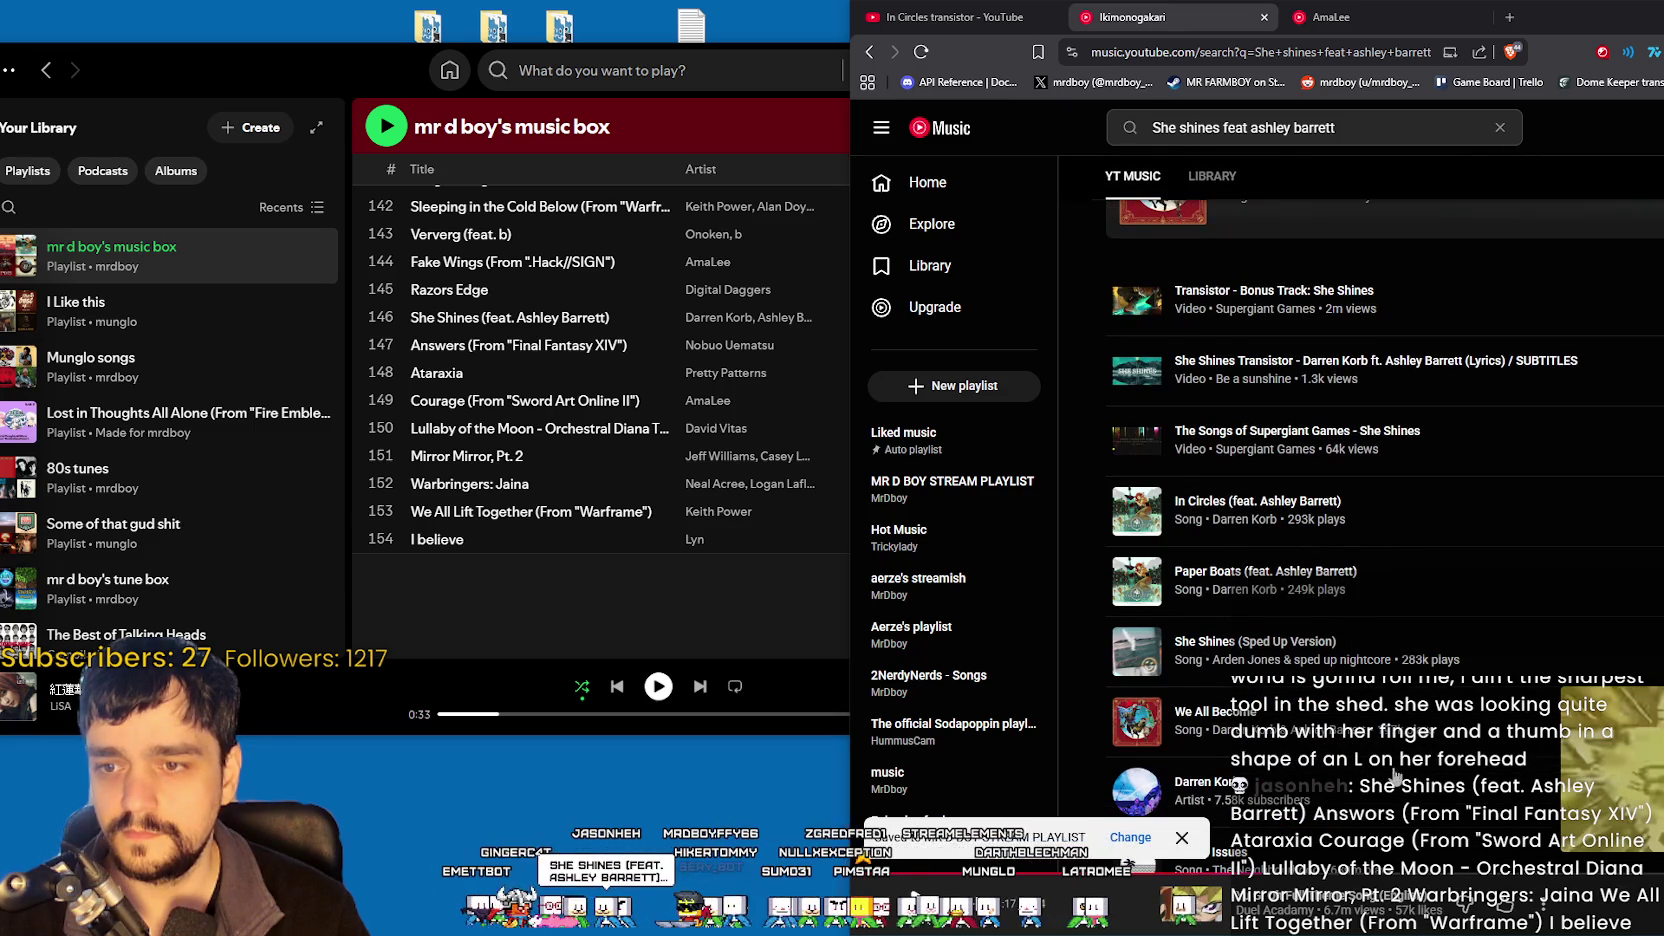
scroll(1390, 780, up, 1)
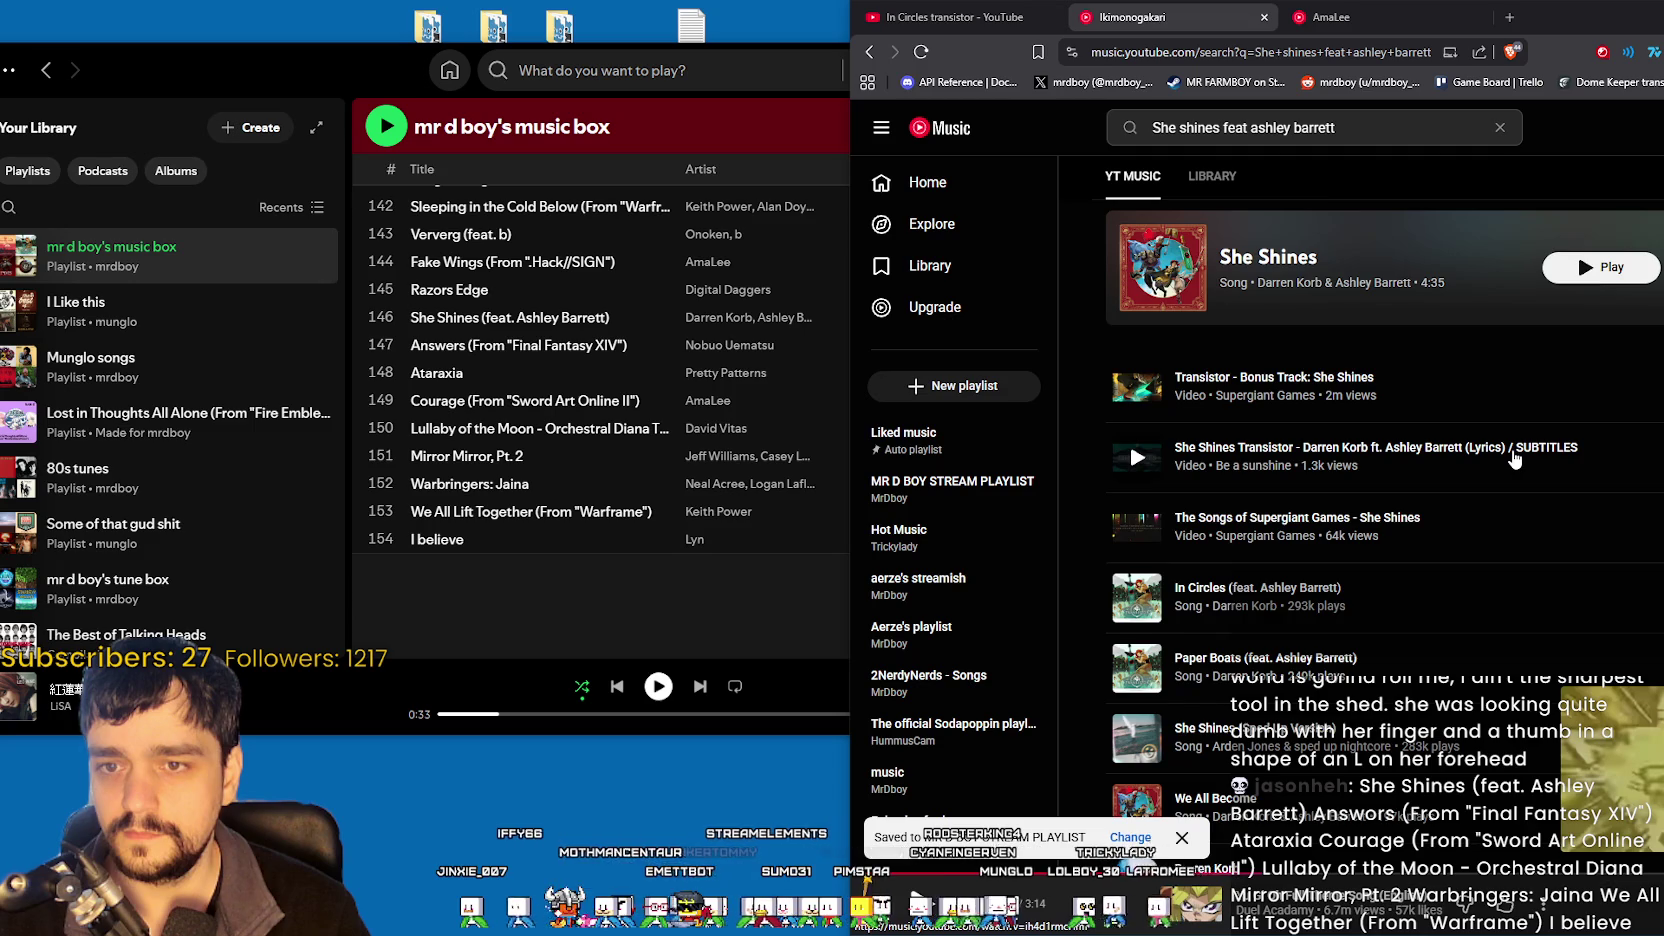
scroll(1512, 452, up, 1)
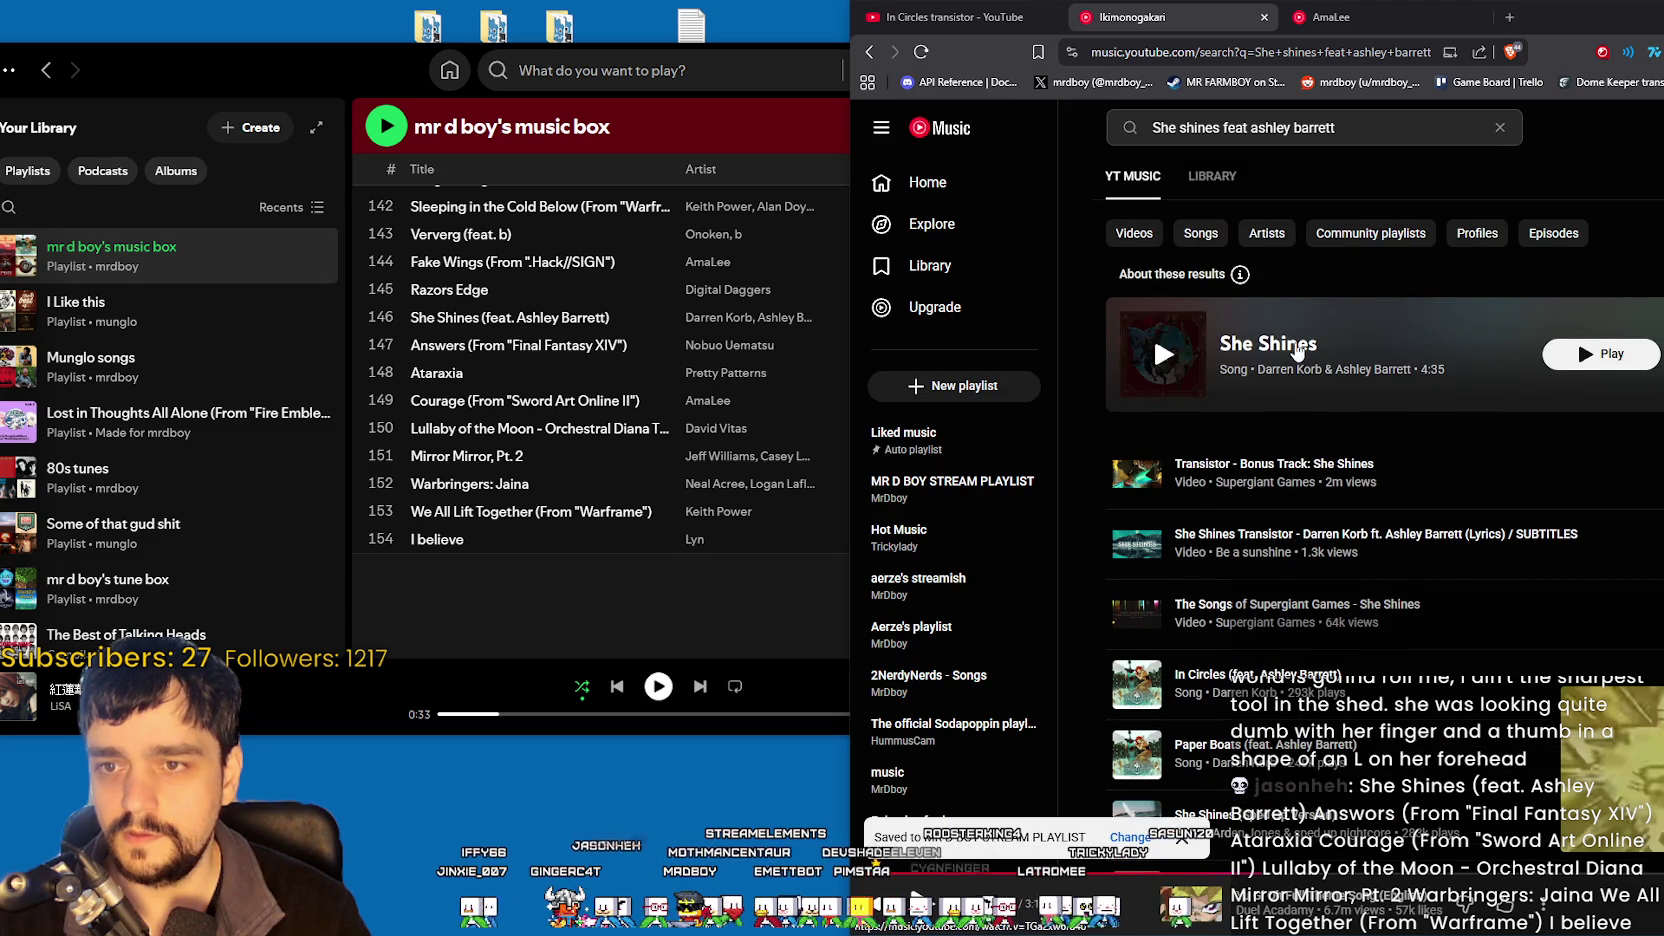
click(1333, 122)
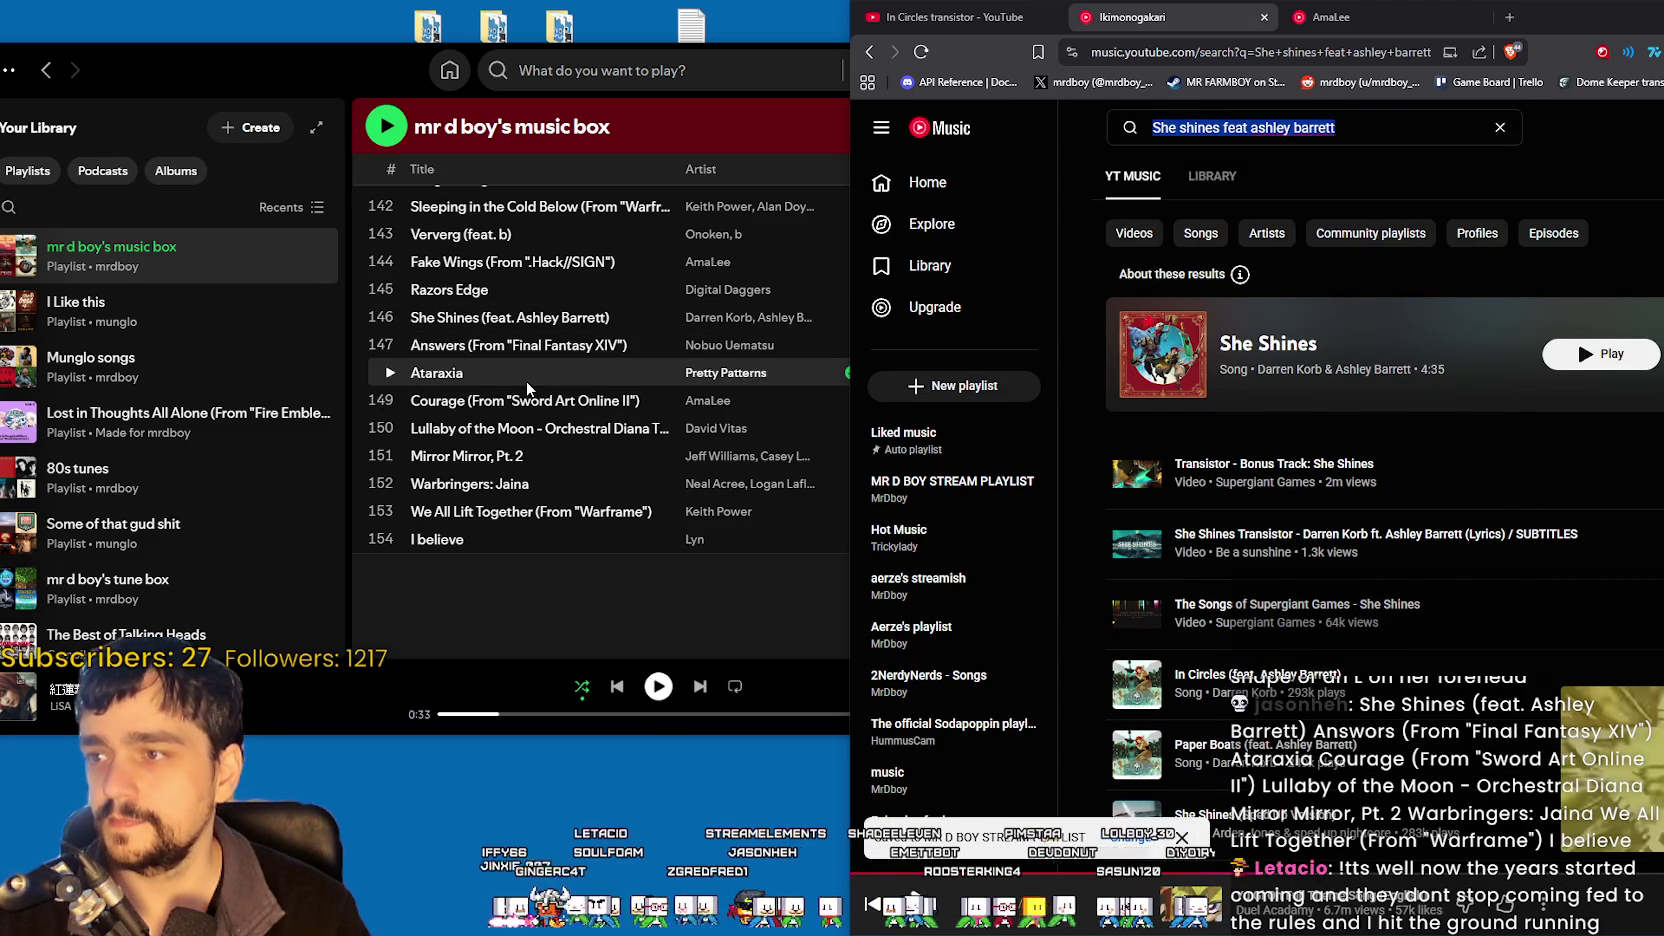
- Search 'Answers ff14', browse results, and open then dismiss the playlist chooser
text(Answers )
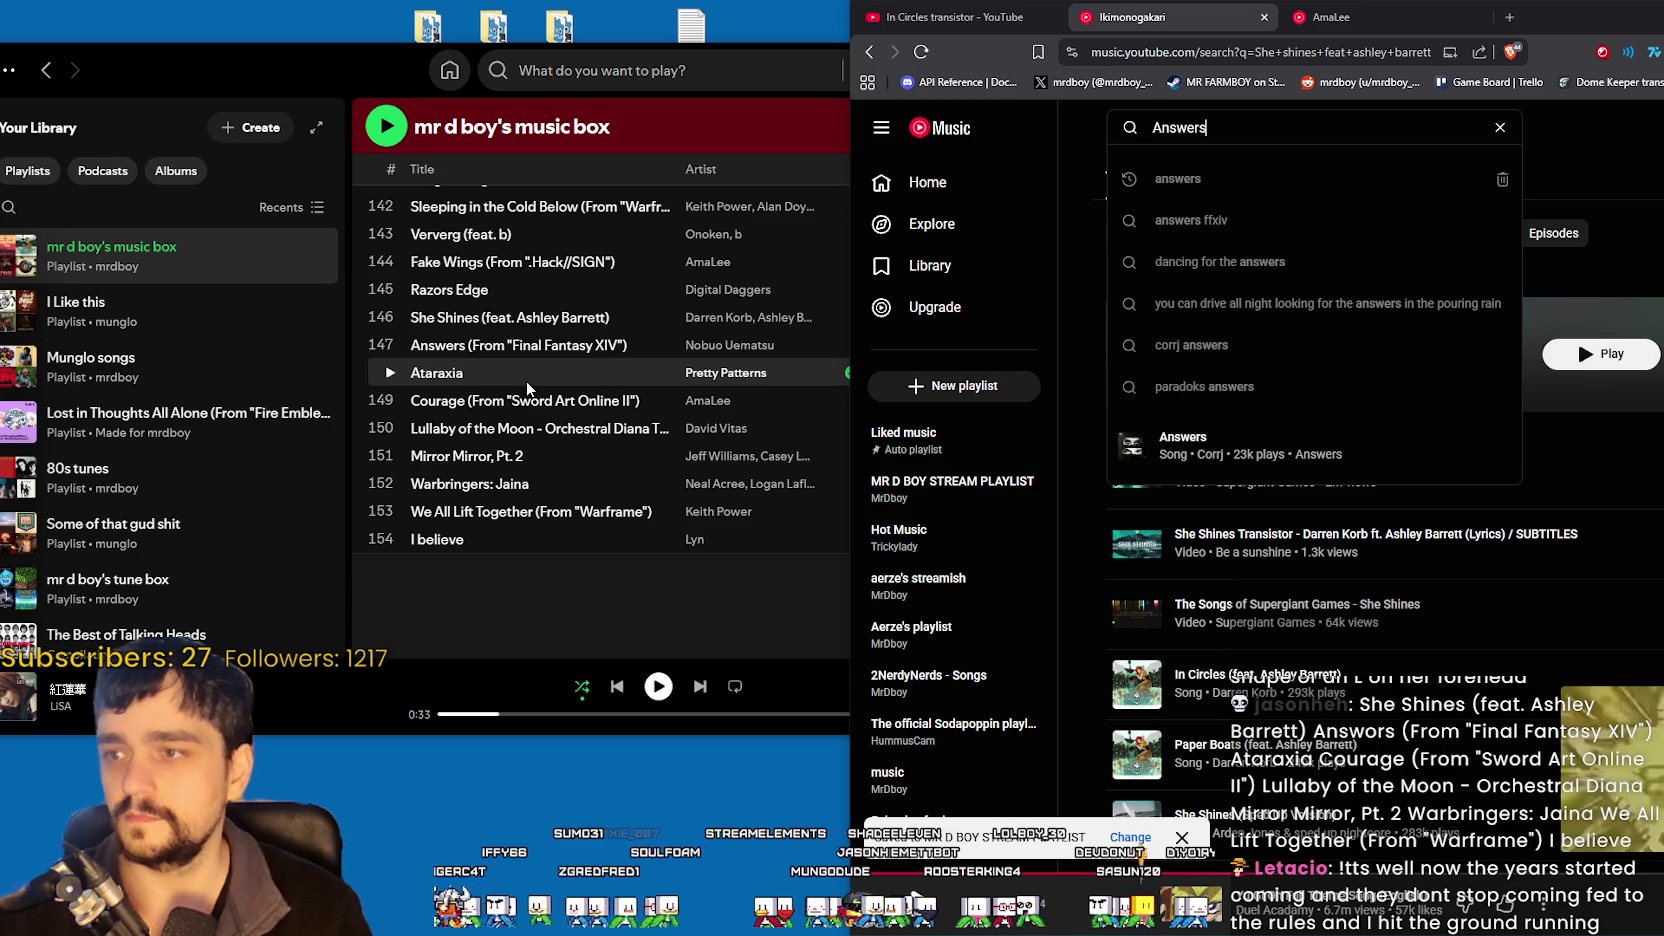
text(ff)
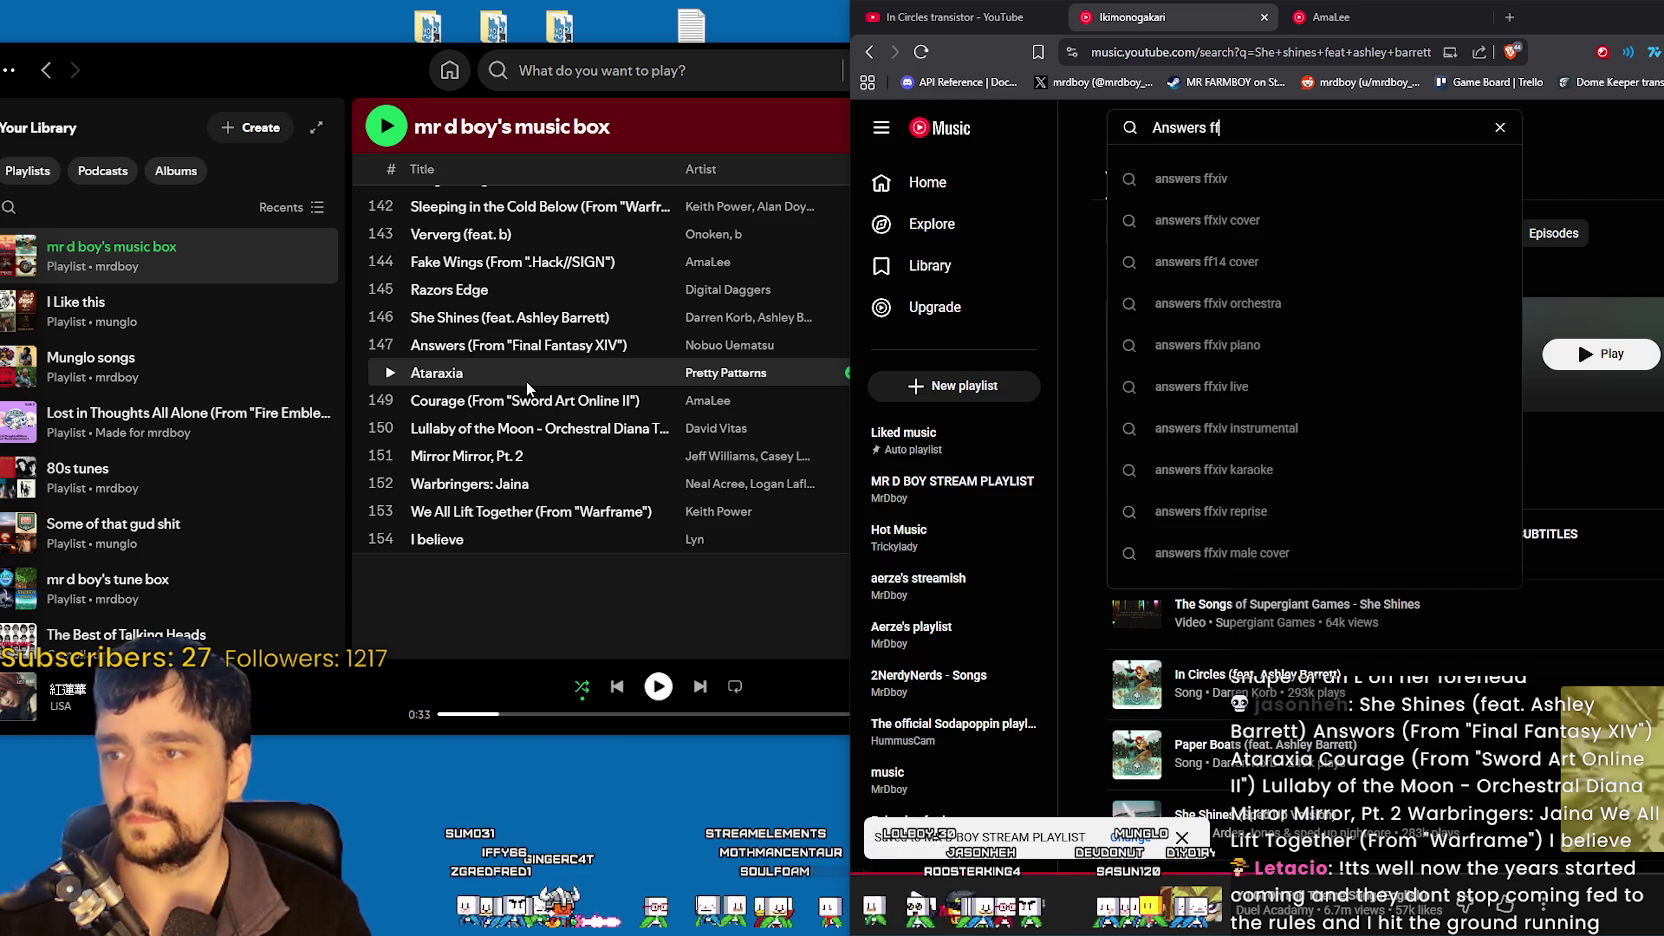
text(14)
key(Return)
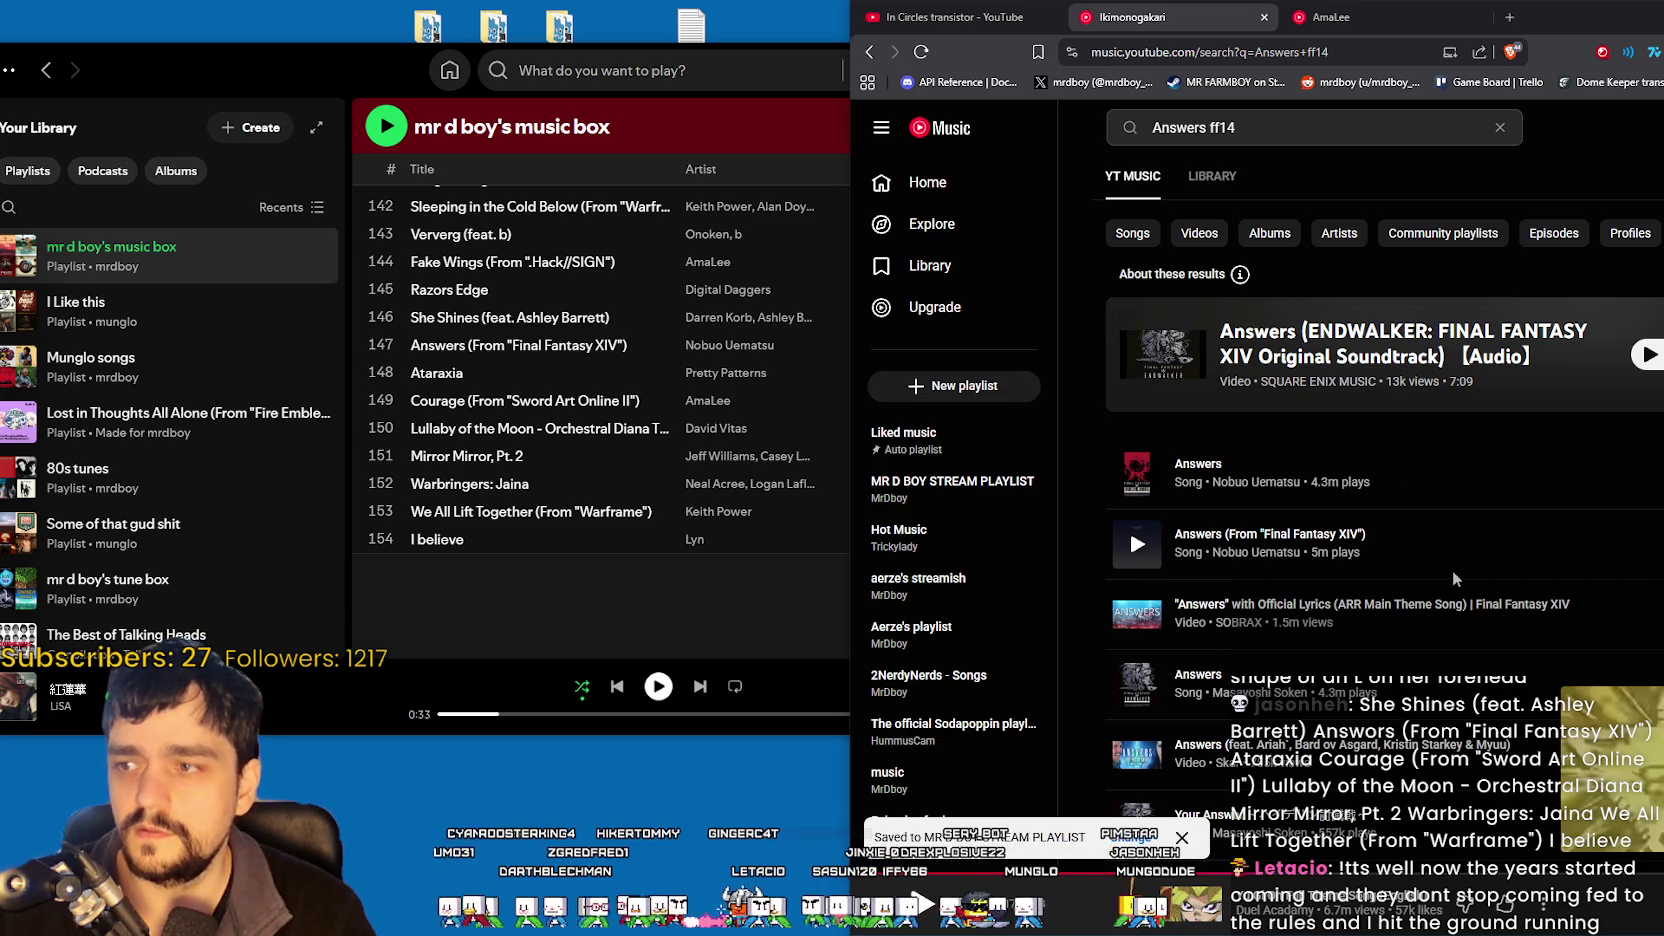
scroll(589, 341, down, 1)
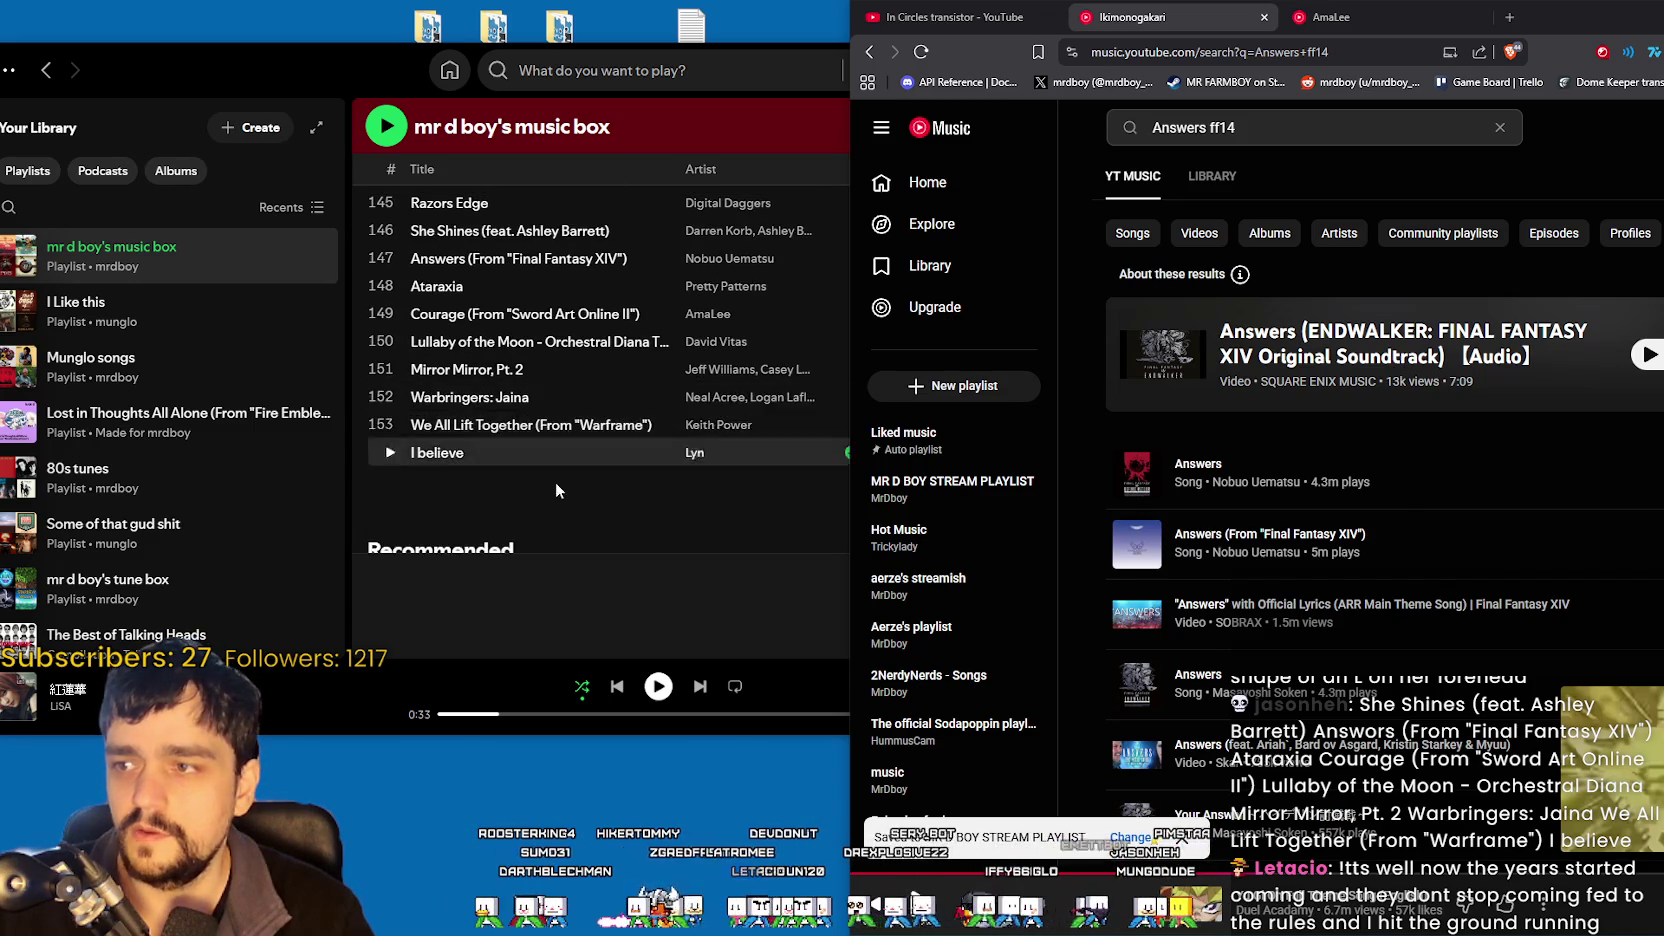
scroll(560, 470, up, 1)
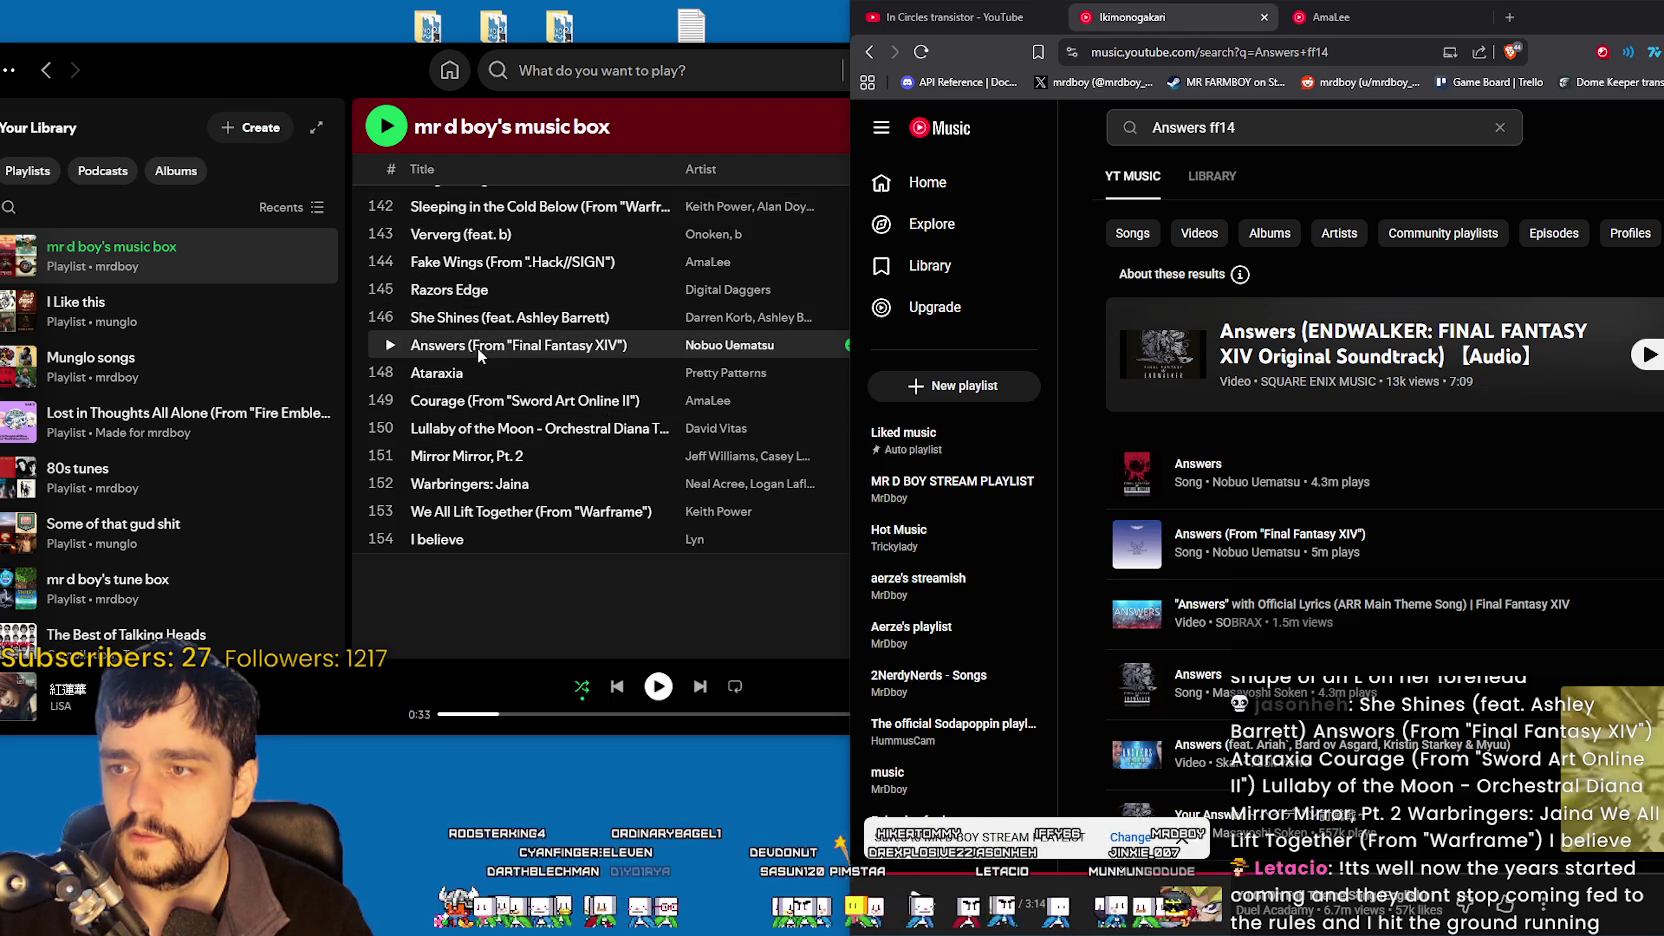
scroll(477, 347, up, 1)
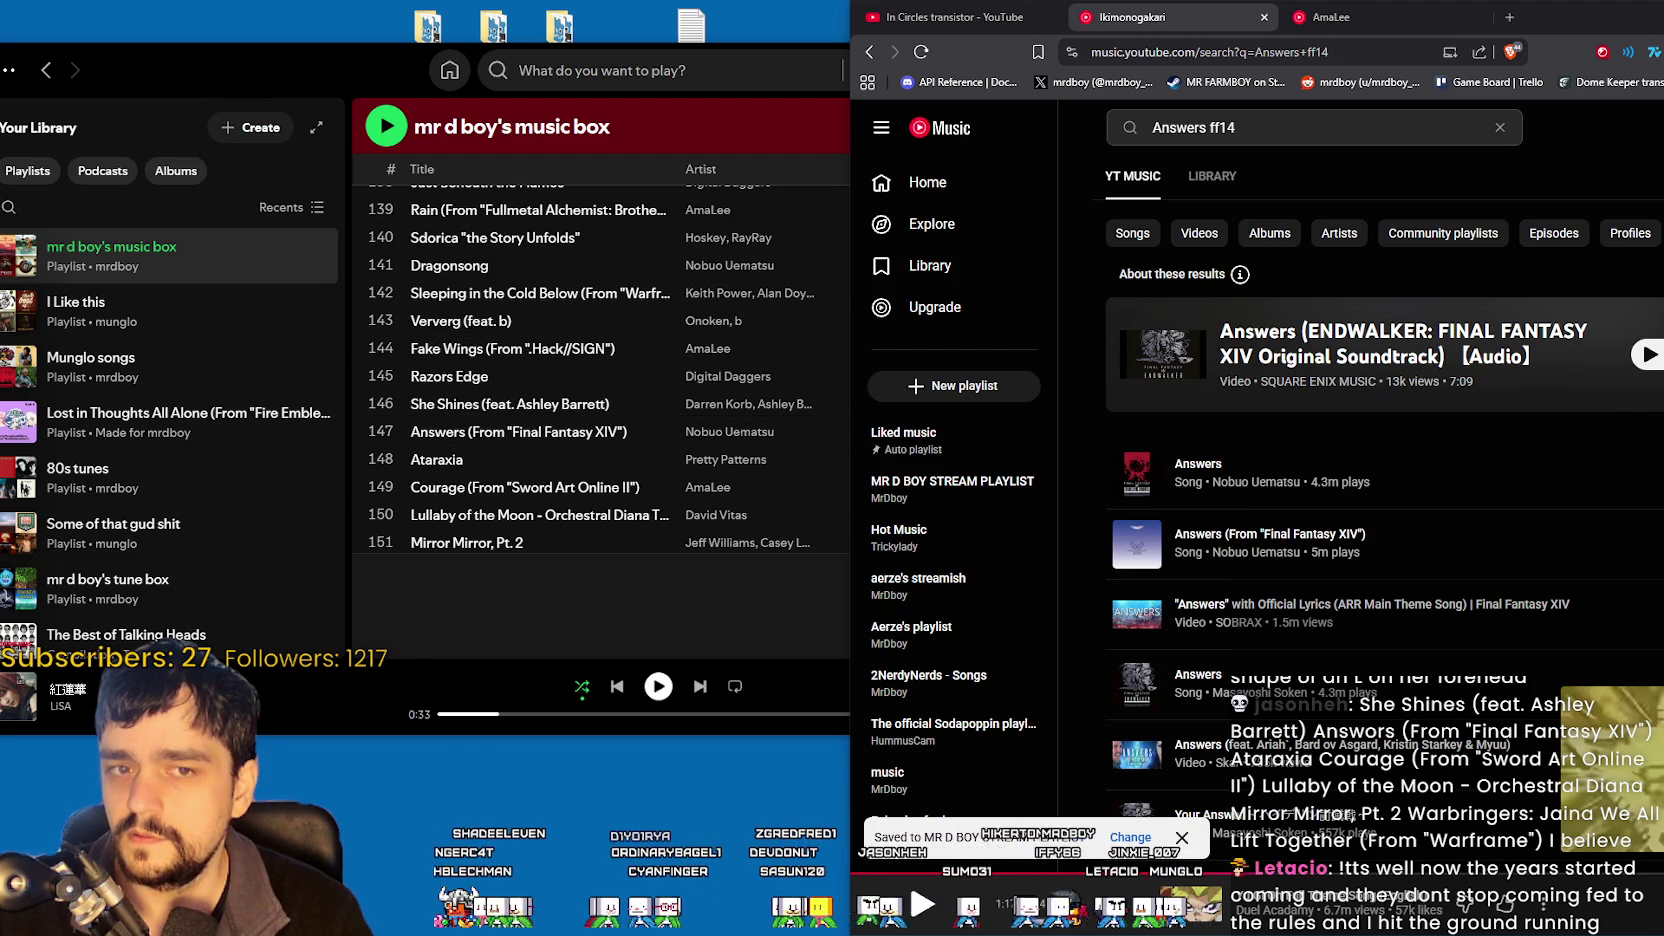
click(1125, 837)
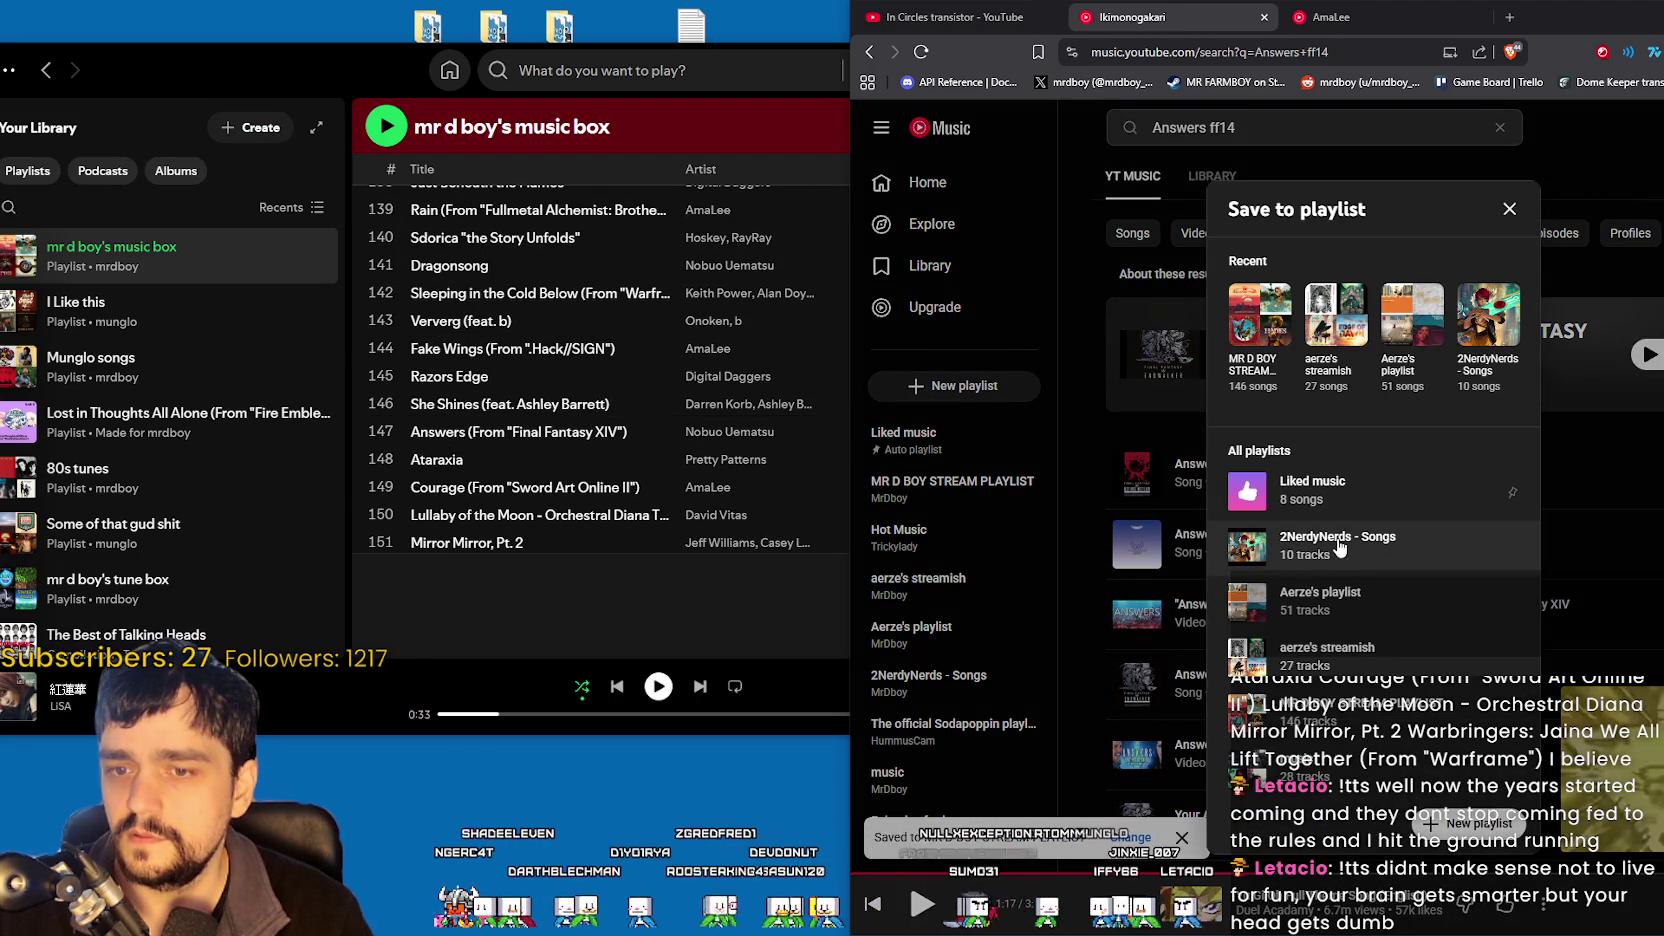
click(1509, 208)
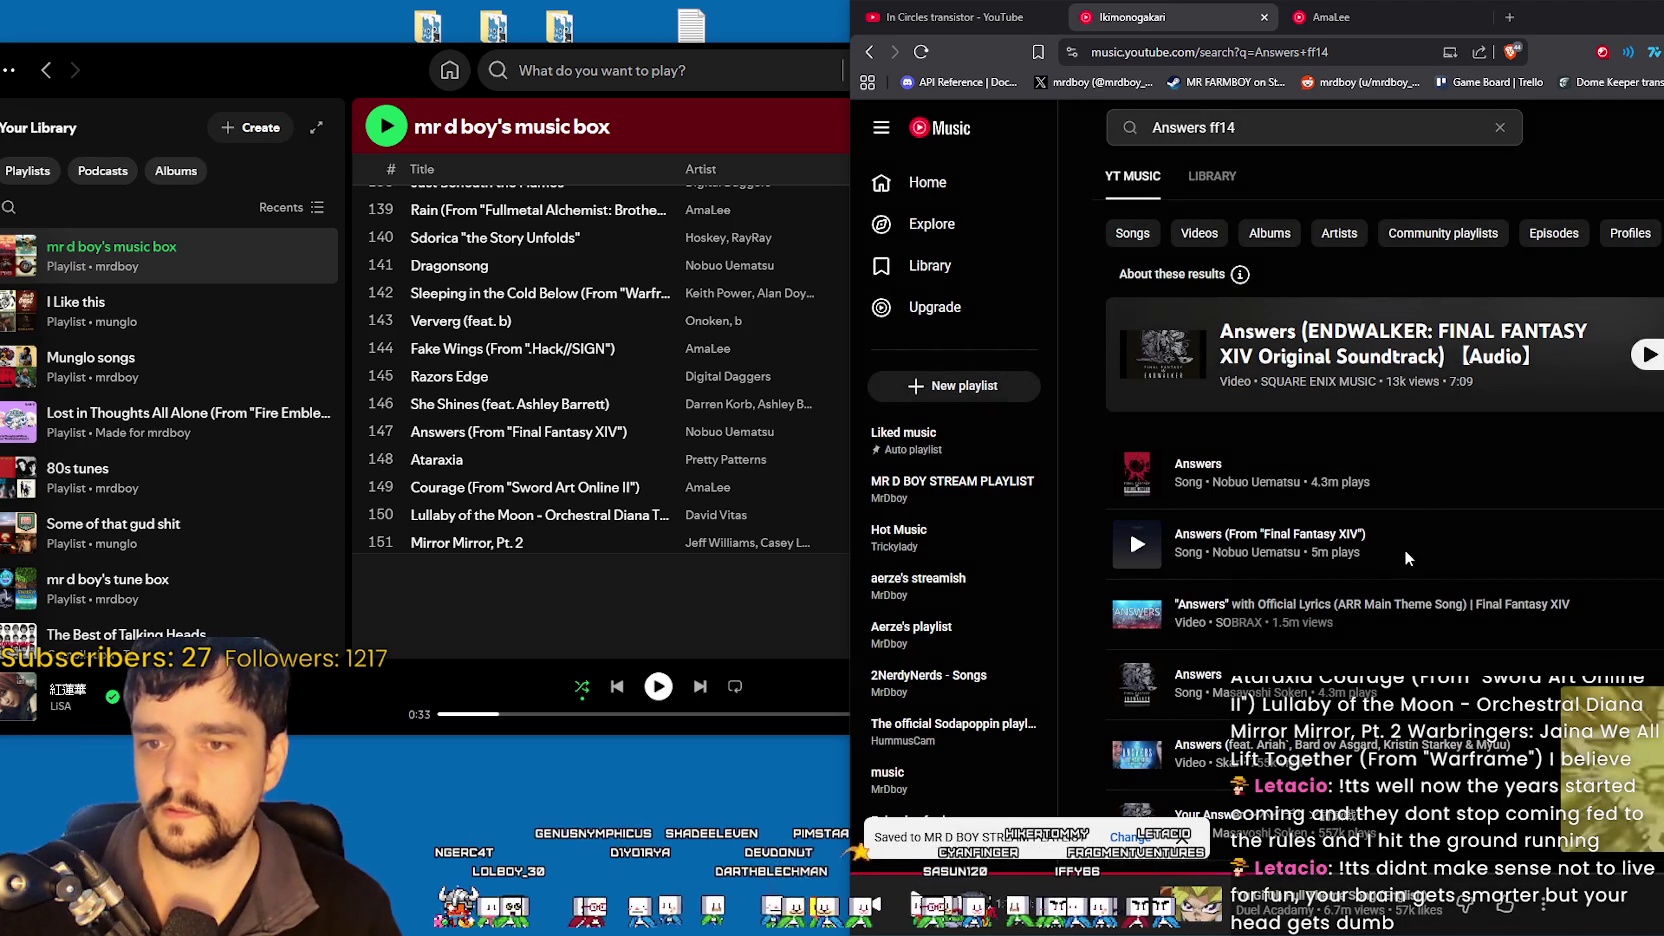
click(1283, 134)
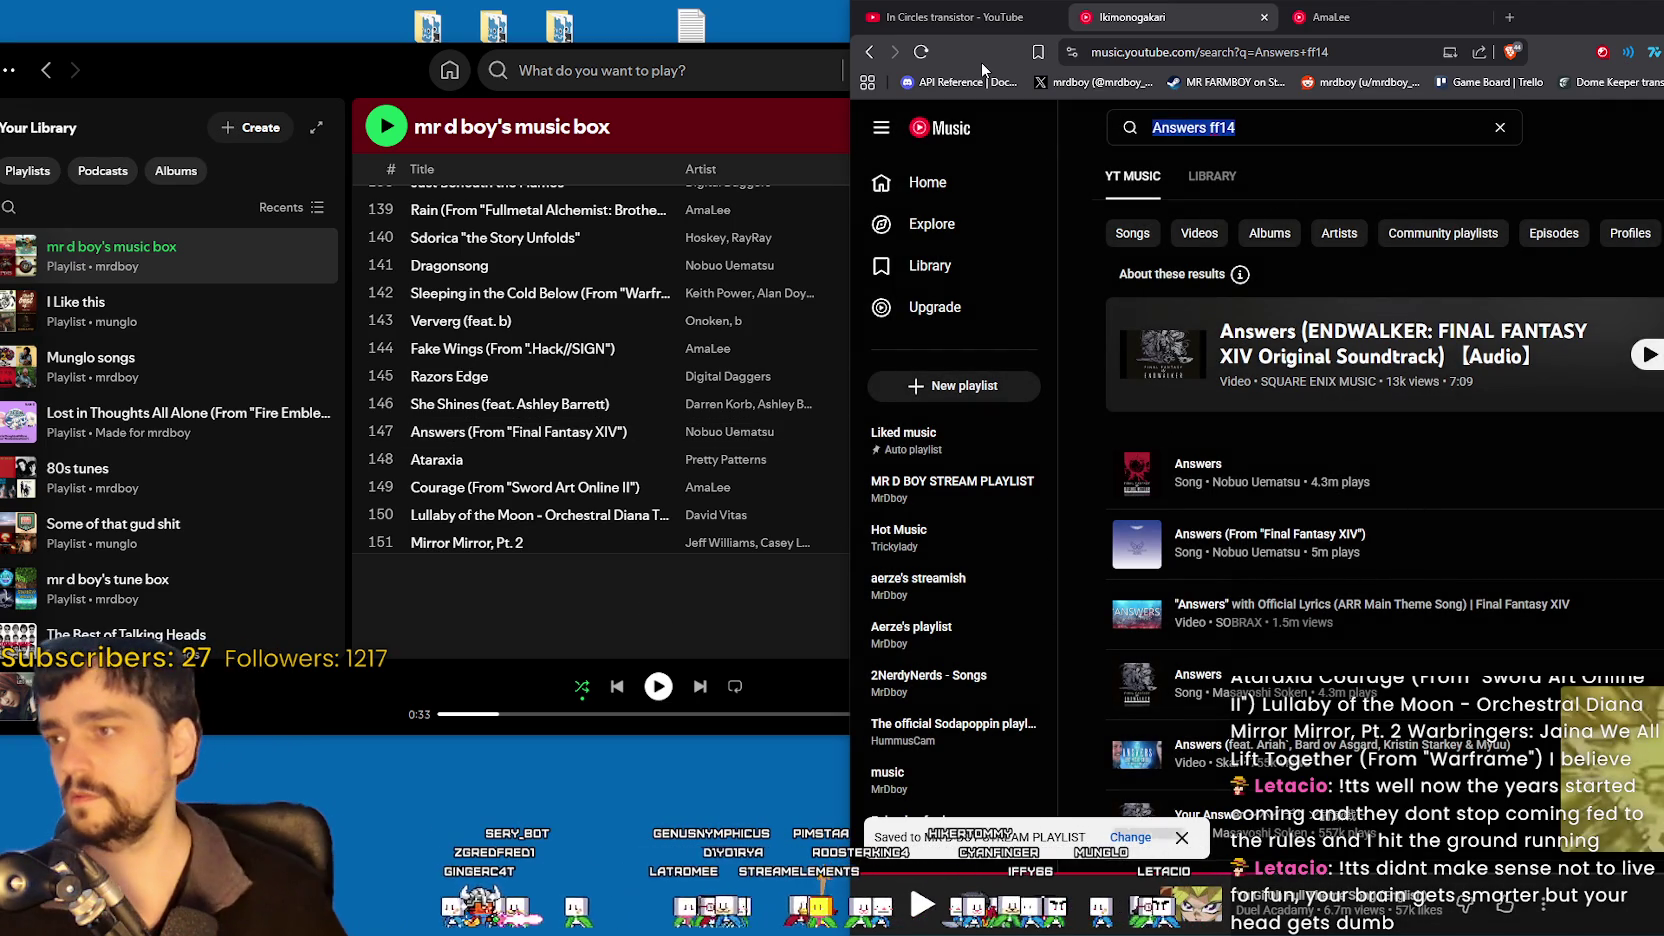
- Search for 'Ataraxia pretty patterns', then 'courage amalee'
text(Ataraxia)
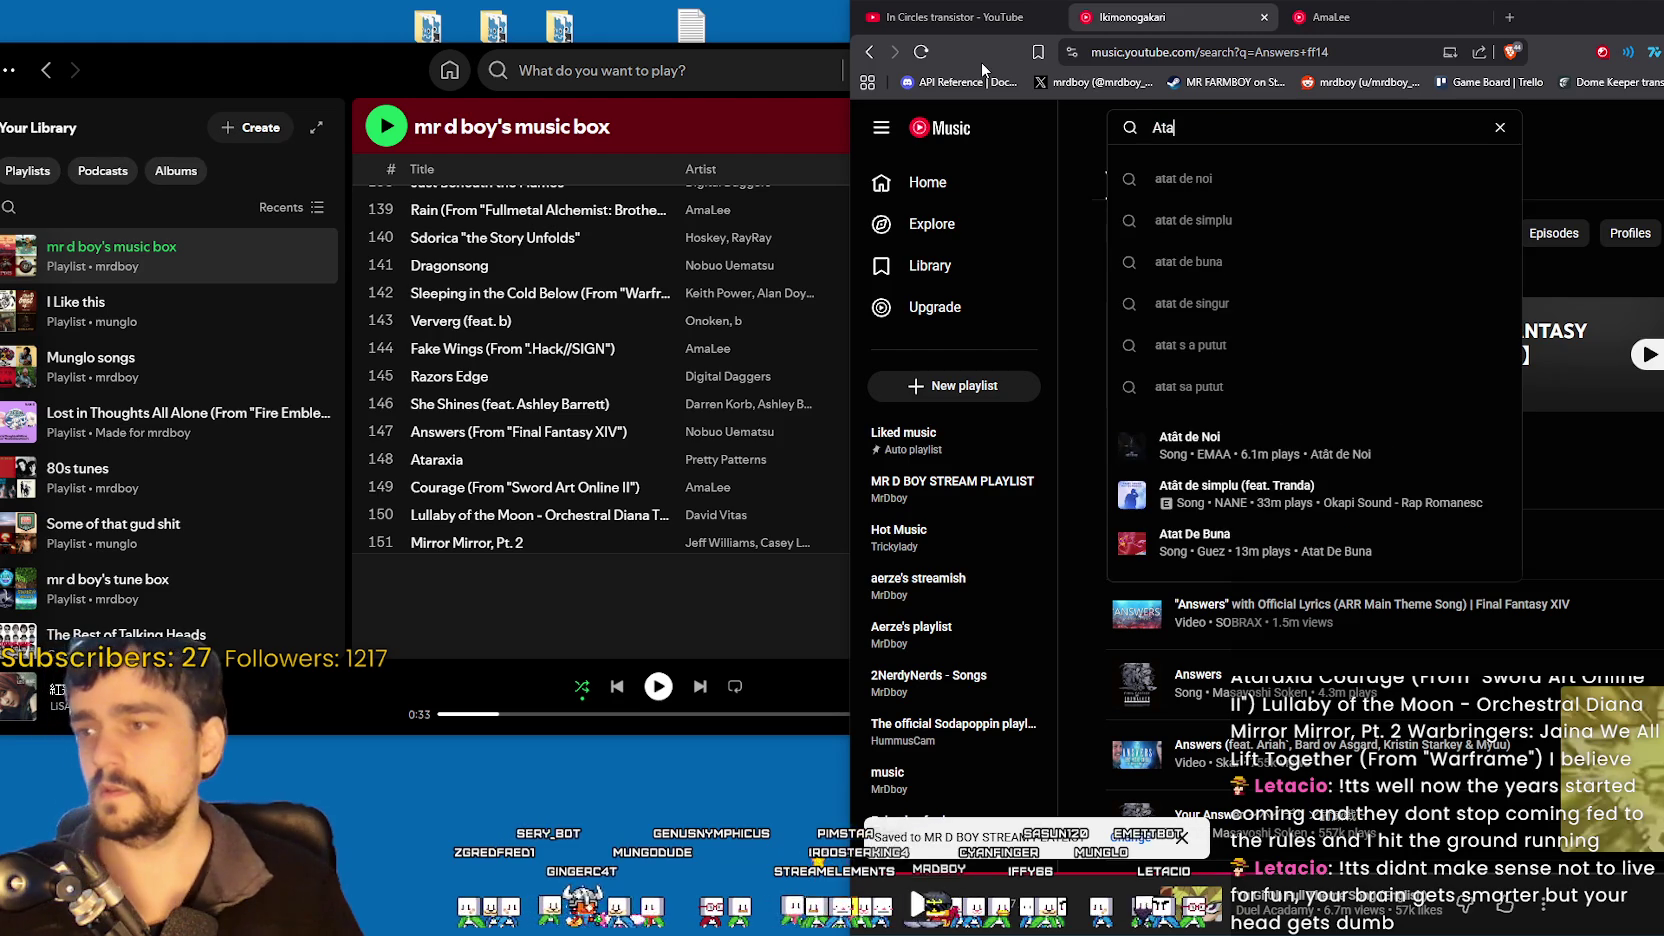
key(Return)
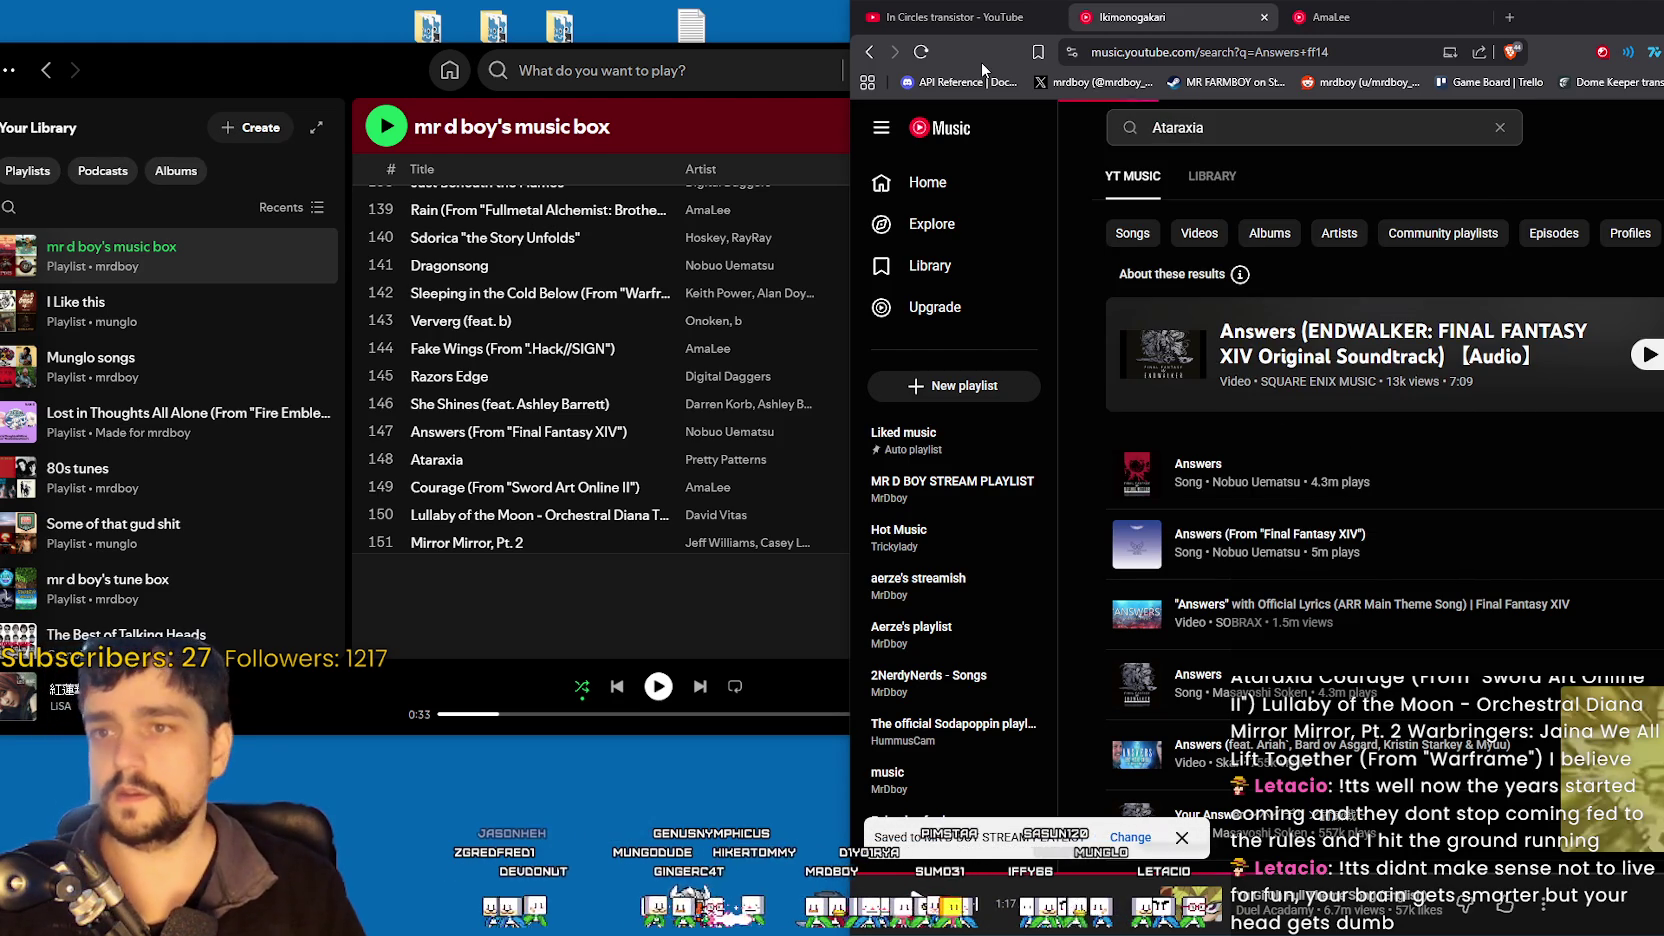
click(1327, 120)
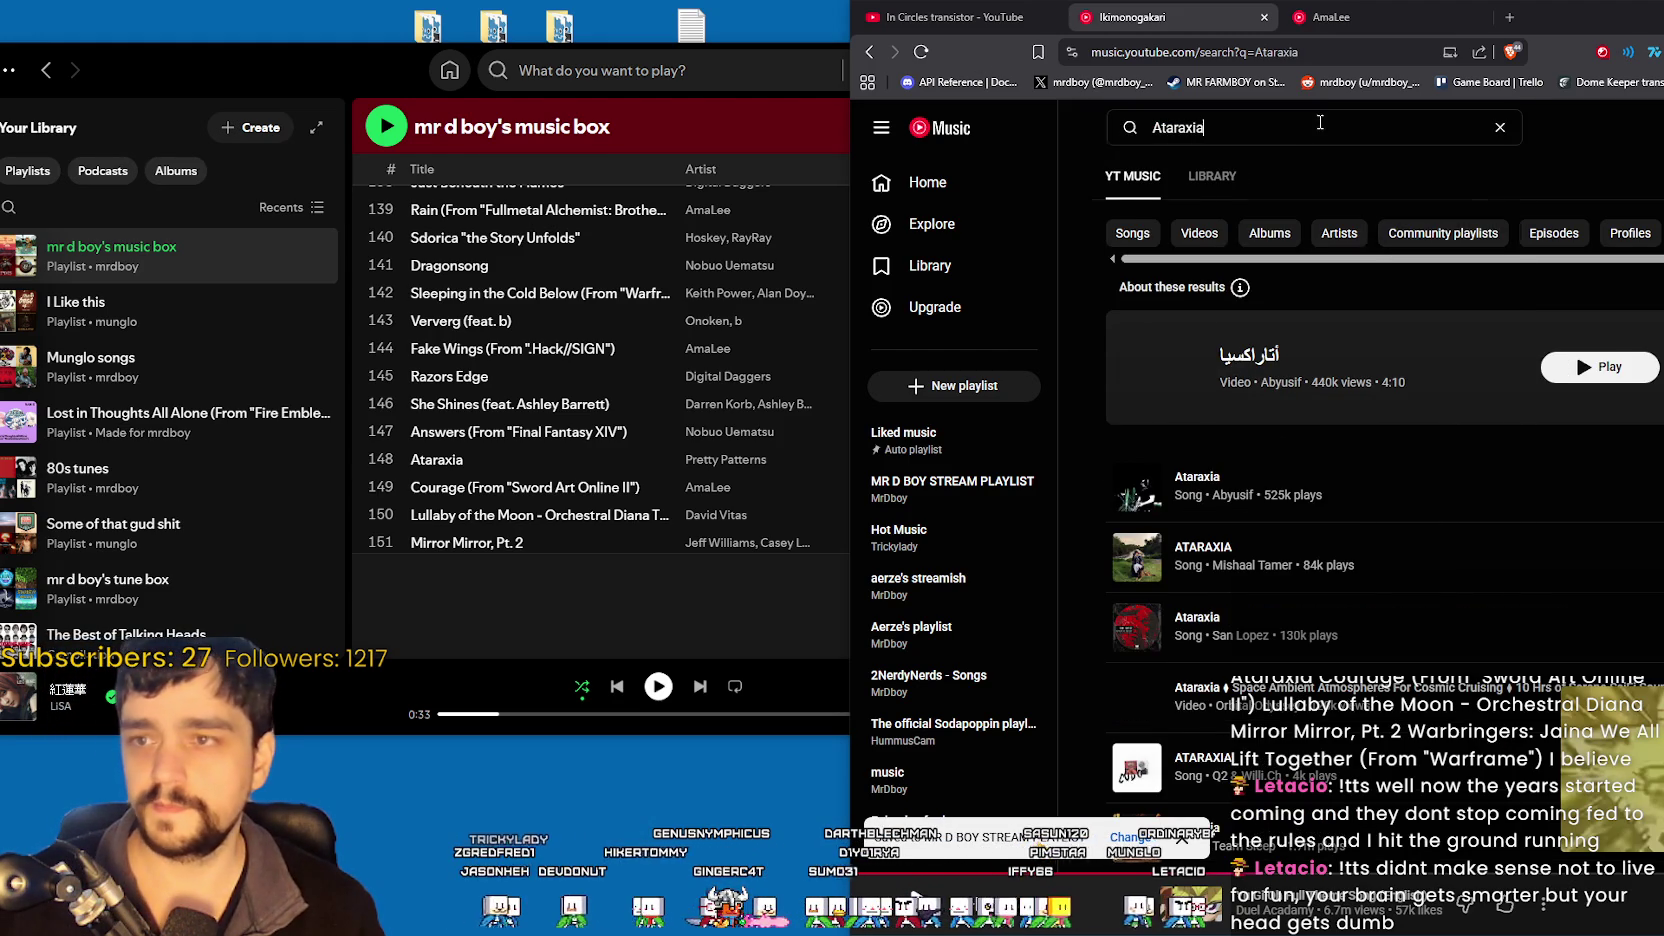
text(pretty patterns)
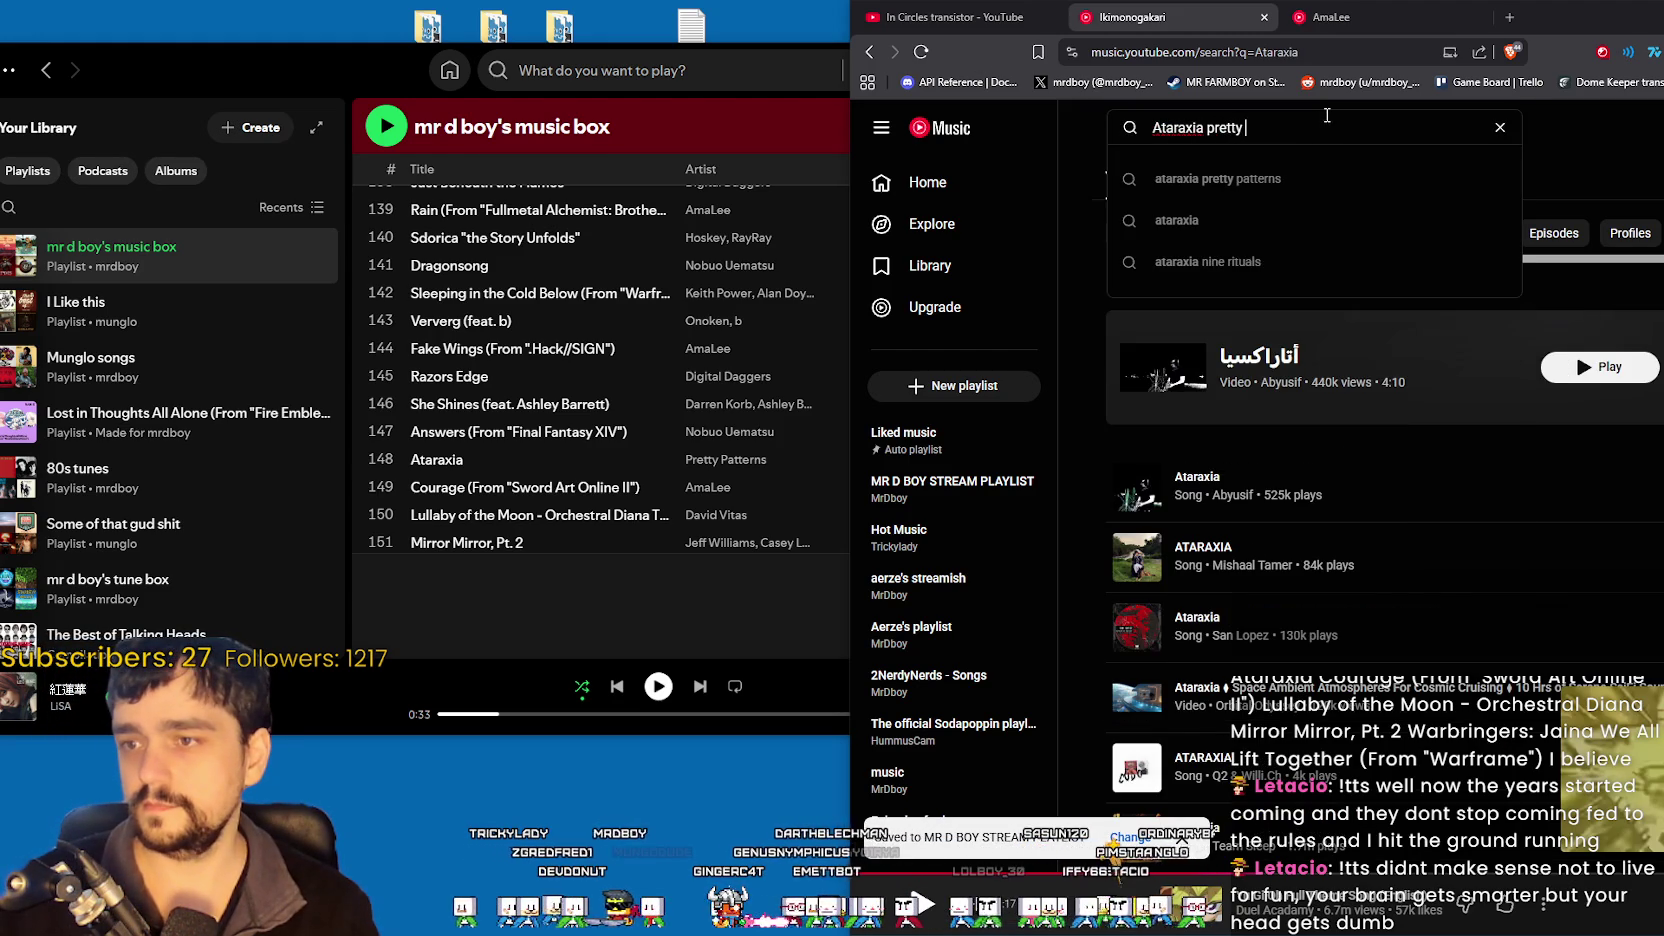
key(Return)
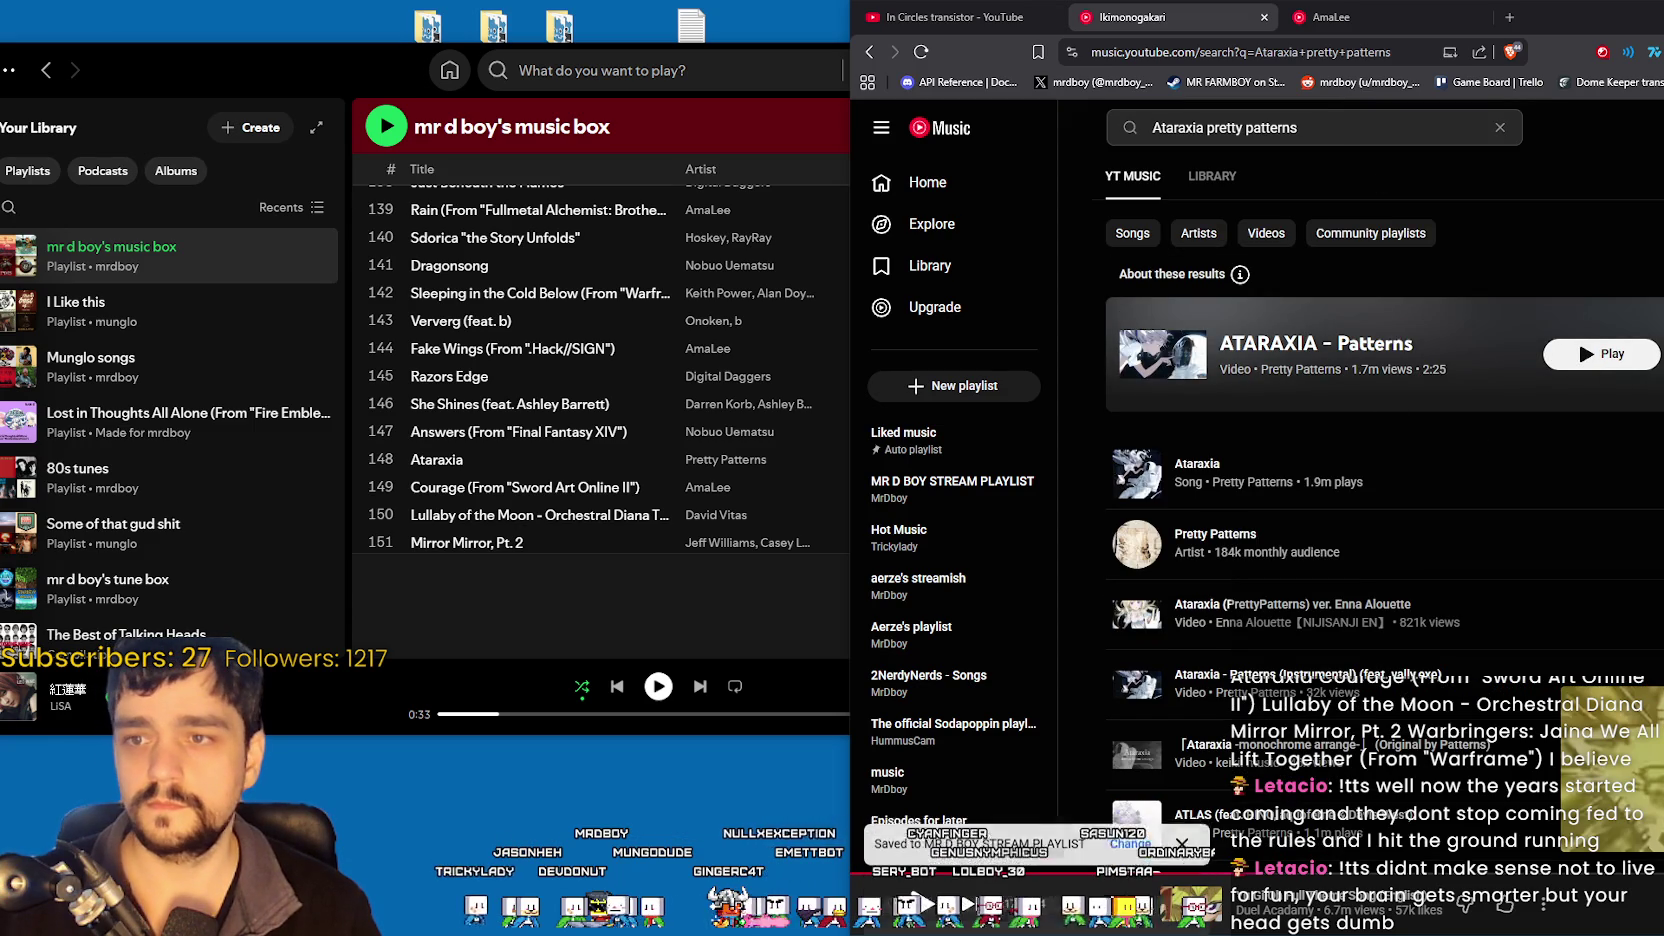
triple_click(1227, 120)
scroll(650, 450, down, 1)
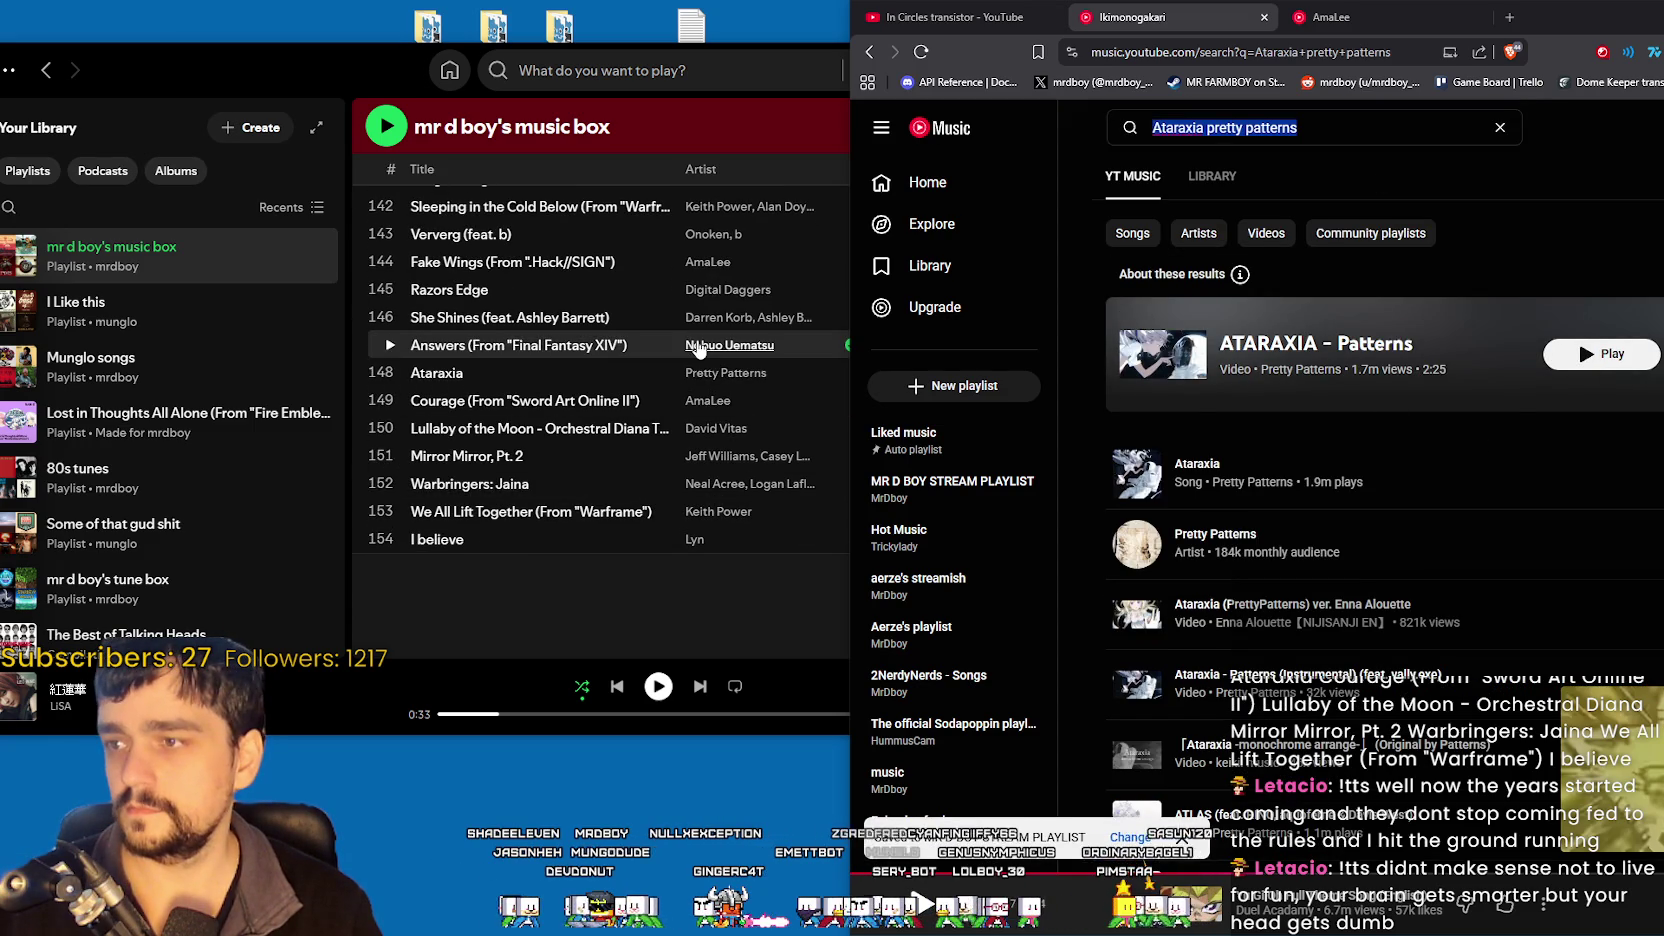
text(courage)
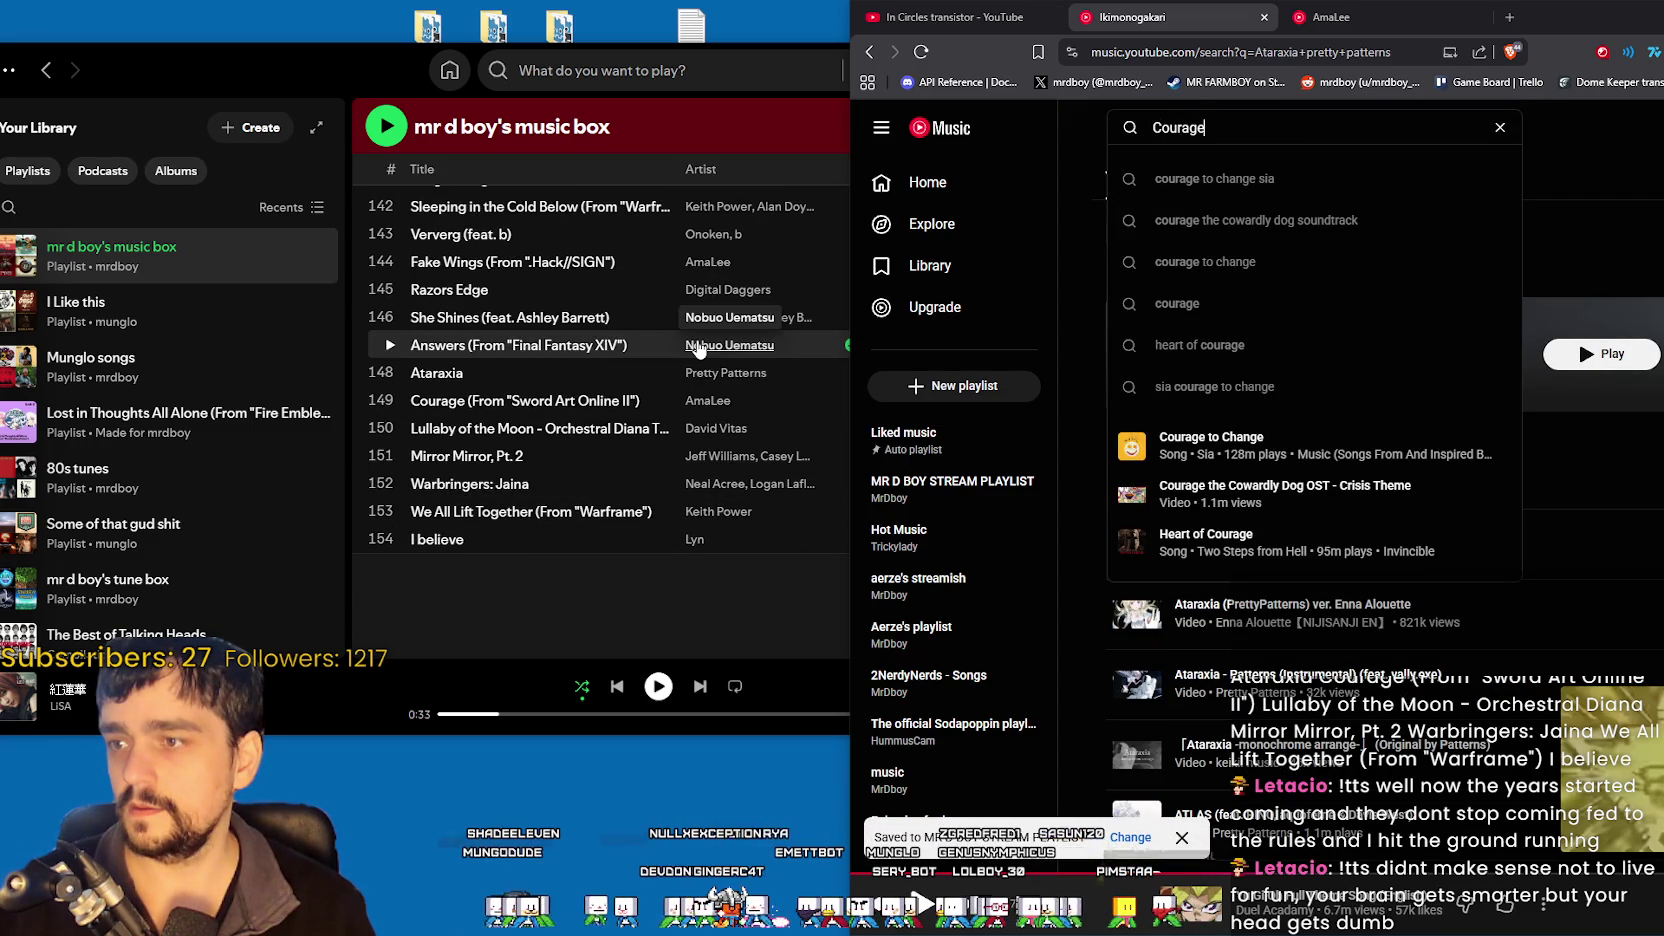
text( amalee)
key(Return)
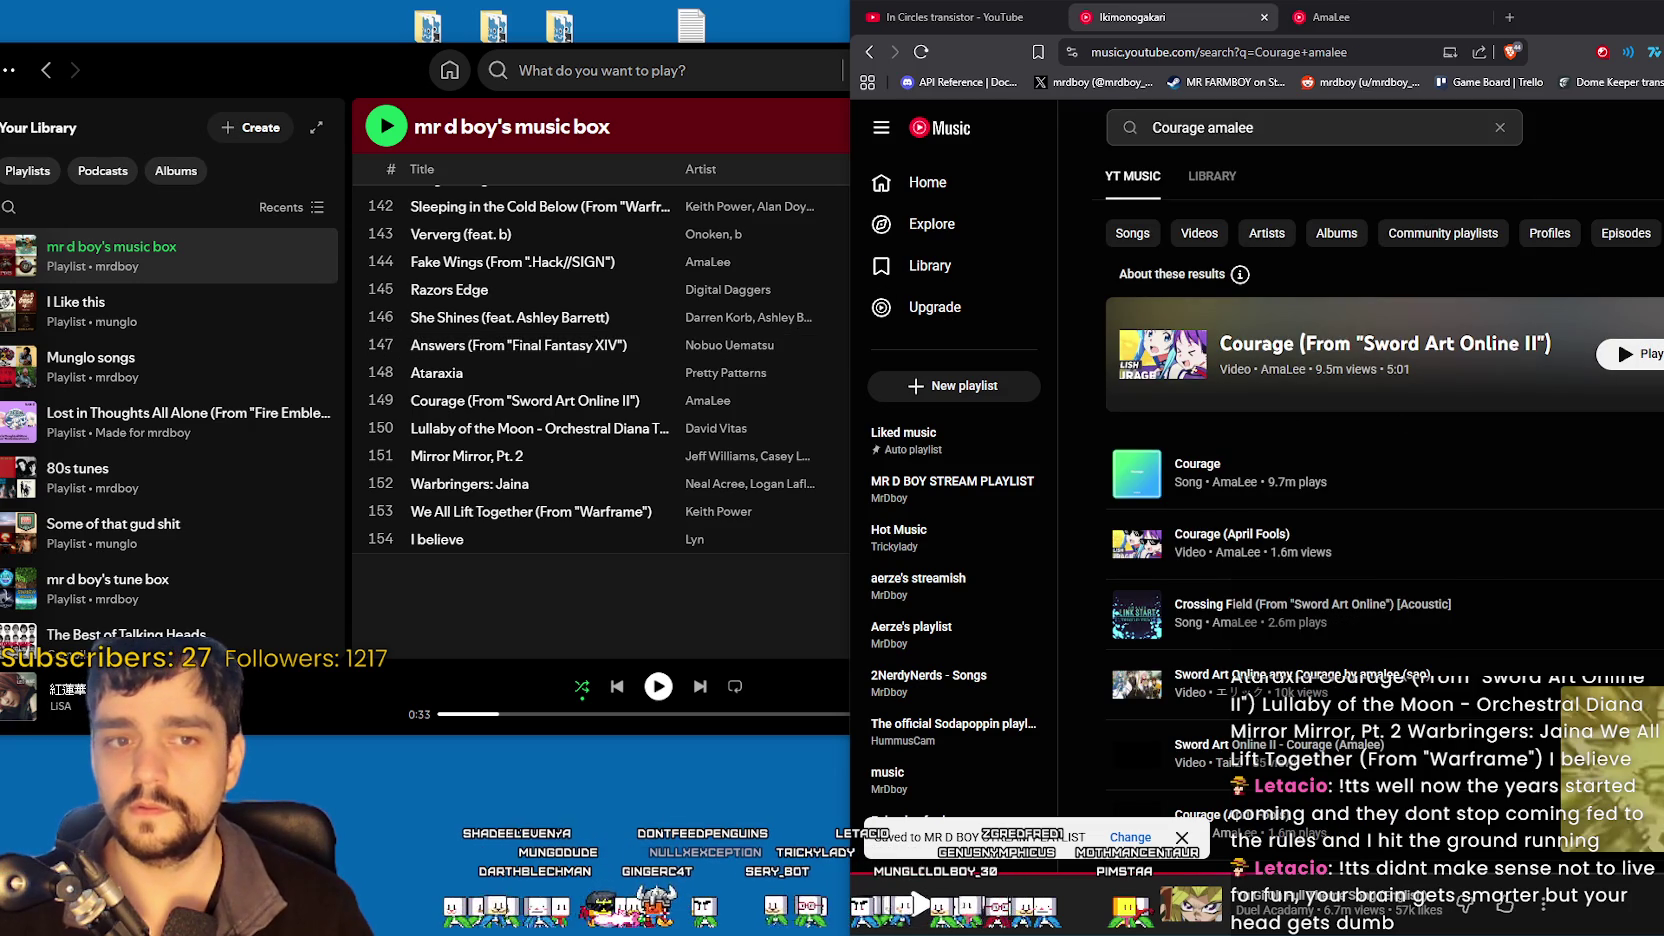
- Search for 'Lullaby of the moon' and review its top results
click(1301, 126)
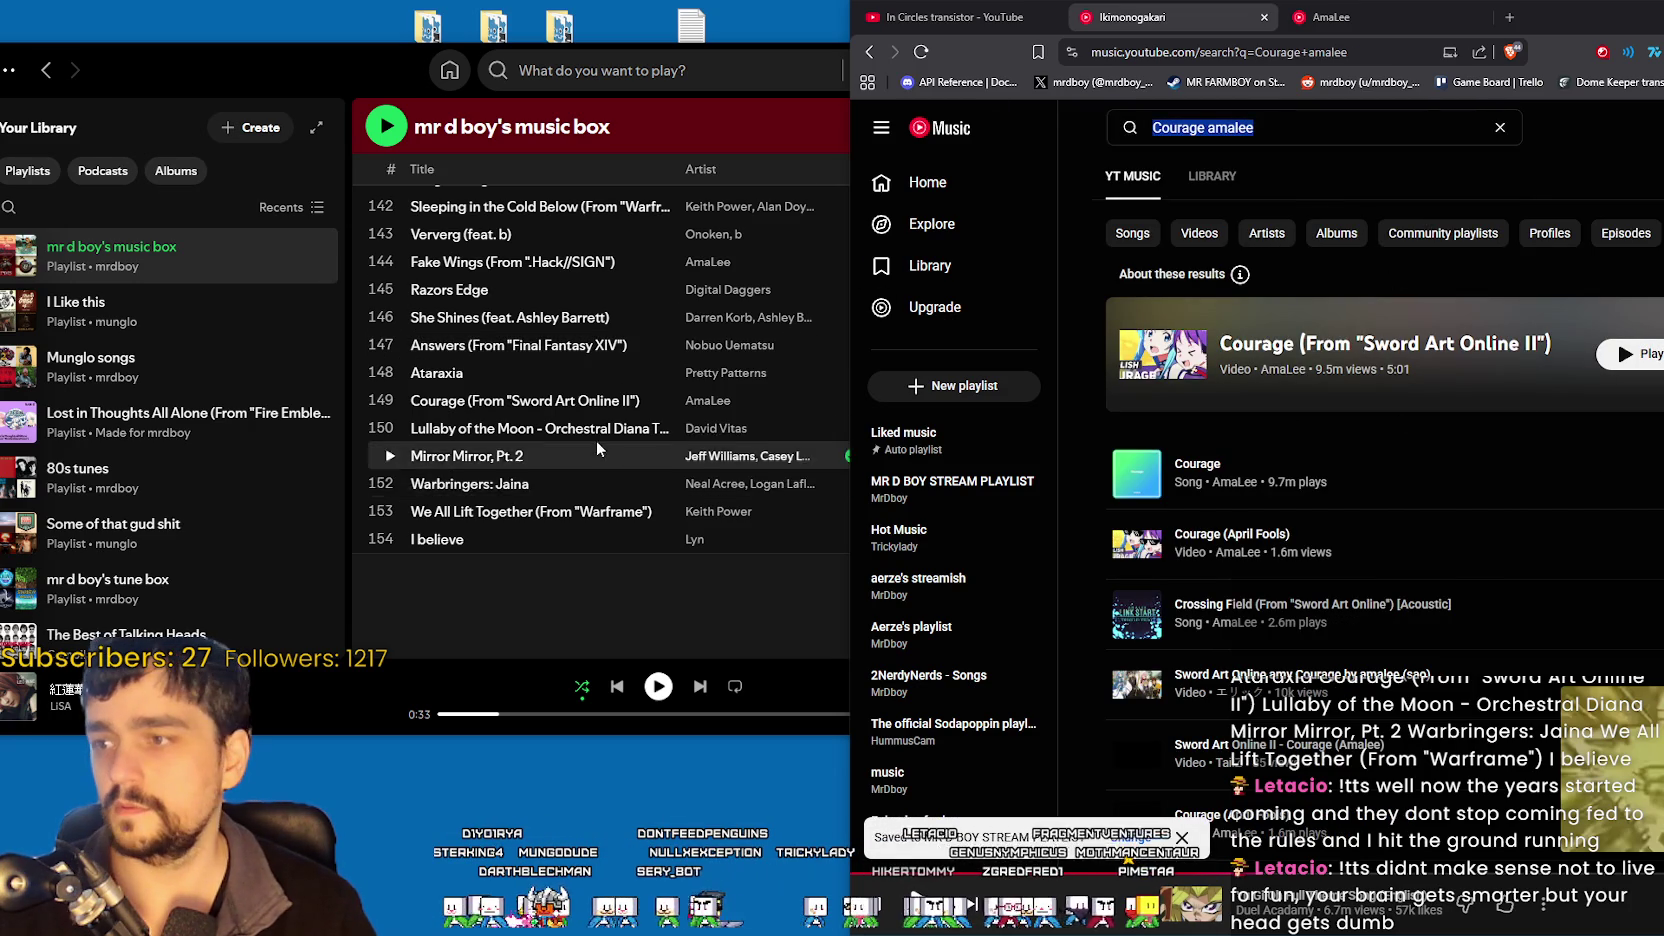
scroll(597, 439, down, 2)
text(L)
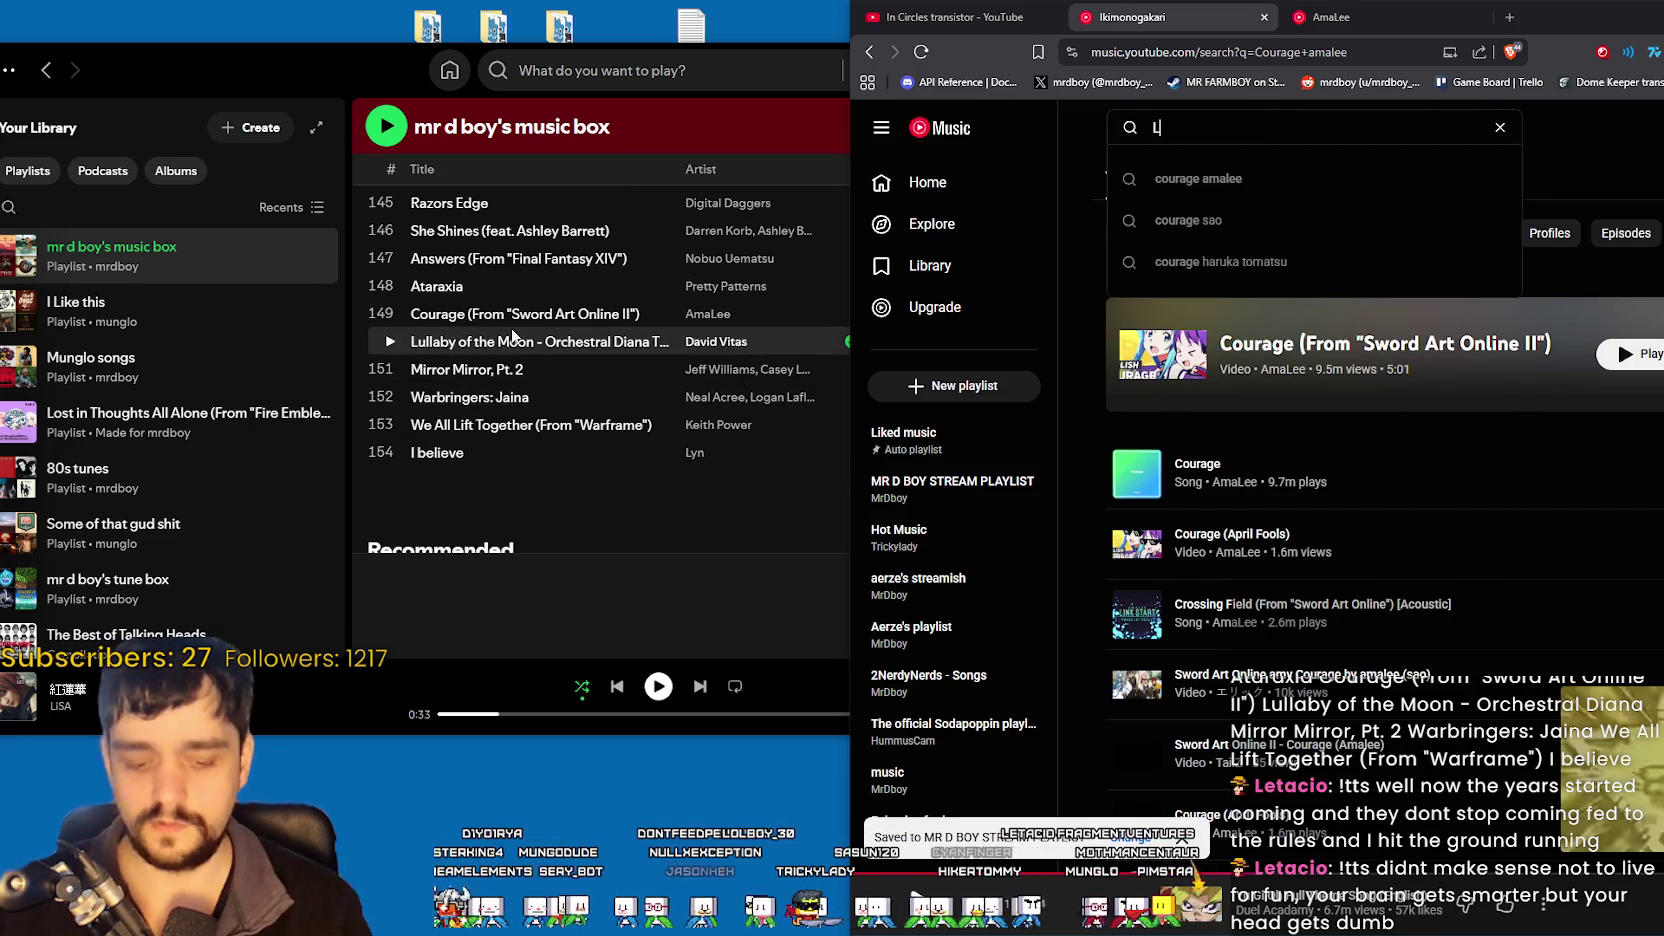
text(ullab)
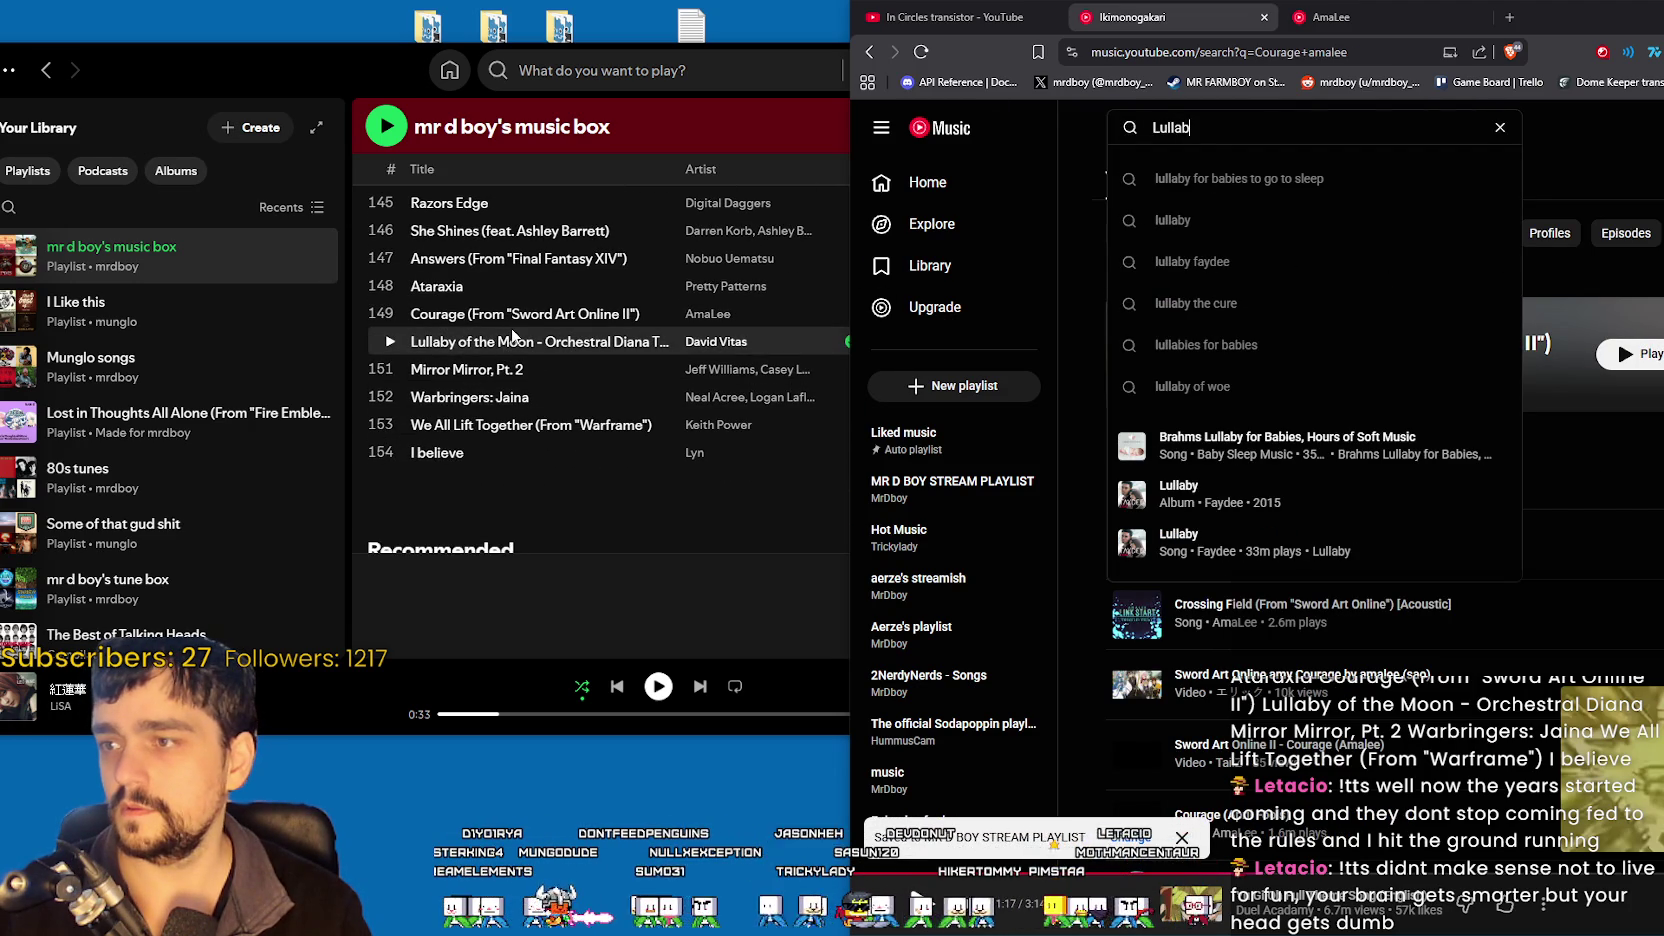
text(y of the moon)
key(Return)
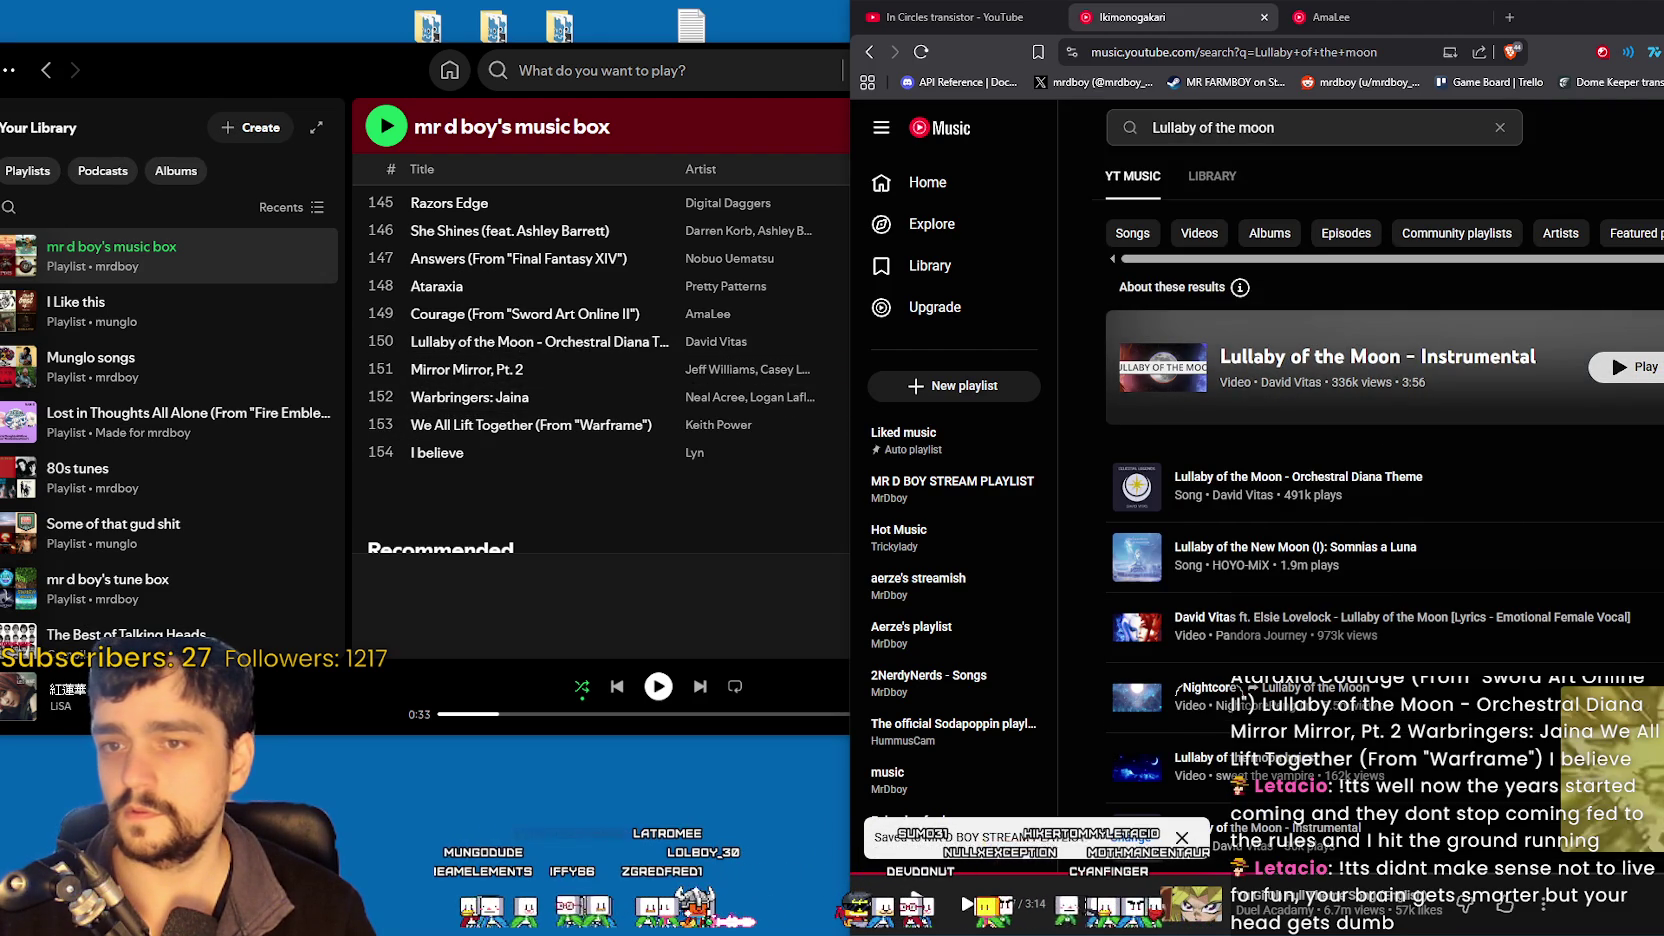
mouse_move(1137, 486)
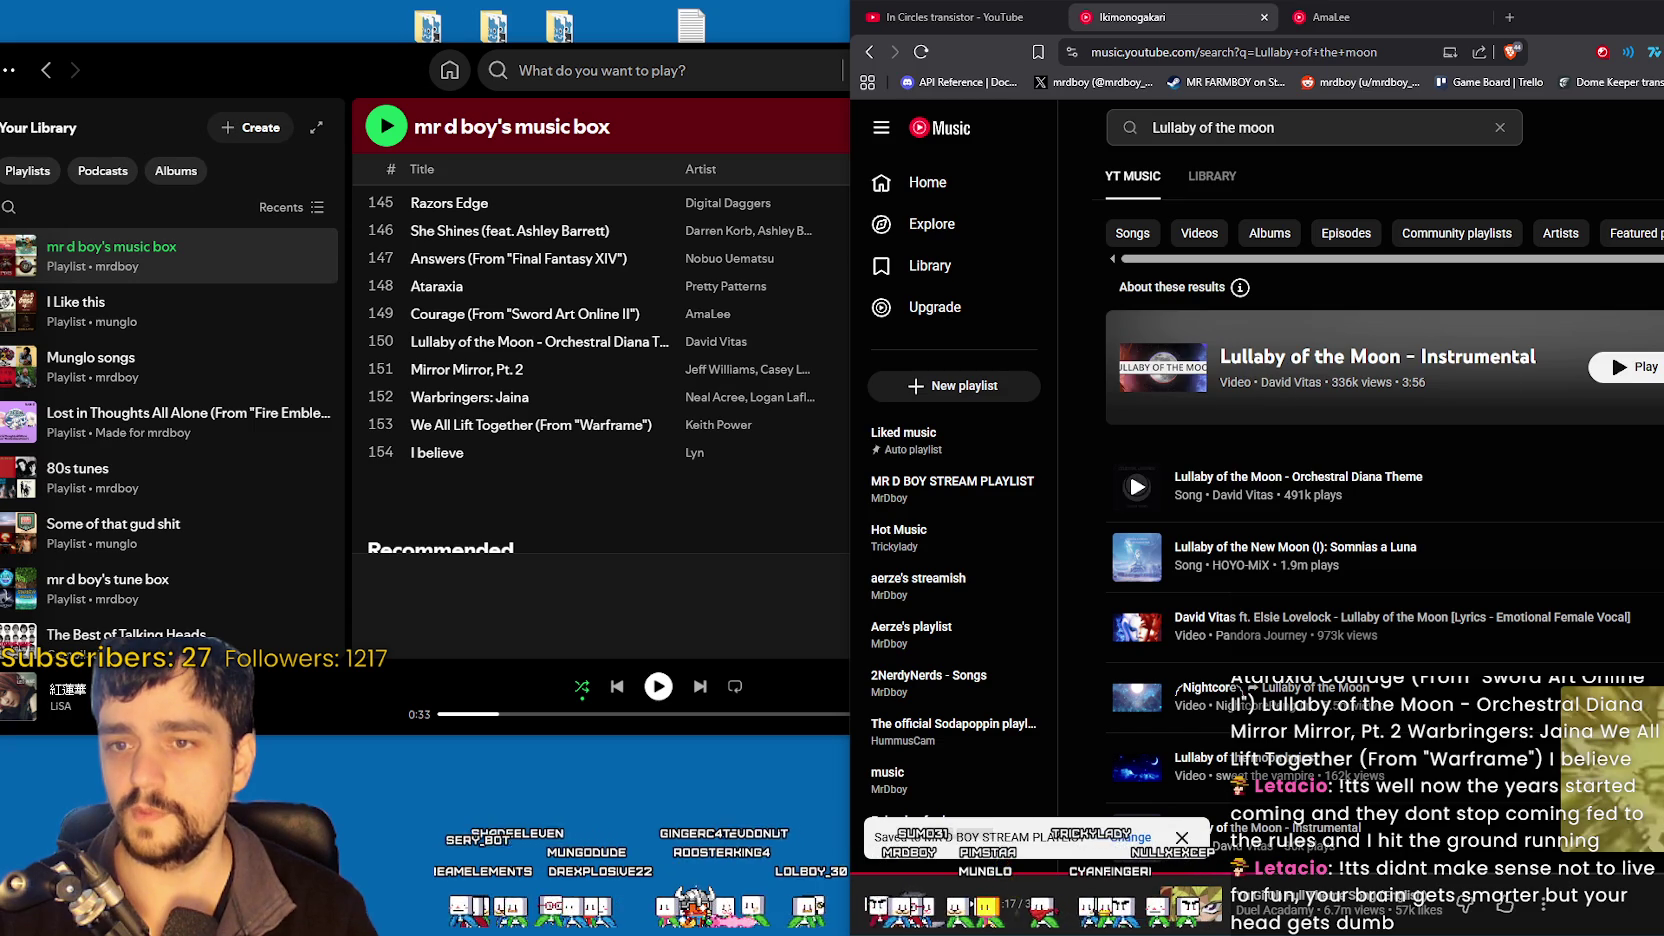
mouse_move(1236, 366)
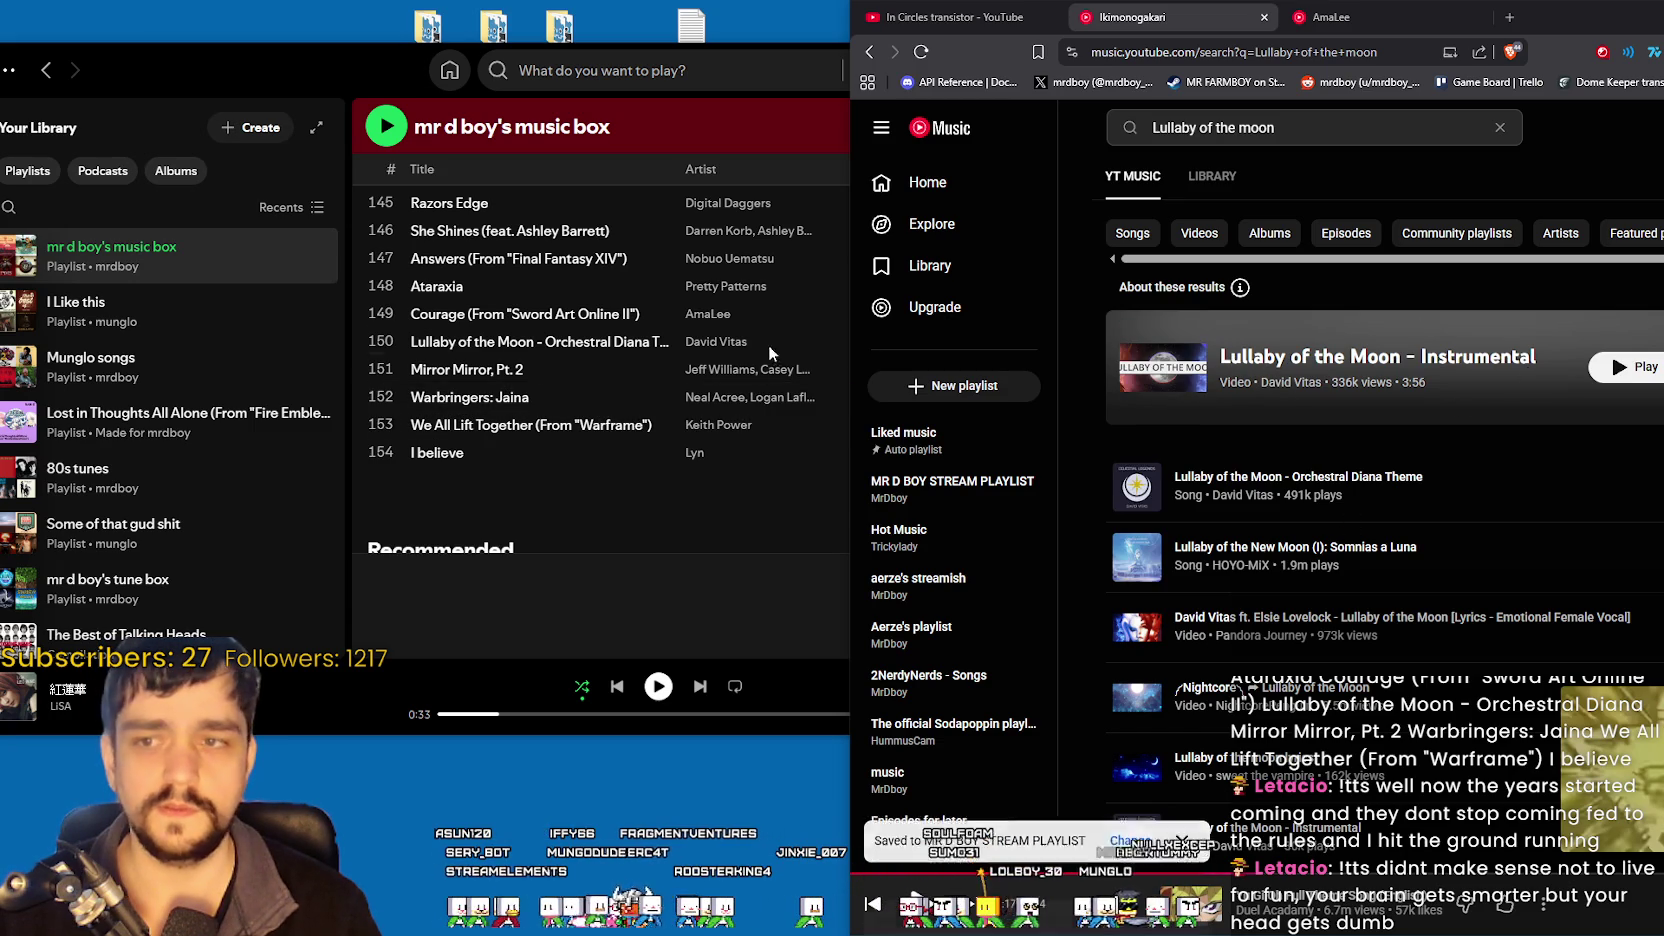
key(slash)
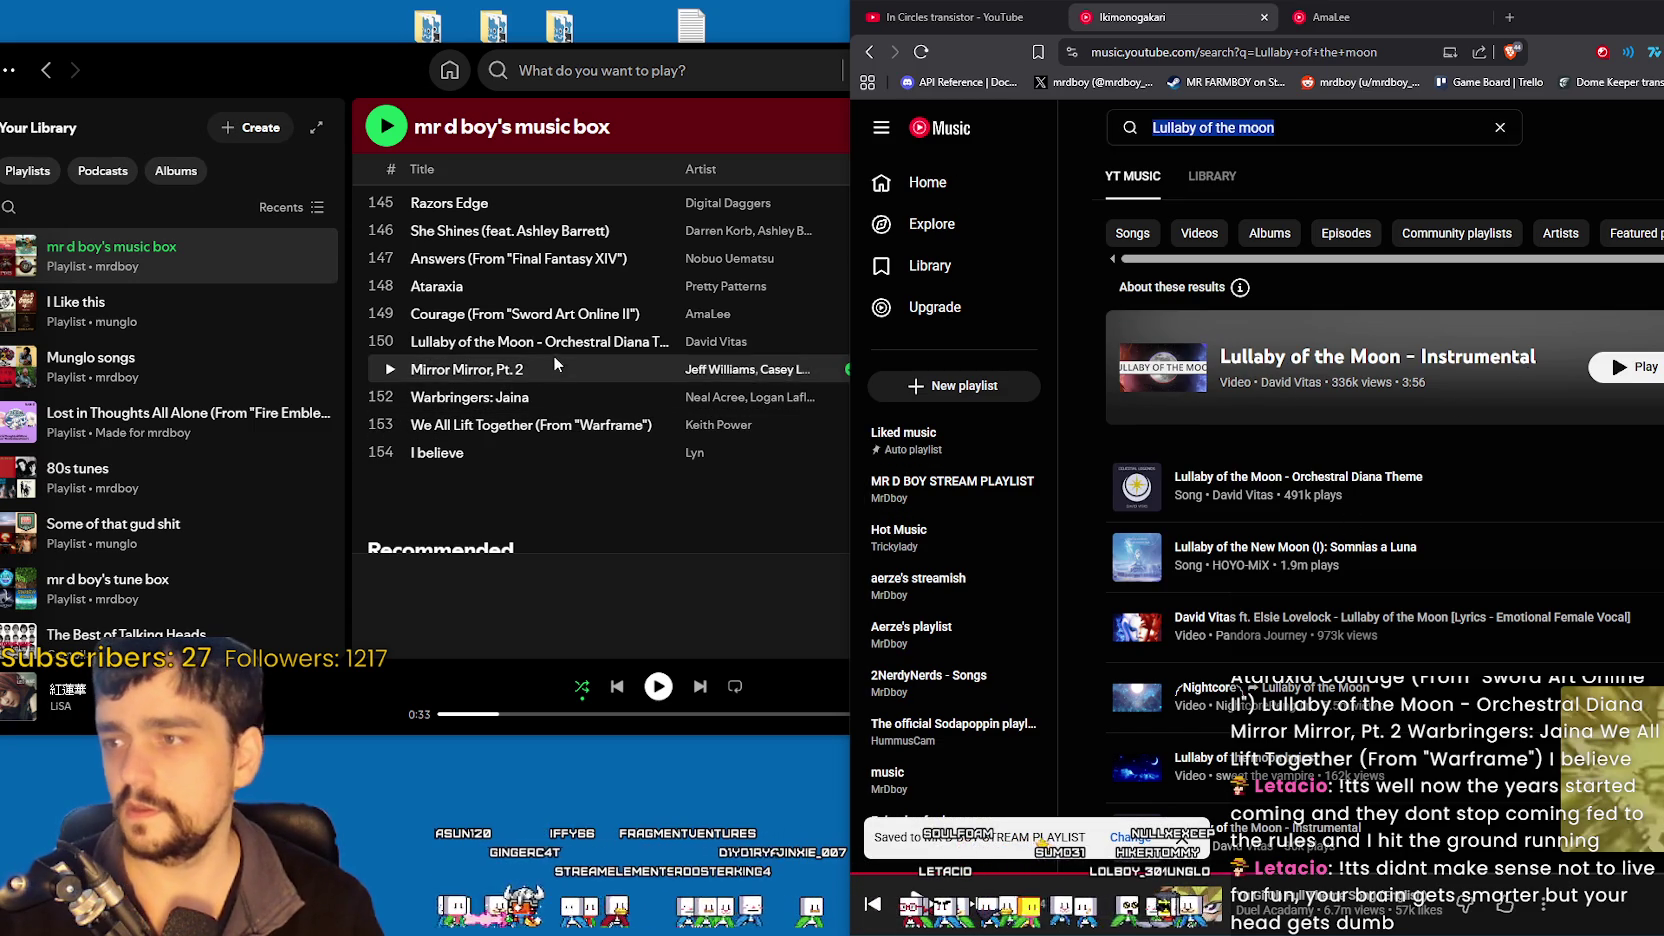
- Search for 'Mirror Mirror pt2', then 'Warbringers Jaina'
text(Mirror Mirror)
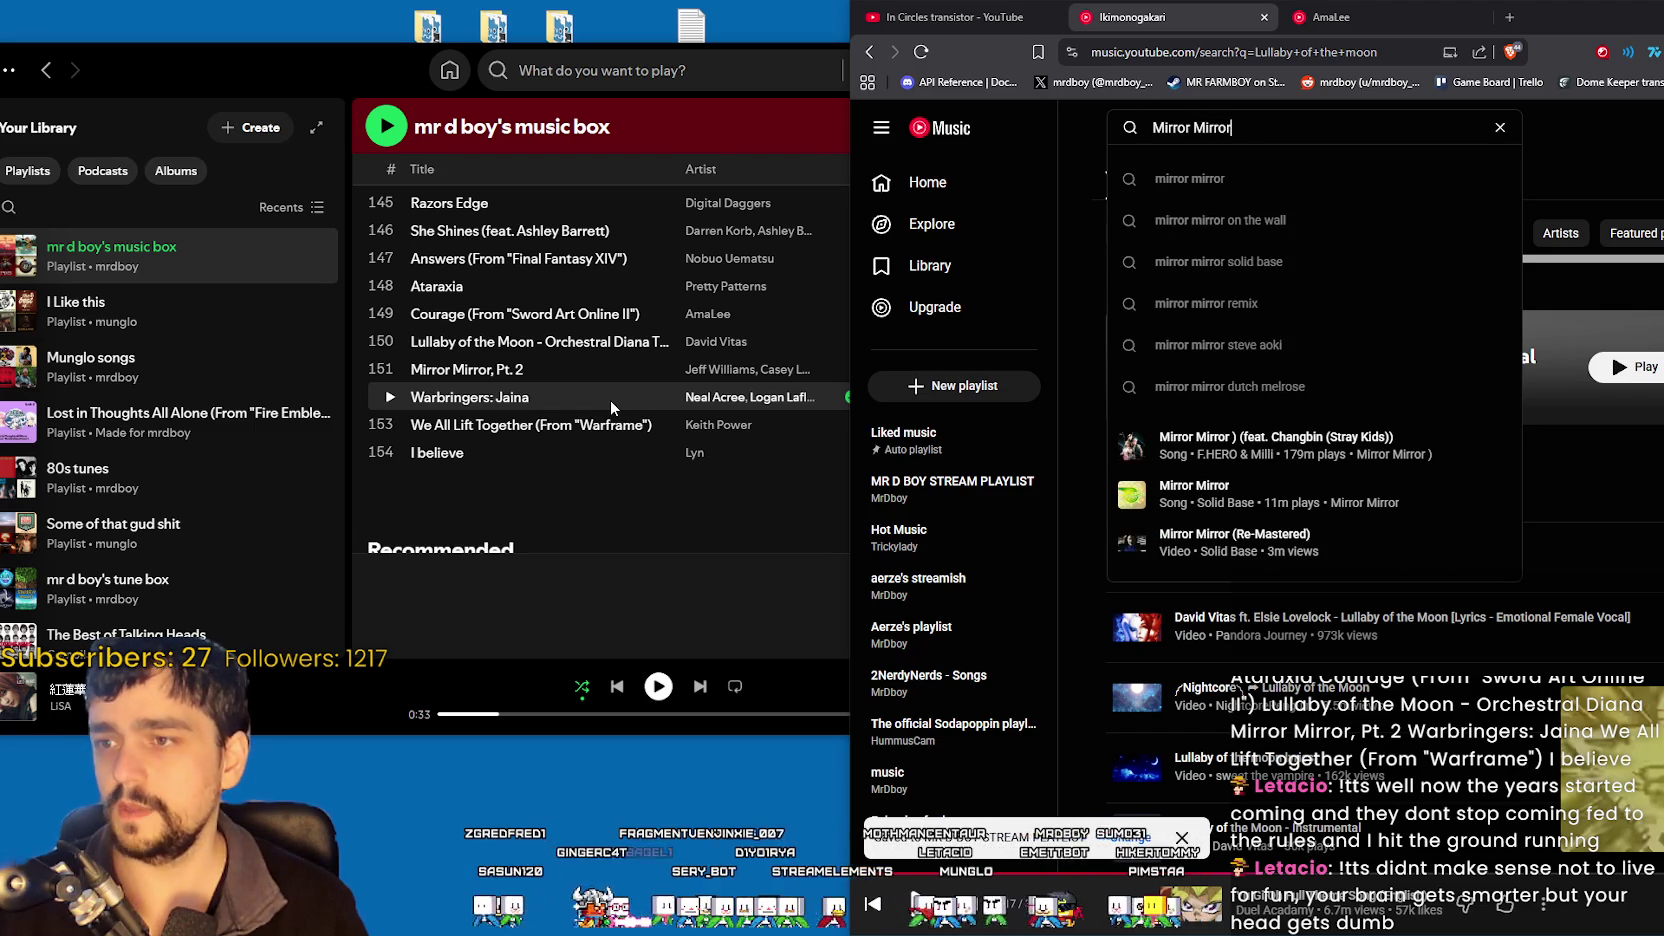
text( pt2)
key(Return)
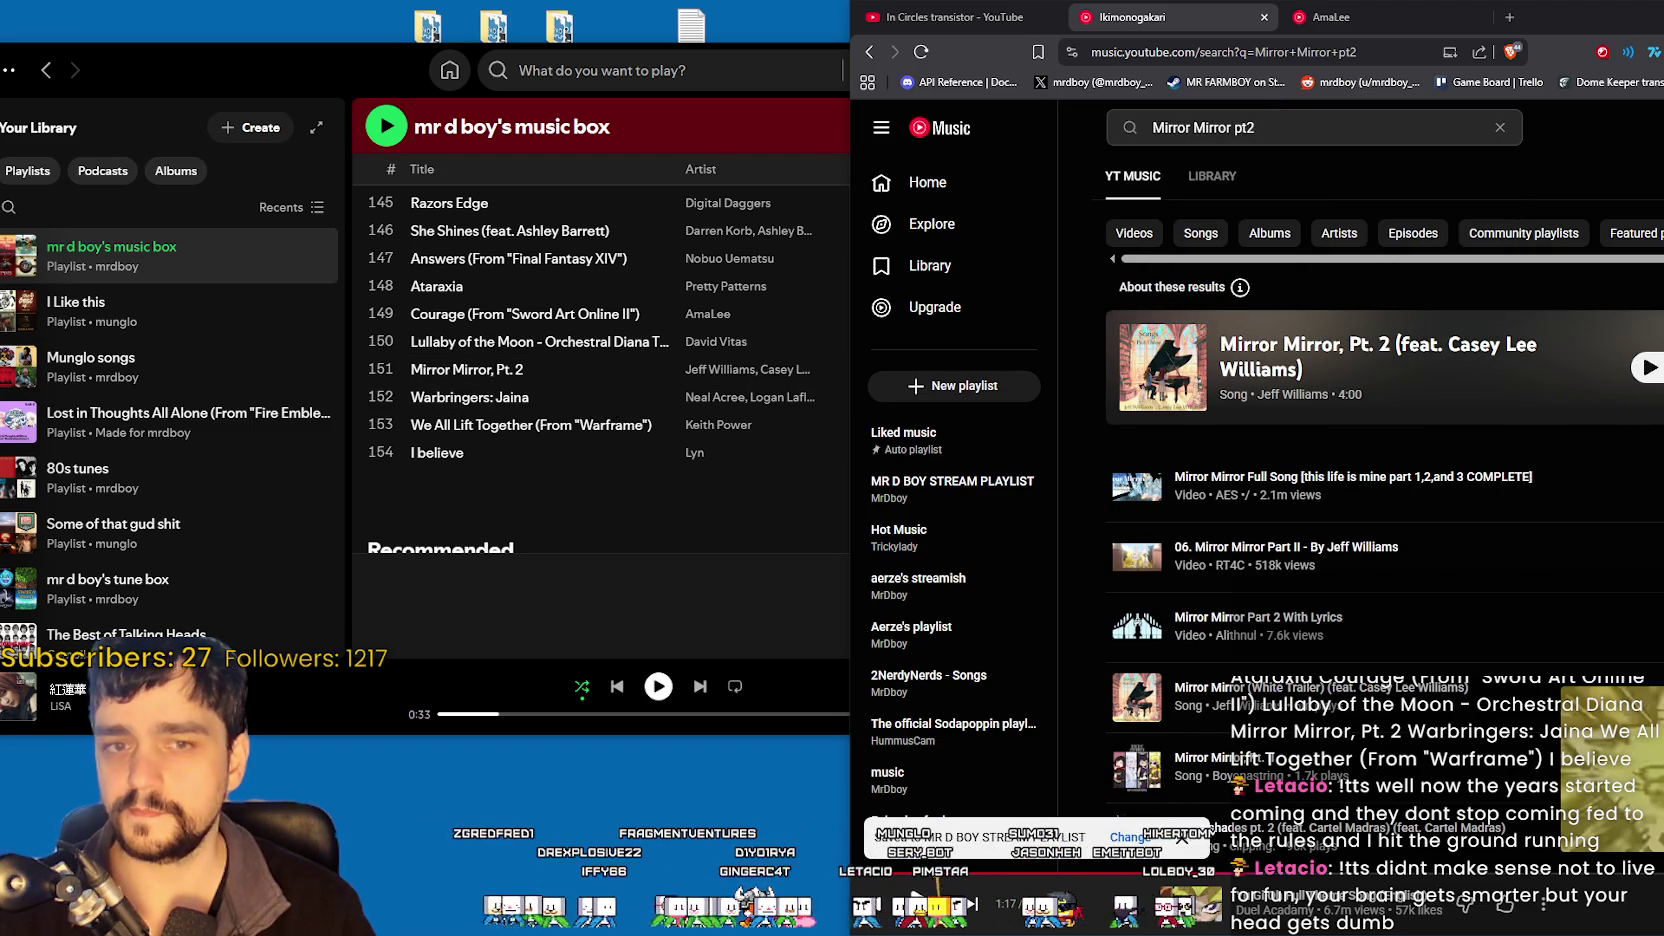
click(1128, 125)
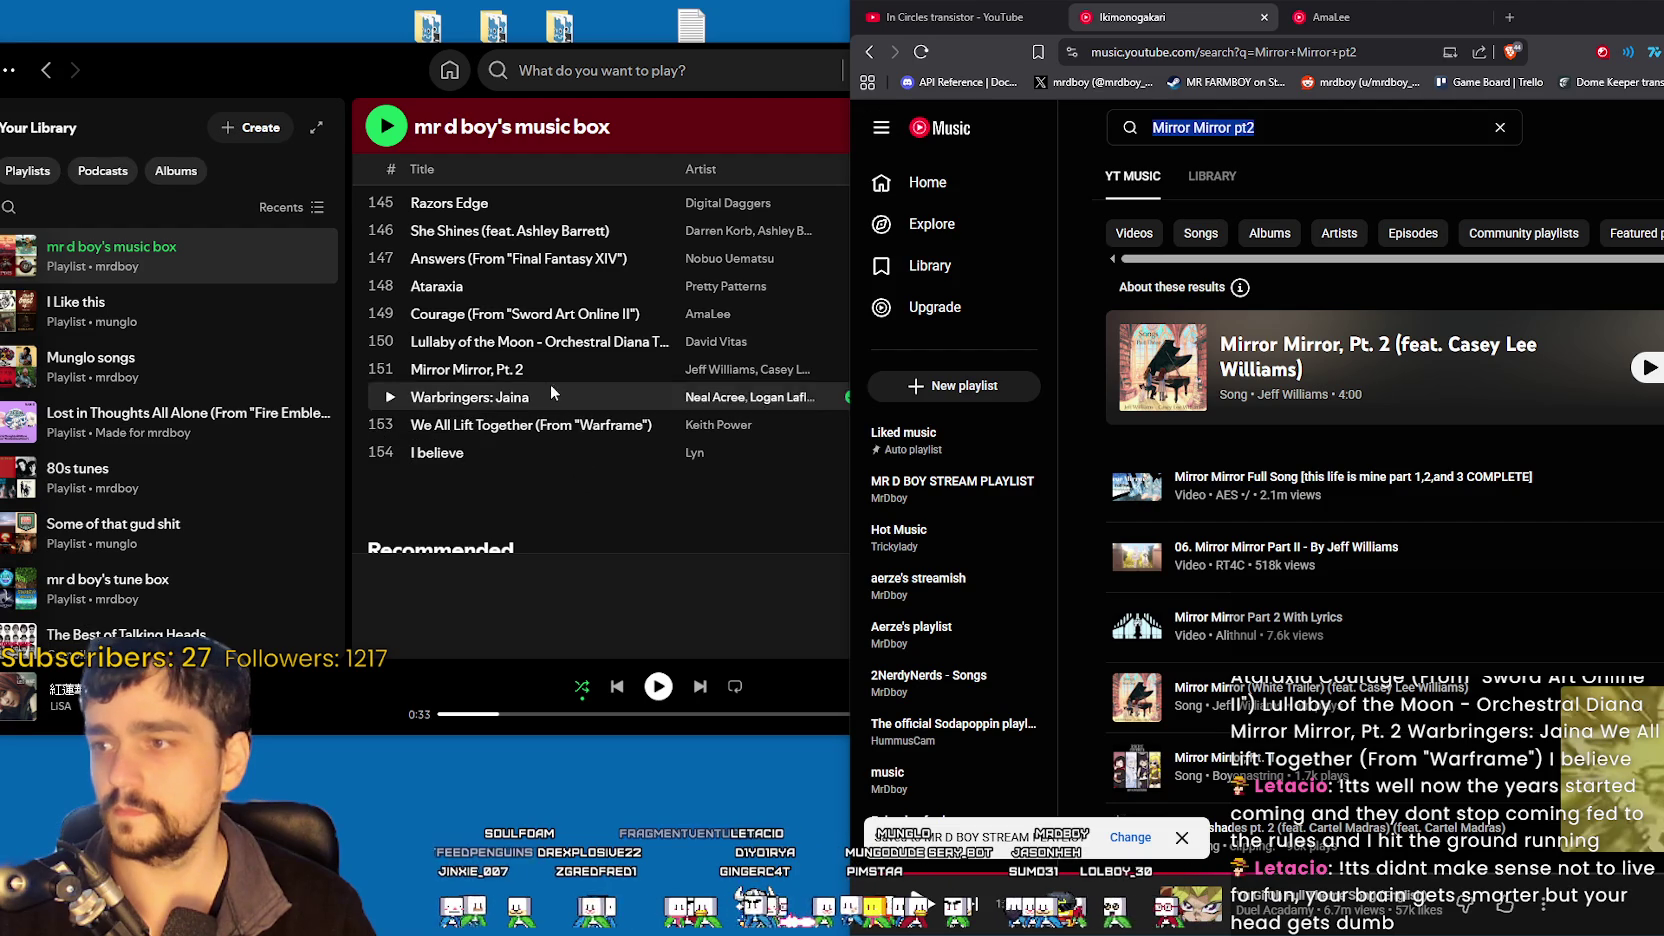
text(Warbri)
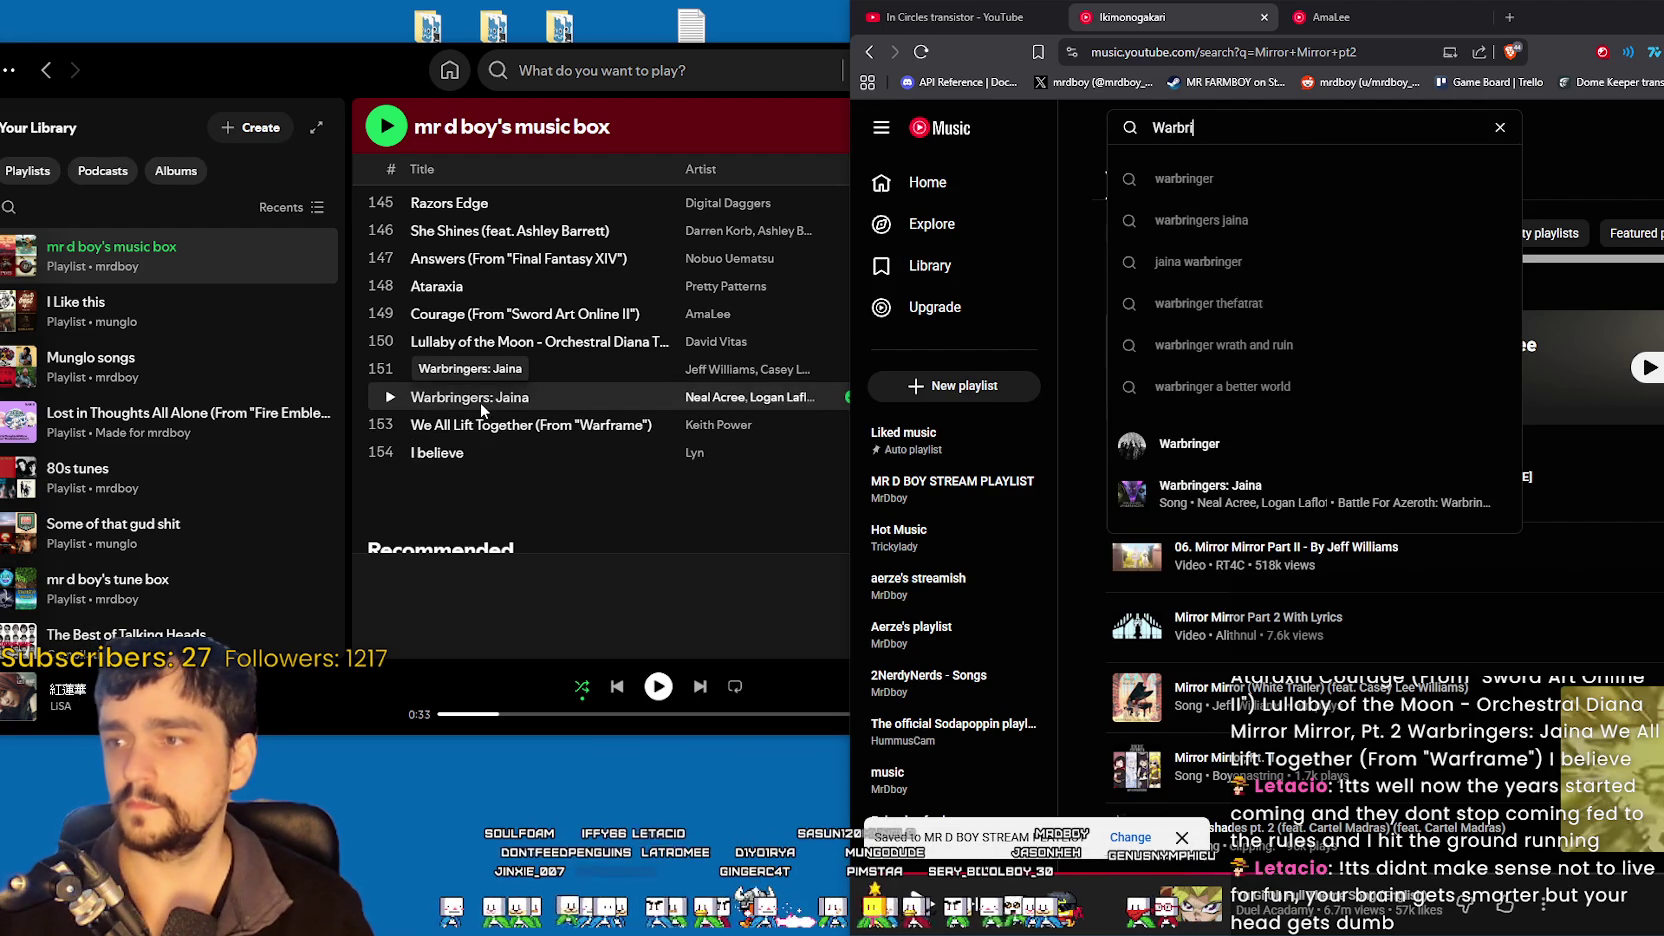
text(ngers Jaina)
key(Return)
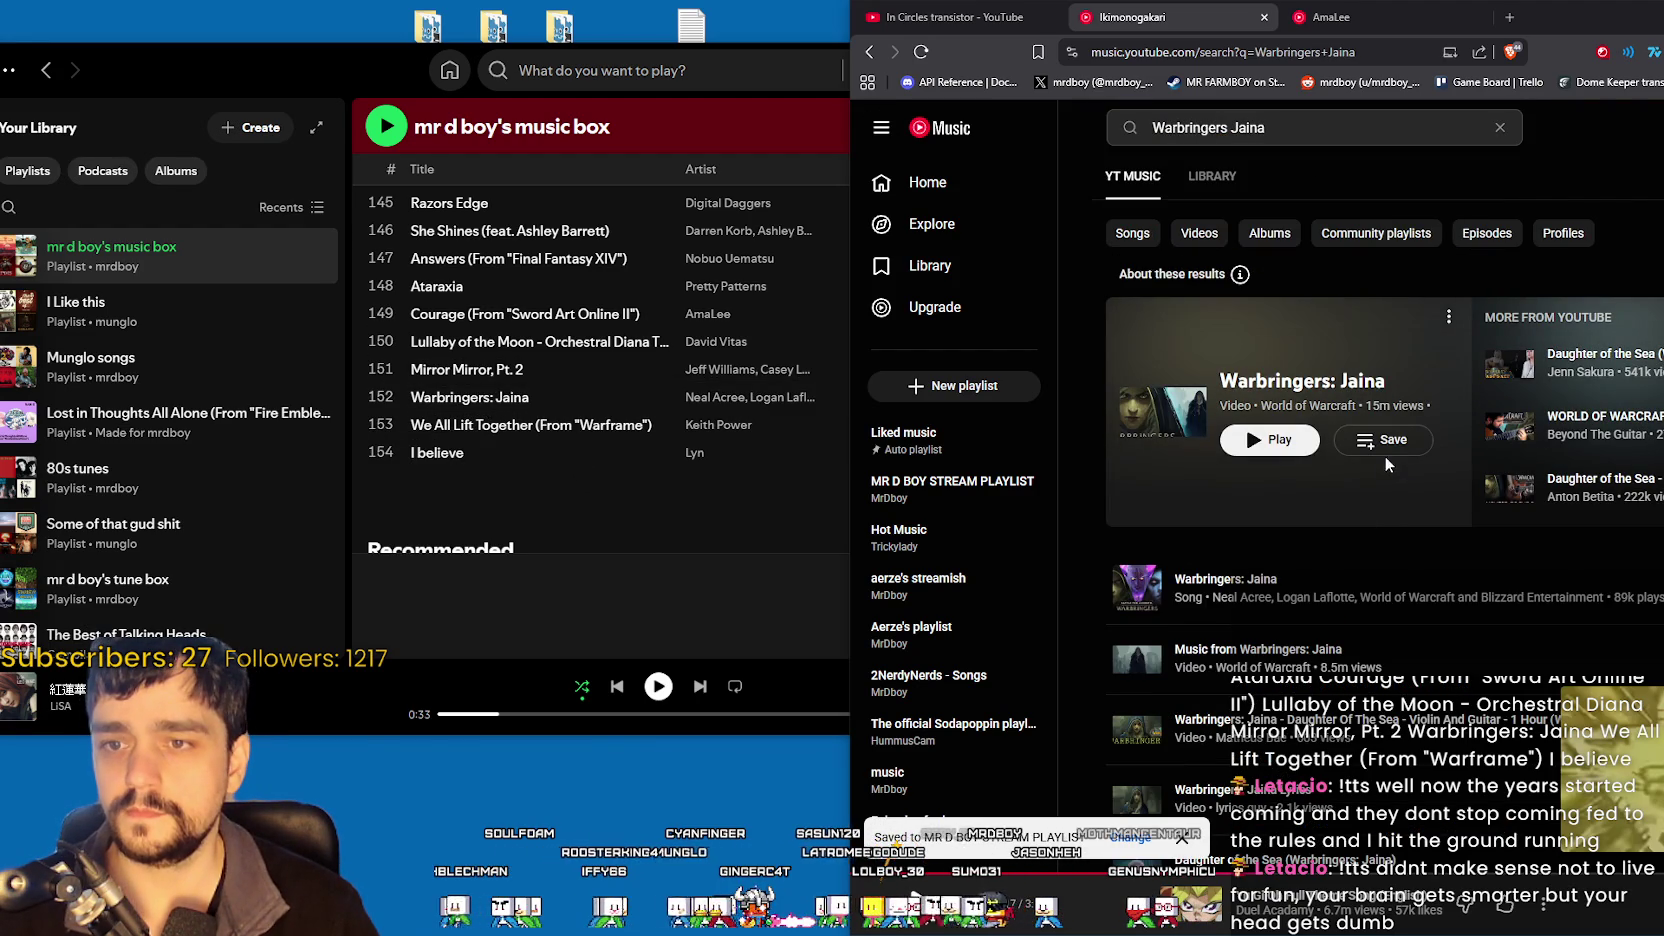
- Search for 'We all lift together', then 'I believe Lyn'
triple_click(1282, 127)
text(We all li)
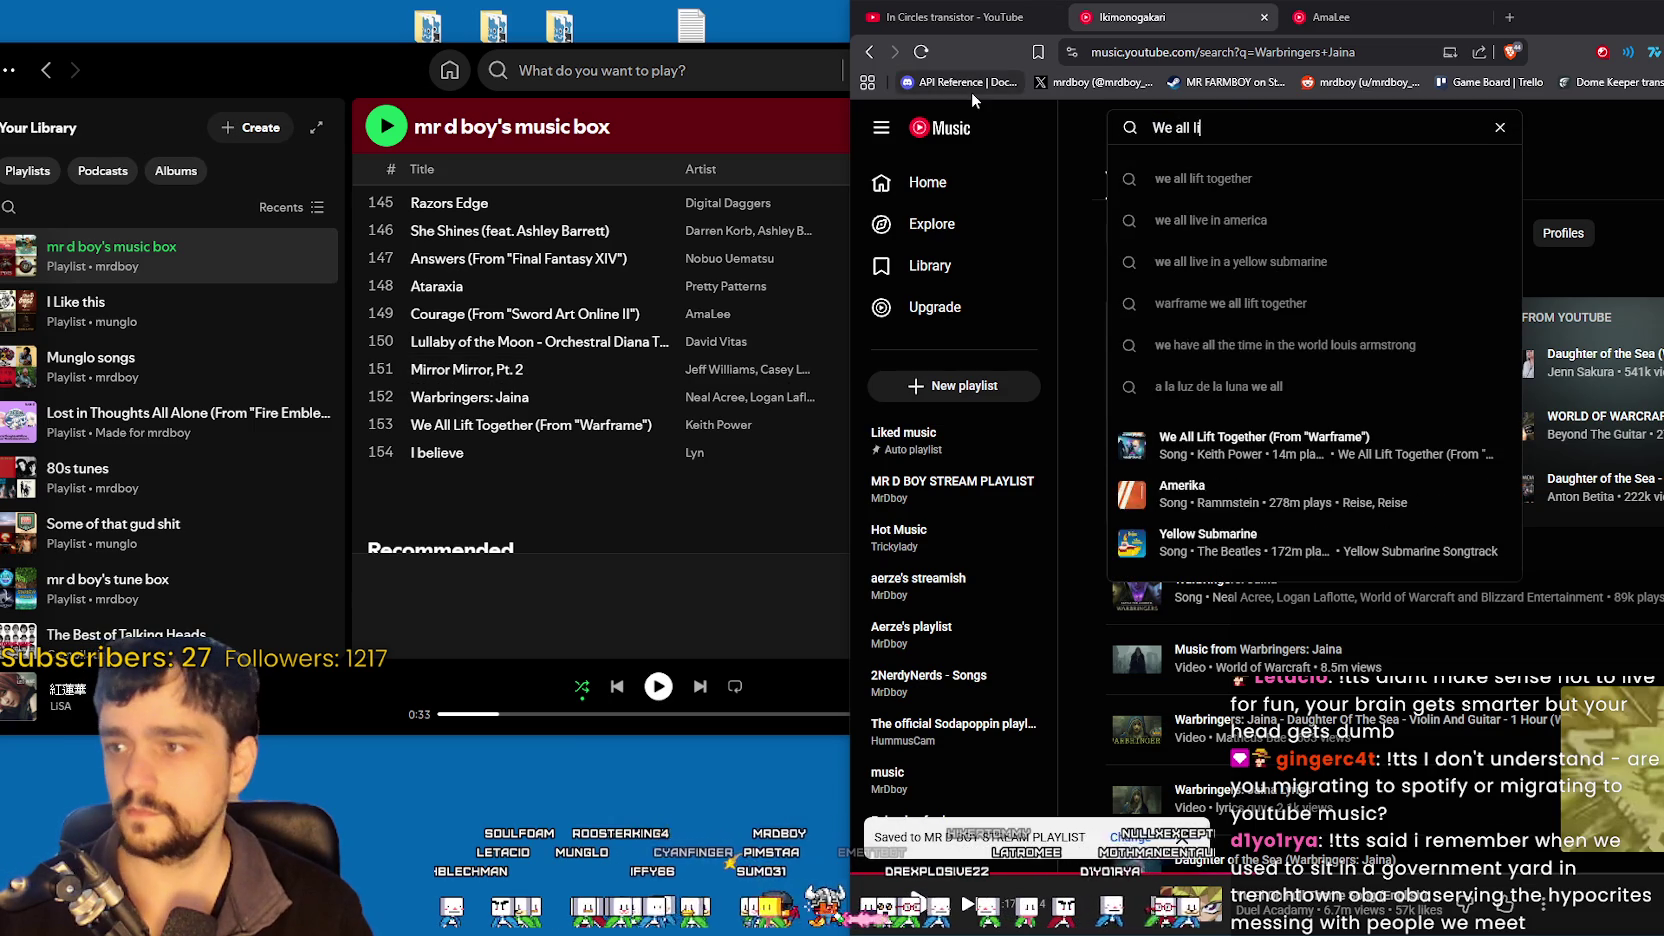
text(ft together)
key(Return)
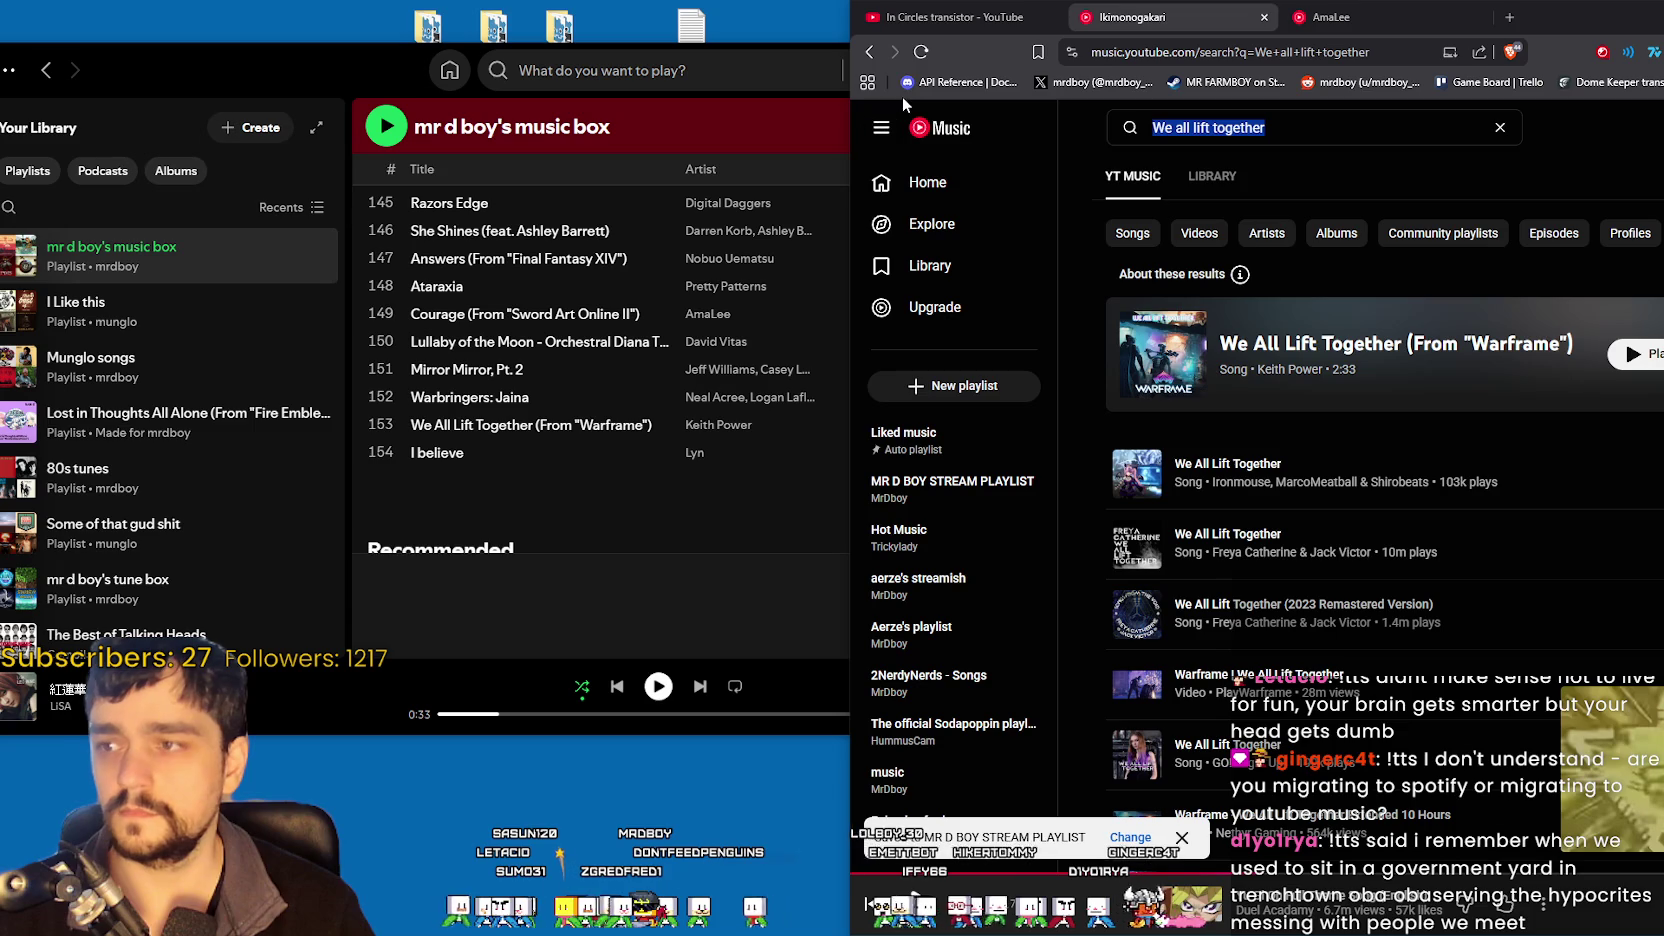
key(ctrl+a)
key(BackSpace)
text(I b)
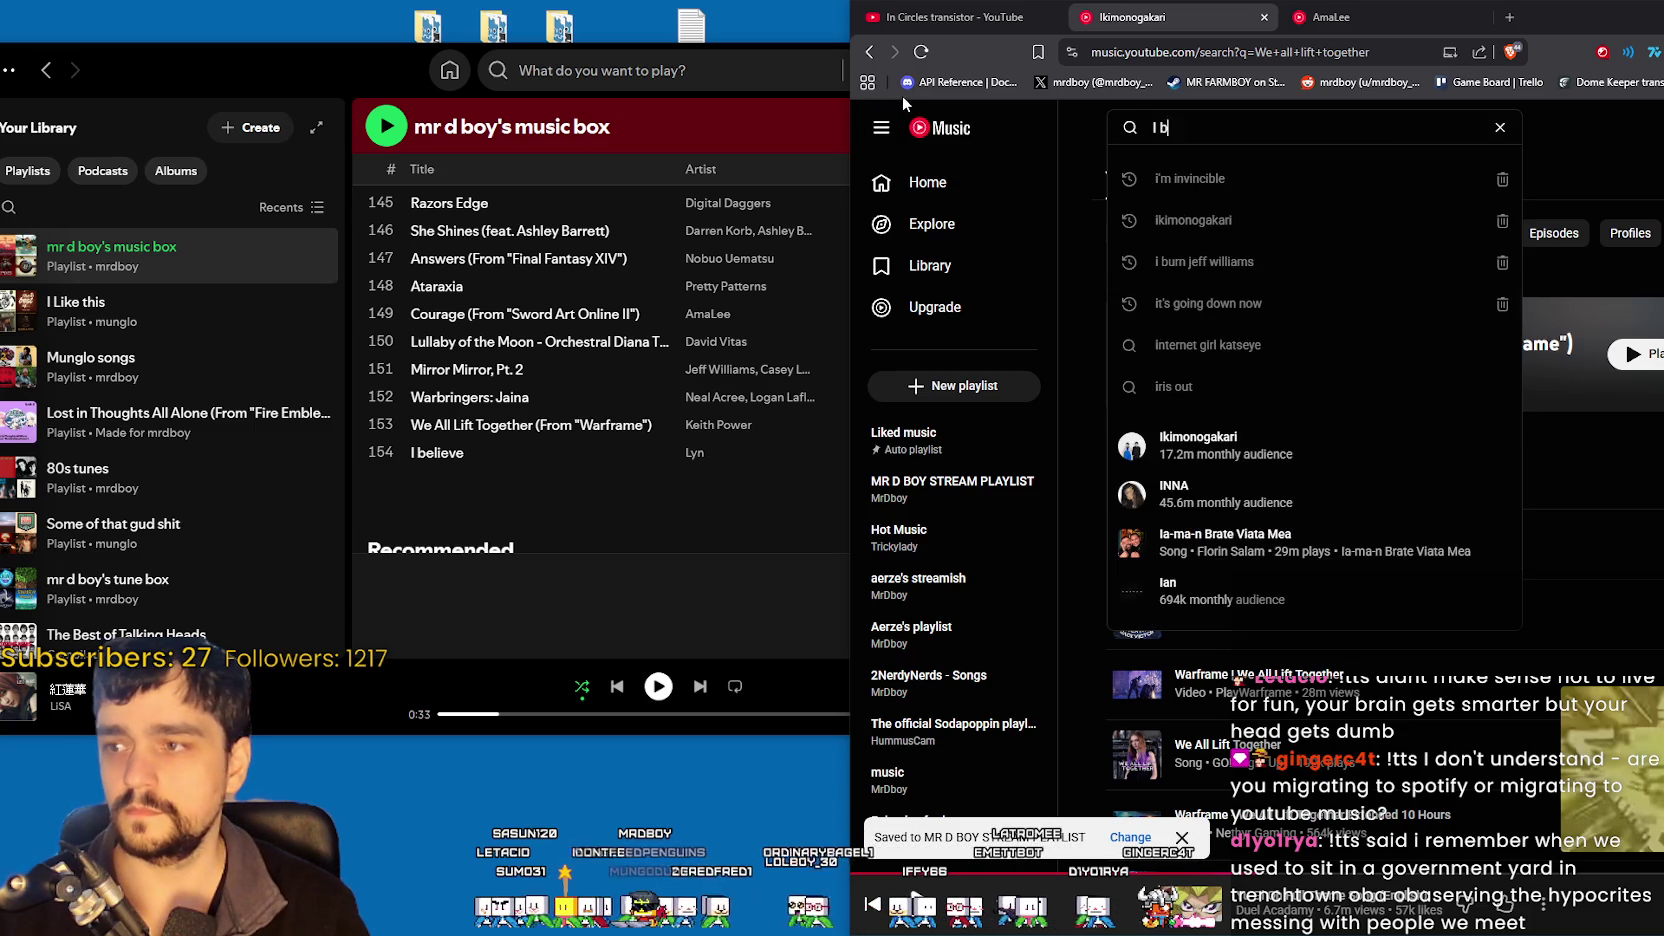
text(elieve Lyn)
key(Return)
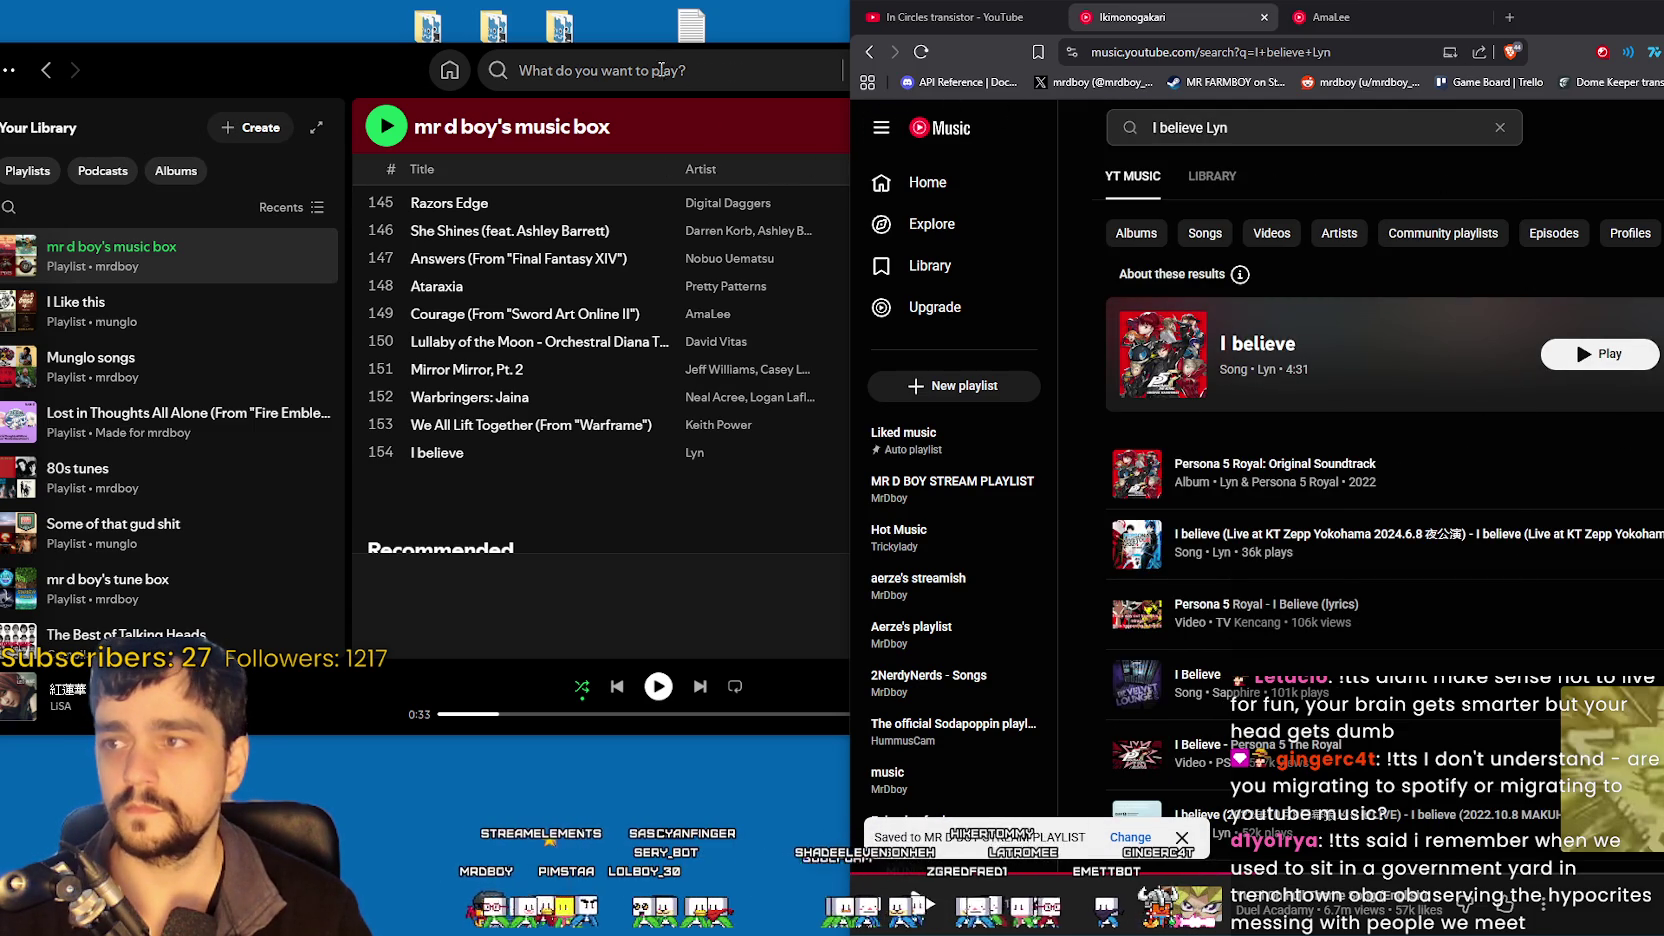
click(348, 72)
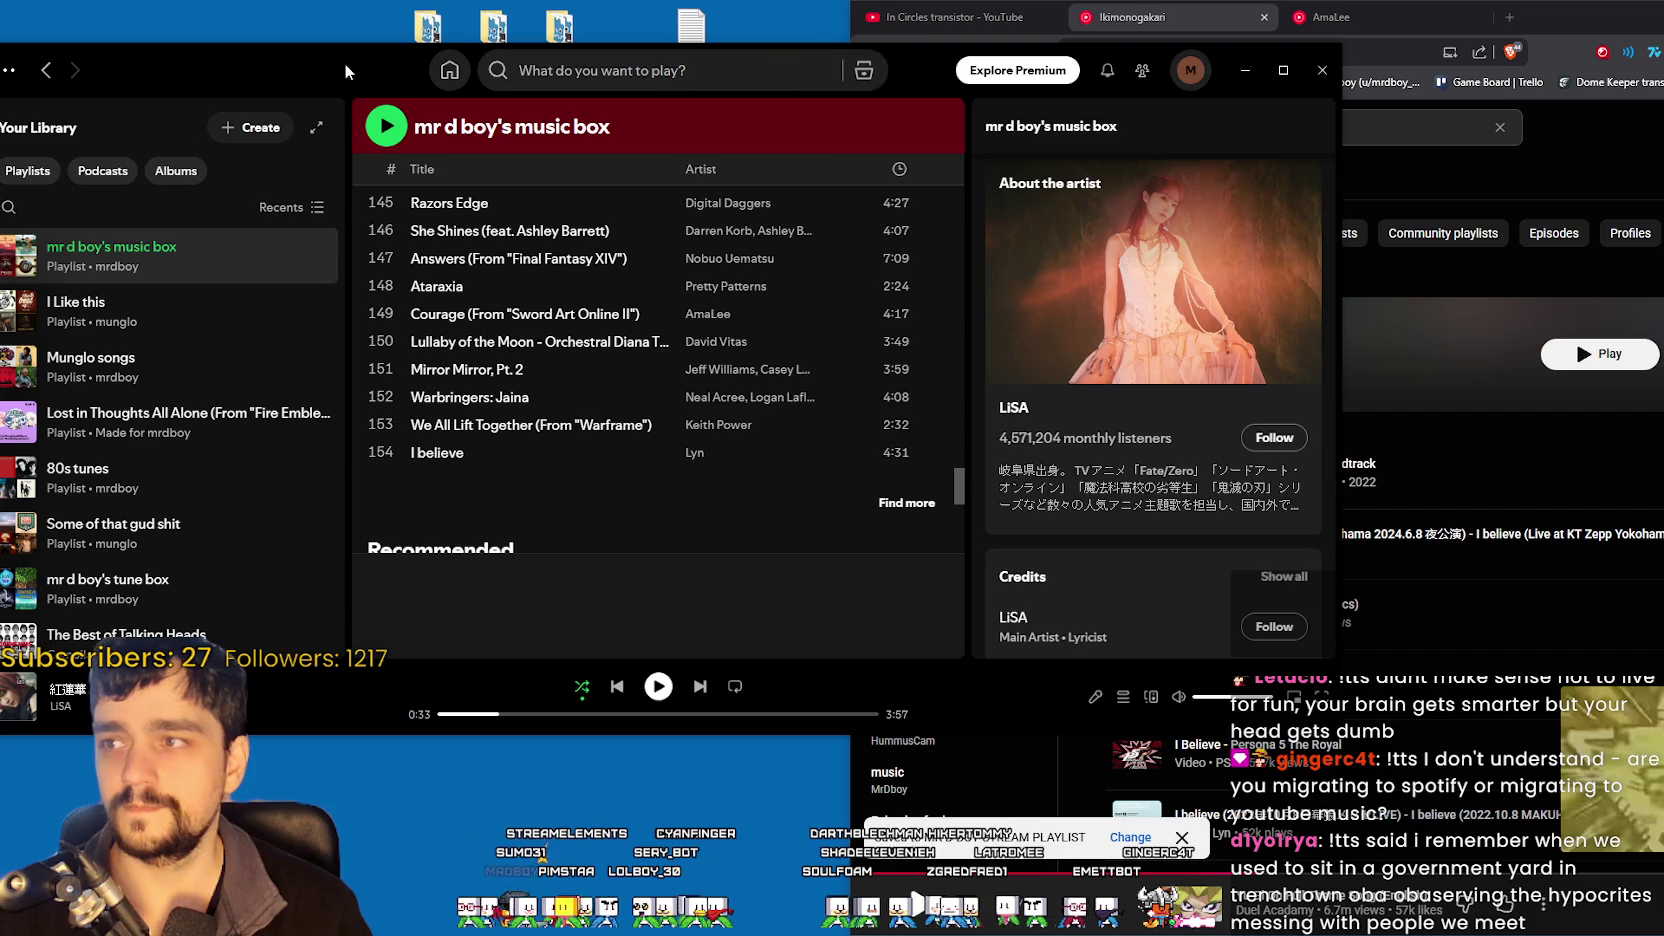
- Close Spotify and hide the YouTube Music browser window
click(1316, 72)
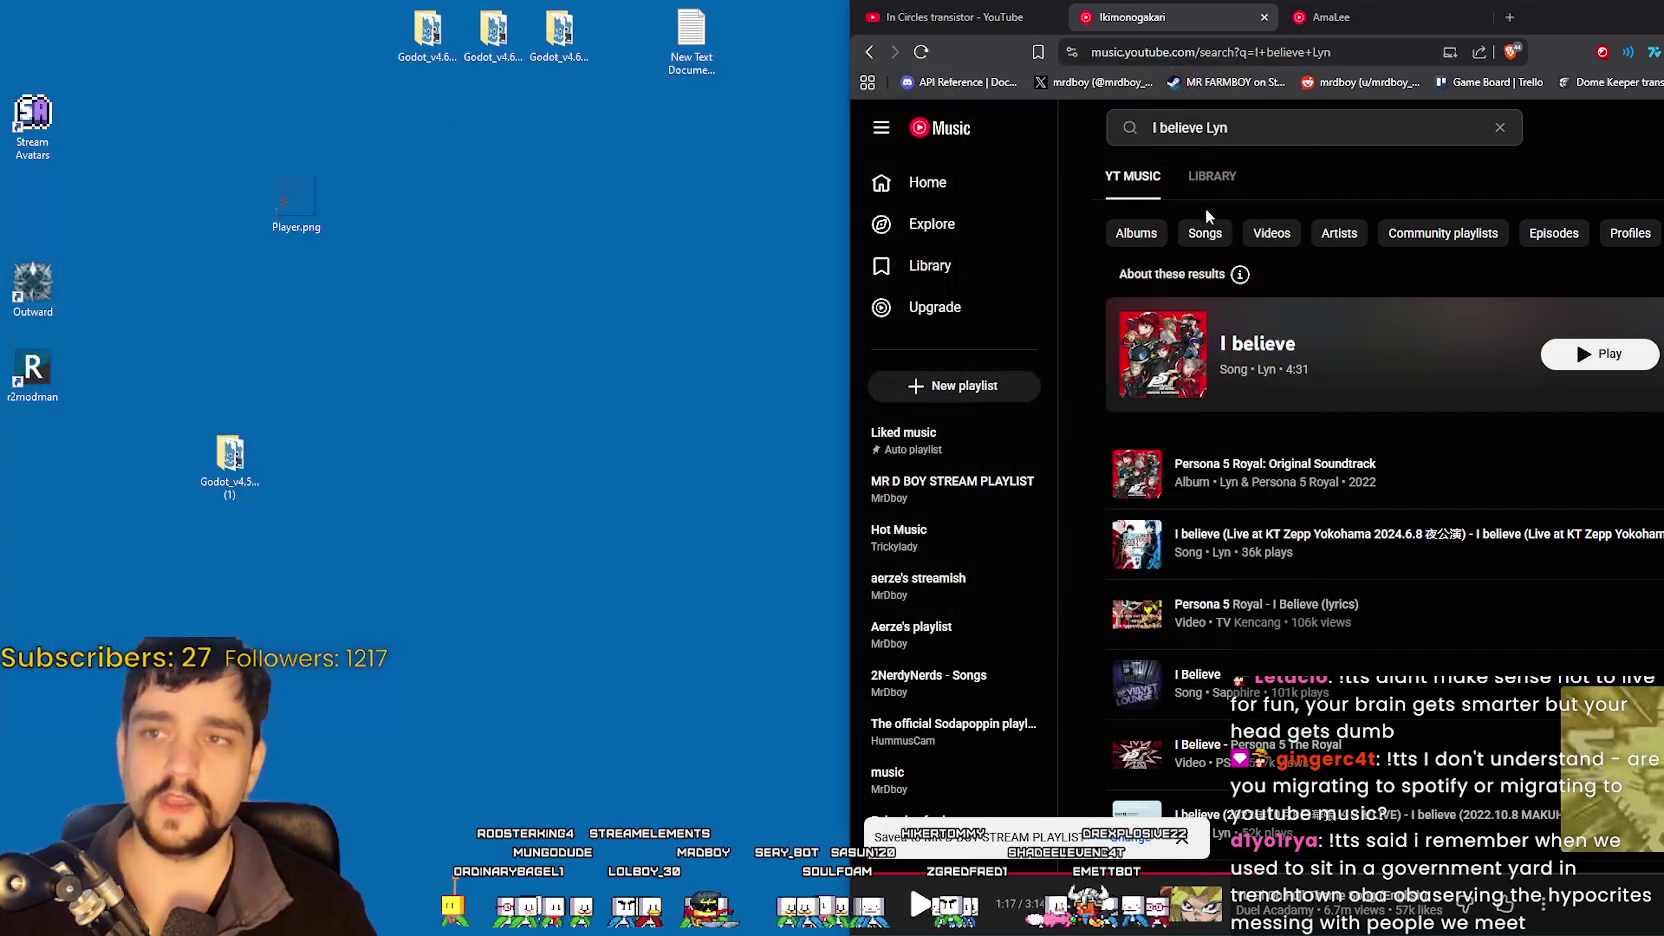
click(1622, 26)
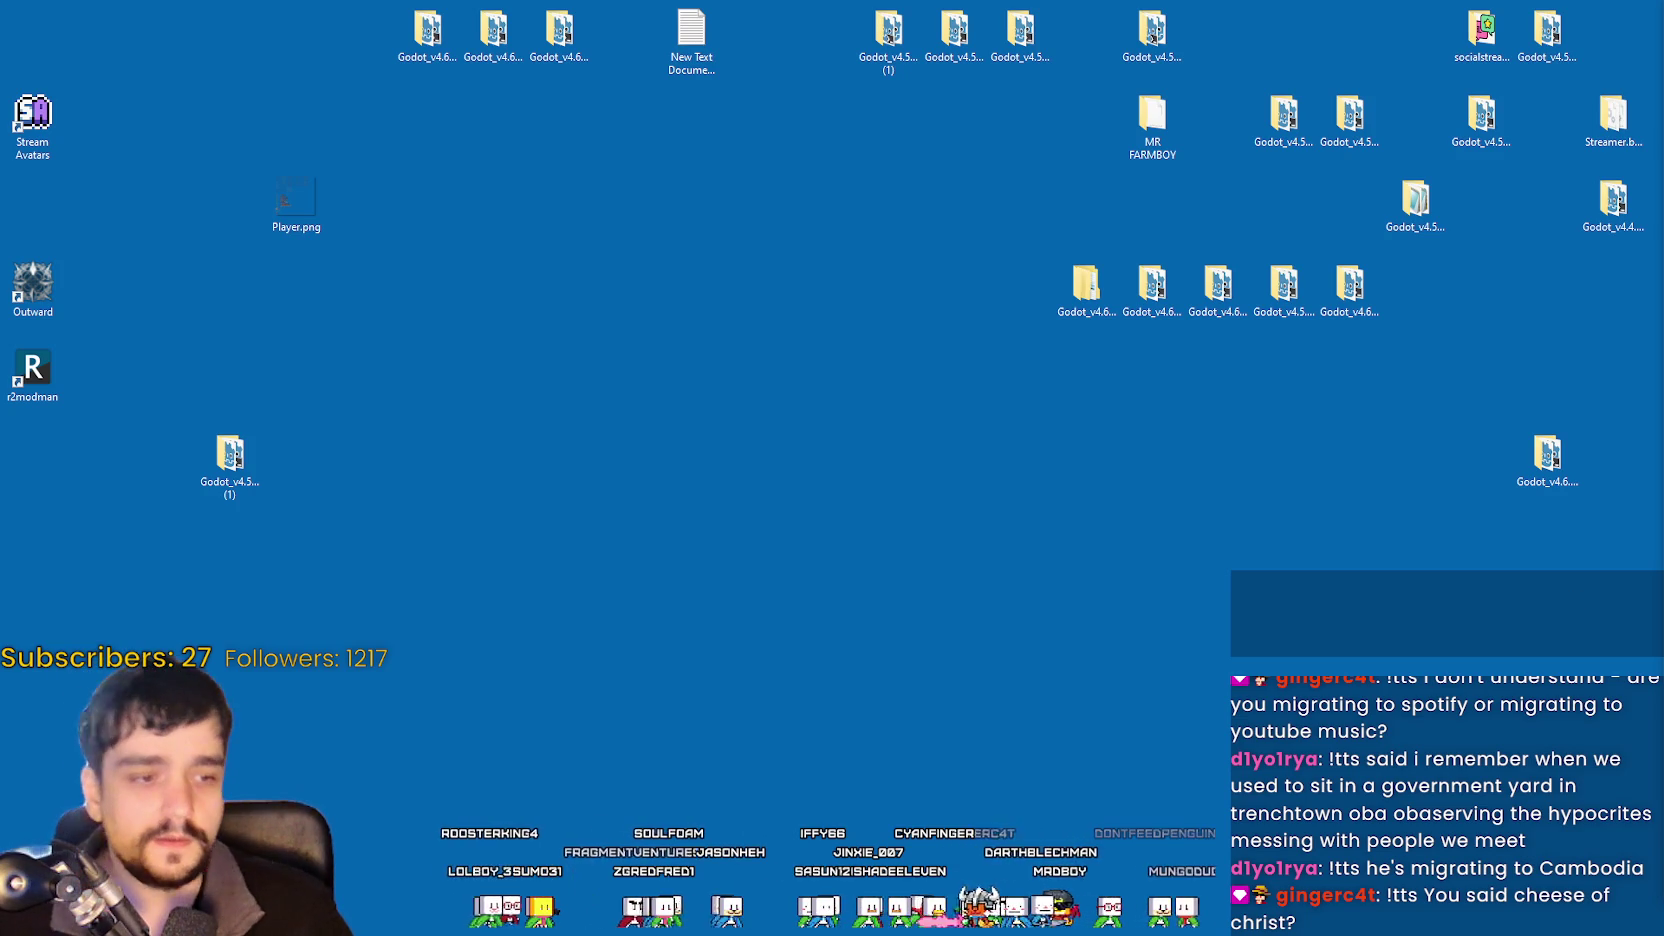
- Switch to the Godot editor window showing TheVillage.tscn
key(alt+Tab)
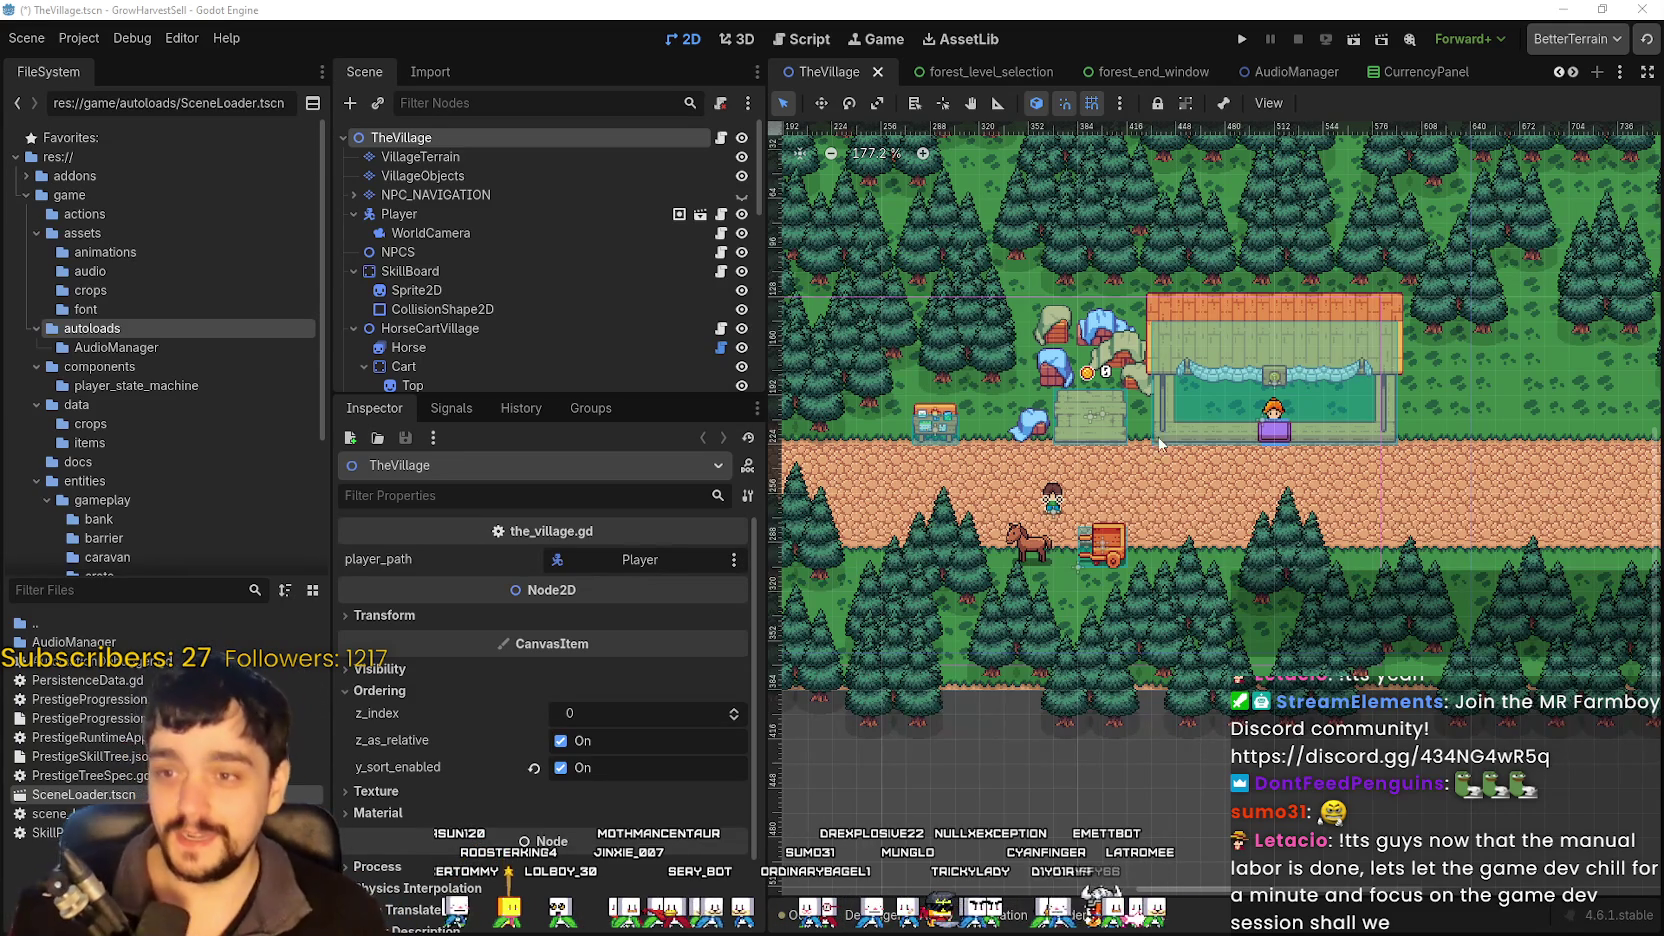
- Zoom the village canvas and narrow the FileSystem, Scene and Inspector docks to widen it
scroll(1150, 540, up, 2)
scroll(1150, 540, up, 2)
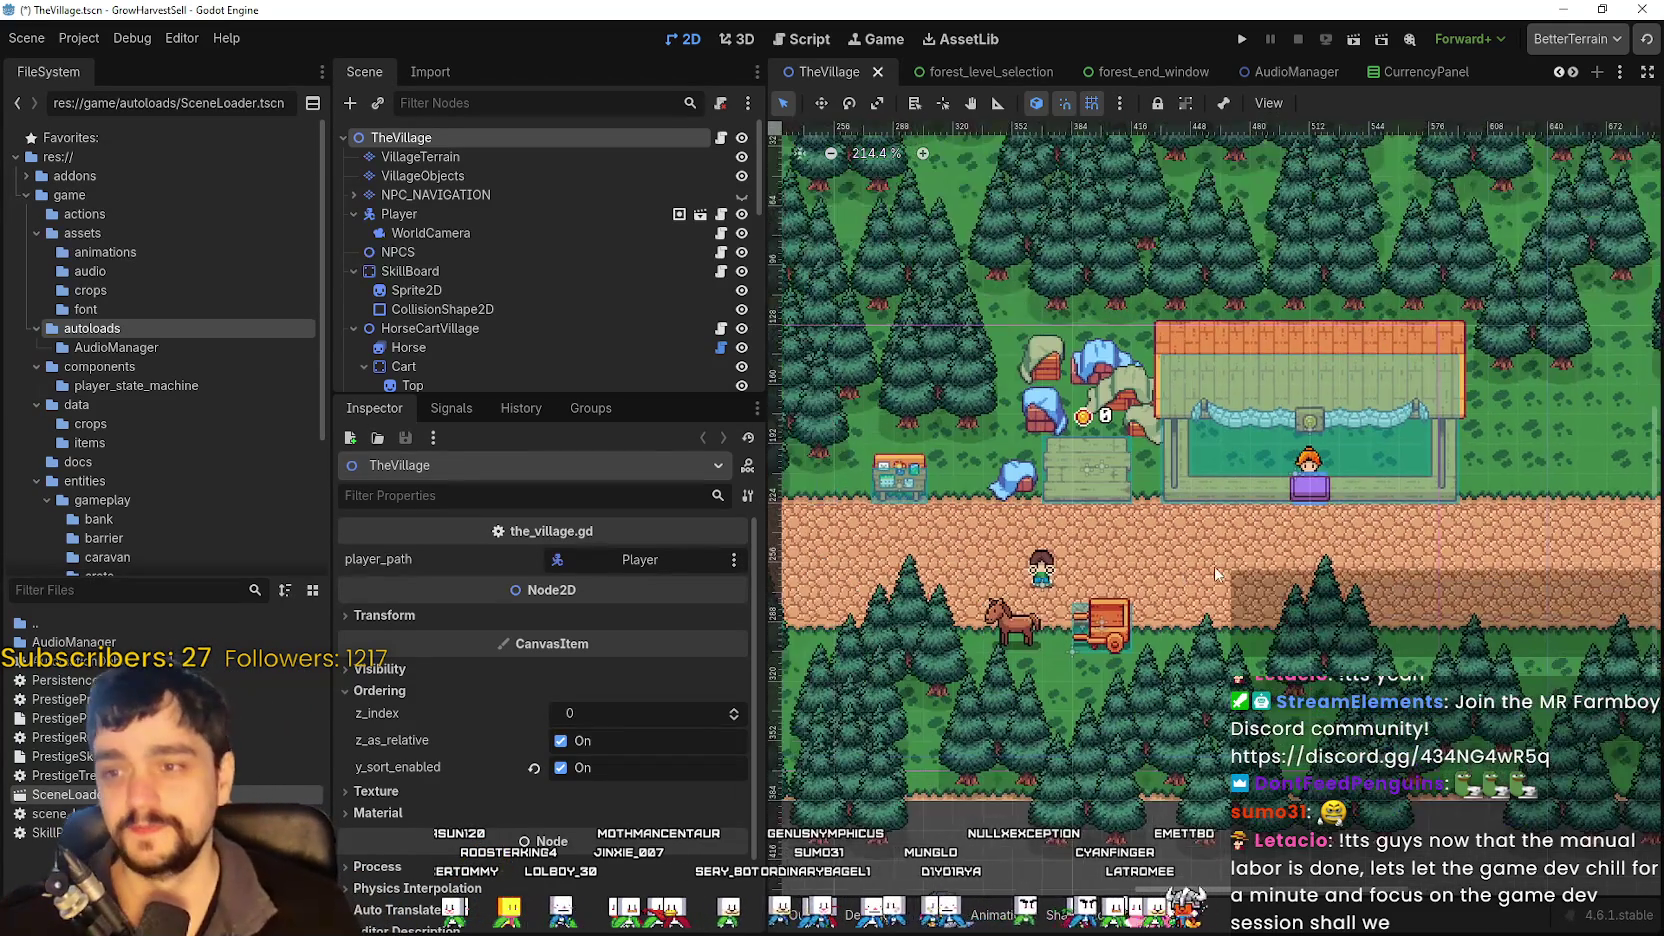
drag(327, 405, 294, 405)
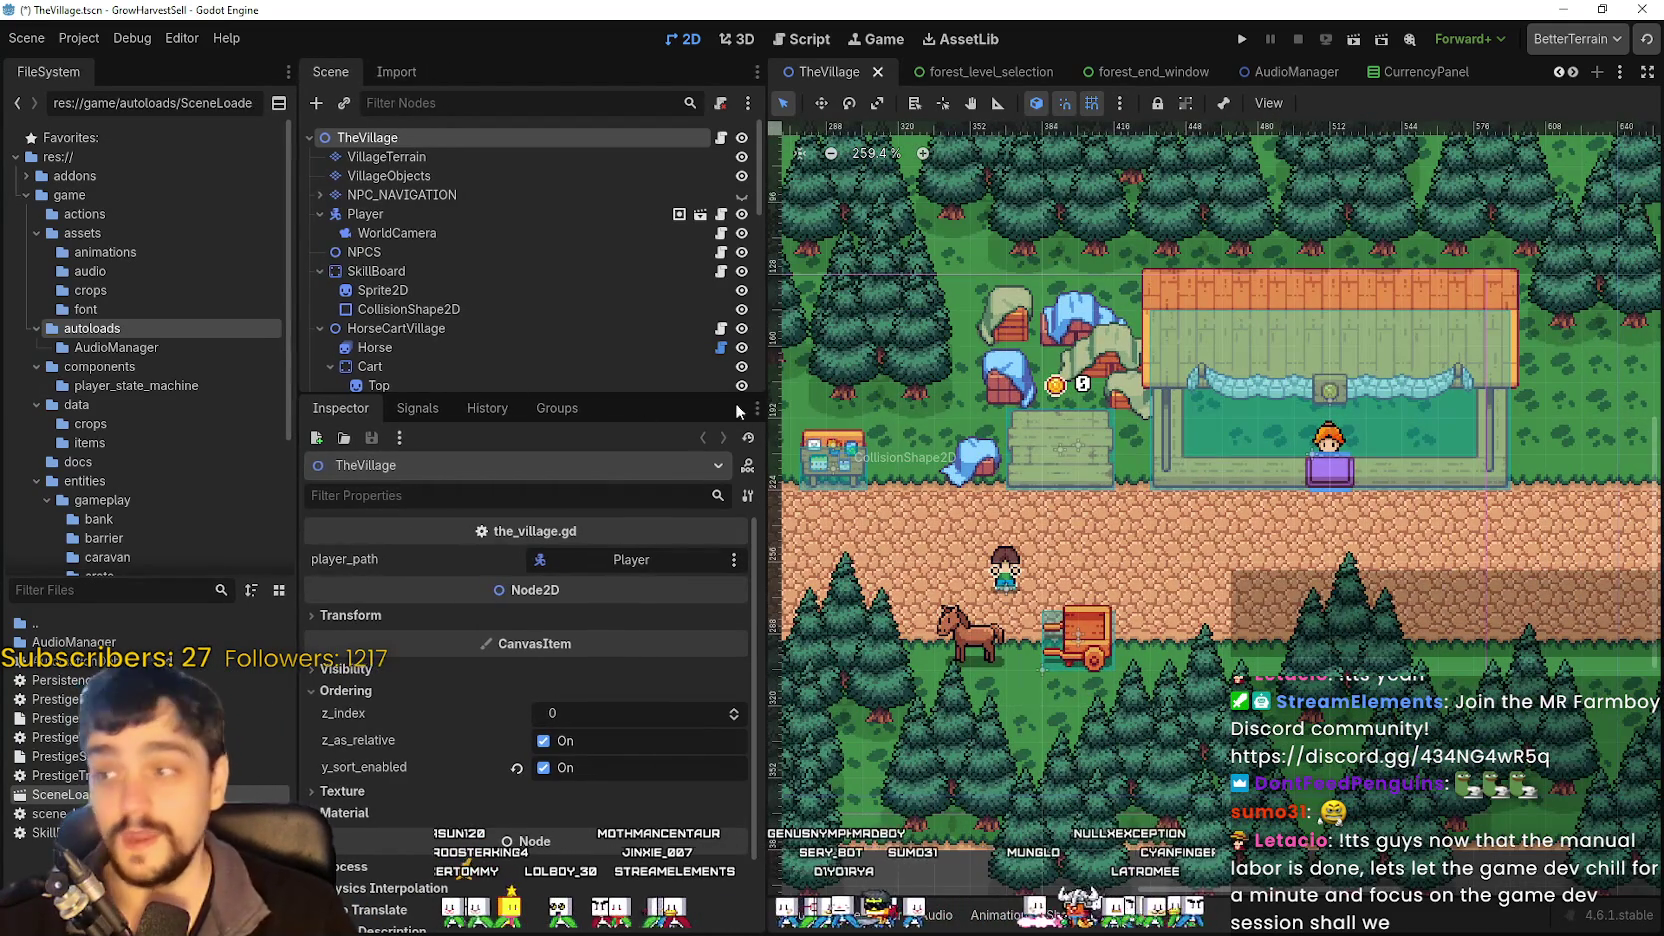
drag(766, 381, 597, 369)
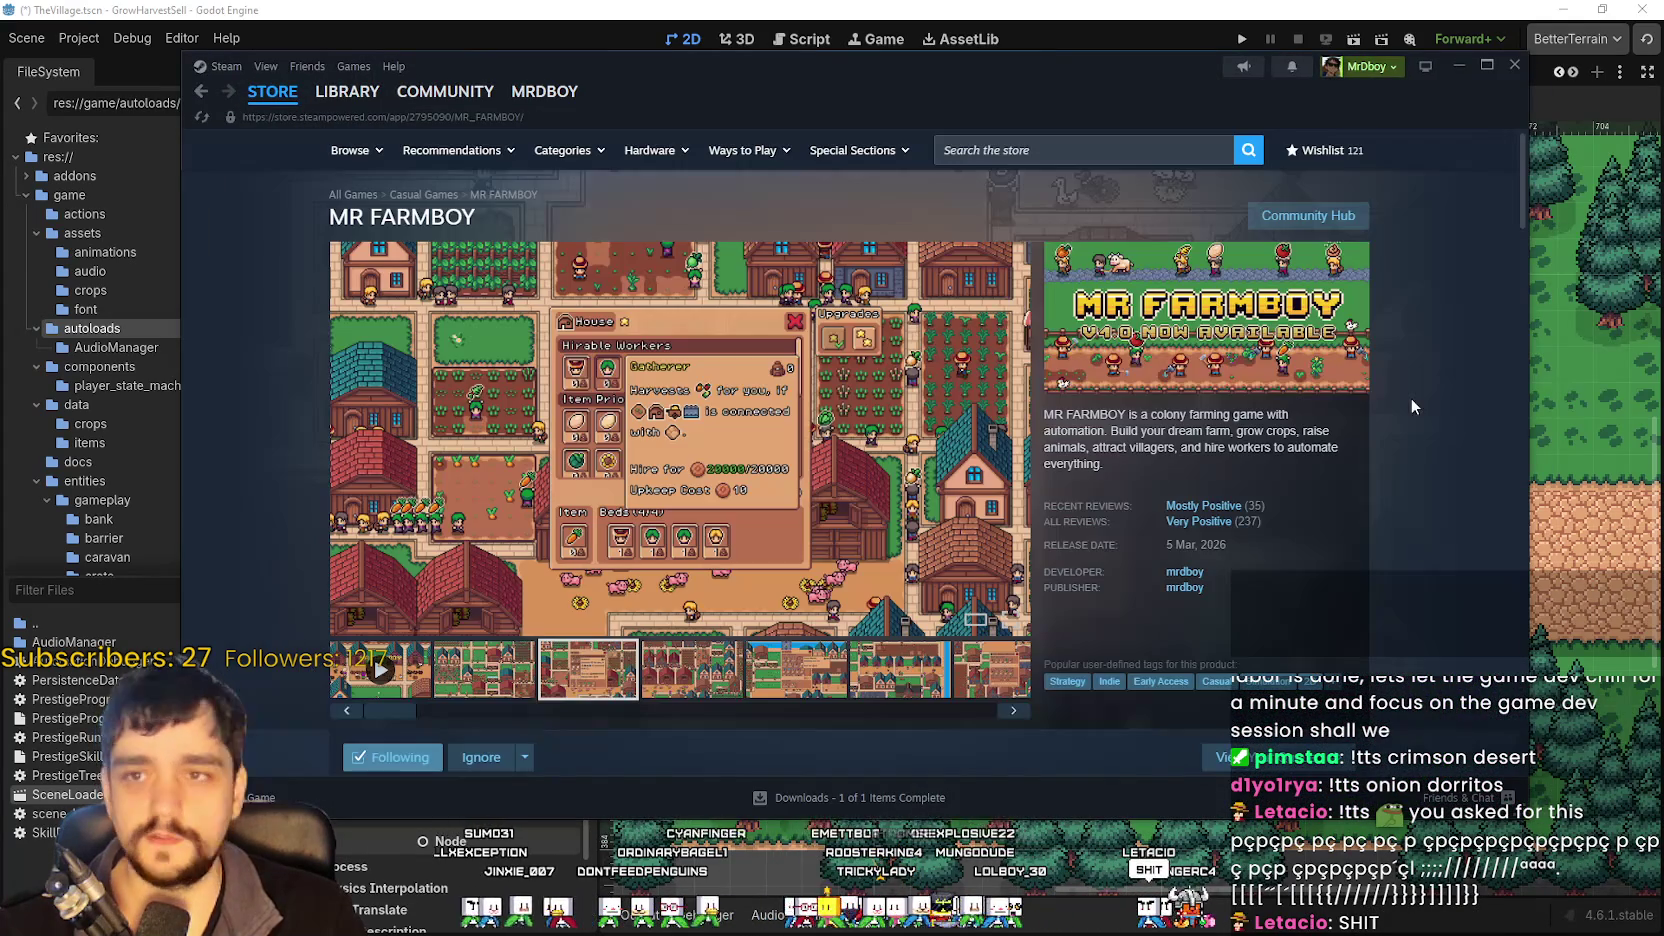
- Reload the MR FARMBOY Steam store page twice from its context menu
right_click(1416, 520)
click(1460, 470)
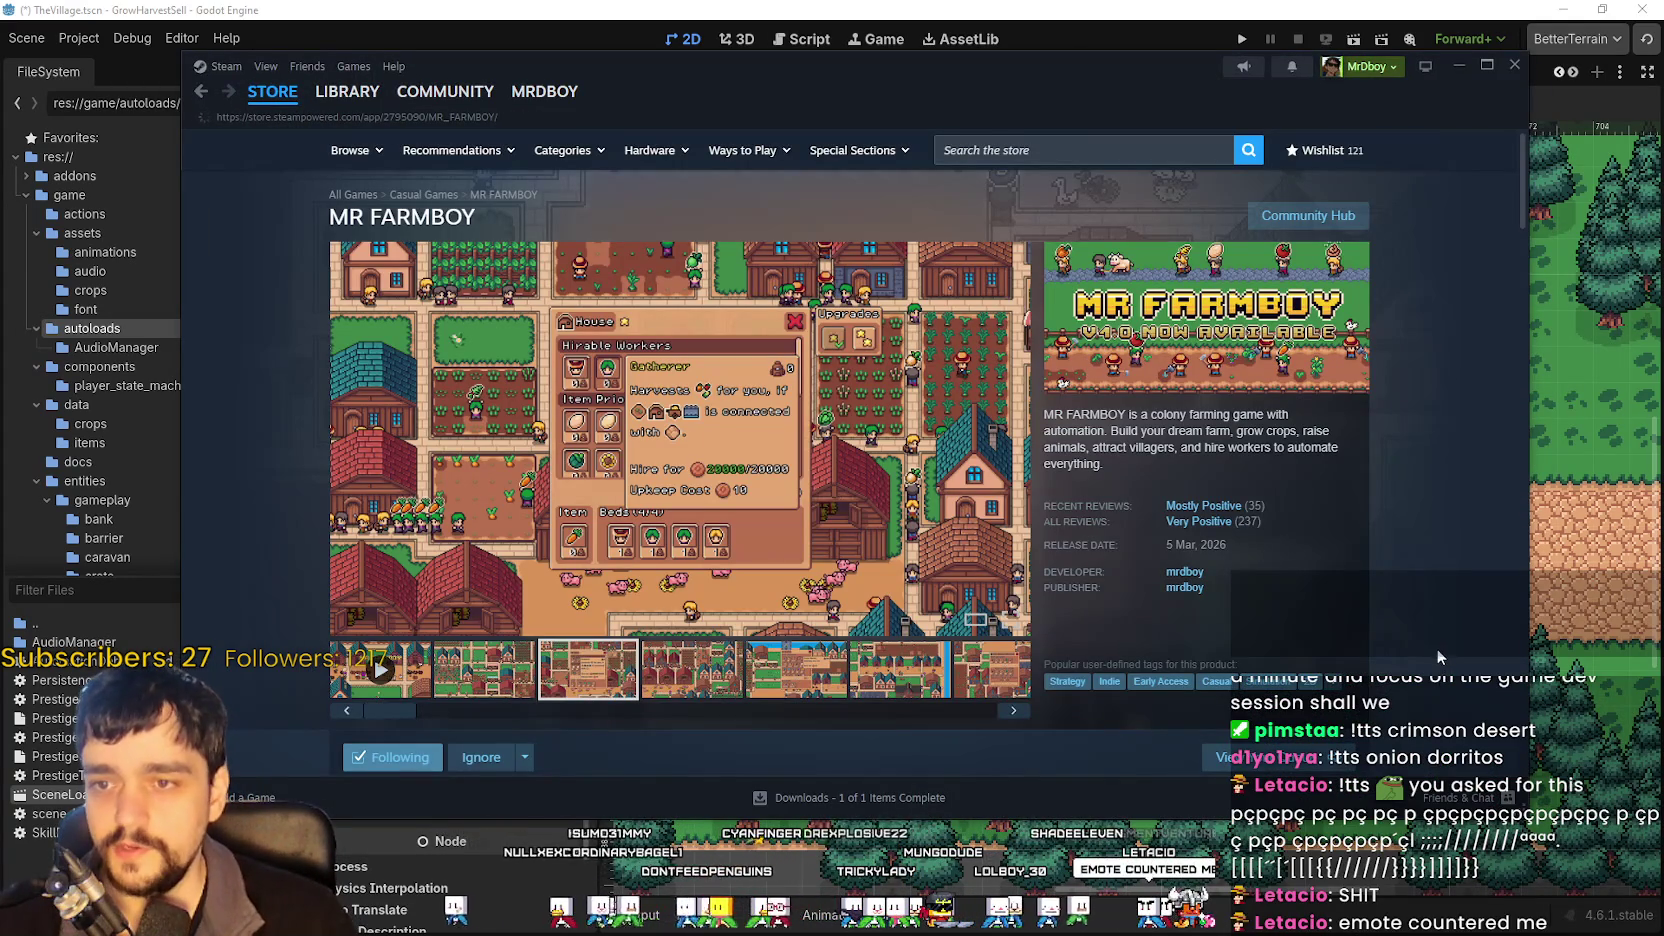
right_click(1416, 612)
click(1432, 682)
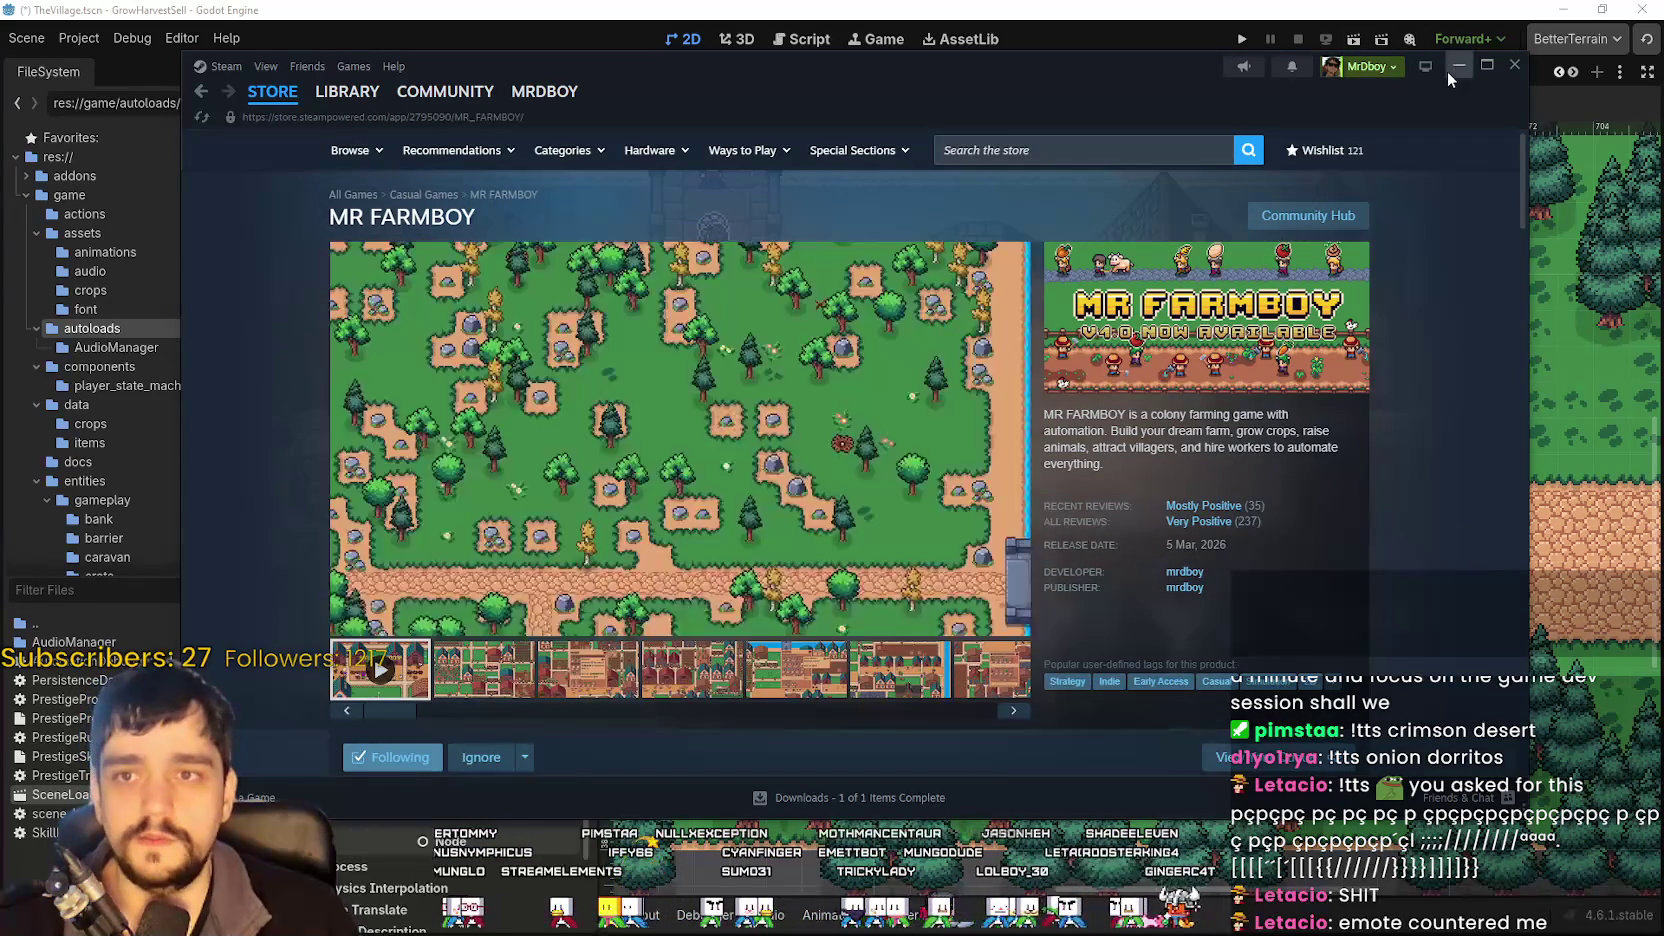
- Browse the MR FARMBOY community discussions, then minimise Steam to return to Godot
click(1308, 215)
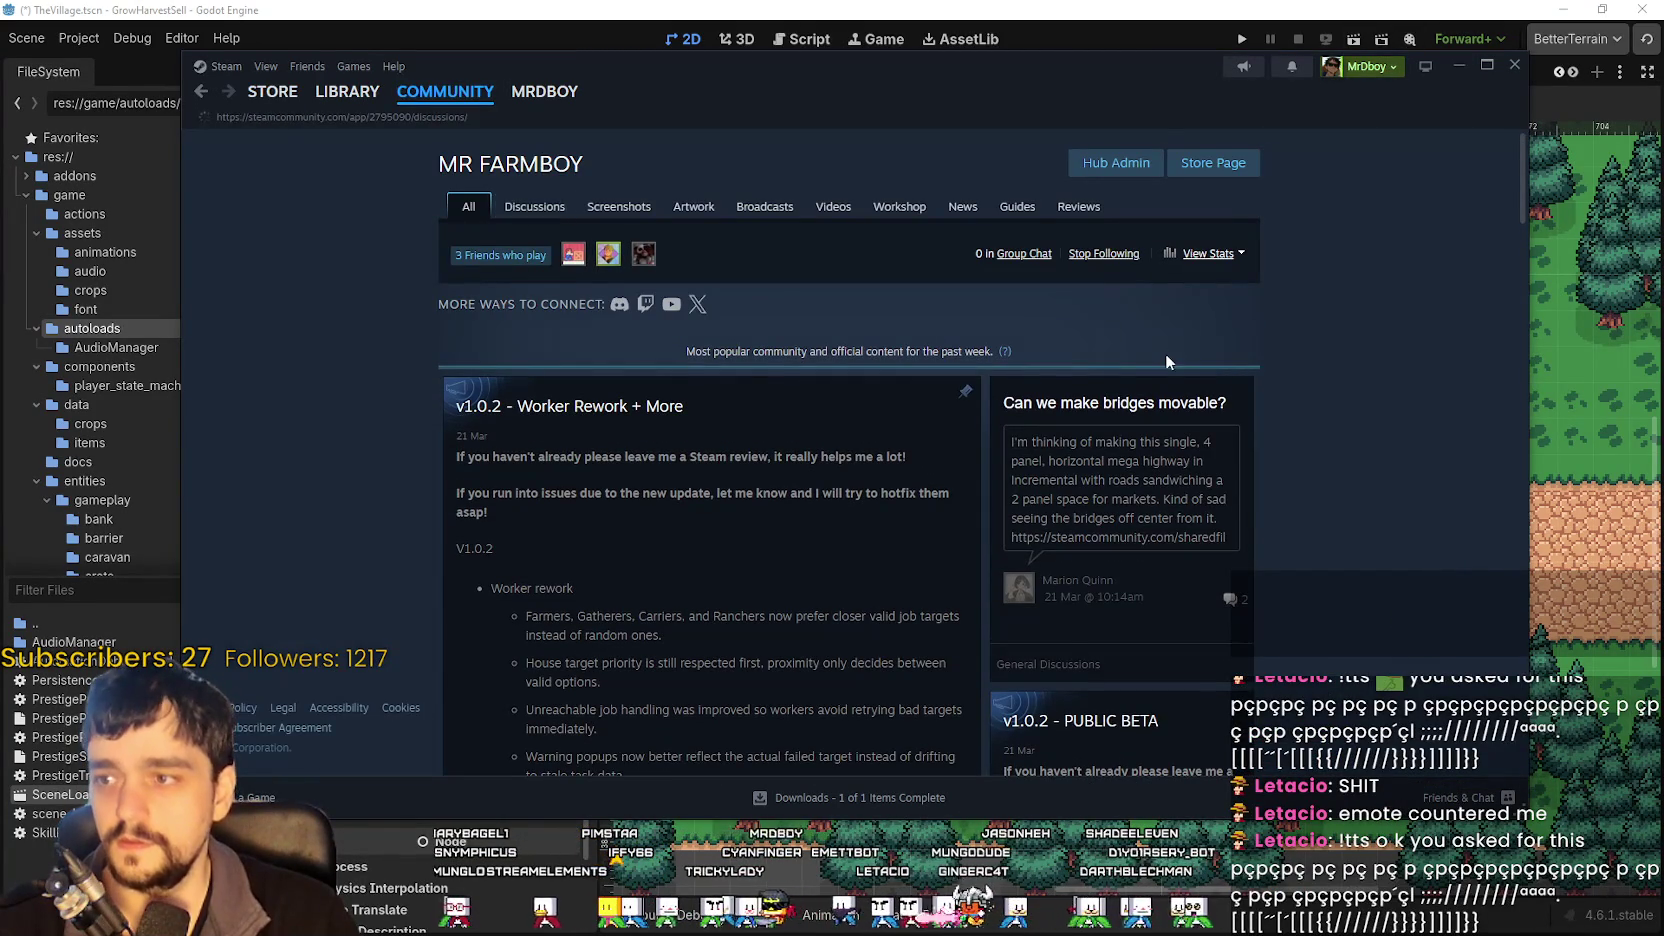
scroll(1164, 355, down, 3)
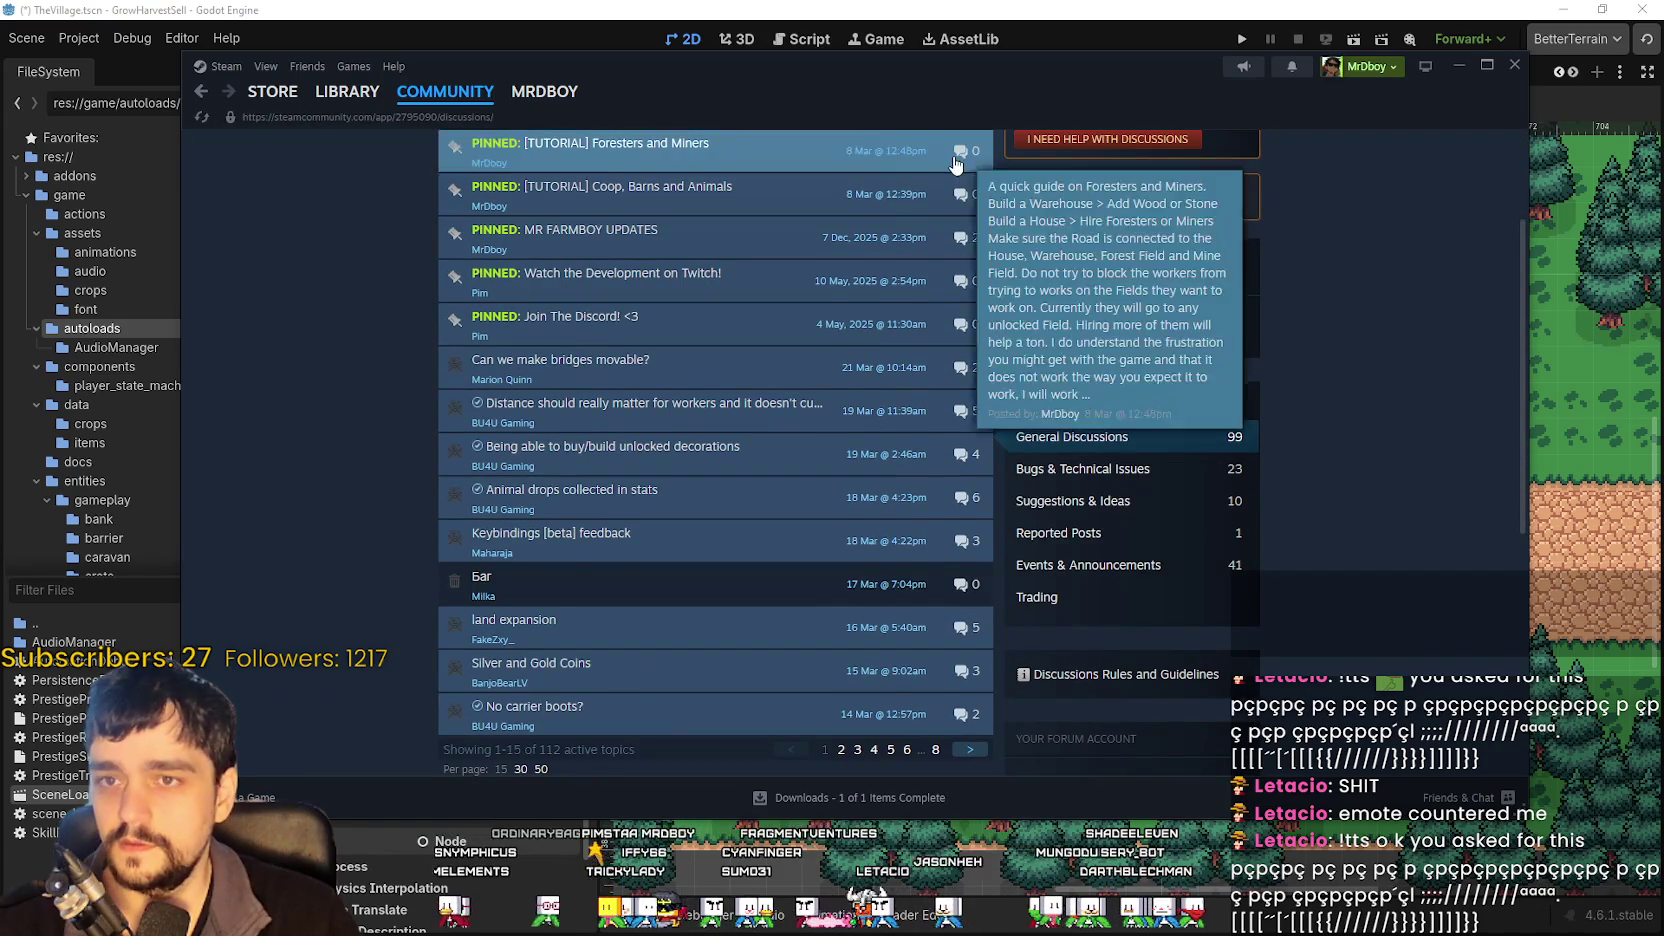
scroll(1300, 469, up, 3)
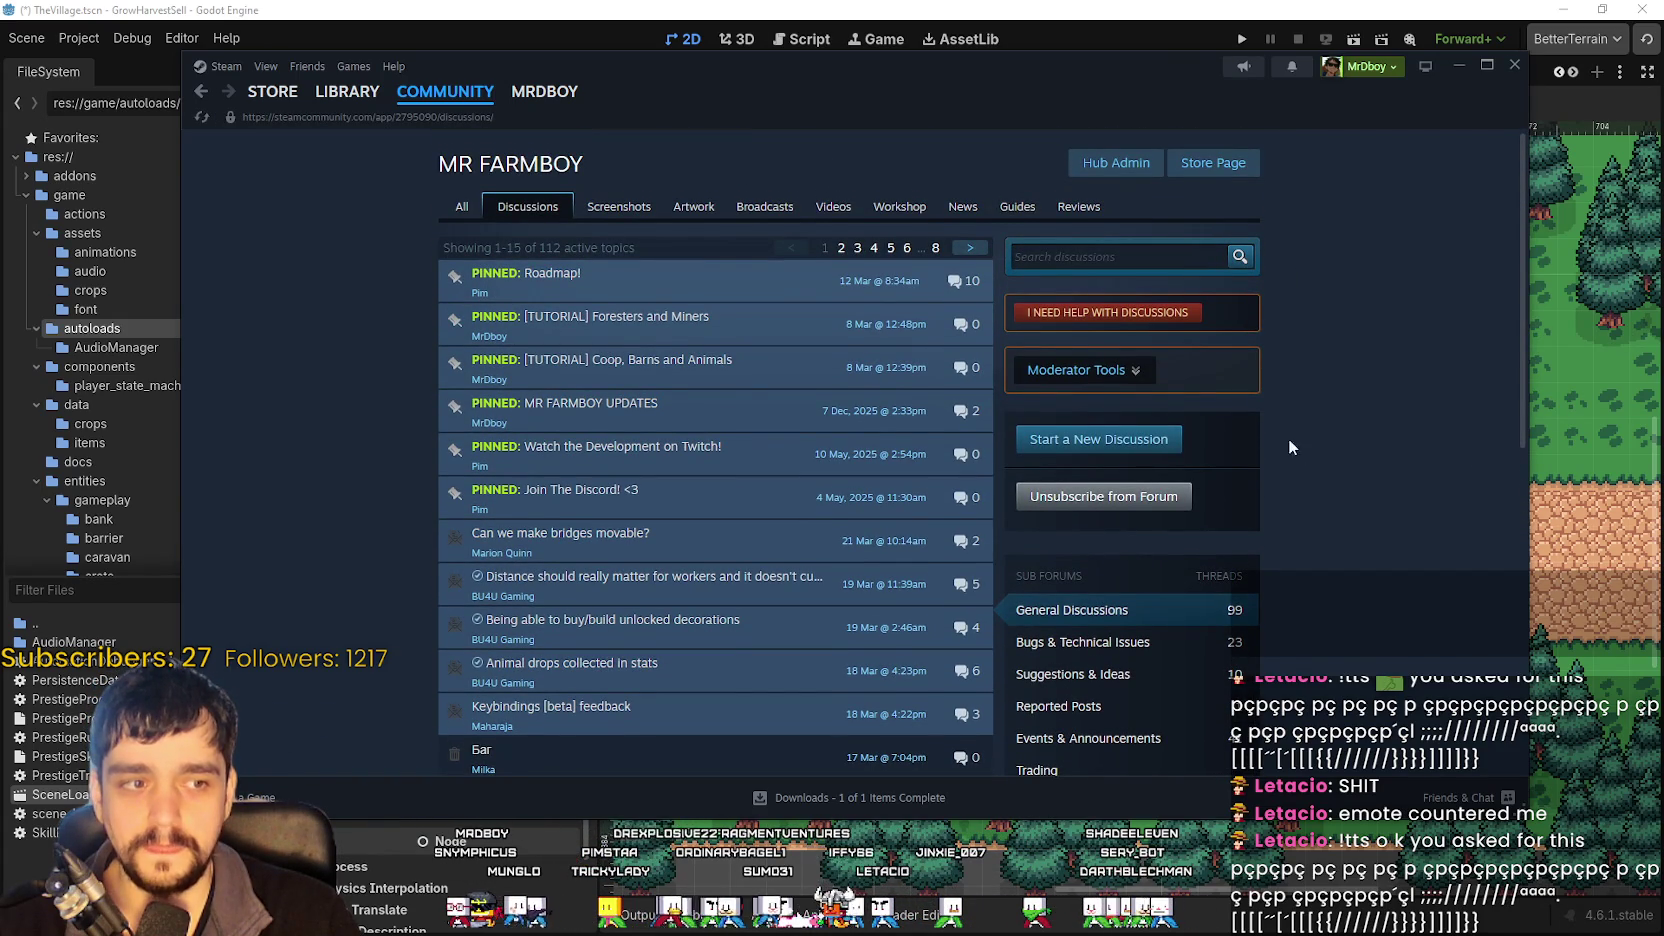
click(1170, 12)
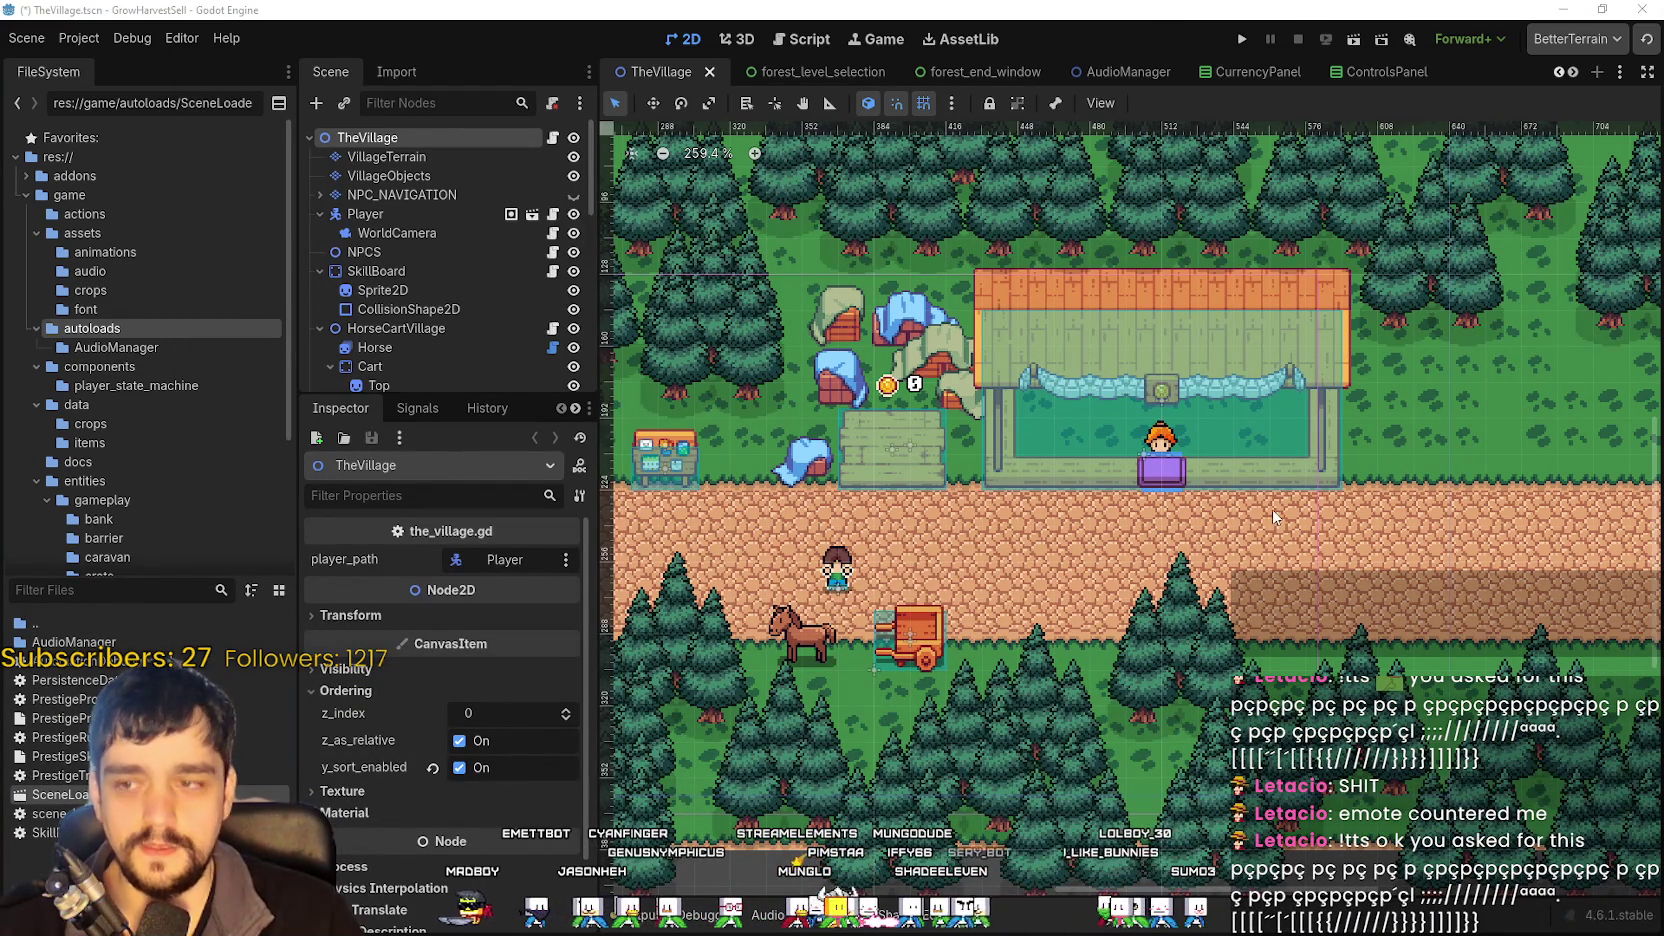
scroll(1265, 518, down, 1)
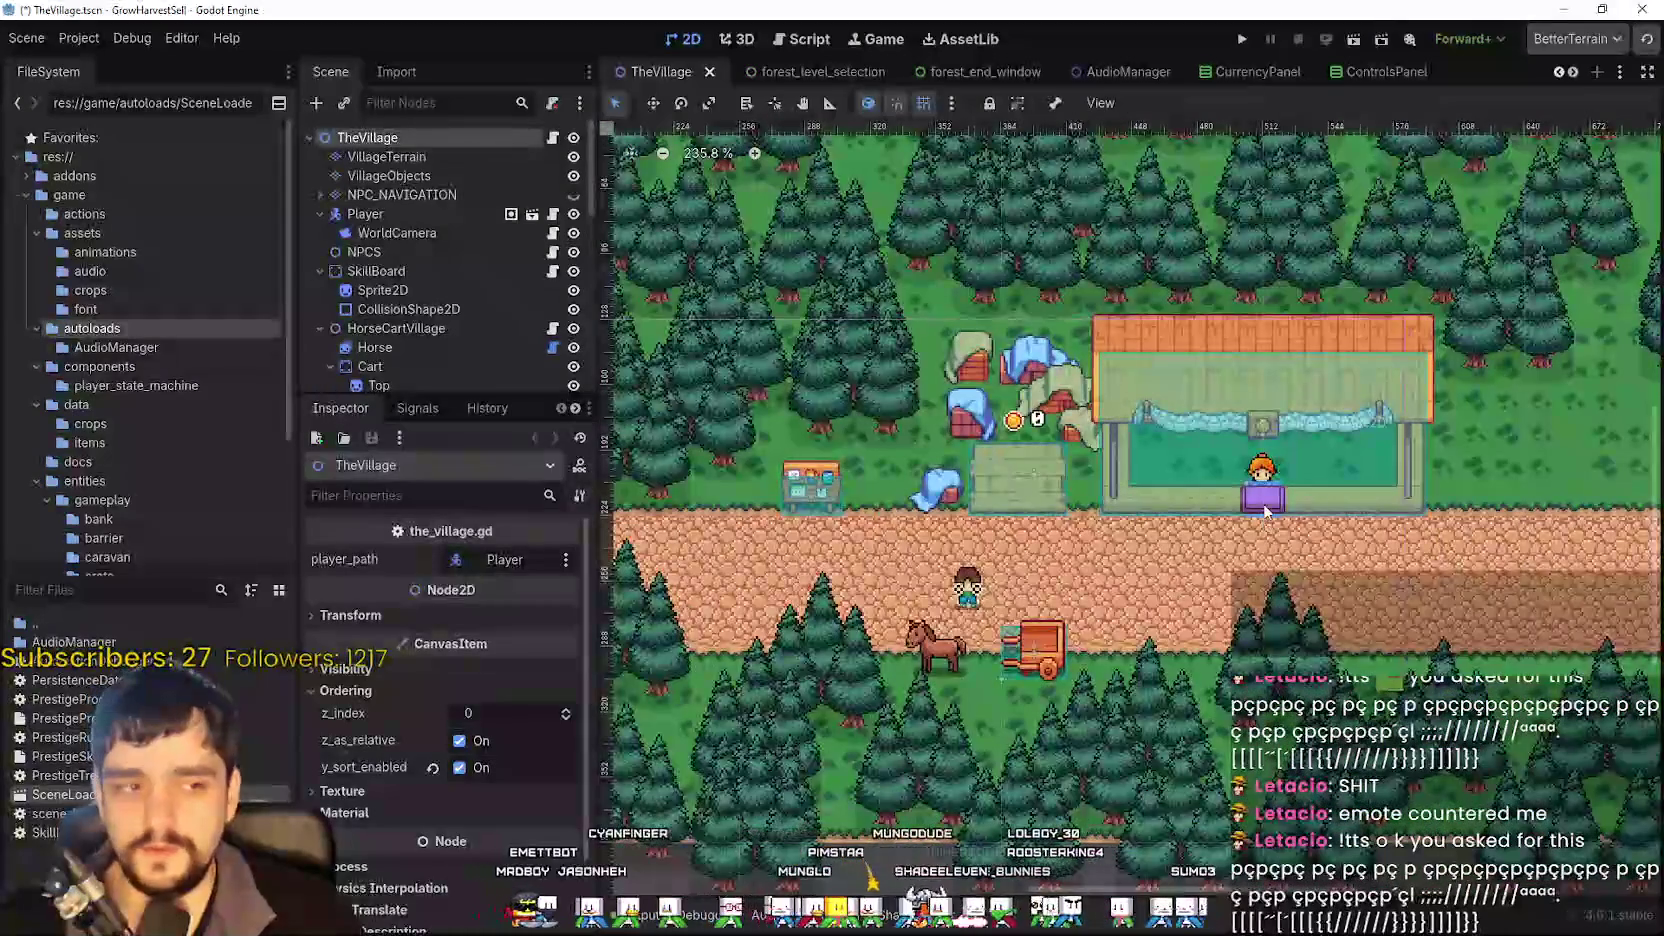
scroll(1265, 515, down, 1)
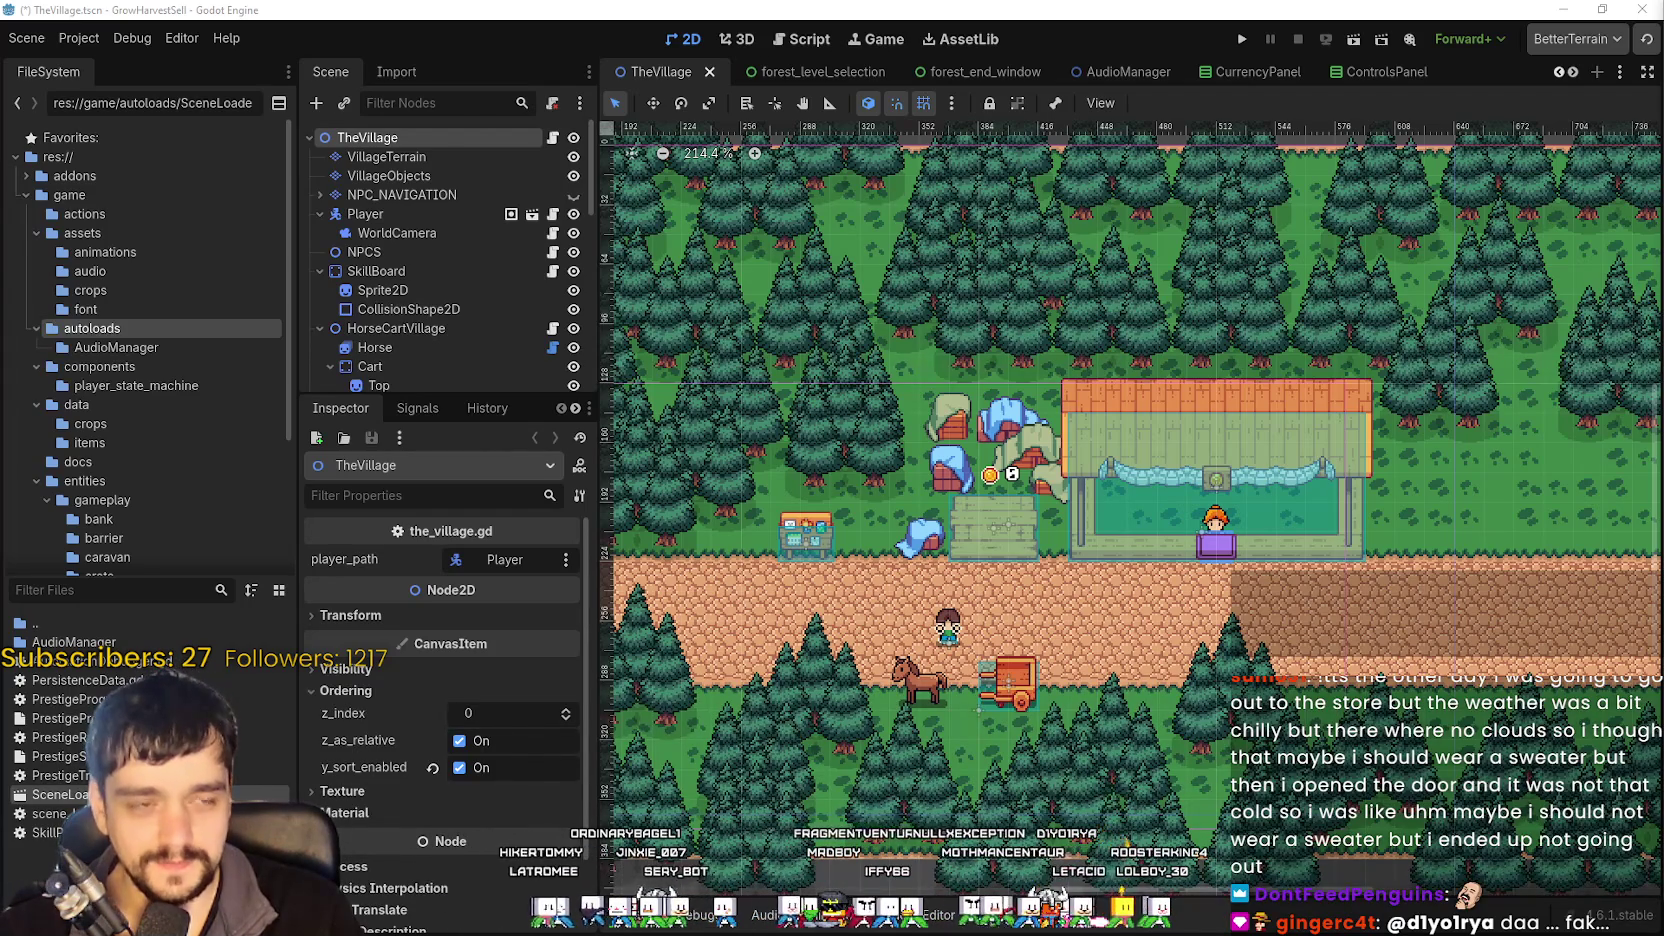
scroll(1190, 630, up, 2)
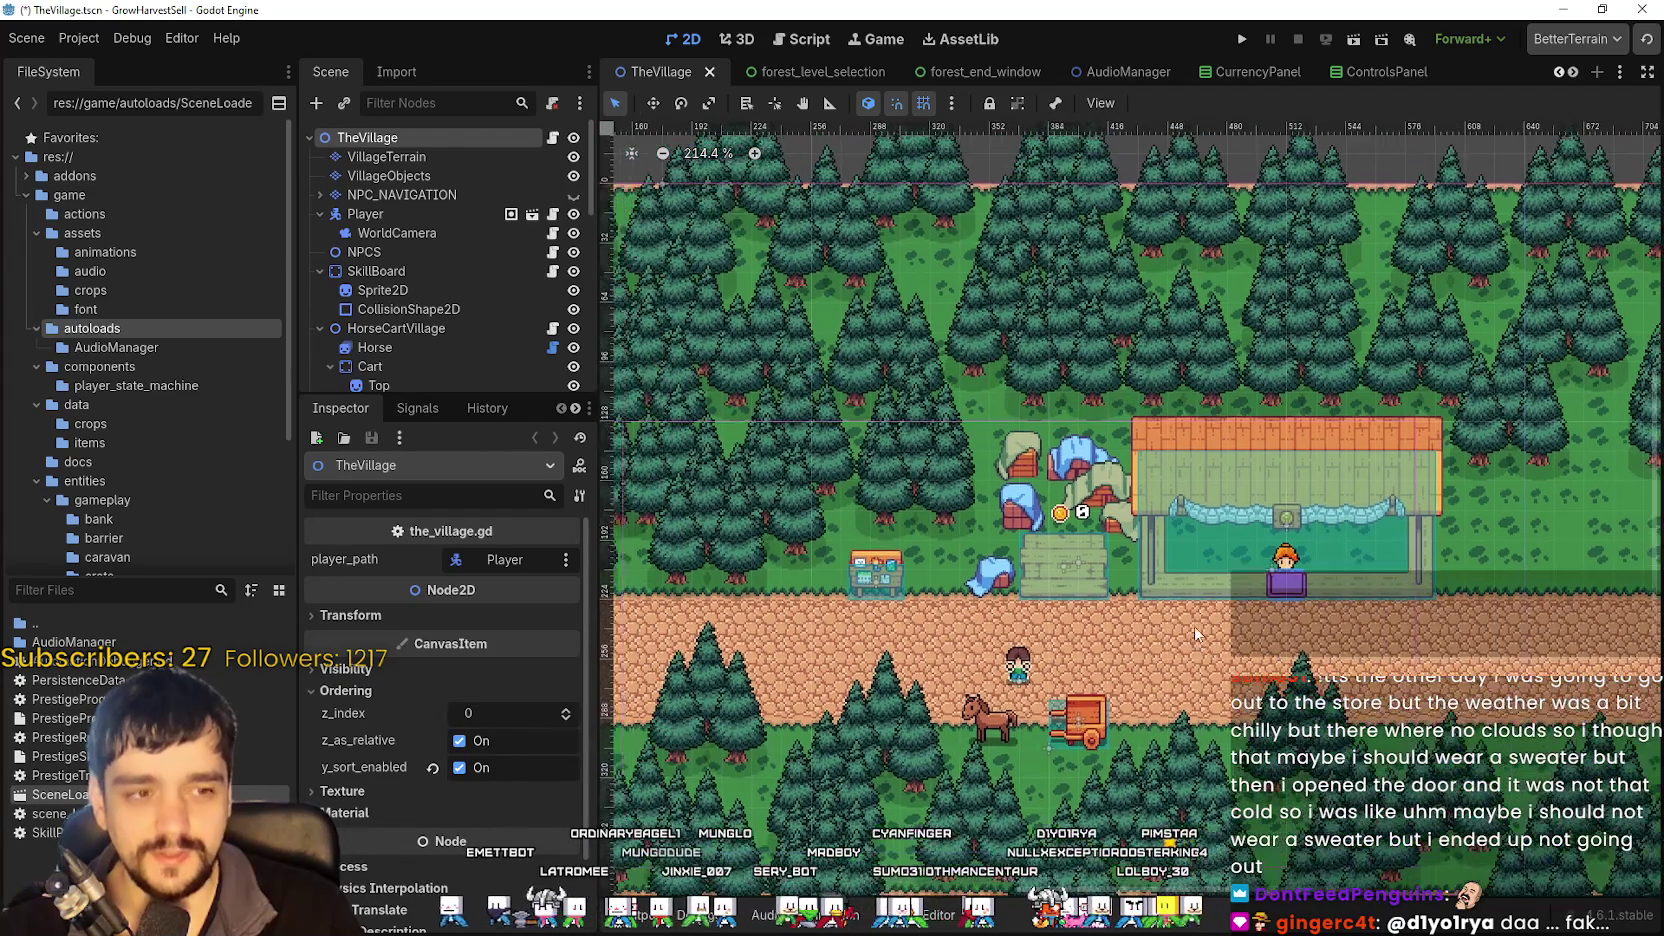
scroll(1193, 628, down, 2)
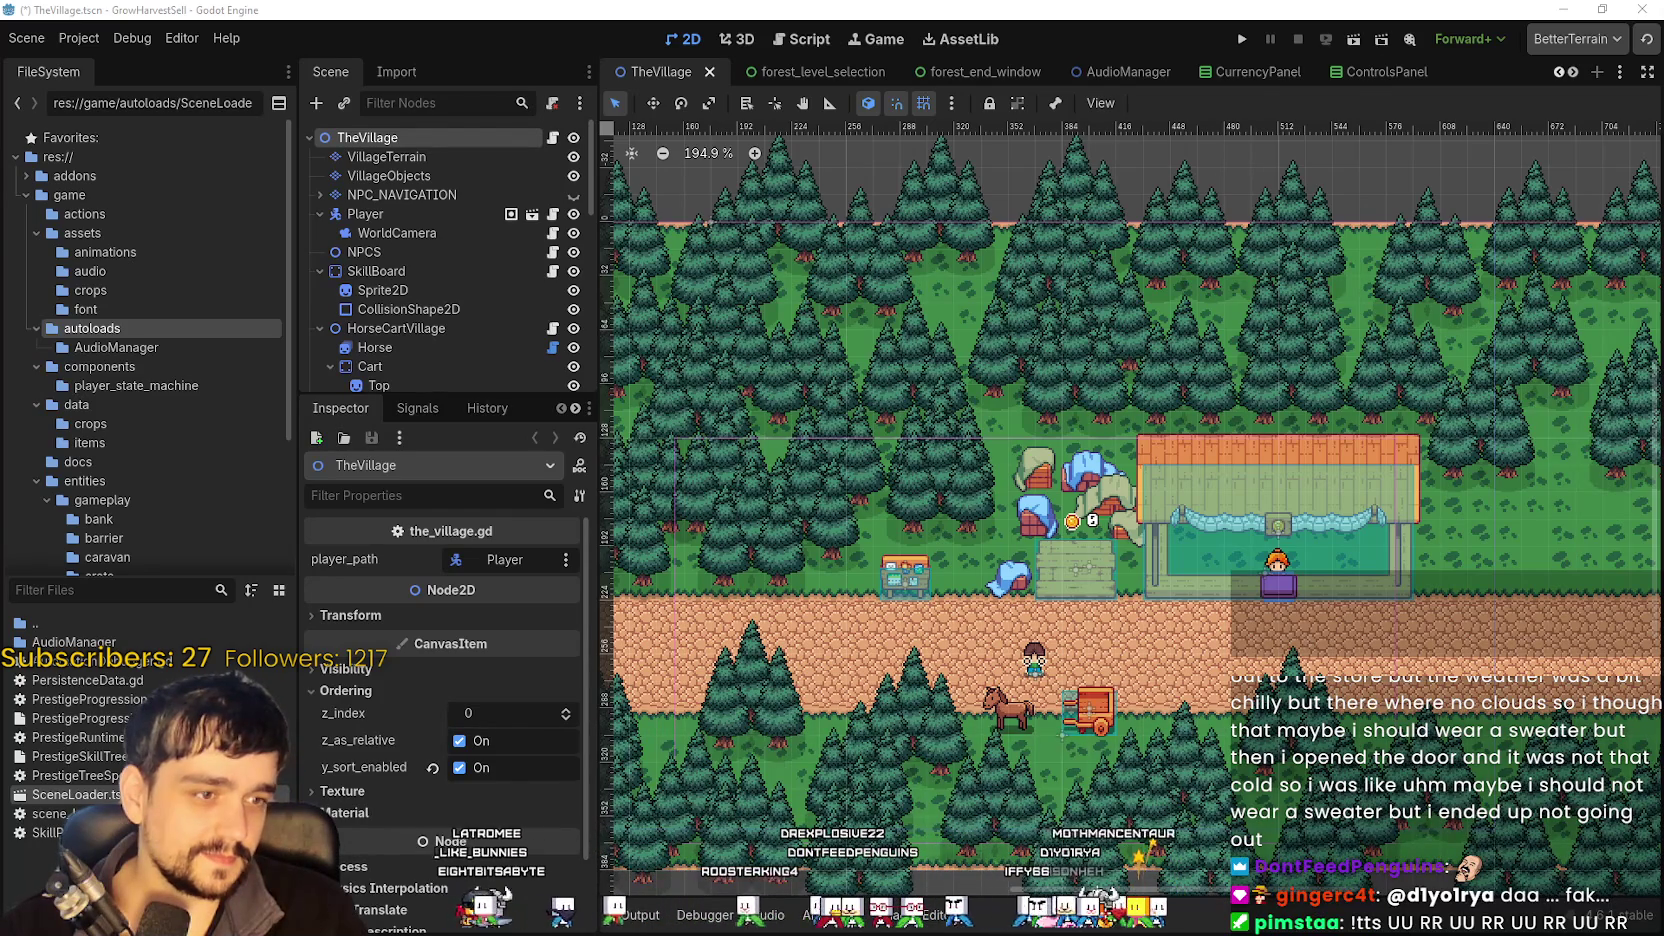
scroll(1238, 458, down, 1)
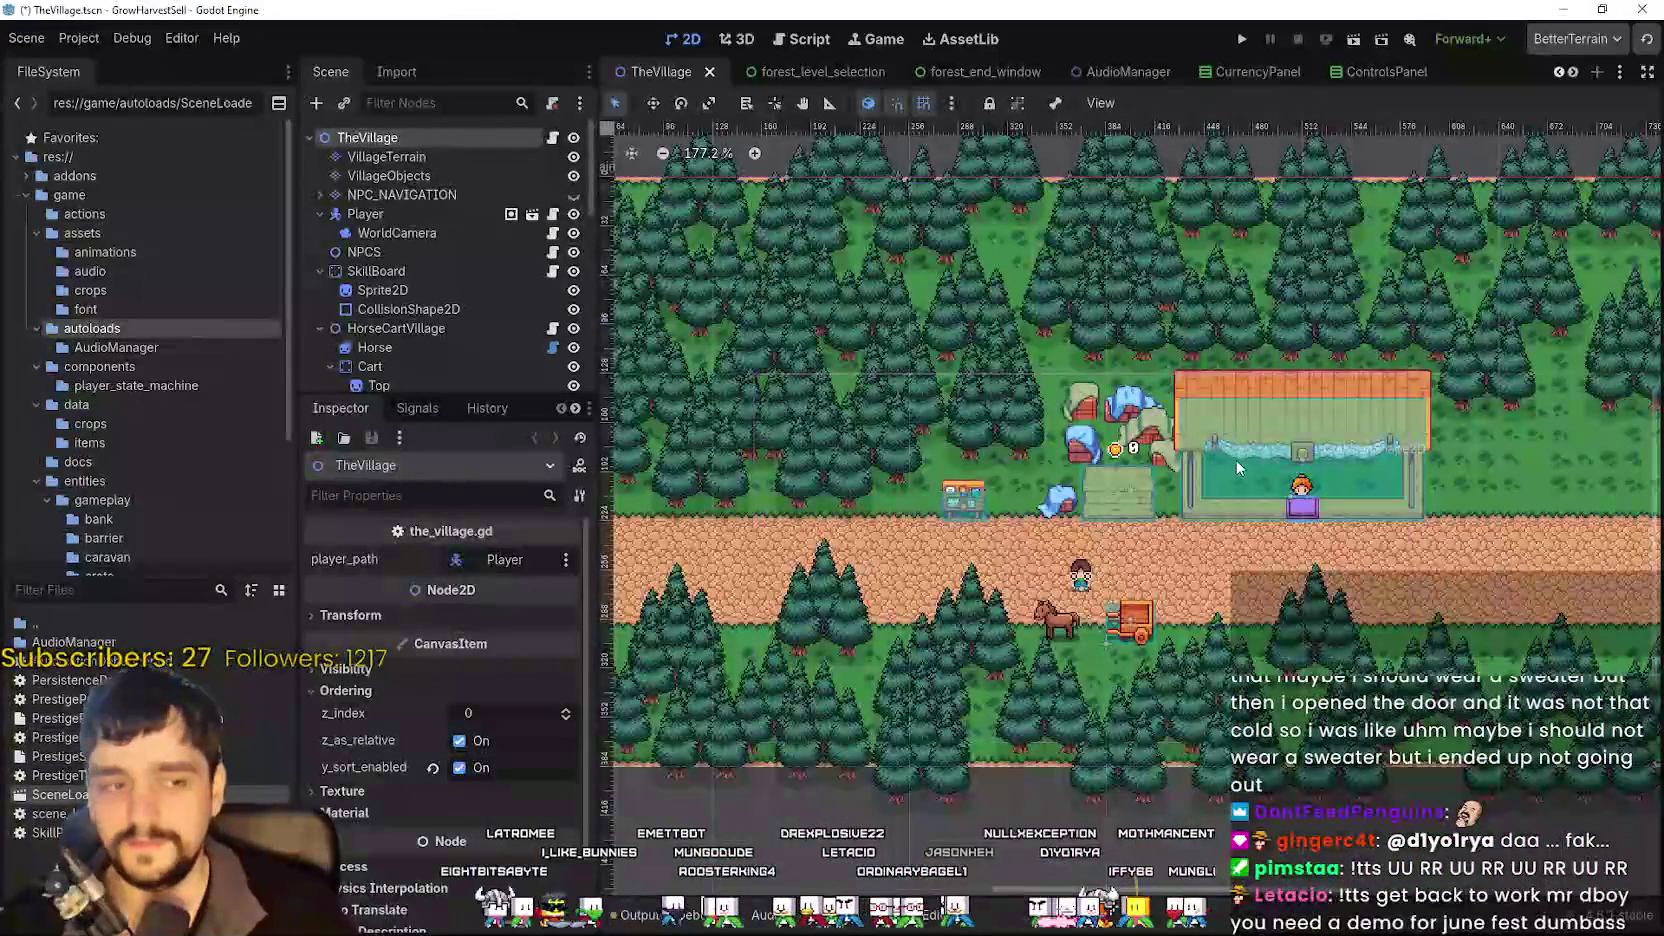
scroll(1134, 462, up, 2)
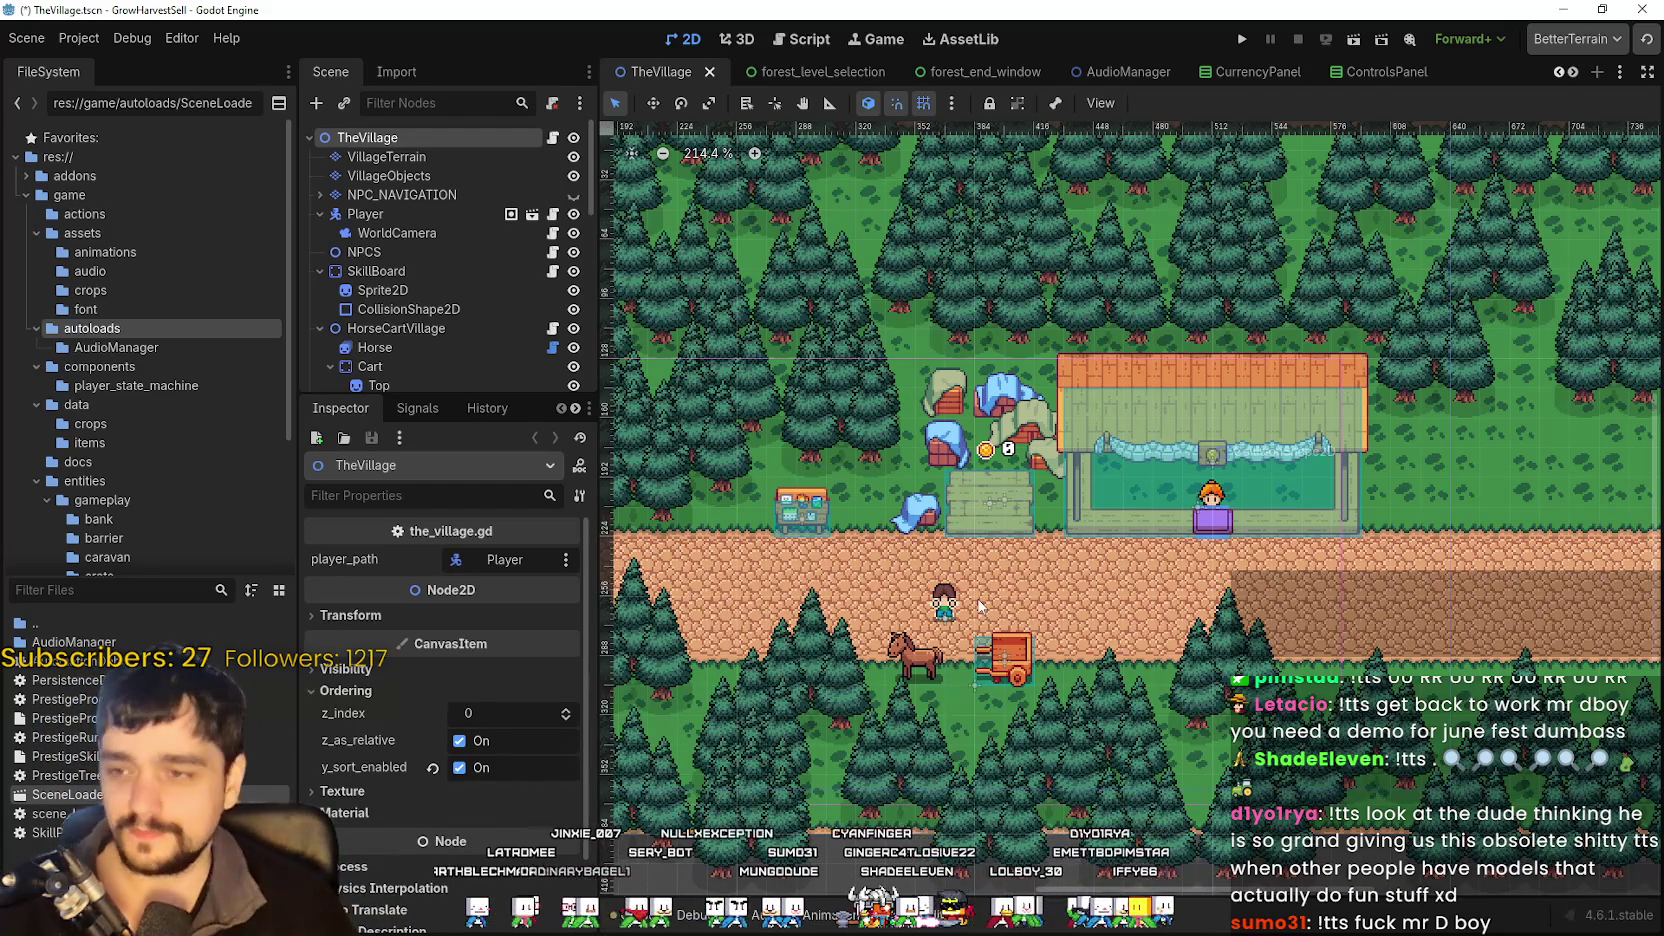
scroll(1186, 530, up, 1)
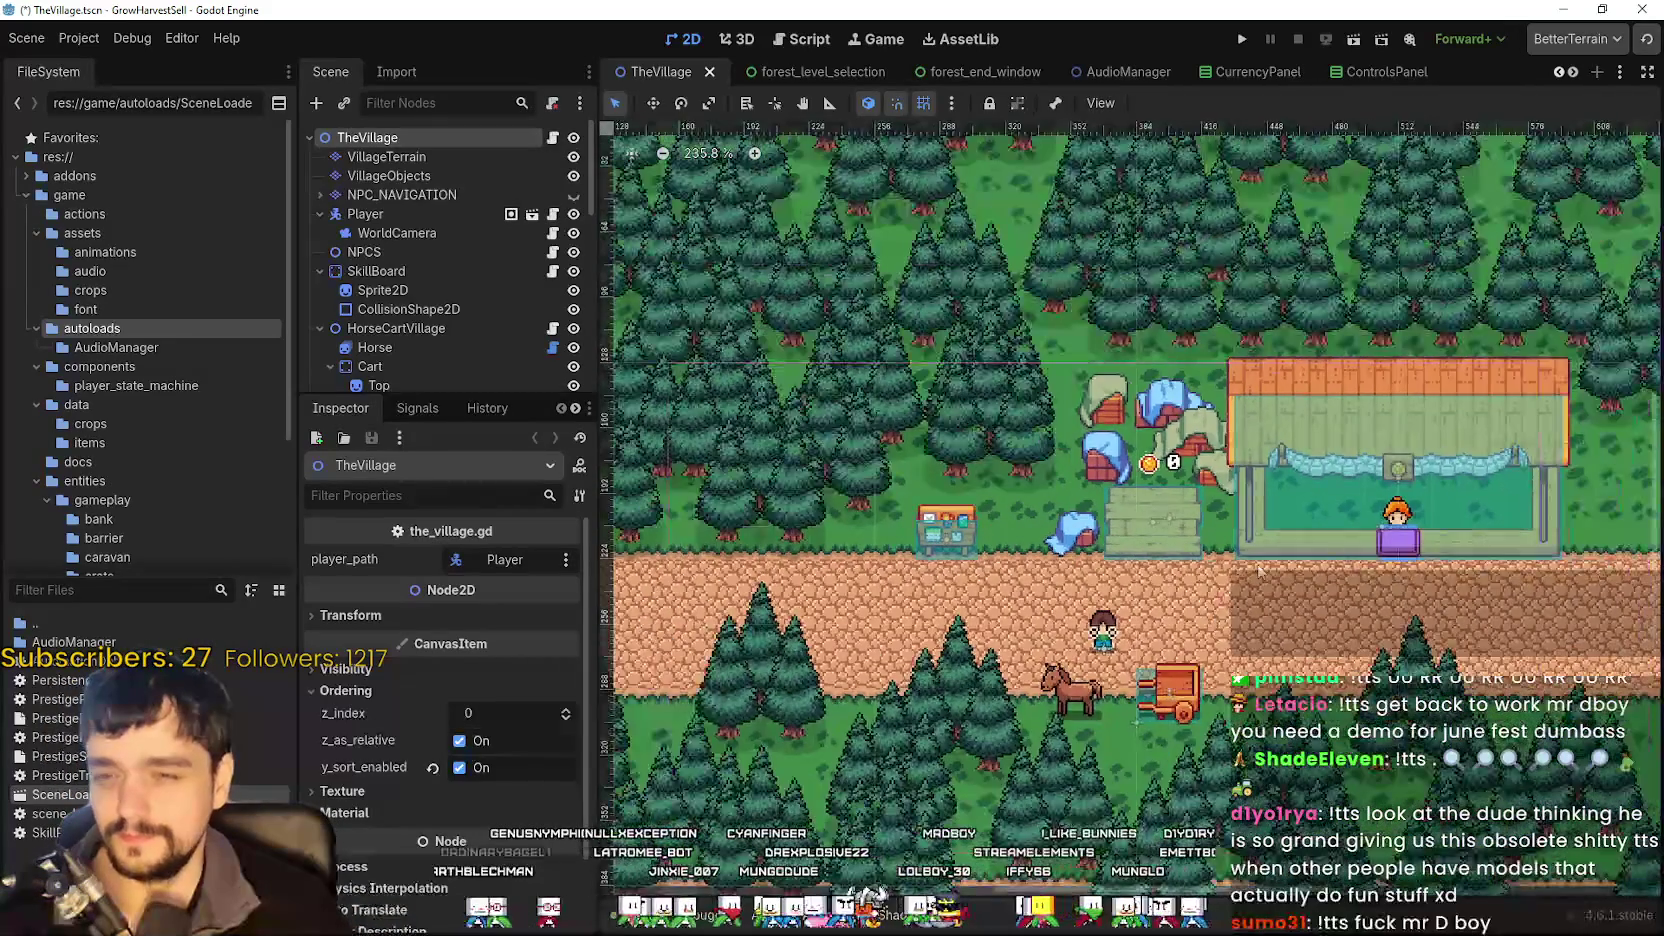
scroll(1153, 526, down, 1)
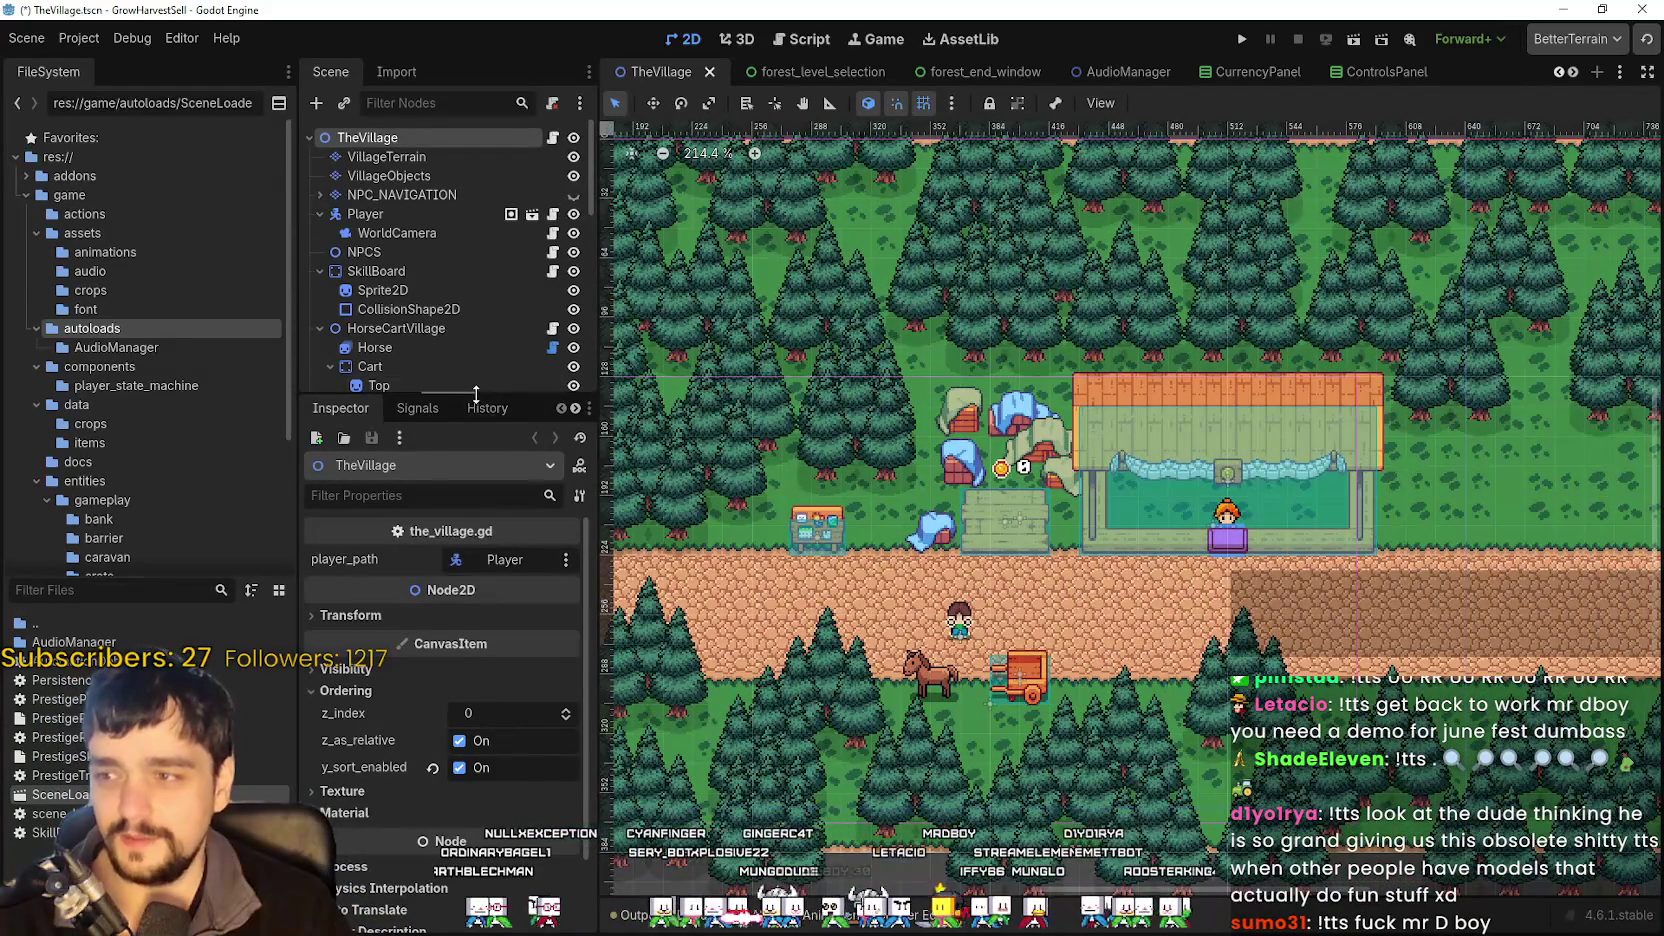
drag(476, 394, 476, 482)
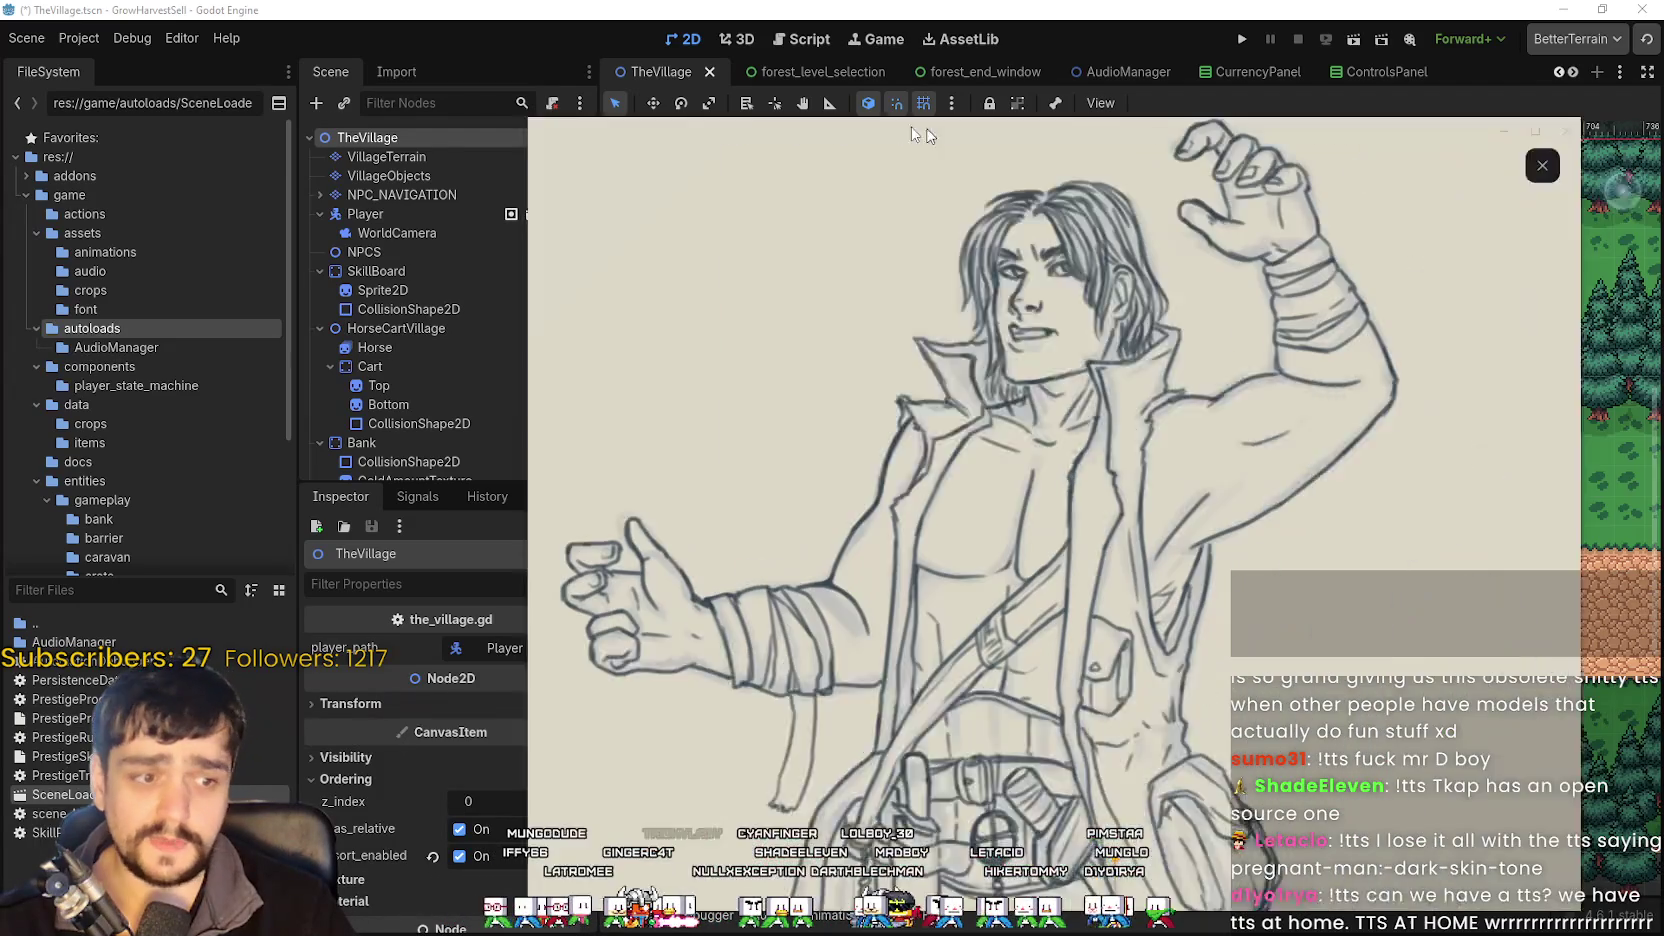
- Open the long-haired adventurer pencil sketch in the image viewer
click(927, 338)
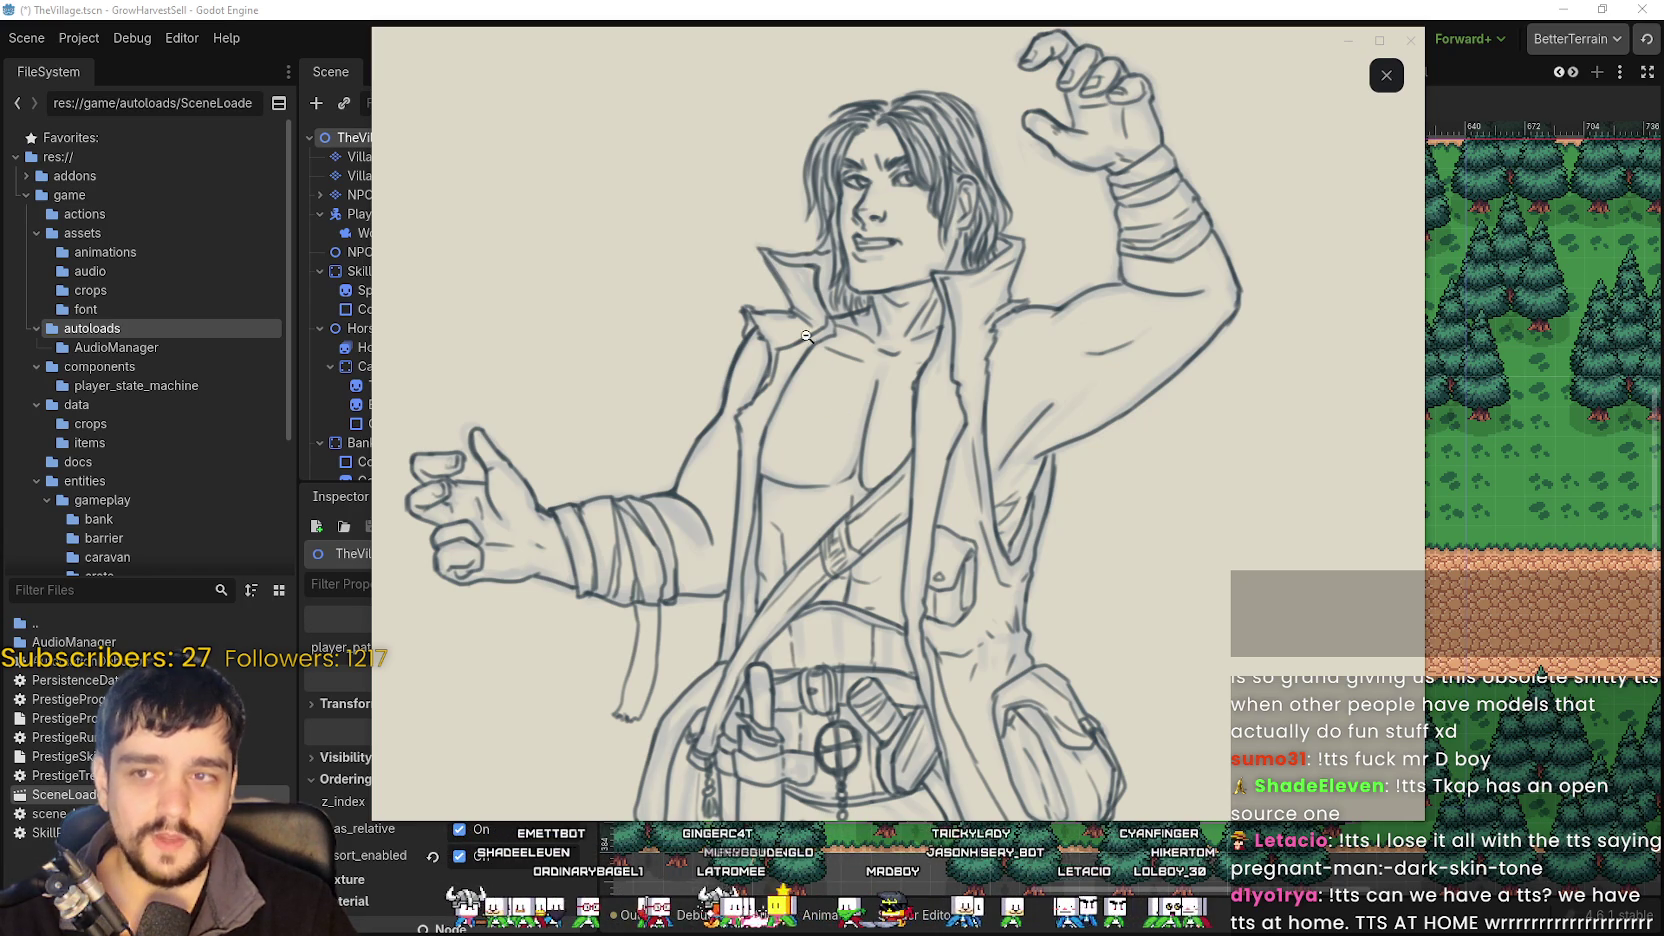
- Pan and scroll over the adventurer sketch from coat to boots, then close the viewer
mouse_move(819, 494)
mouse_down()
mouse_move(861, 593)
mouse_move(863, 481)
mouse_up()
scroll(863, 481, down, 3)
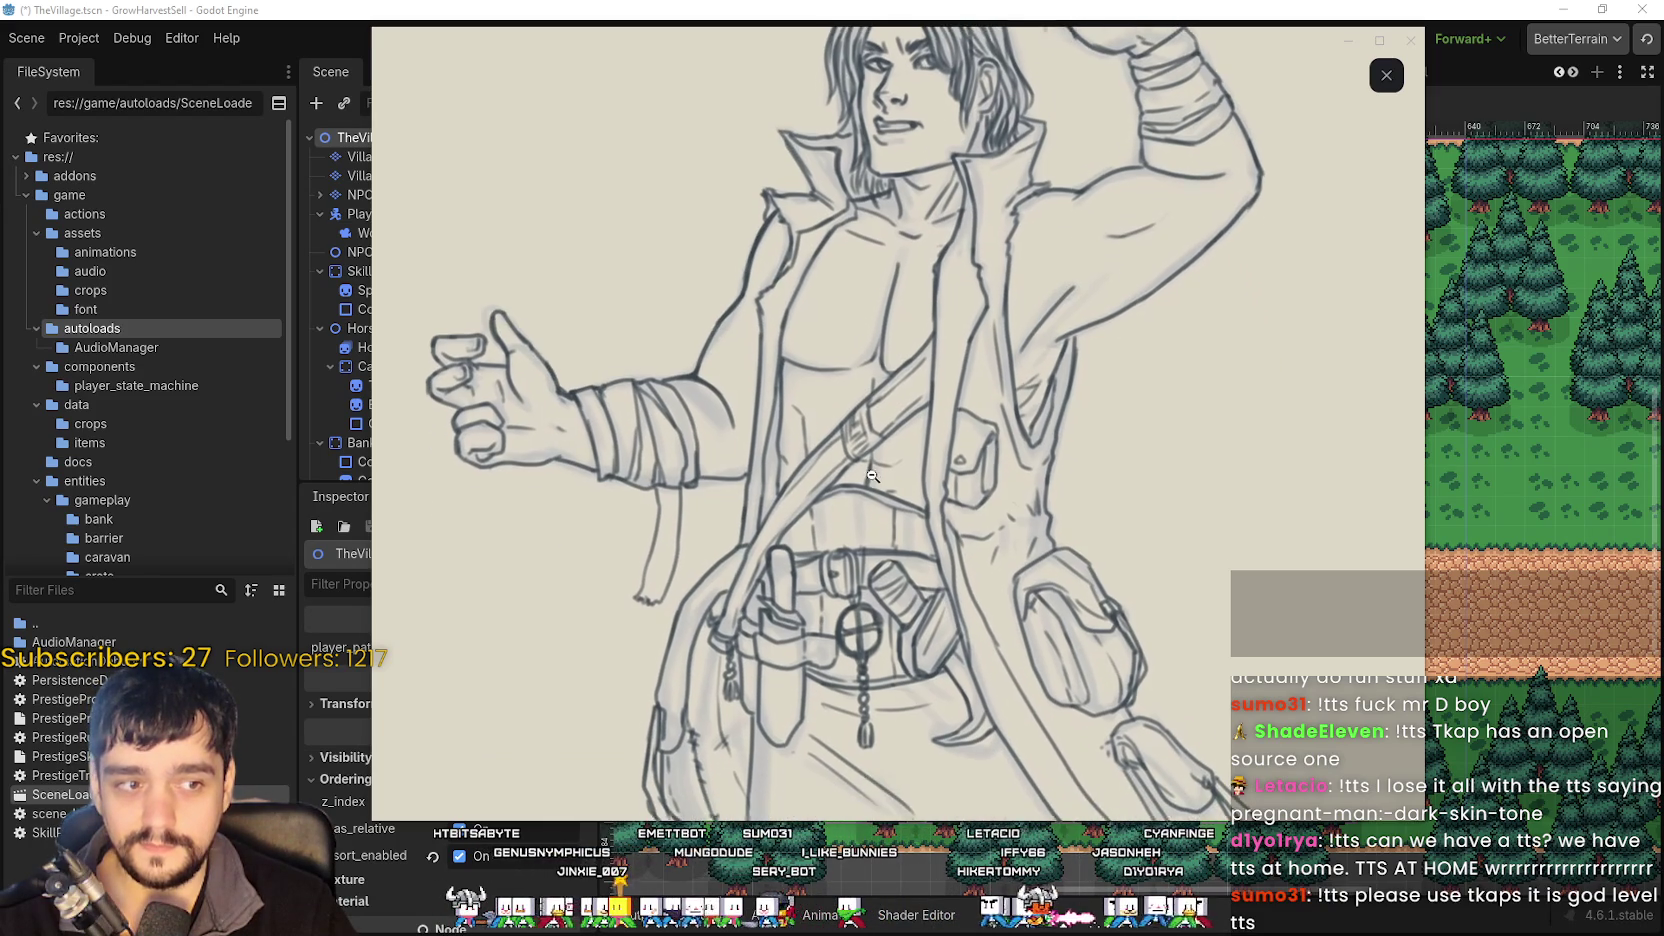
scroll(896, 540, down, 10)
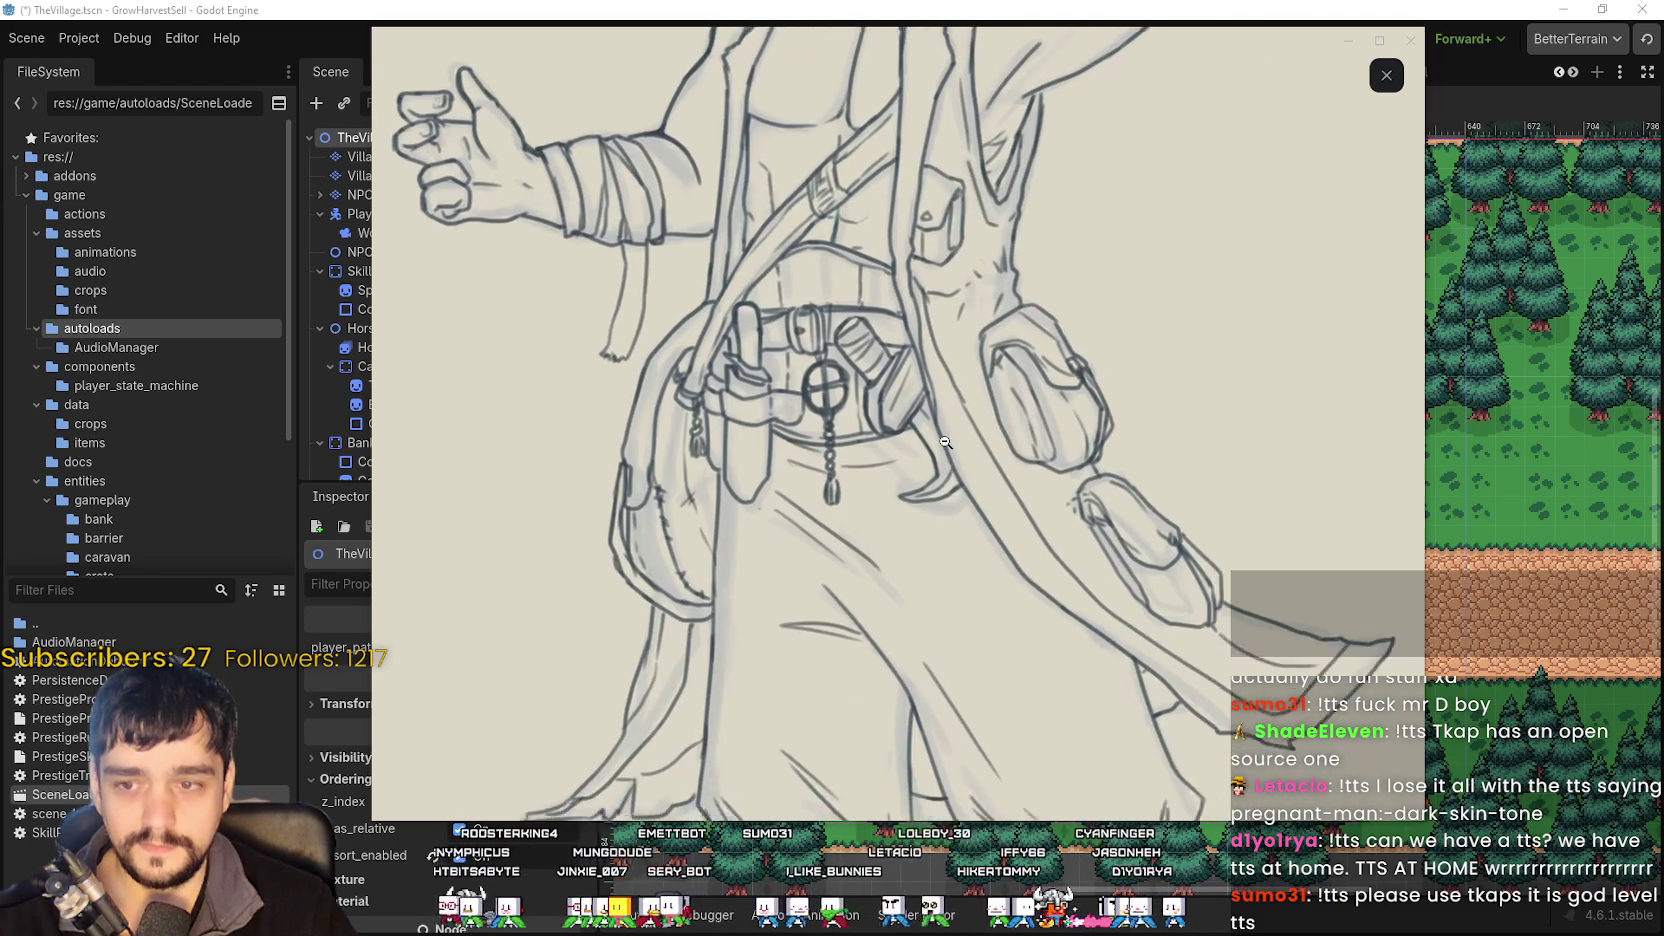
scroll(869, 463, down, 10)
scroll(905, 344, up, 12)
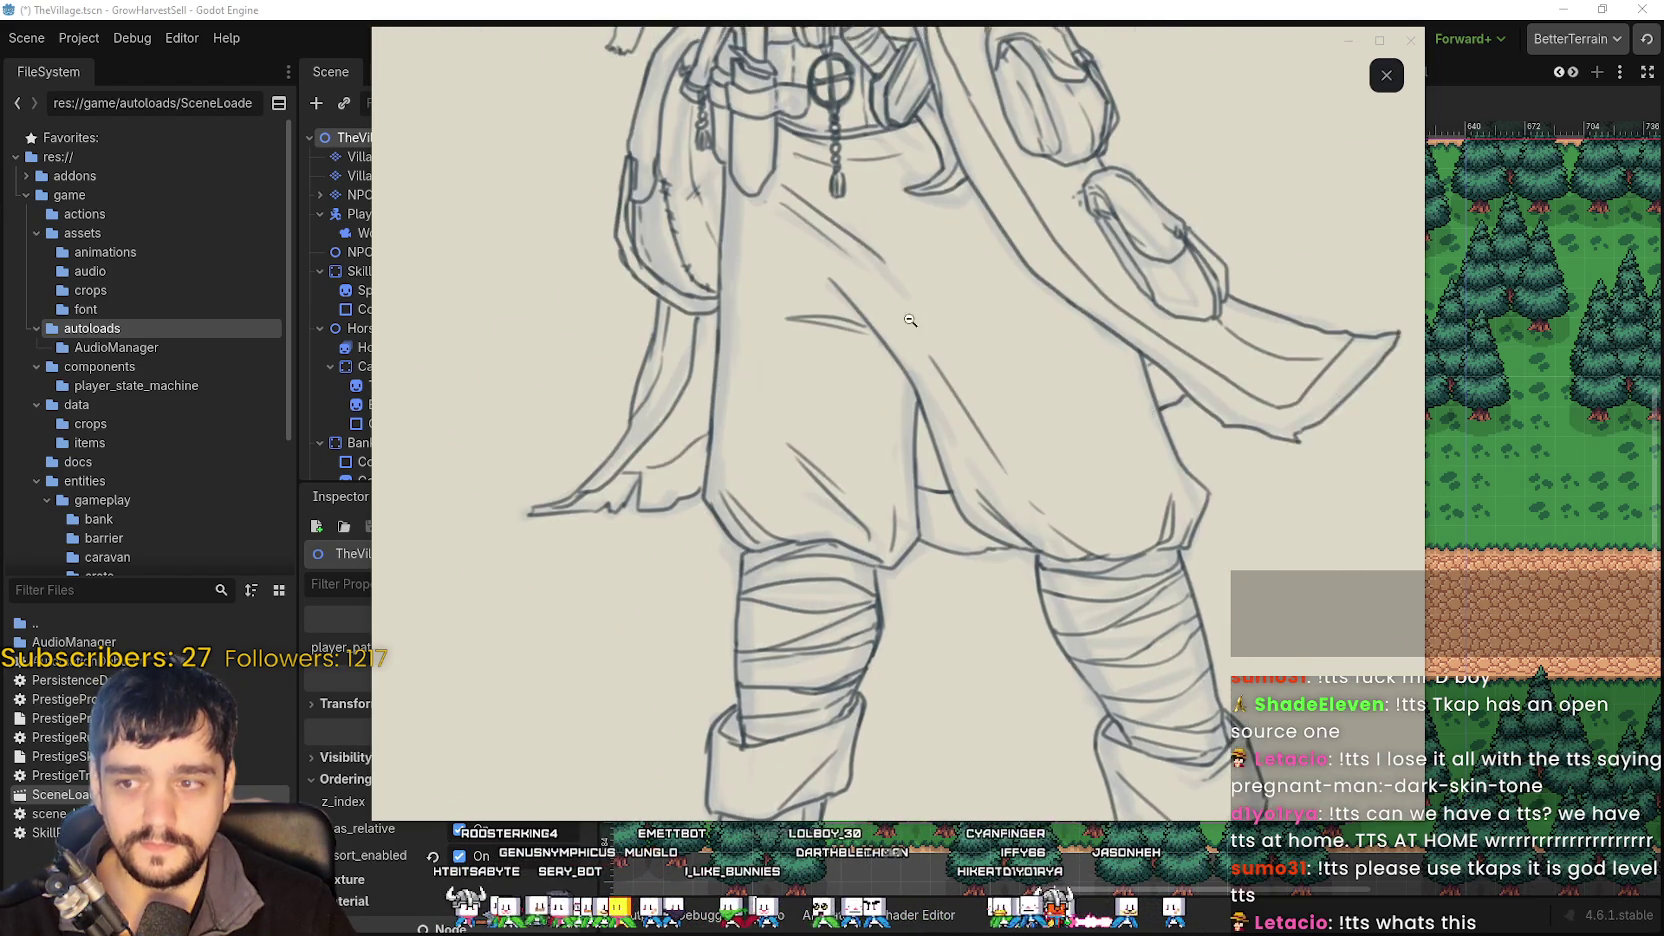
scroll(905, 344, up, 10)
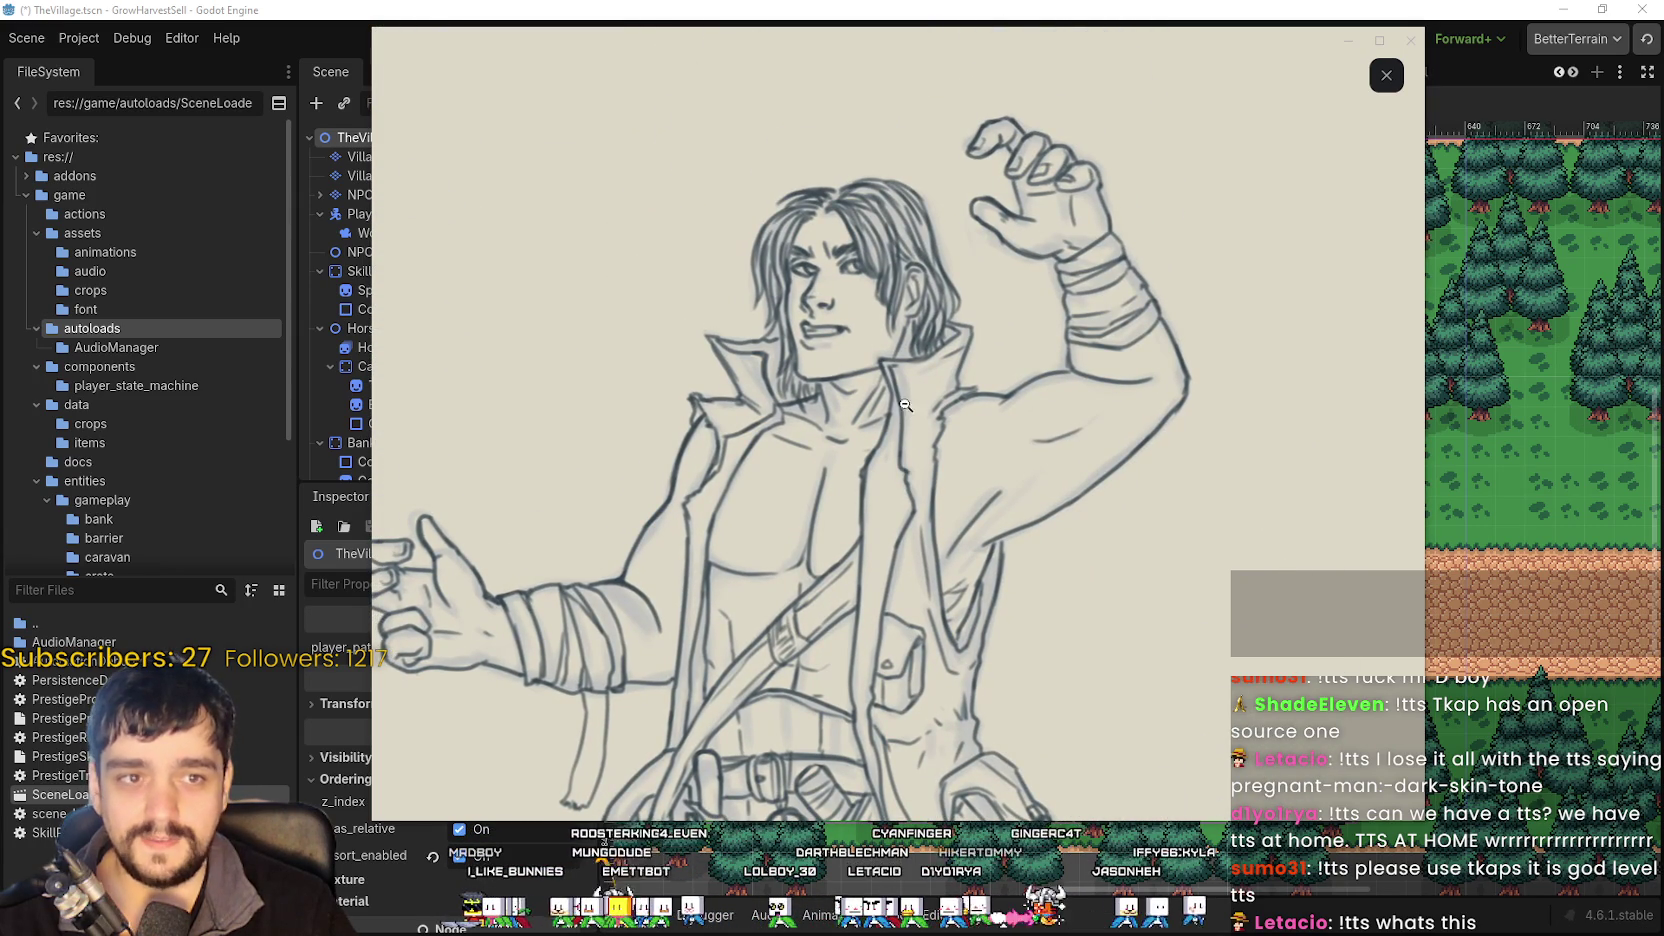
scroll(905, 407, down, 3)
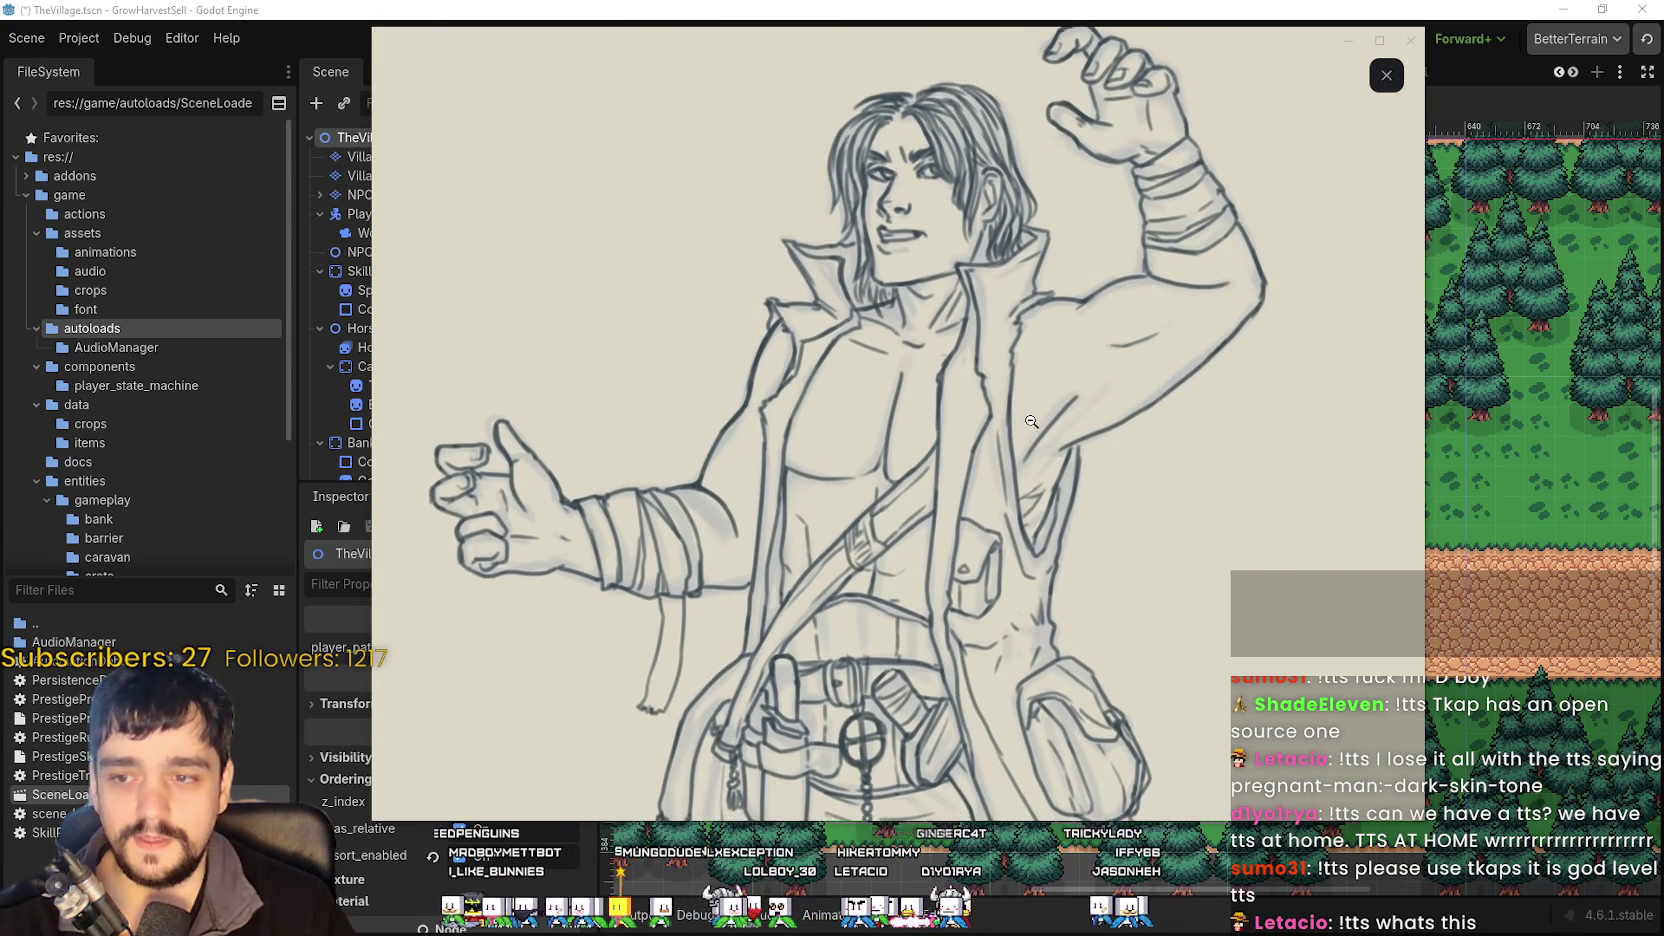
scroll(937, 622, down, 7)
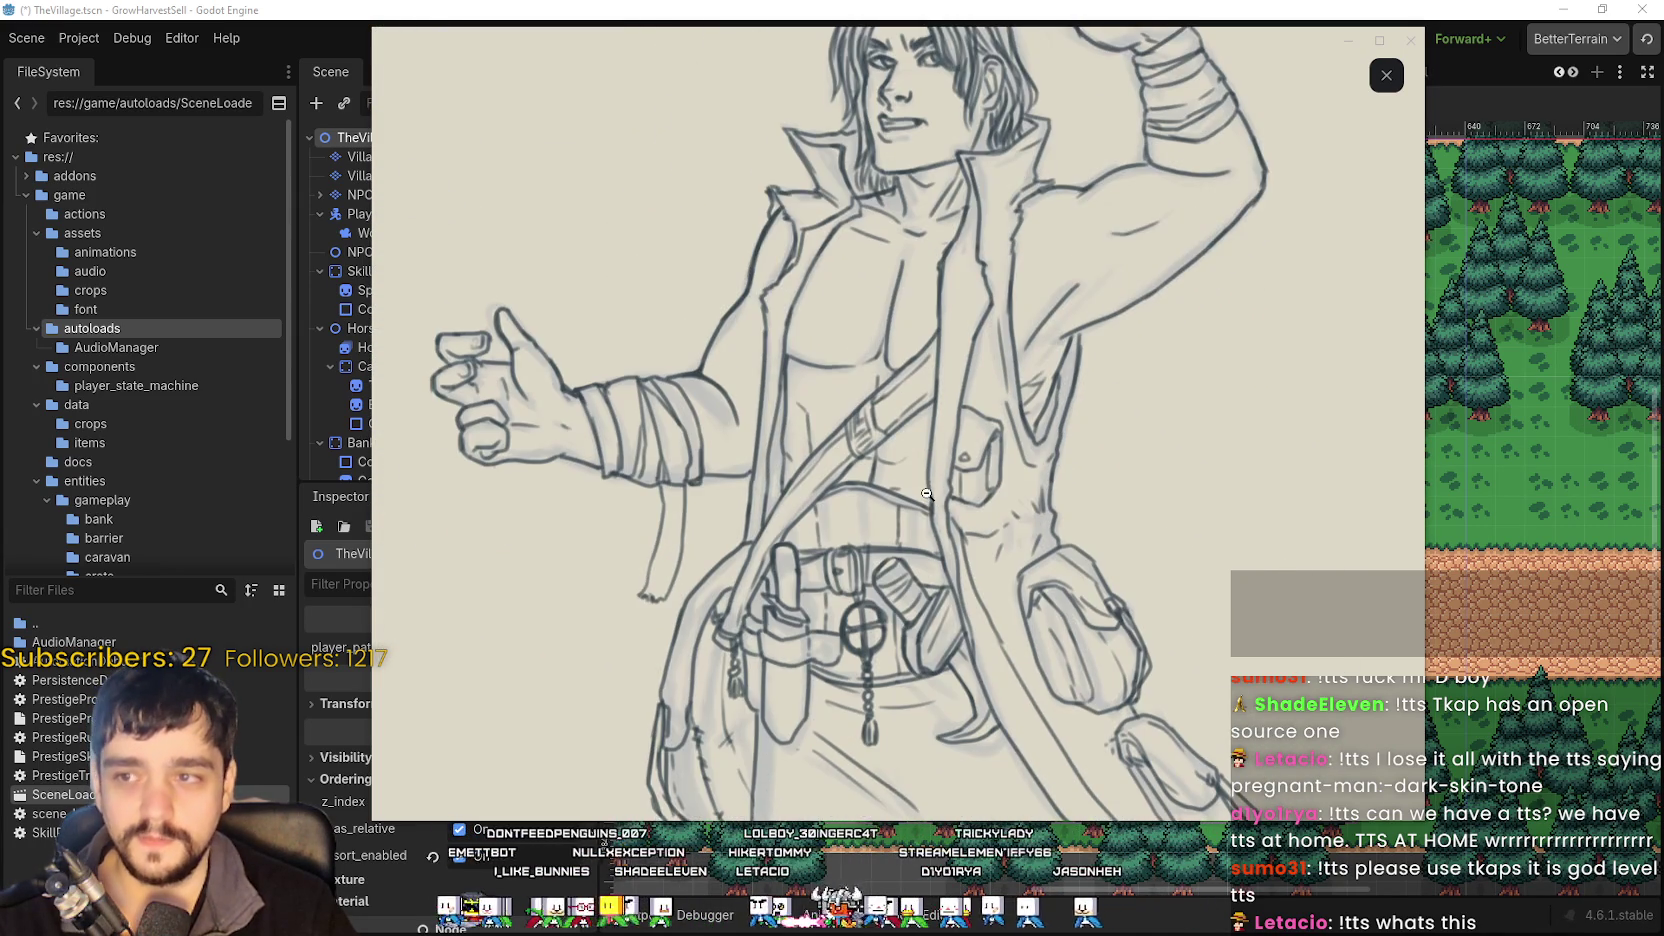
scroll(873, 504, down, 2)
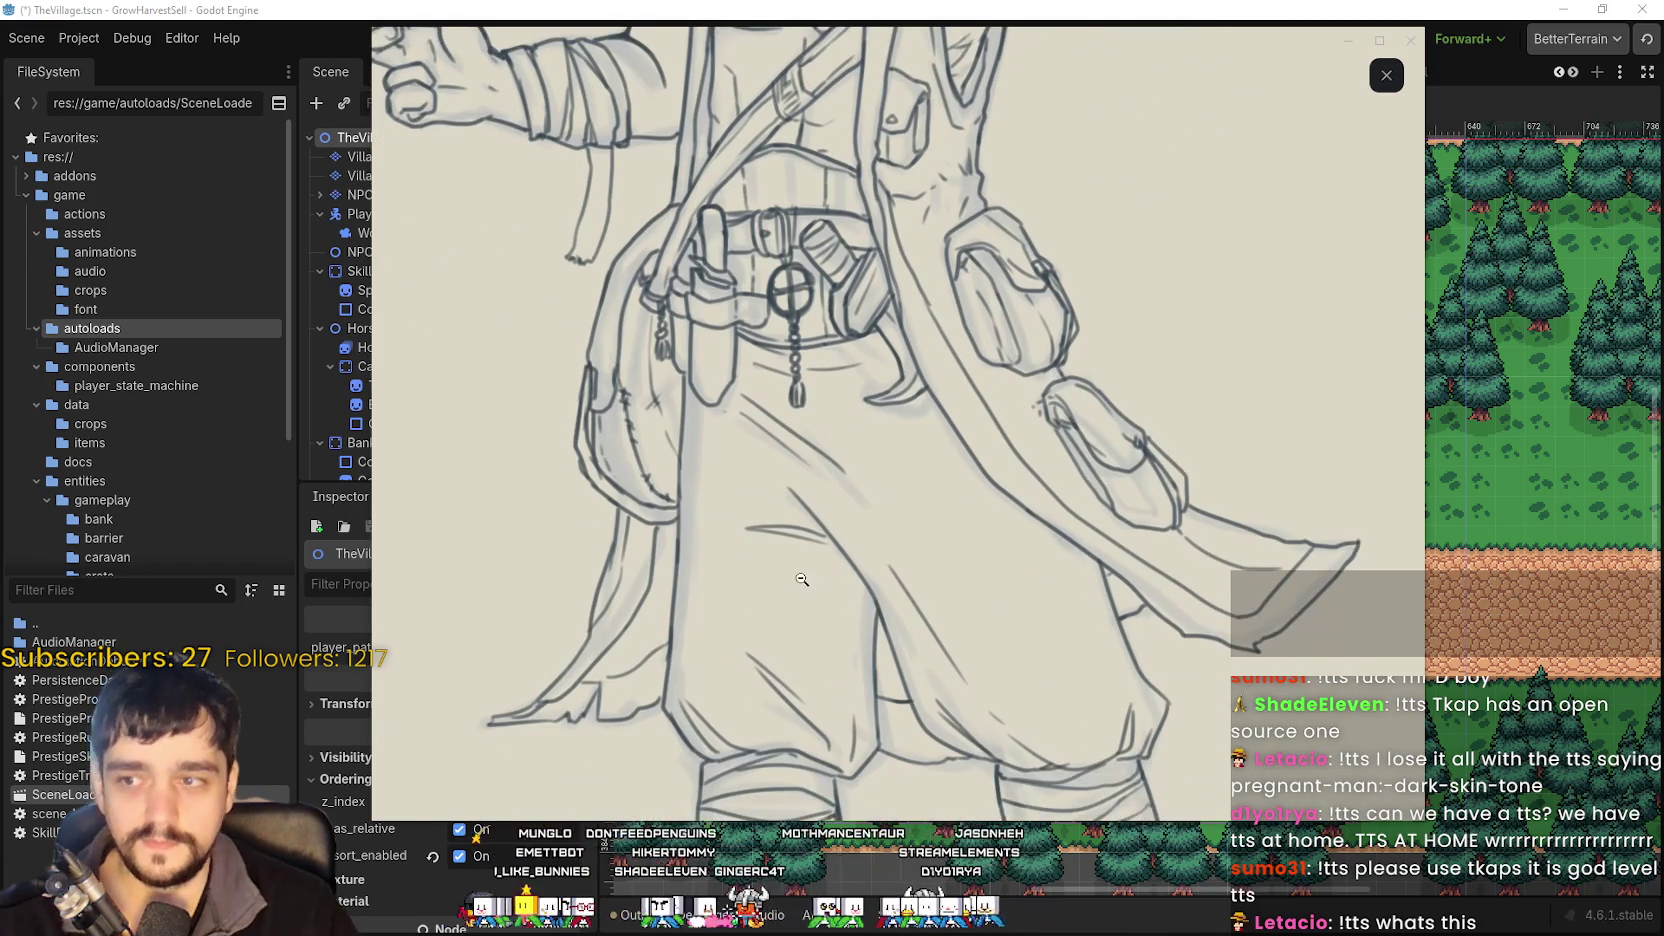
scroll(953, 635, down, 10)
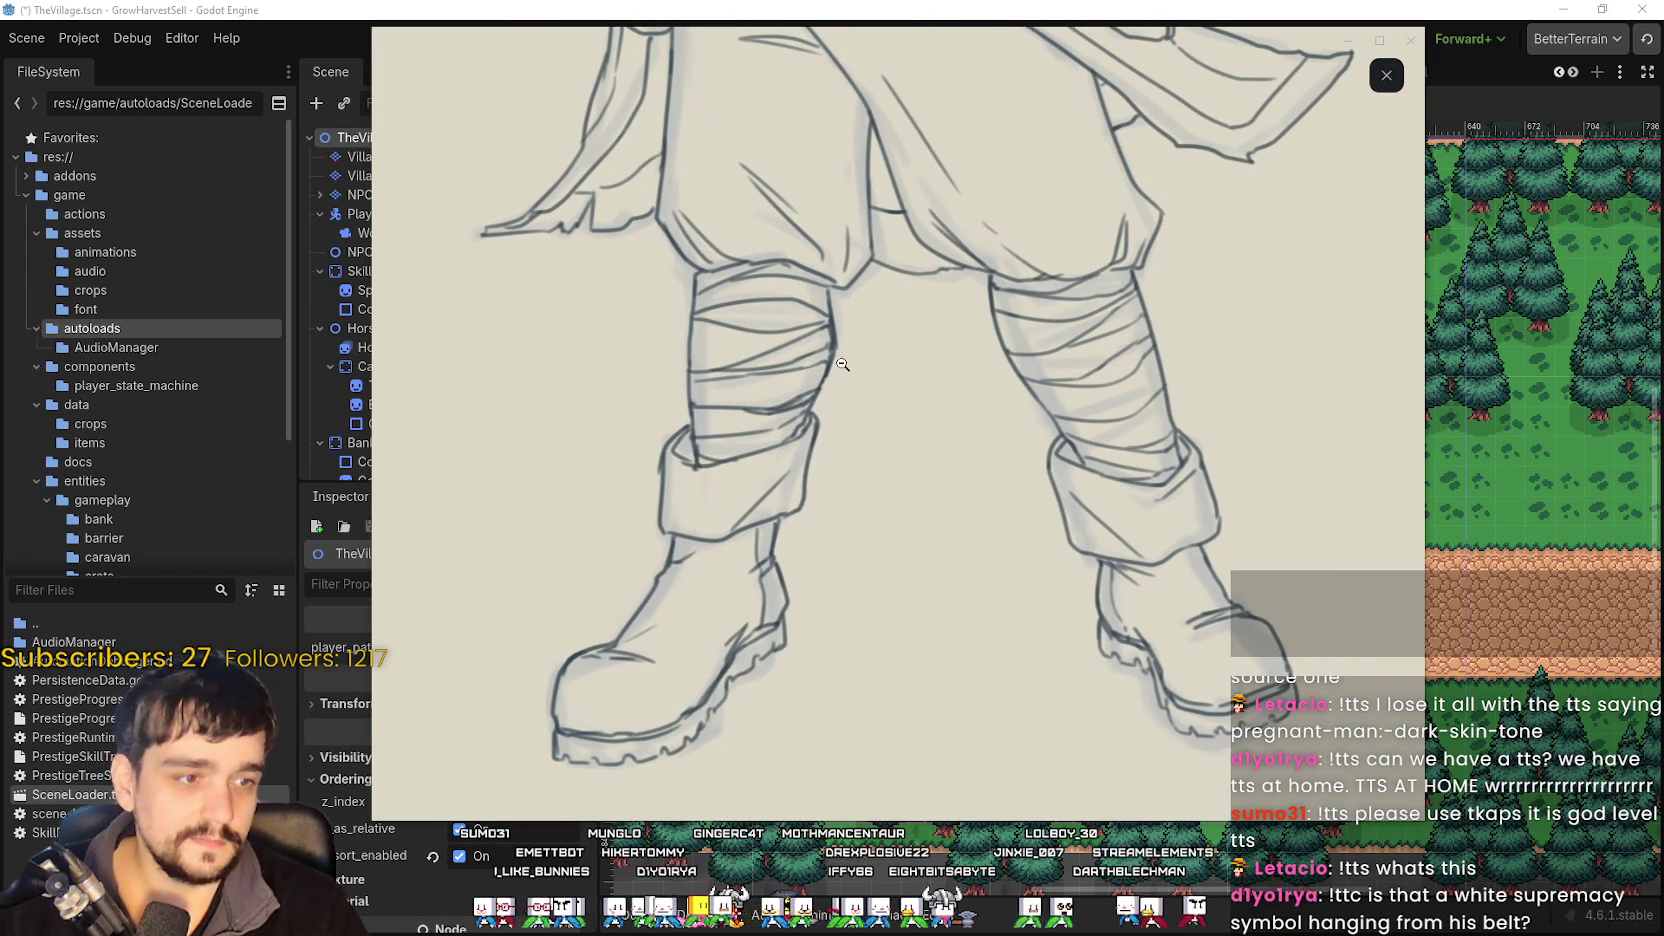
scroll(848, 377, up, 9)
scroll(869, 412, up, 12)
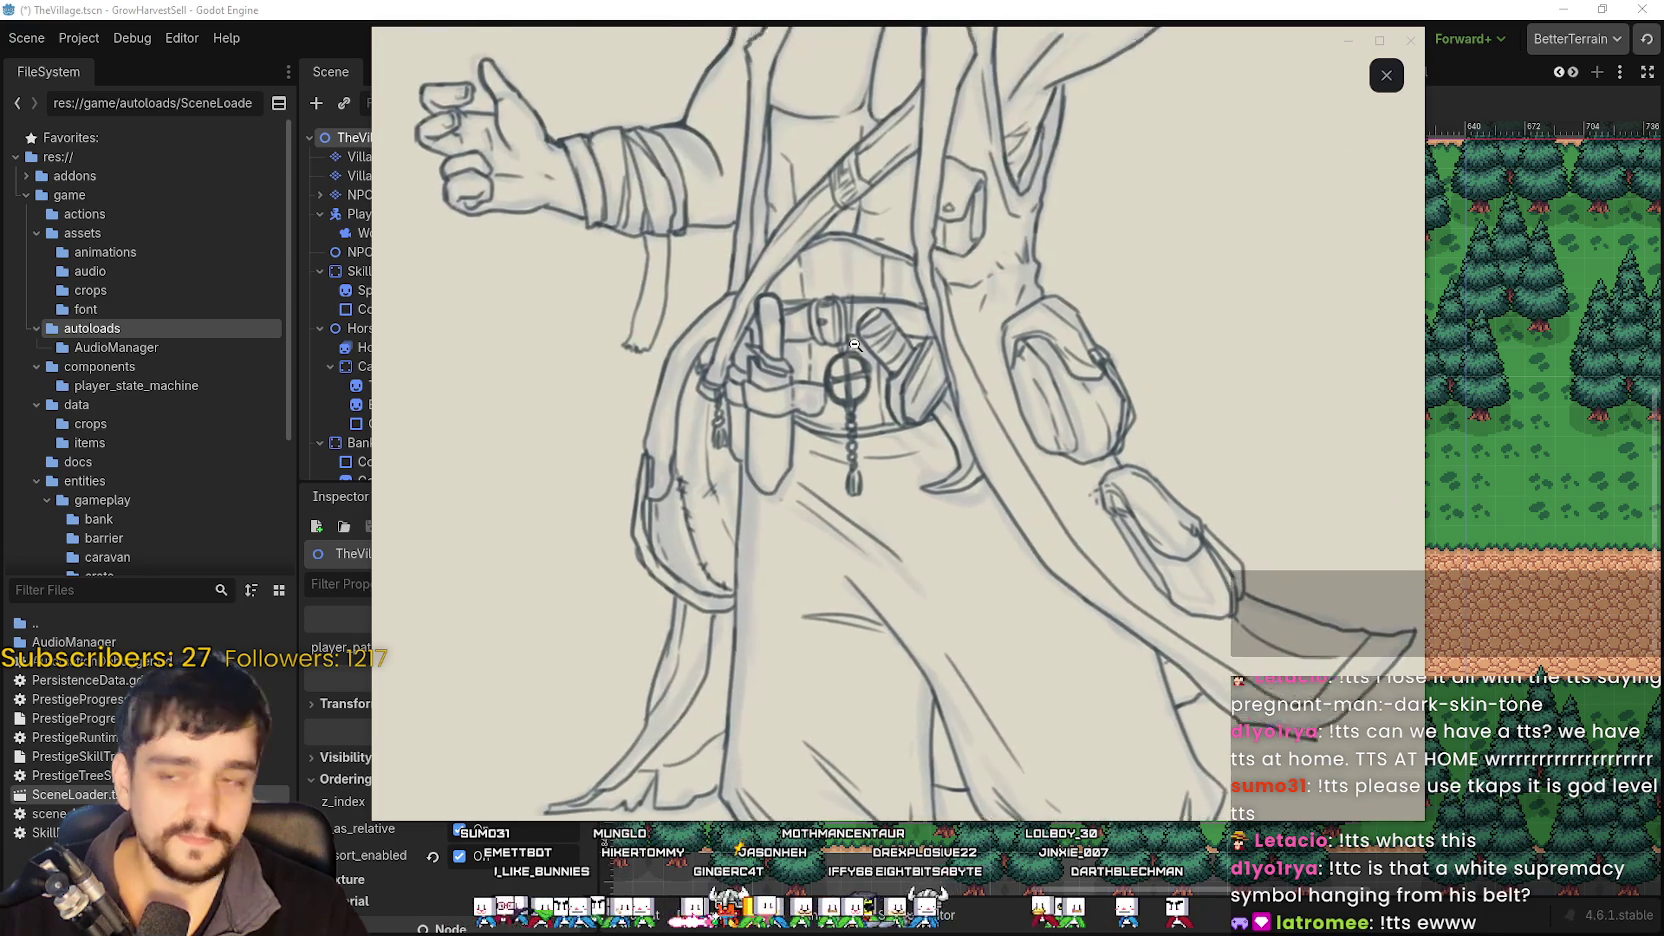
scroll(914, 333, up, 1)
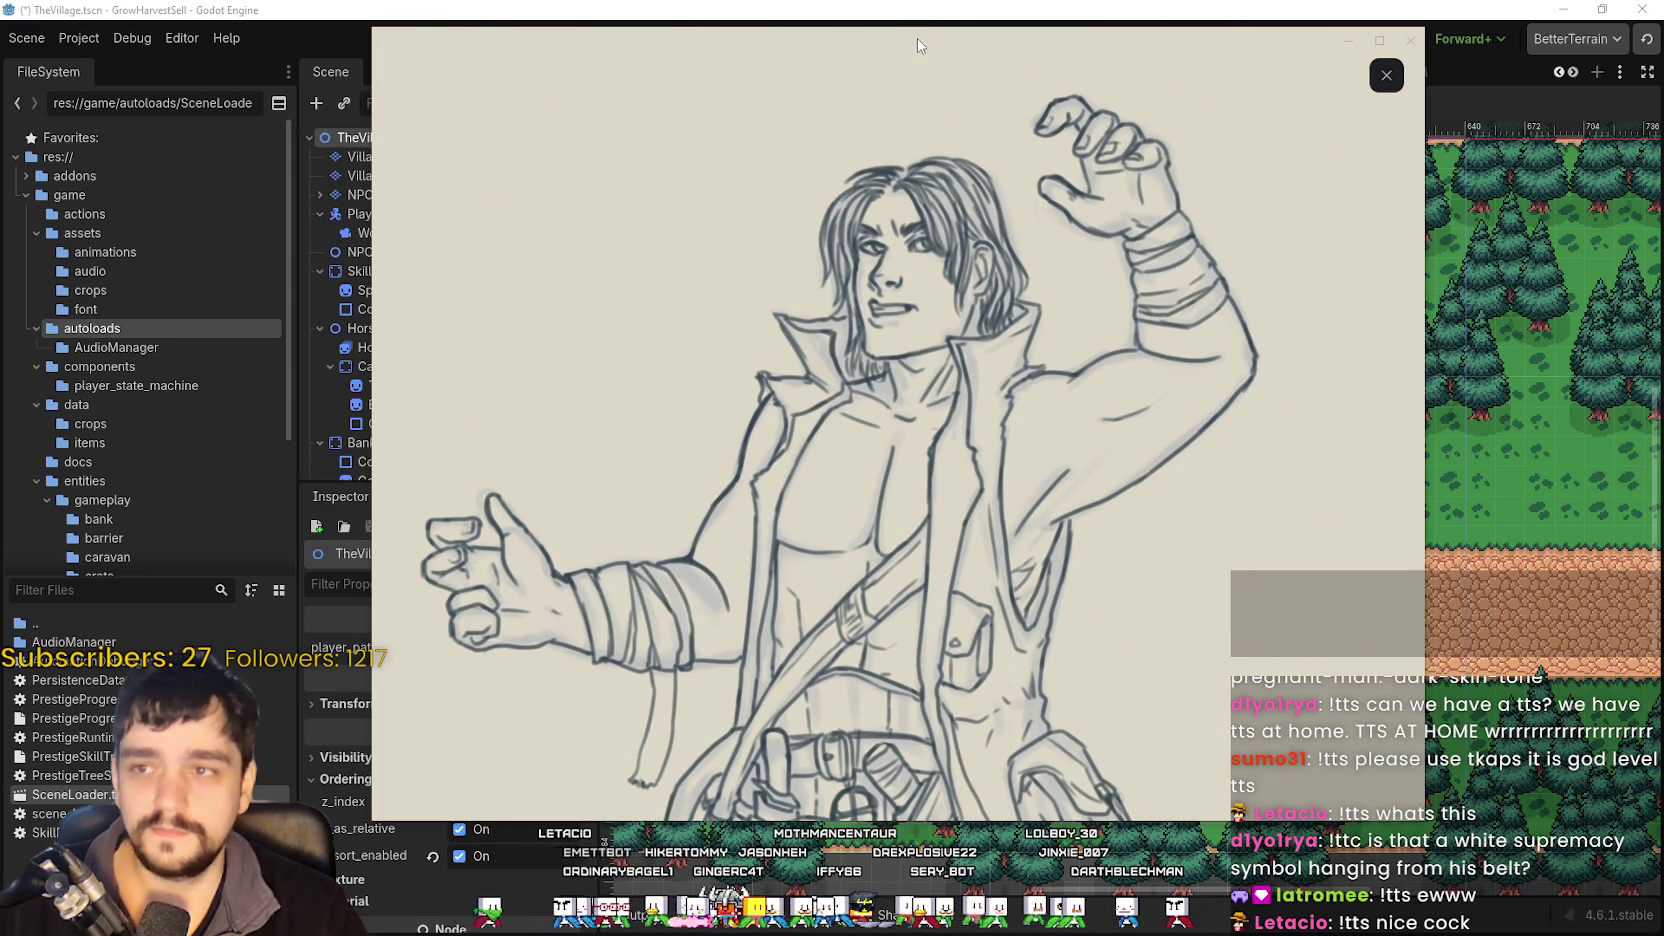
key(Escape)
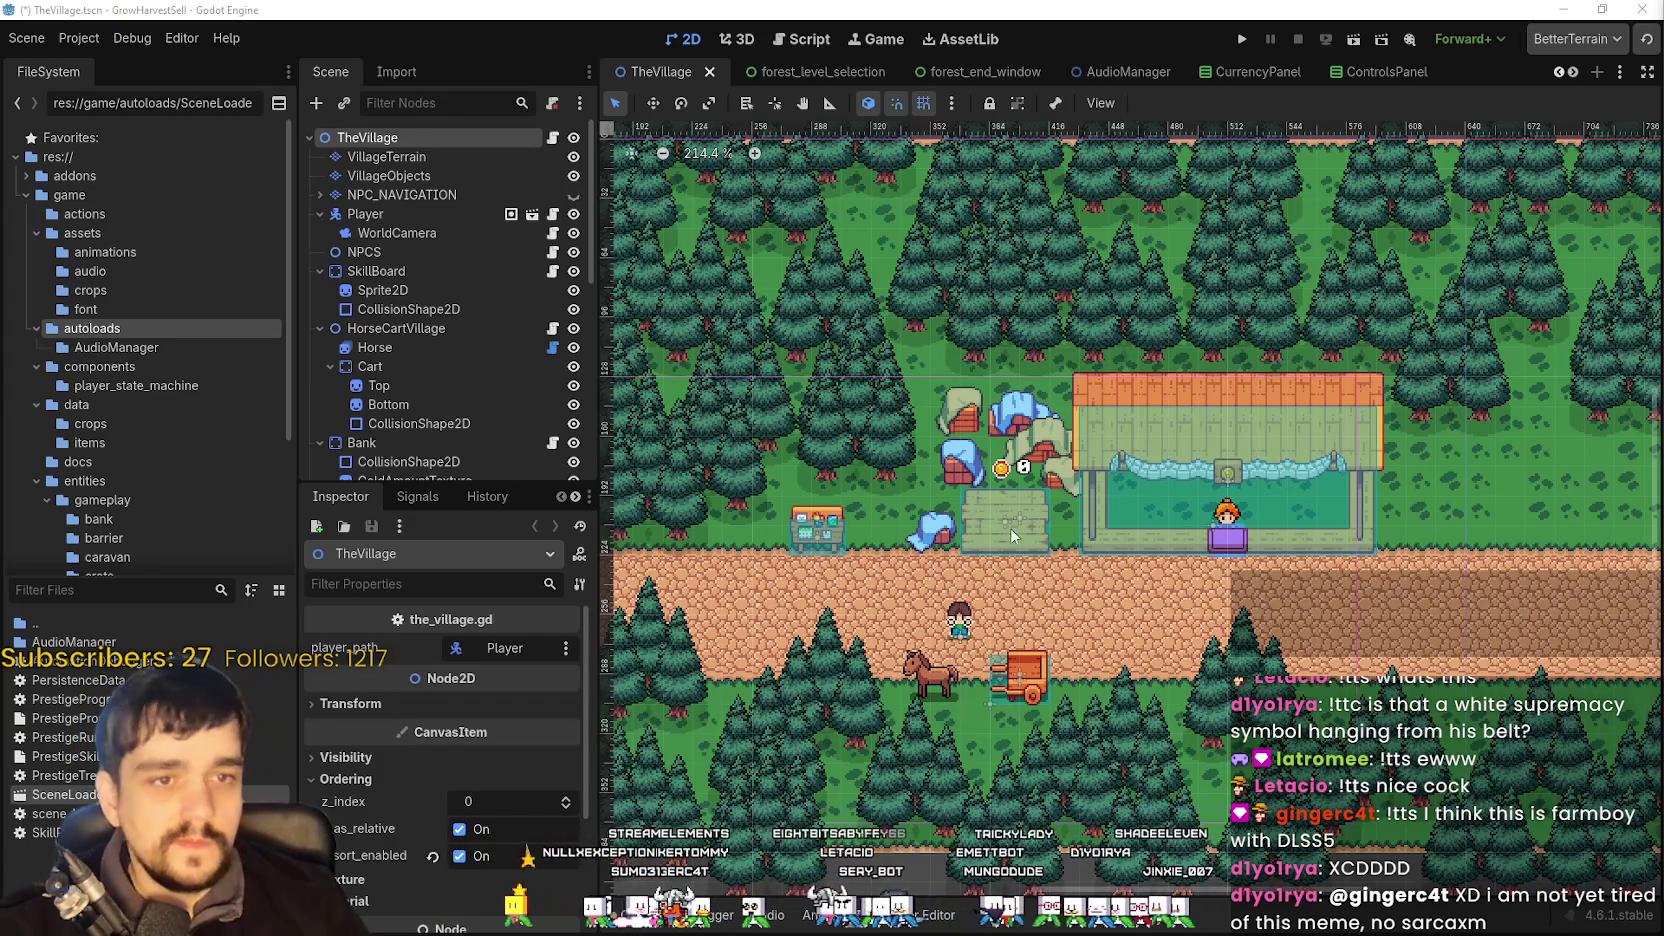
- Save and launch GrowHarvestSell, start a new game, and maximise the game window
scroll(880, 567, up, 1)
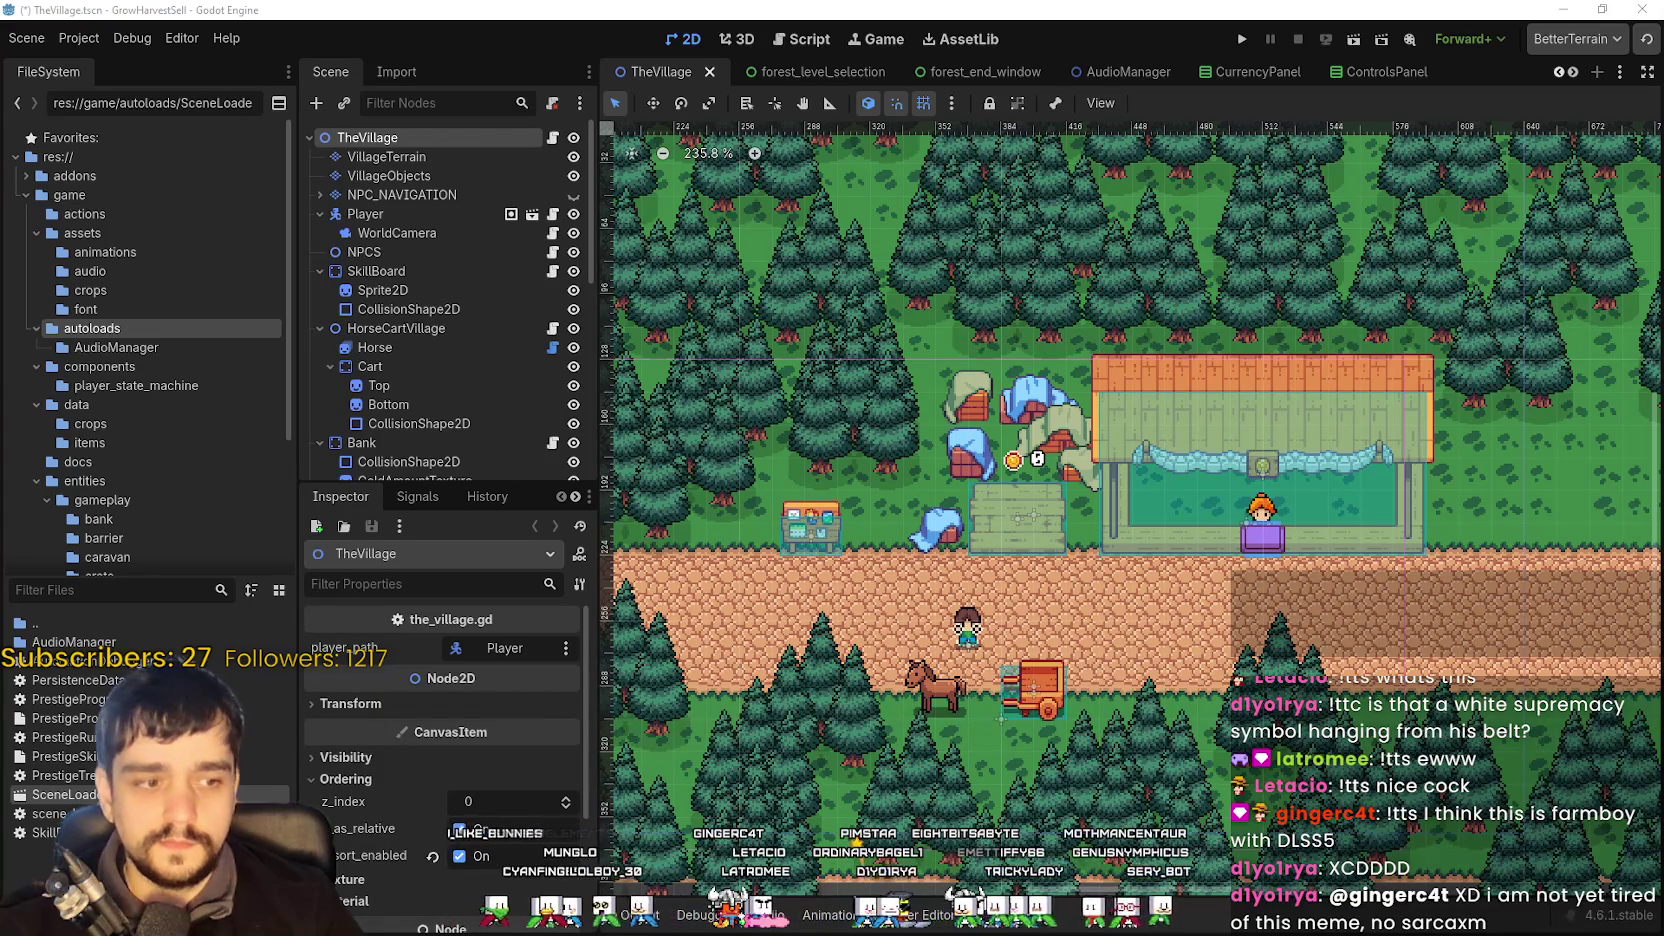
scroll(1228, 497, up, 1)
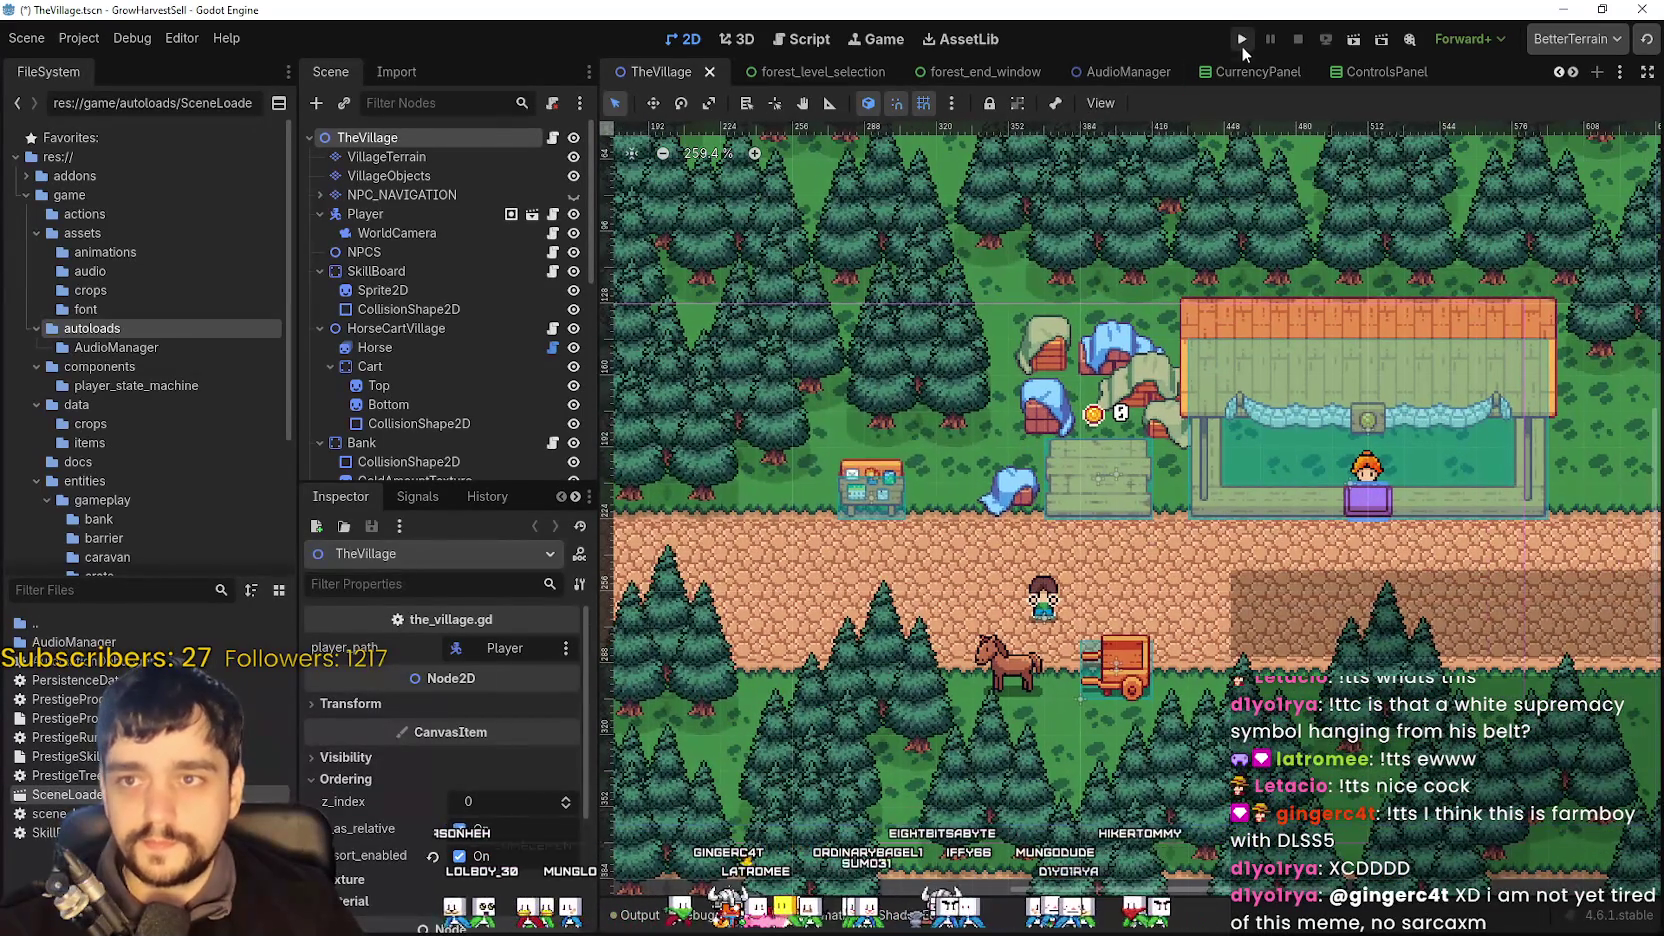
click(1242, 46)
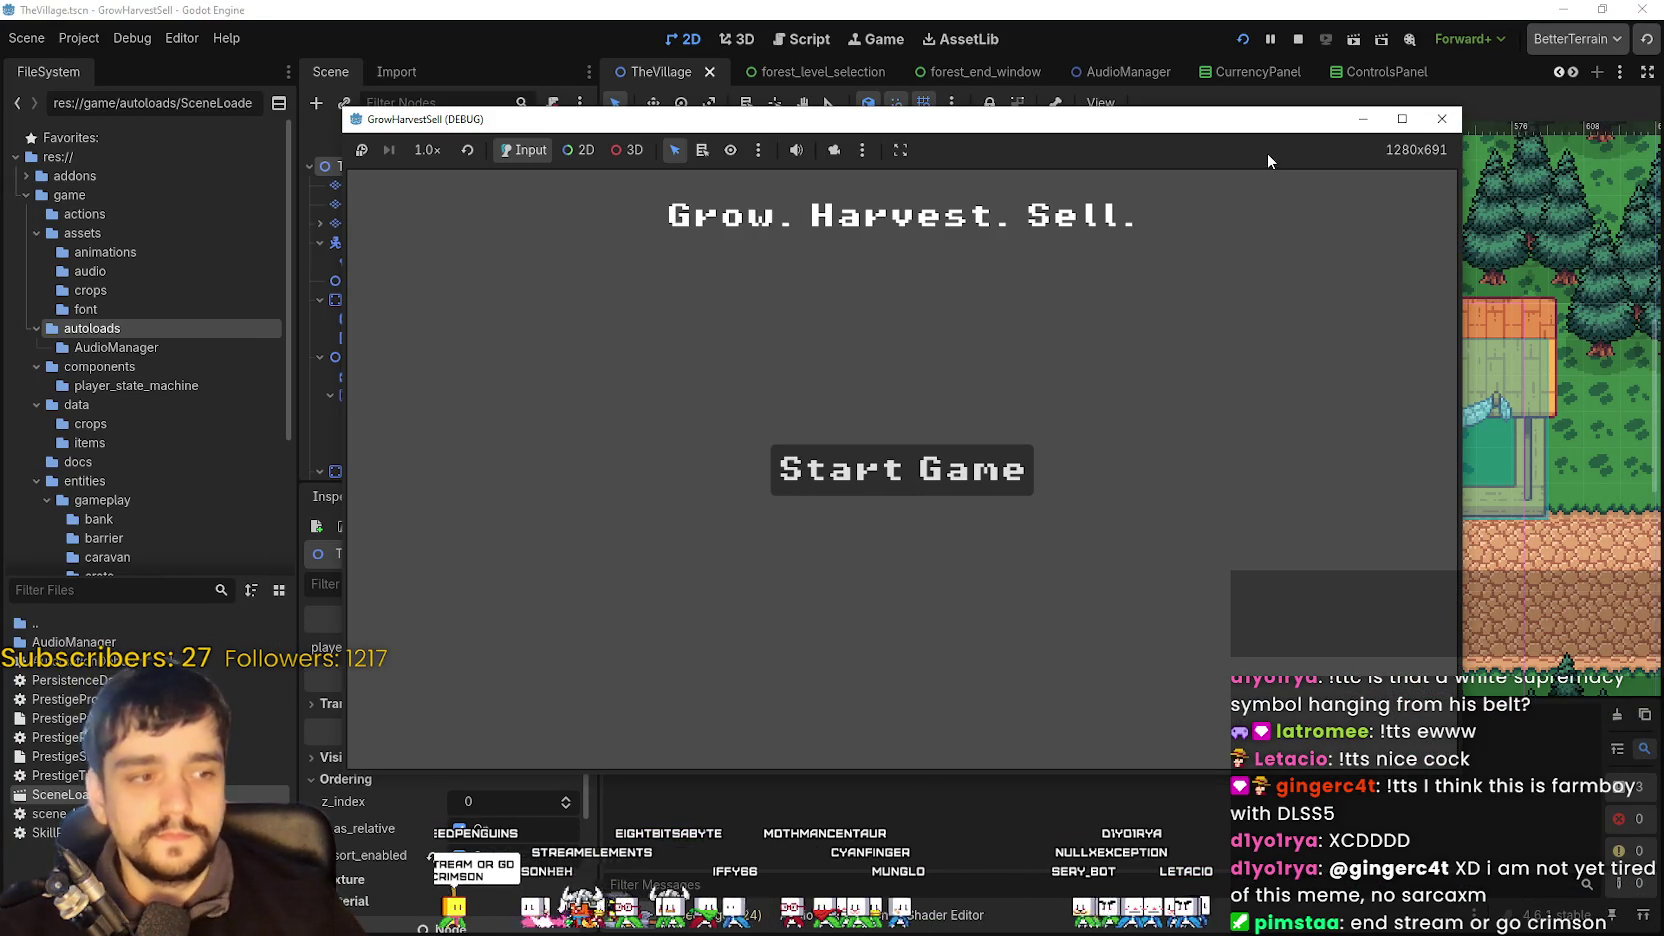
click(977, 488)
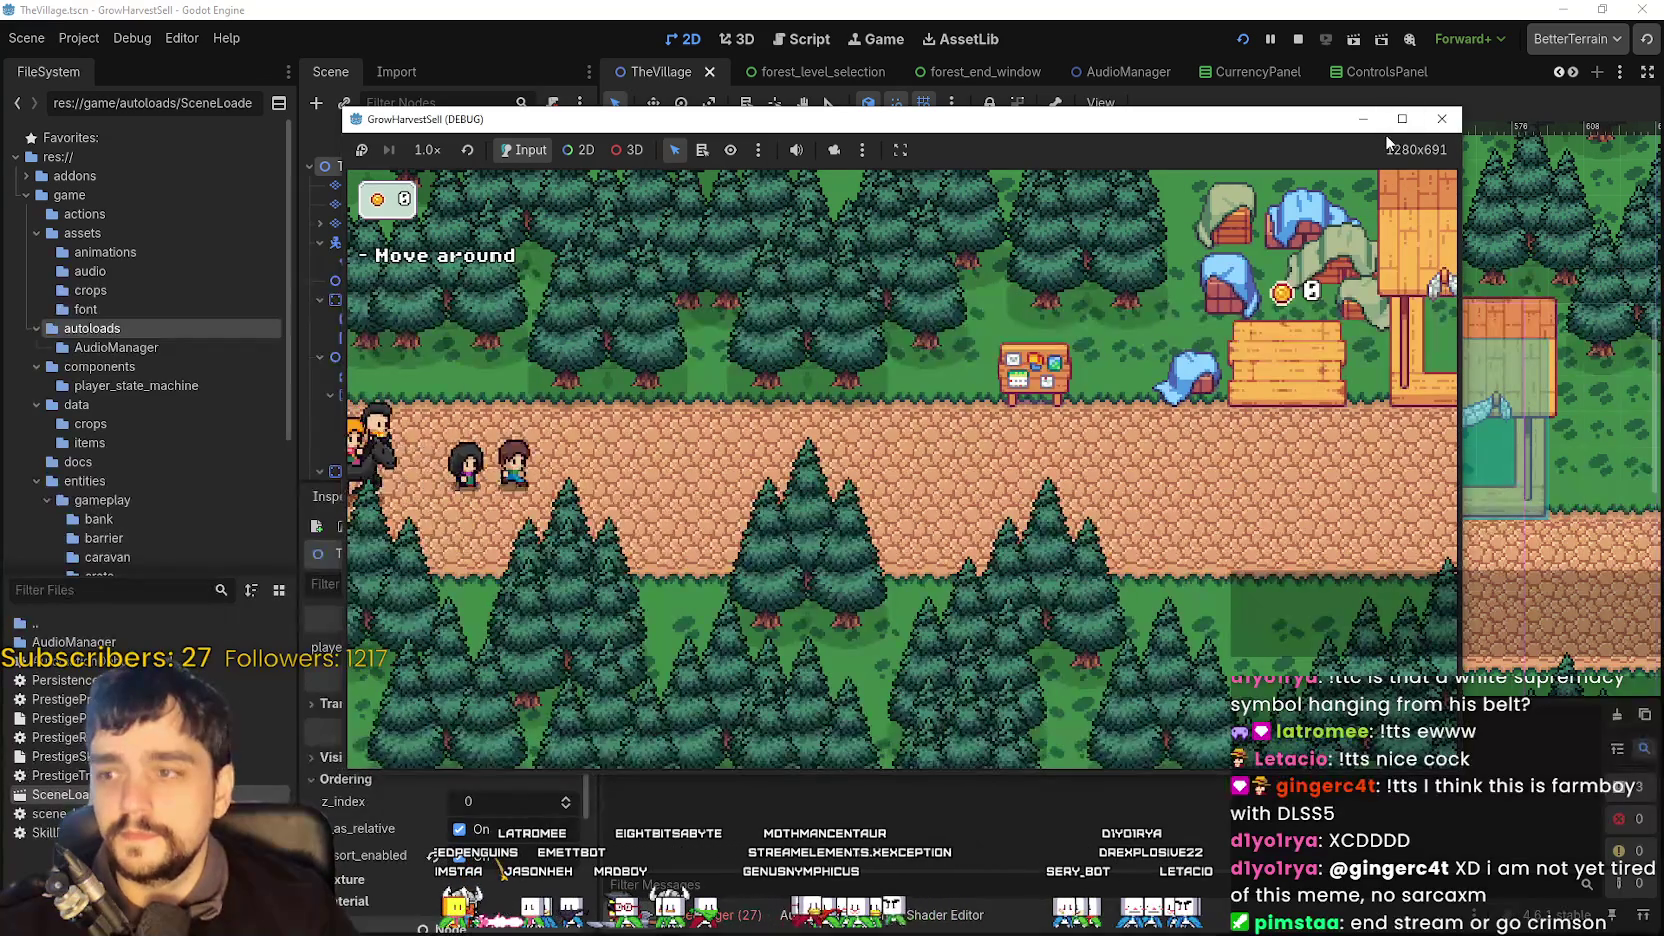
click(1402, 118)
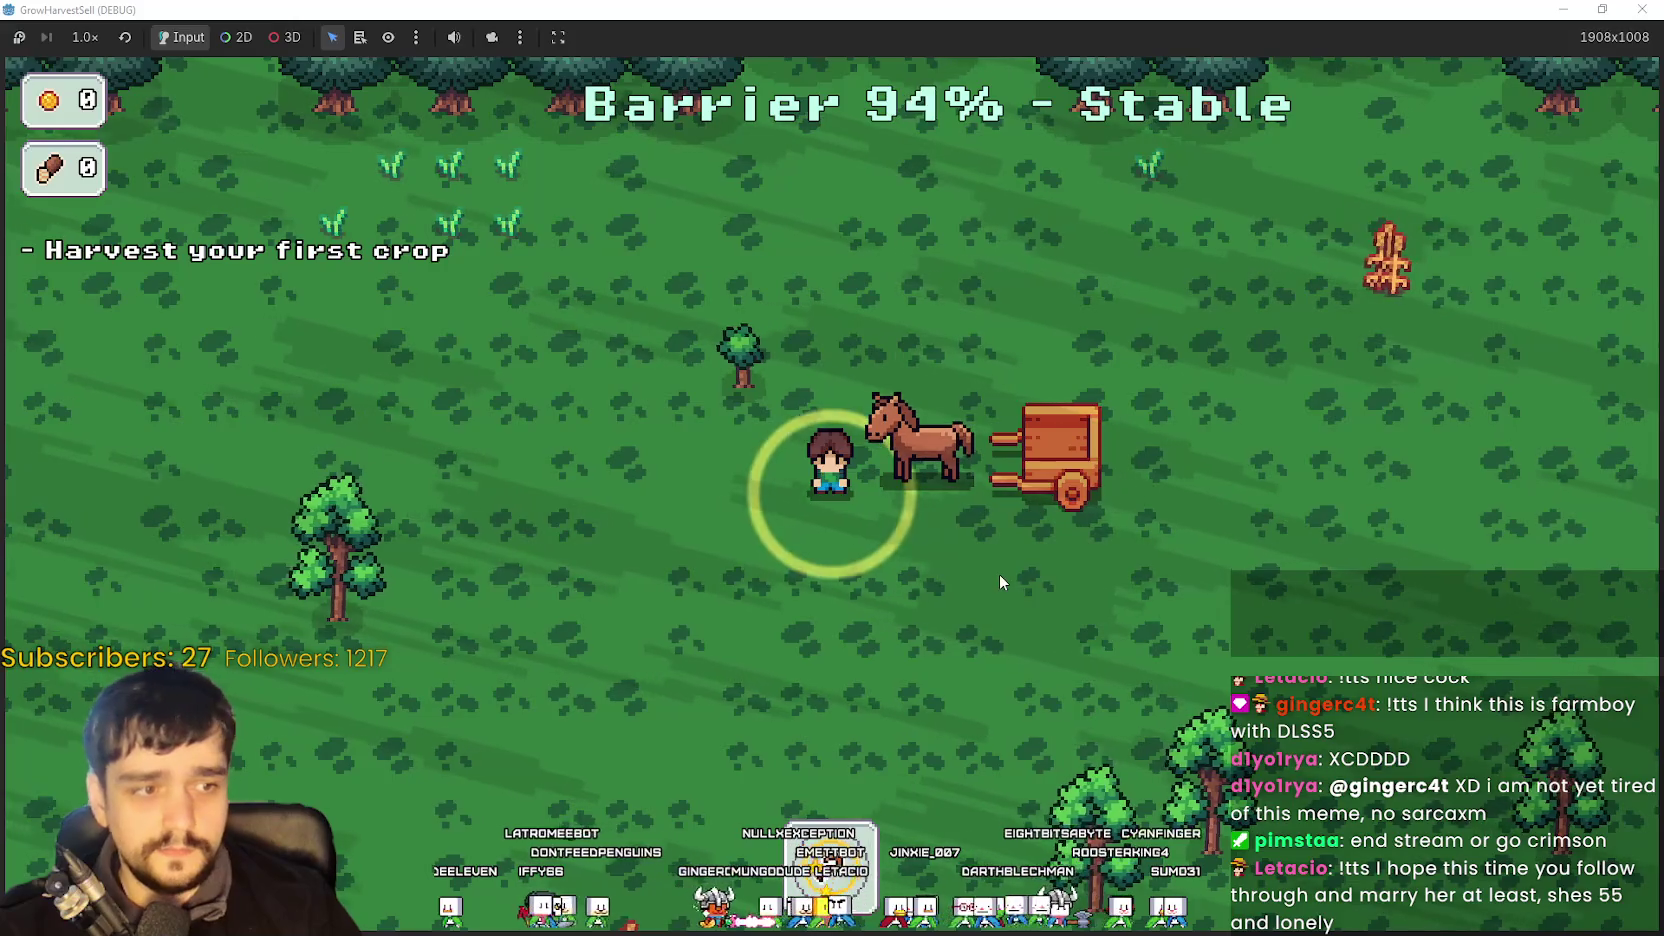
- Walk the farmer around the field harvesting crops before the barrier collapses
key(s)
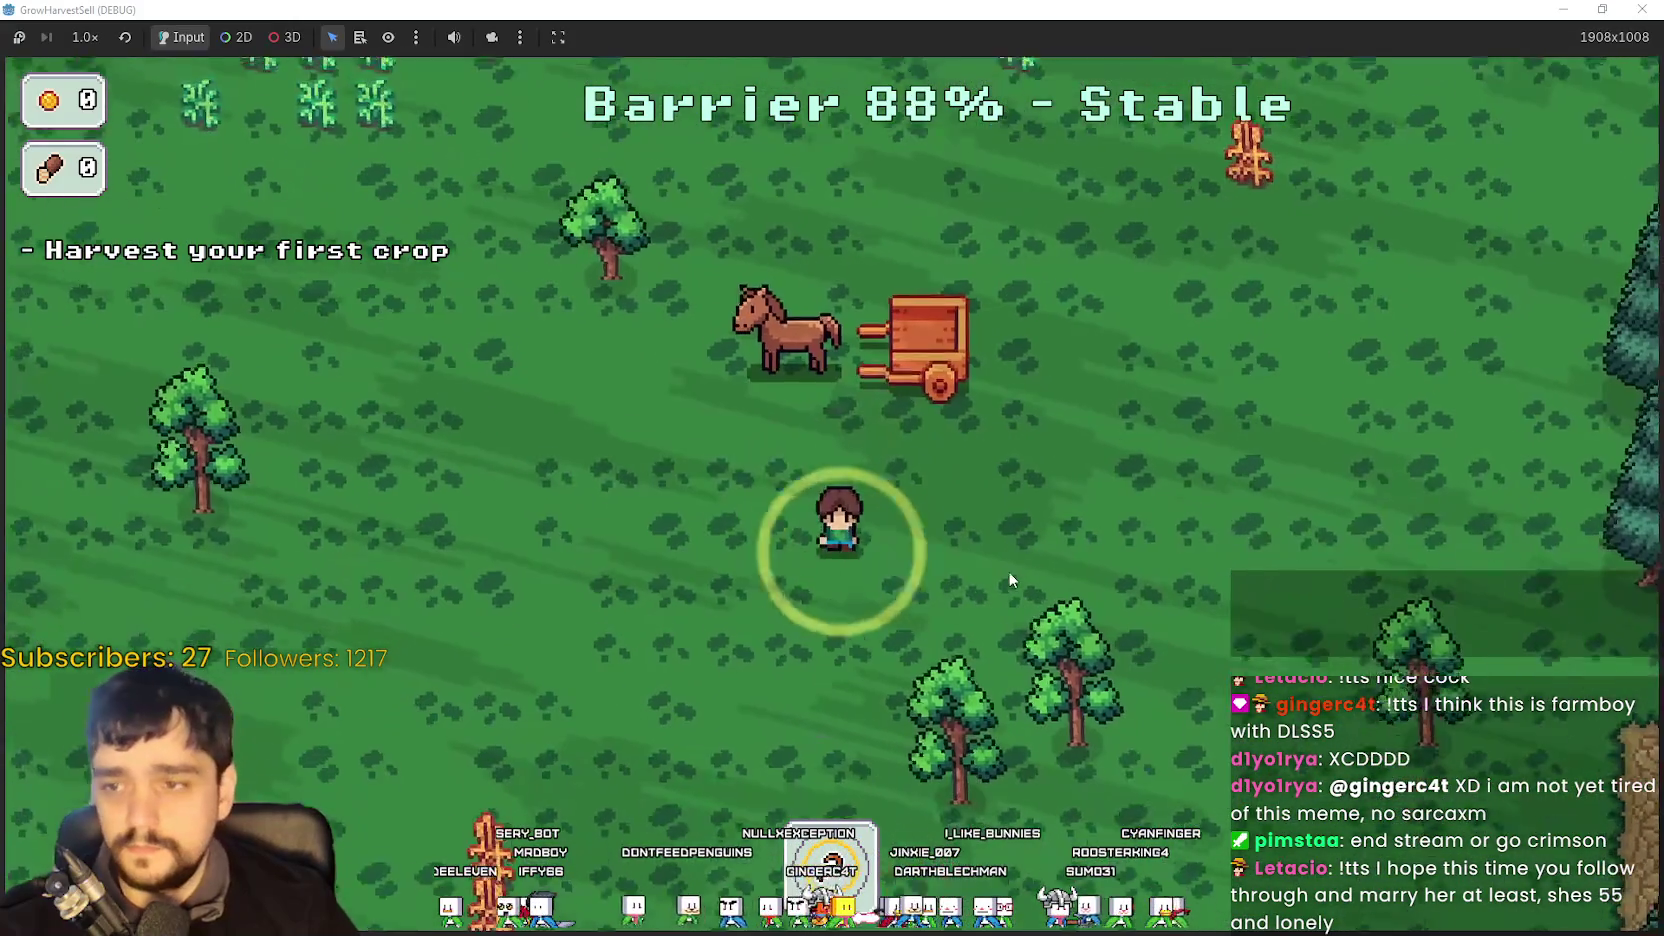
key(a)
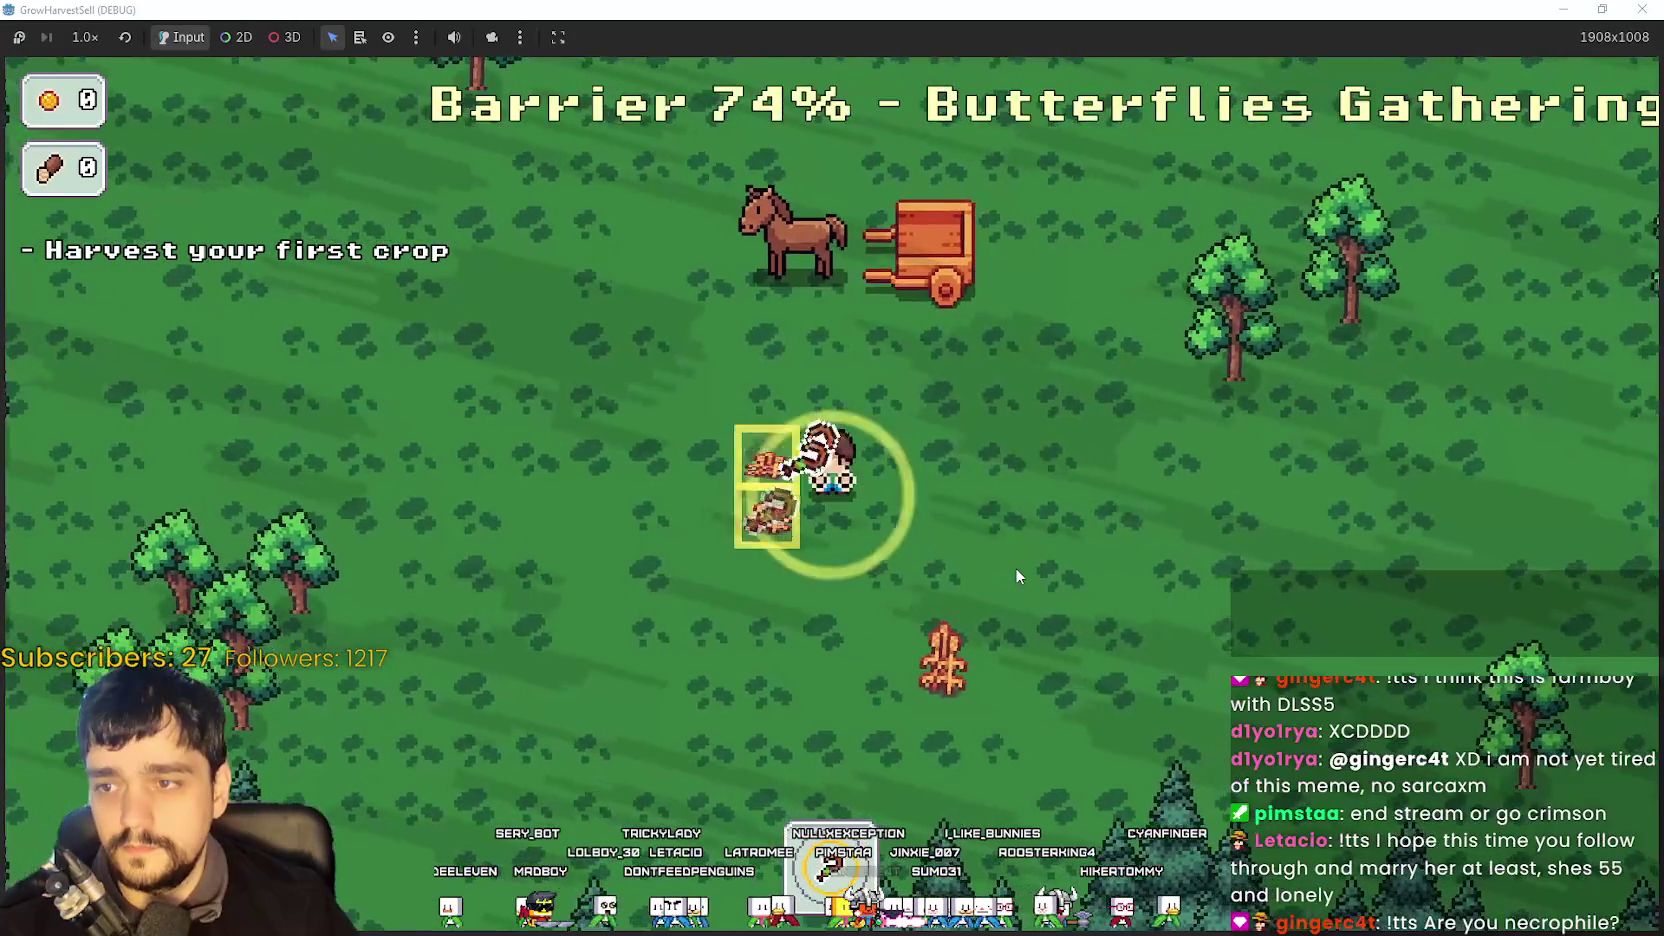
key(d)
key(s)
key(d)
key(s)
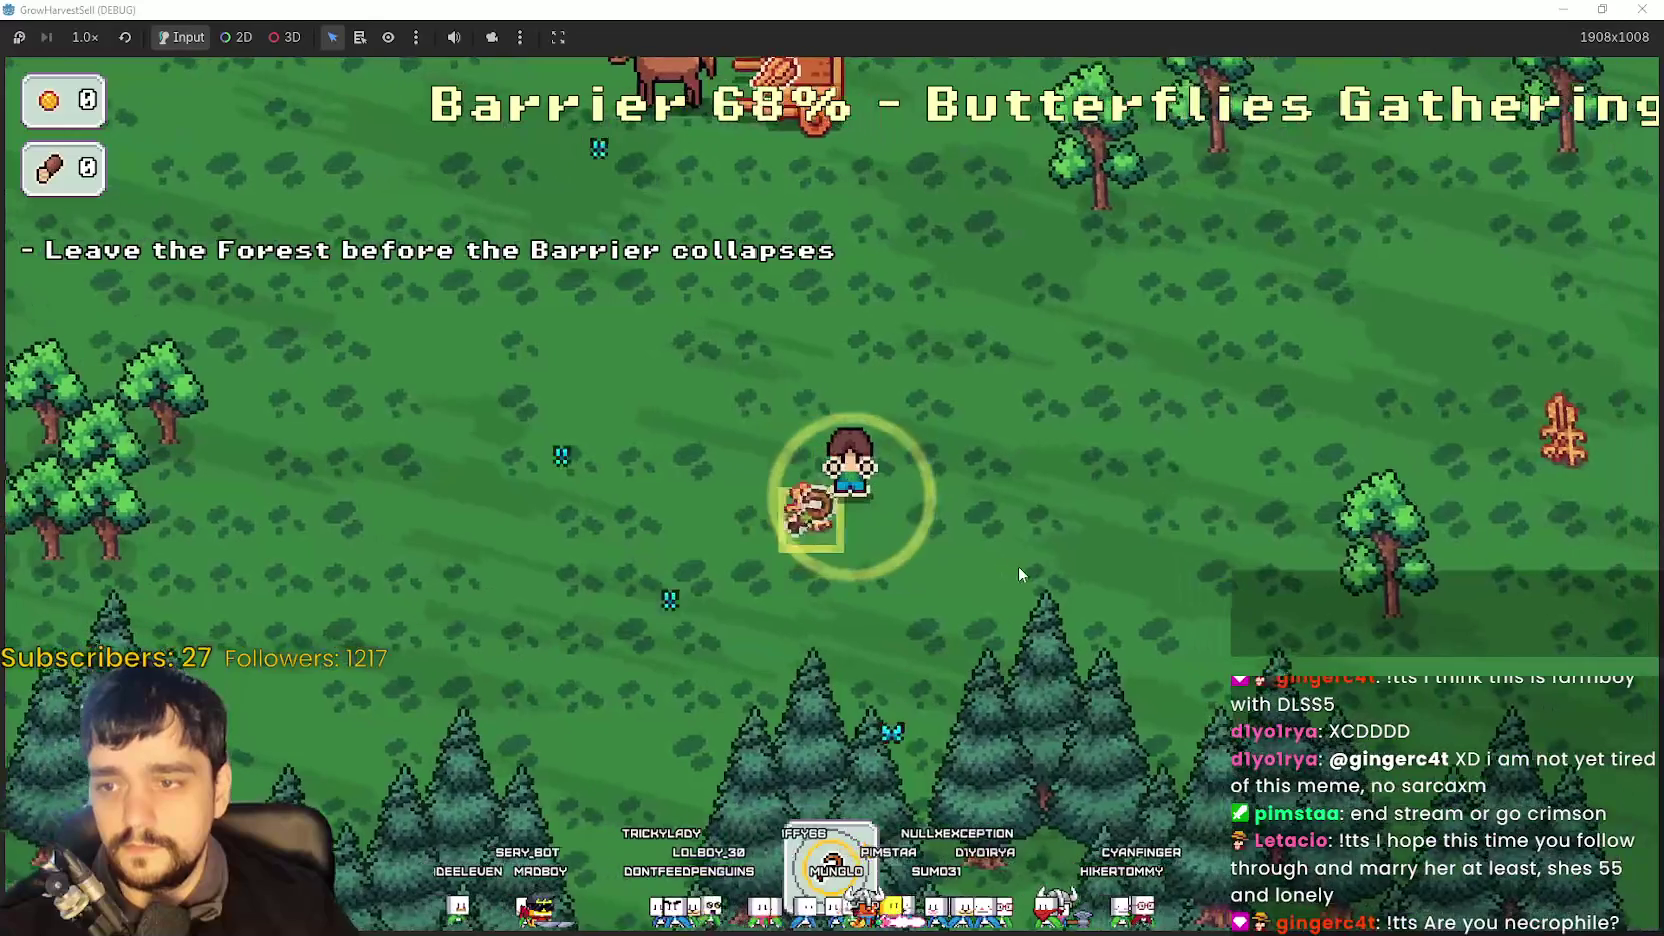
key(d)
key(w)
key(w)
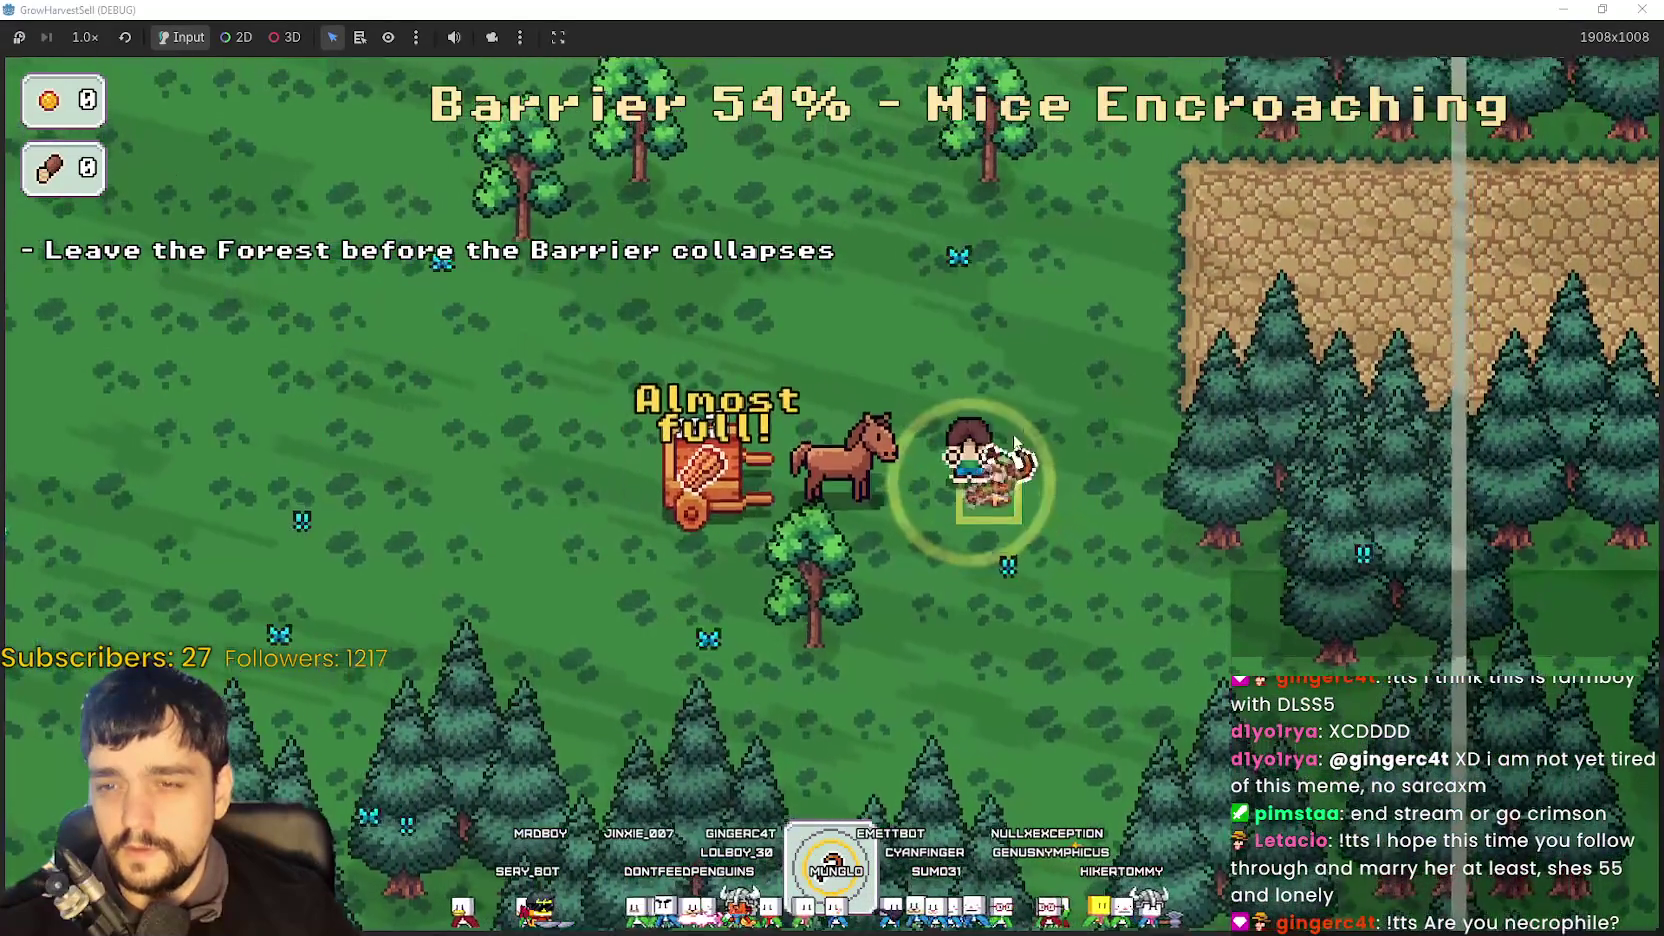
key(a)
key(w)
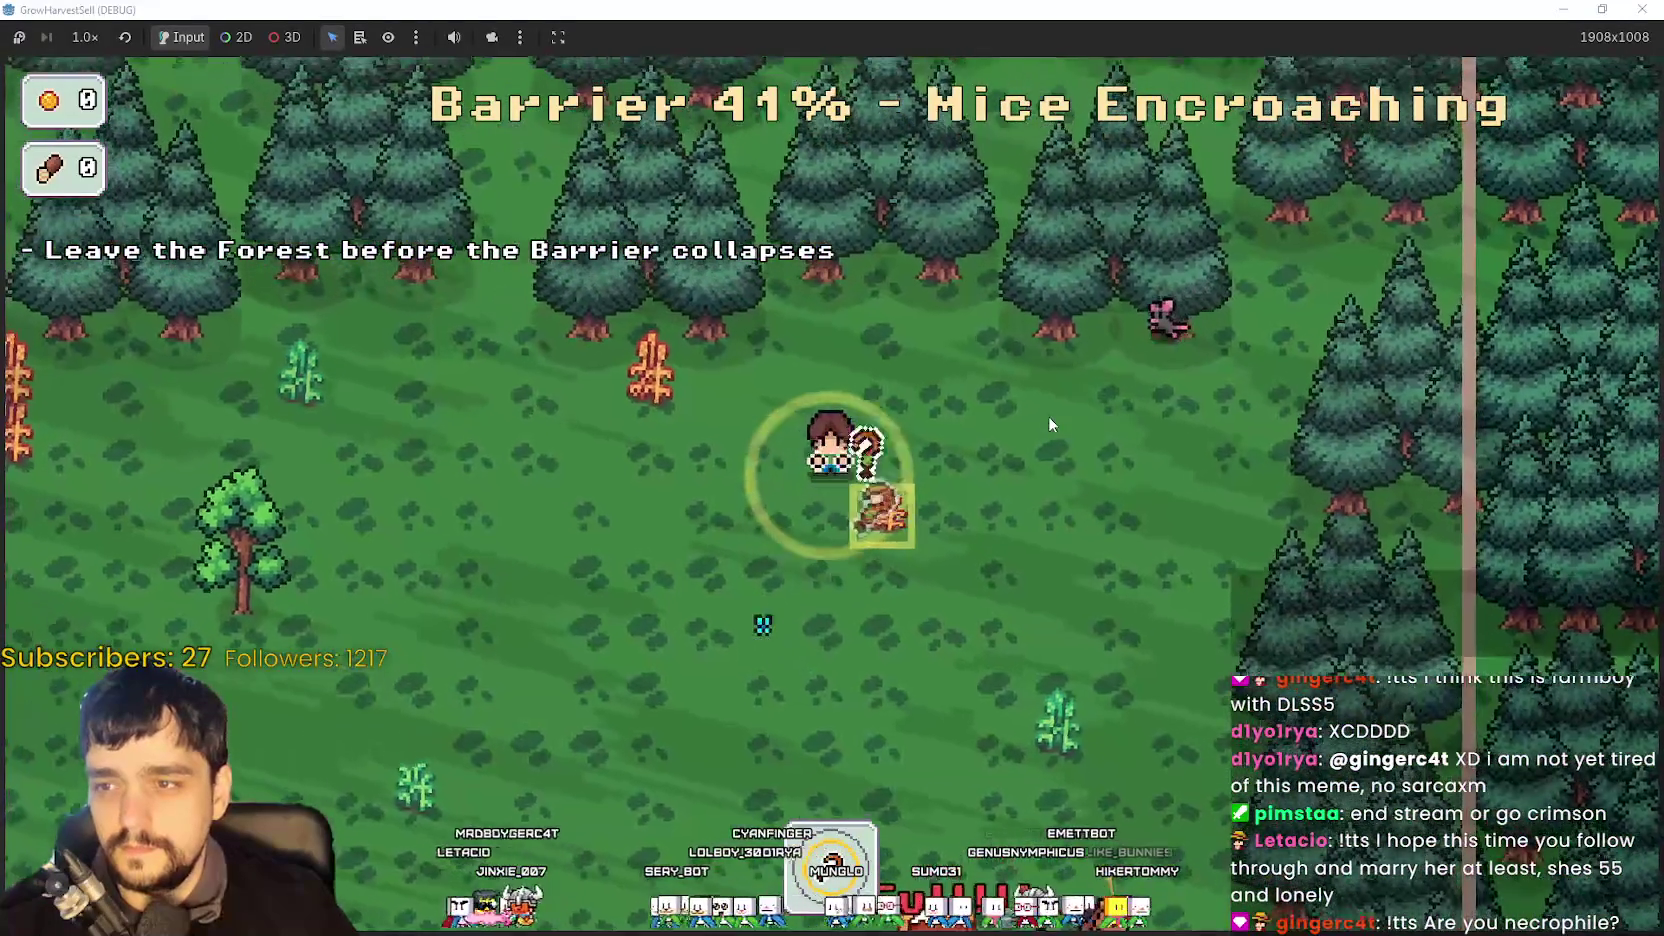
- Walk into the outlined exit area and choose Return Home after the stage
key(s)
key(d)
key(s)
key(d)
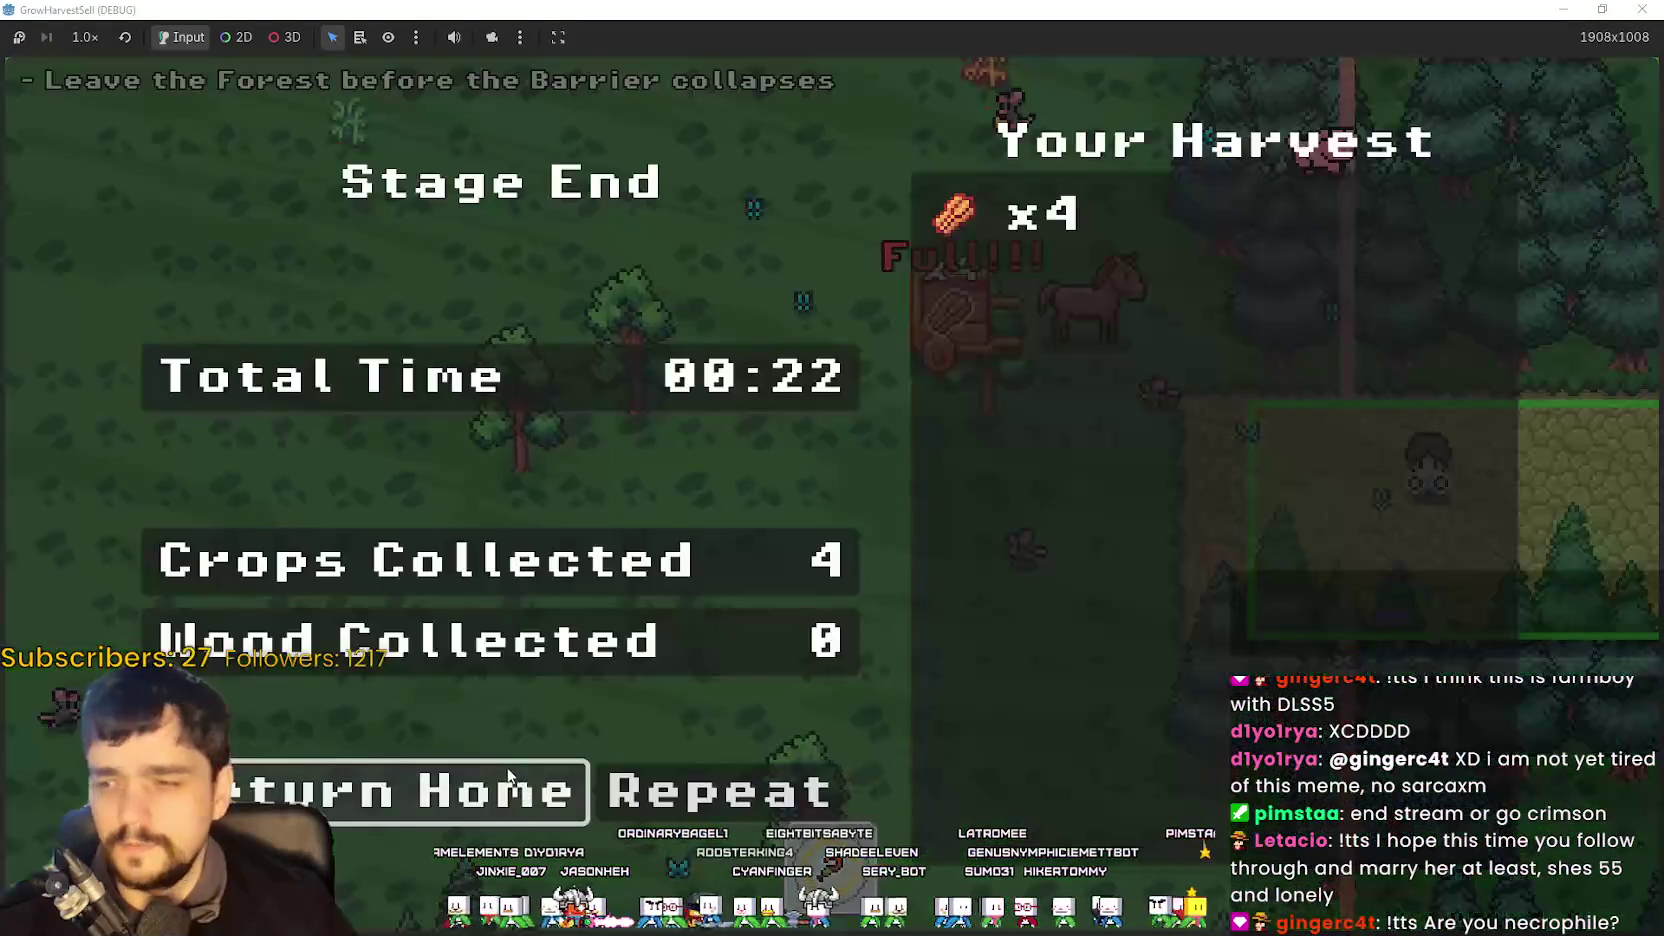
click(500, 809)
- Walk to the market stall and sell the crops, checking the notice board on the way
key(d)
key(w)
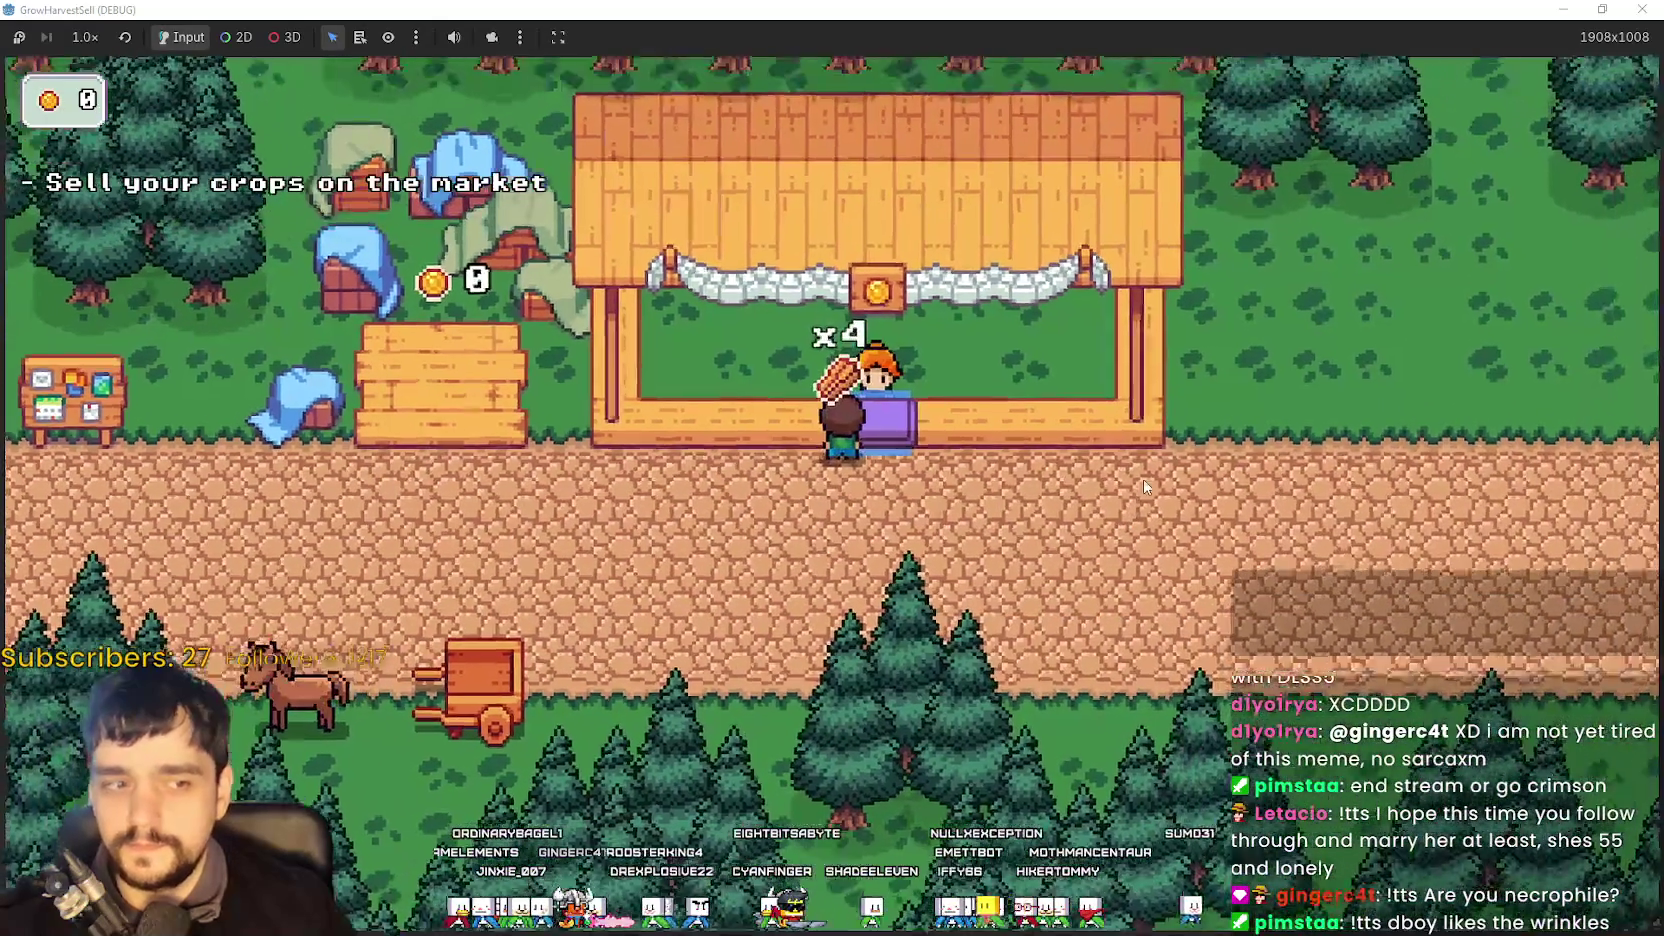
key(a)
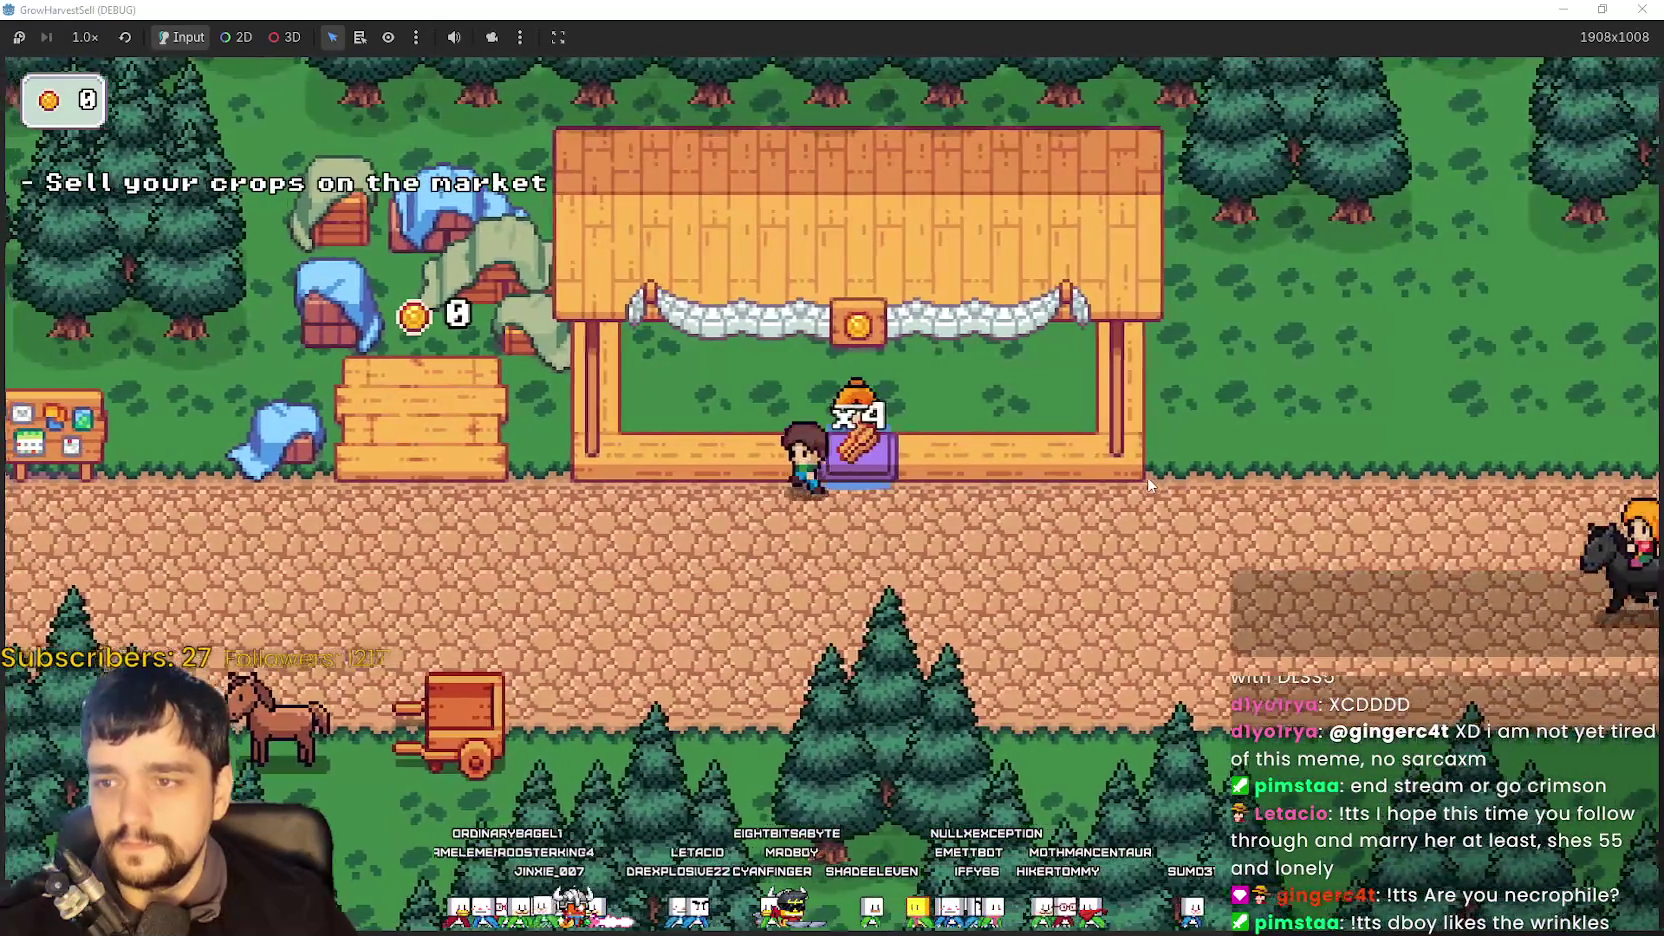
key(a)
key(e)
key(Escape)
key(d)
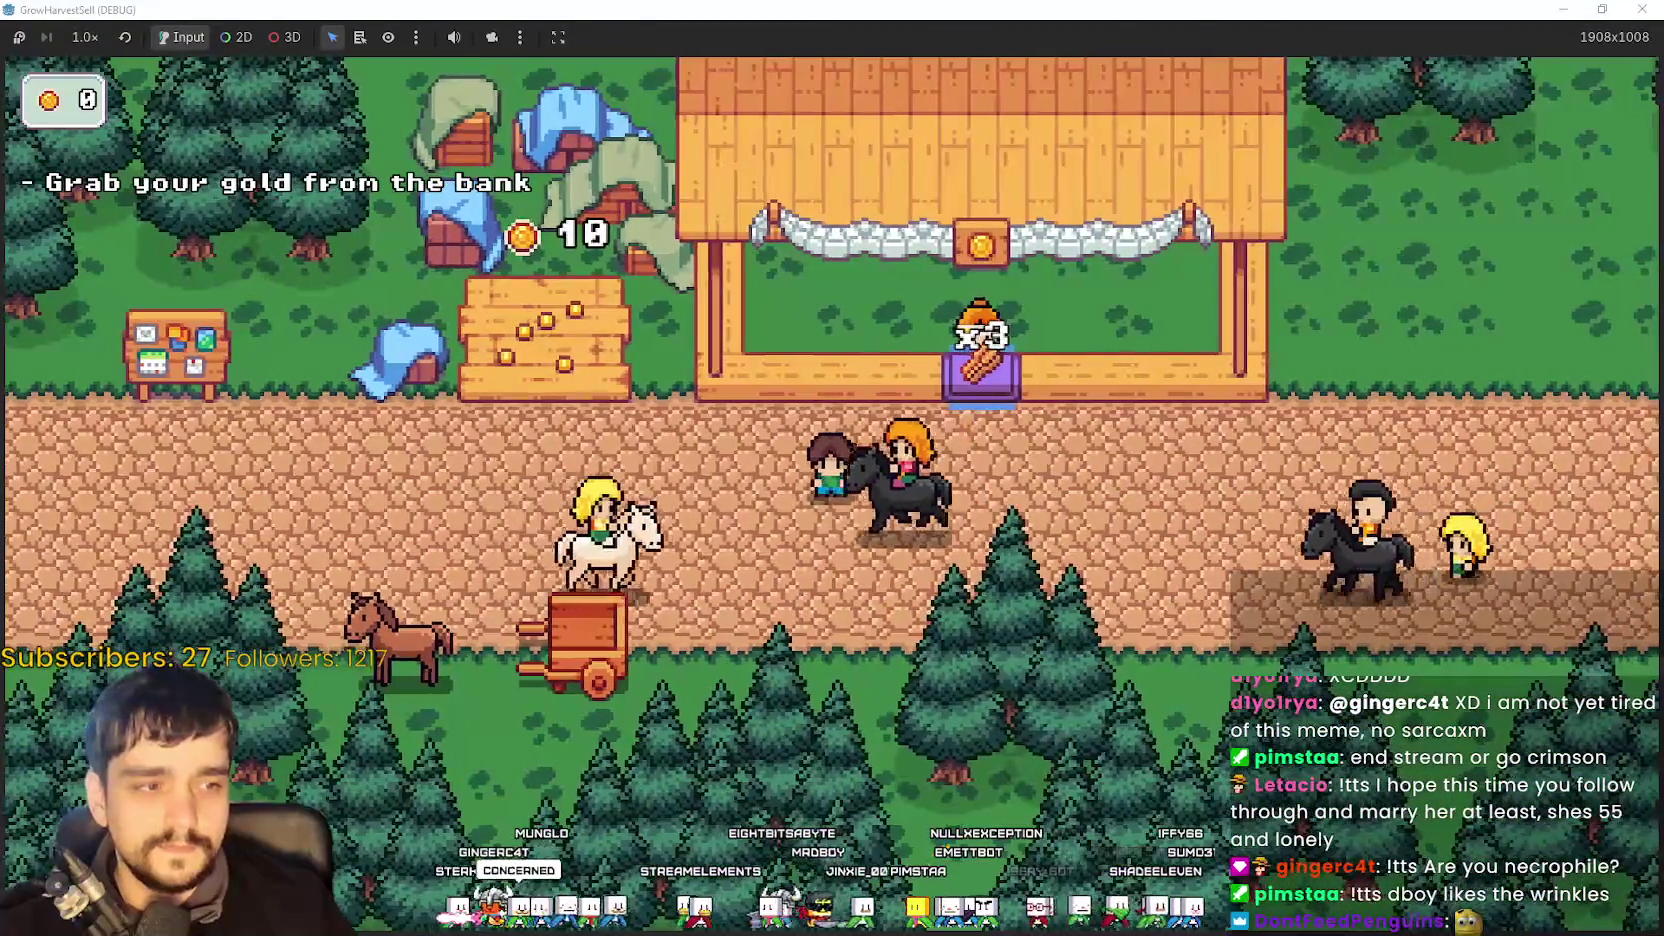
- Walk to the crop bin and collect the gold from it
key(a)
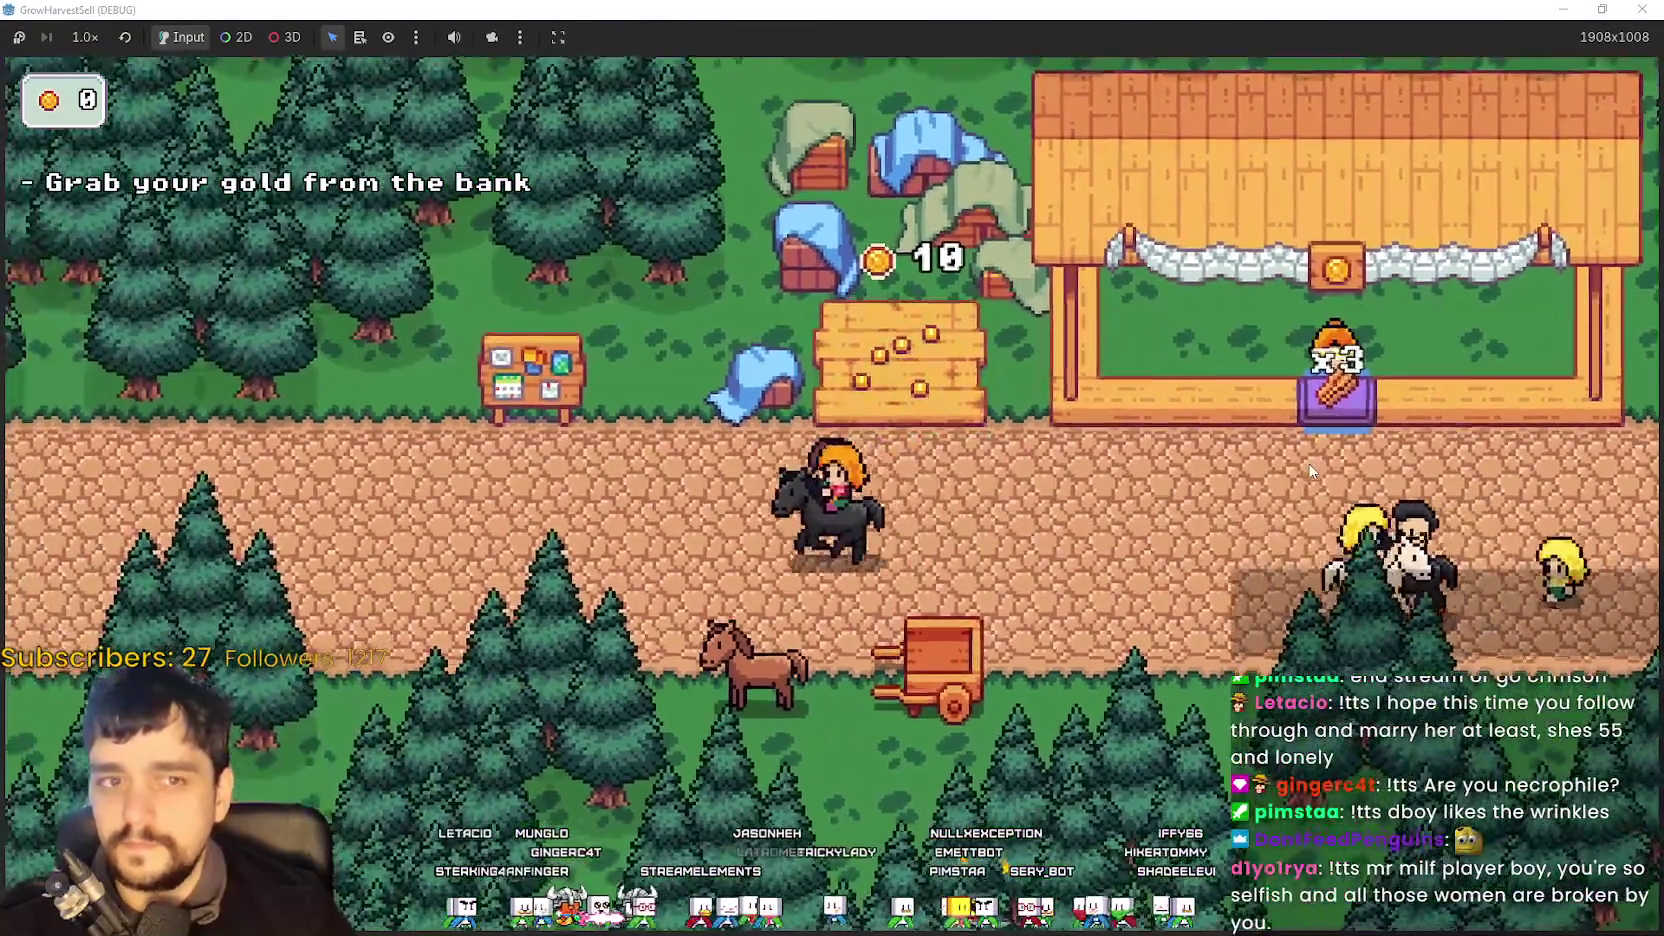
key(a)
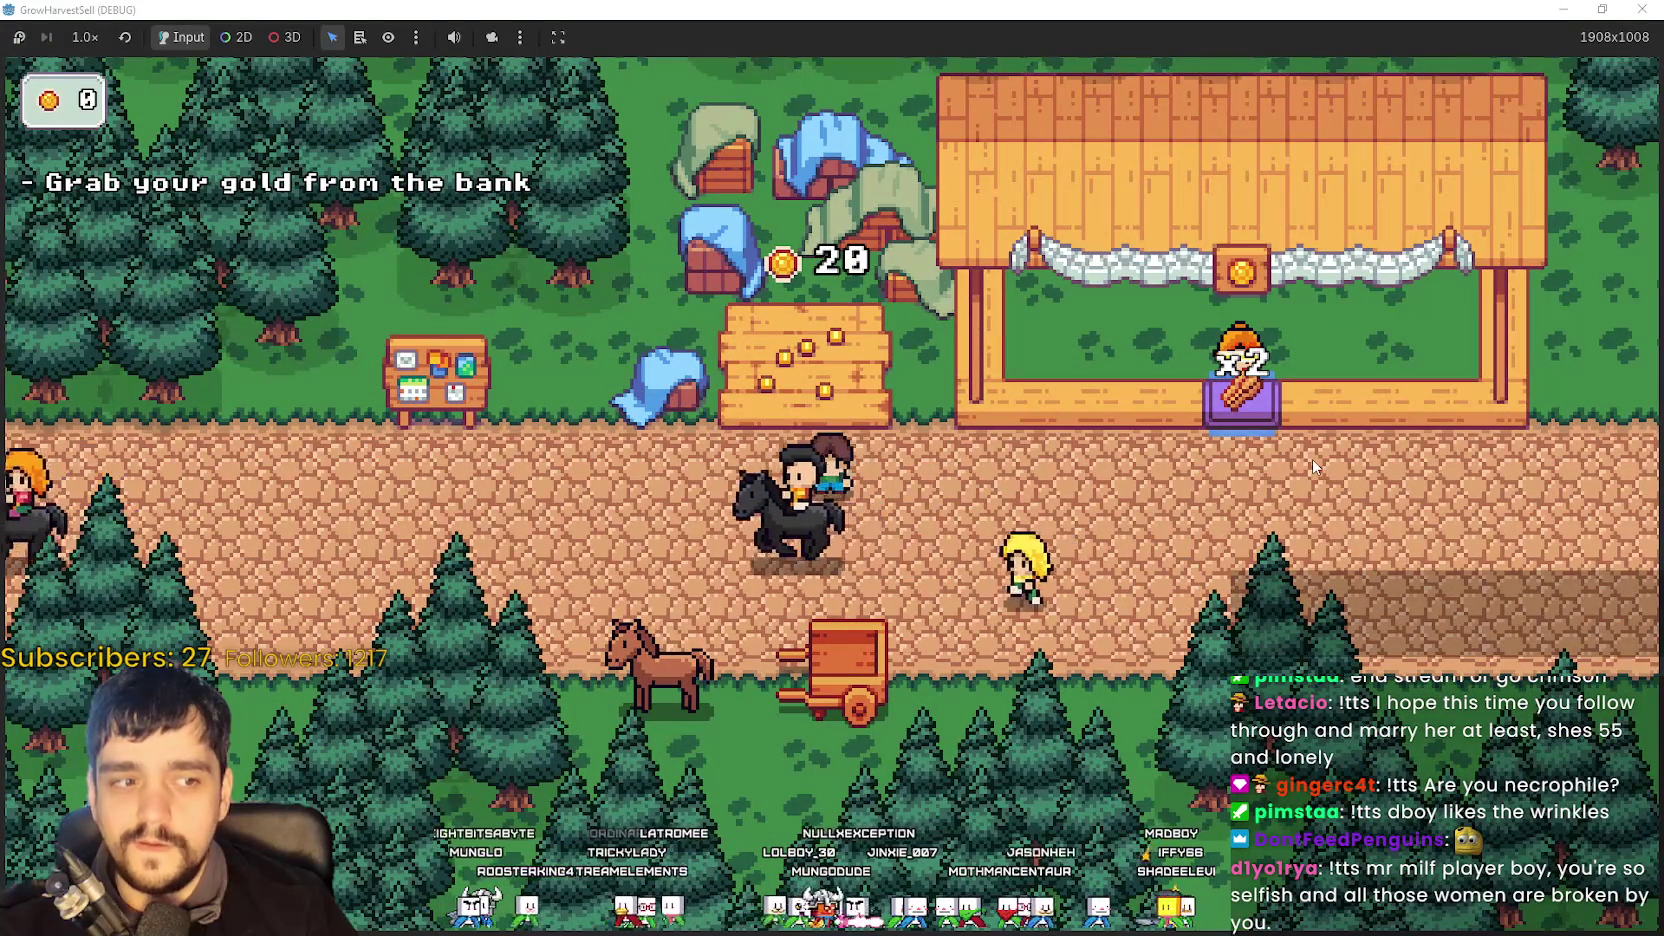
key(w)
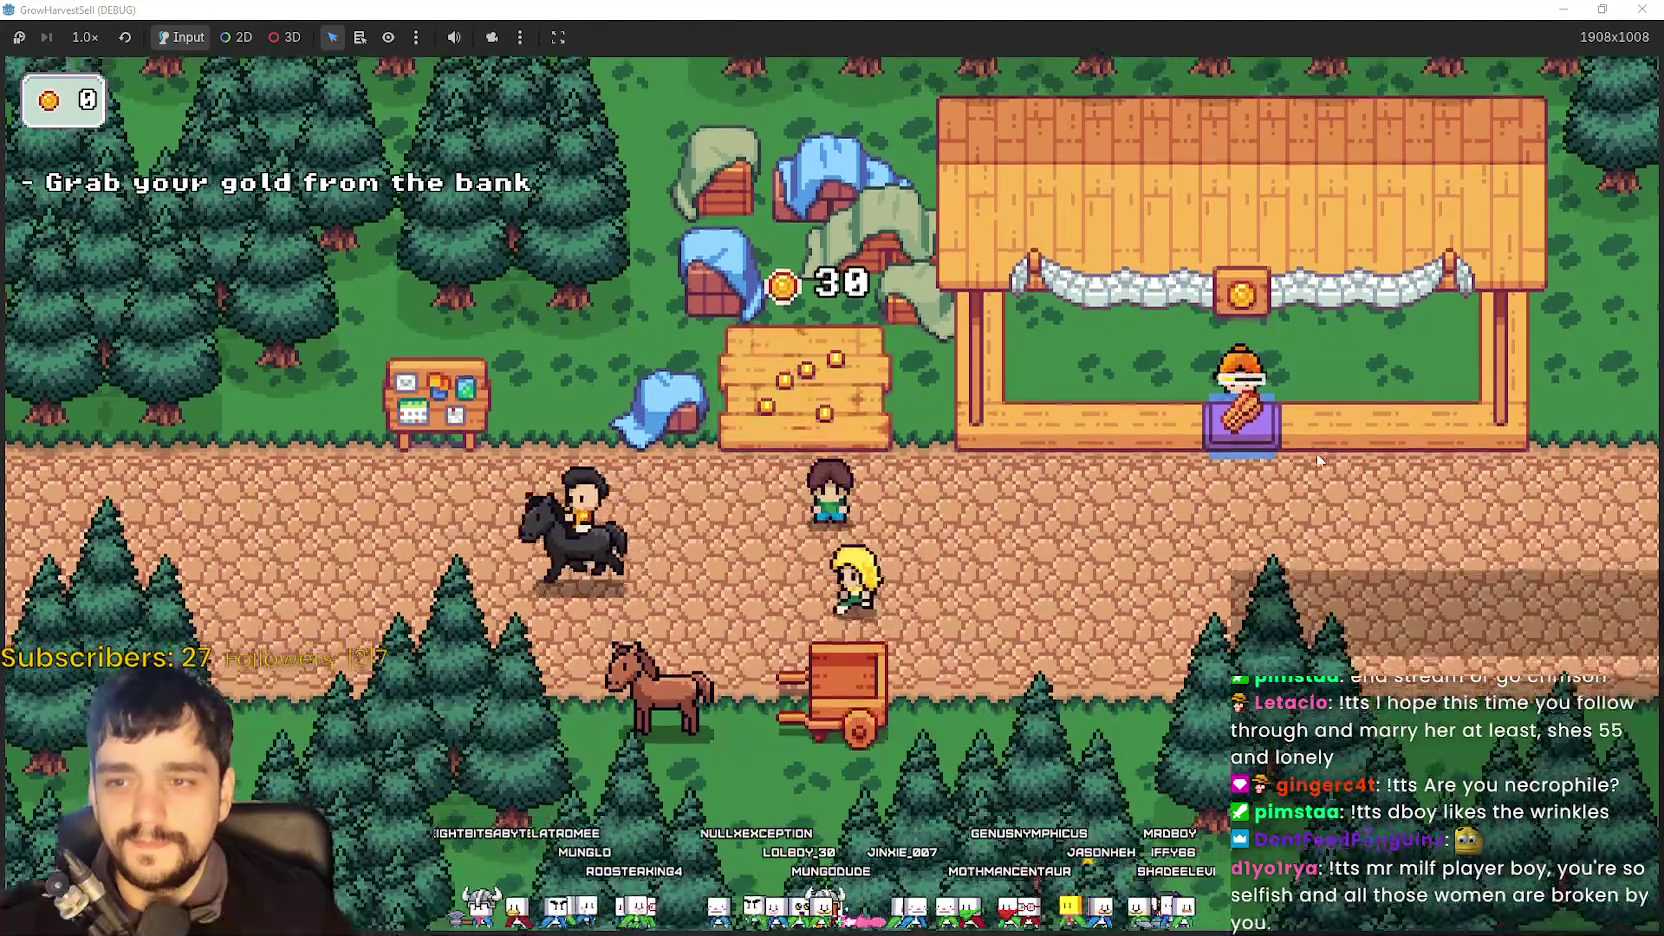
key(e)
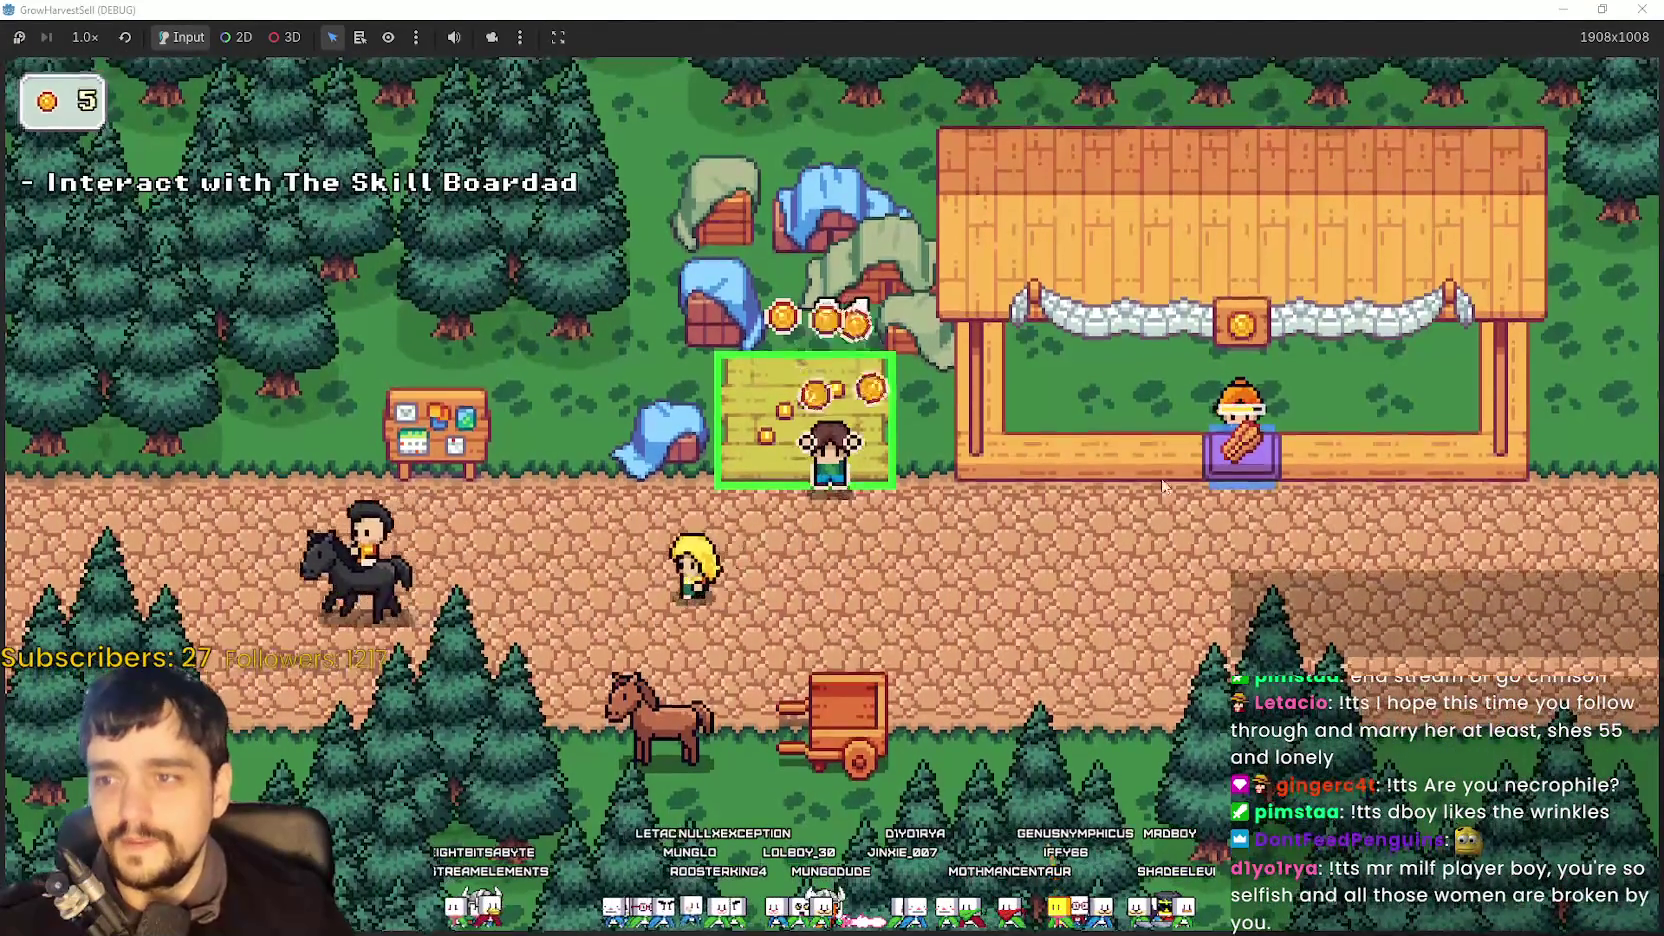
key(s)
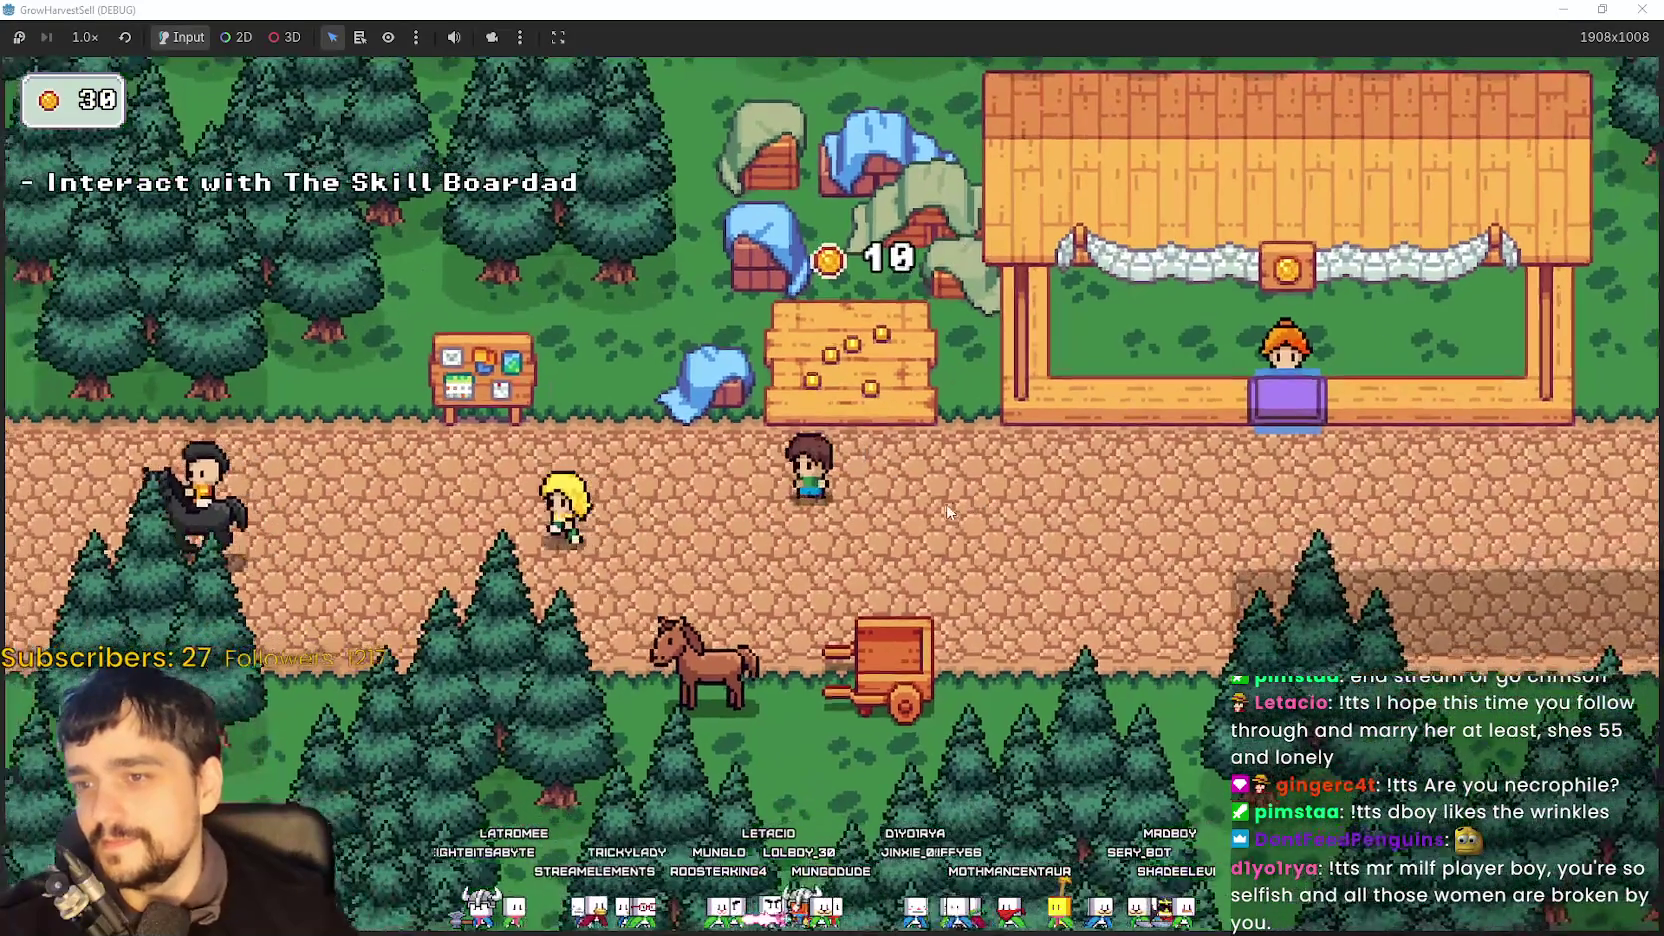
key(w)
- Buy the Resource Domain and another node on the Skill Board's skill tree
key(a)
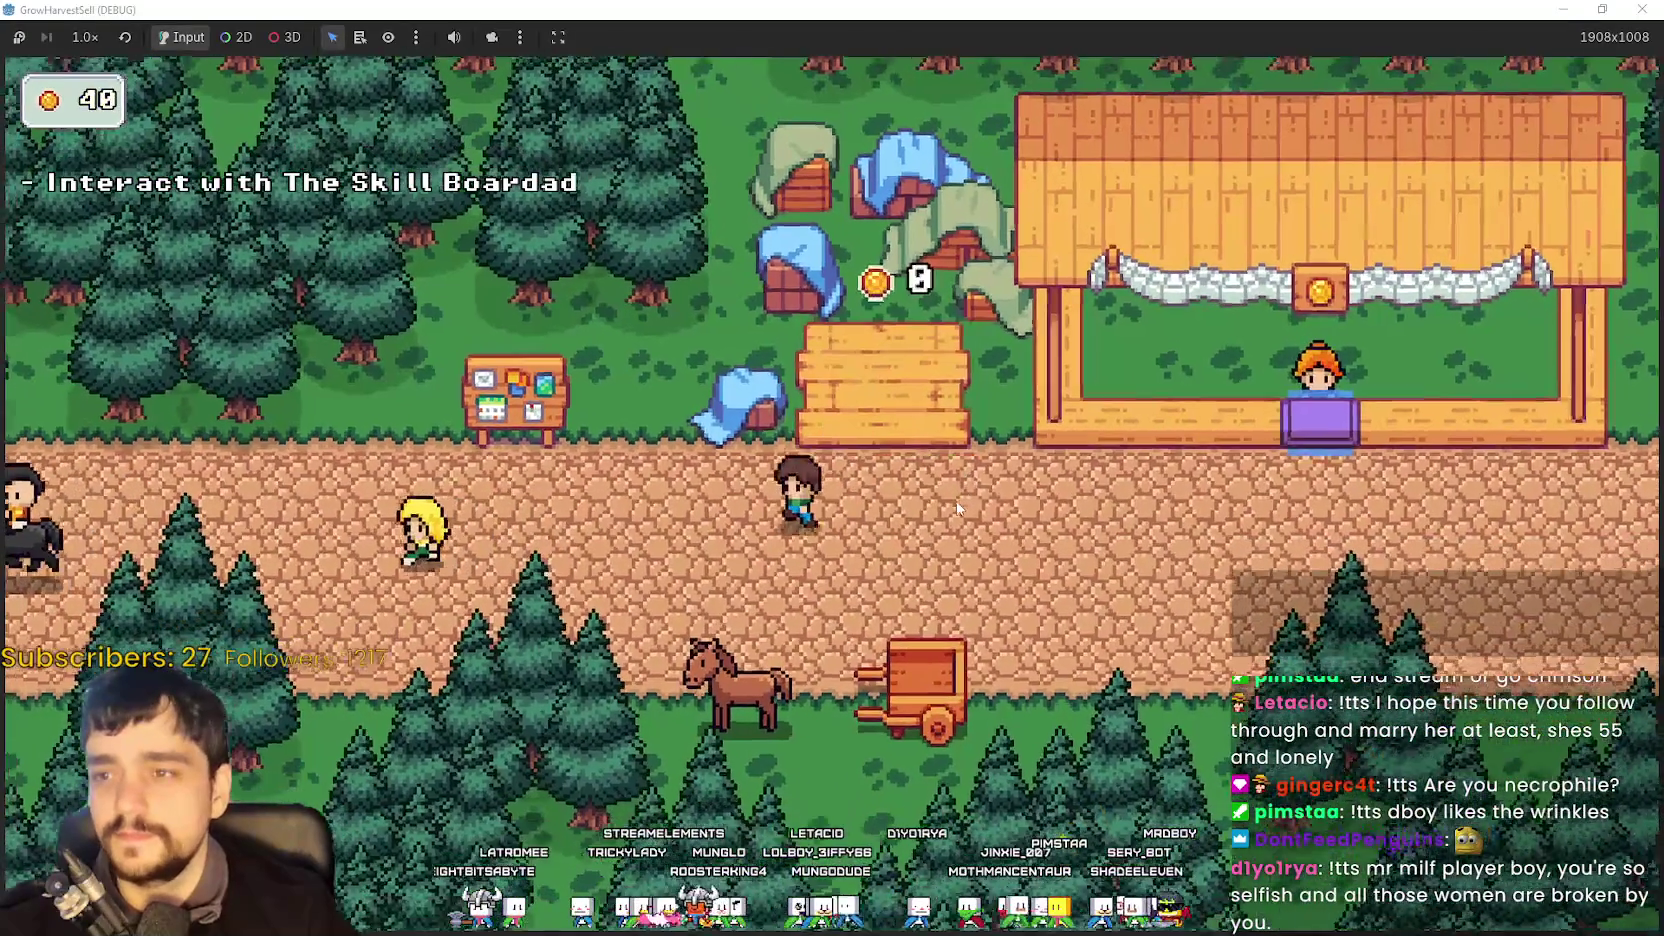
key(e)
click(1053, 429)
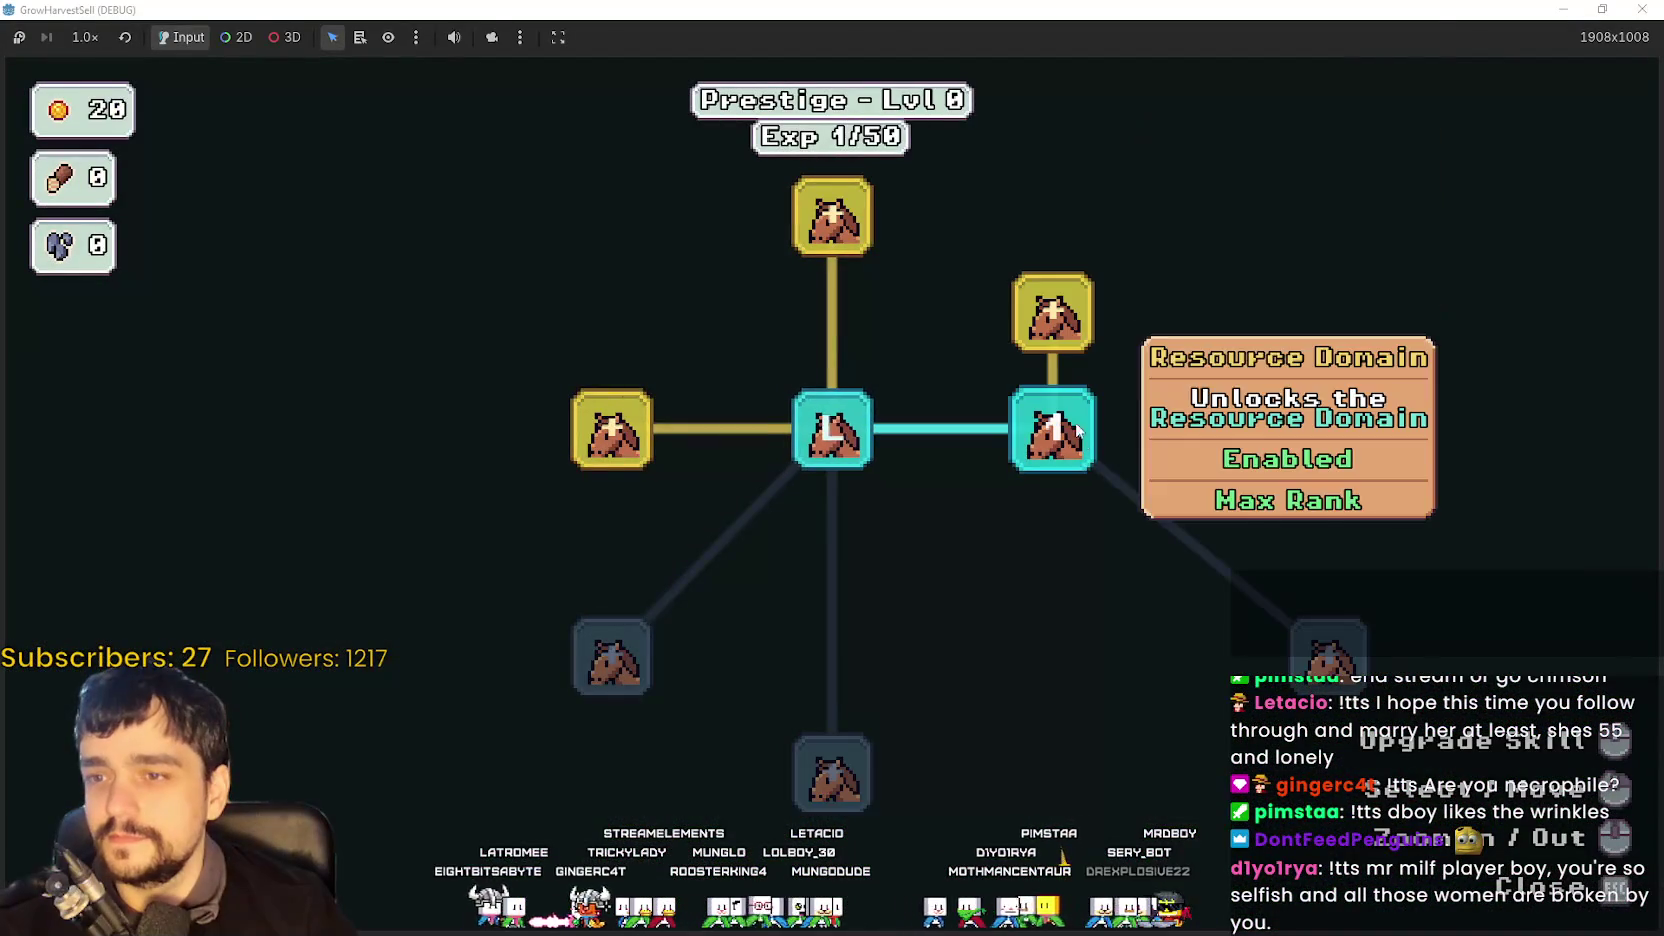
click(1051, 312)
key(e)
- Walk to the horse and travel to Stage 1, the forest level
key(d)
key(e)
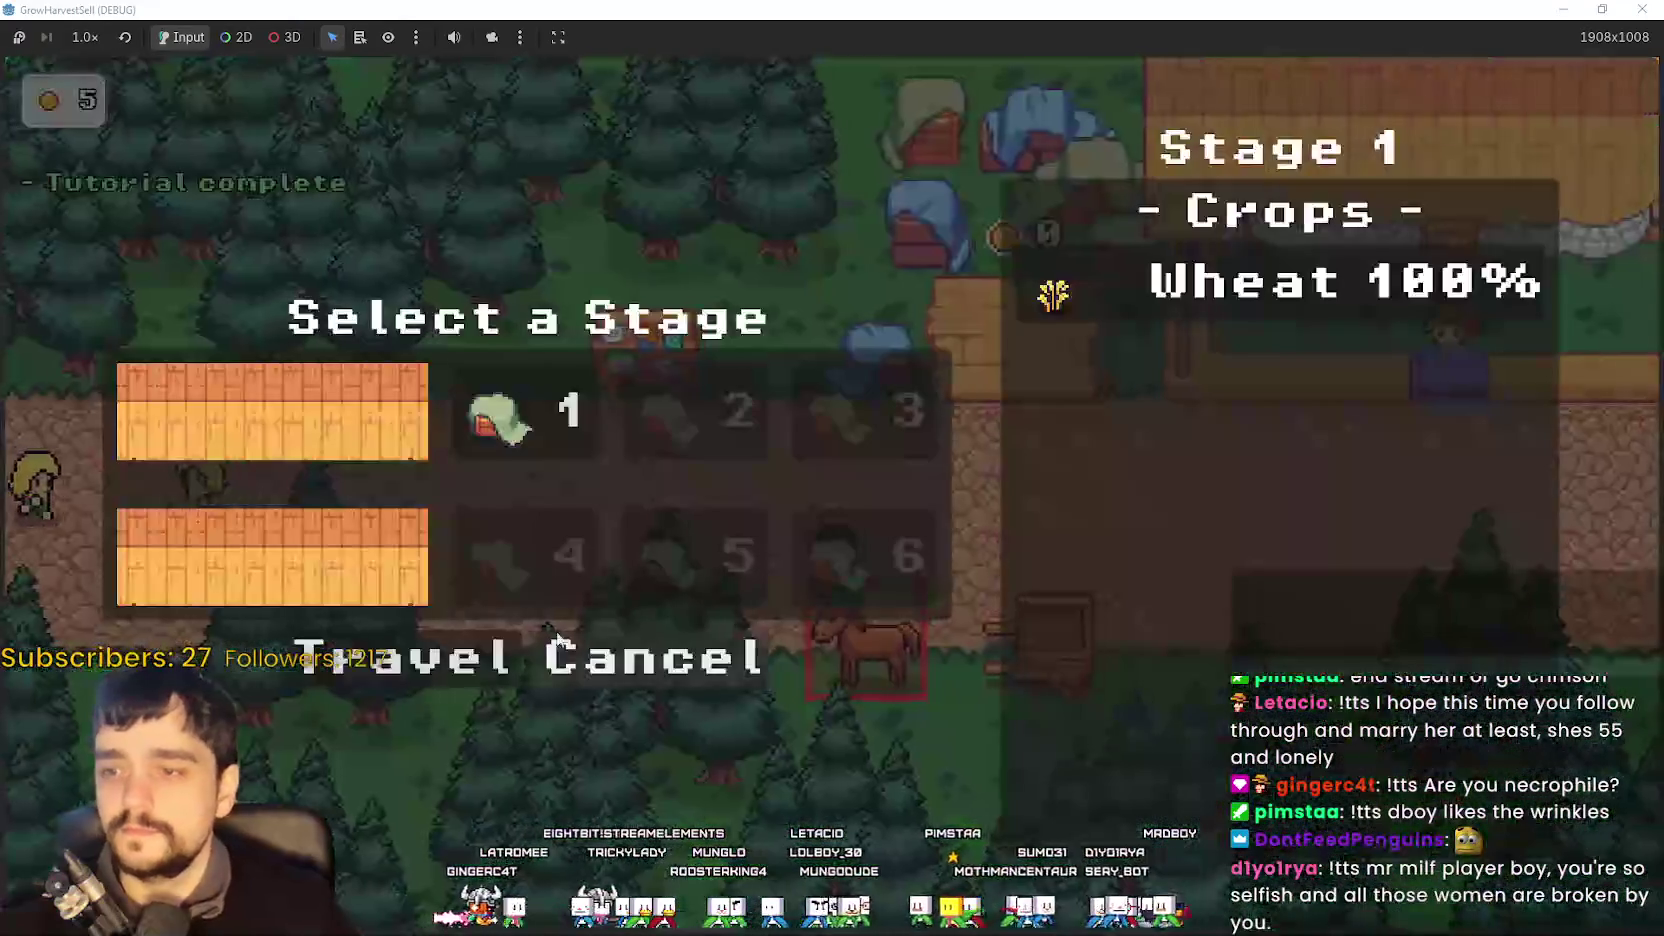
click(434, 660)
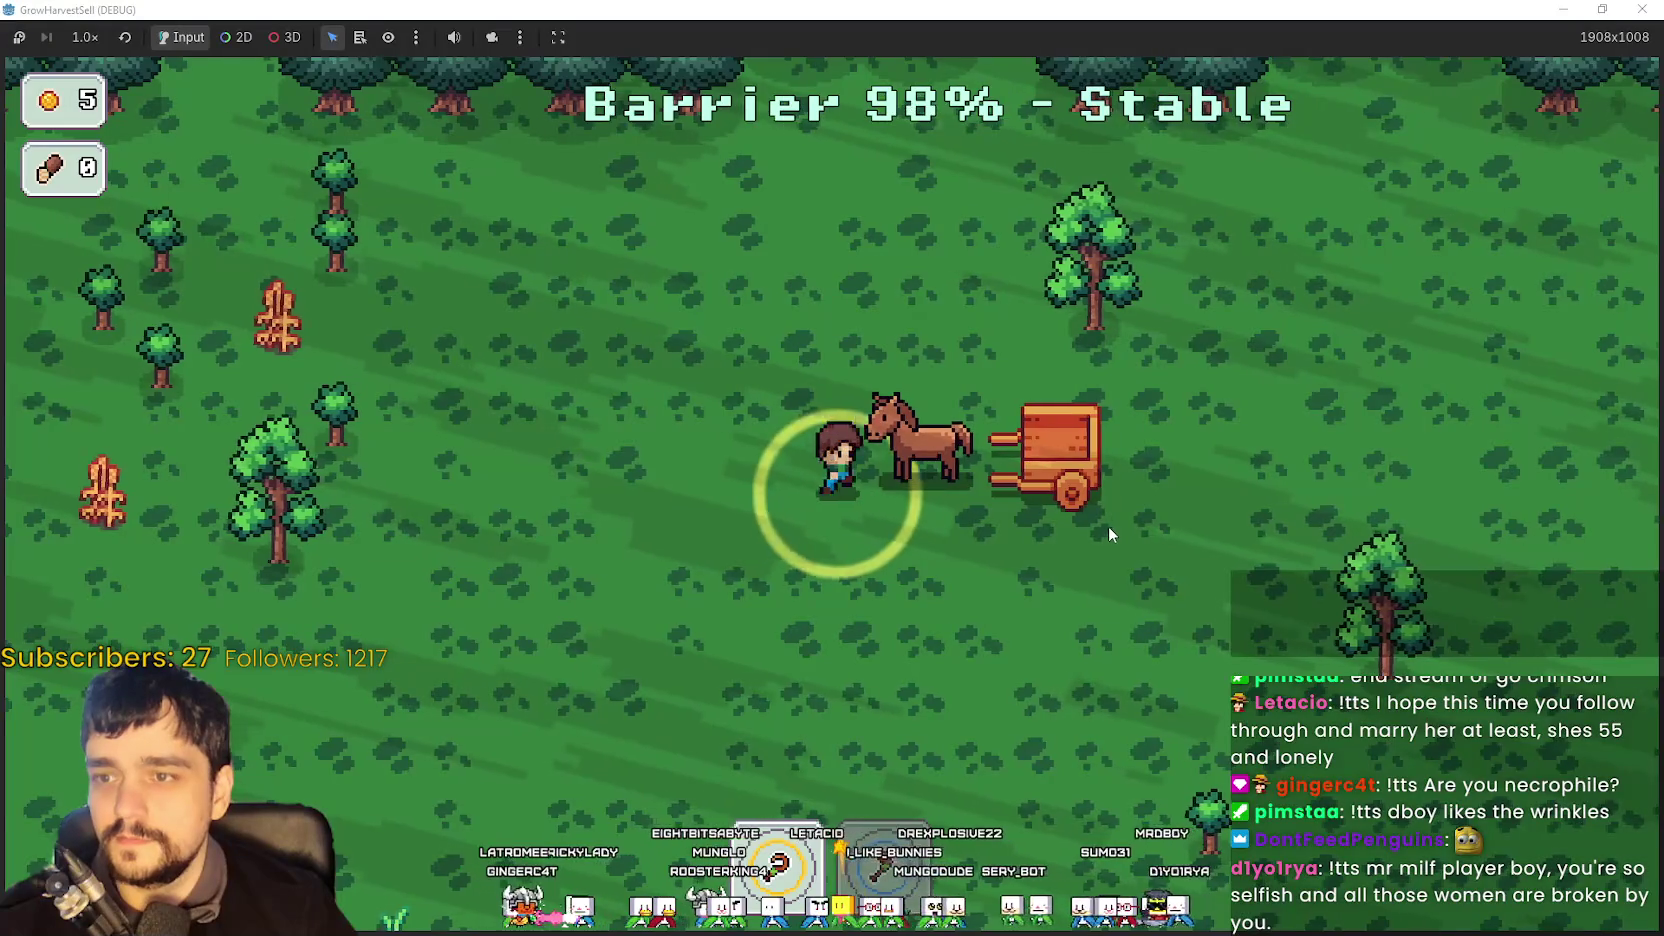
- Walk through the forest, gathering the first wheat into the cart
key(d)
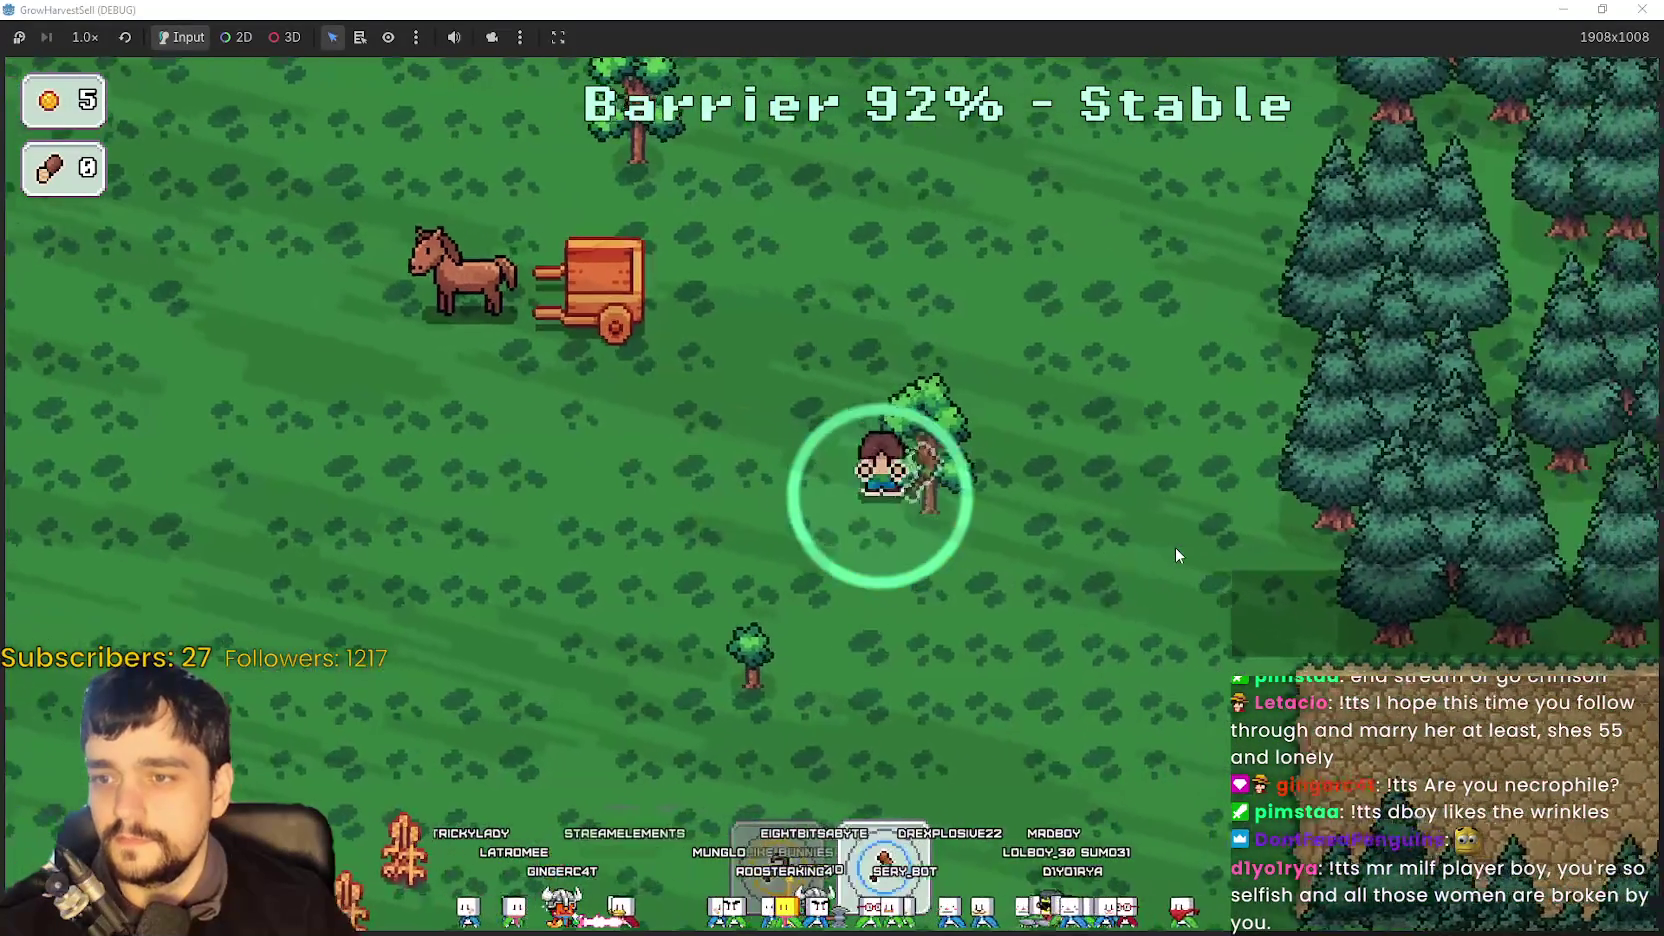
key(w+a)
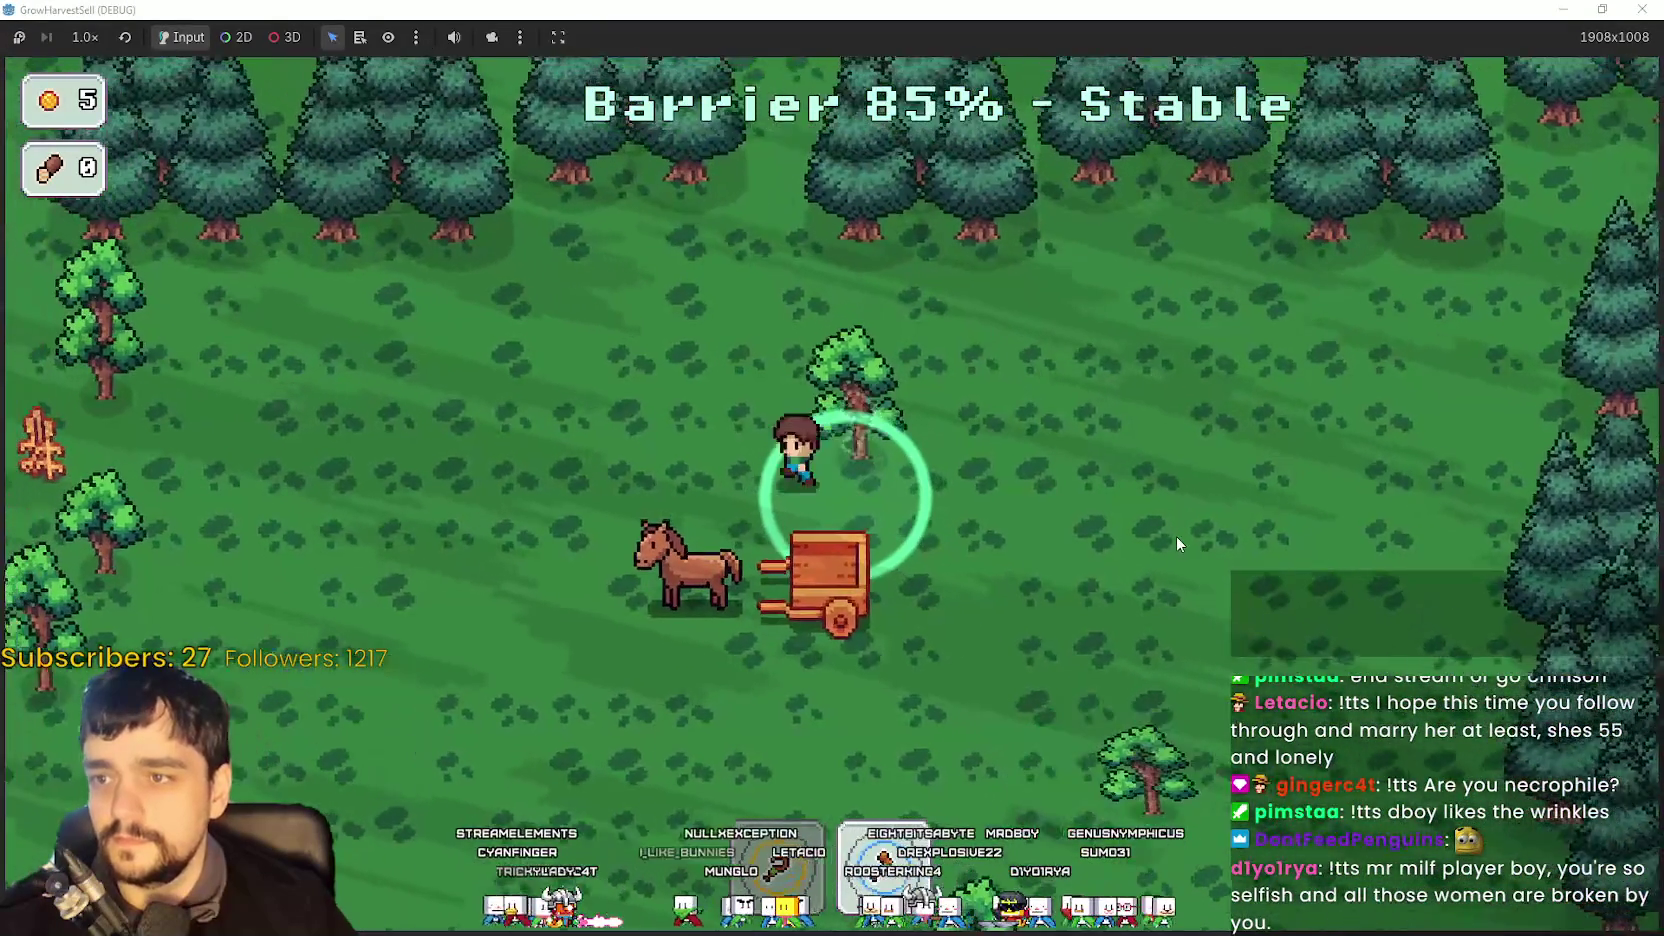
key(a)
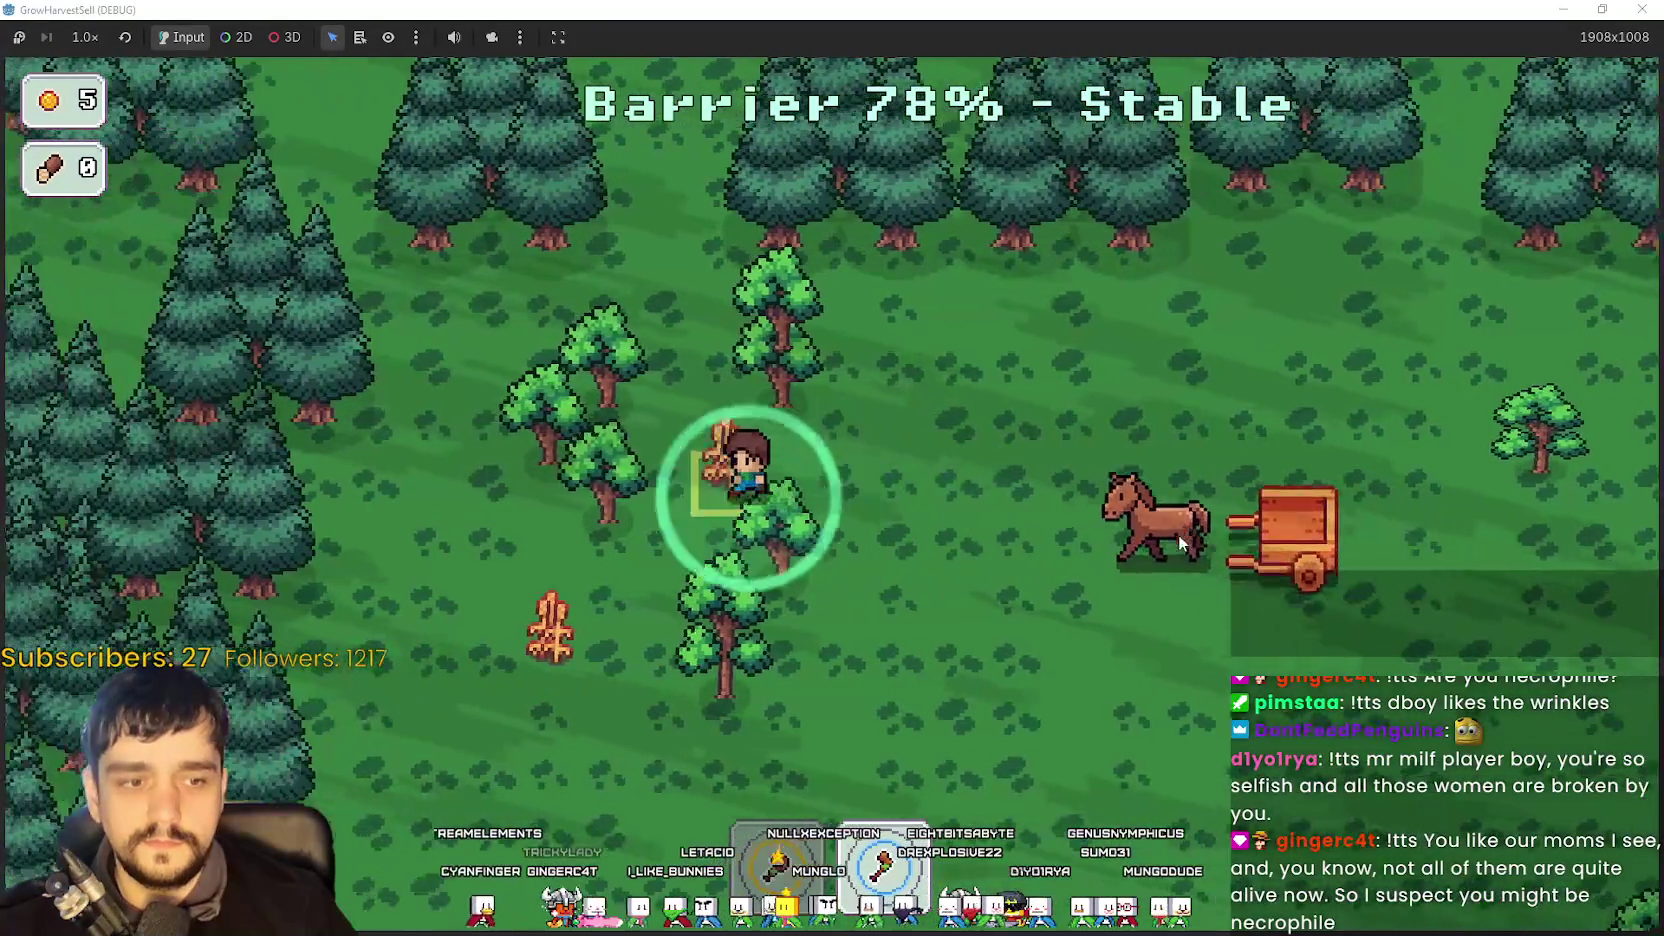
key(a)
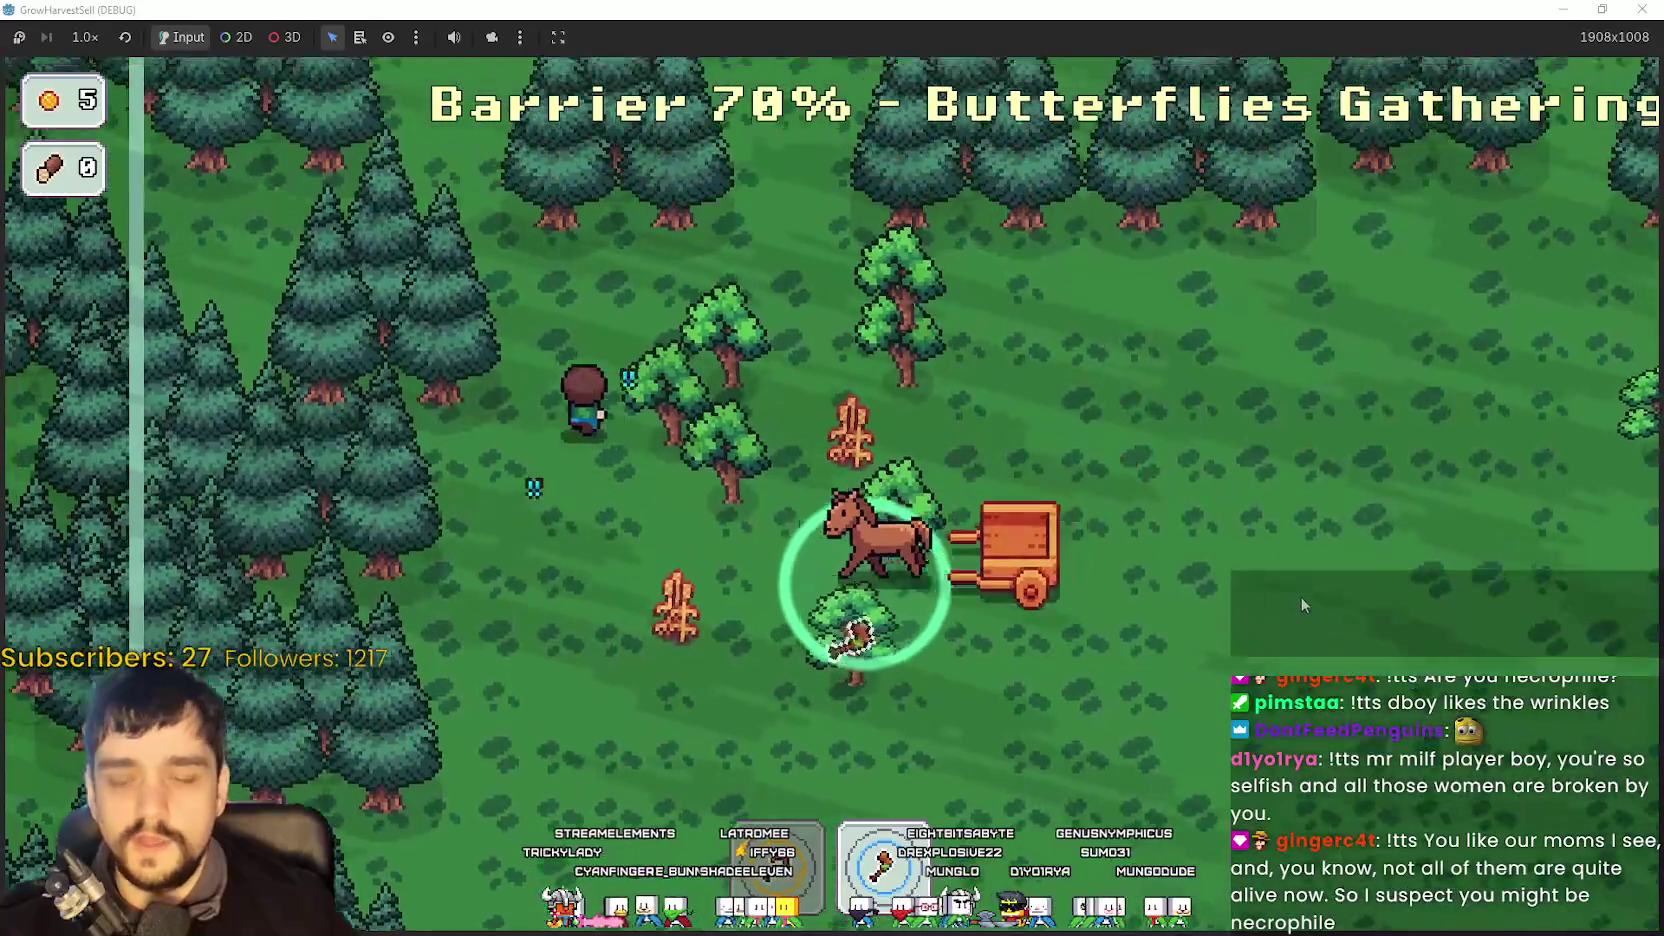
key(d)
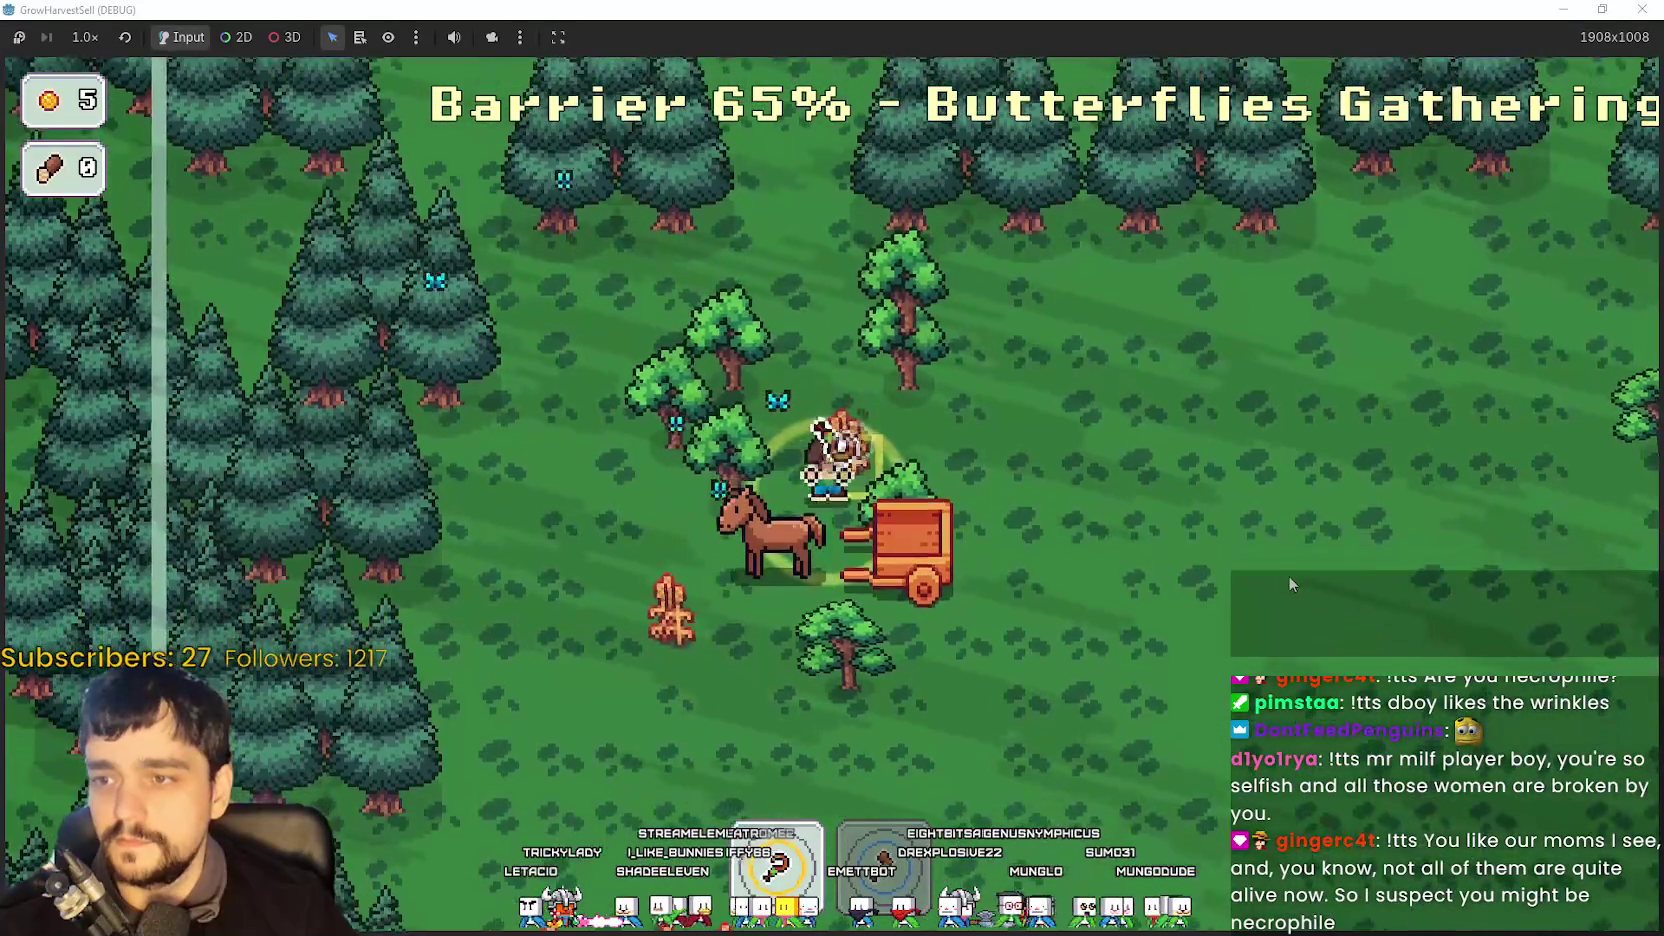
key(a)
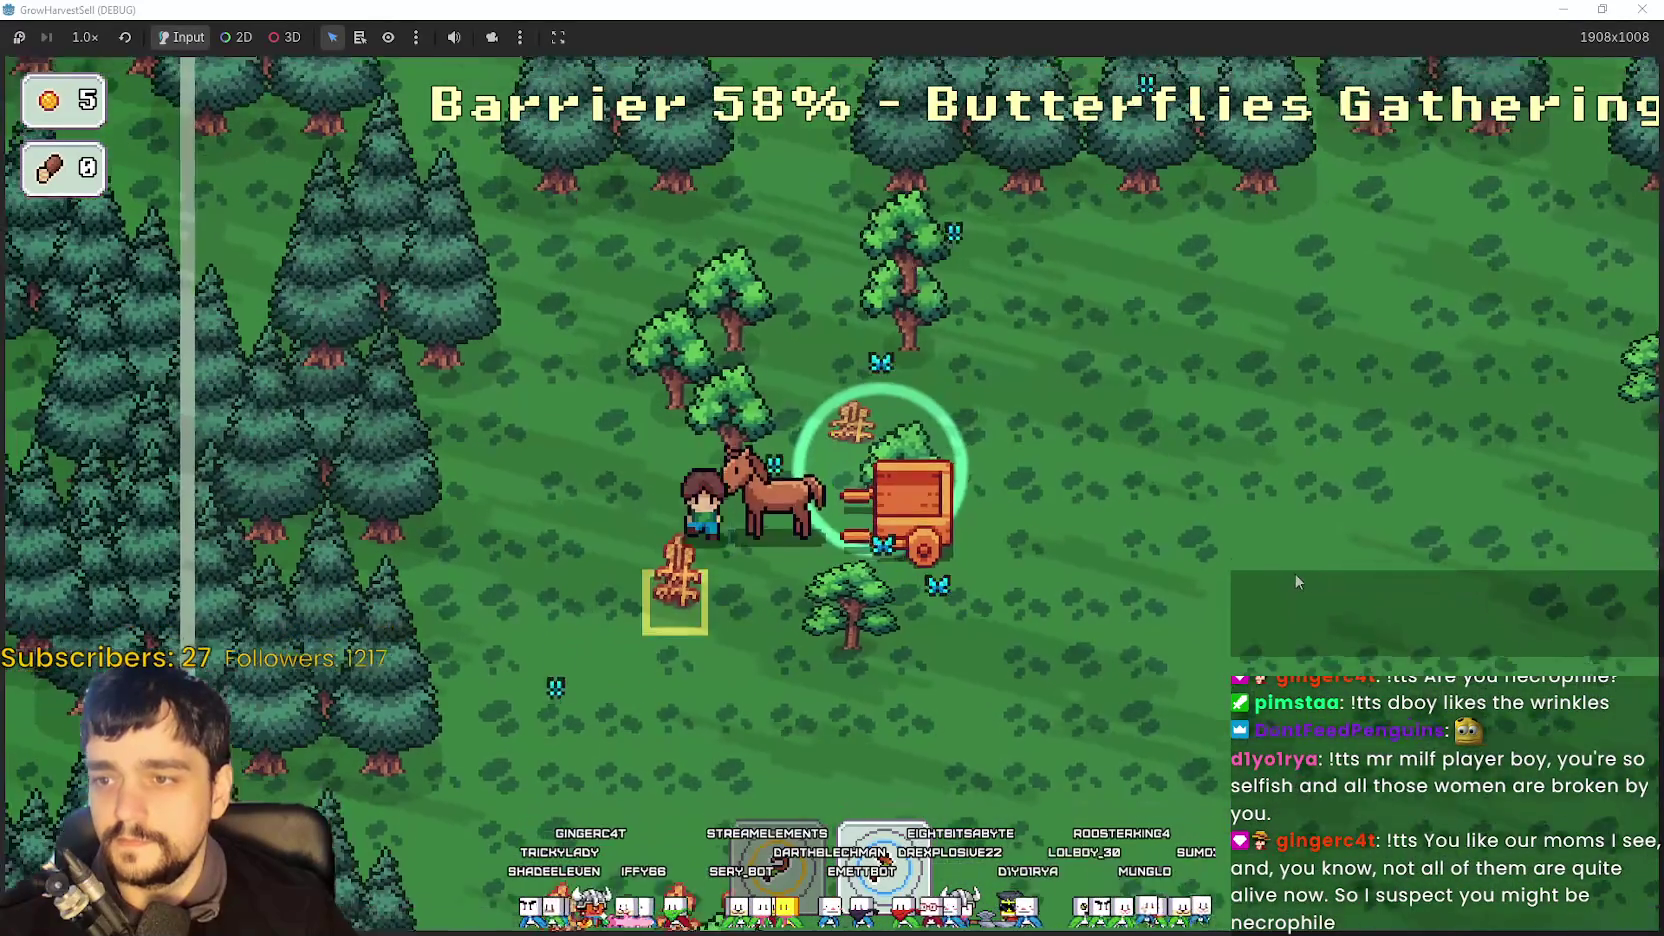
key(s)
key(a)
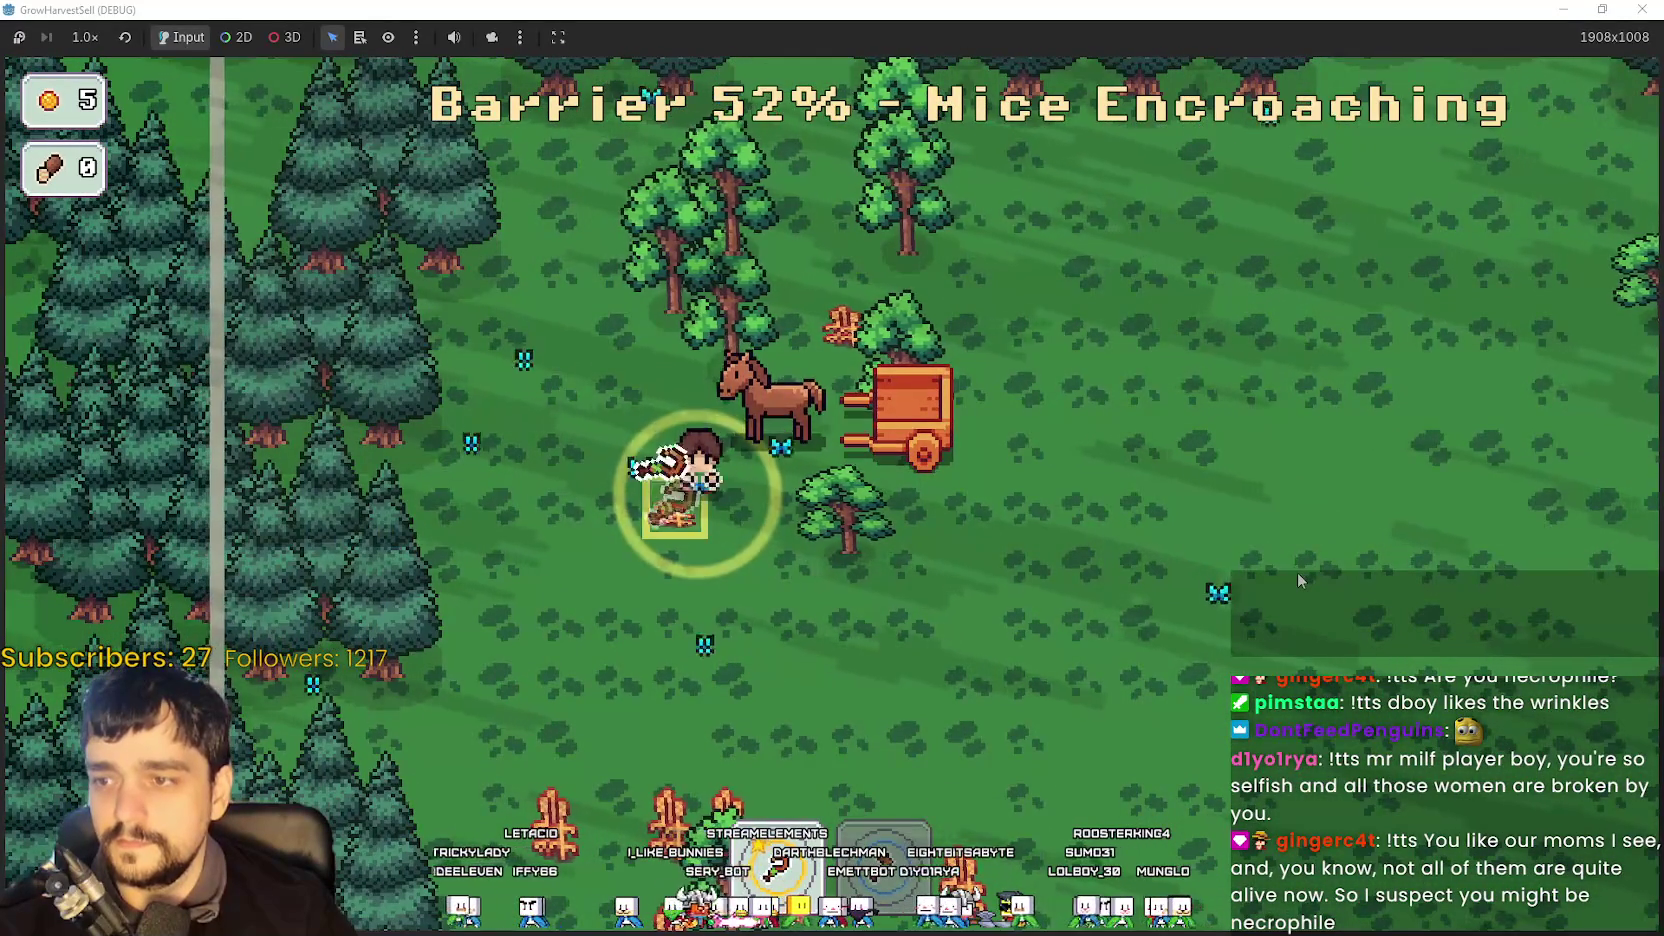
key(w)
key(d)
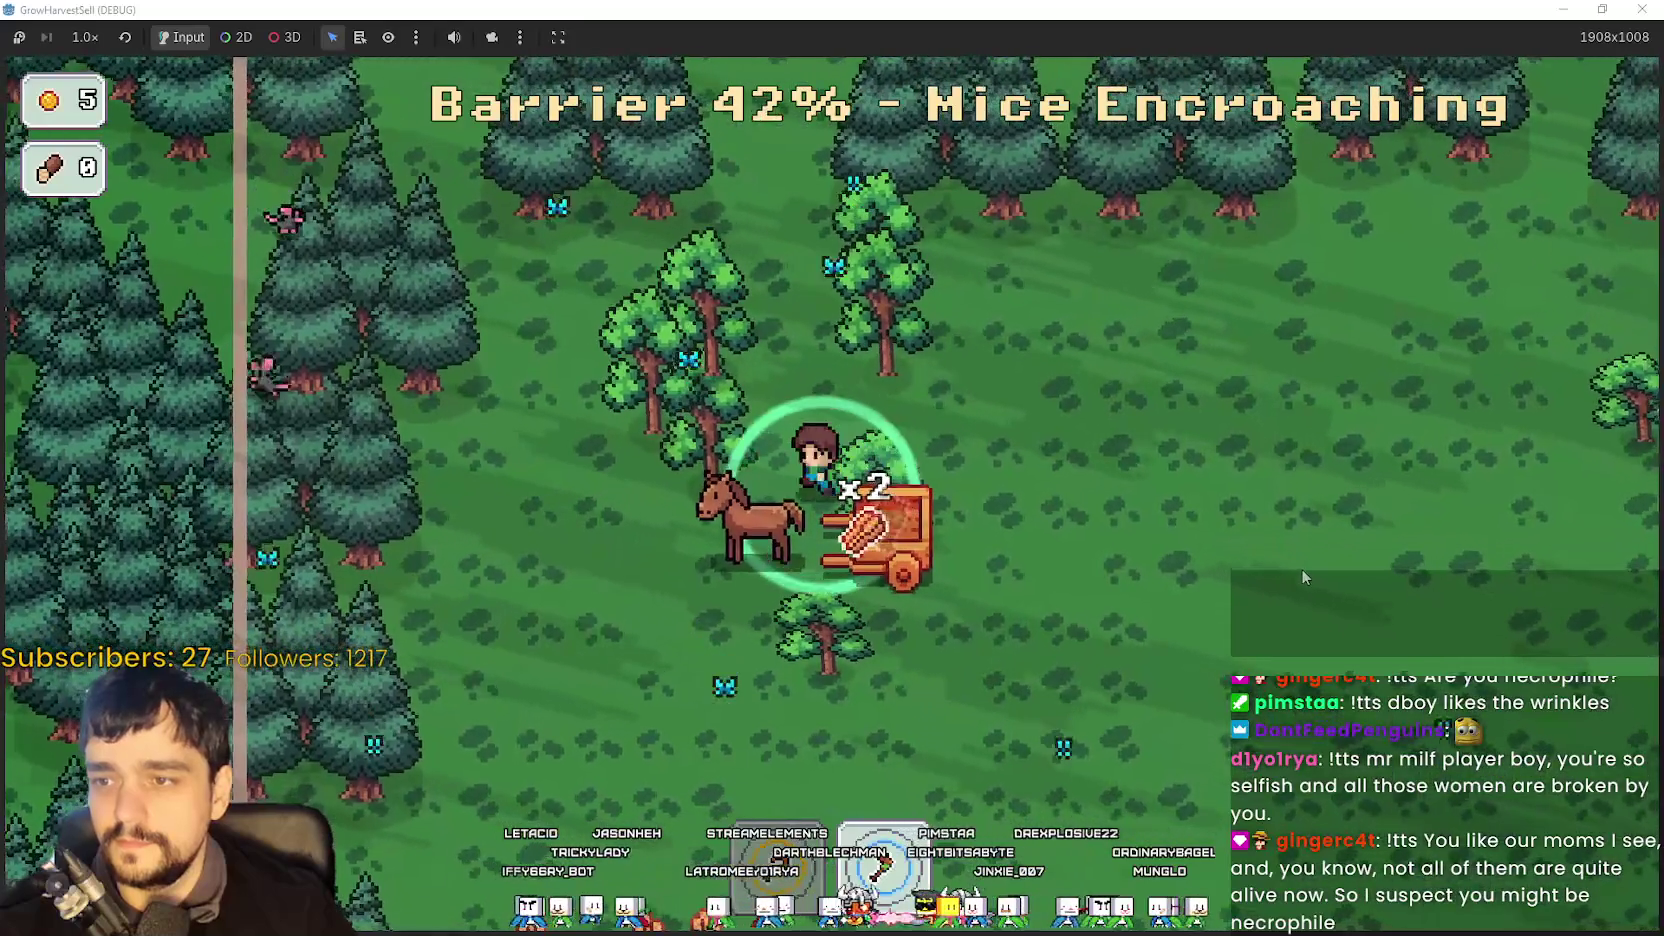
- Keep harvesting wheat down and to the right until the barrier reaches 0%
key(a)
key(s)
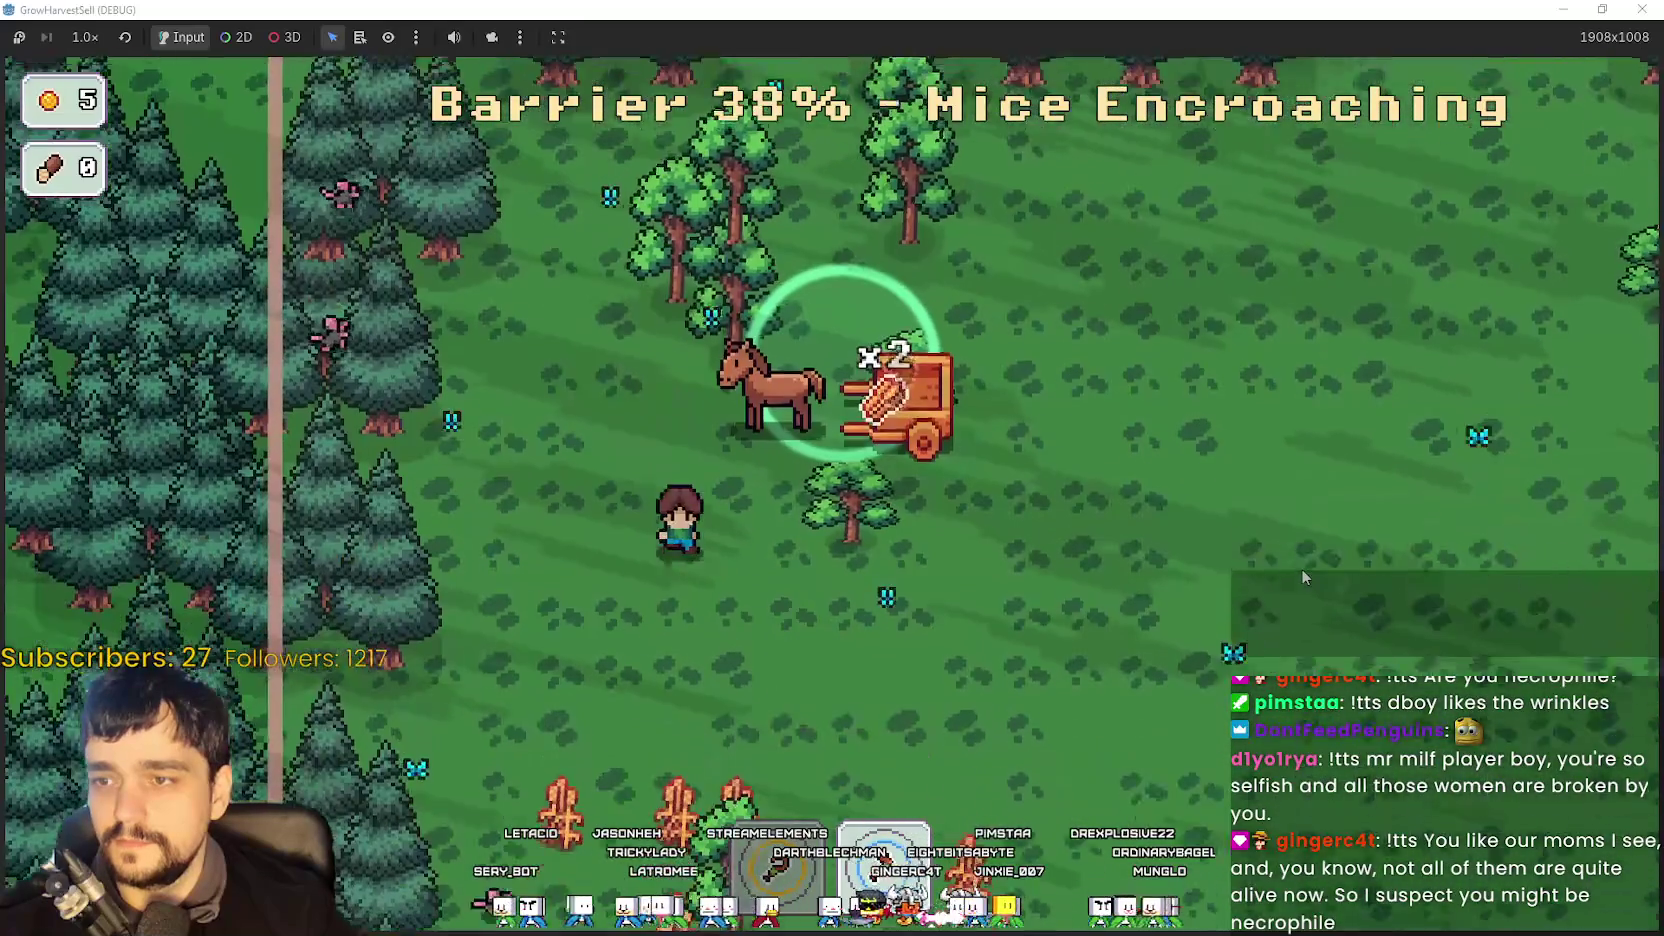
key(w)
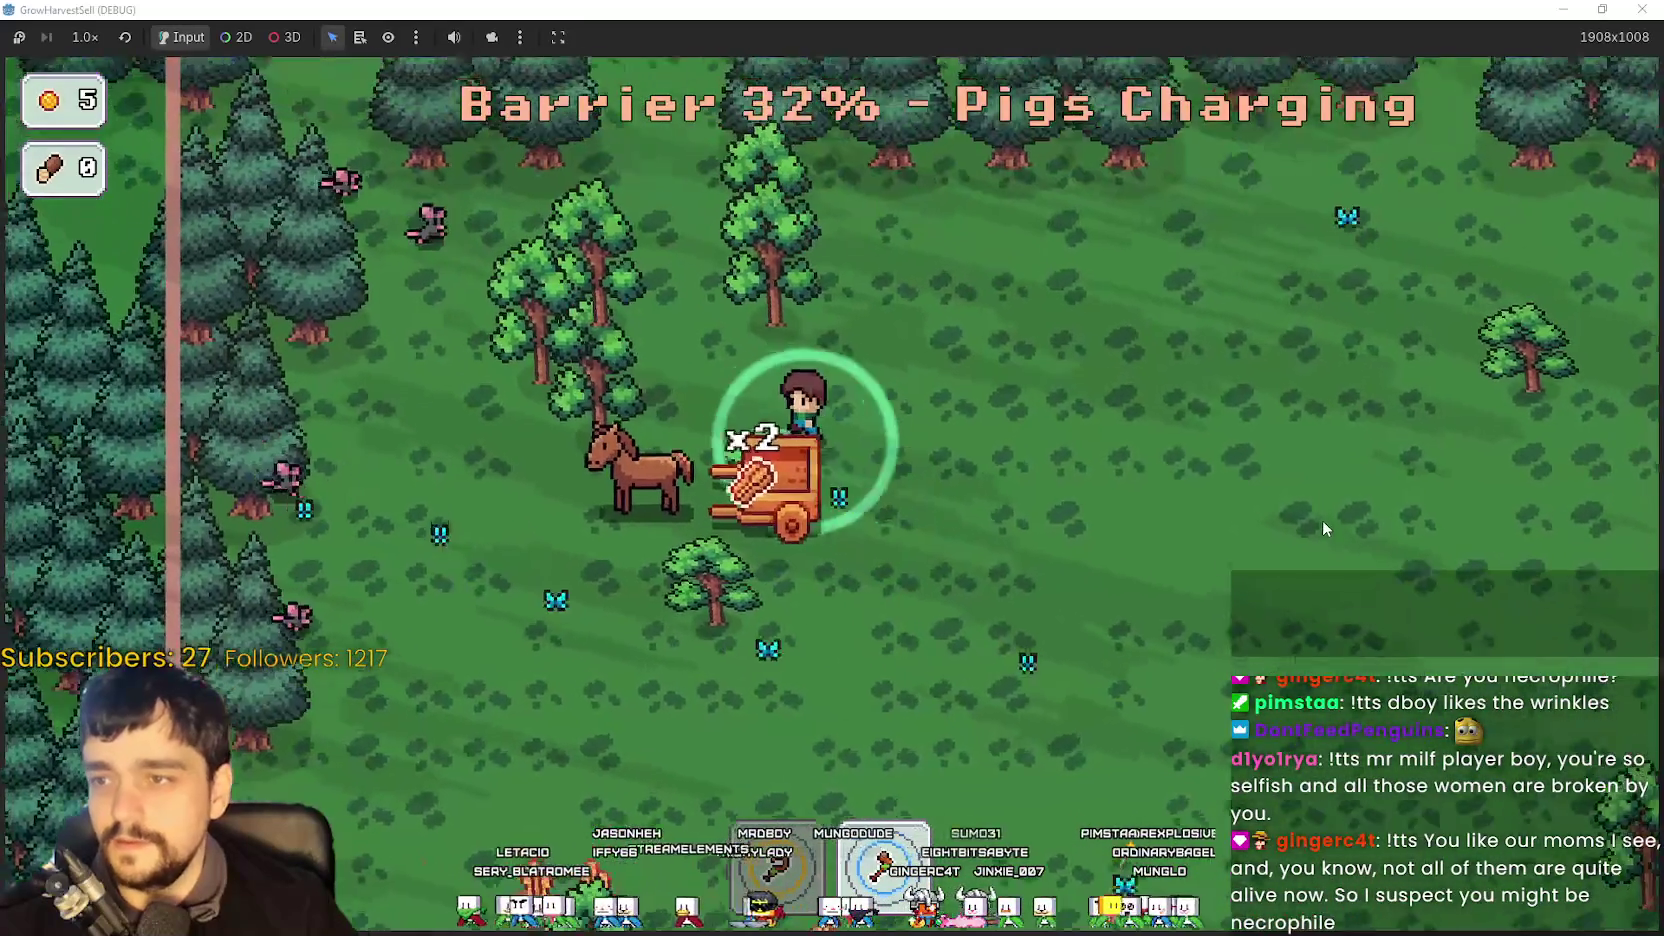
key(d)
key(s)
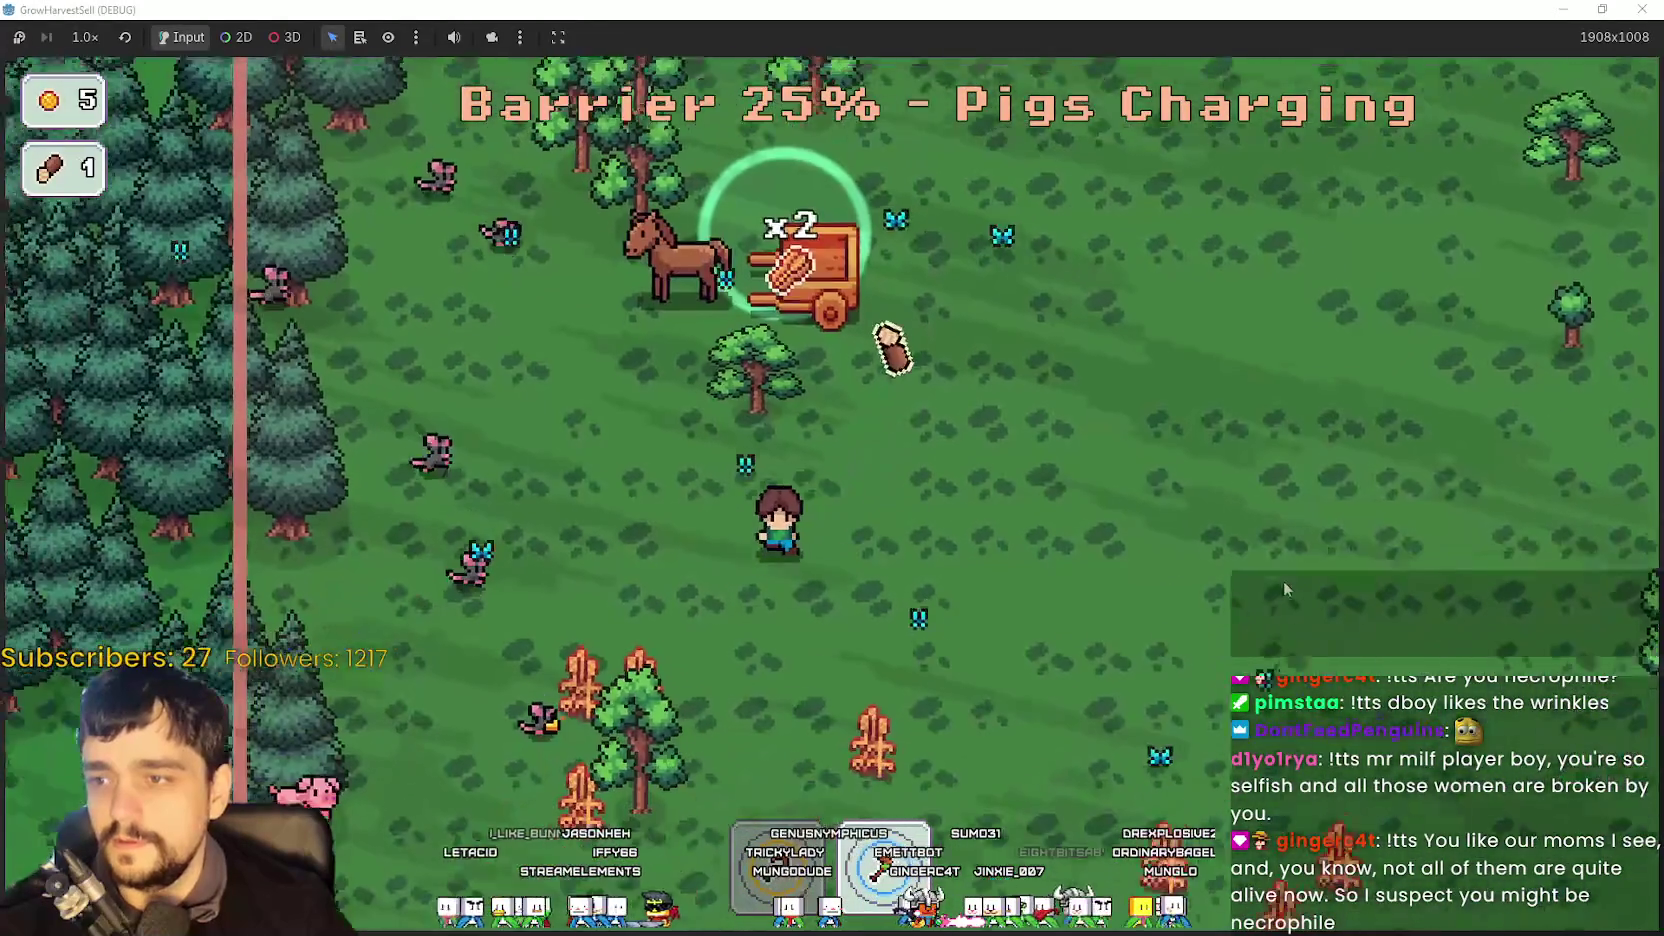
key(s)
key(d)
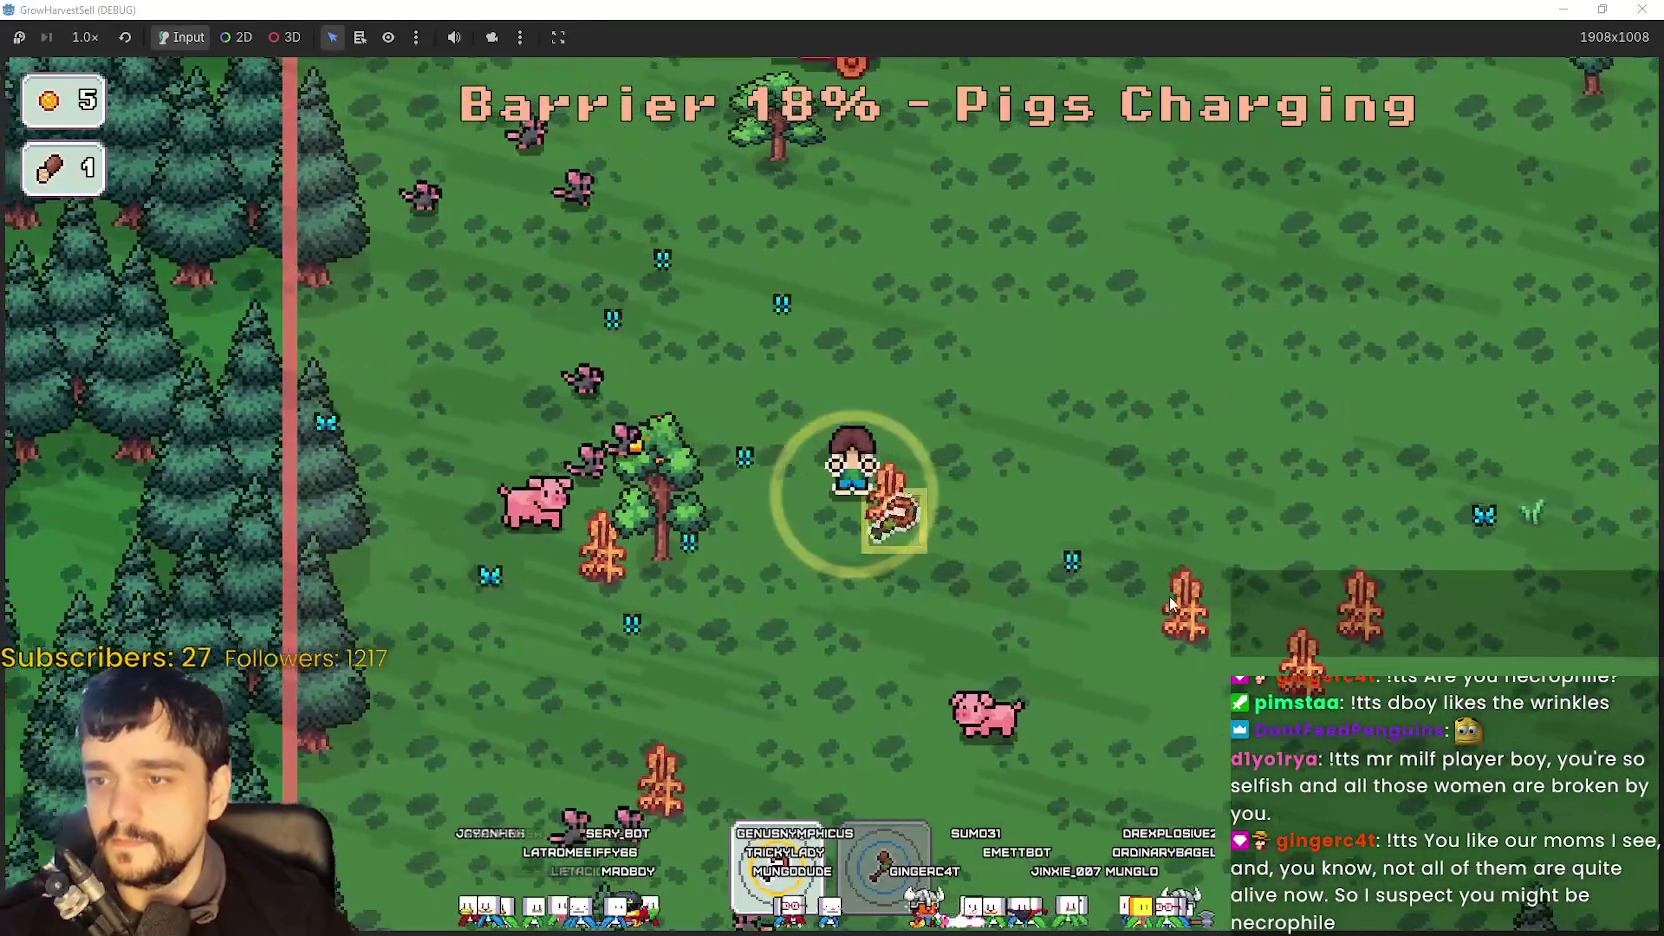
key(d)
key(s)
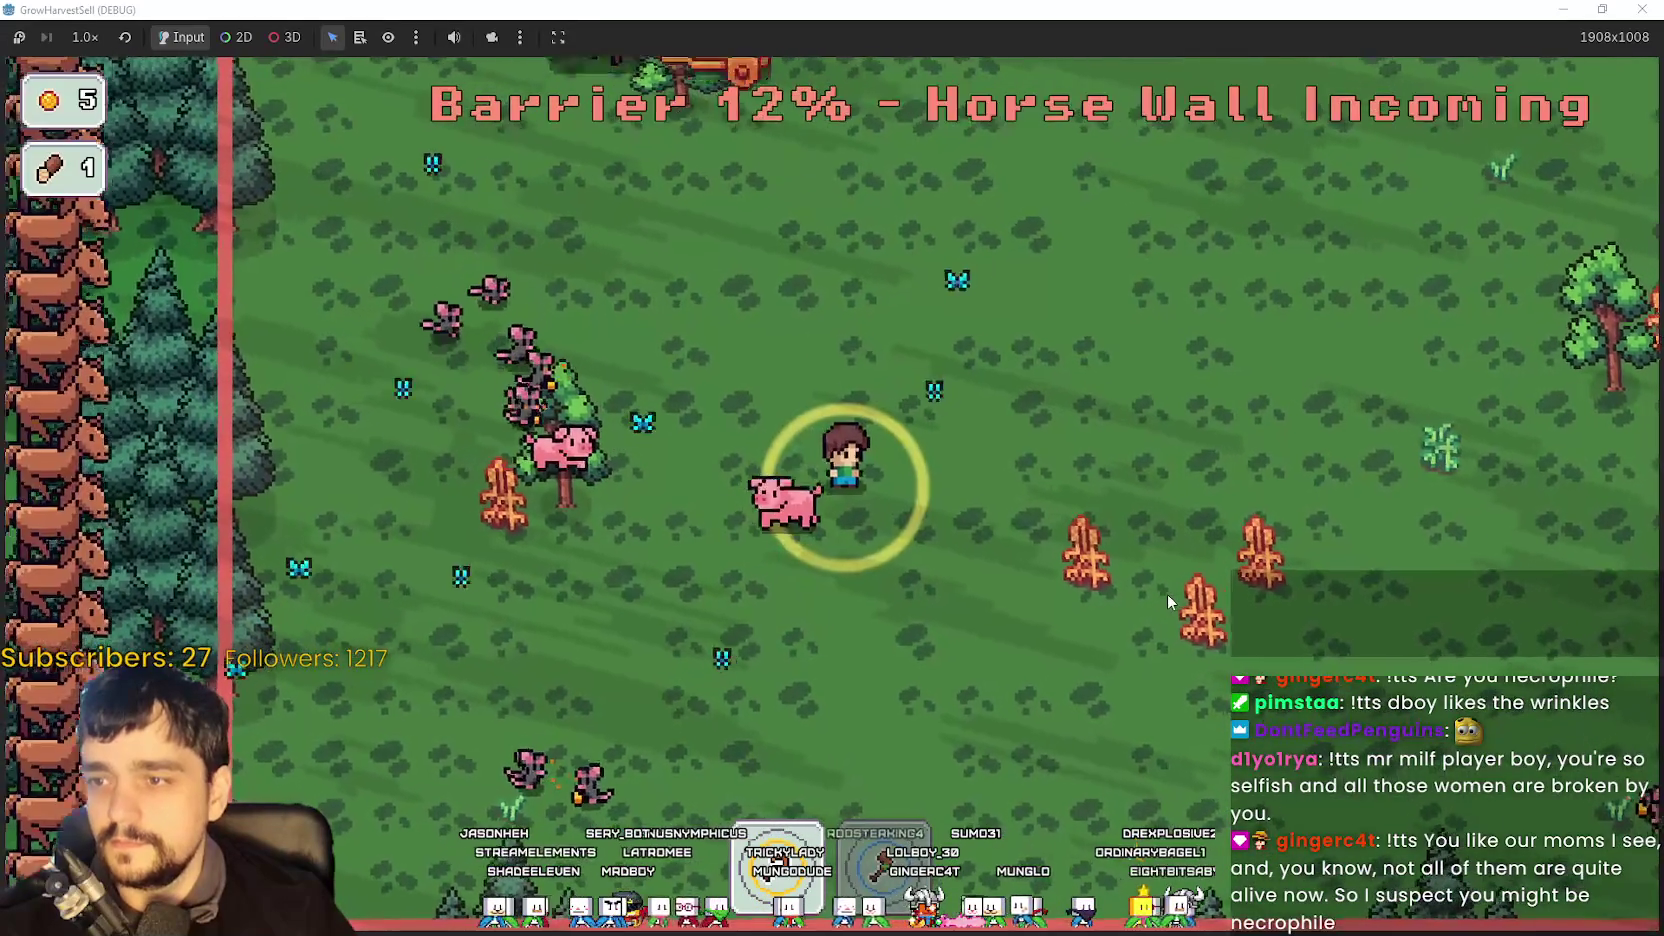
key(d)
key(s)
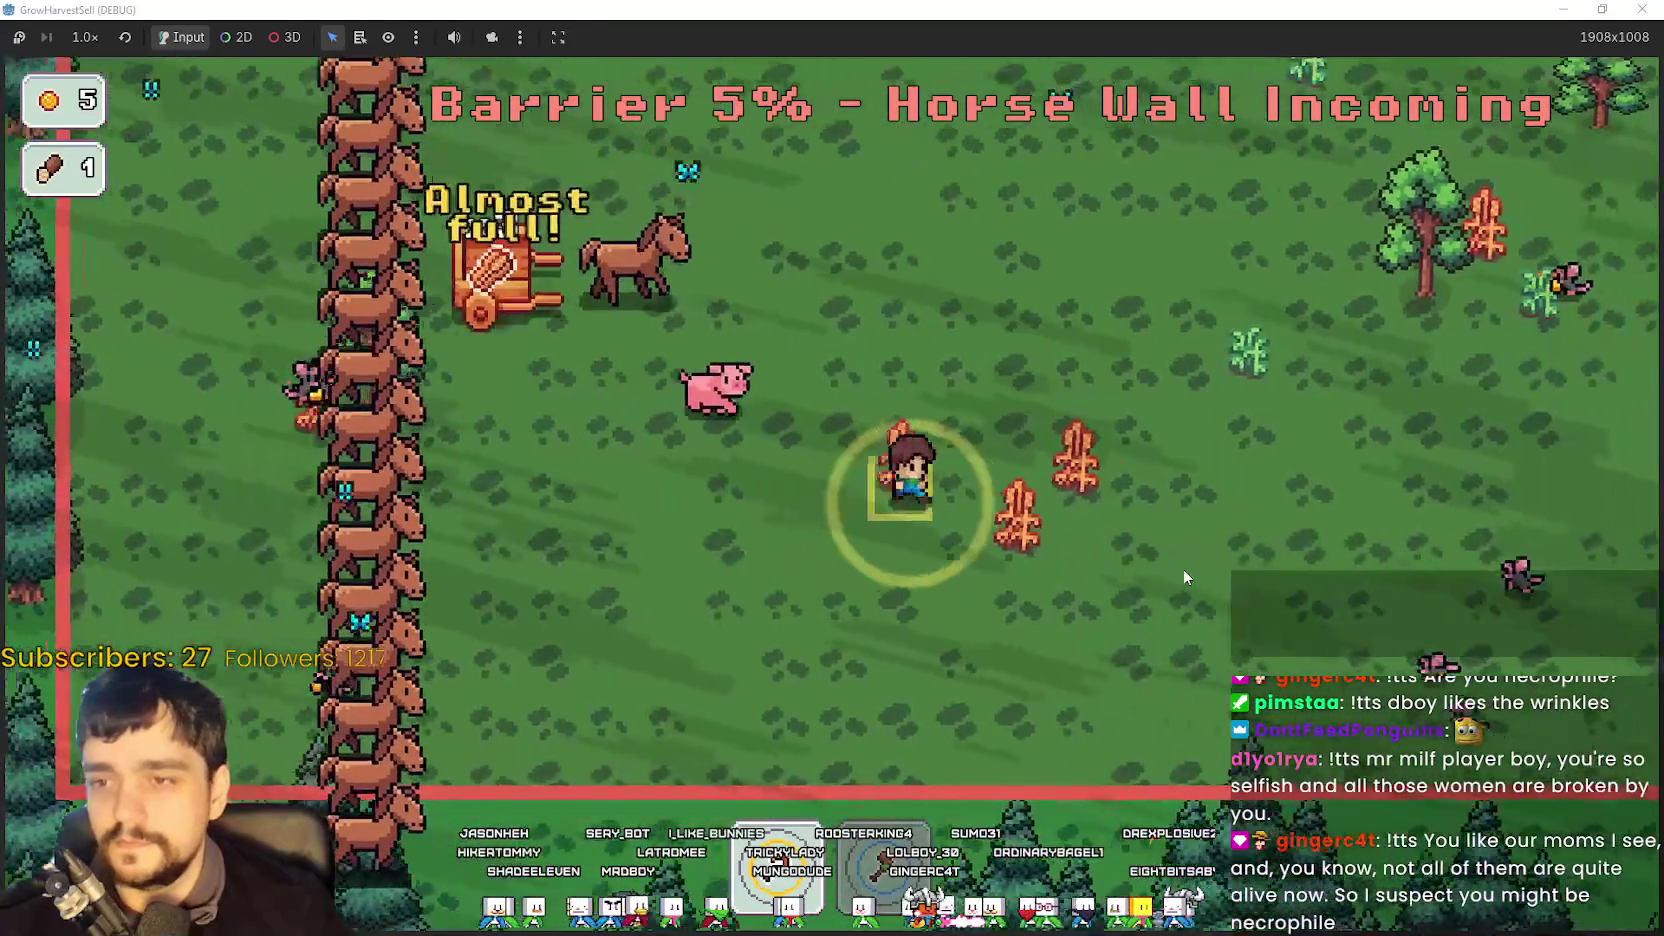
key(d)
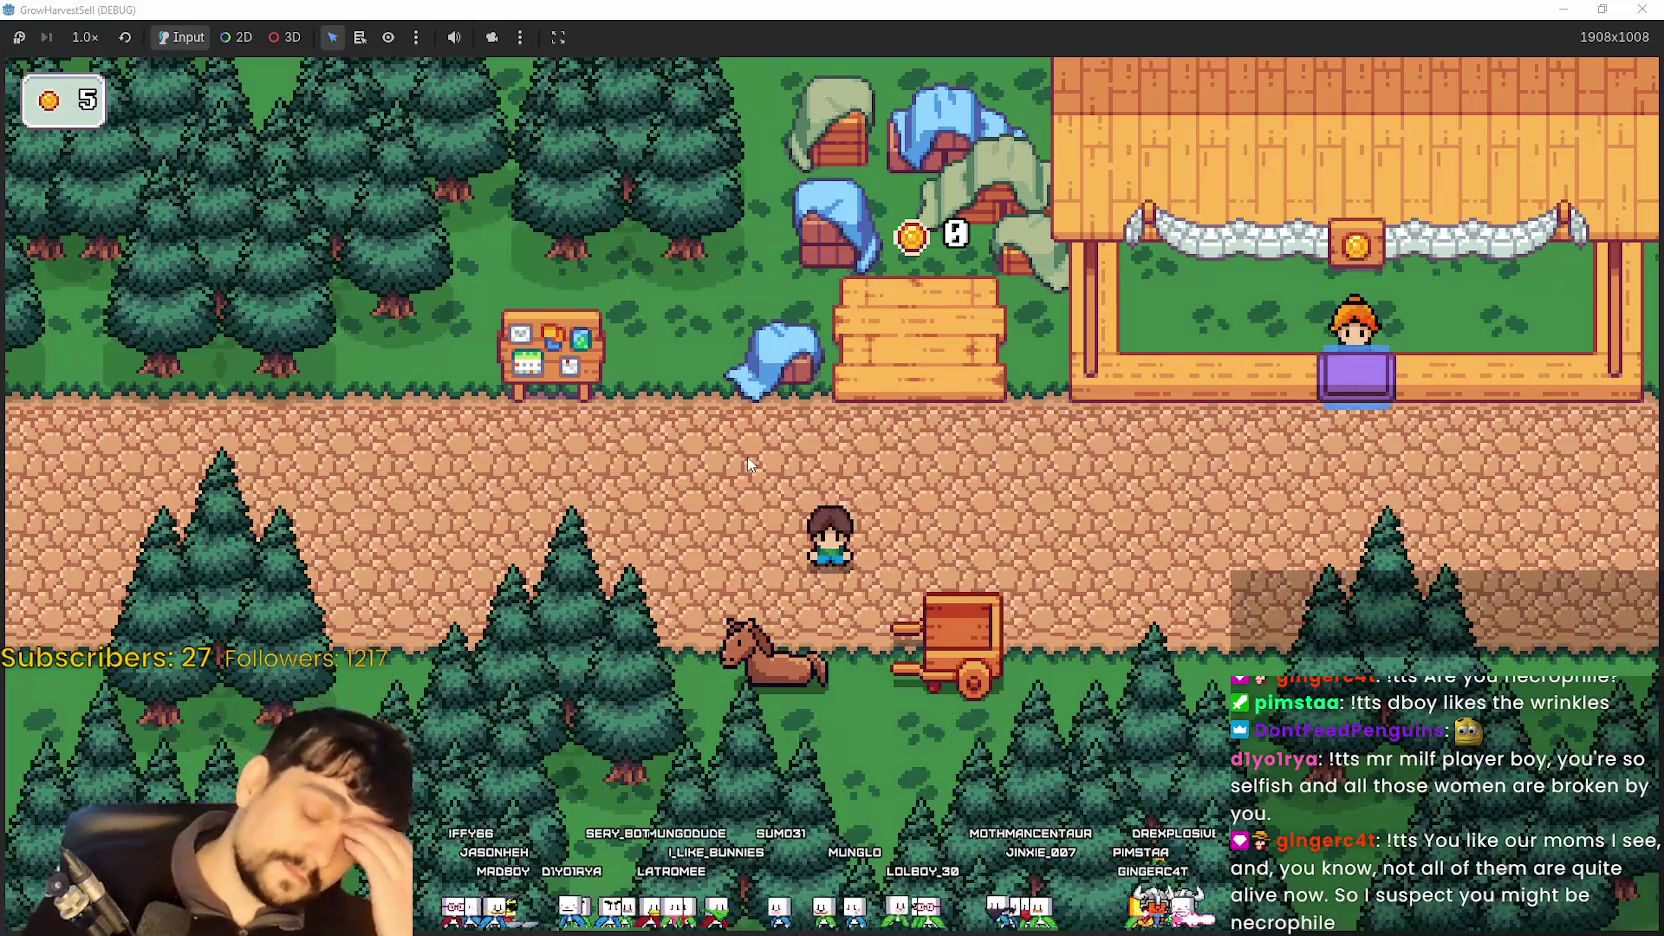
- Walk the player left through the village, then stop the running game with F8
key(a)
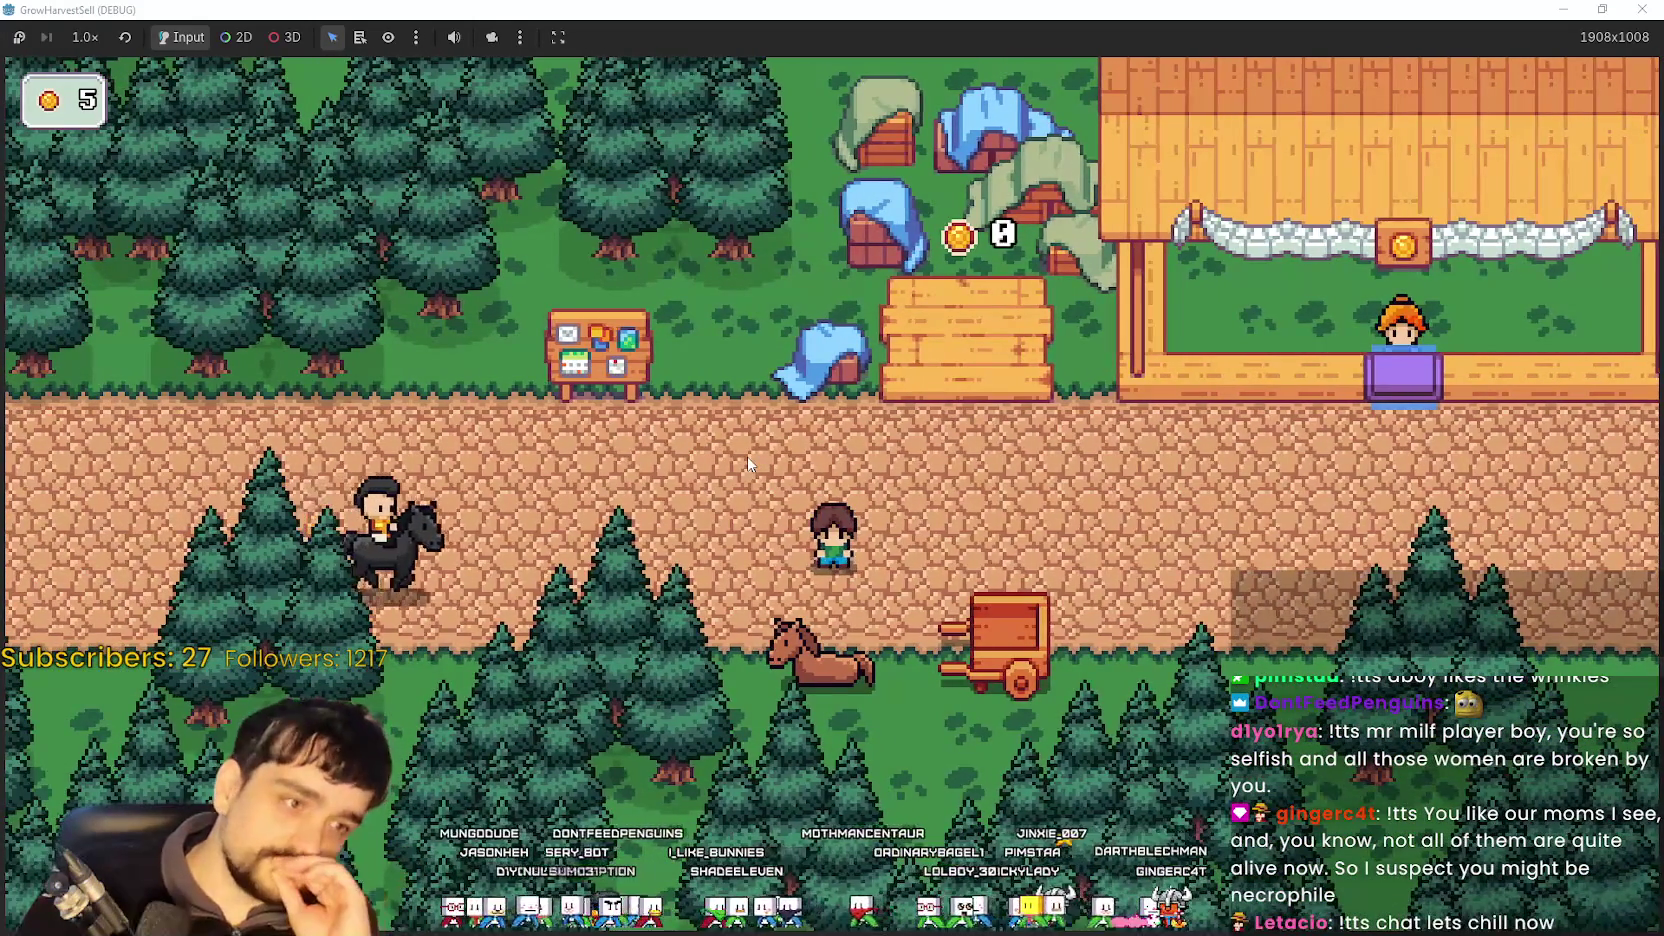
key(w)
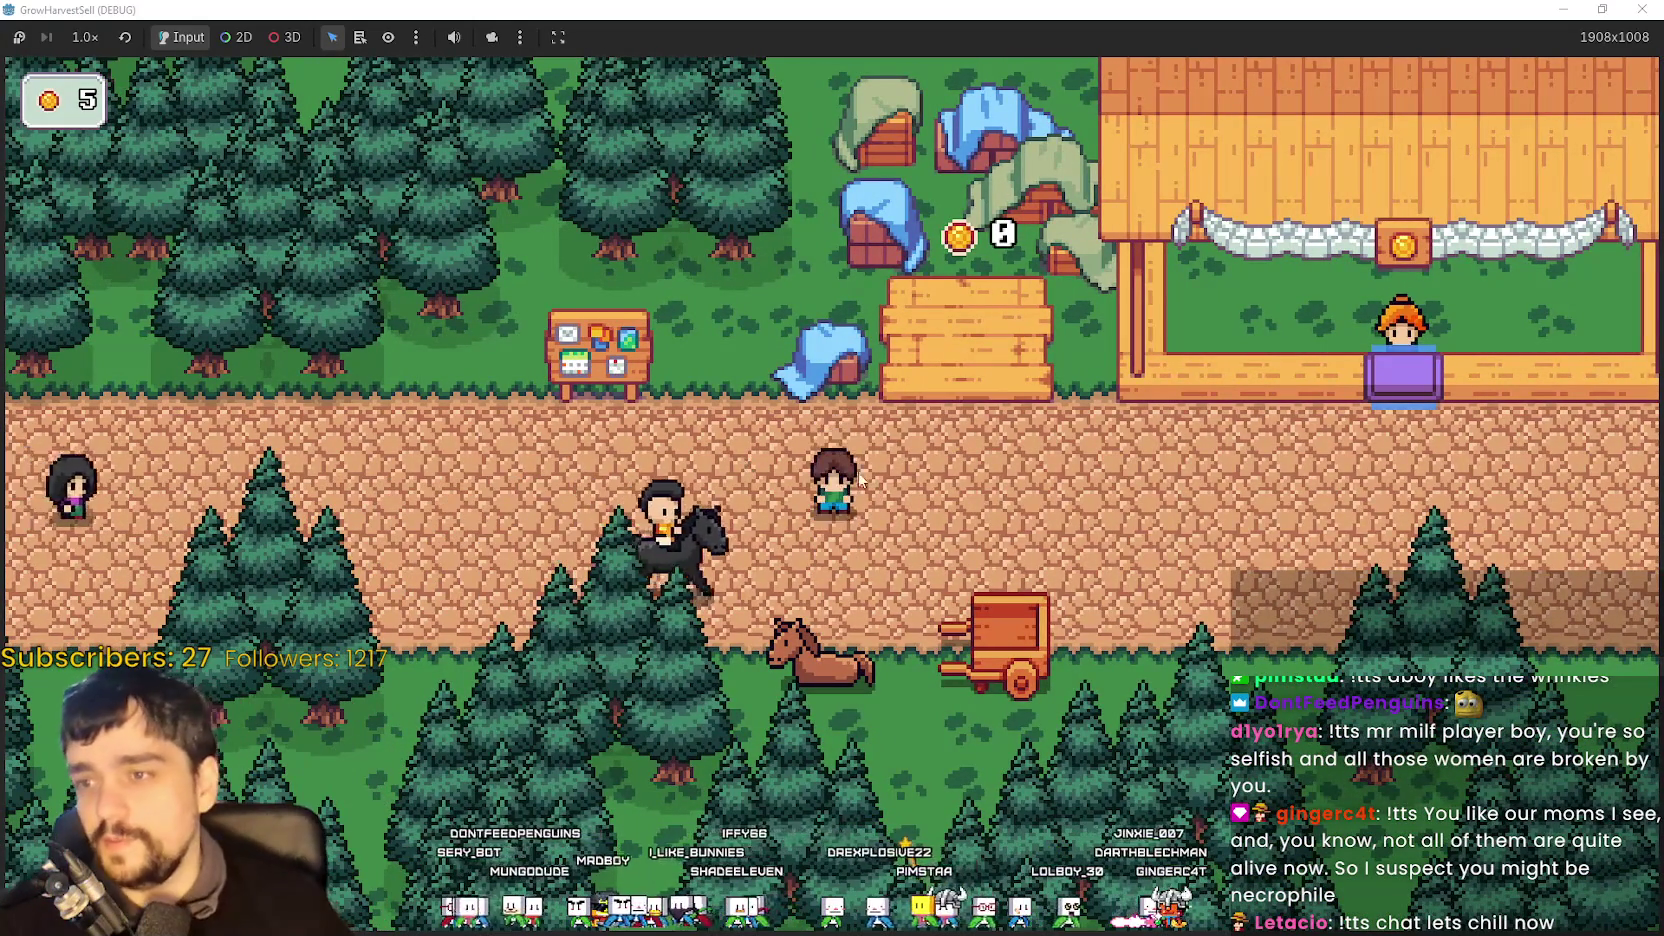
key(d)
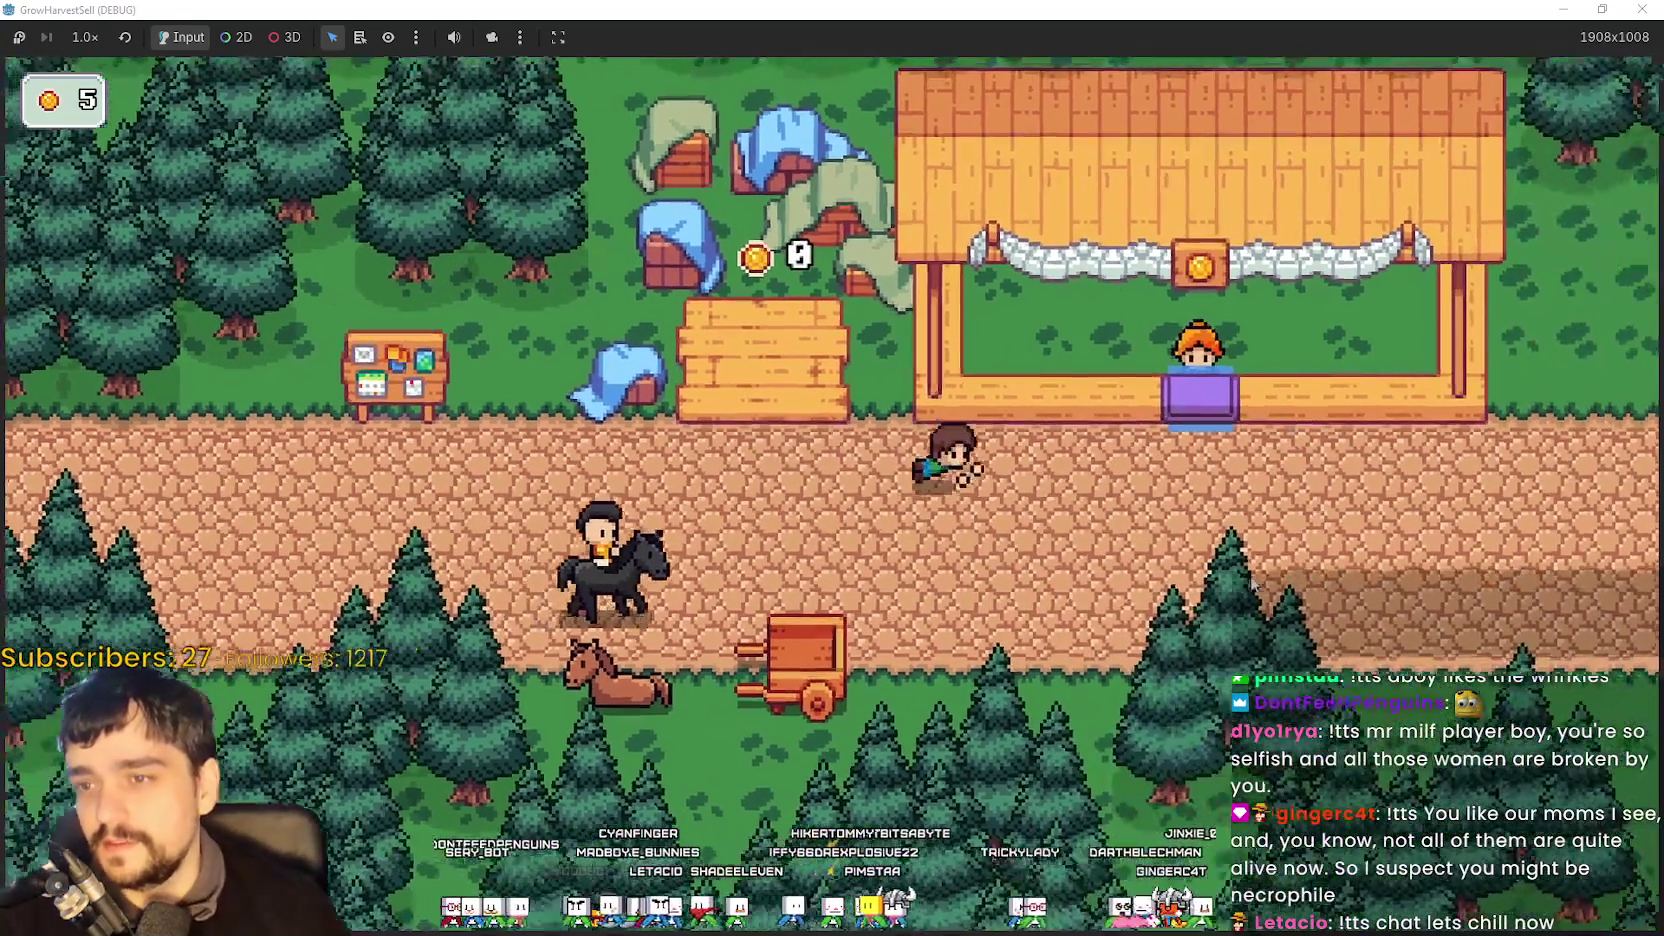
key(a)
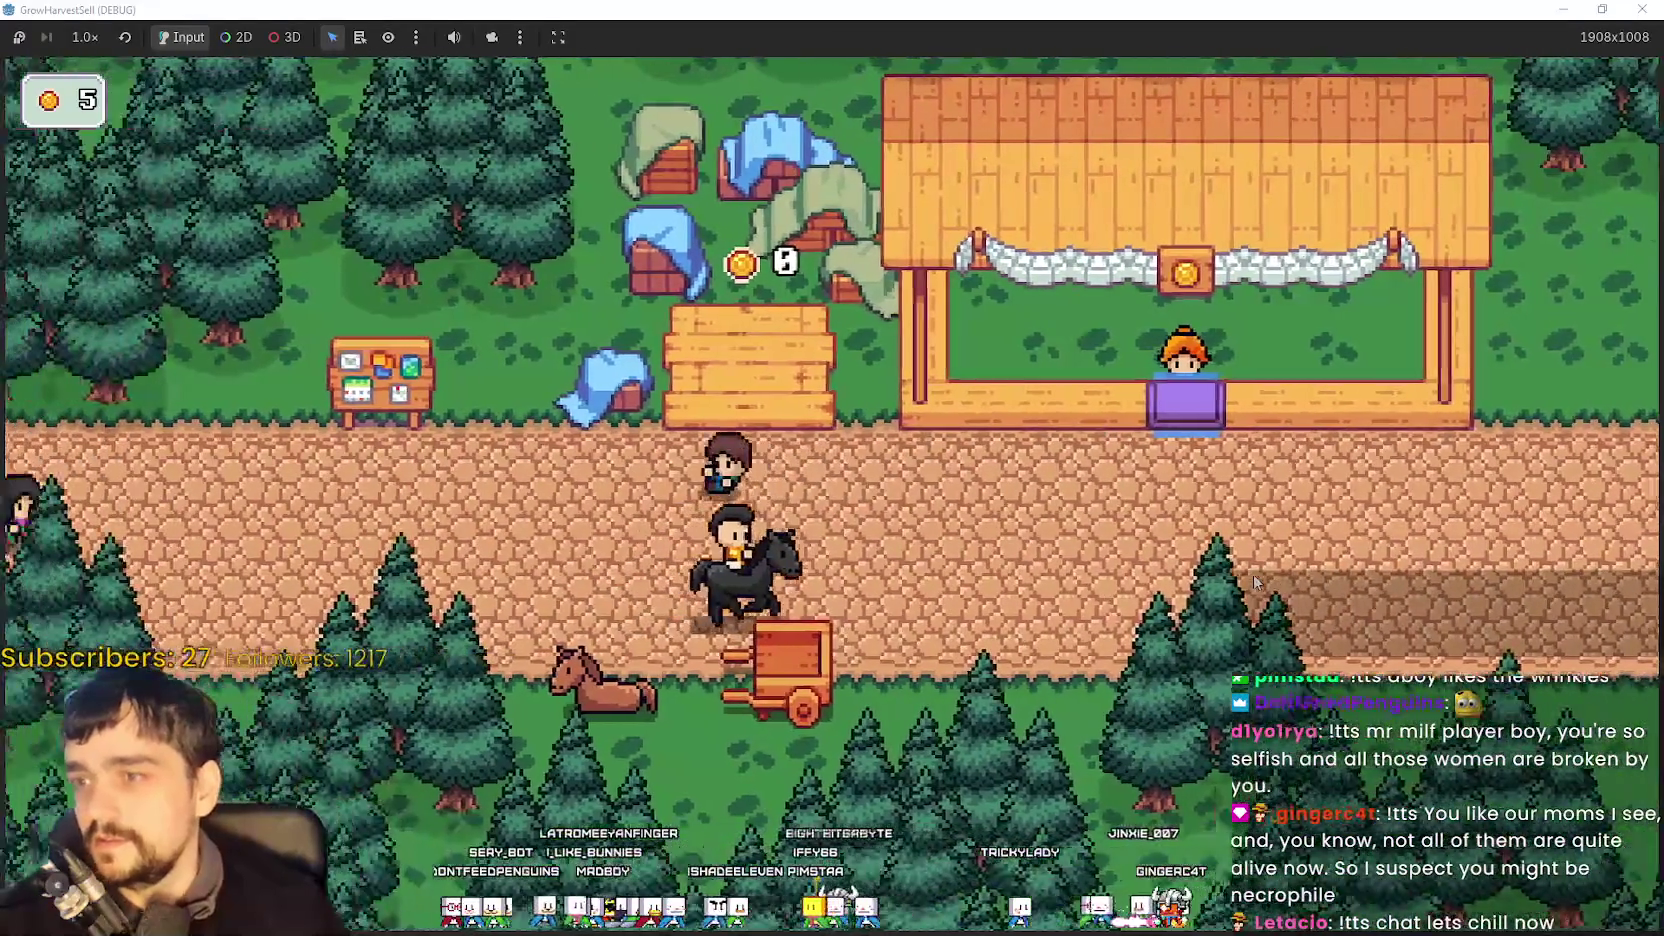
key(a)
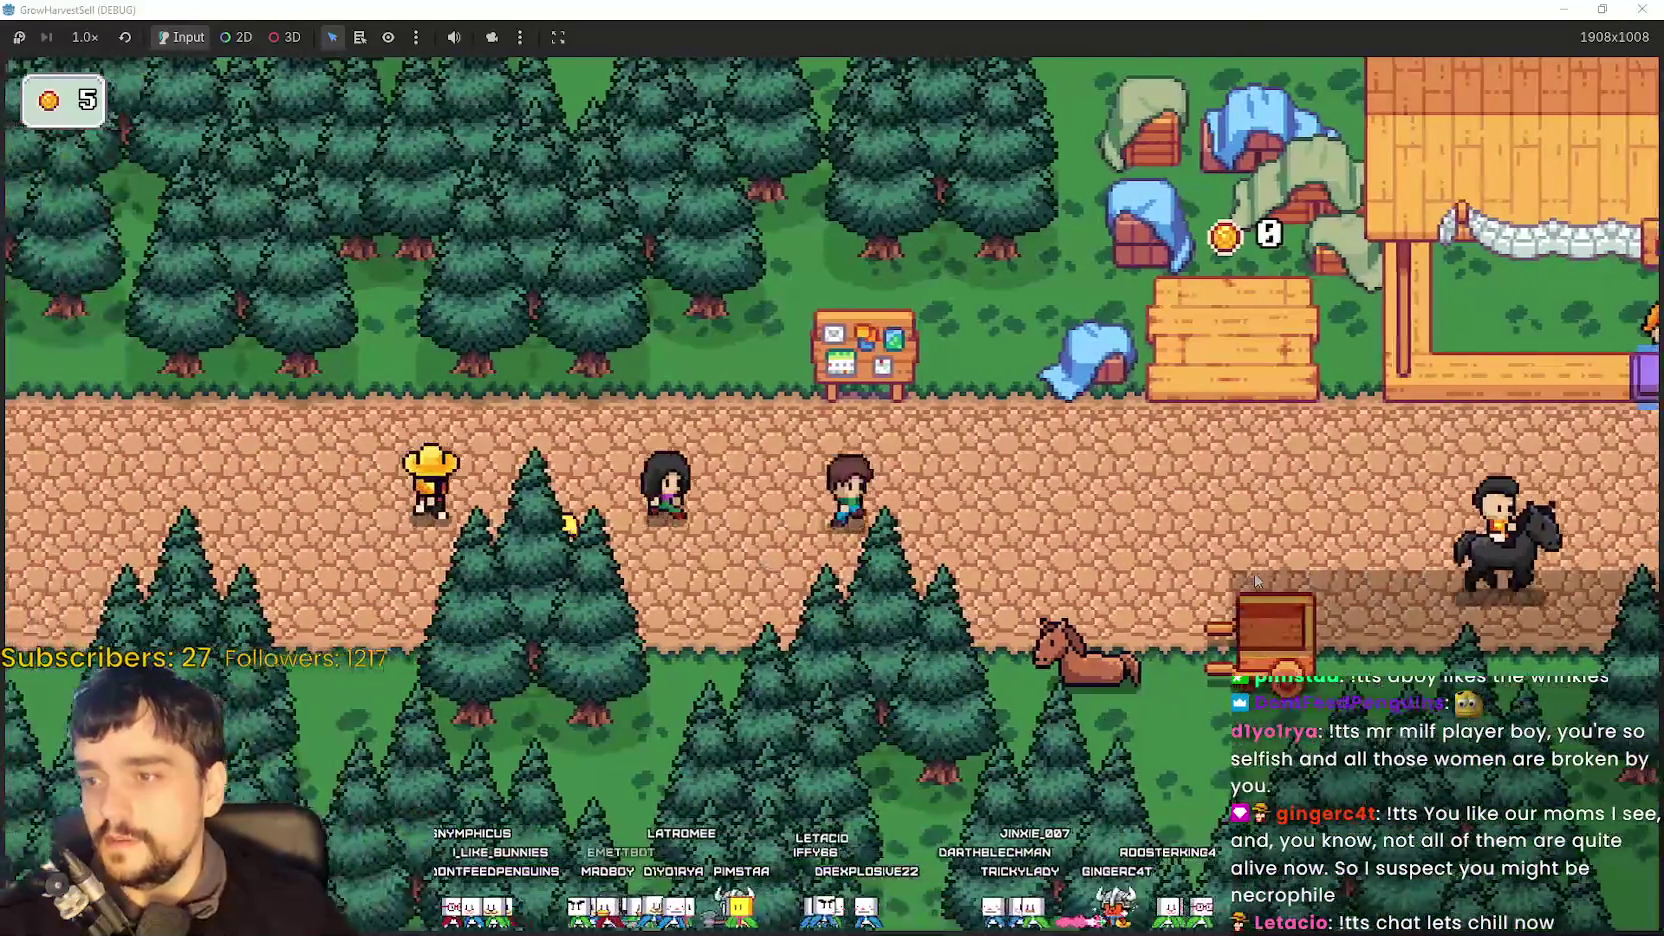
key(w)
key(F8)
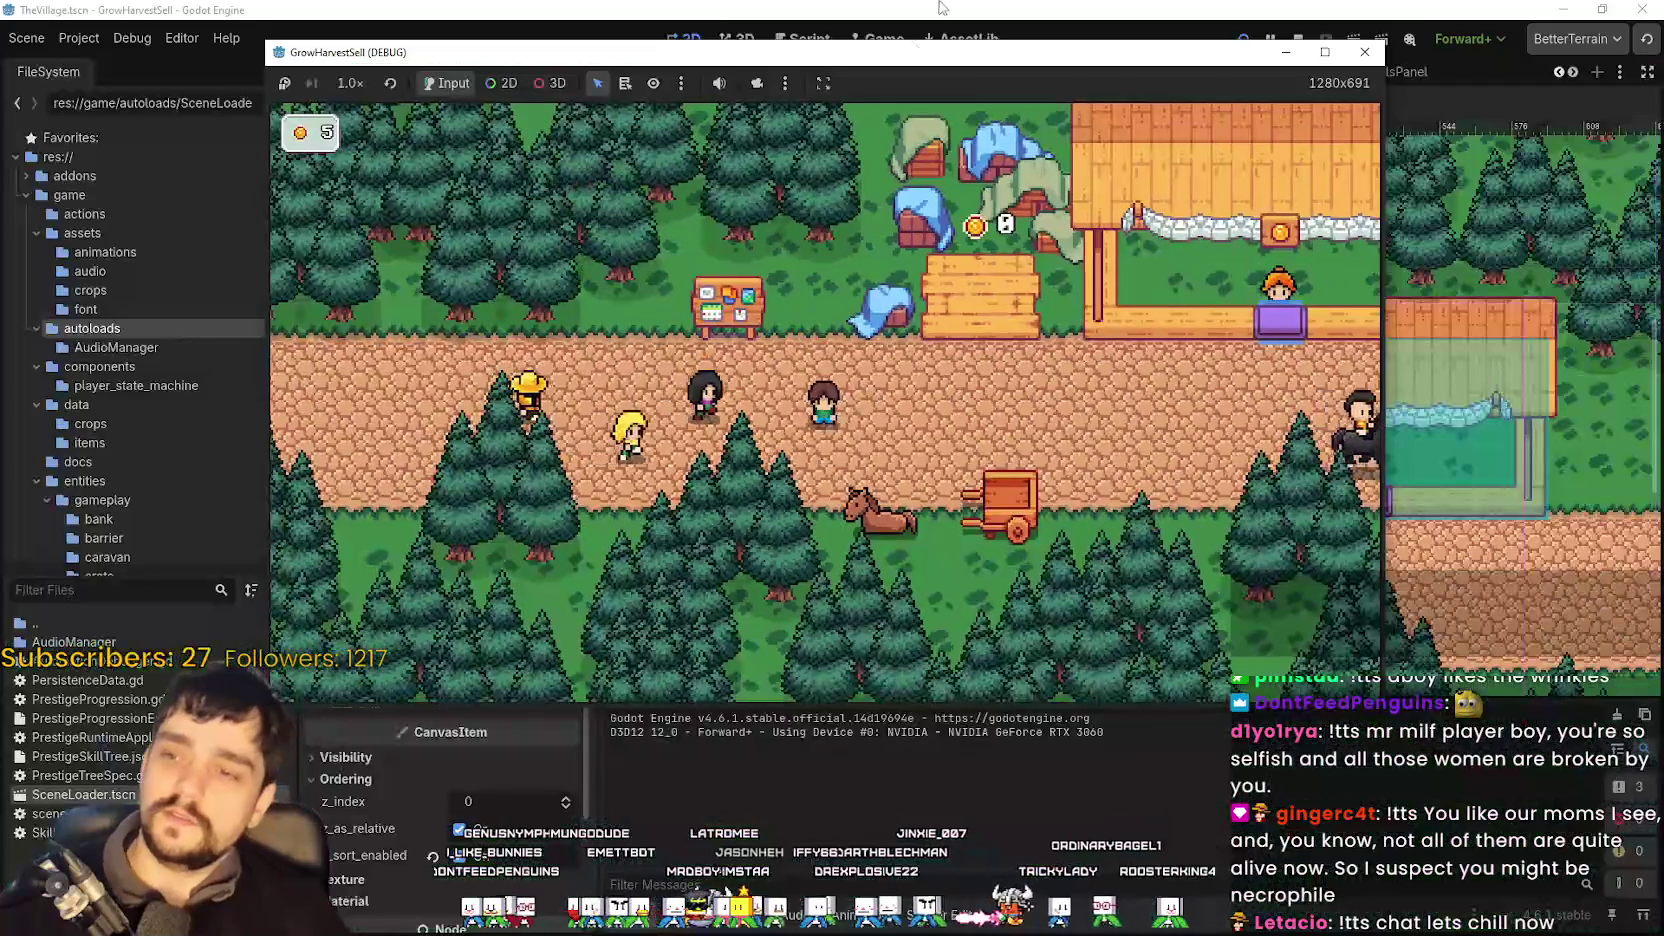
- Zoom and pan around TheVillage's stall area, then rerun the game with F5
scroll(1072, 524, down, 3)
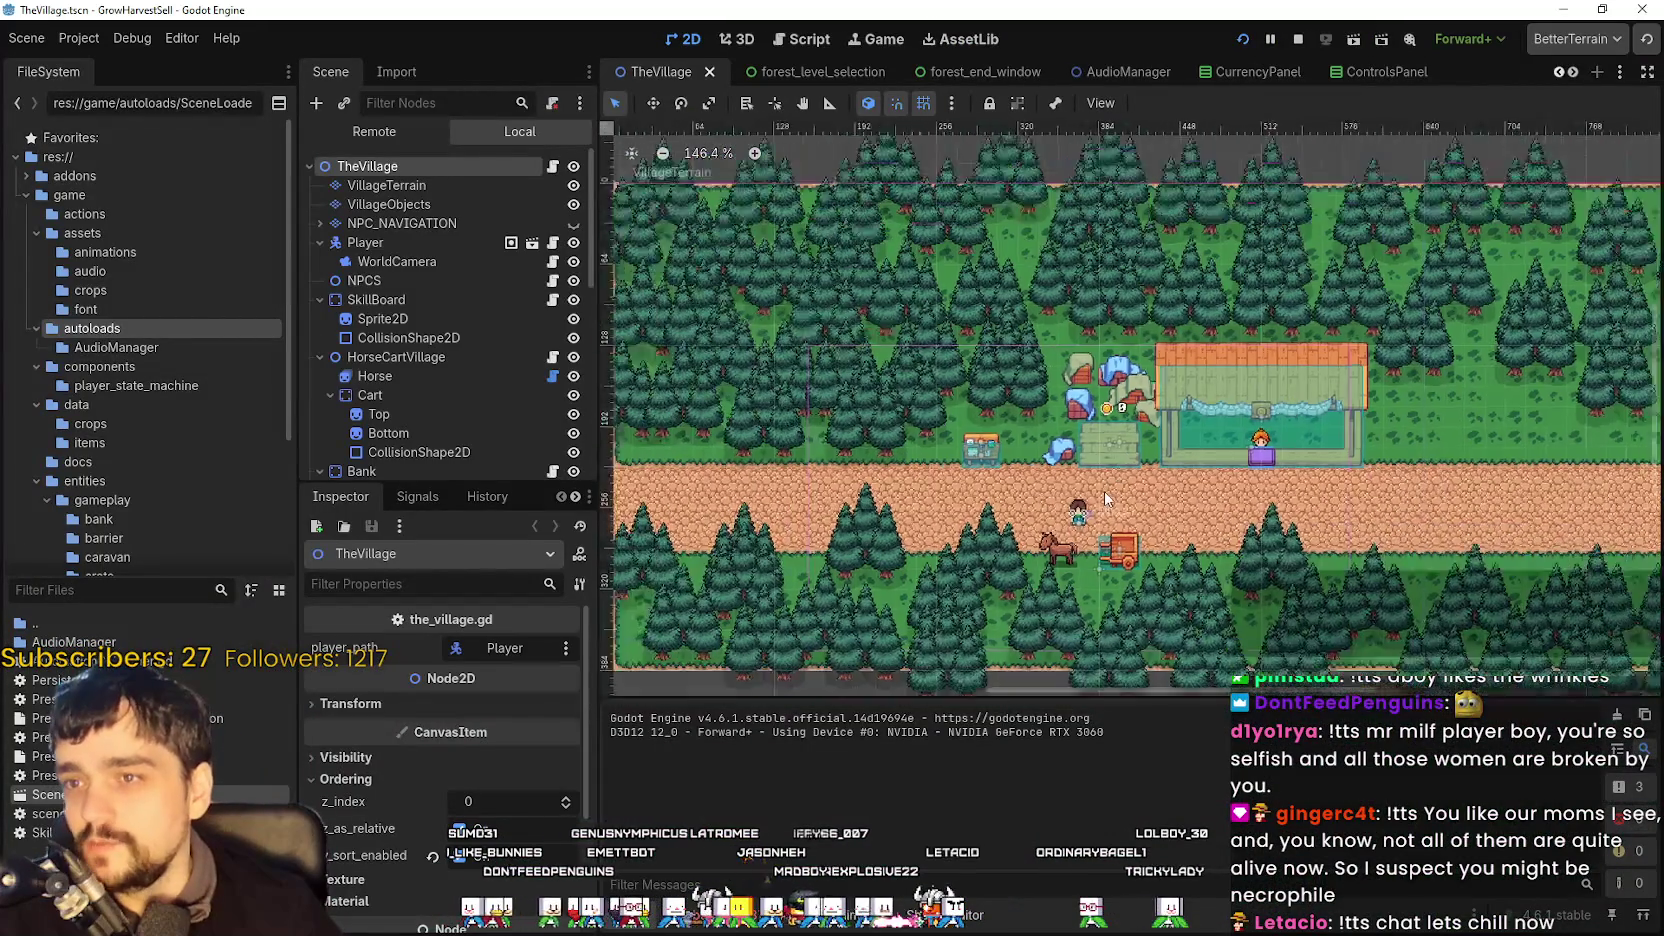
scroll(1100, 420, up, 6)
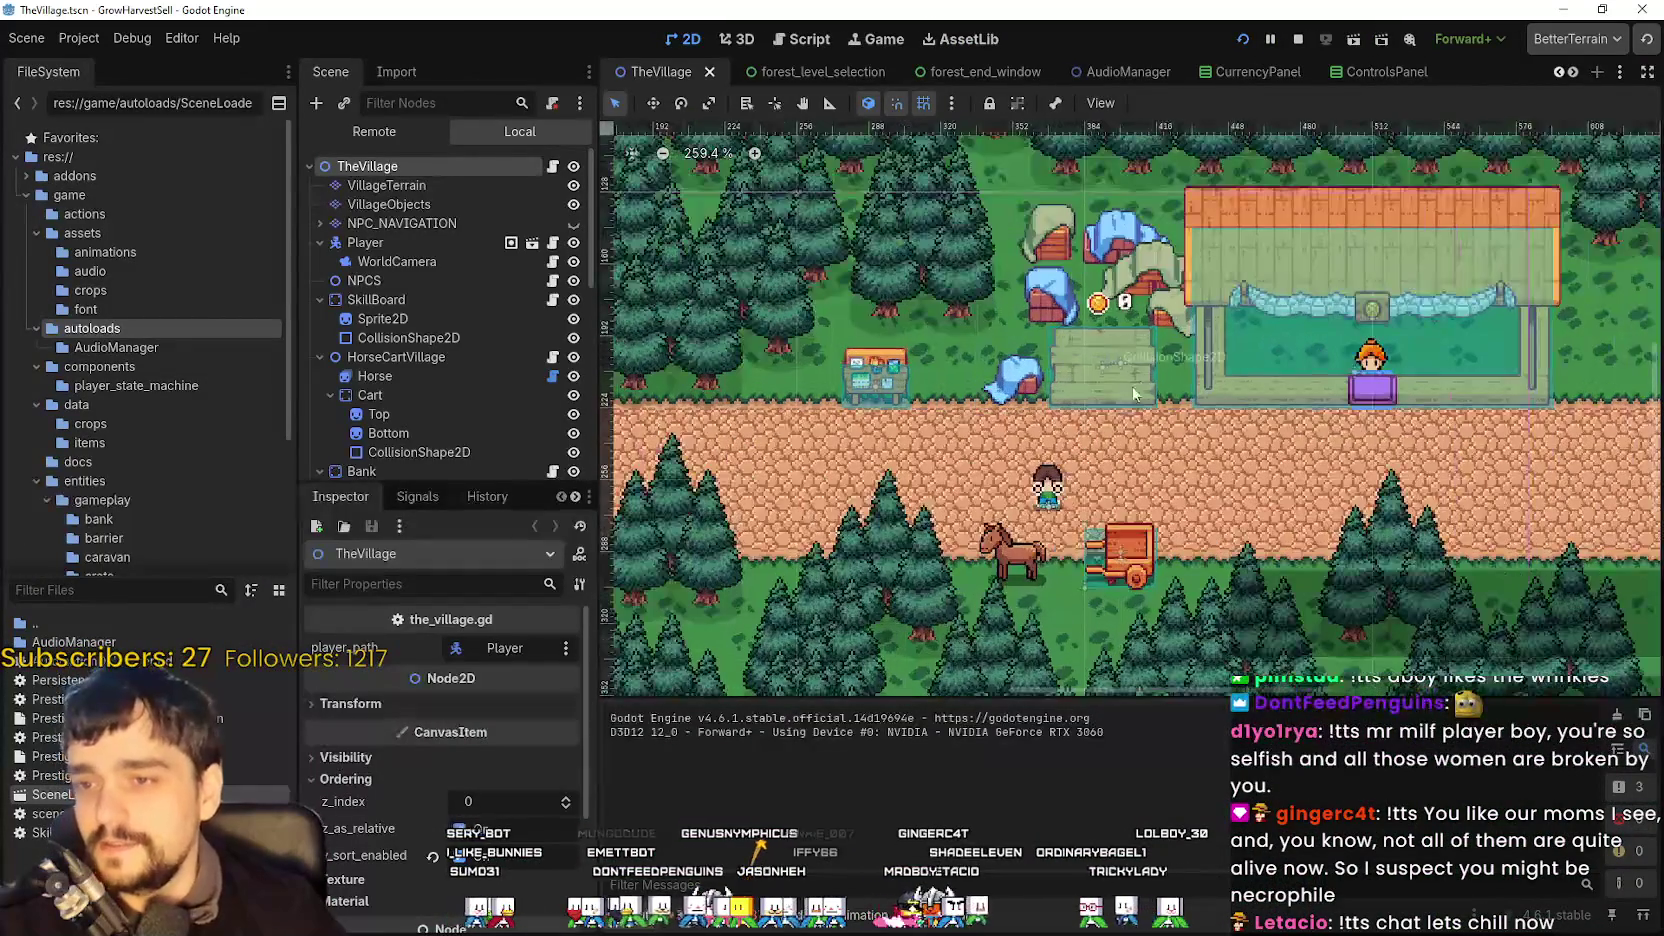
scroll(1204, 460, down, 3)
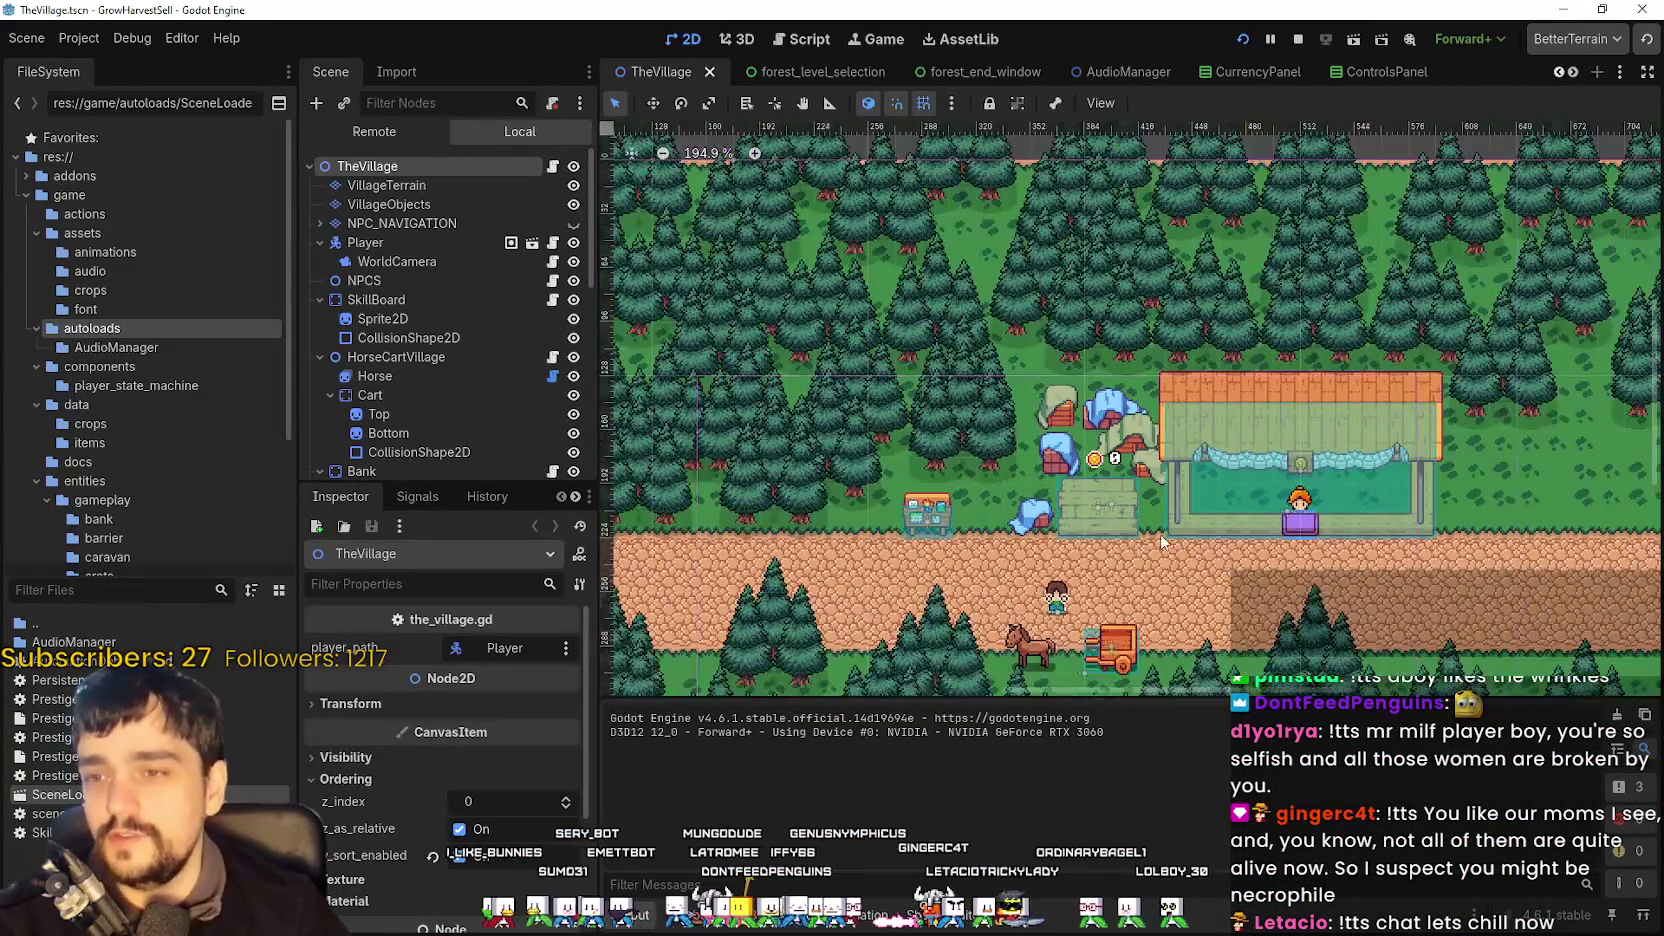
scroll(1085, 507, up, 4)
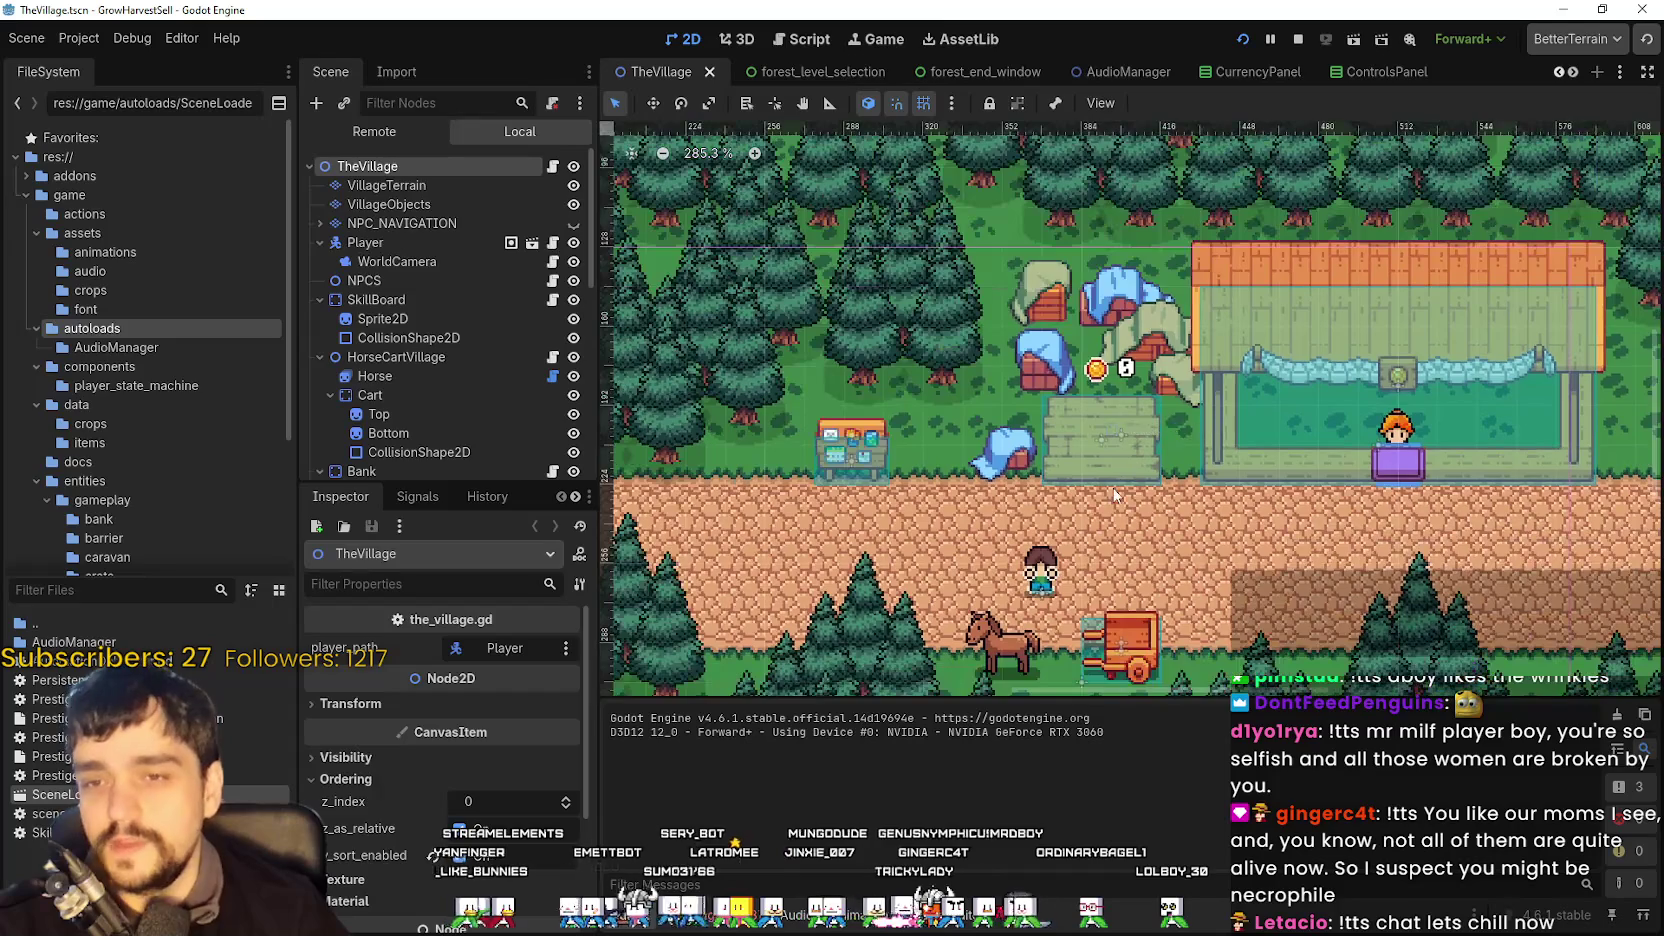
drag(1214, 404, 1167, 422)
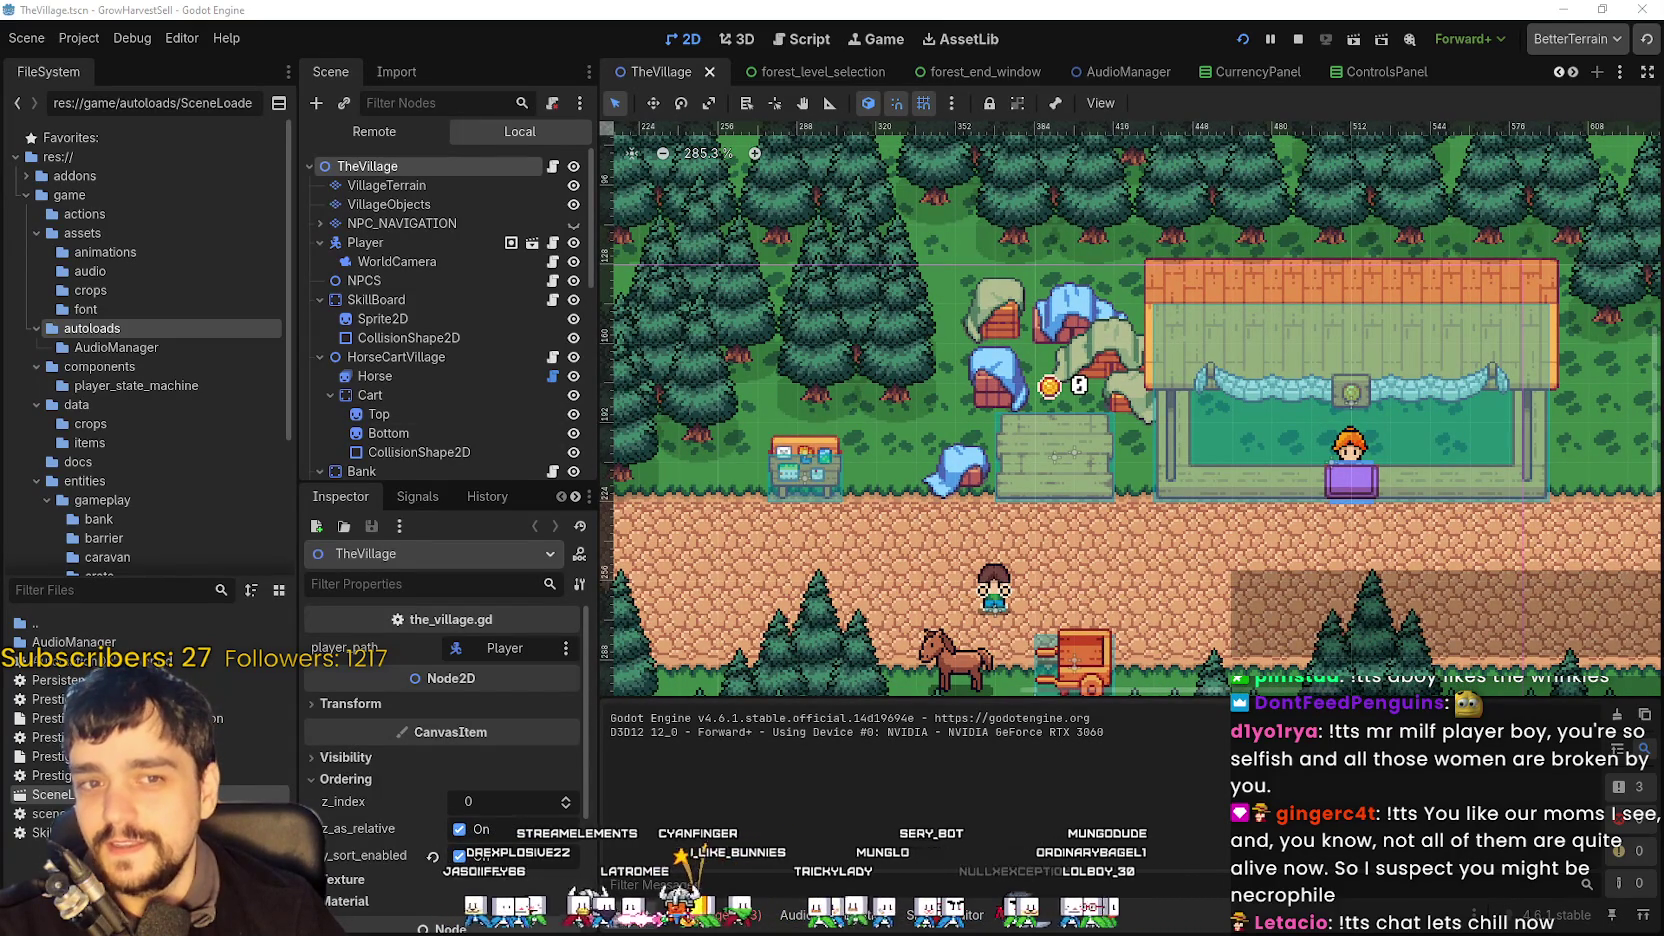
scroll(1091, 432, up, 1)
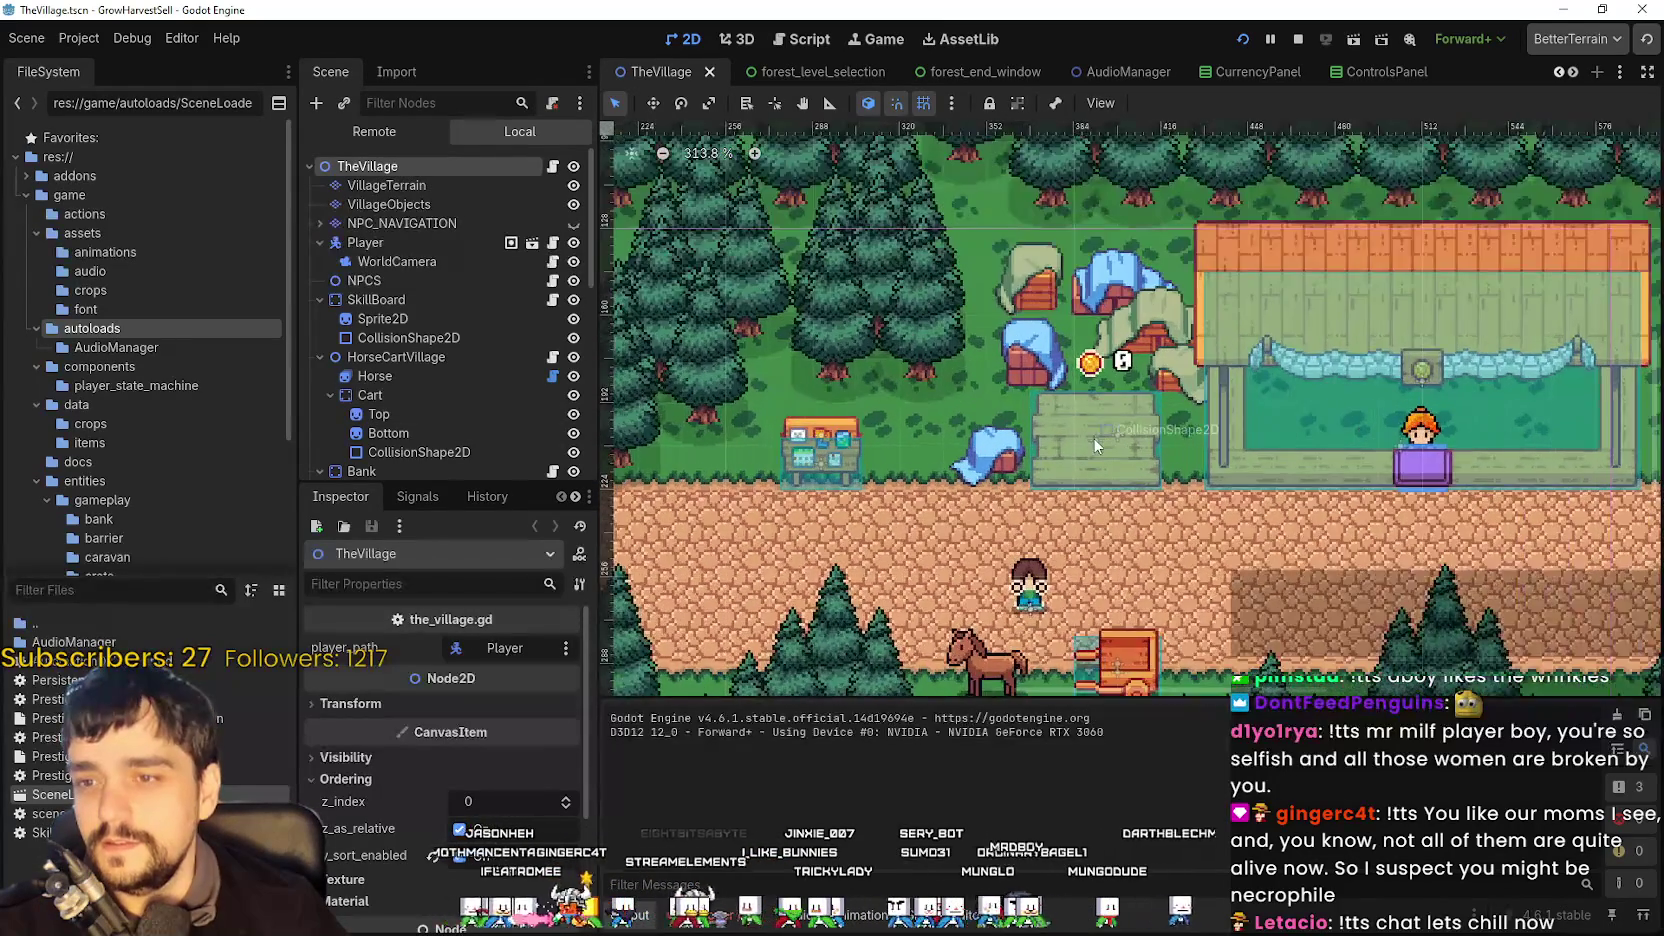
scroll(1091, 432, down, 4)
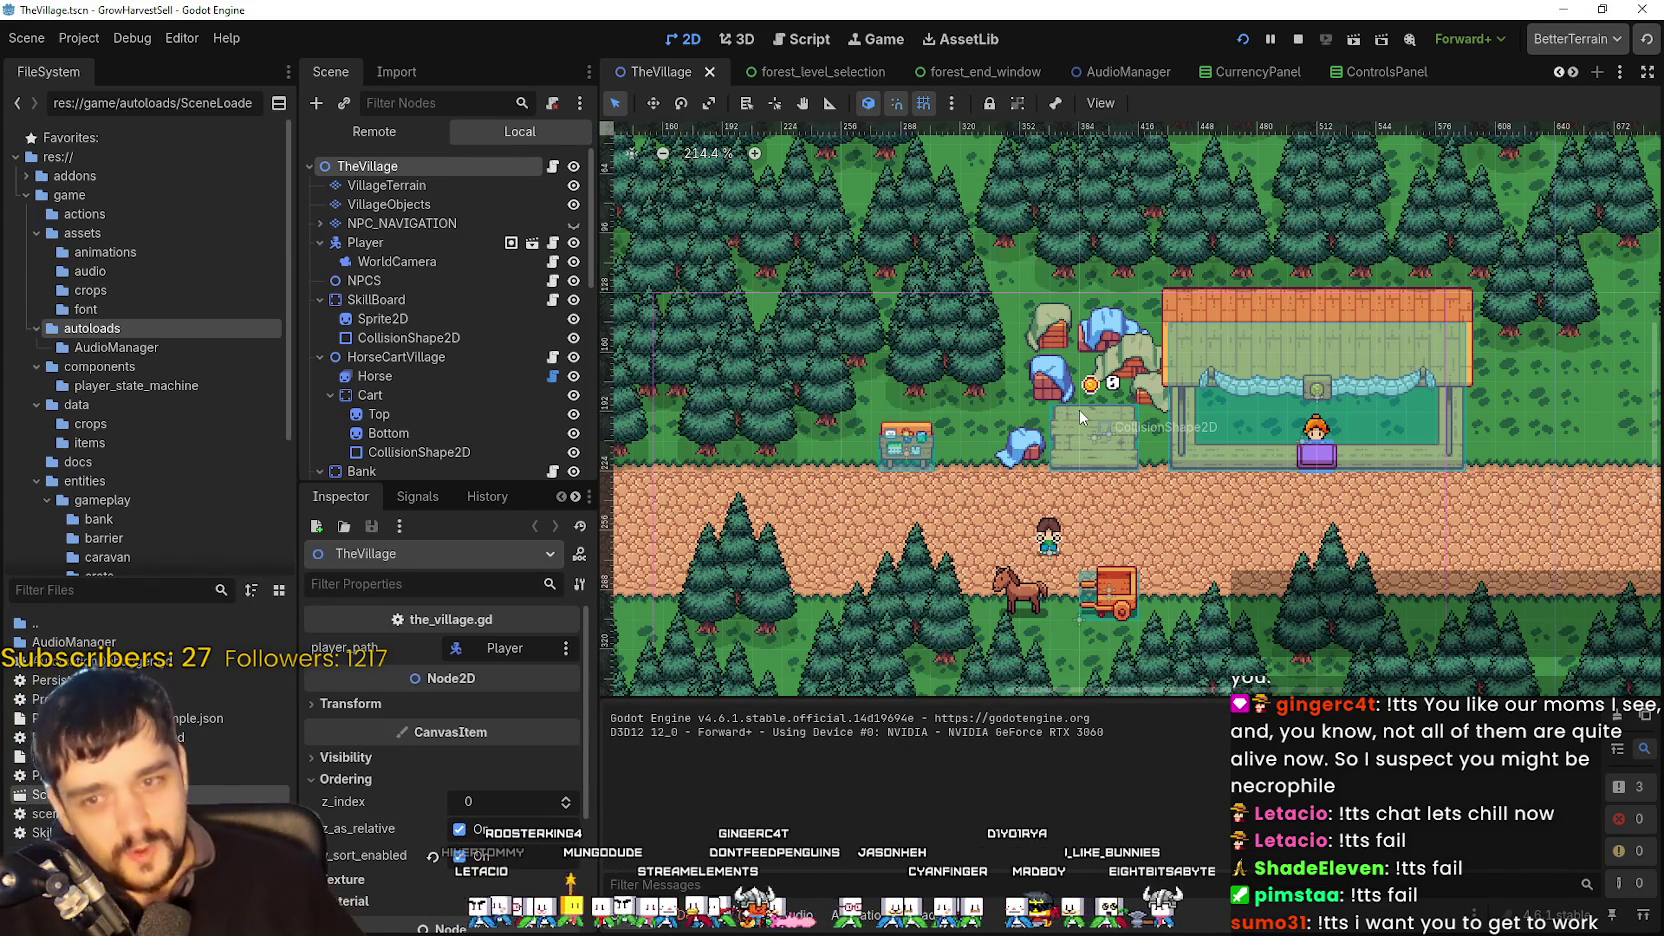
scroll(1079, 410, up, 2)
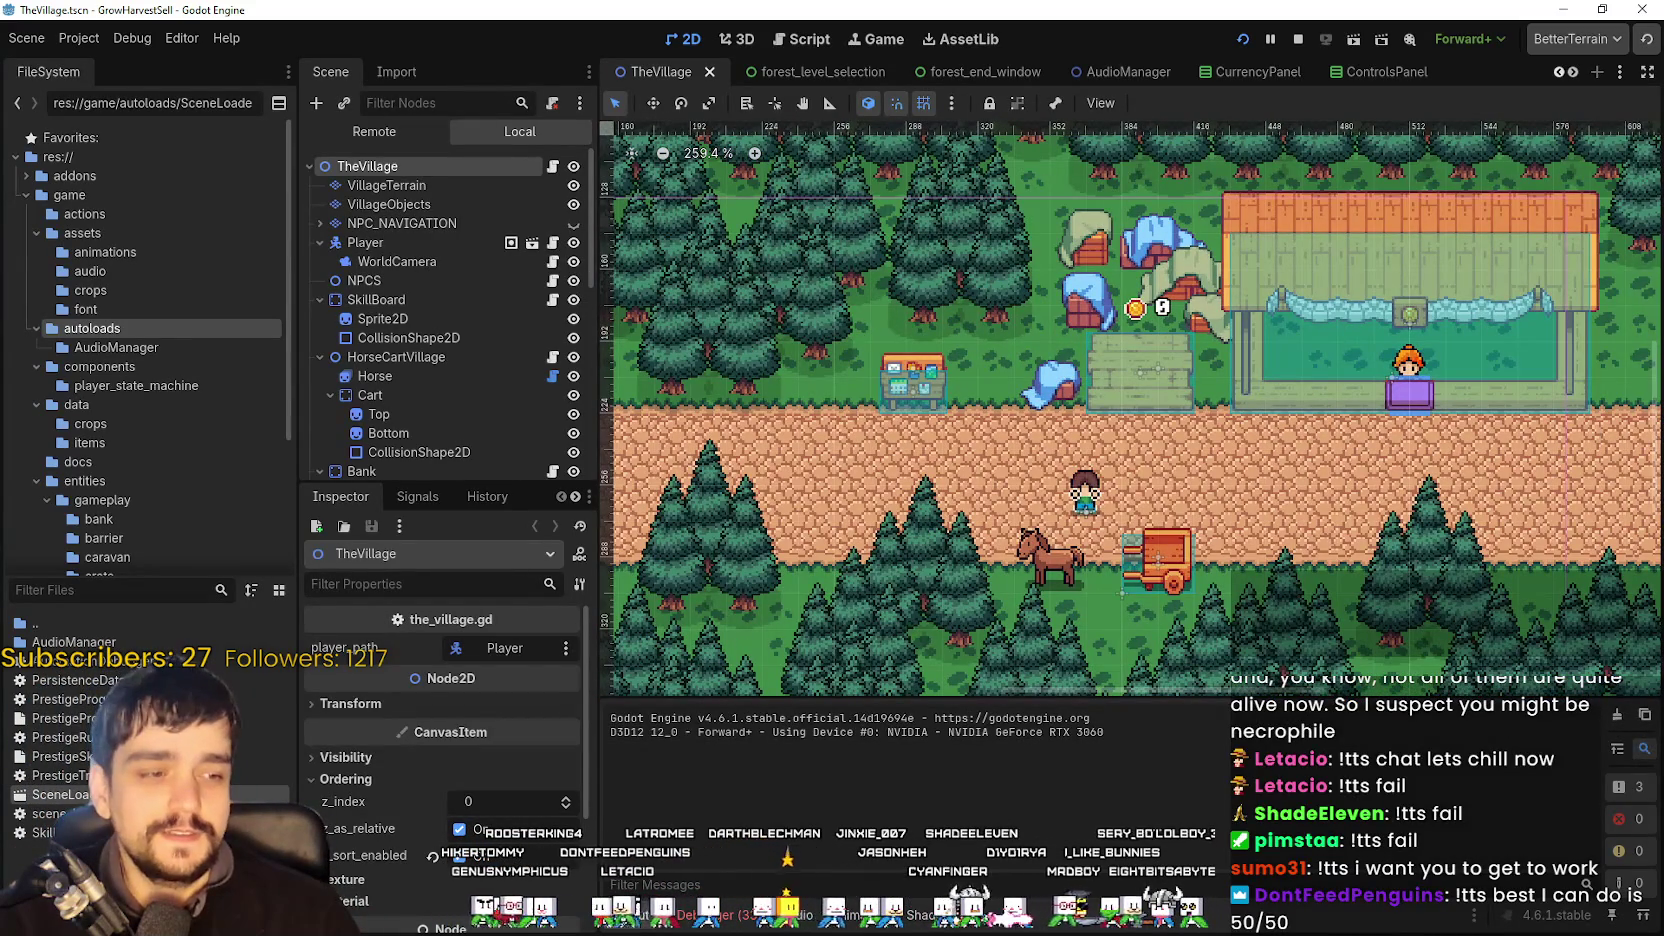
key(F5)
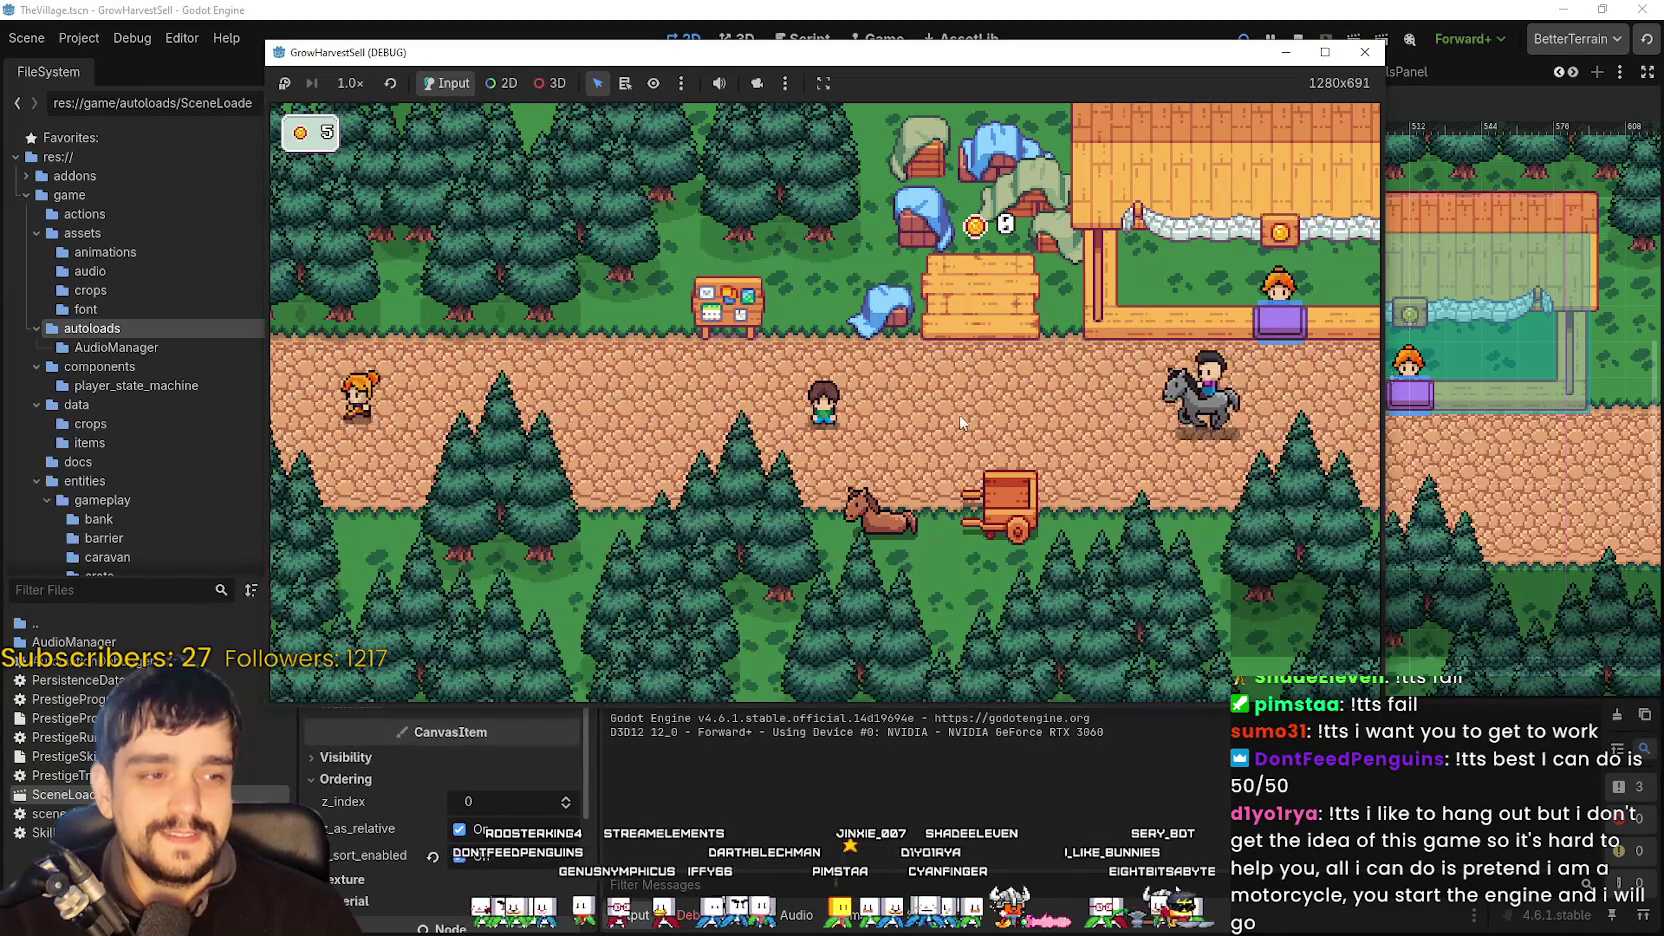
- Walk the player to the horse, bring up Select a Stage, close it, then stop the game
key(Down)
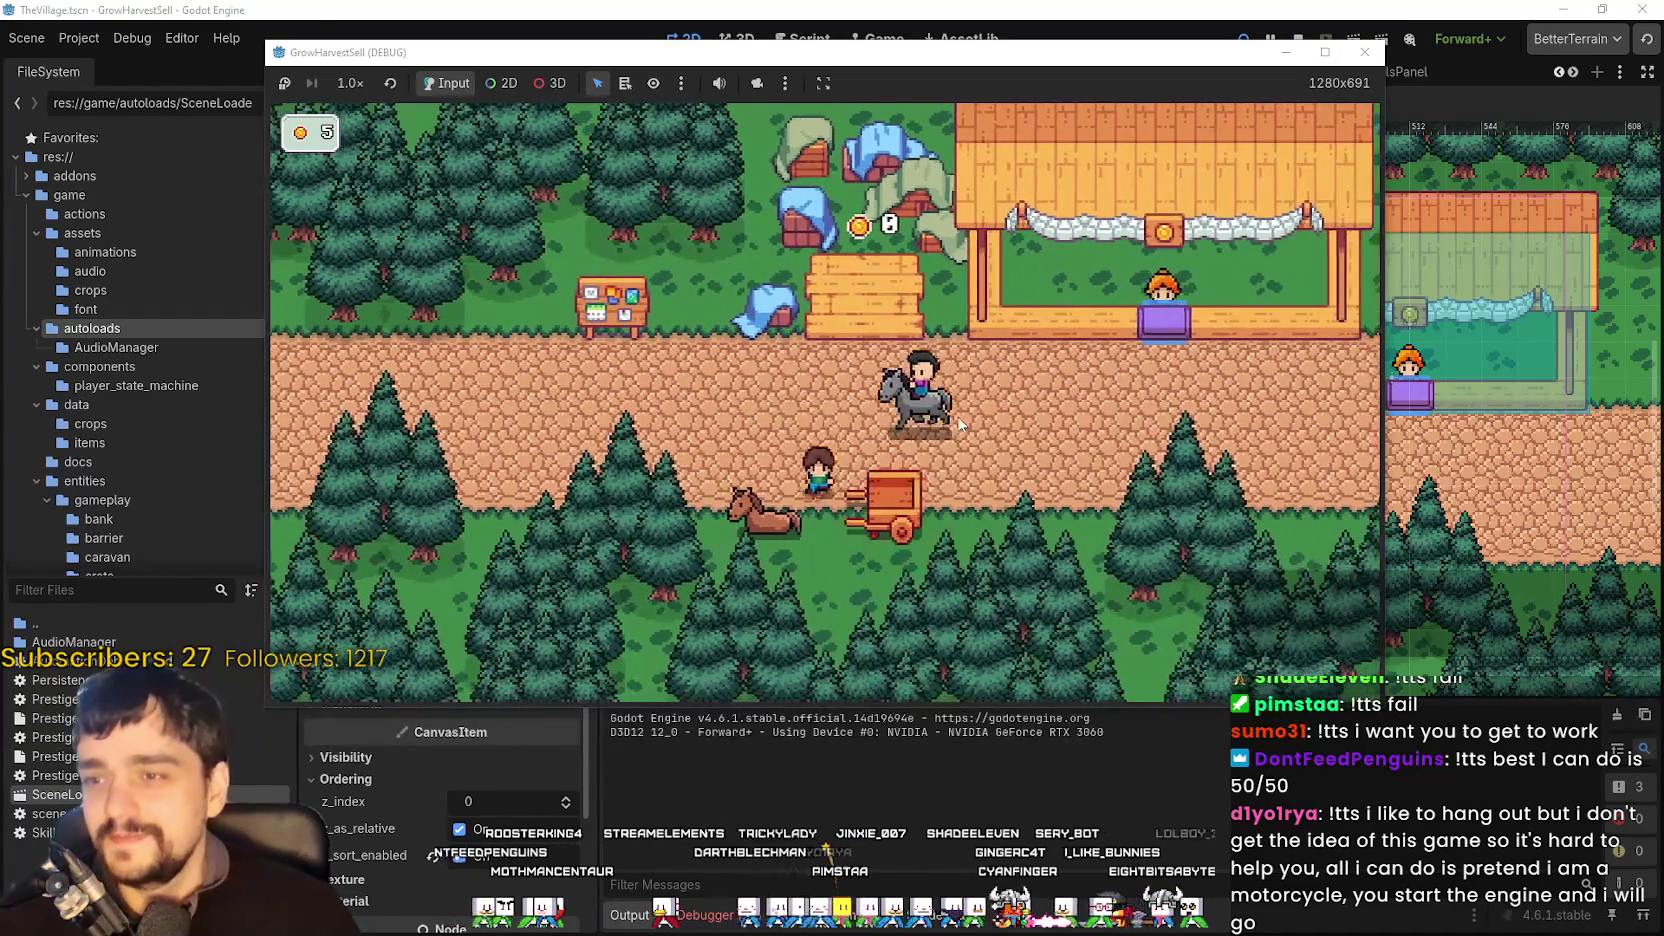
key(e)
click(705, 515)
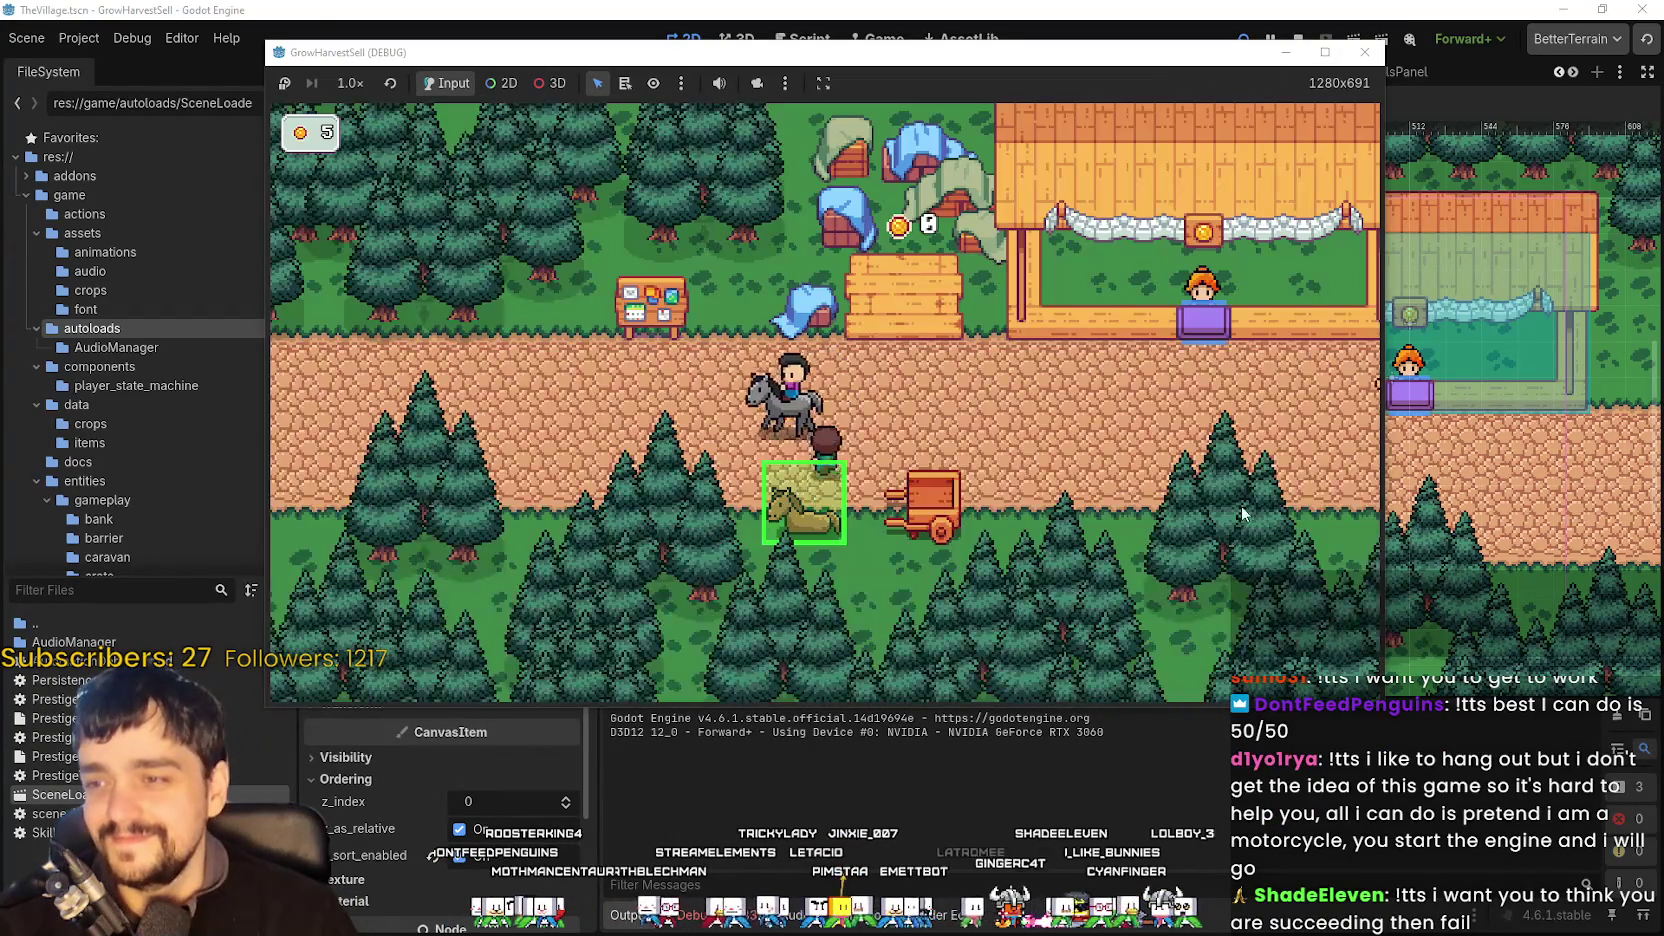
click(1297, 38)
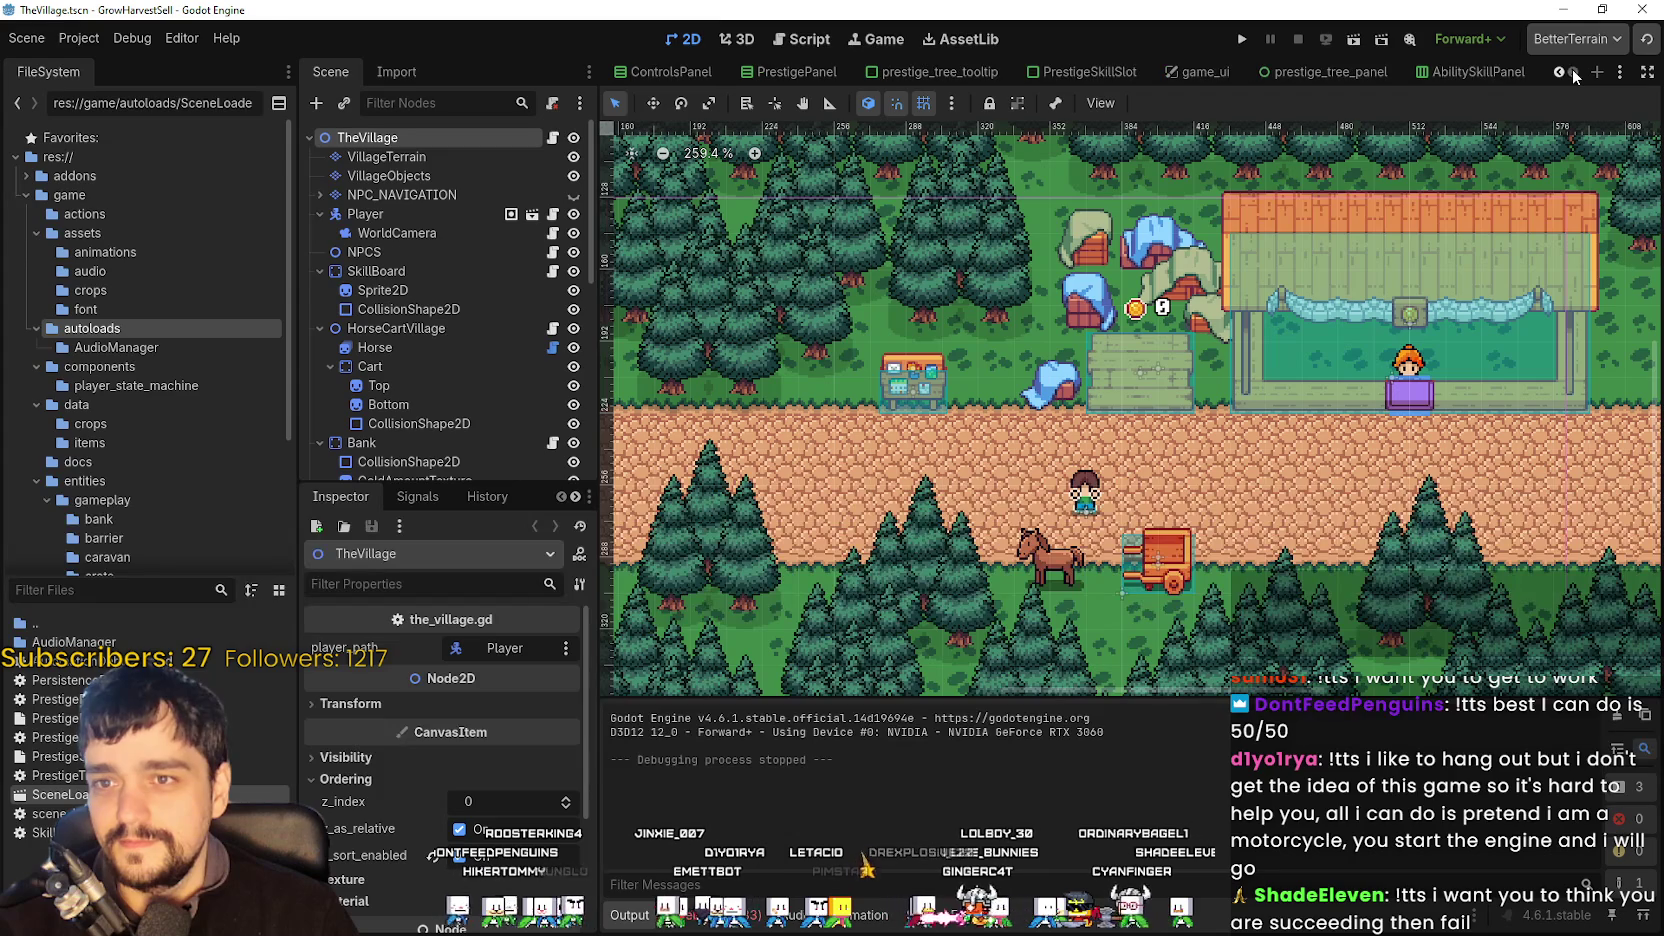
- Copy the ShadowShader node from the TheForest_1 scene
click(1560, 72)
click(1560, 72)
click(1560, 72)
click(1560, 72)
click(1560, 72)
click(1560, 72)
click(792, 80)
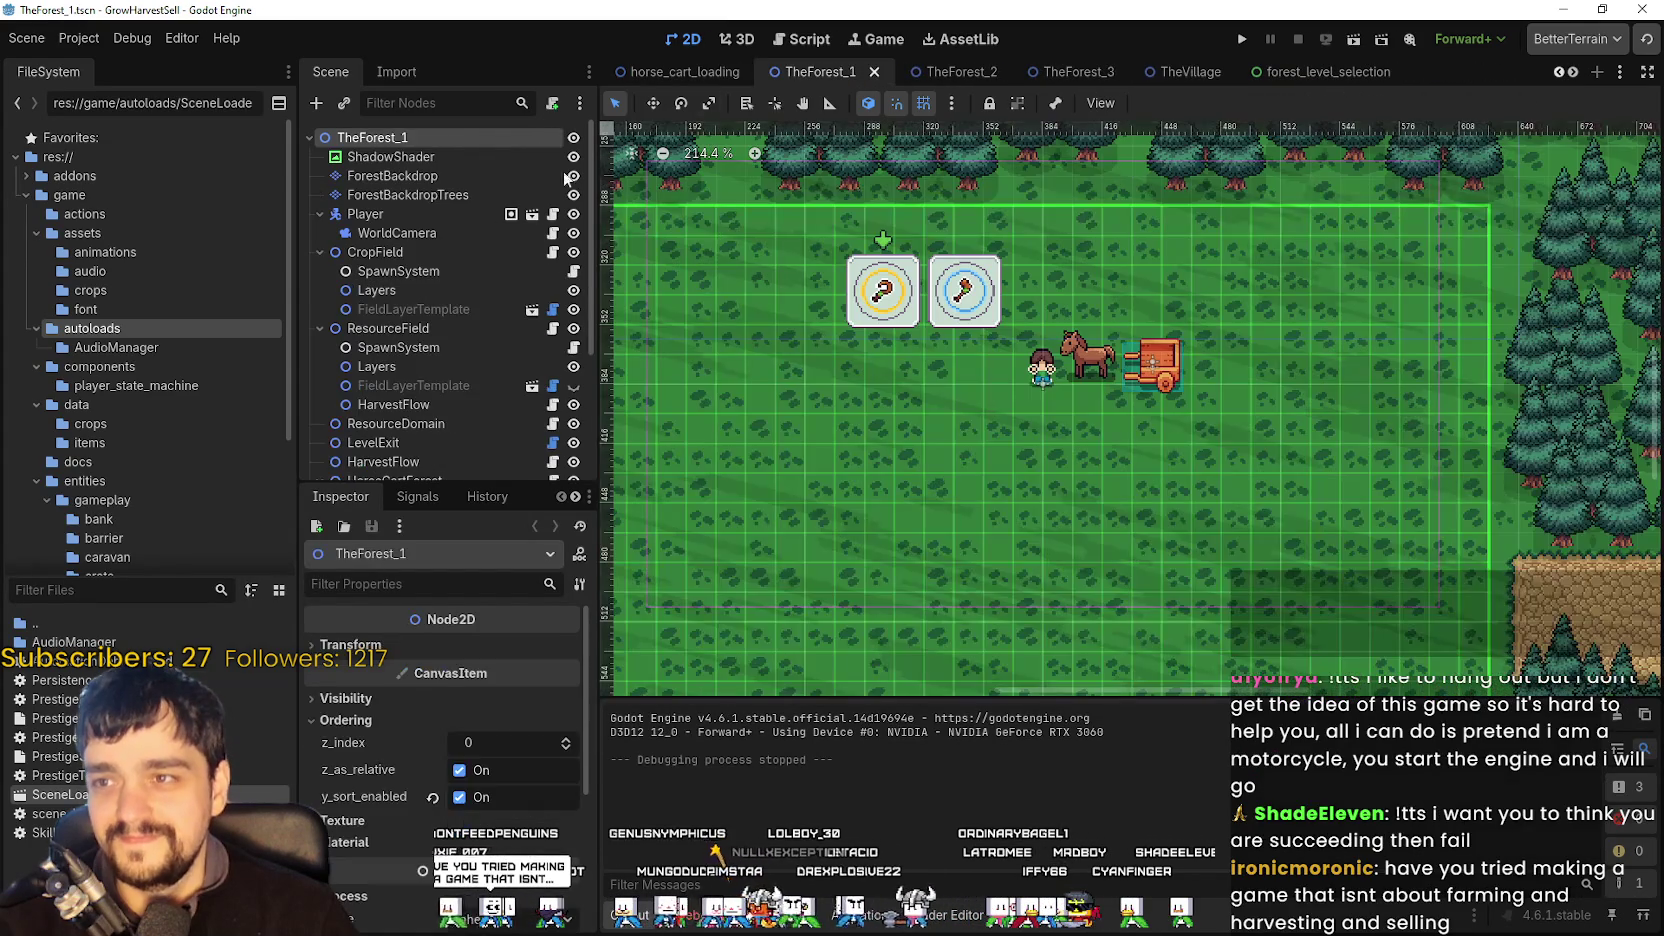
right_click(415, 157)
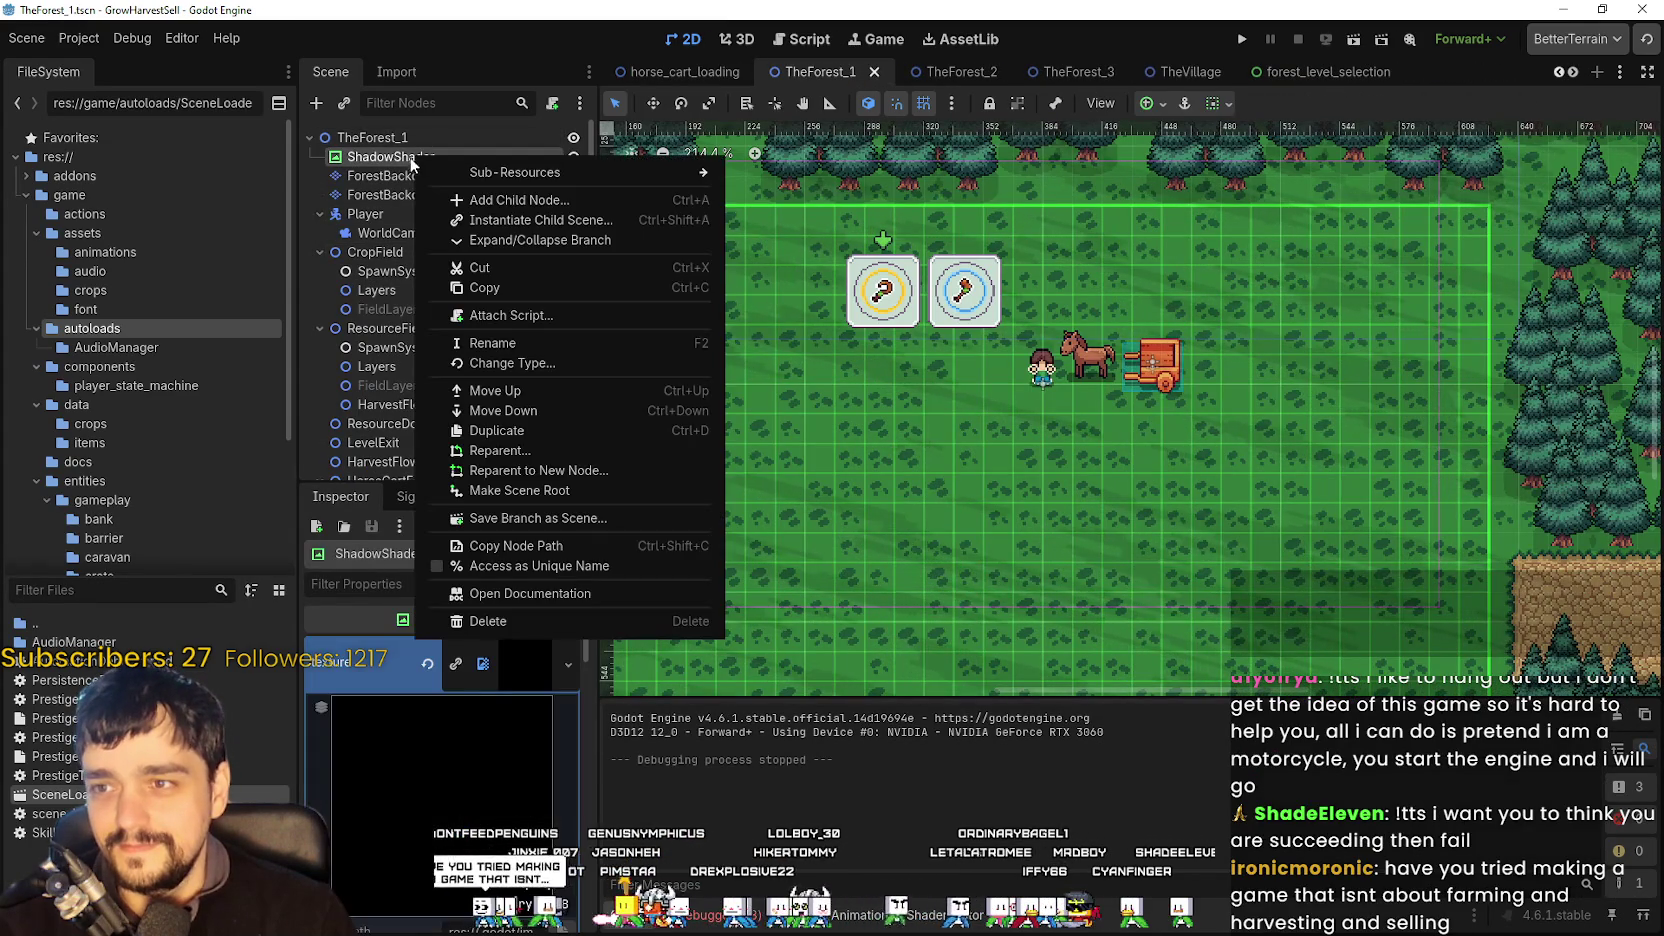
click(517, 290)
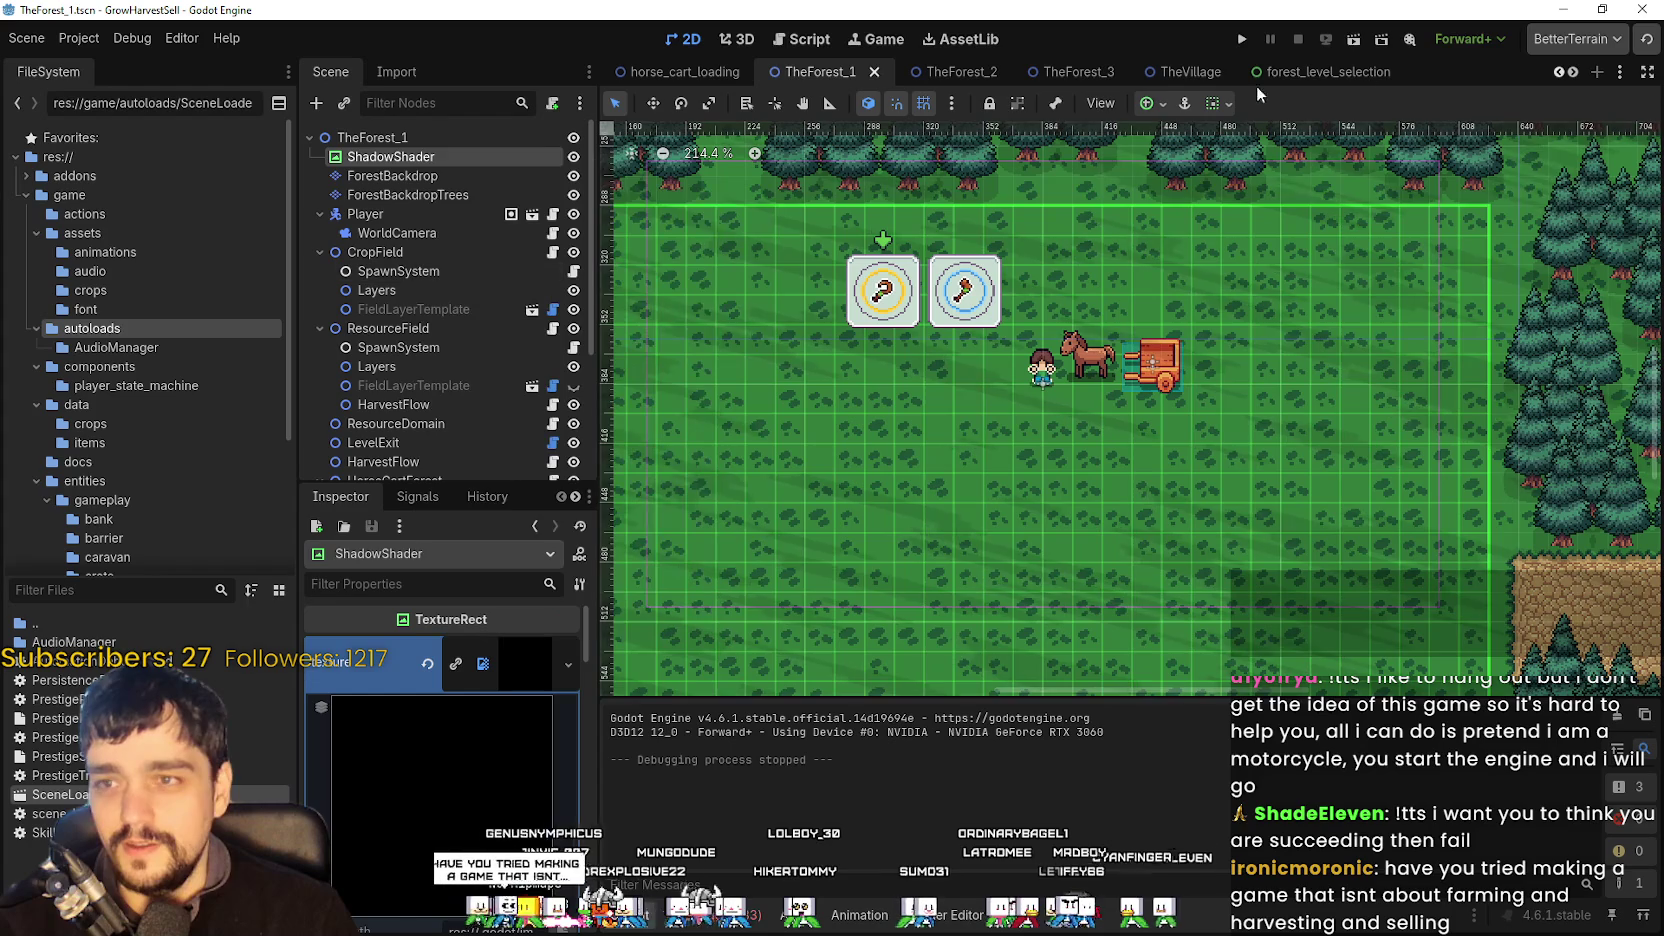
- Paste ShadowShader into TheForest_2 as the first child of the root and save the scene
click(920, 72)
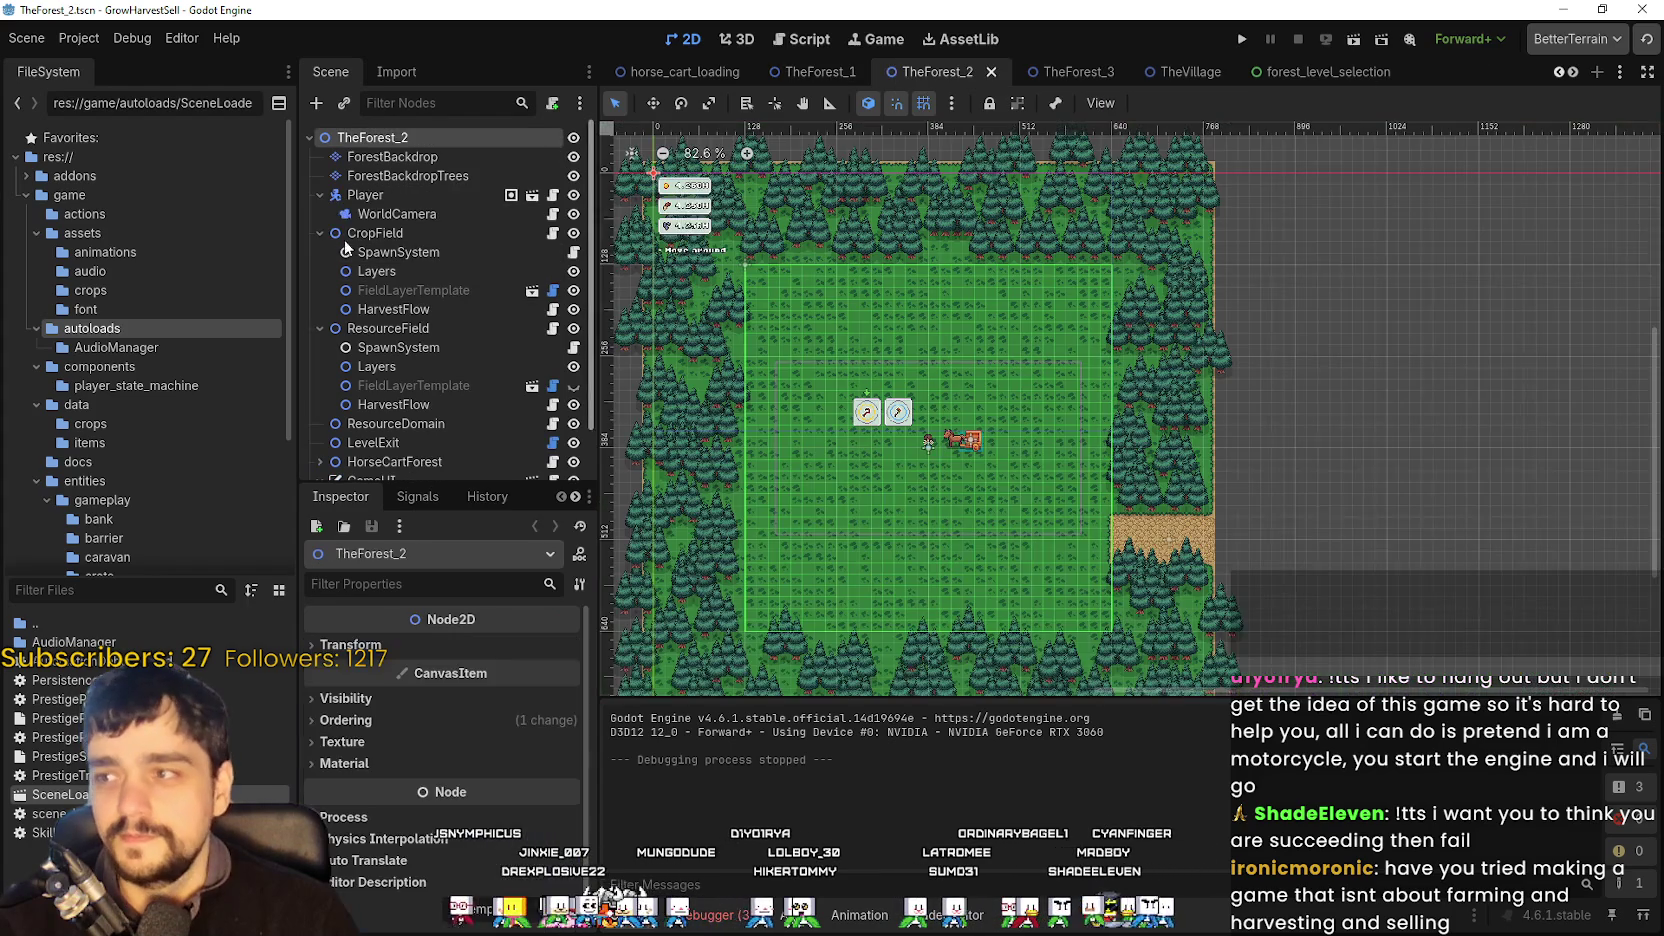
right_click(385, 141)
click(447, 256)
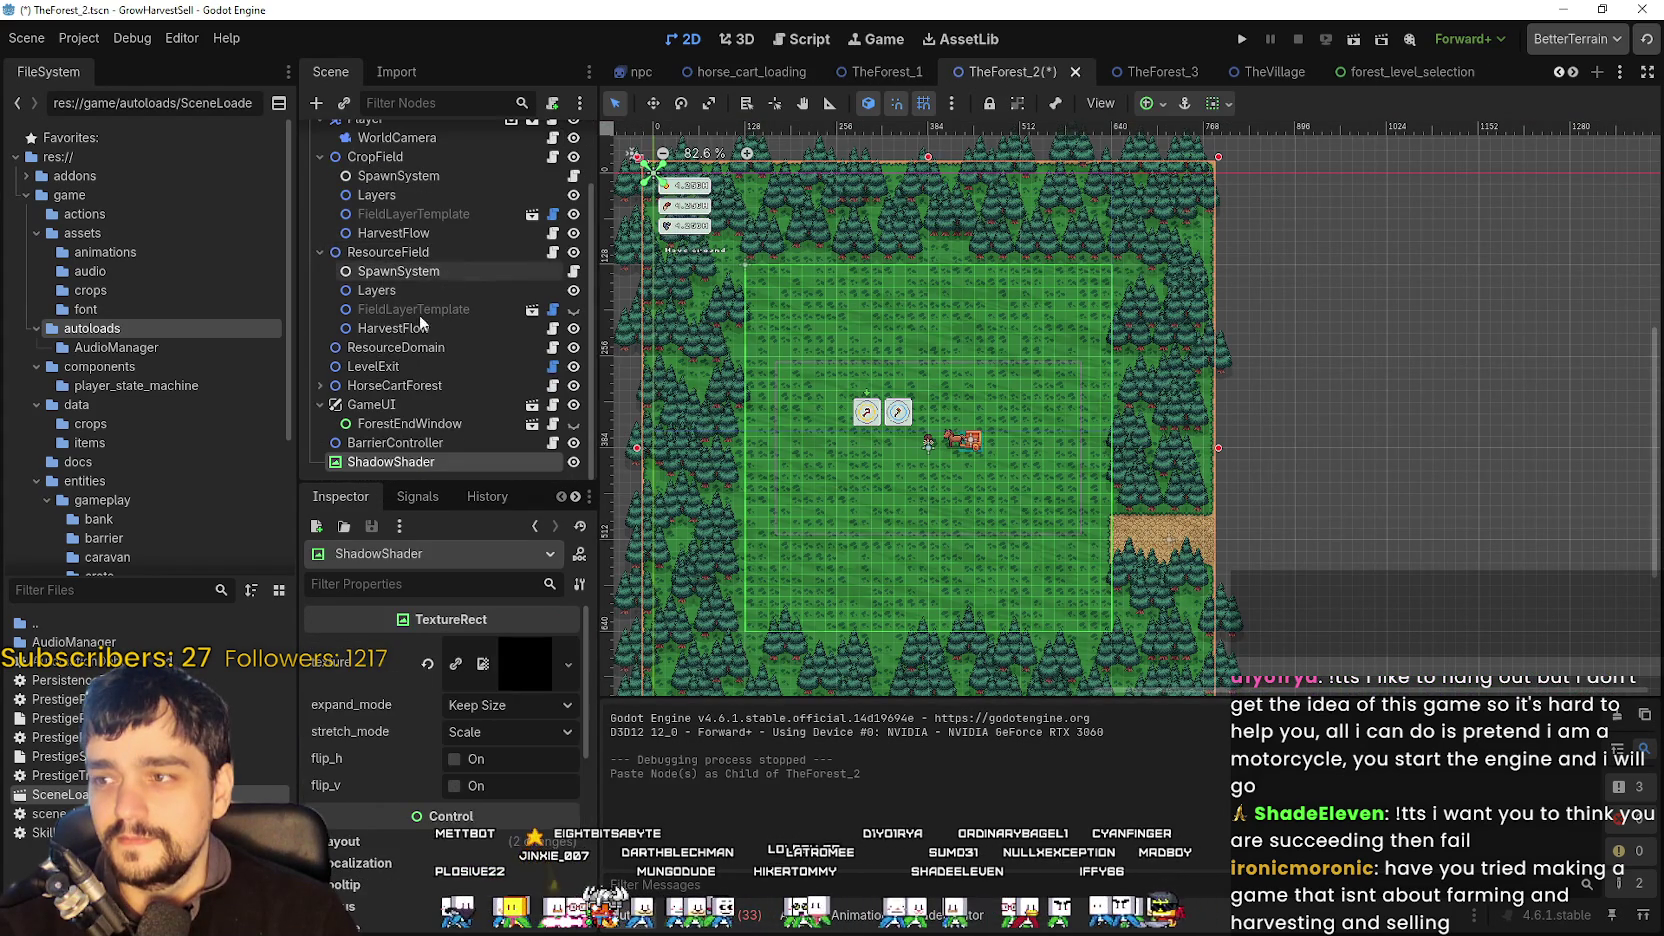
drag(381, 442, 450, 51)
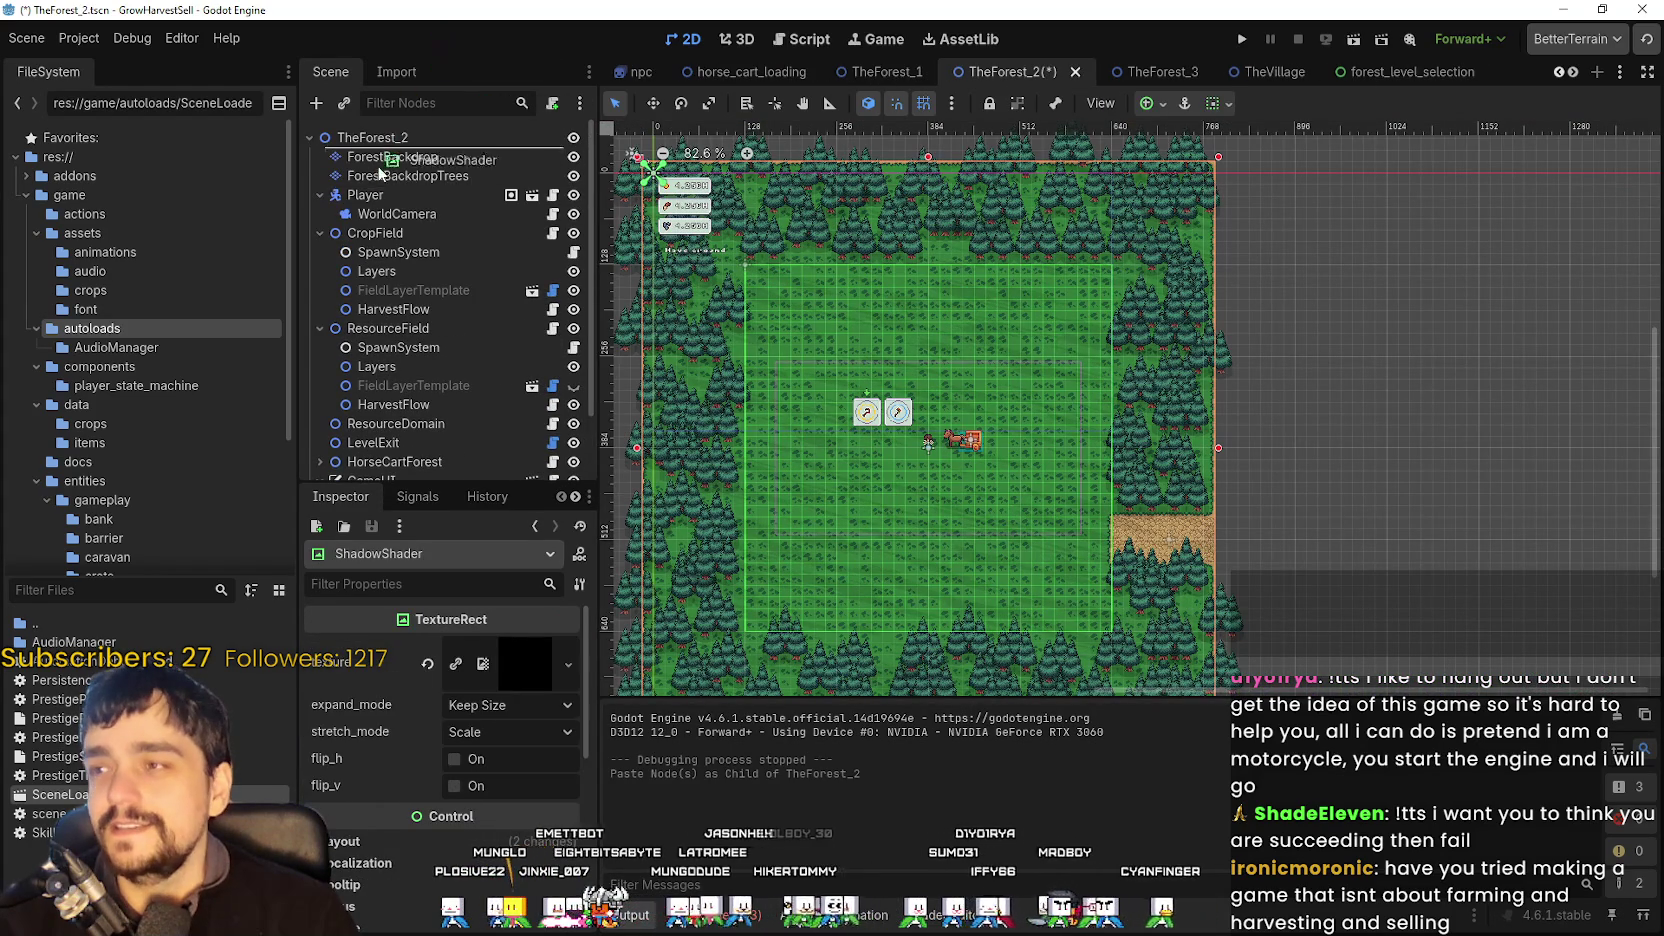
drag(396, 152, 400, 156)
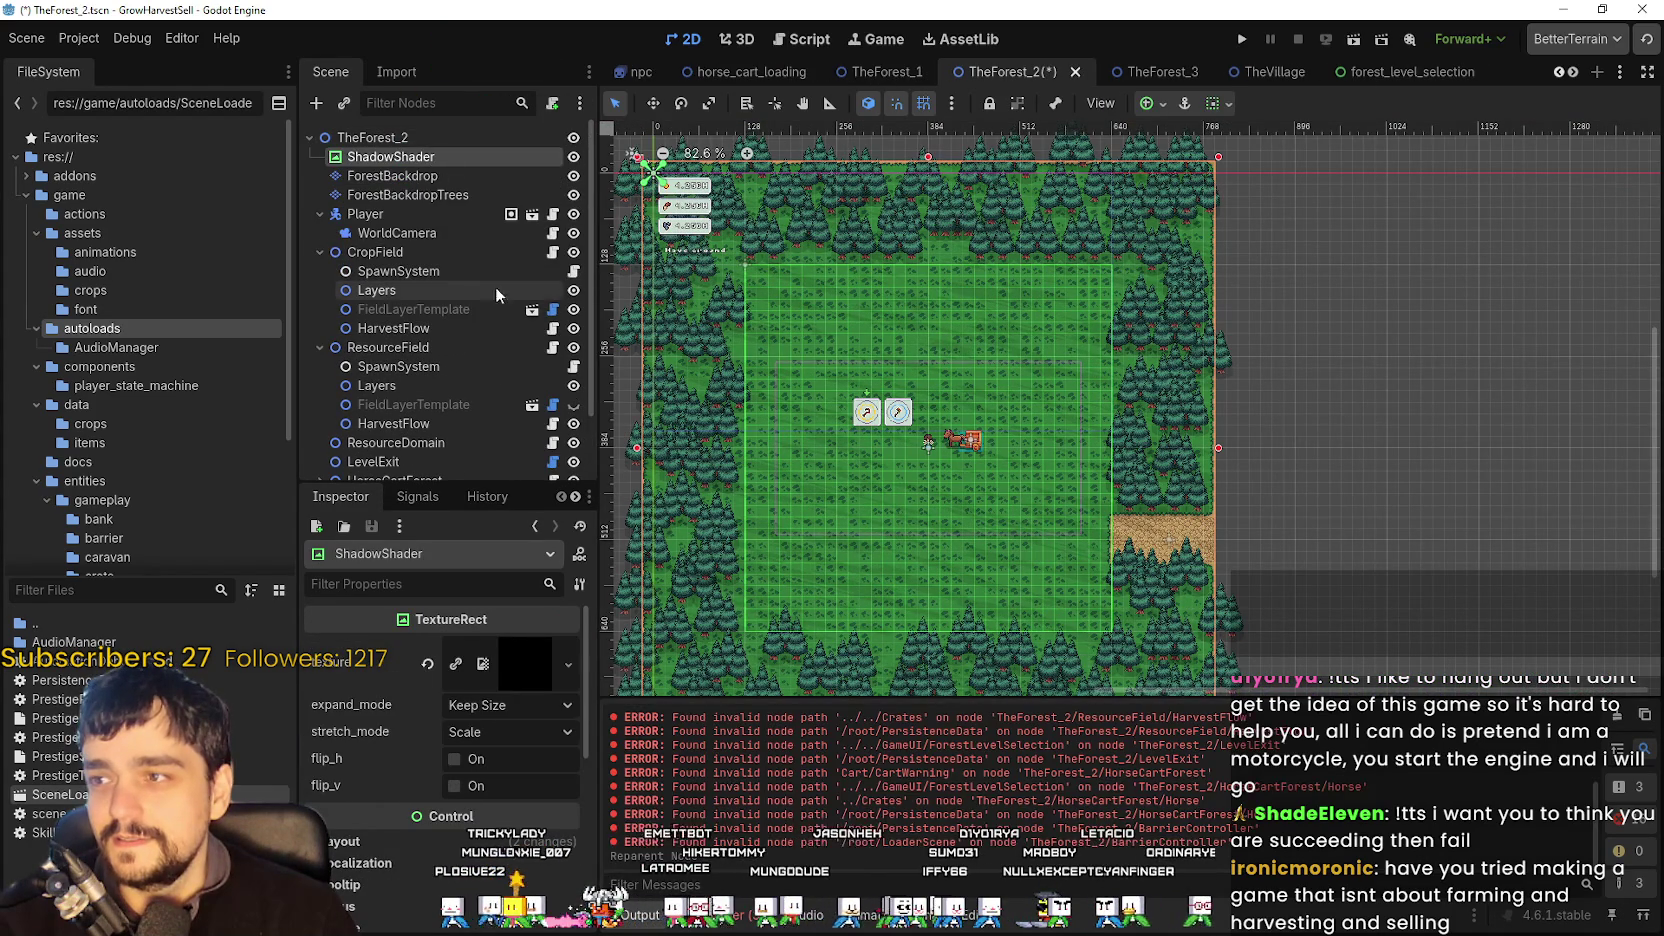
scroll(1050, 354, up, 3)
key(ctrl+s)
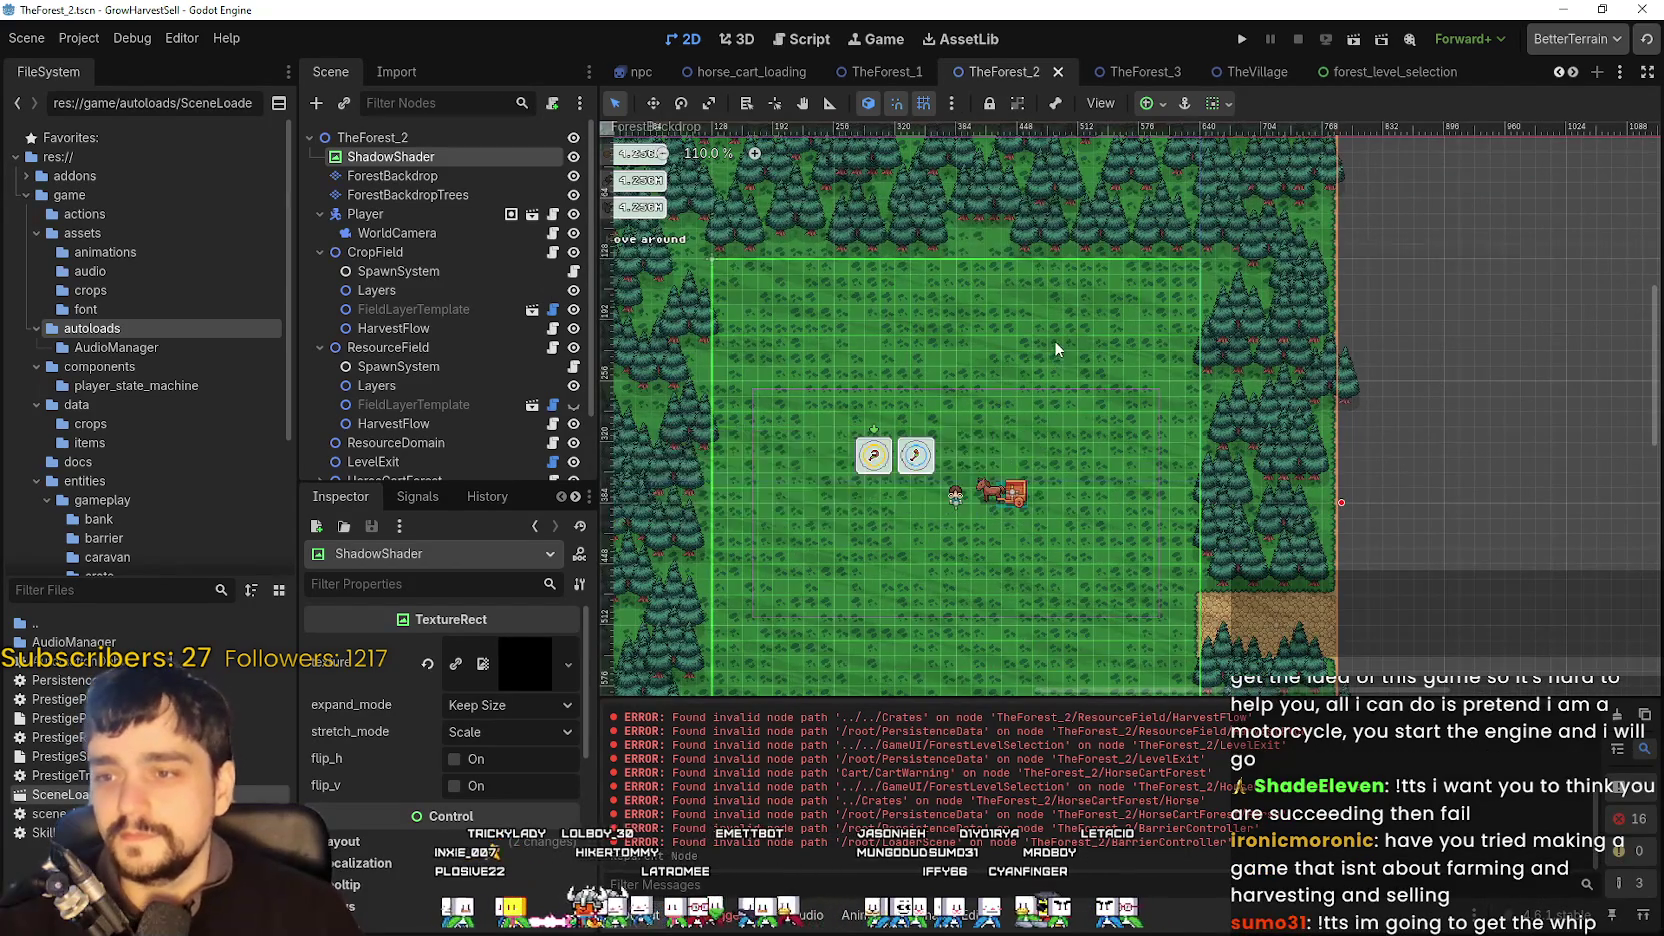
- Paste ShadowShader into TheForest_3, move it to the top of the tree, and save
click(1122, 72)
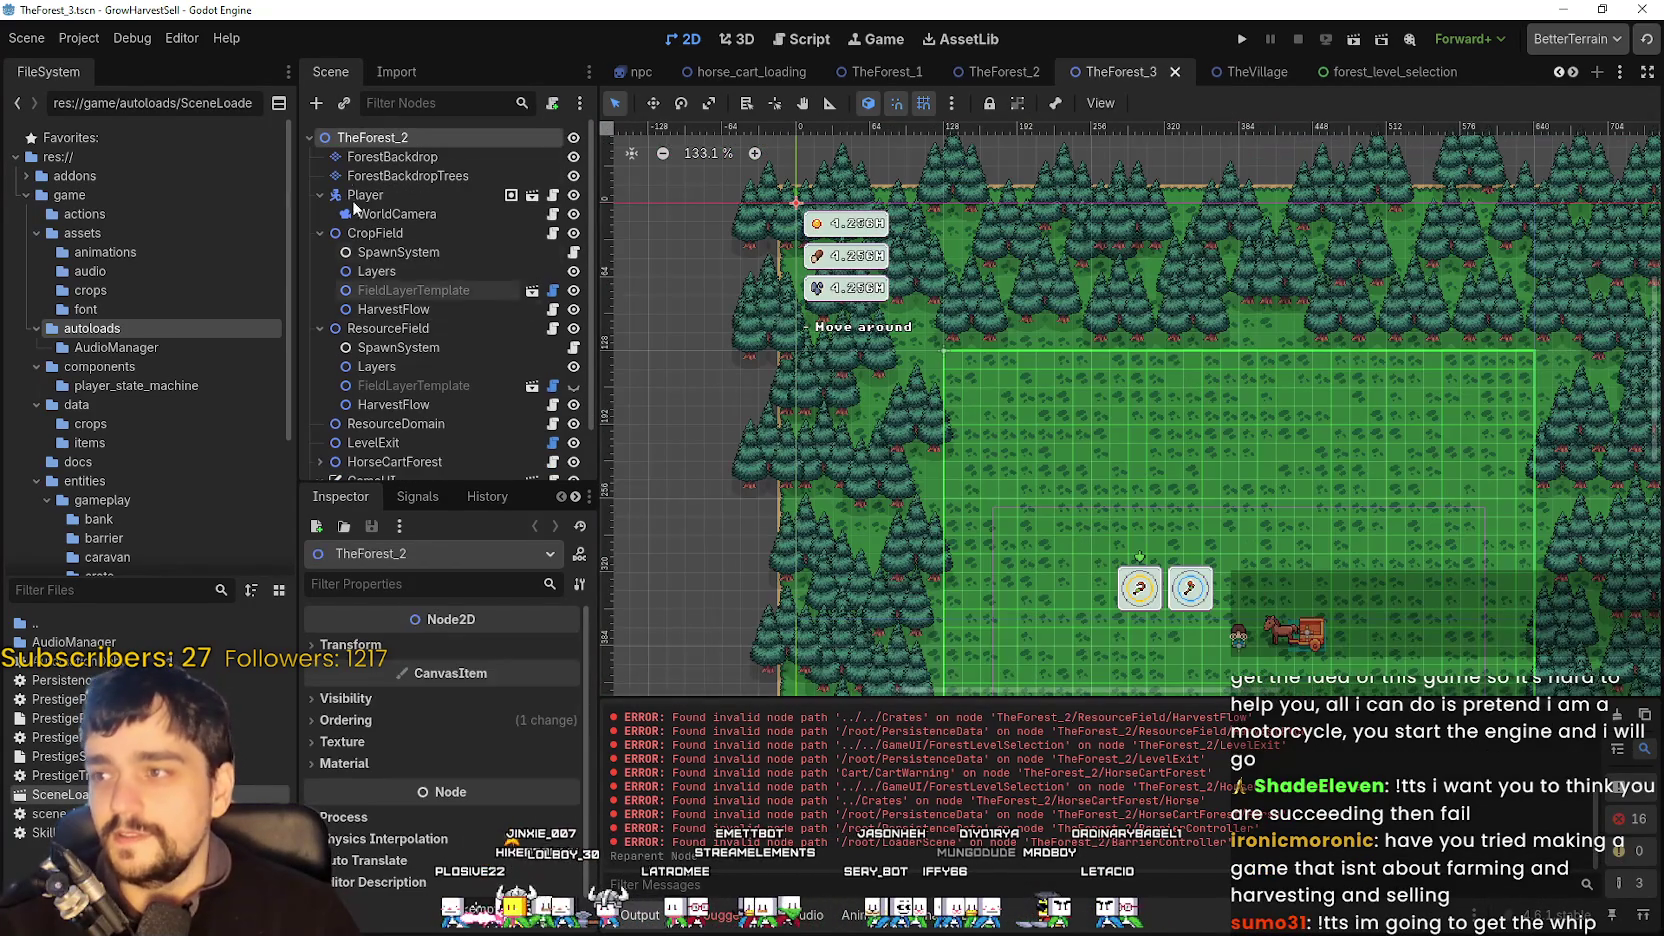
right_click(367, 139)
click(445, 259)
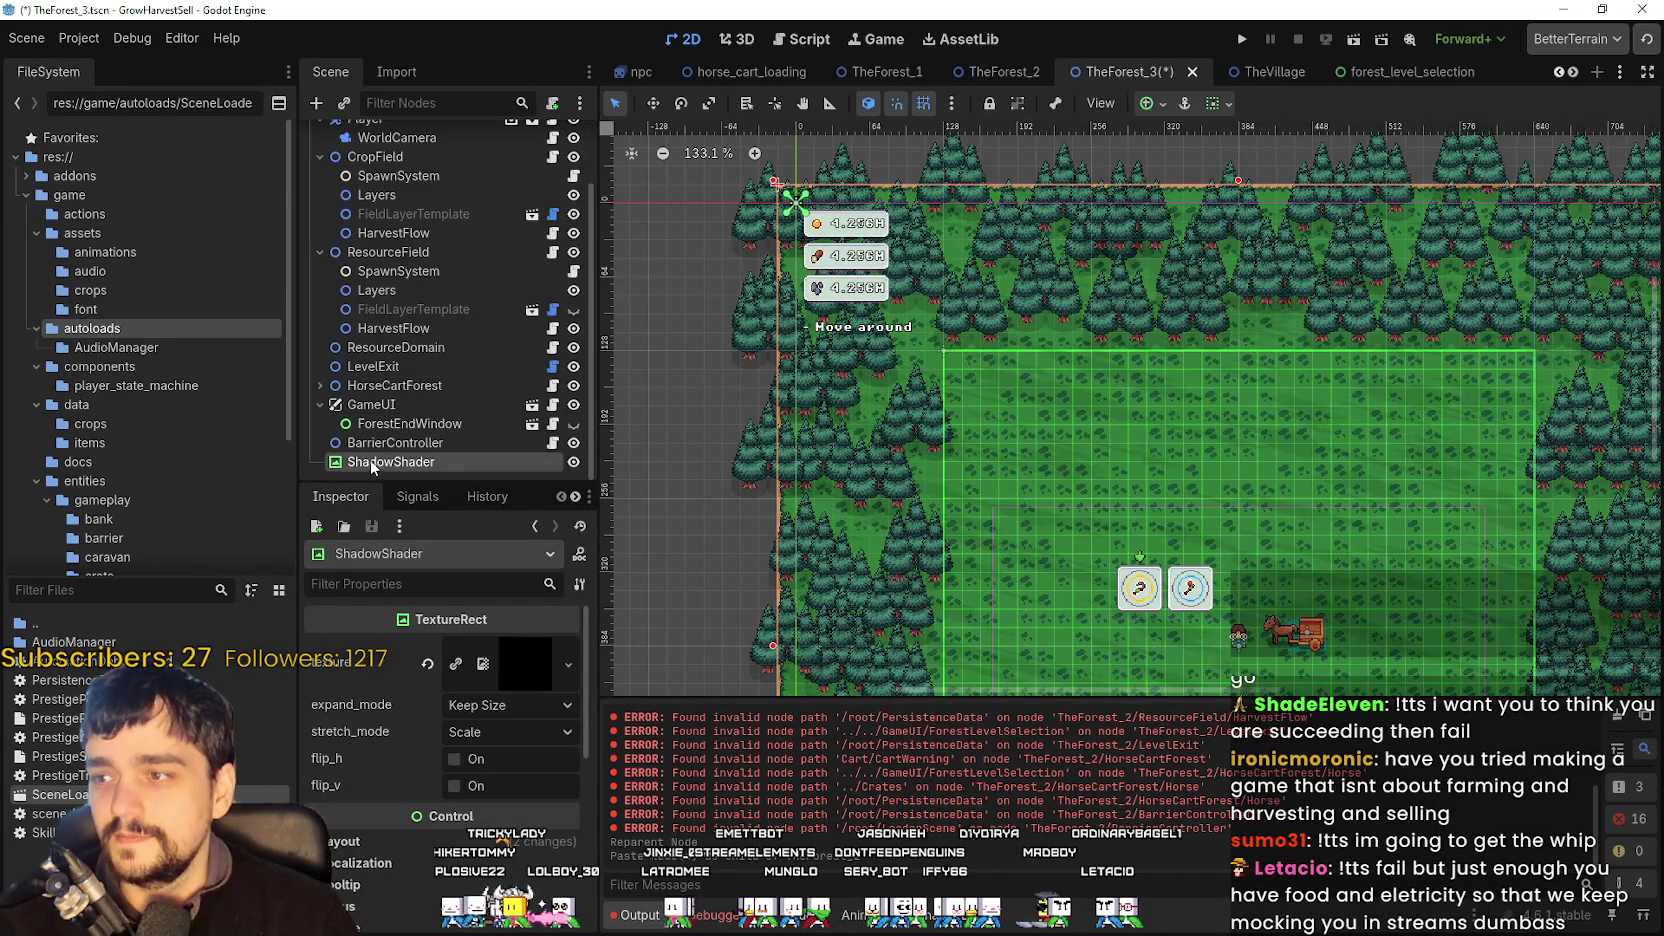
drag(372, 107, 390, 152)
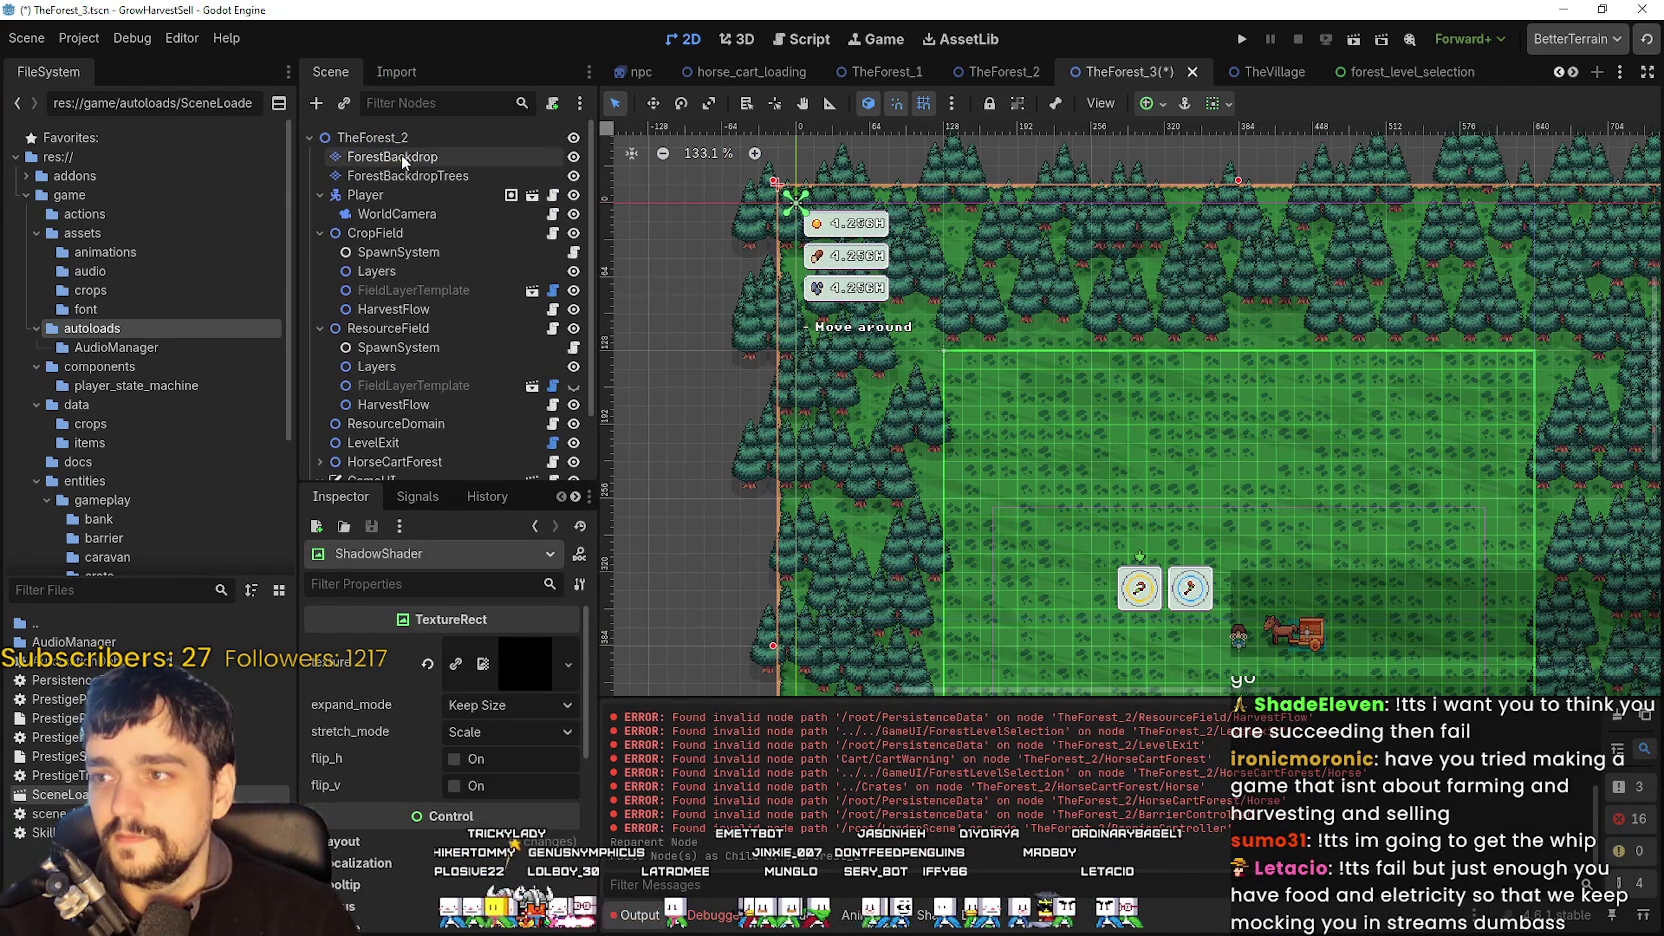
scroll(452, 457, down, 3)
mouse_move(420, 172)
mouse_down()
mouse_move(427, 127)
mouse_move(428, 156)
mouse_move(440, 148)
mouse_up()
key(ctrl+s)
scroll(1457, 491, down, 3)
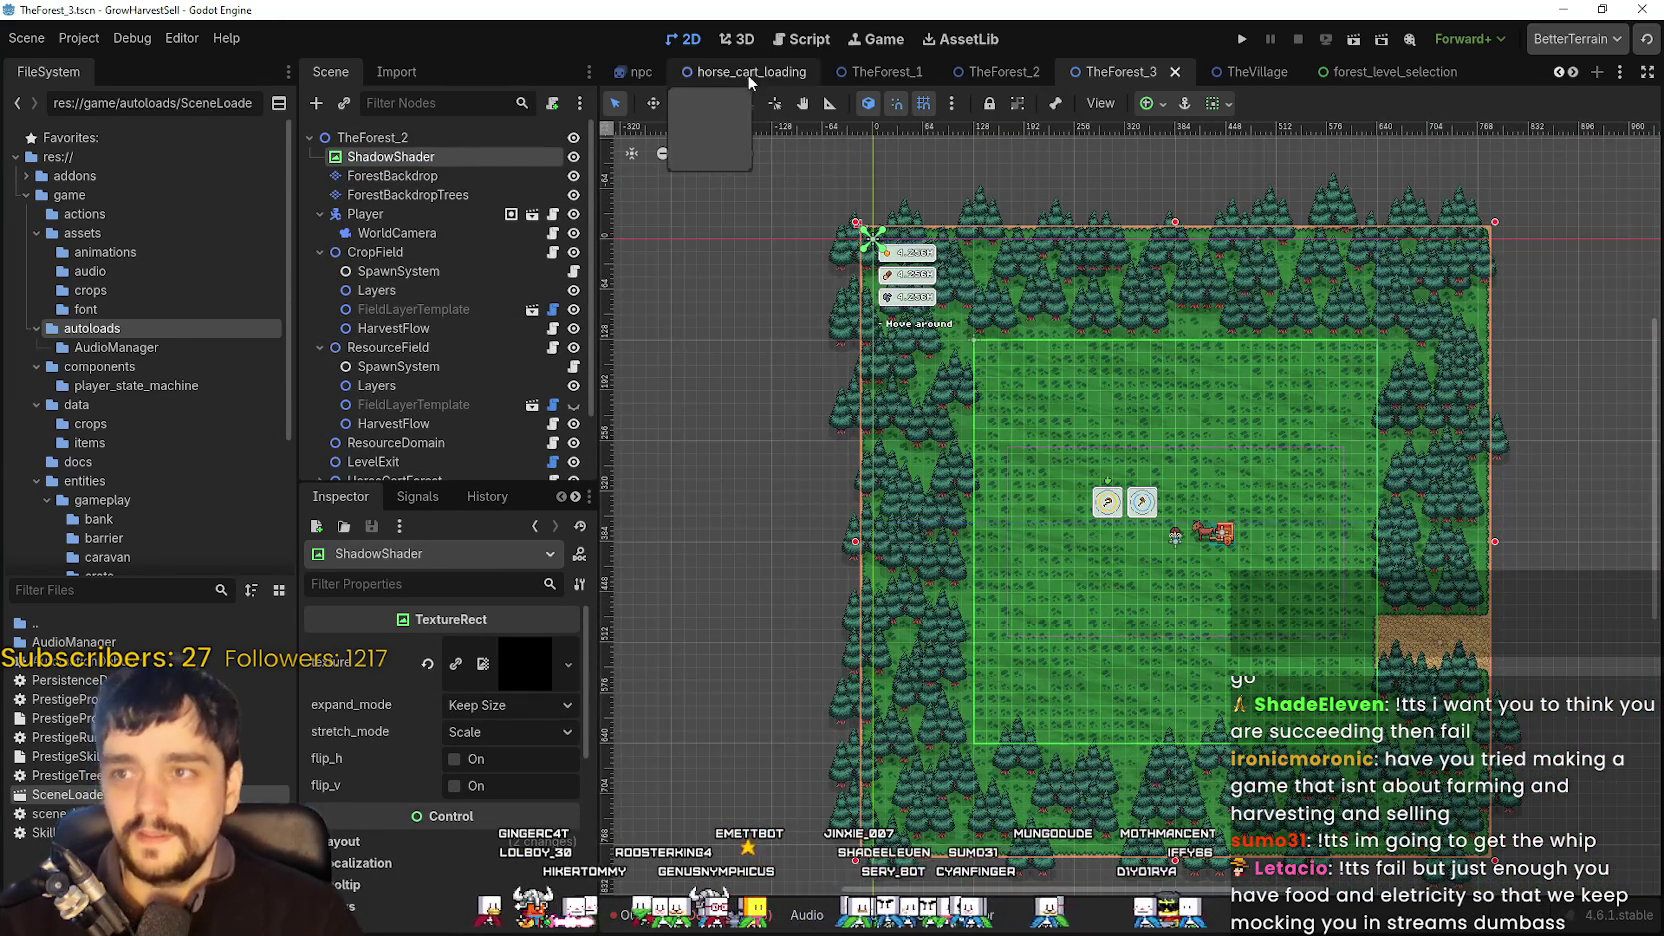
- Pan and zoom around the TheForest_1 level map to inspect it
click(893, 78)
scroll(1010, 458, down, 3)
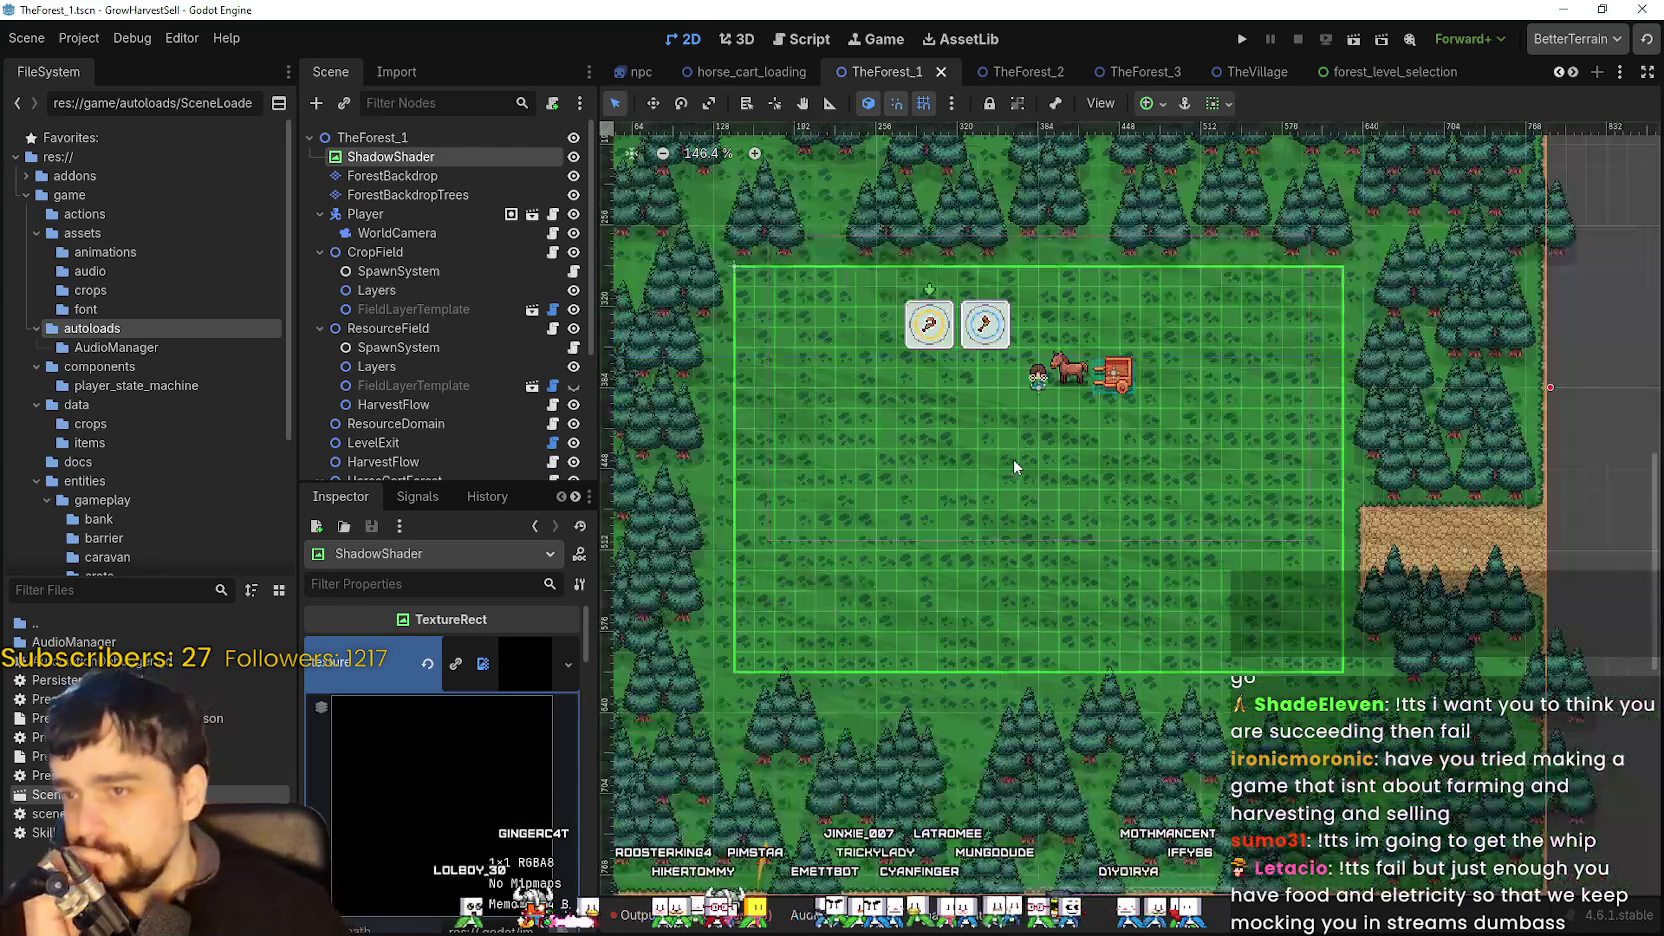
drag(1010, 458, 1139, 481)
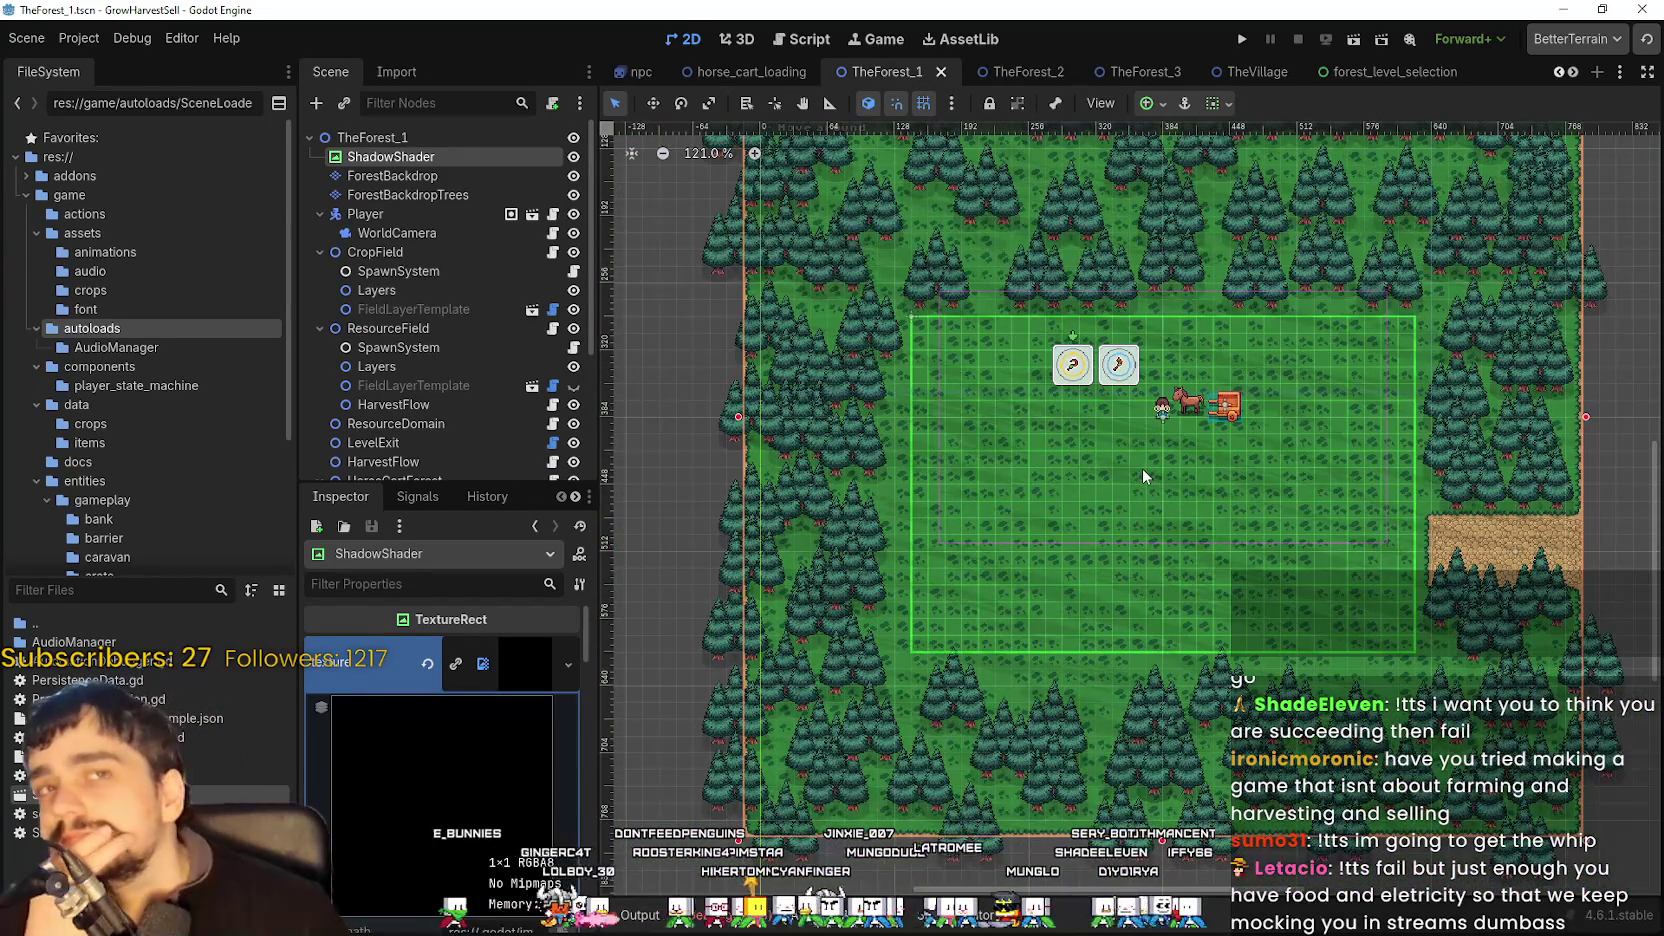
scroll(1141, 468, up, 3)
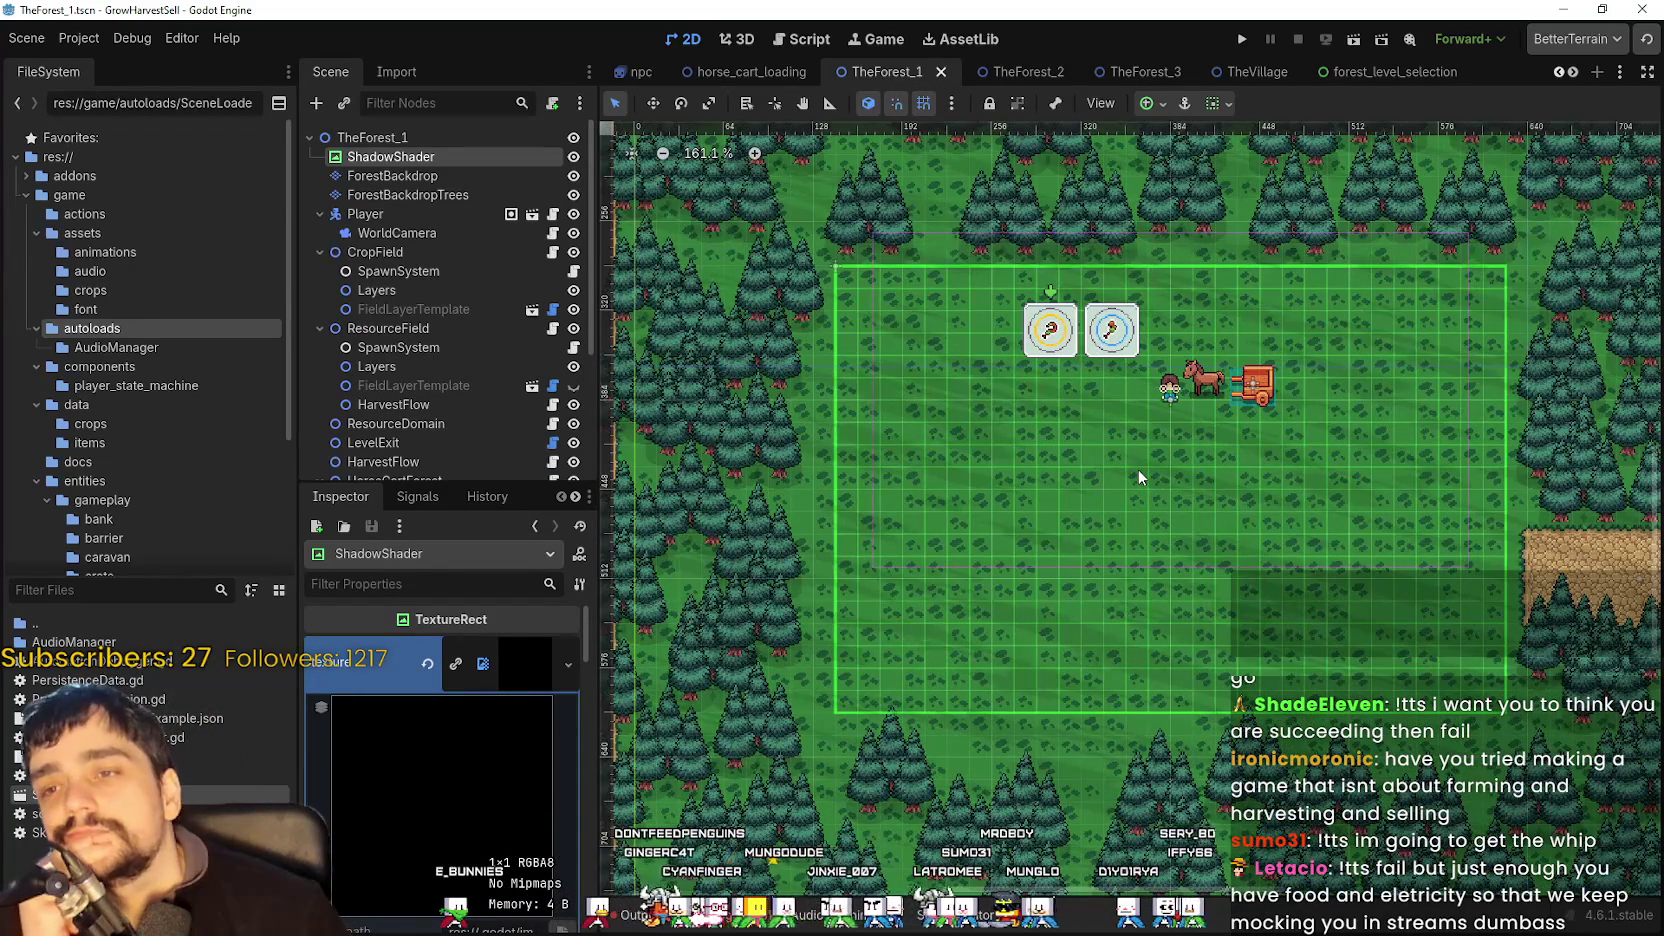
scroll(1136, 466, up, 2)
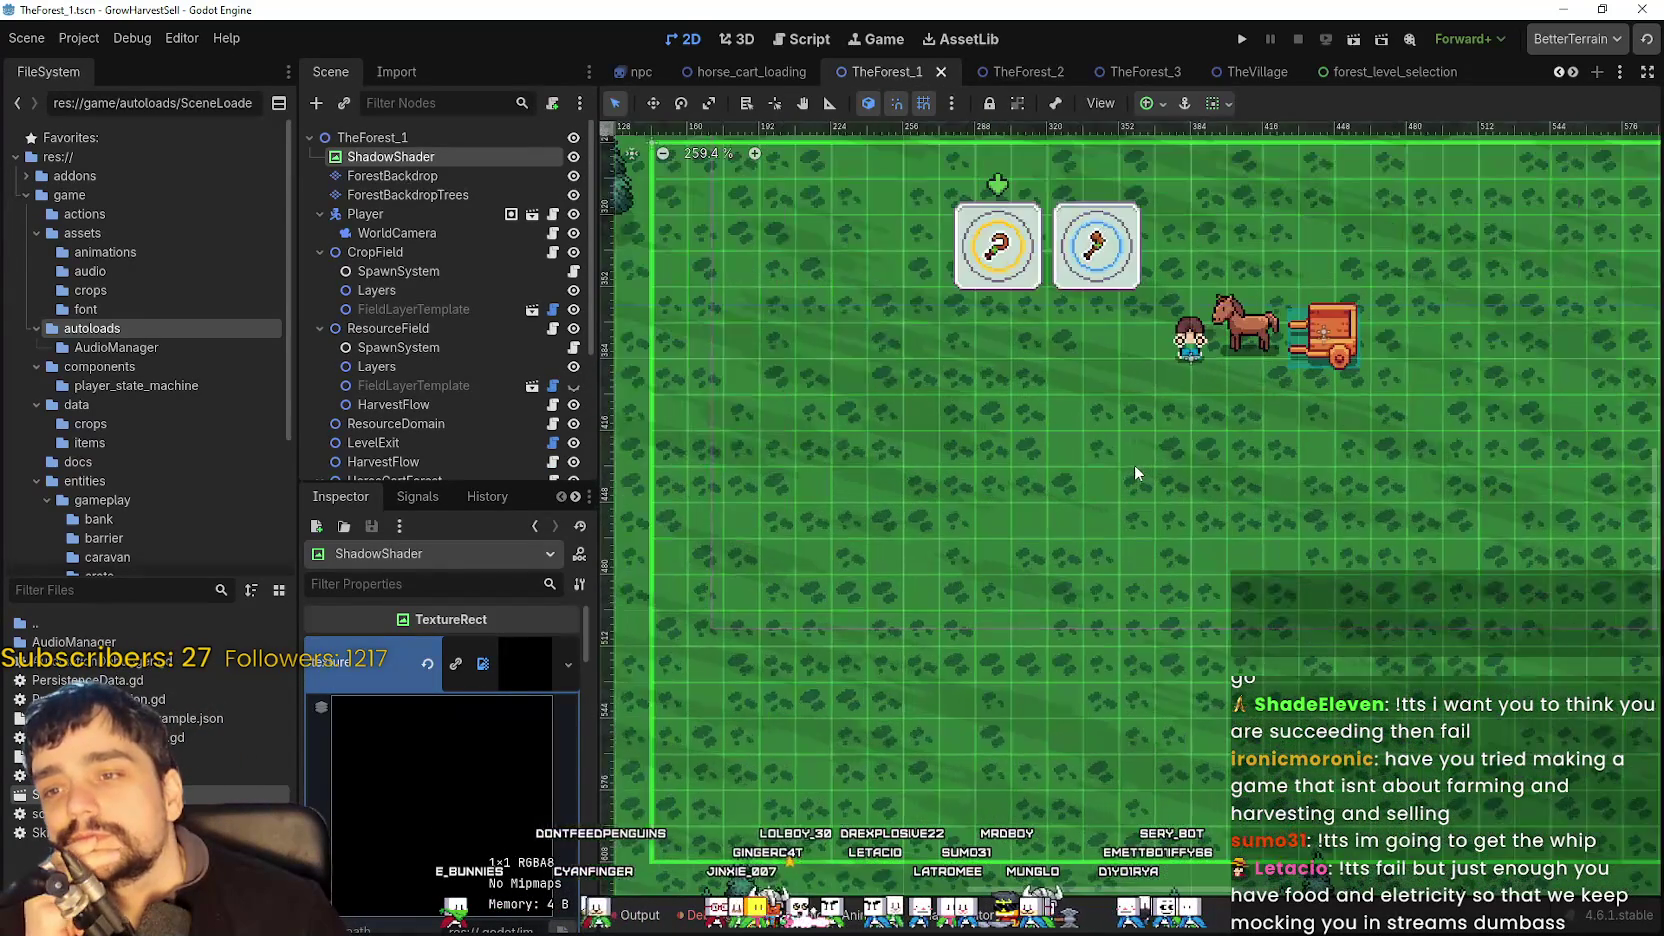
scroll(1132, 458, down, 2)
scroll(1132, 457, down, 3)
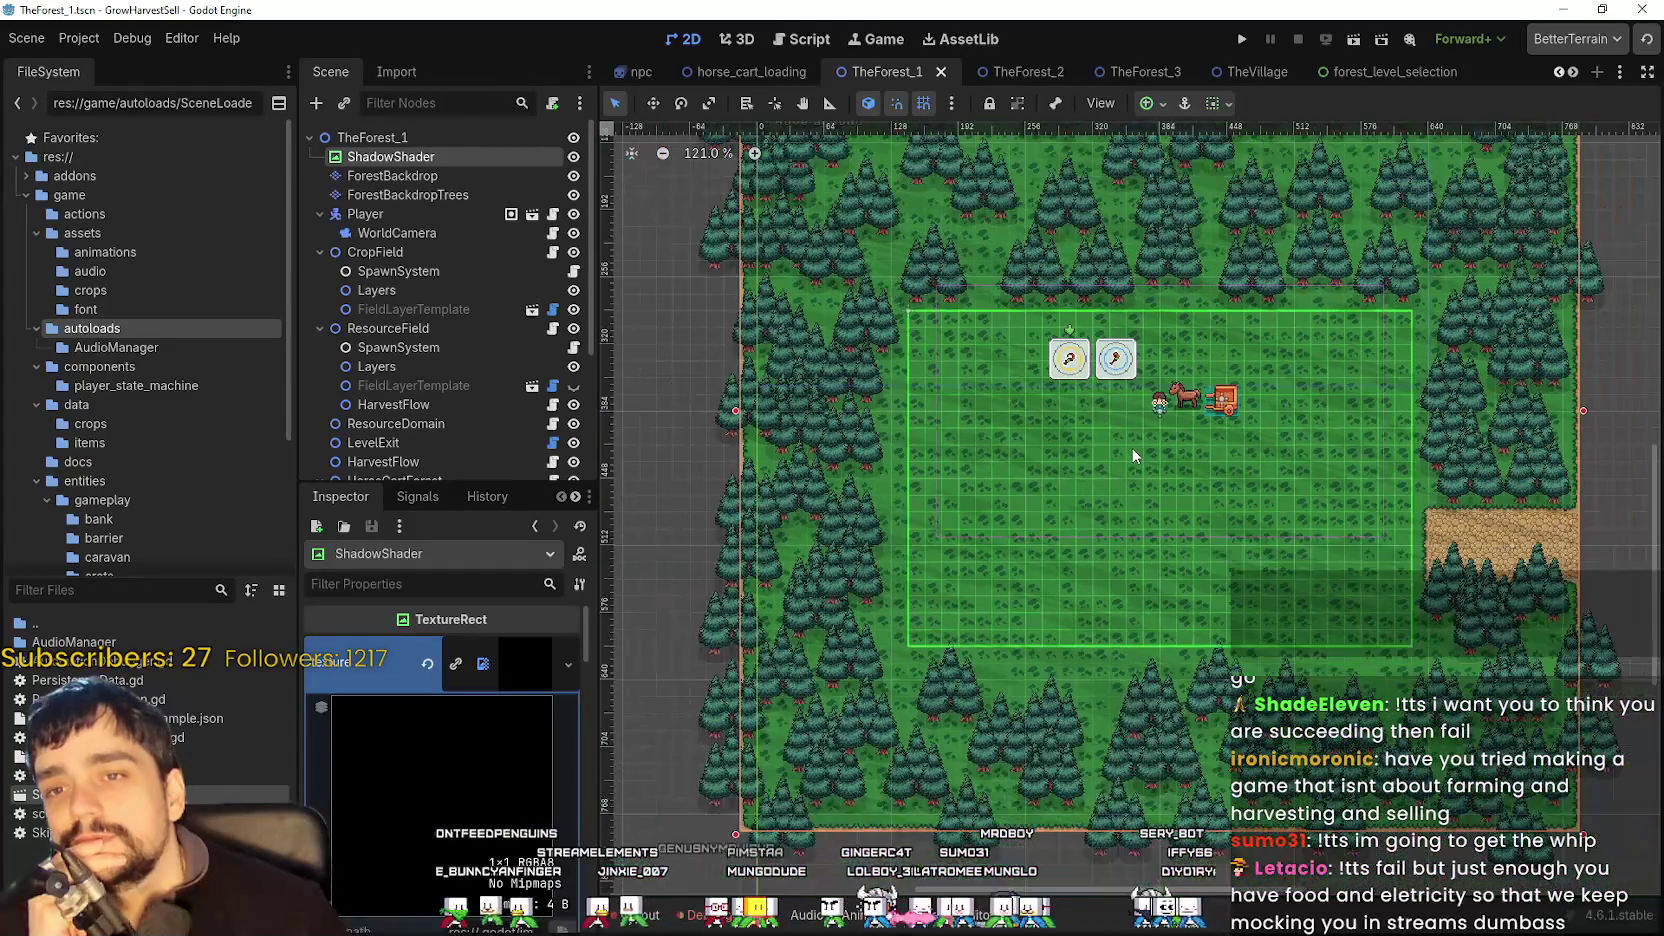
scroll(1134, 436, down, 5)
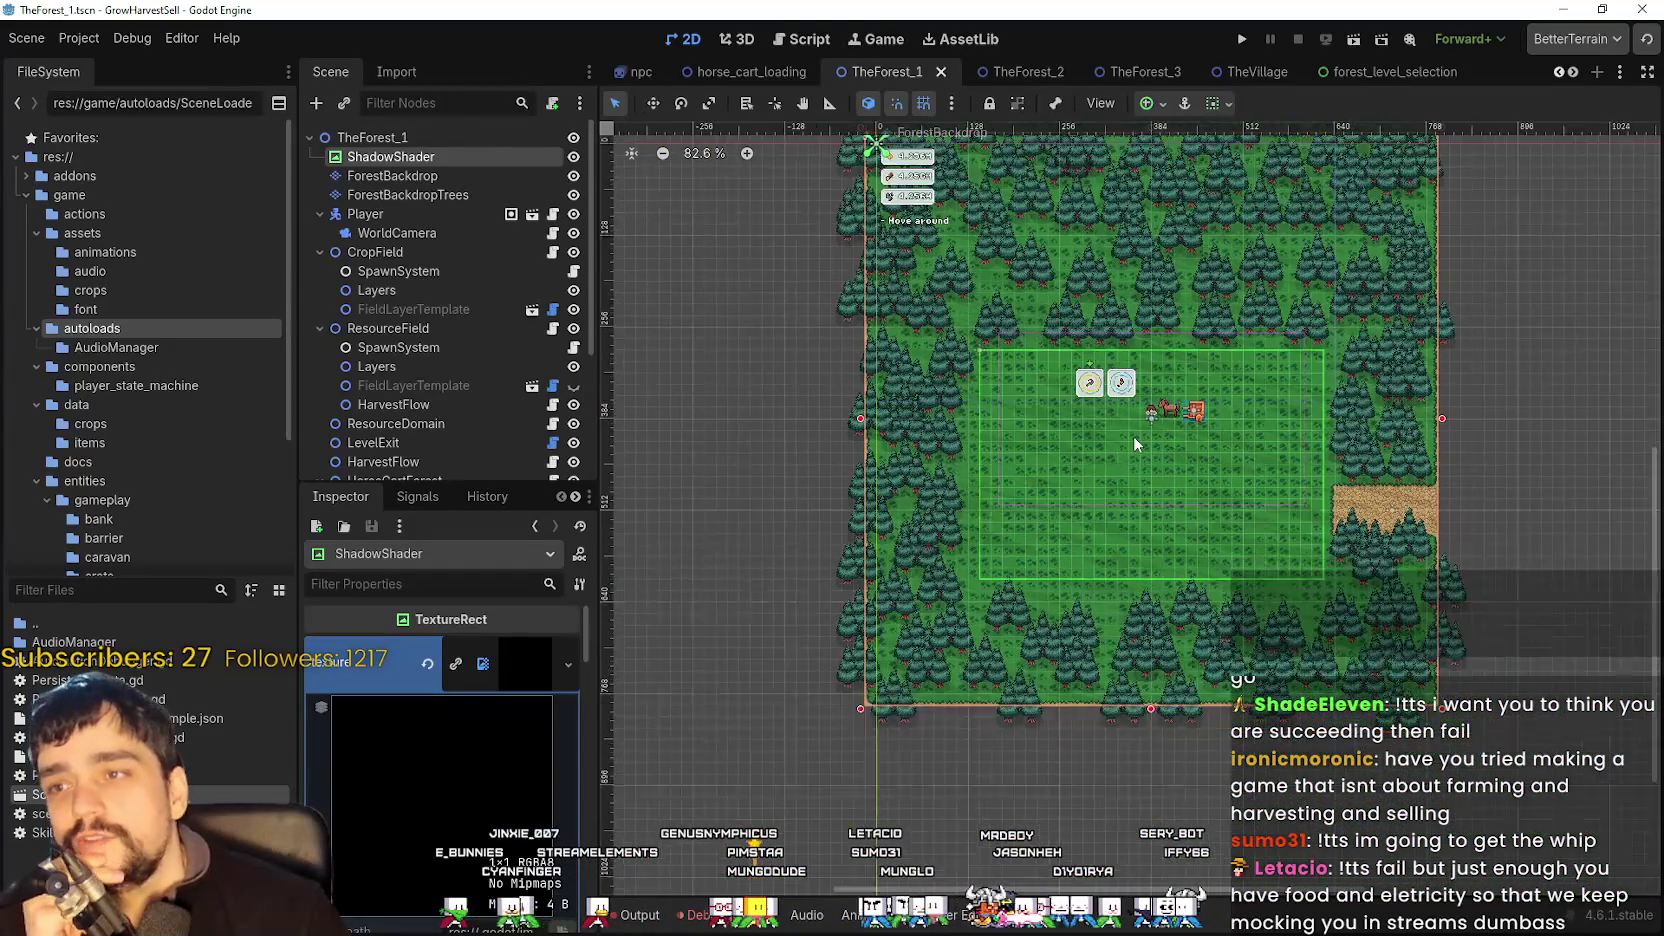
scroll(1134, 436, up, 7)
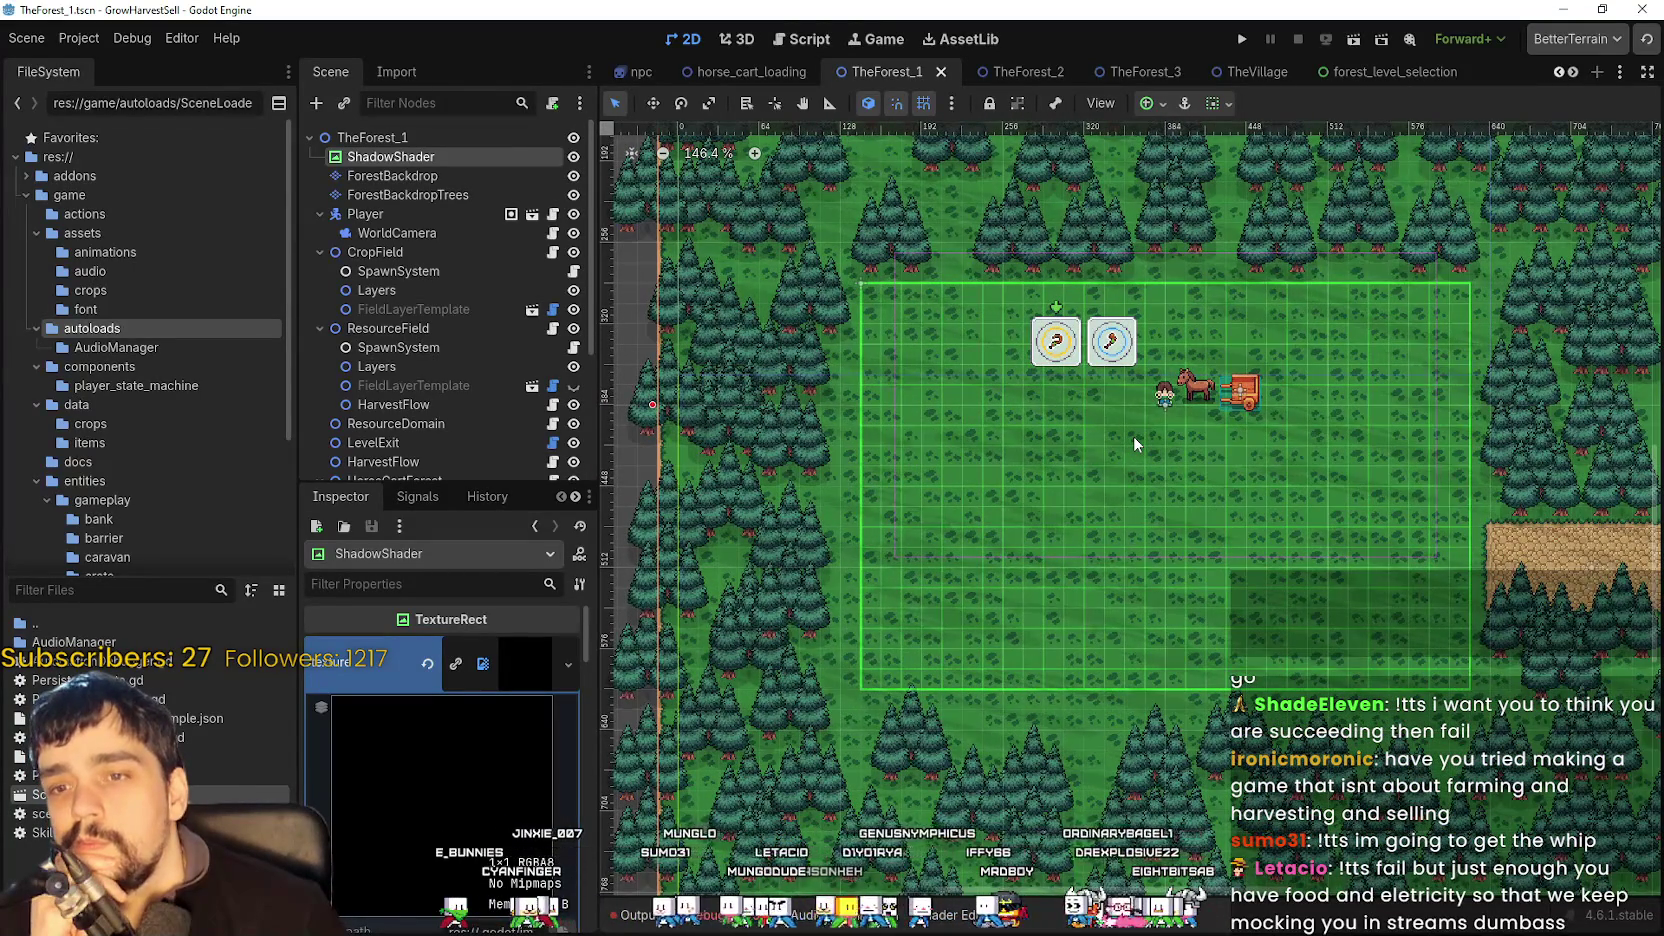
- Look over the TheForest_2 and TheForest_3 levels, shifting and zooming the view
click(1036, 74)
drag(1010, 392, 1093, 387)
scroll(1087, 381, up, 1)
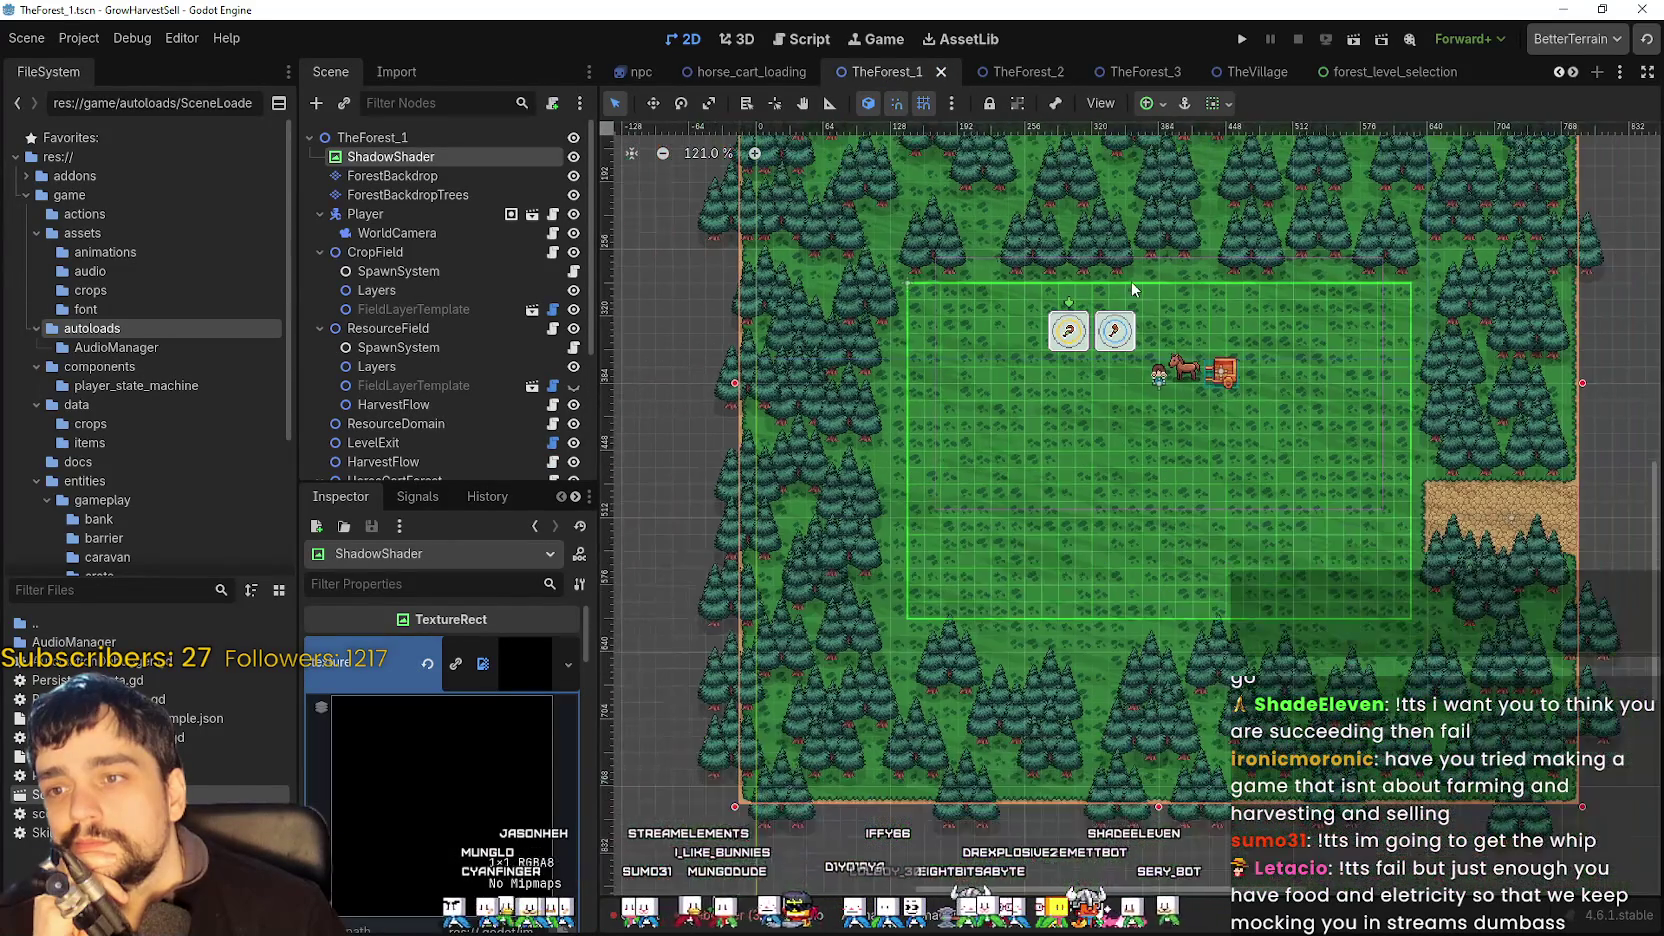
click(1017, 77)
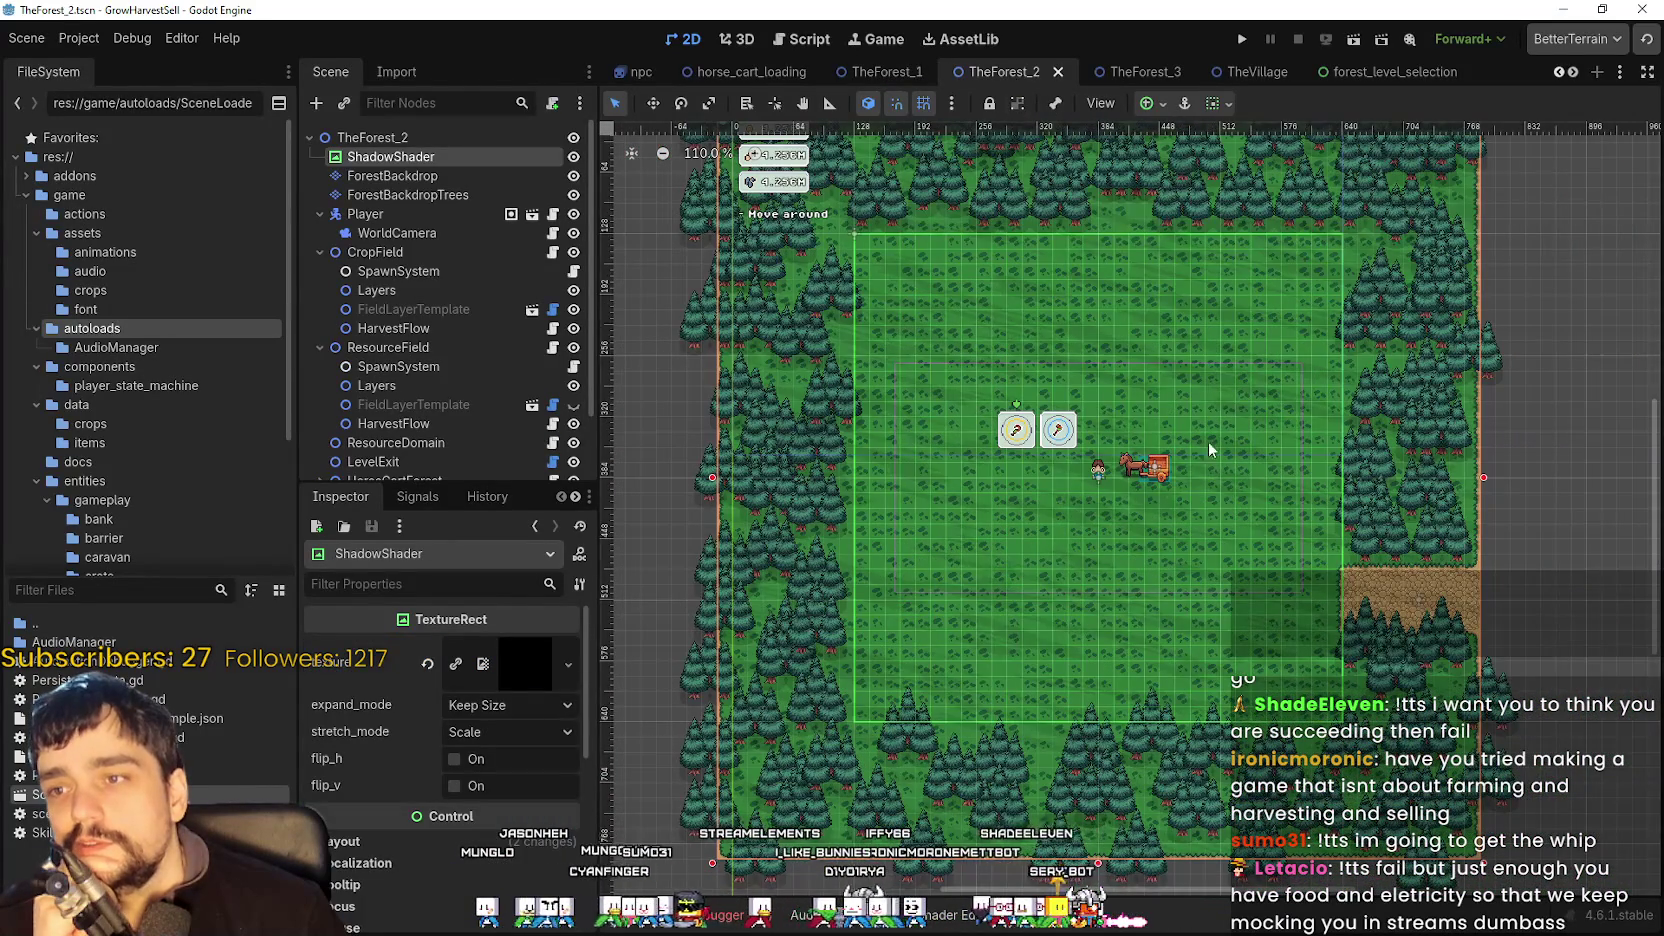
click(1104, 69)
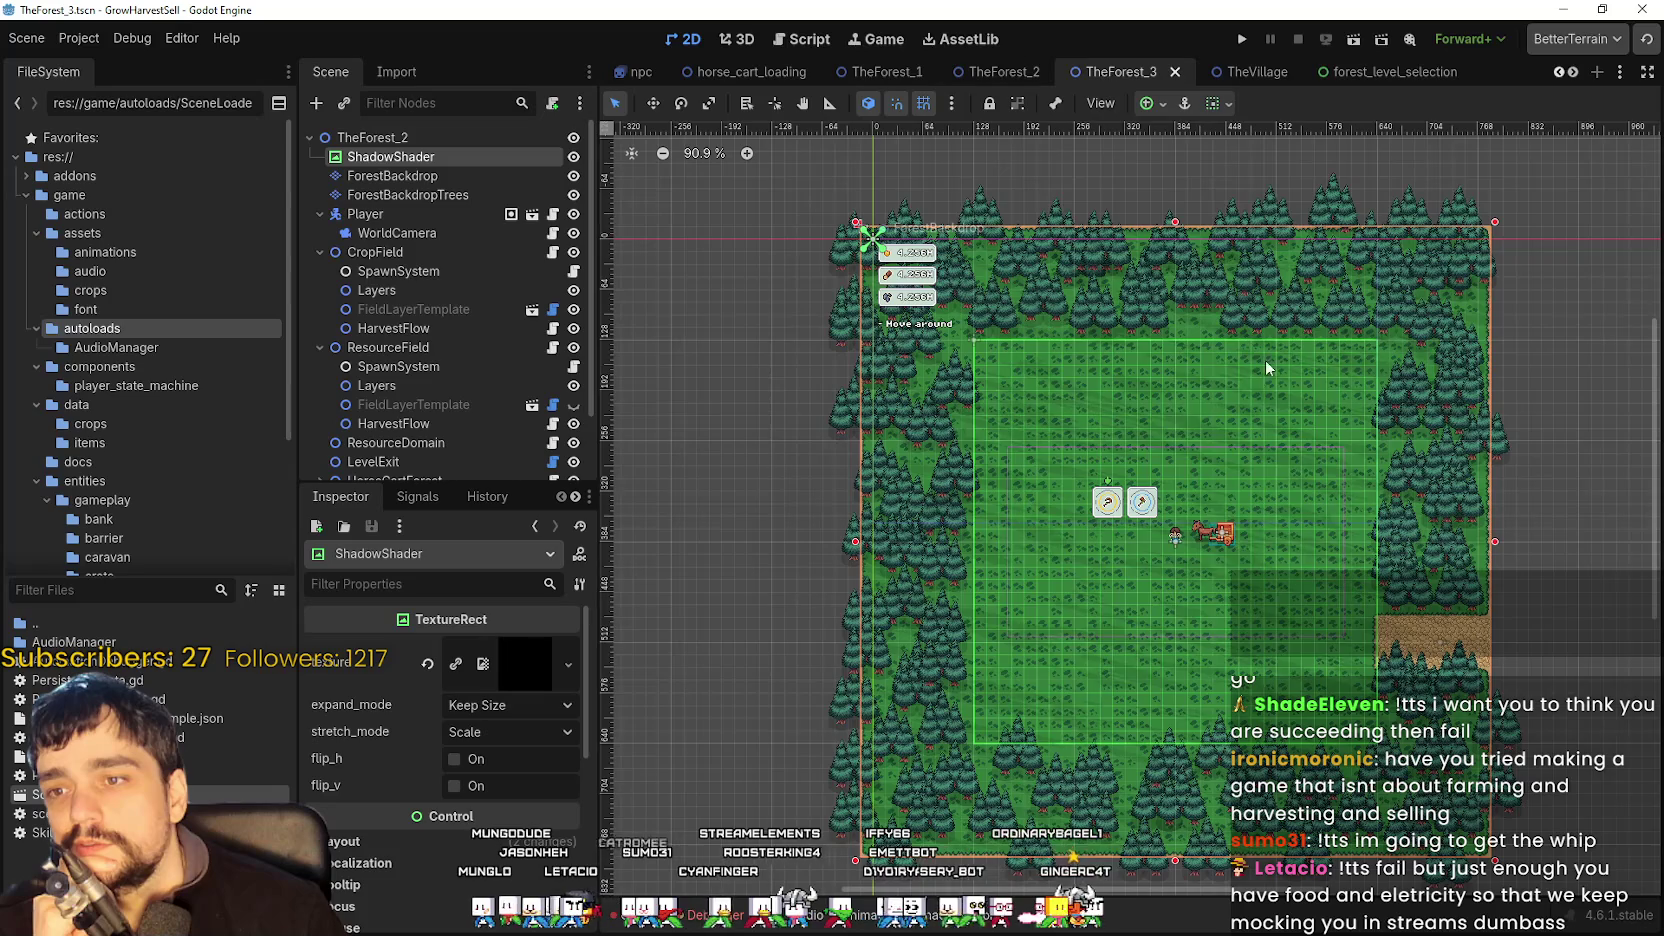
scroll(1180, 350, up, 3)
click(1000, 72)
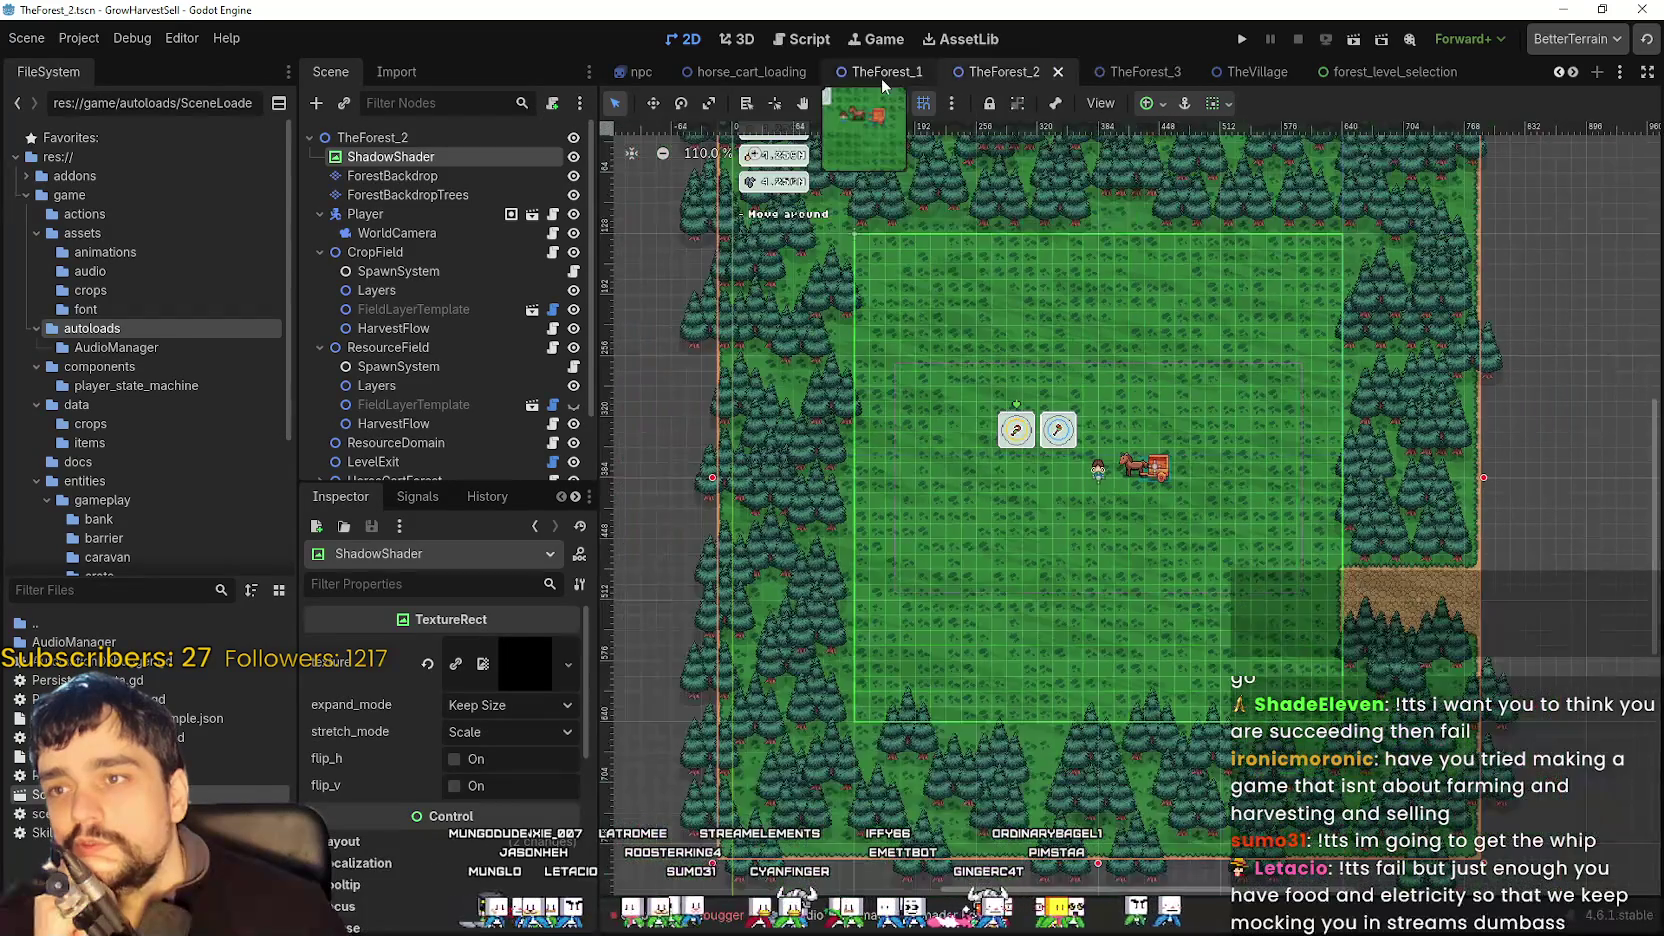
- Zoom around TheForest_1 again, then finish on the TheForest_2 level
click(882, 82)
scroll(1305, 508, up, 3)
scroll(1200, 566, down, 3)
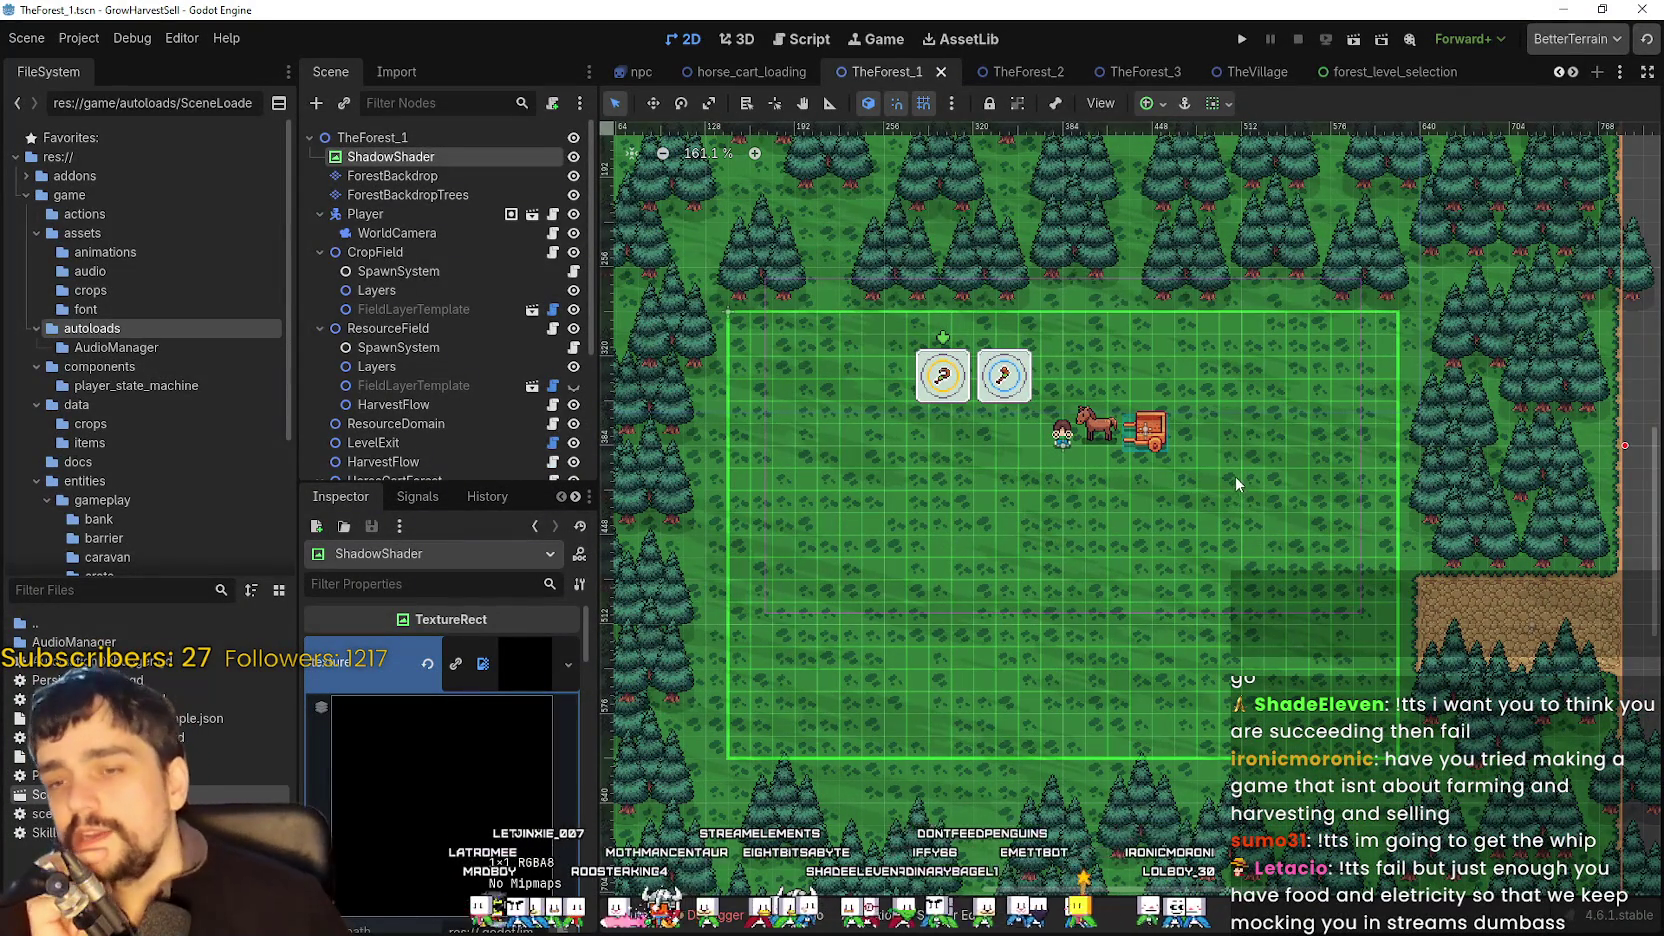
scroll(1218, 455, up, 2)
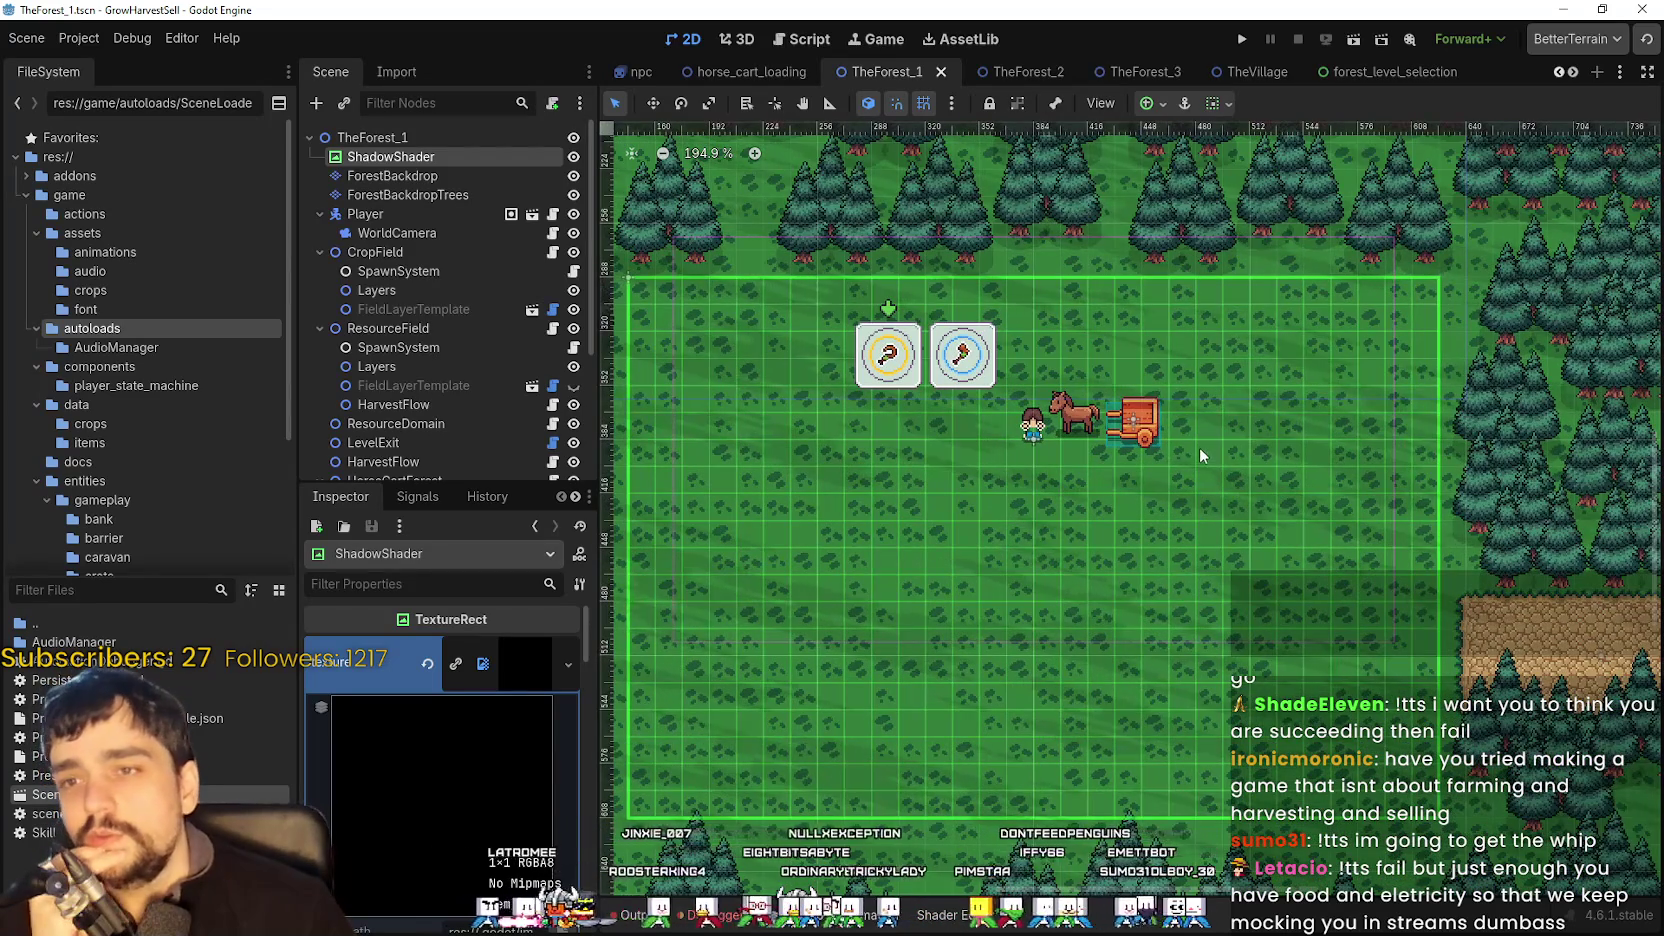
scroll(1243, 481, down, 3)
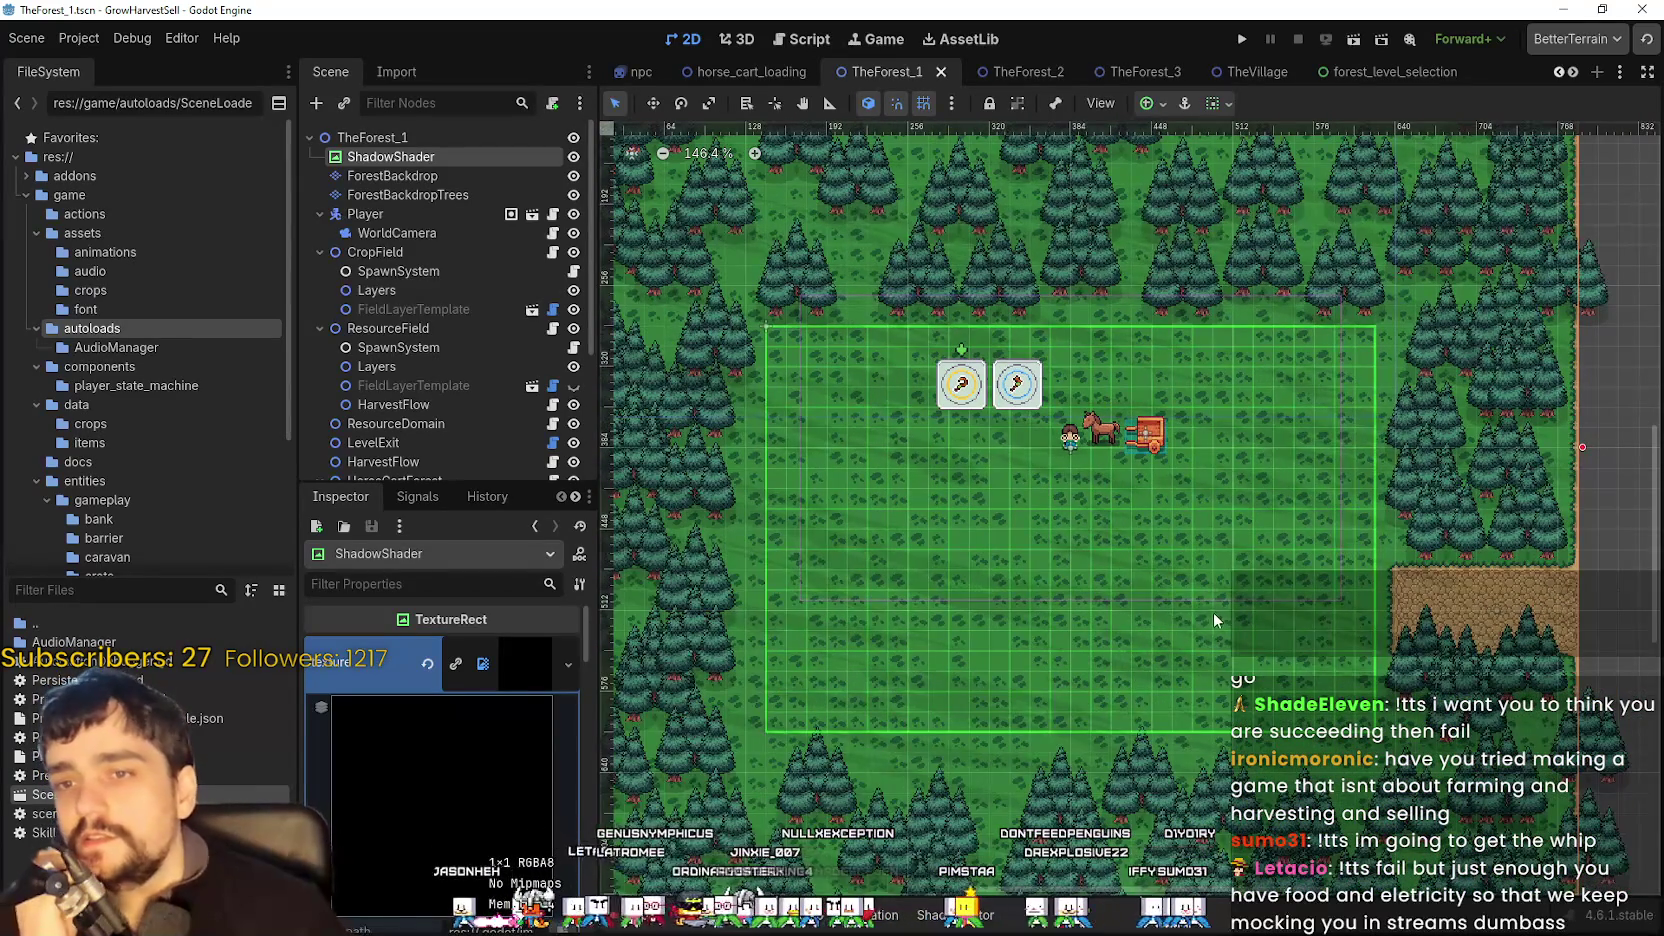
scroll(1202, 602, down, 1)
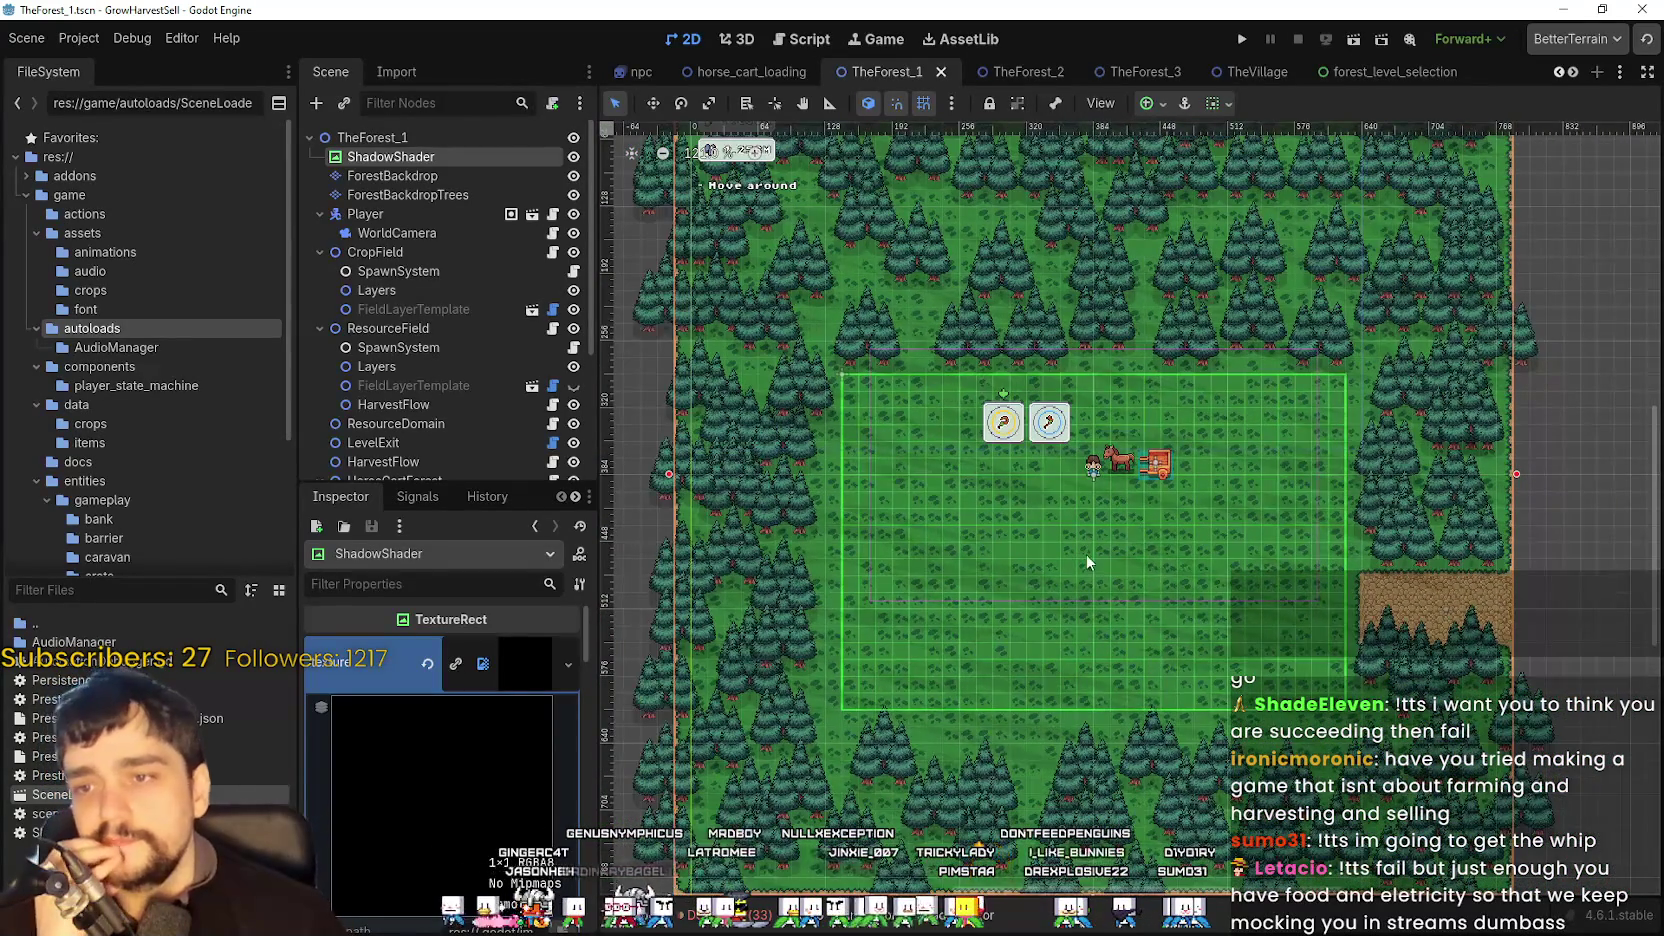
scroll(1084, 558, down, 3)
scroll(1097, 561, down, 1)
scroll(1170, 590, up, 2)
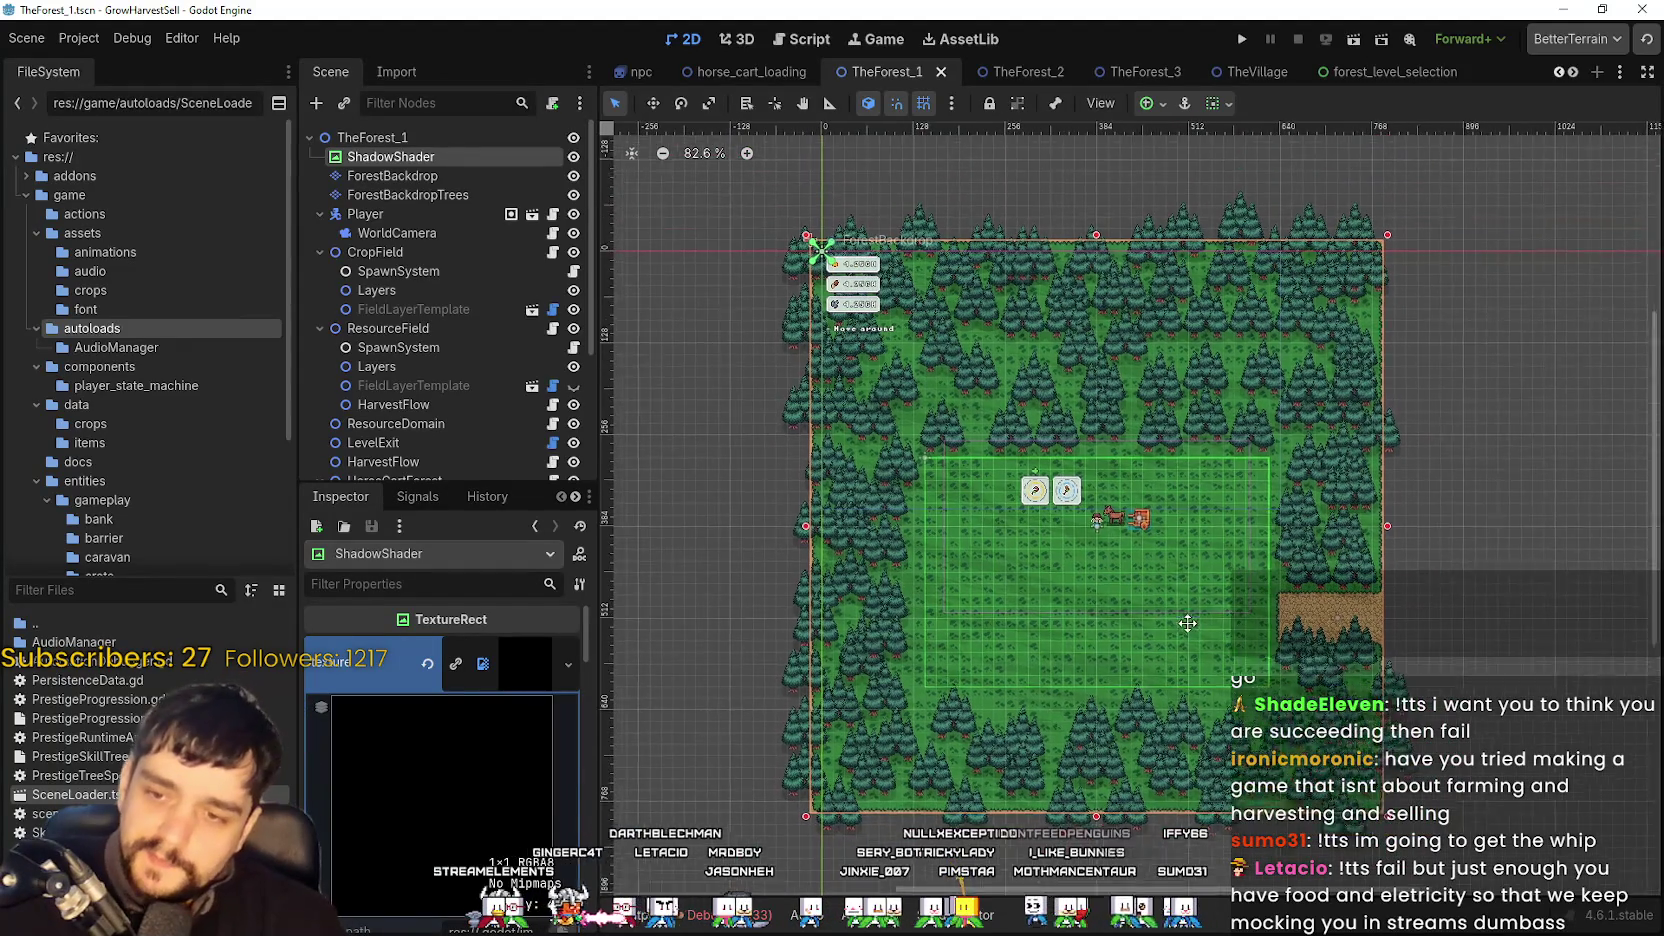
scroll(1110, 529, up, 5)
scroll(1106, 523, down, 8)
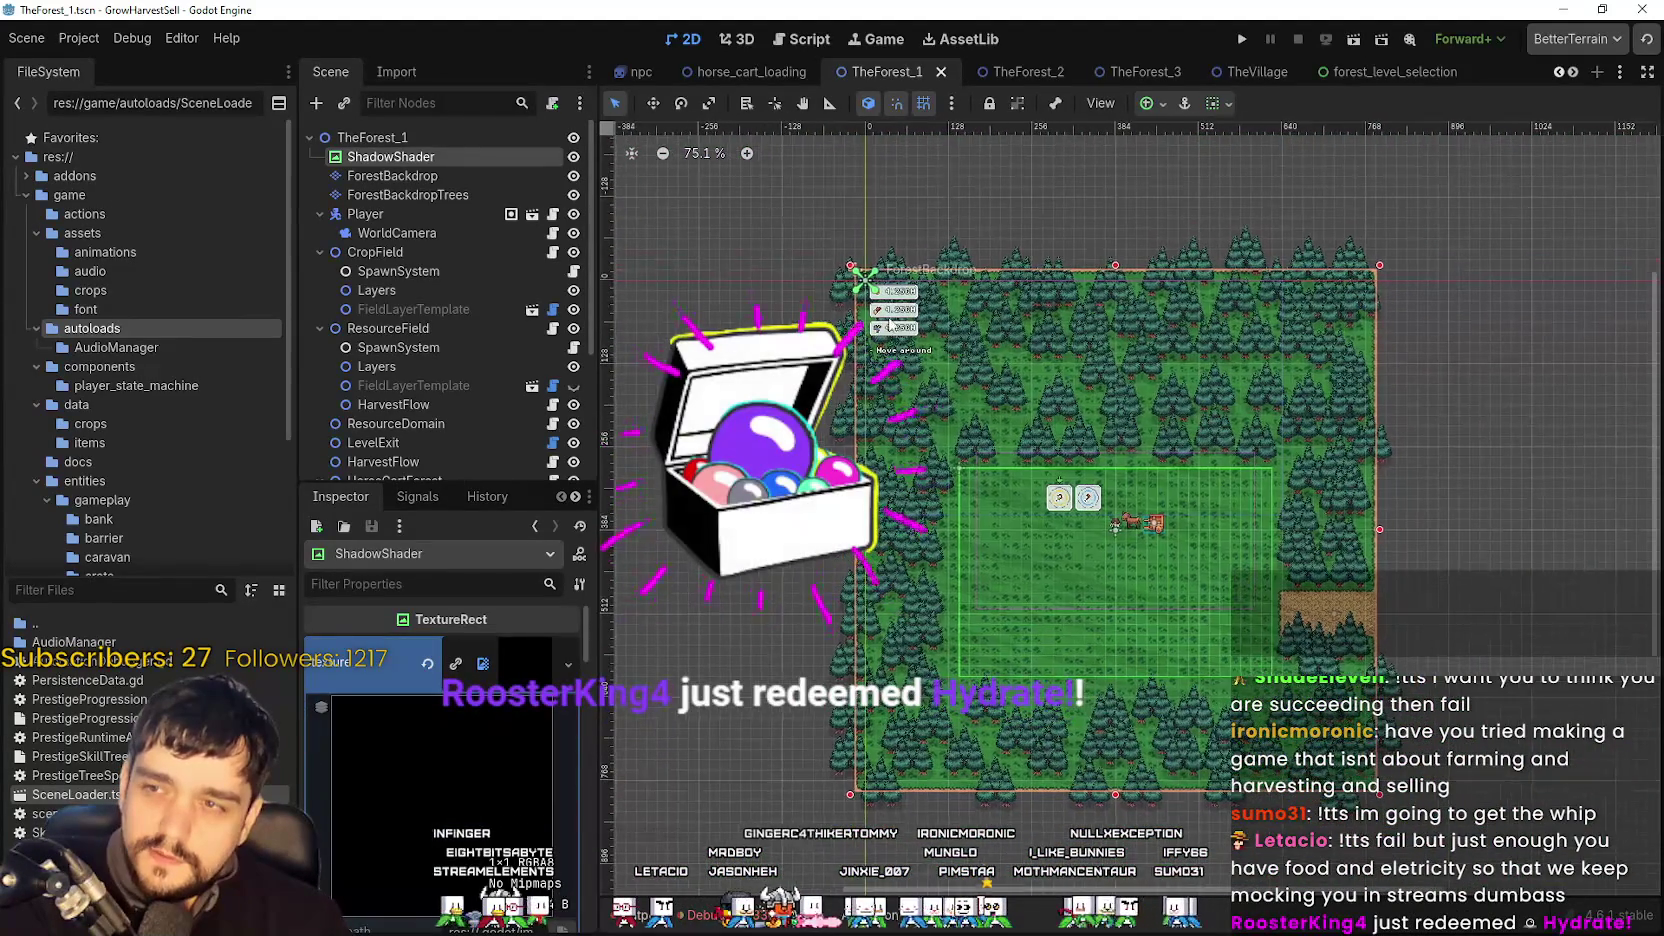
click(1015, 70)
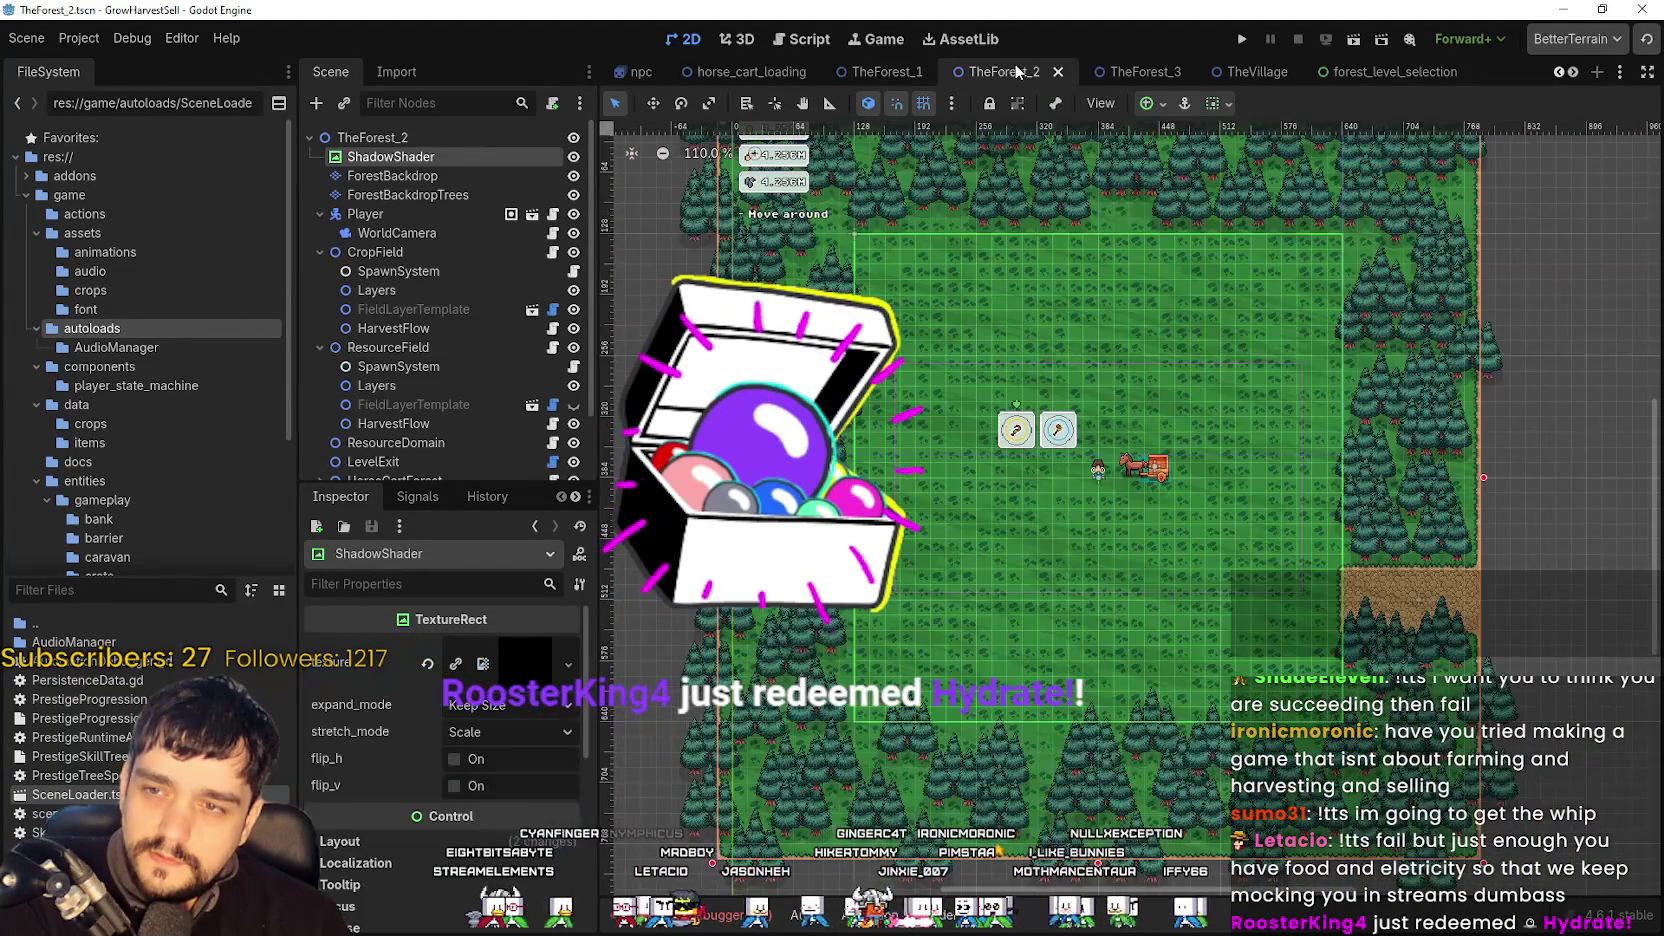
- Zoom around the TheForest_2 map, then open GameUI's ForestEndWindow scene showing the Stage End panel
scroll(1138, 420, down, 1)
scroll(1131, 426, up, 3)
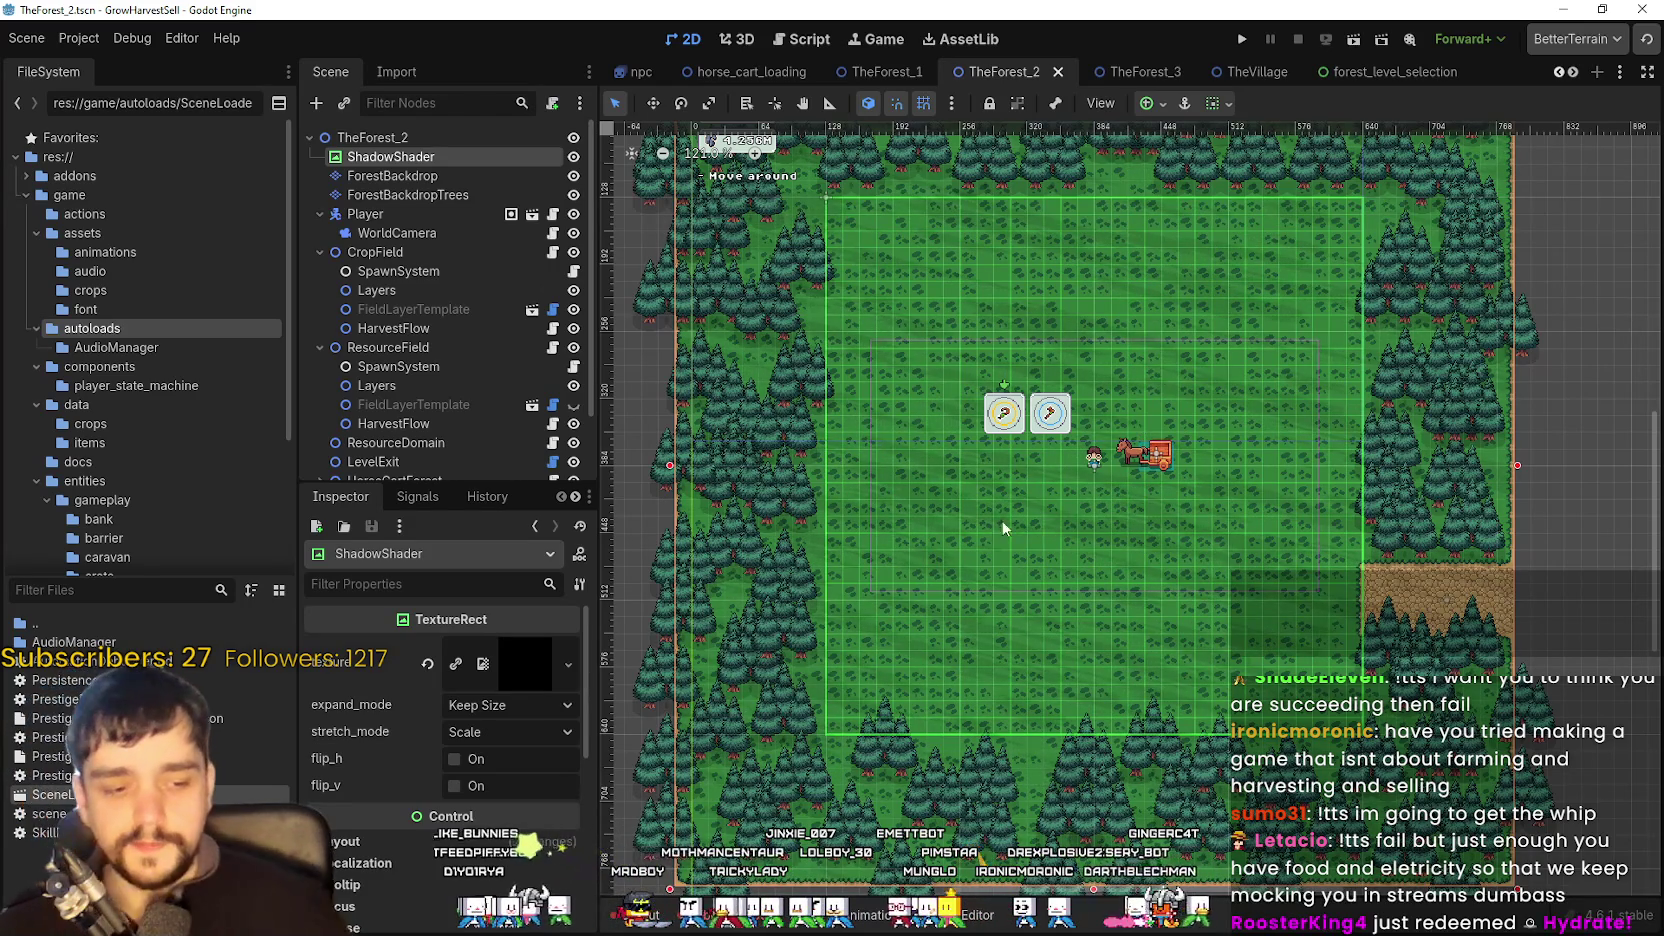
scroll(1029, 433, up, 3)
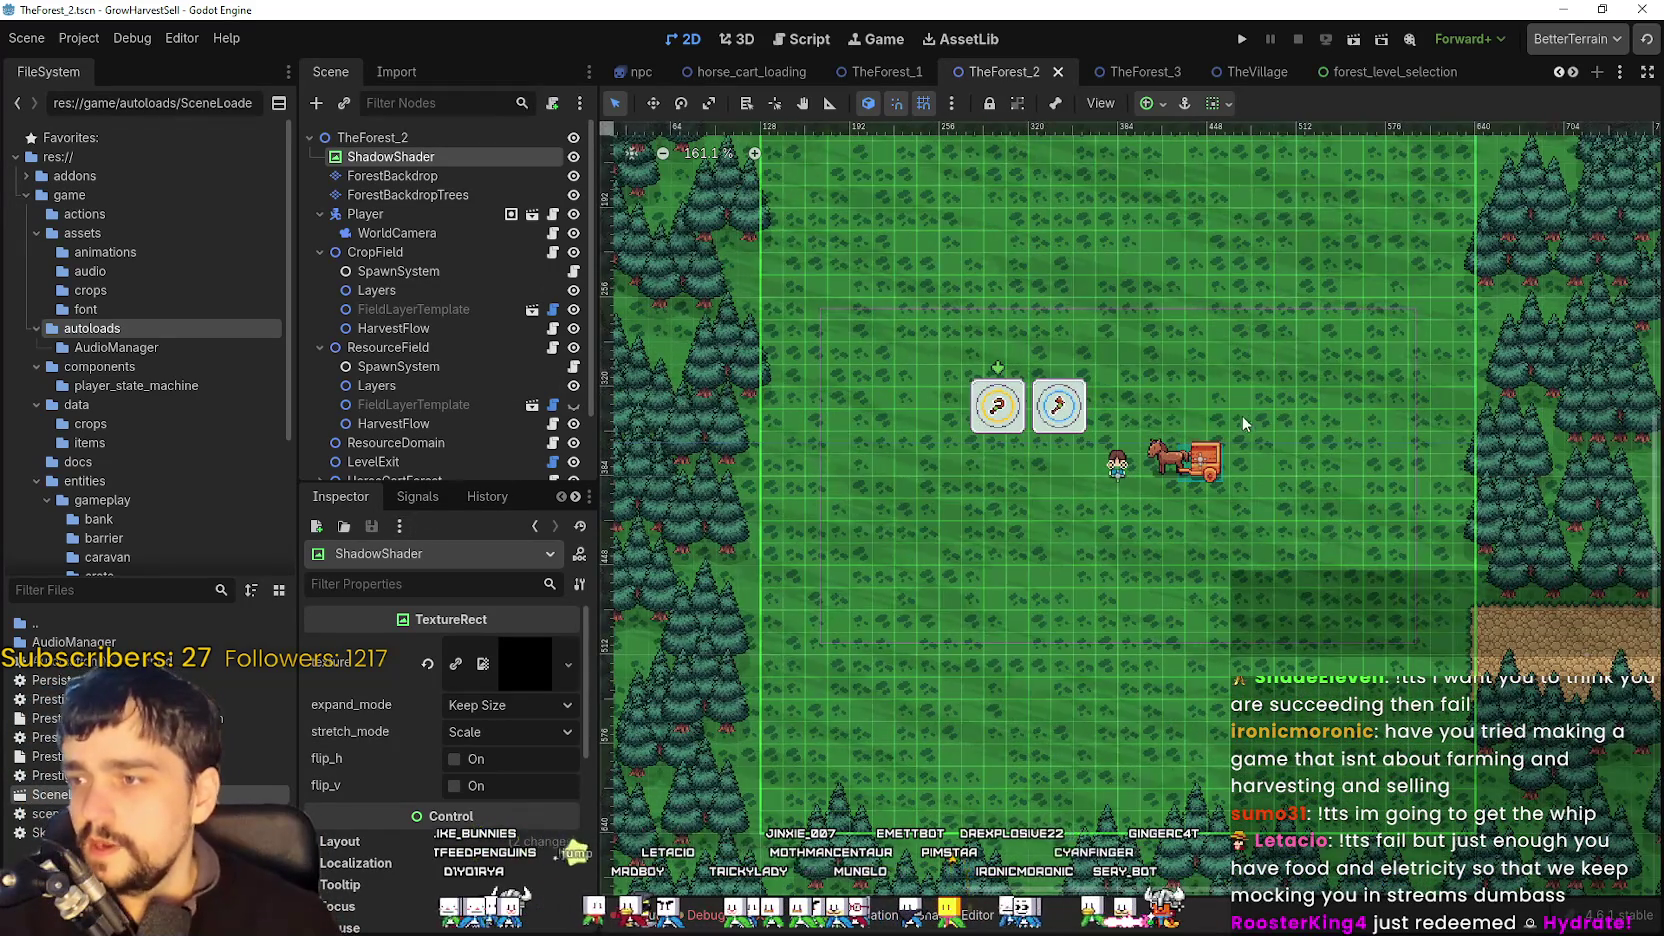
scroll(1240, 412, down, 2)
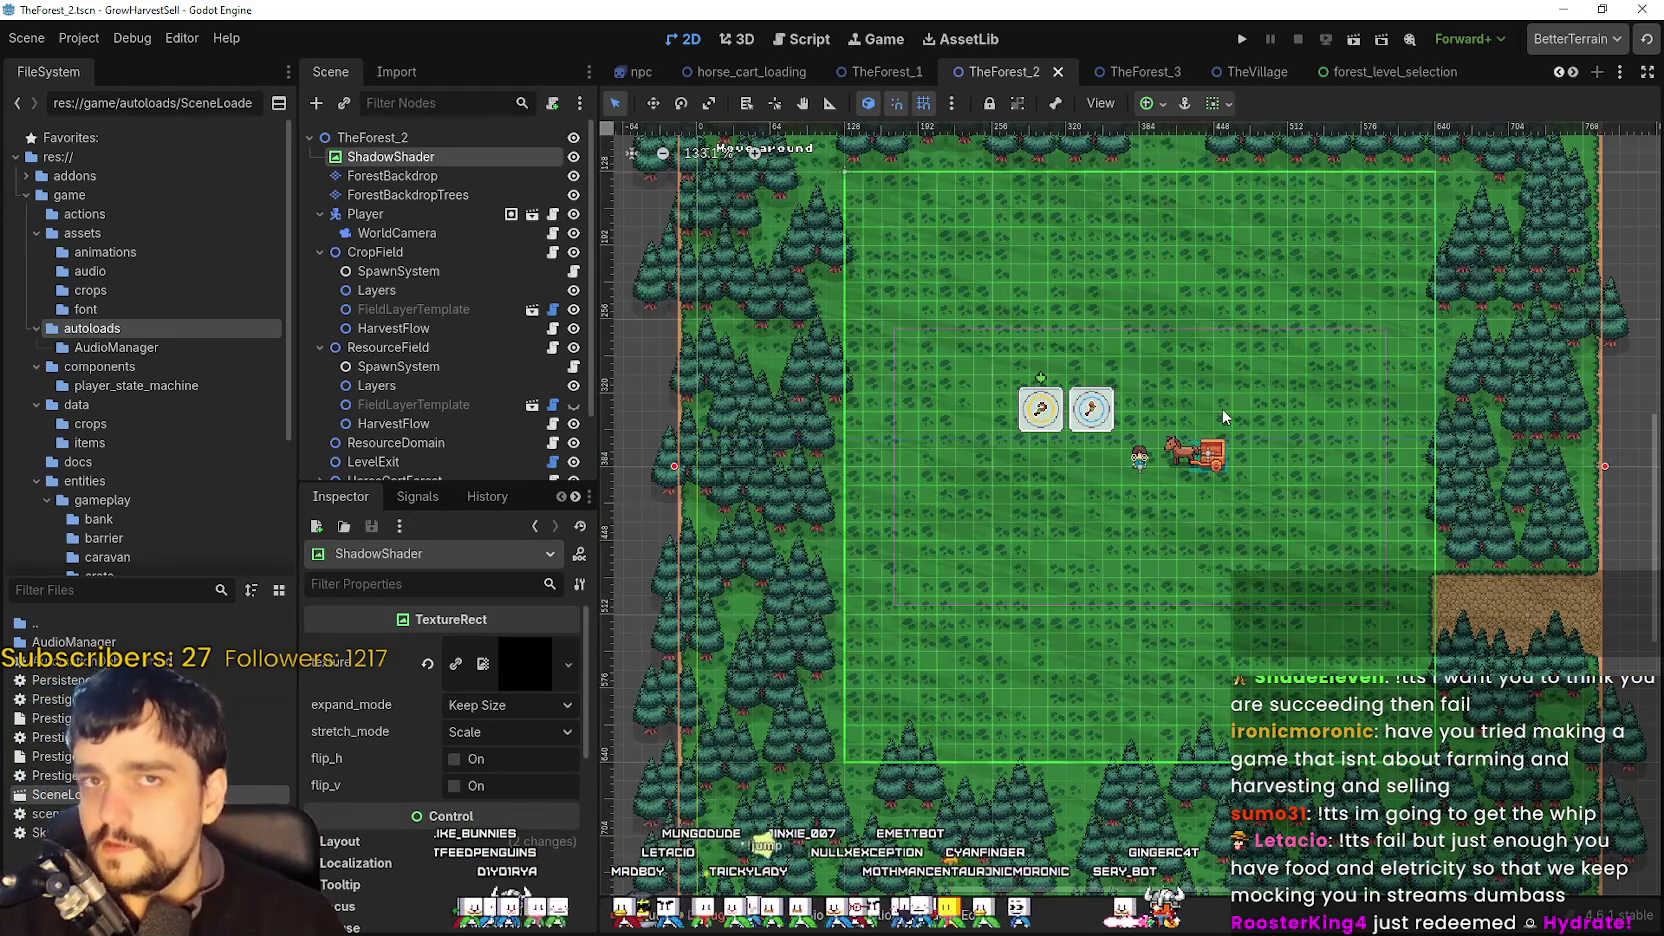
scroll(1230, 416, up, 2)
scroll(1232, 440, down, 3)
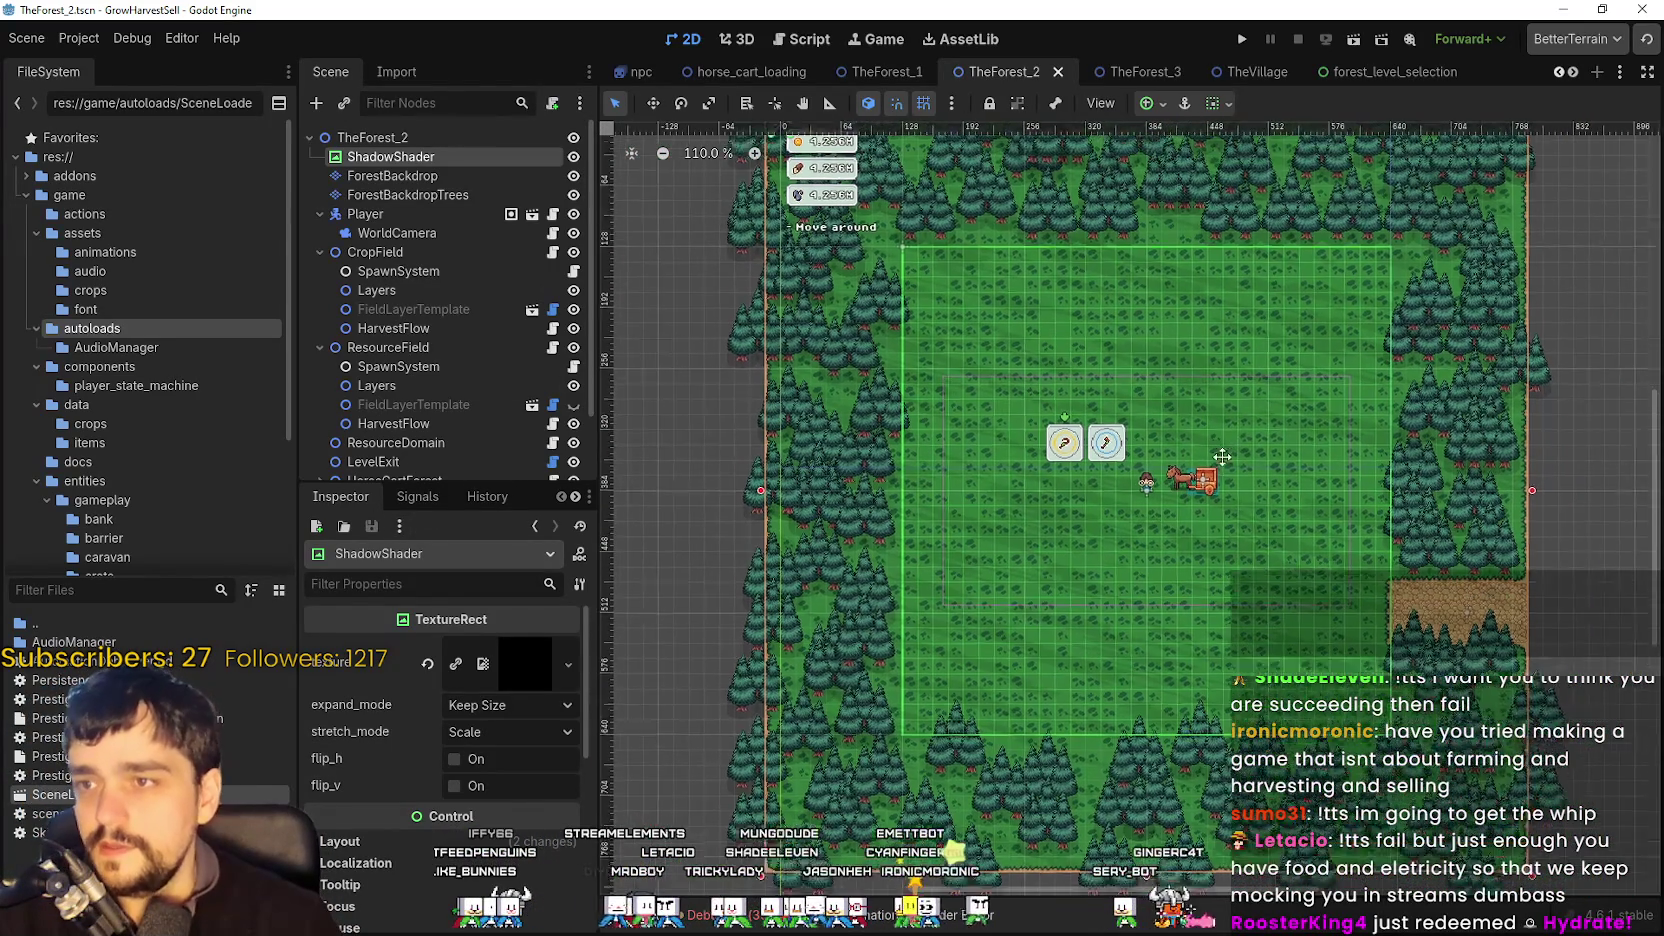
scroll(1219, 476, up, 3)
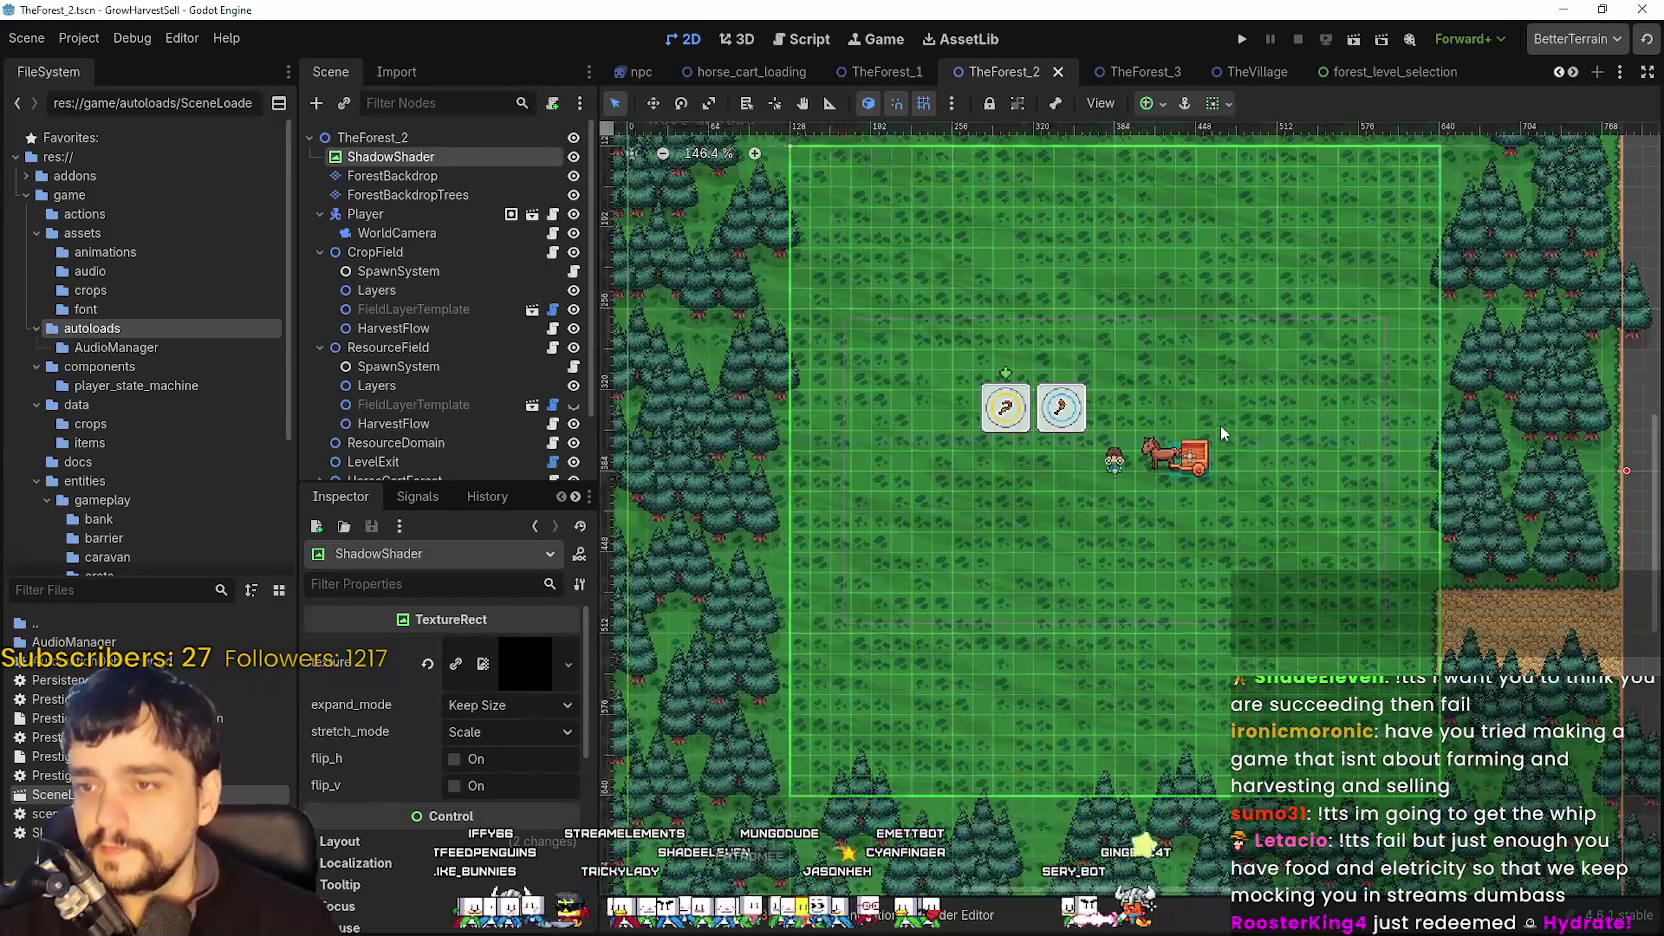
scroll(1206, 400, down, 6)
scroll(1199, 400, up, 3)
scroll(1199, 418, up, 4)
scroll(1199, 418, down, 1)
scroll(1199, 418, down, 2)
scroll(1199, 418, up, 4)
scroll(319, 261, down, 3)
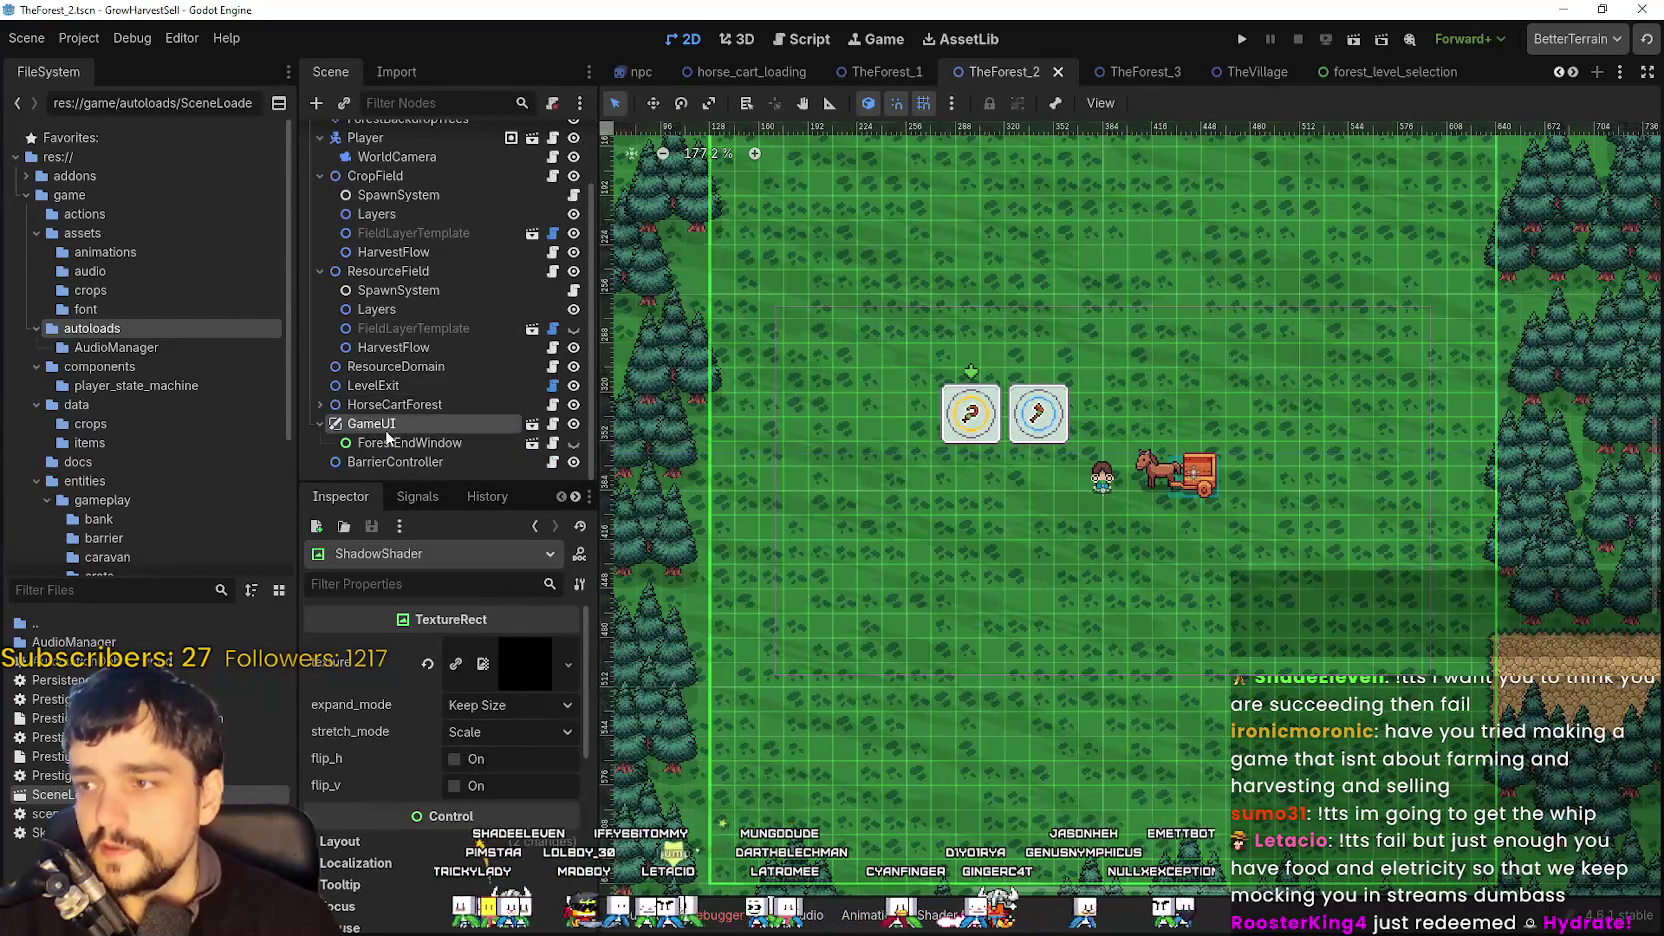
click(532, 443)
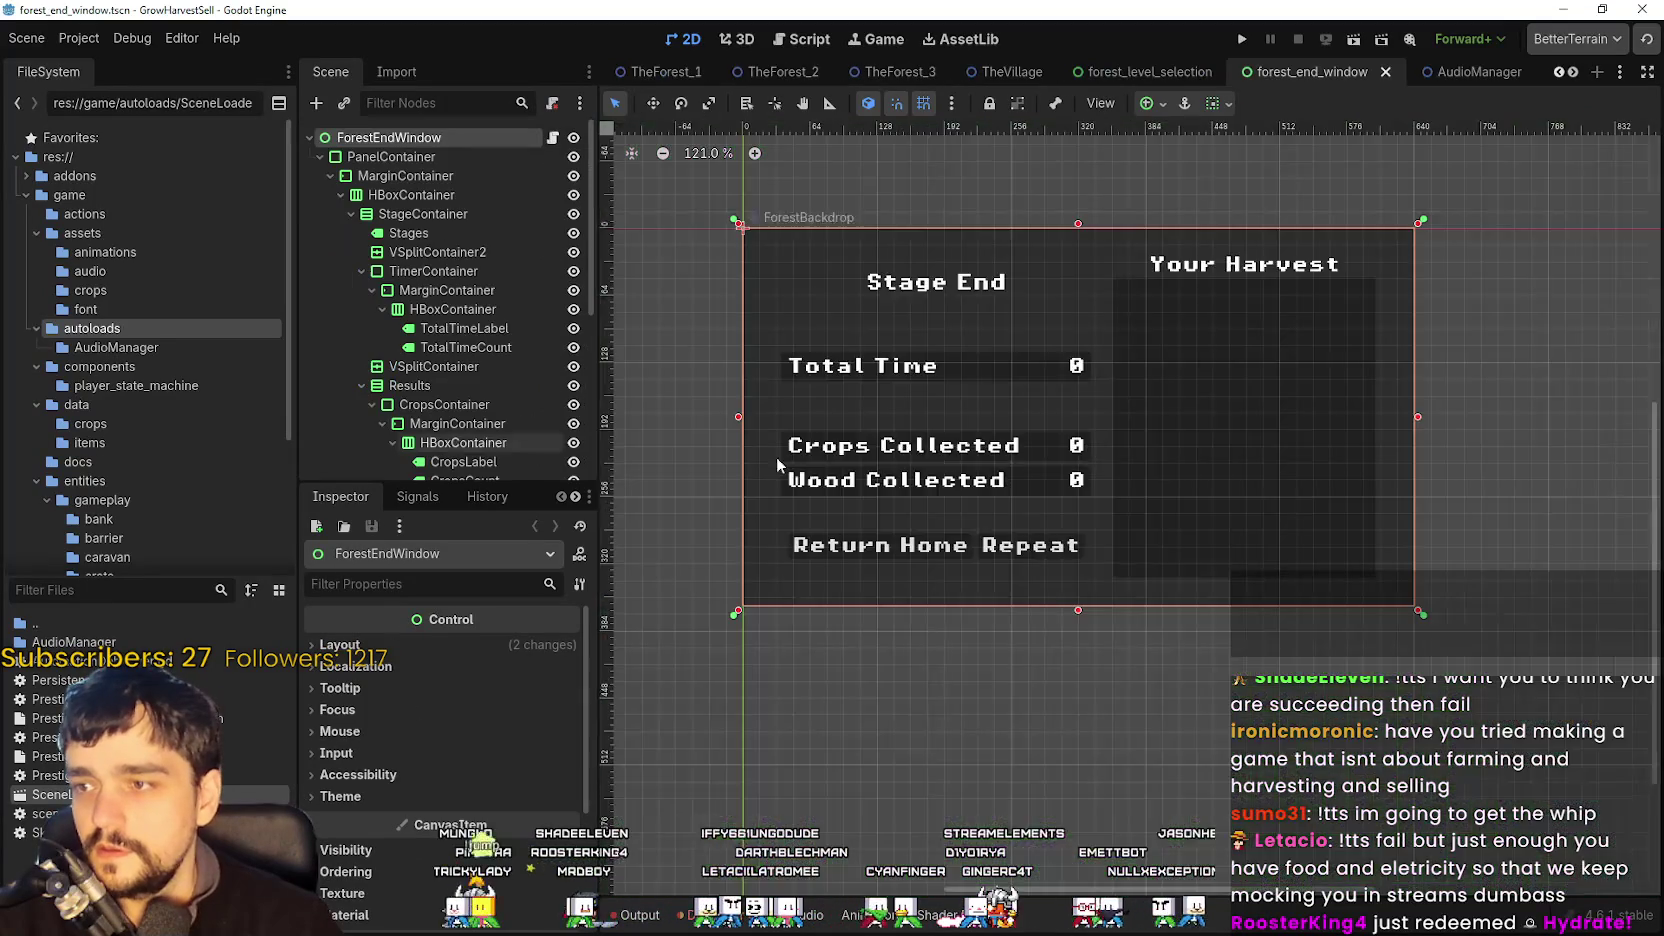
scroll(1192, 432, up, 6)
scroll(1187, 445, down, 3)
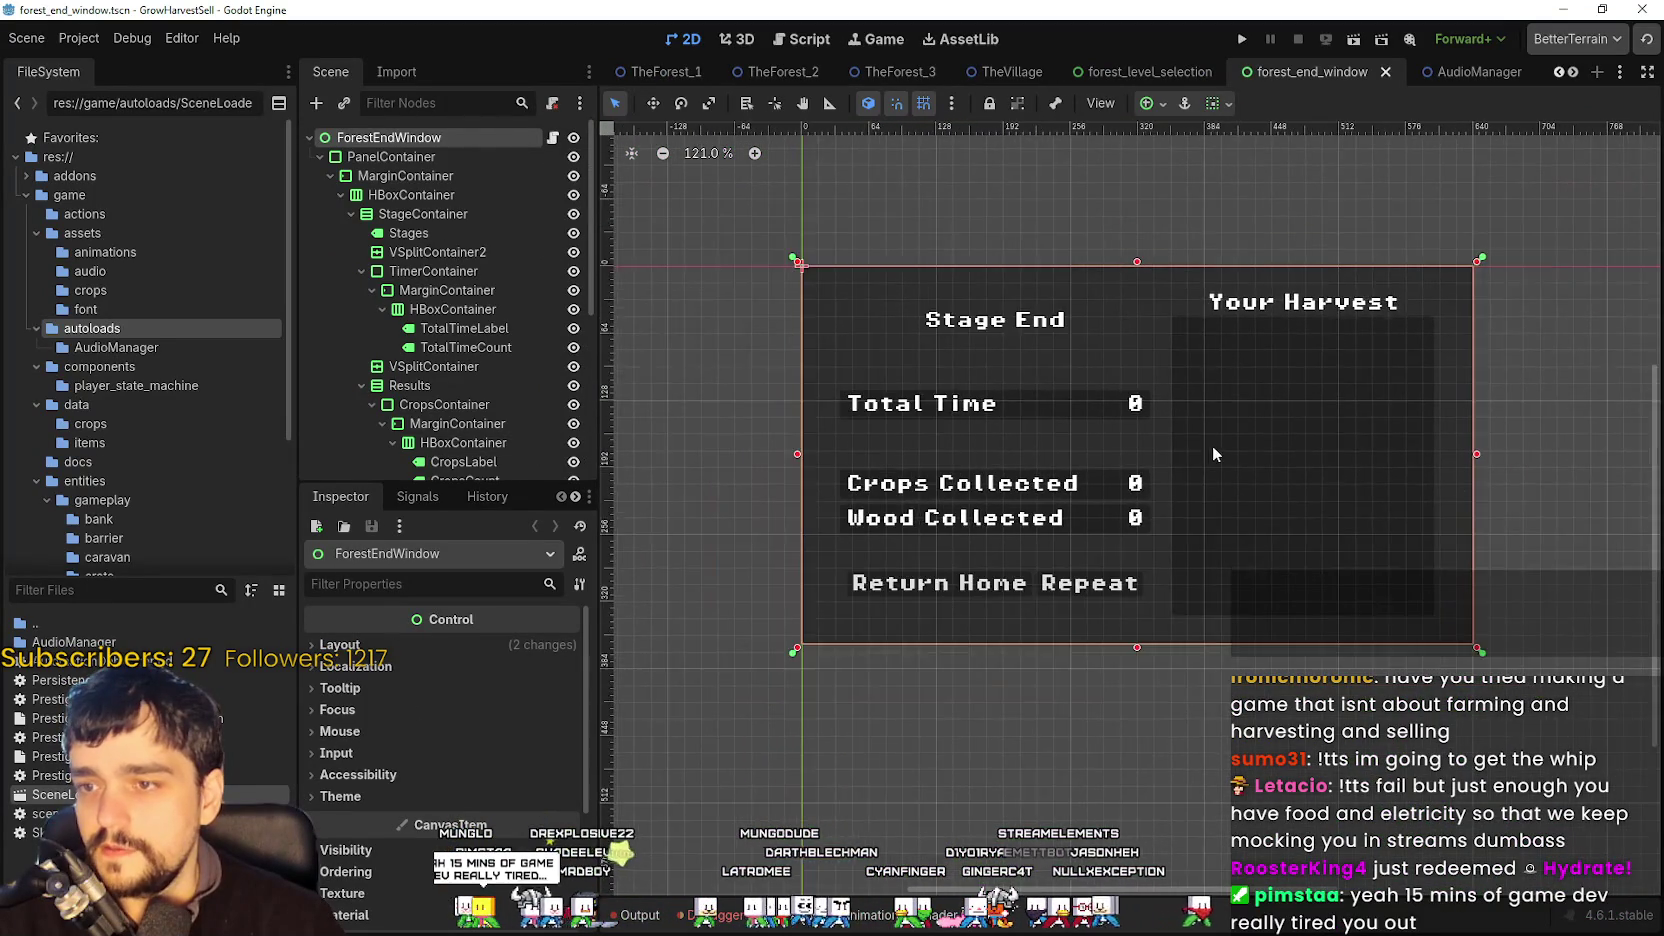
scroll(1218, 568, up, 3)
scroll(1221, 576, down, 4)
scroll(1190, 455, up, 3)
scroll(490, 452, down, 5)
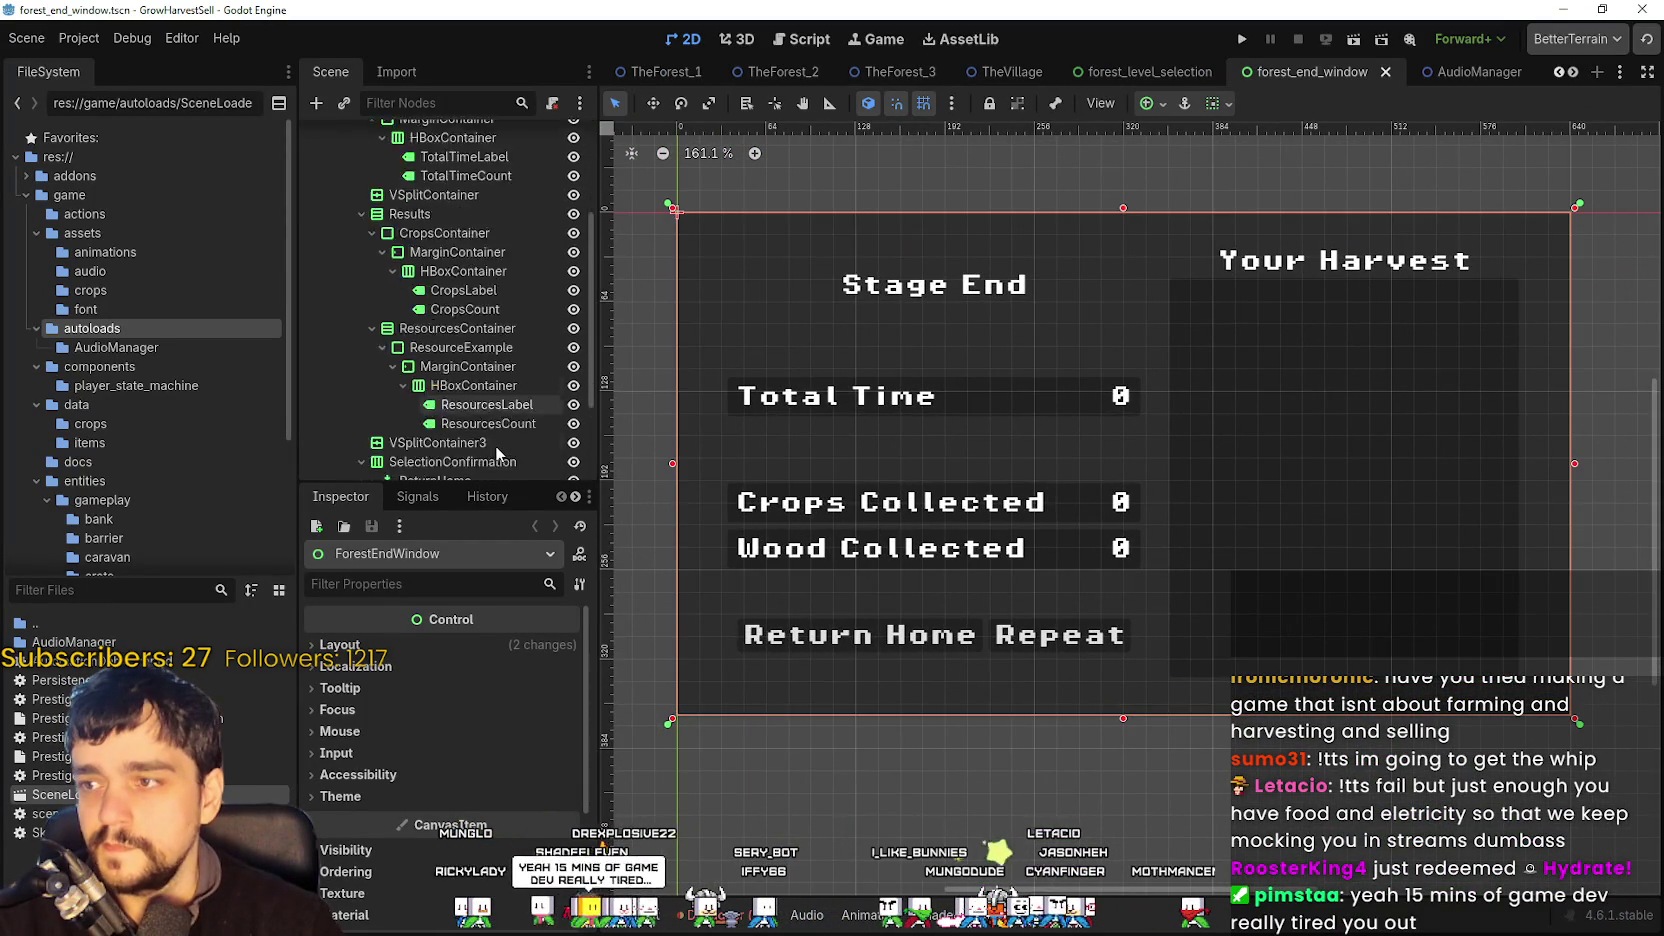
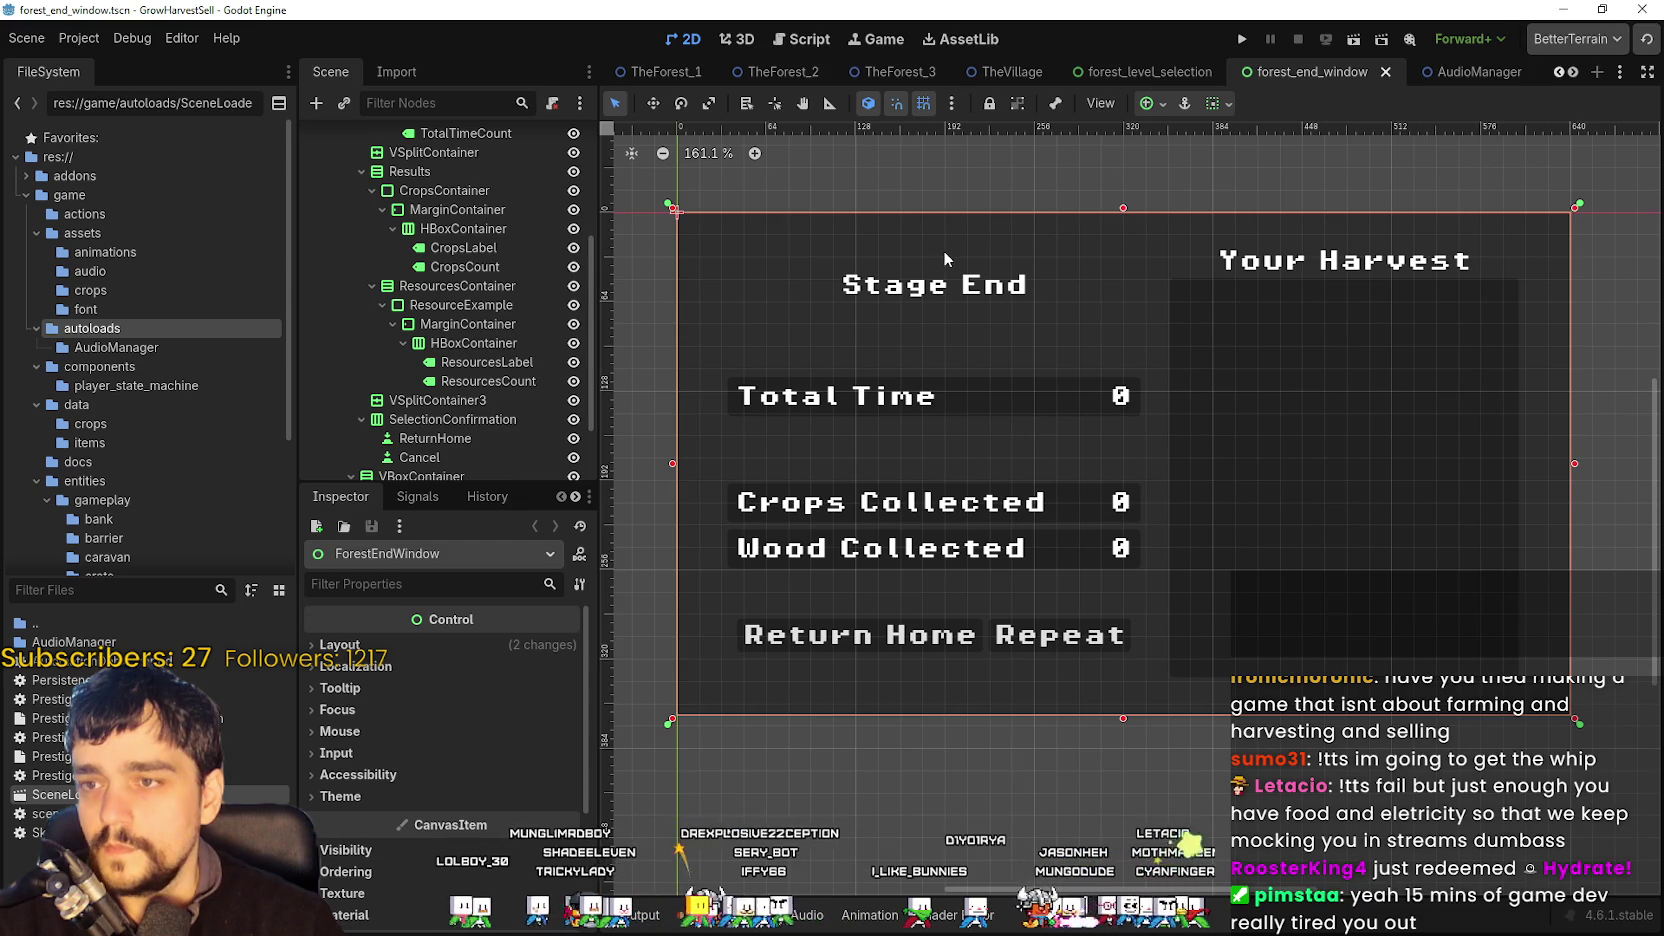
- Select the Stage End label in the end window and bring it toward the view centre
click(780, 183)
click(886, 292)
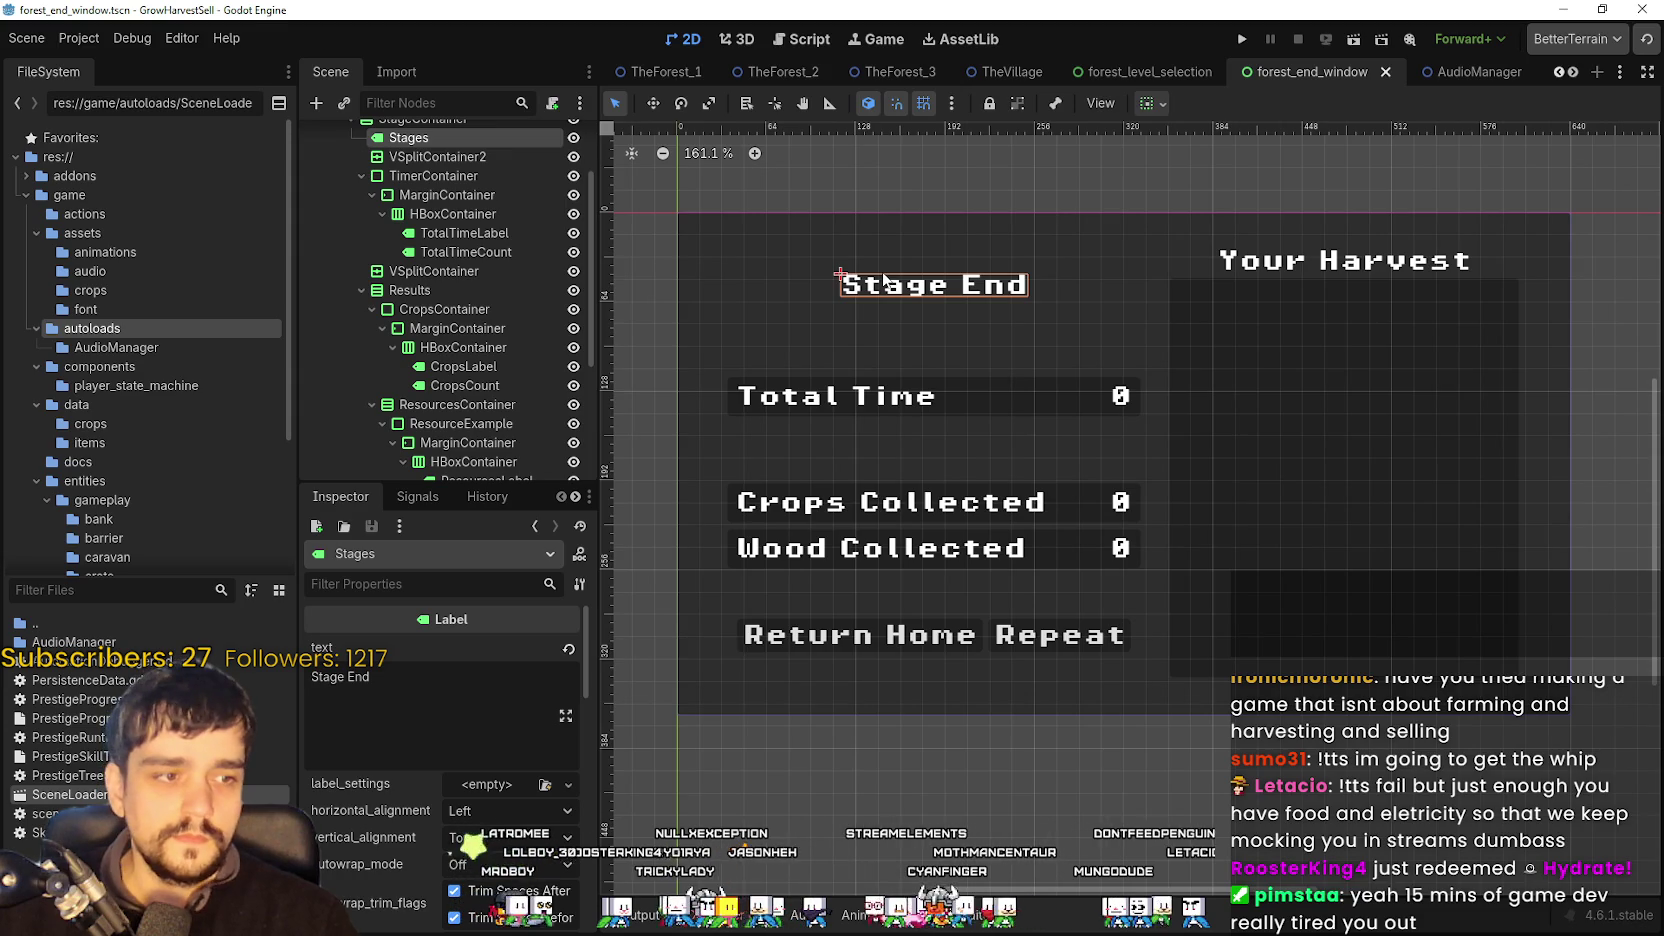
scroll(1066, 375, up, 4)
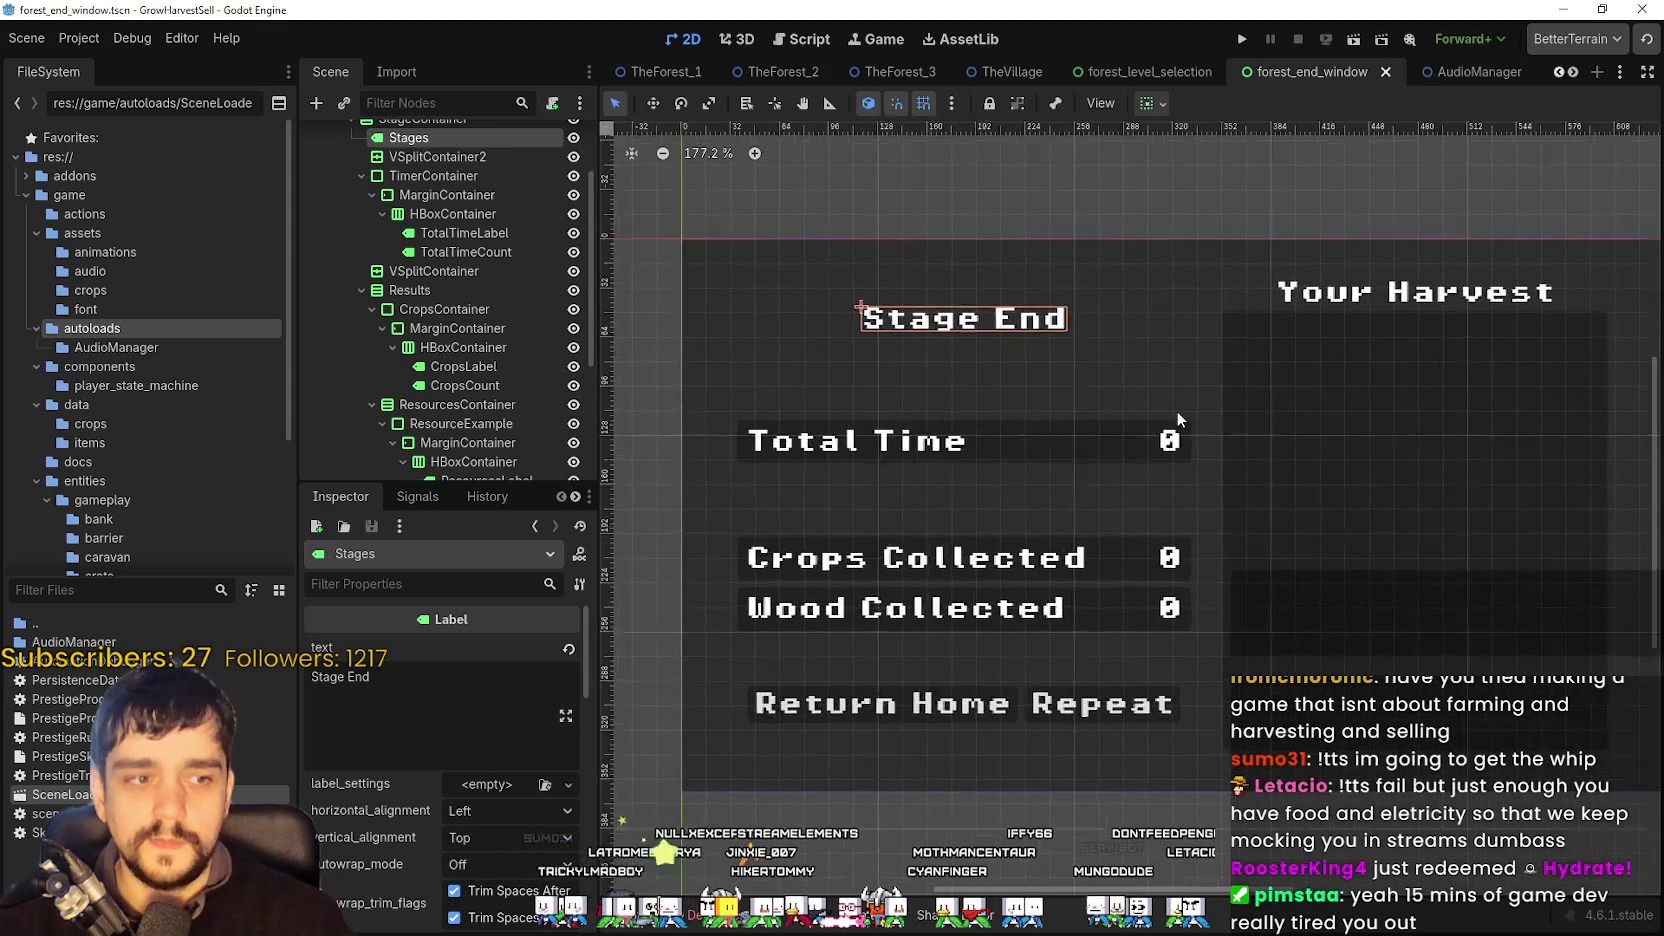
scroll(1110, 360, down, 3)
scroll(1100, 400, up, 4)
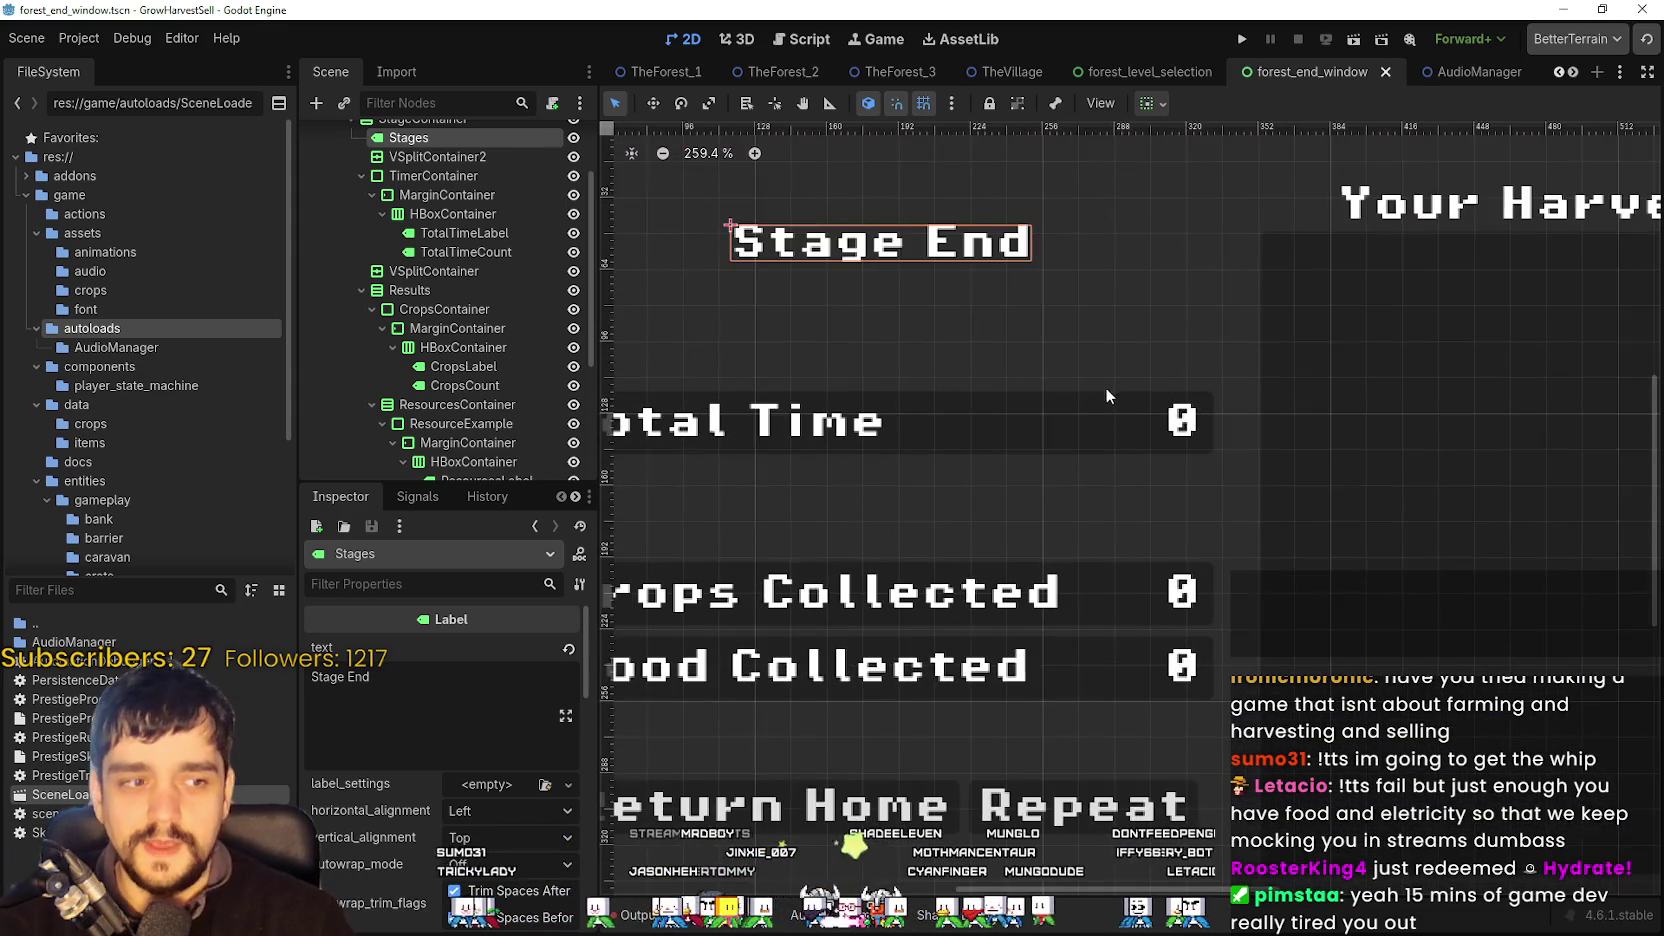
drag(1088, 462, 1155, 520)
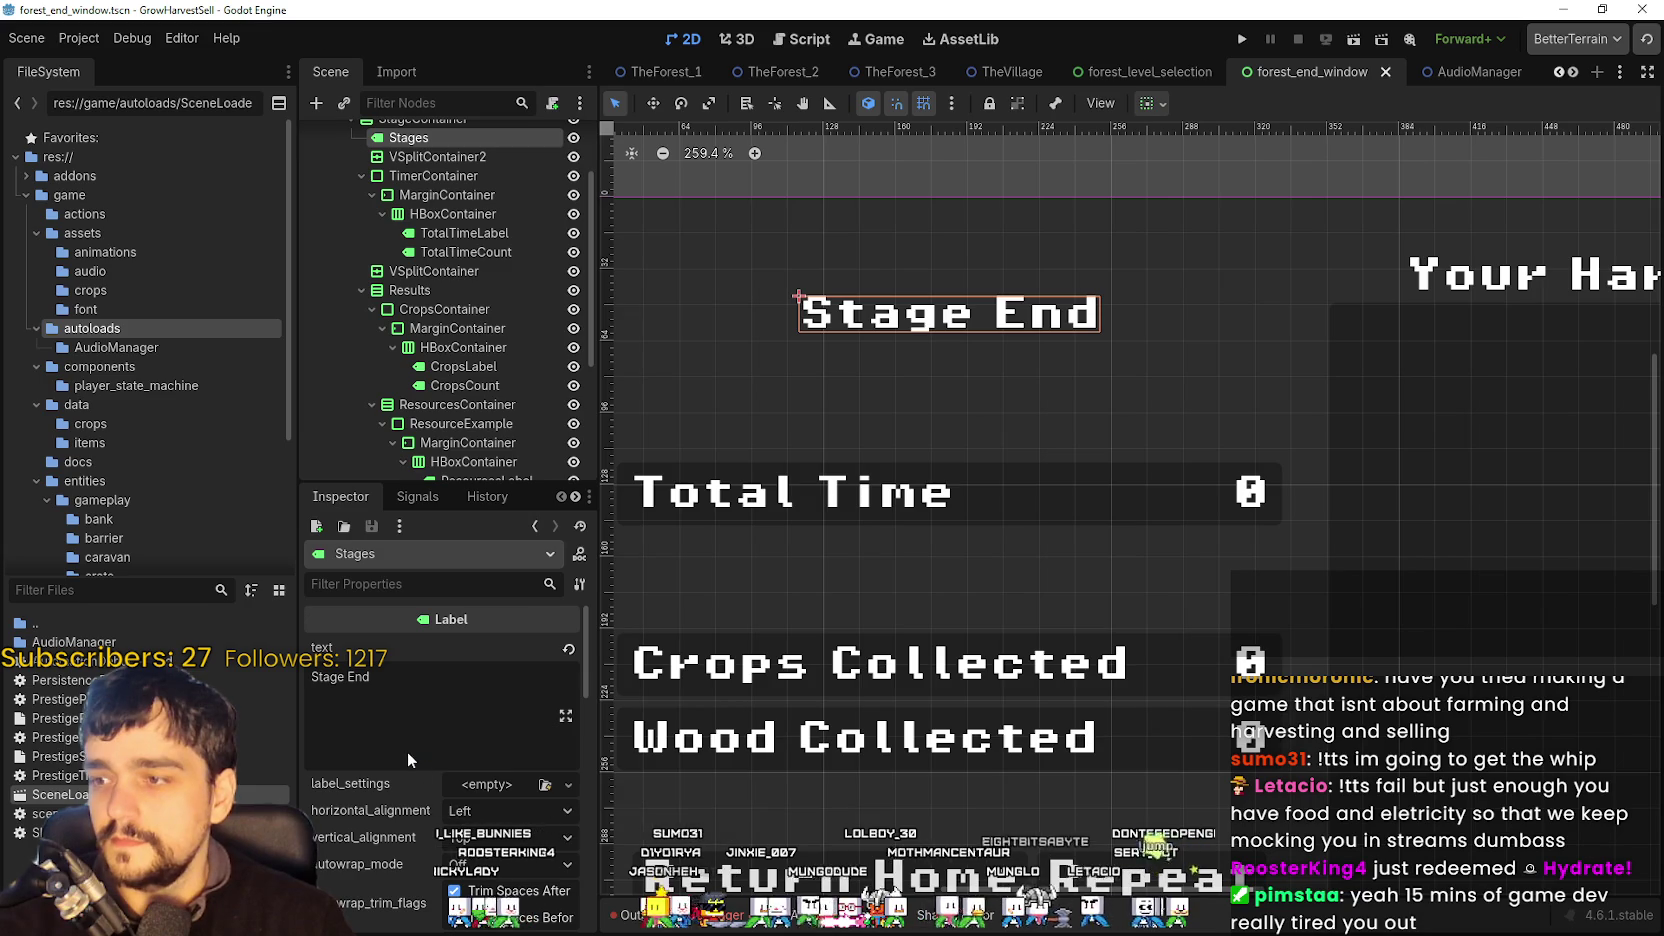
- Zoom around the Stage End label, then switch to the forest_level_selection scene
scroll(480, 470, down, 3)
drag(481, 486, 481, 396)
scroll(465, 748, down, 5)
scroll(439, 750, down, 5)
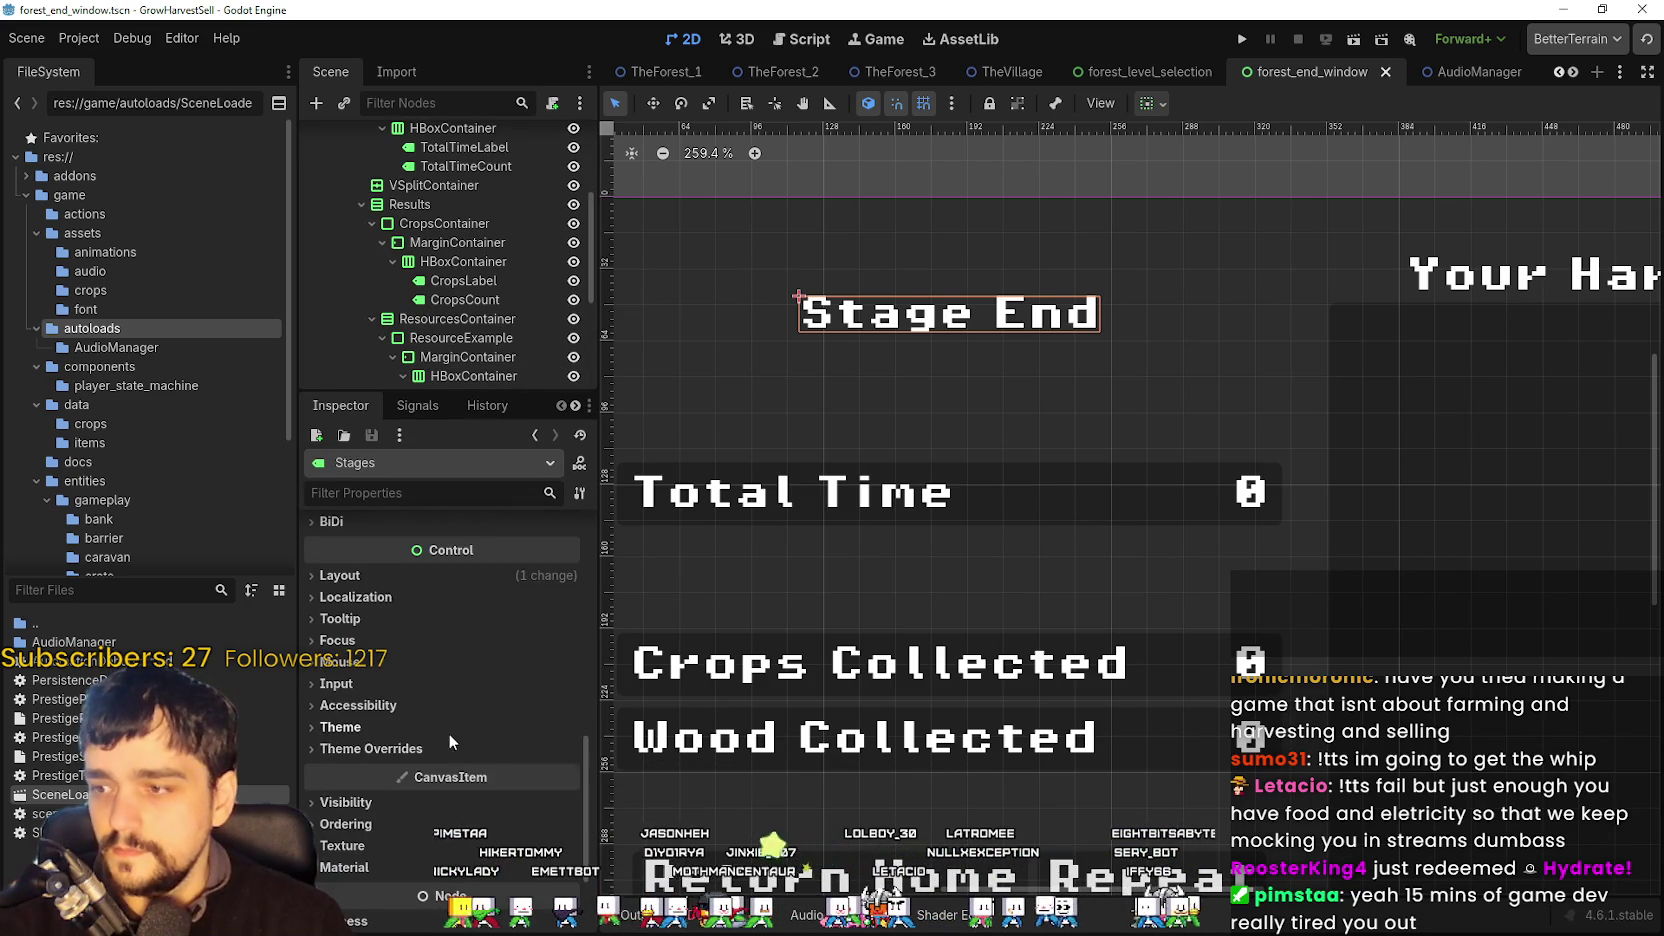
scroll(1152, 412, down, 2)
scroll(995, 315, up, 4)
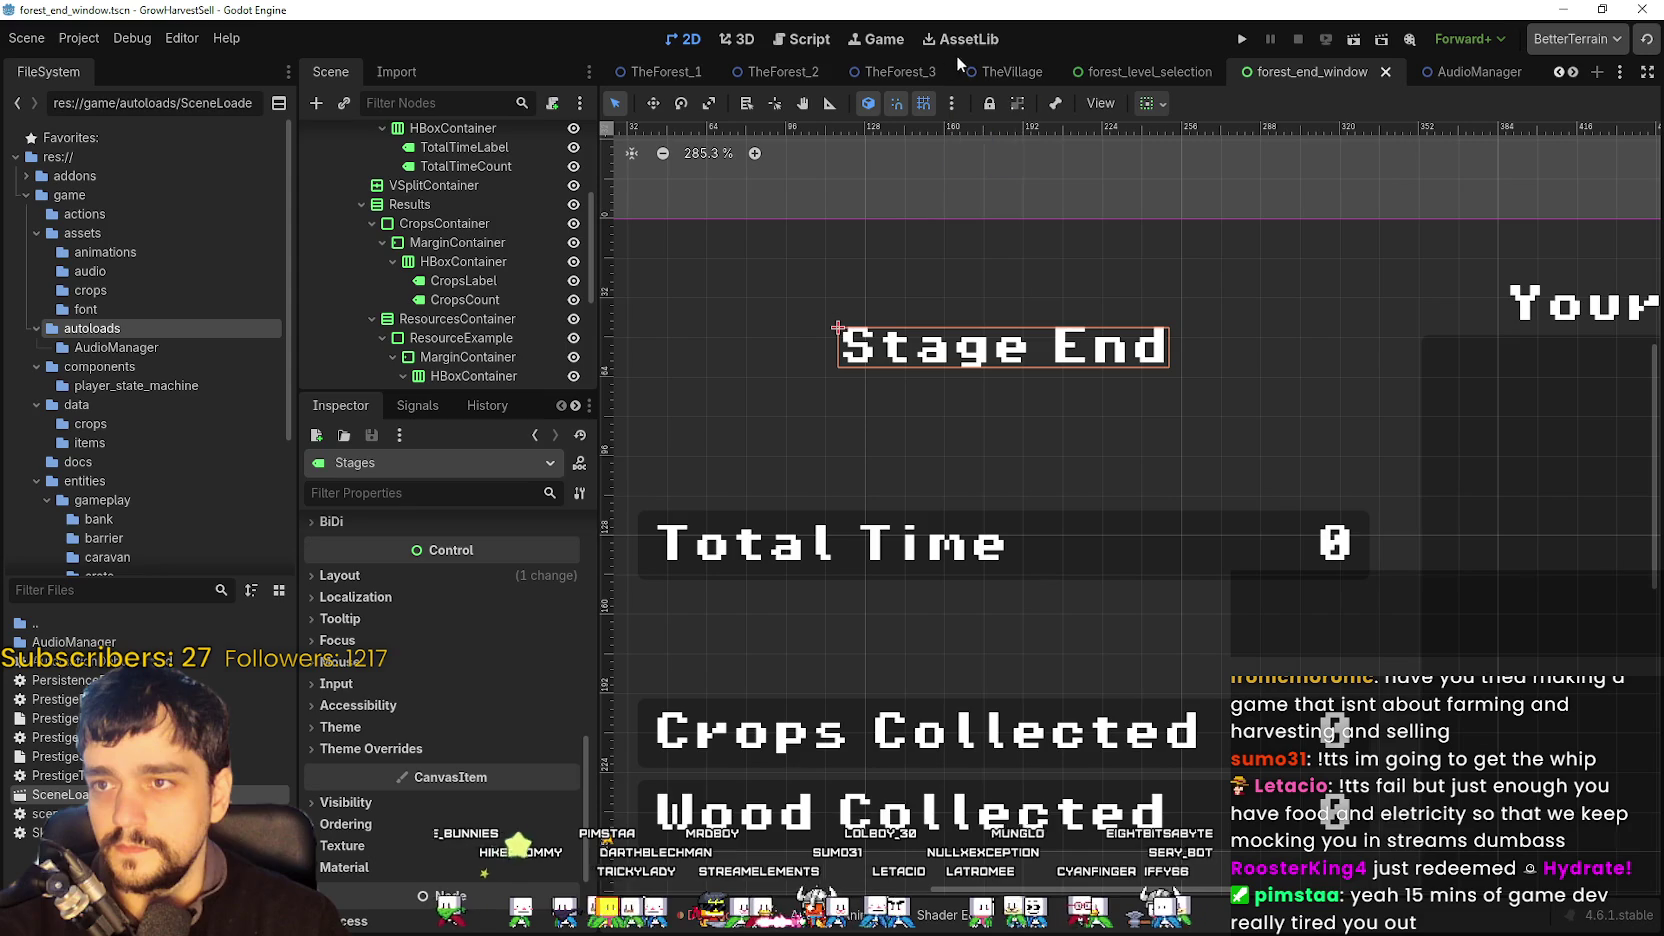
scroll(872, 318, down, 4)
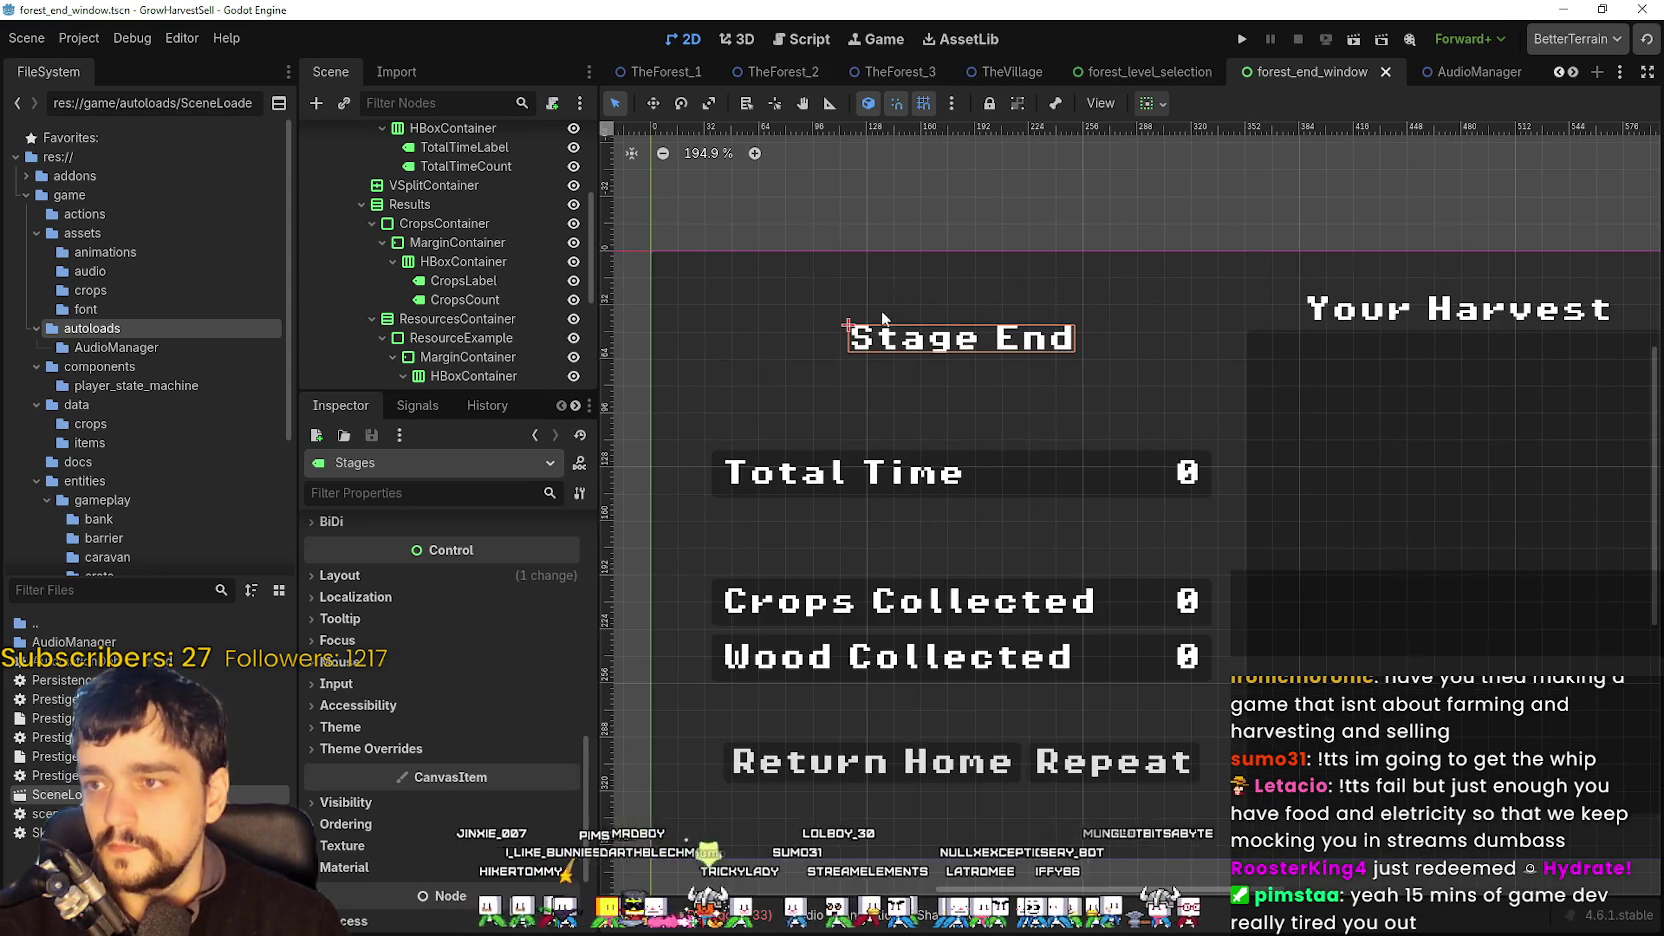
click(1161, 68)
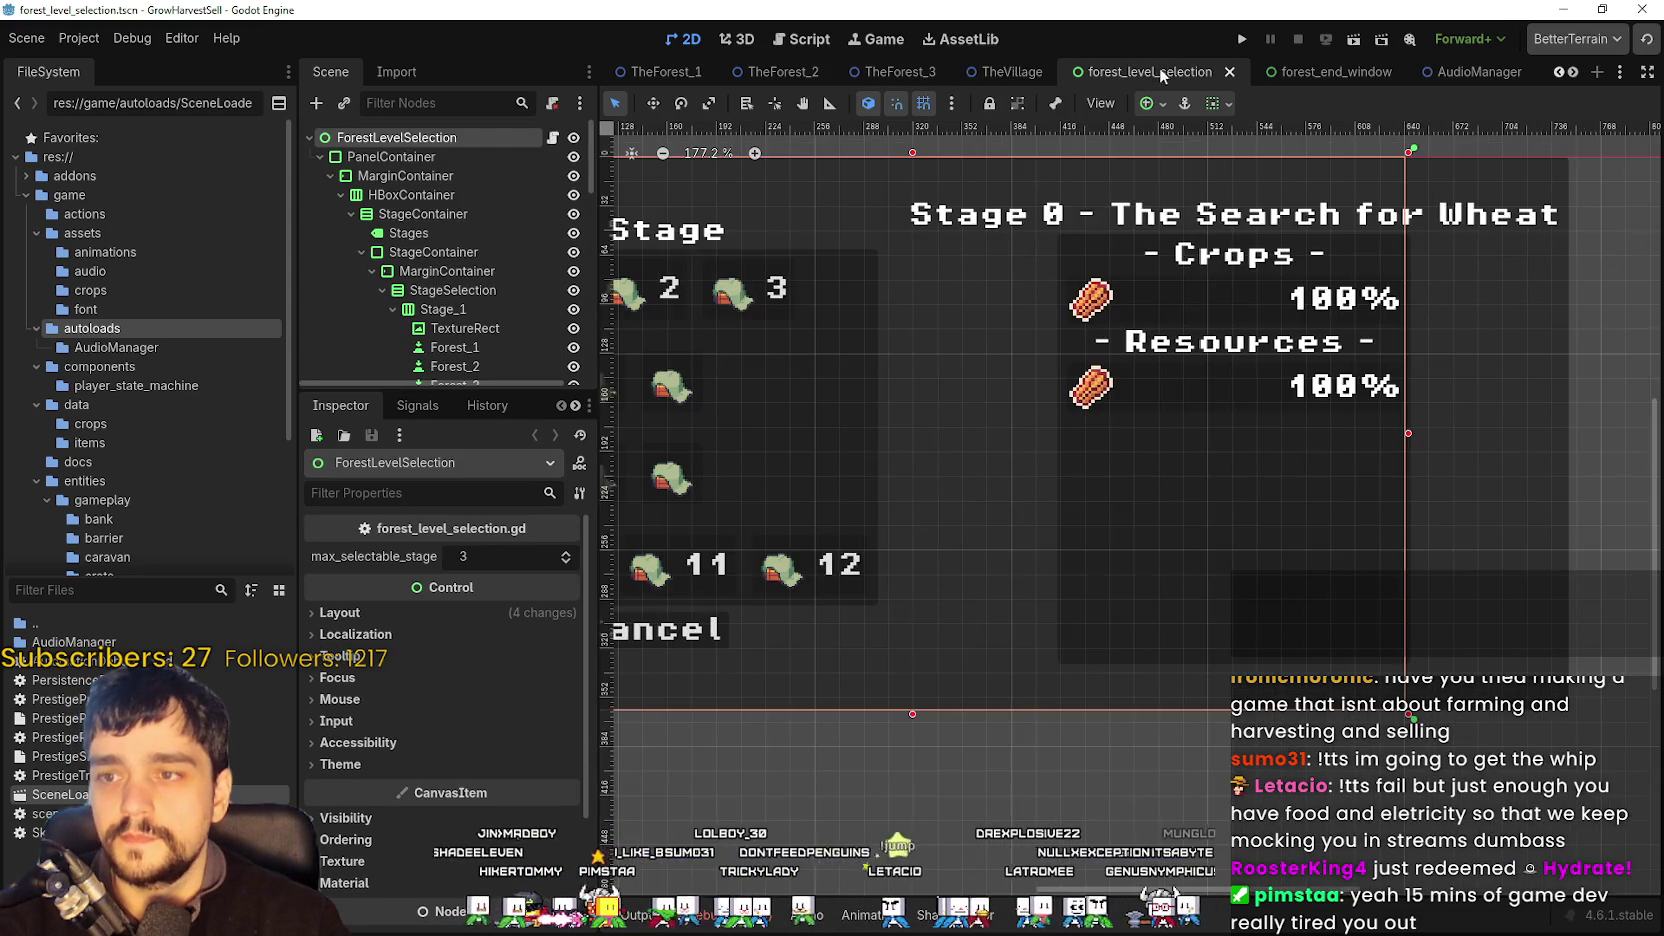
- Switch to TheVillage scene
scroll(1031, 285, down, 4)
scroll(1170, 356, down, 2)
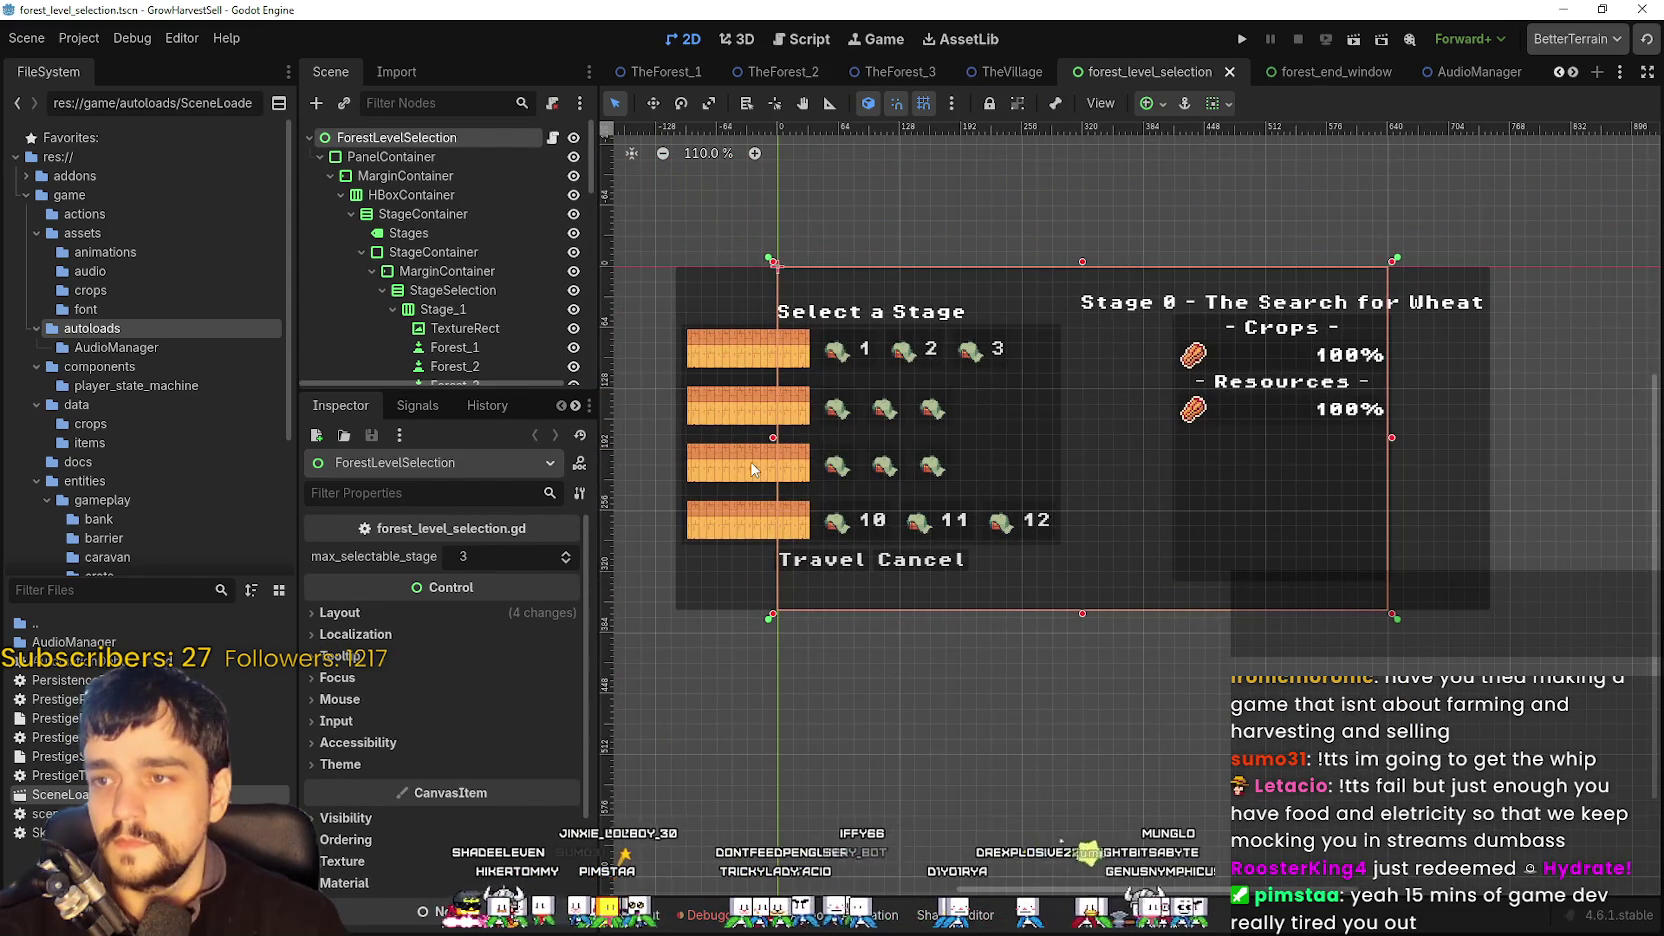
scroll(962, 362, up, 3)
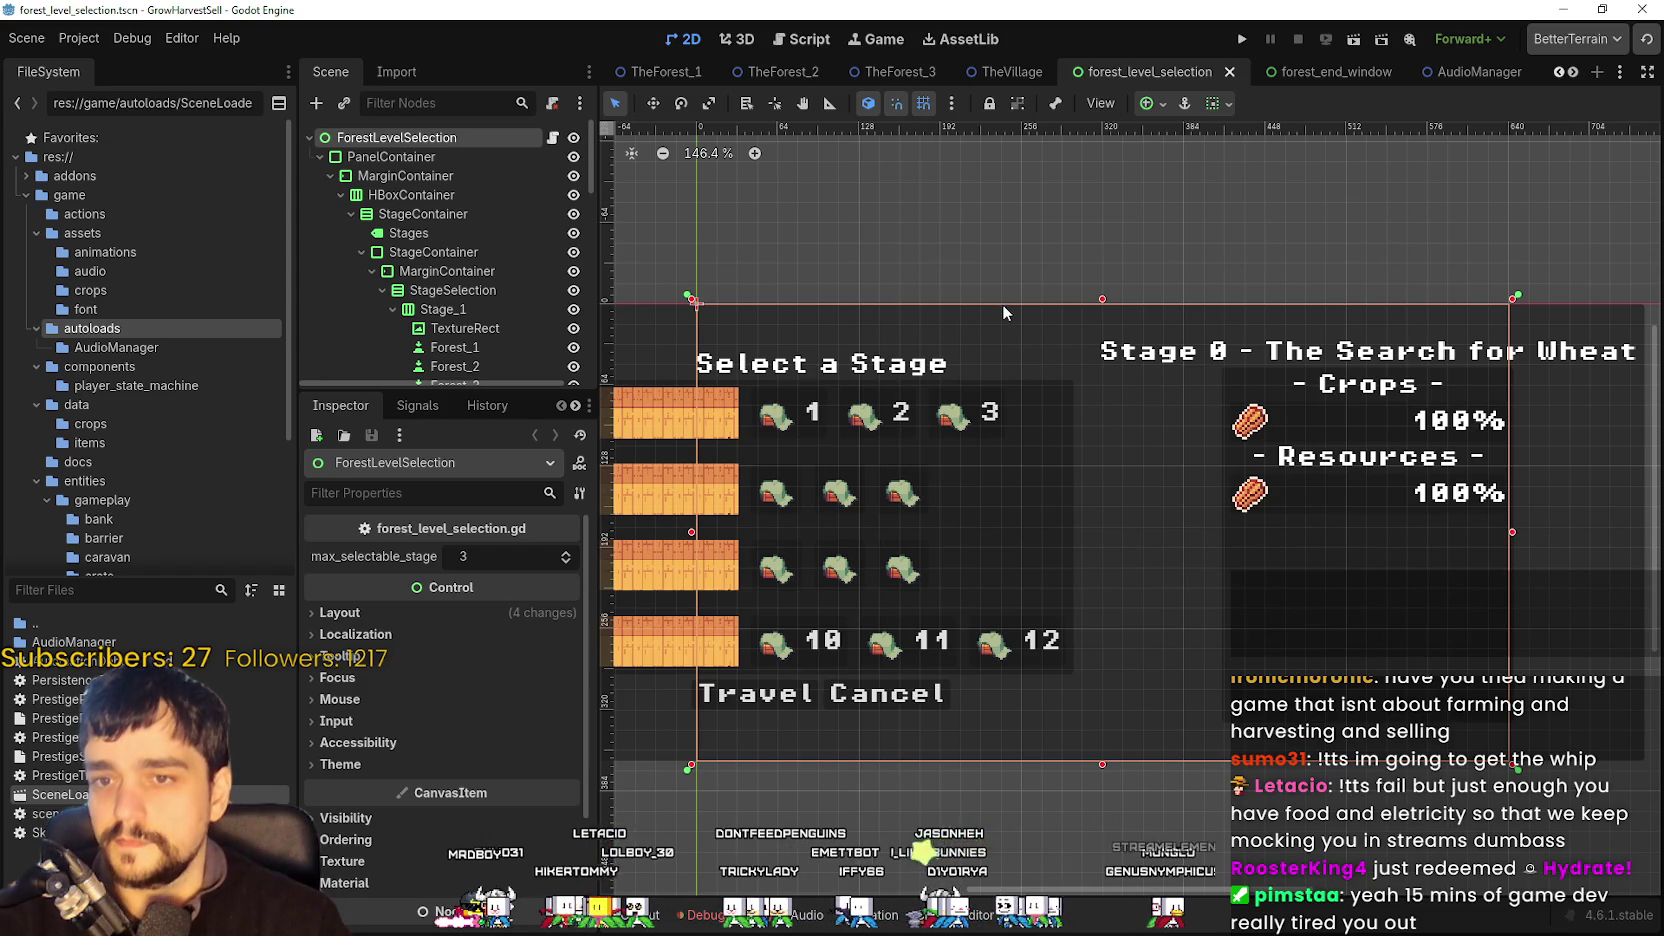
scroll(1004, 300, down, 1)
scroll(1006, 296, up, 1)
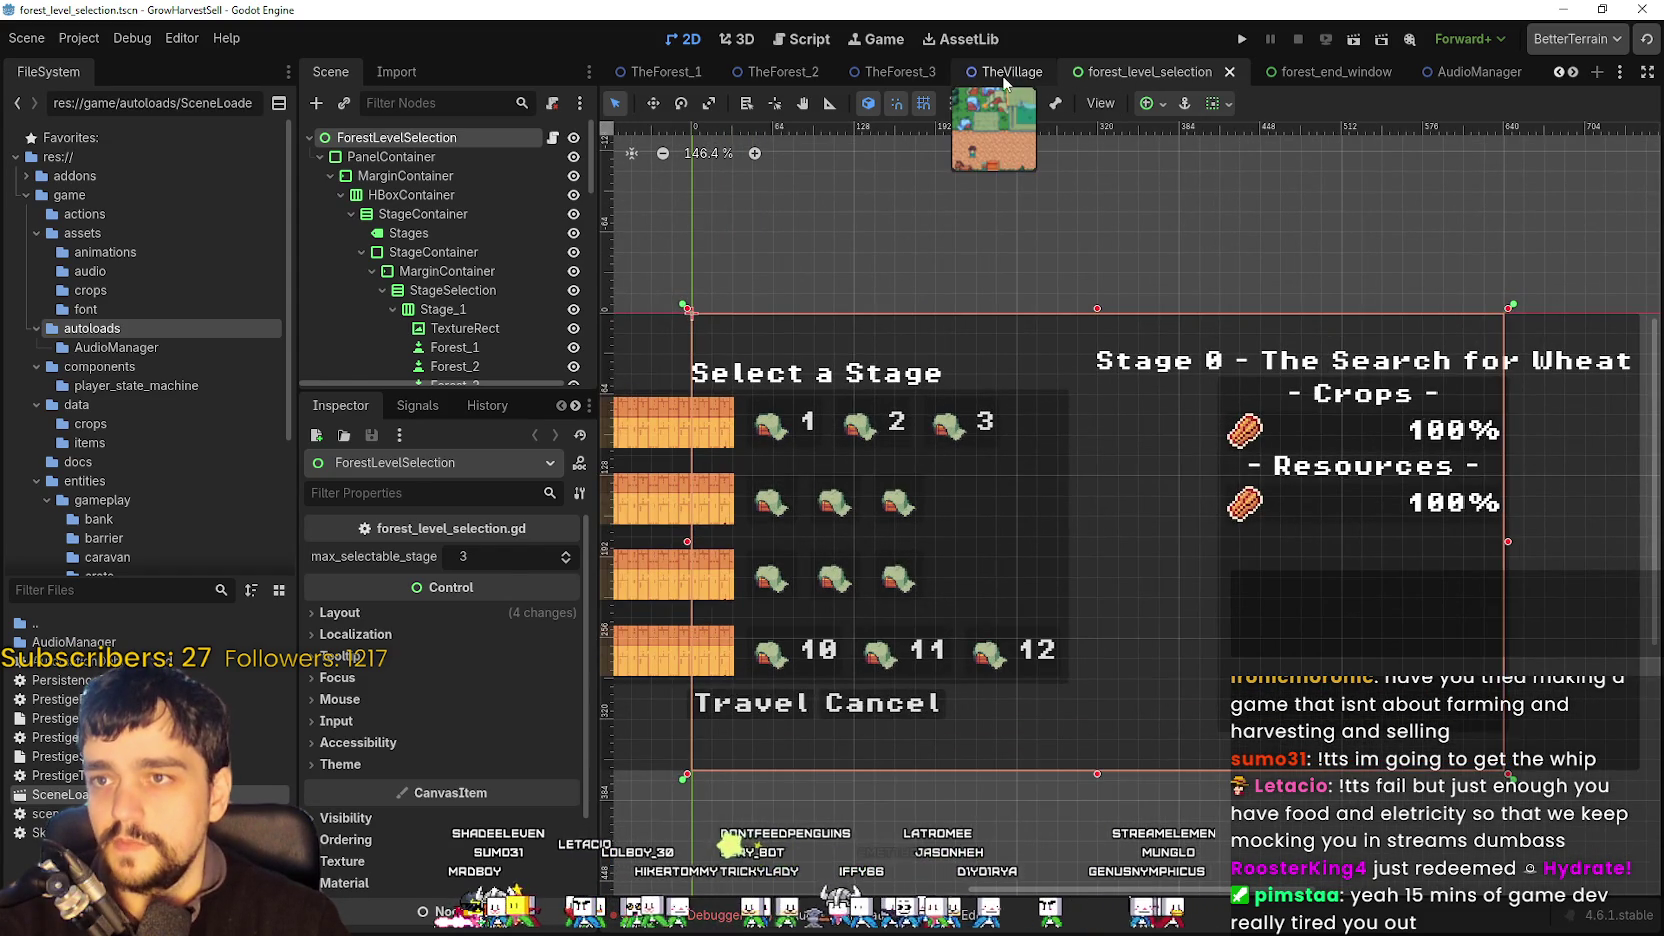
click(1004, 72)
- Open the game_ui scene from the GameUI node, then CurrencyPanel from its tree
scroll(1018, 373, down, 5)
scroll(480, 290, down, 3)
scroll(428, 330, down, 10)
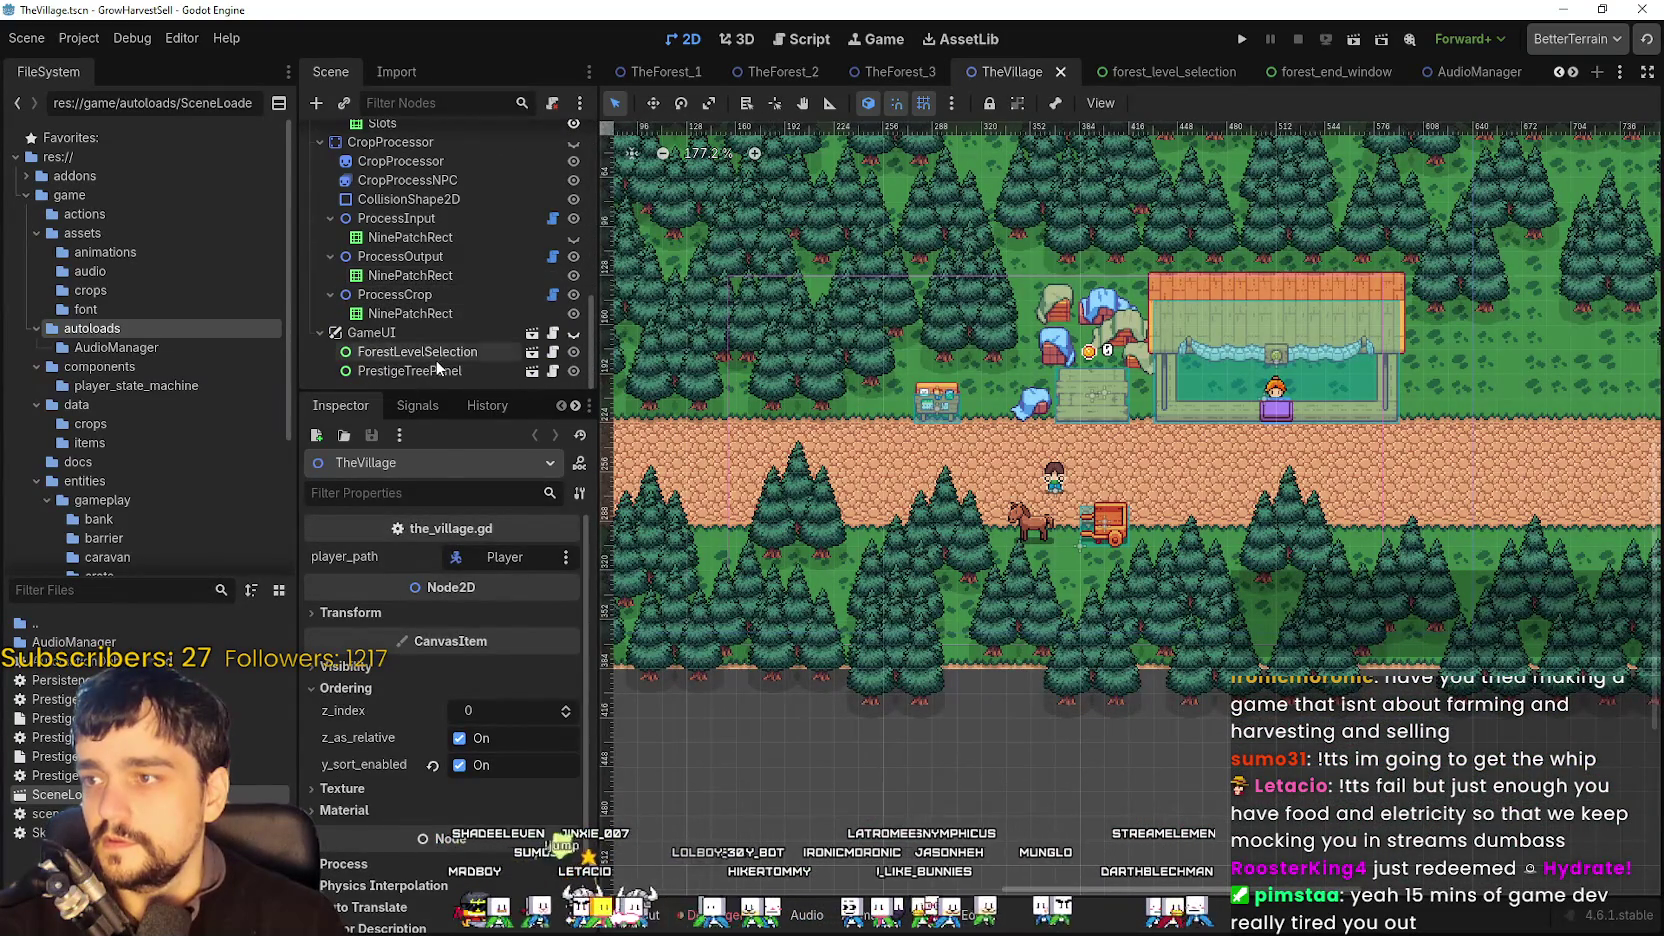
click(455, 352)
click(472, 332)
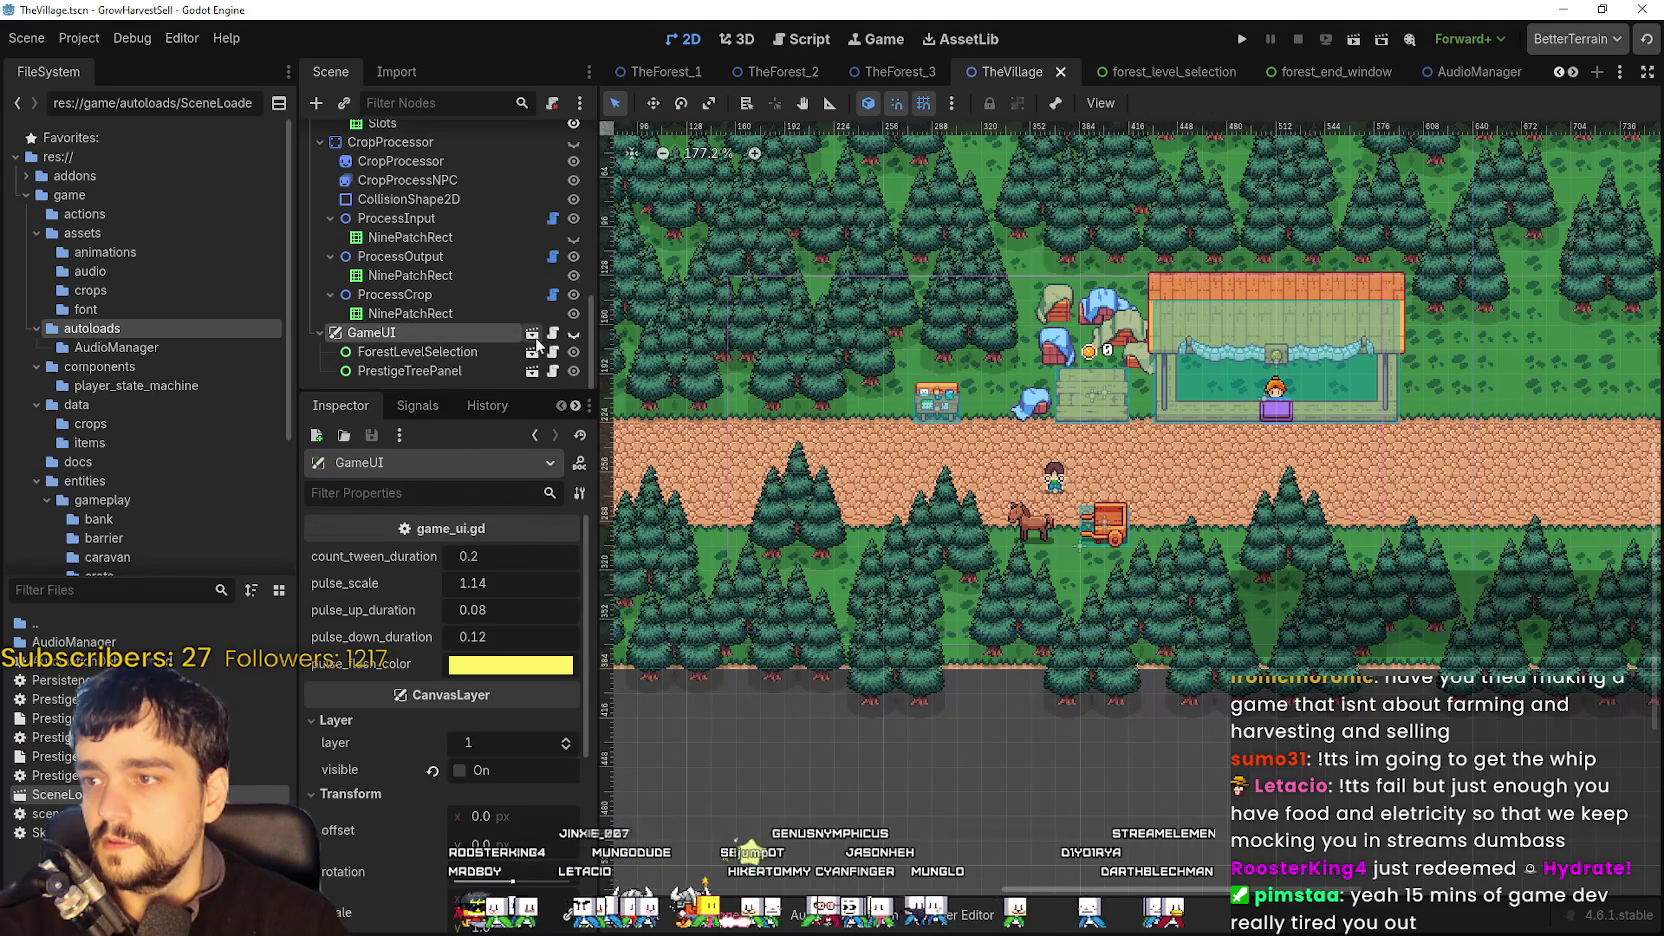
click(532, 334)
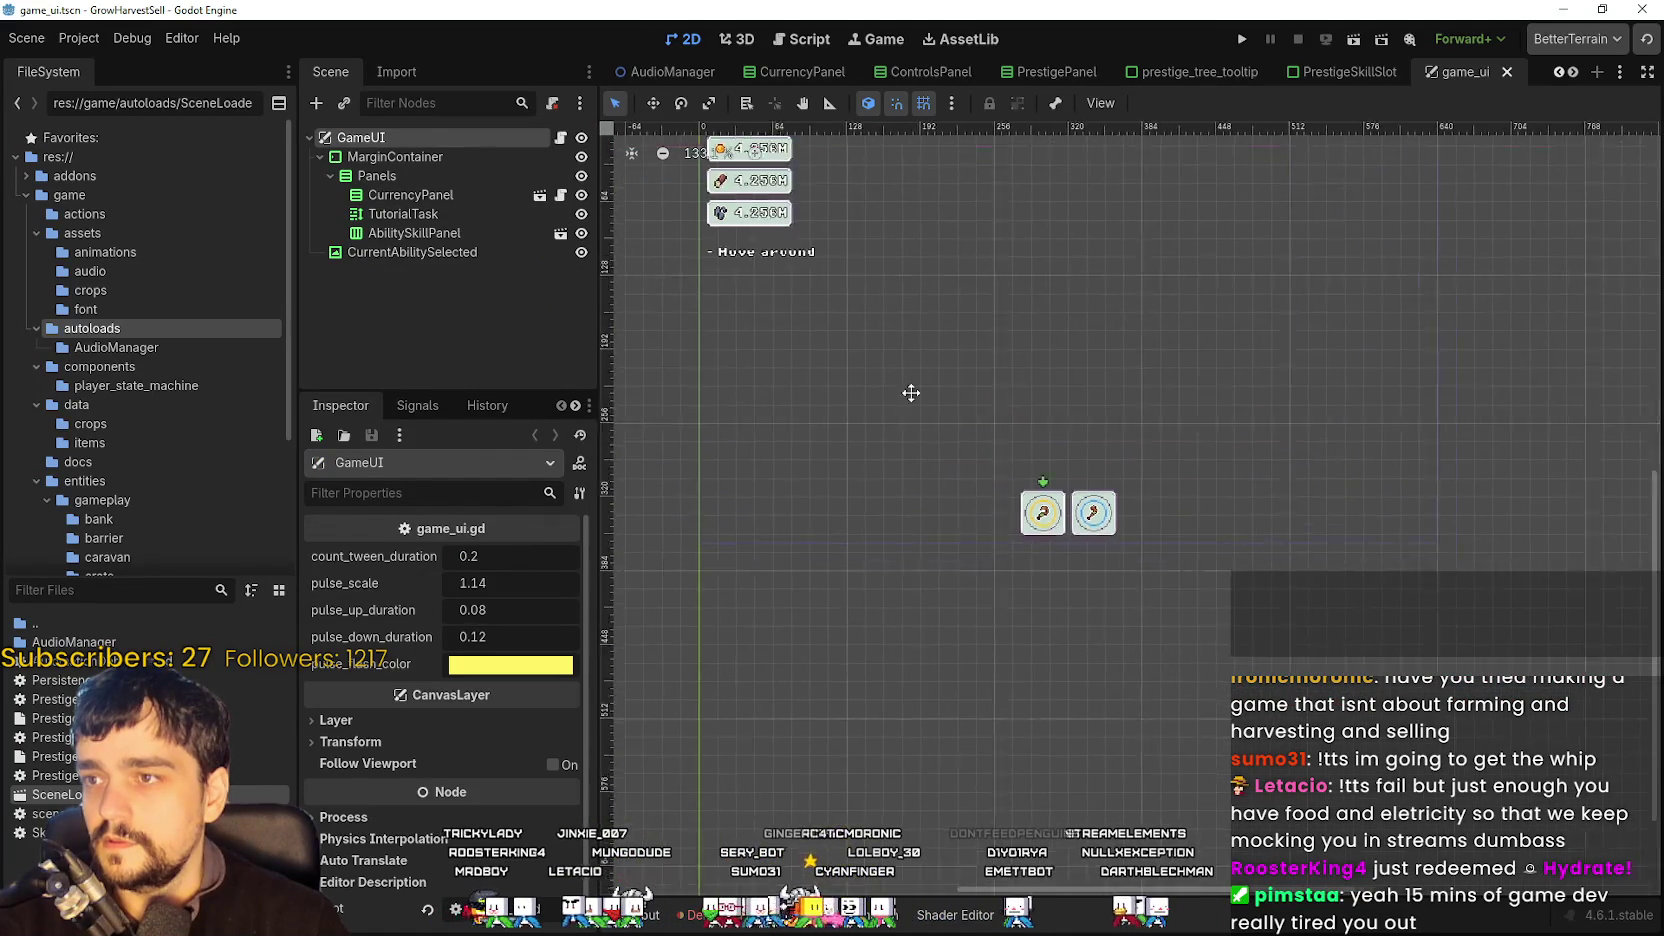
click(386, 200)
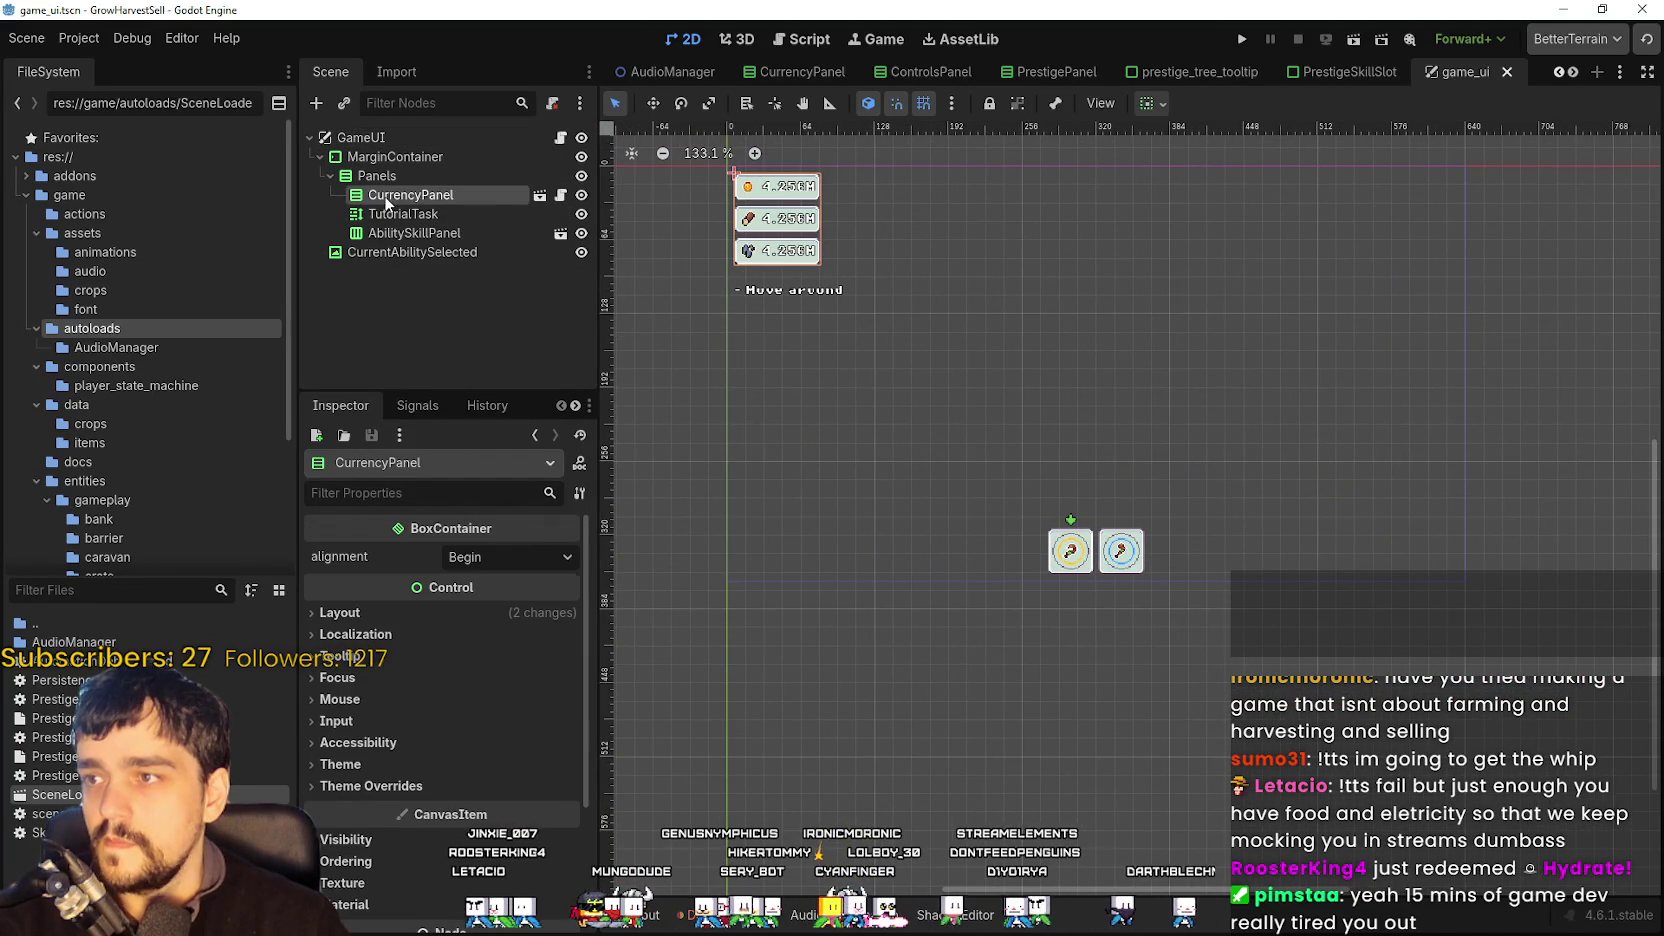
click(540, 195)
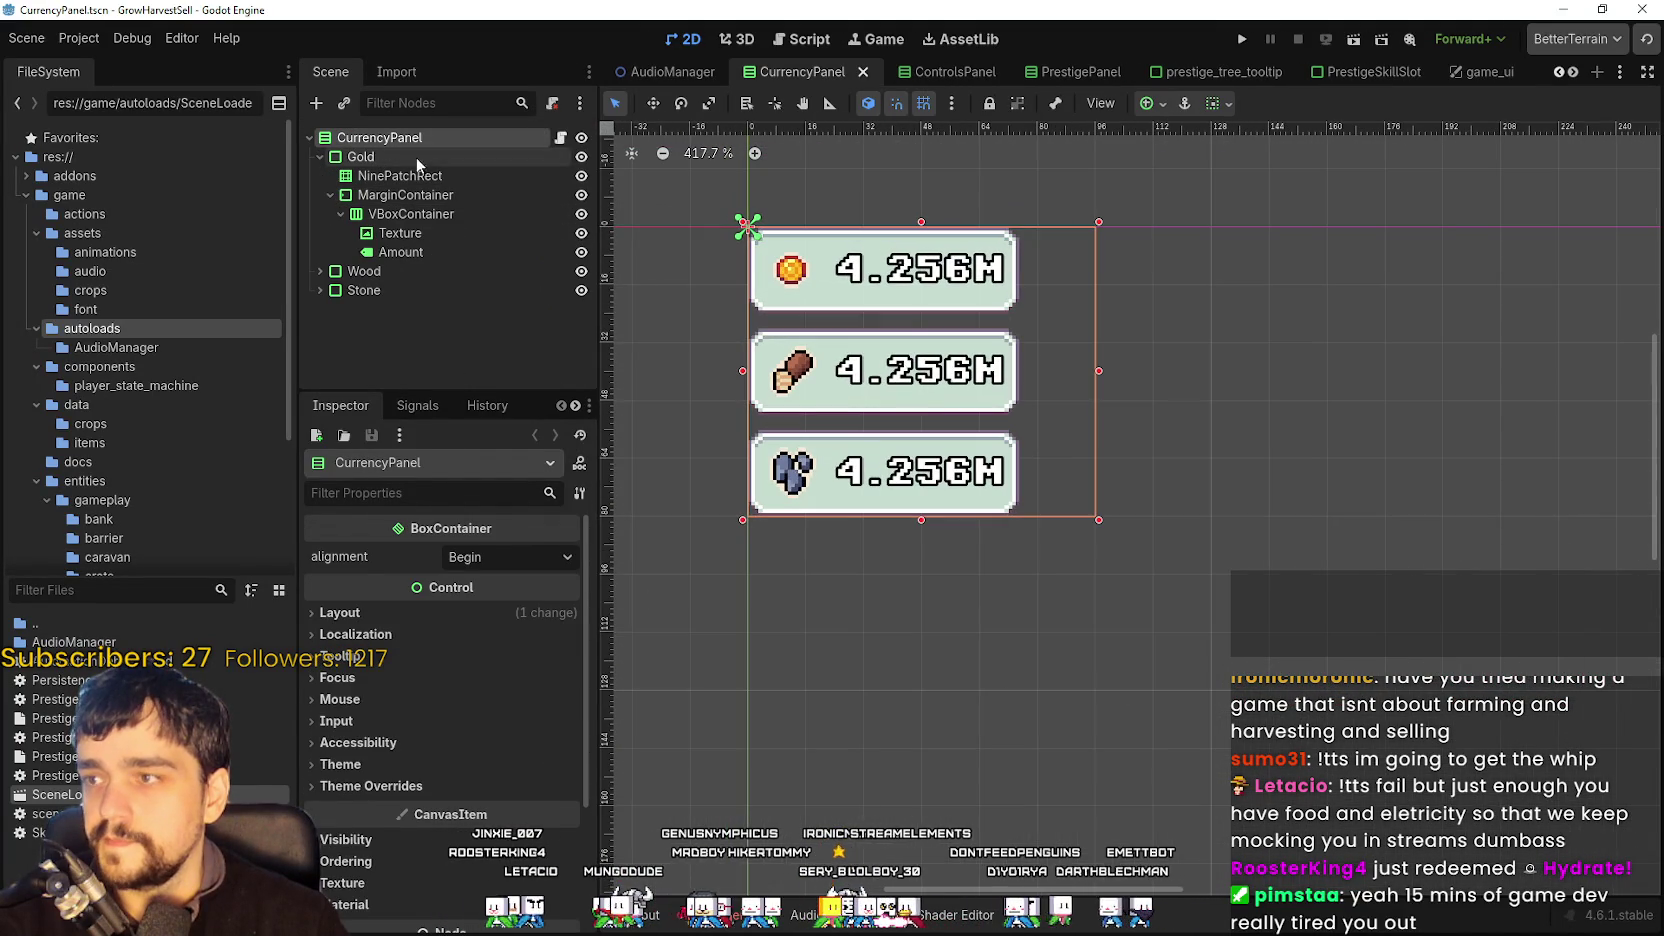
- Copy the properties of the Gold Amount label in CurrencyPanel
click(405, 233)
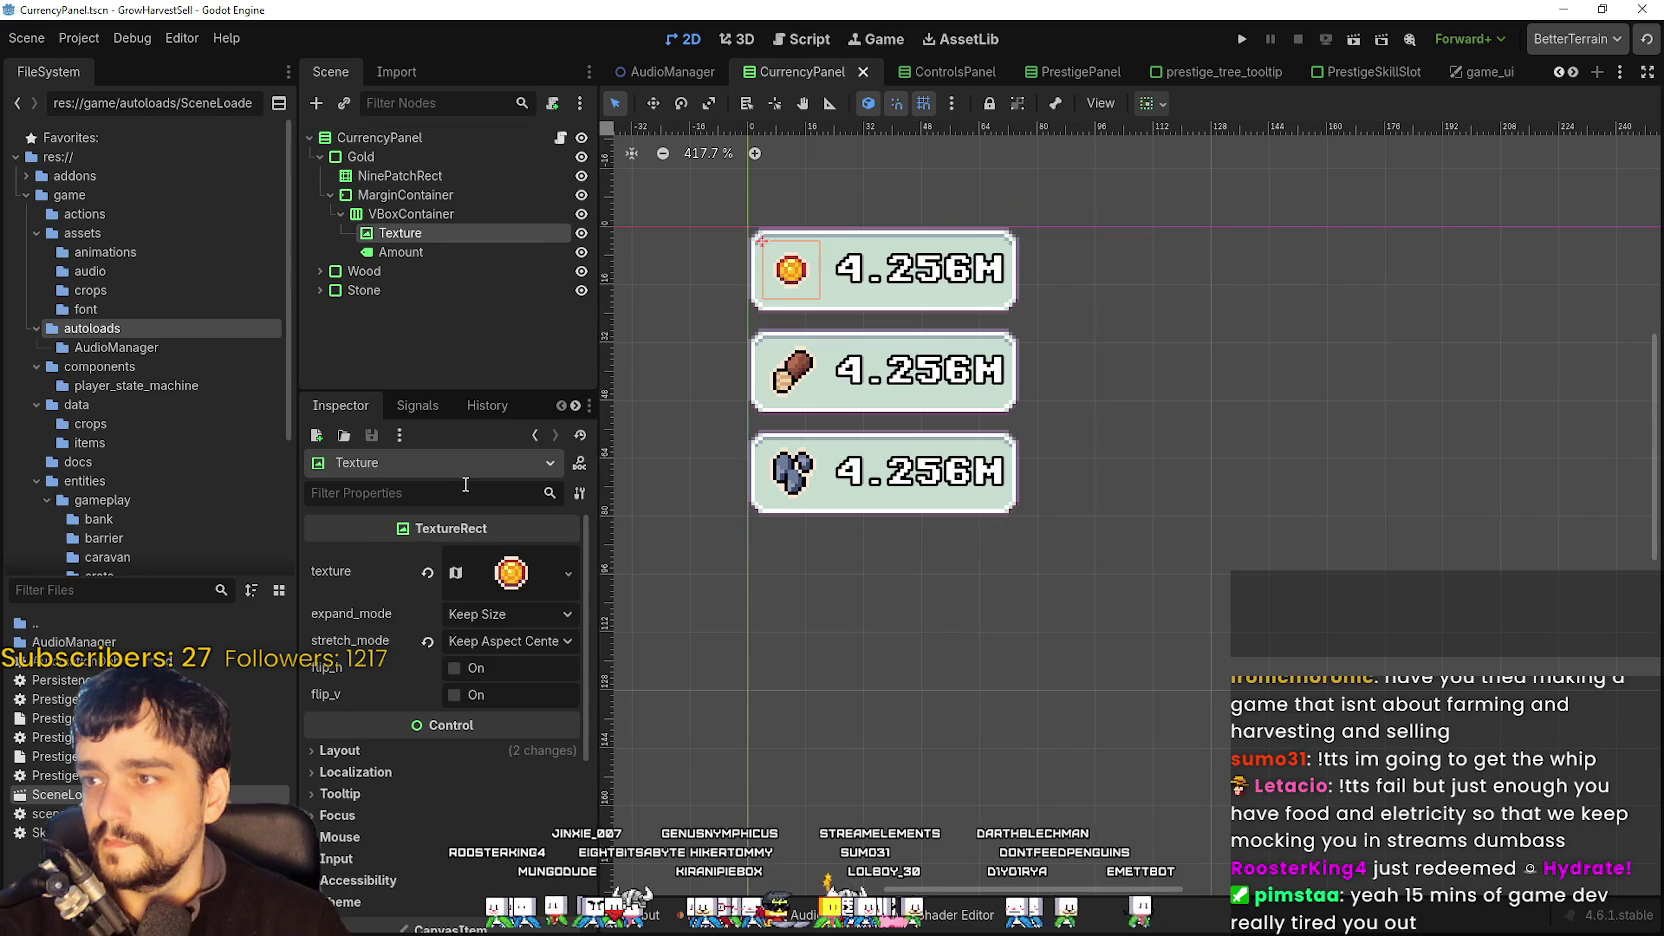
click(419, 254)
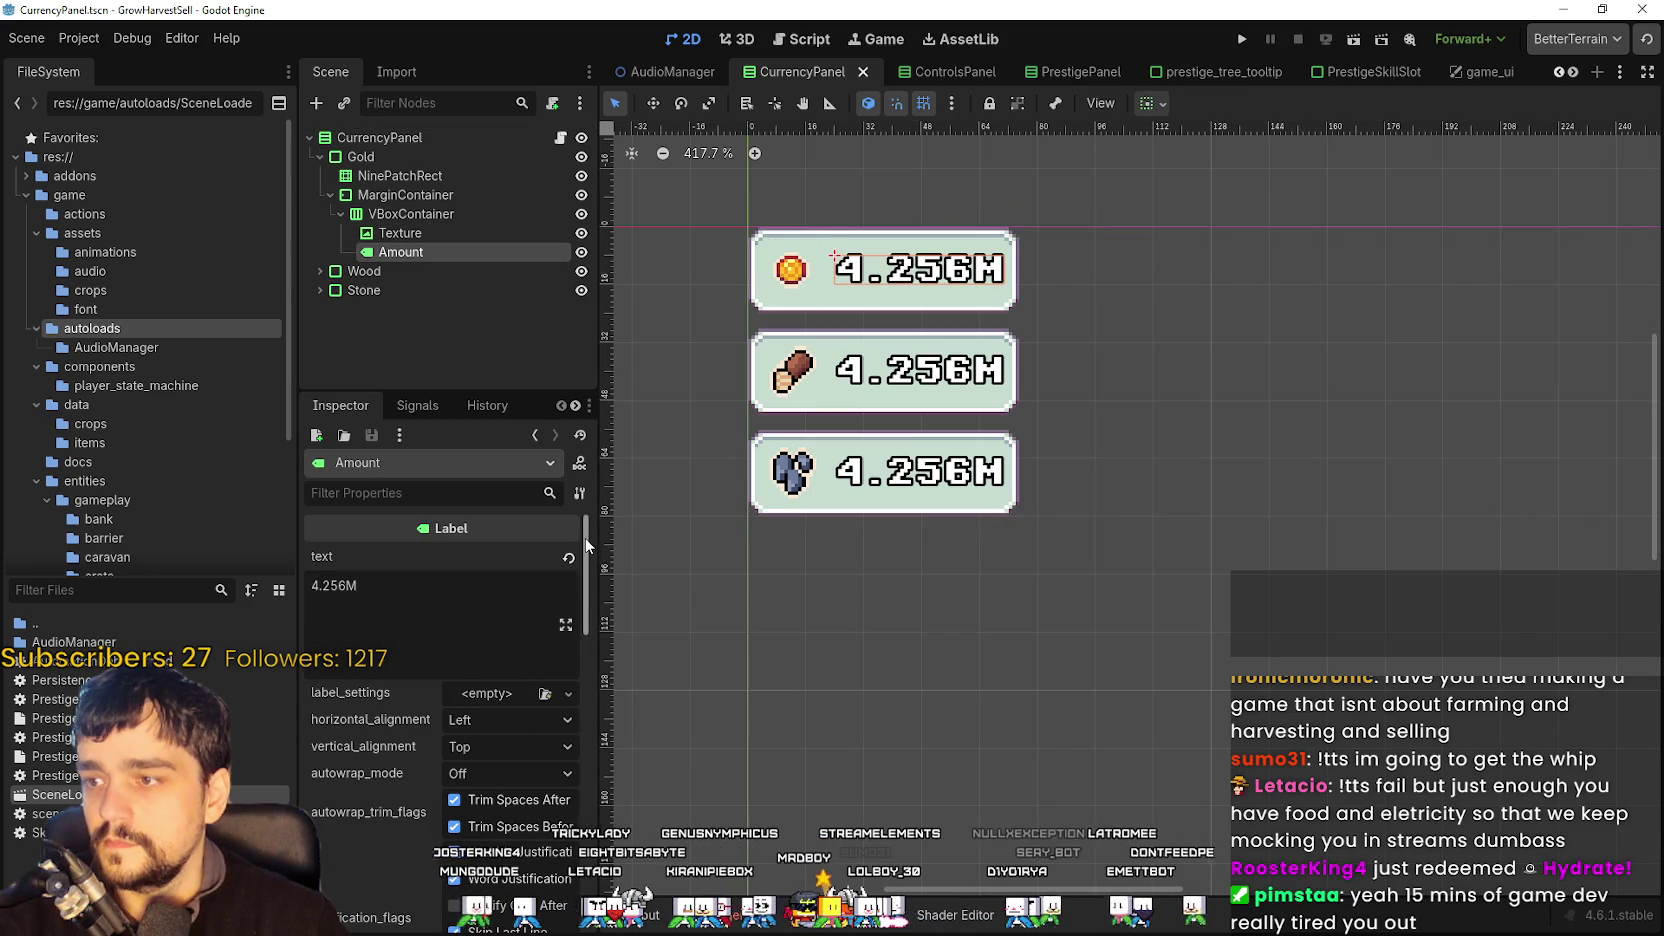
click(579, 493)
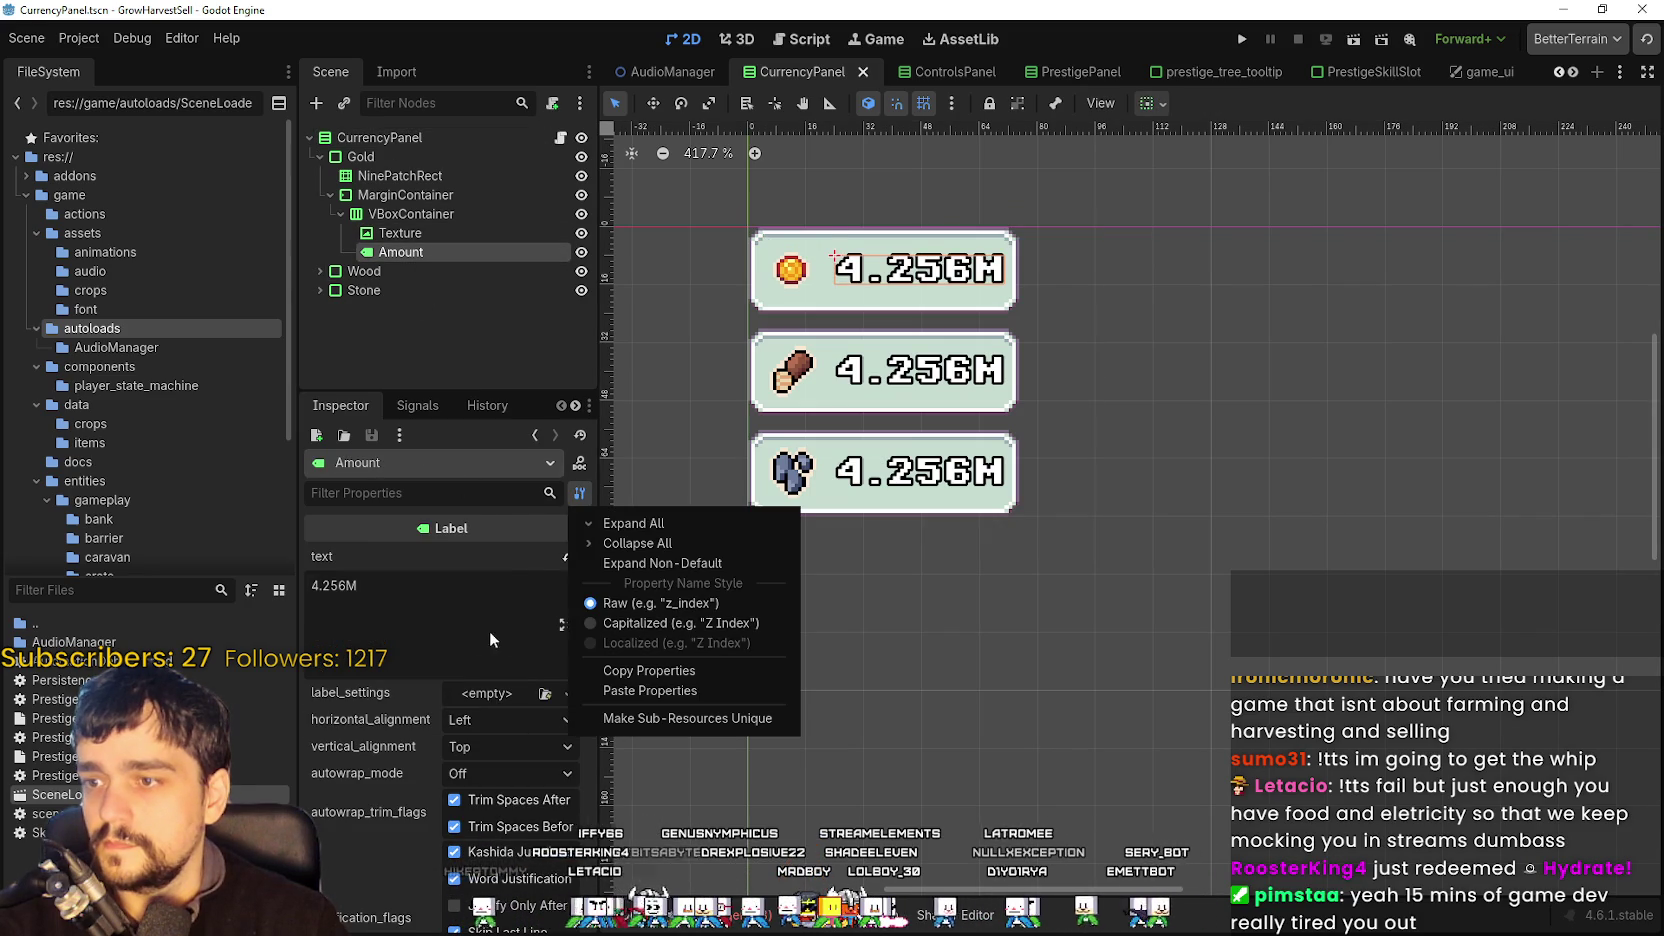
click(651, 678)
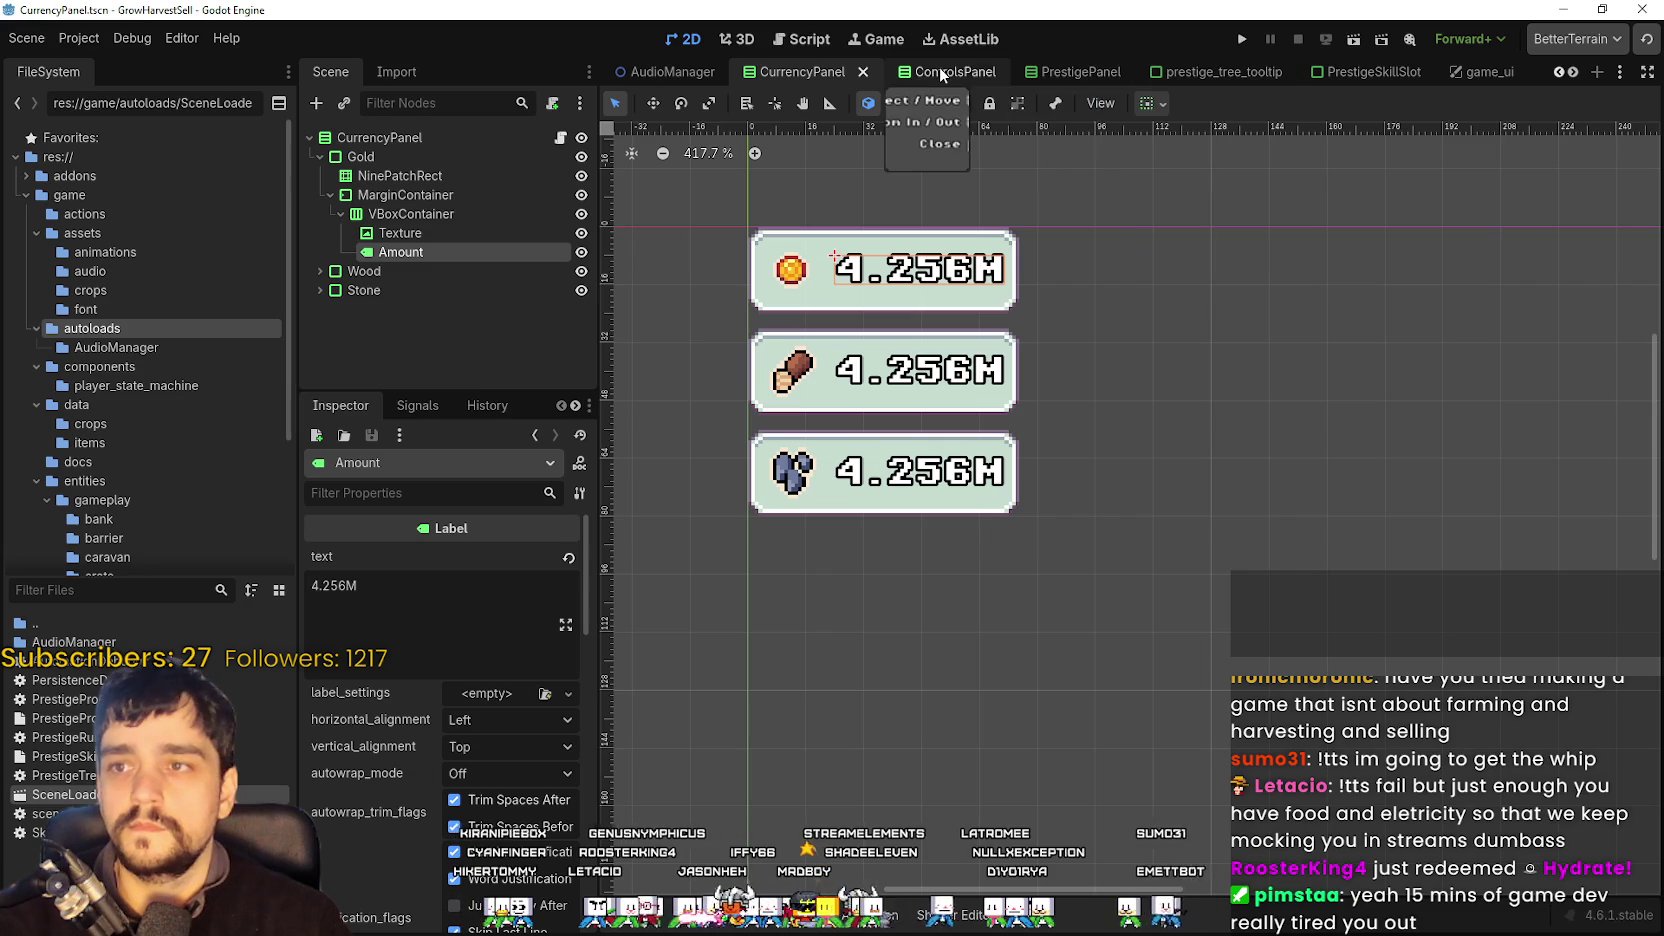
- Browse the prestige and AbilitySkillPanel scenes, then return to forest_level_selection
click(1145, 73)
click(1078, 71)
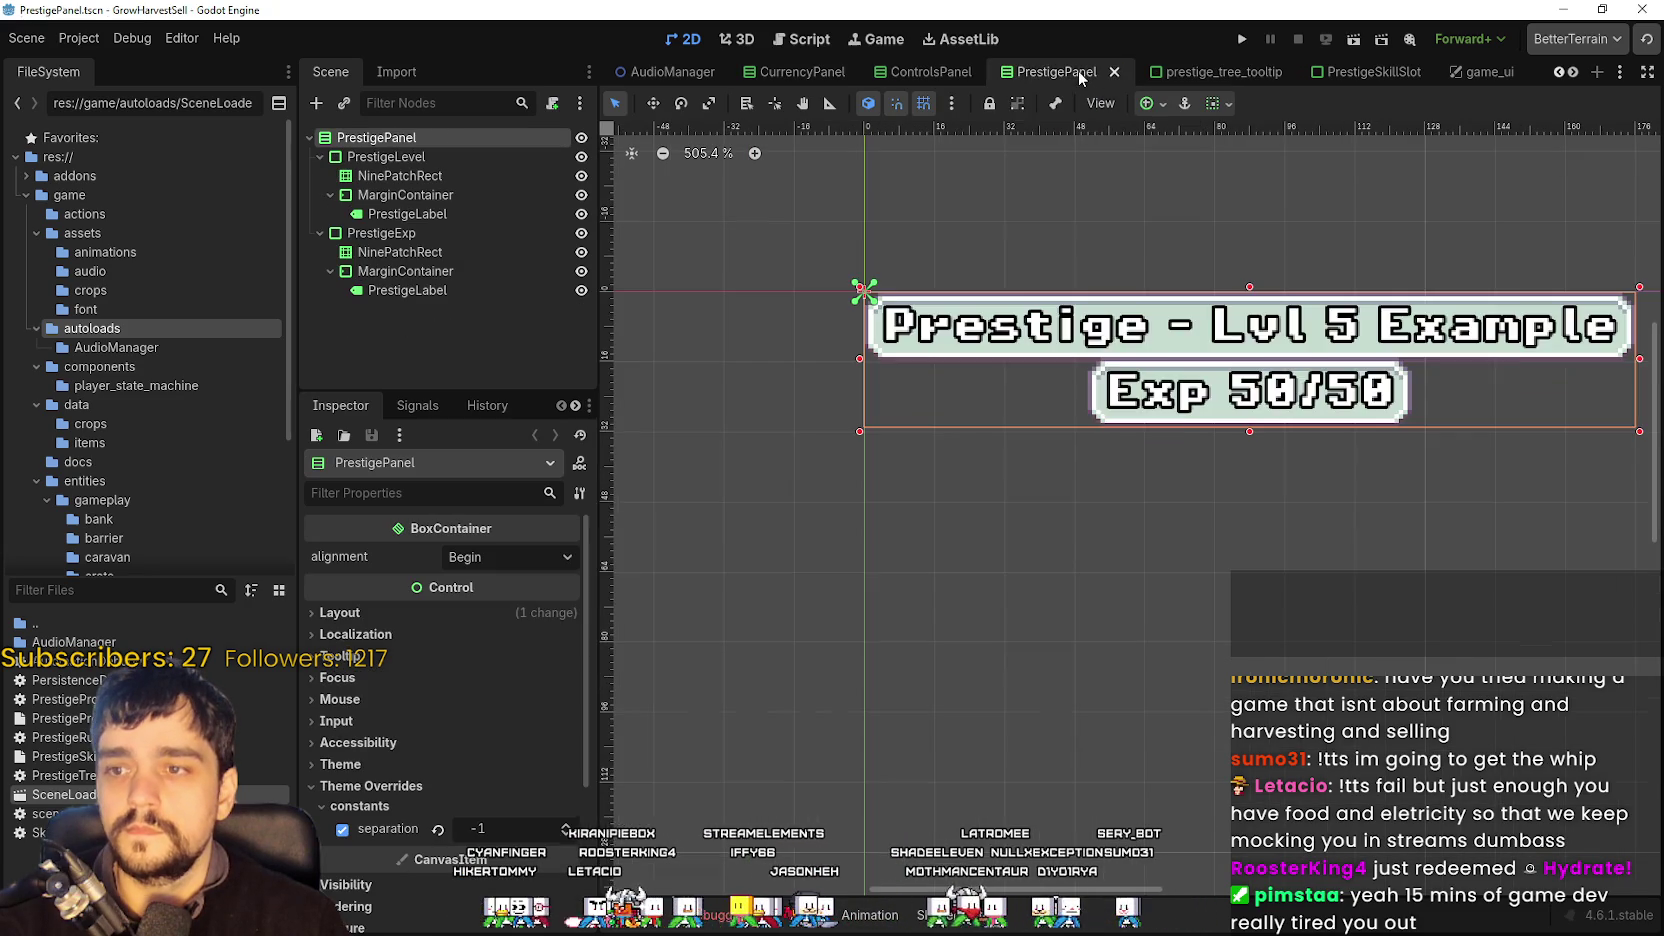
scroll(1378, 268, down, 1)
click(1335, 75)
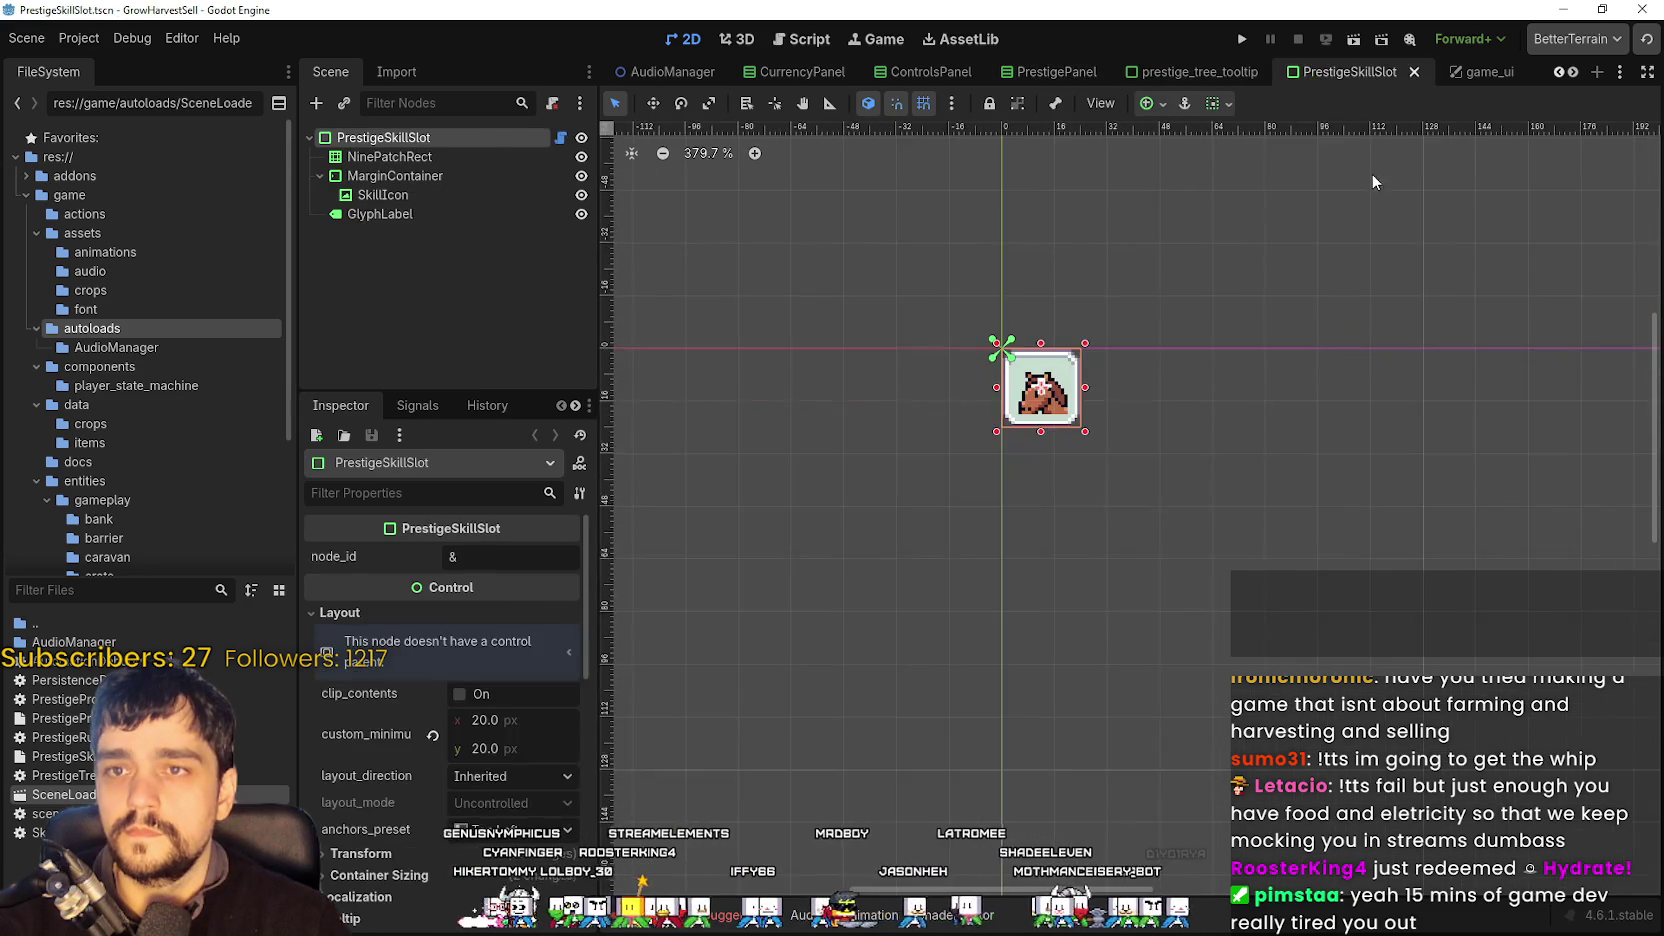
click(1572, 73)
click(1572, 73)
click(1572, 73)
click(1280, 74)
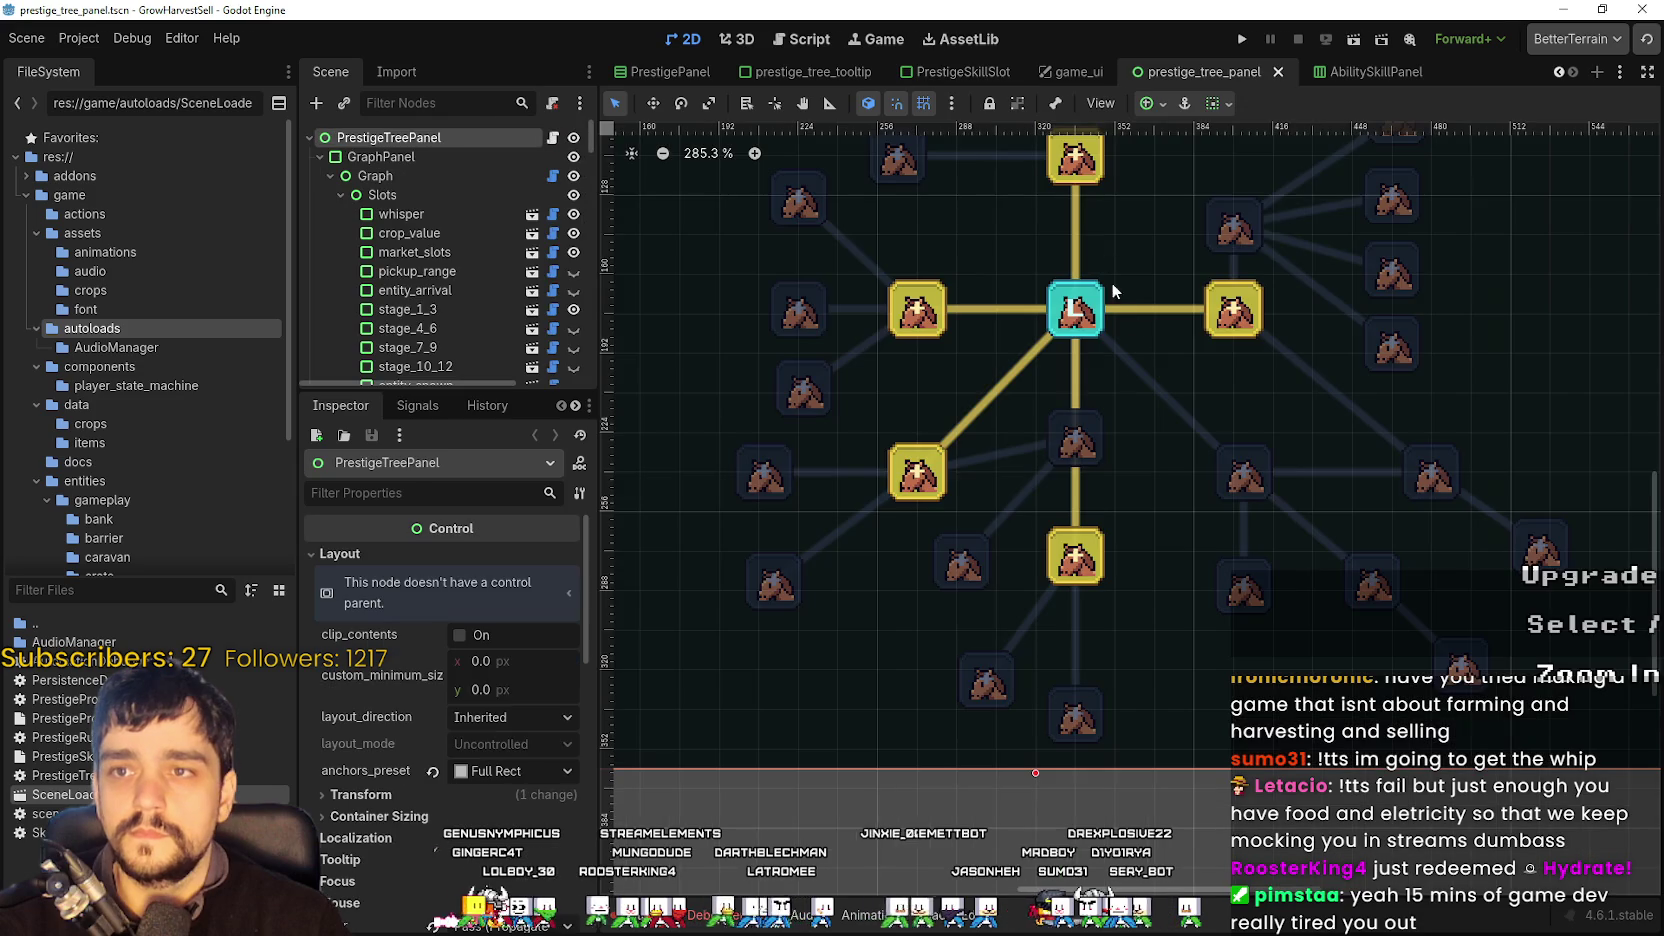
click(1352, 72)
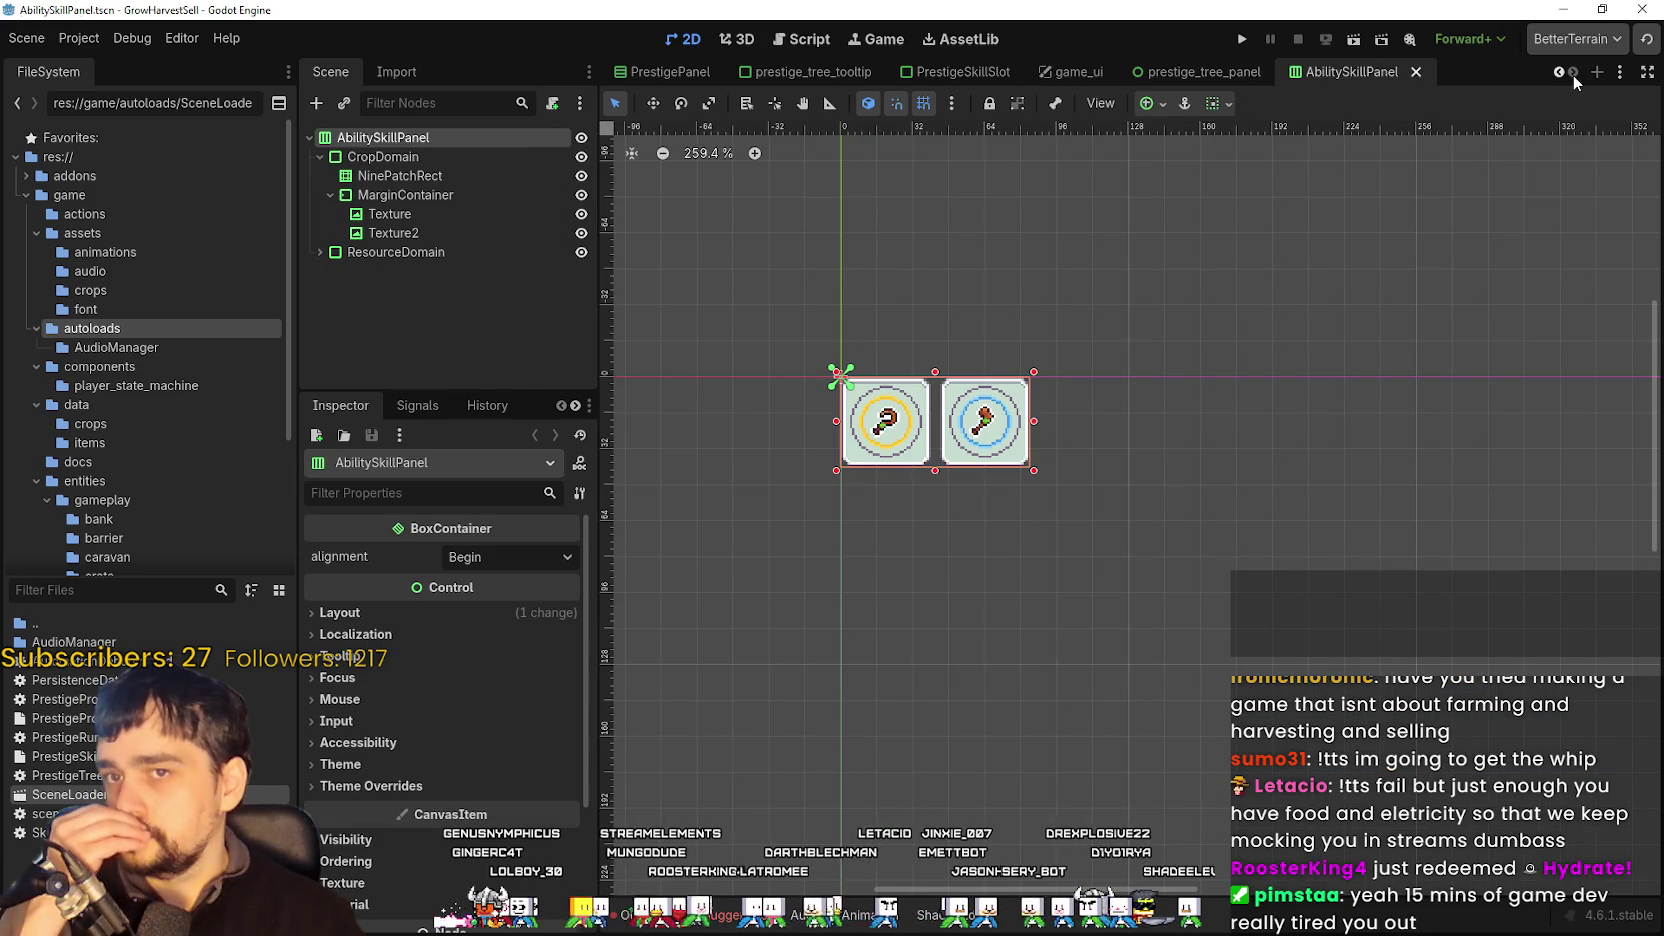
click(1561, 73)
click(1561, 73)
click(1561, 73)
click(1561, 73)
click(1561, 73)
click(1561, 73)
click(1561, 73)
click(1561, 73)
click(1561, 73)
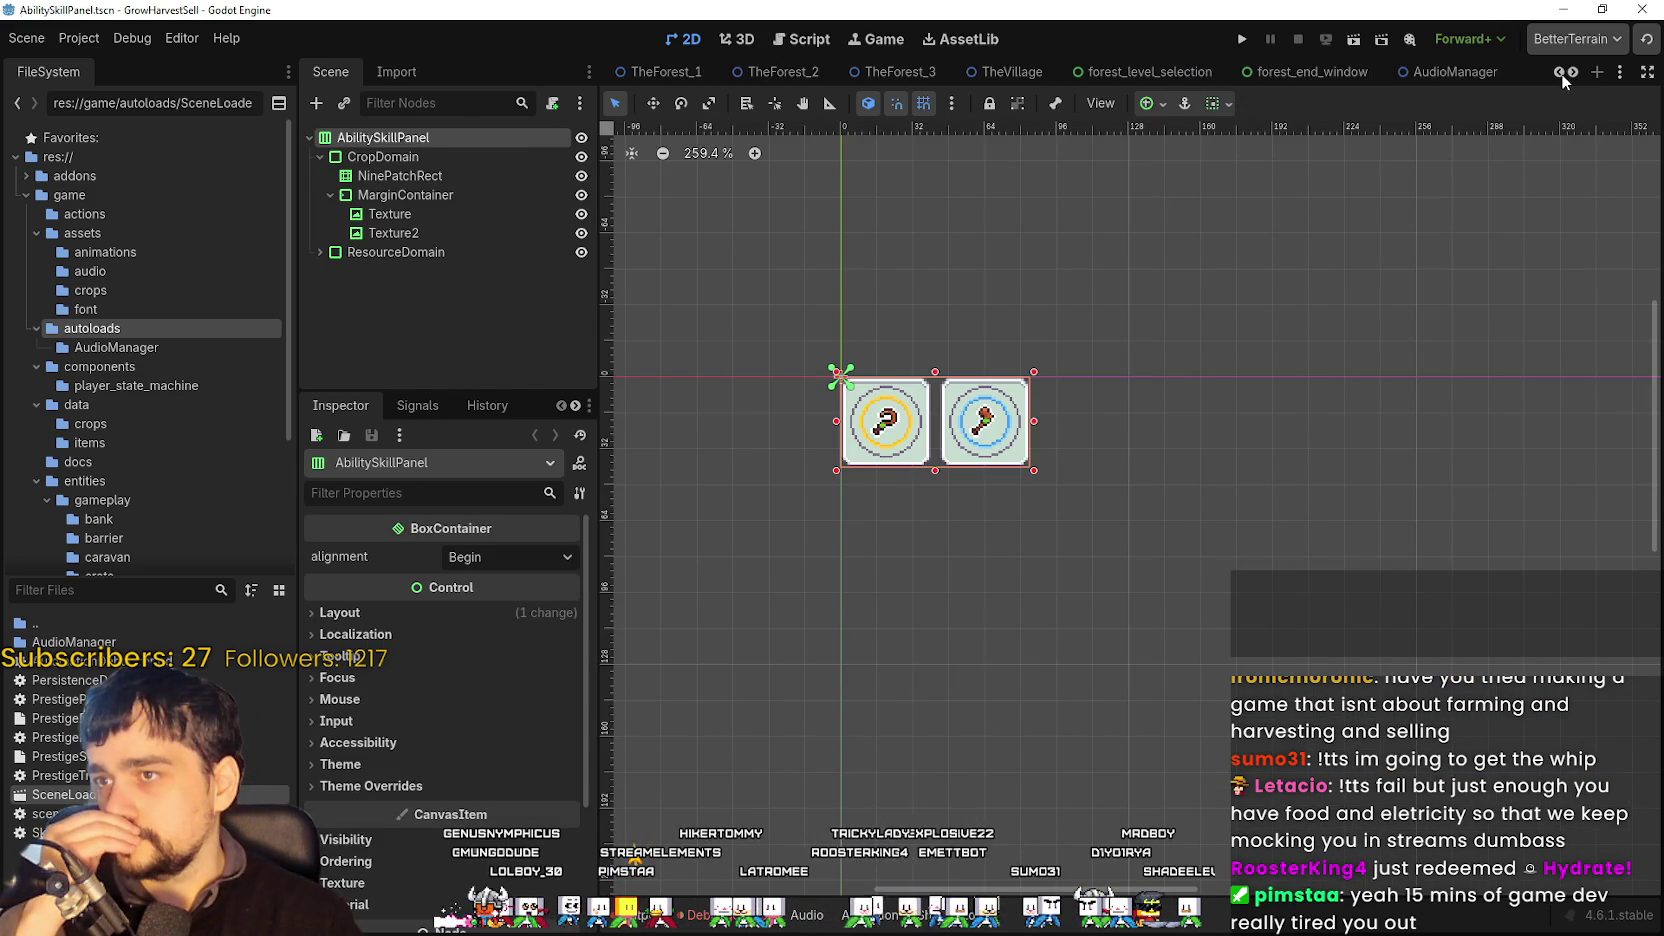
click(1150, 72)
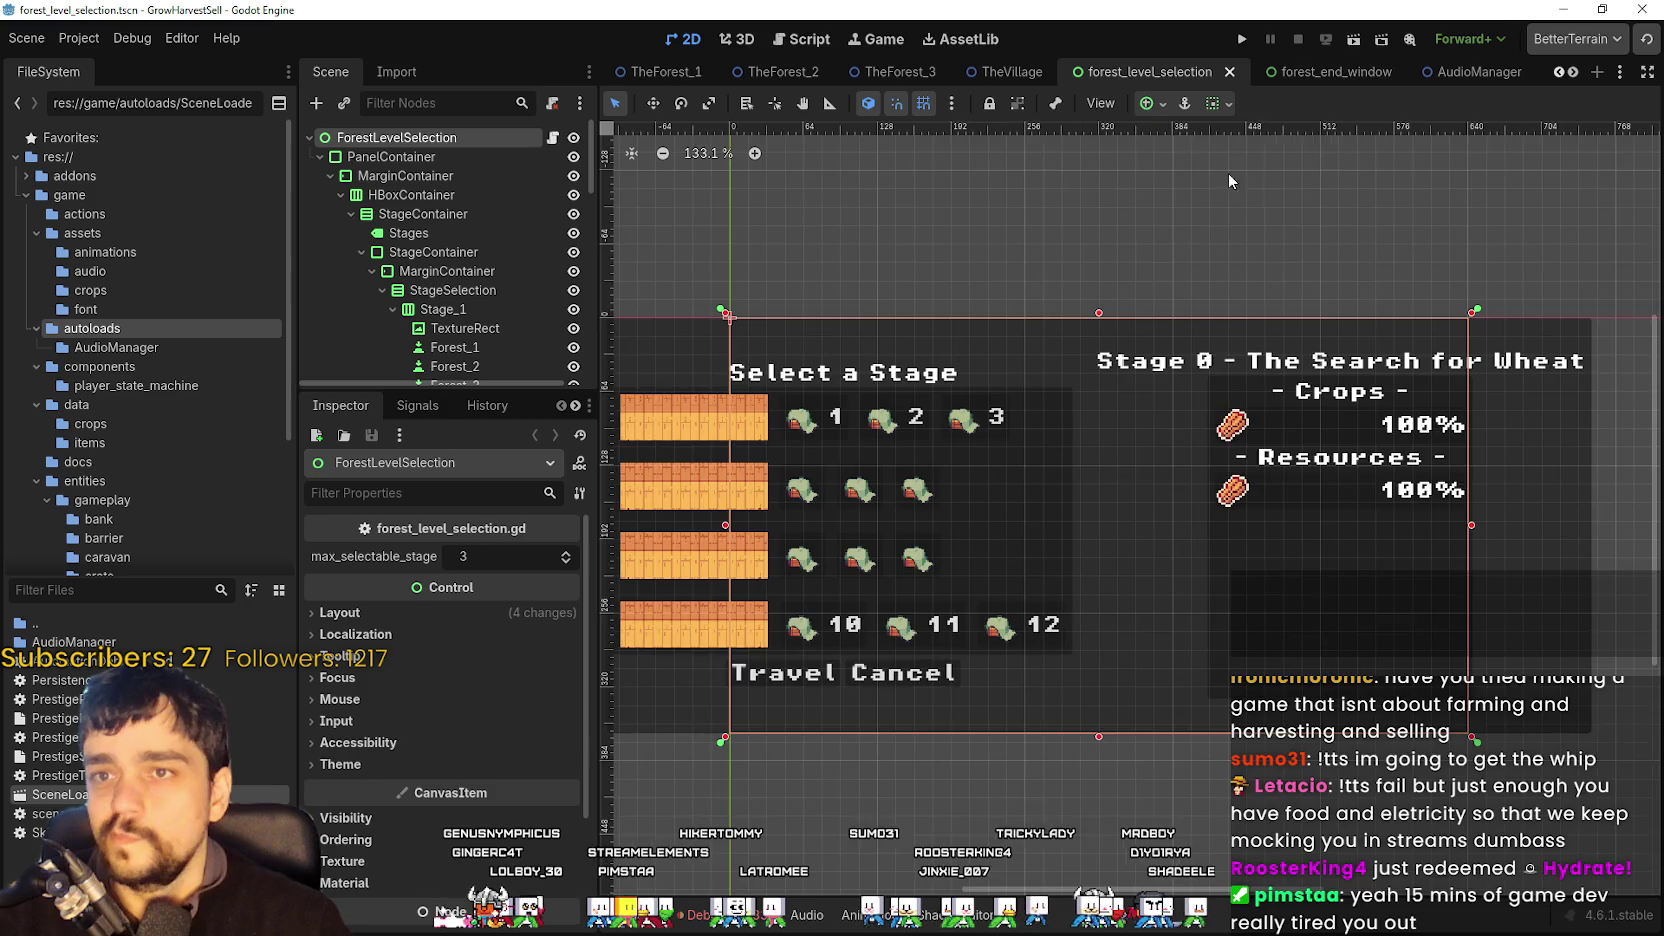
- Paste the copied currency label properties onto the stage title and set its text to 'Select Stage'
click(891, 335)
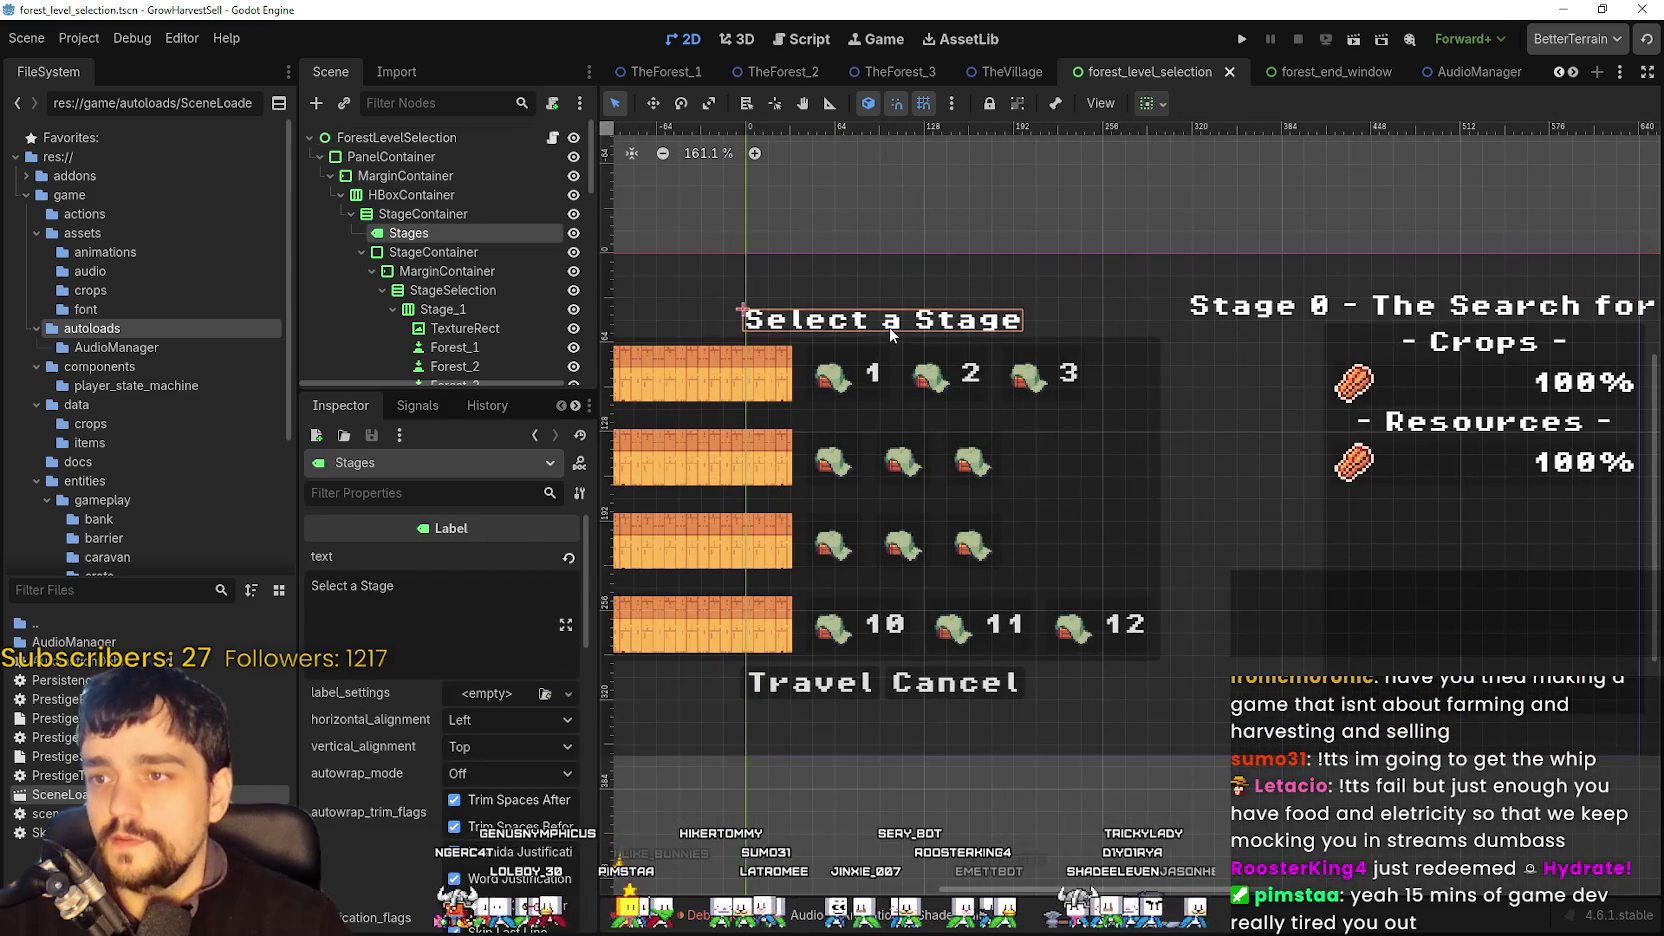
click(579, 493)
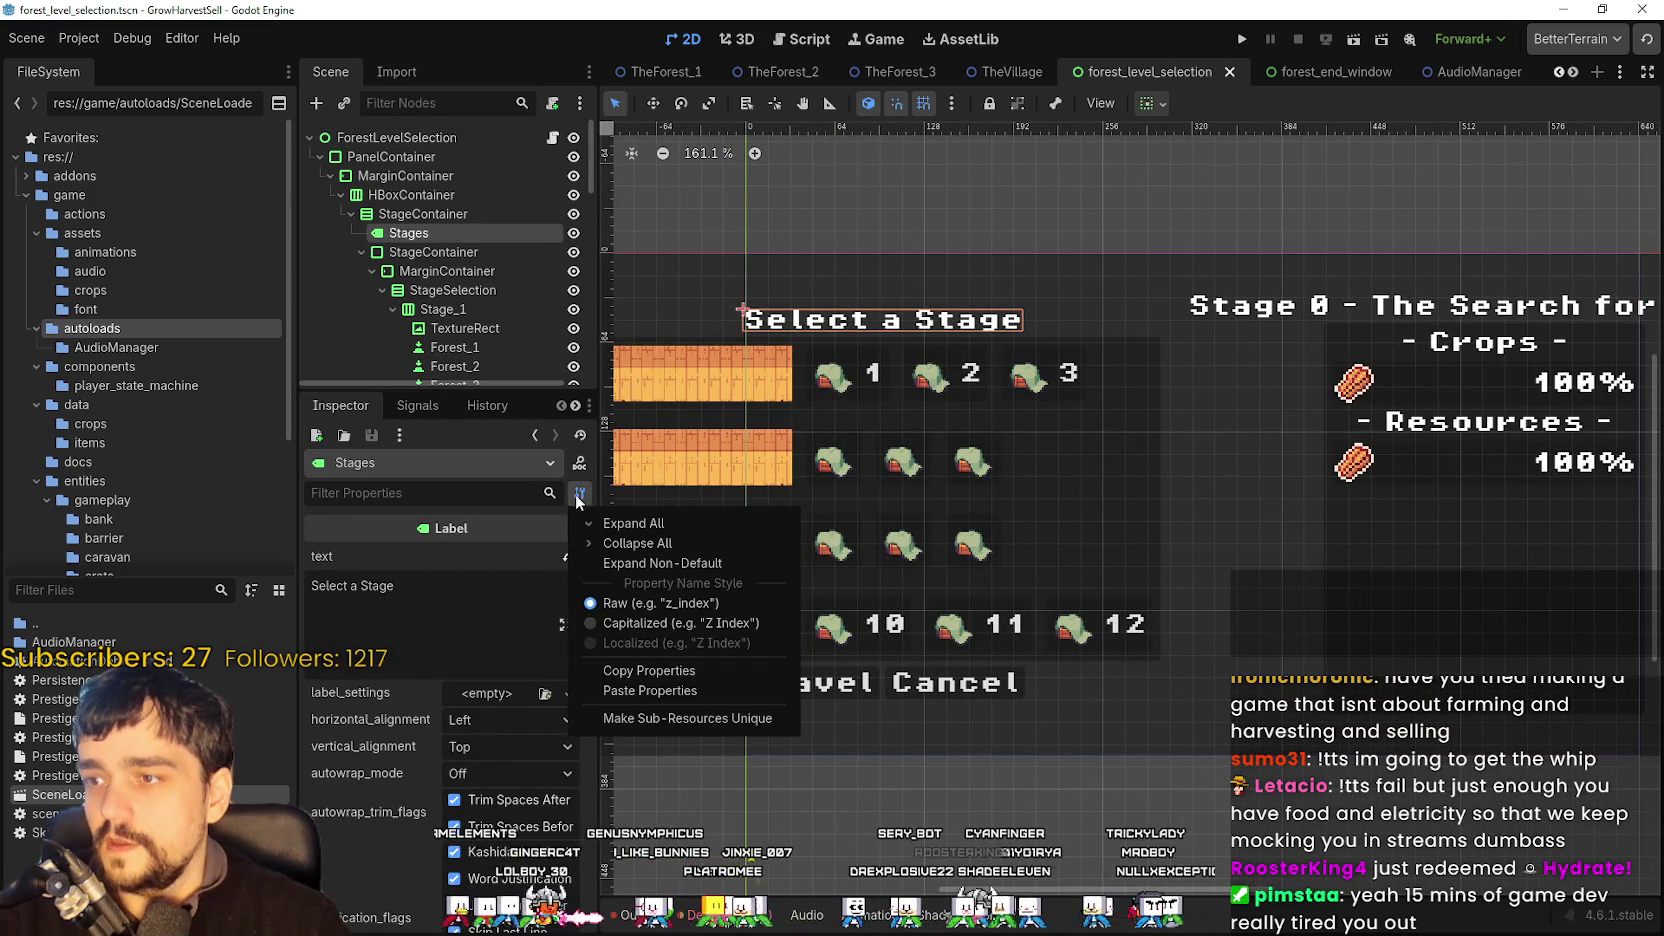
click(640, 692)
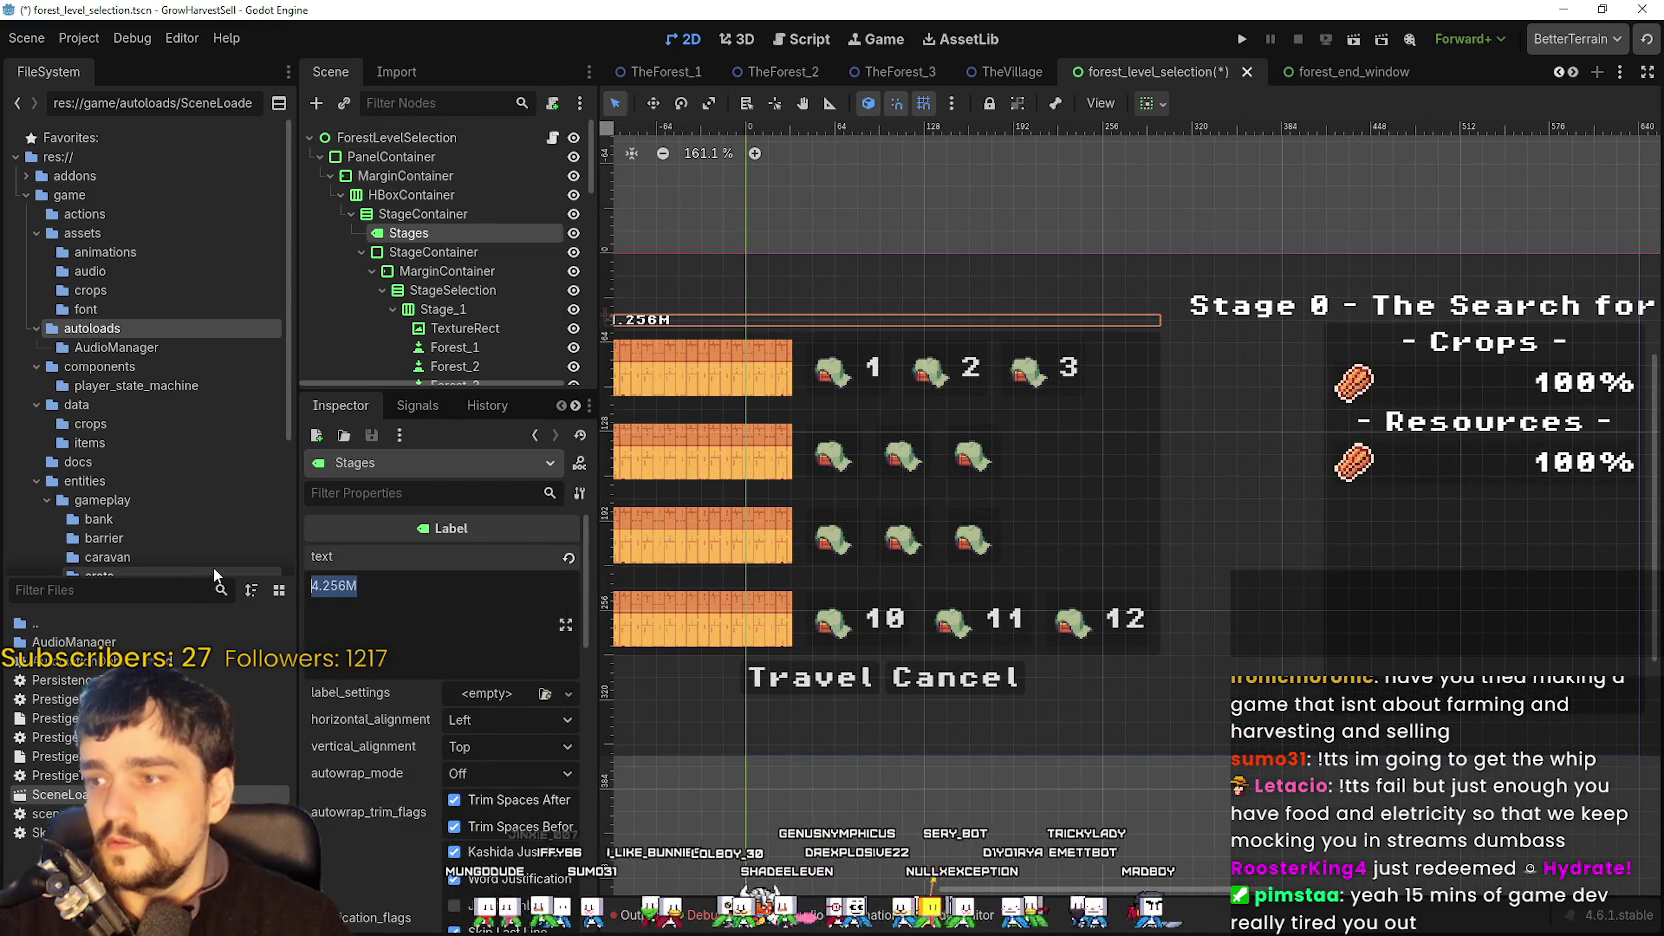
text(Select Stage)
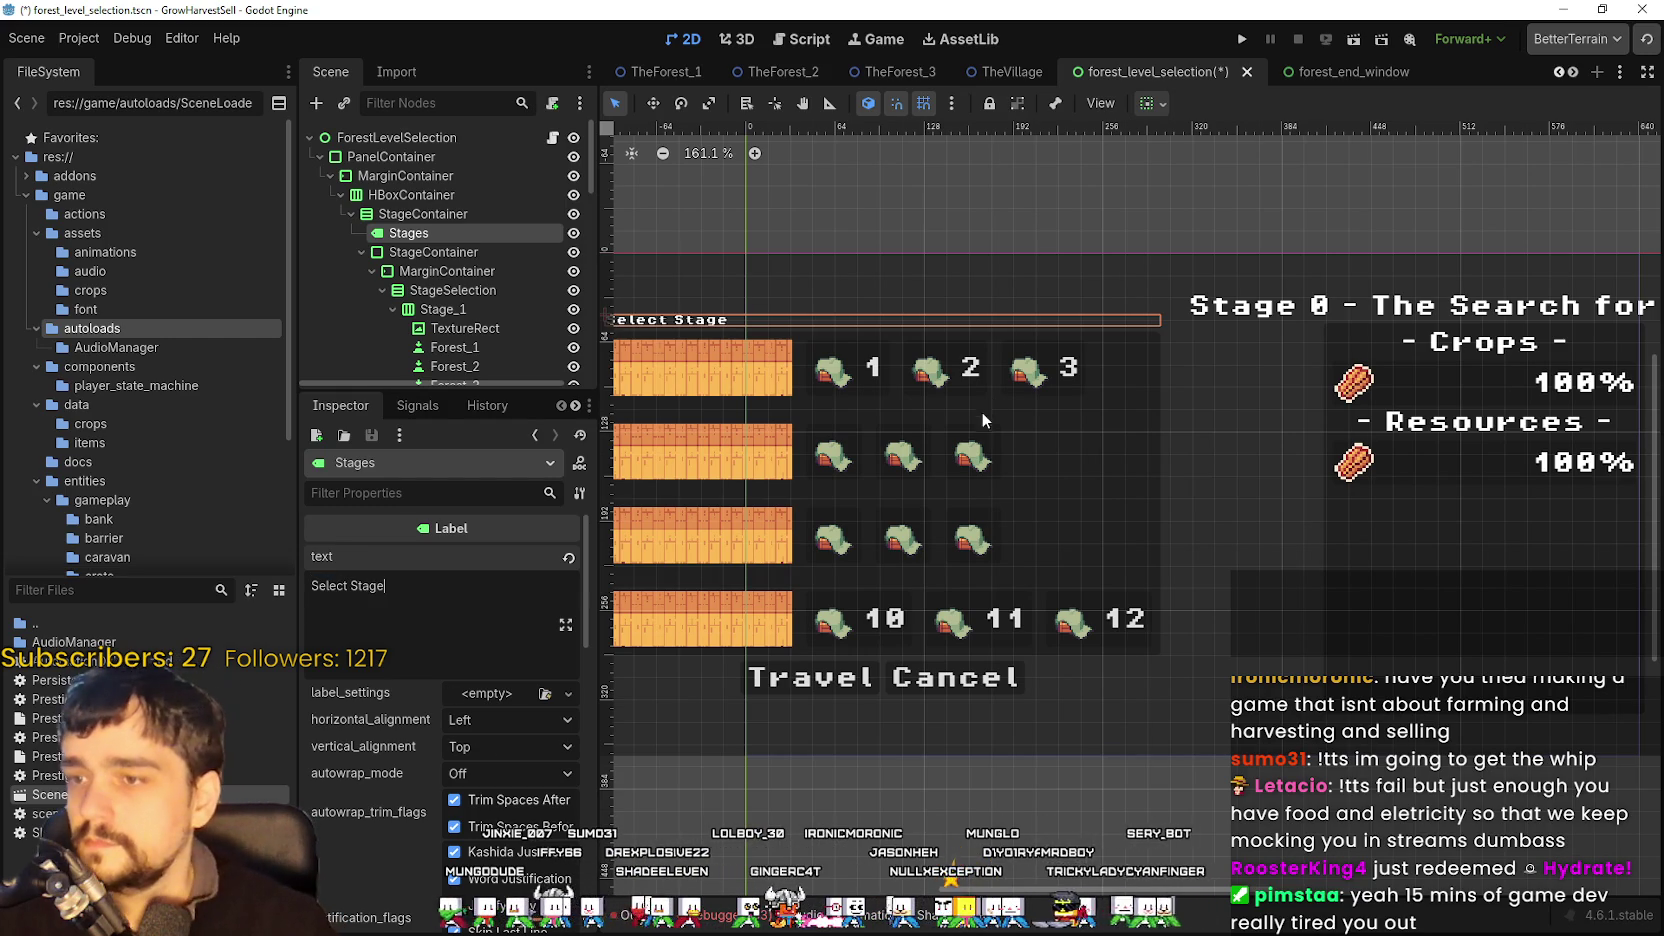
- Set the Select Stage title's horizontal alignment to Center
scroll(983, 413, left, 3)
click(493, 722)
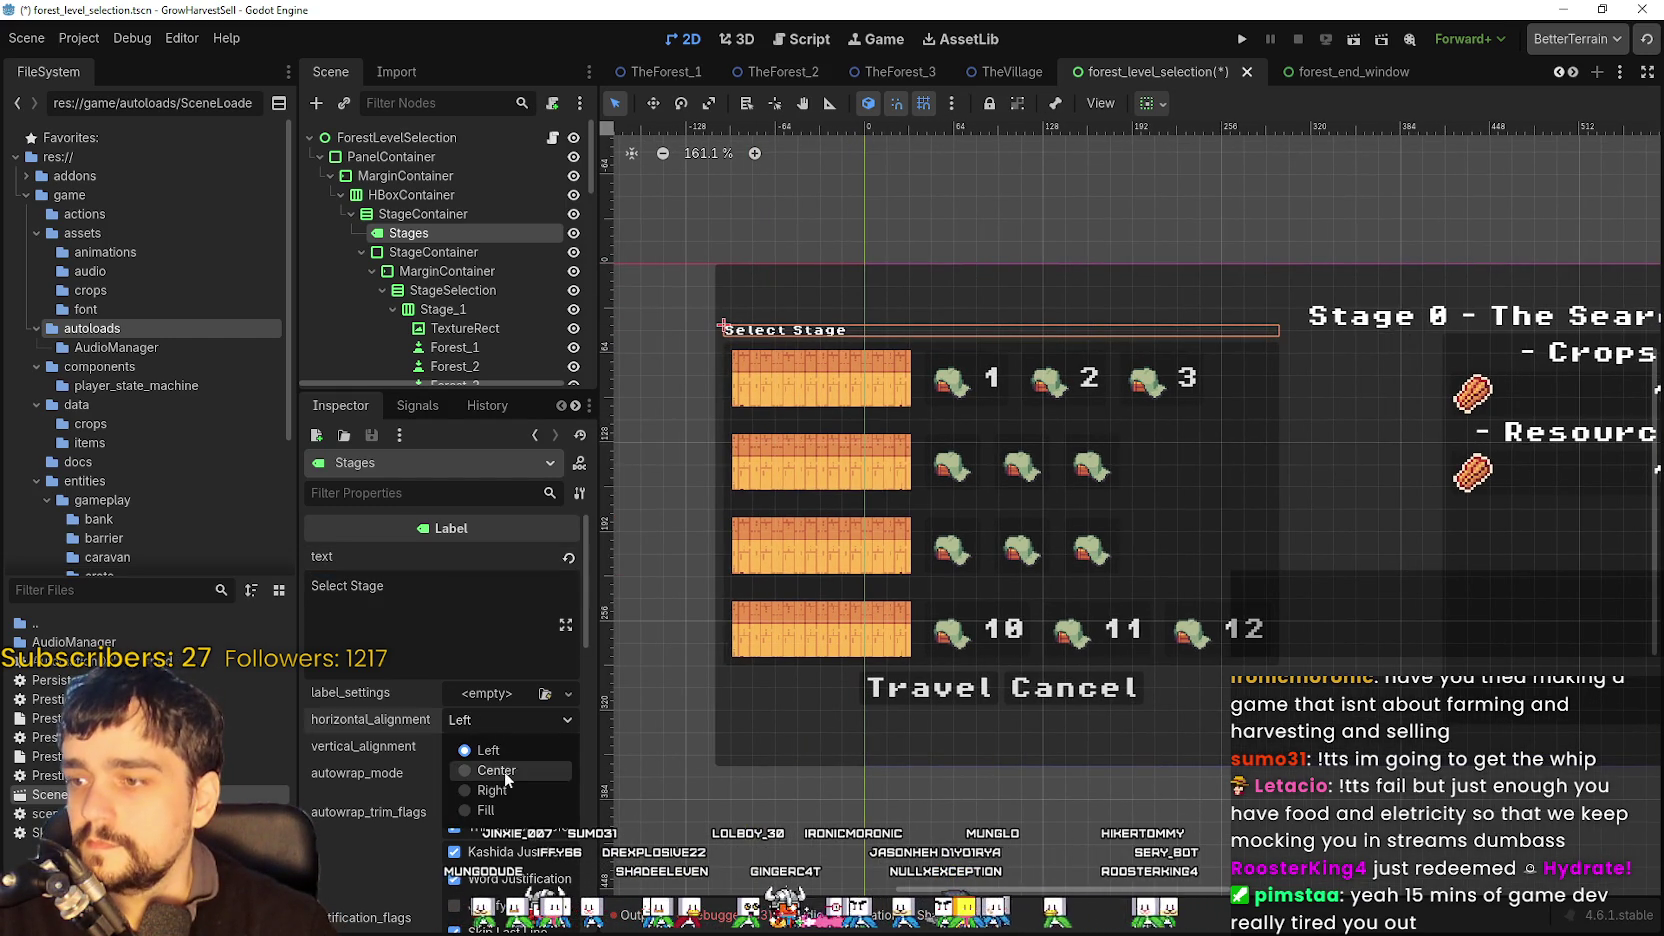
click(493, 771)
scroll(998, 387, up, 5)
scroll(998, 387, down, 4)
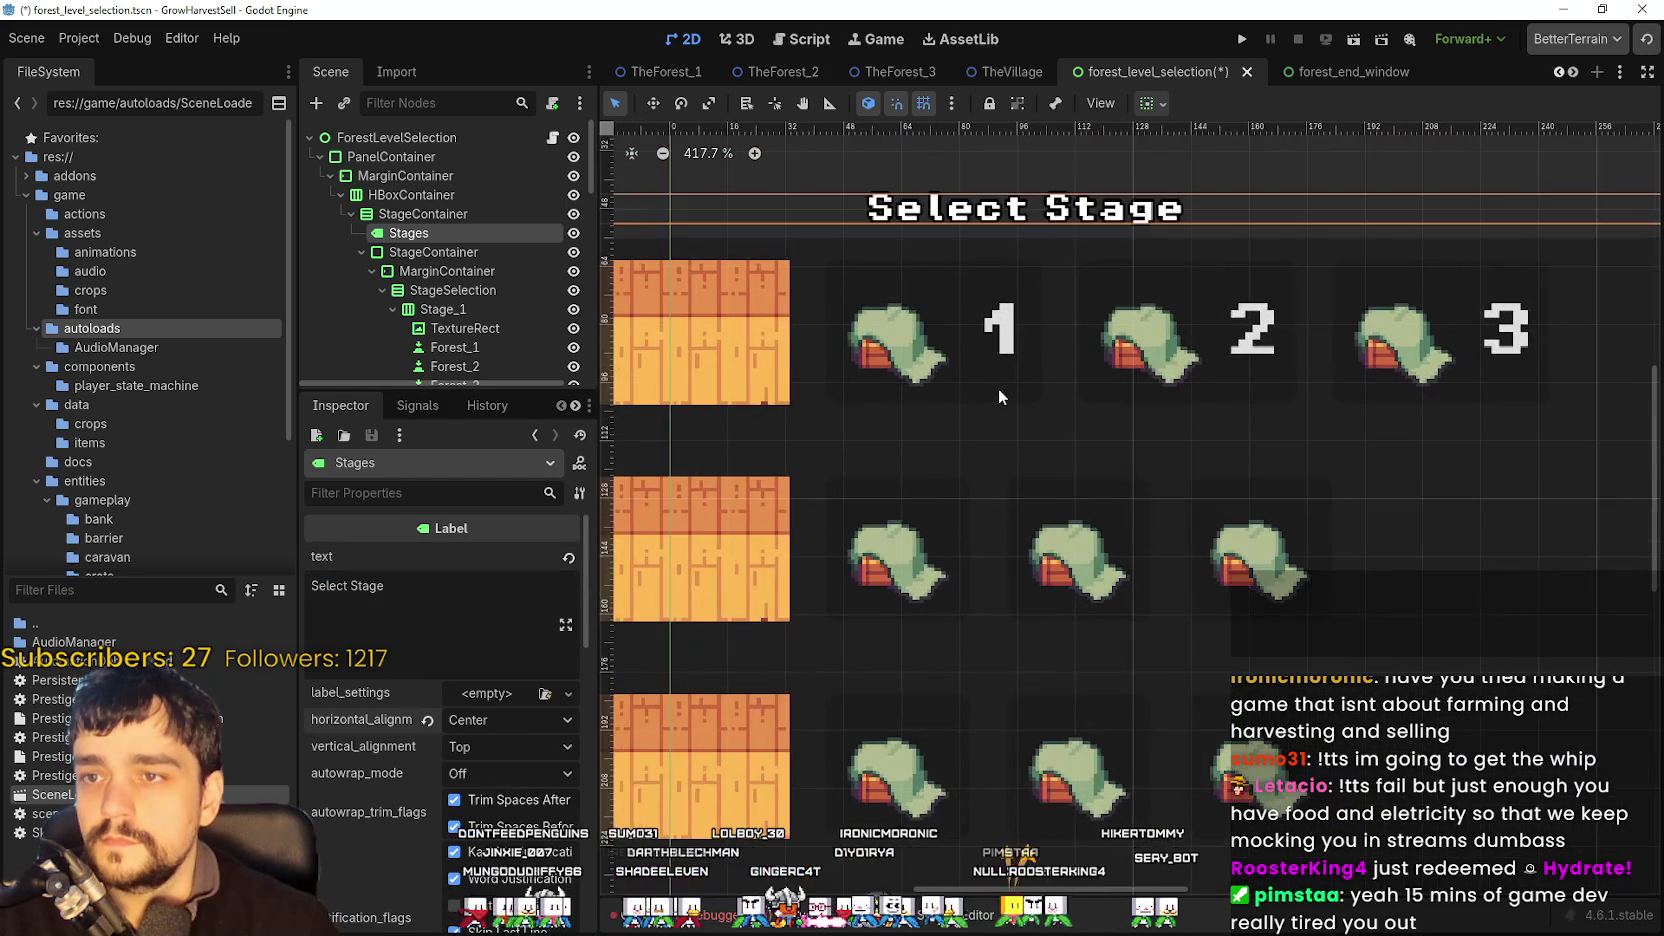
scroll(997, 389, down, 3)
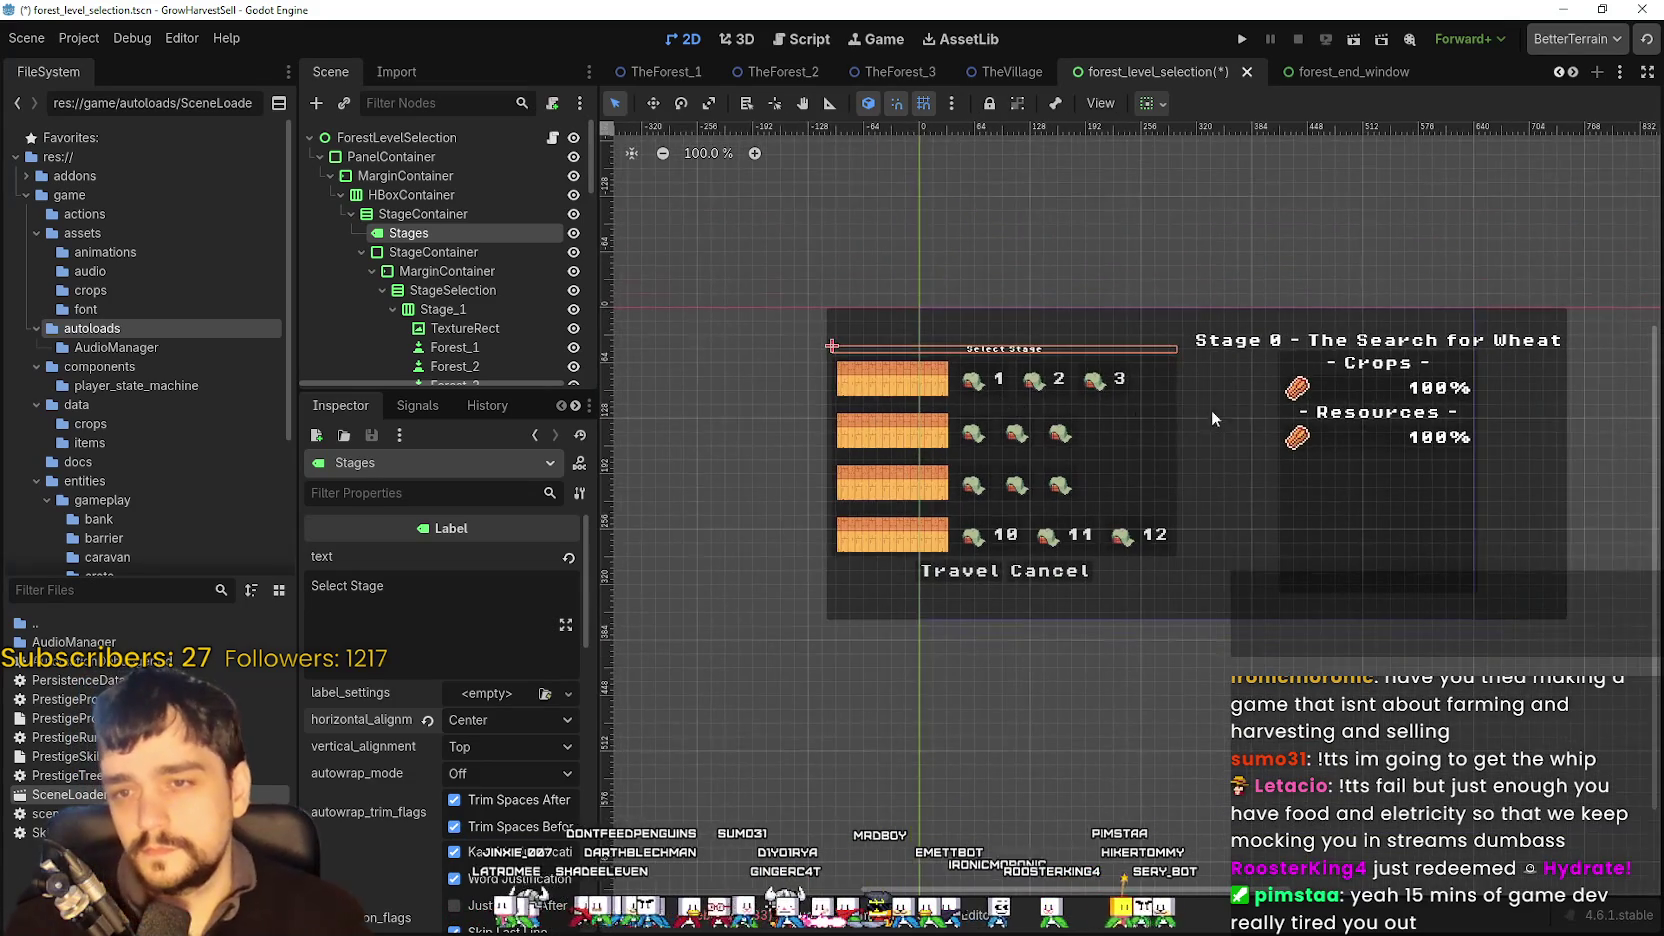
scroll(936, 394, up, 3)
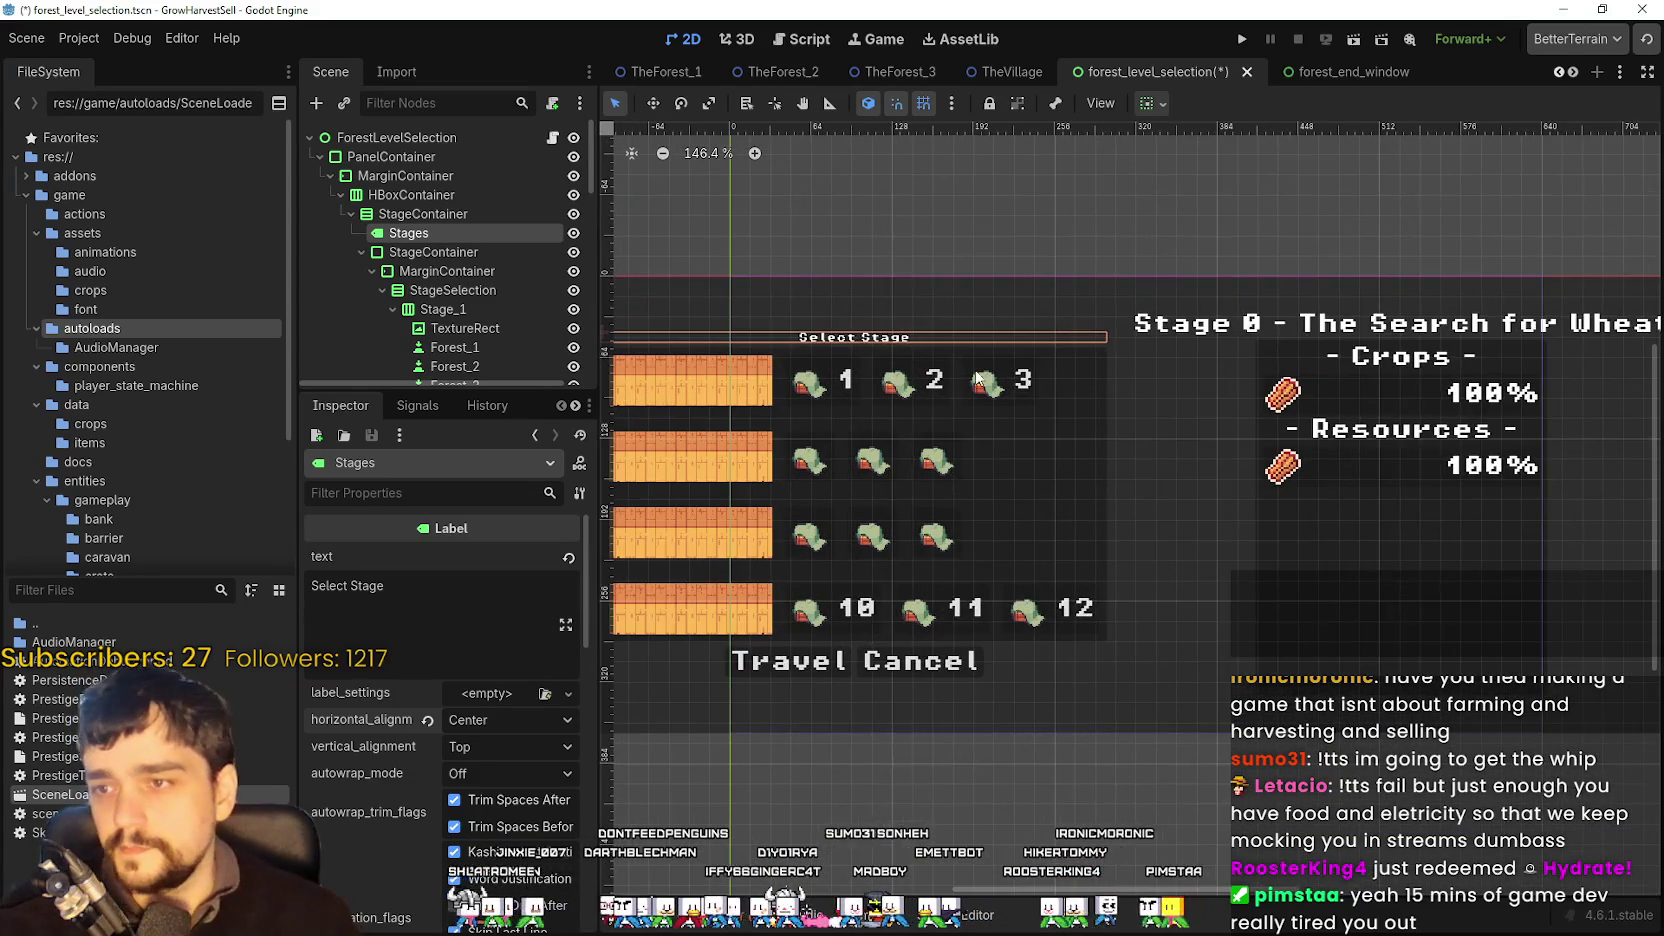
scroll(493, 235, down, 2)
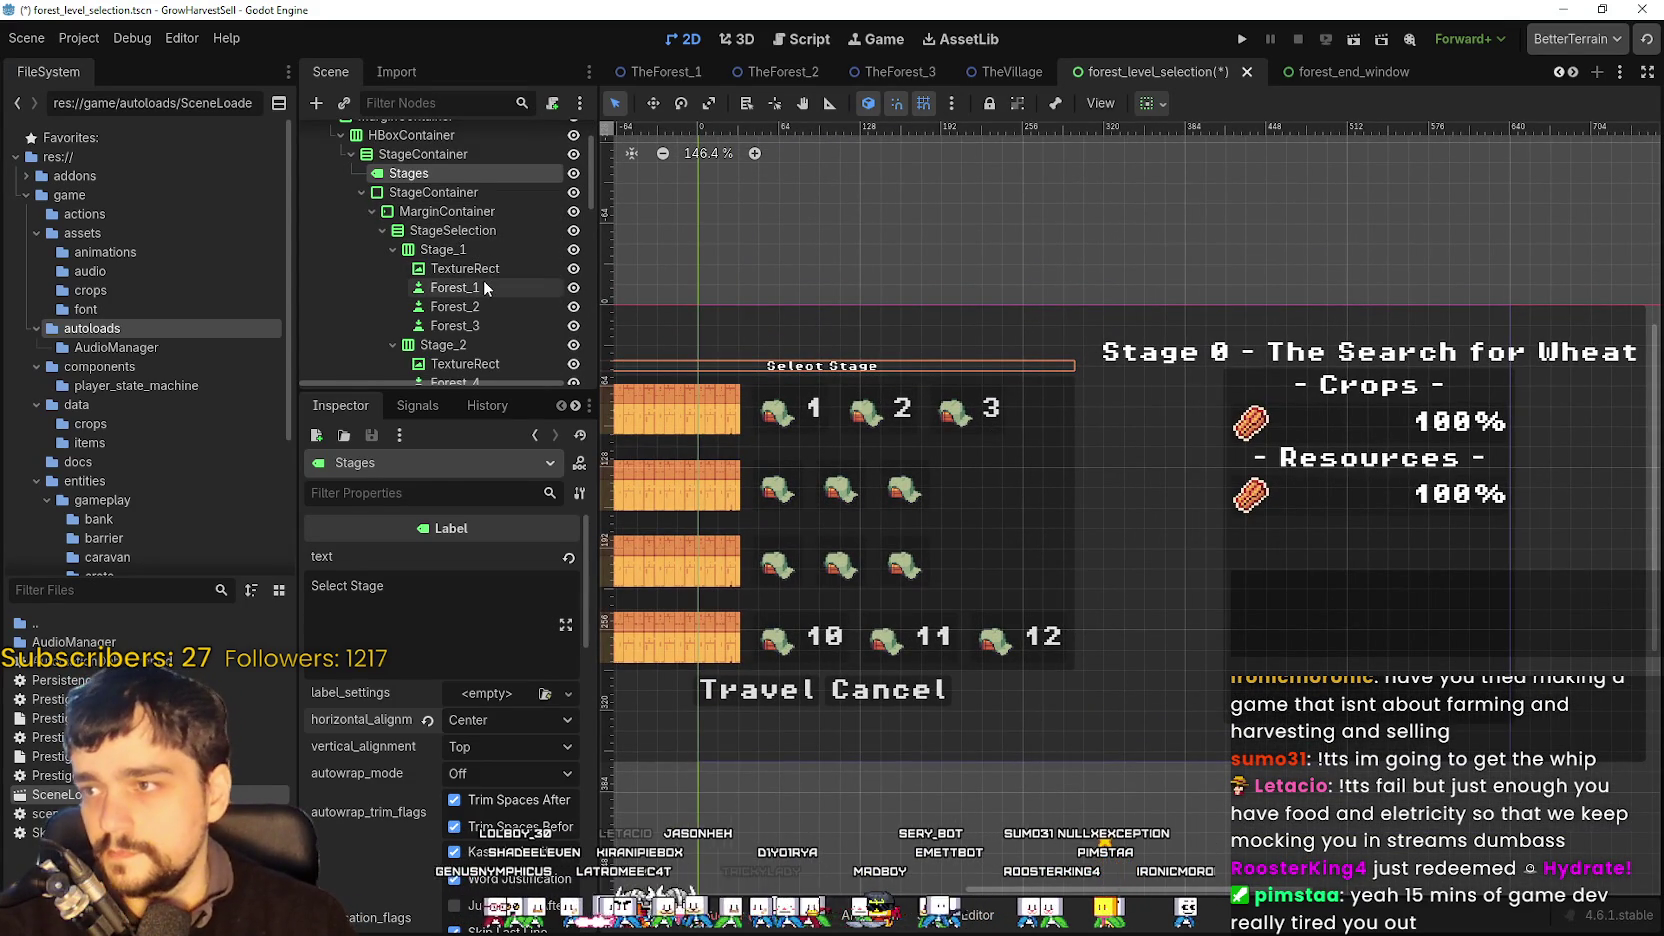
- Paste the copied label properties onto Forest_1 and set its text to 1
click(482, 287)
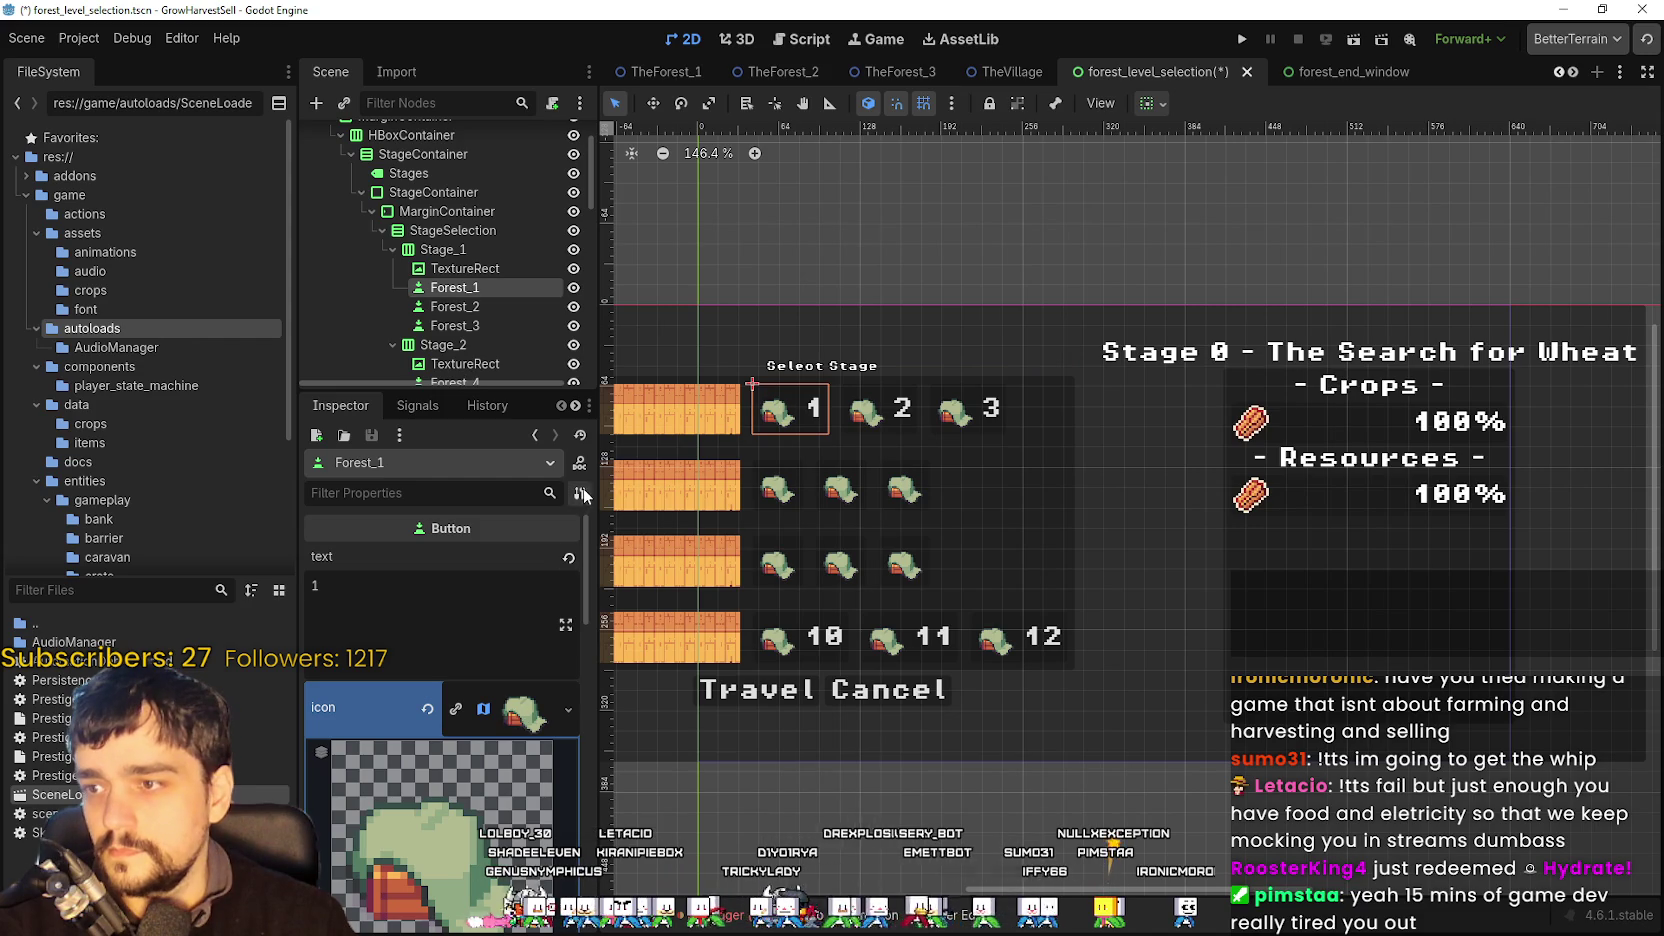
click(515, 713)
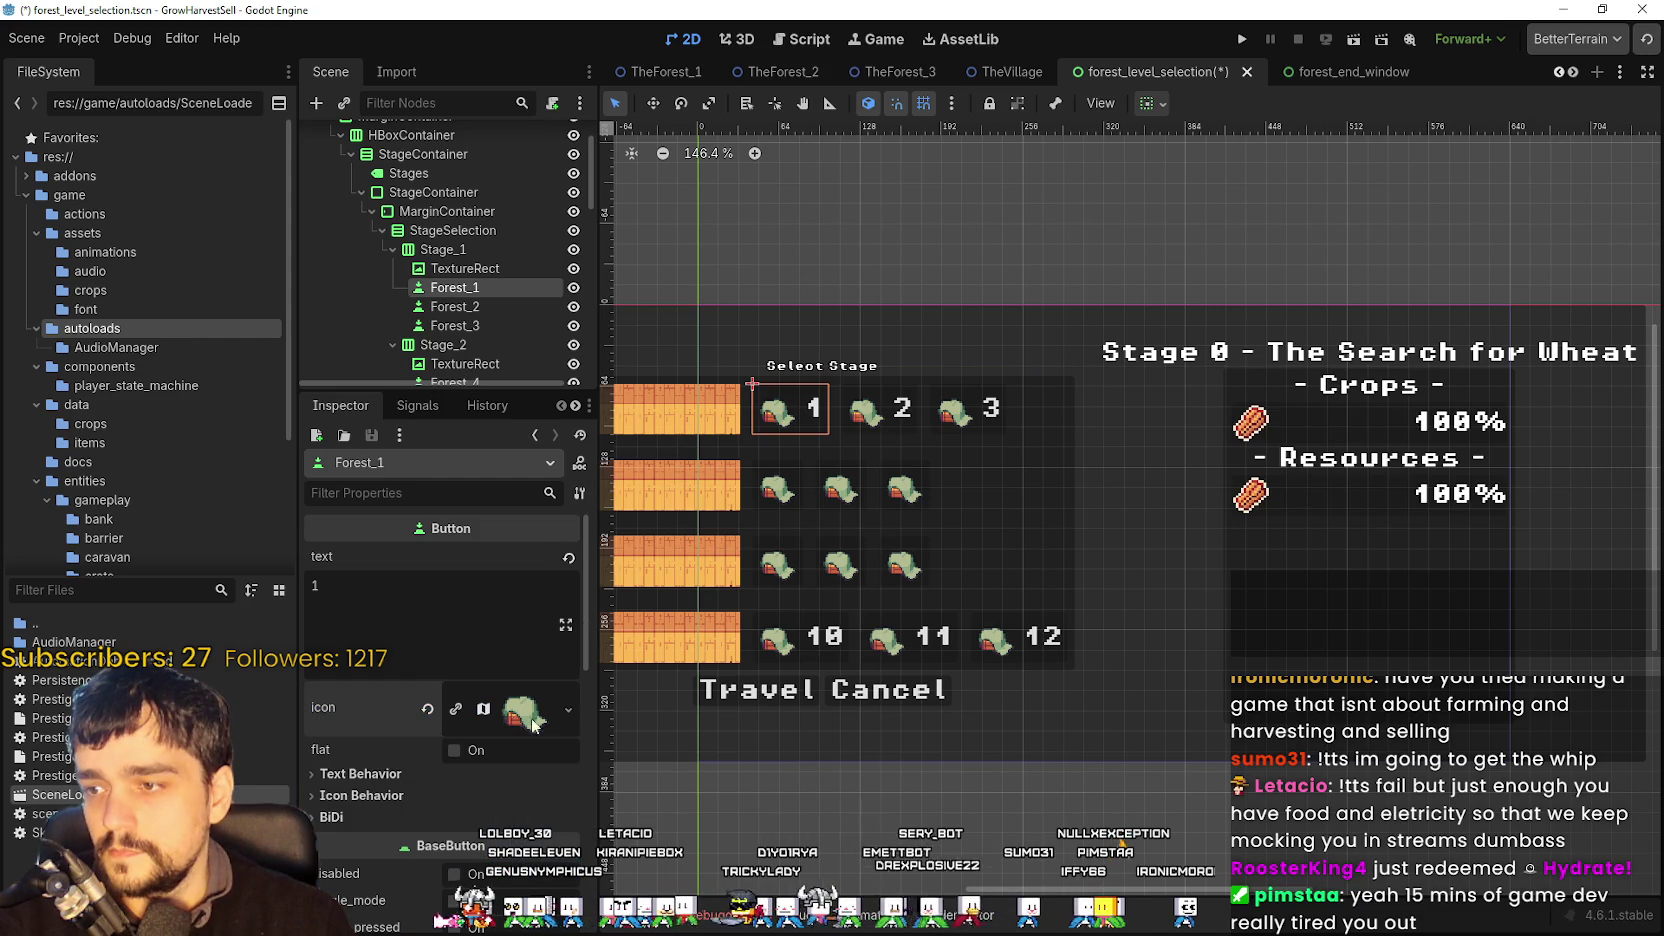
click(579, 463)
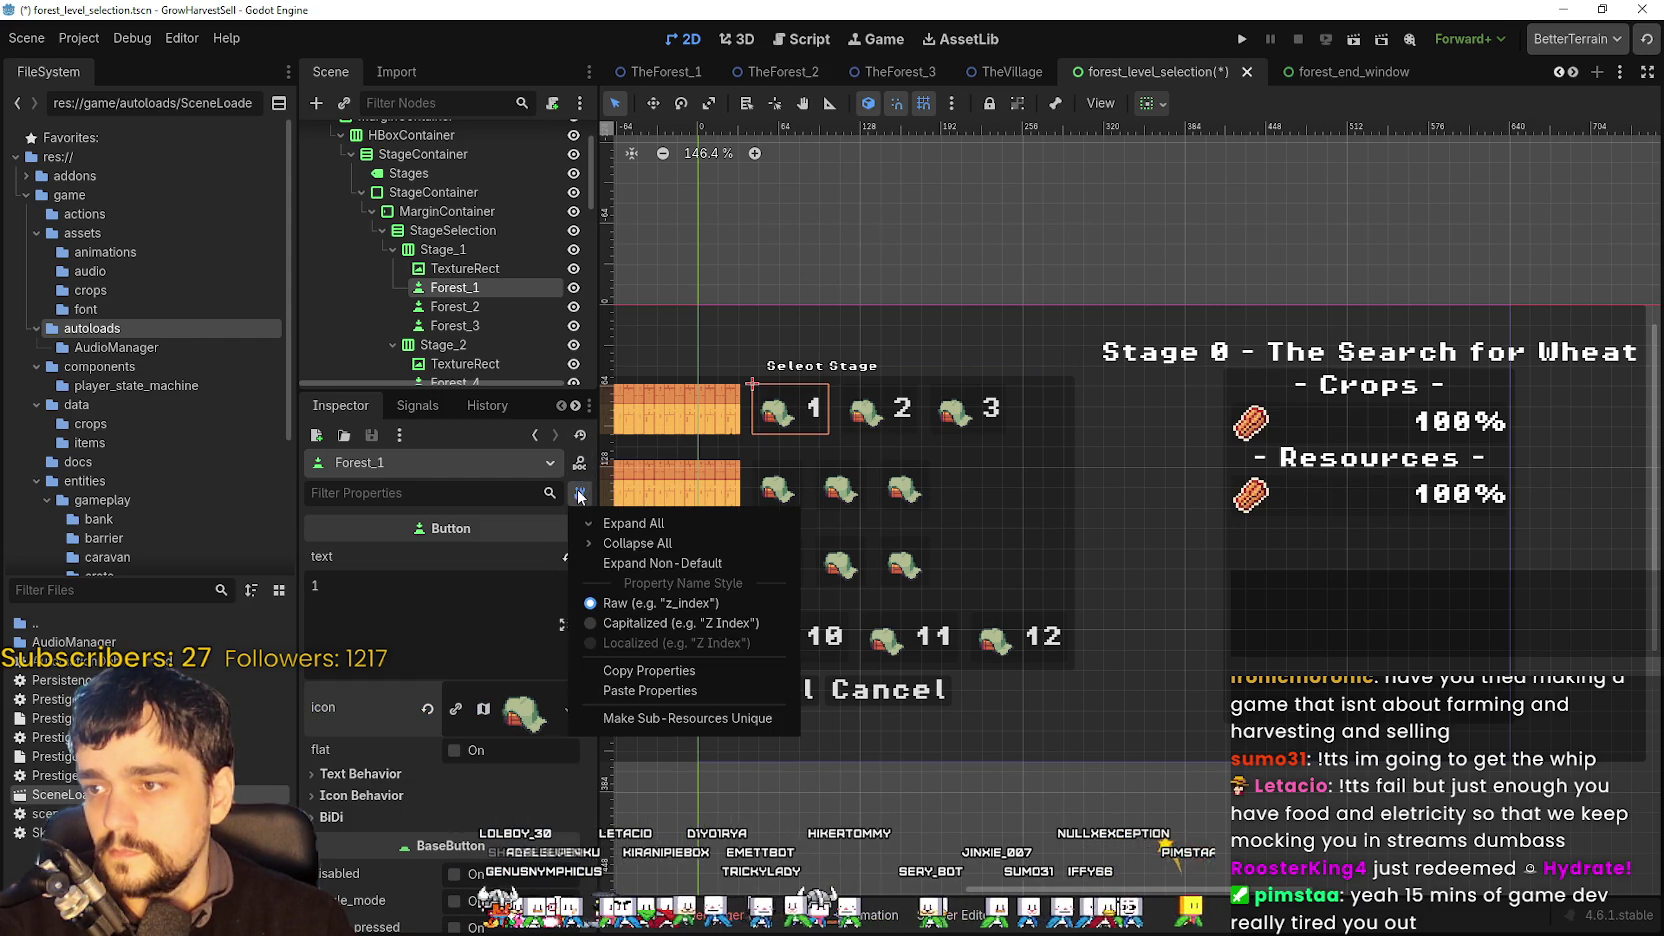
click(682, 692)
scroll(790, 412, up, 1)
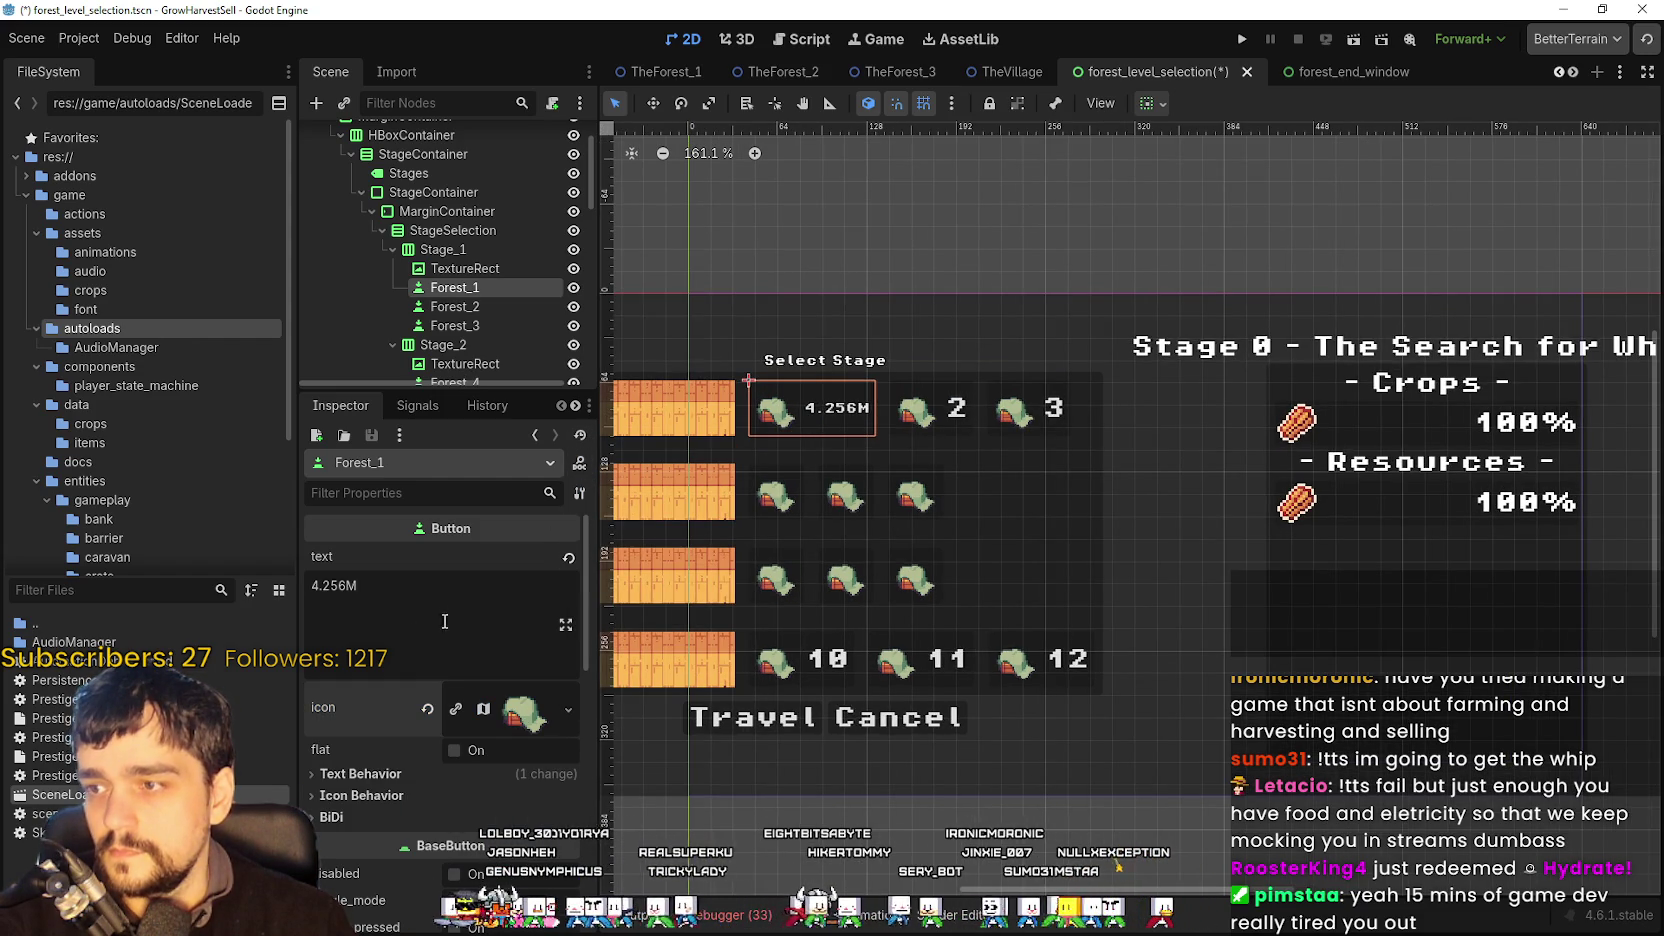
drag(365, 586, 269, 590)
text(1)
scroll(808, 461, up, 5)
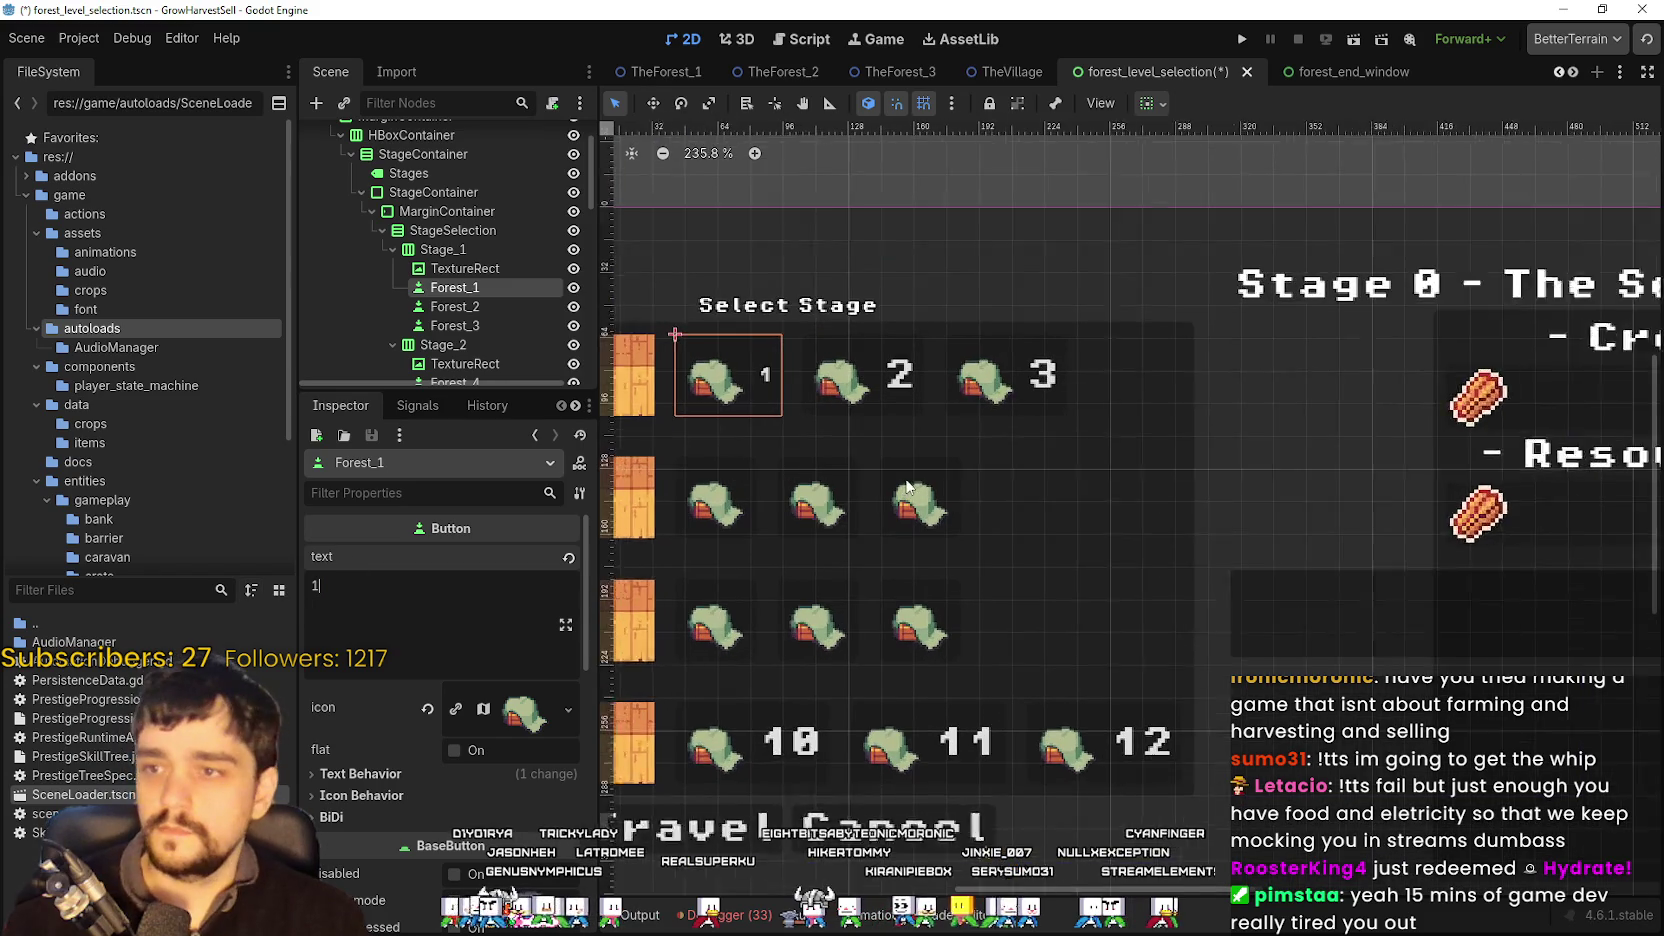
- Paste the copied properties onto Forest_2 and set its text to 2
click(525, 308)
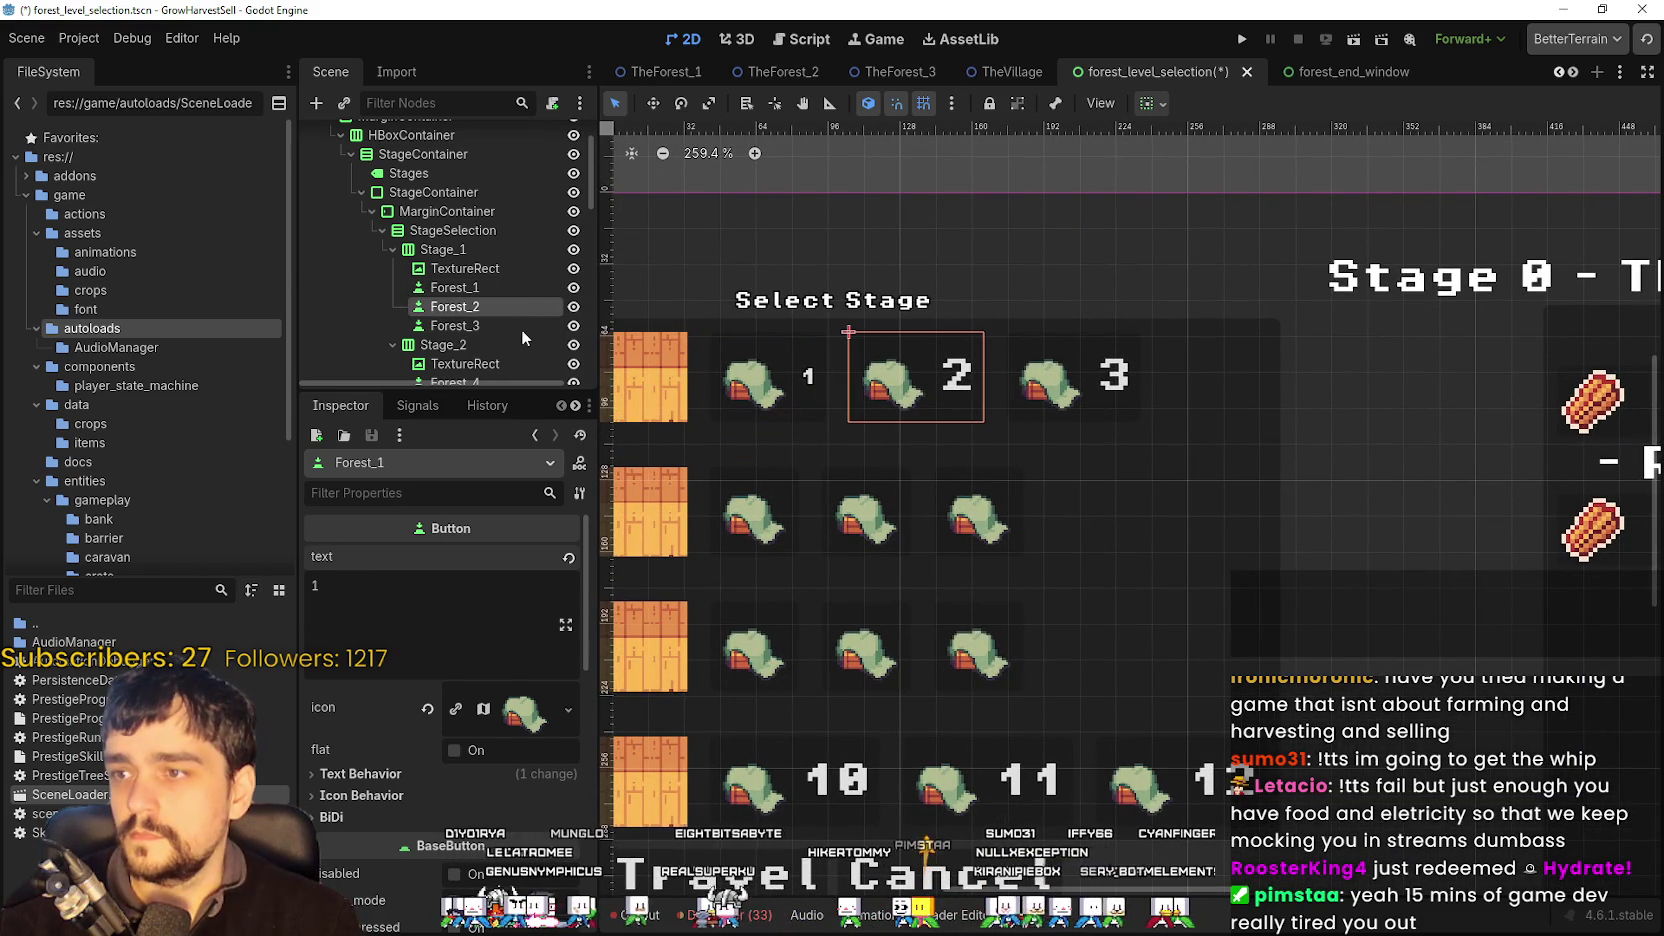
click(579, 494)
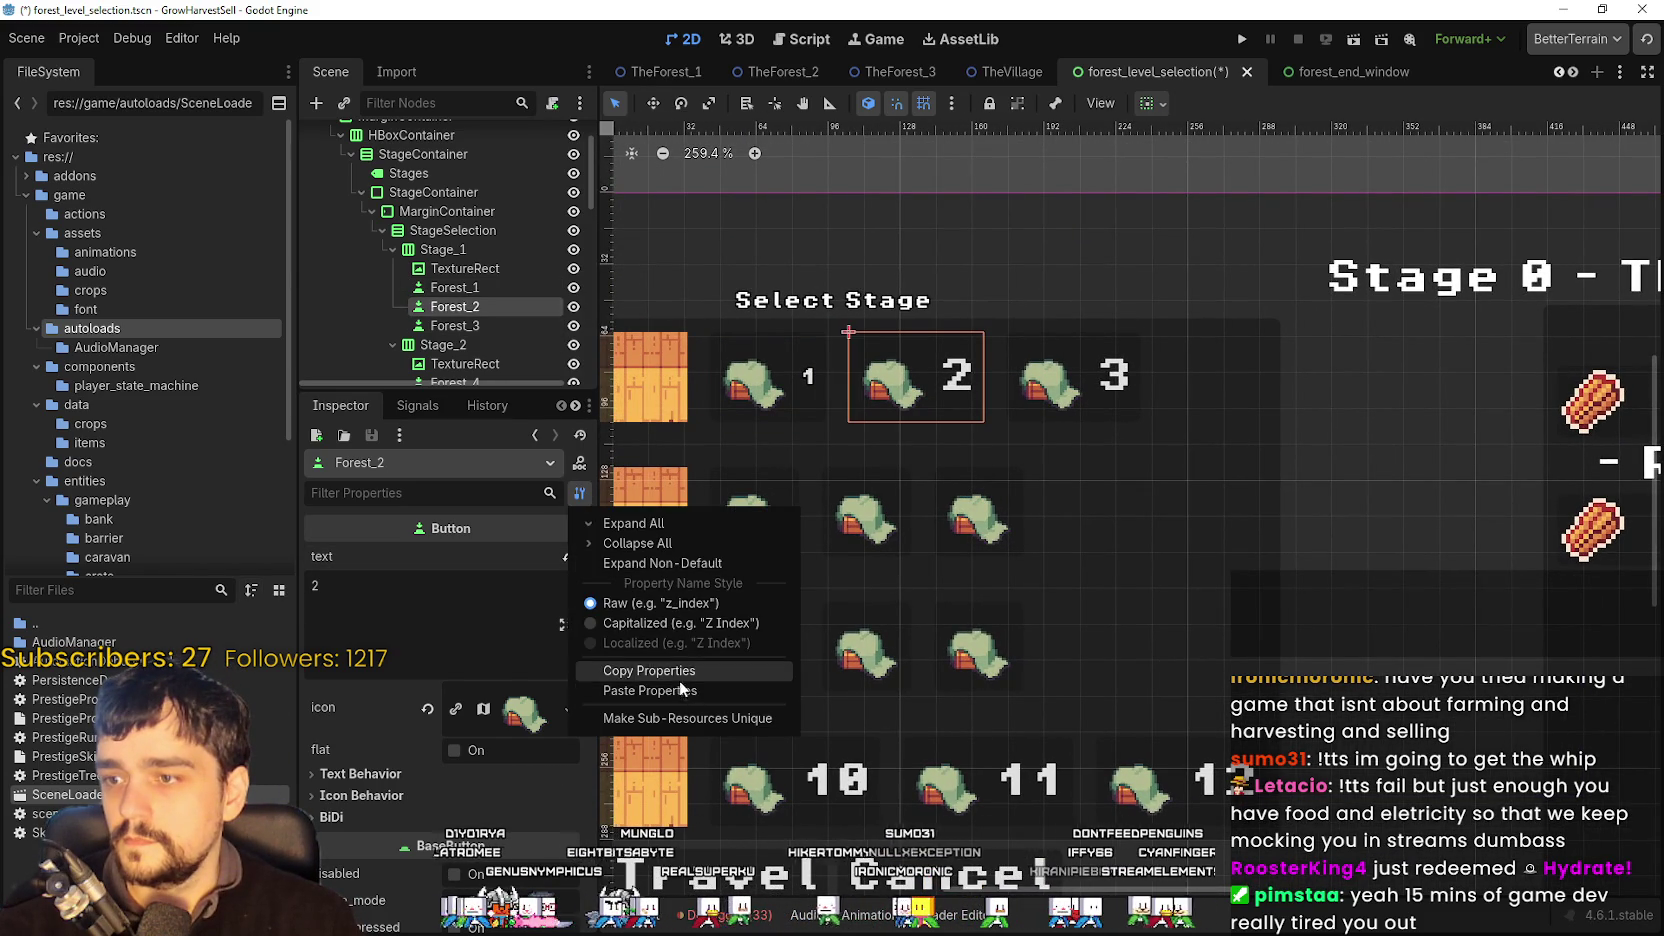
click(488, 276)
click(485, 289)
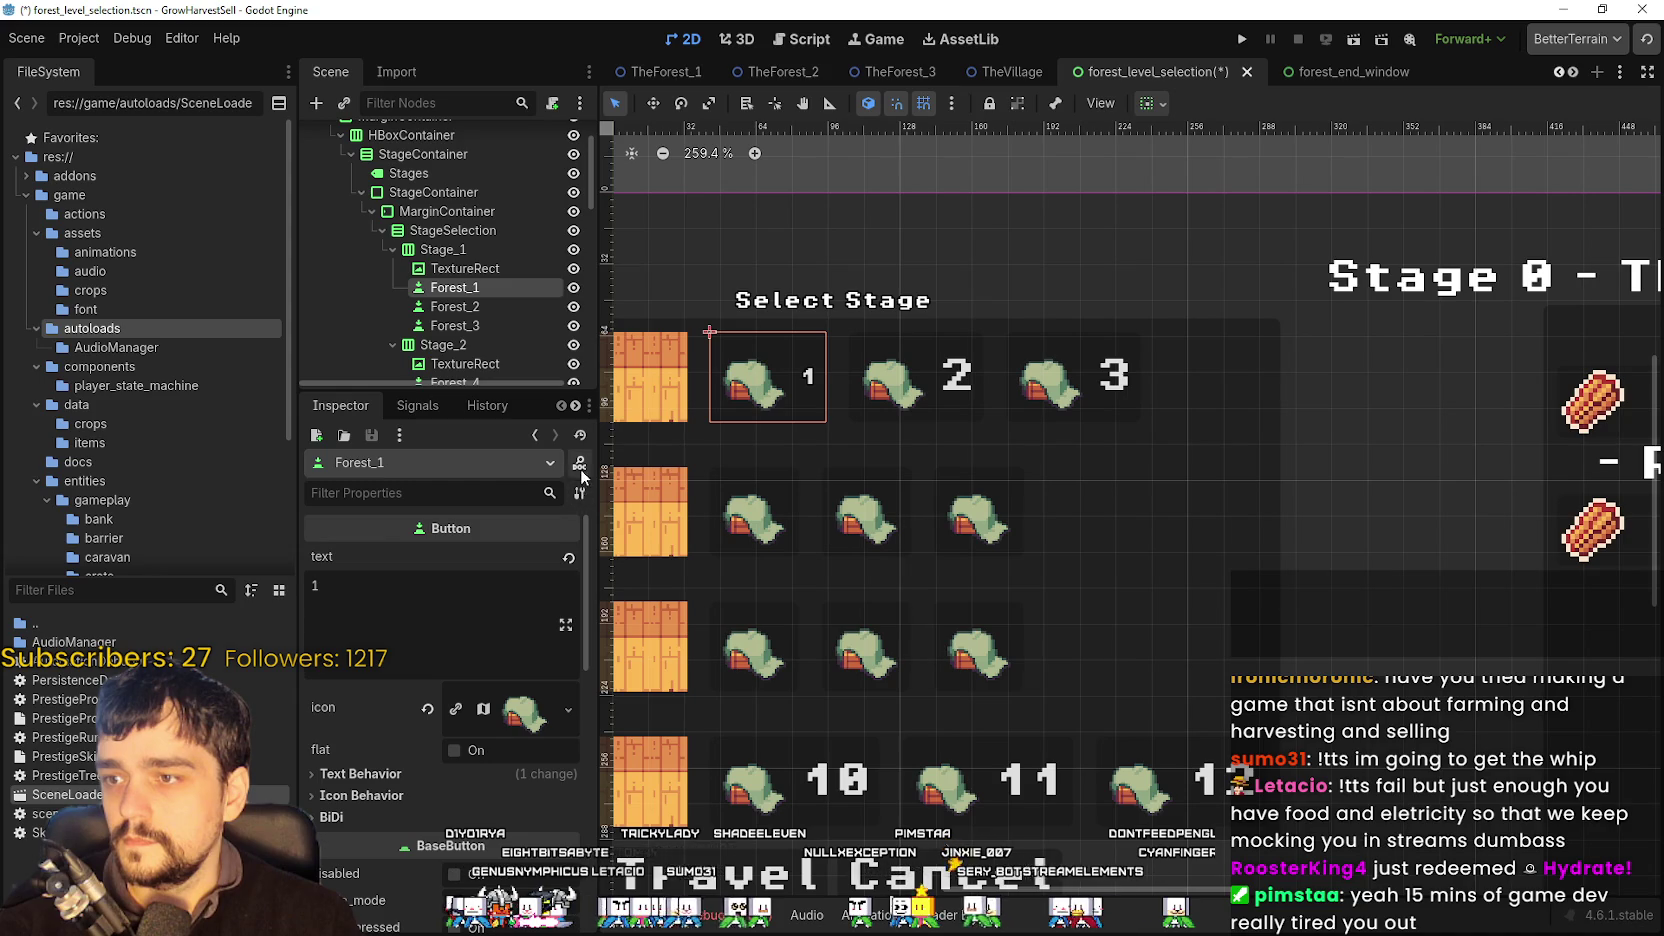
click(499, 307)
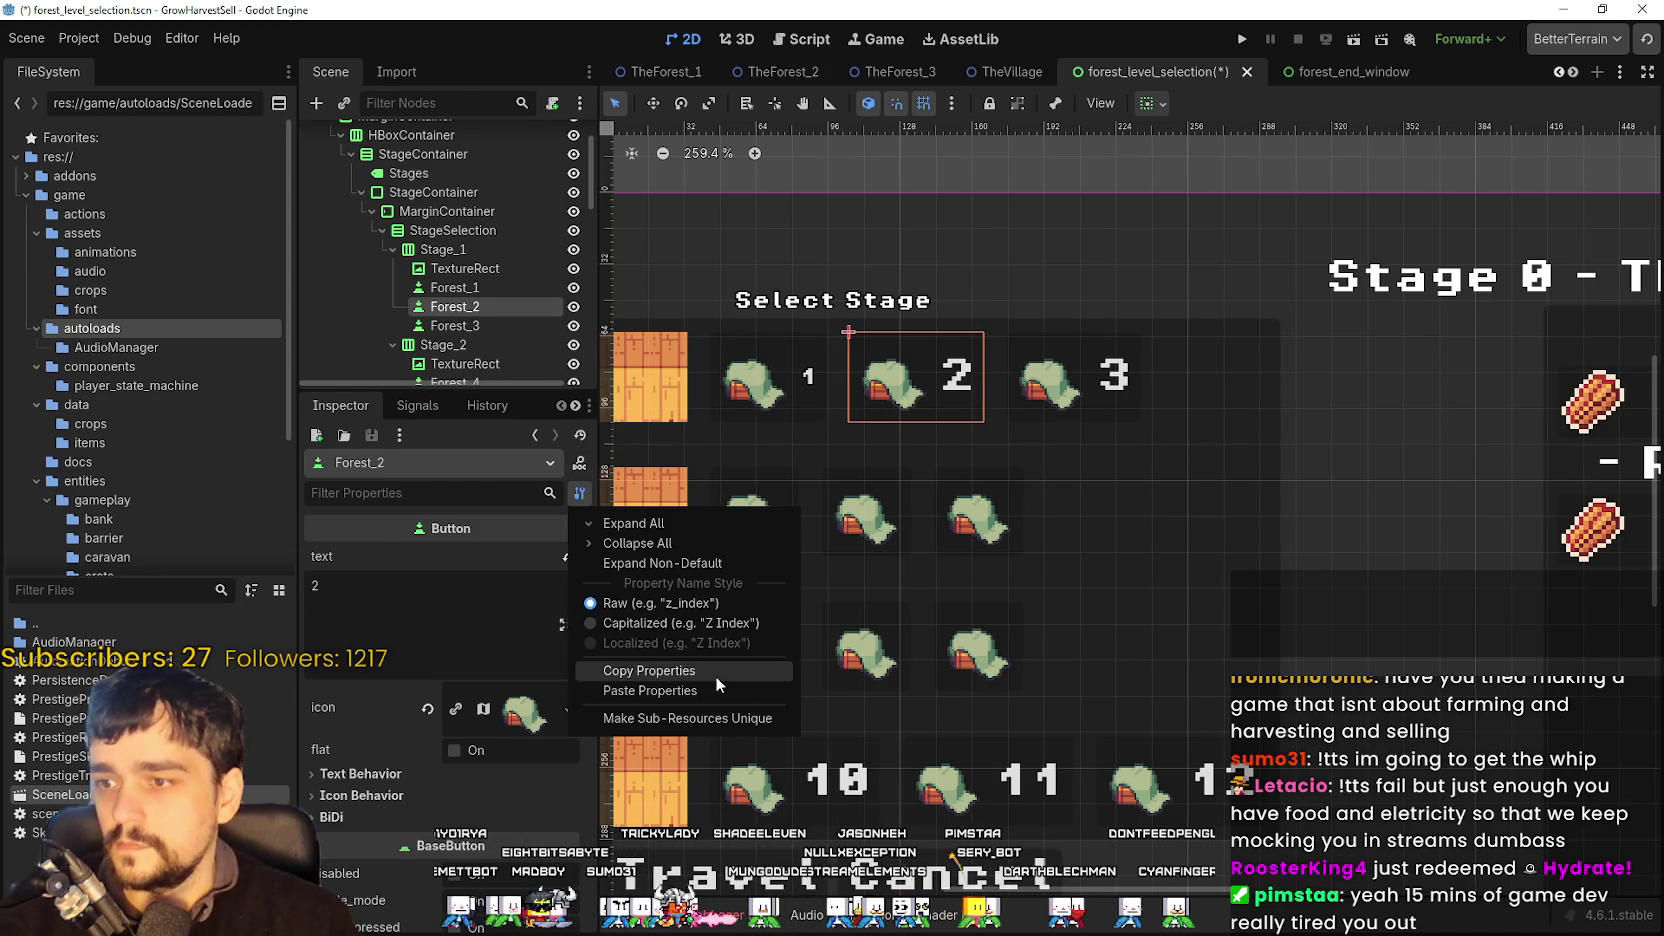
click(714, 689)
click(377, 601)
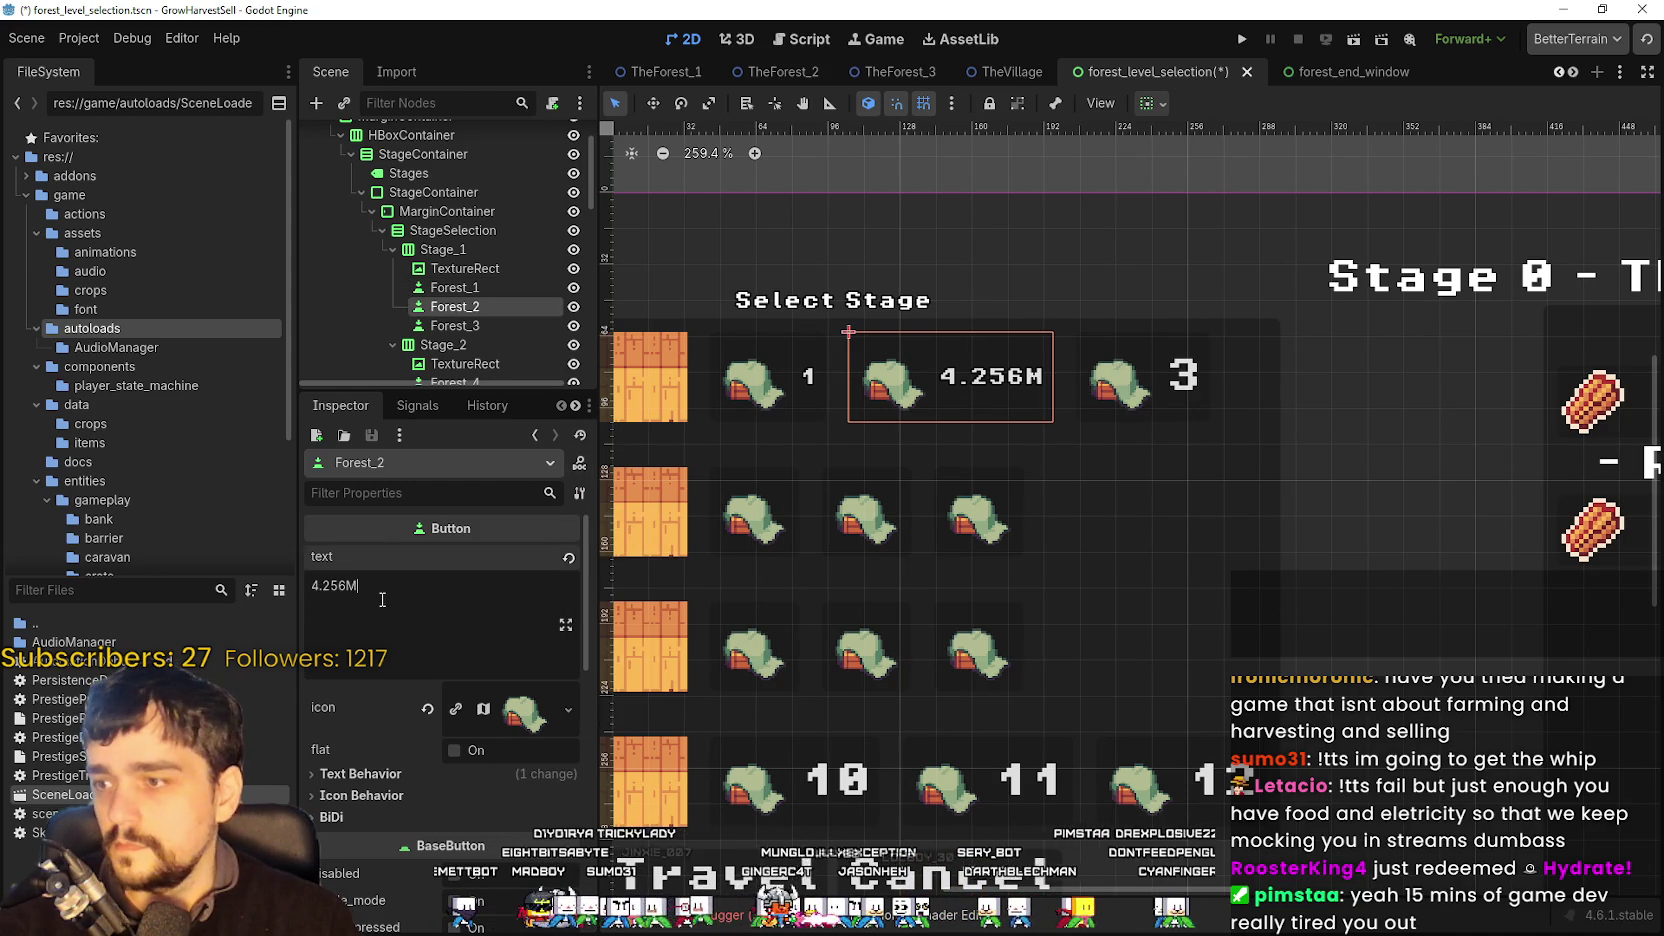
text(2)
- Paste the copied properties onto Forest_3, keeping its text as 3
click(503, 325)
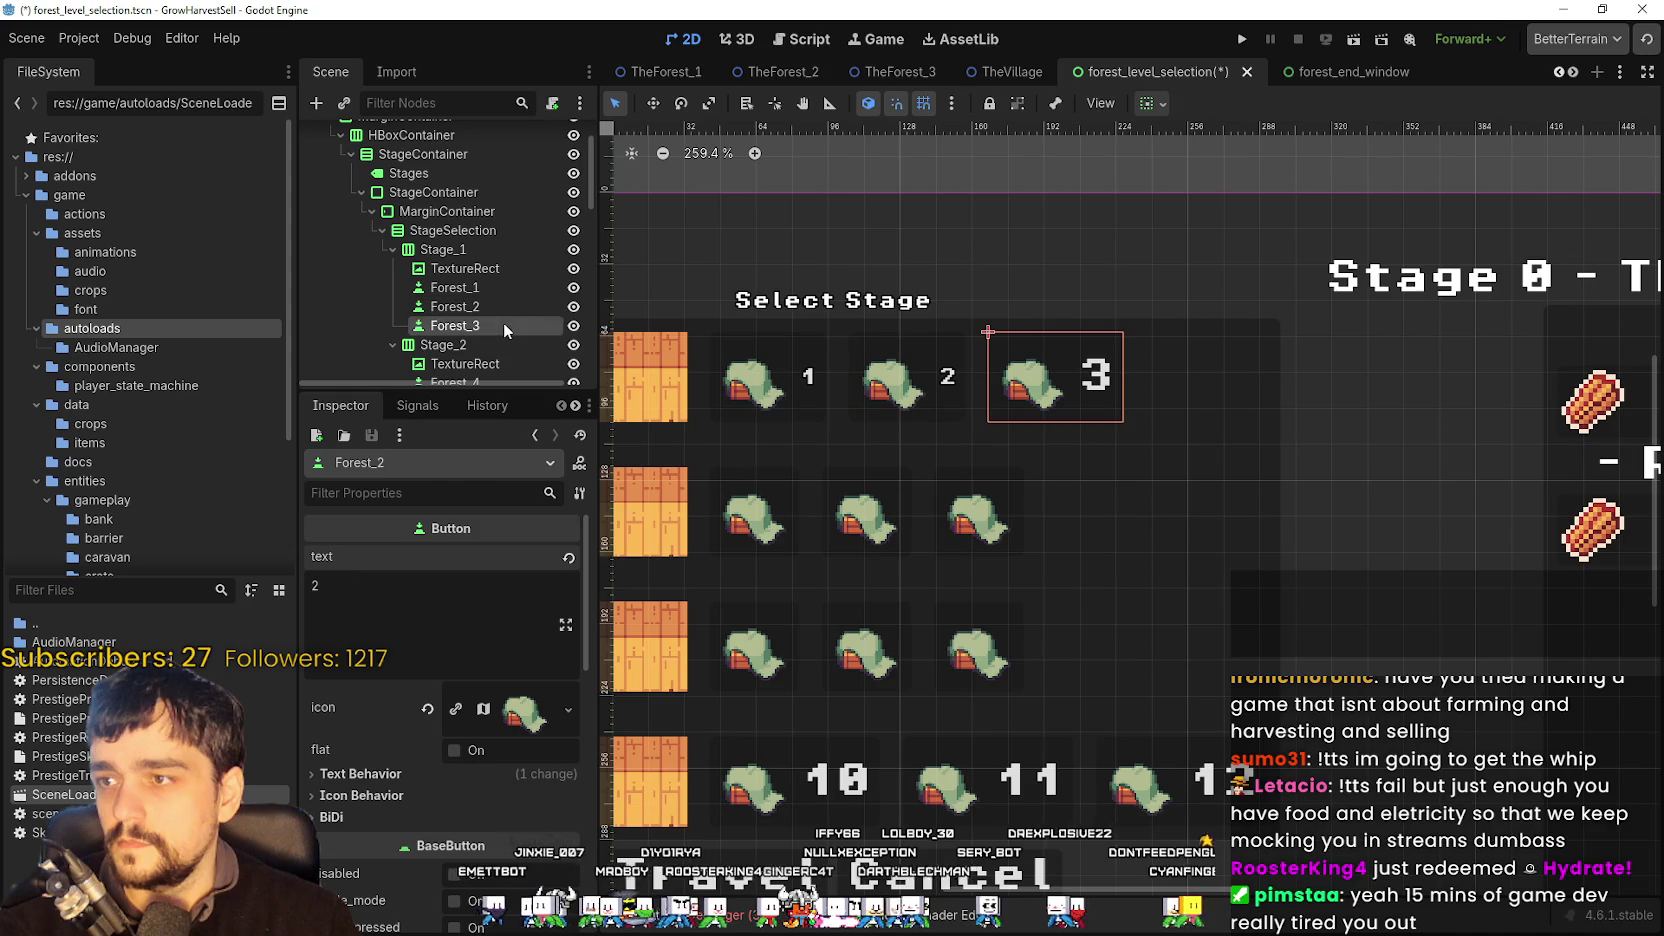
right_click(570, 505)
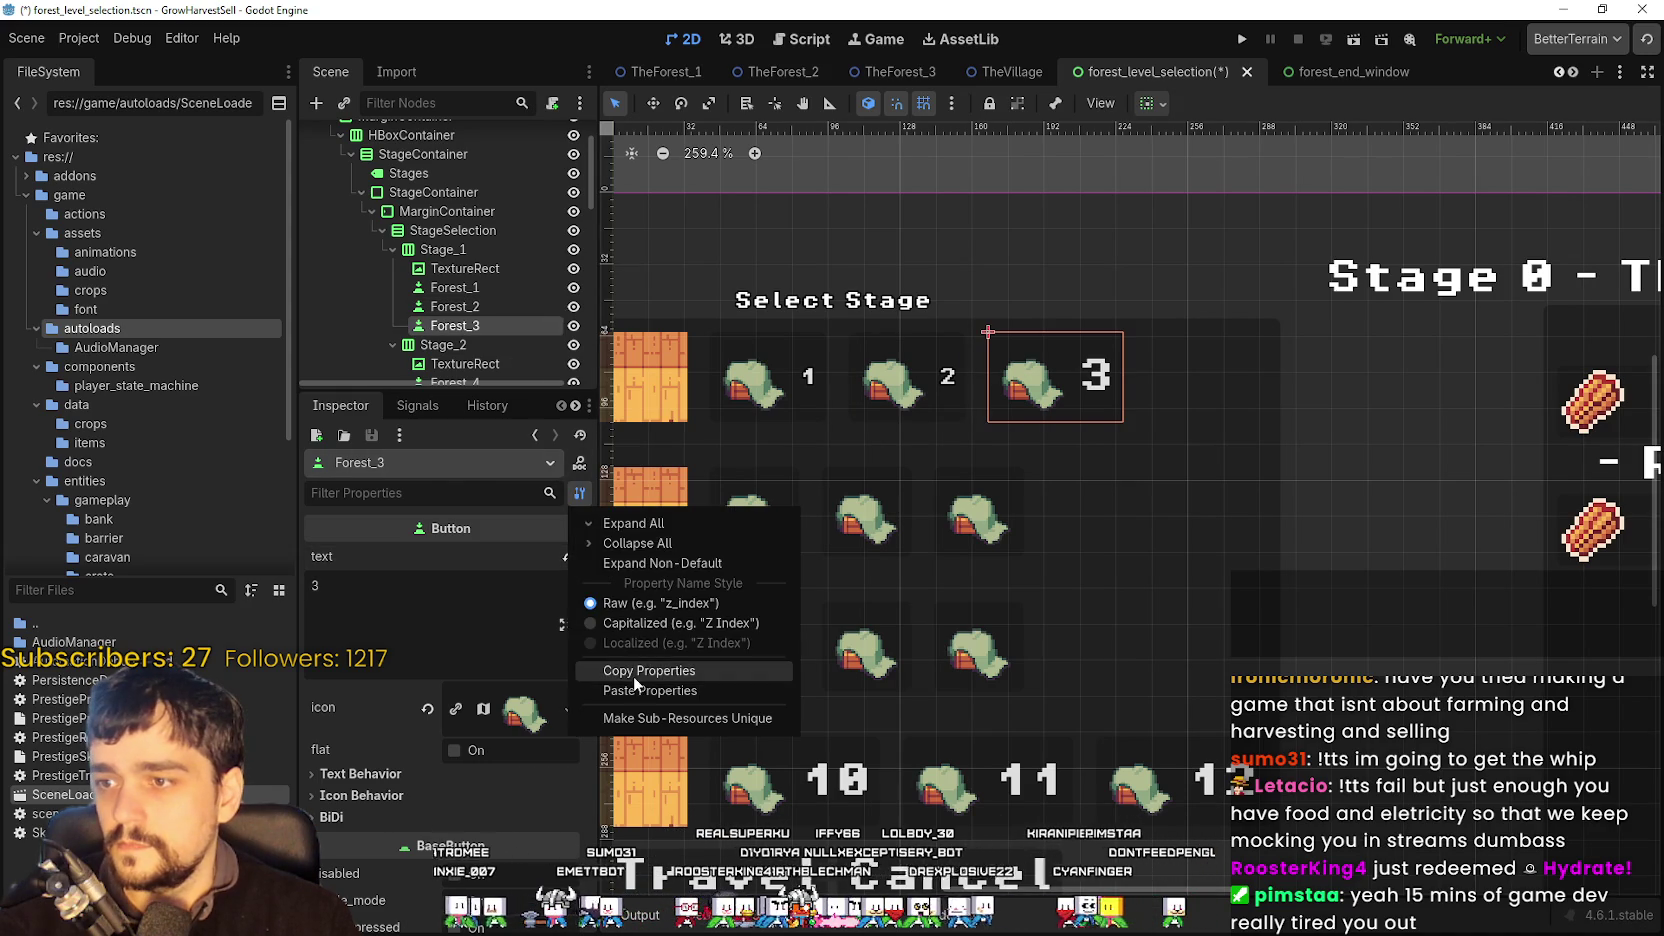
click(646, 690)
key(ctrl+z)
scroll(904, 576, down, 3)
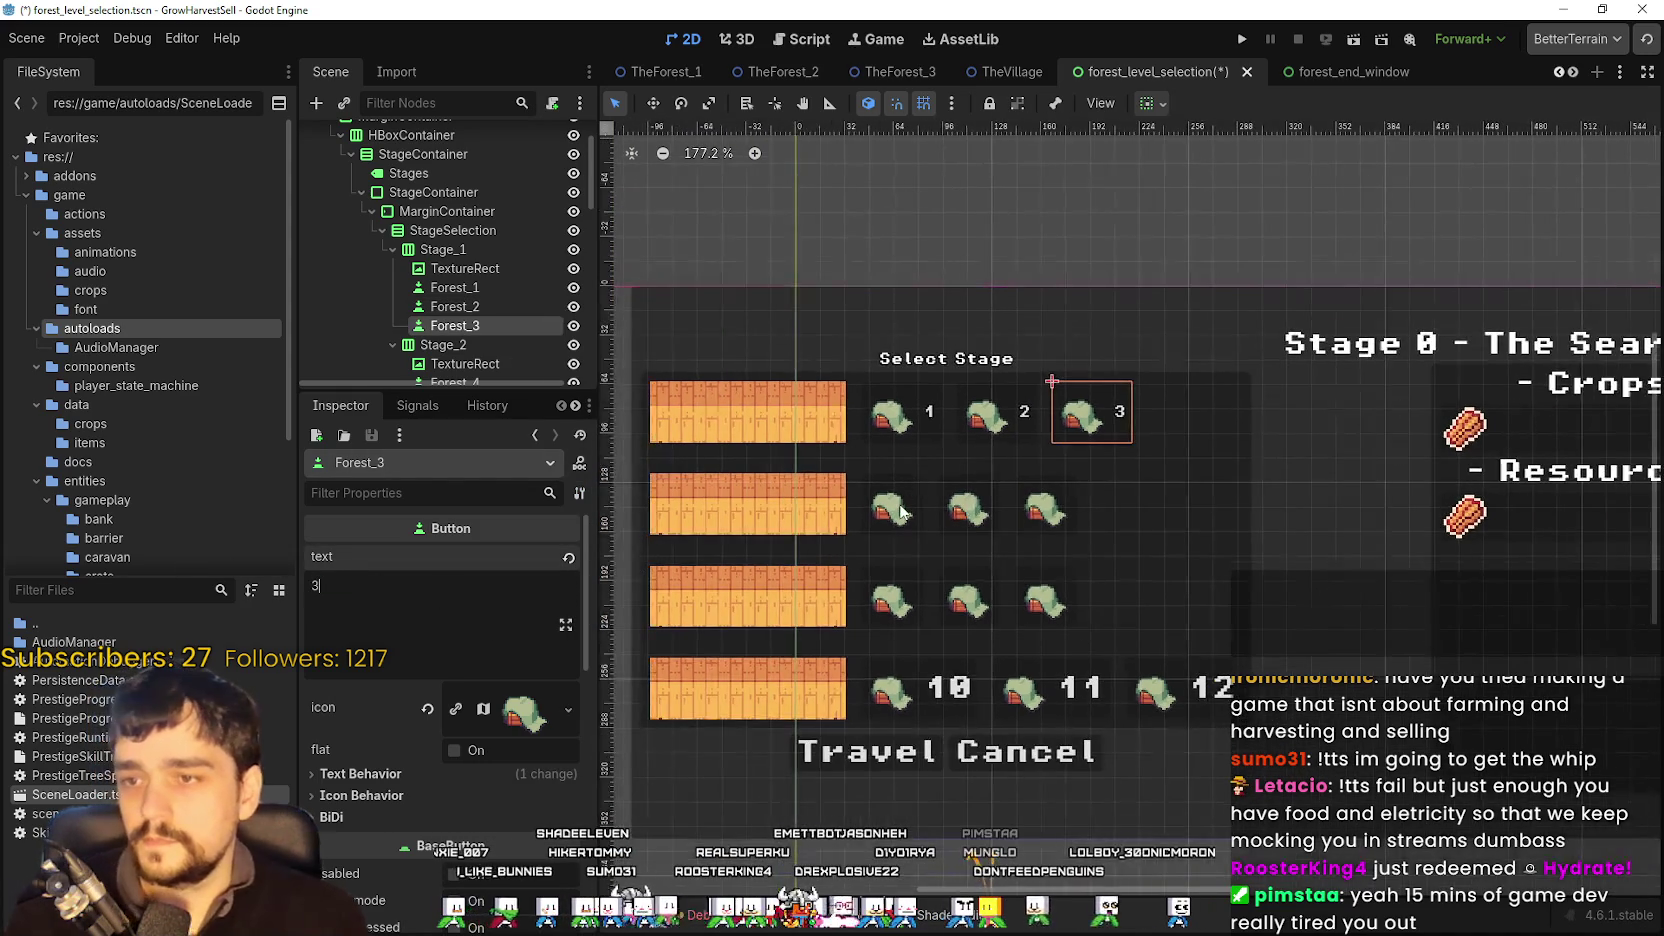
- Paste the copied properties onto Forest_4 and set its text to 4
click(900, 512)
click(413, 600)
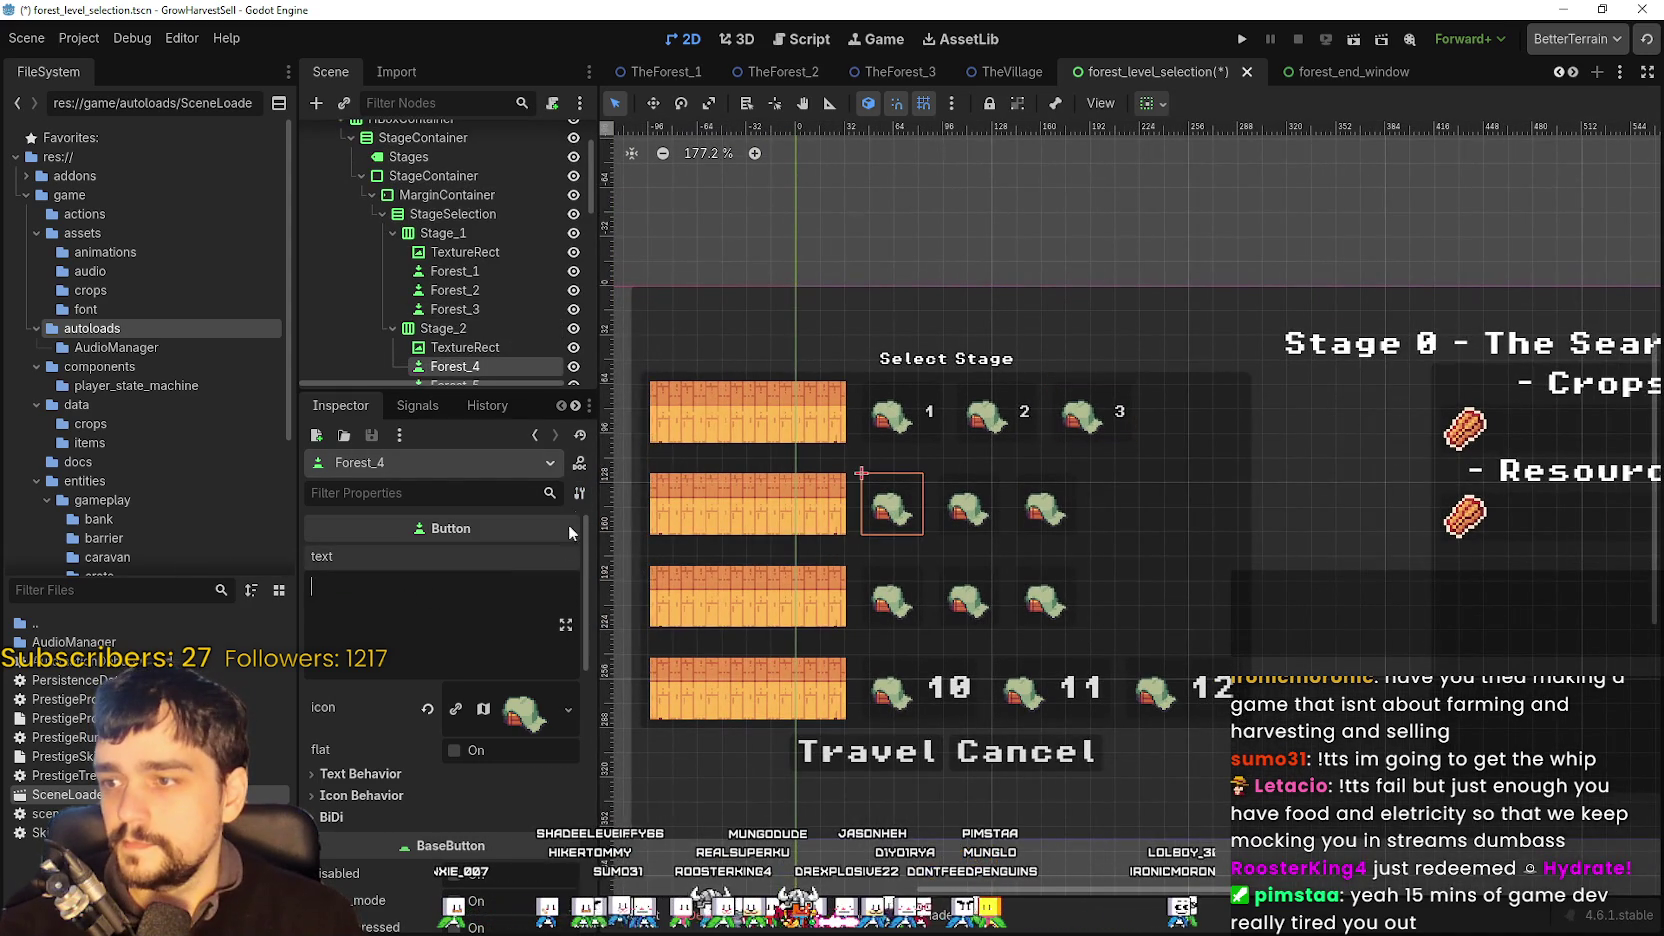
click(579, 462)
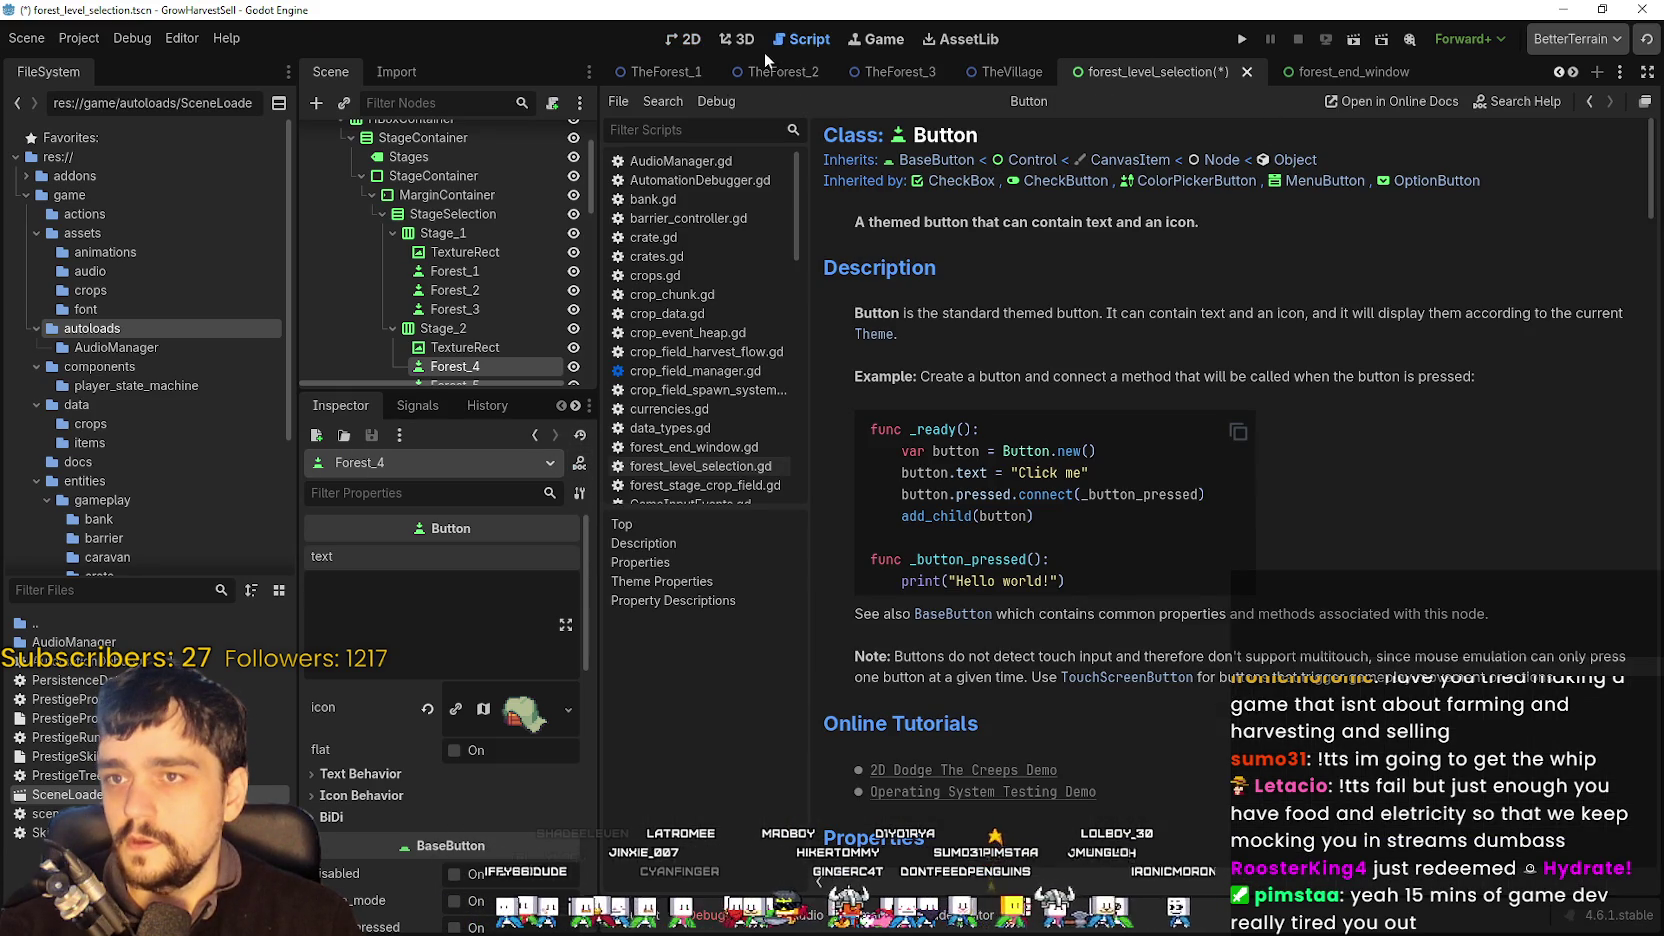
click(702, 45)
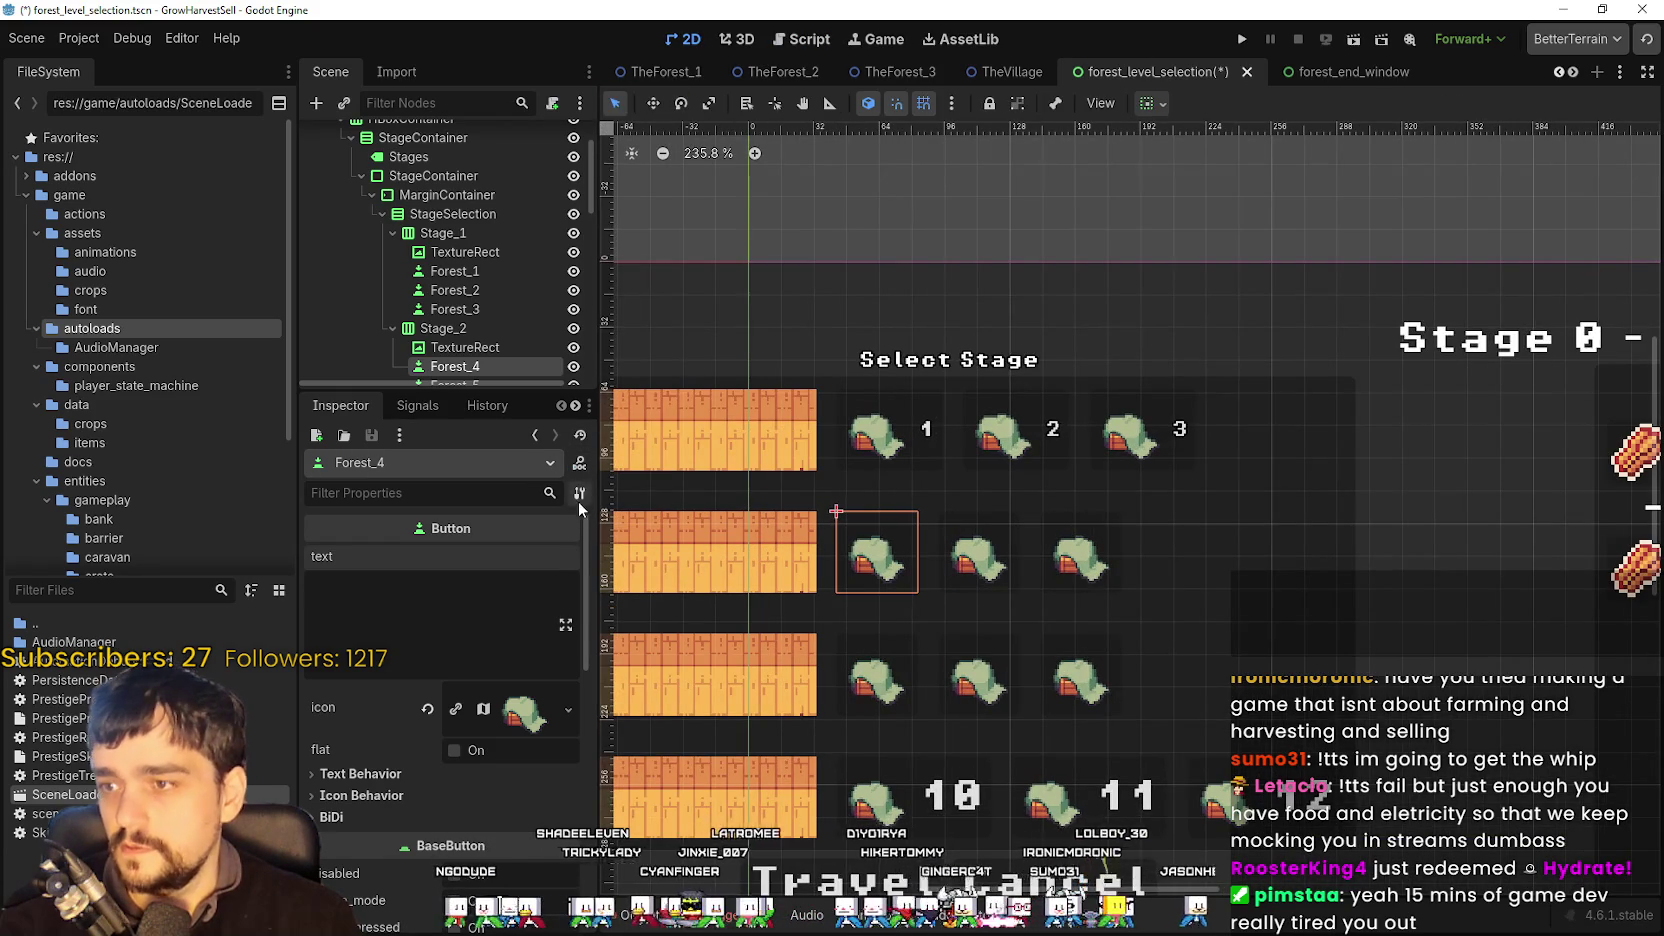
click(579, 463)
click(698, 42)
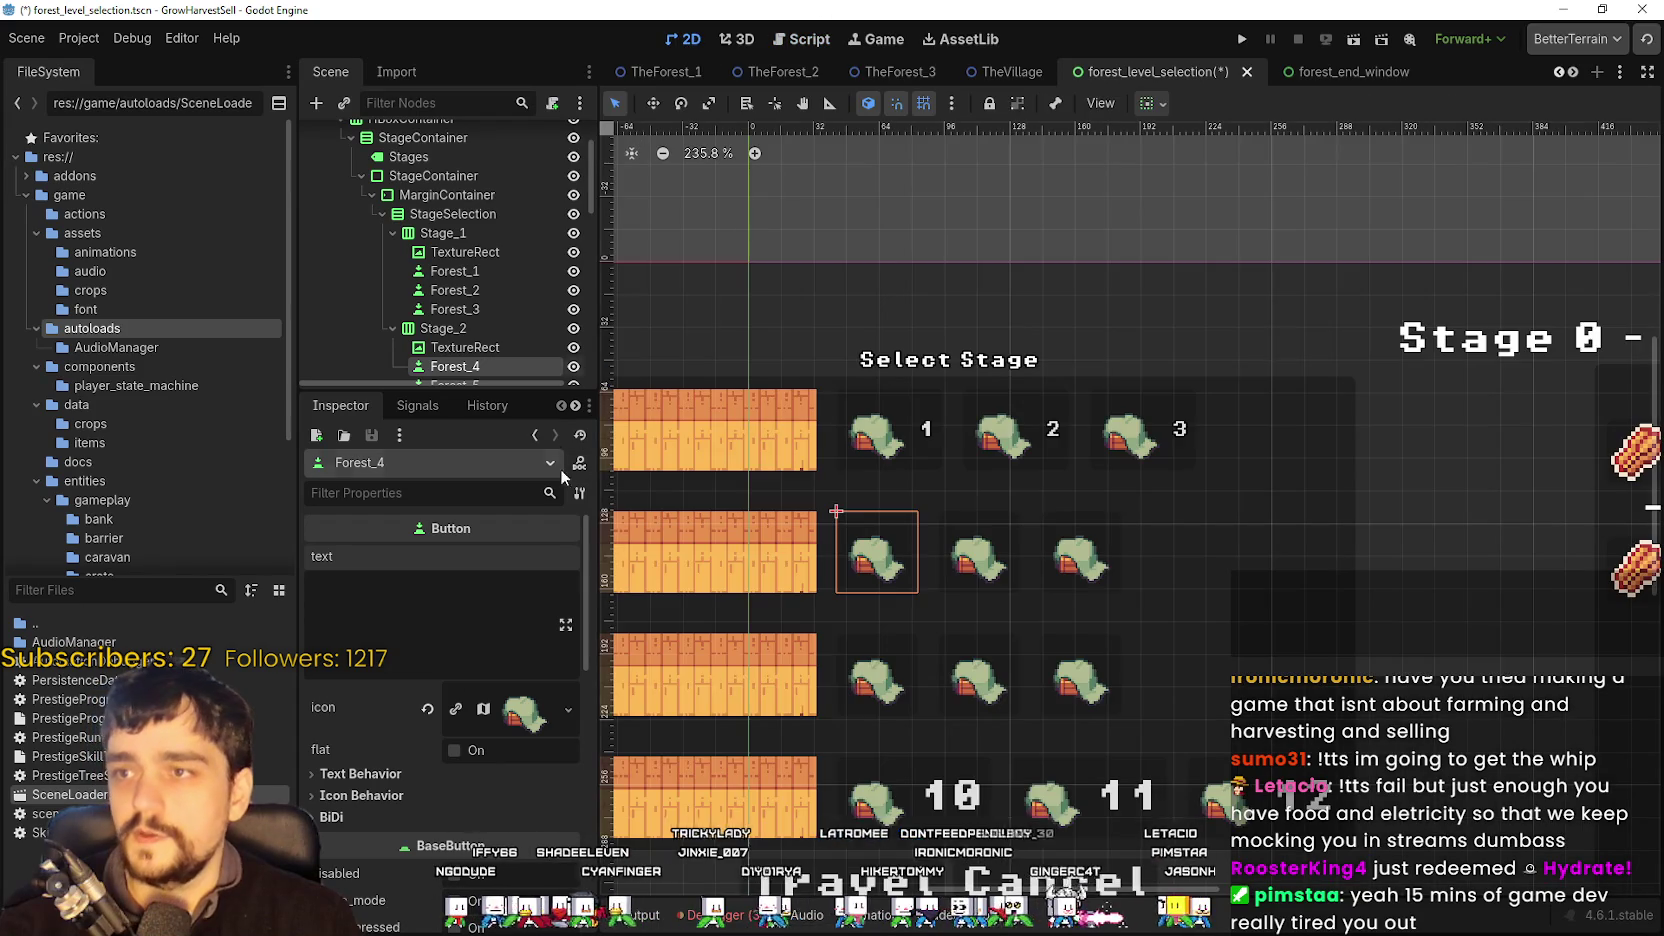
click(579, 493)
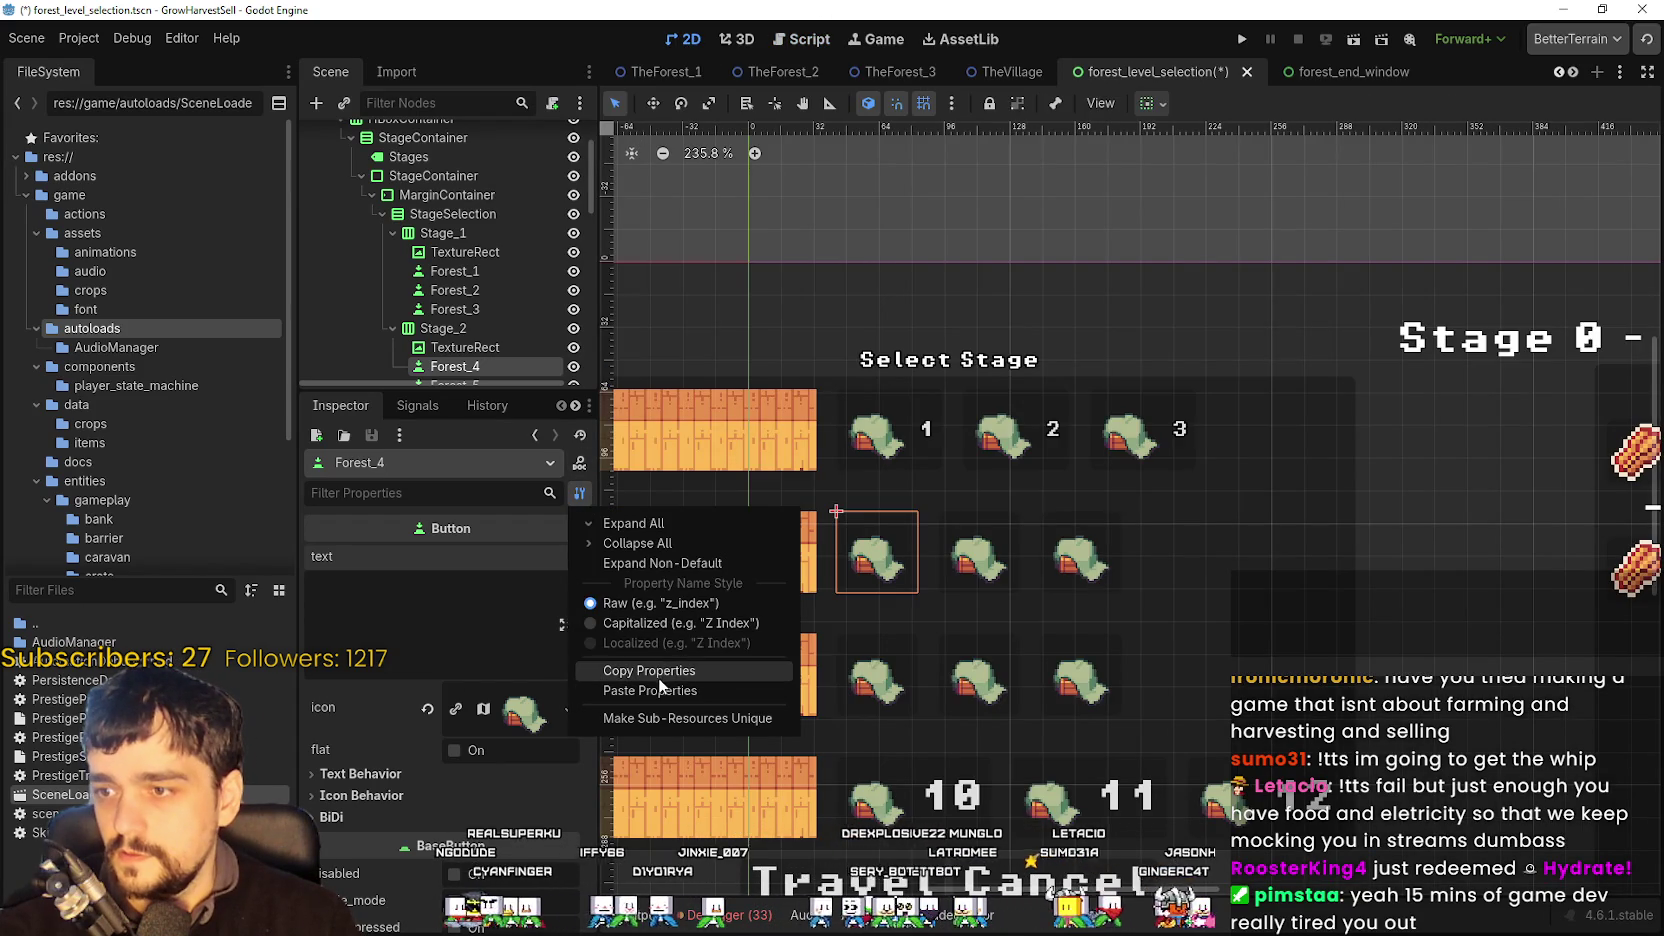
click(662, 692)
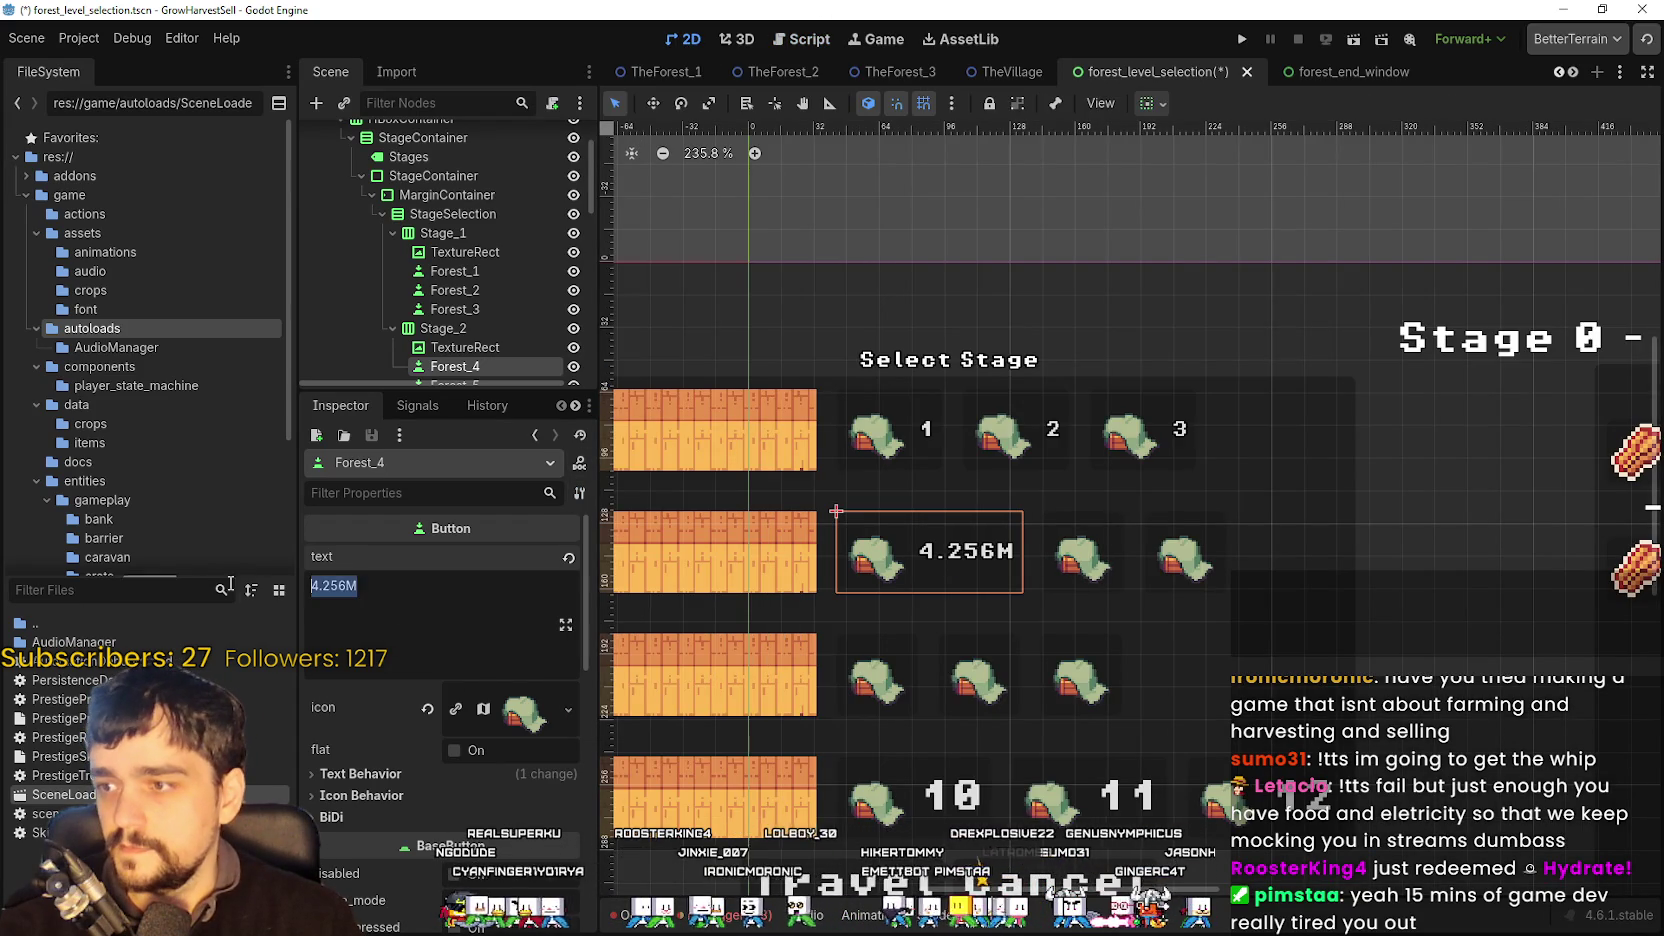
text(4)
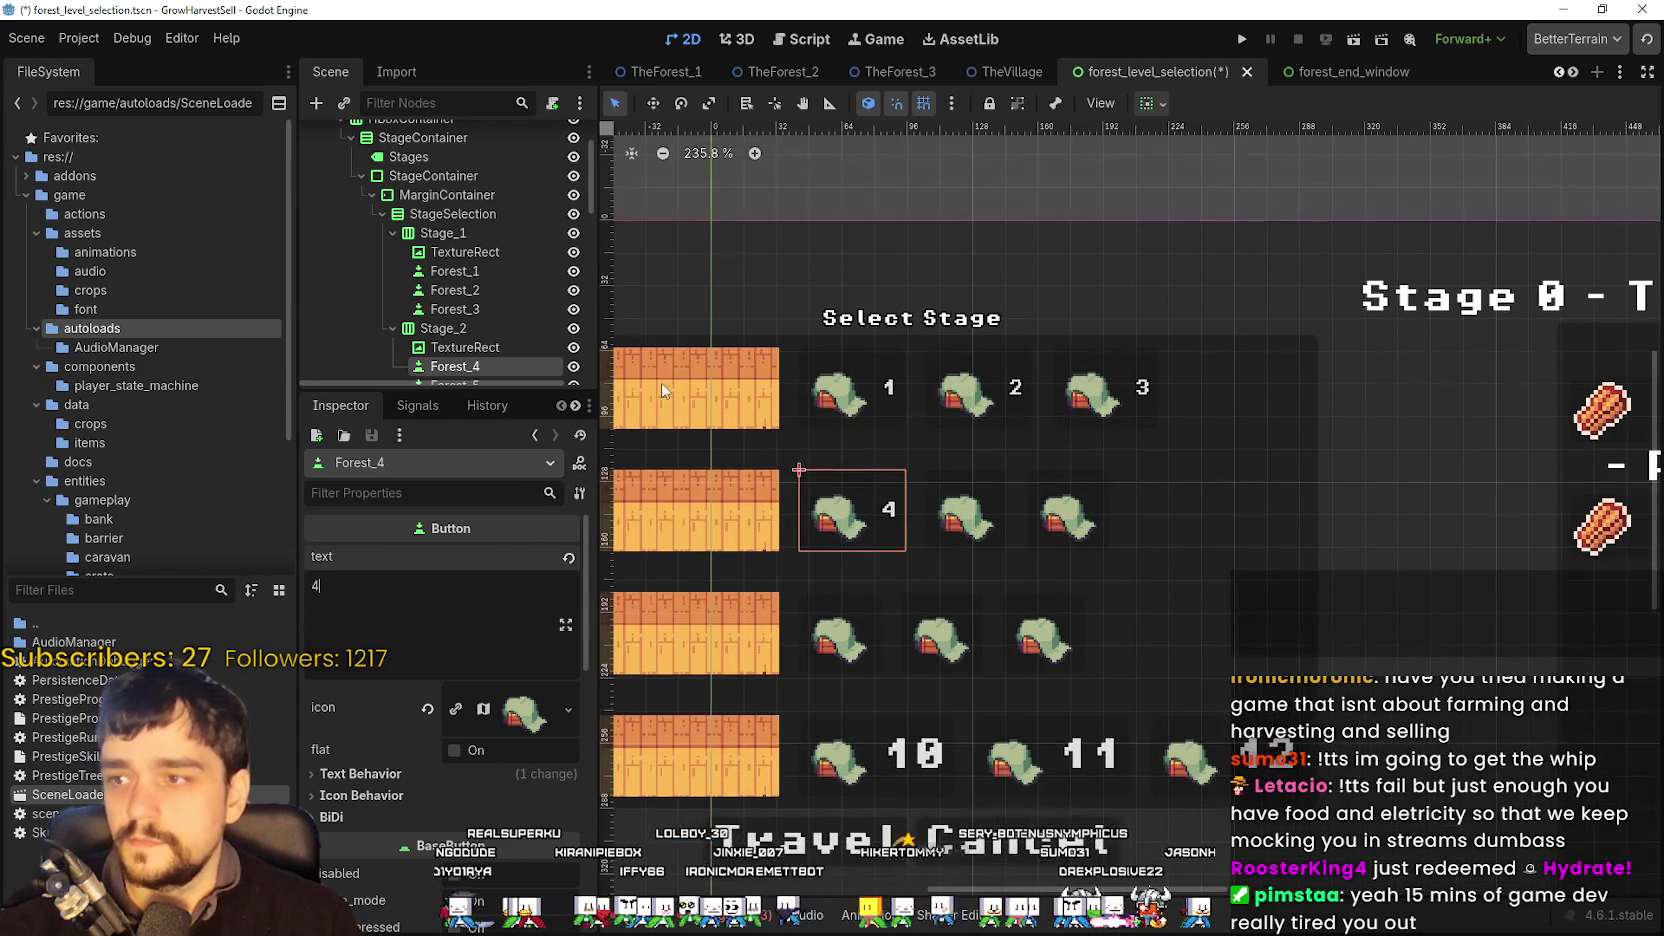
scroll(477, 335, down, 2)
- Paste the copied properties onto Forest_5 and set its text to 5
click(493, 296)
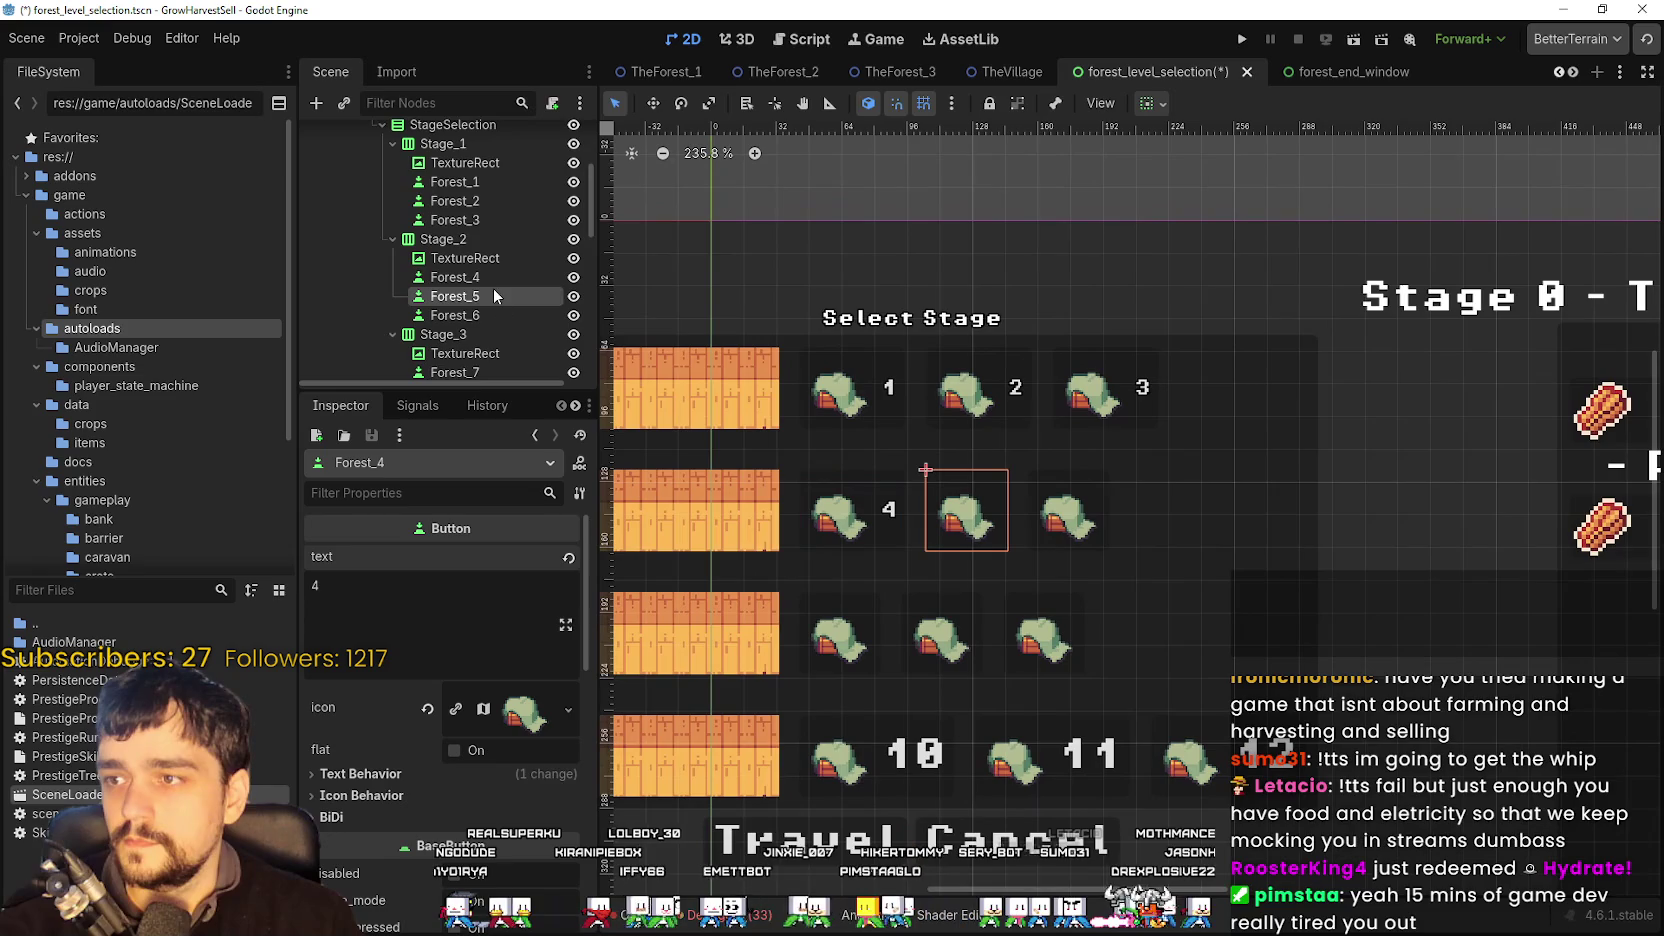
click(578, 463)
click(661, 672)
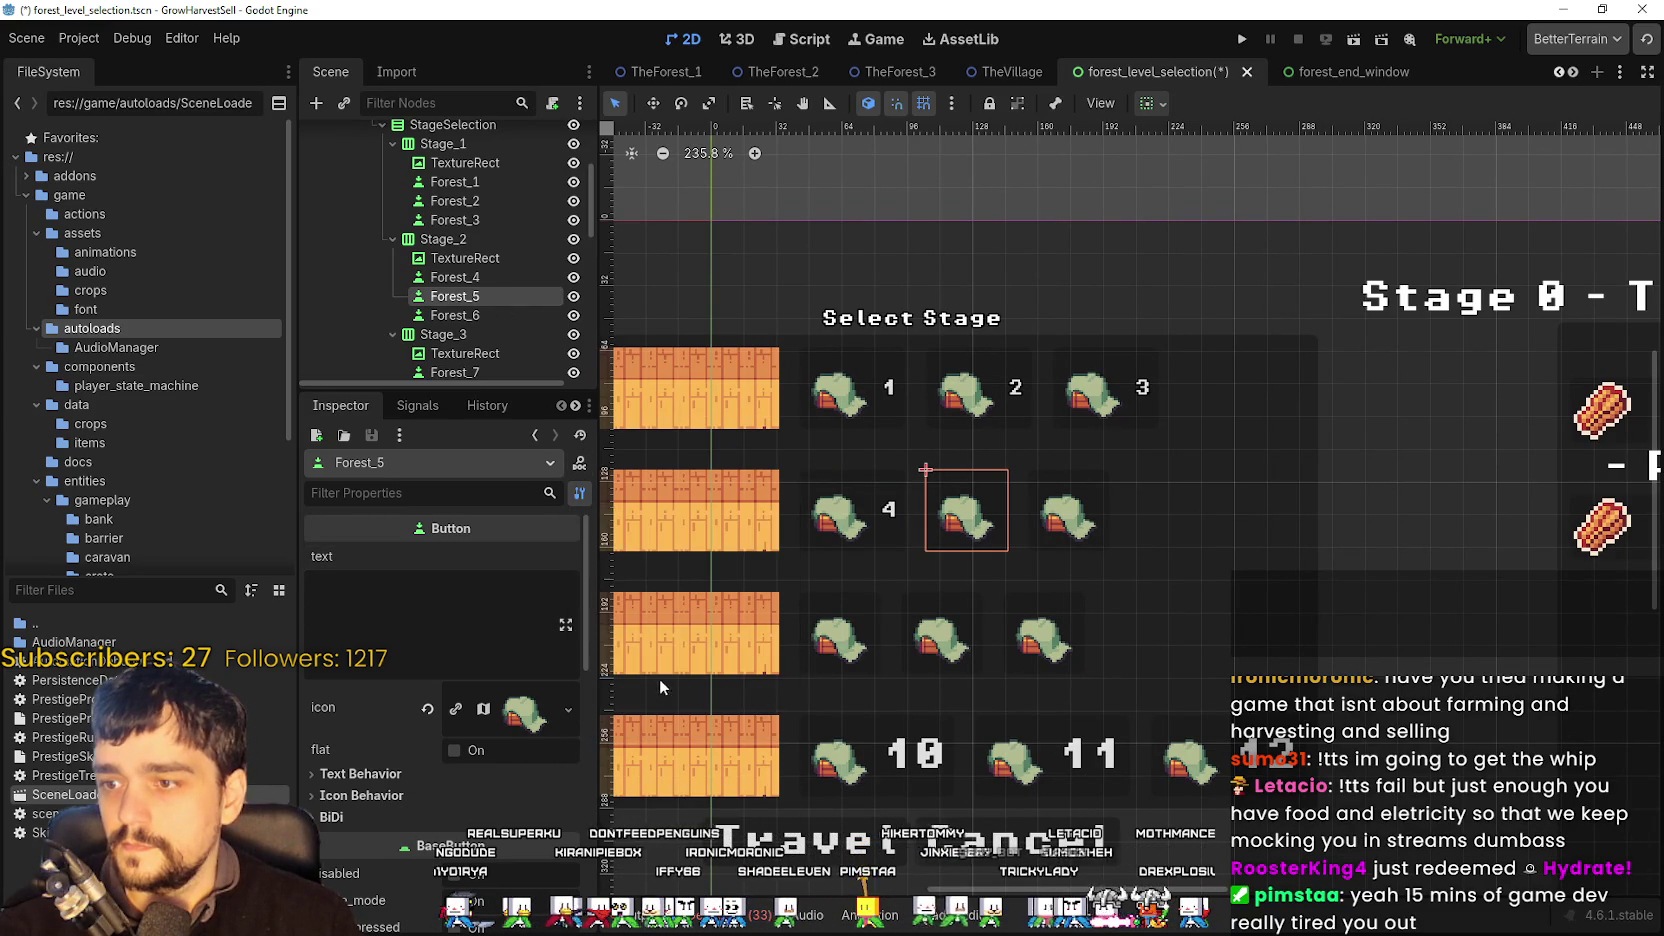
click(542, 626)
key(ctrl+a)
text(5)
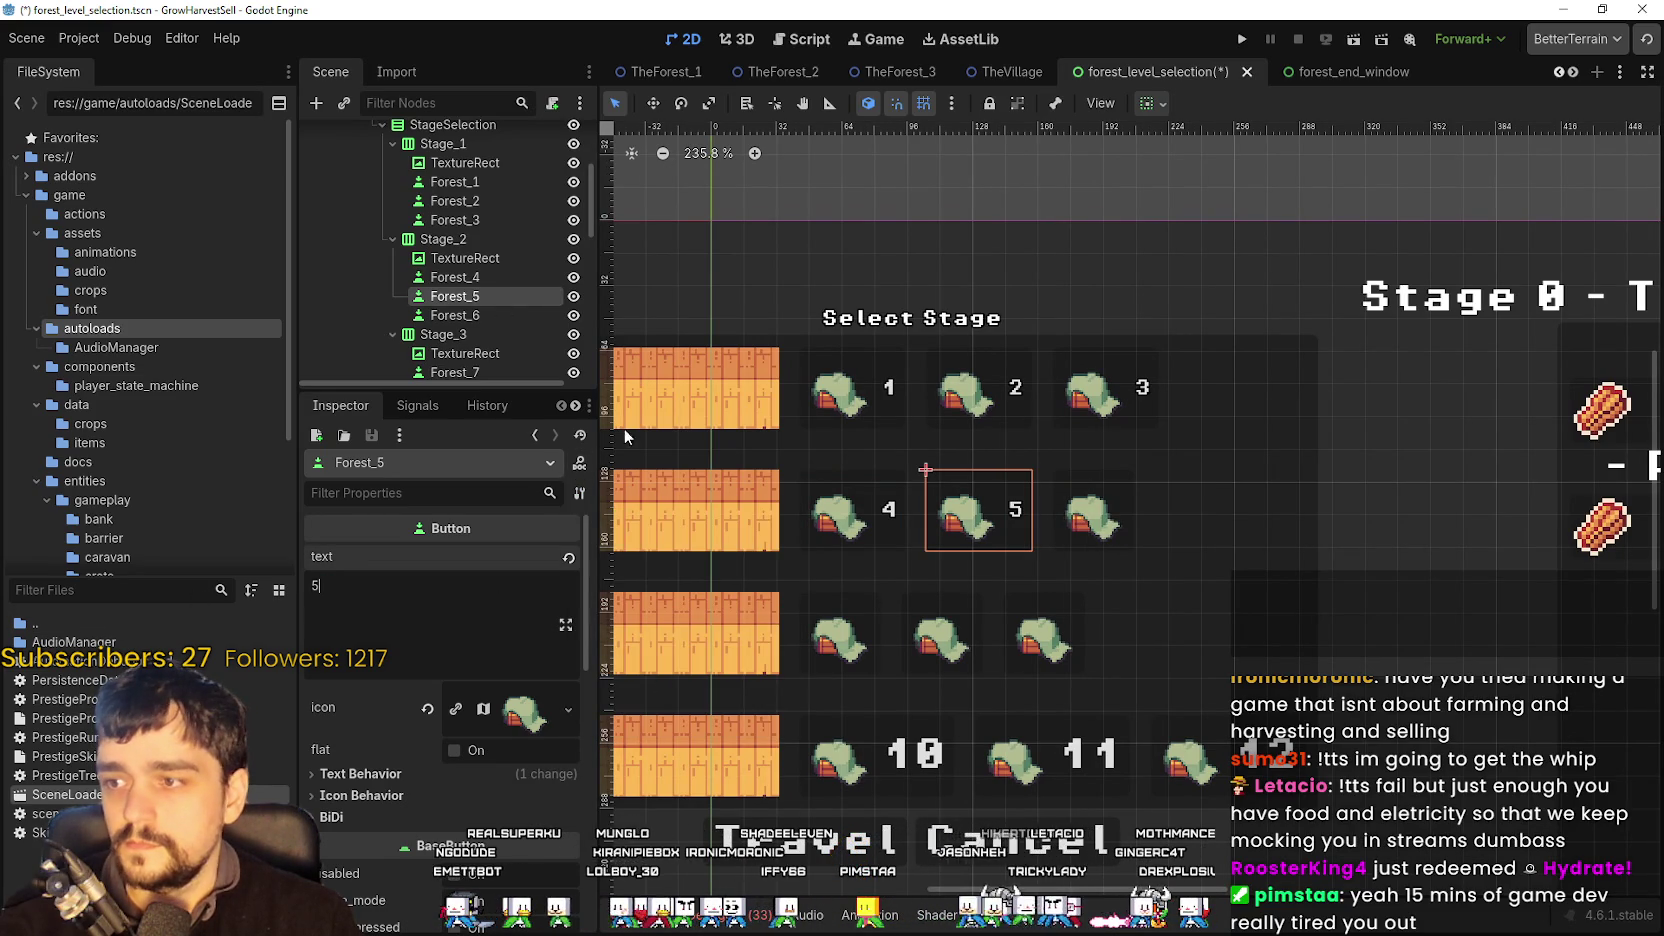
scroll(990, 440, right, 2)
- Paste the copied properties onto Forest_6 and set its text to 6
click(1000, 505)
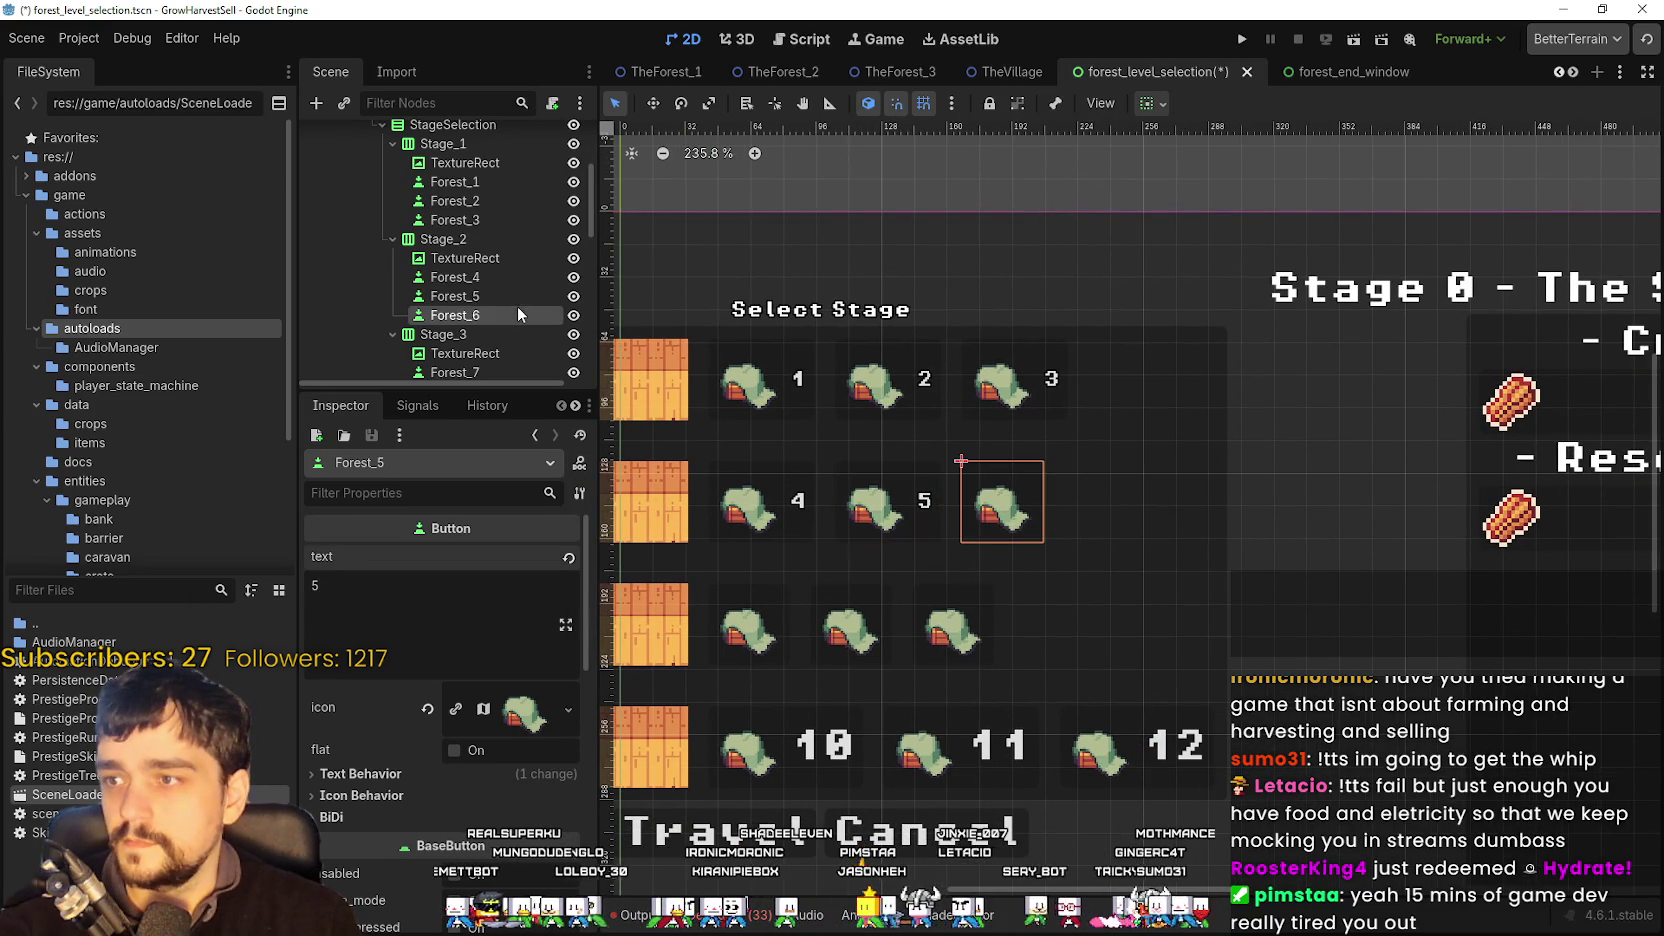
click(578, 493)
click(634, 690)
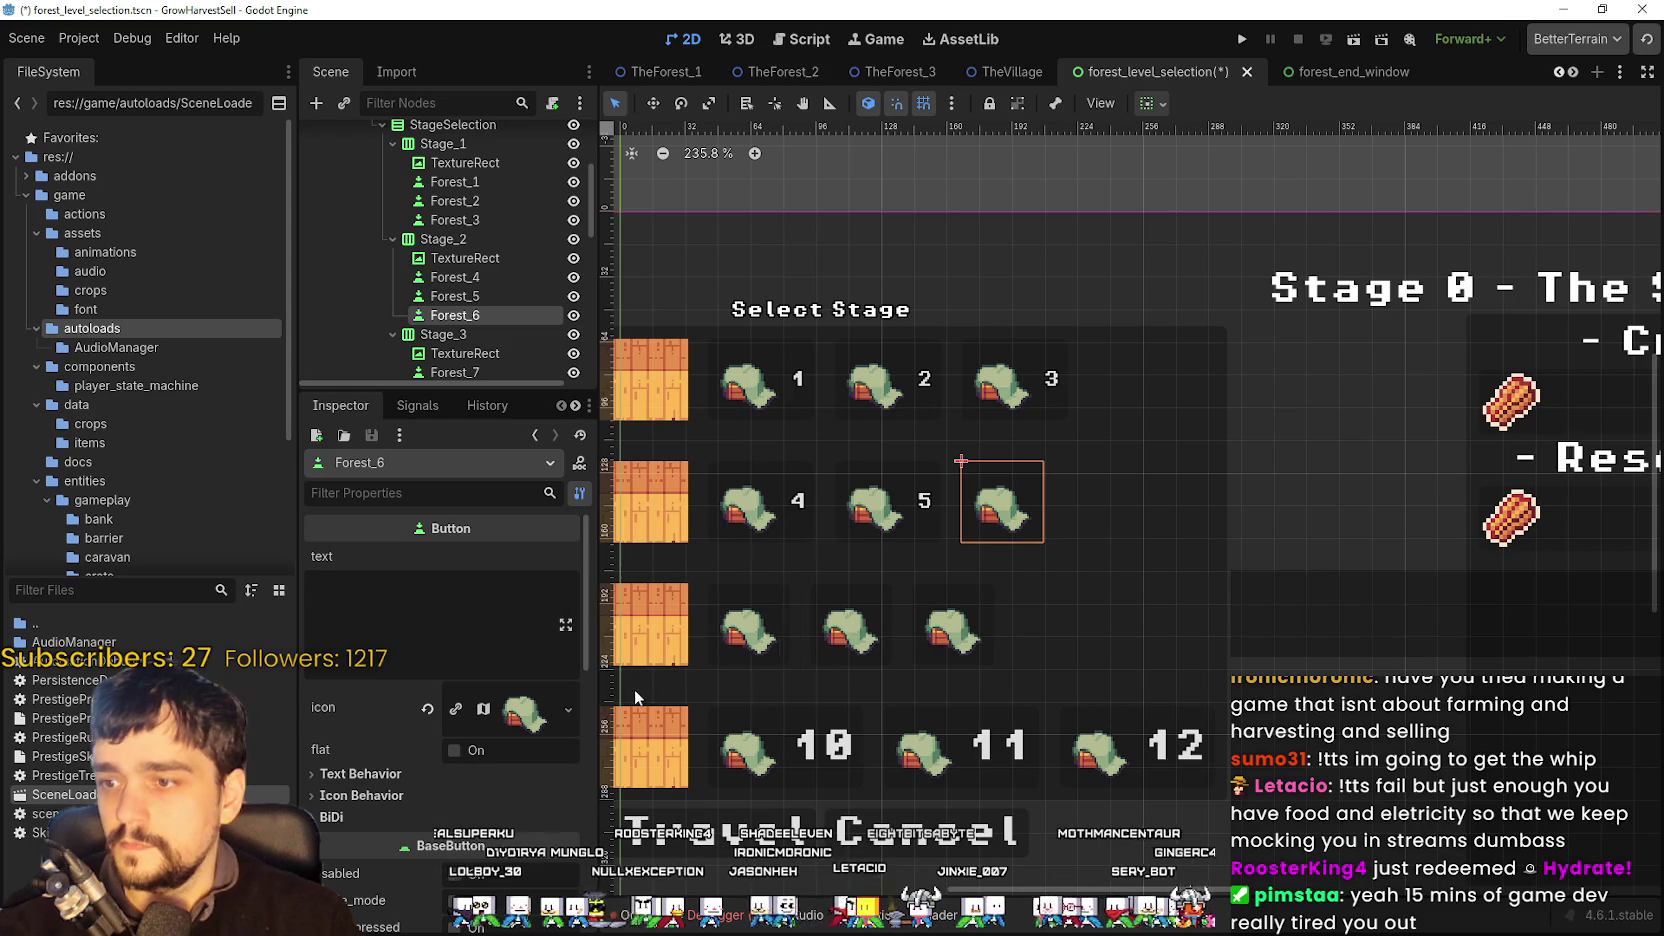
text(4.256M)
click(464, 621)
key(ctrl+a)
text(6)
scroll(520, 280, down, 2)
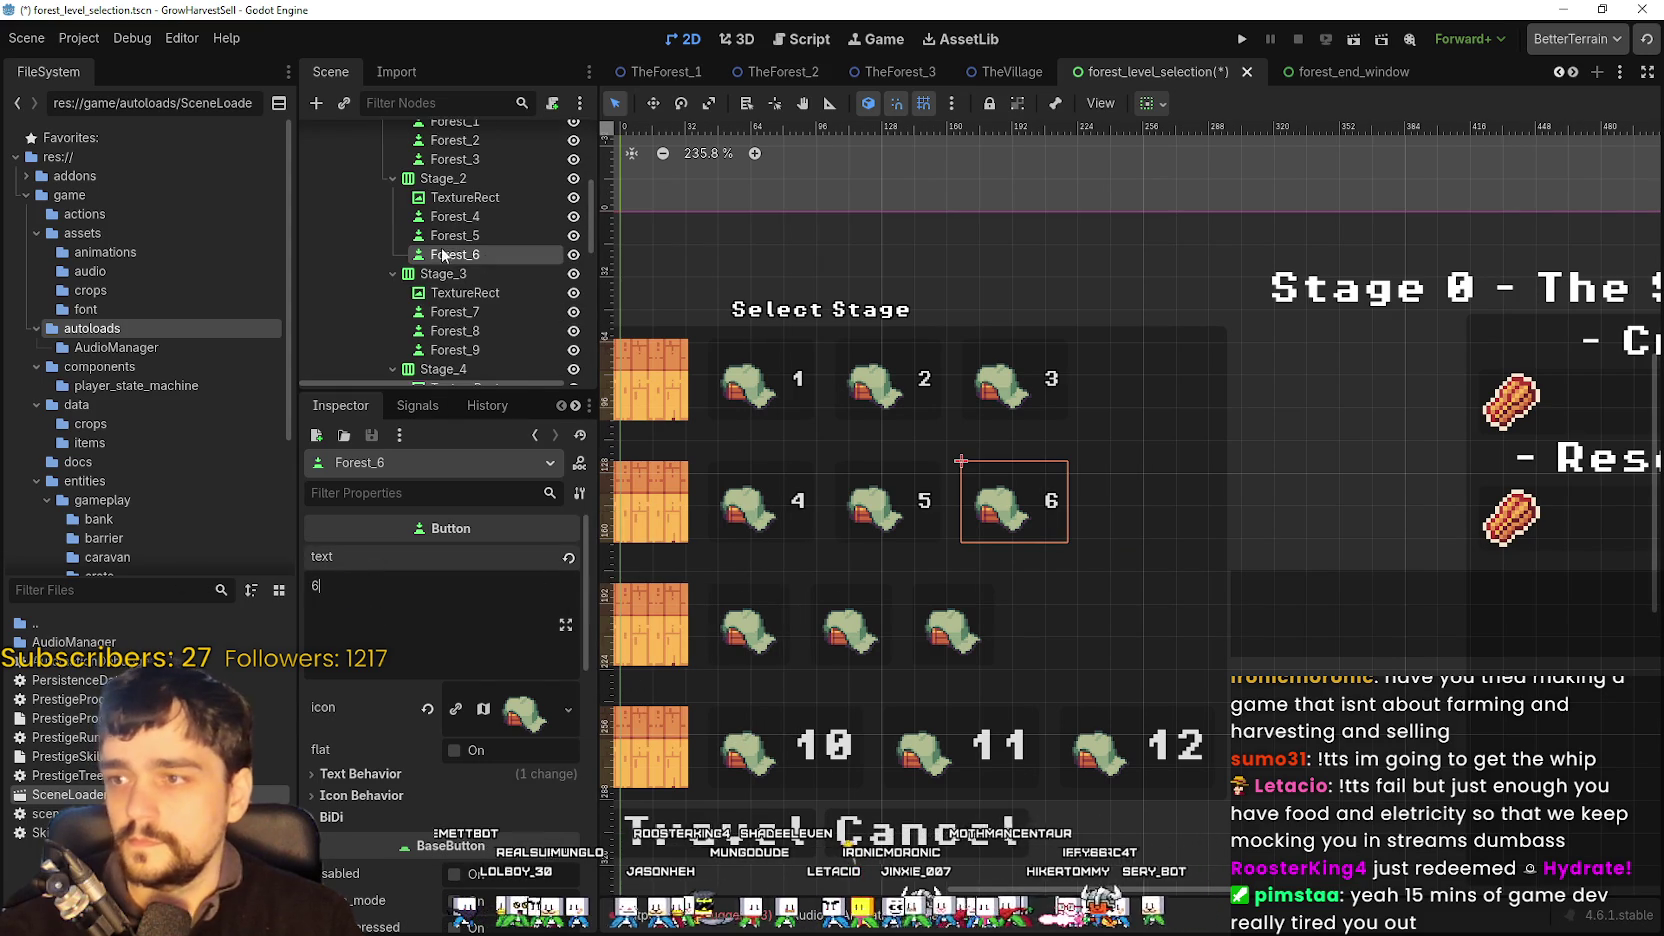
click(520, 276)
- Paste the copied text style onto Forest_7 and Forest_8, keeping their labels 7 and 8
click(510, 313)
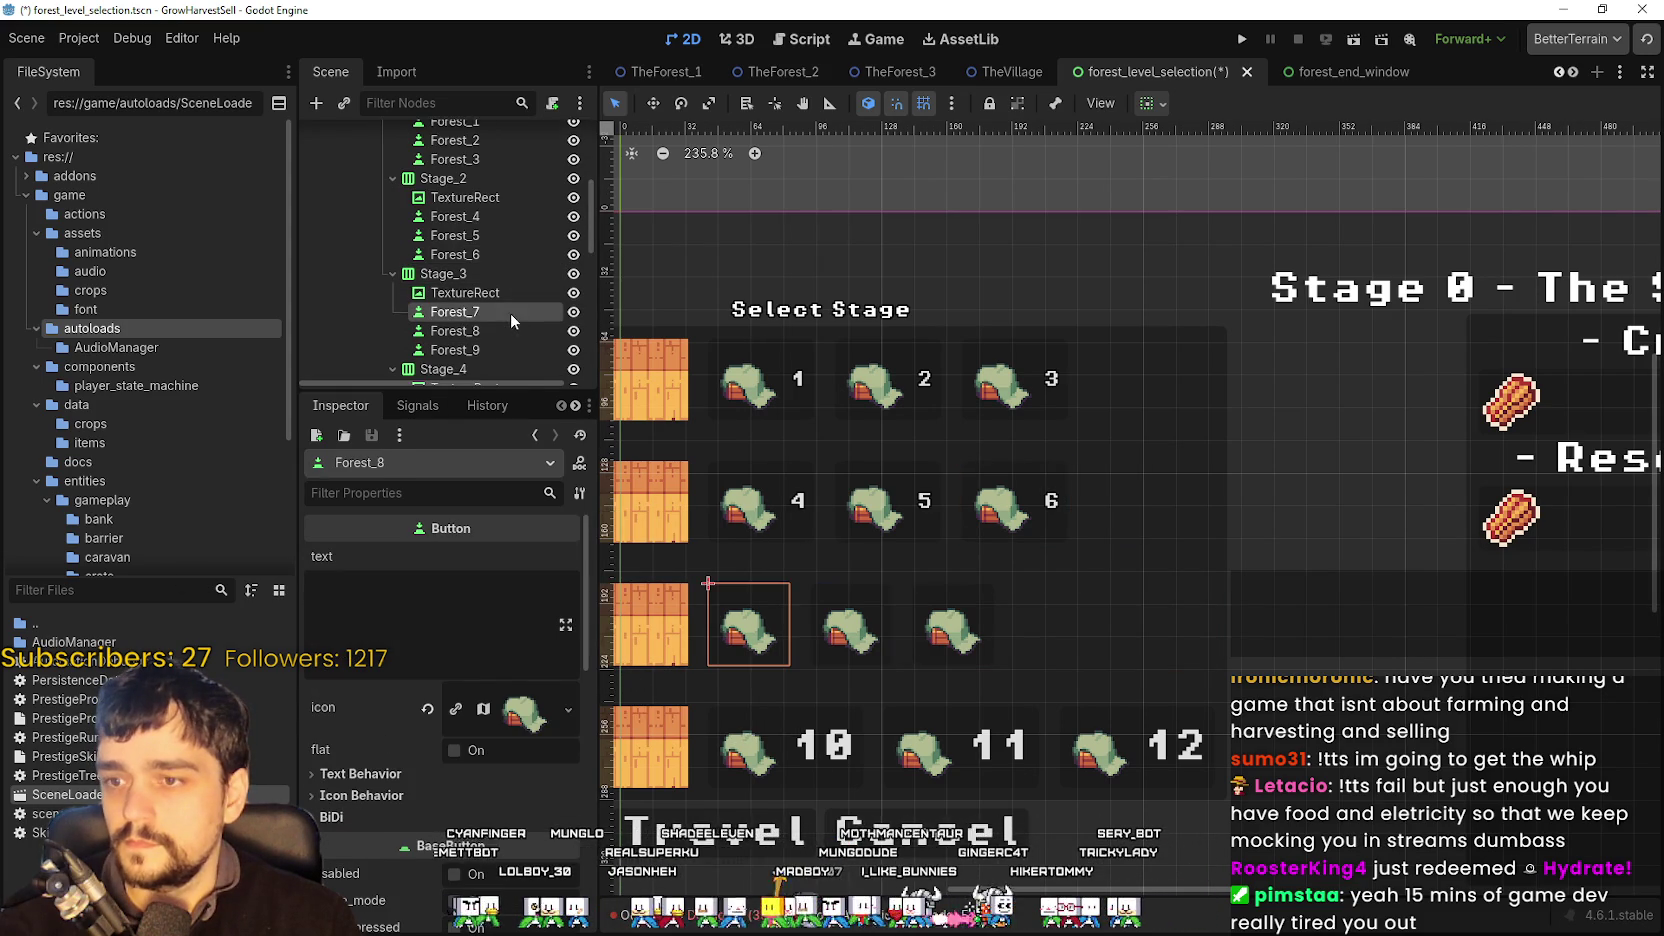
click(576, 495)
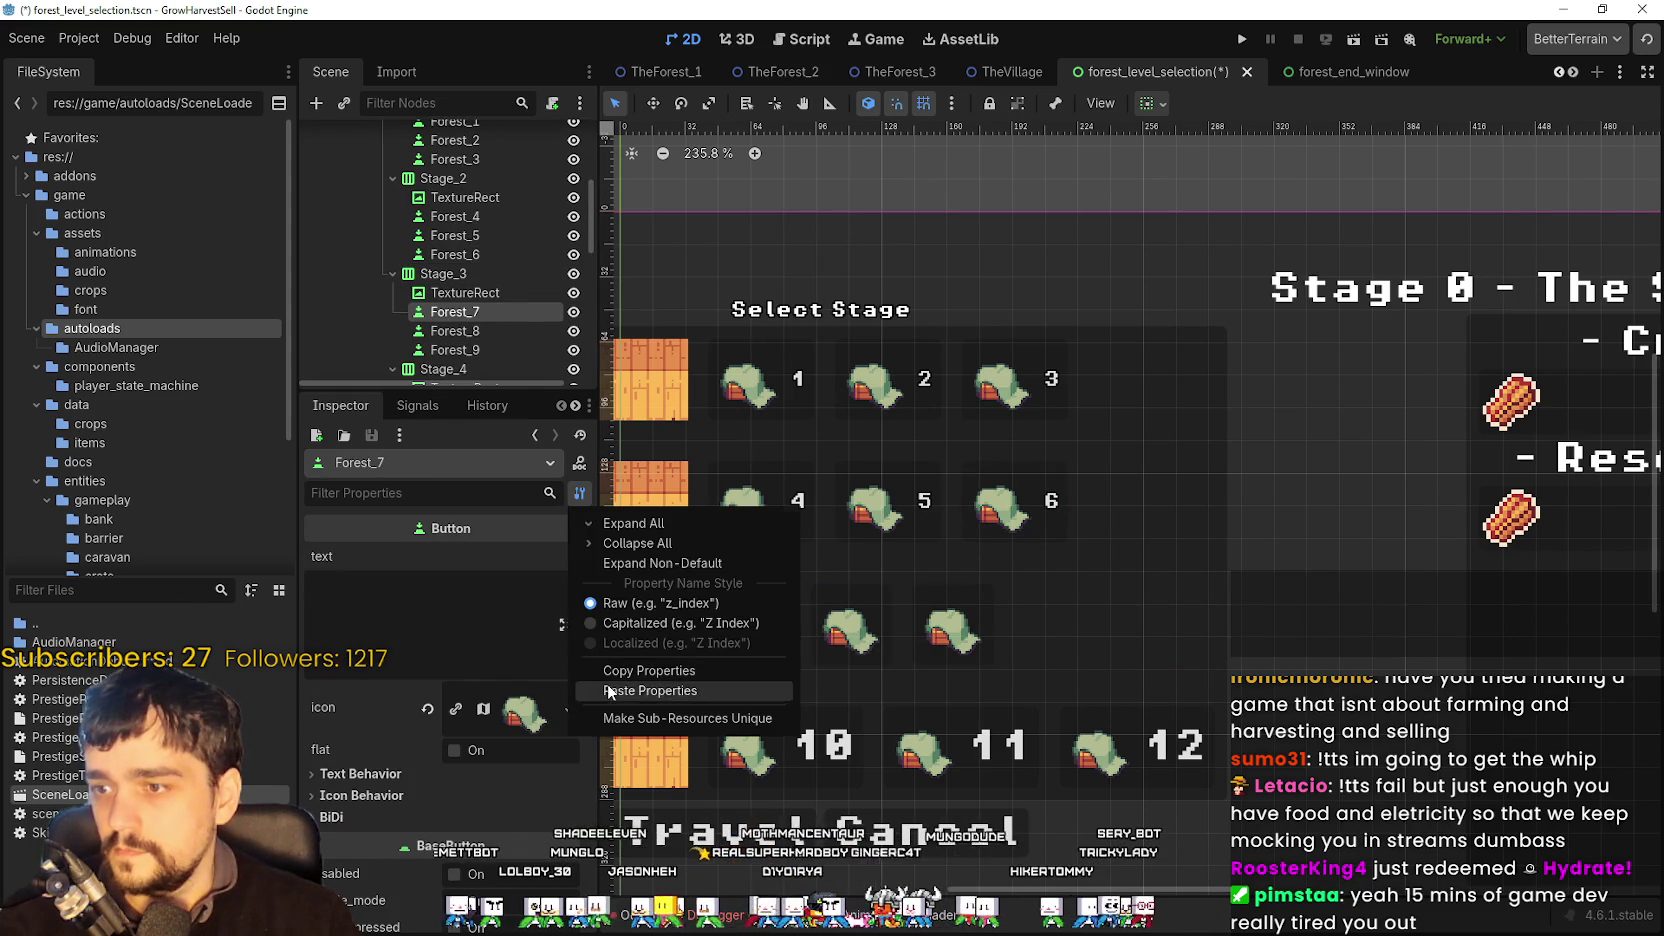
click(587, 691)
click(333, 586)
key(ctrl+a)
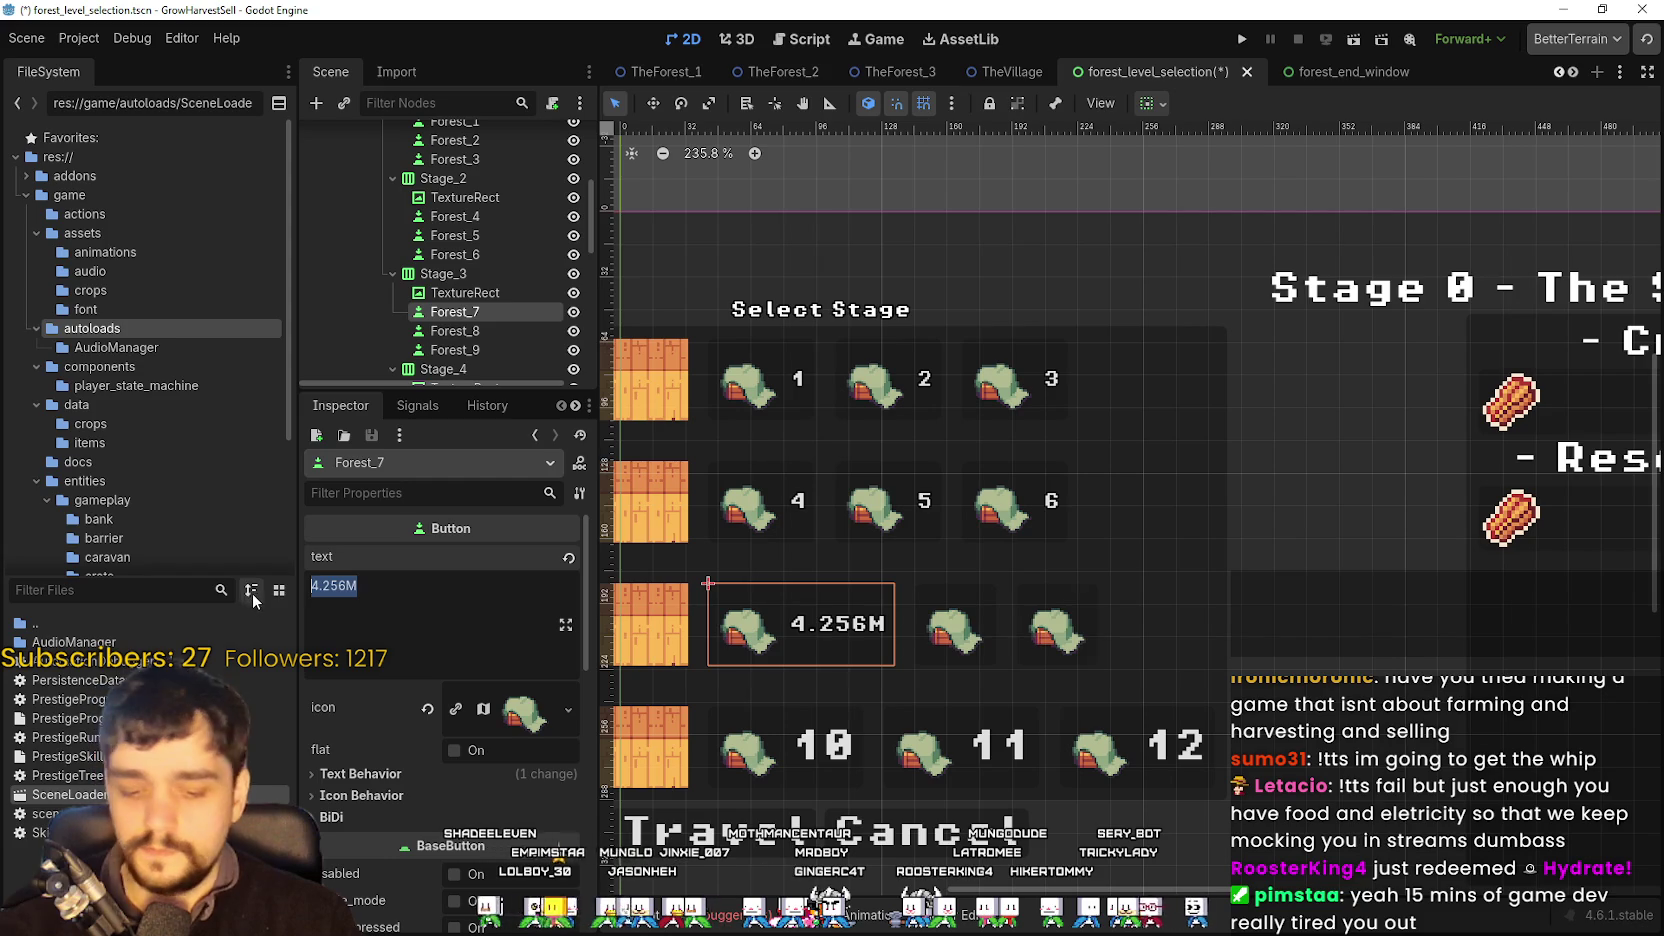
text(7)
click(460, 331)
drag(840, 562, 1006, 443)
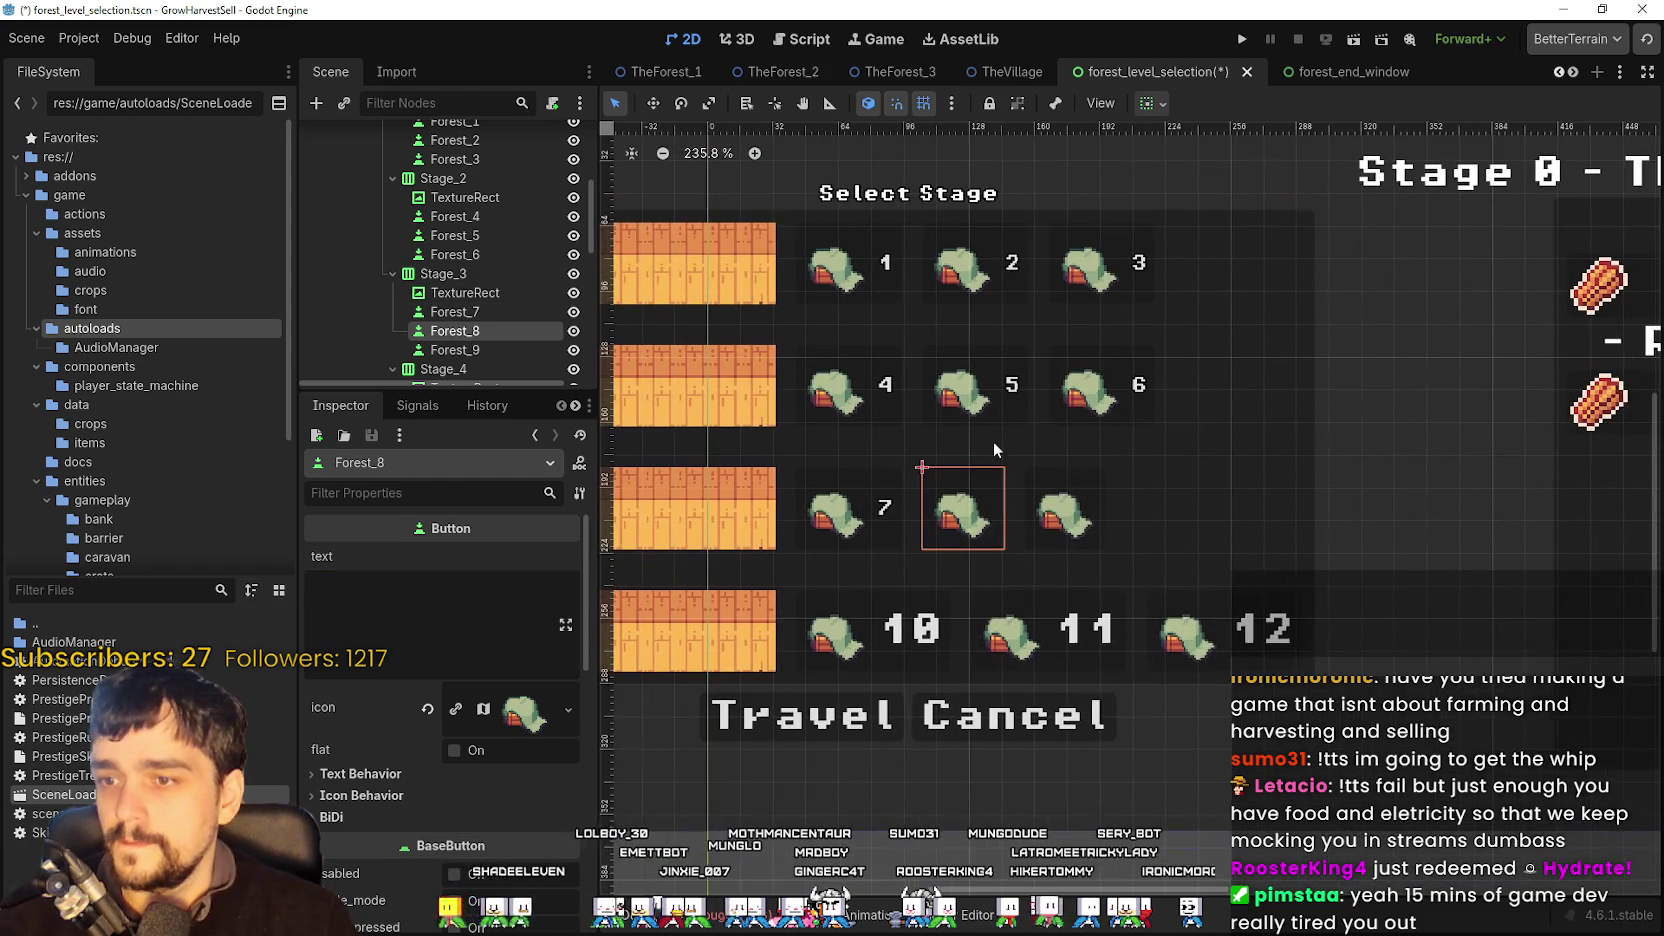
click(579, 494)
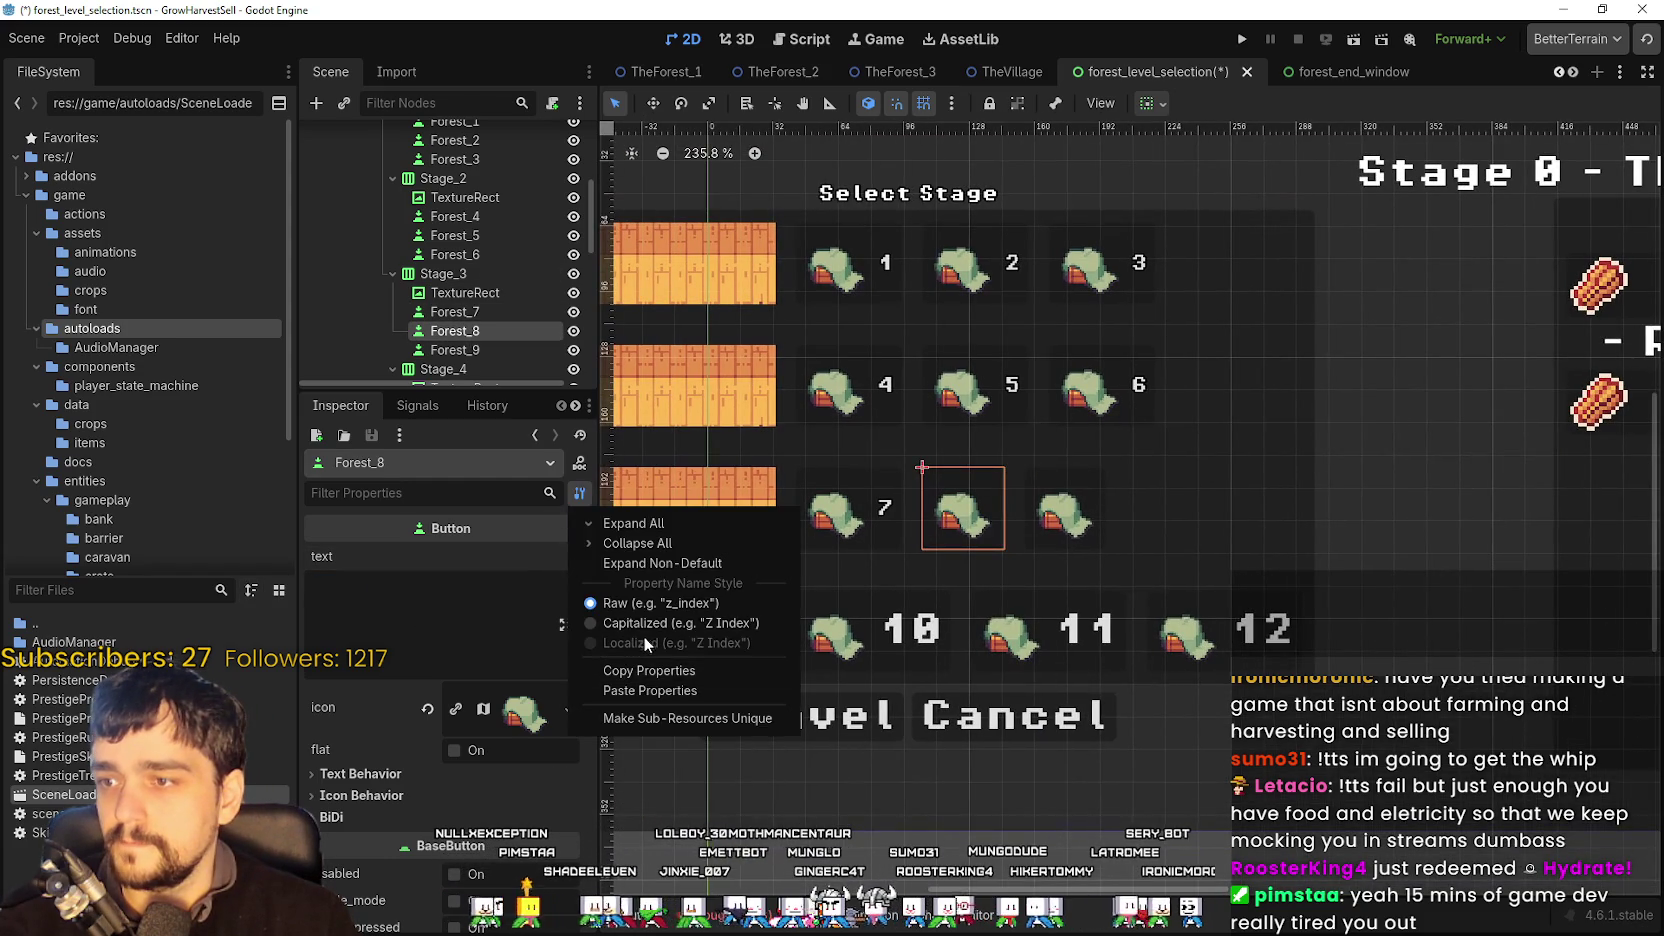
click(676, 691)
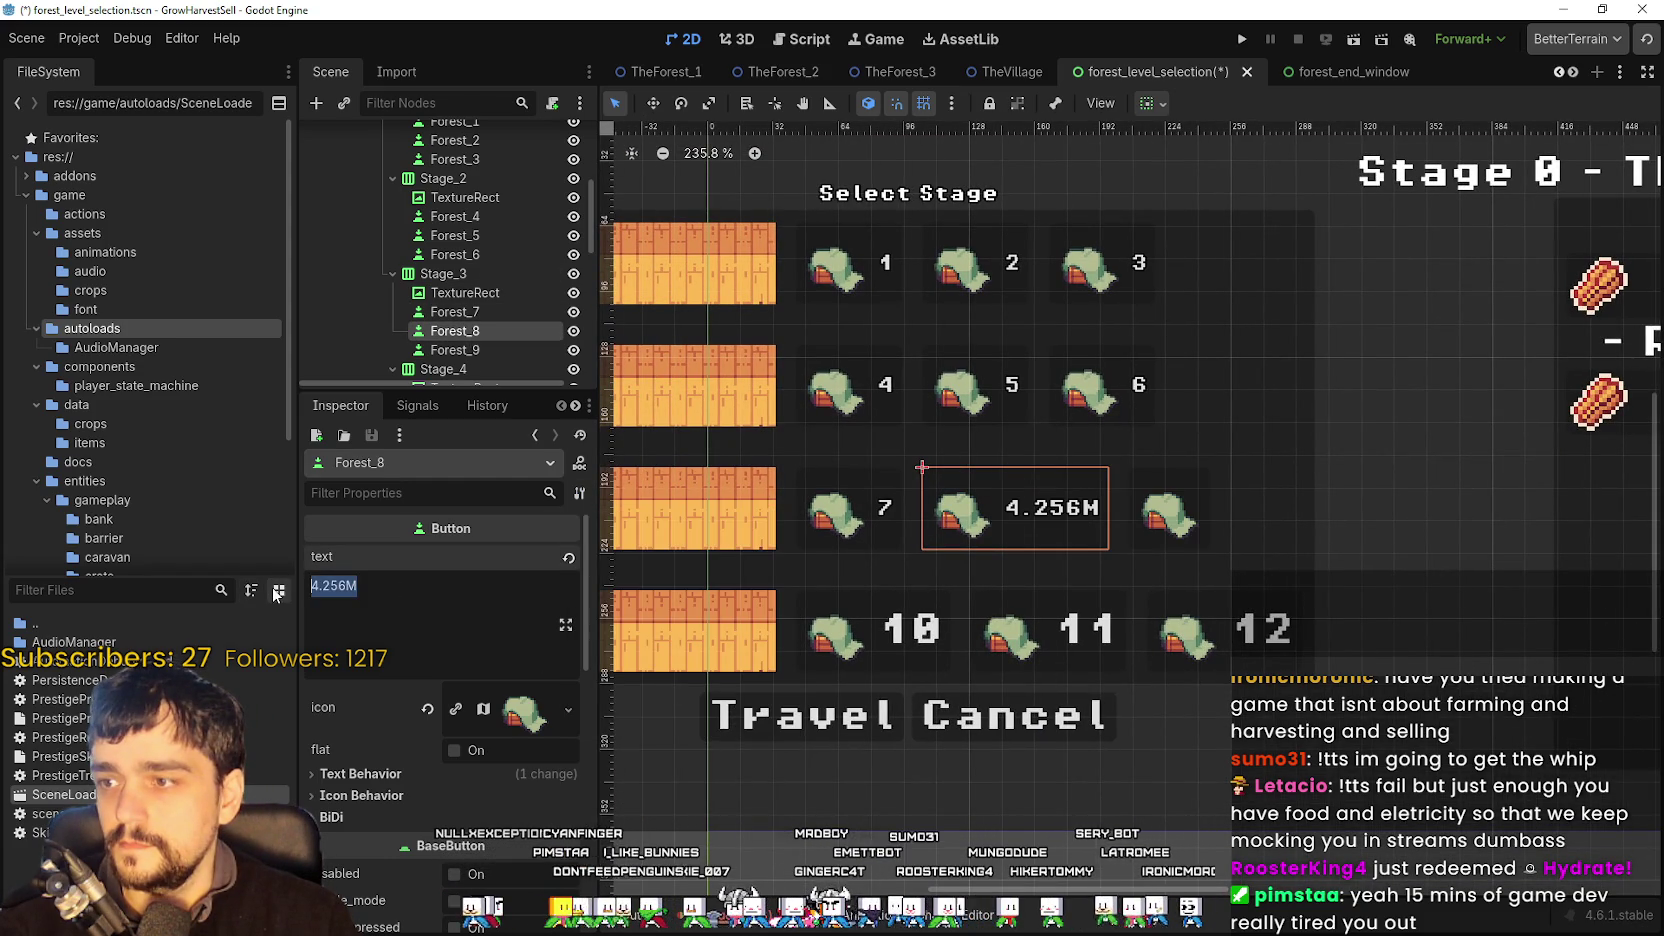
key(ctrl+z)
- Paste the copied style onto Forest_9 and Forest_10, relabelling them 9 and 10
click(455, 349)
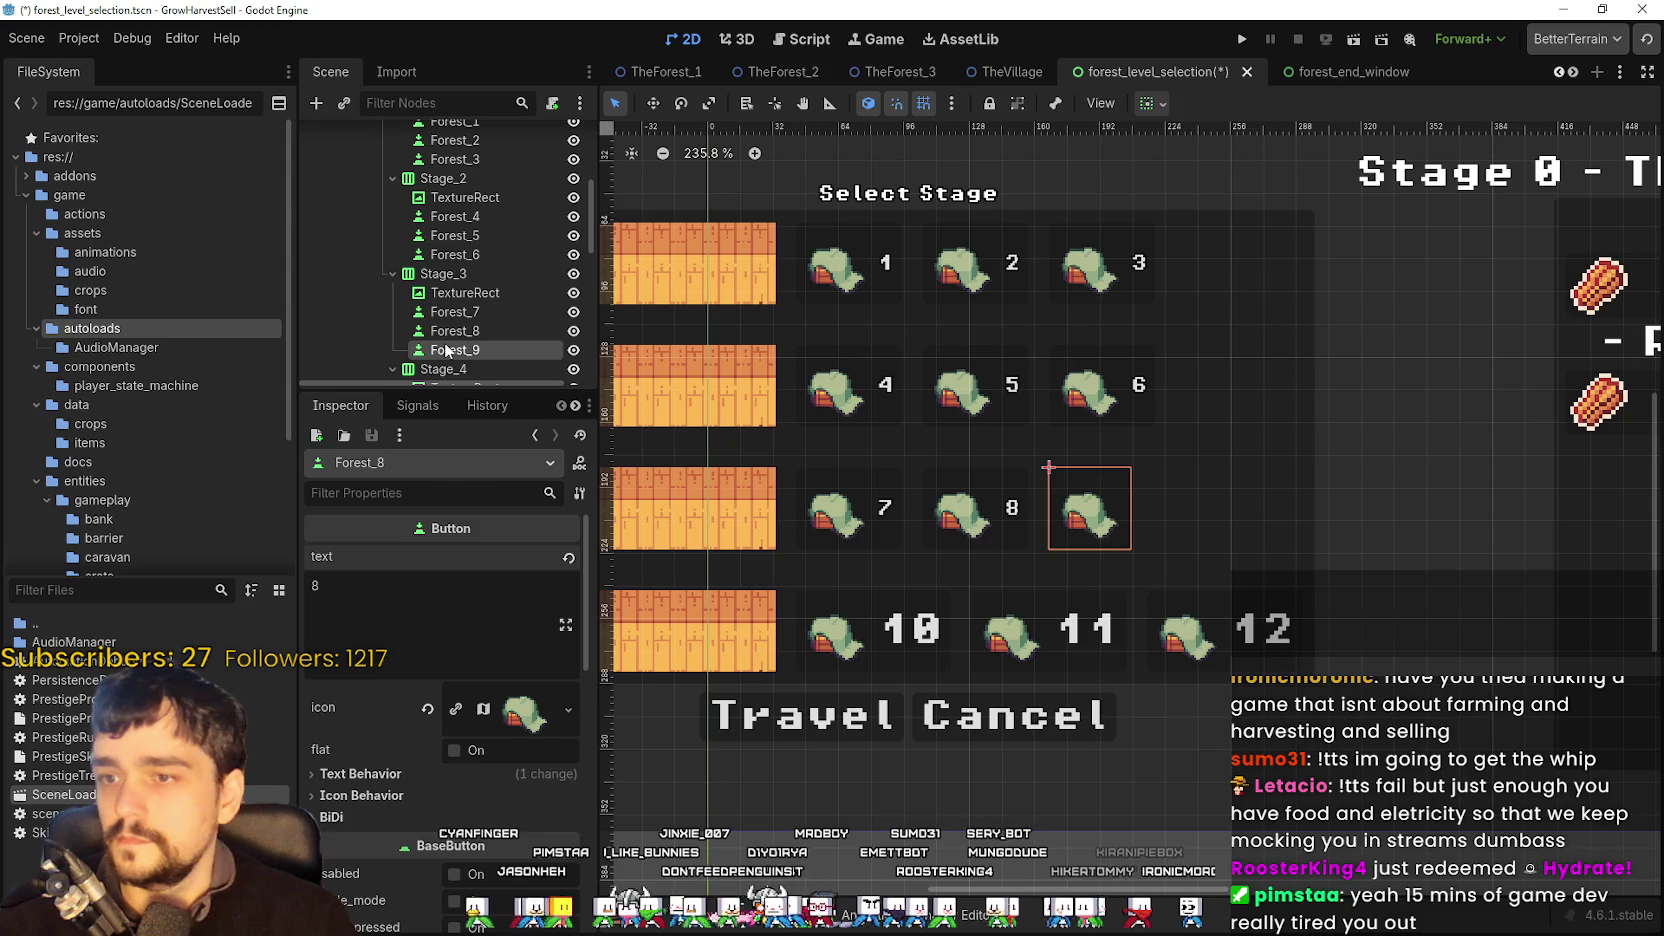
click(579, 494)
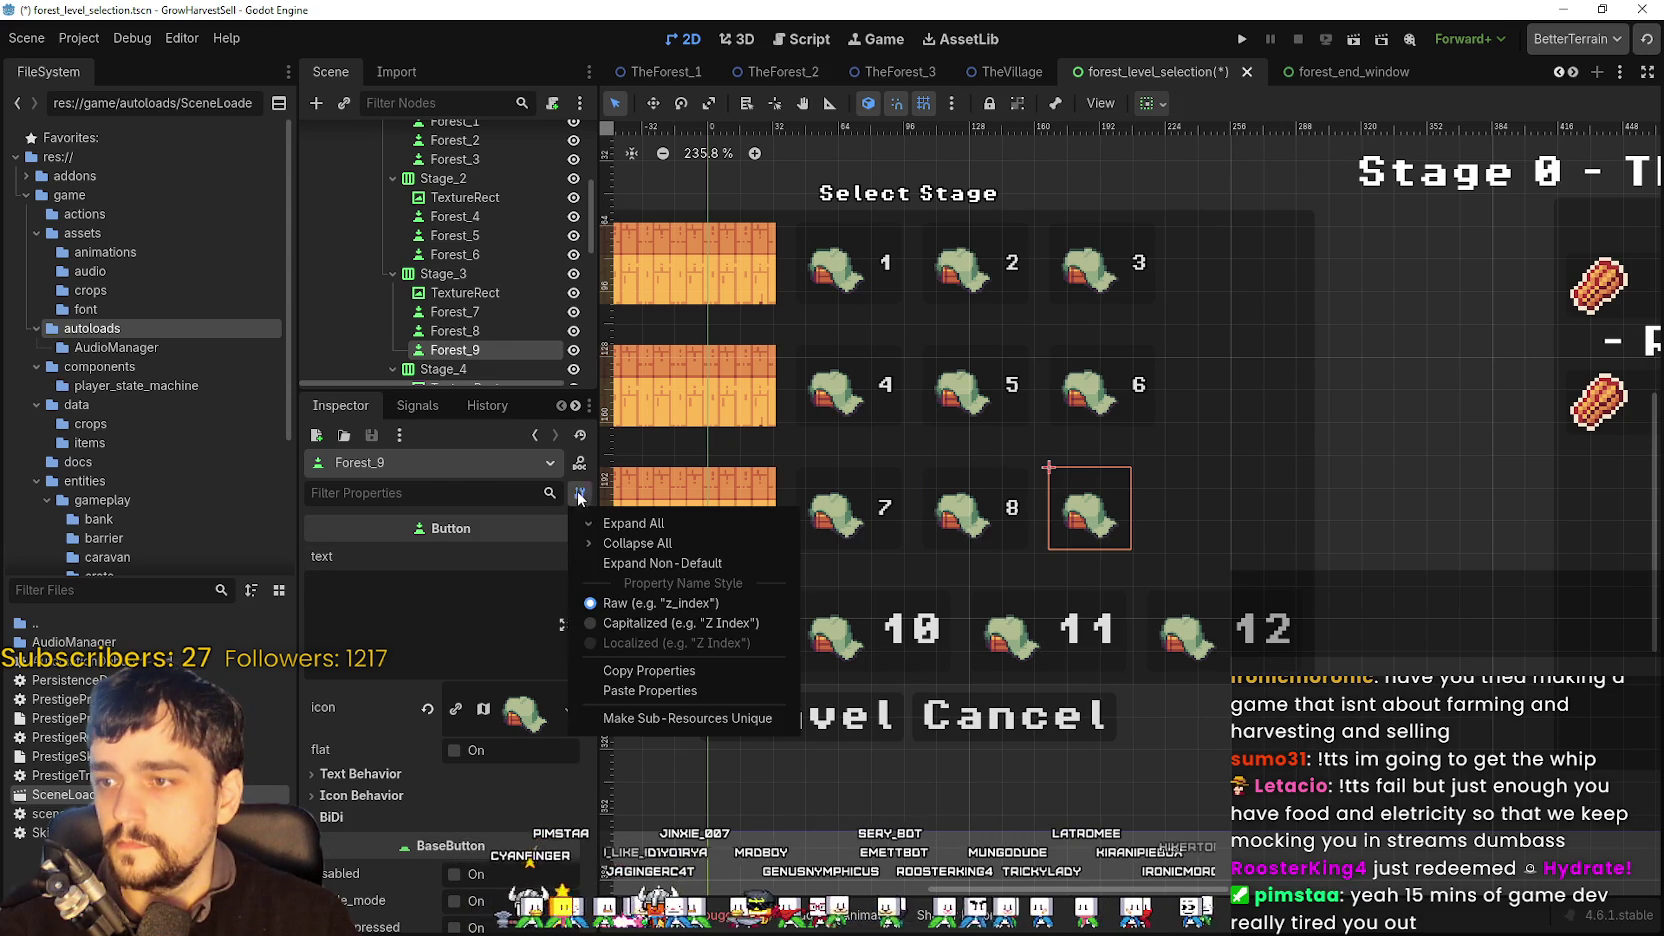
click(660, 686)
click(416, 577)
key(ctrl+a)
text(9)
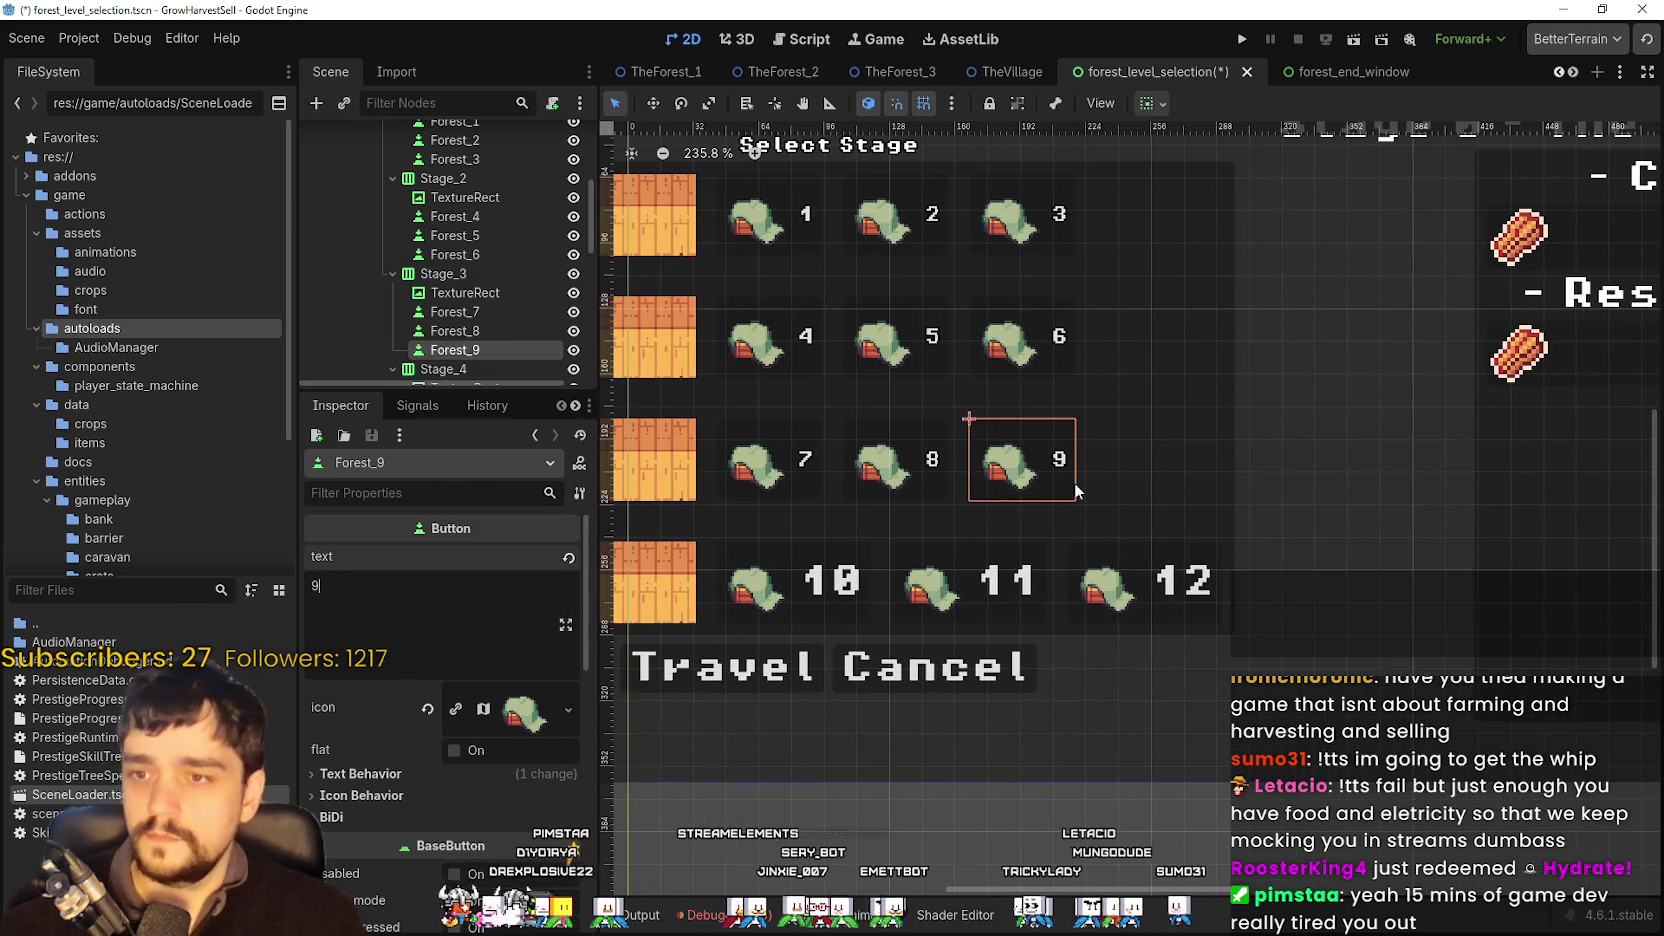
click(763, 592)
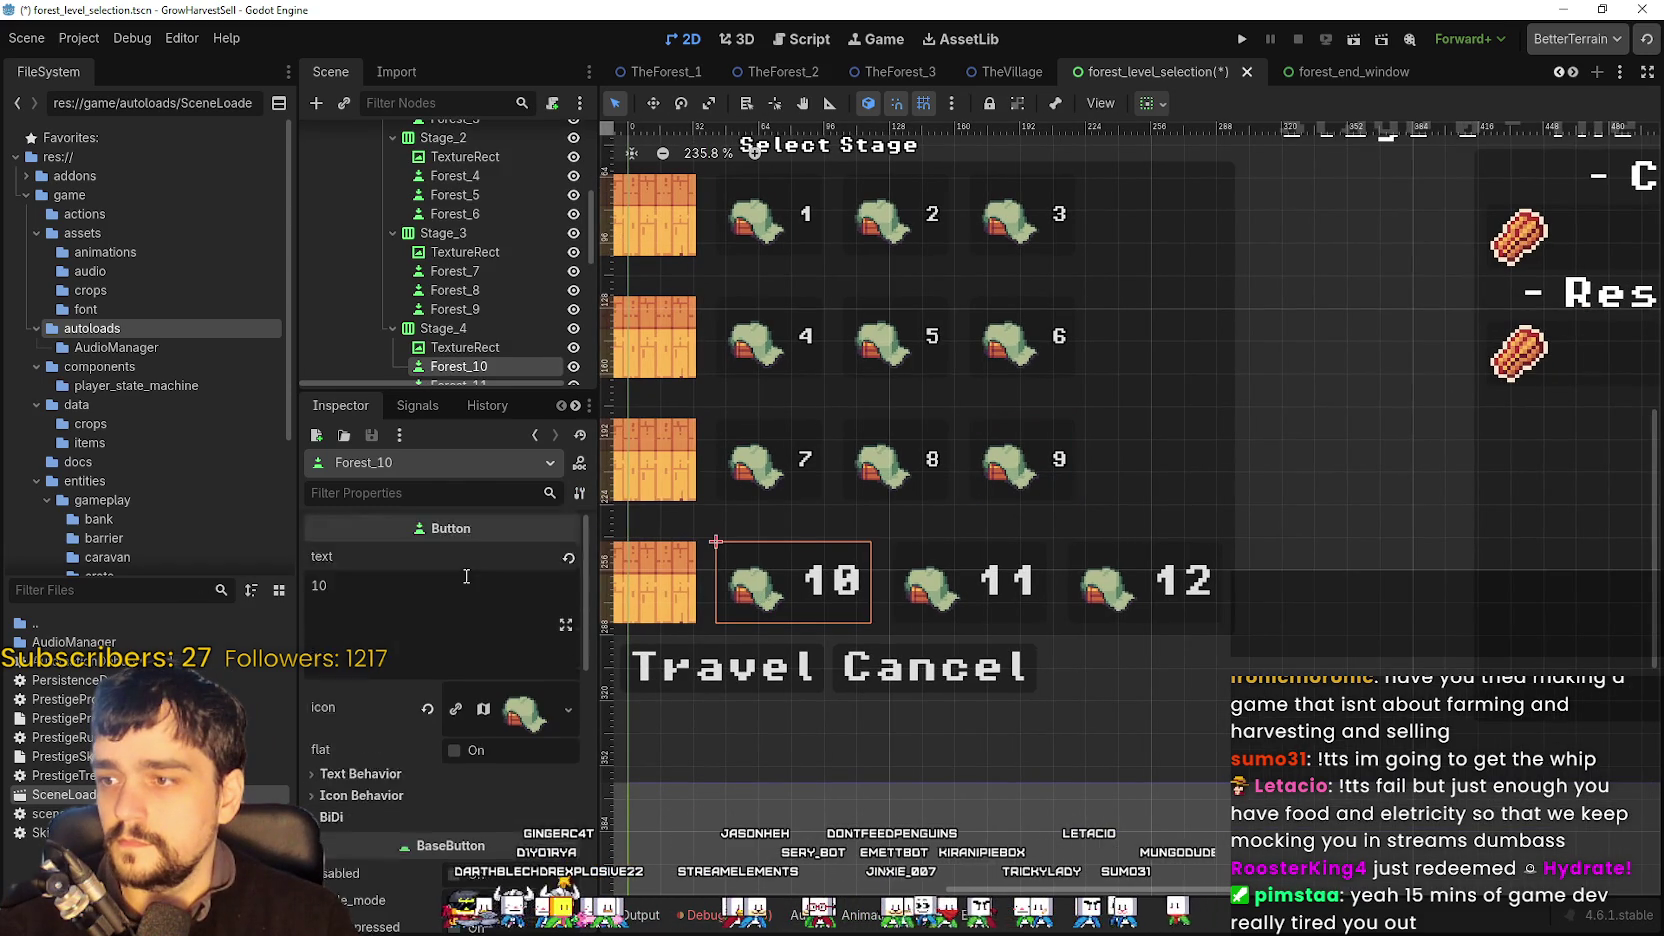
scroll(436, 585, down, 1)
click(579, 494)
click(648, 690)
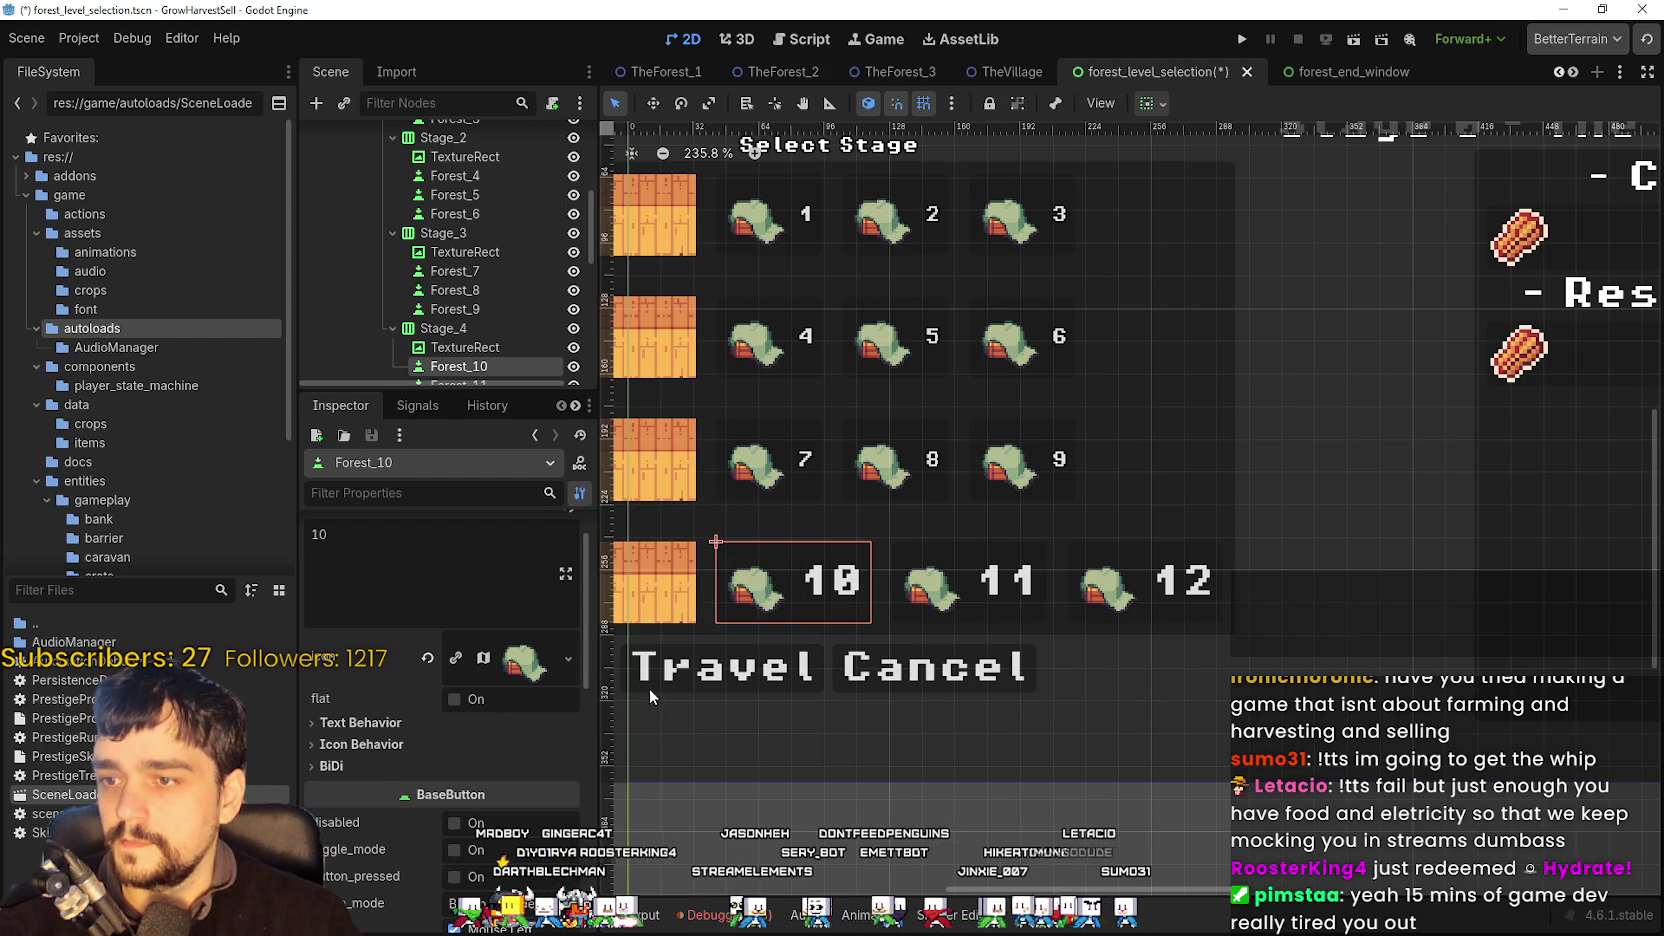
text(4.256M10)
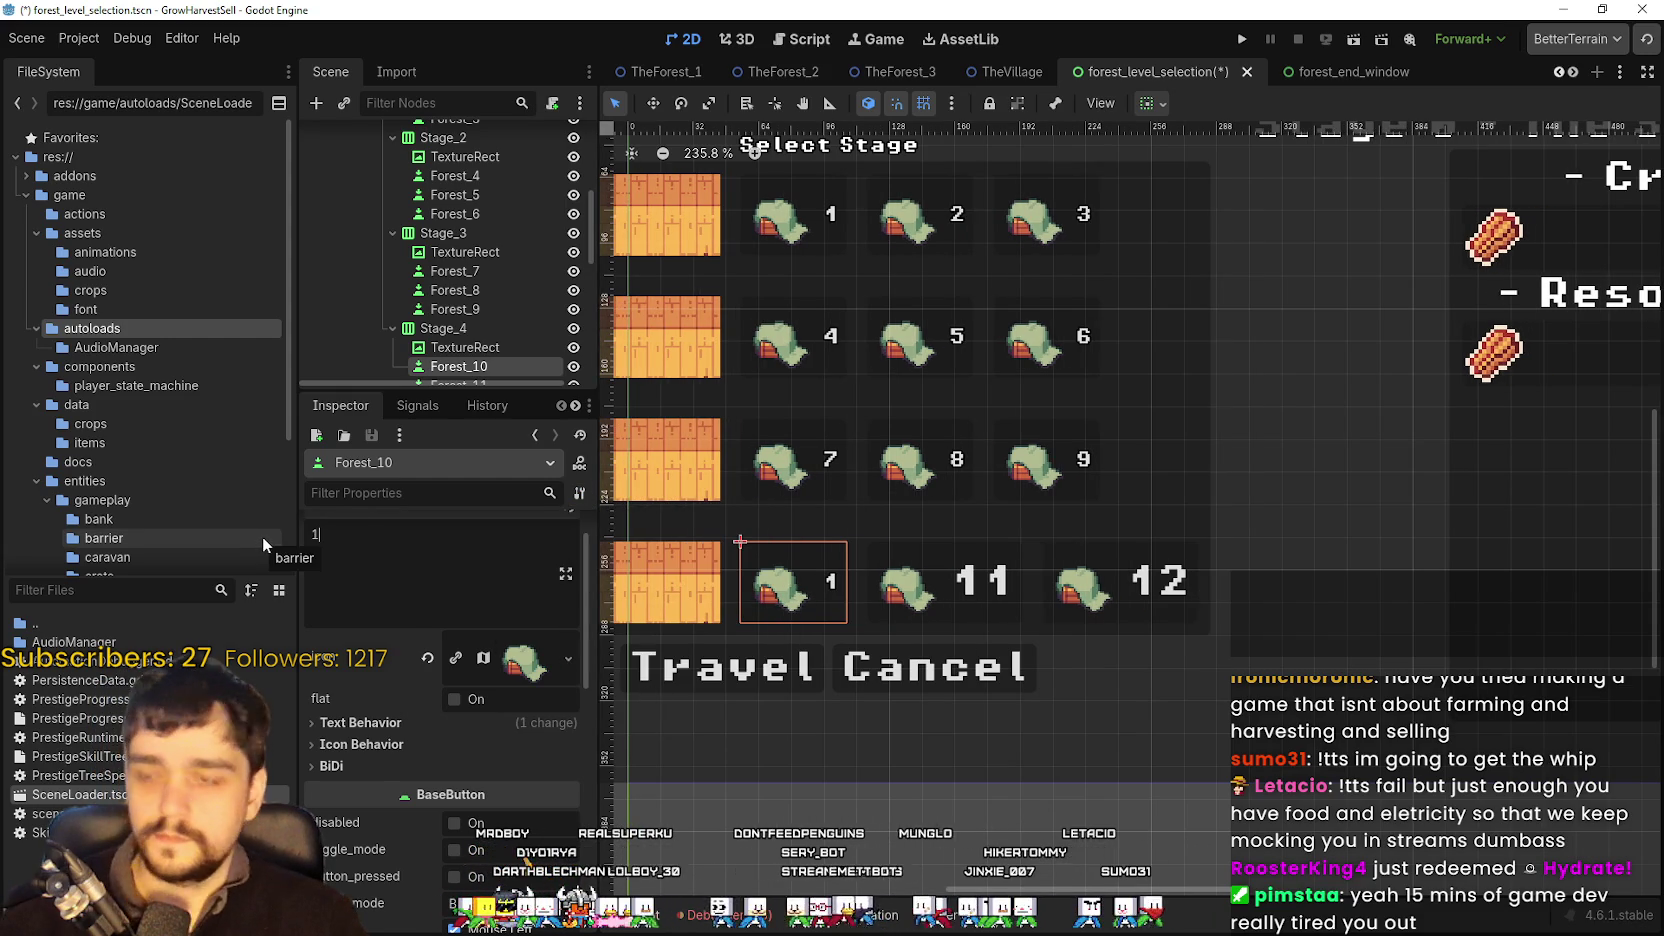
- Paste the copied style onto Forest_11 and Forest_12, labelling them 11 and 12
scroll(499, 300, down, 2)
click(499, 297)
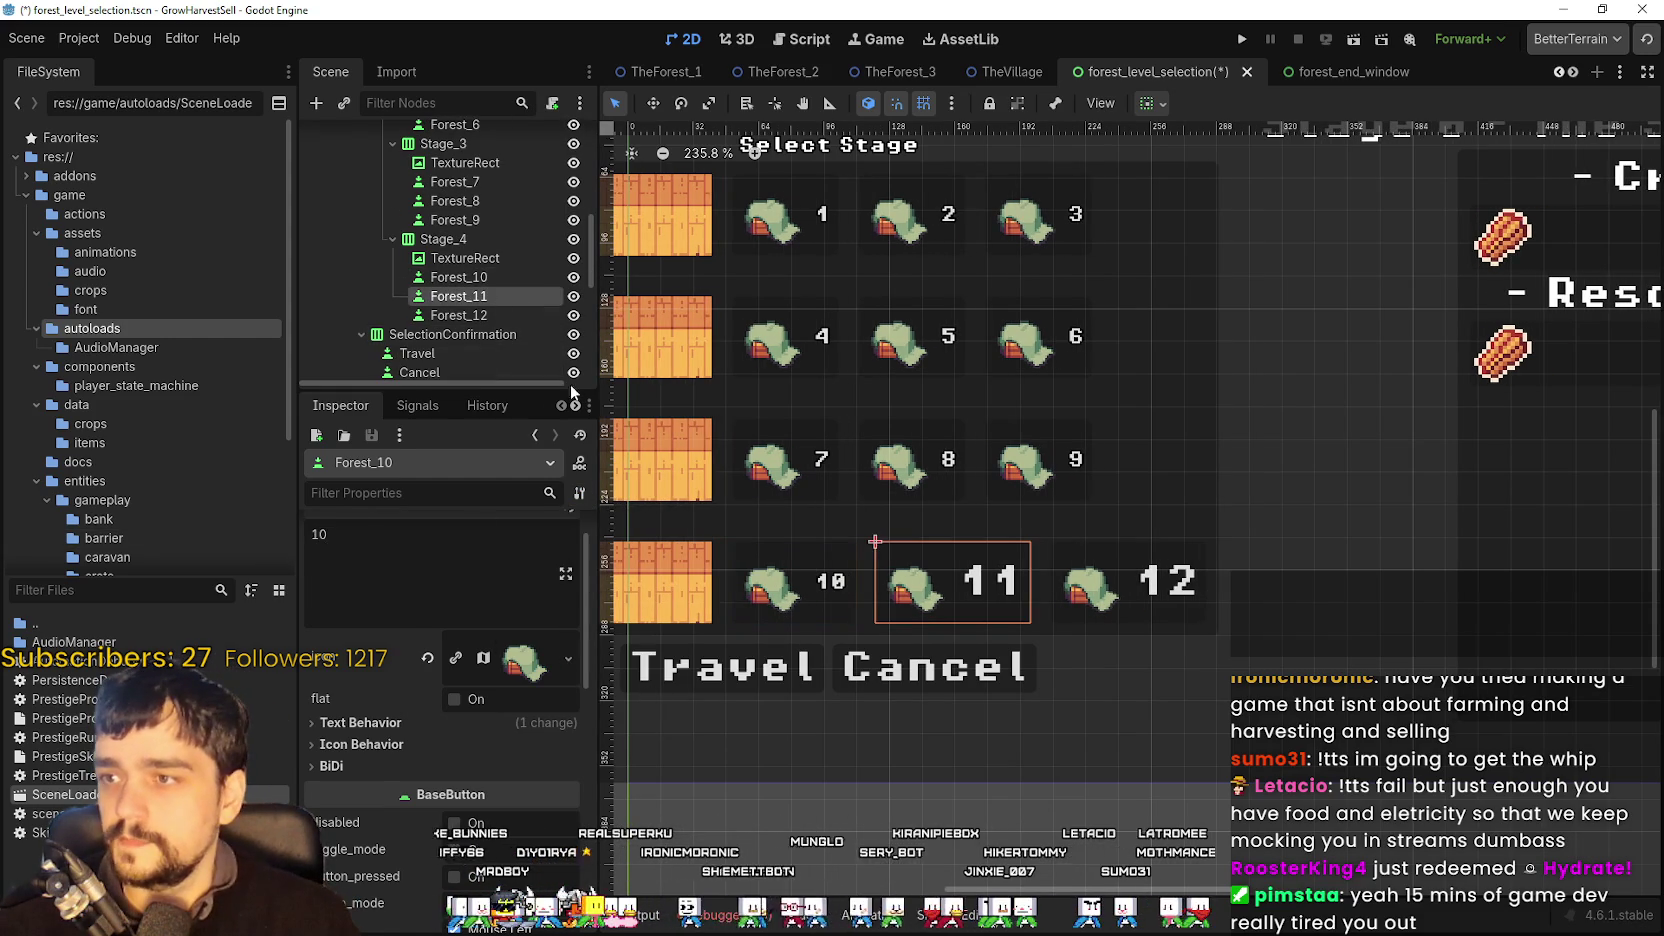
click(579, 493)
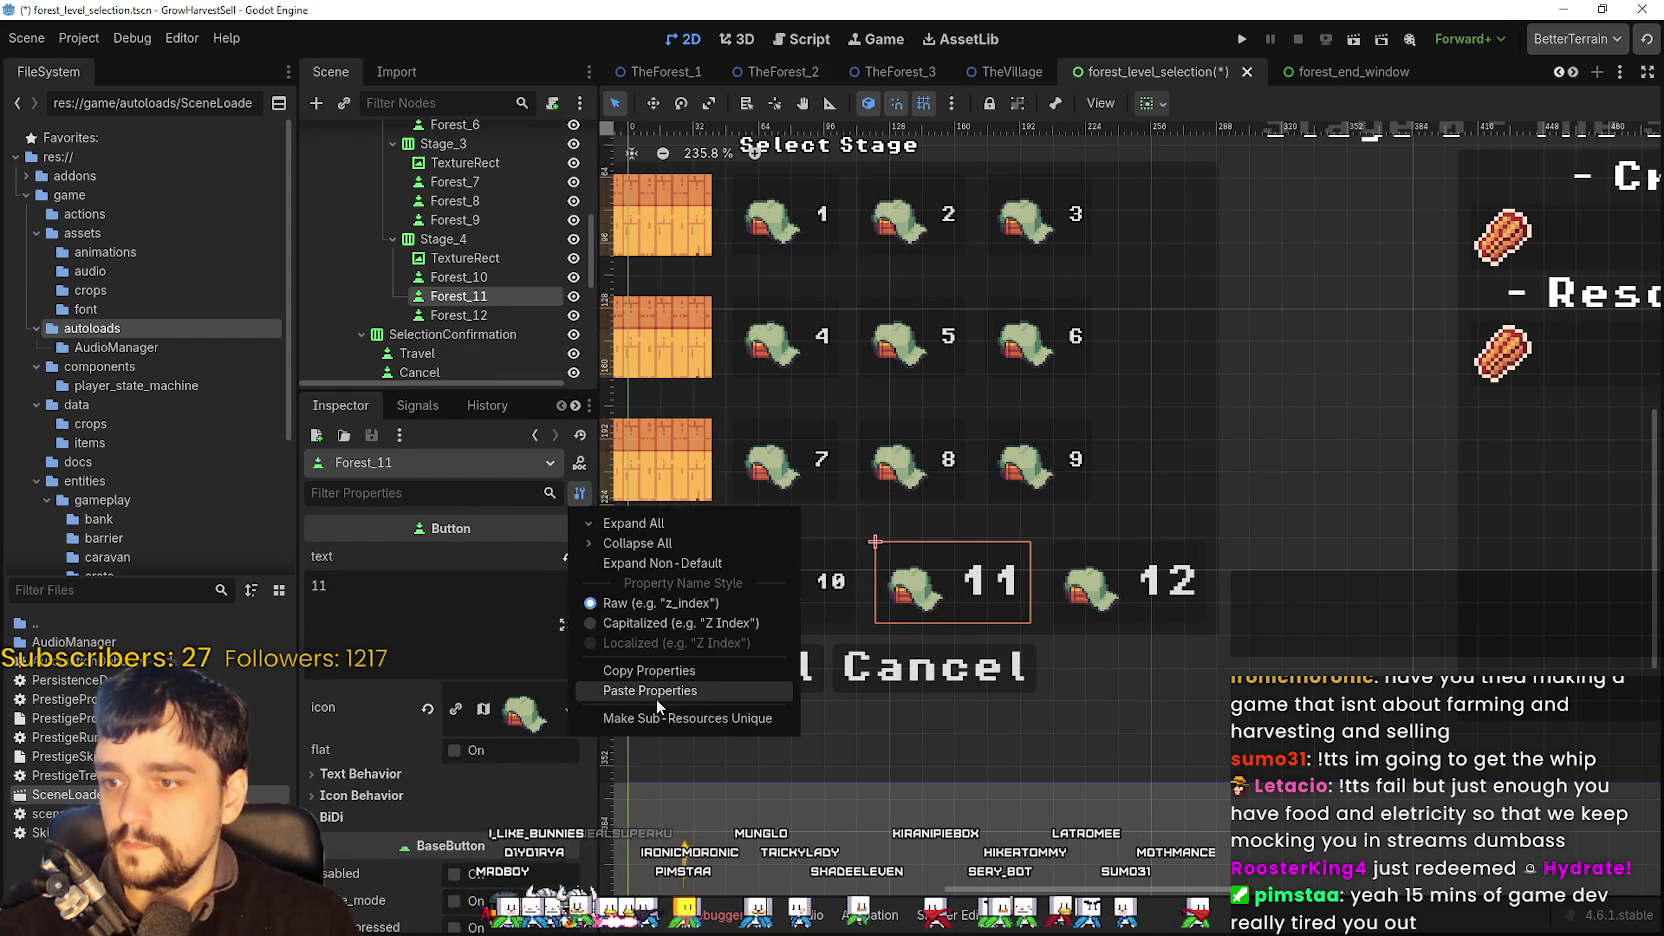
click(656, 695)
text(12)
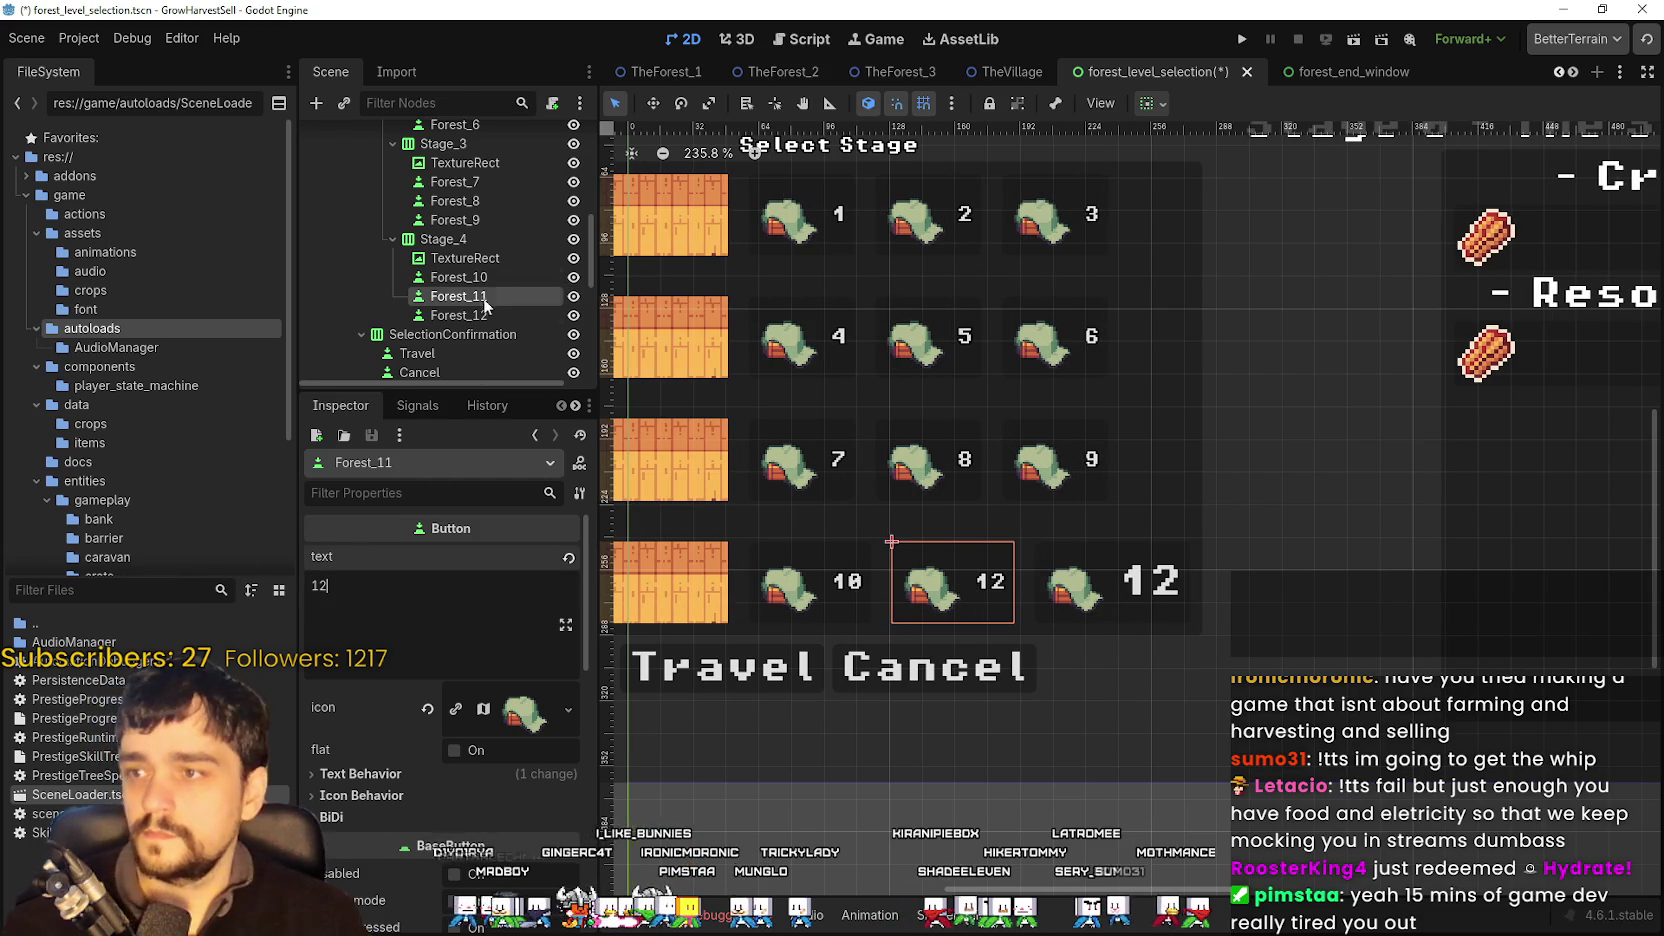
click(490, 315)
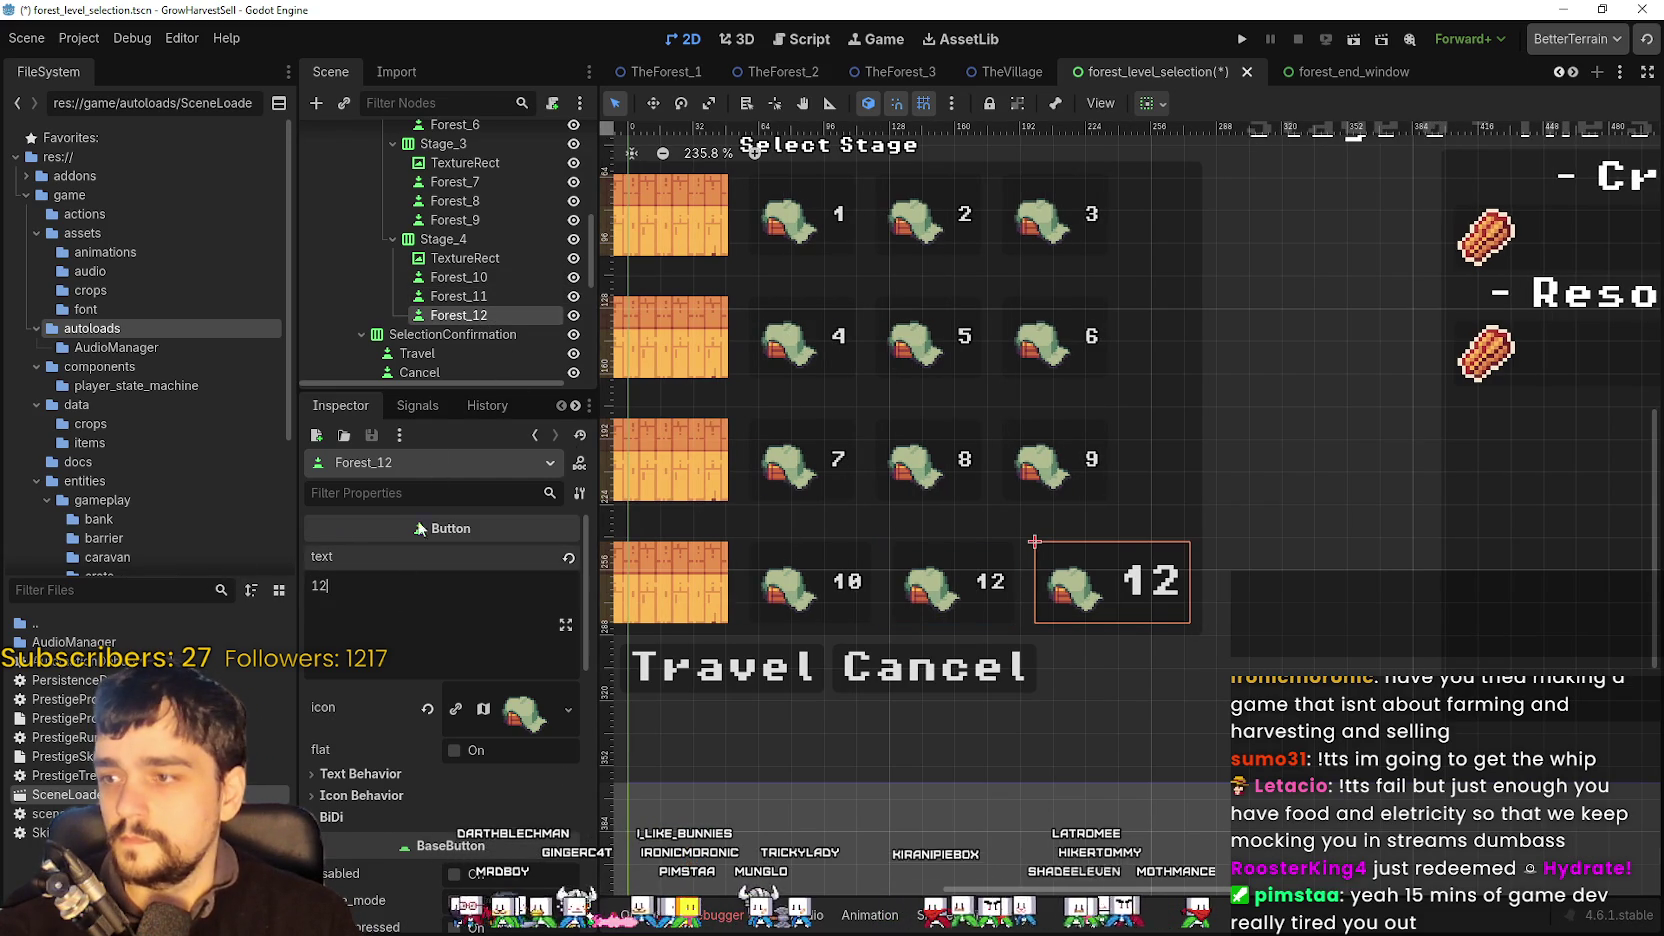
click(474, 298)
key(BackSpace)
text(1)
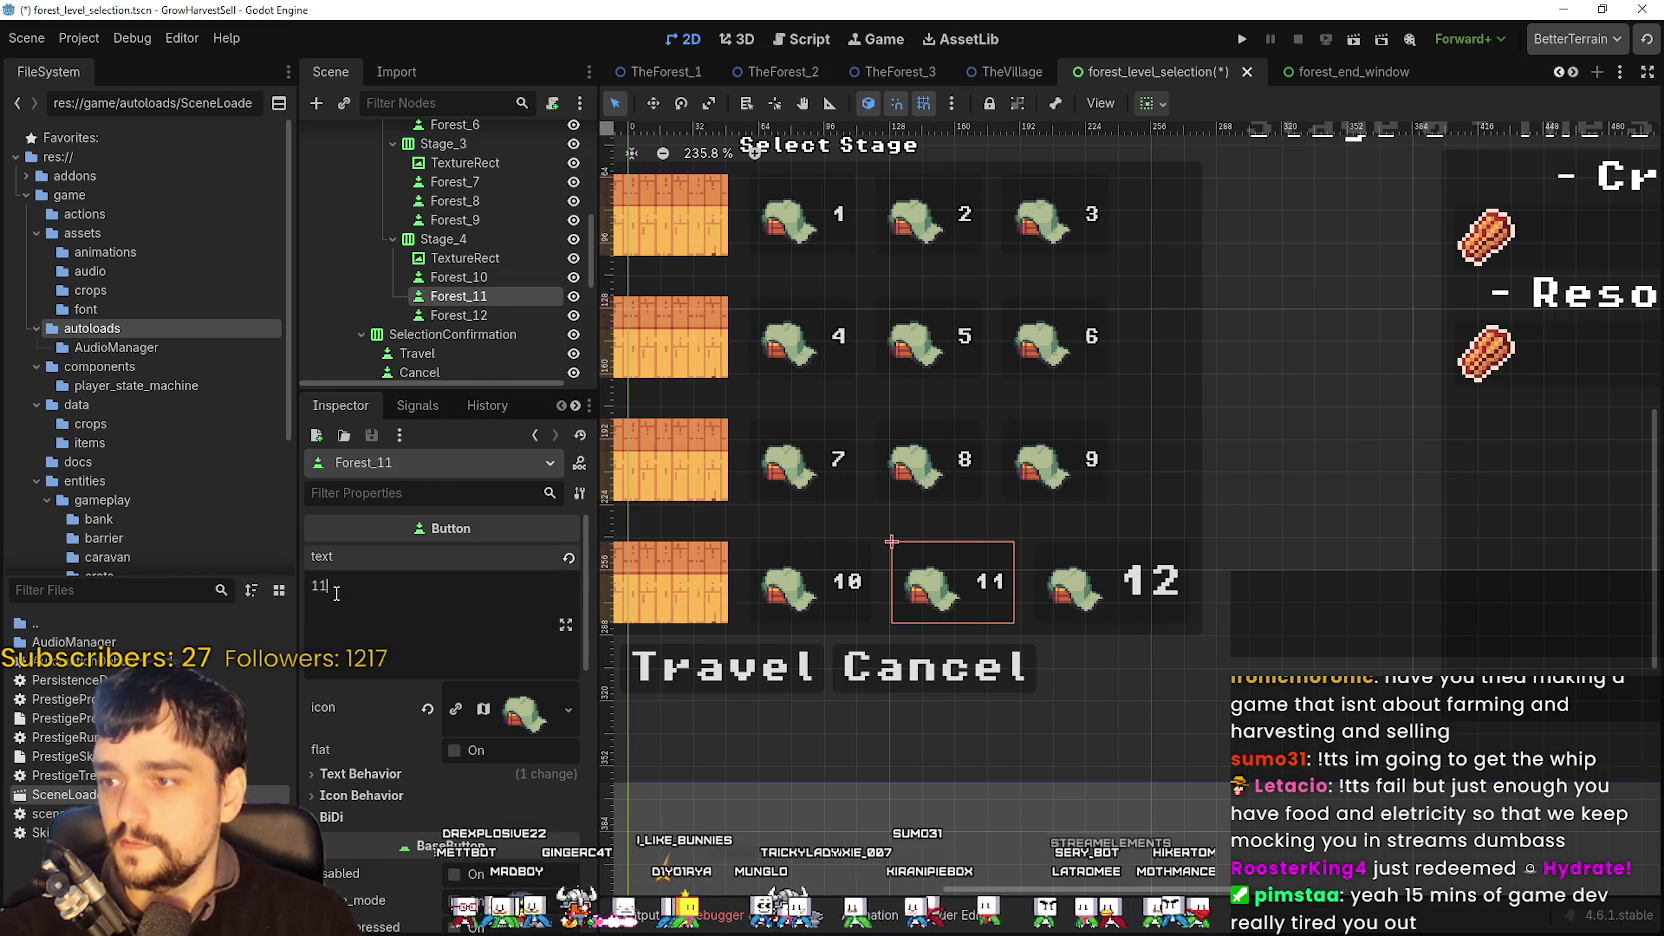
click(462, 318)
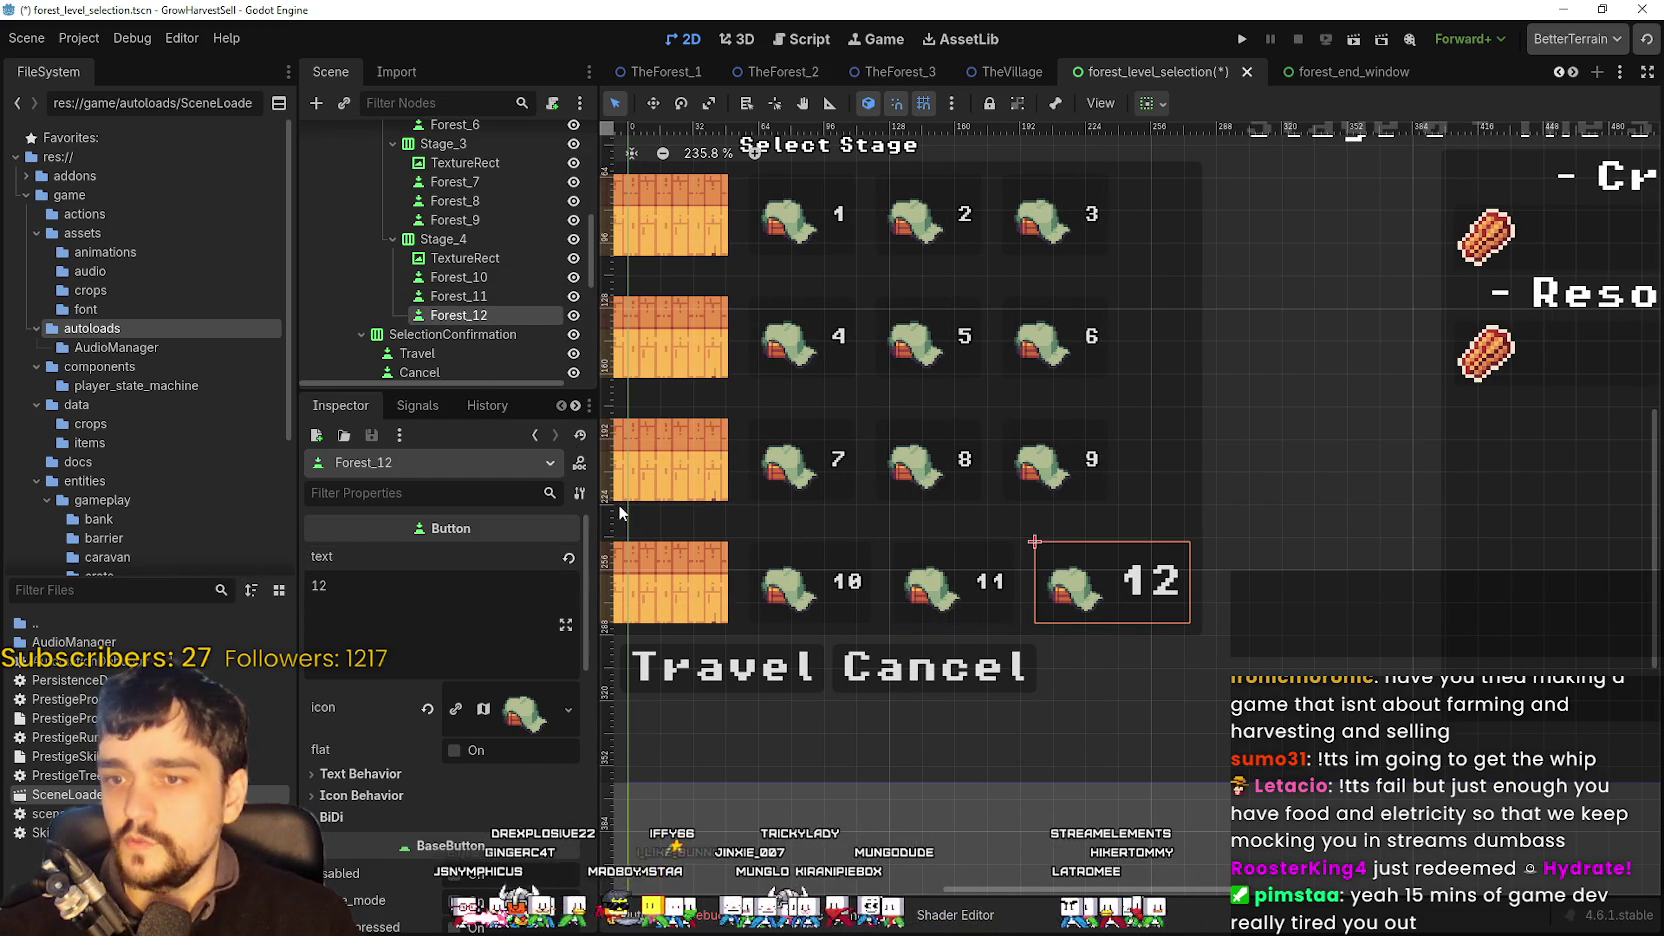
click(579, 493)
click(624, 670)
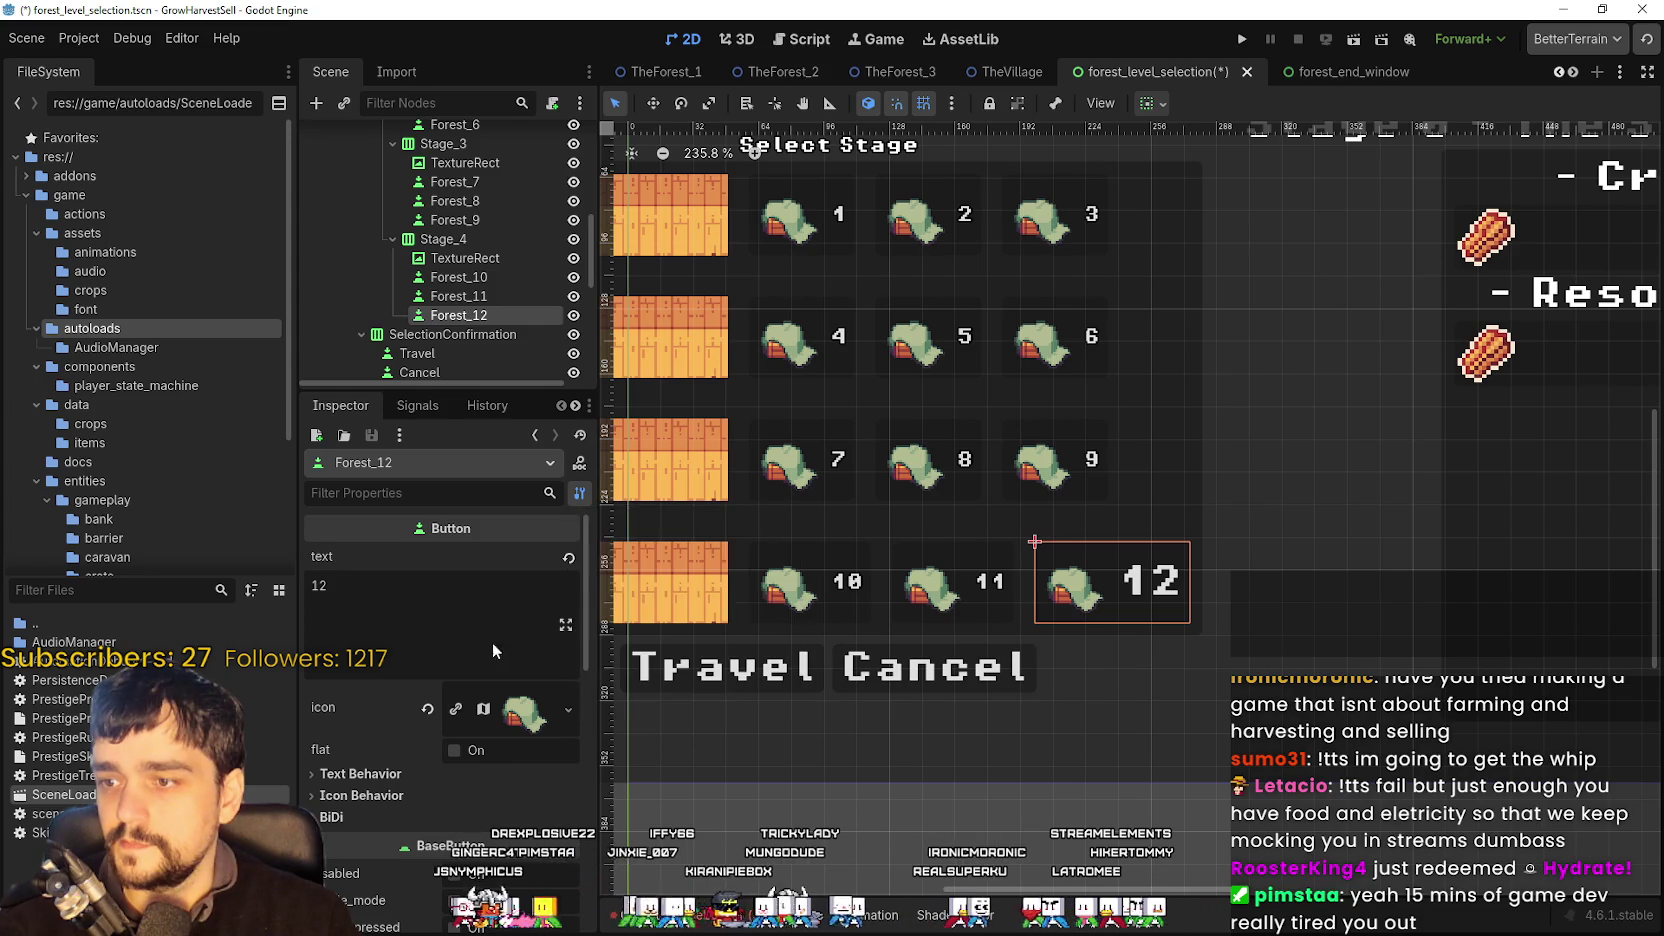
text(4.256M)
key(ctrl+a)
text(12)
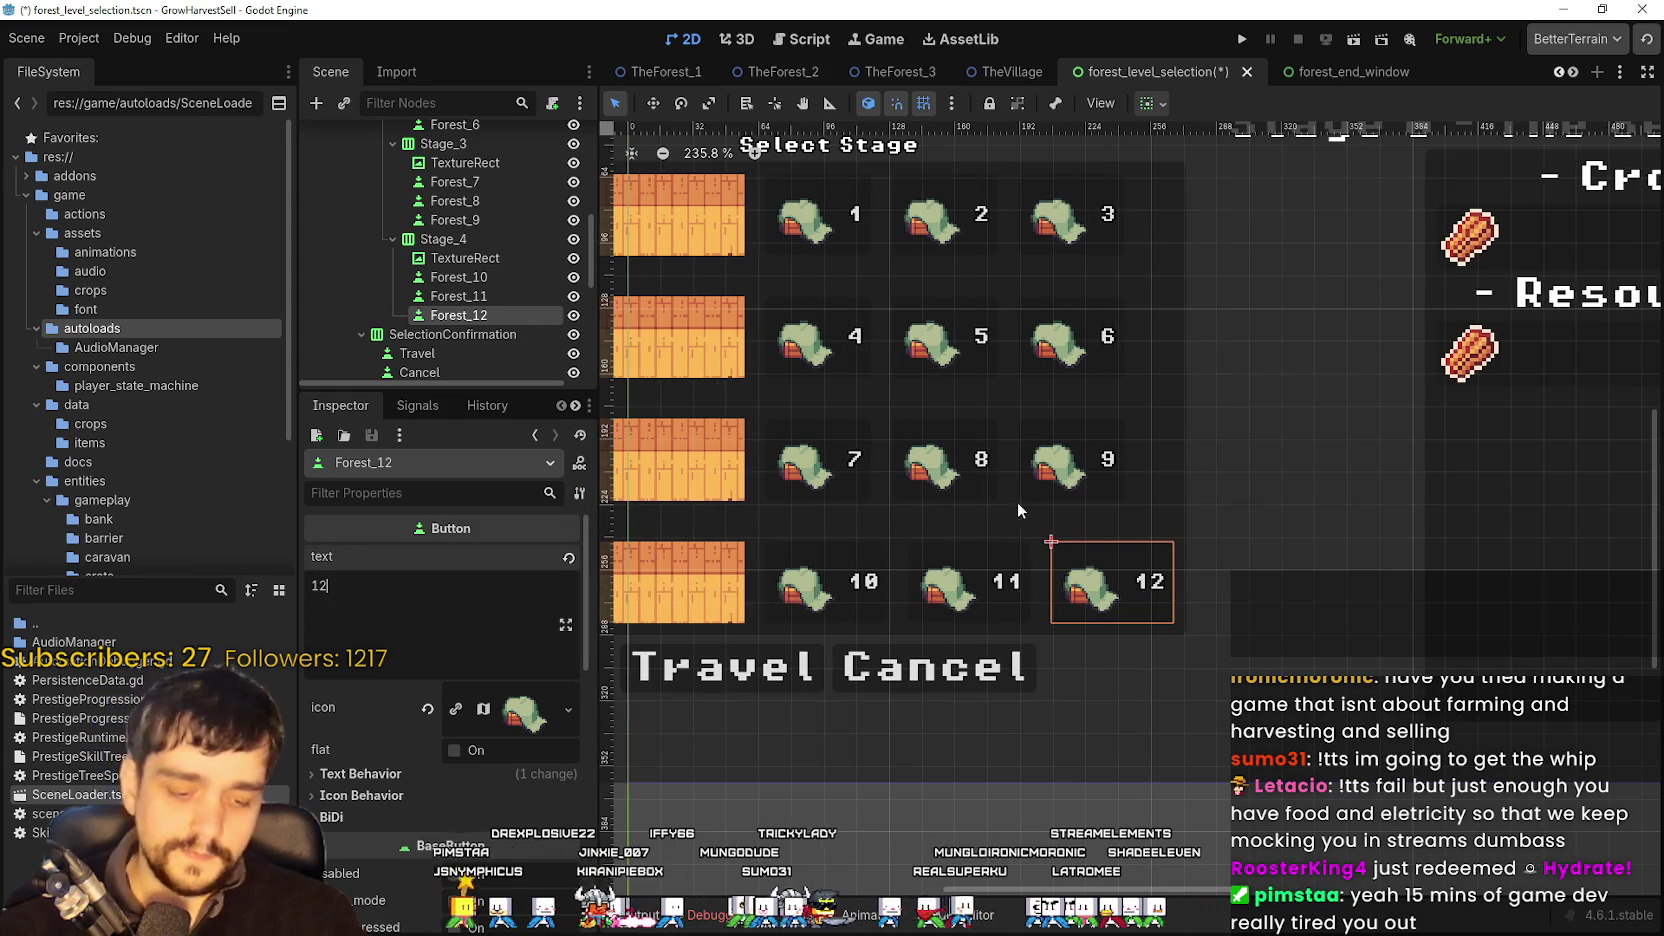
scroll(1225, 426, down, 2)
scroll(1190, 433, up, 2)
scroll(1200, 510, down, 1)
scroll(1202, 520, up, 2)
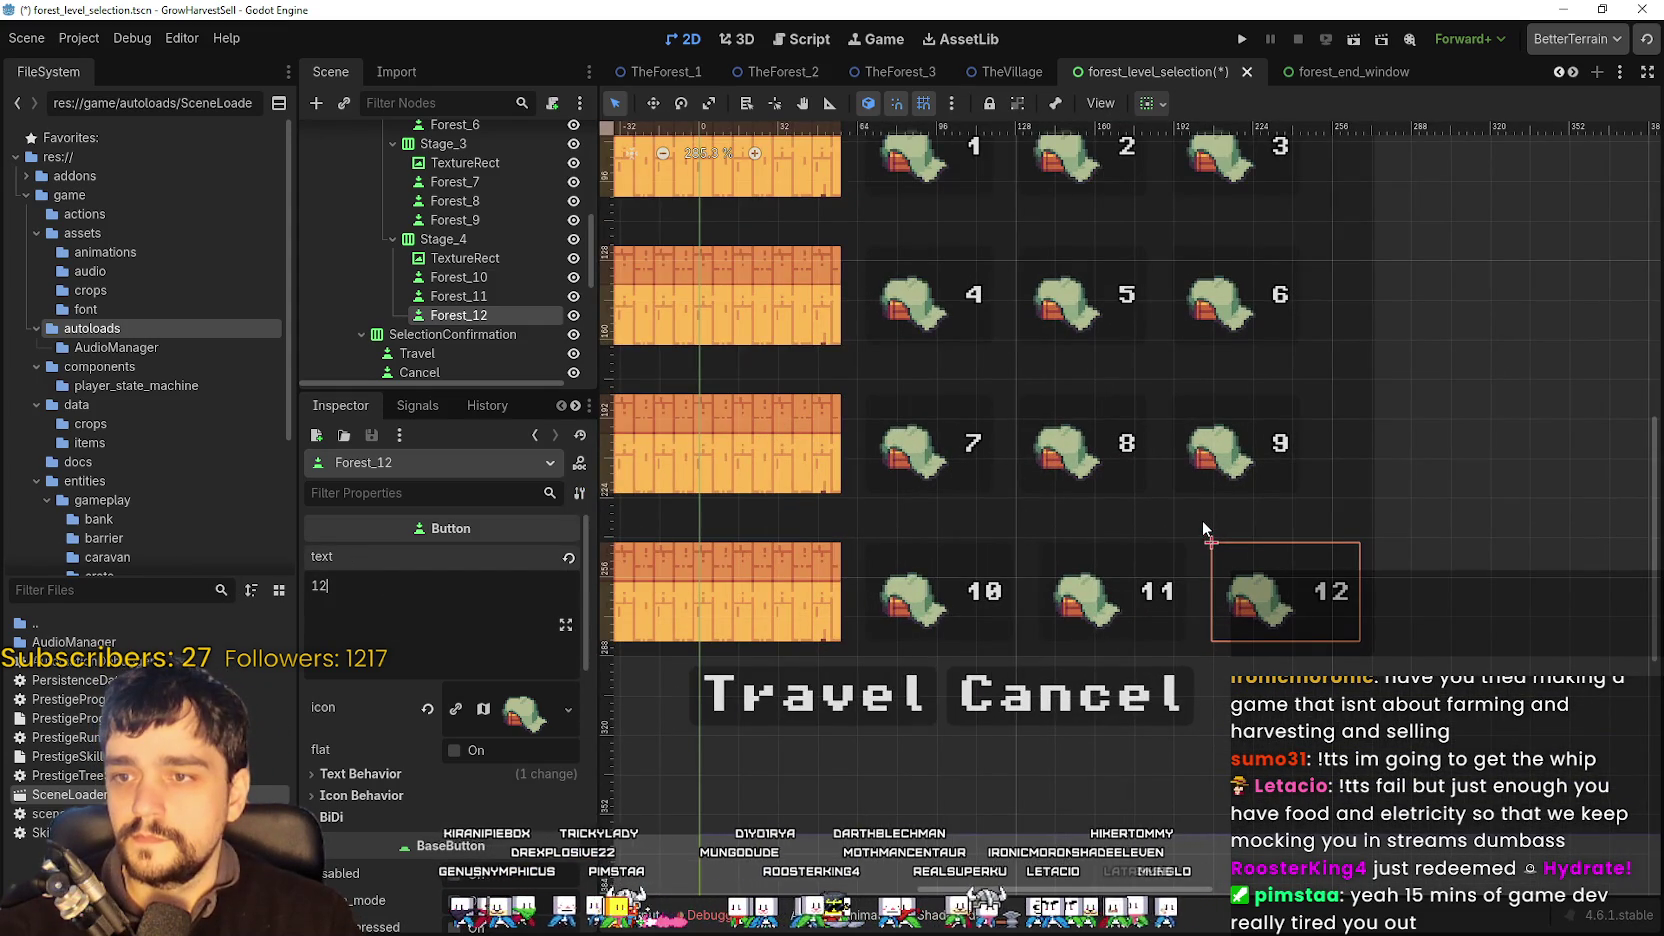
scroll(1202, 514, down, 2)
scroll(1200, 511, up, 1)
scroll(1190, 510, up, 1)
scroll(1182, 505, down, 2)
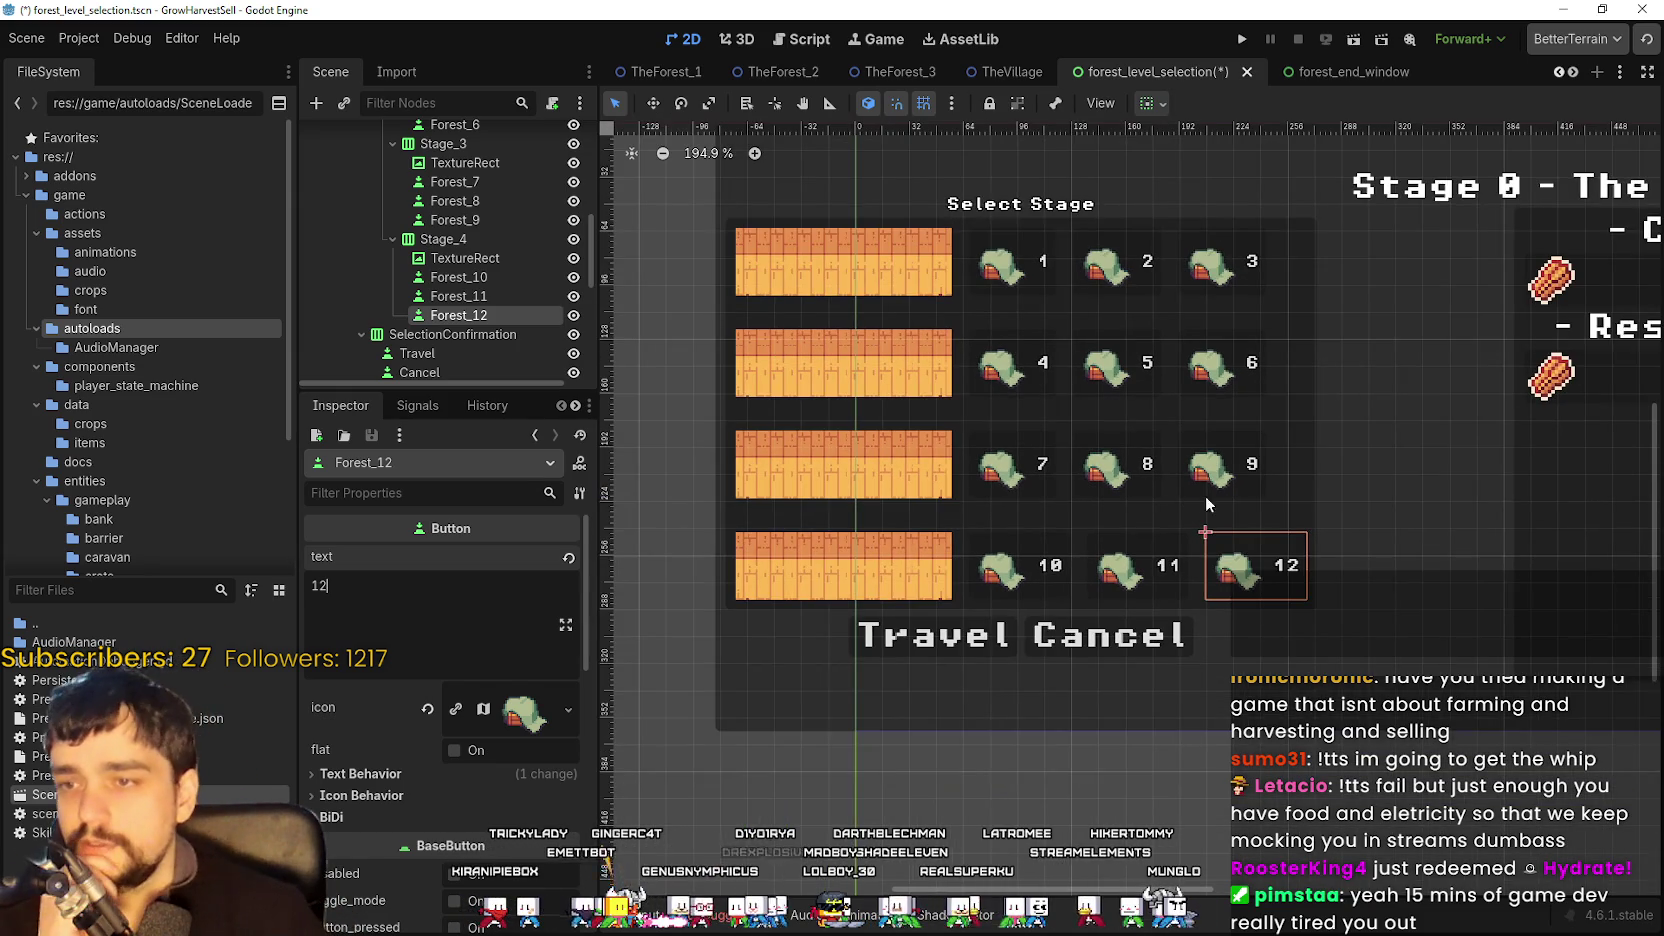
scroll(1210, 500, up, 2)
scroll(1230, 485, up, 6)
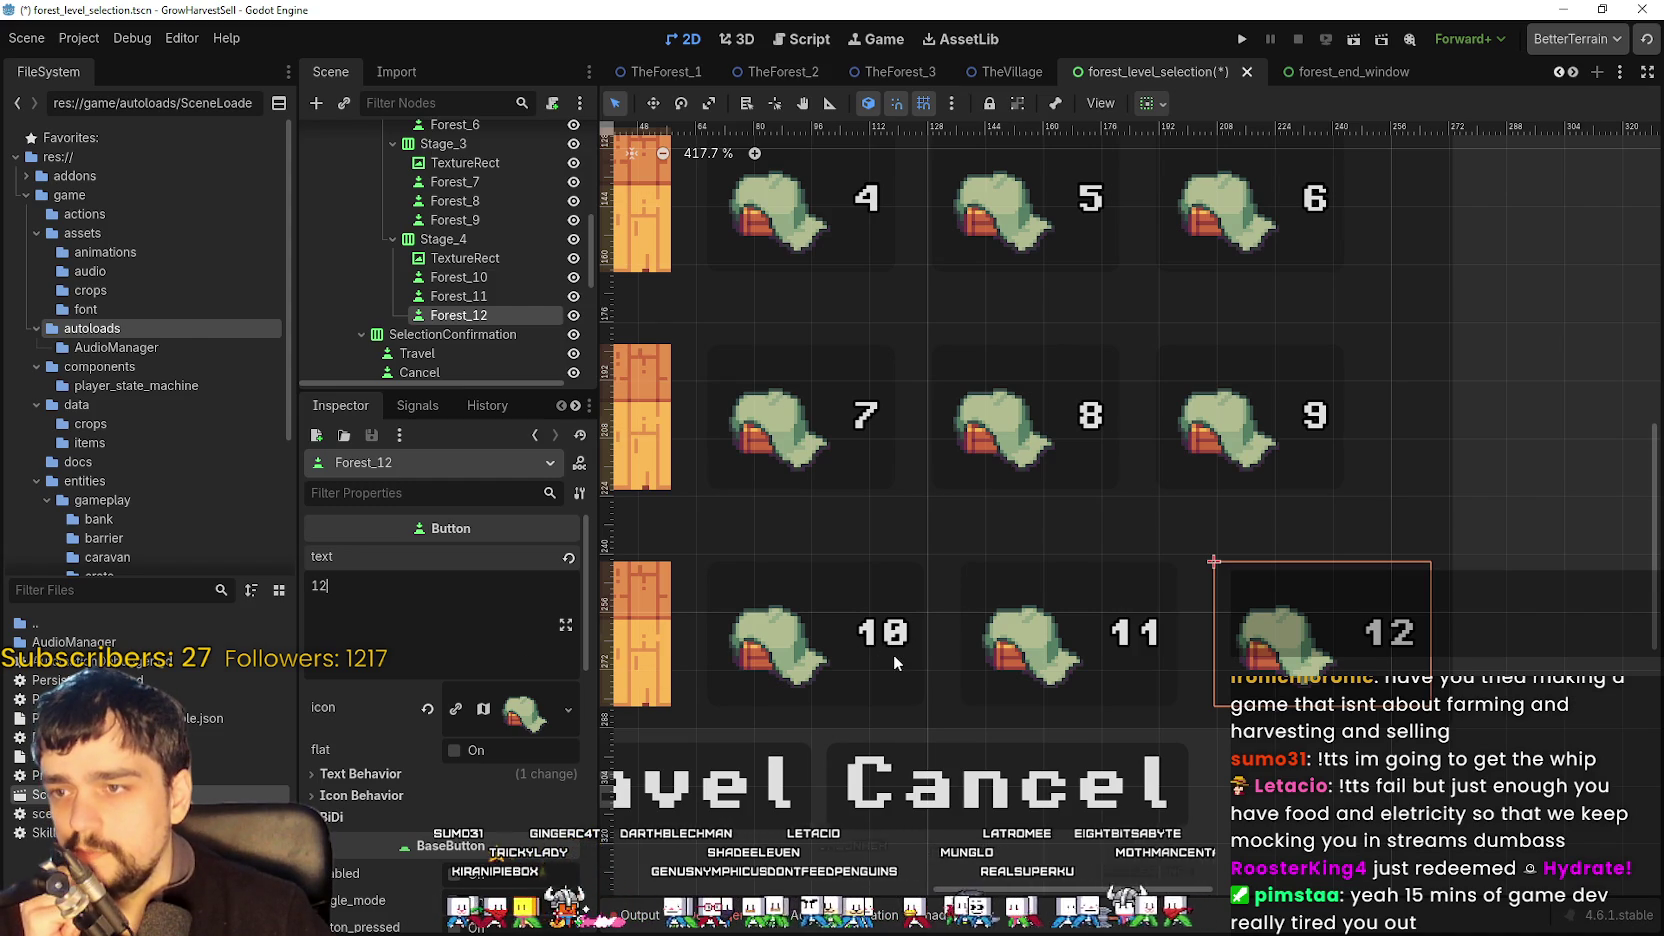
scroll(893, 654, down, 8)
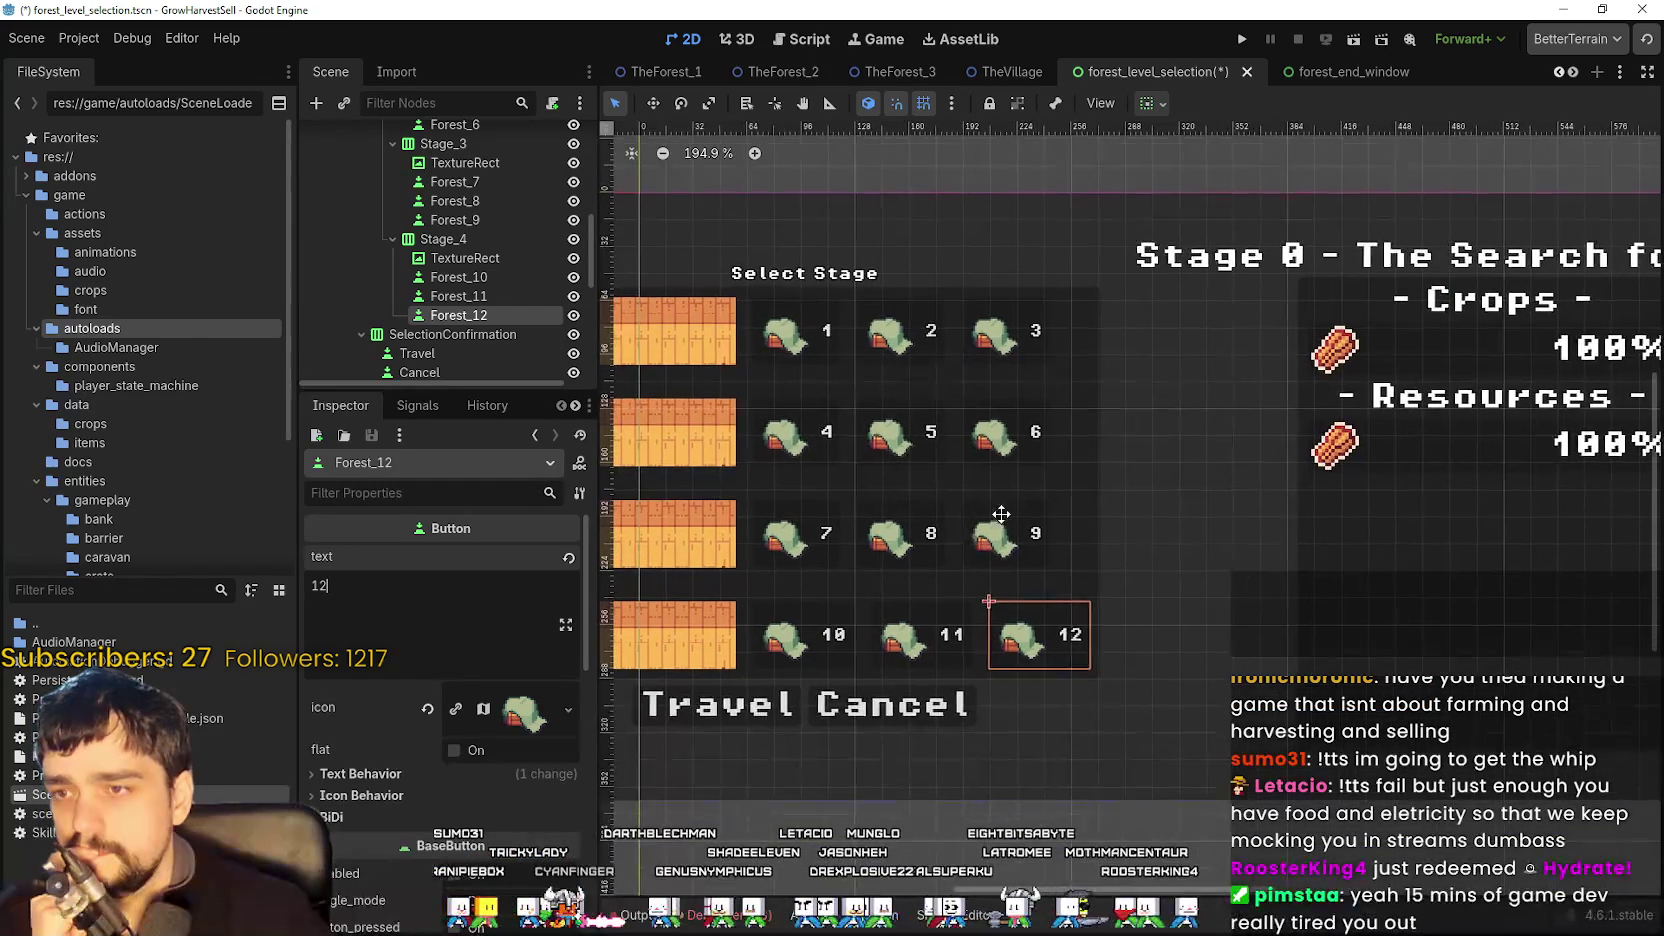
scroll(930, 480, down, 1)
scroll(900, 455, left, 1)
- Paste the copied text style onto the Travel button, keeping its 'Travel' label
click(800, 680)
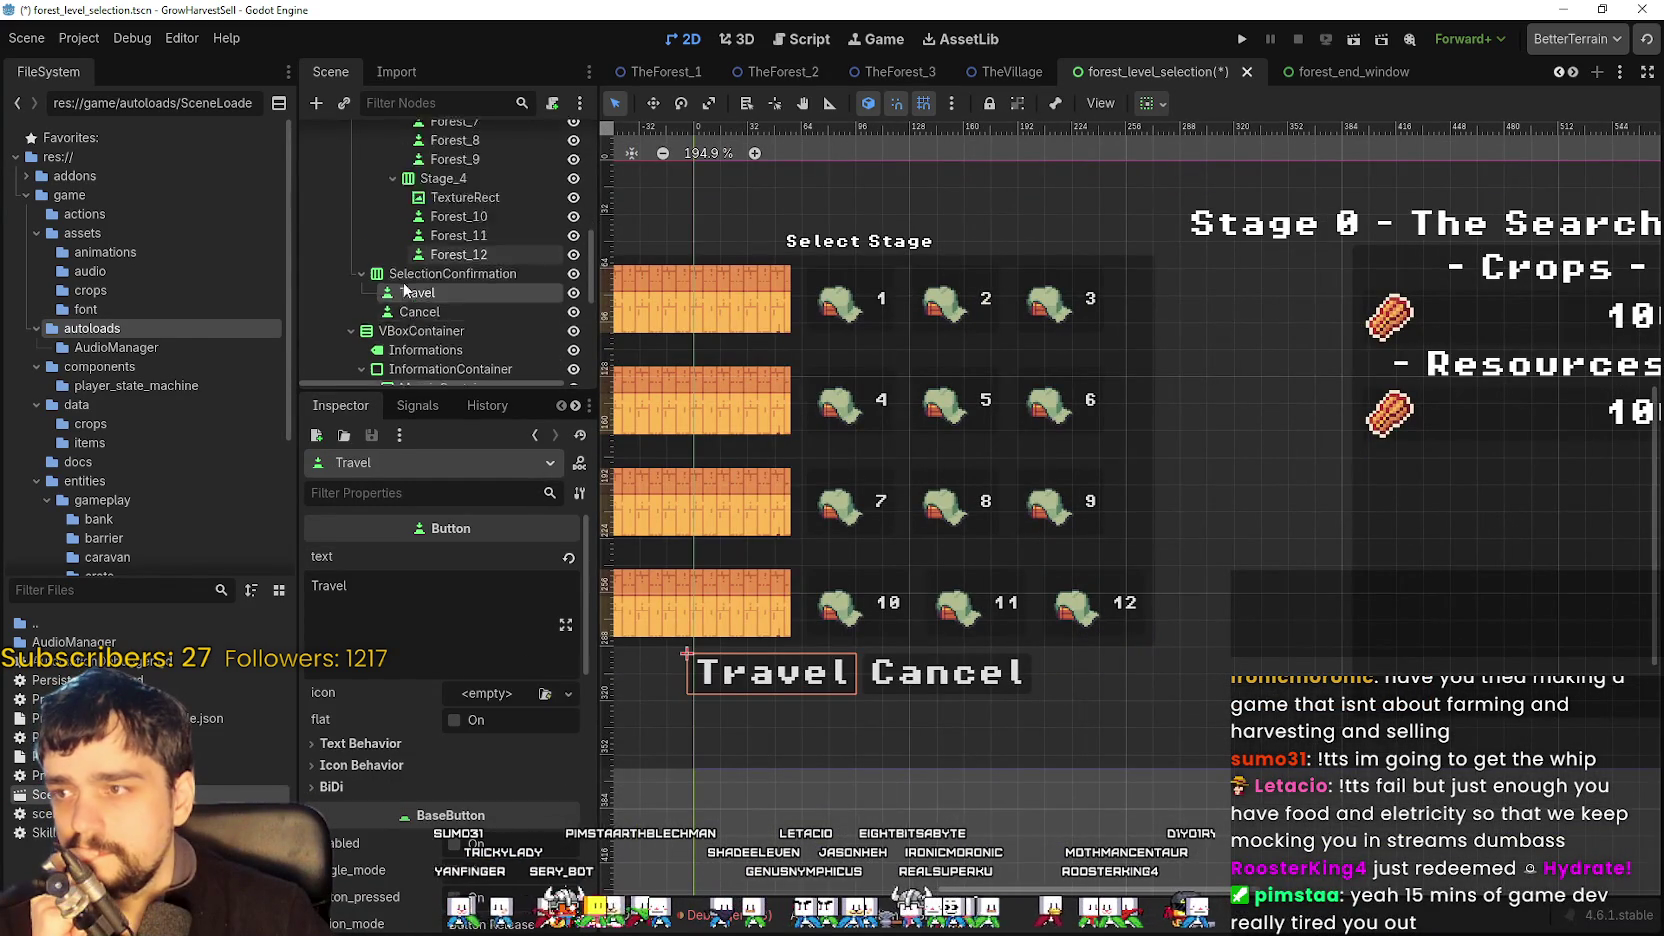
click(579, 493)
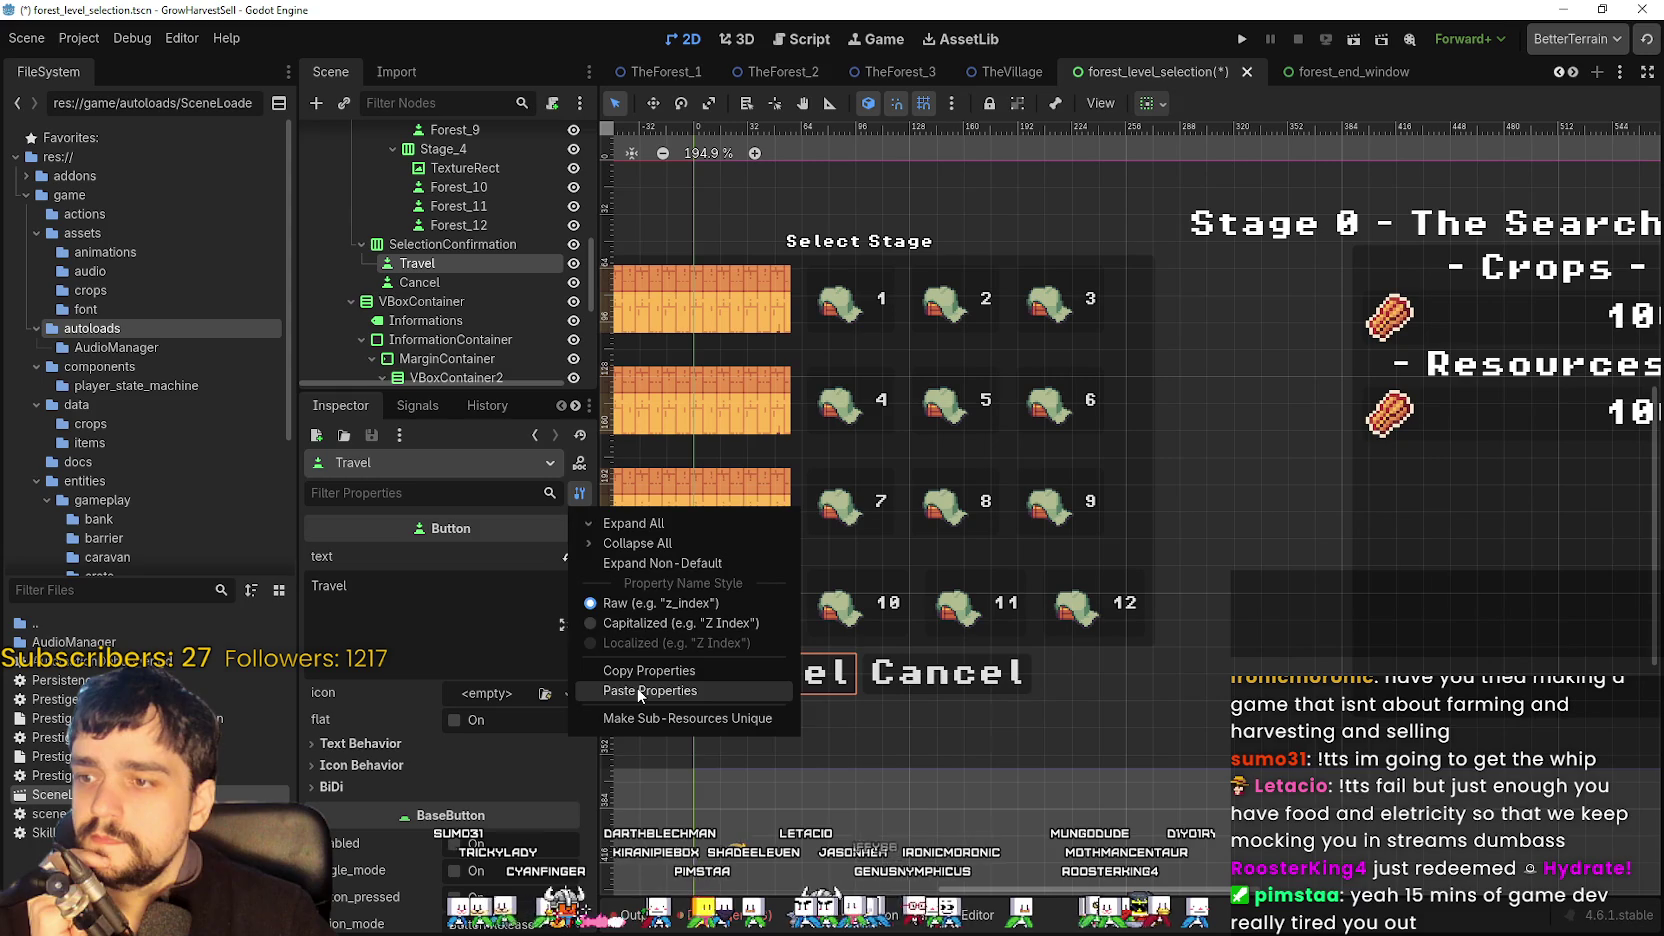
click(700, 691)
key(ctrl+a)
text(Travel)
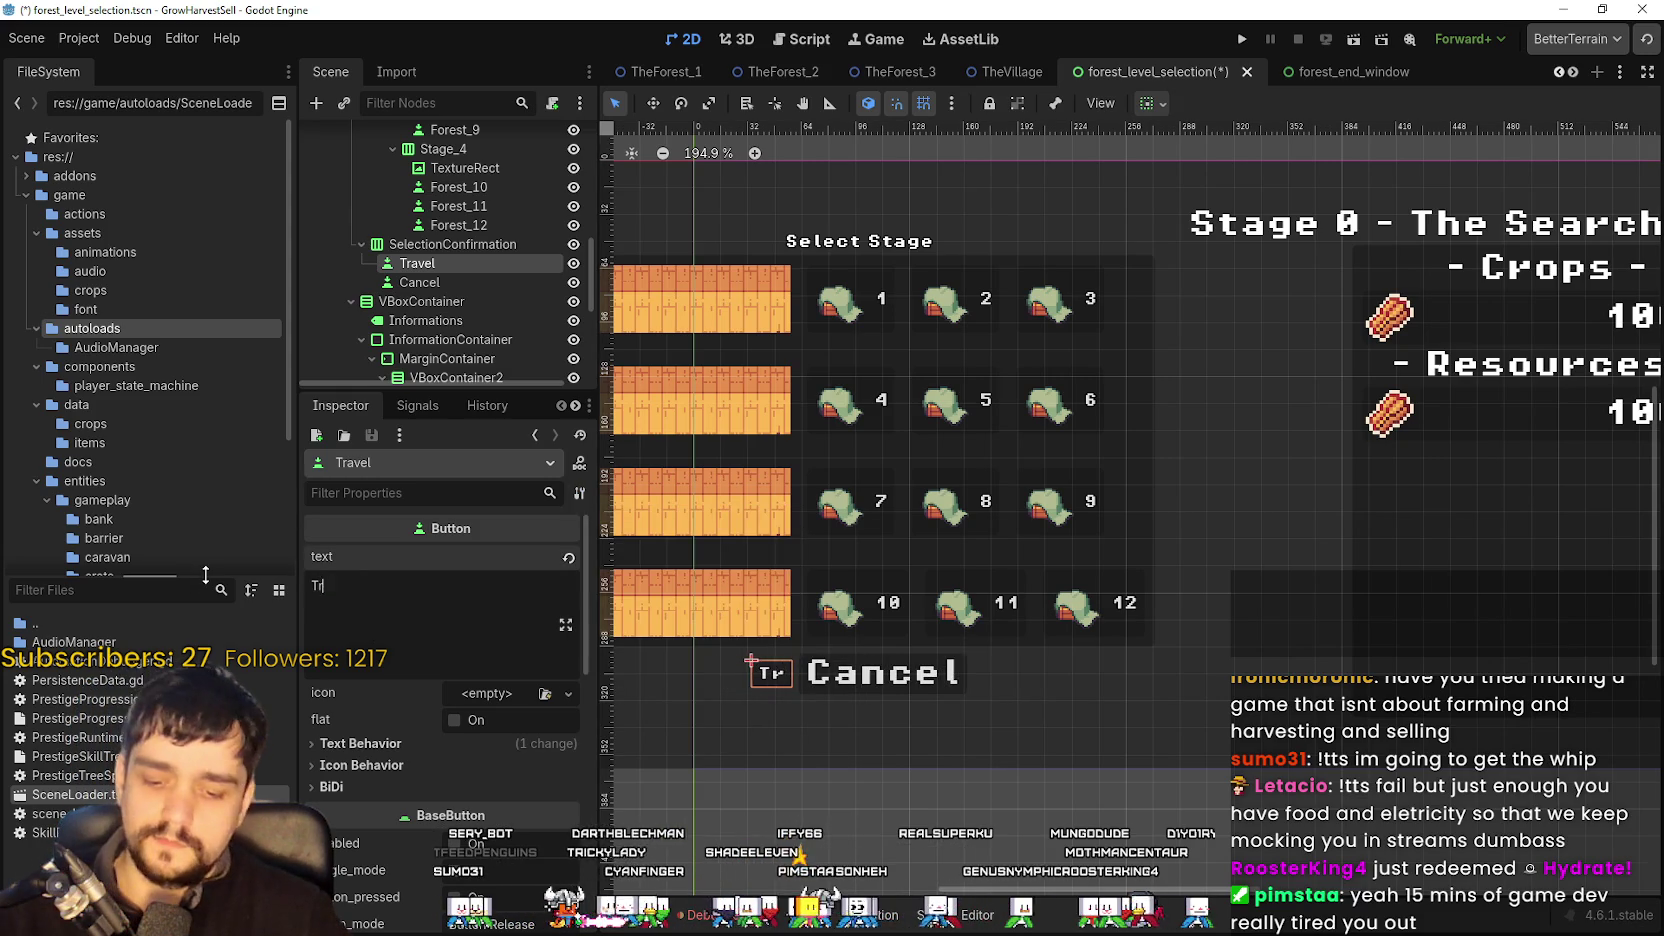
- Paste the copied style onto the Cancel button, keeping its 'Cancel' label
click(470, 281)
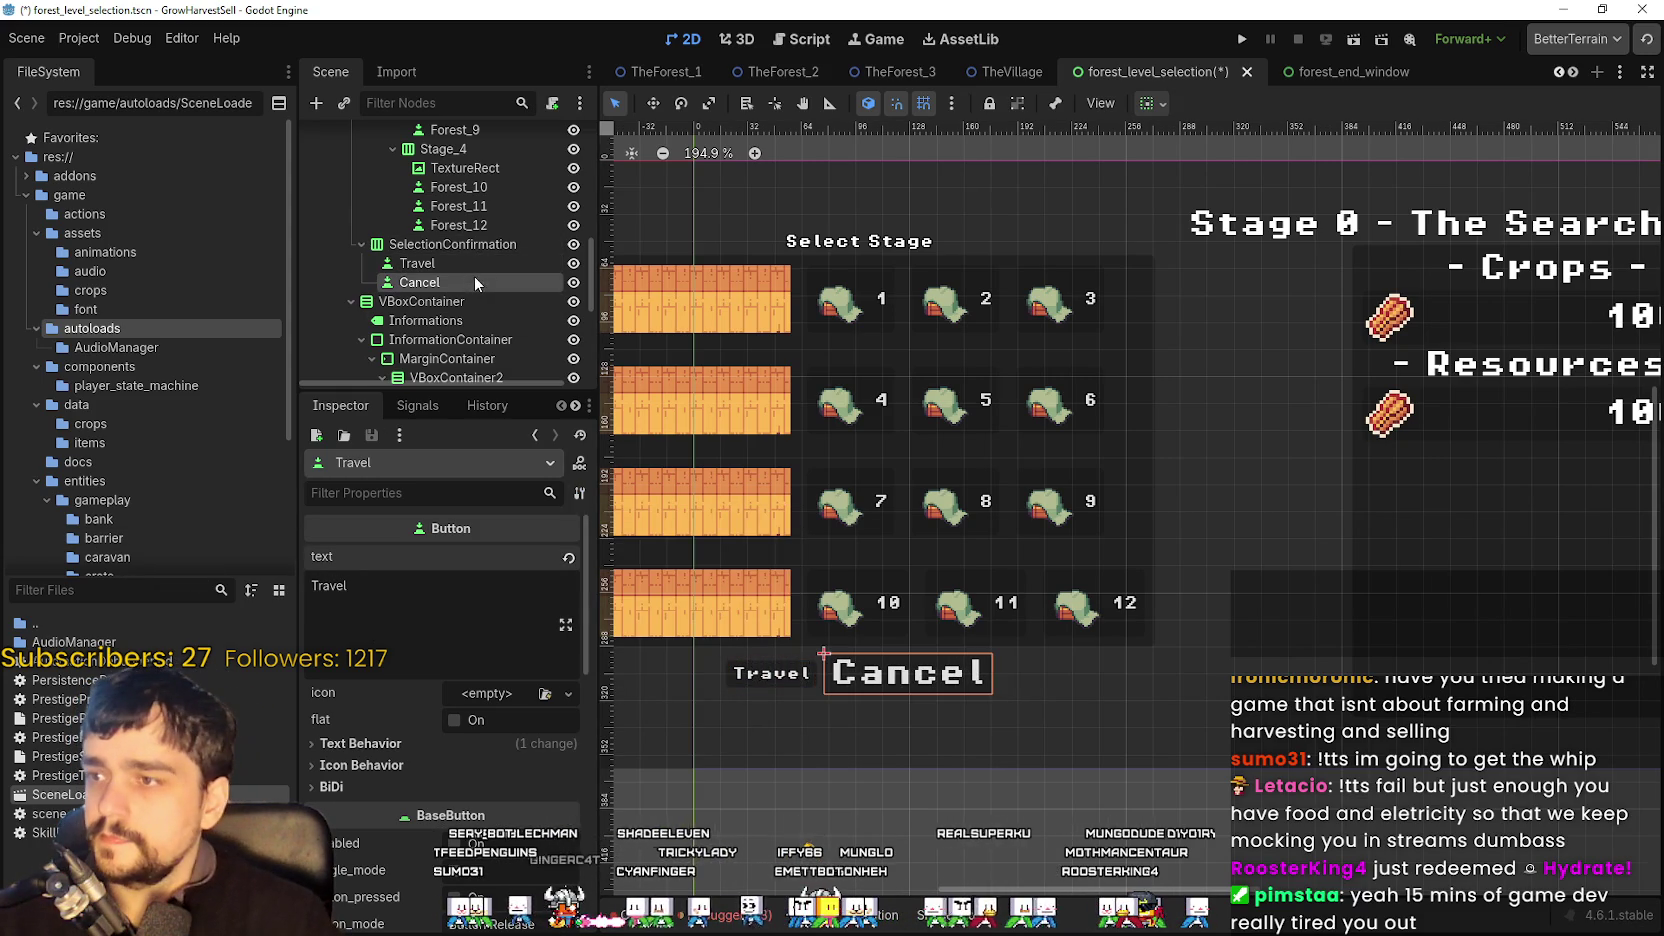
click(579, 493)
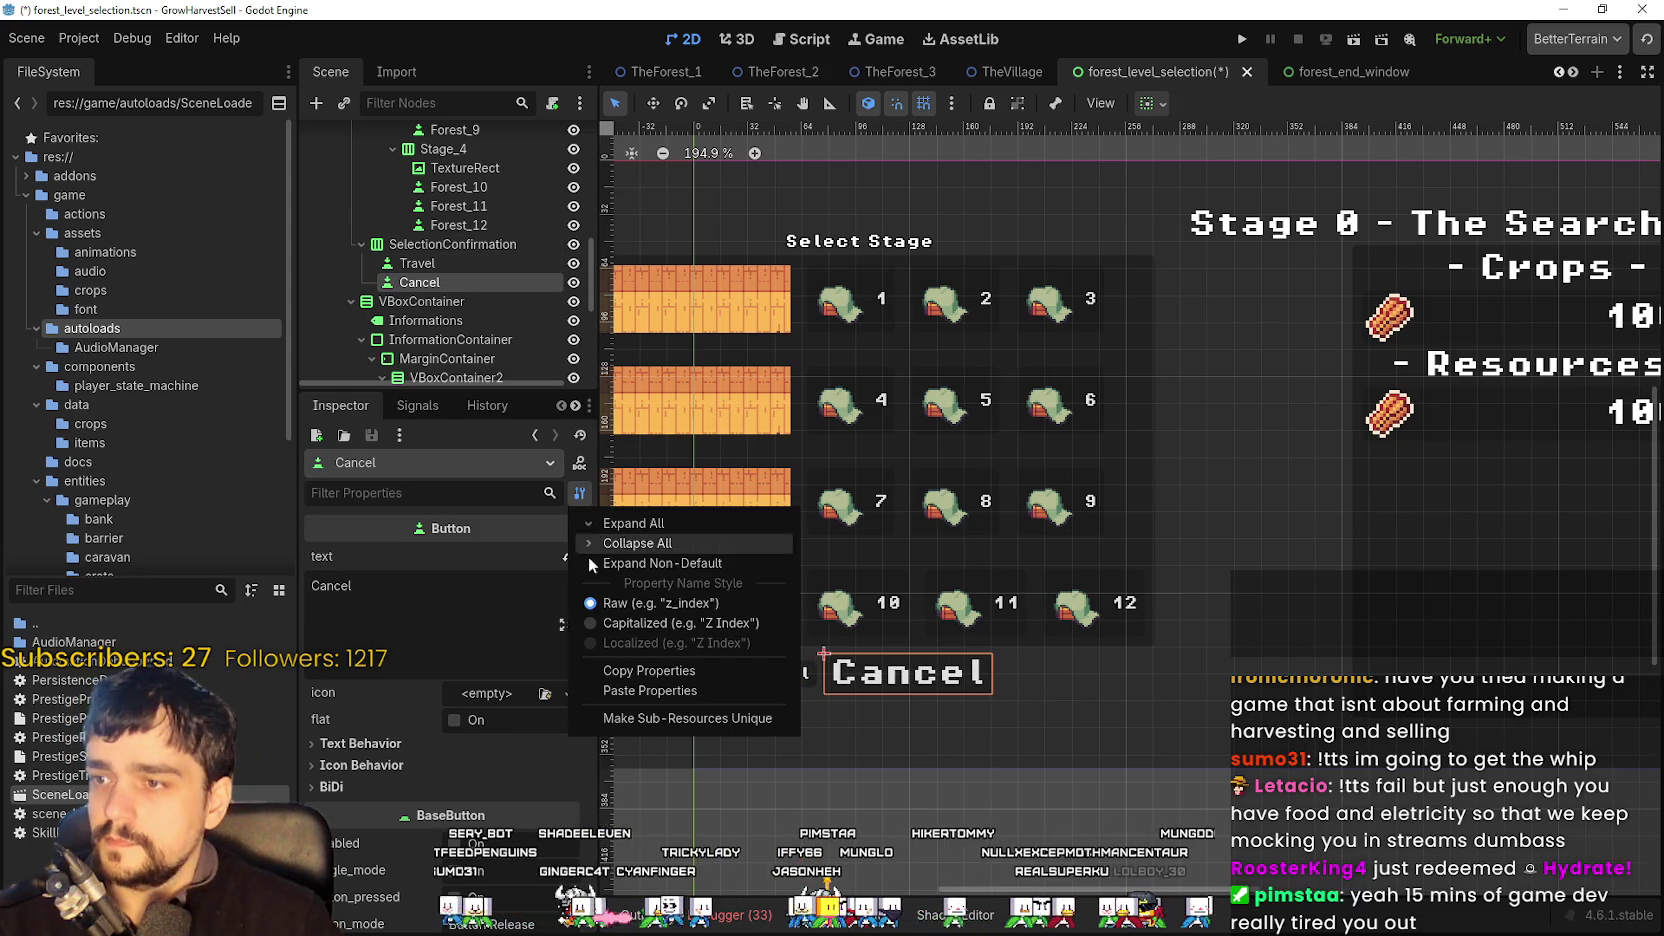
click(660, 694)
text(Cancel)
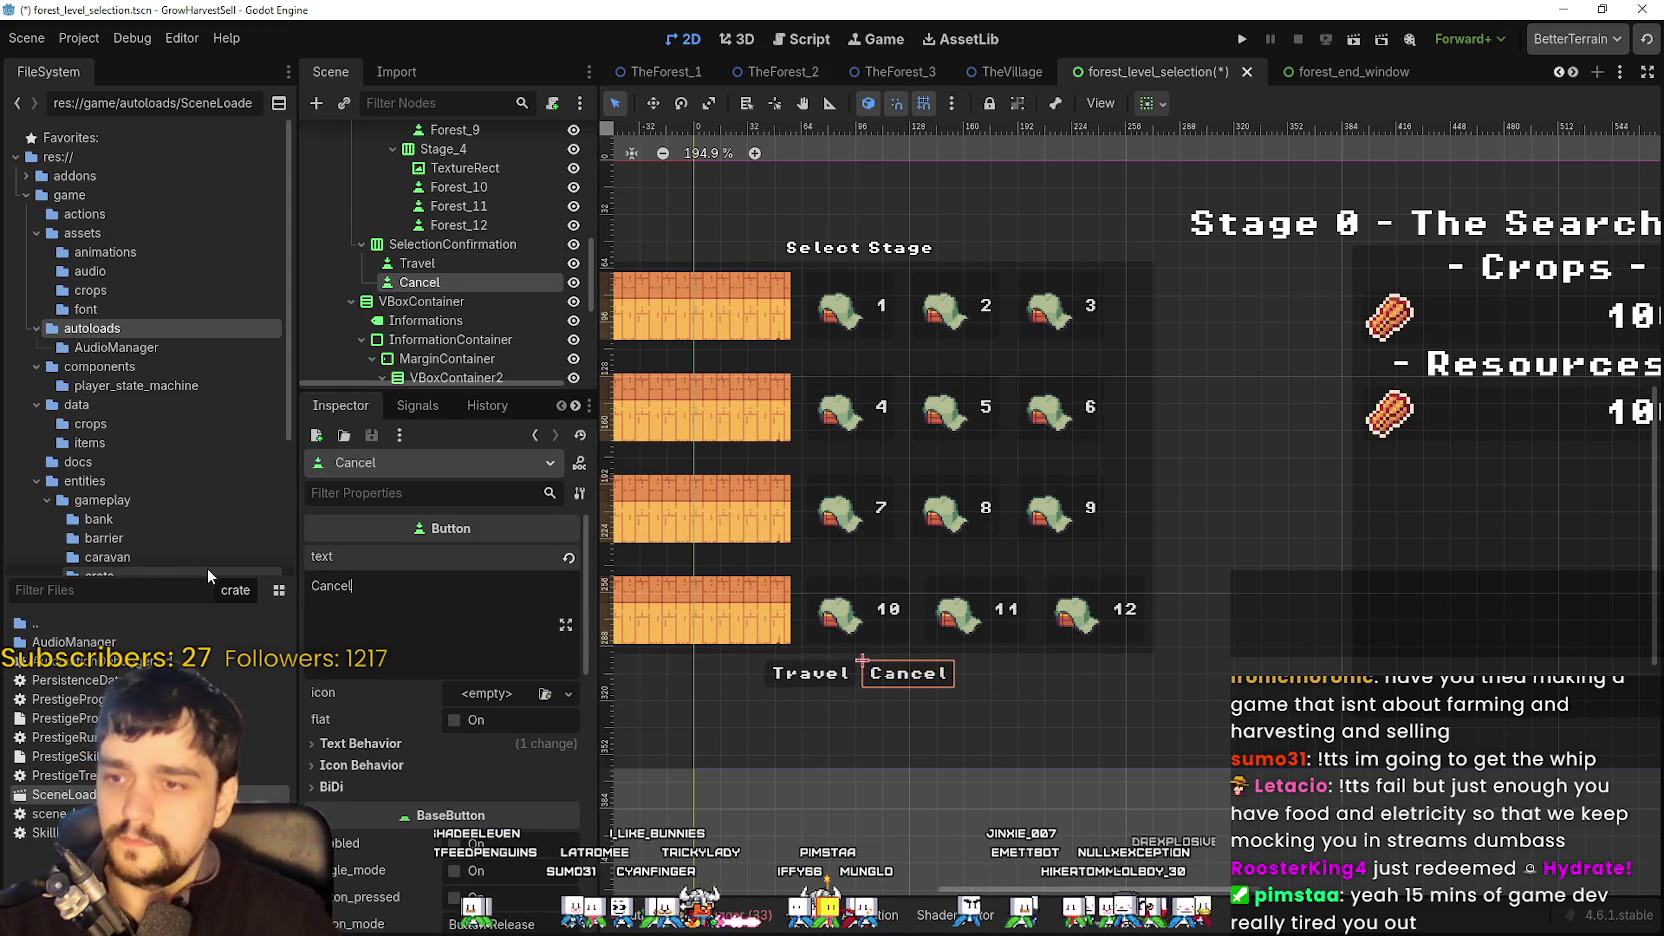
scroll(1306, 299, down, 2)
drag(1306, 299, 993, 362)
- Paste the copied style onto the Informations label and retitle it 'Stage 1 - The Search for the Wheat'
click(1107, 358)
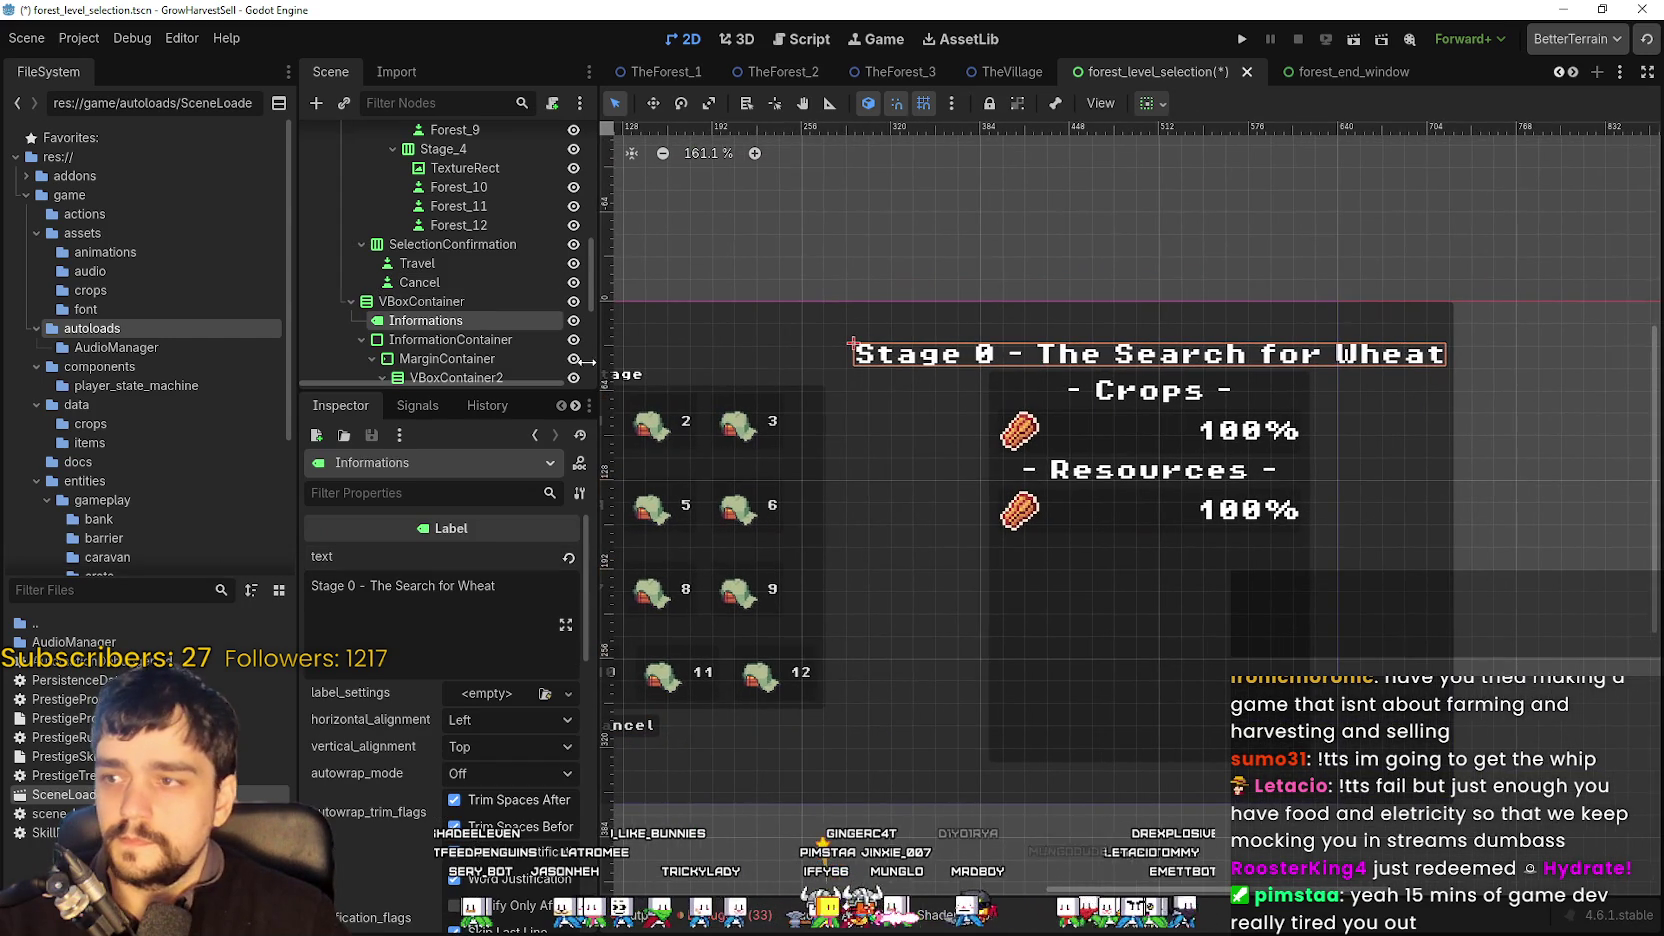
click(509, 590)
key(ctrl+a)
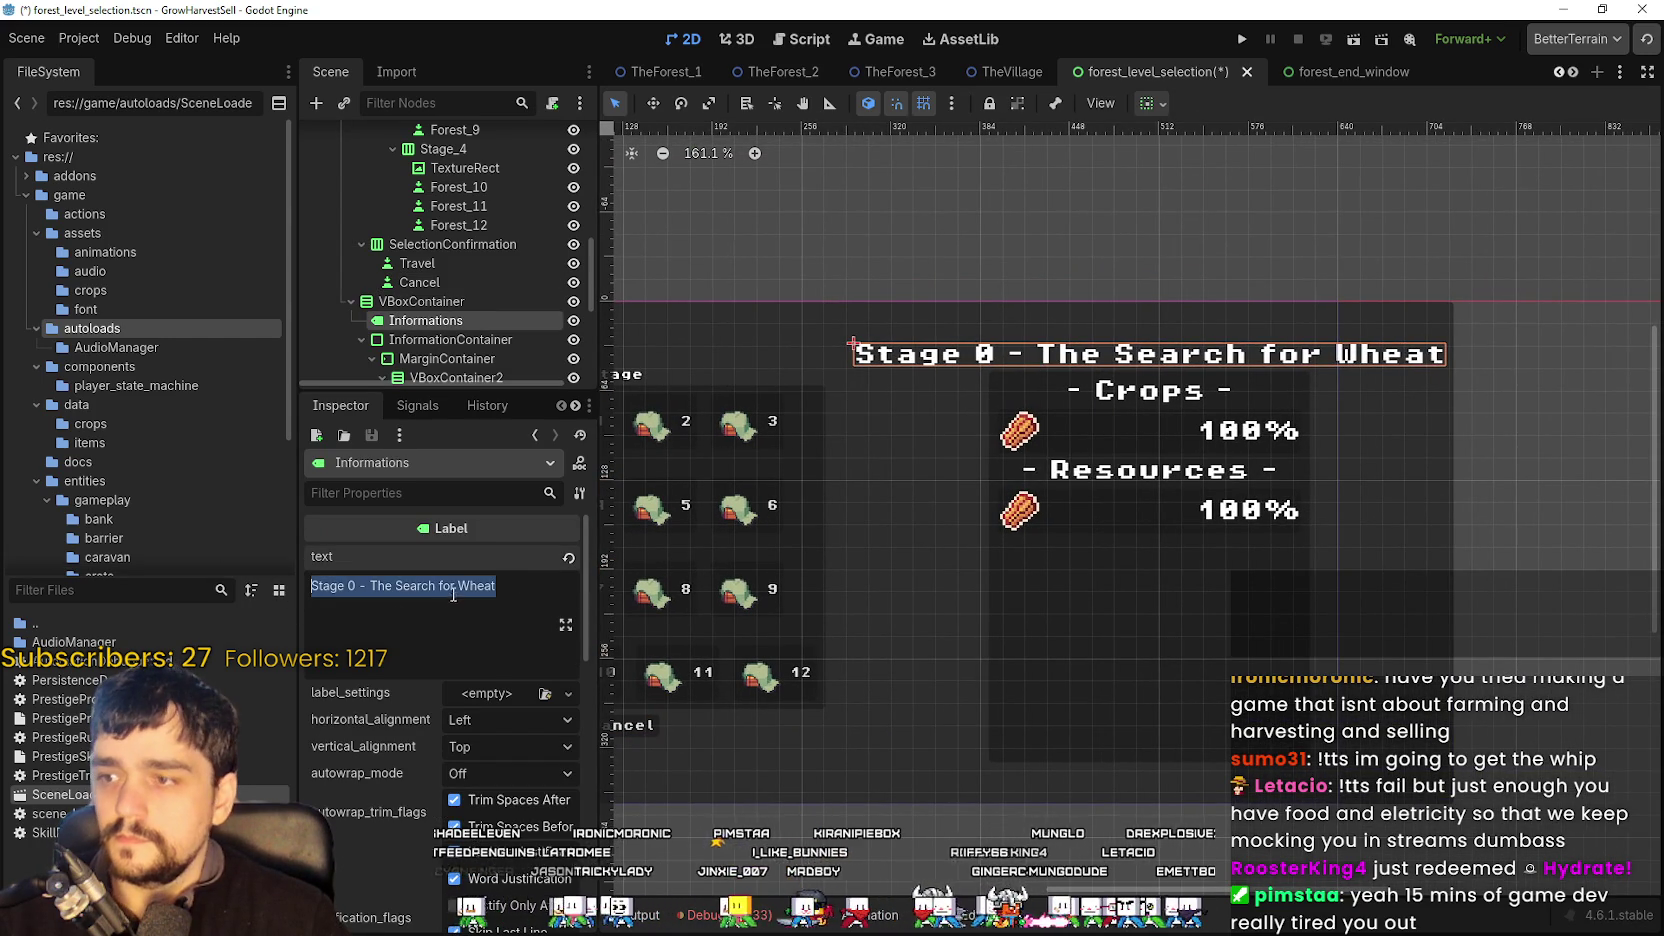
click(535, 576)
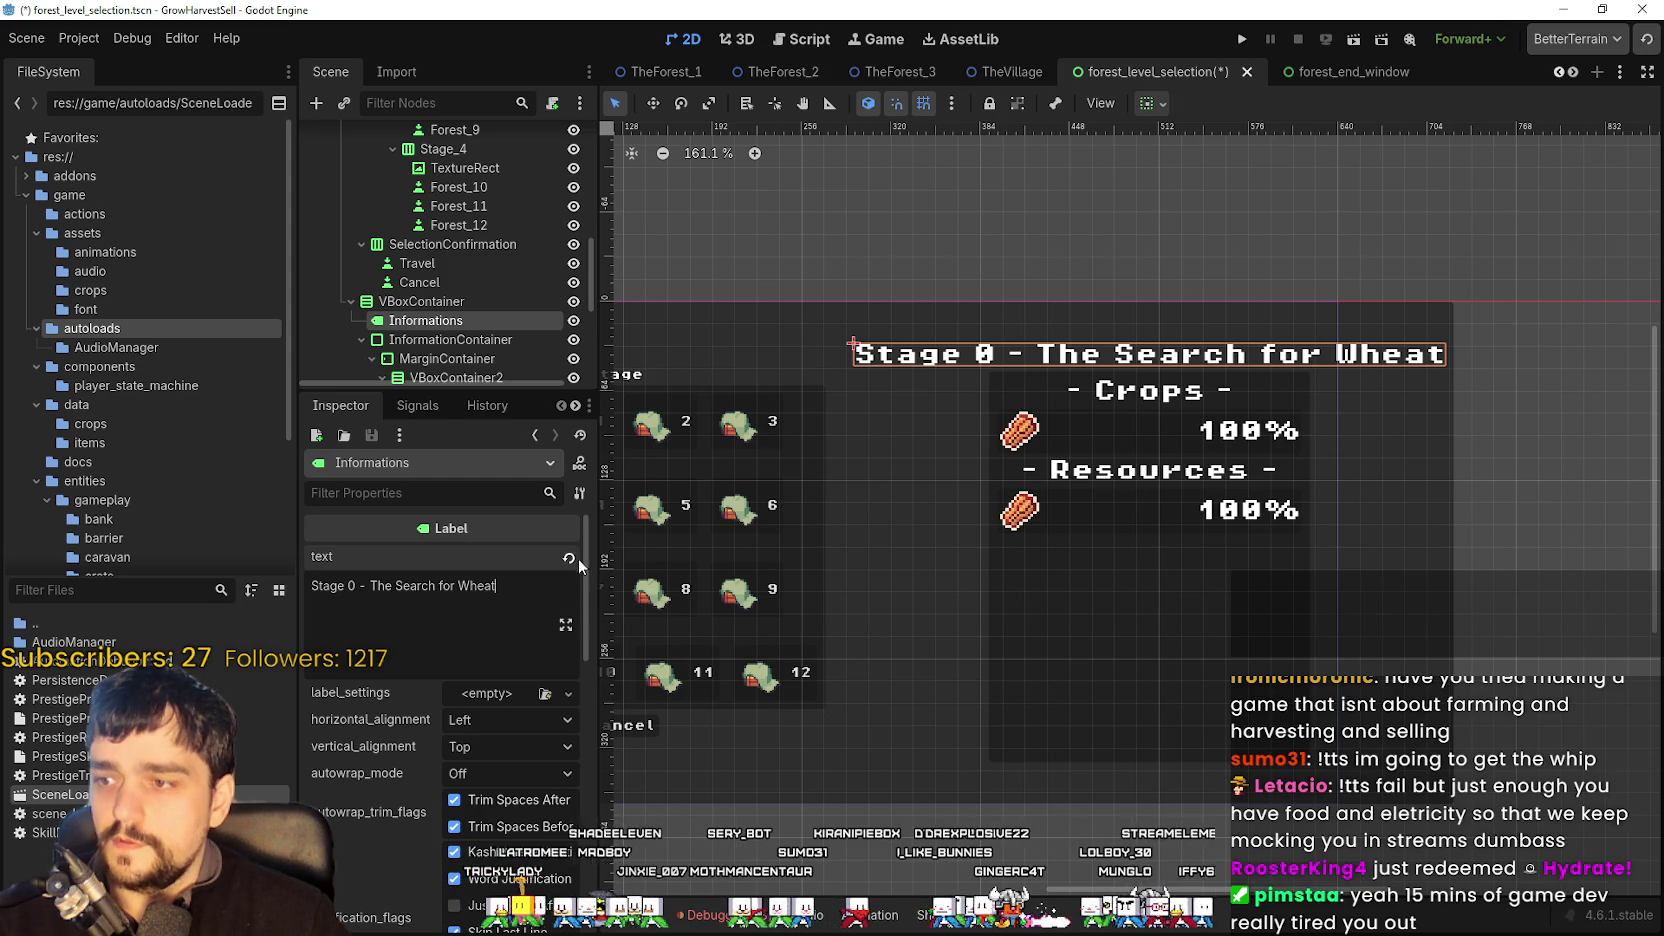
click(580, 493)
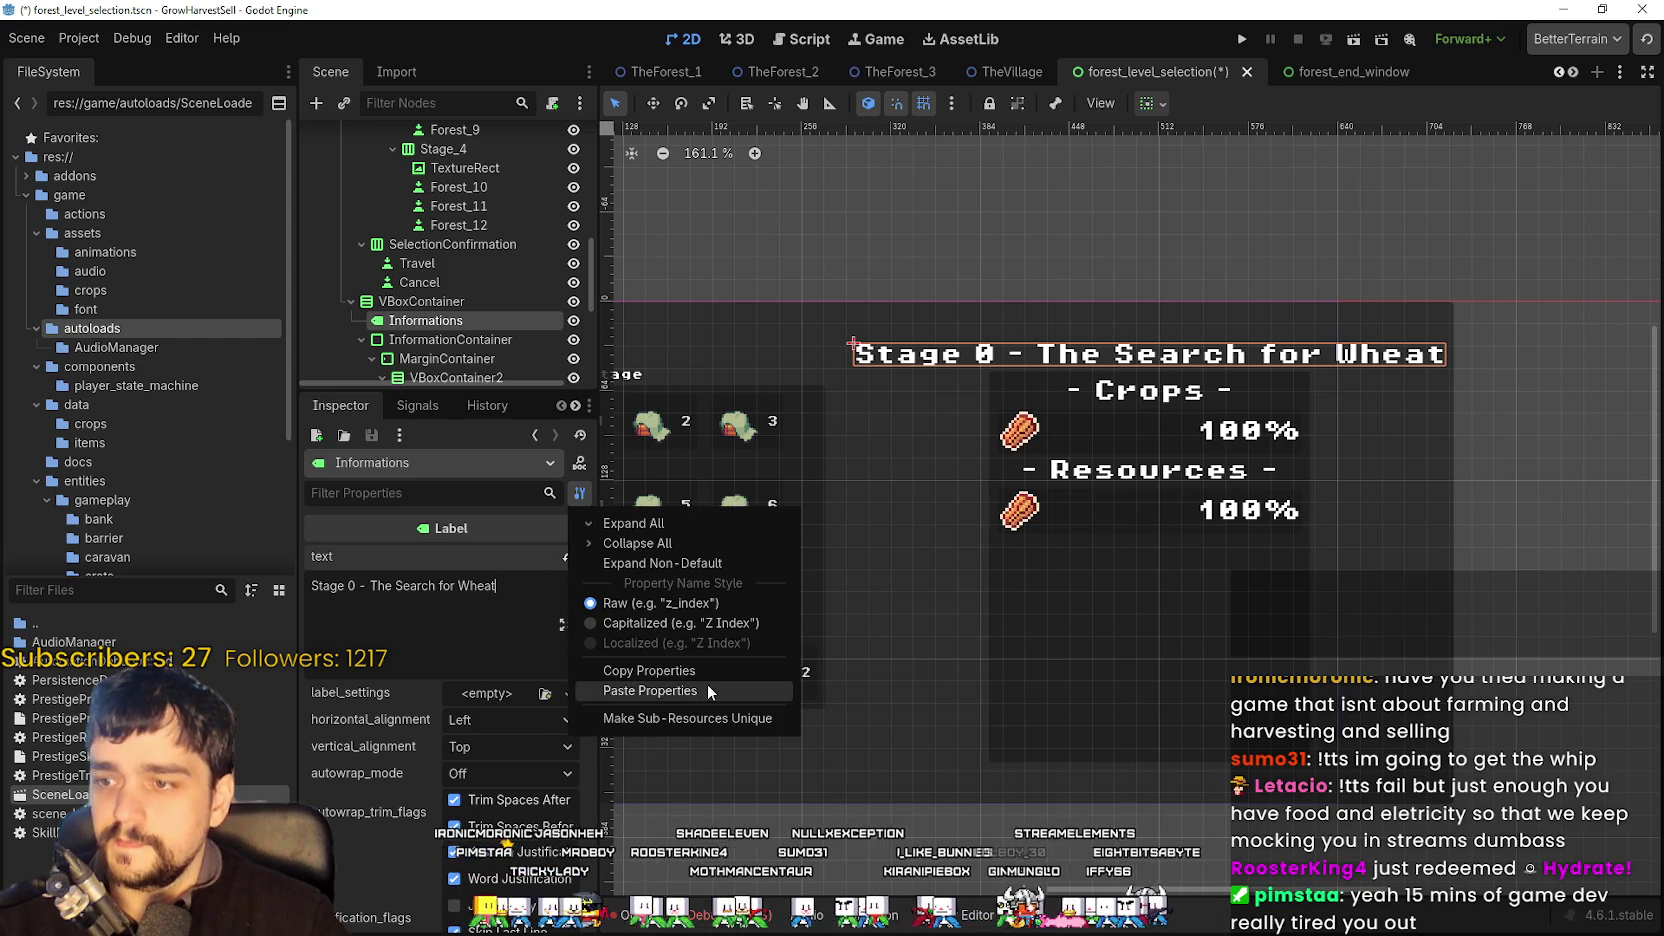
click(707, 684)
click(451, 600)
text(Sta)
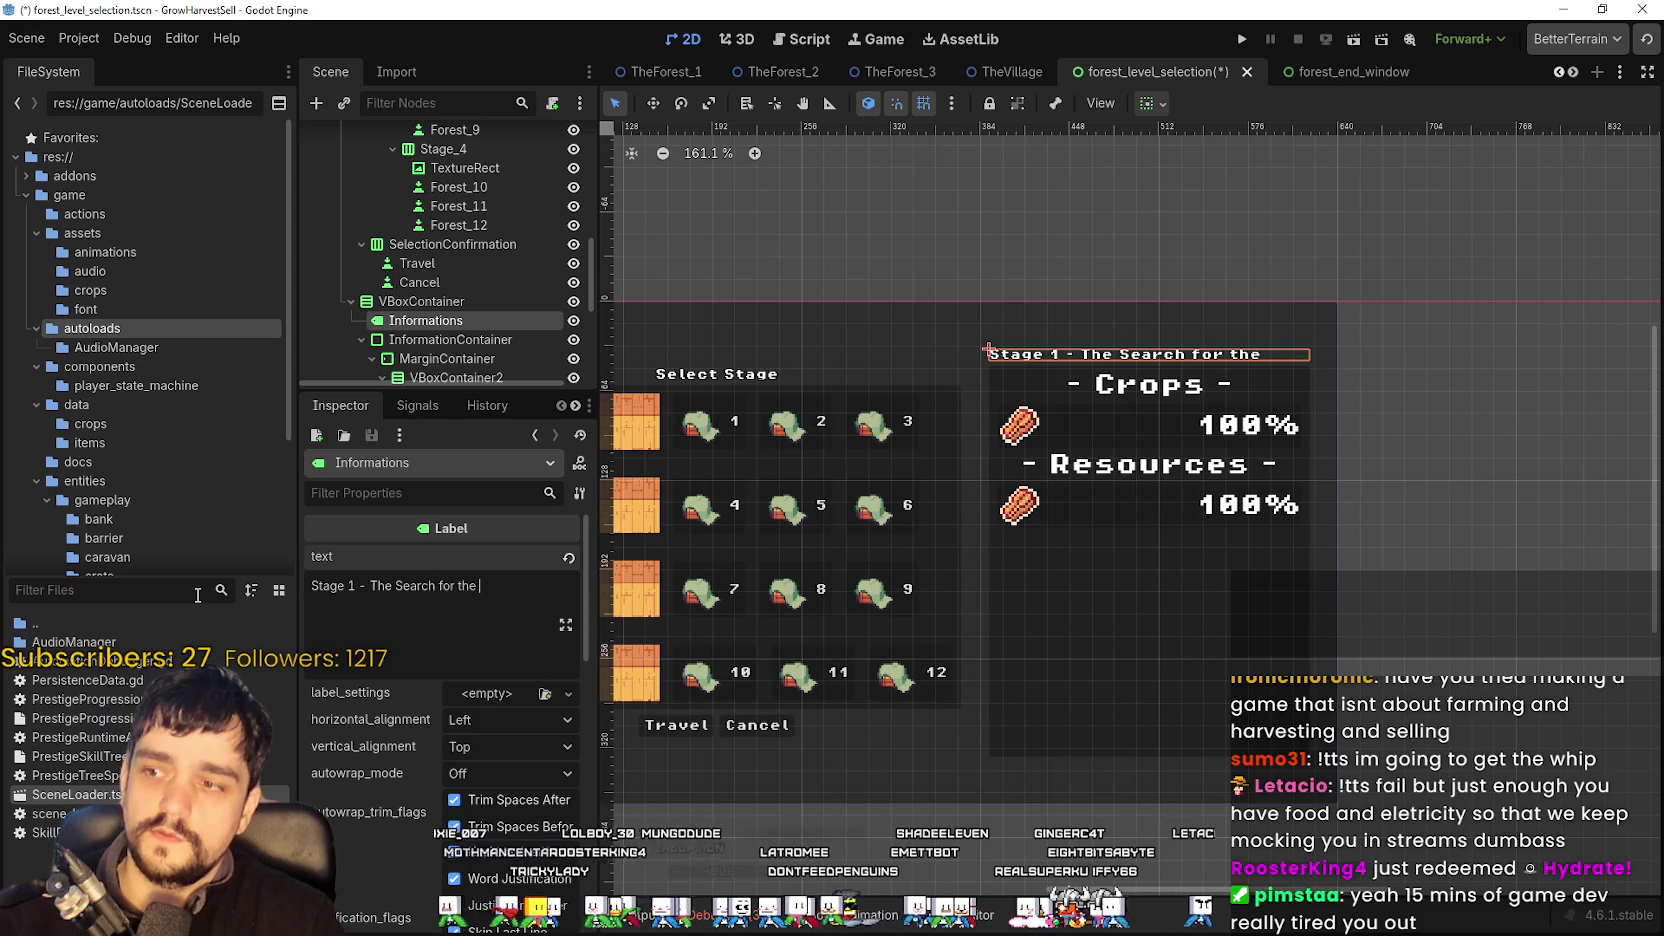
text(eat)
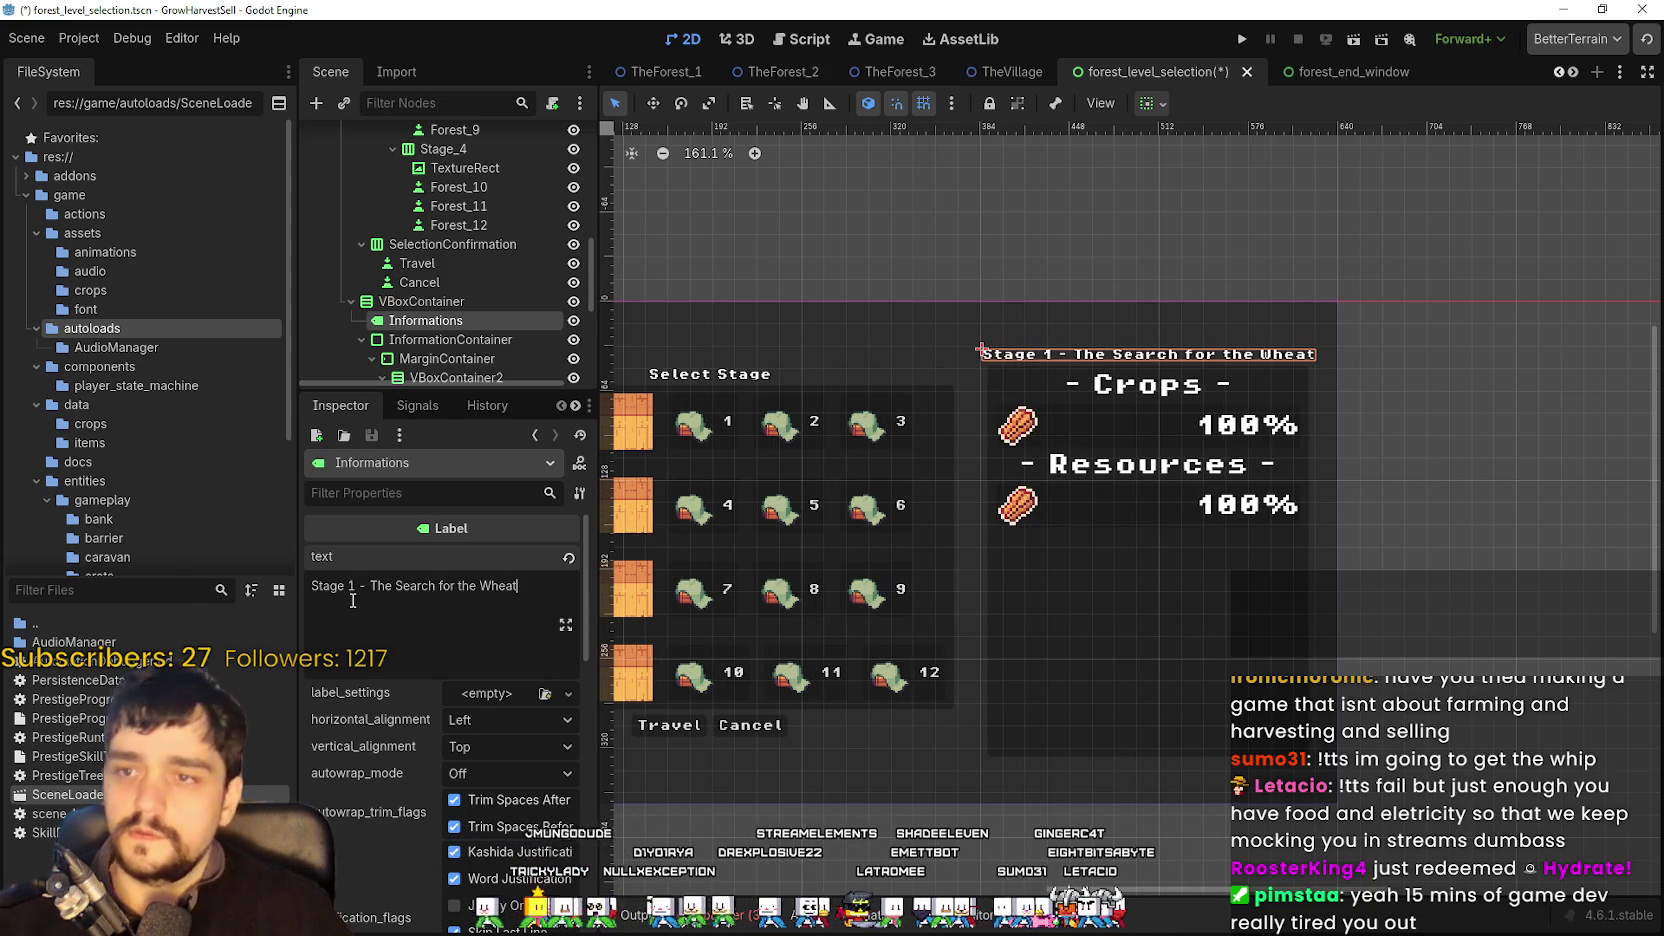
scroll(473, 283, down, 3)
click(477, 267)
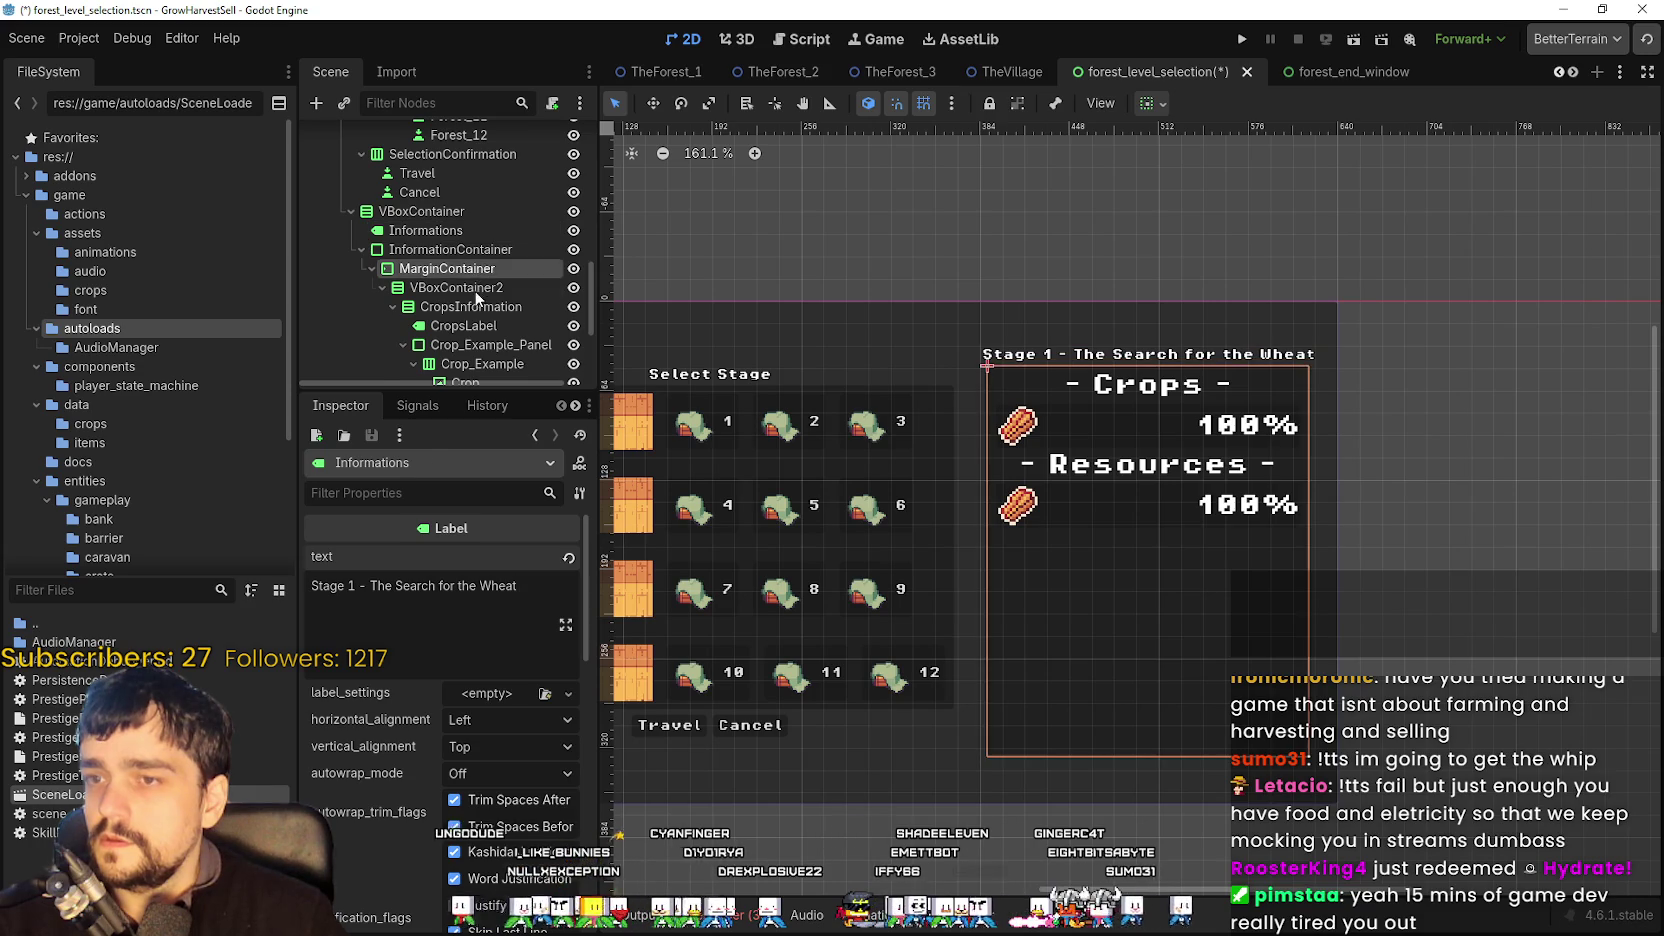
- Paste the copied style onto CropsLabel and retype its text as '- Crops -'
click(474, 287)
scroll(487, 276, down, 3)
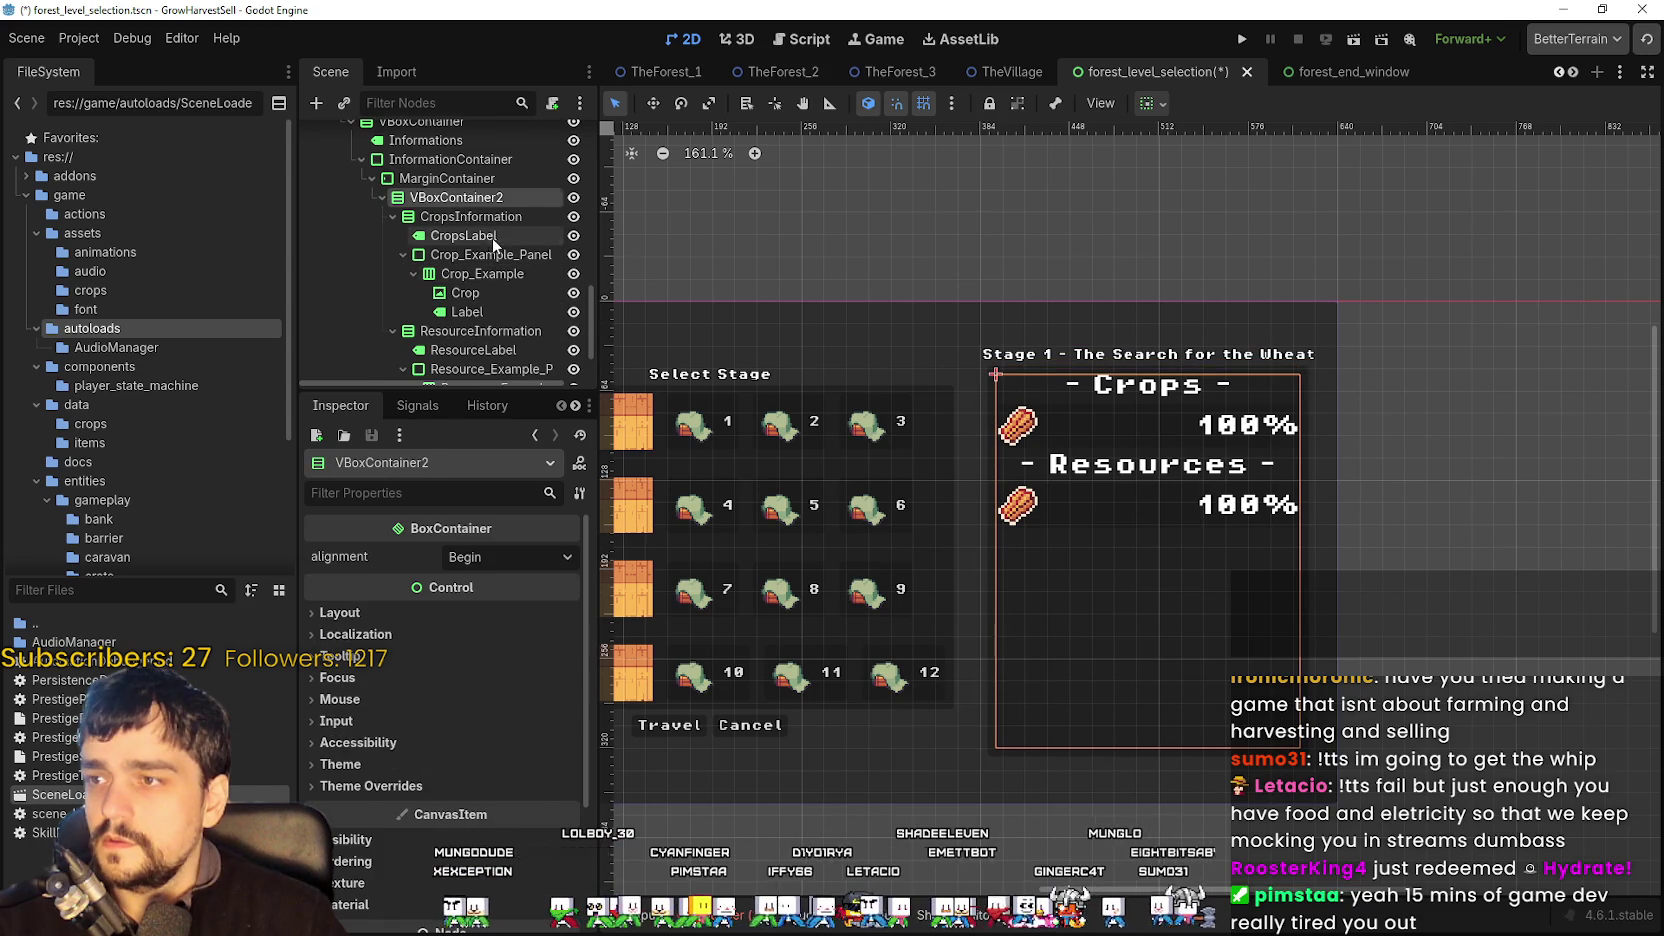
click(493, 245)
drag(368, 586, 202, 581)
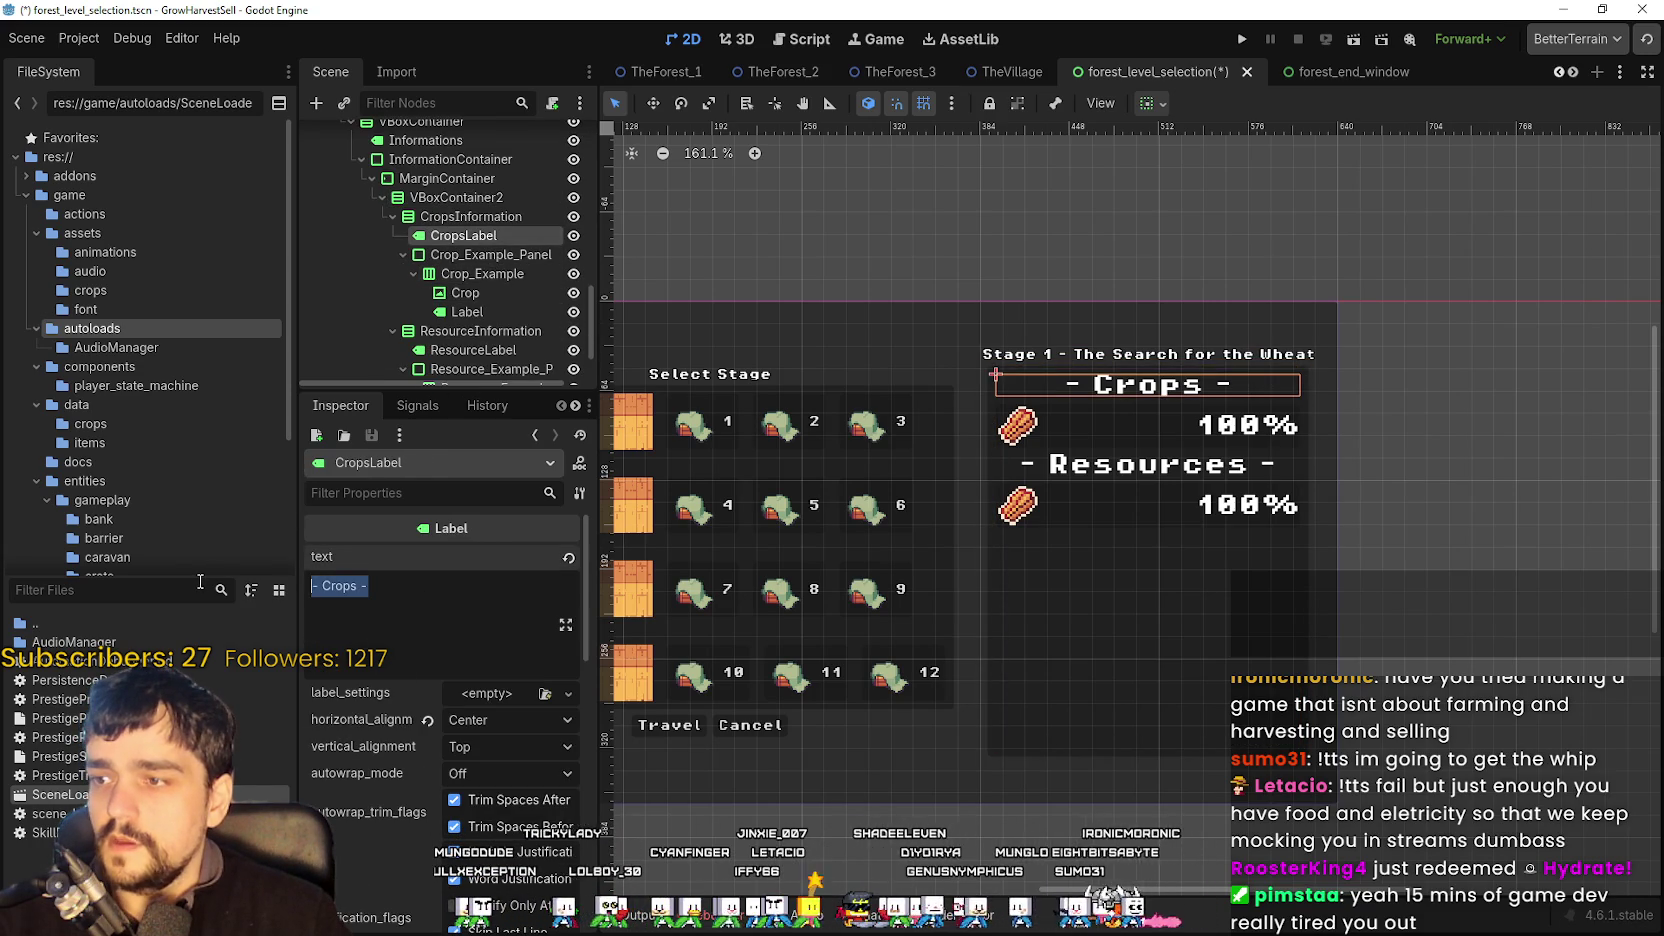
click(580, 493)
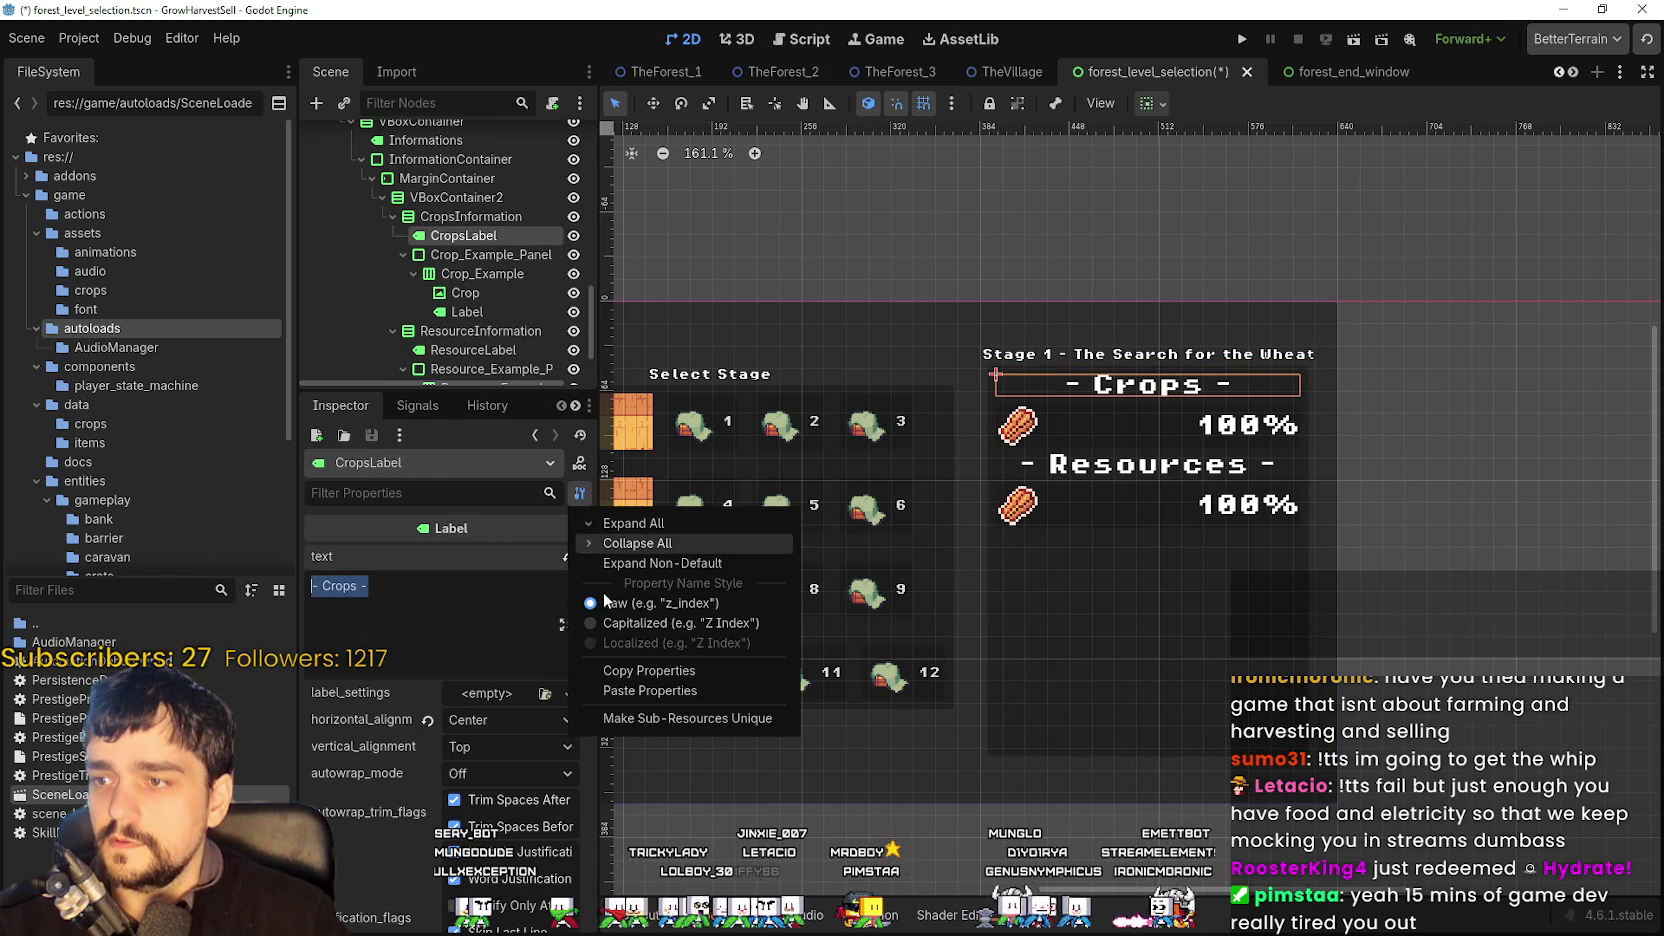
click(620, 693)
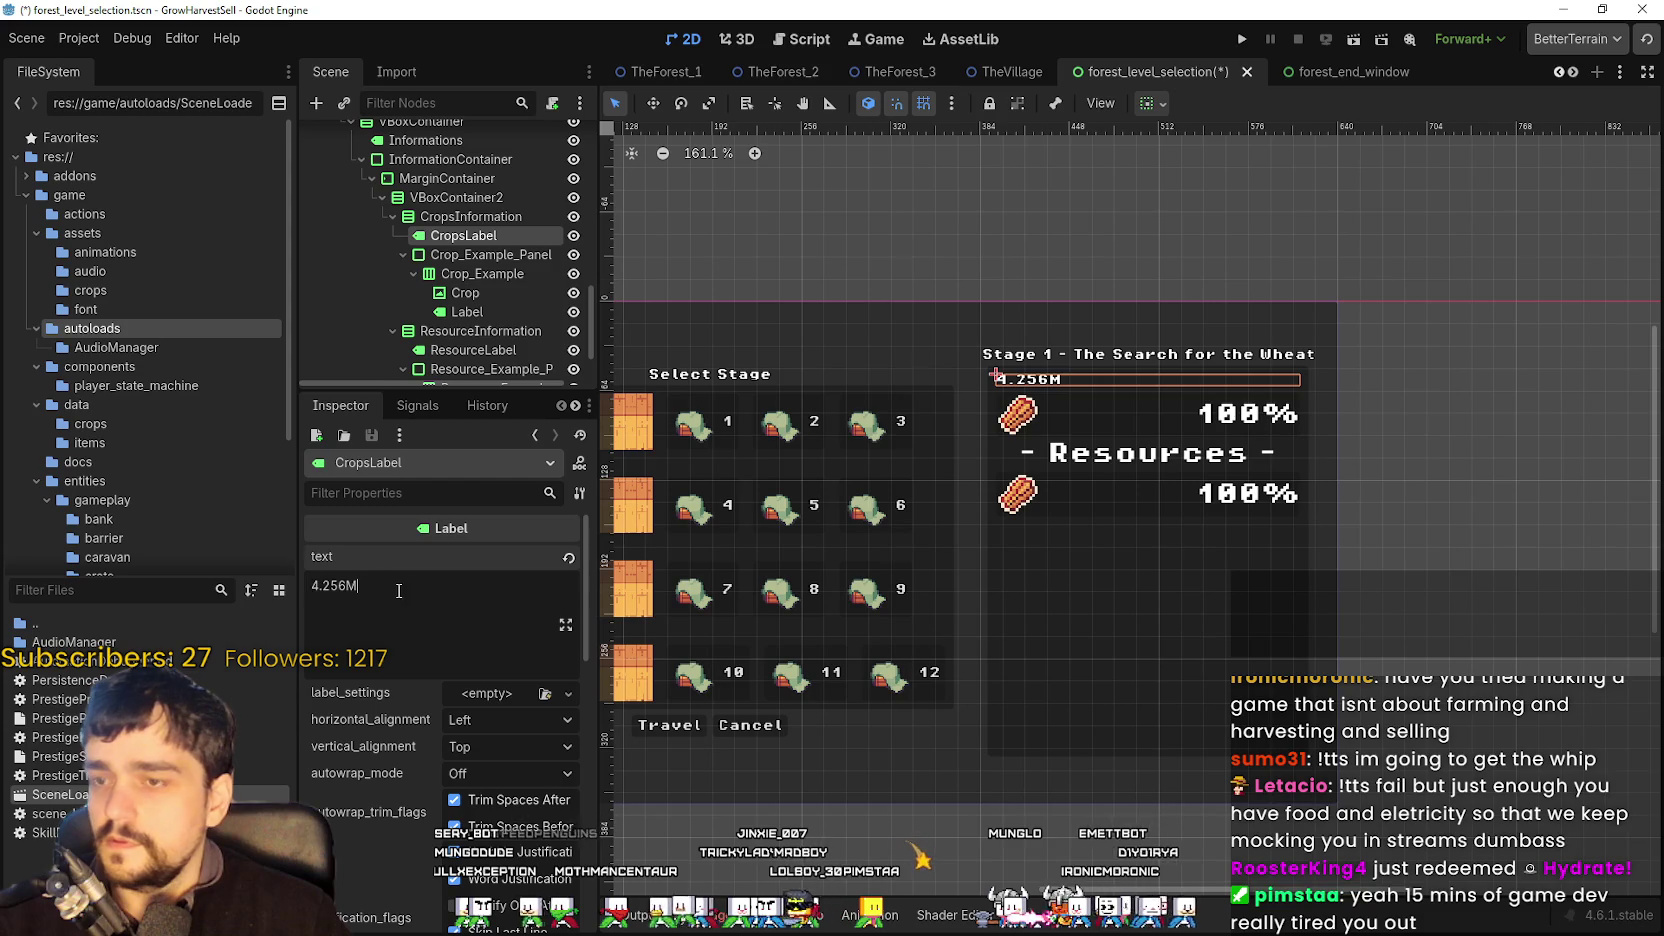
drag(398, 590, 136, 569)
text(- Crops -)
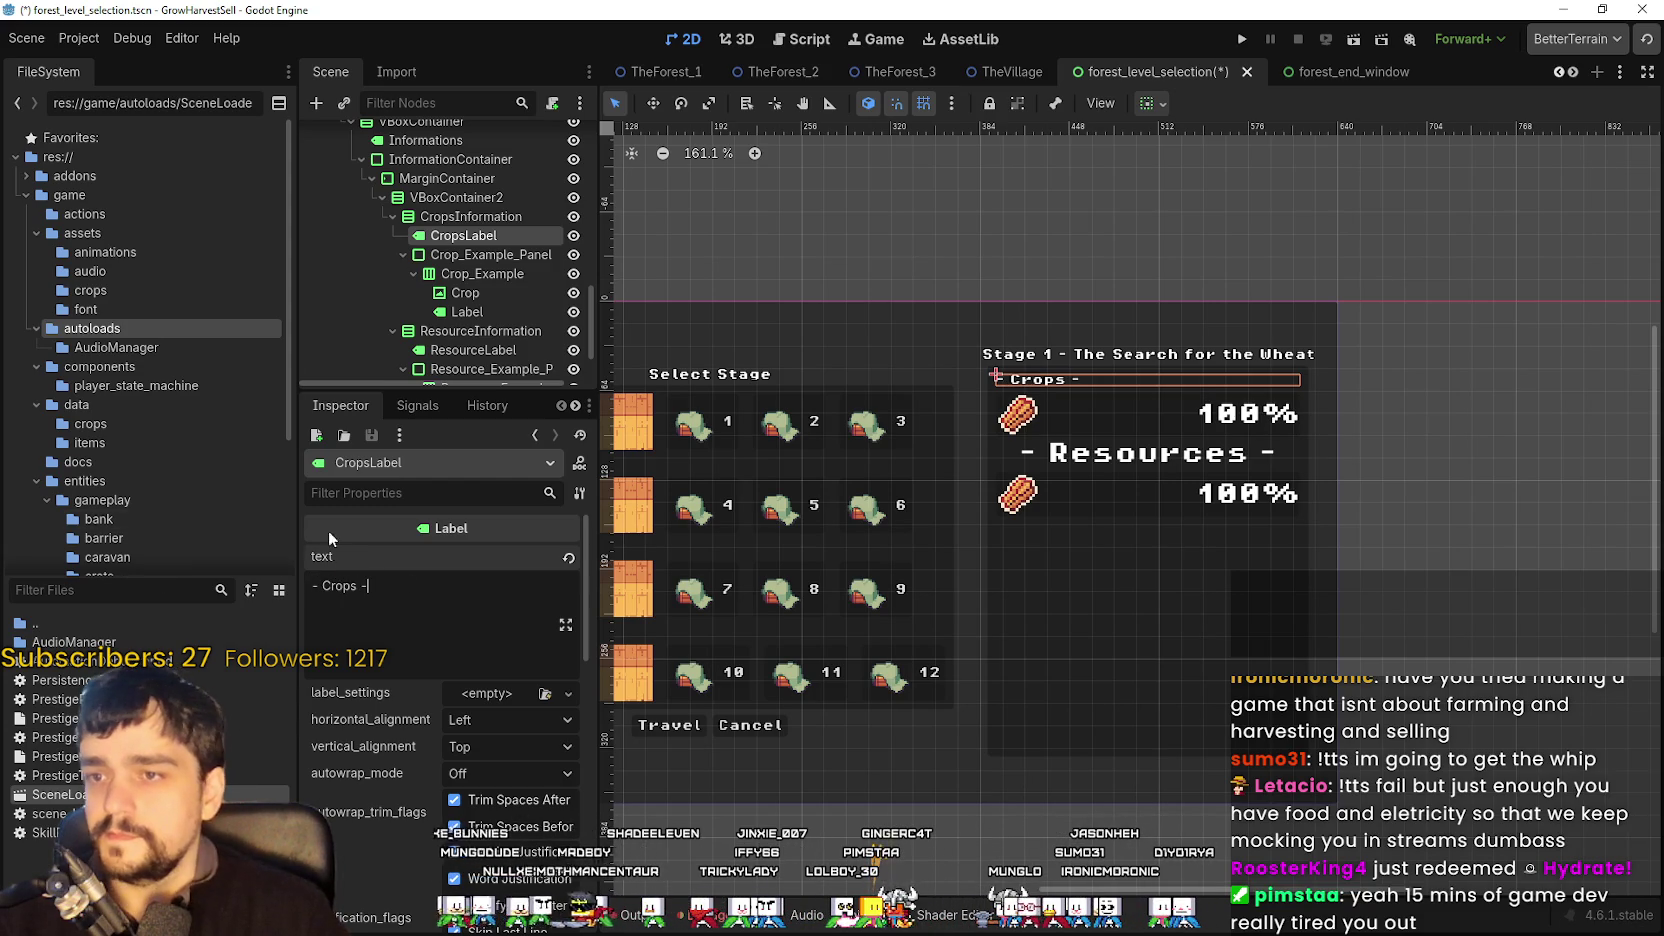
- Set the '- Crops -' heading's horizontal alignment to Center
scroll(1196, 370, up, 2)
scroll(1196, 370, up, 3)
scroll(1195, 372, down, 2)
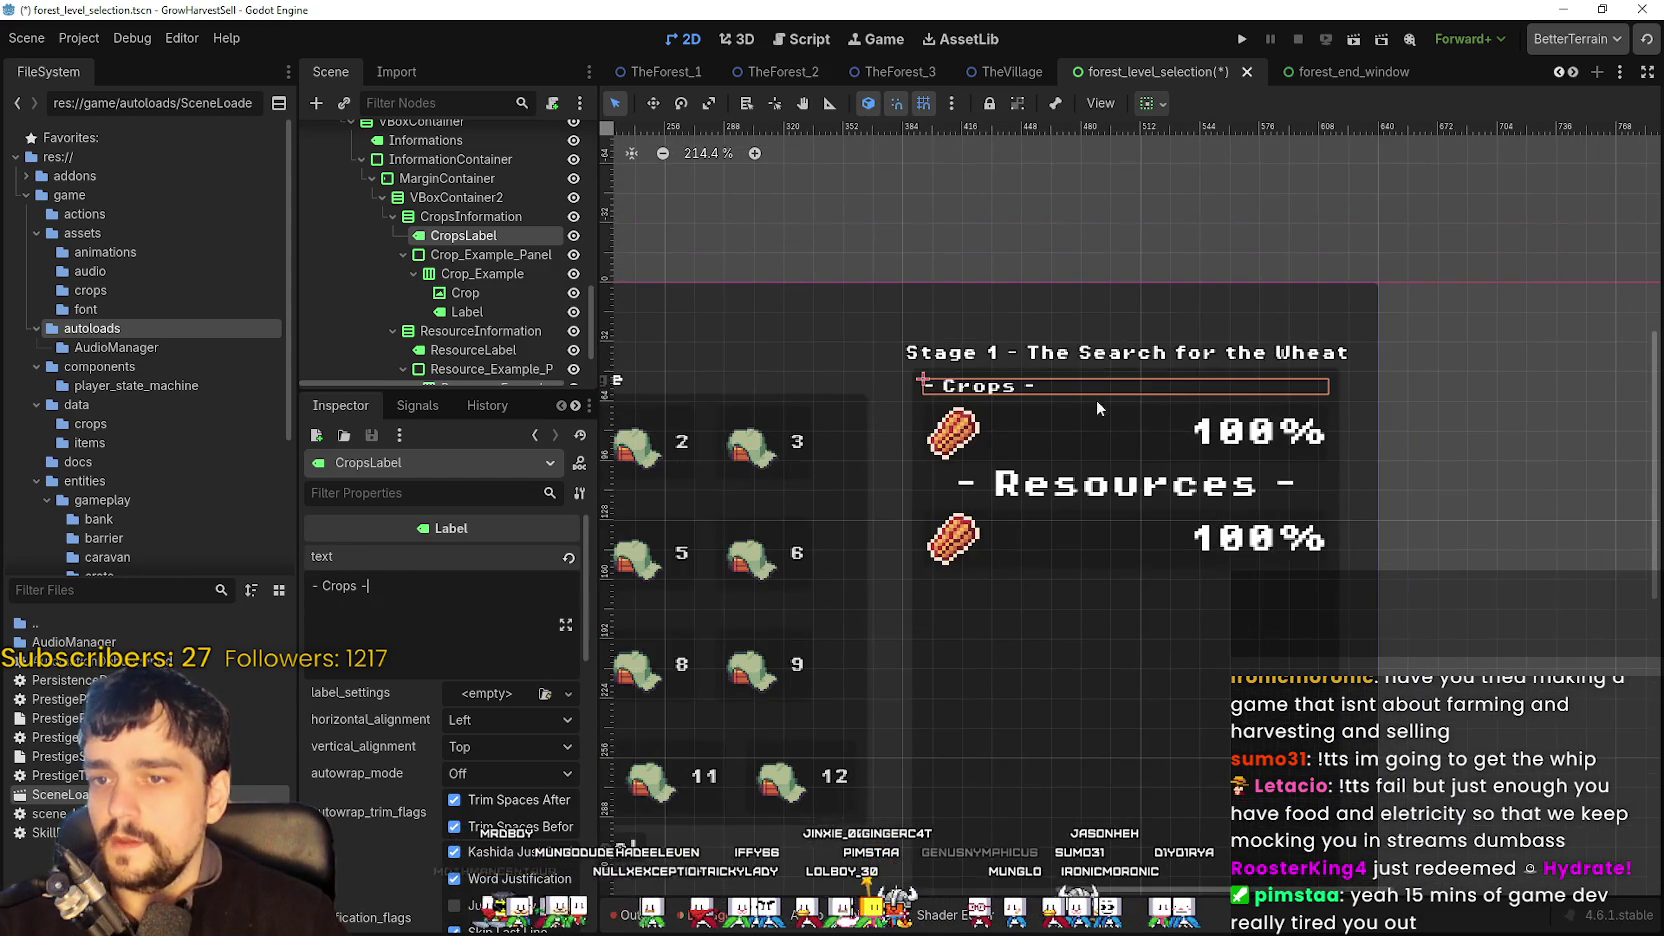
click(507, 744)
click(500, 731)
click(495, 720)
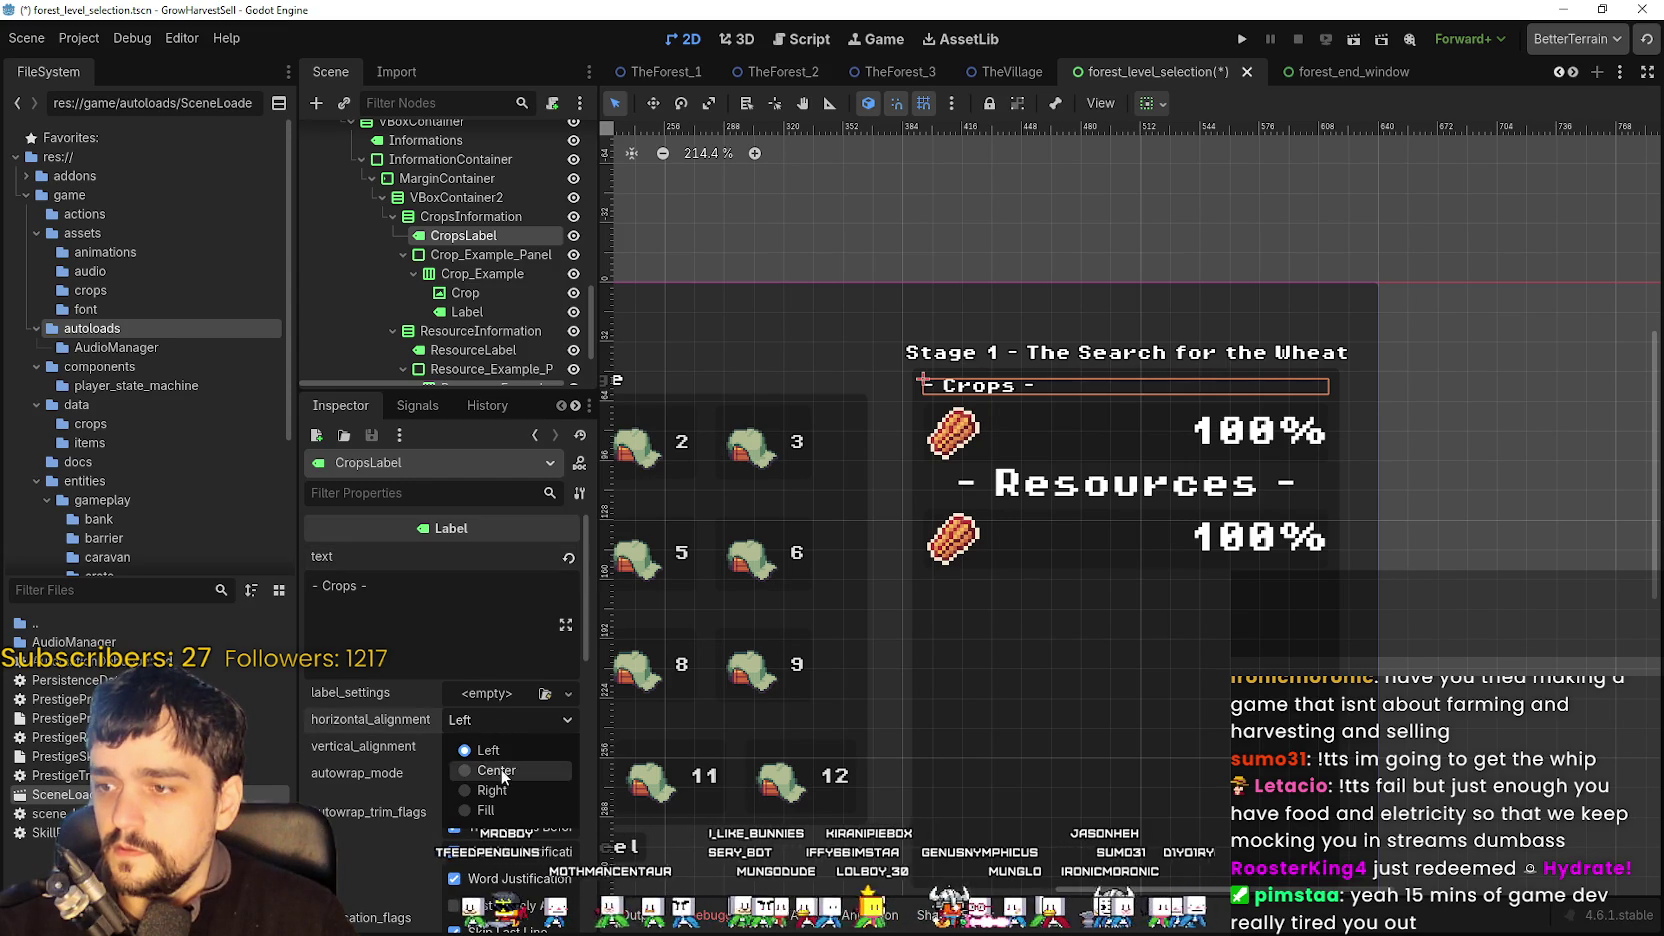
click(500, 768)
scroll(975, 355, up, 2)
scroll(1010, 398, down, 4)
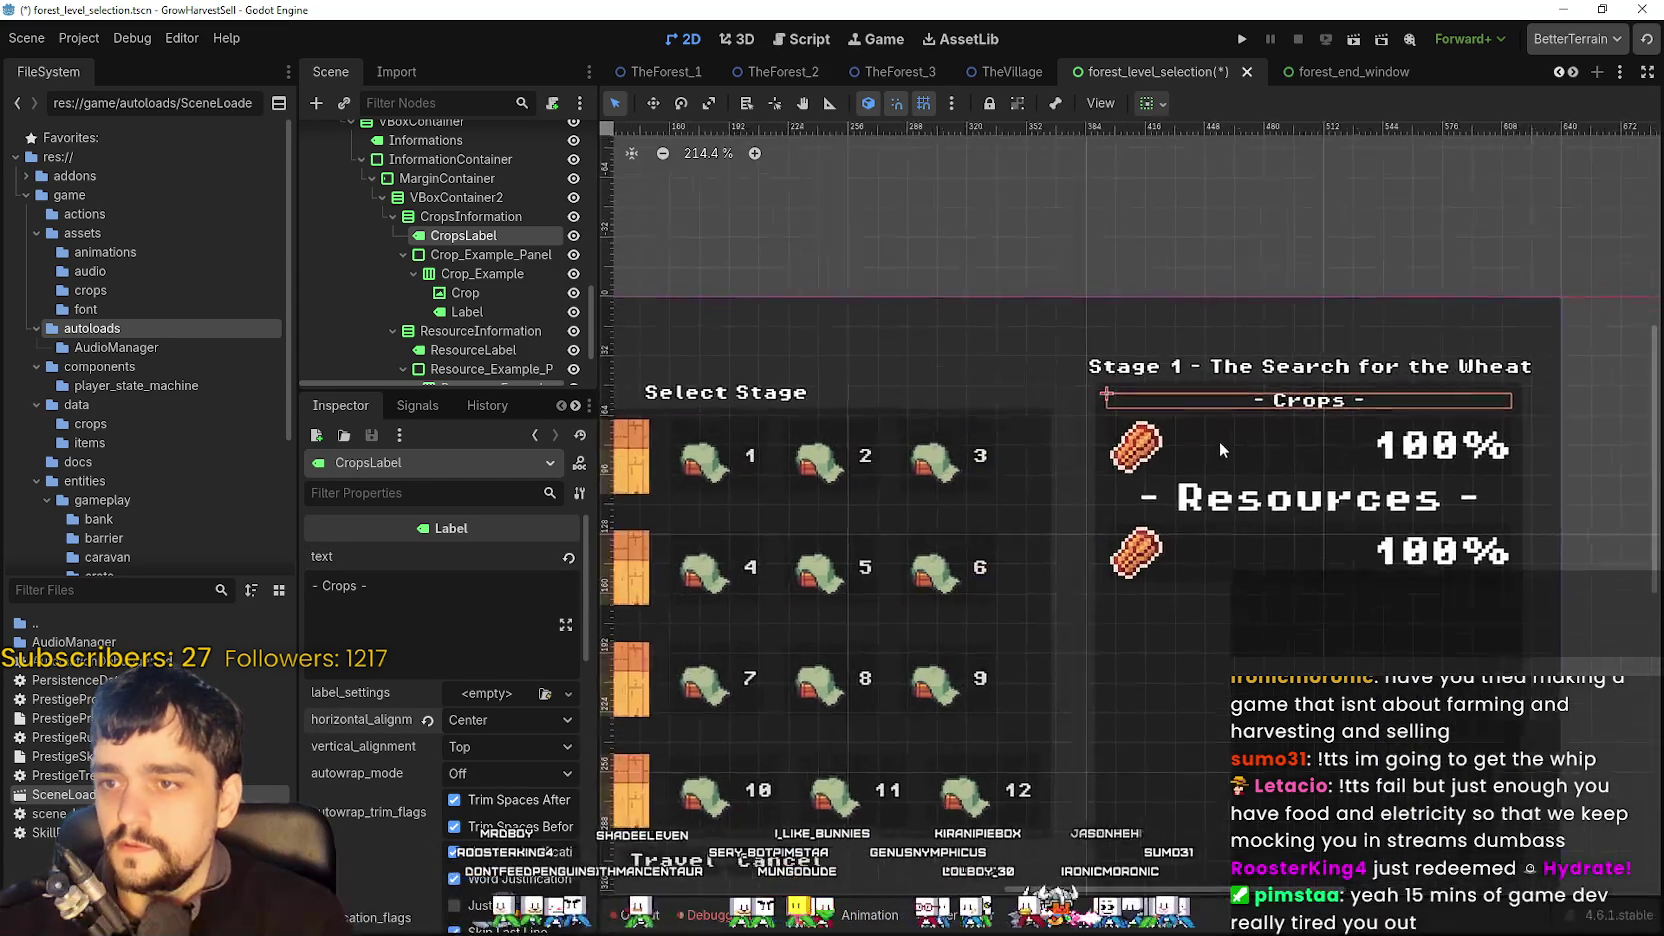
scroll(1190, 480, up, 4)
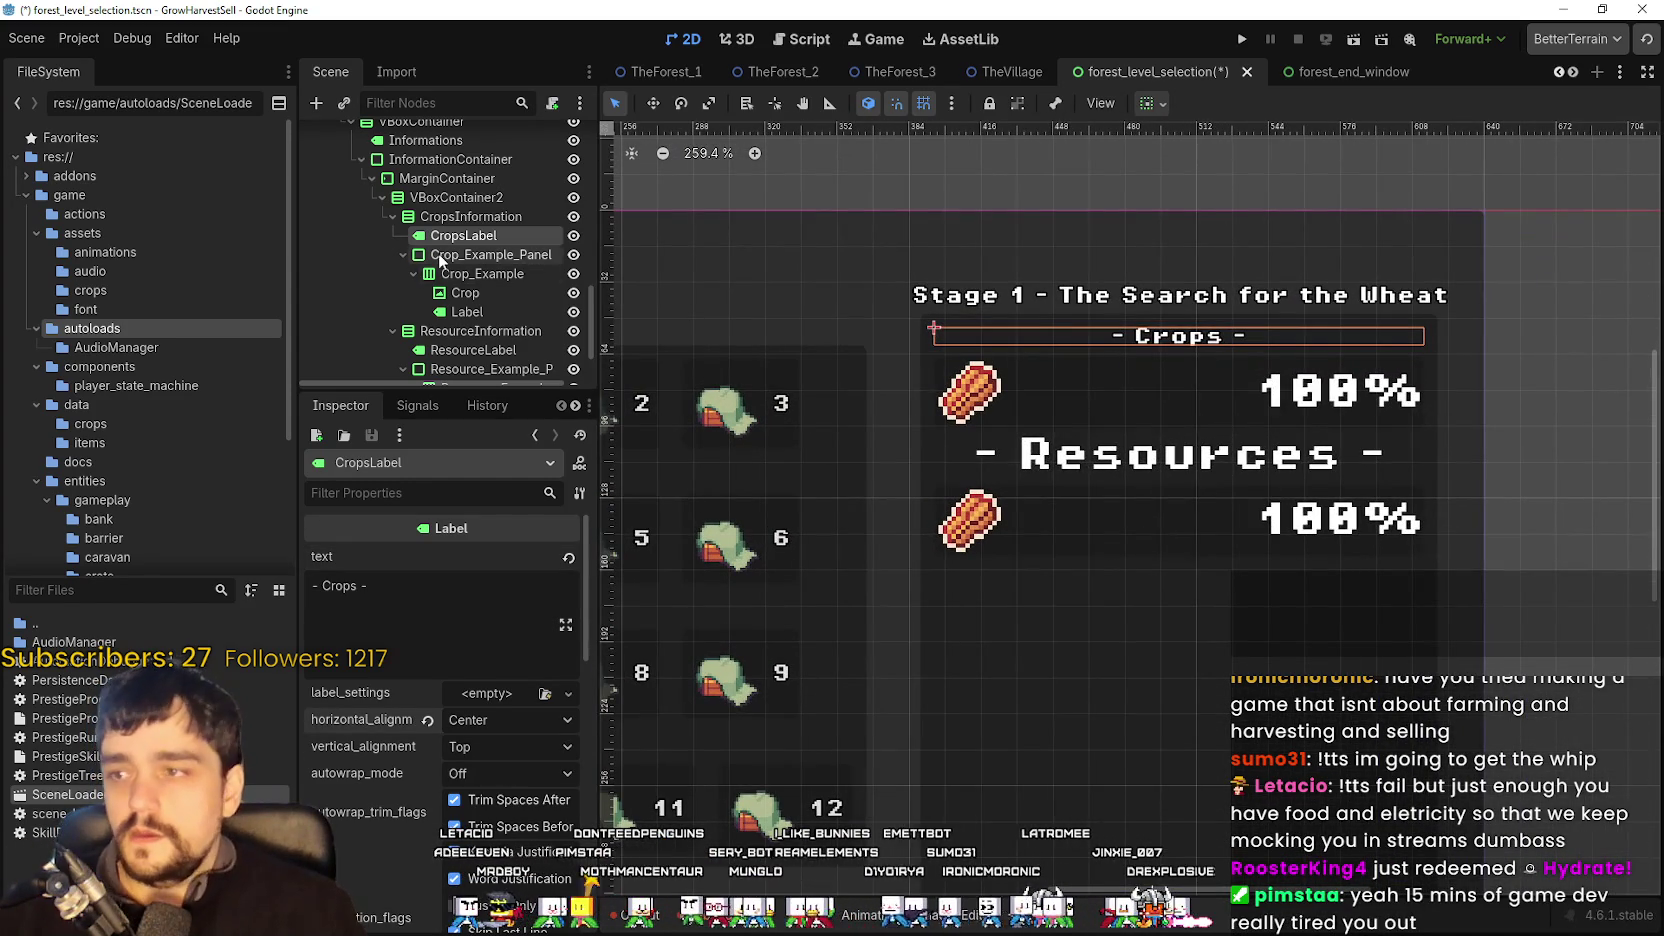
scroll(445, 250, down, 3)
- Paste the copied style onto the crop percentage label and set its text to '100%'
click(463, 233)
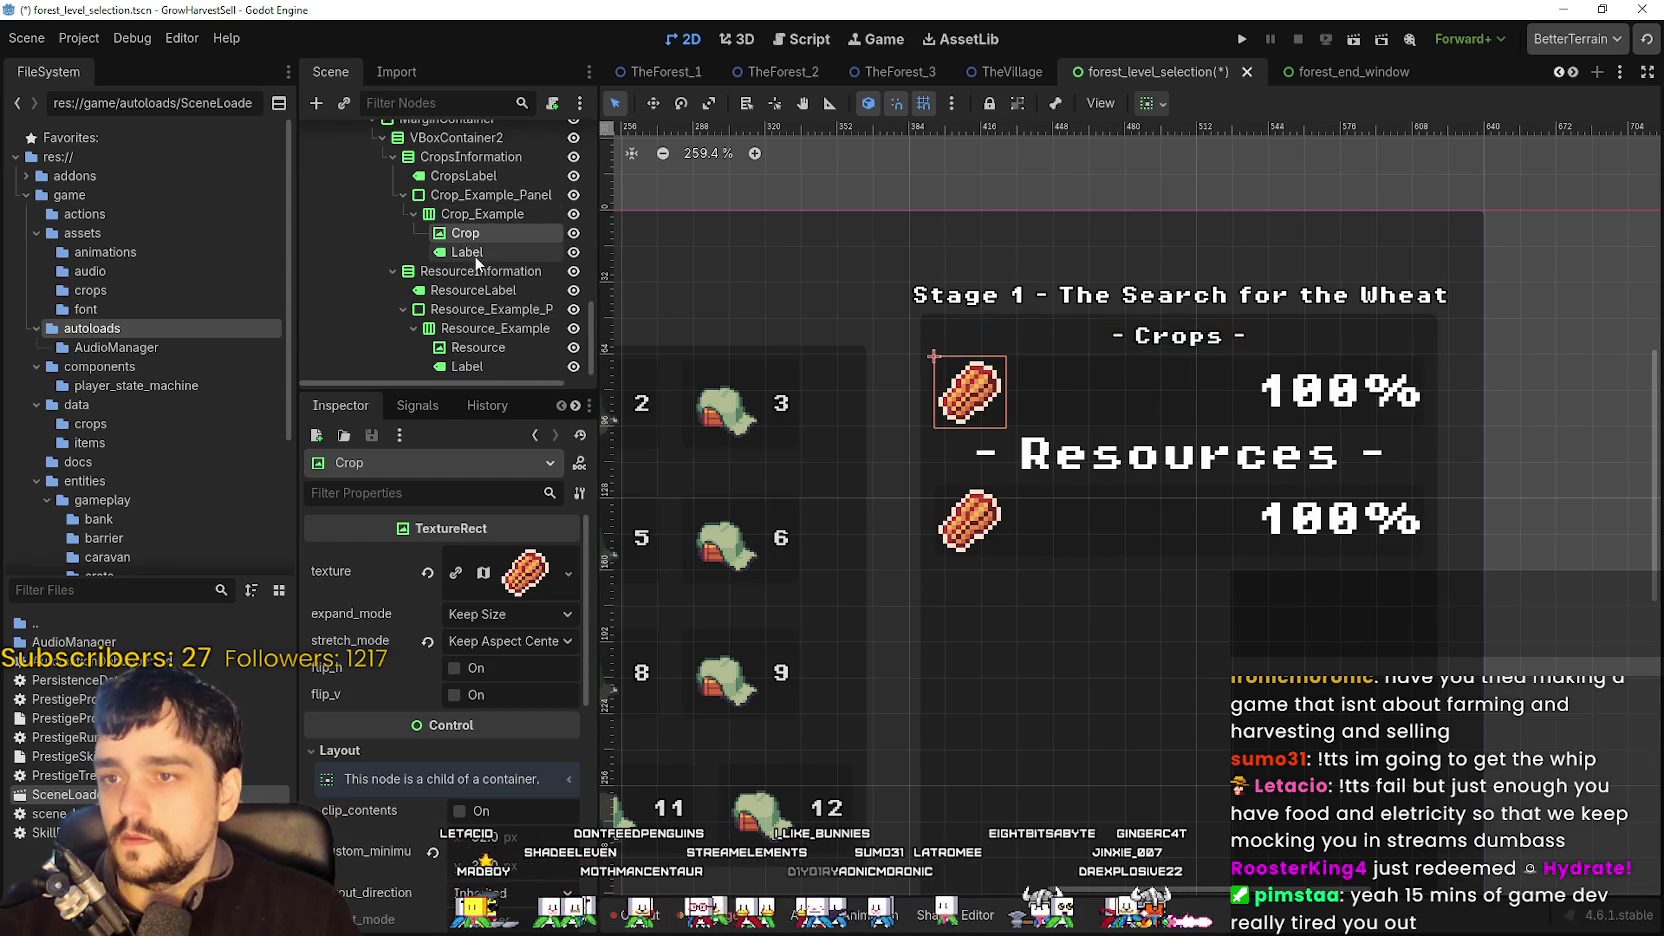
click(474, 253)
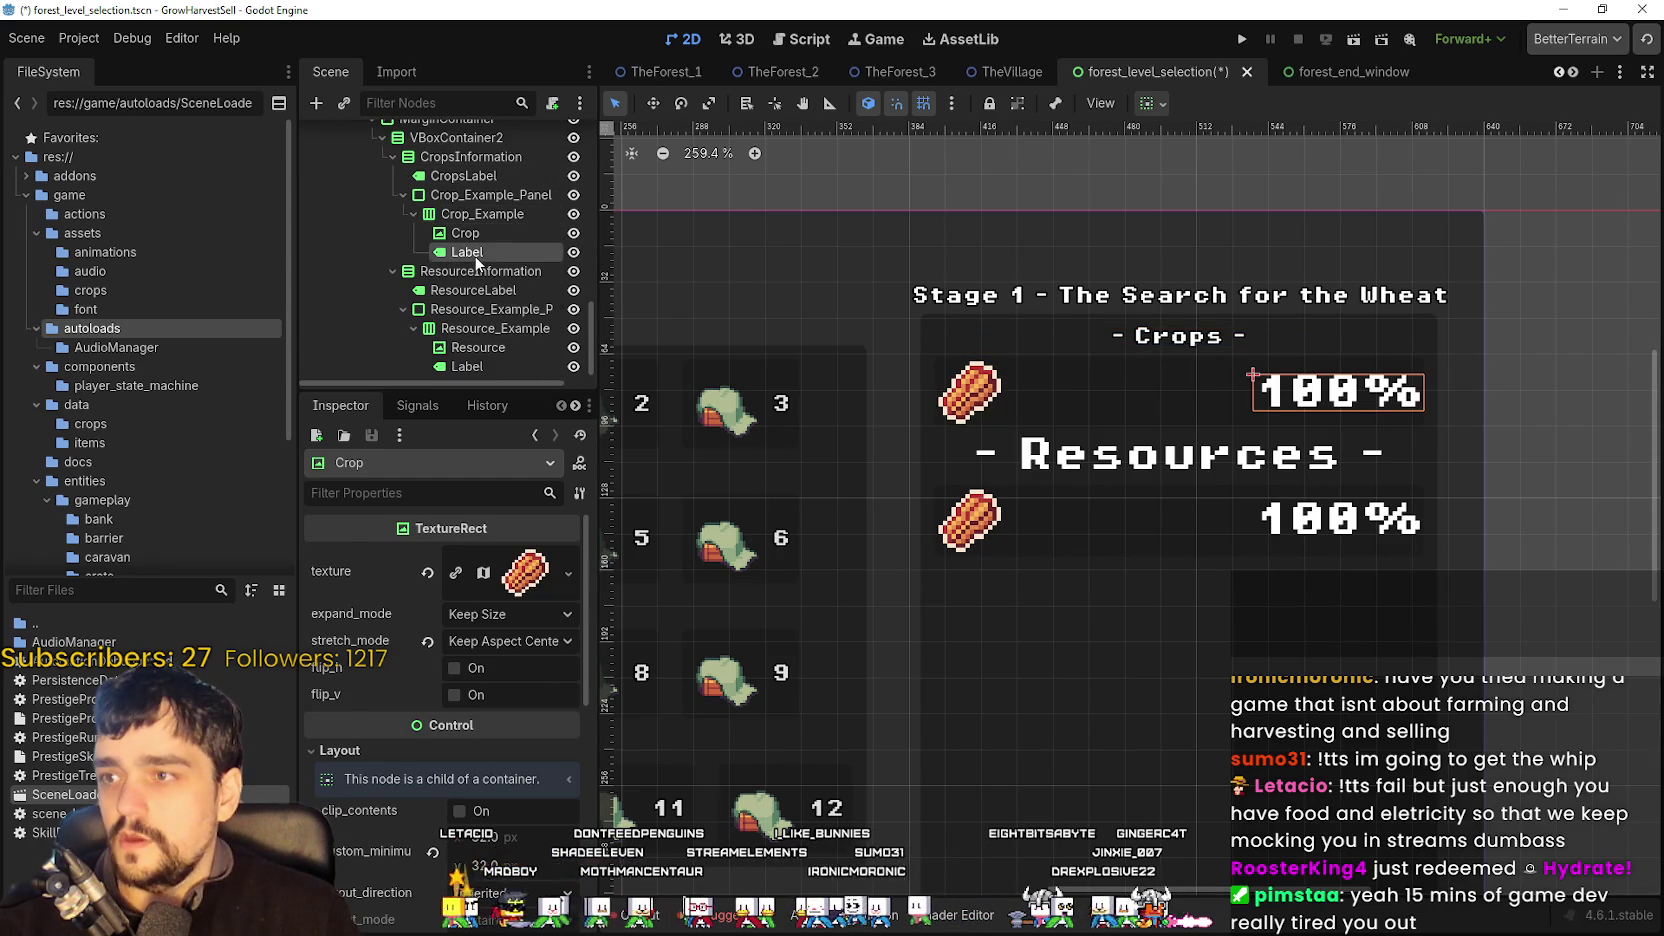
click(579, 493)
click(666, 690)
triple_click(330, 585)
text(100%)
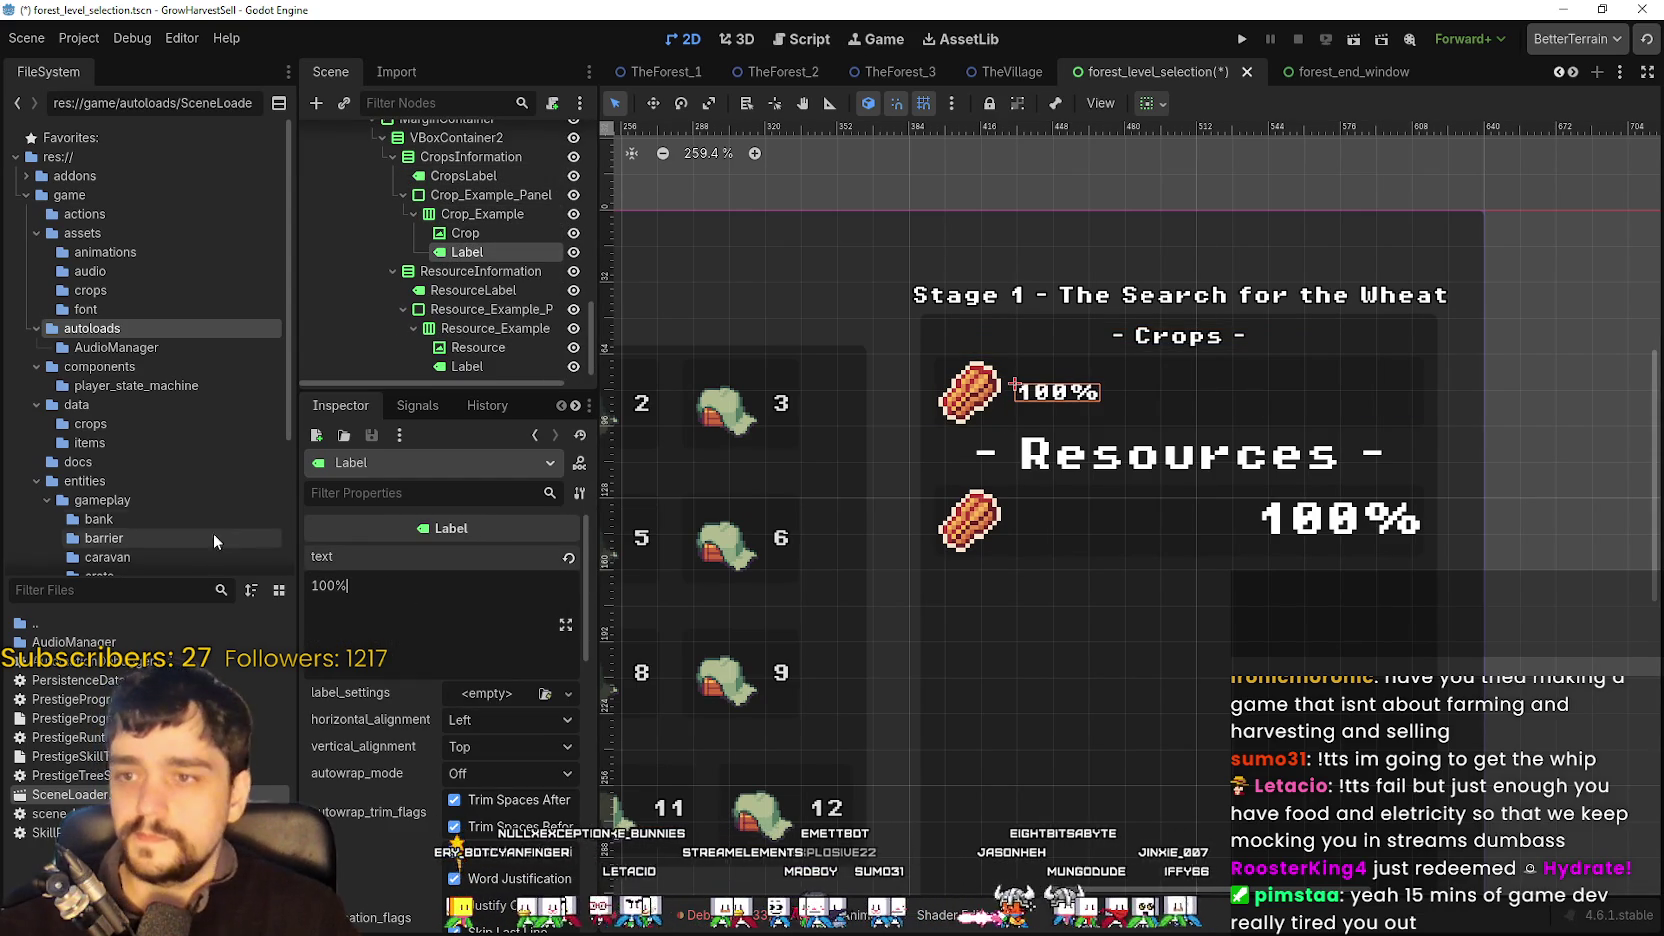
- Set the percentage label's vertical alignment to Center
scroll(878, 338, down, 2)
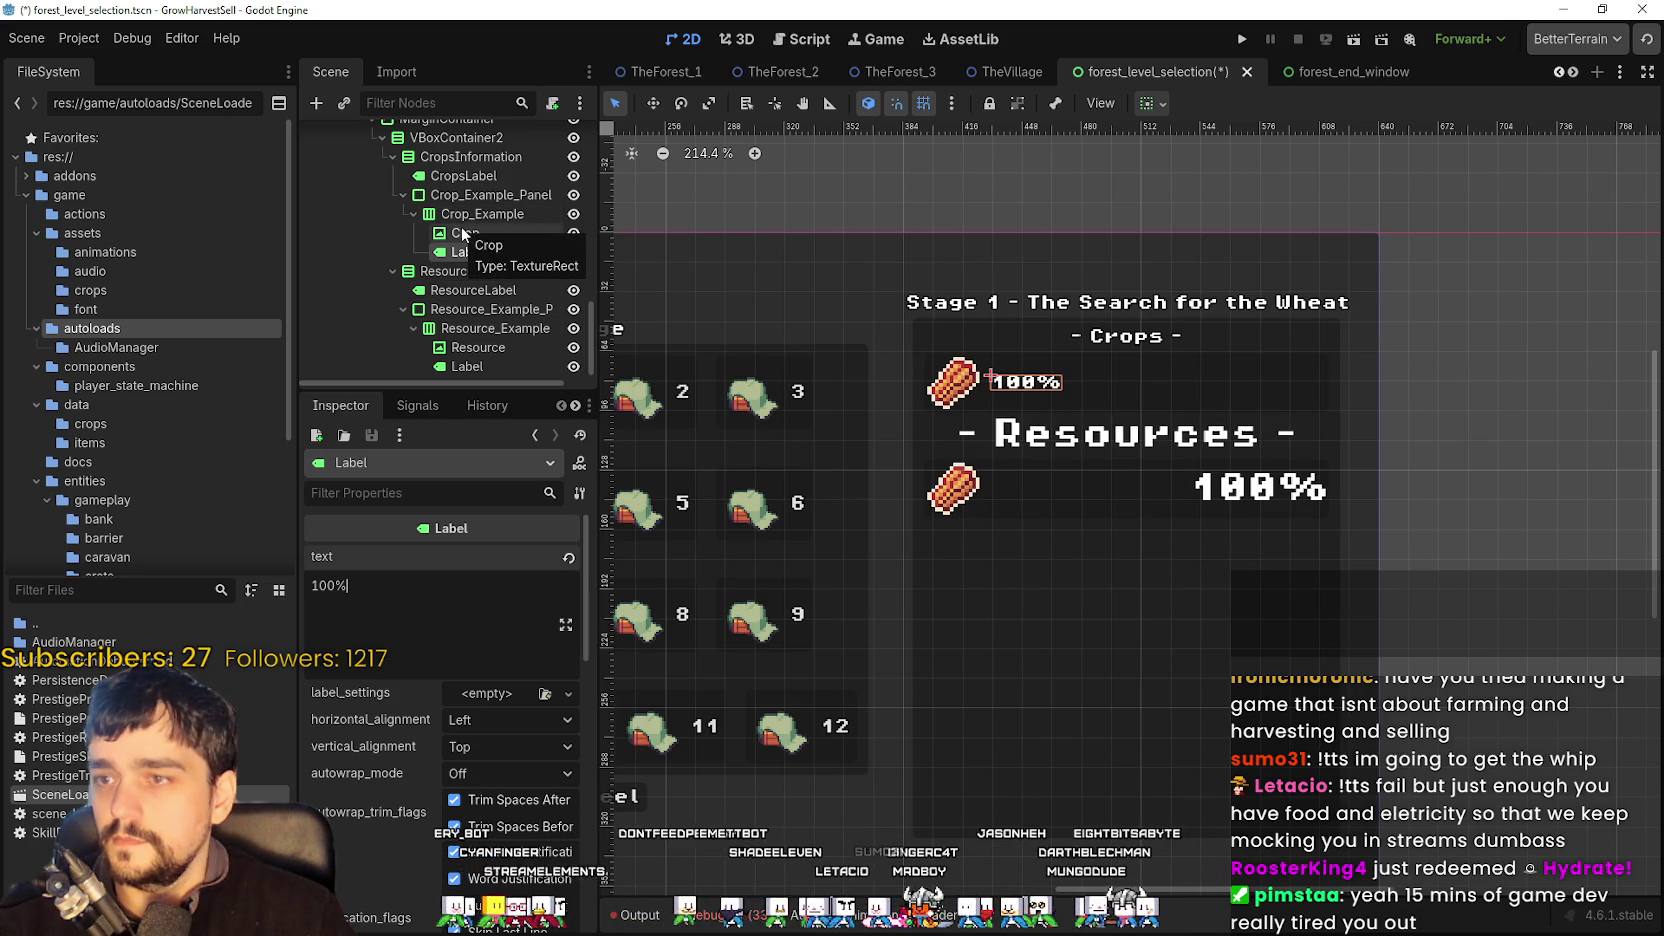
click(500, 719)
click(499, 712)
click(488, 746)
click(497, 797)
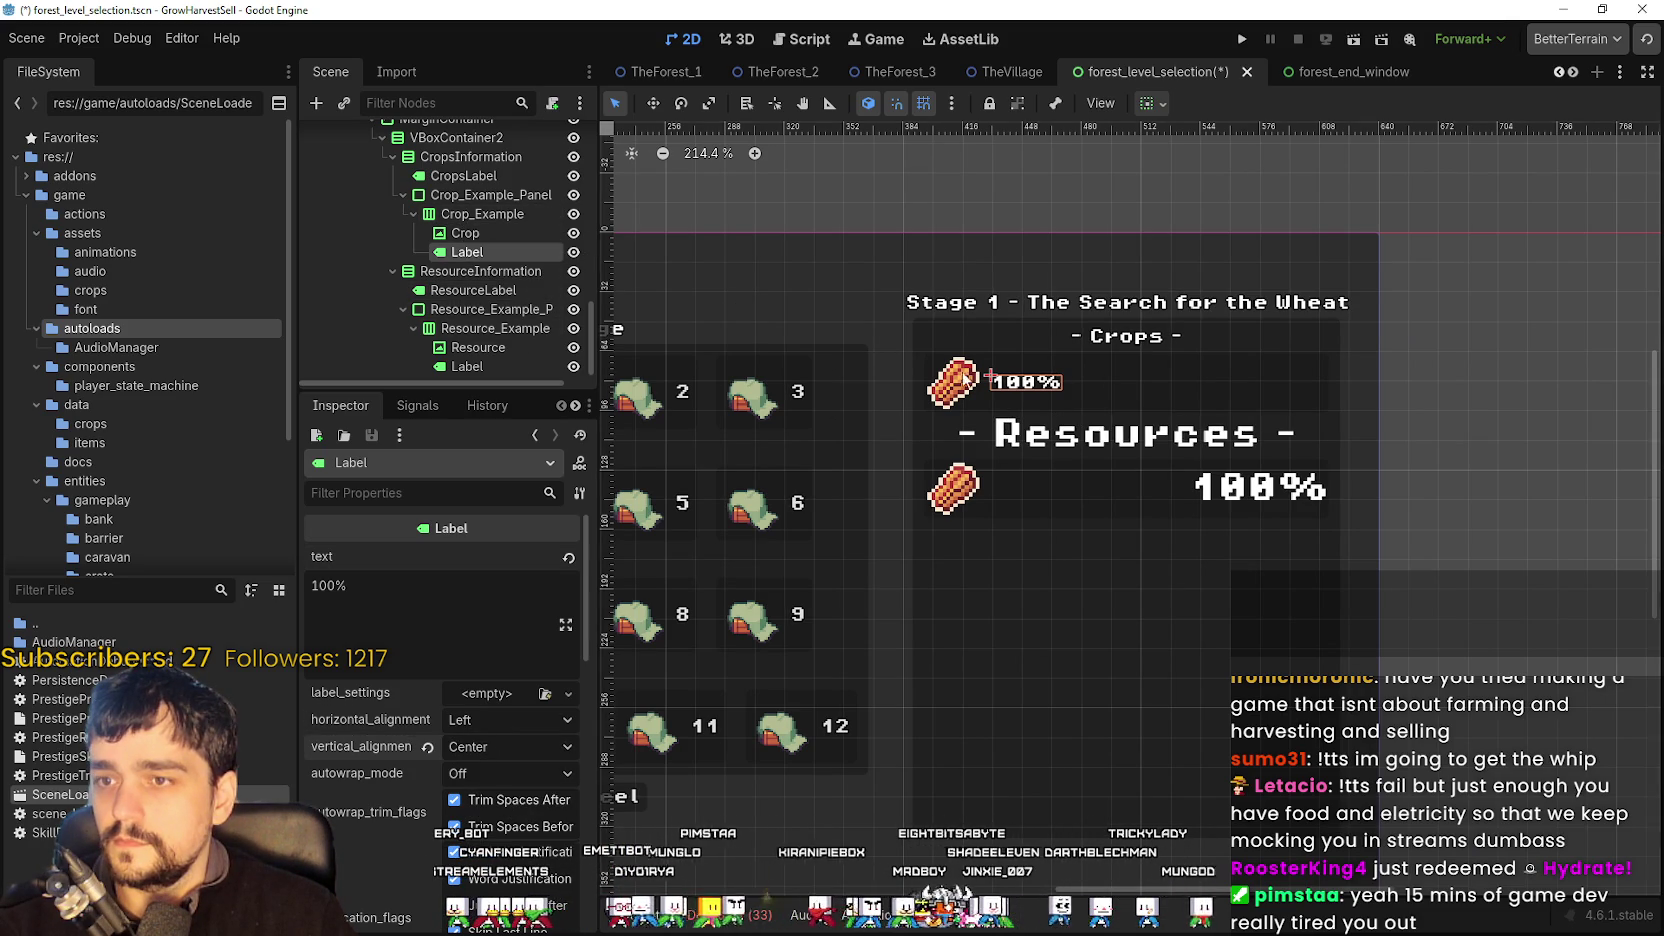
scroll(1140, 382, down, 1)
scroll(445, 200, down, 1)
click(473, 282)
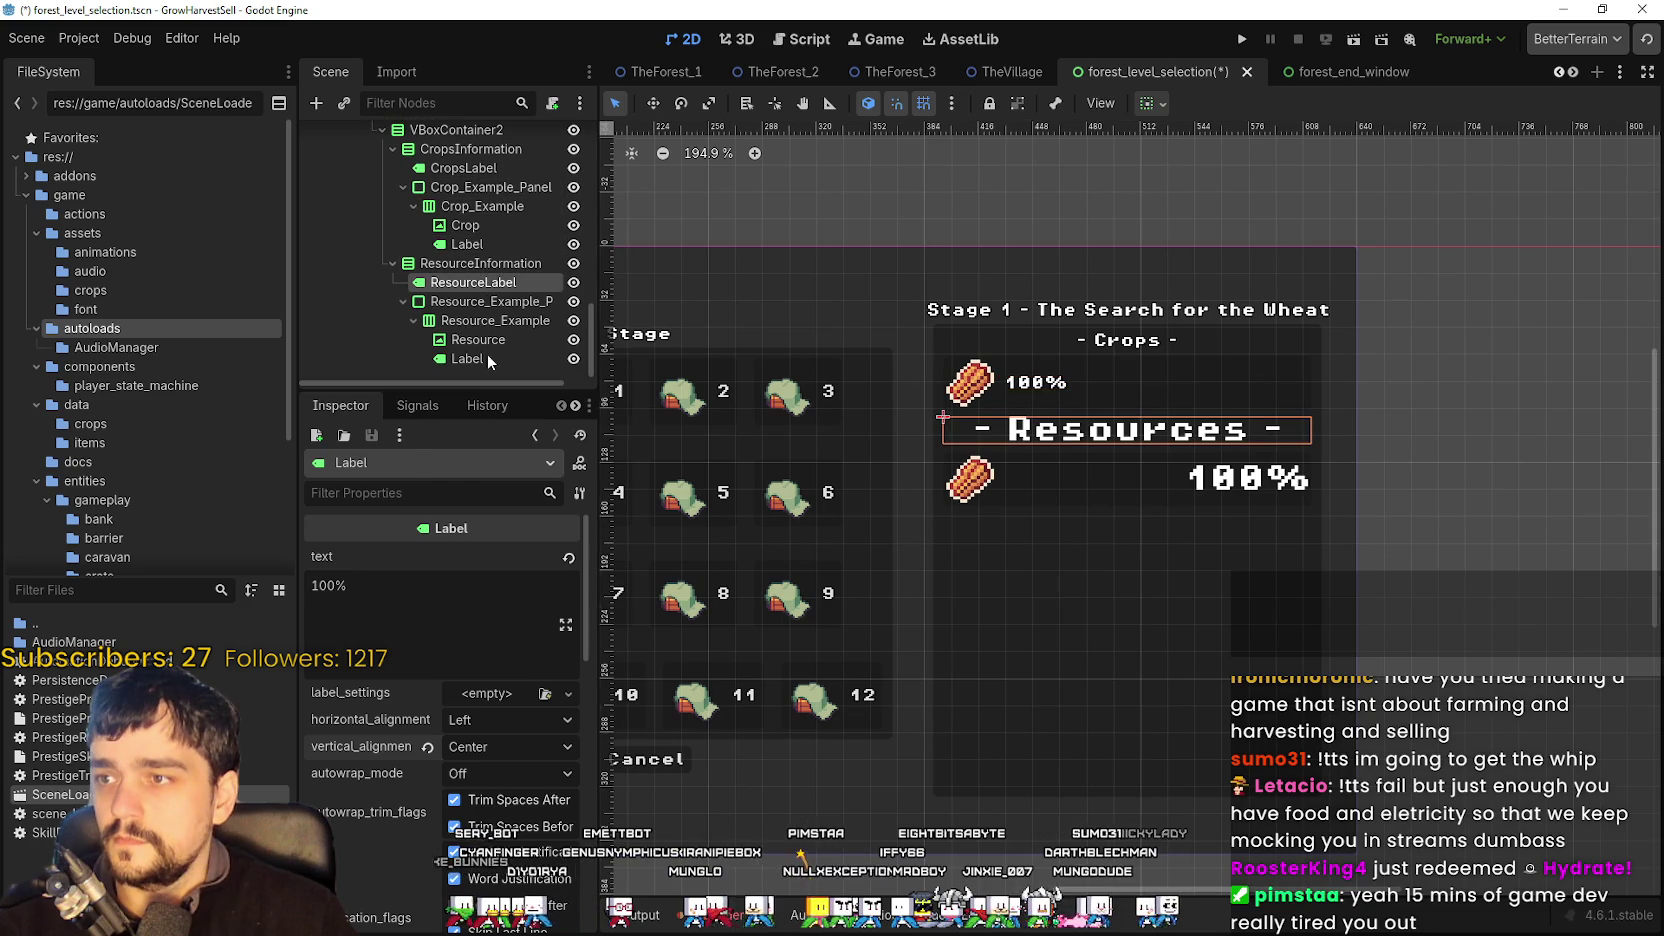
- Paste the copied style onto ResourceLabel and retype its text as '- Resources -'
click(579, 493)
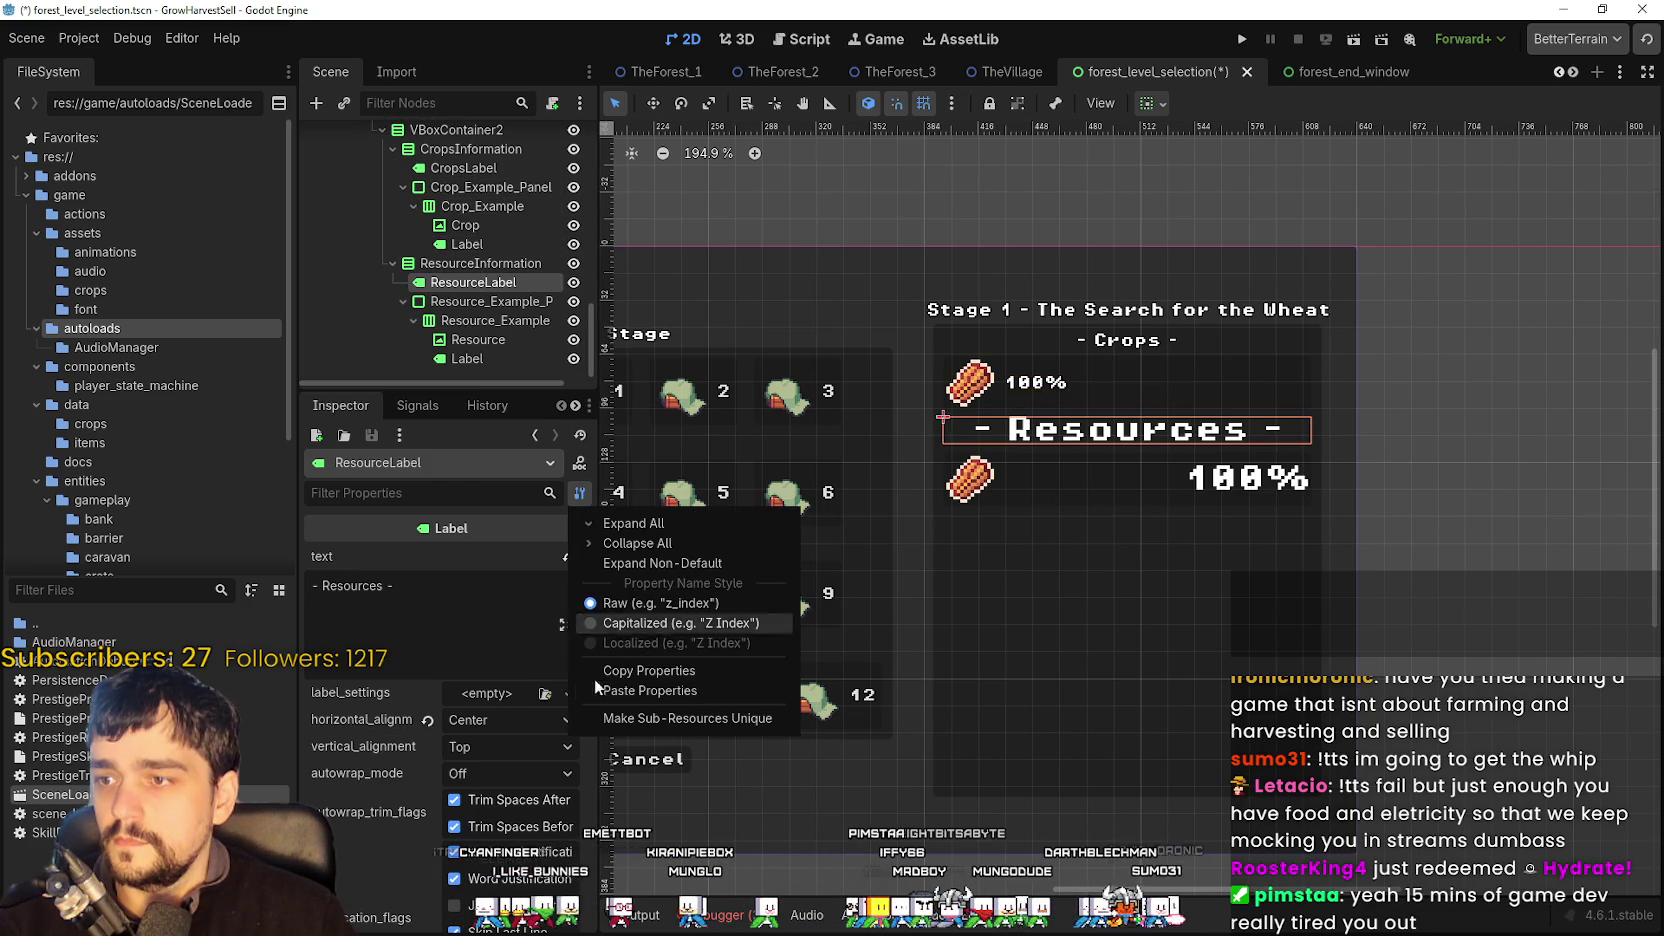
click(645, 694)
click(365, 613)
key(ctrl+a)
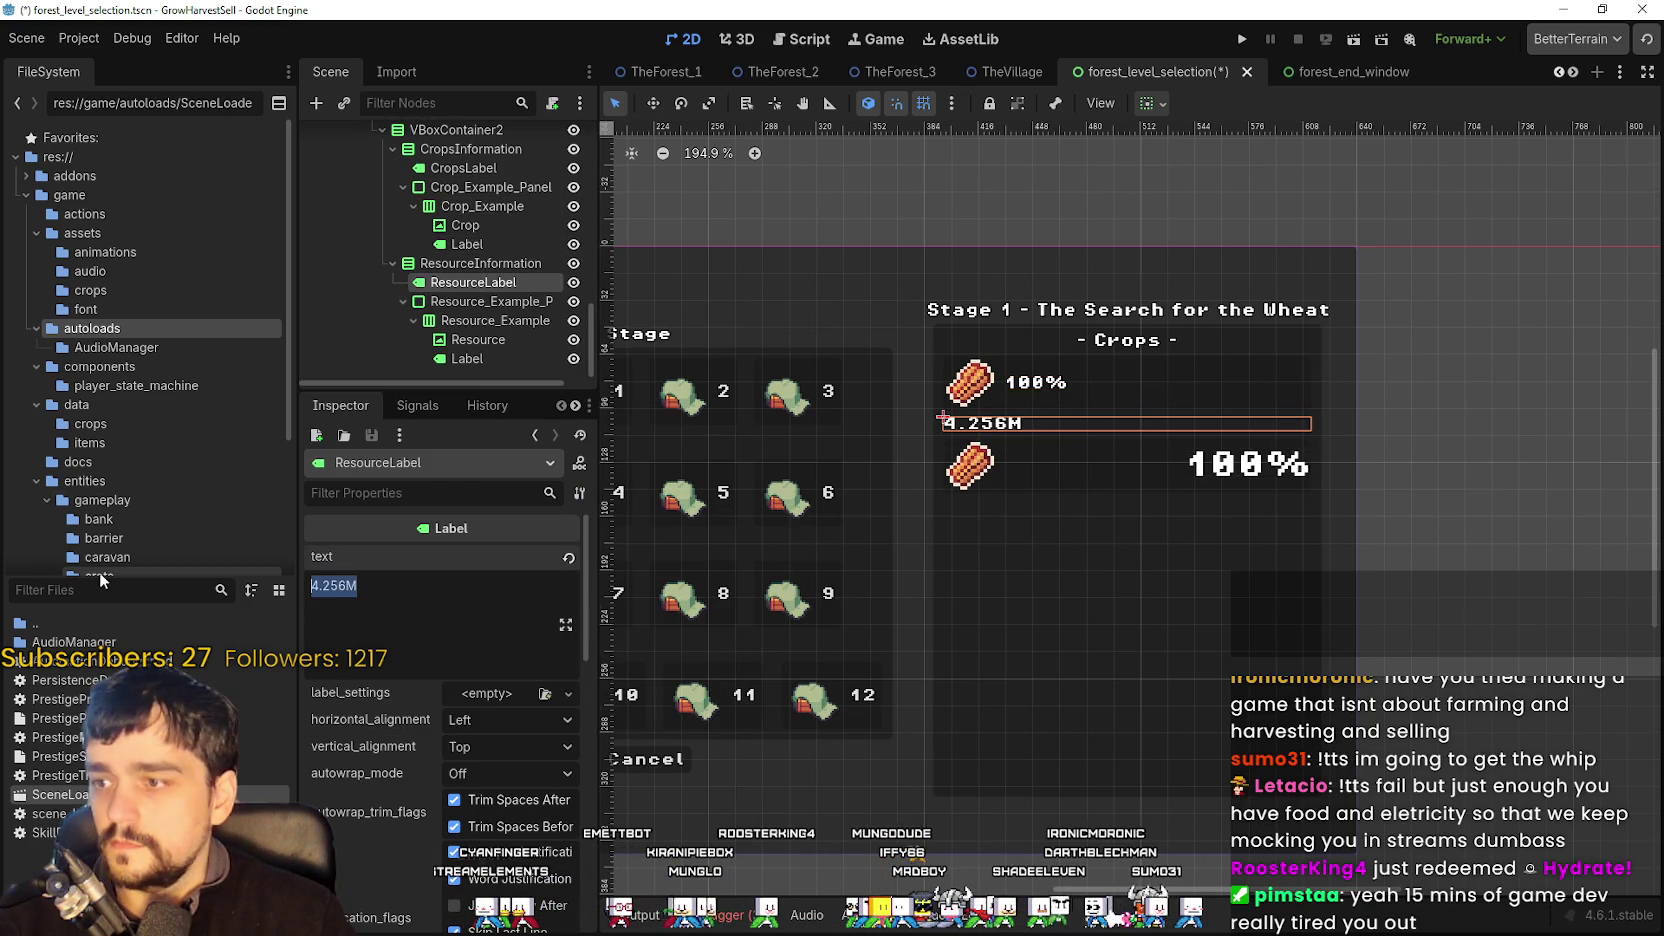
text(- Resources -)
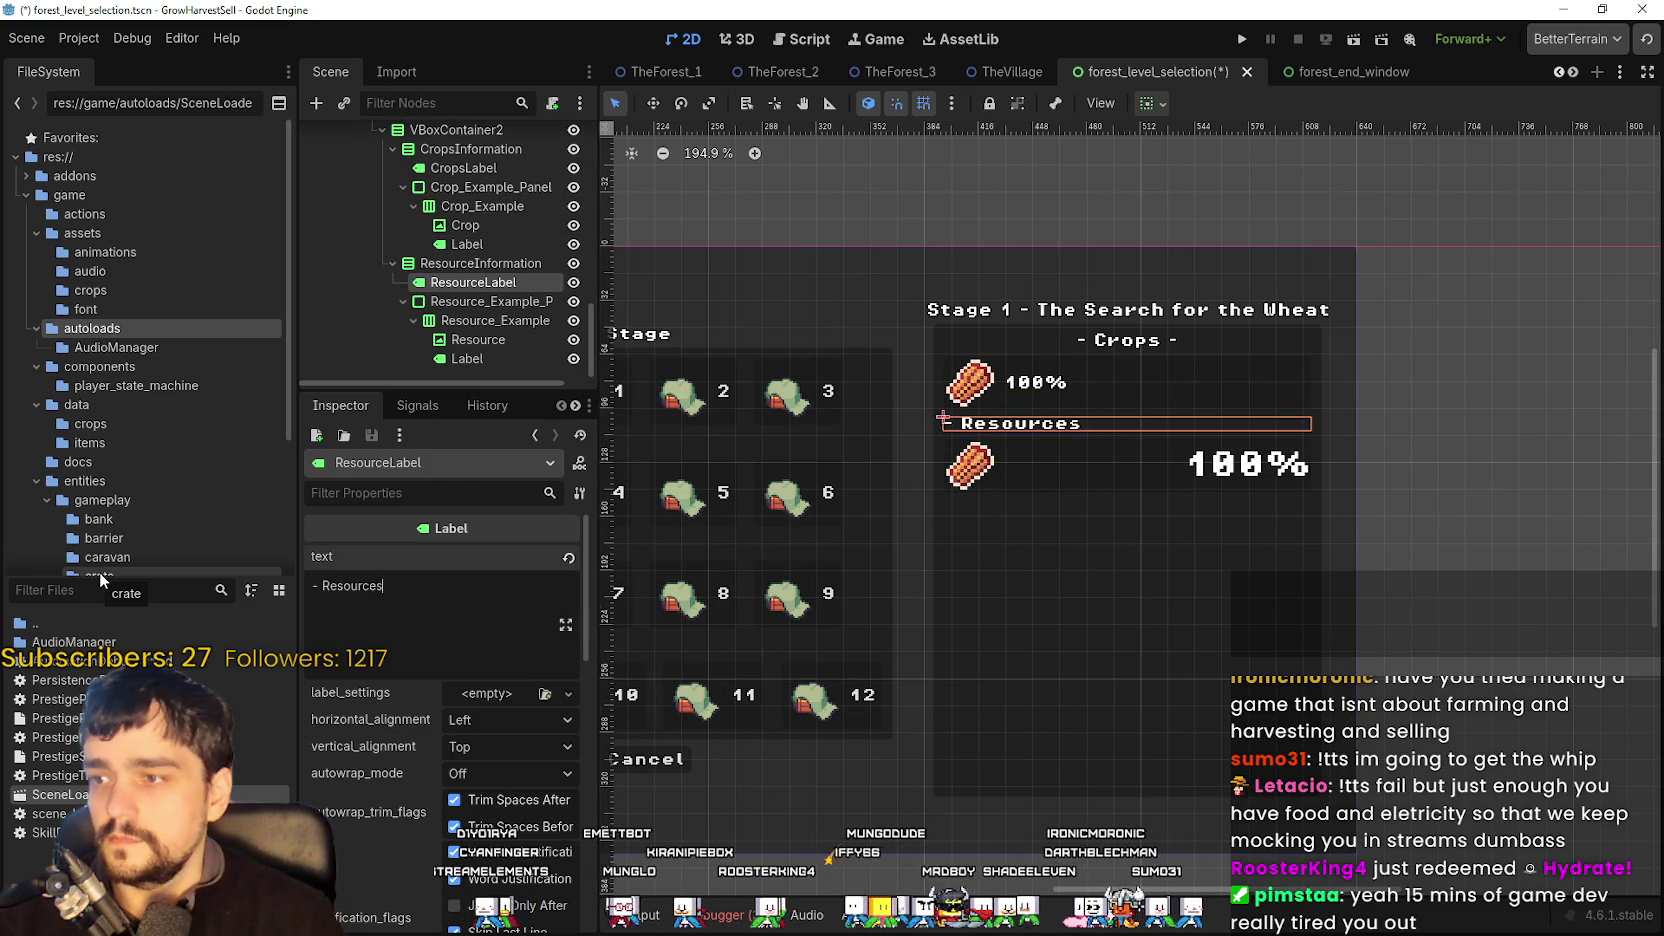
- Centre the '- Resources -' heading horizontally and save the scene
click(493, 722)
click(492, 770)
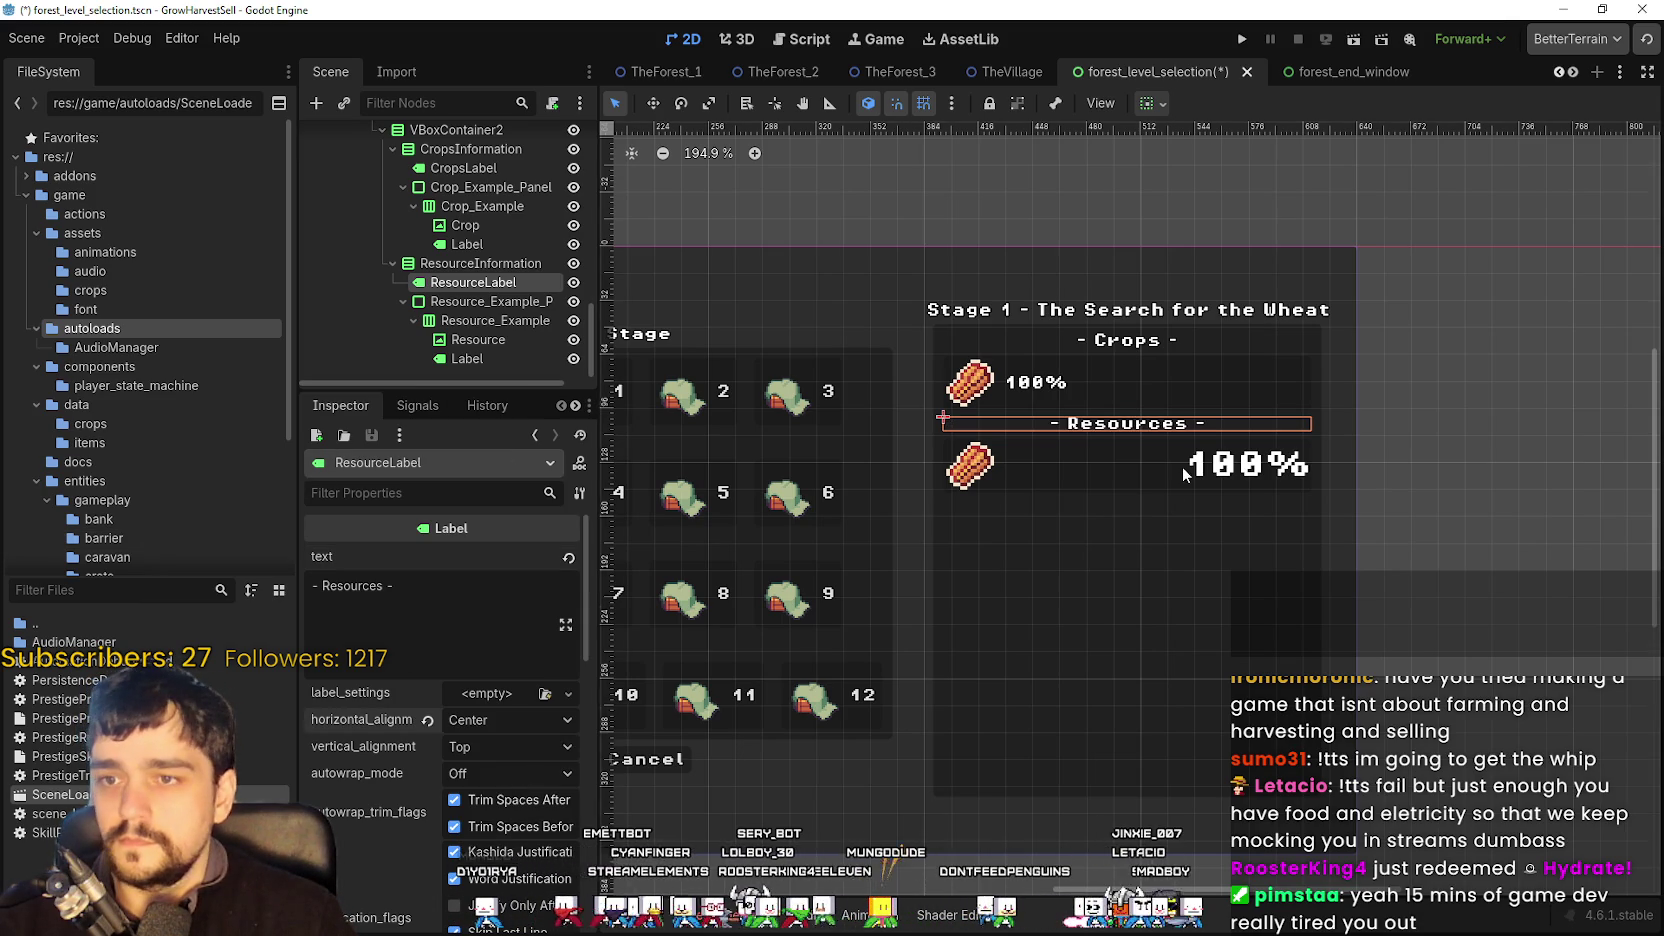
scroll(1178, 466, up, 1)
key(ctrl+s)
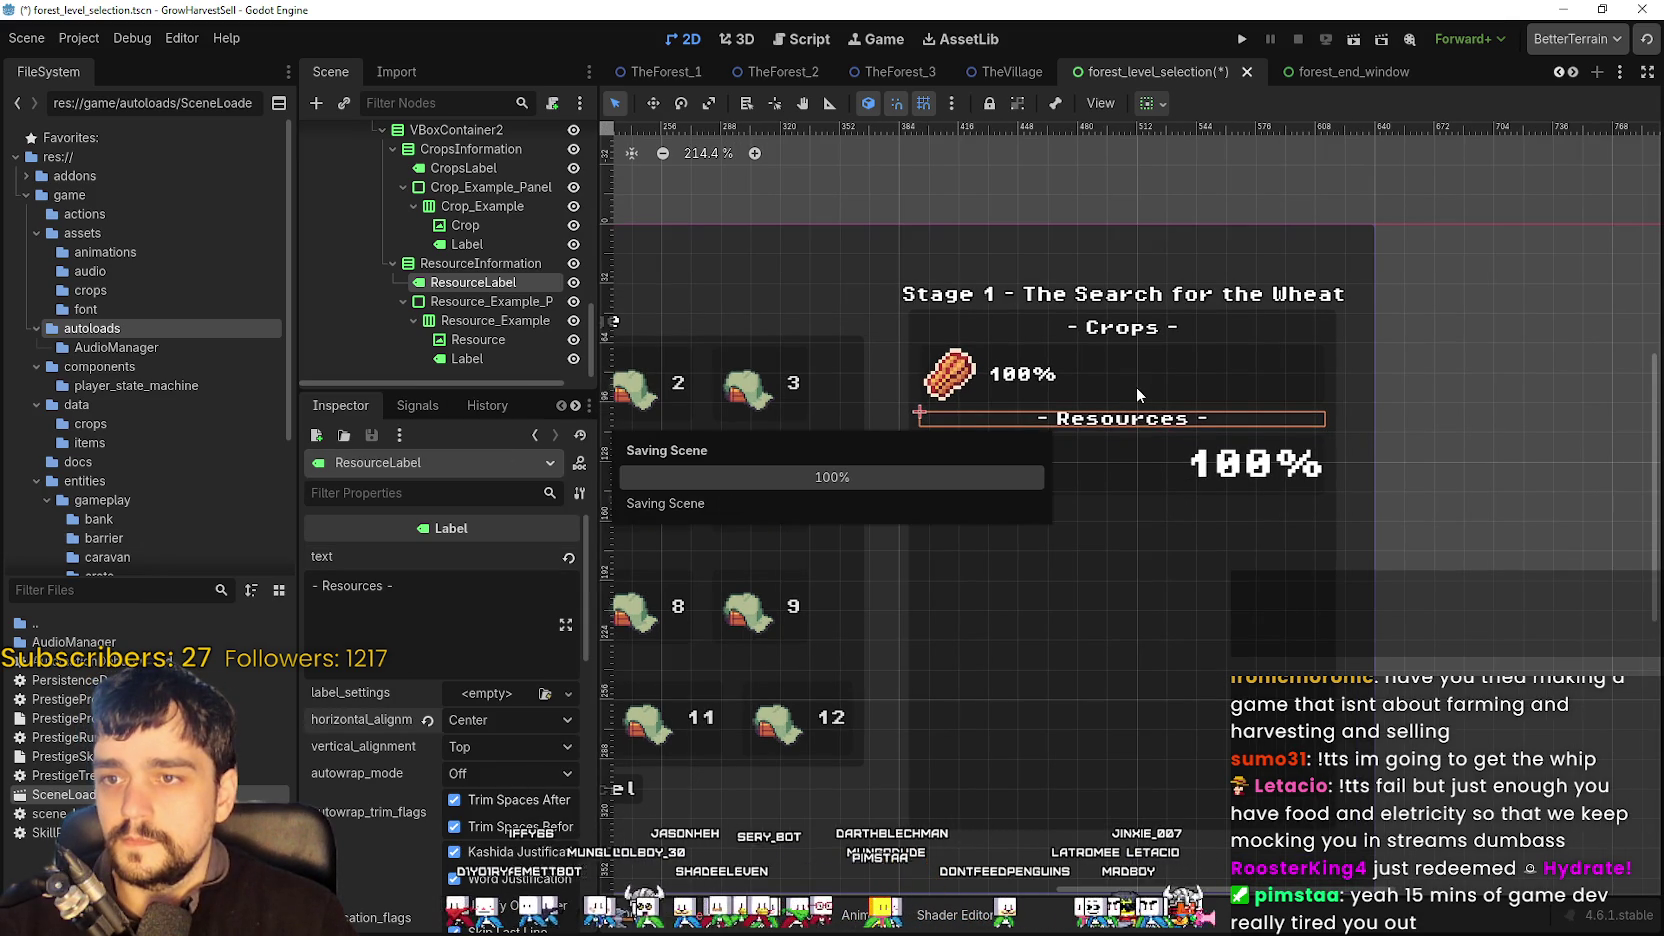
scroll(1215, 437, down, 6)
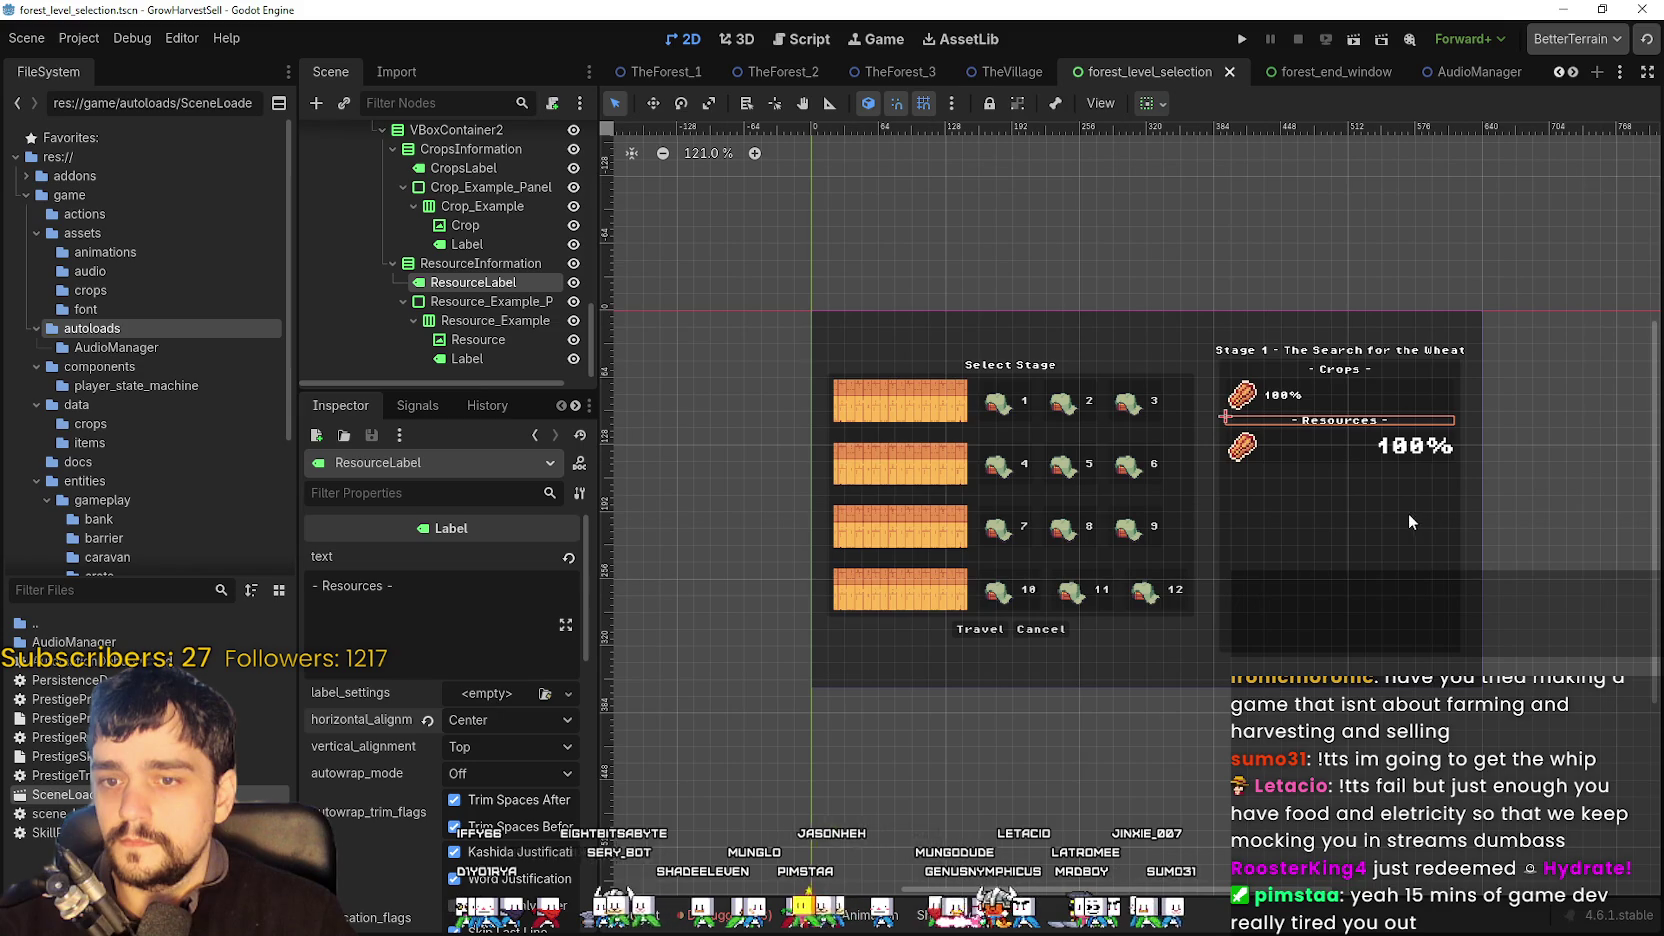
scroll(1095, 715, up, 7)
scroll(1093, 702, down, 1)
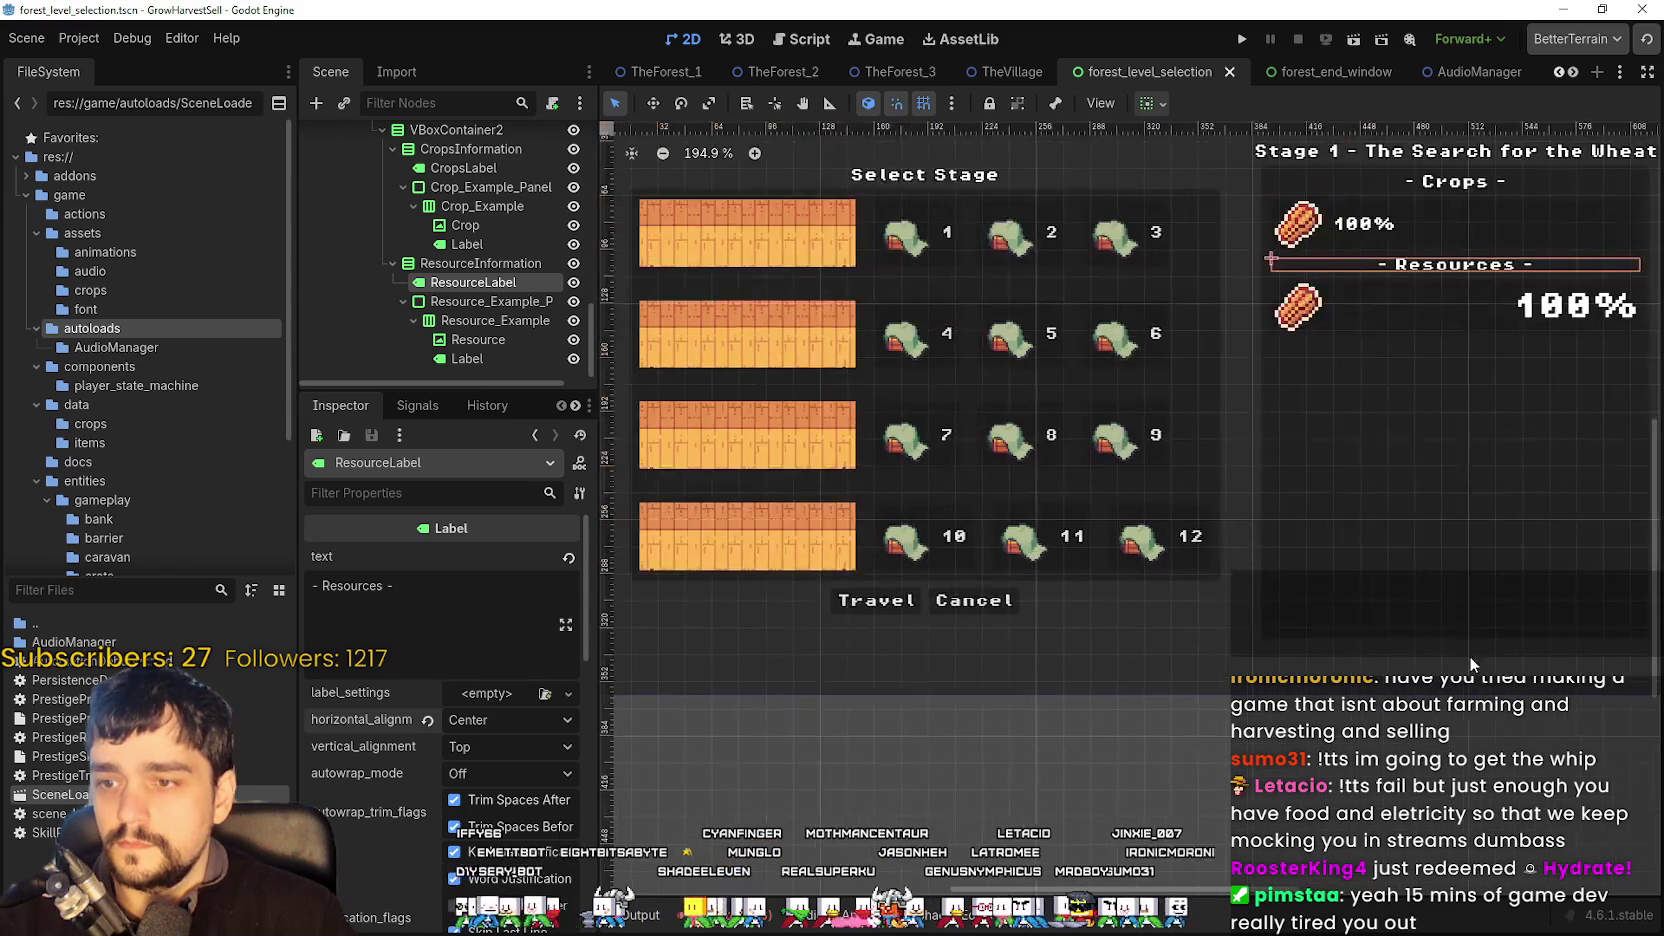
scroll(1268, 641, up, 5)
scroll(1264, 644, down, 8)
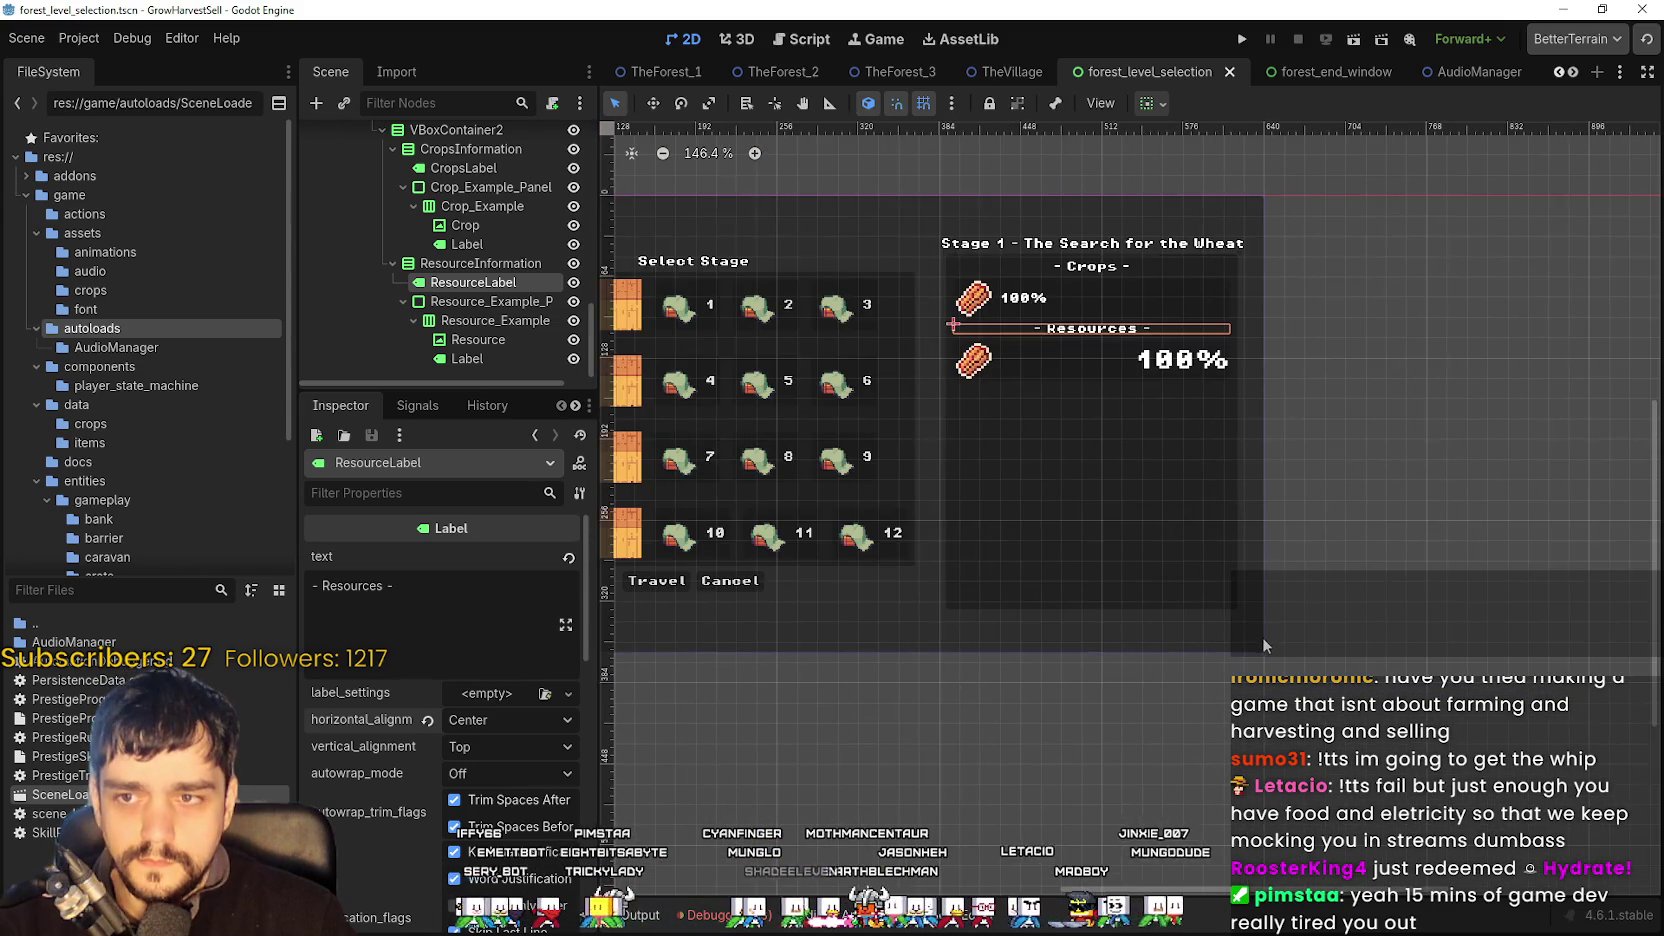
- Narrow the root PanelContainer slightly by pulling its right edge inward
click(1249, 647)
scroll(1210, 677, up, 3)
scroll(1212, 672, up, 1)
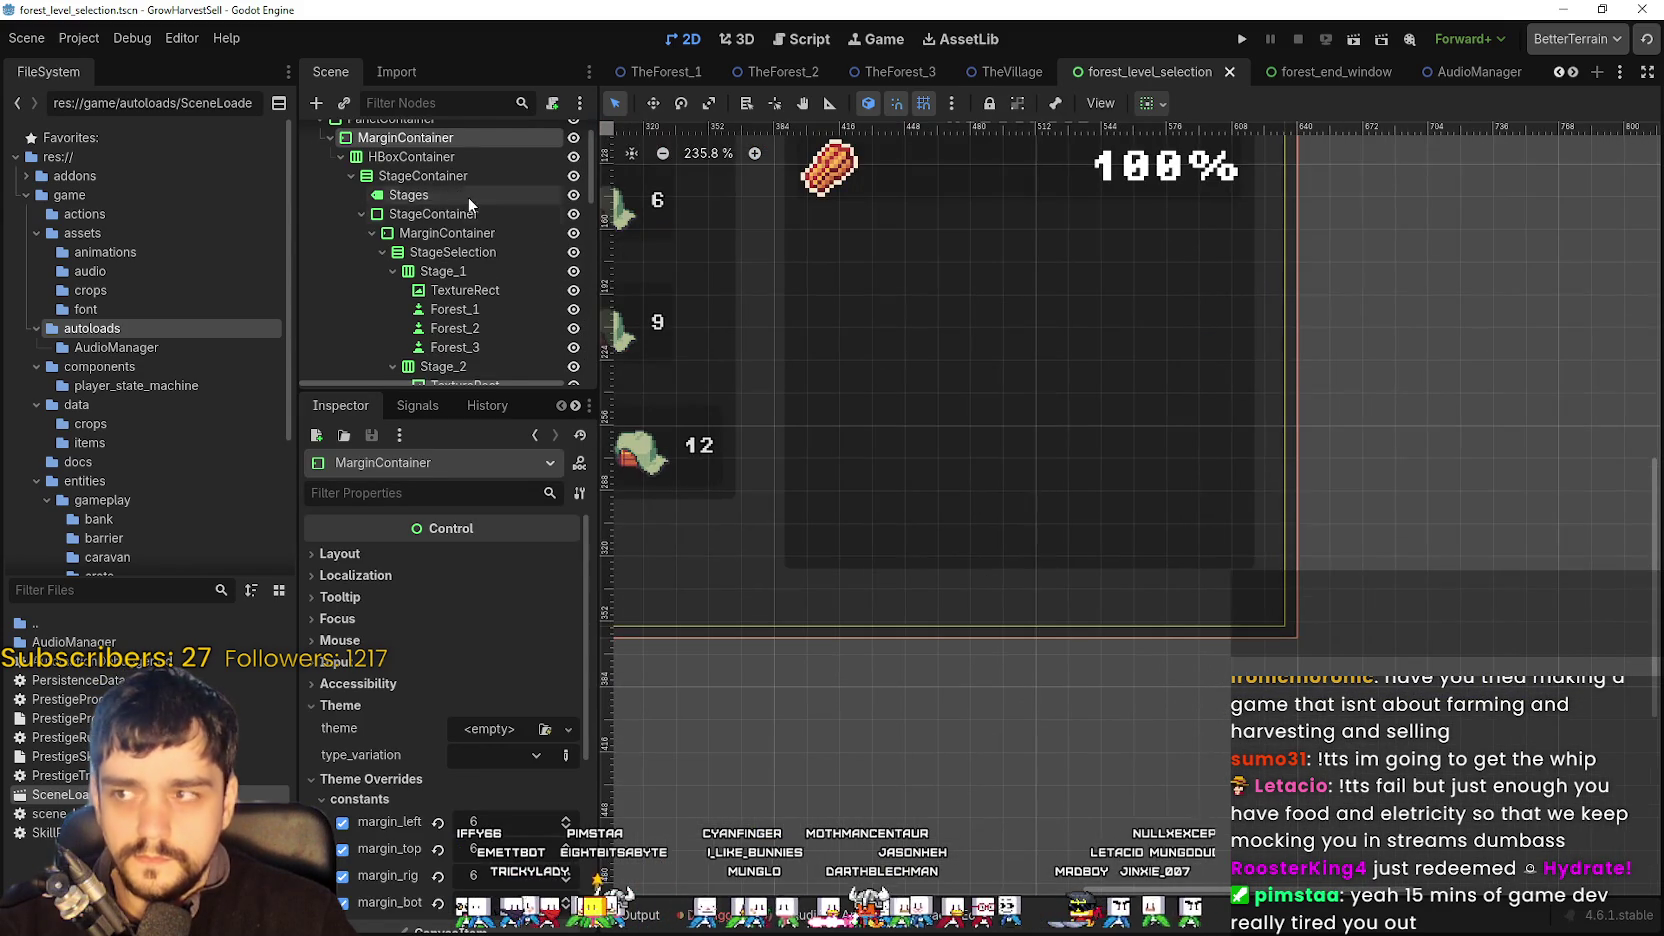
scroll(448, 181, up, 2)
click(438, 157)
scroll(1000, 703, up, 1)
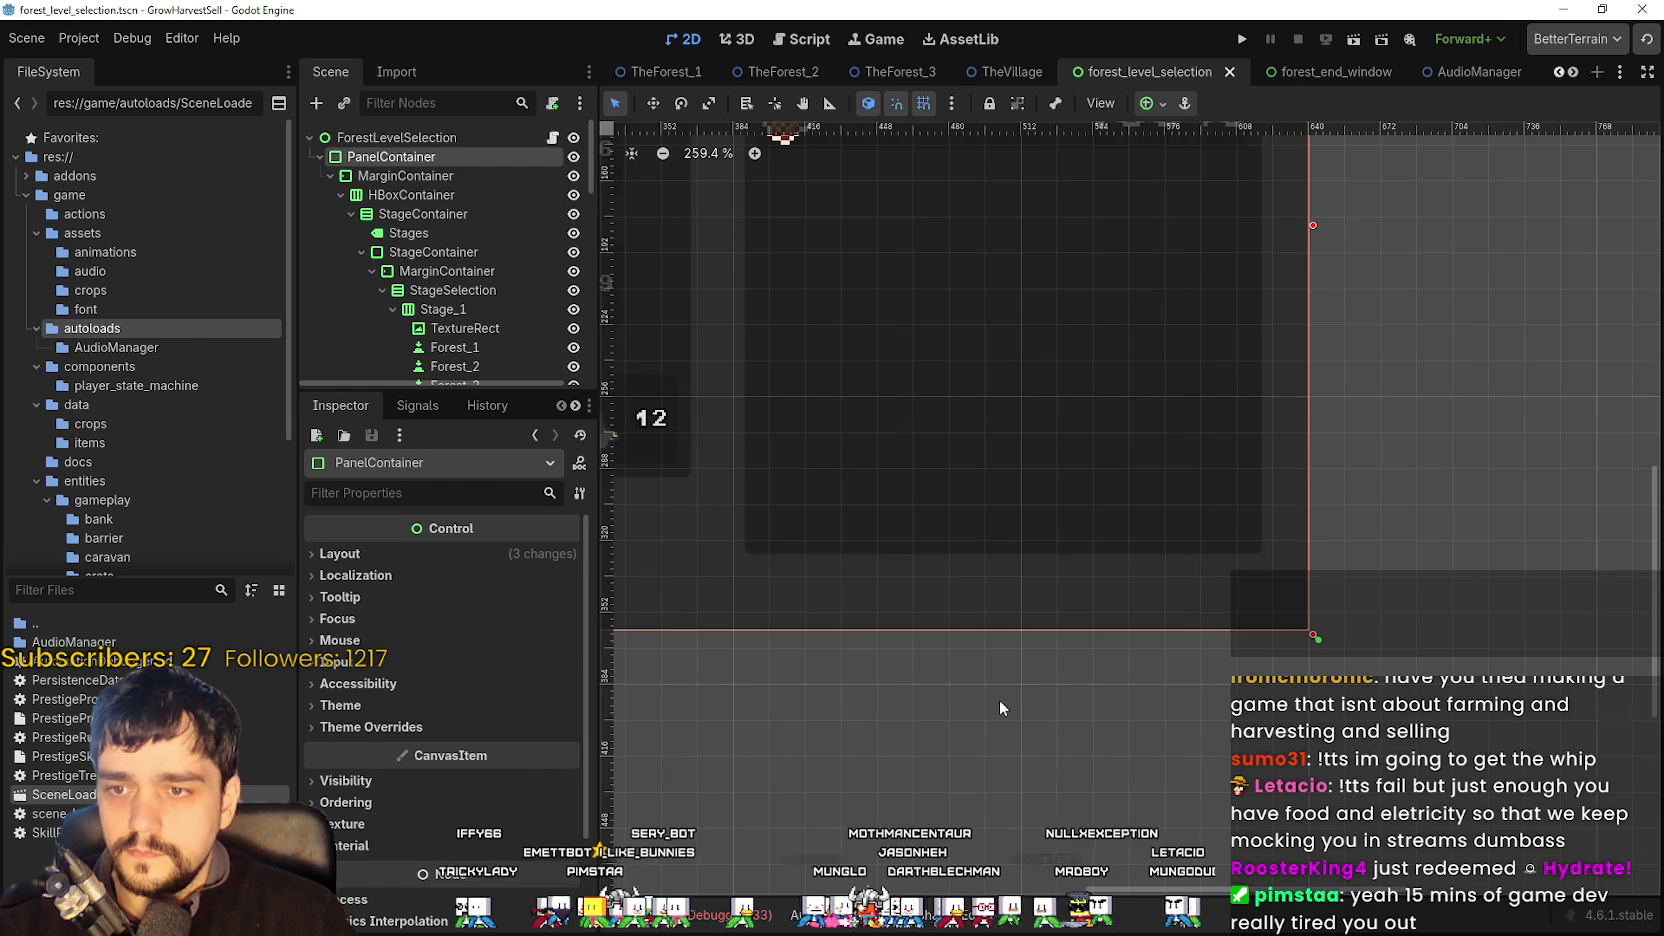
scroll(862, 604, left, 4)
scroll(1020, 650, up, 1)
scroll(1024, 680, right, 5)
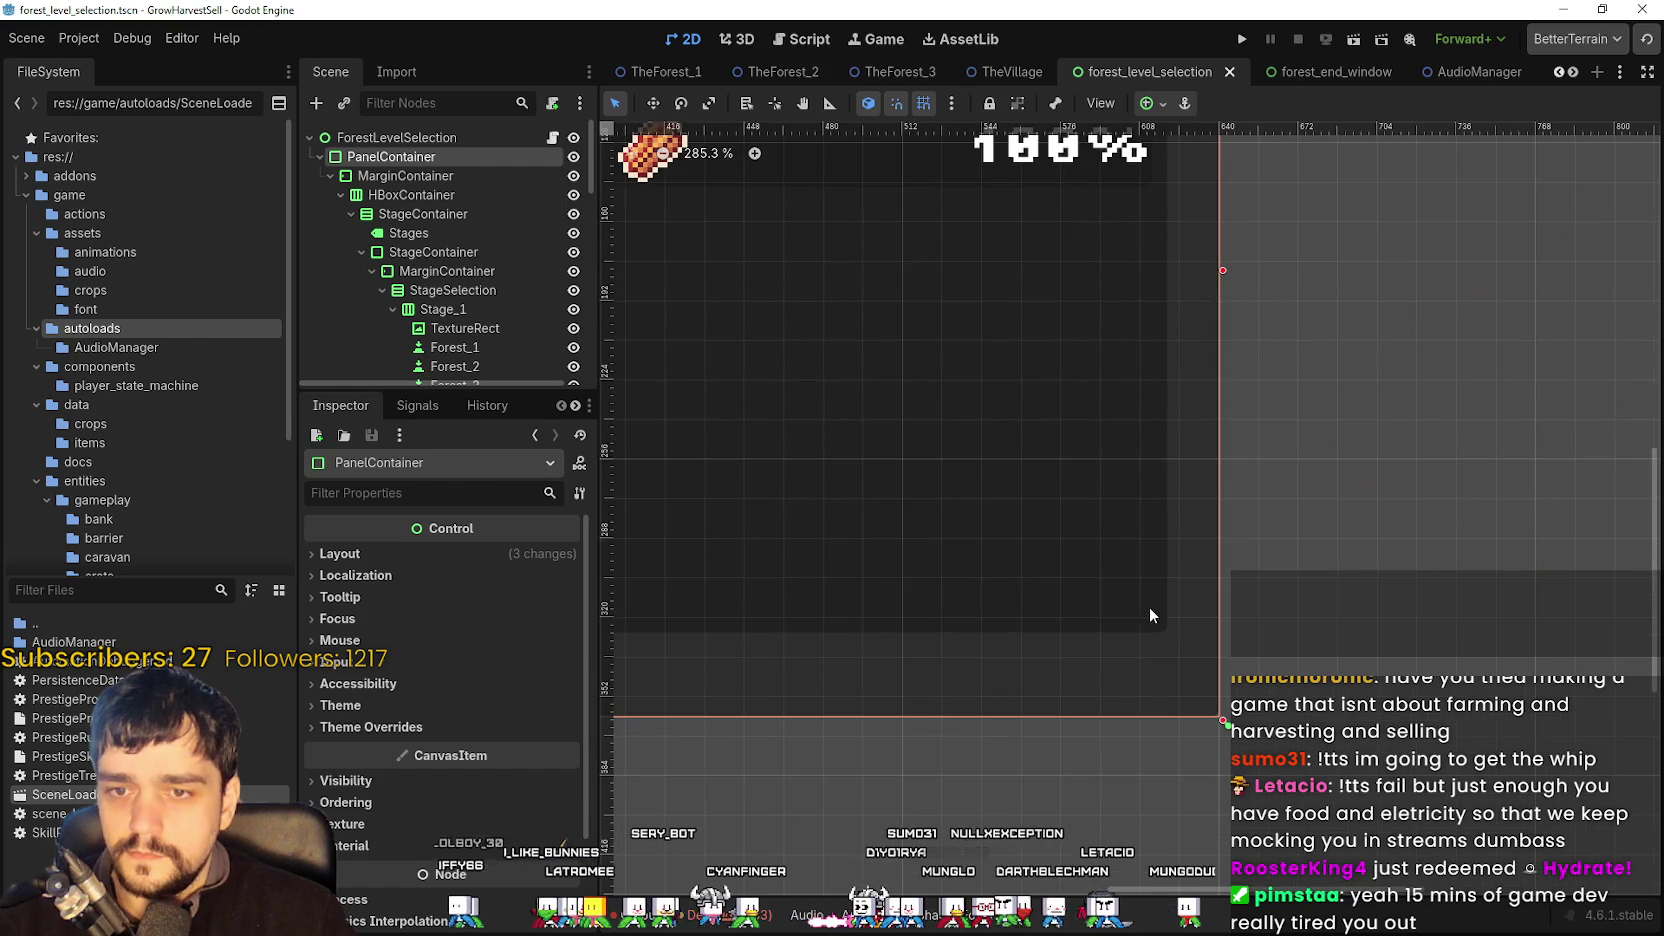
mouse_move(1221, 272)
mouse_down()
mouse_move(1175, 267)
mouse_move(1218, 270)
mouse_up()
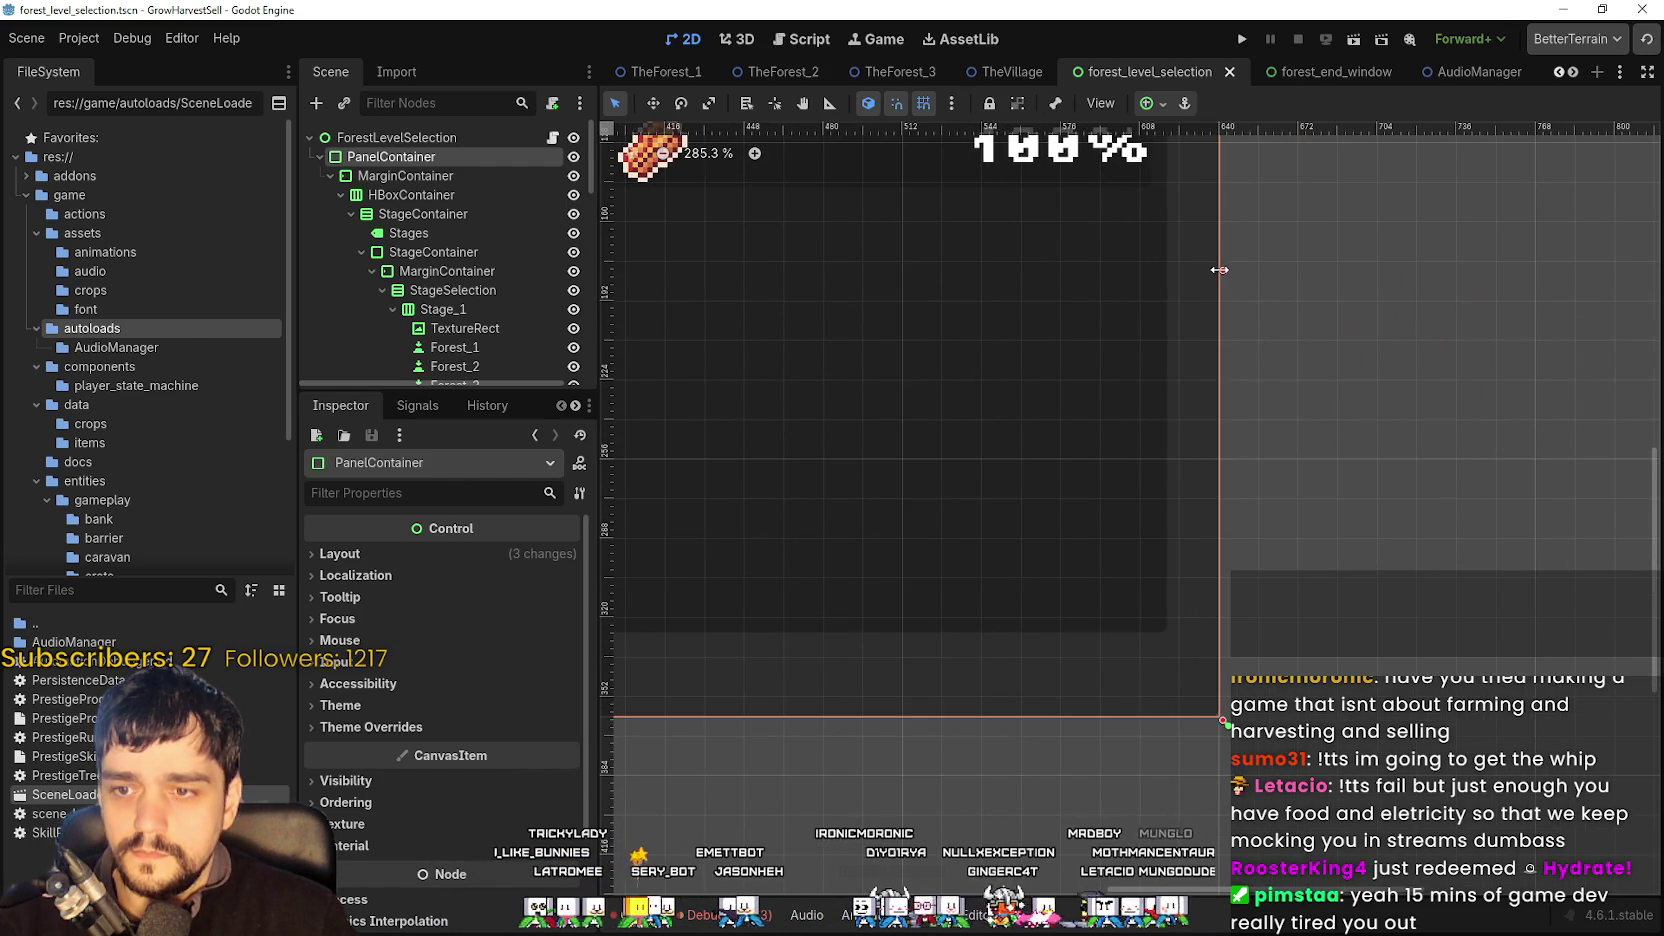
scroll(1288, 352, down, 5)
scroll(1270, 355, left, 4)
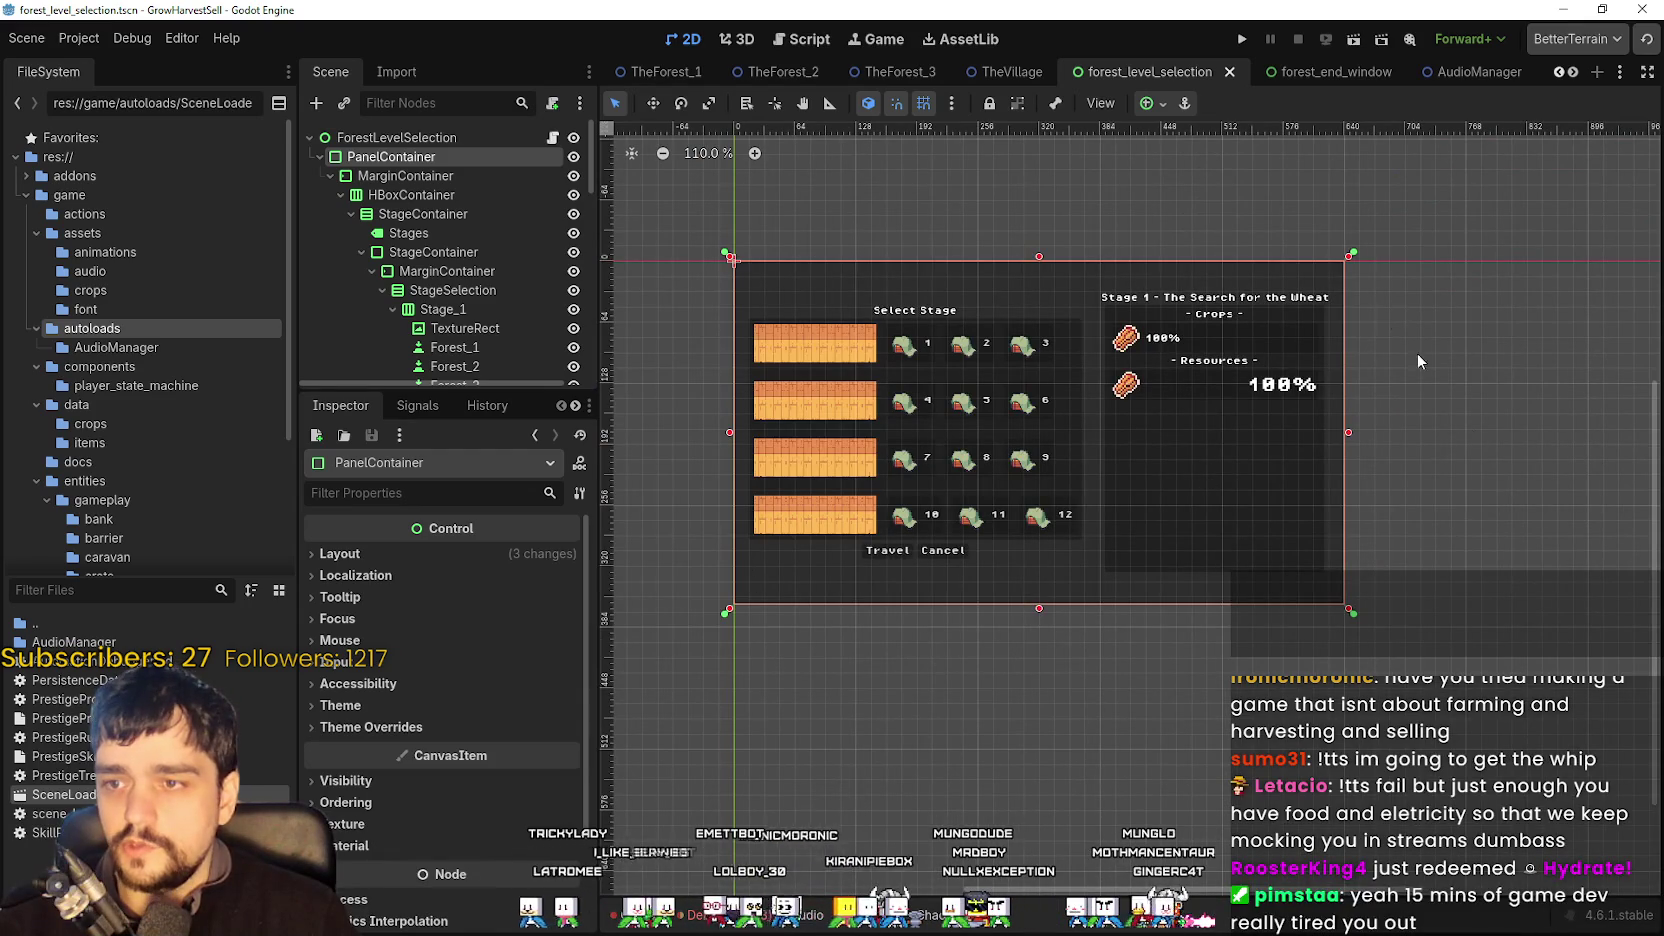
scroll(1222, 259, up, 4)
- Copy the Resources 100% label's properties and save the scene
click(1303, 471)
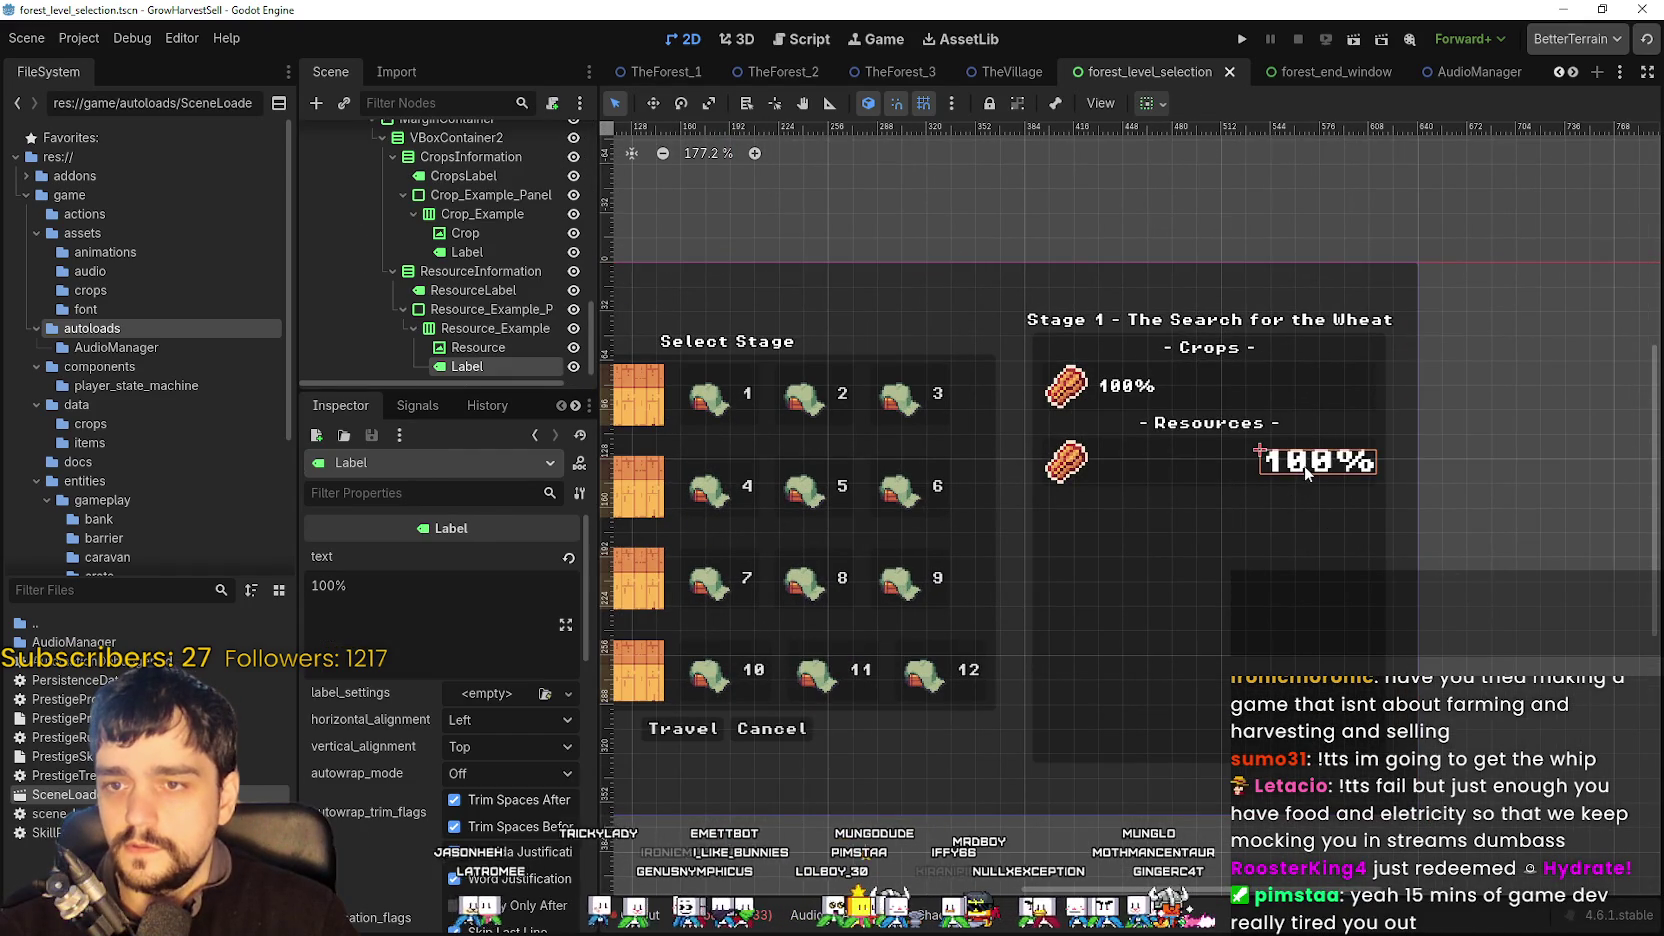
click(579, 493)
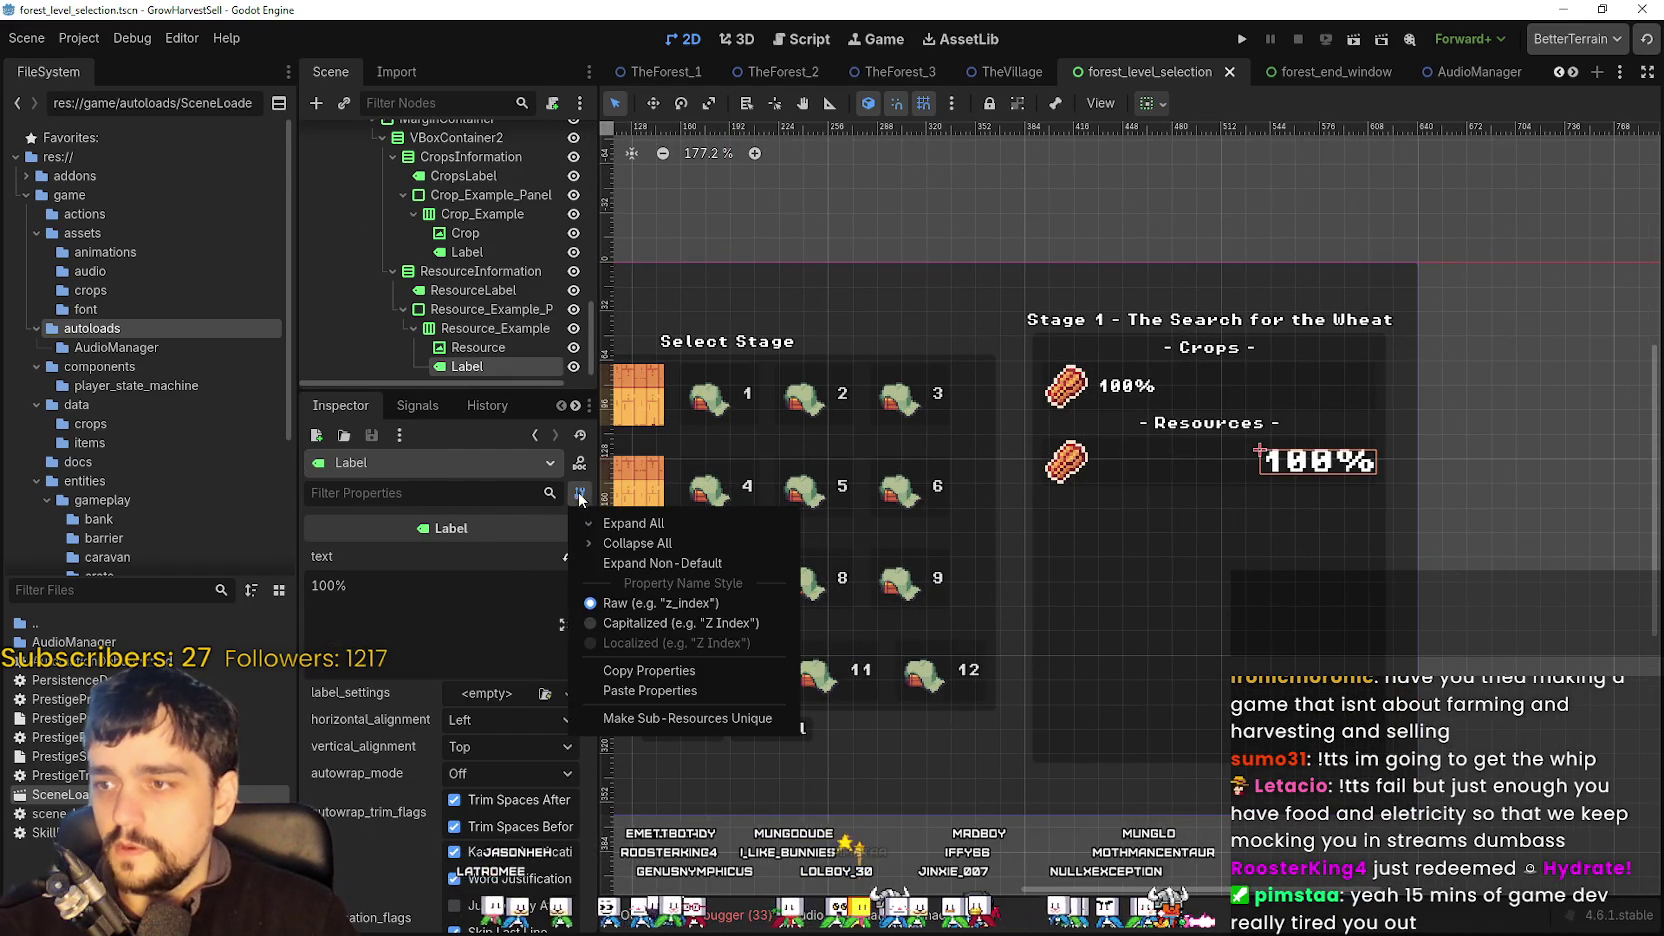
click(628, 684)
key(ctrl+a)
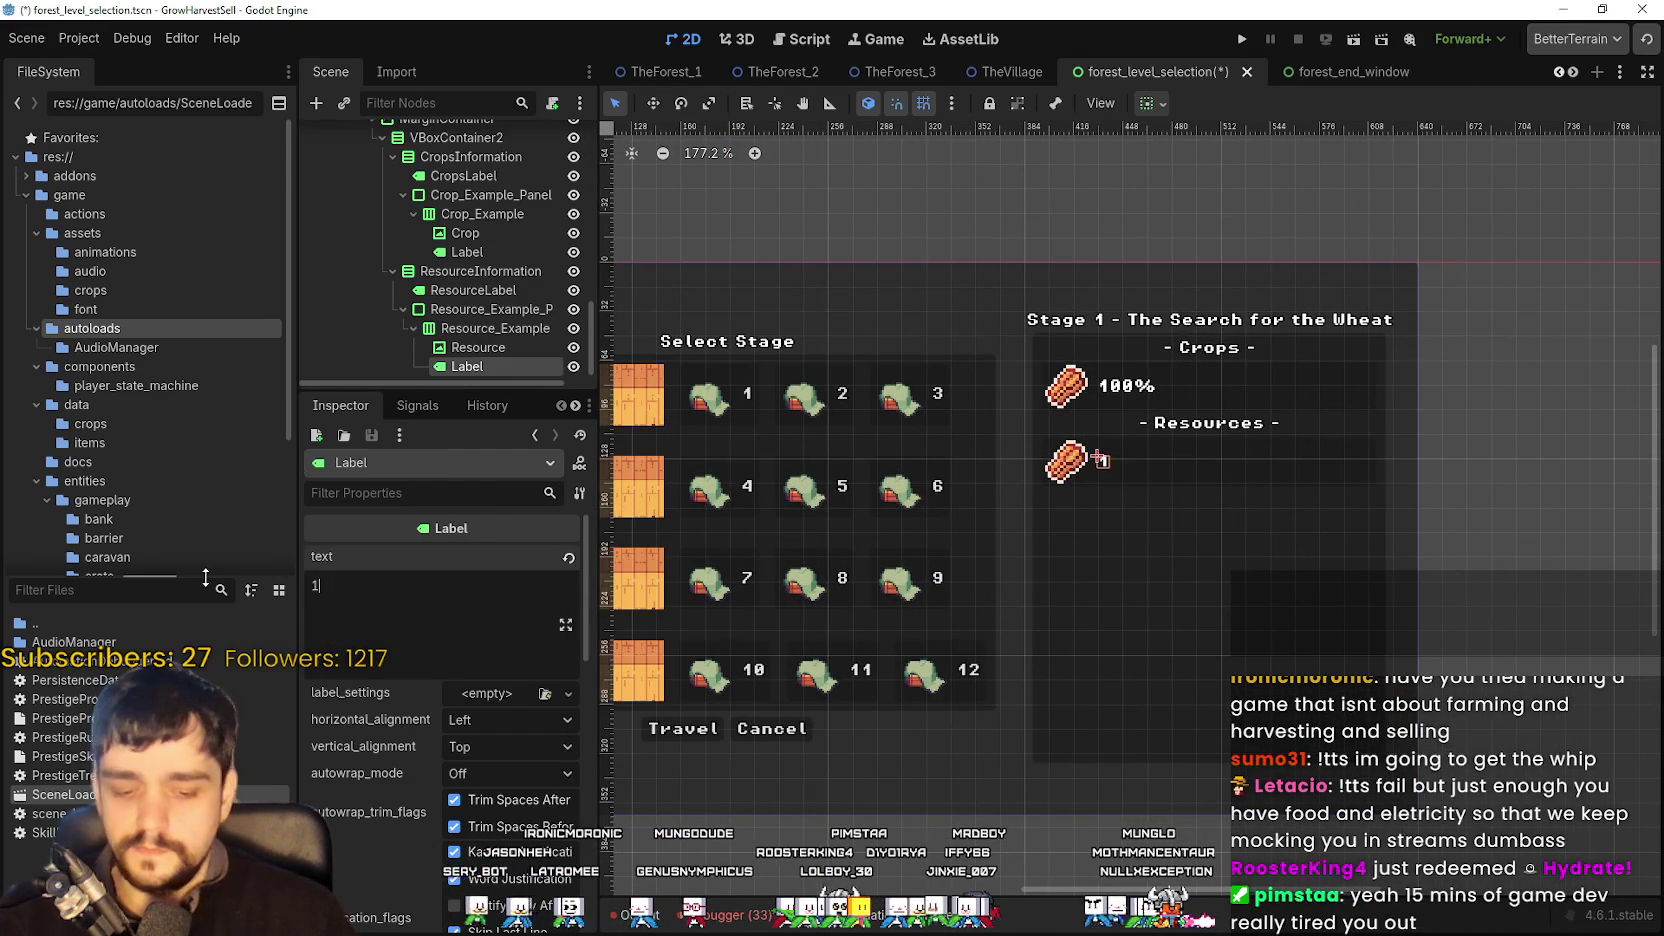
key(ctrl+s)
- Run the project to test the stage-select screen
scroll(1190, 566, up, 1)
scroll(1190, 566, down, 1)
scroll(1210, 573, up, 1)
click(1245, 39)
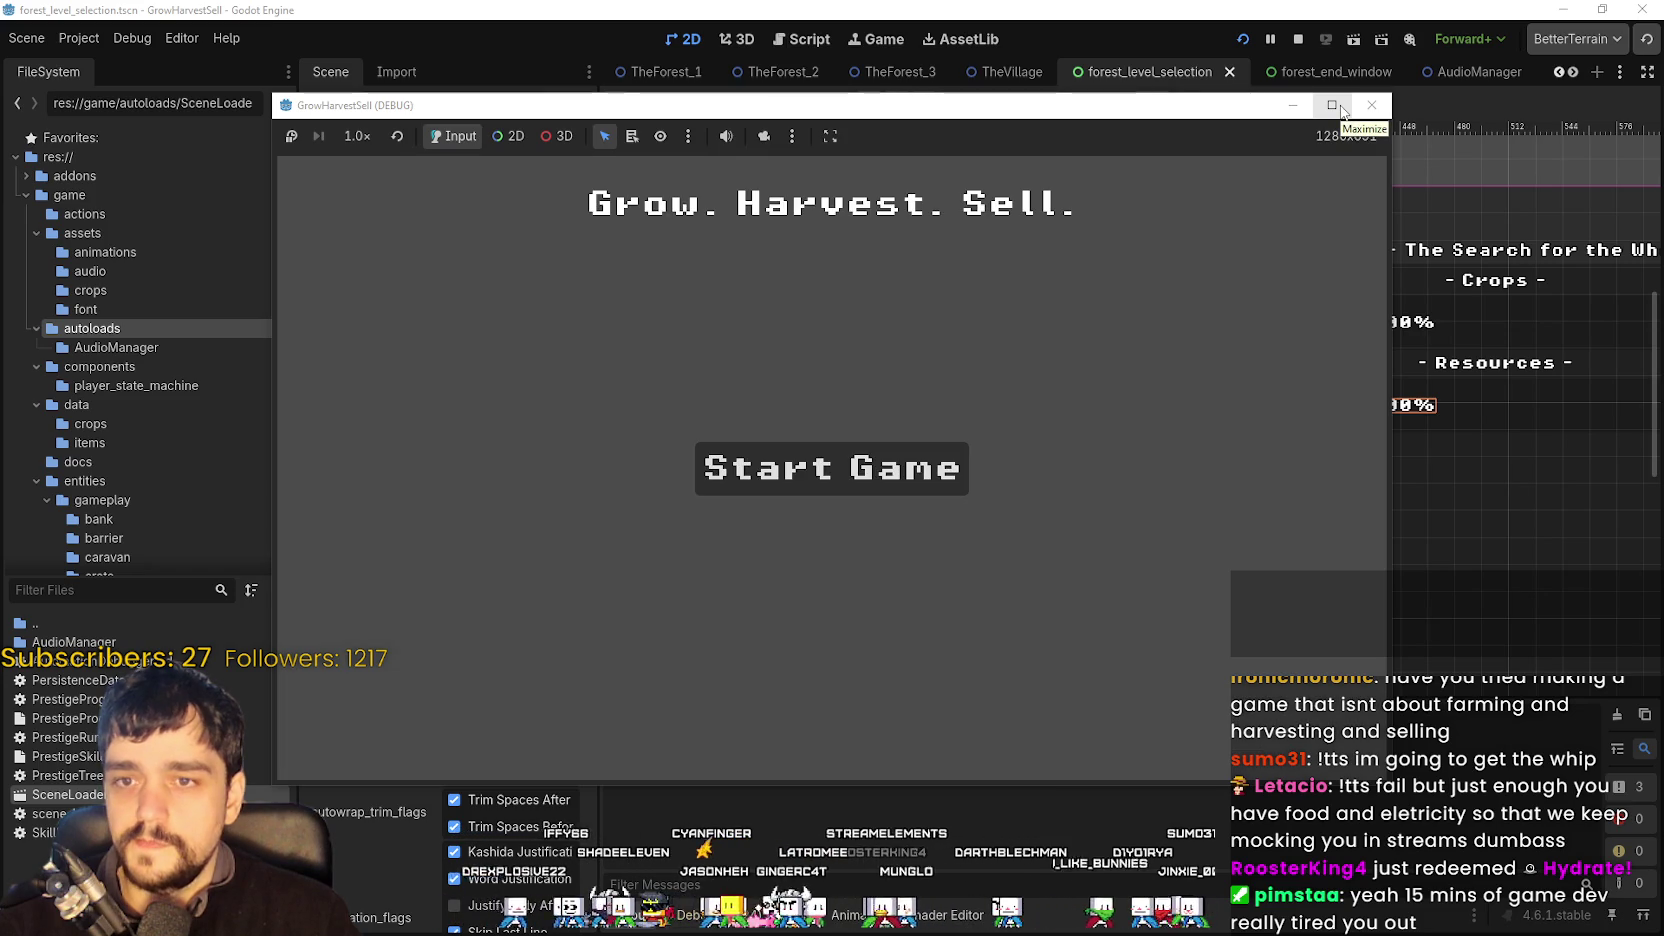
- Play to the horse Whisper, unlocking the Whisper skill to open stage selection, then stop the game
click(1340, 108)
key(Return)
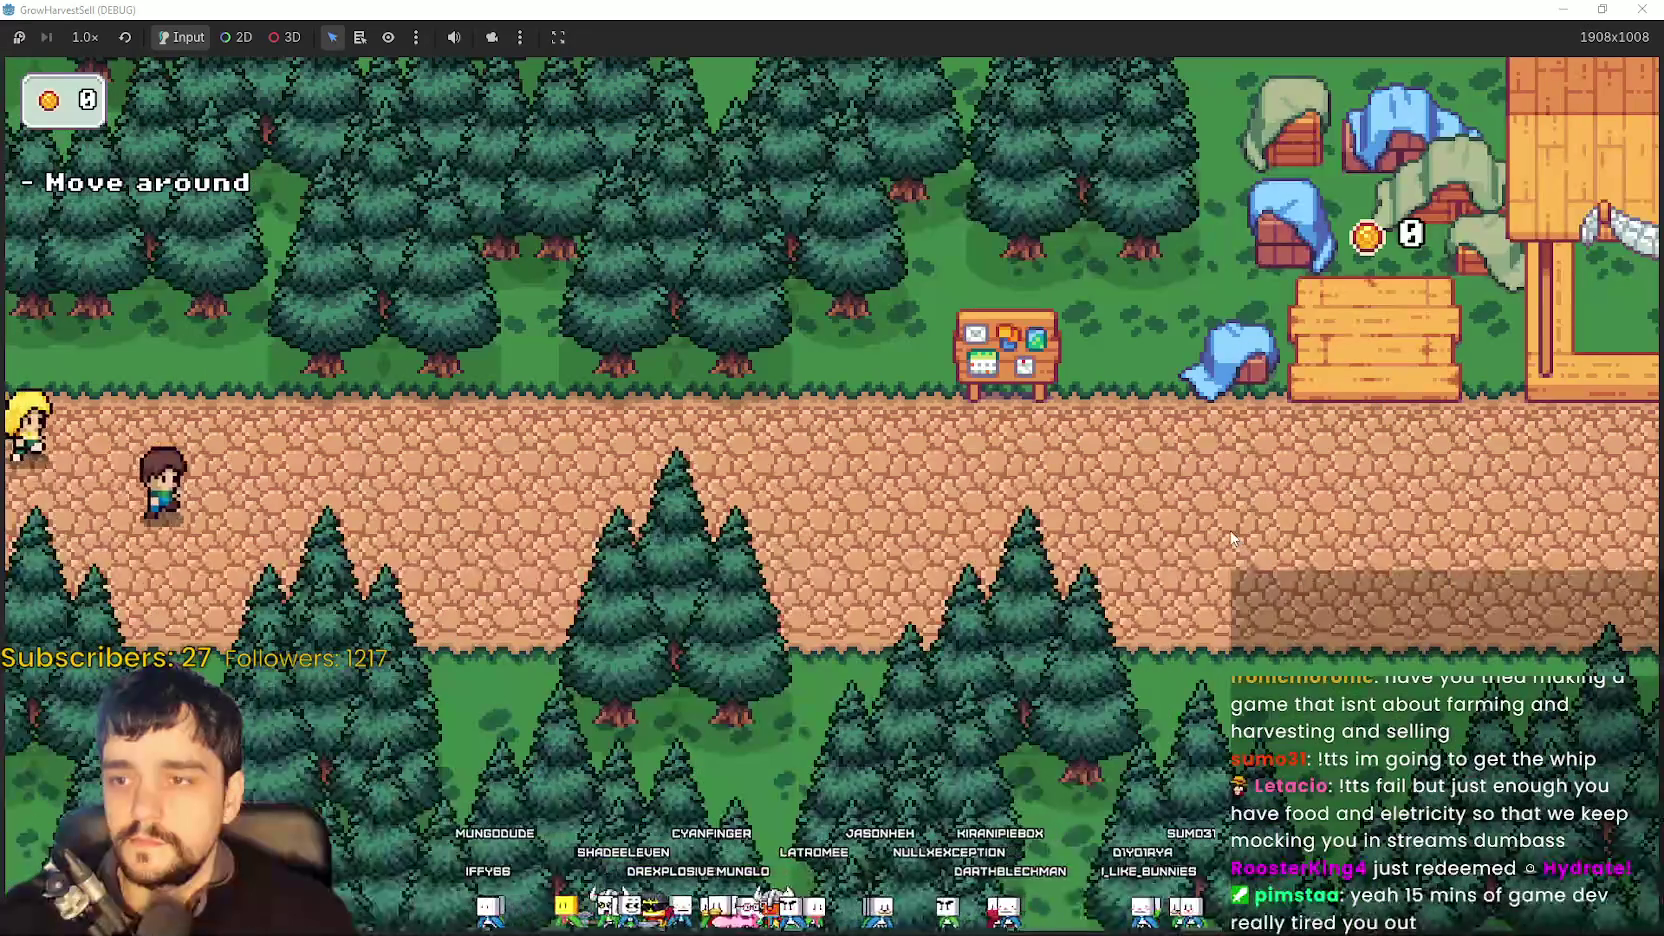
key(d)
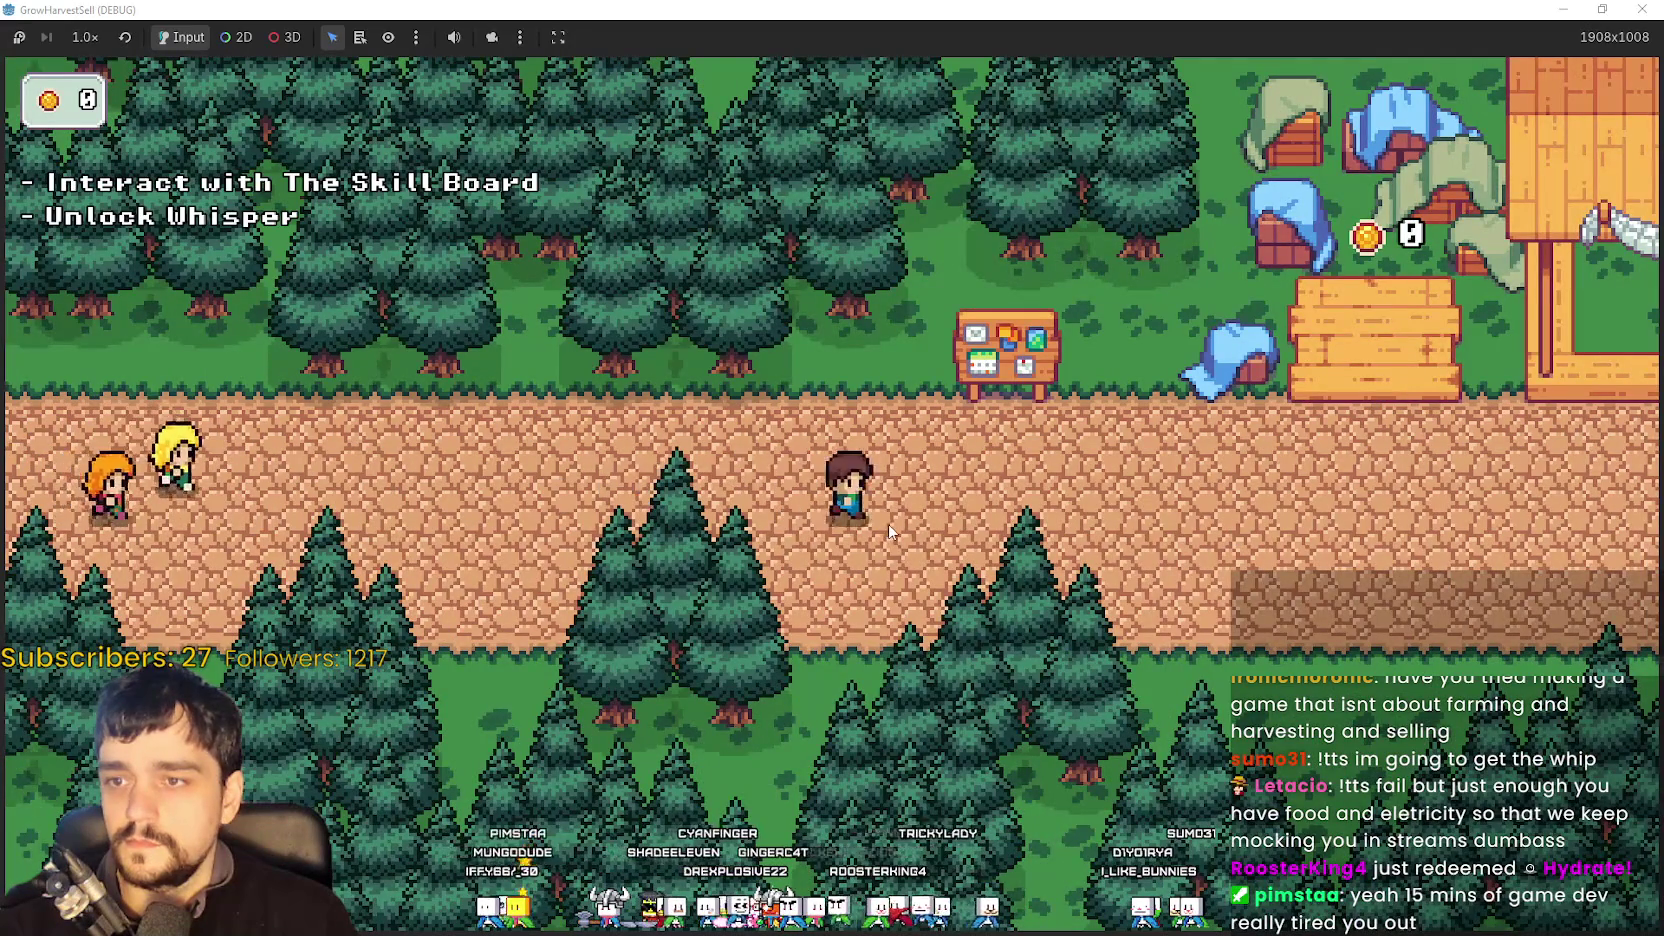
key(w)
key(e)
click(779, 432)
key(Escape)
key(s)
key(e)
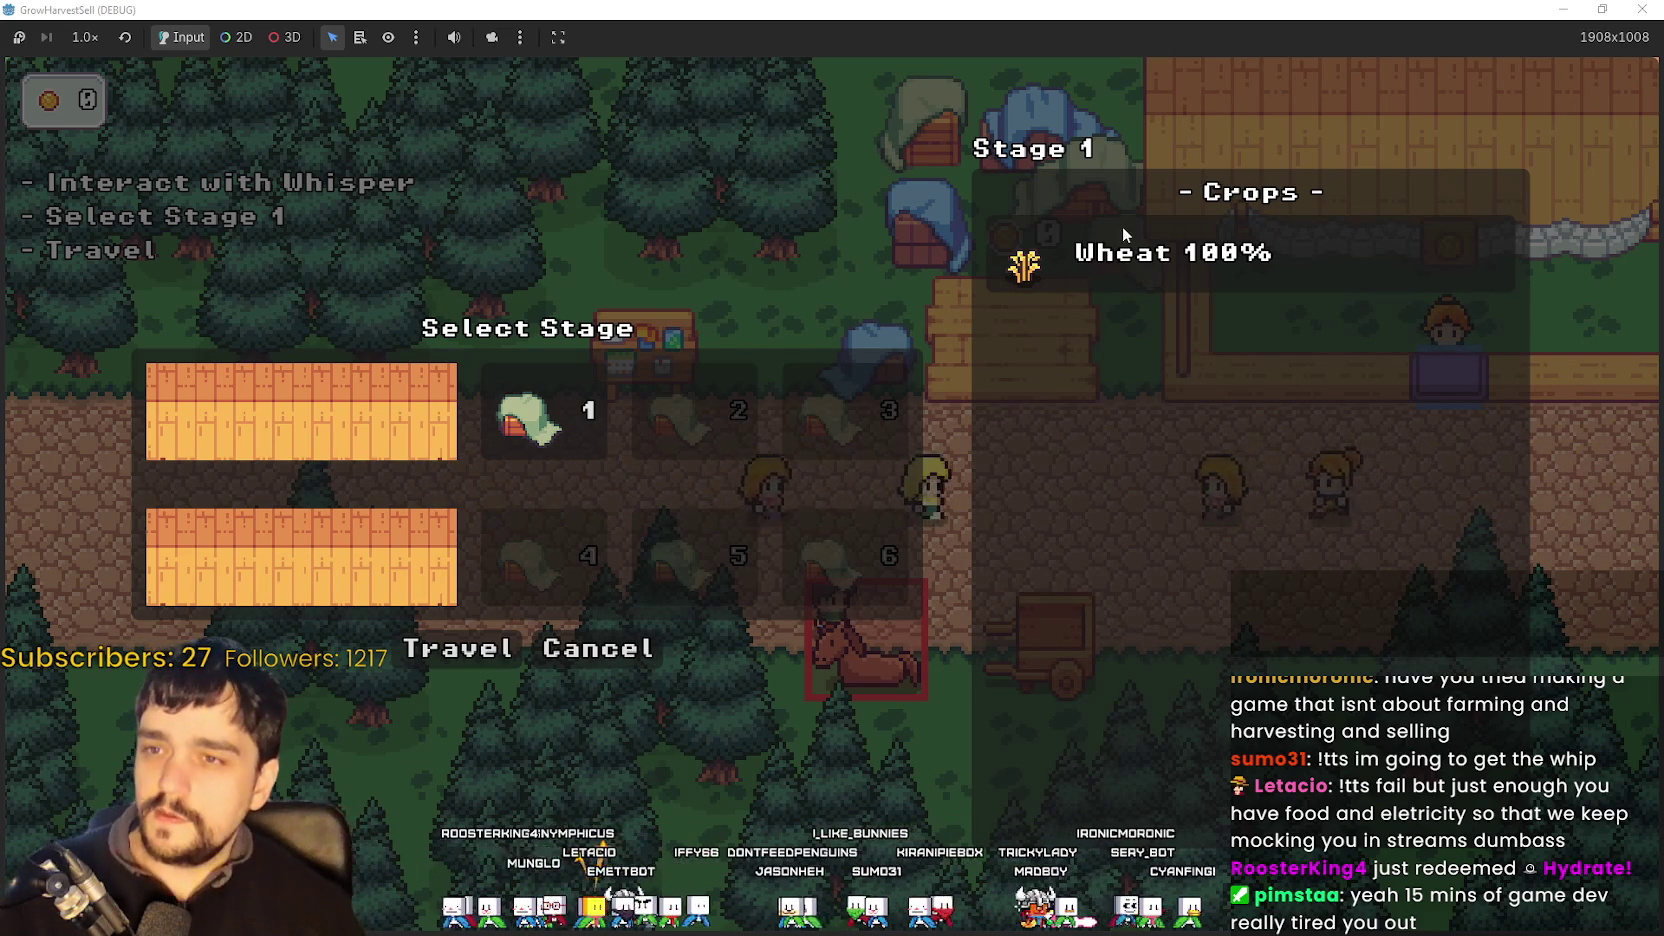
key(F8)
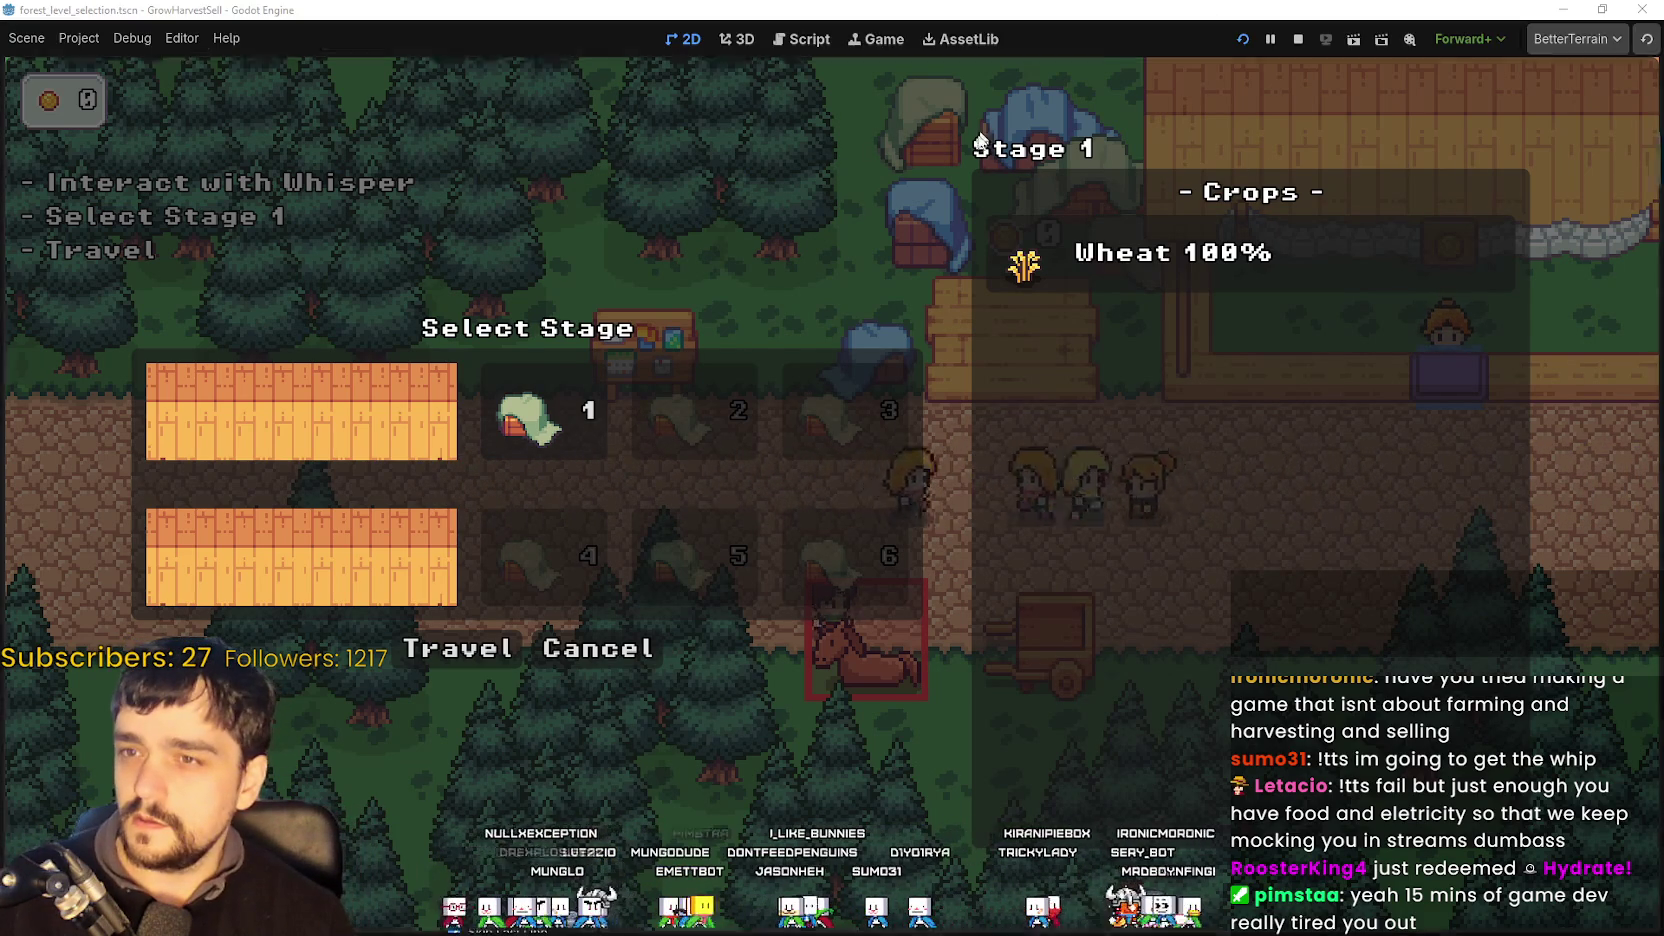
- Set the Stage 1 title label's horizontal alignment to Center and relaunch the game with F5
scroll(1443, 355, down, 2)
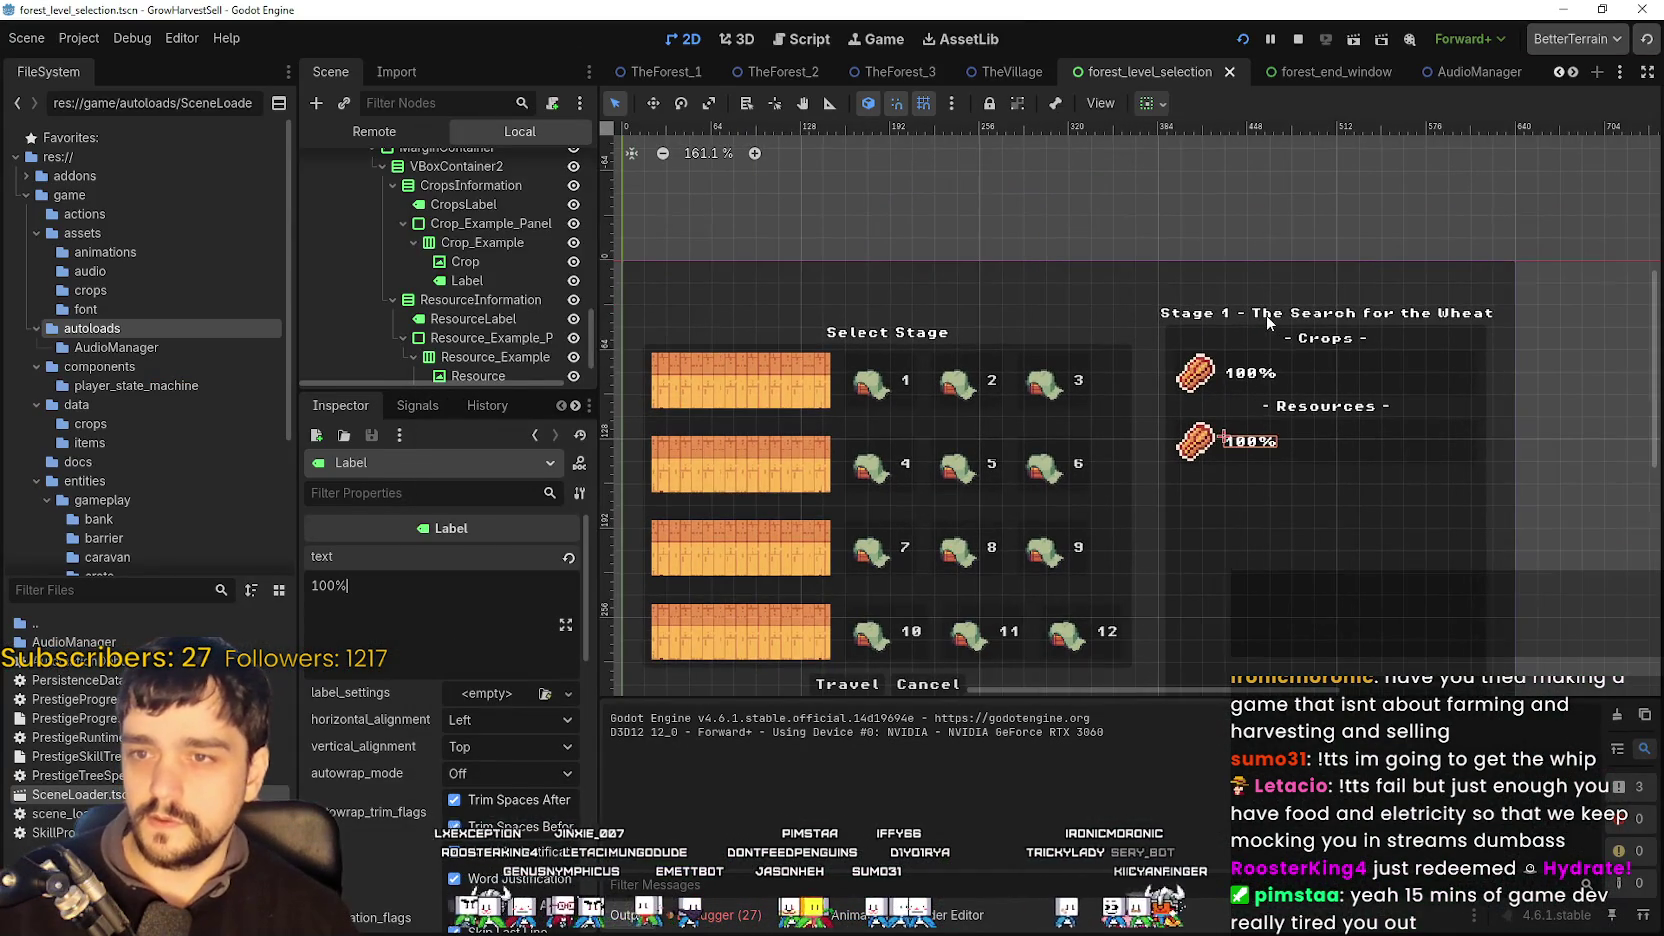
click(1200, 313)
click(473, 746)
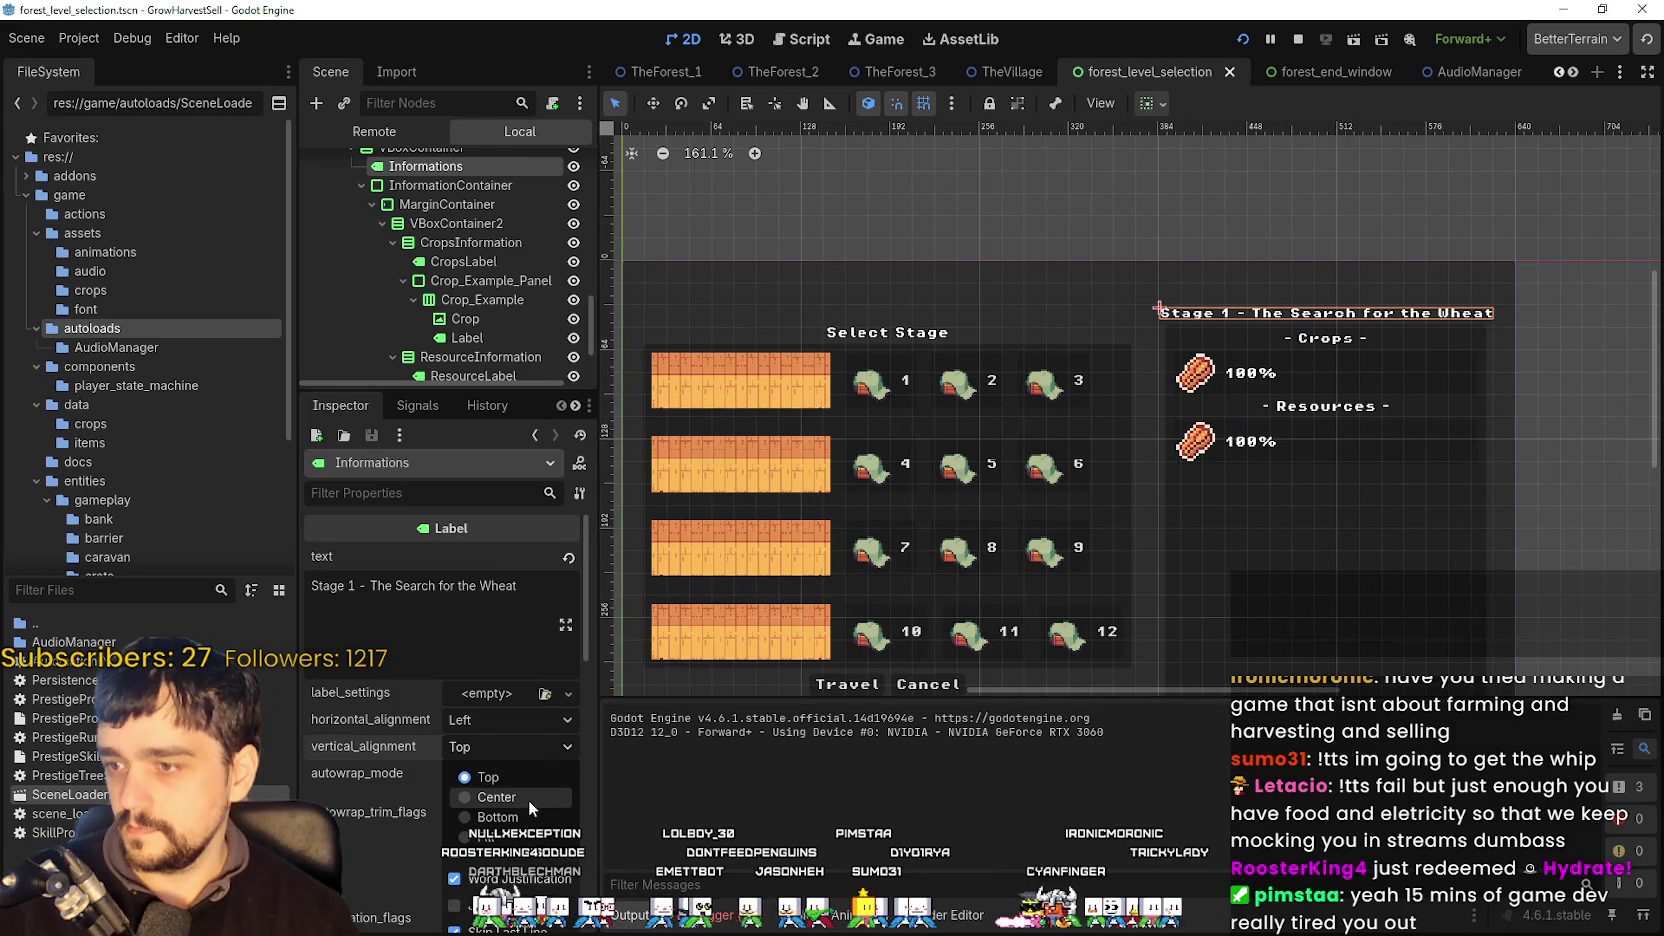
click(500, 714)
click(500, 714)
click(480, 765)
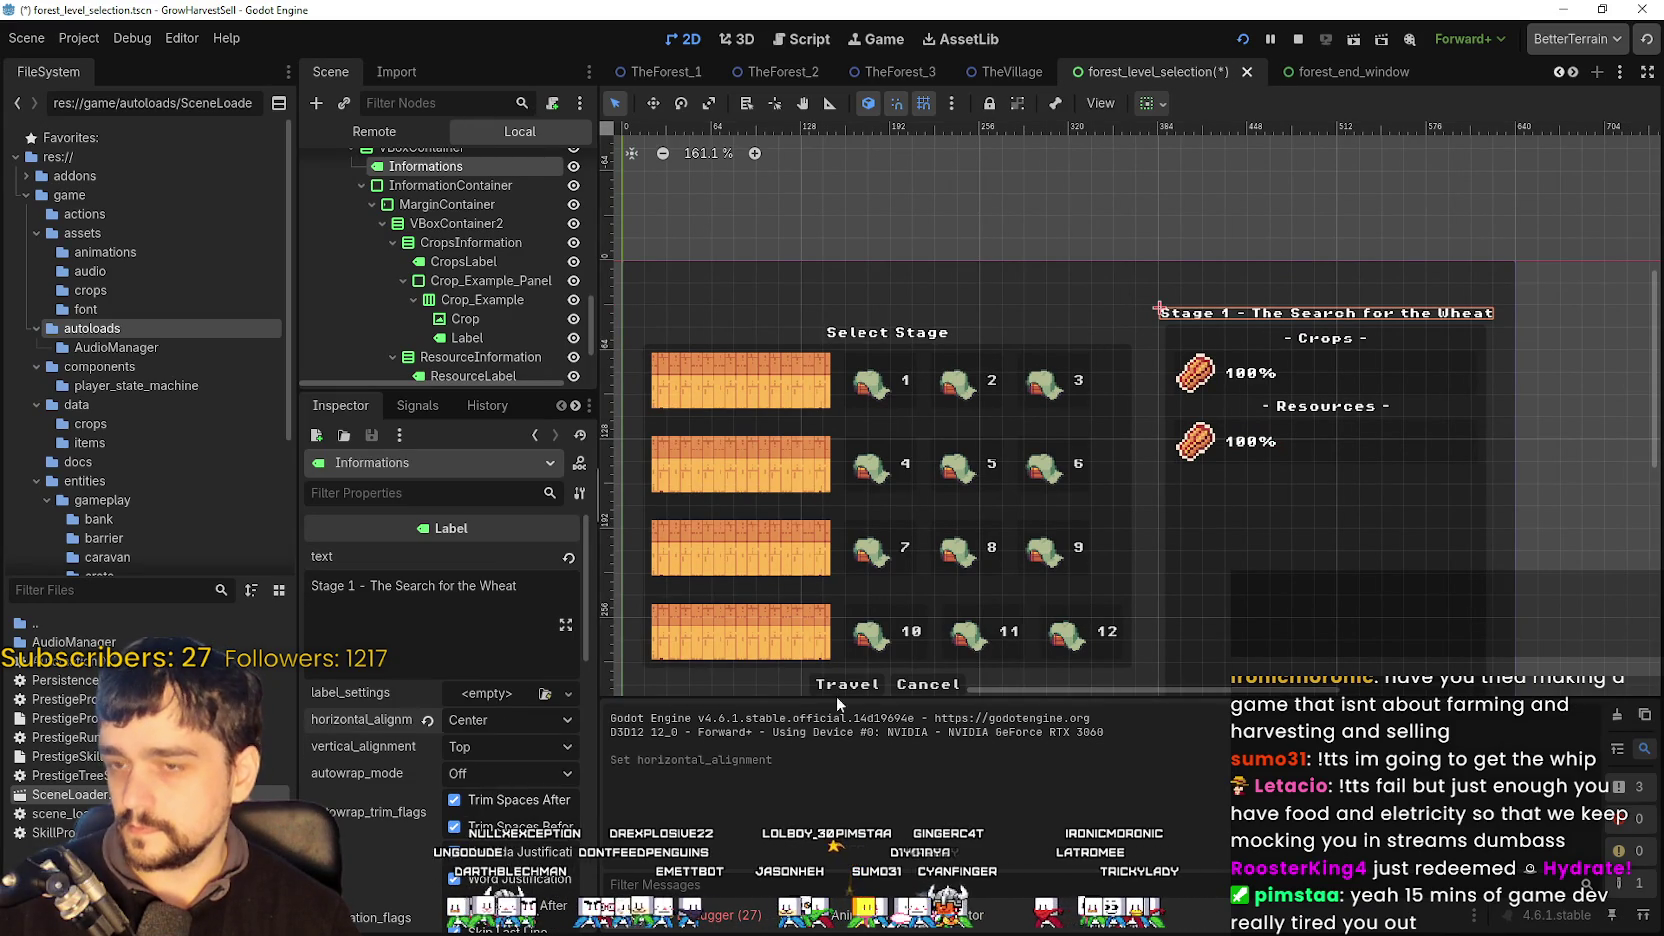
key(F5)
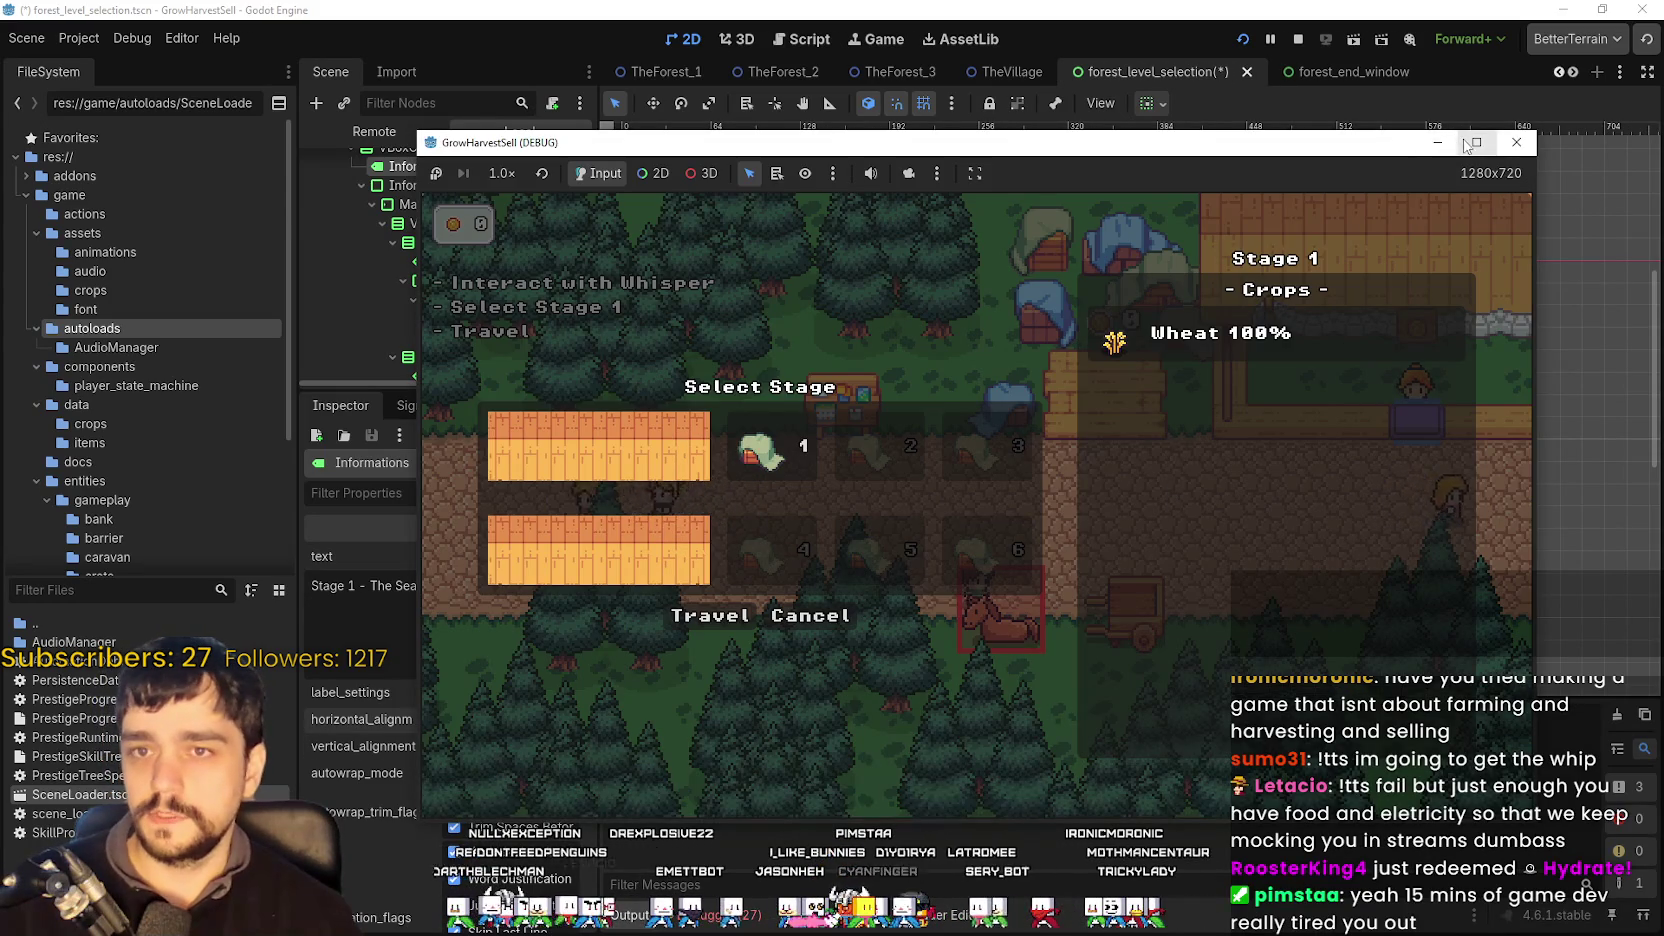
- Maximize the game window to view the stage panel, then stop the game
click(1476, 142)
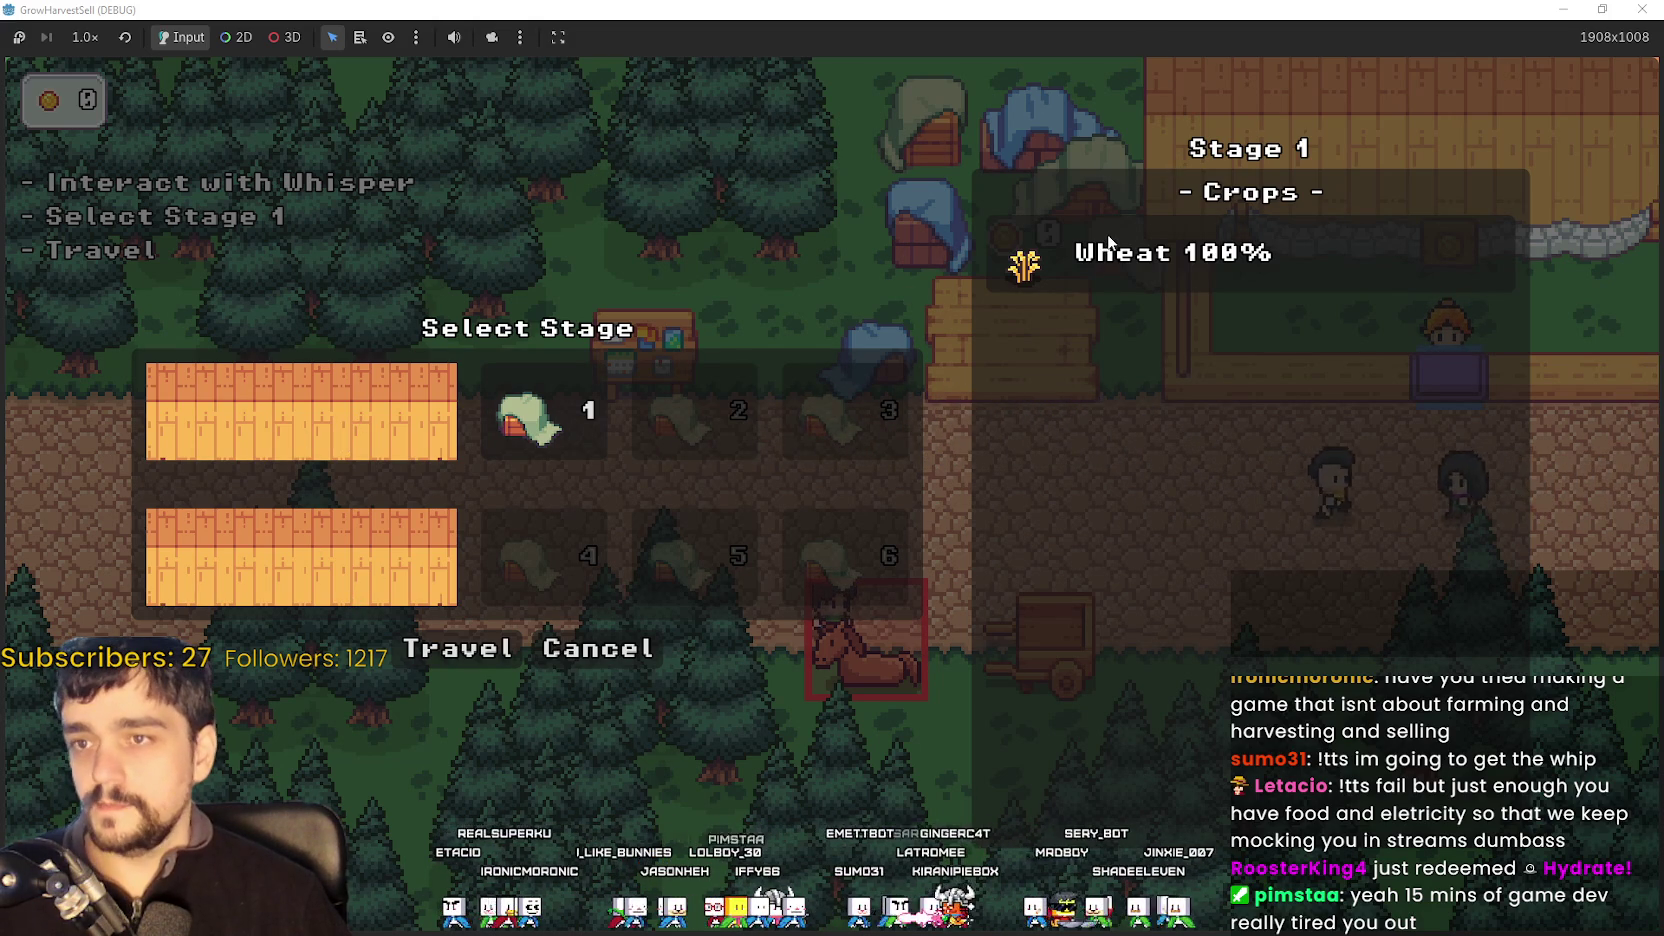
key(F8)
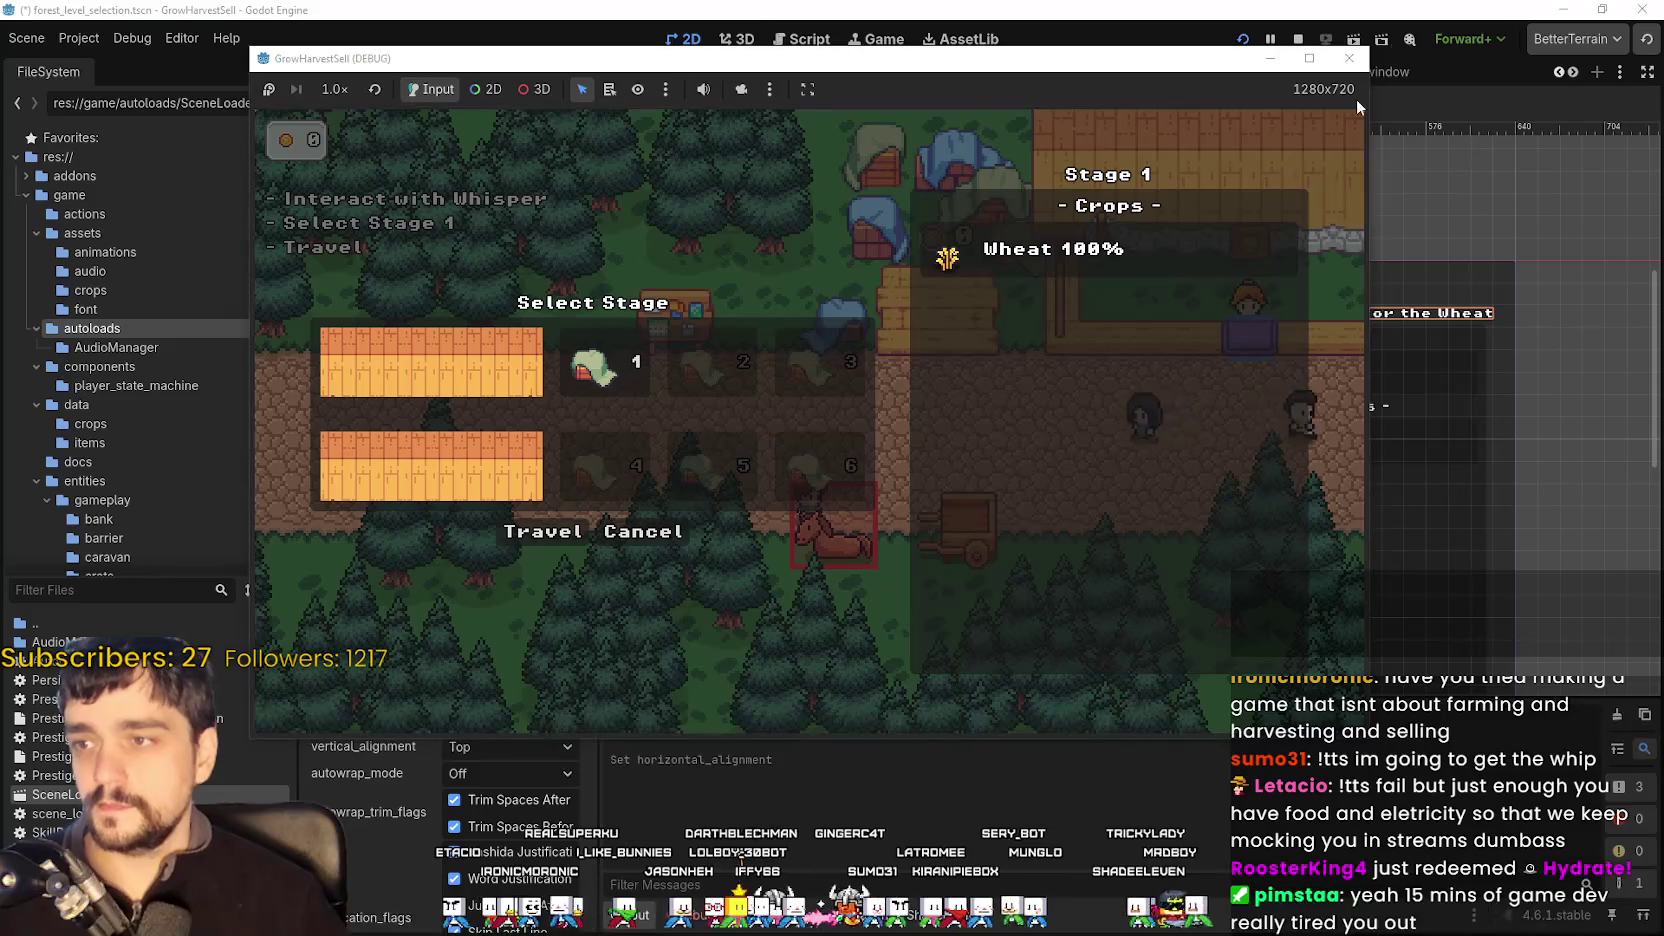
scroll(1032, 443, up, 3)
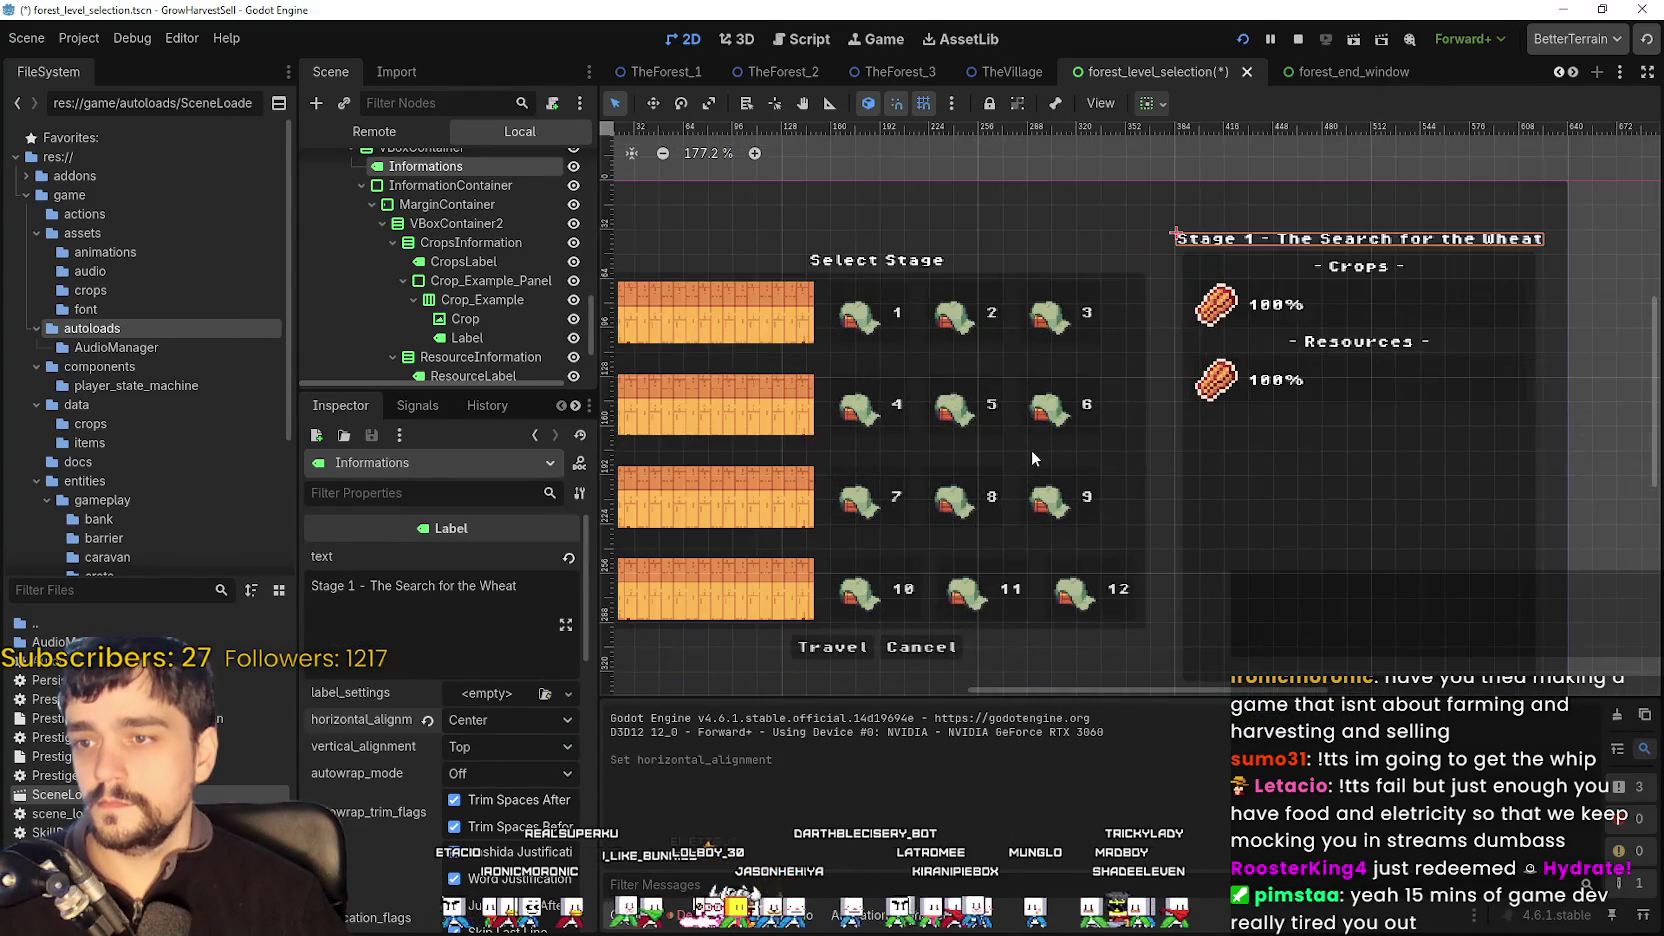
scroll(1011, 422, down, 2)
scroll(1058, 415, up, 2)
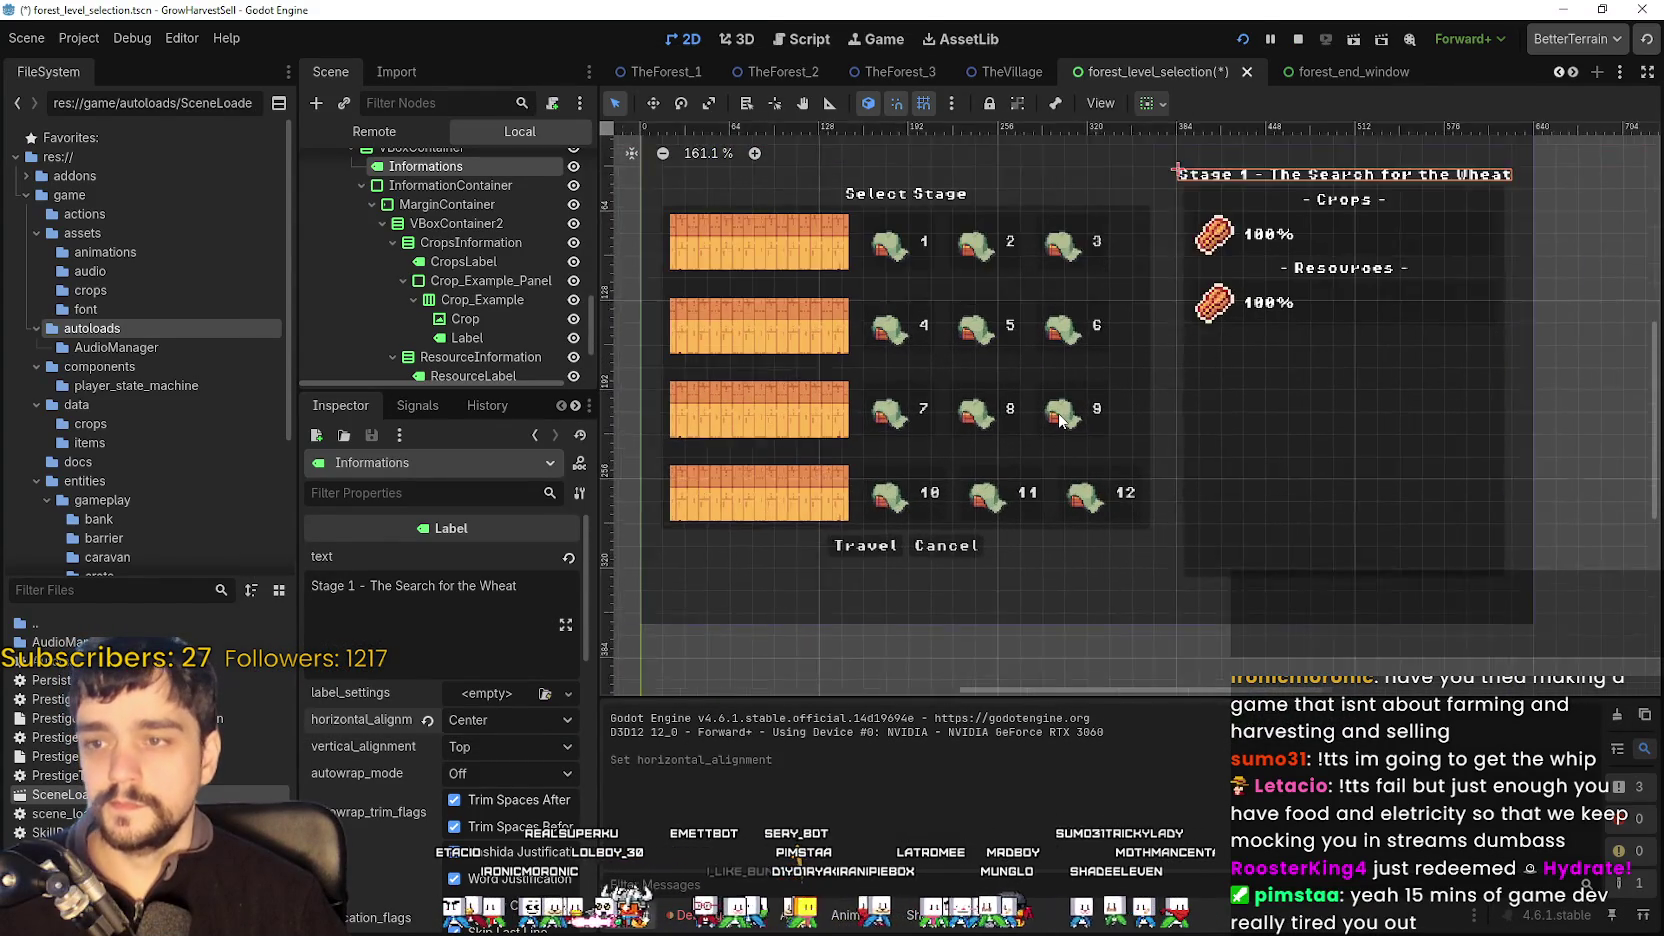
scroll(1060, 422, up, 3)
scroll(935, 619, down, 1)
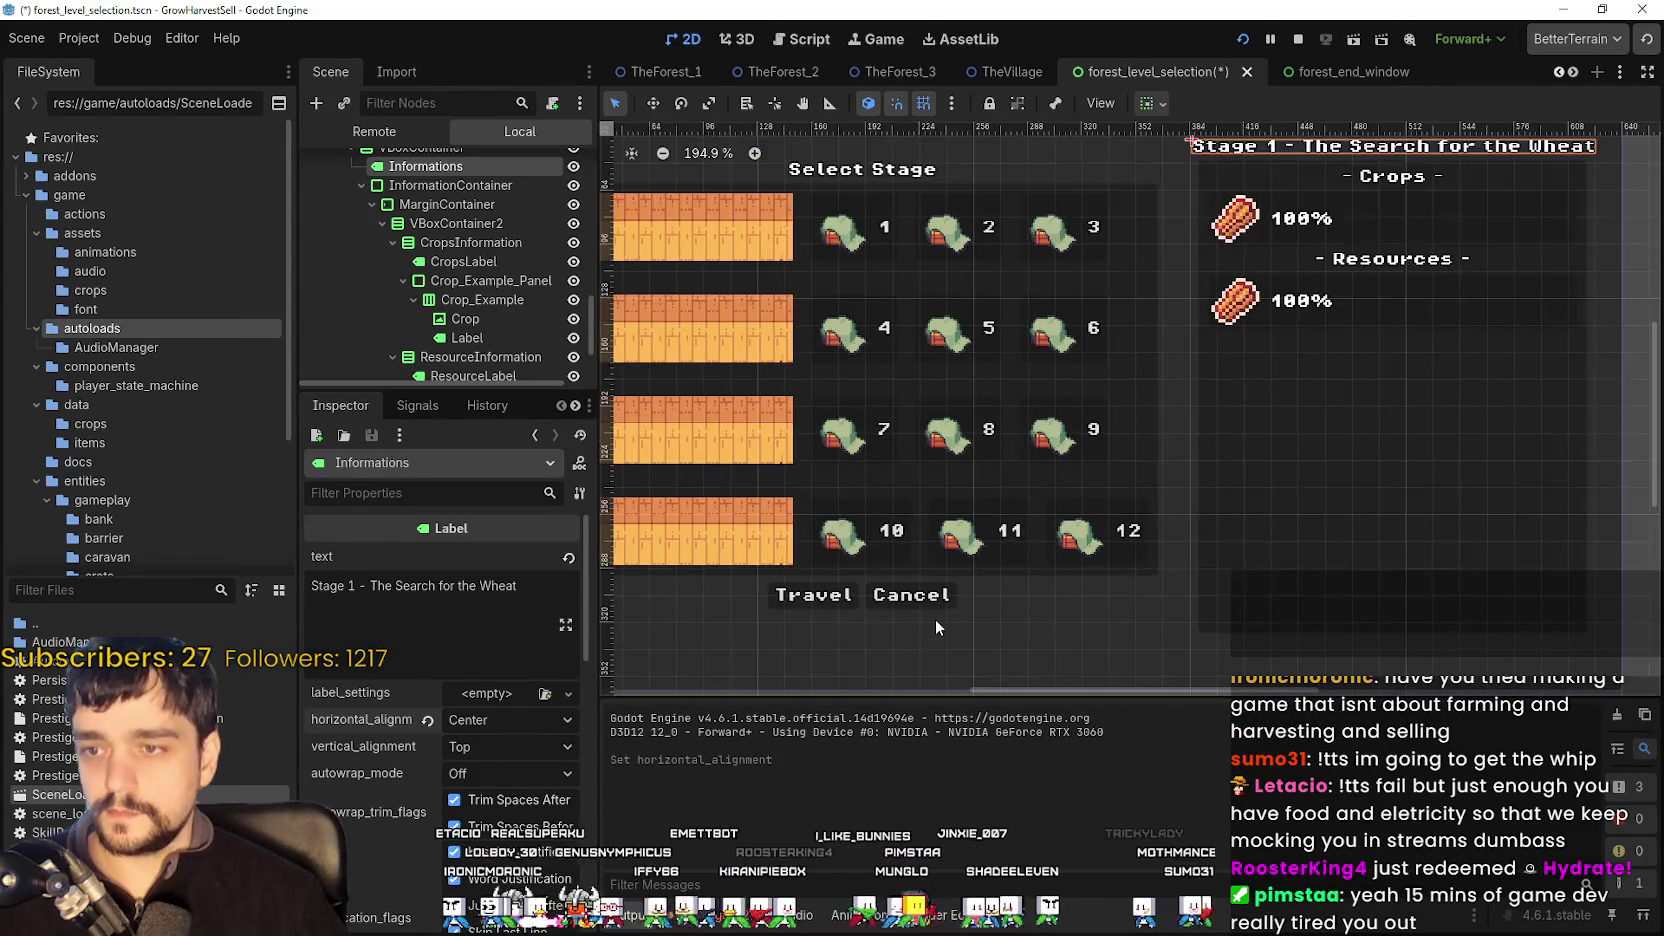
scroll(928, 575, down, 1)
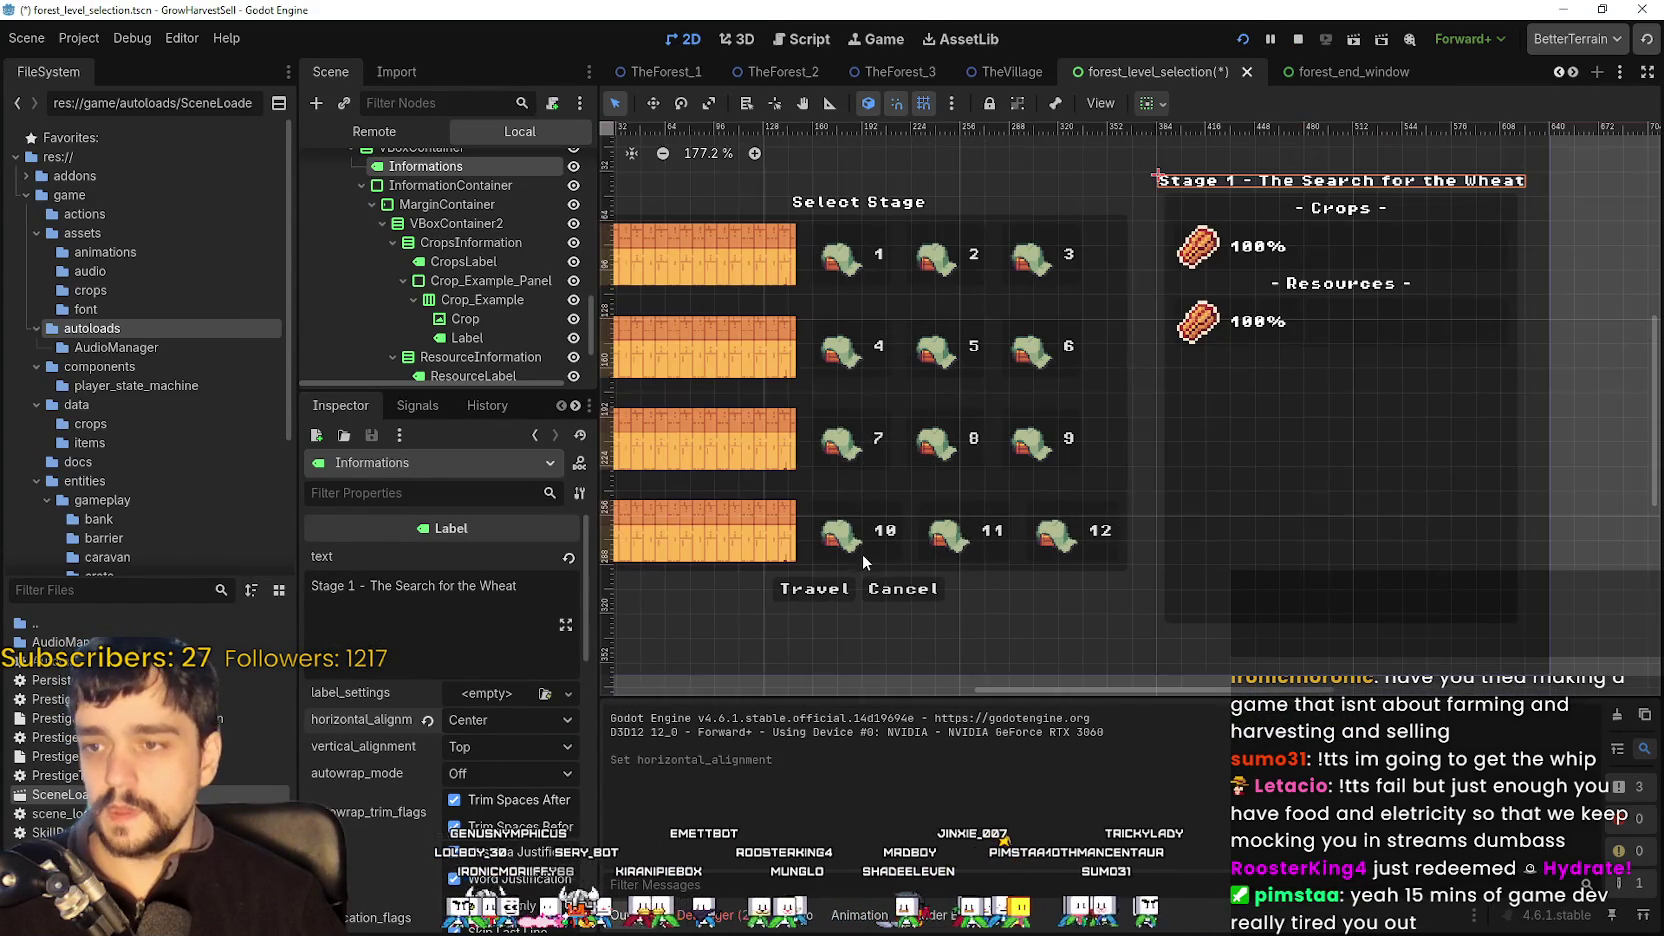
- Rerun the game, open and close the Select Stage dialog, and return to the editor
key(F5)
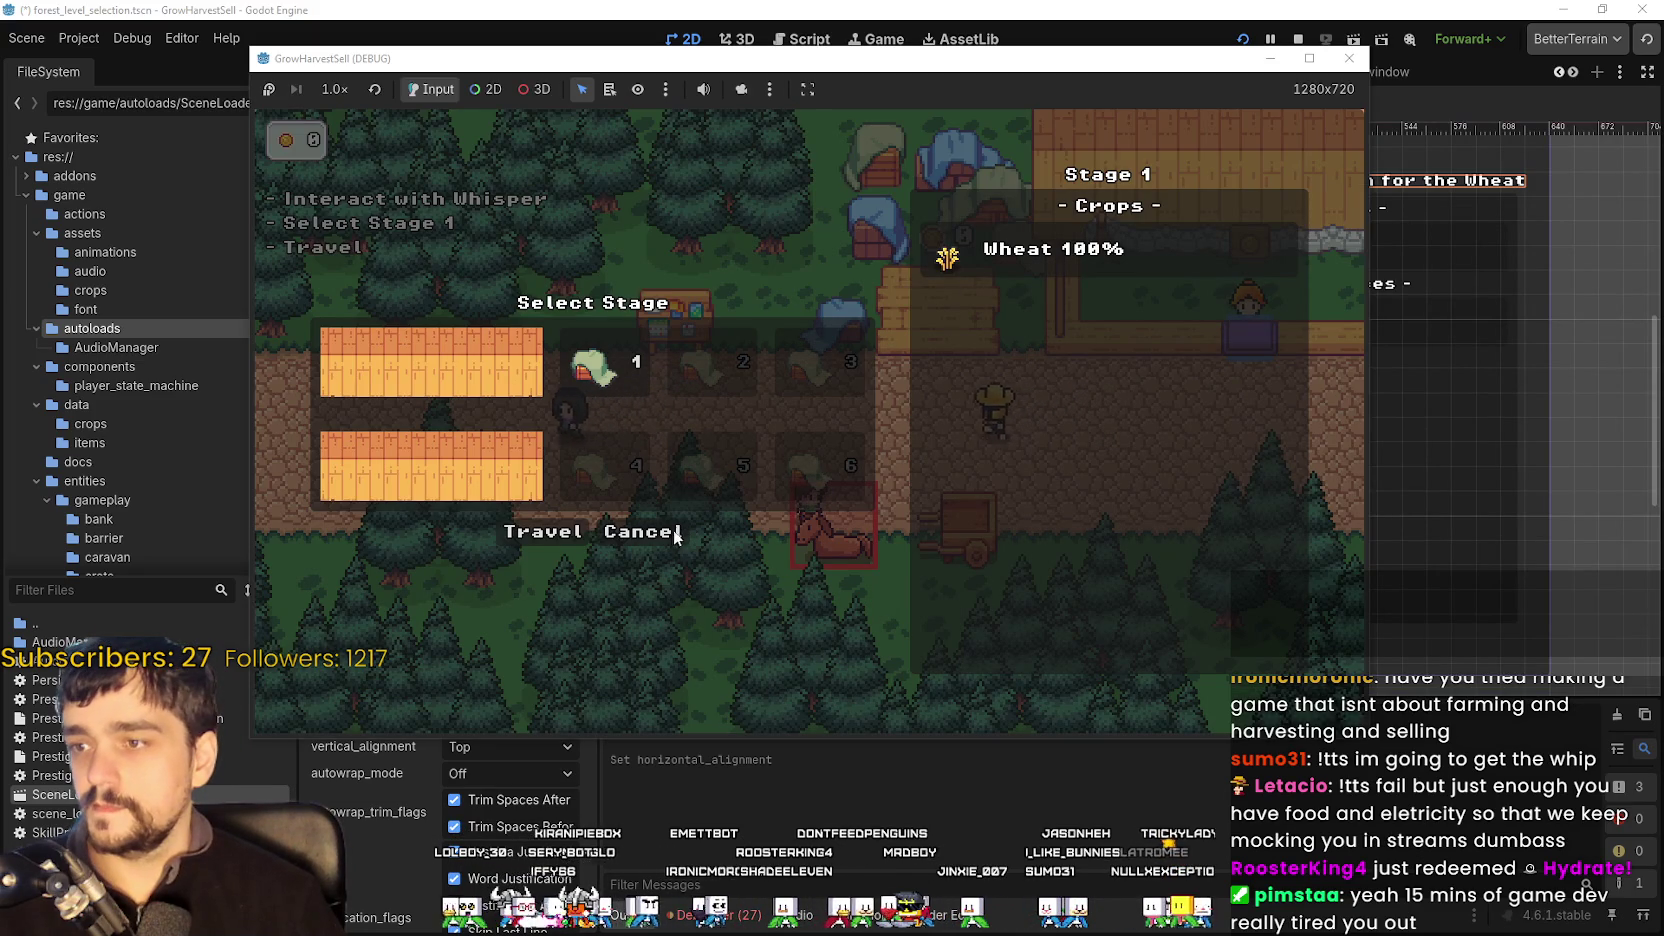
click(1309, 58)
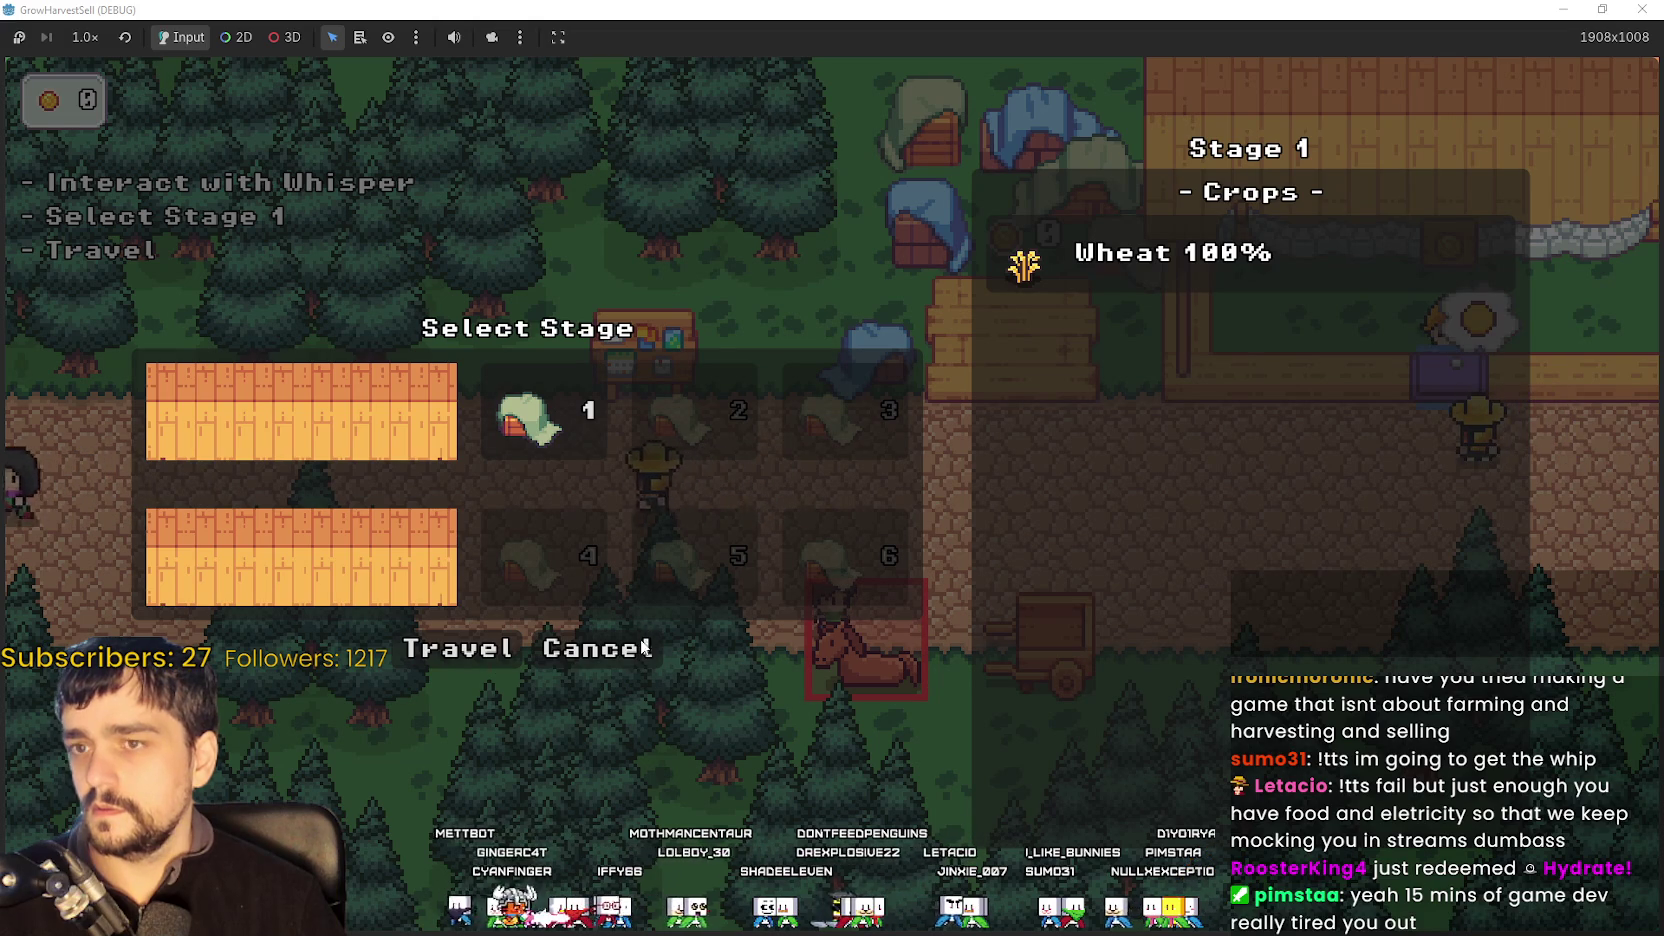
click(579, 651)
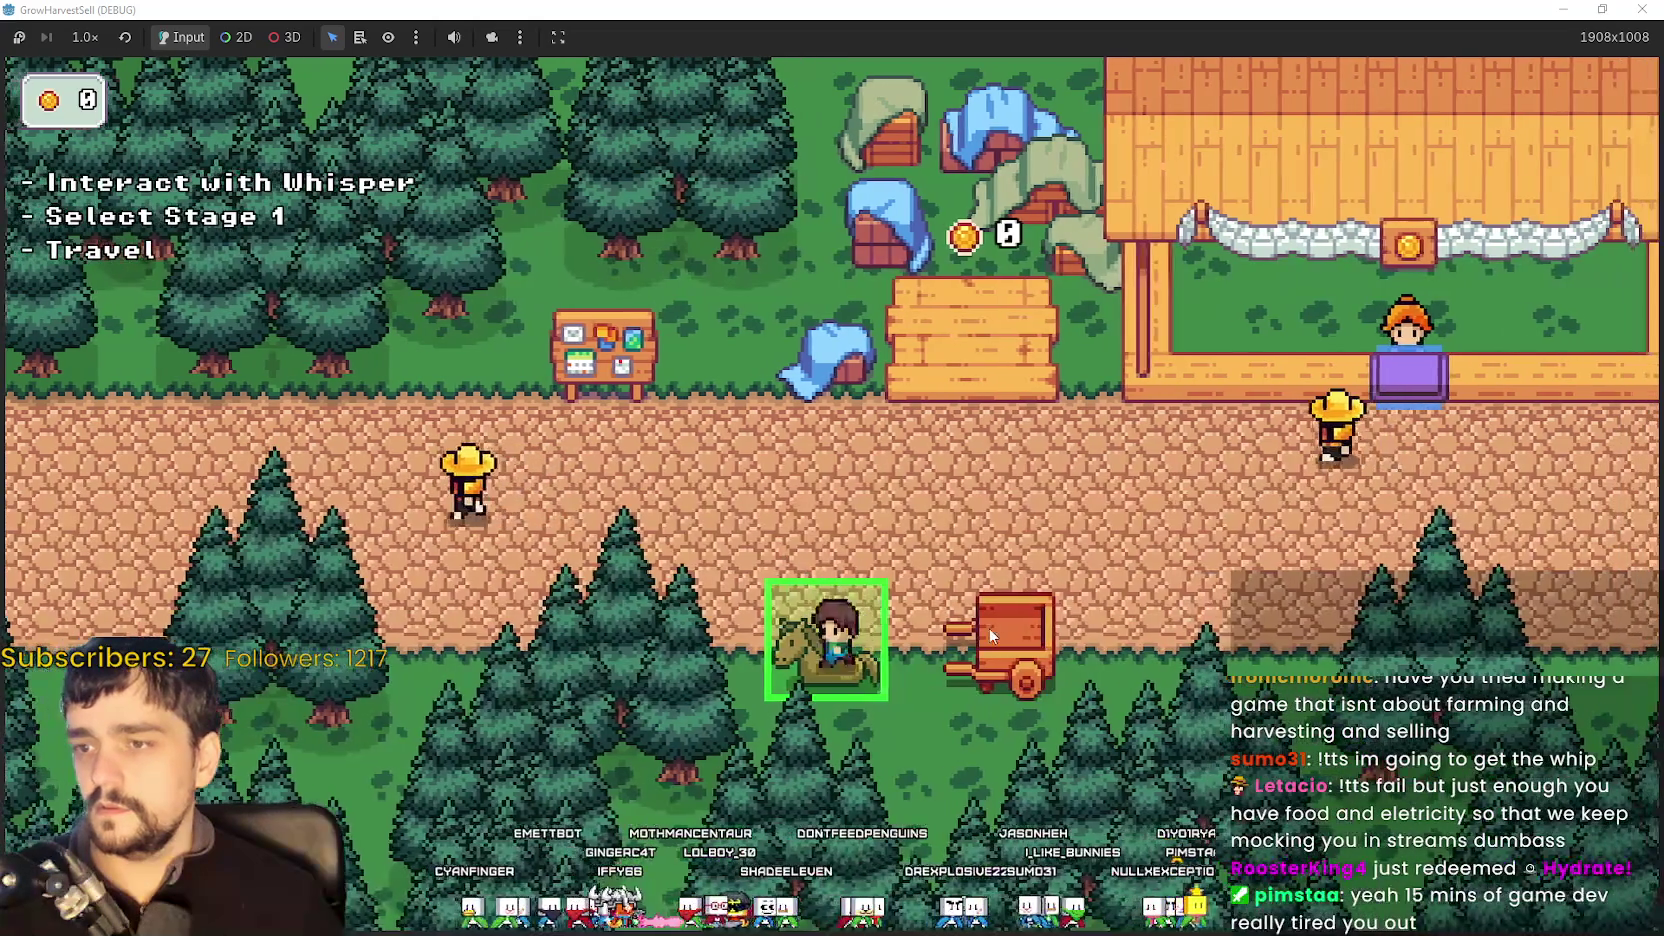
key(e)
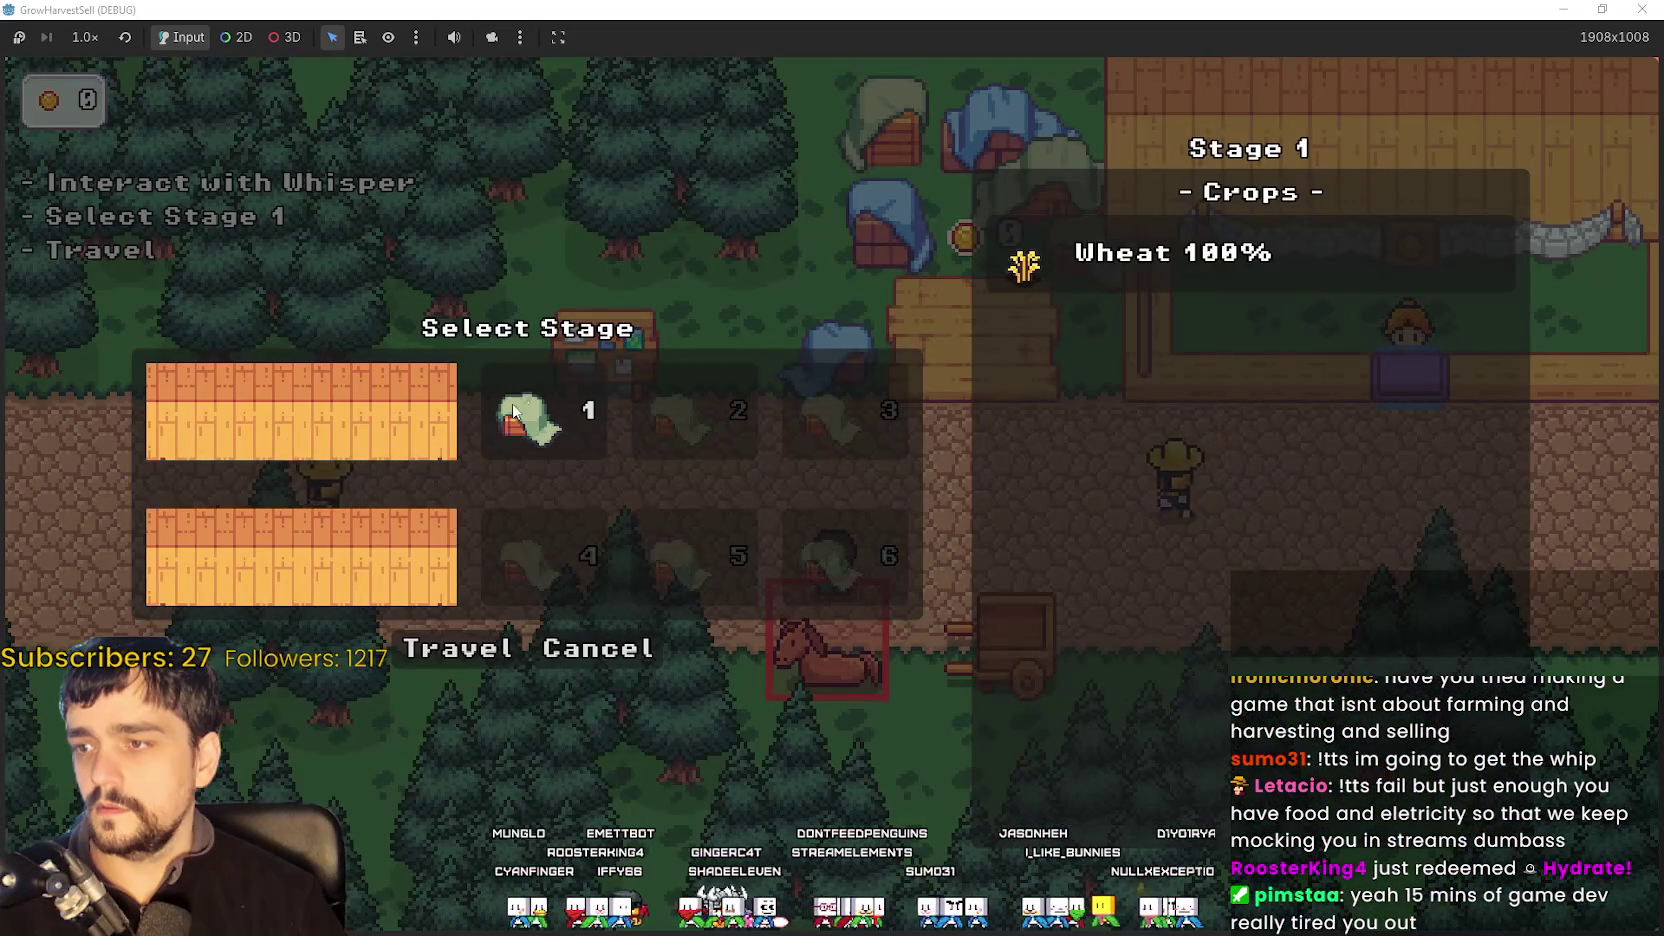
key(Escape)
key(alt+Tab)
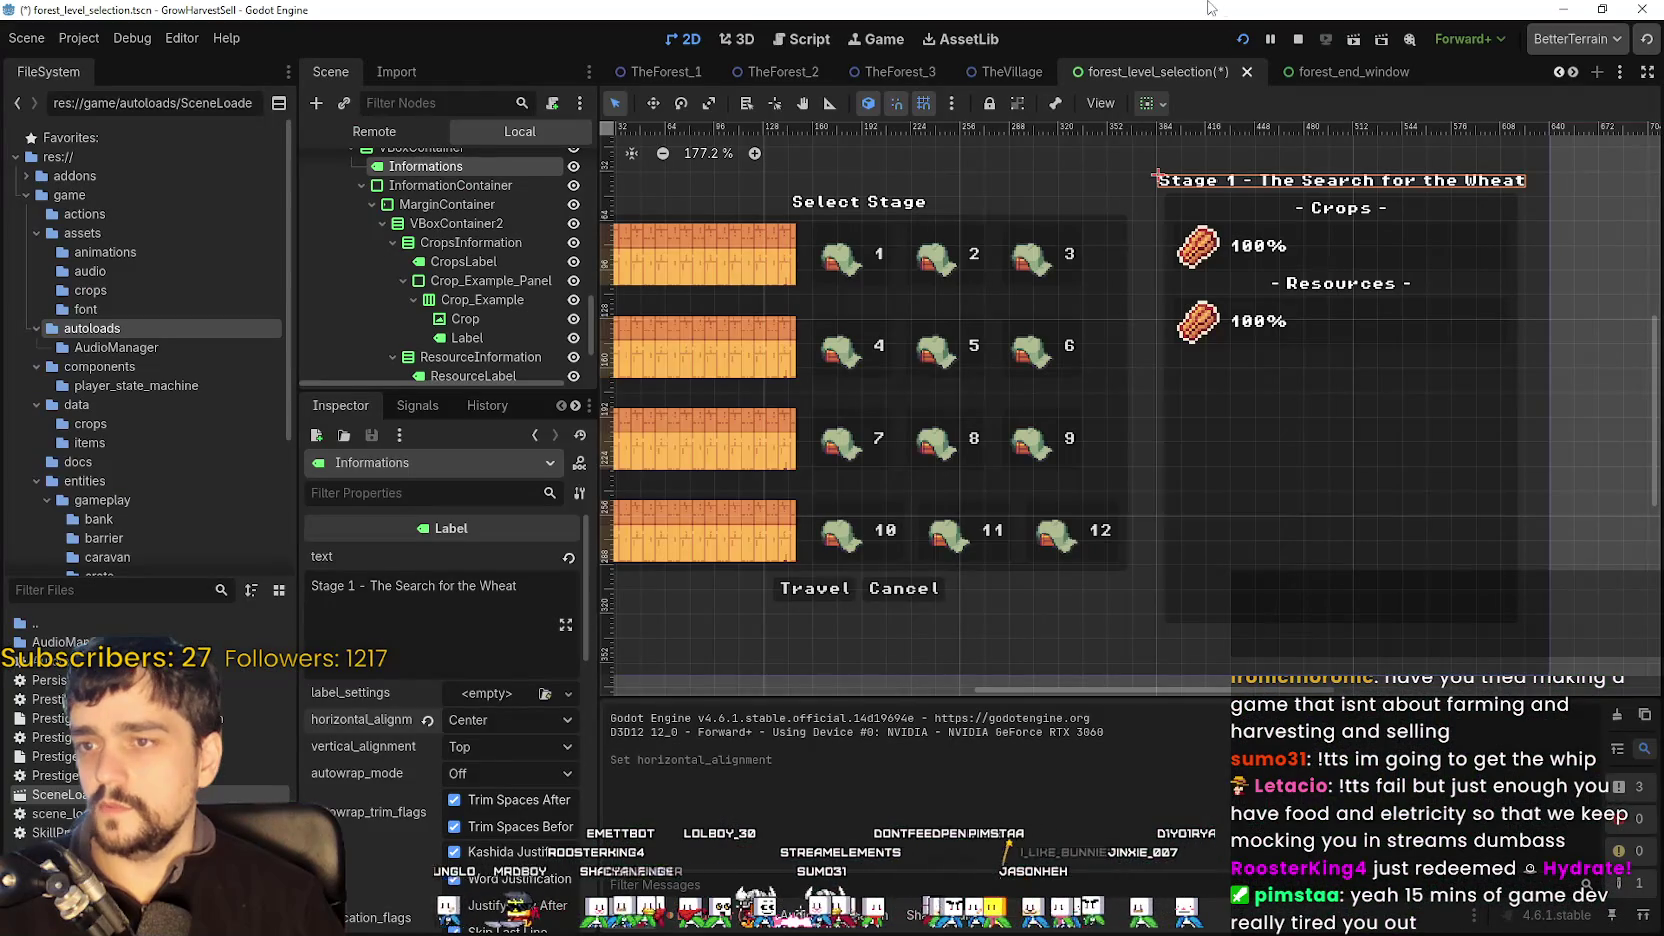
scroll(1190, 478, down, 6)
scroll(440, 199, up, 3)
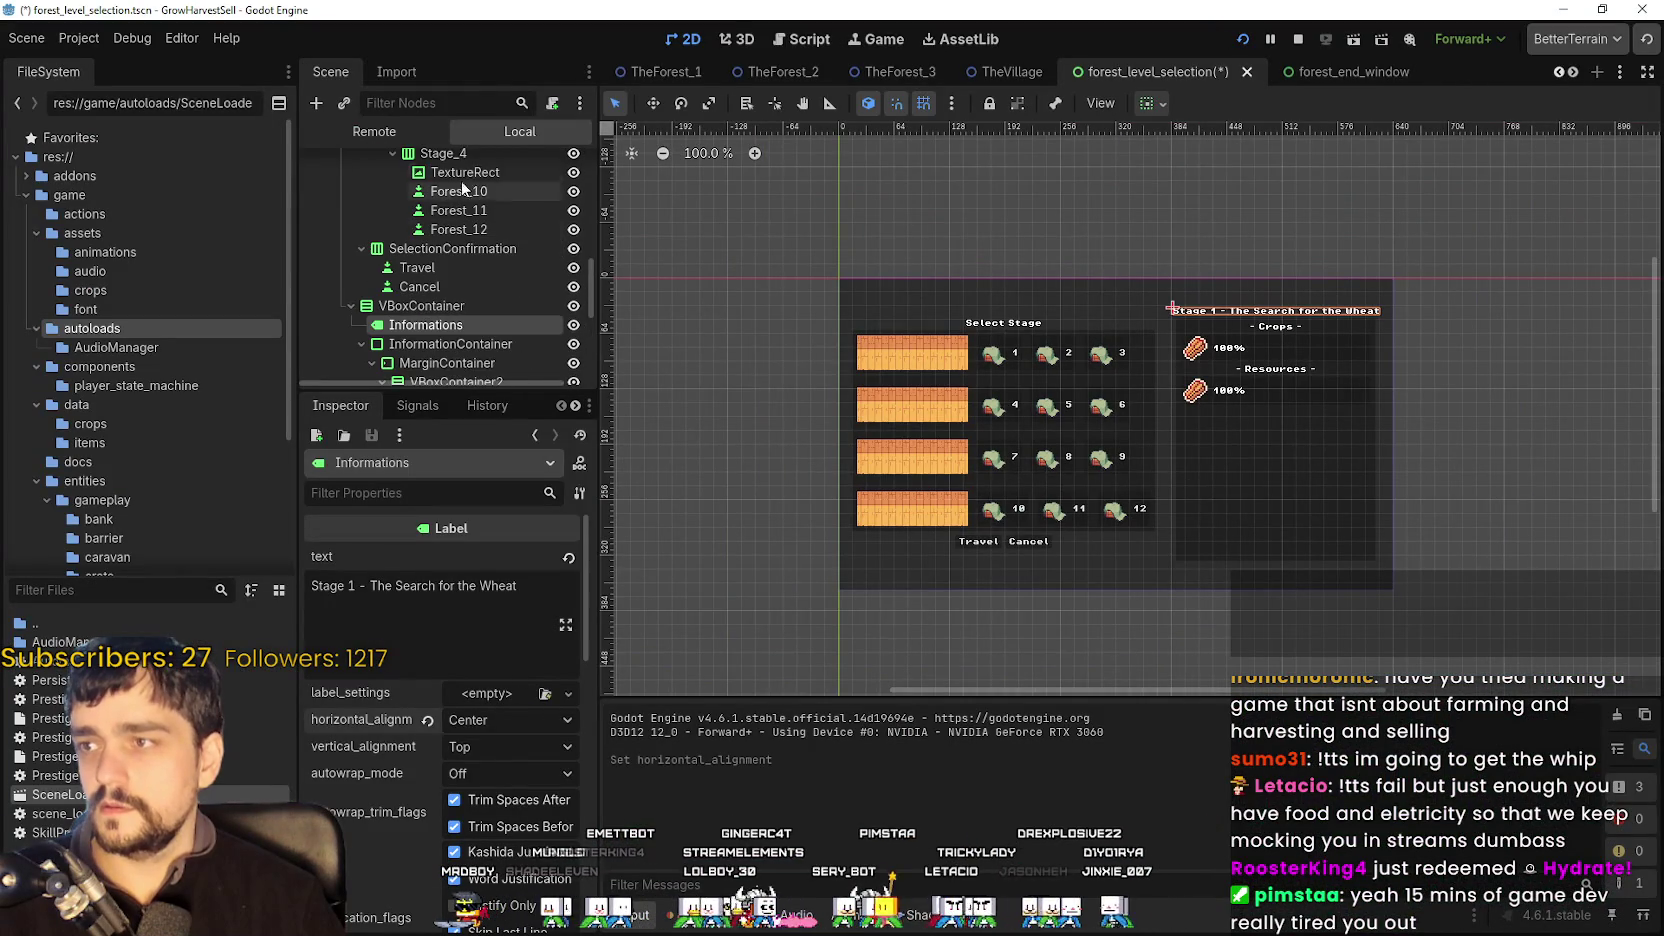
scroll(510, 228, up, 2)
key(alt+Tab)
key(alt+Tab)
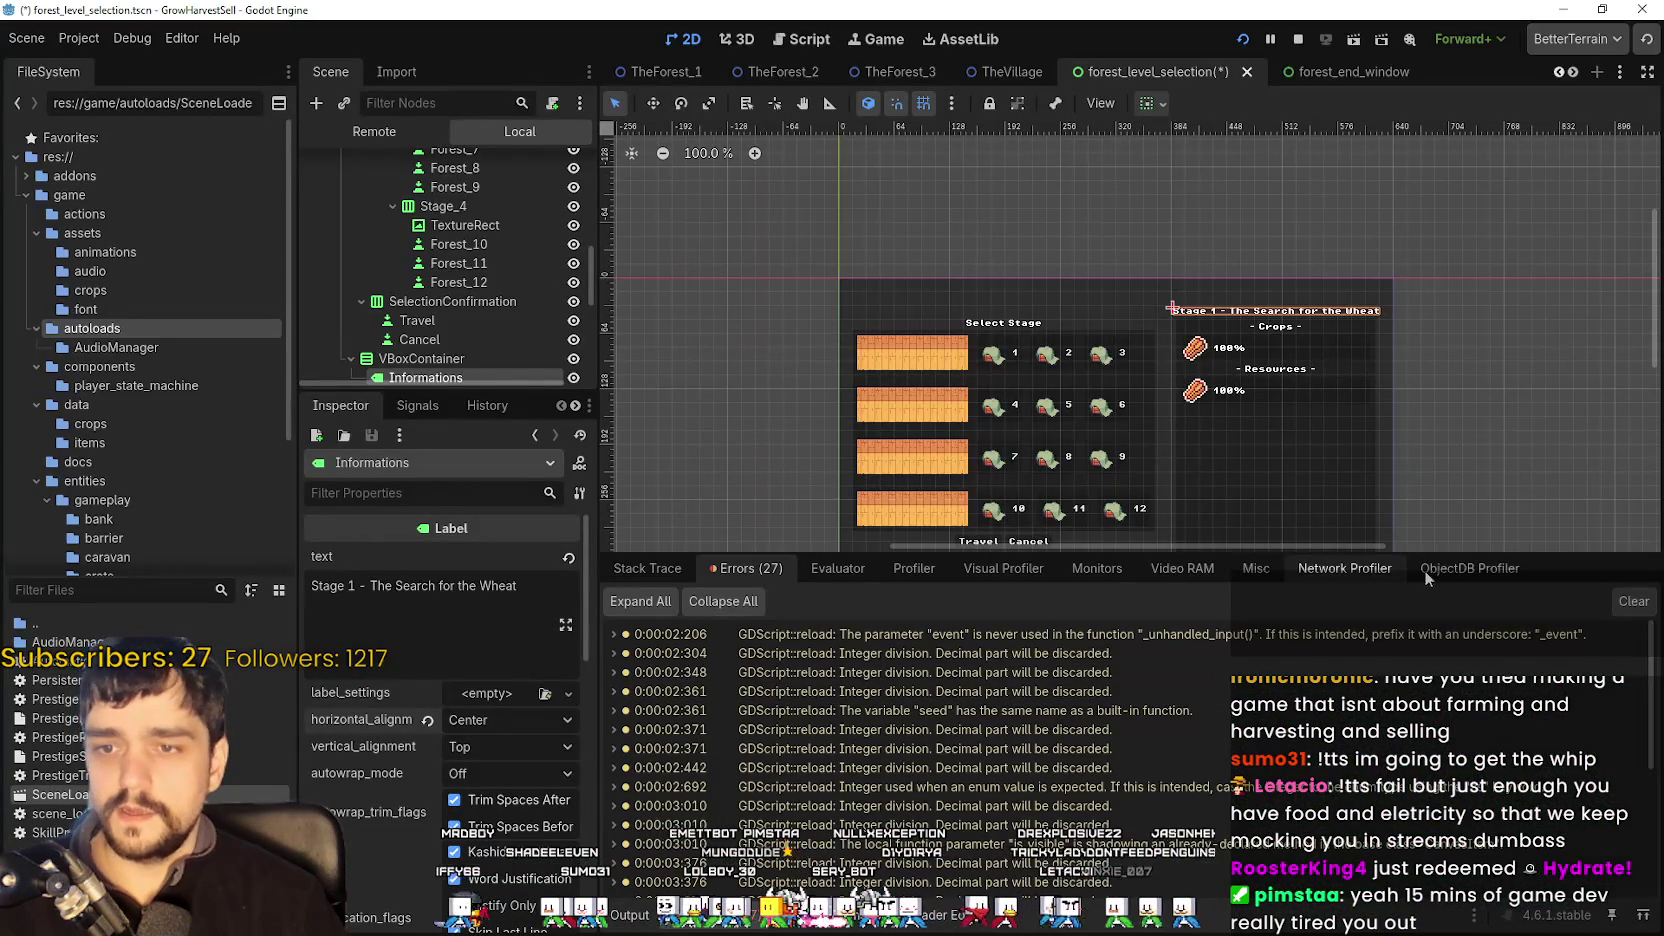
click(1255, 568)
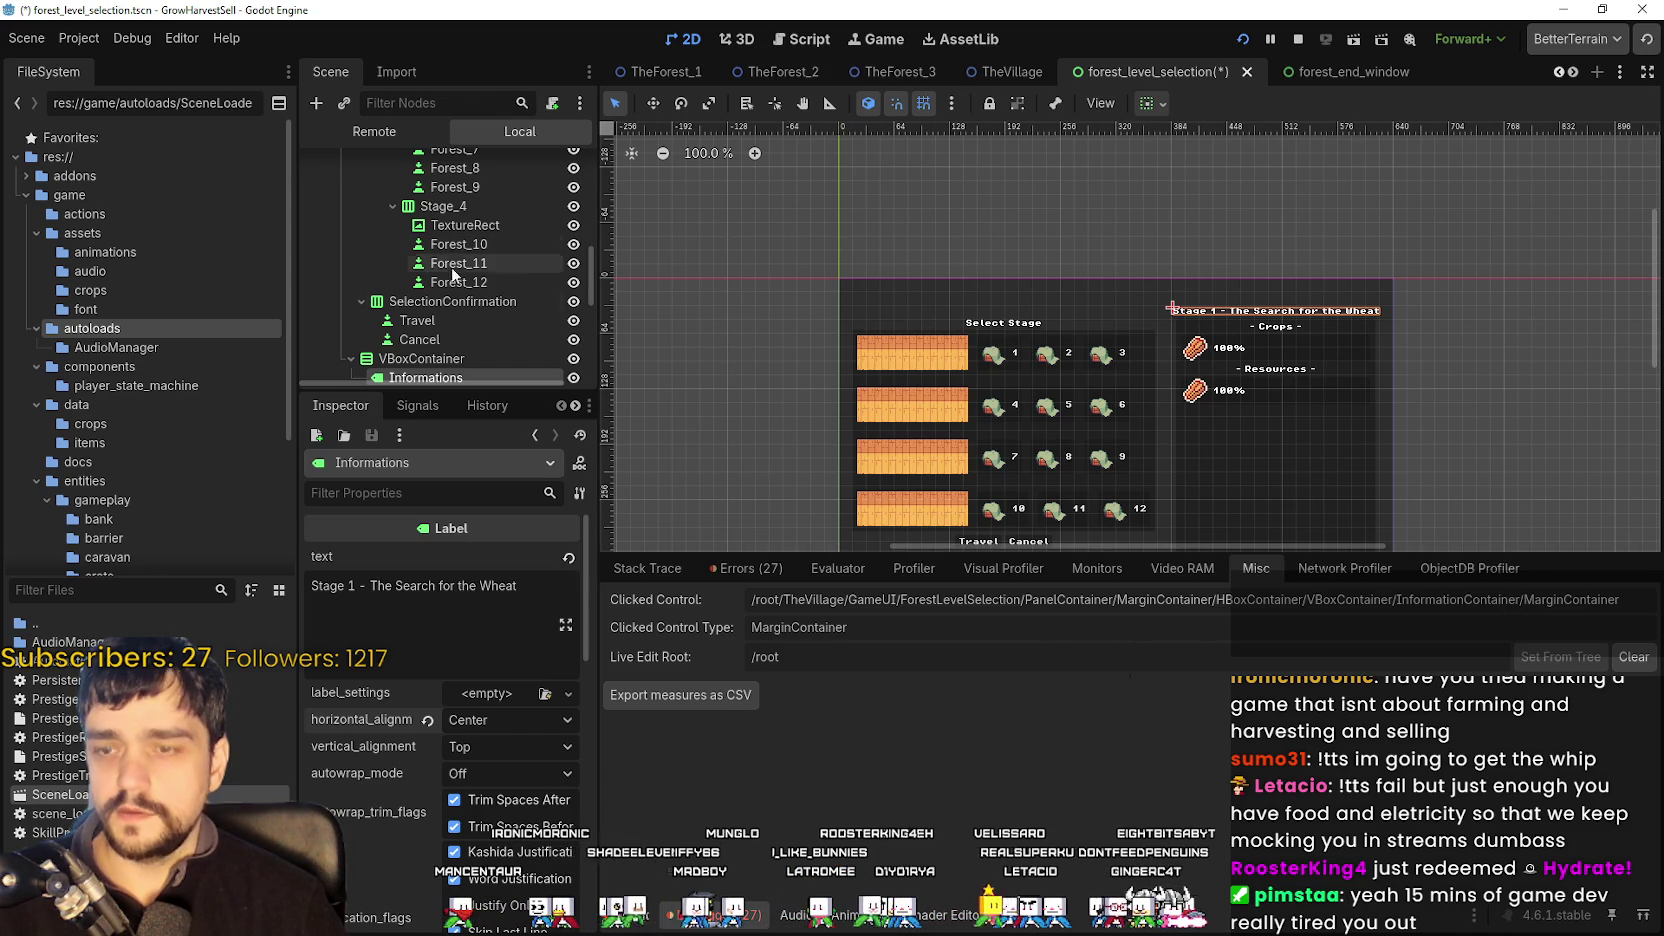
scroll(480, 320, up, 6)
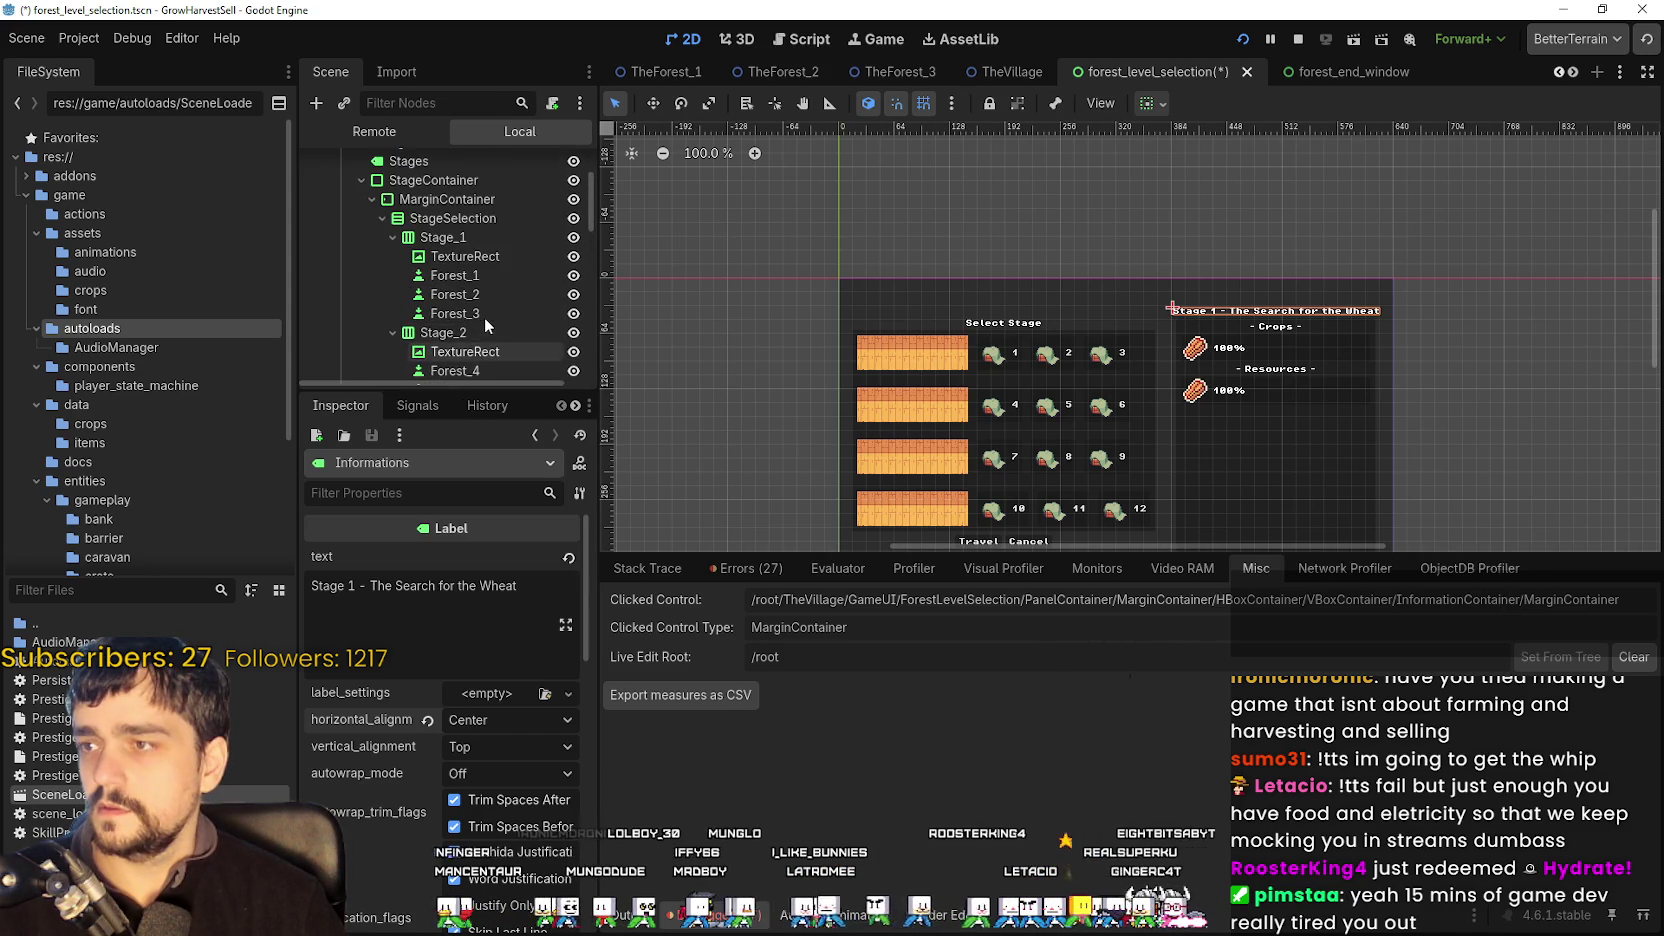
scroll(475, 250, up, 3)
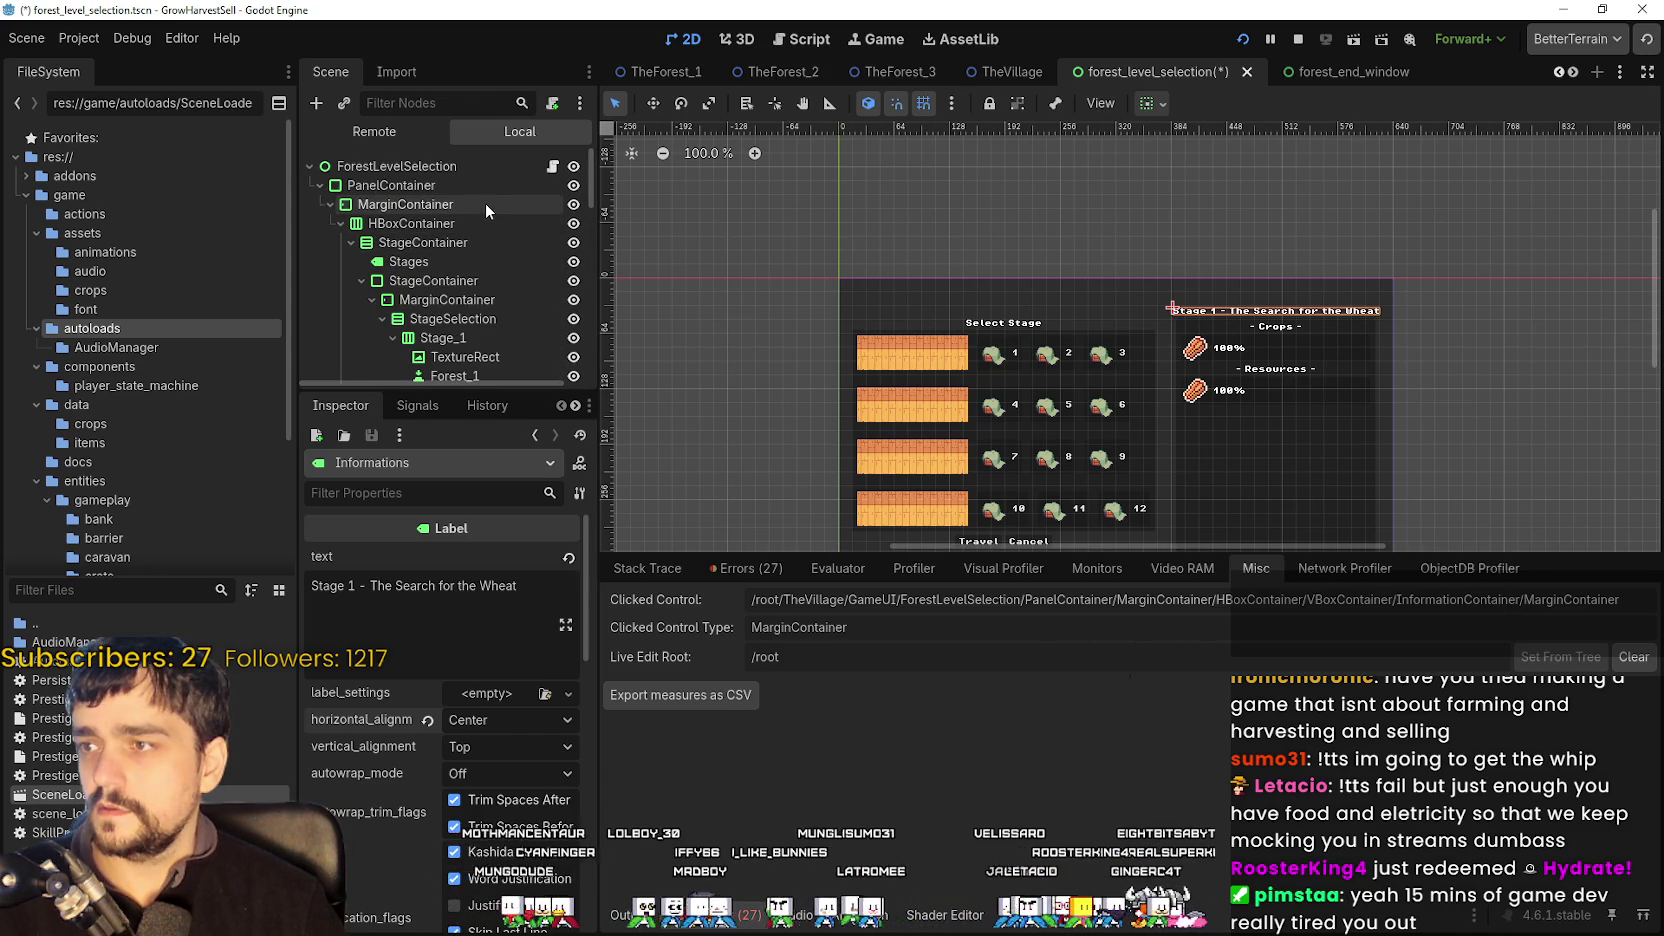
scroll(485, 230, down, 5)
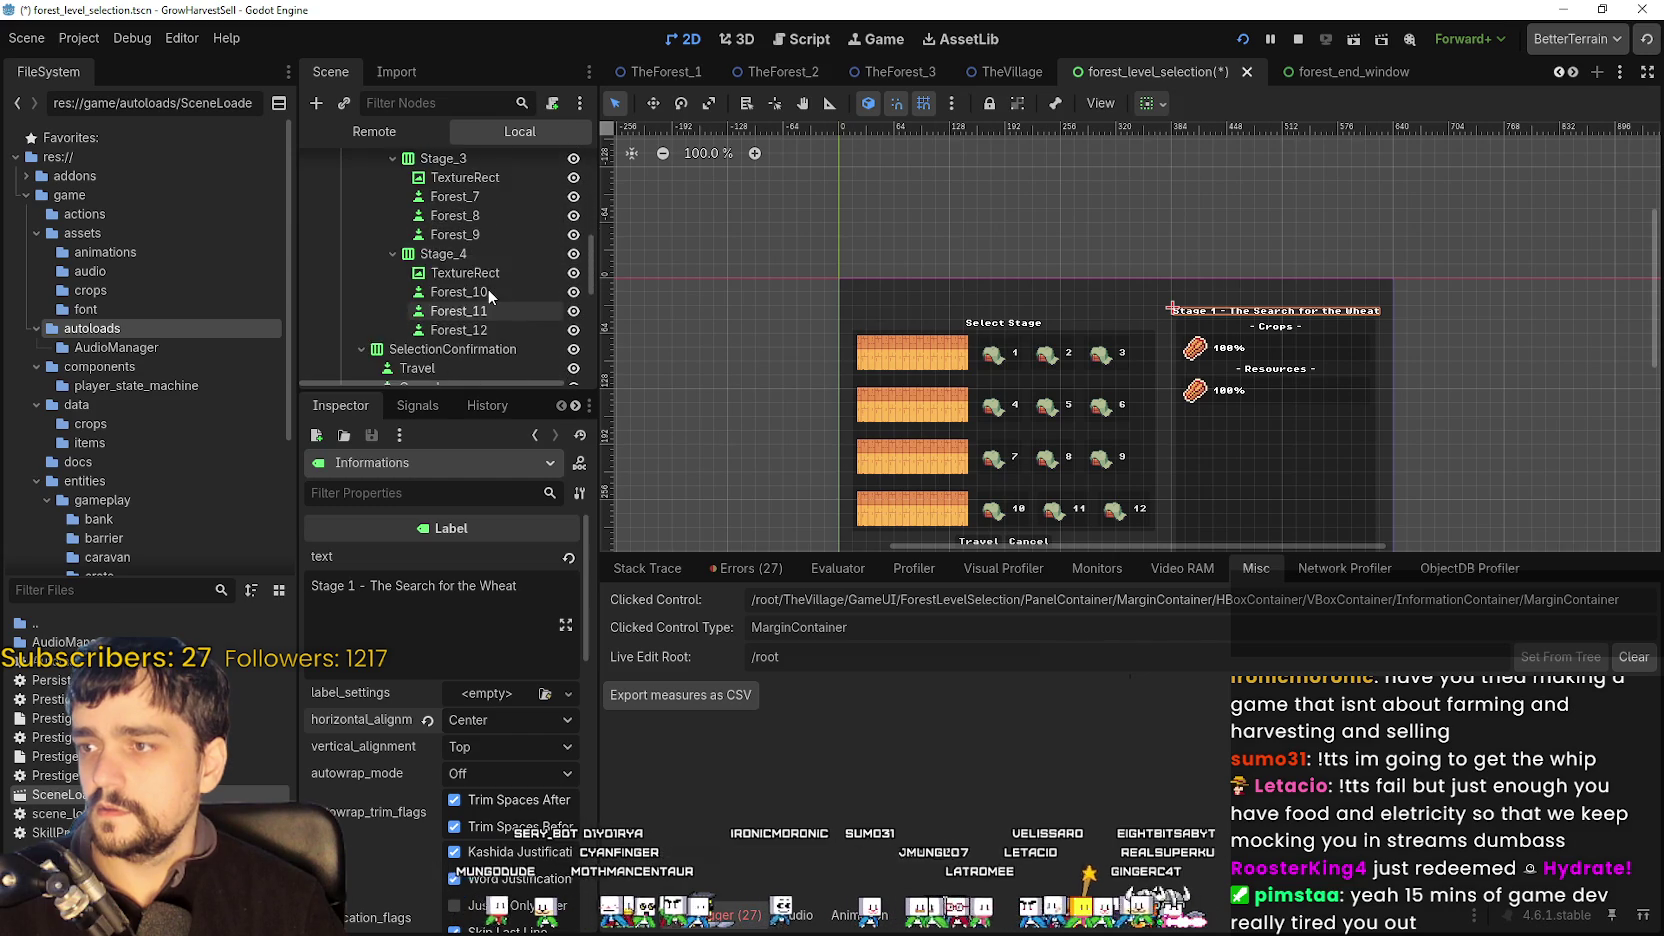
scroll(488, 285, down, 3)
click(490, 286)
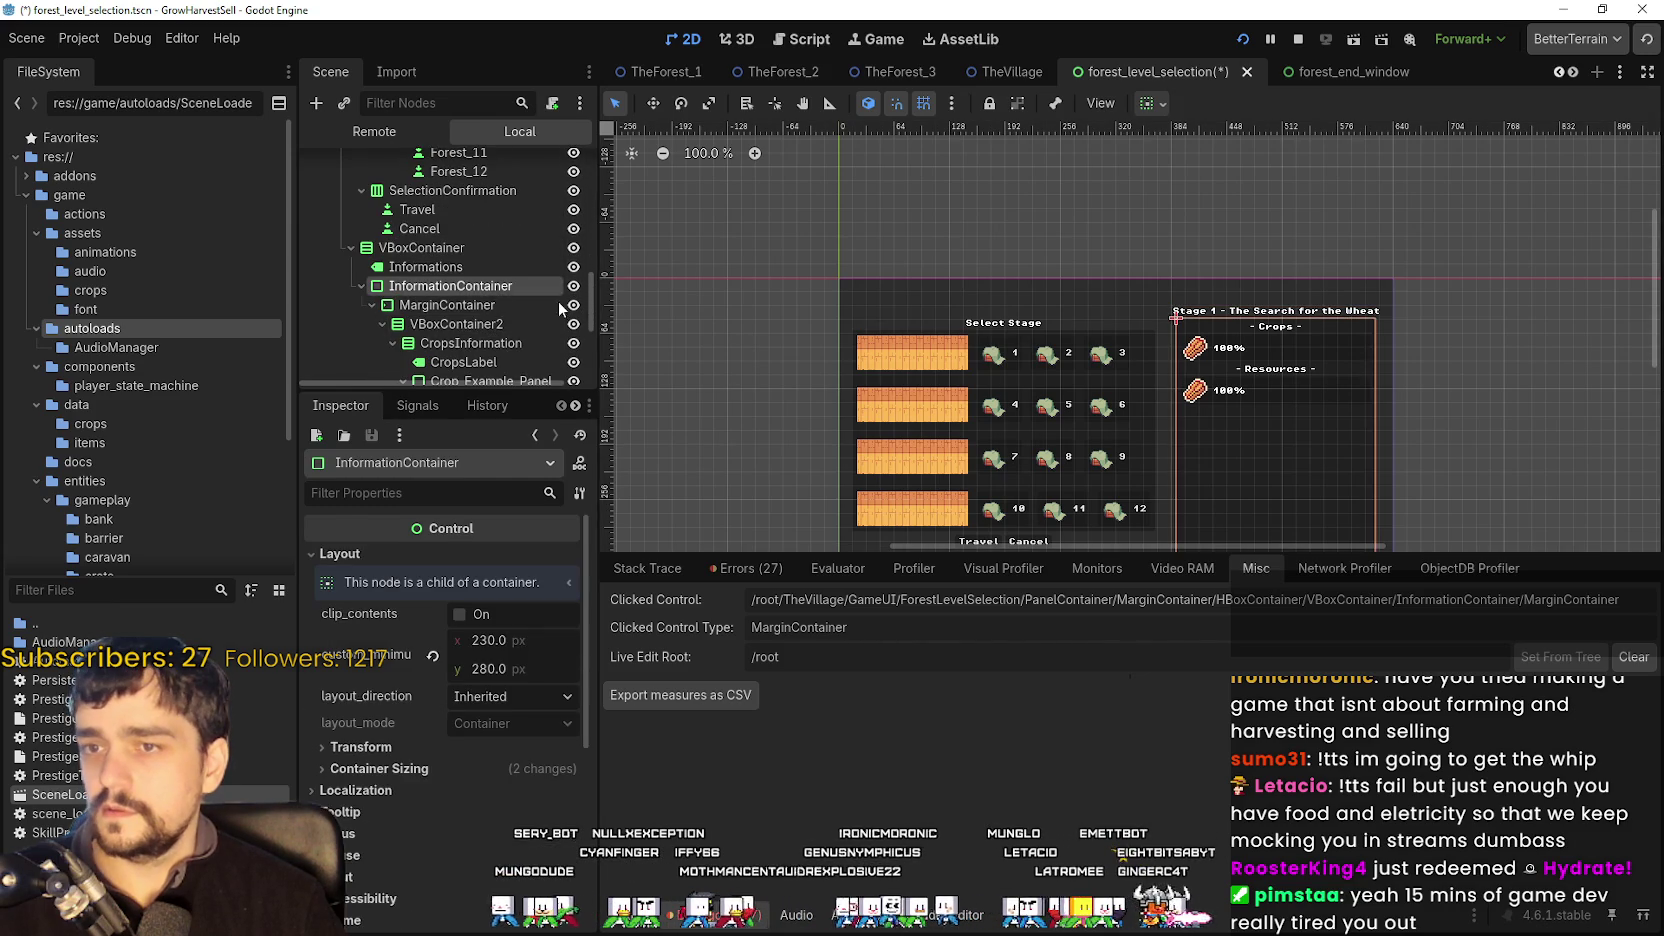
key(f)
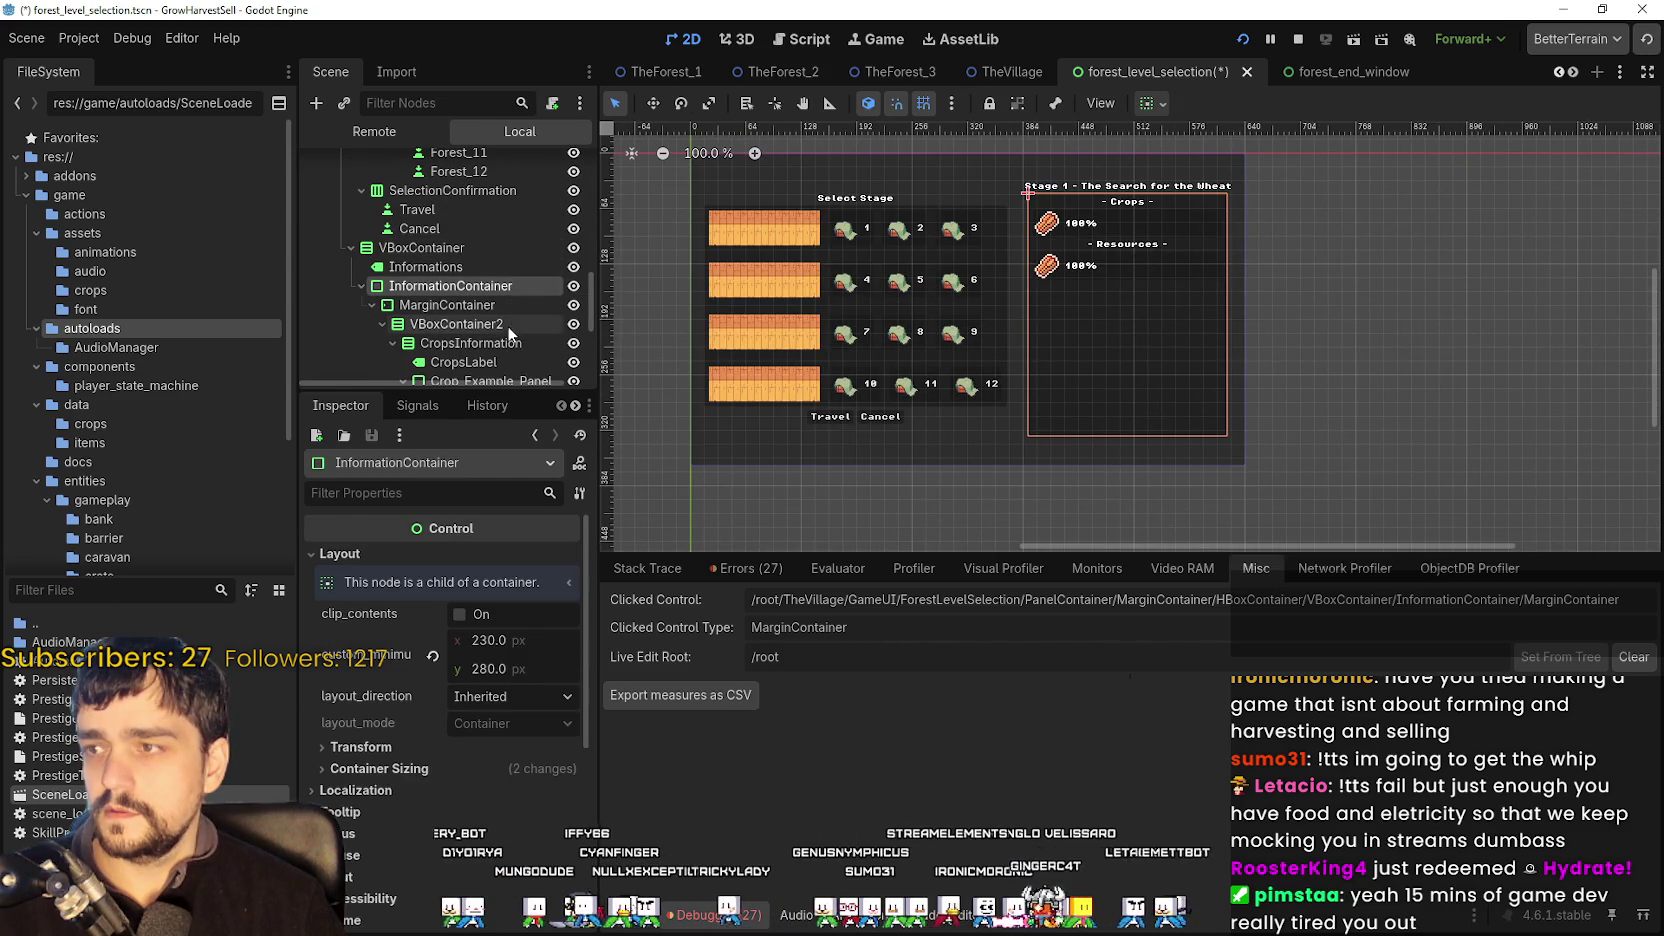
click(503, 306)
key(alt+Tab)
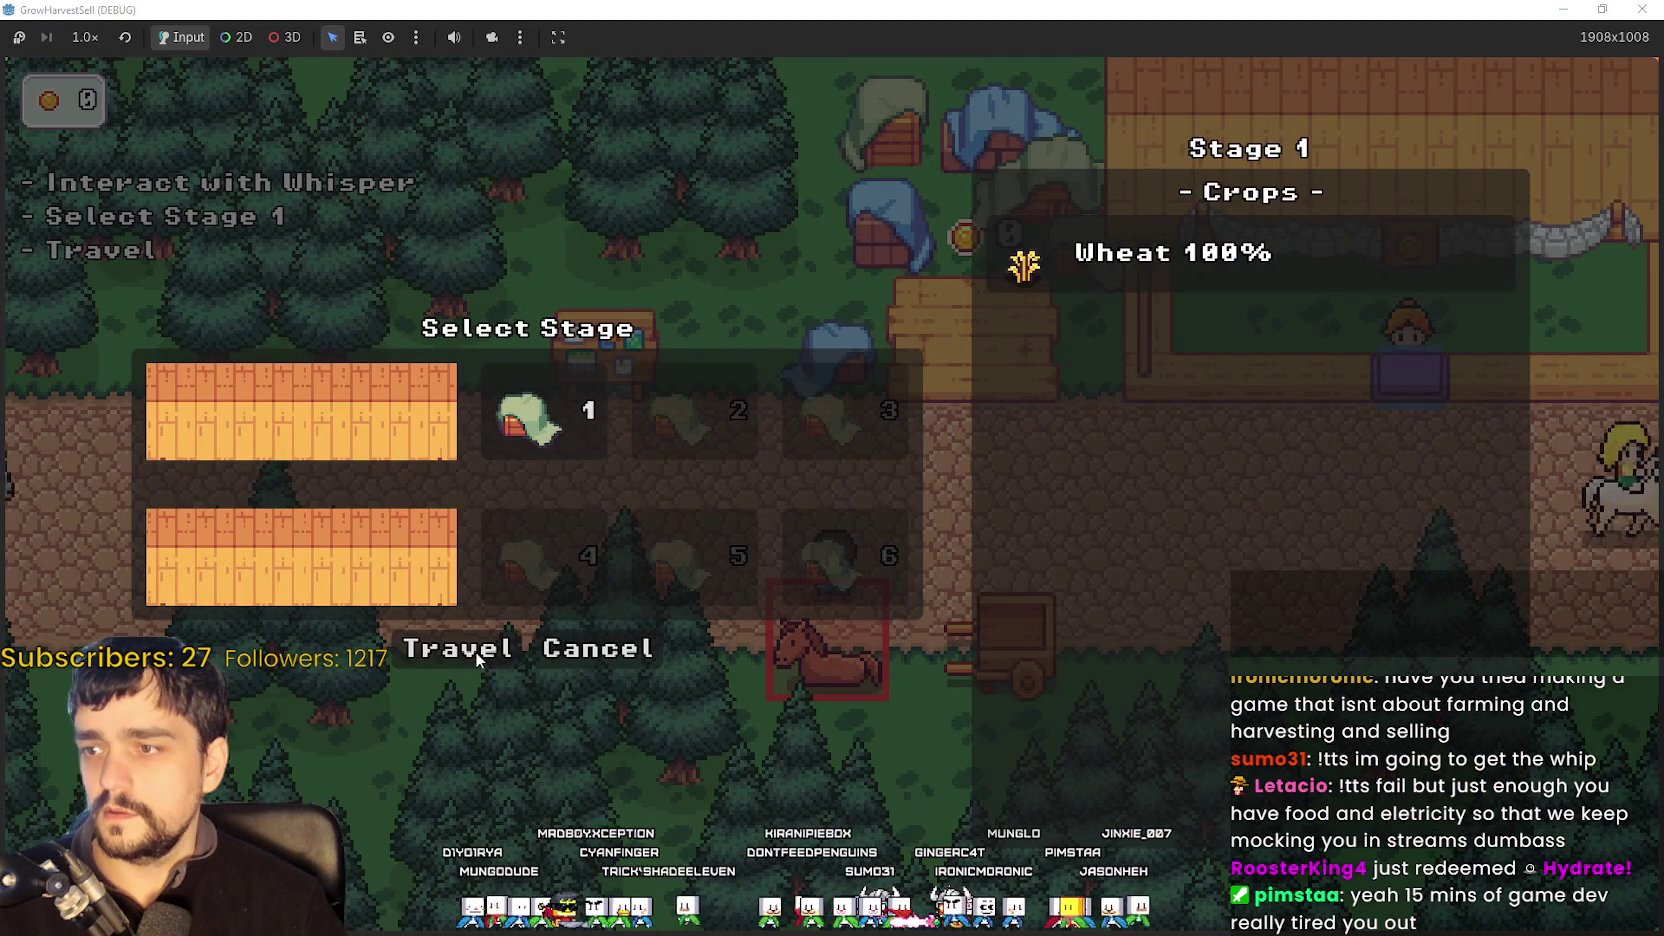
key(alt+Tab)
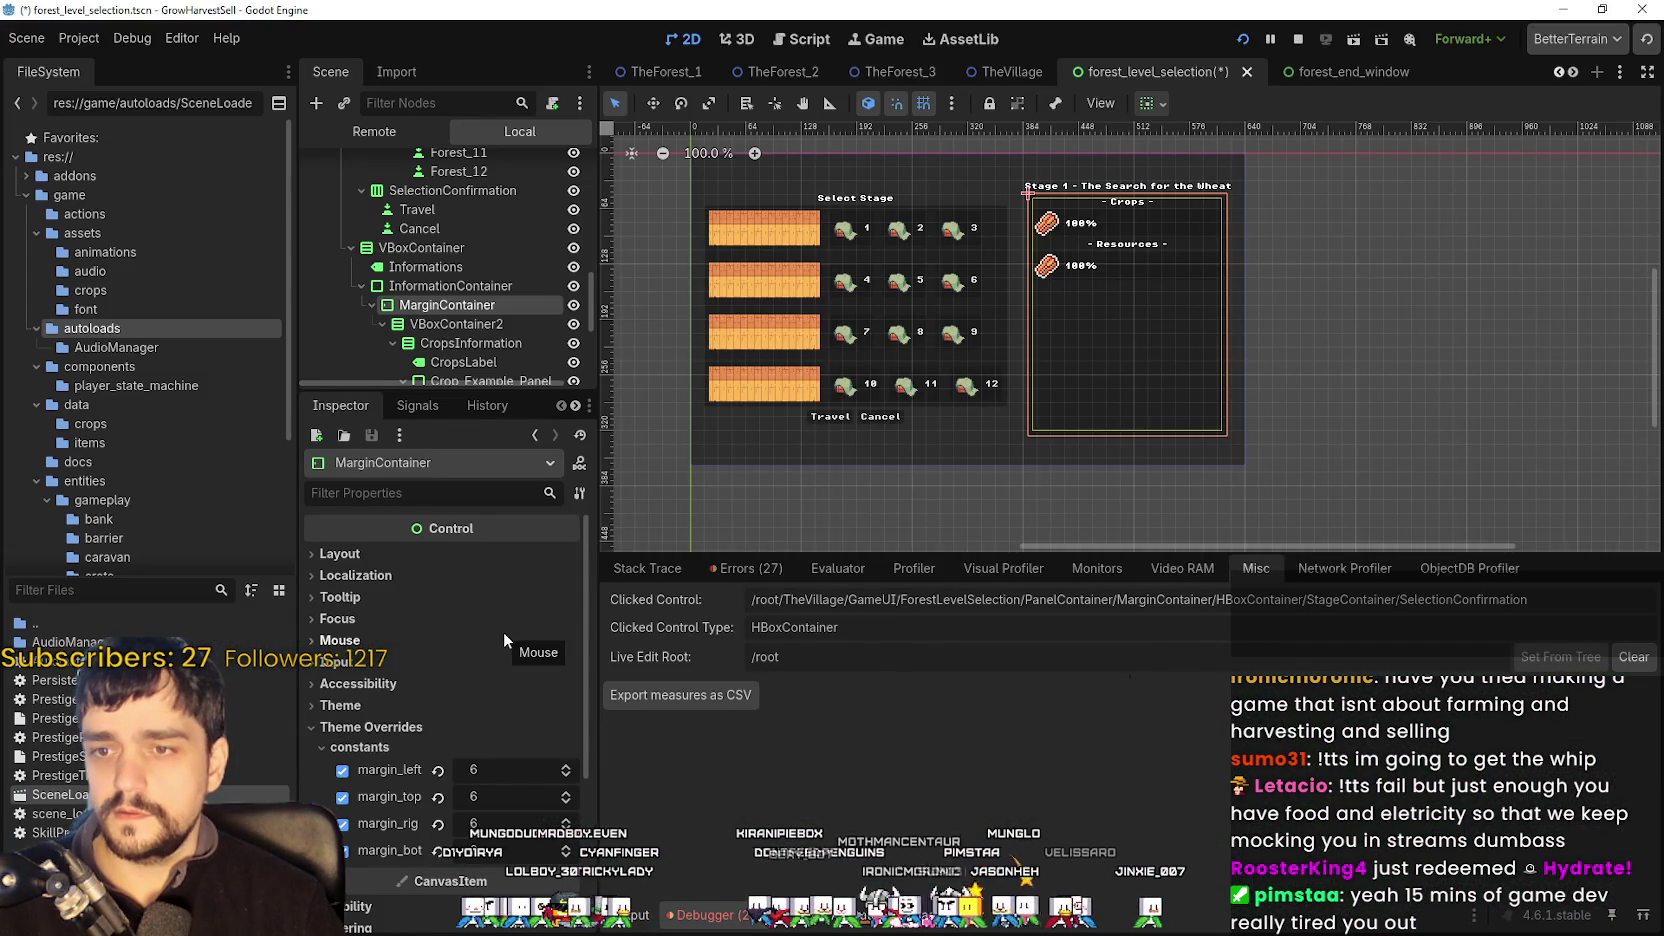
- Select the SelectionConfirmation container, checking the Travel button node beneath it
scroll(1166, 384, down, 2)
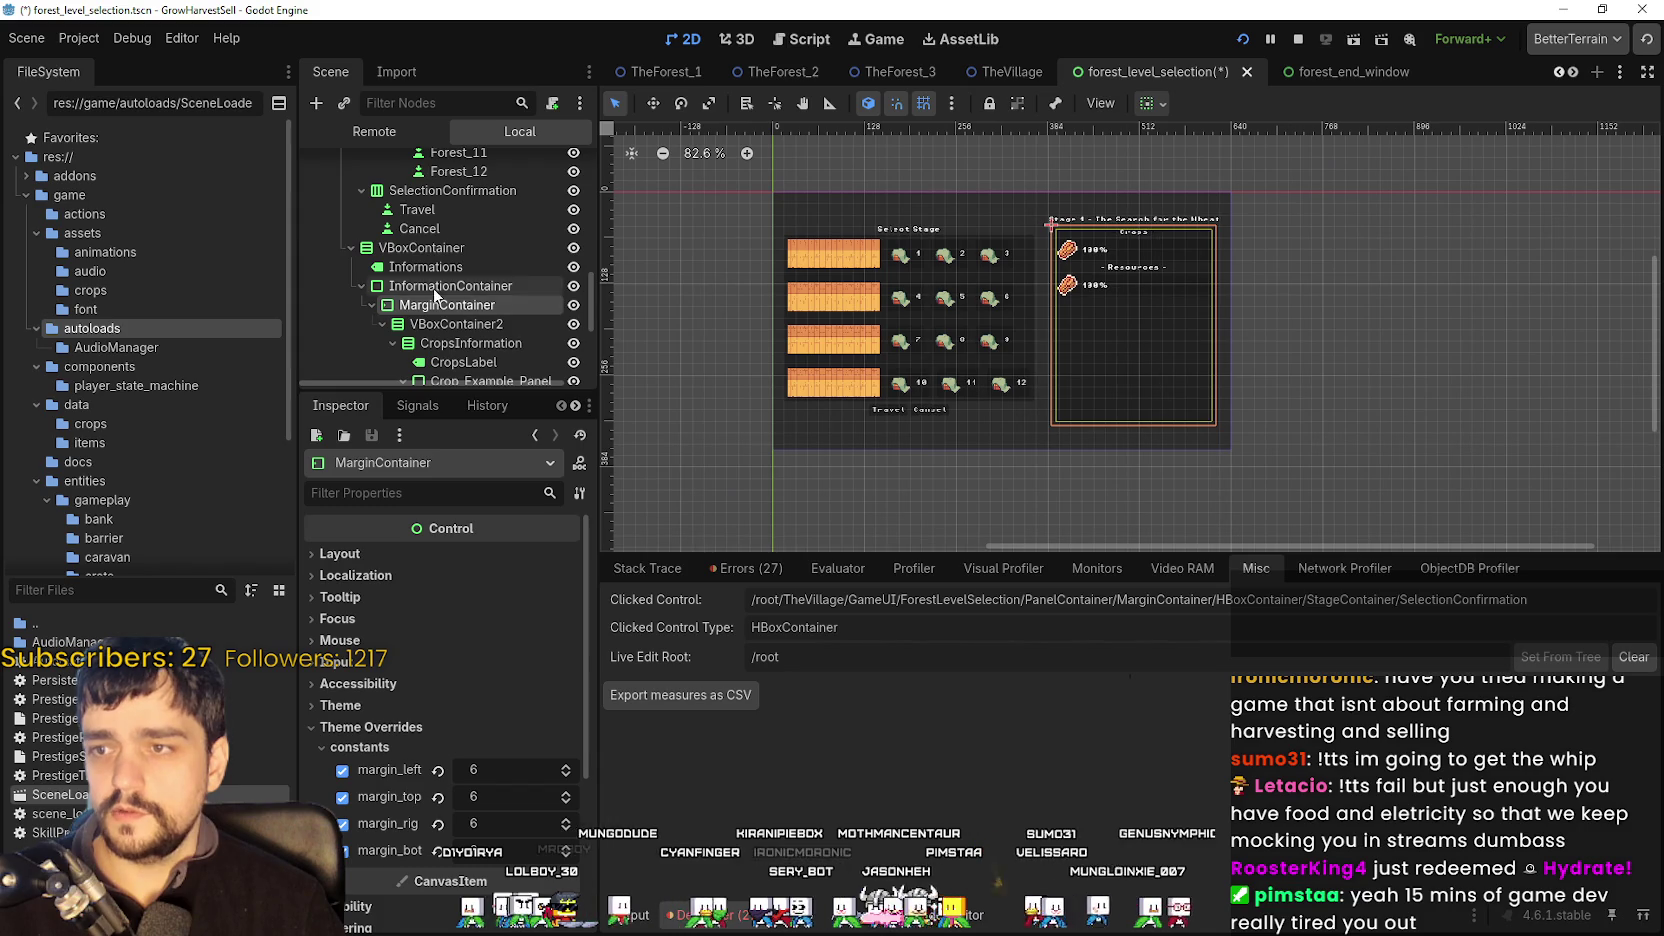
scroll(516, 380, down, 5)
scroll(516, 380, up, 5)
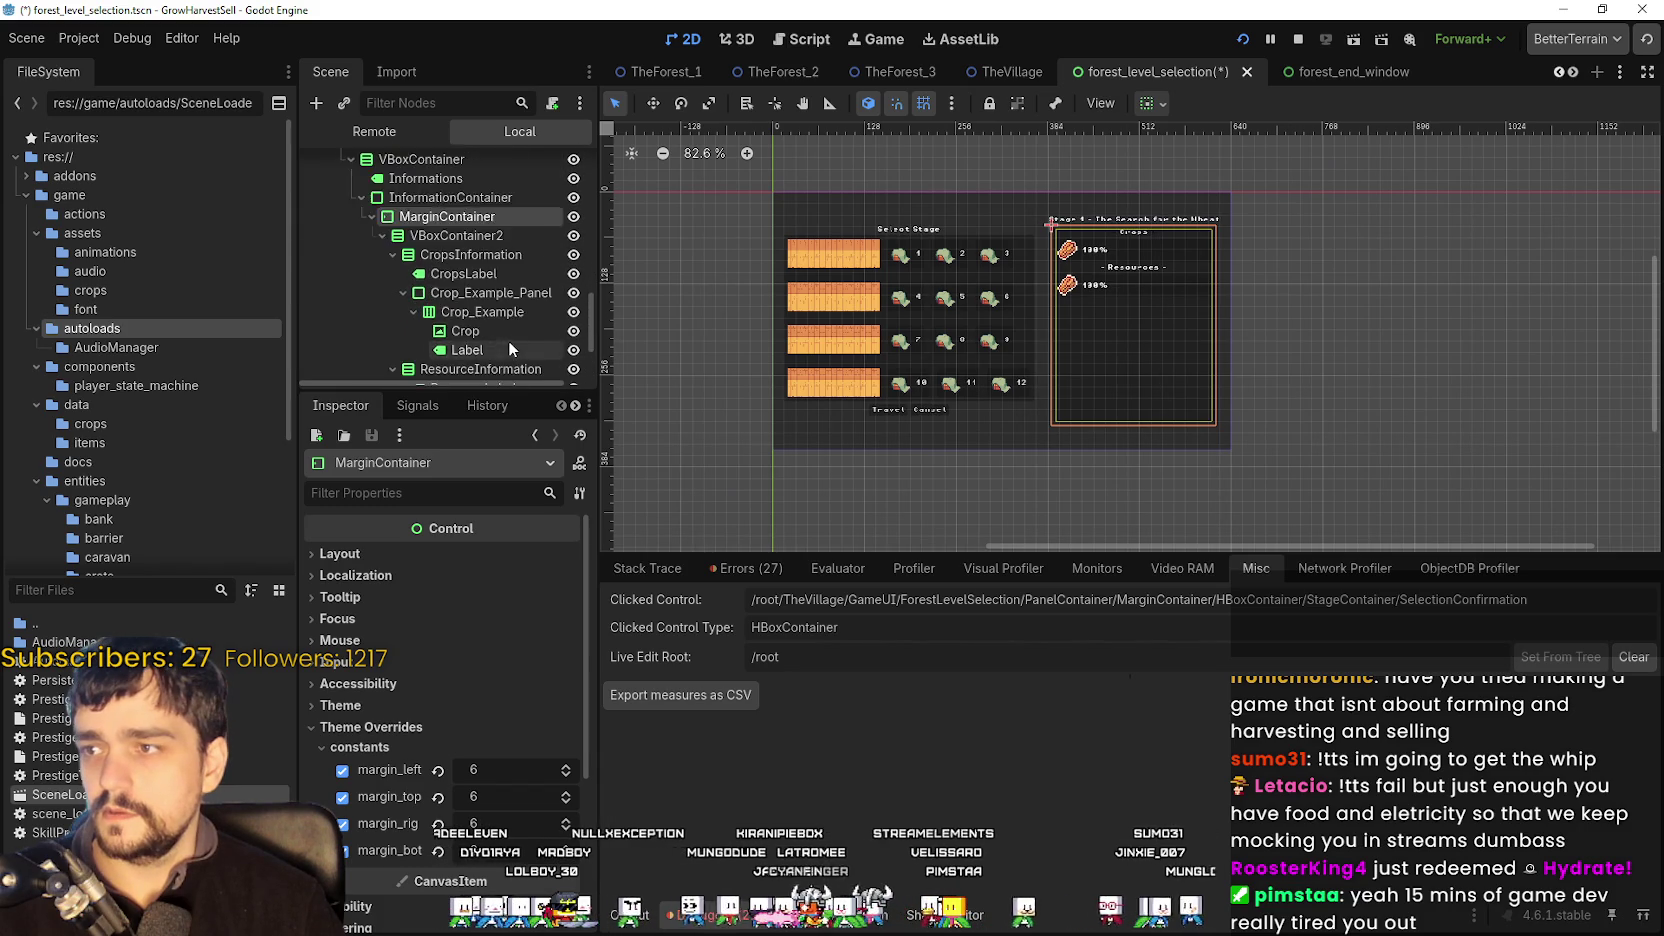
scroll(463, 240, up, 2)
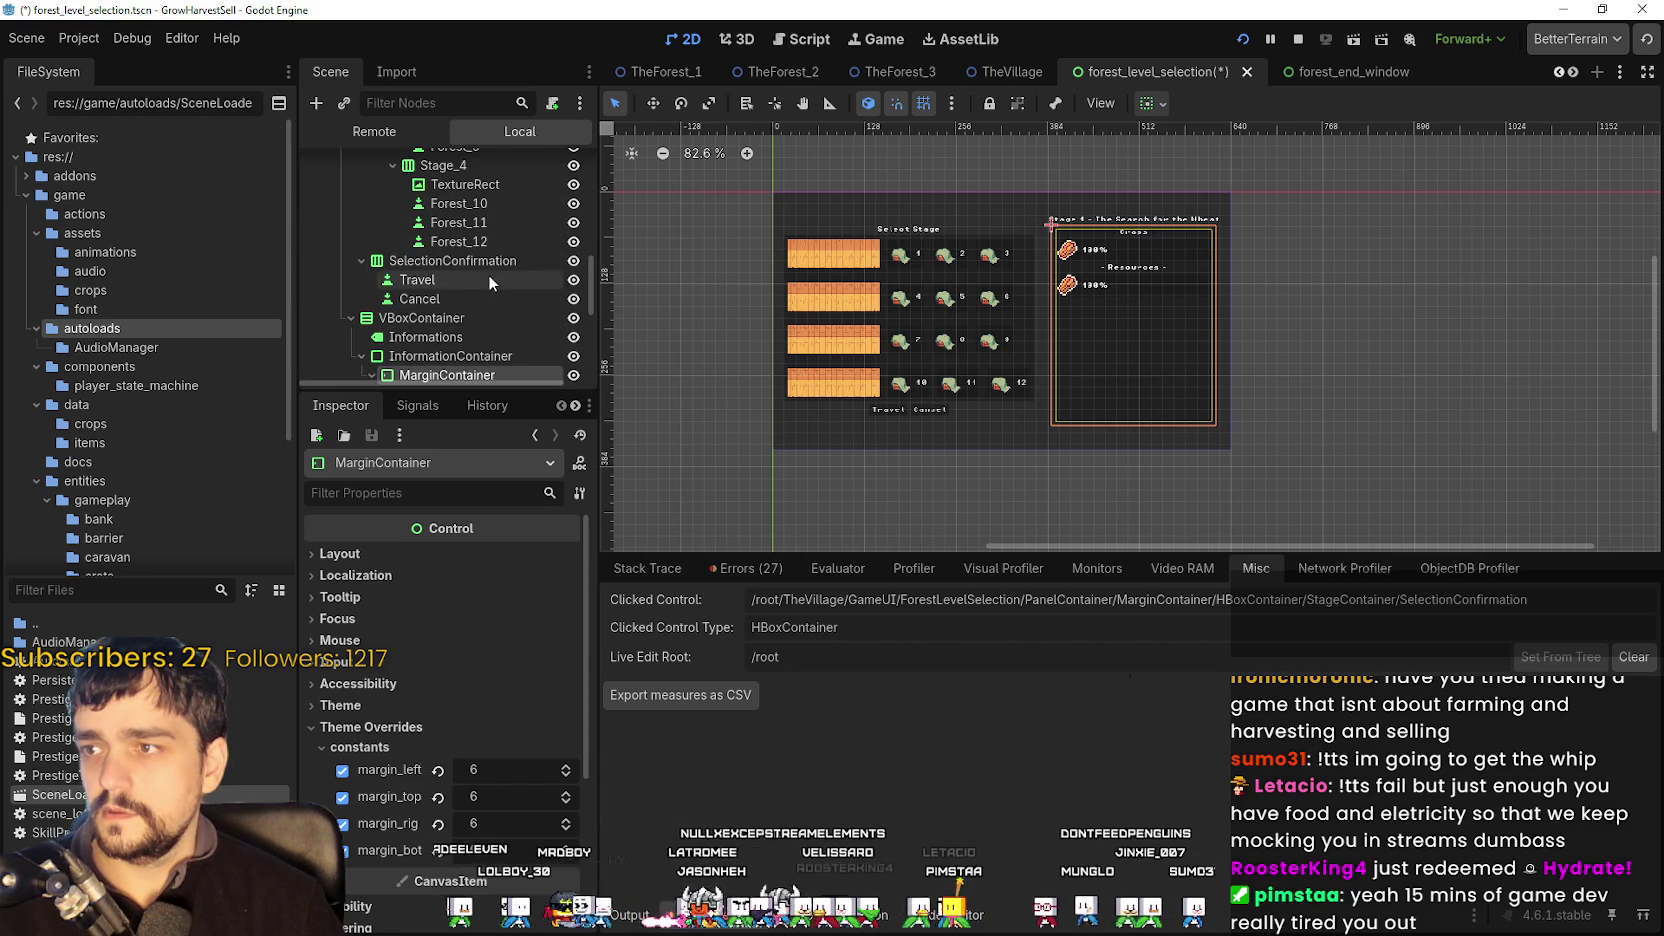
click(940, 410)
scroll(940, 432, up, 3)
click(467, 290)
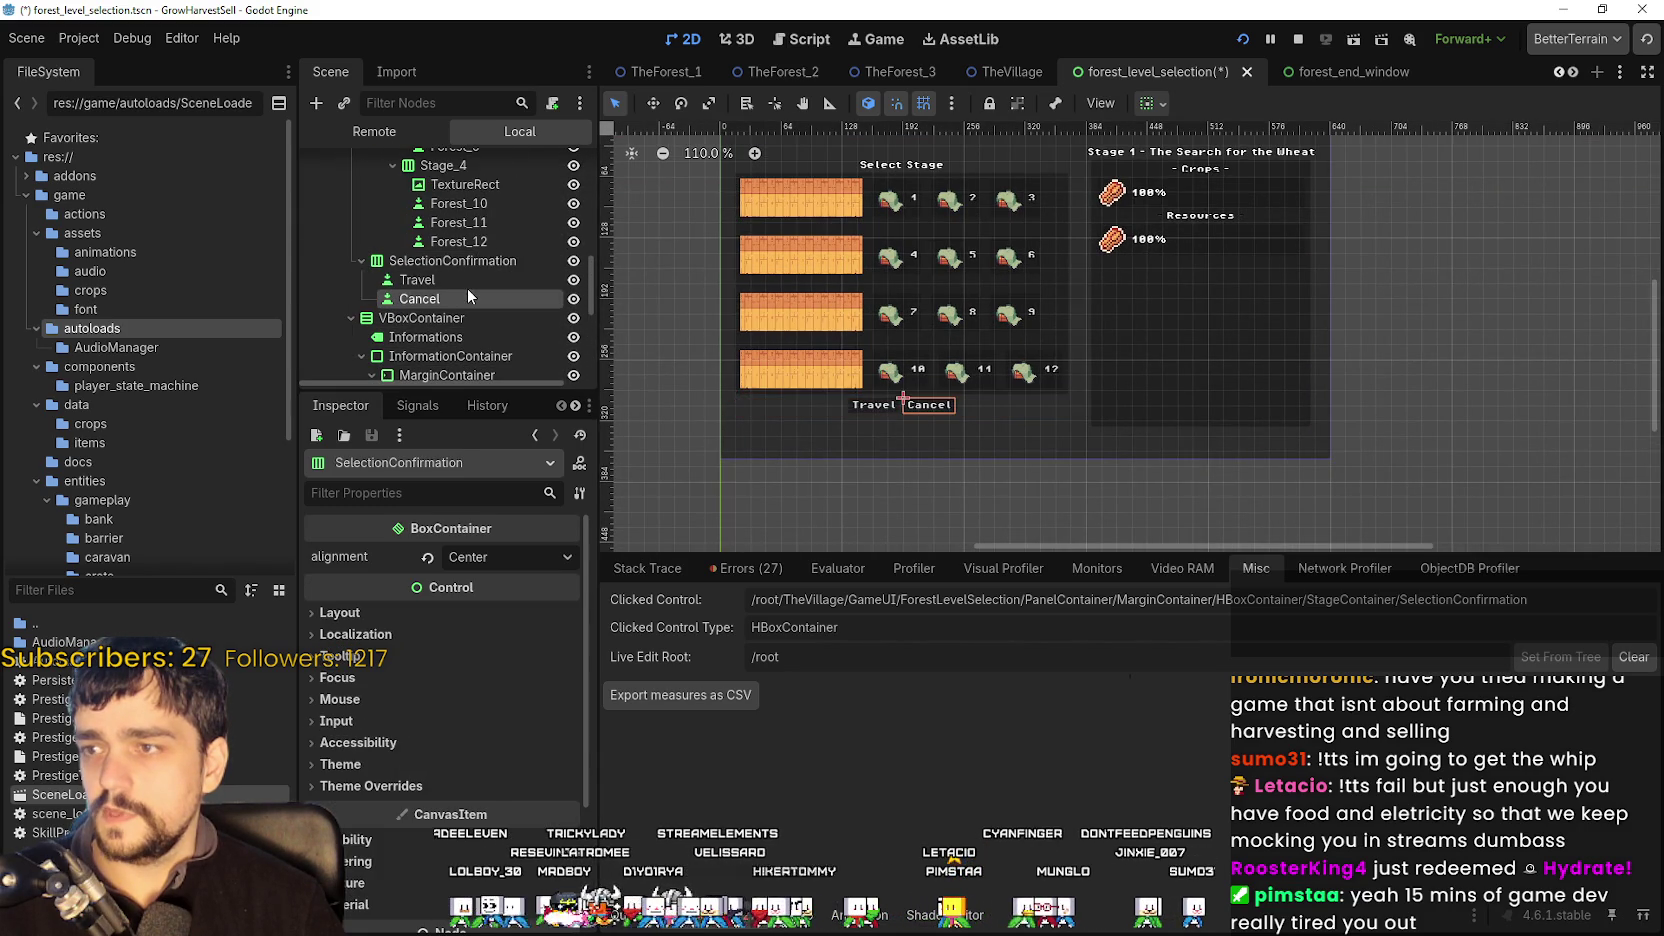
scroll(874, 407, up, 5)
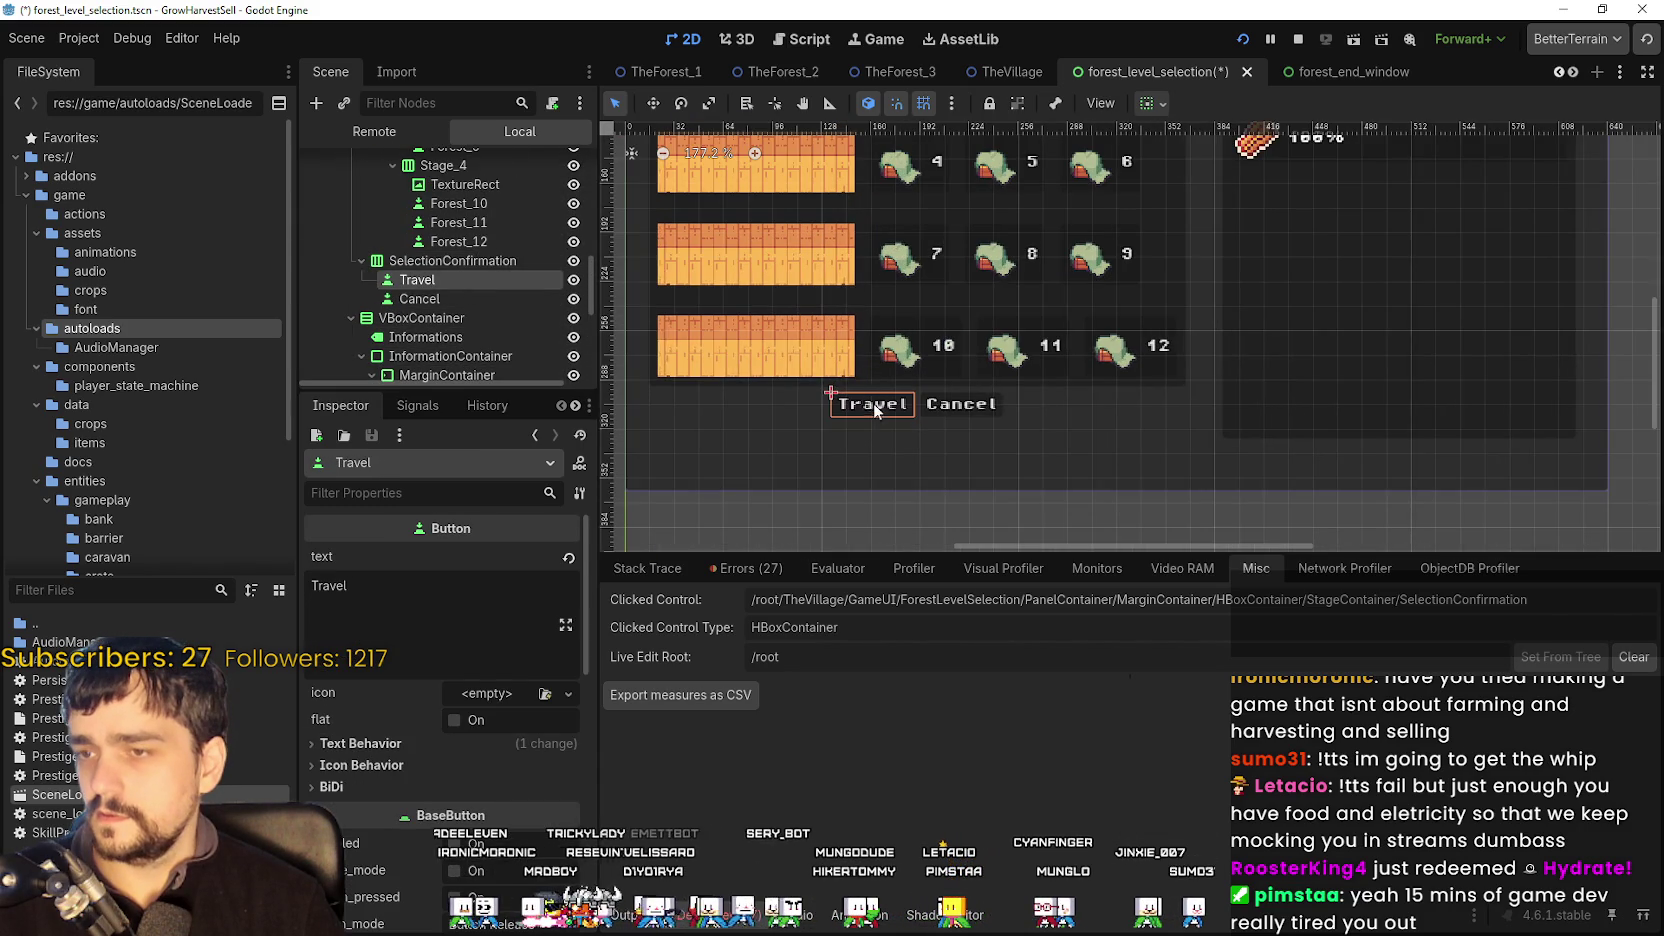
click(472, 264)
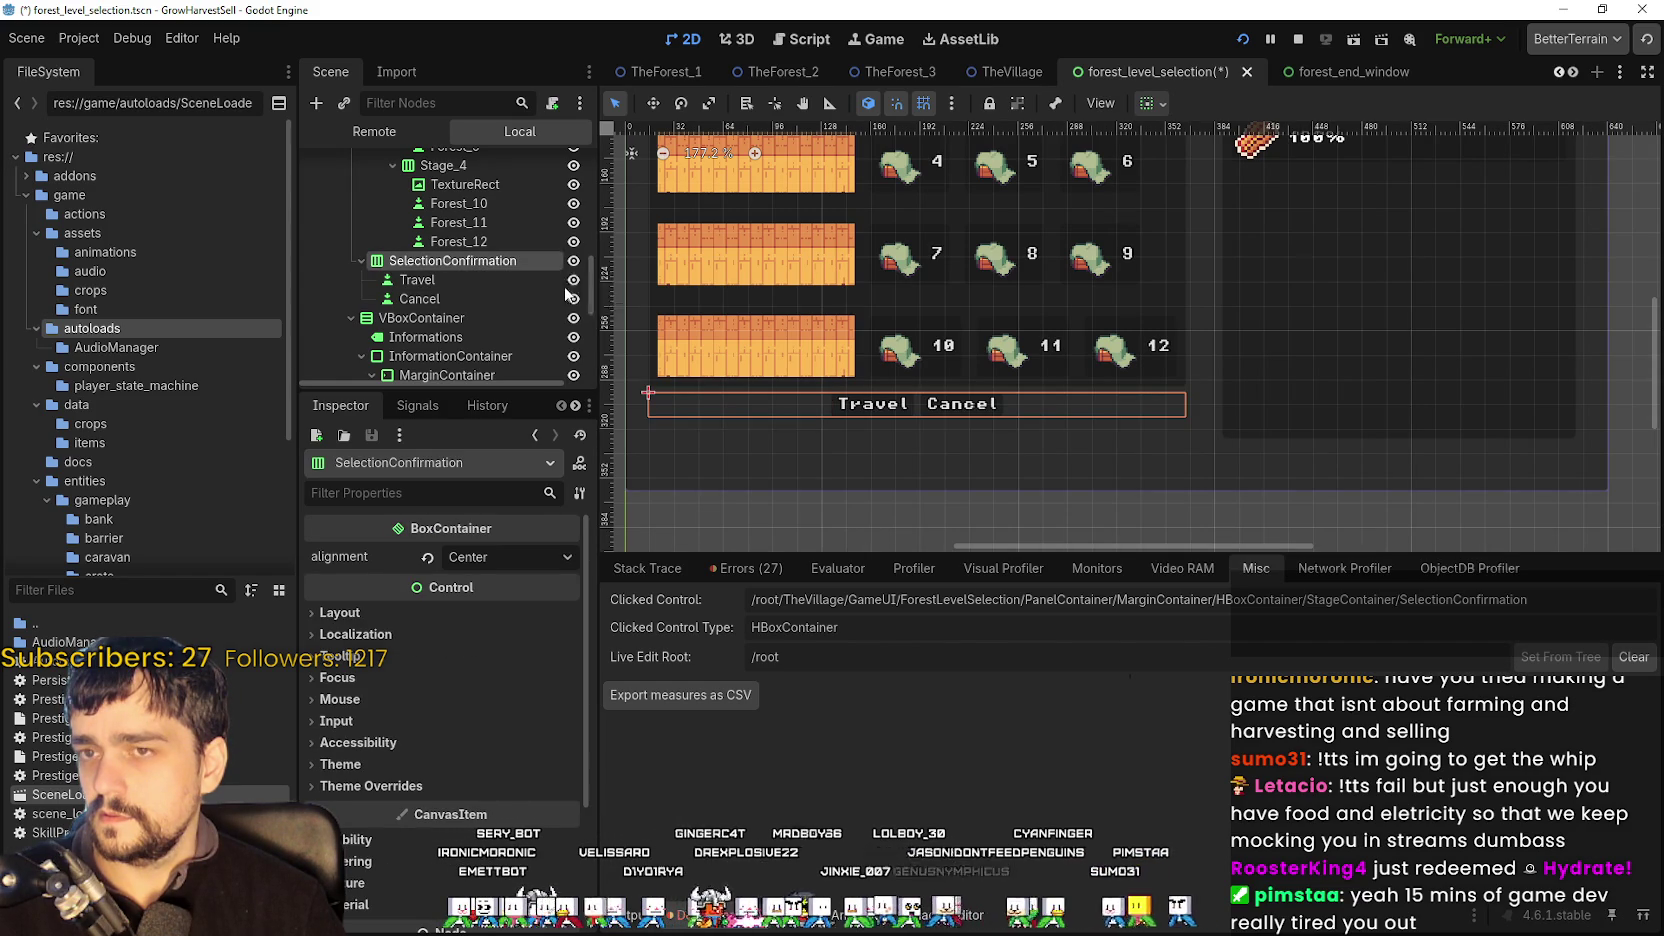
scroll(940, 378, up, 1)
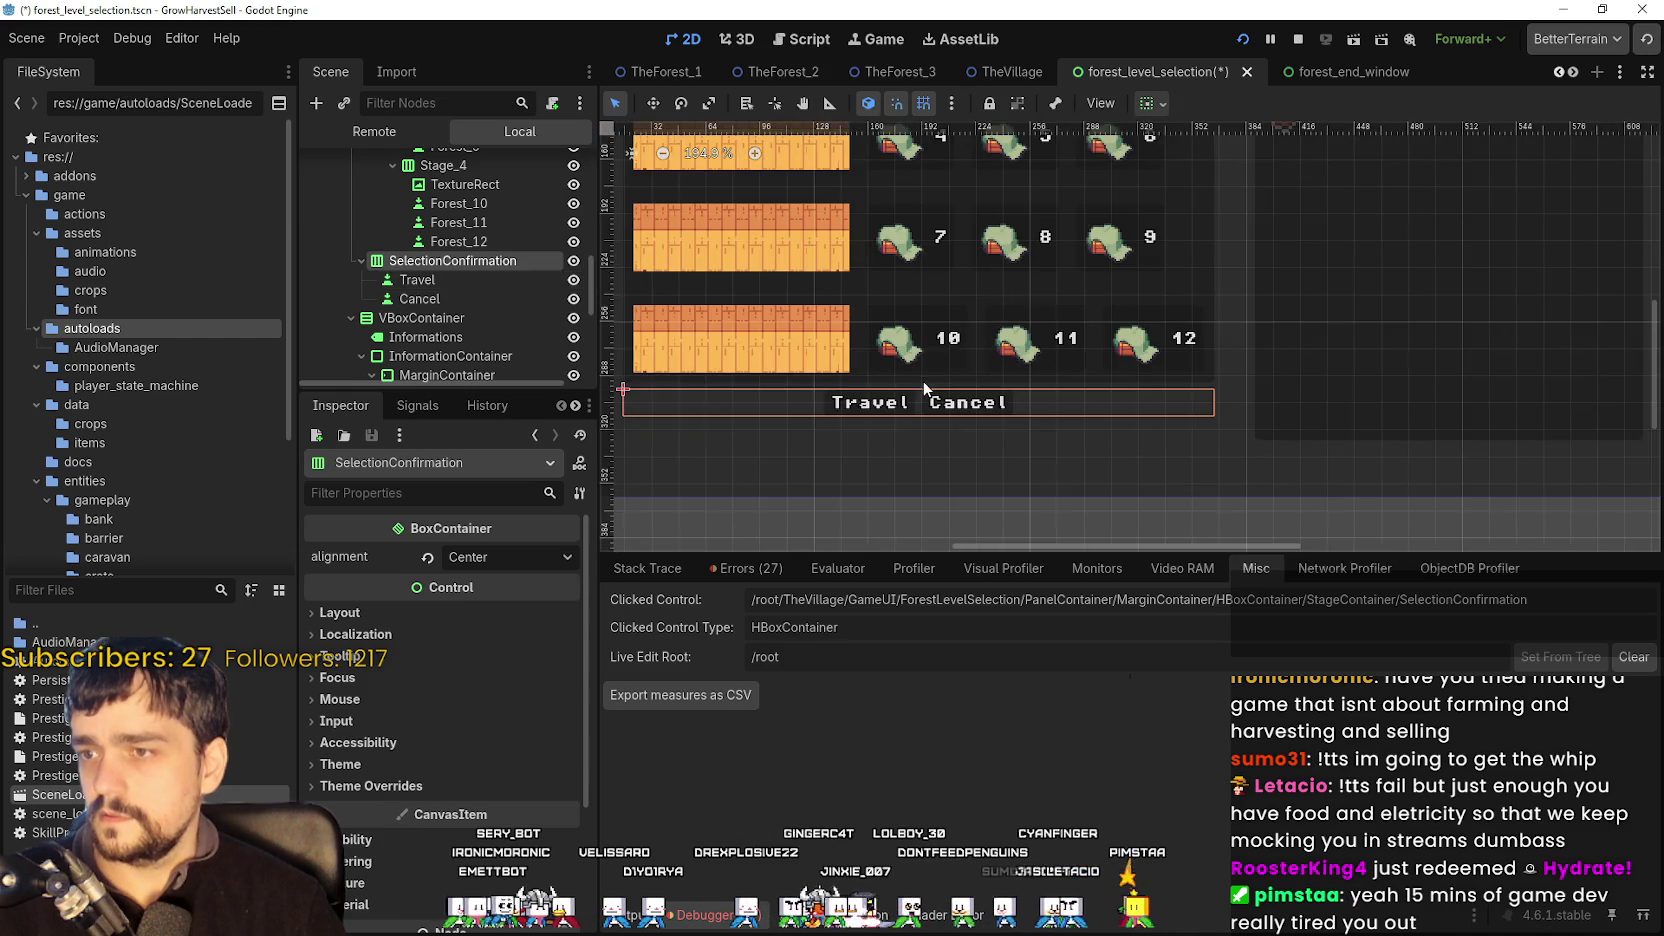
- Pick the Travel button in the running game to identify its parent container
key(alt+Tab)
key(alt+Tab)
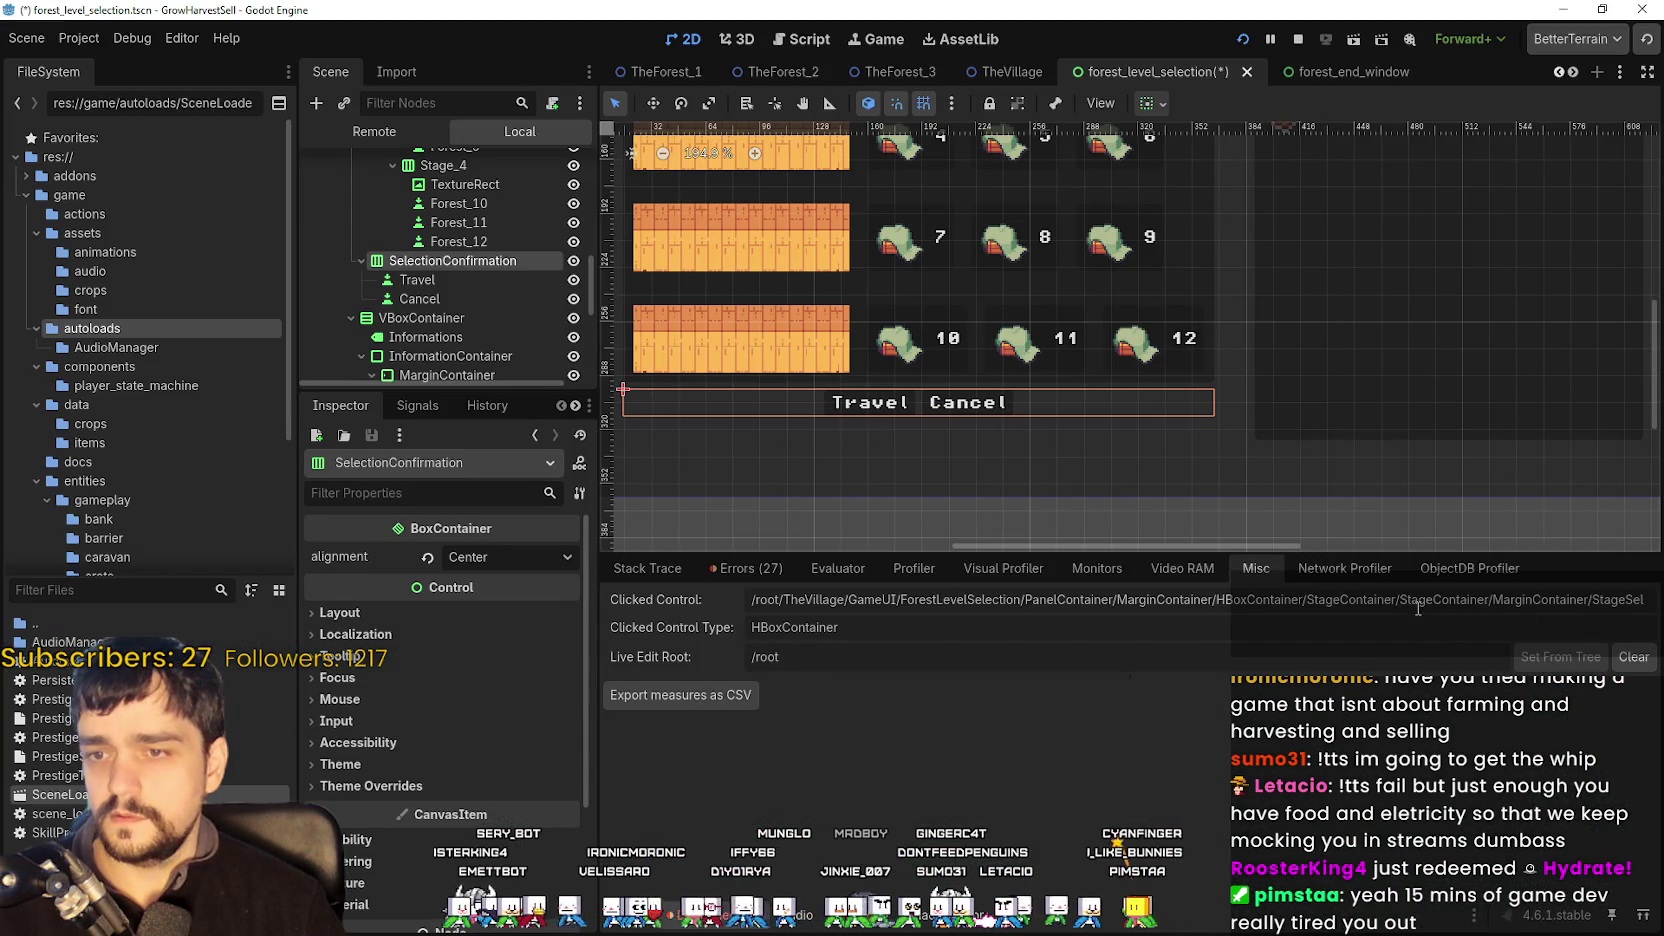
drag(1615, 603, 1655, 602)
click(1613, 604)
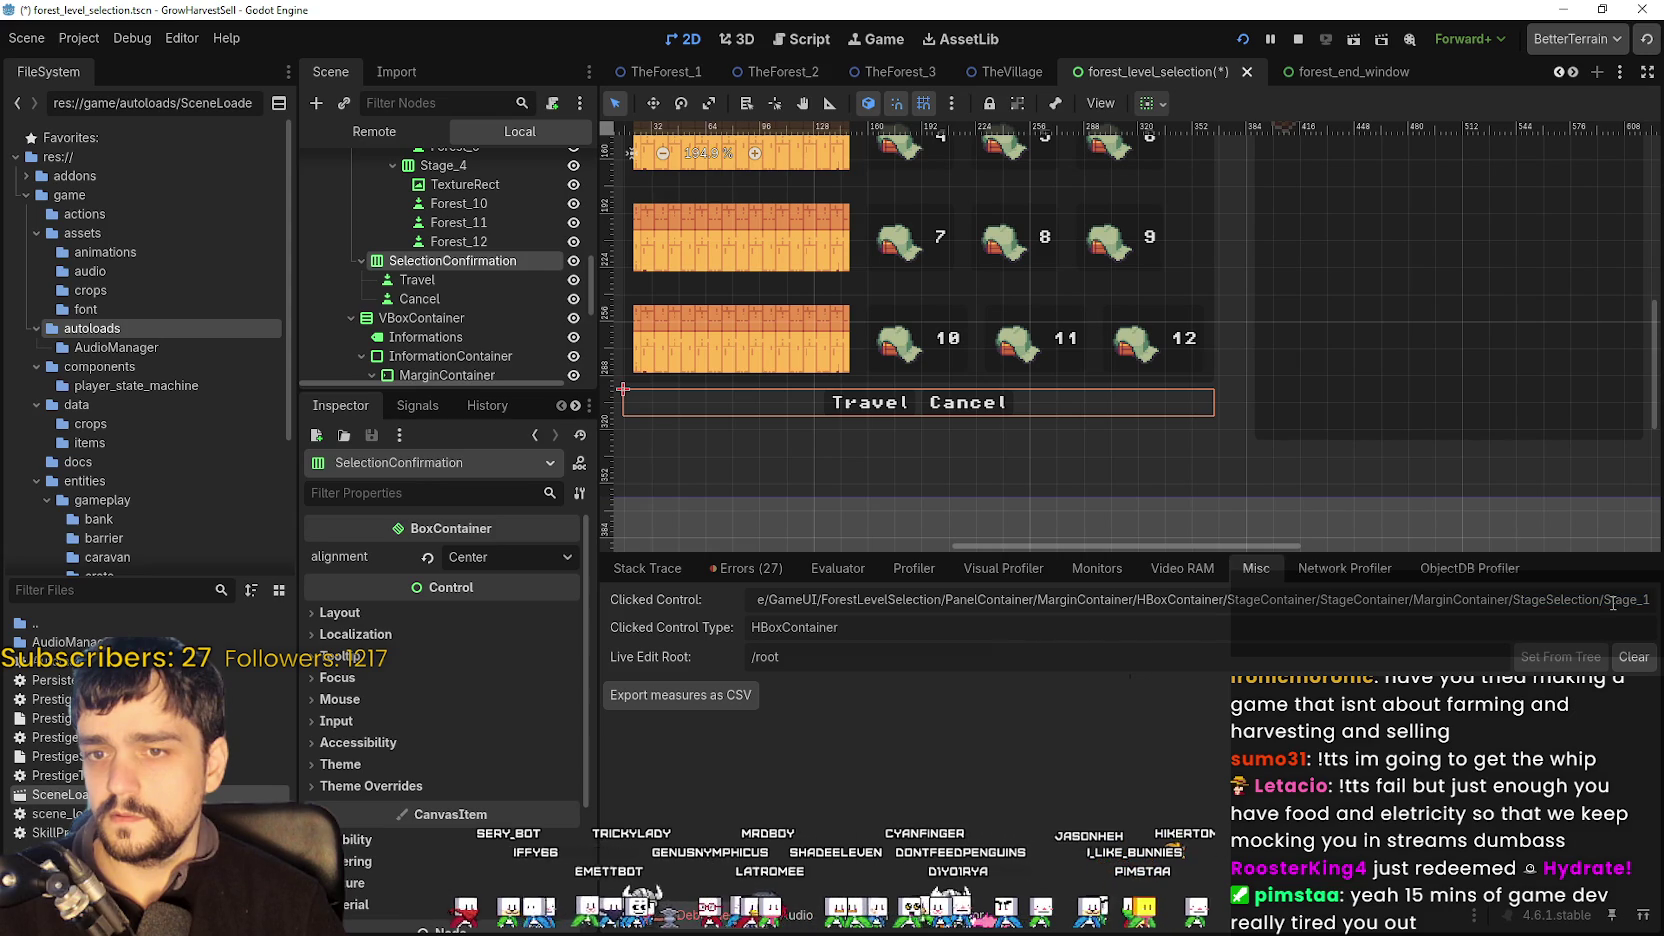
scroll(1022, 213, down, 1)
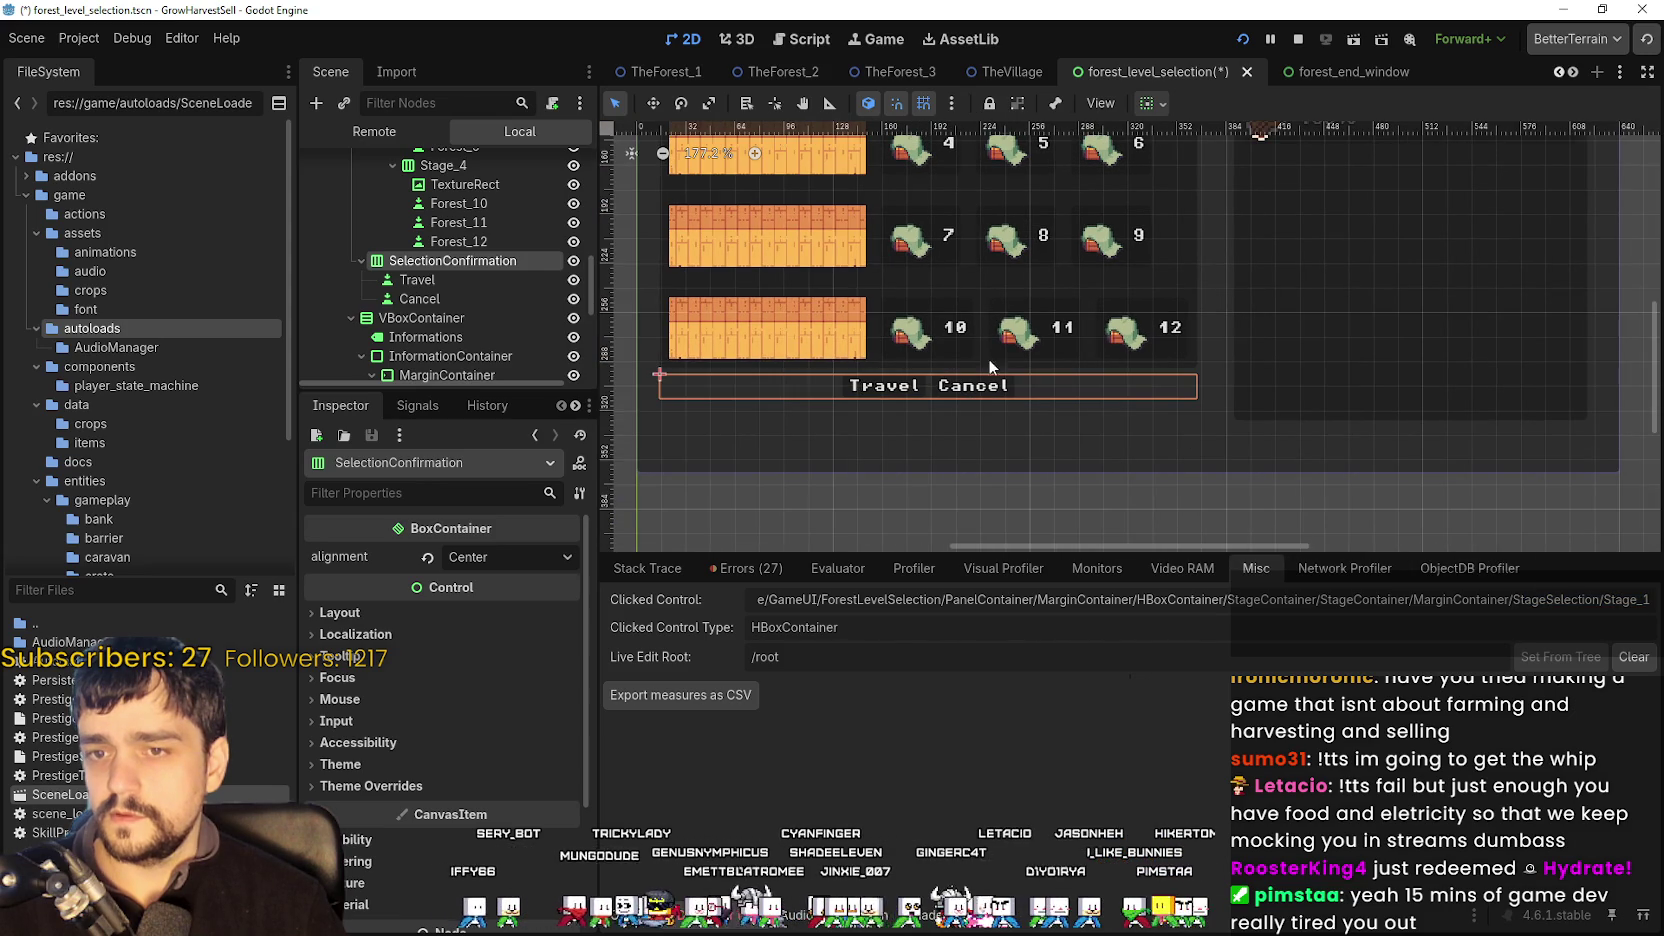
click(450, 279)
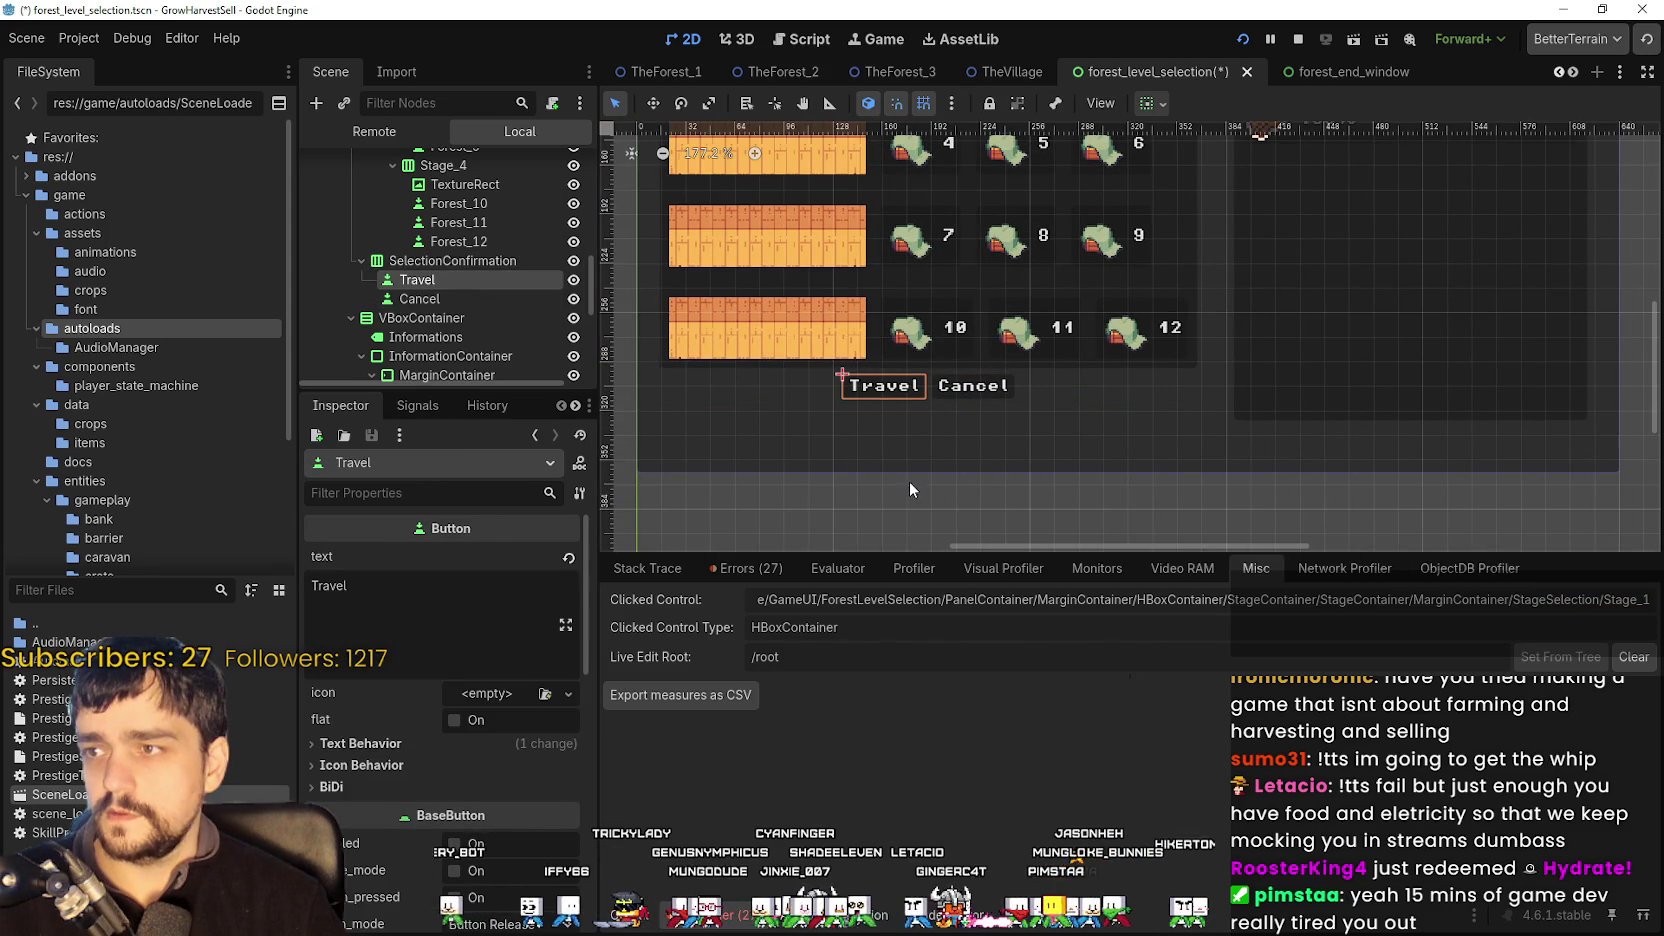
key(alt+Tab)
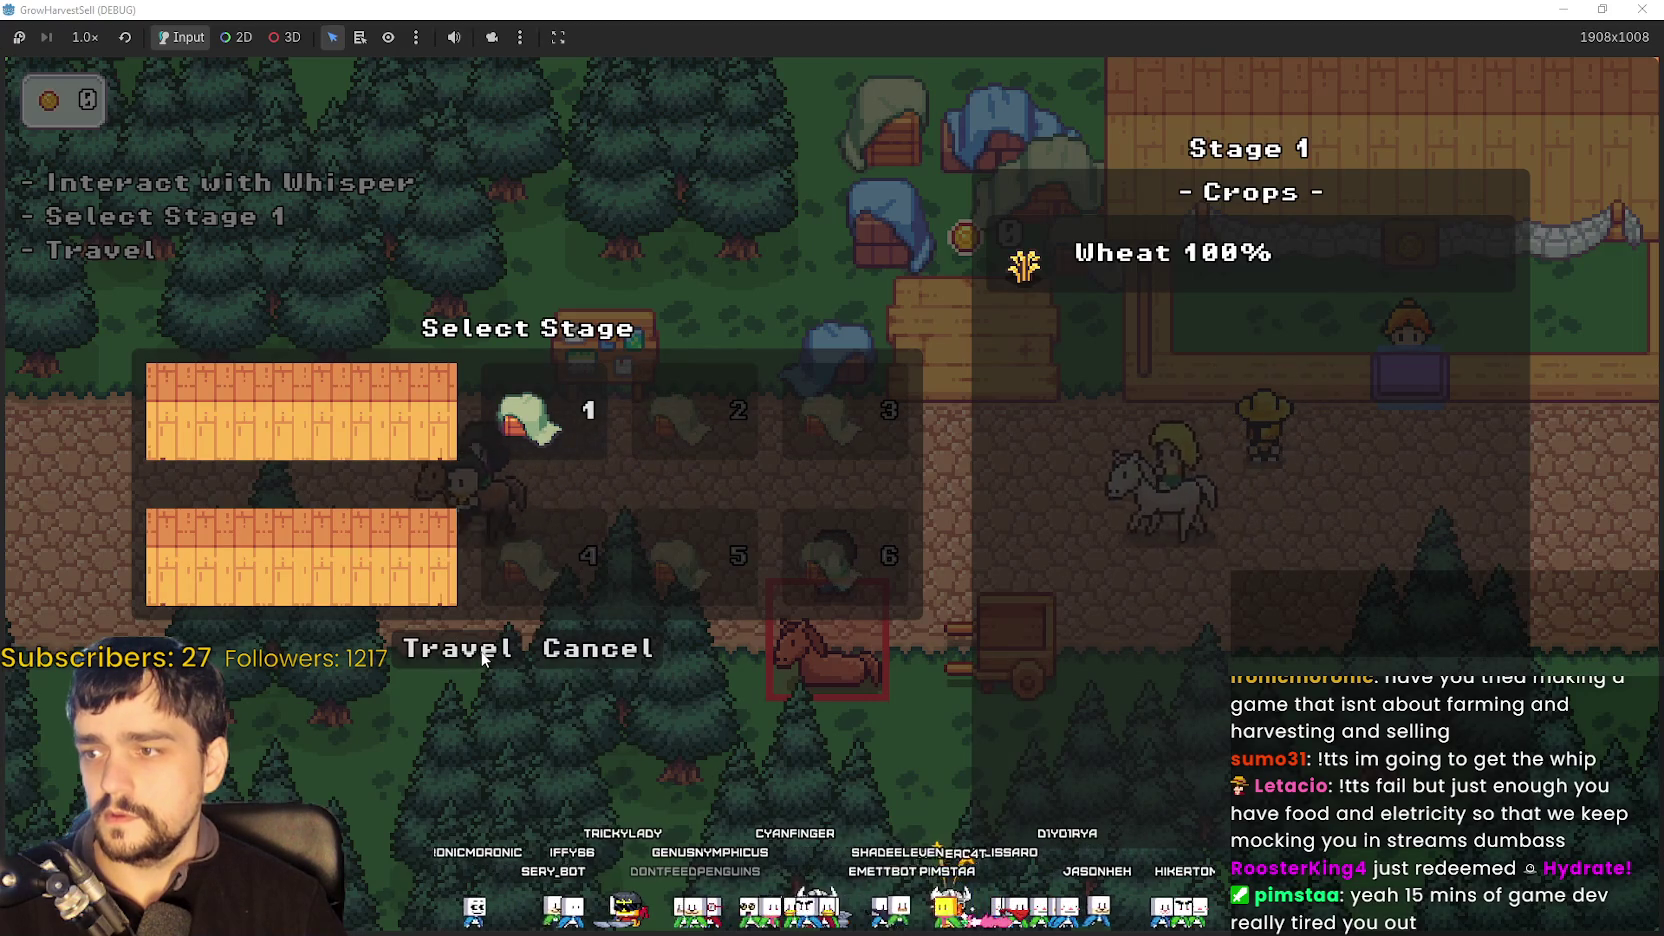
click(483, 650)
key(alt+Tab)
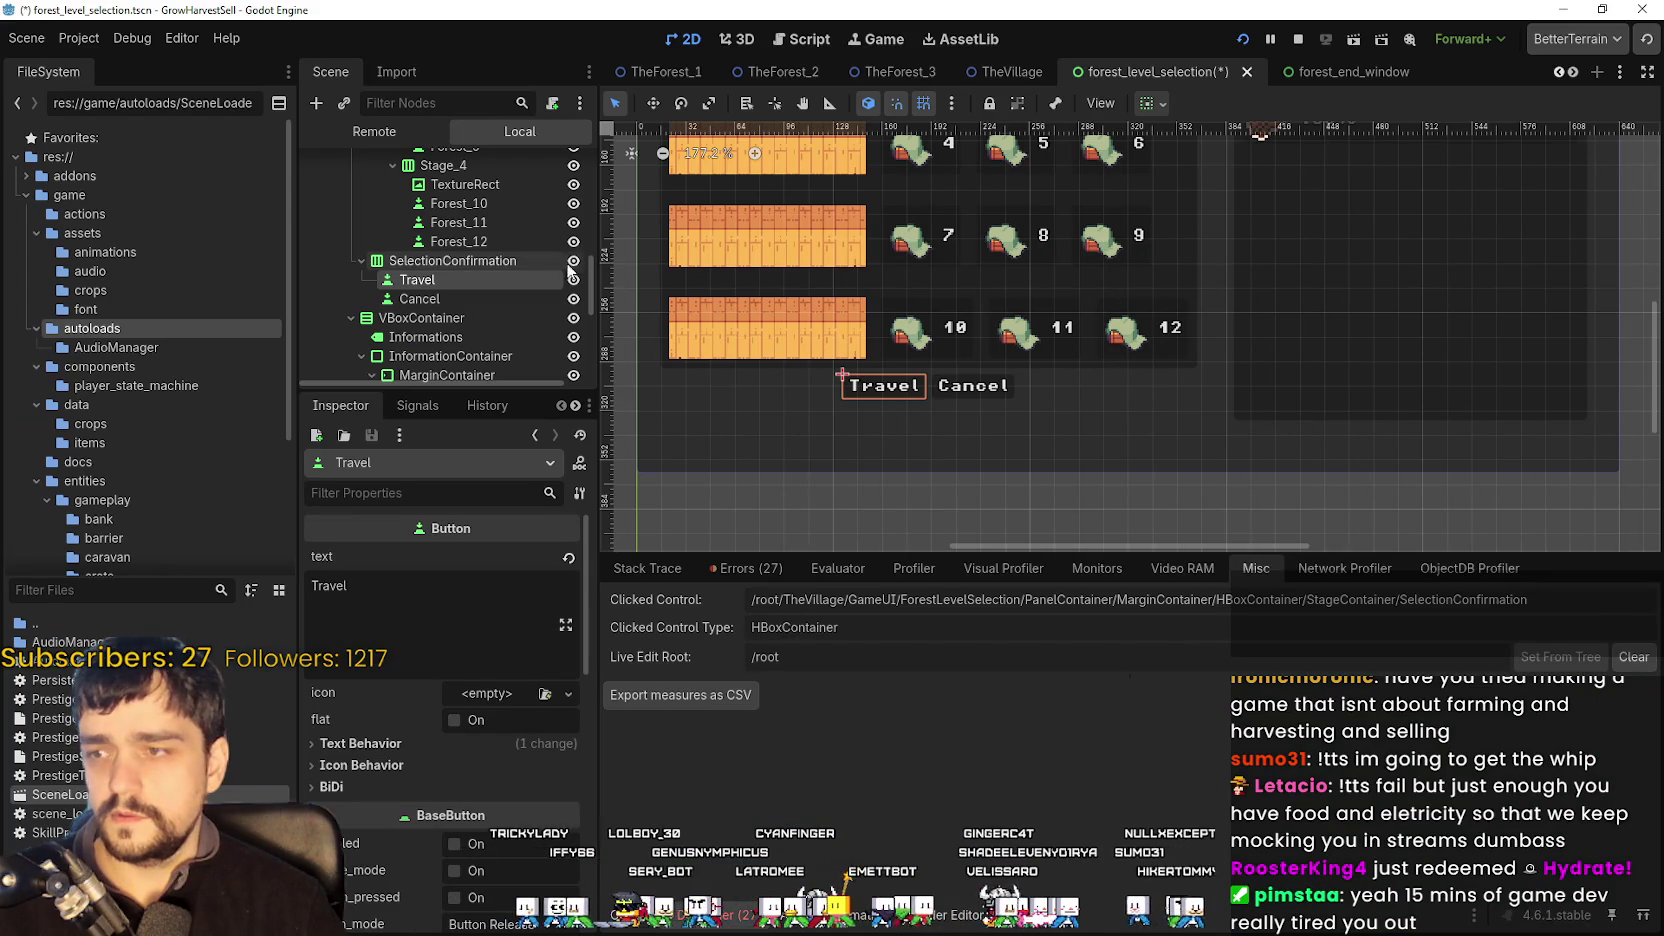
- Set SelectionConfirmation's horizontal container sizing to Shrink Center
click(490, 262)
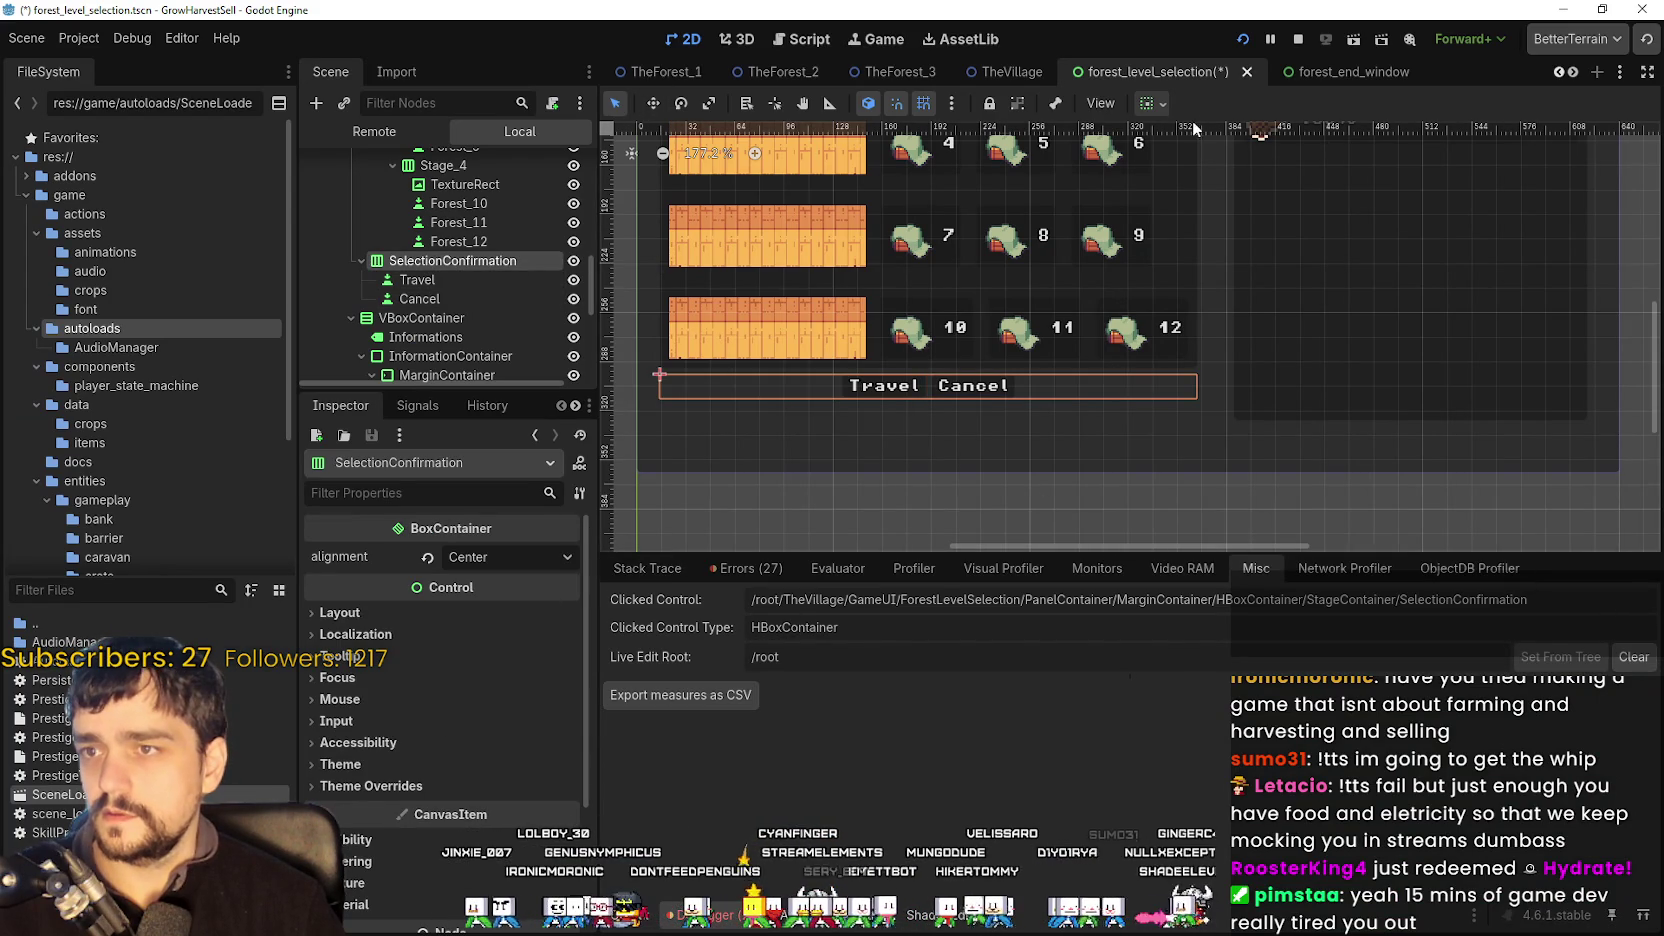
click(1163, 104)
click(1193, 172)
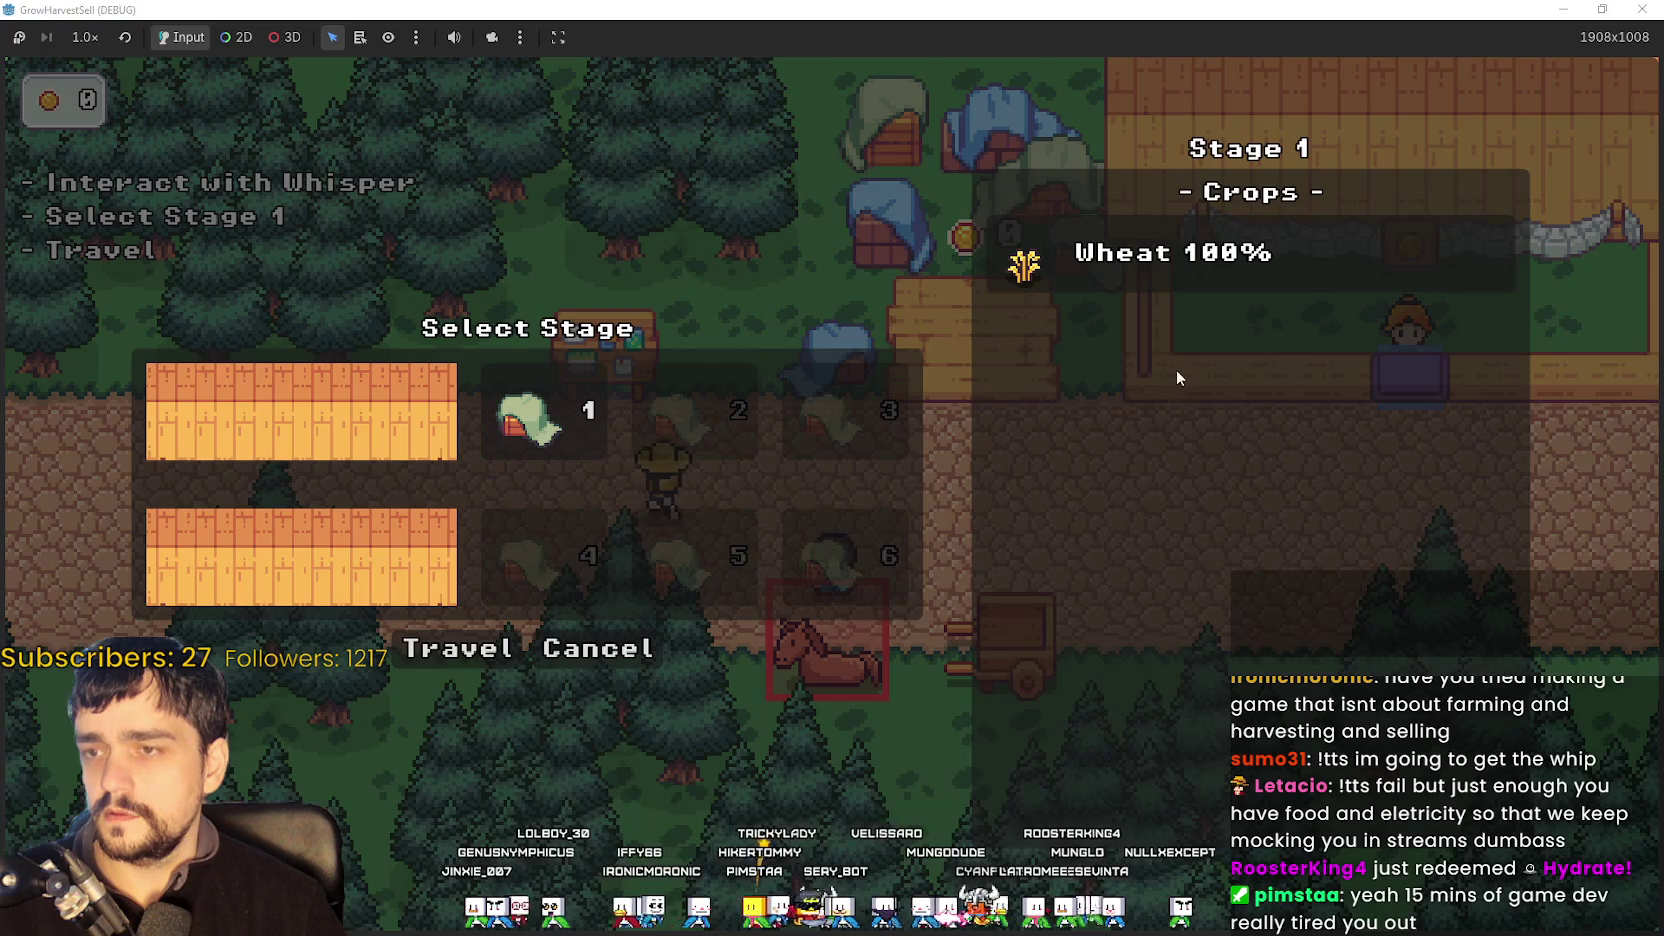
click(573, 645)
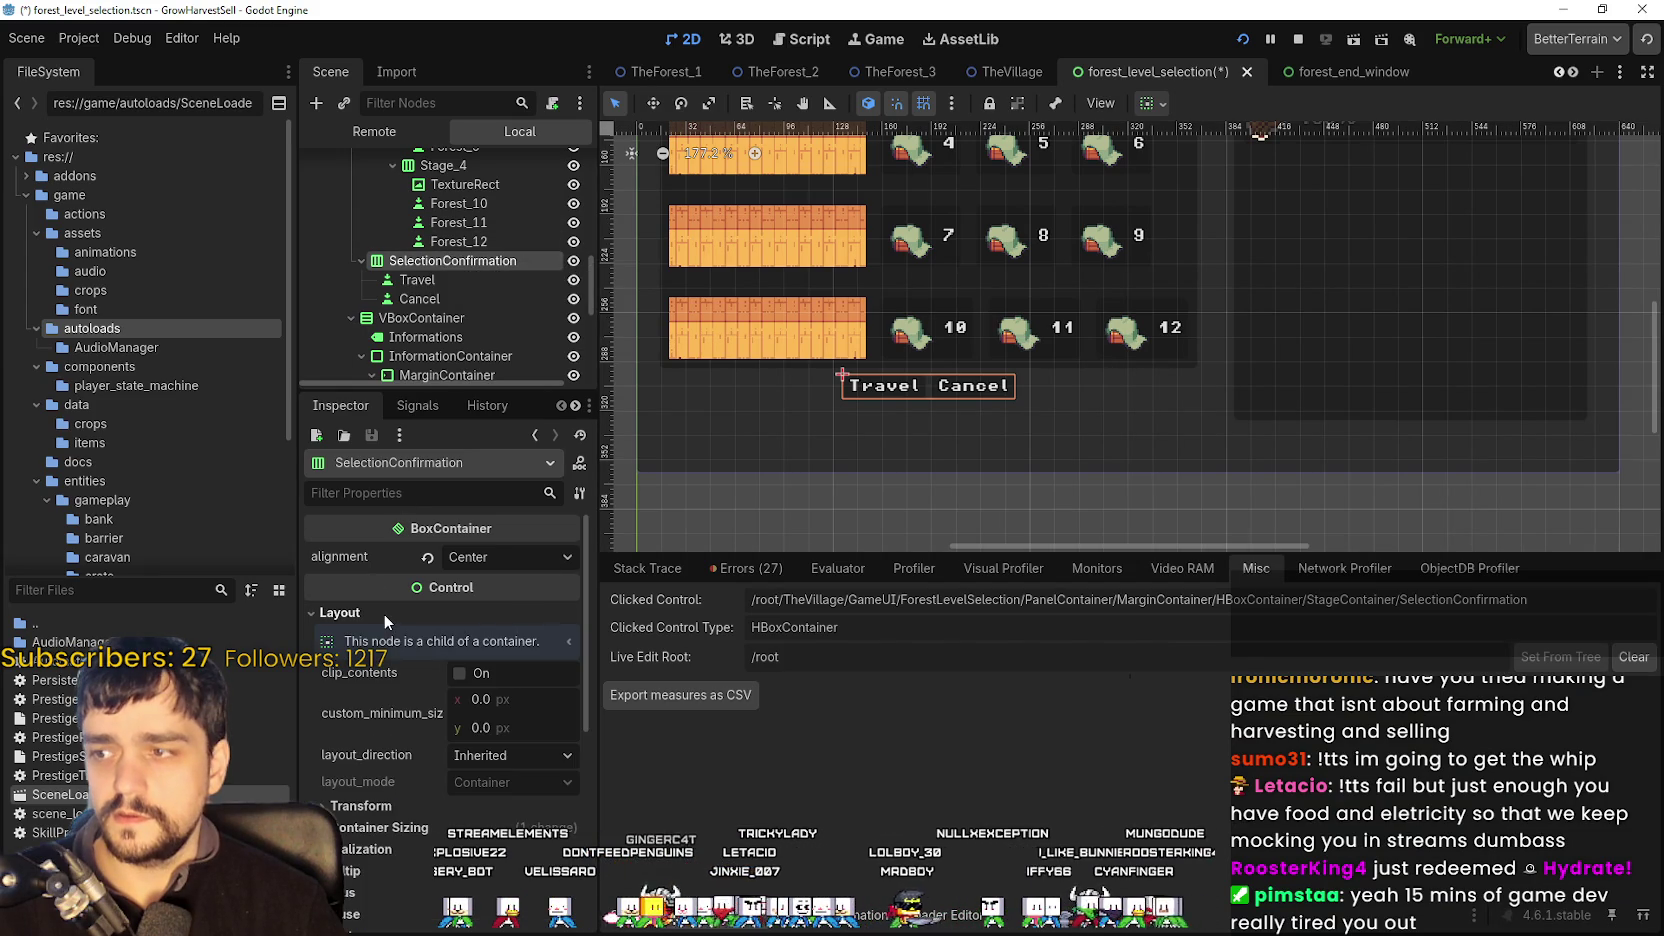
- Expand the container's Theme and Mouse property sections in the Inspector
scroll(476, 812, down, 3)
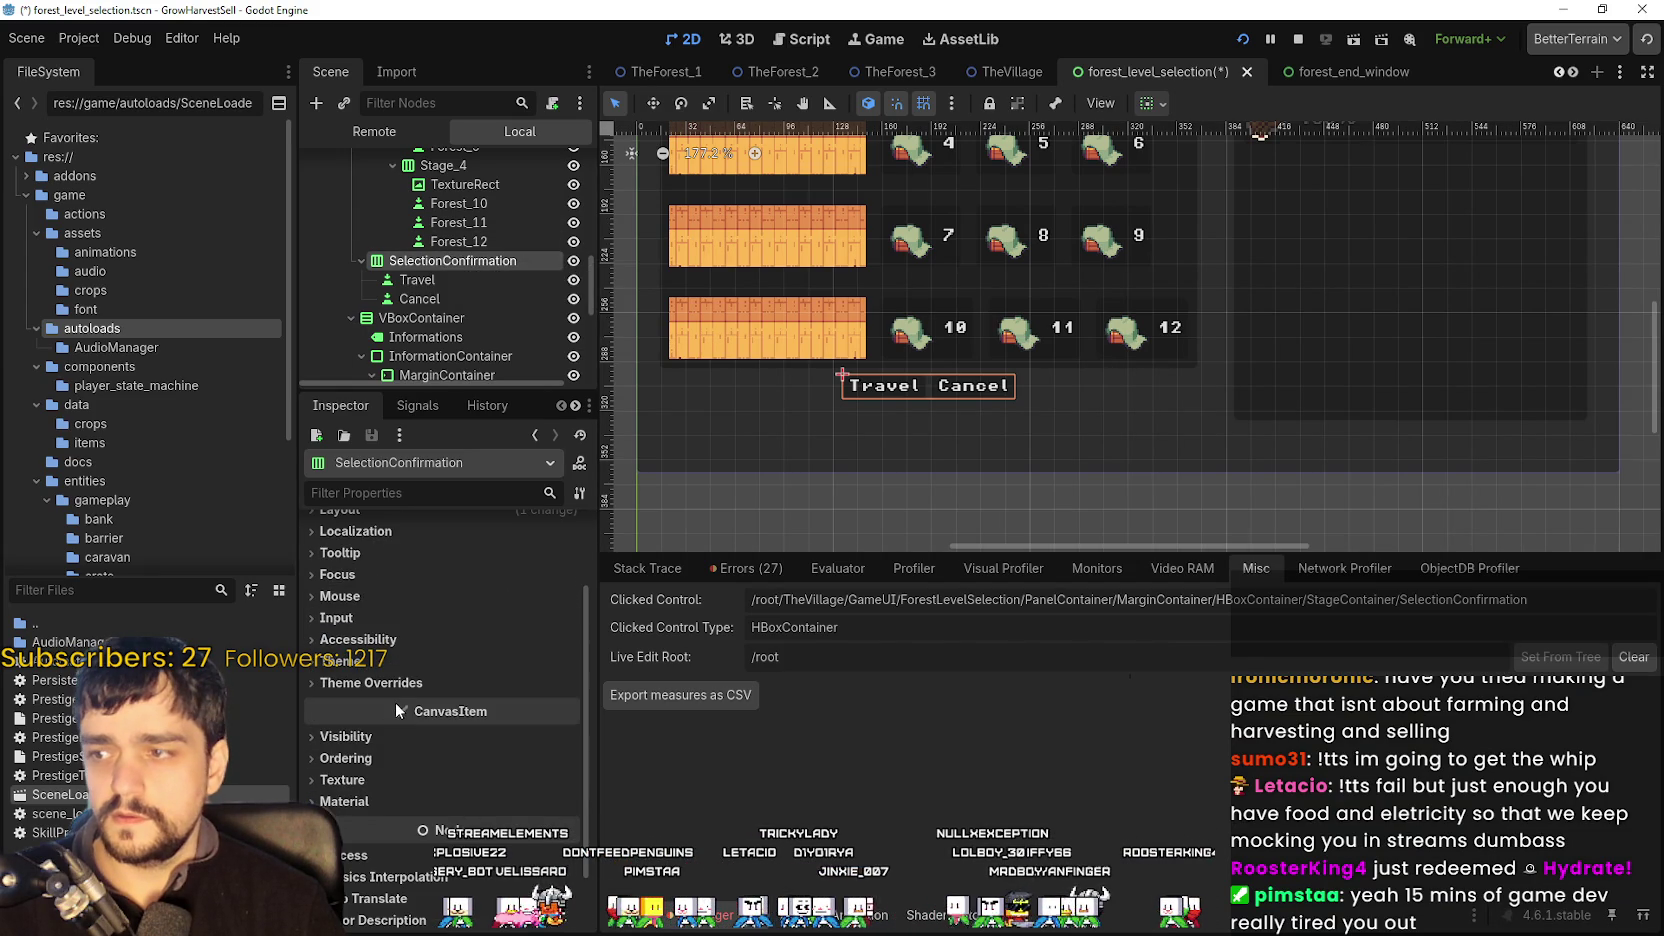
click(368, 662)
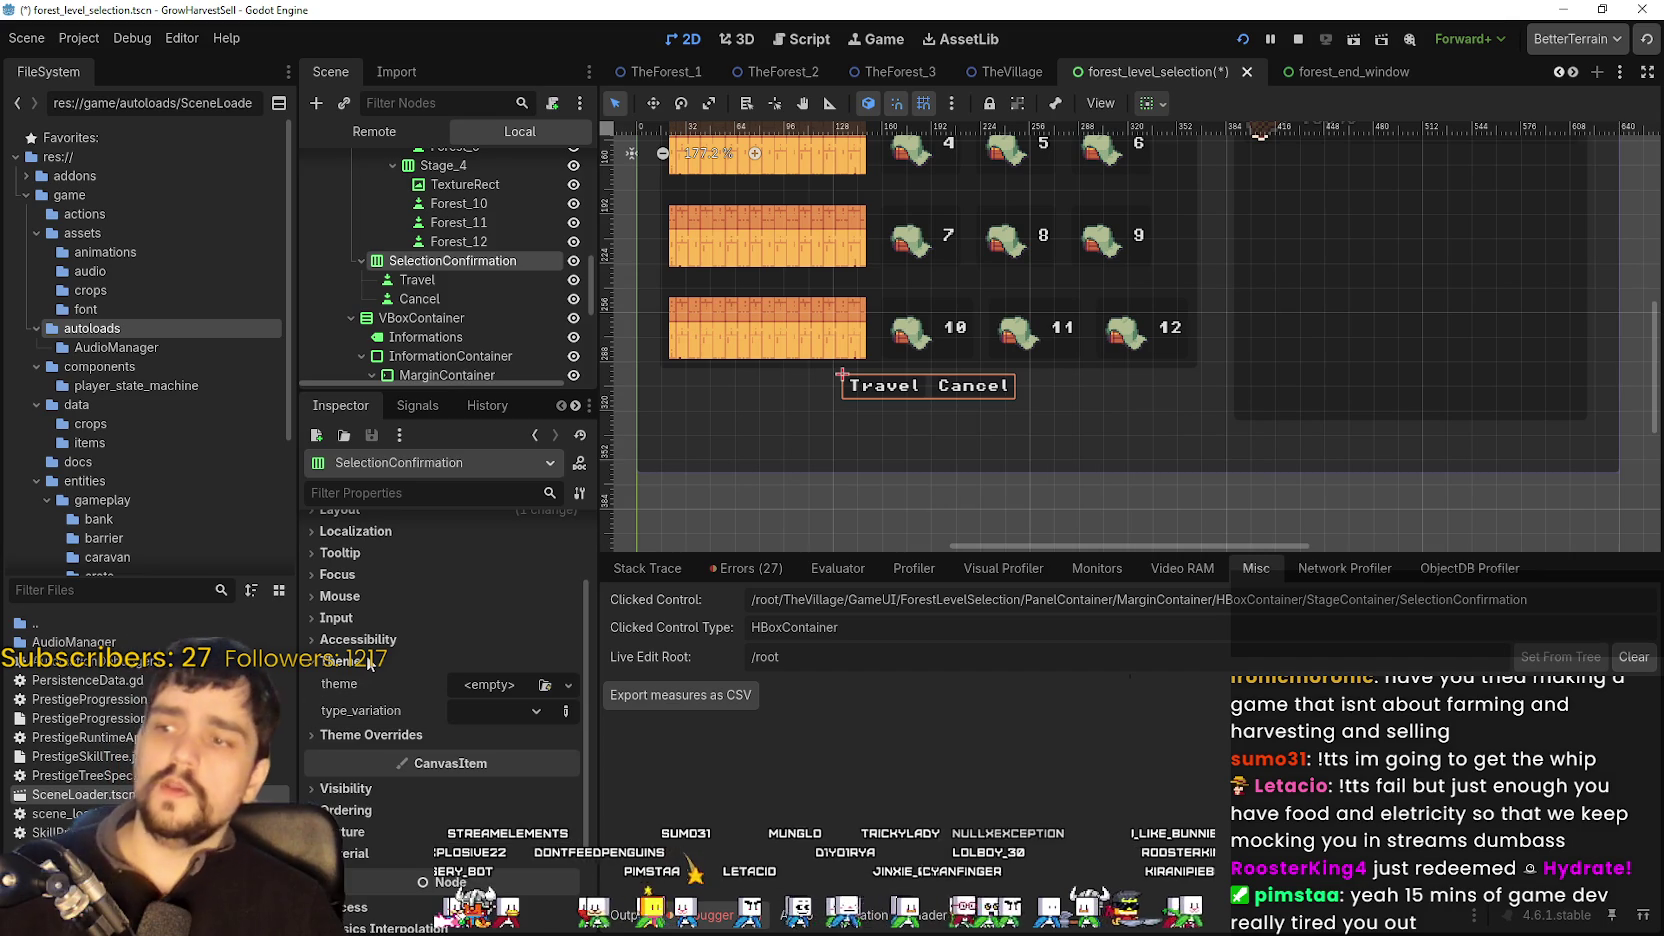
click(380, 597)
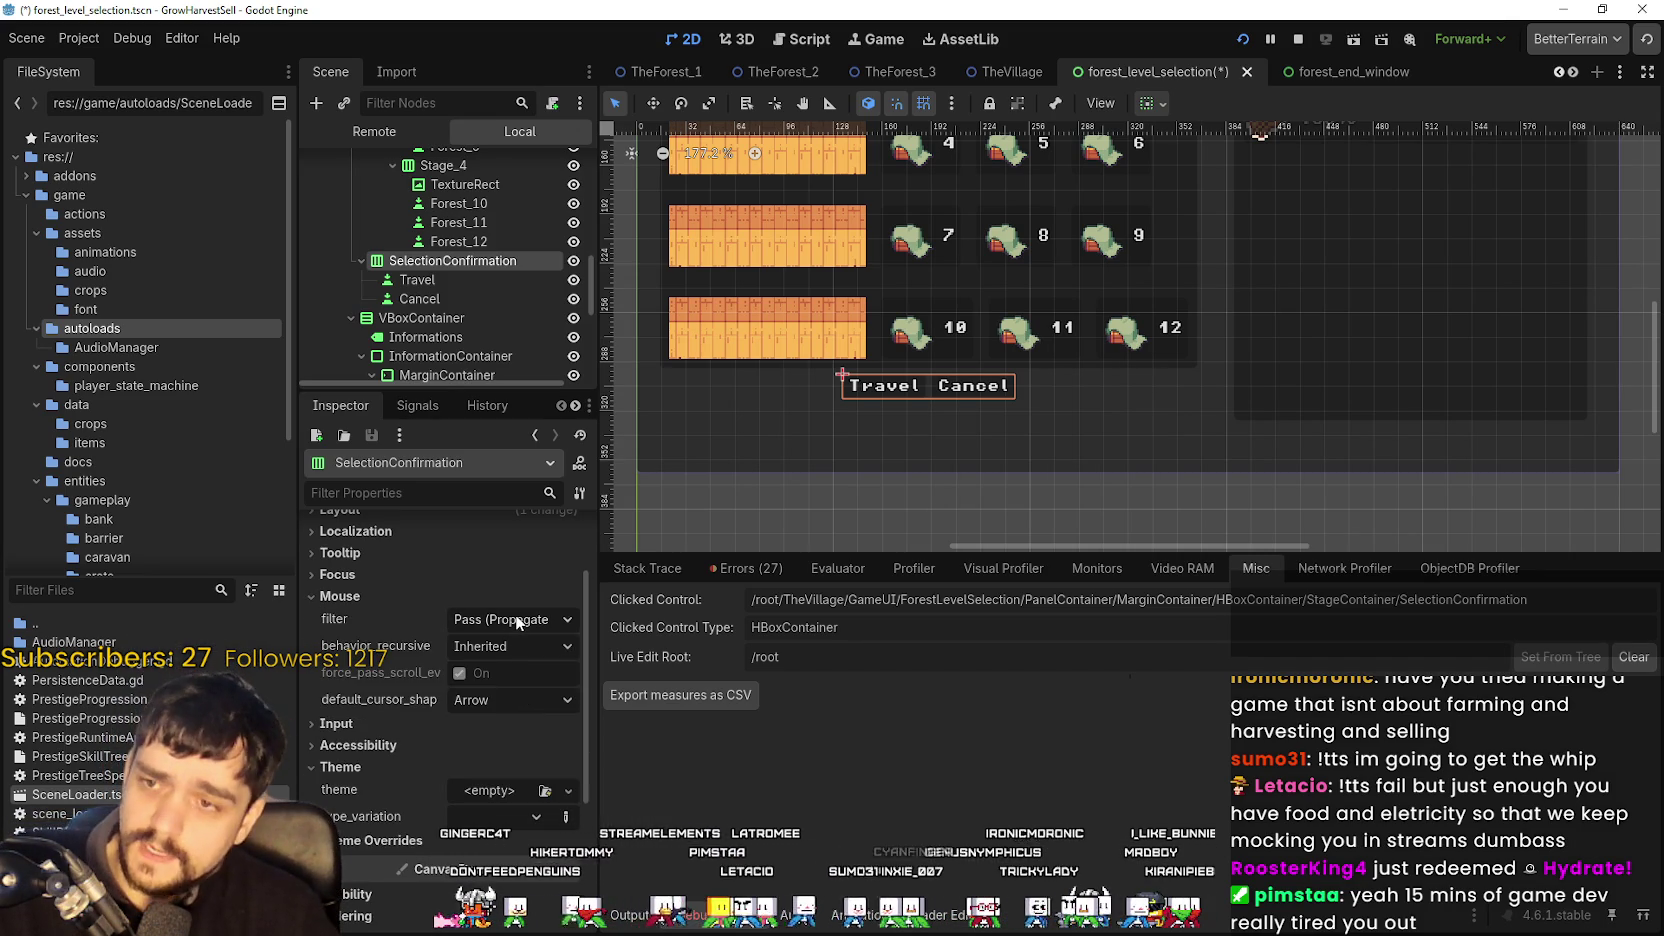
- Select the Travel button node and save forest_level_selection with Ctrl+S
click(494, 281)
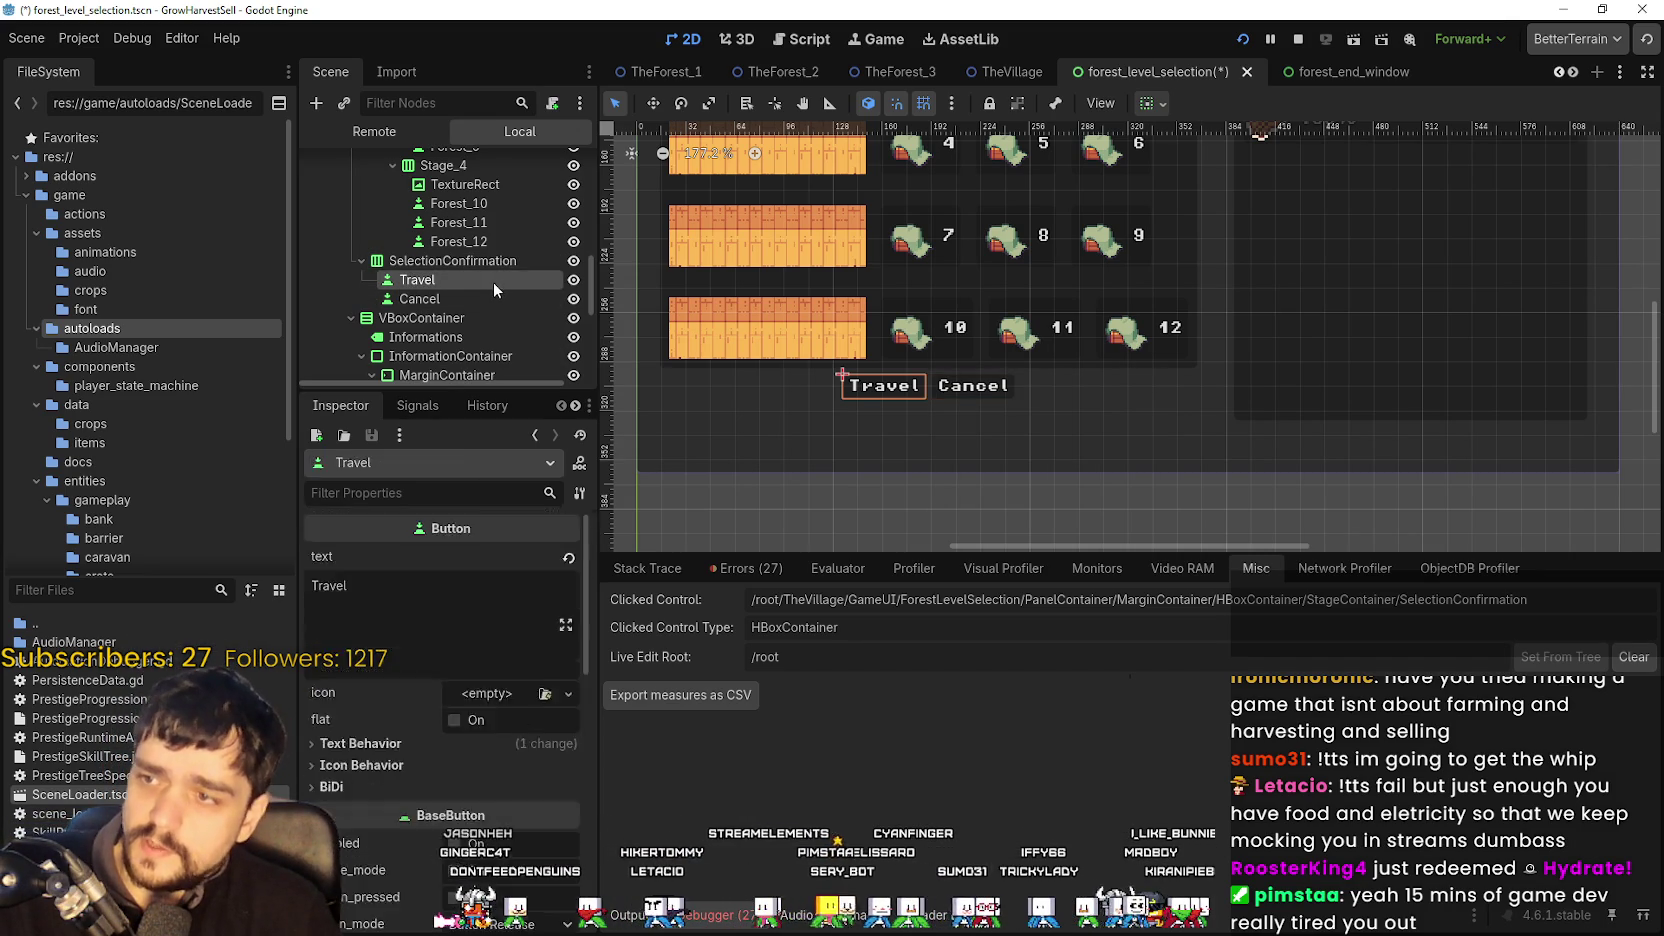
click(483, 298)
click(491, 278)
scroll(486, 294, up, 2)
scroll(484, 296, up, 1)
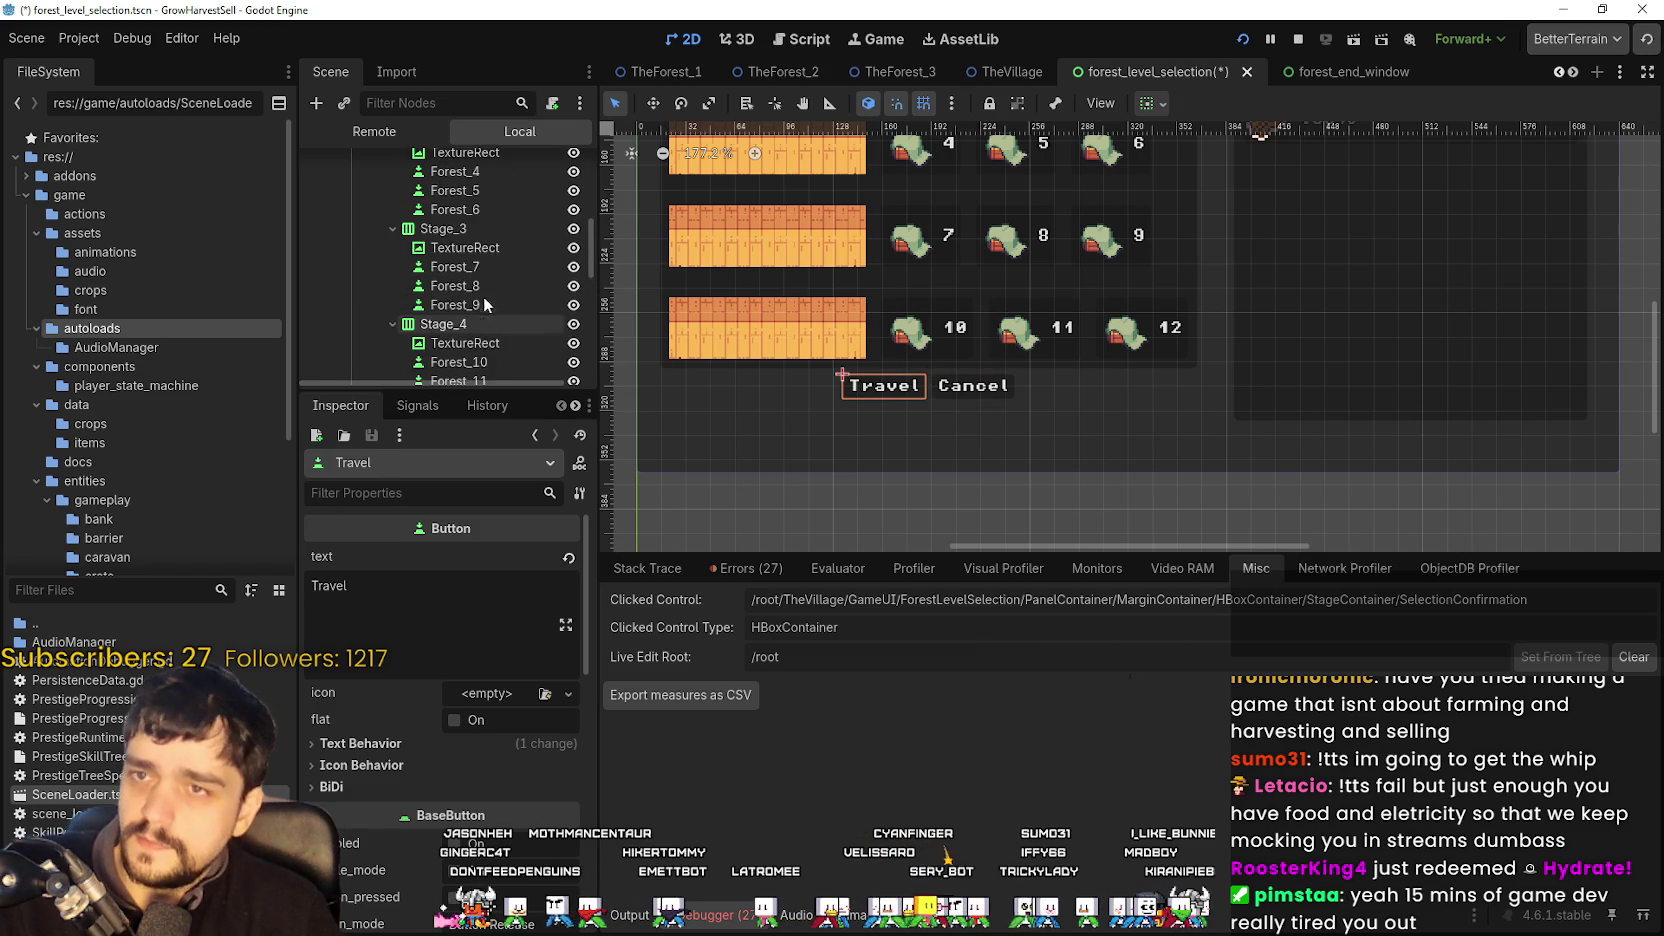
scroll(472, 315, up, 1)
scroll(472, 315, down, 3)
key(ctrl+s)
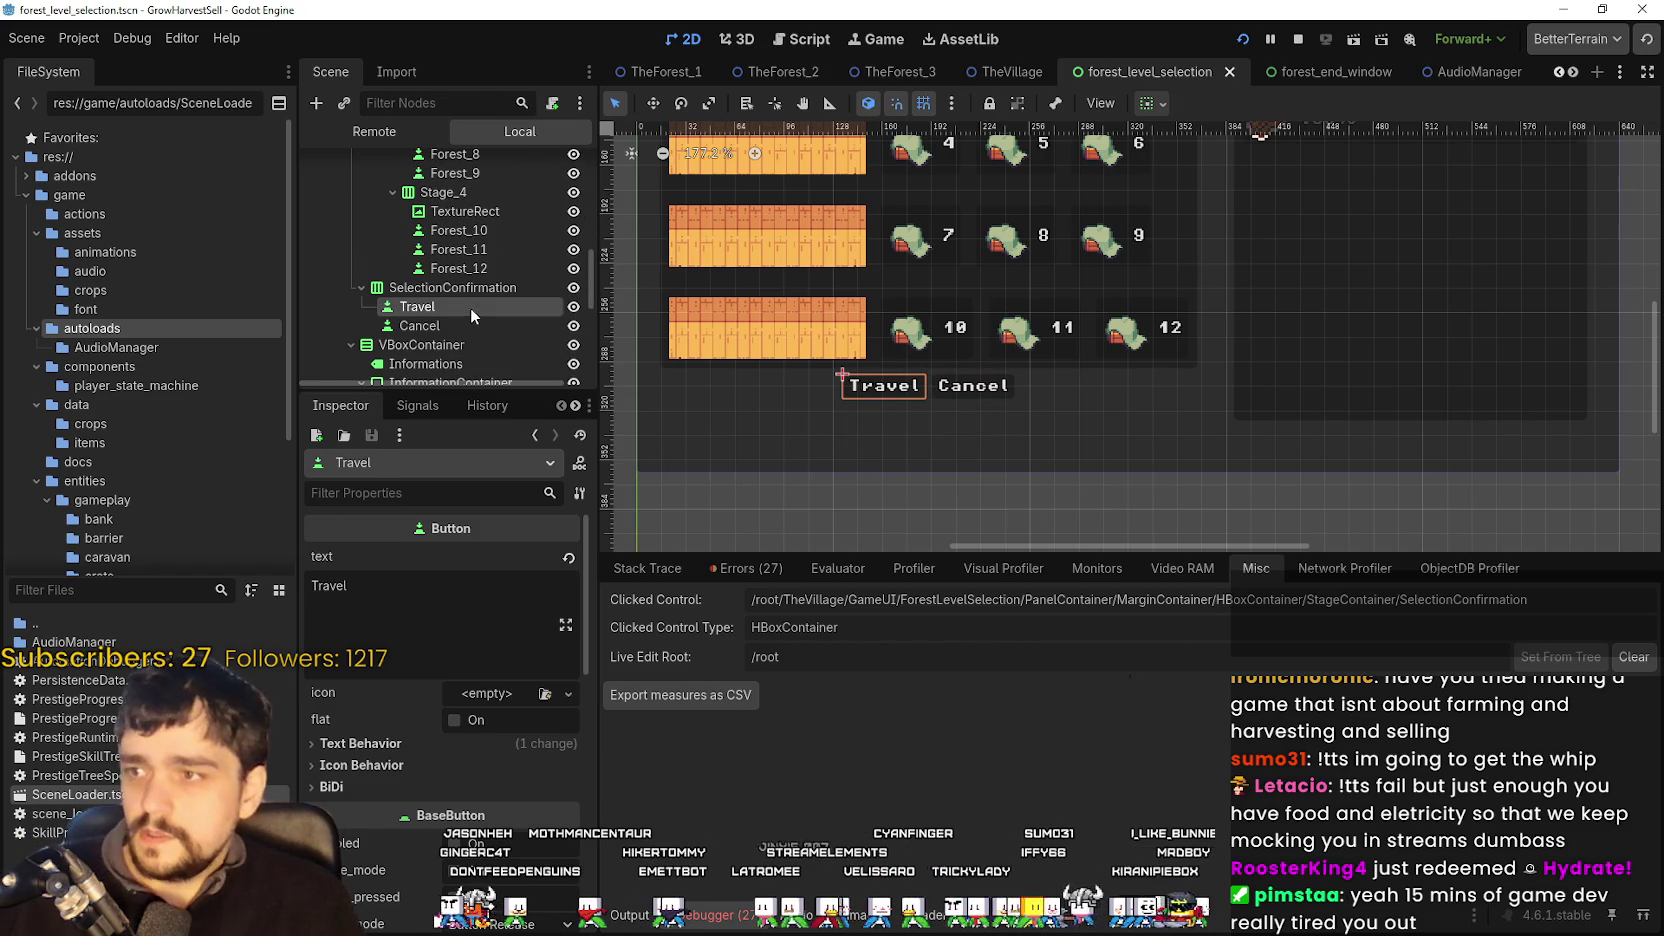
scroll(471, 307, down, 3)
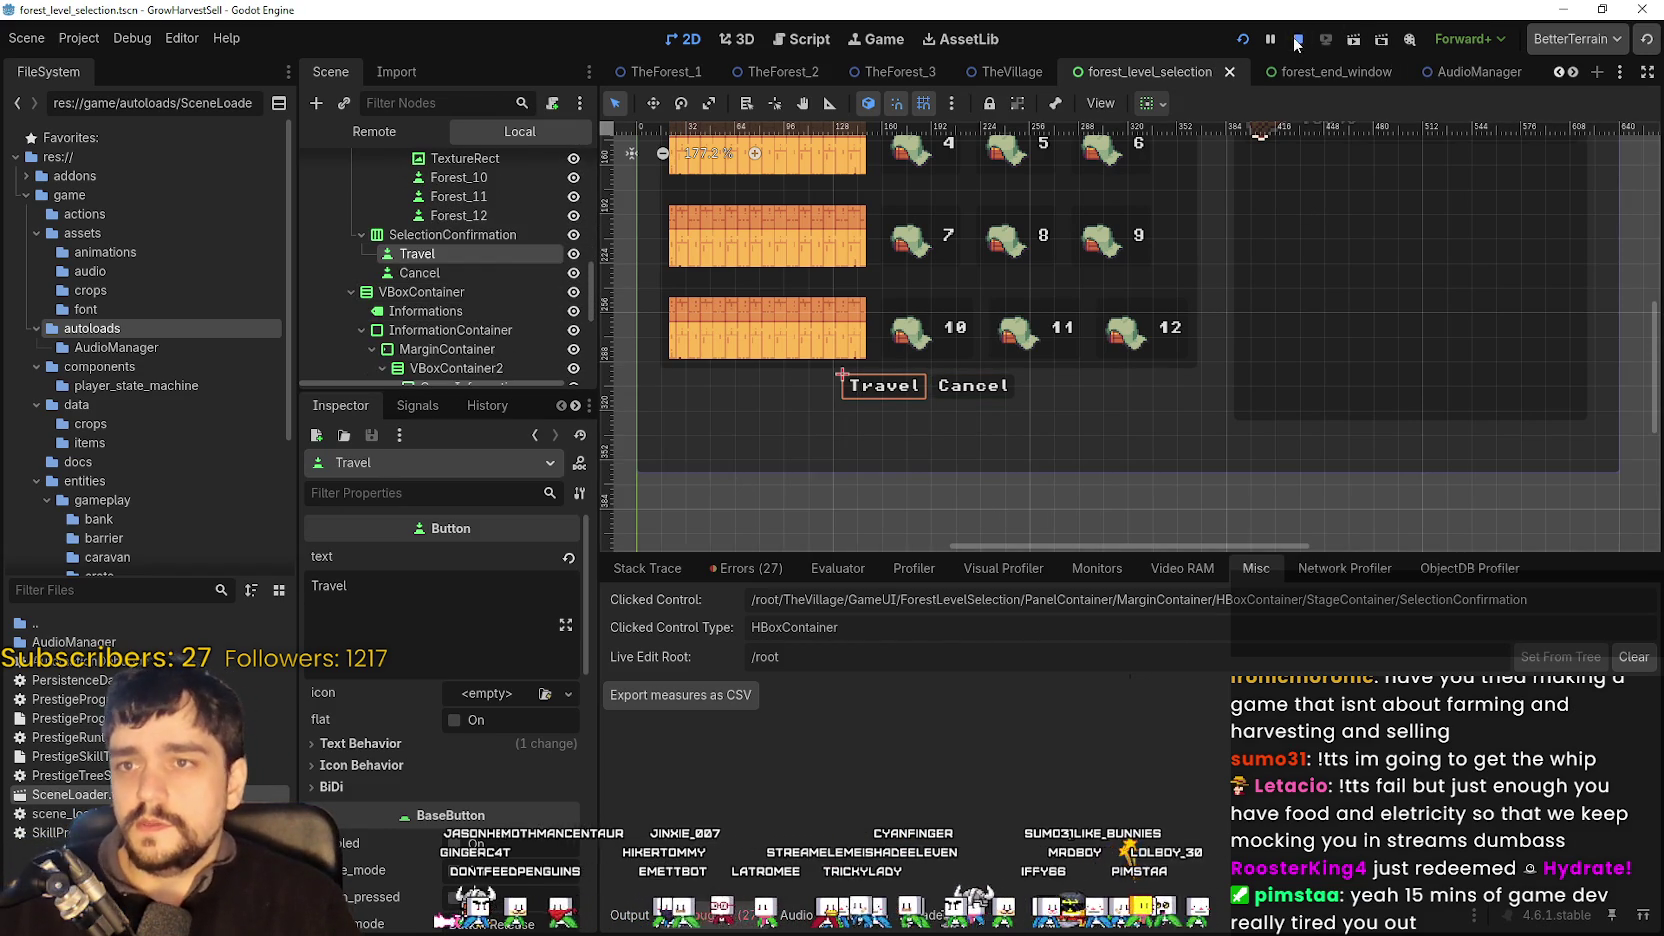
- Restart the game and begin a new game from the title screen
click(1297, 40)
click(1245, 41)
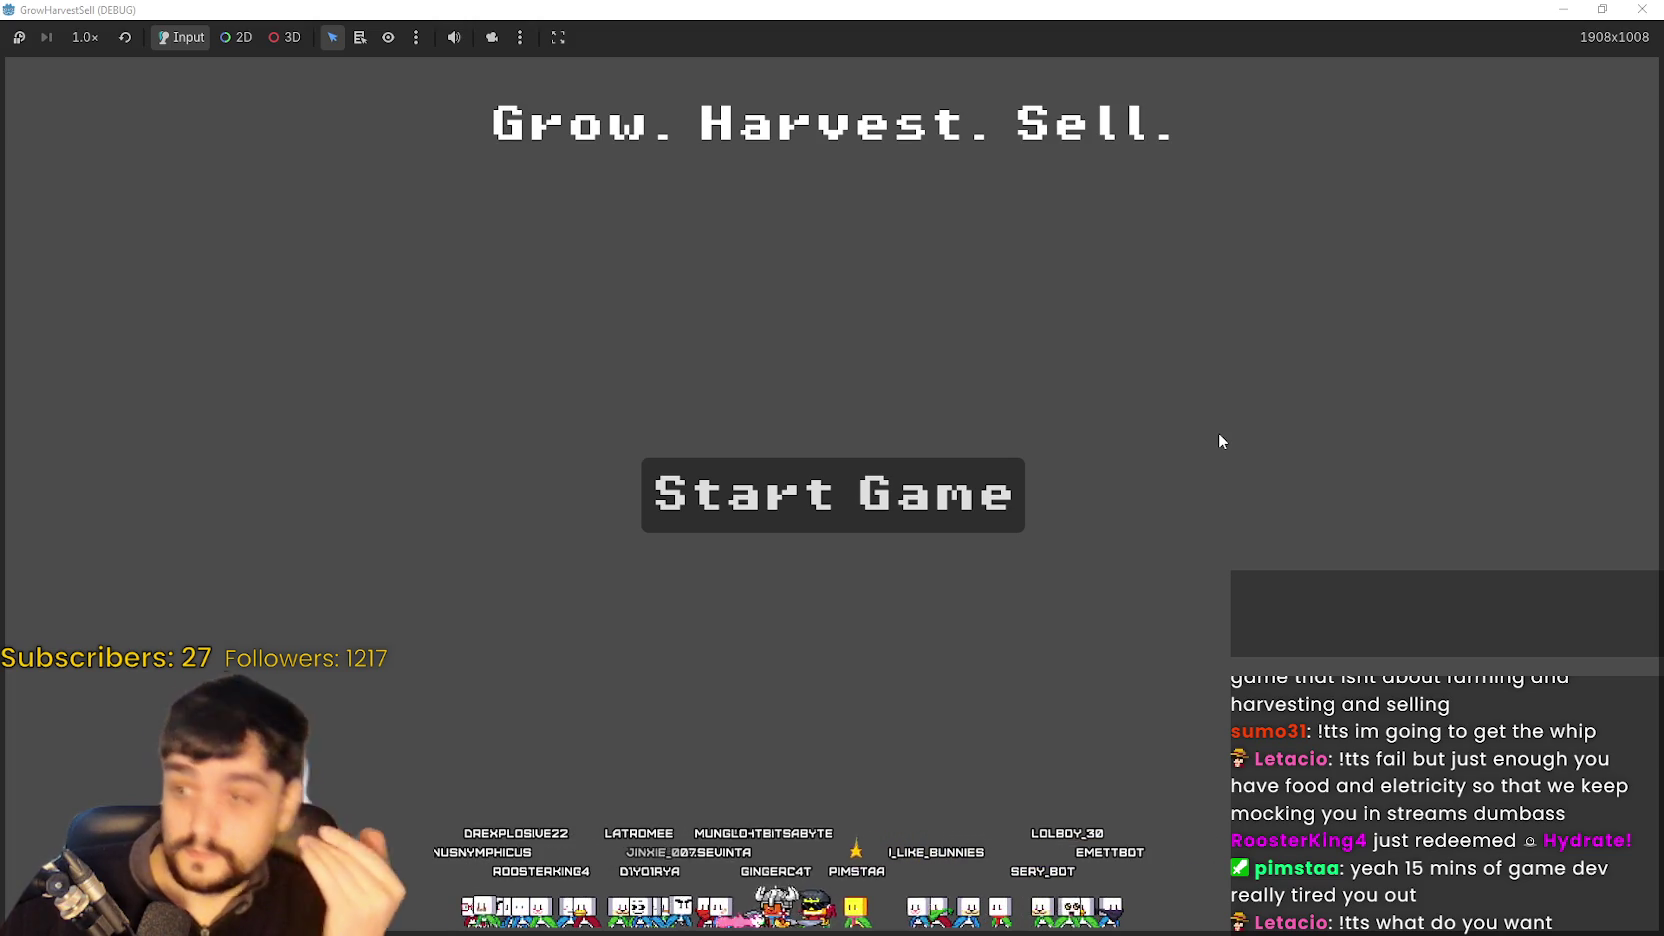
click(875, 548)
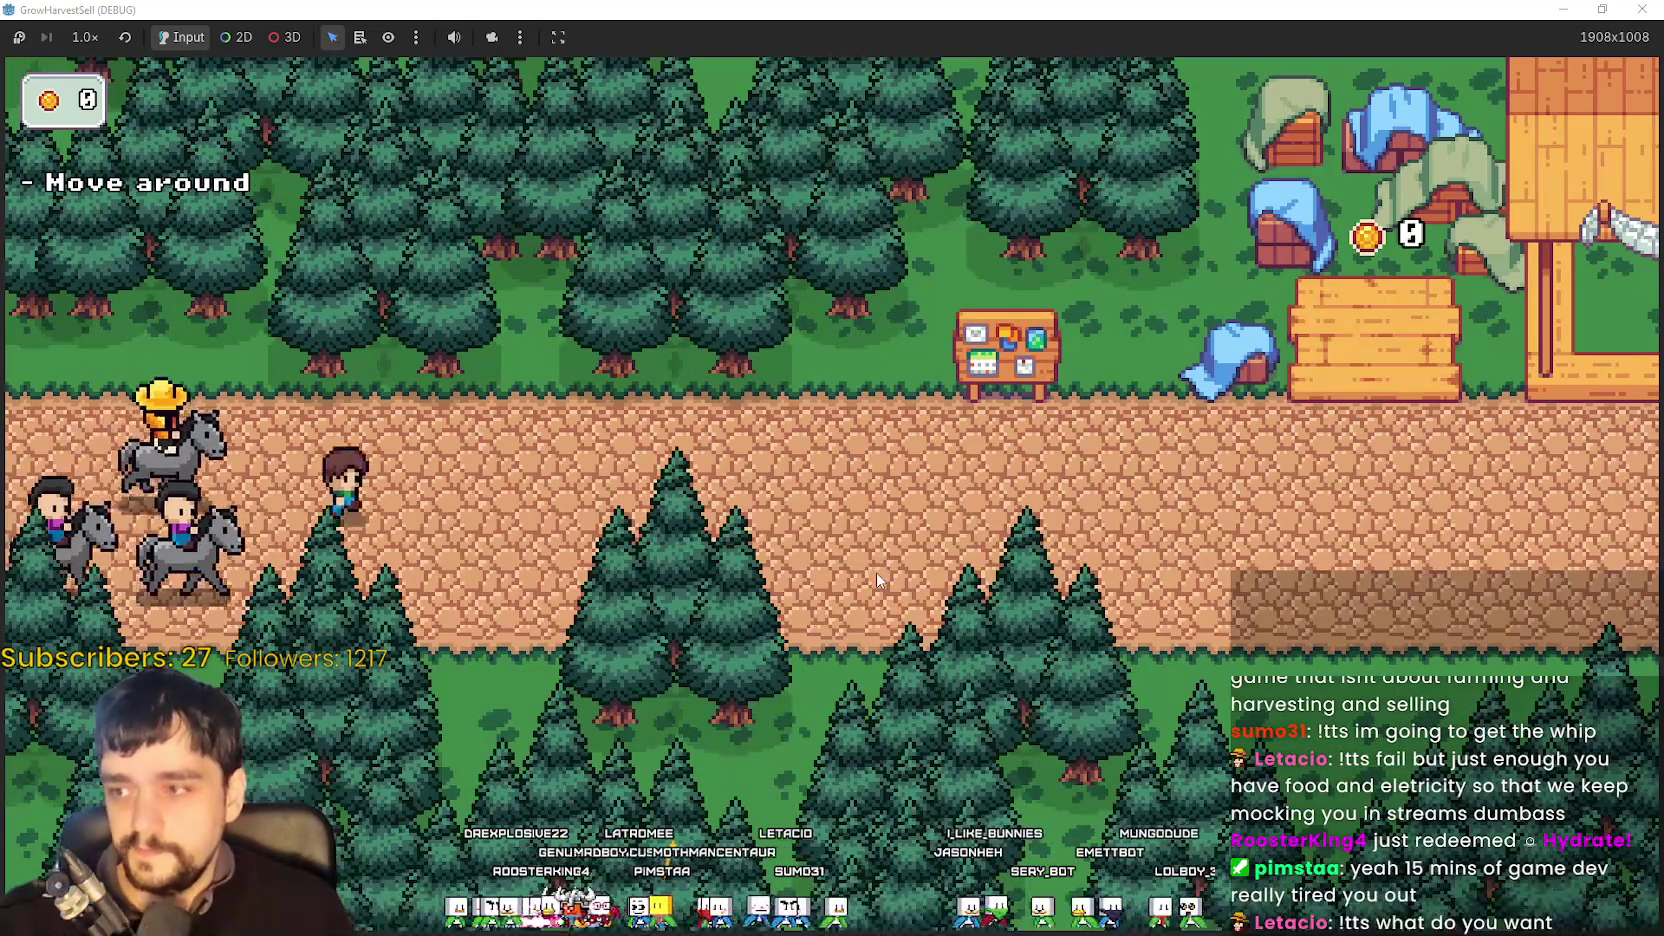
- Unlock the Whisper skill, open stage selection from the horse, then switch back to the editor
key(d)
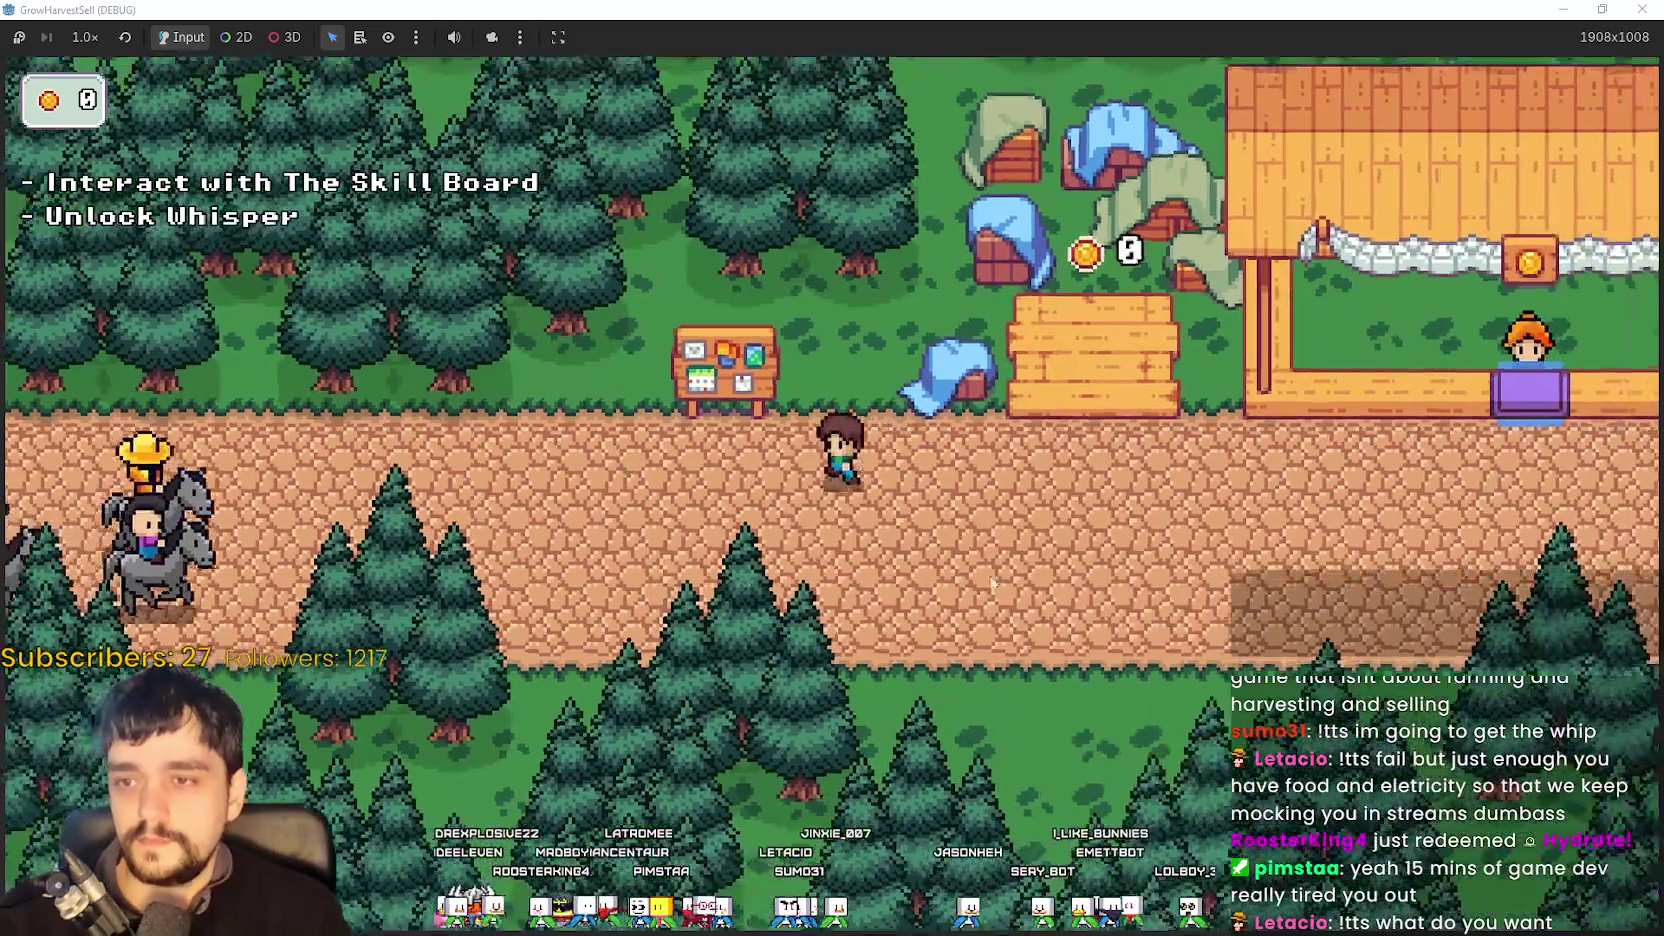
key(e)
click(897, 532)
key(Escape)
key(s)
key(e)
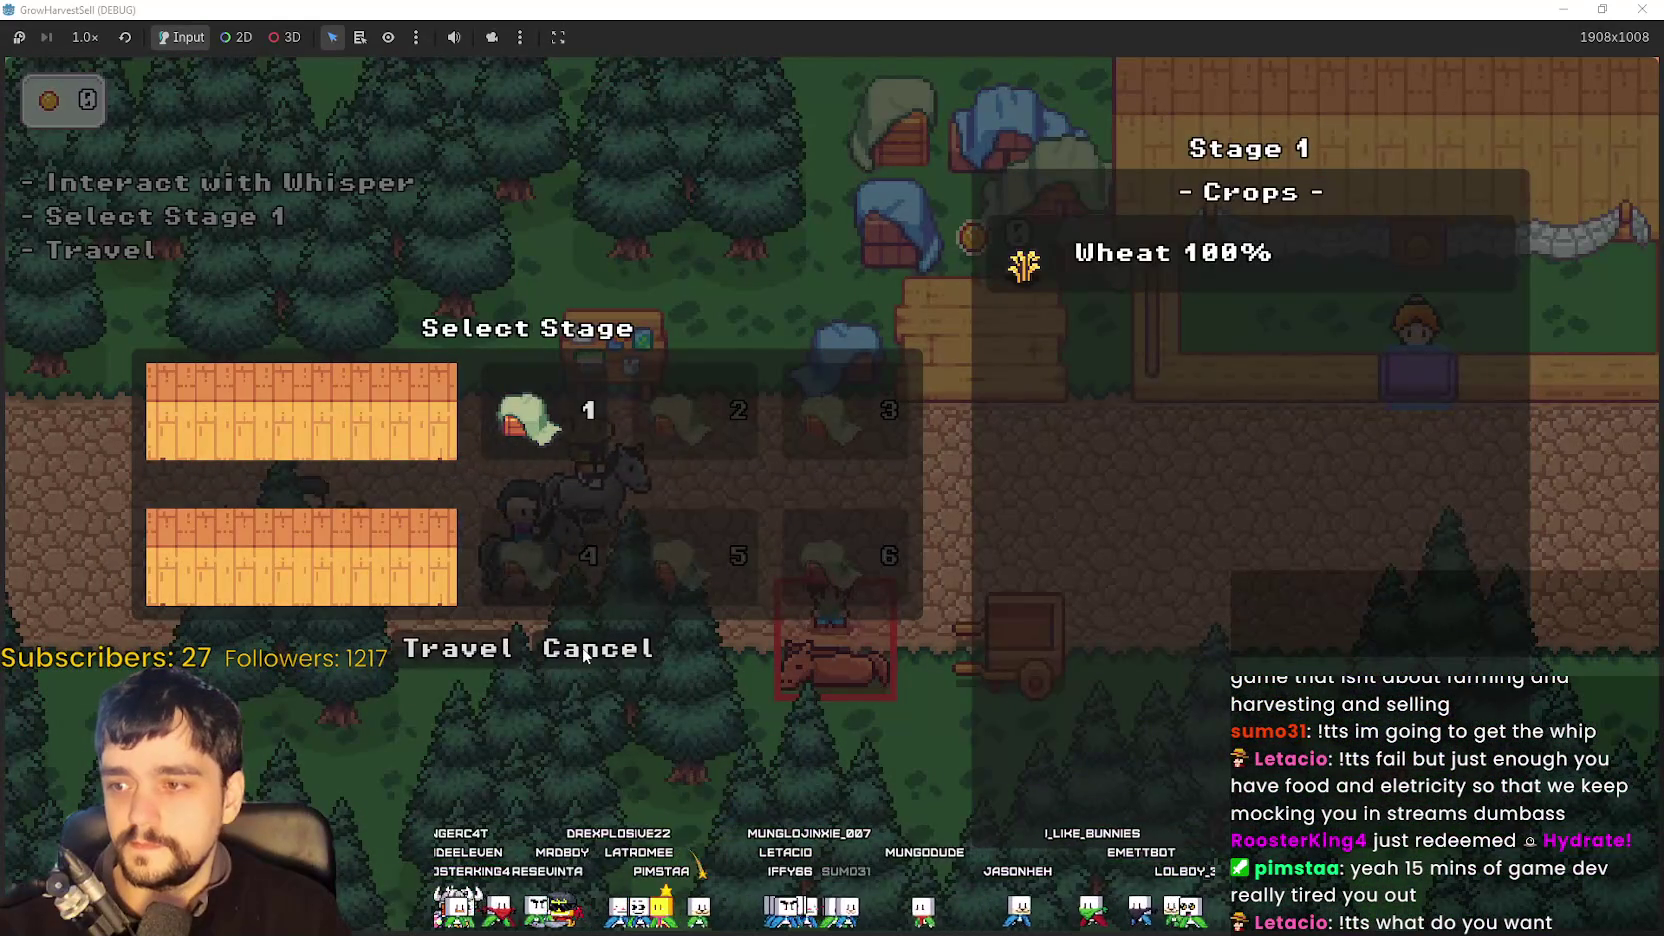
key(alt+Tab)
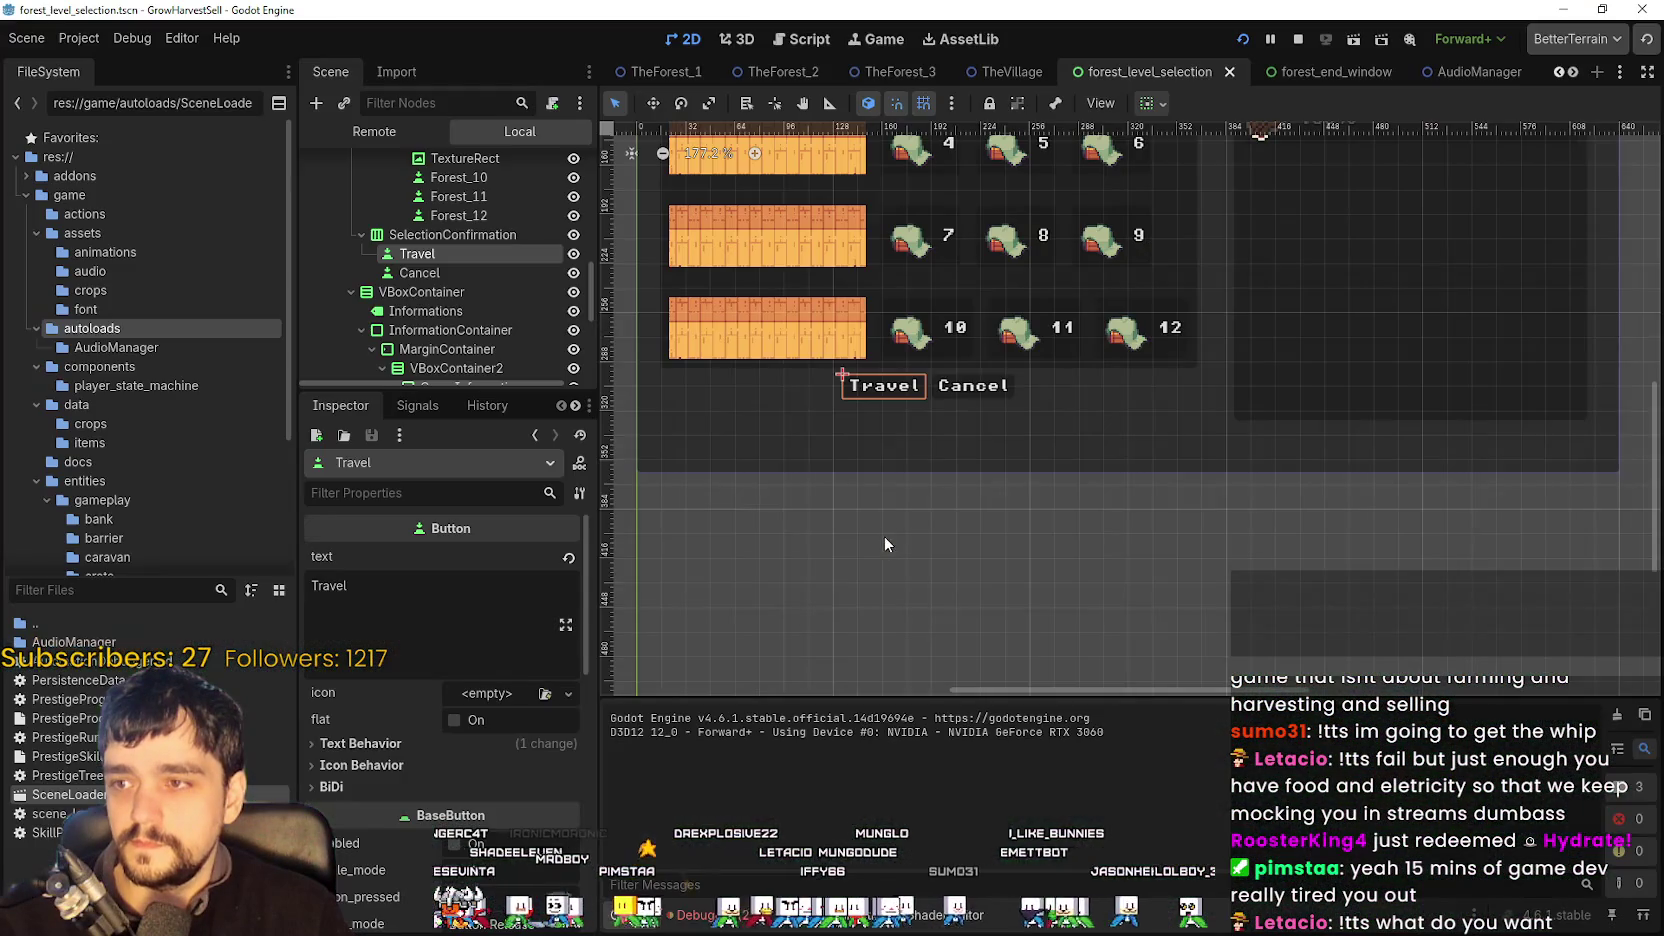
- Give the scene tree more vertical room and widen the Scene and Inspector docks
scroll(946, 523, up, 2)
scroll(946, 523, down, 4)
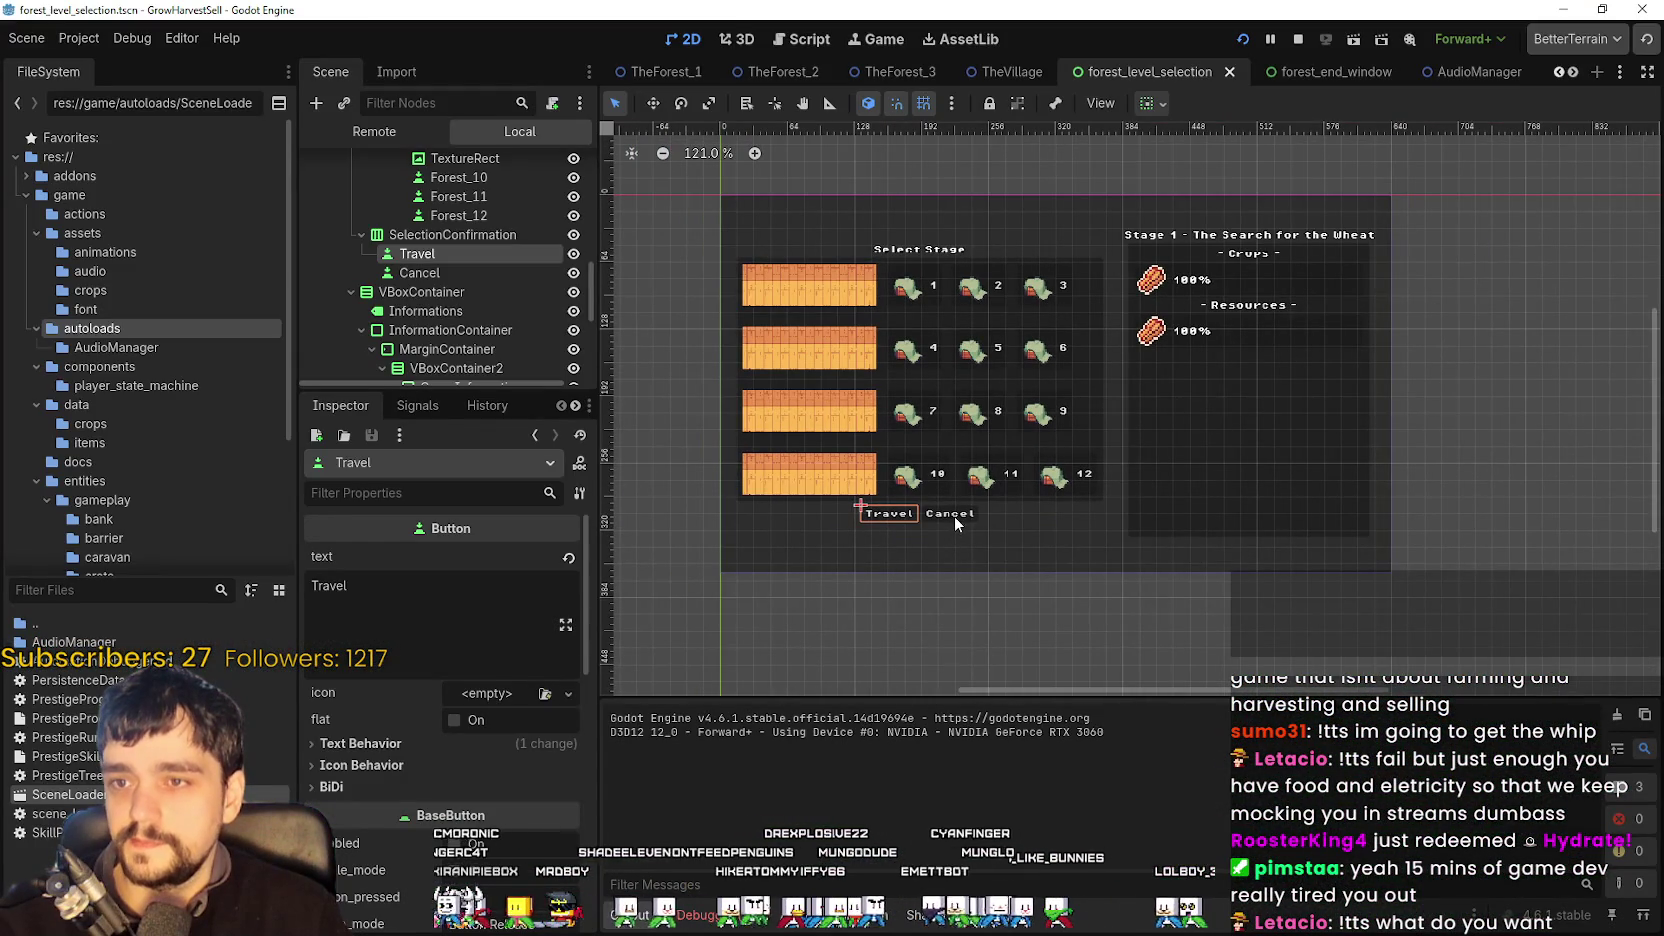
drag(520, 388, 500, 629)
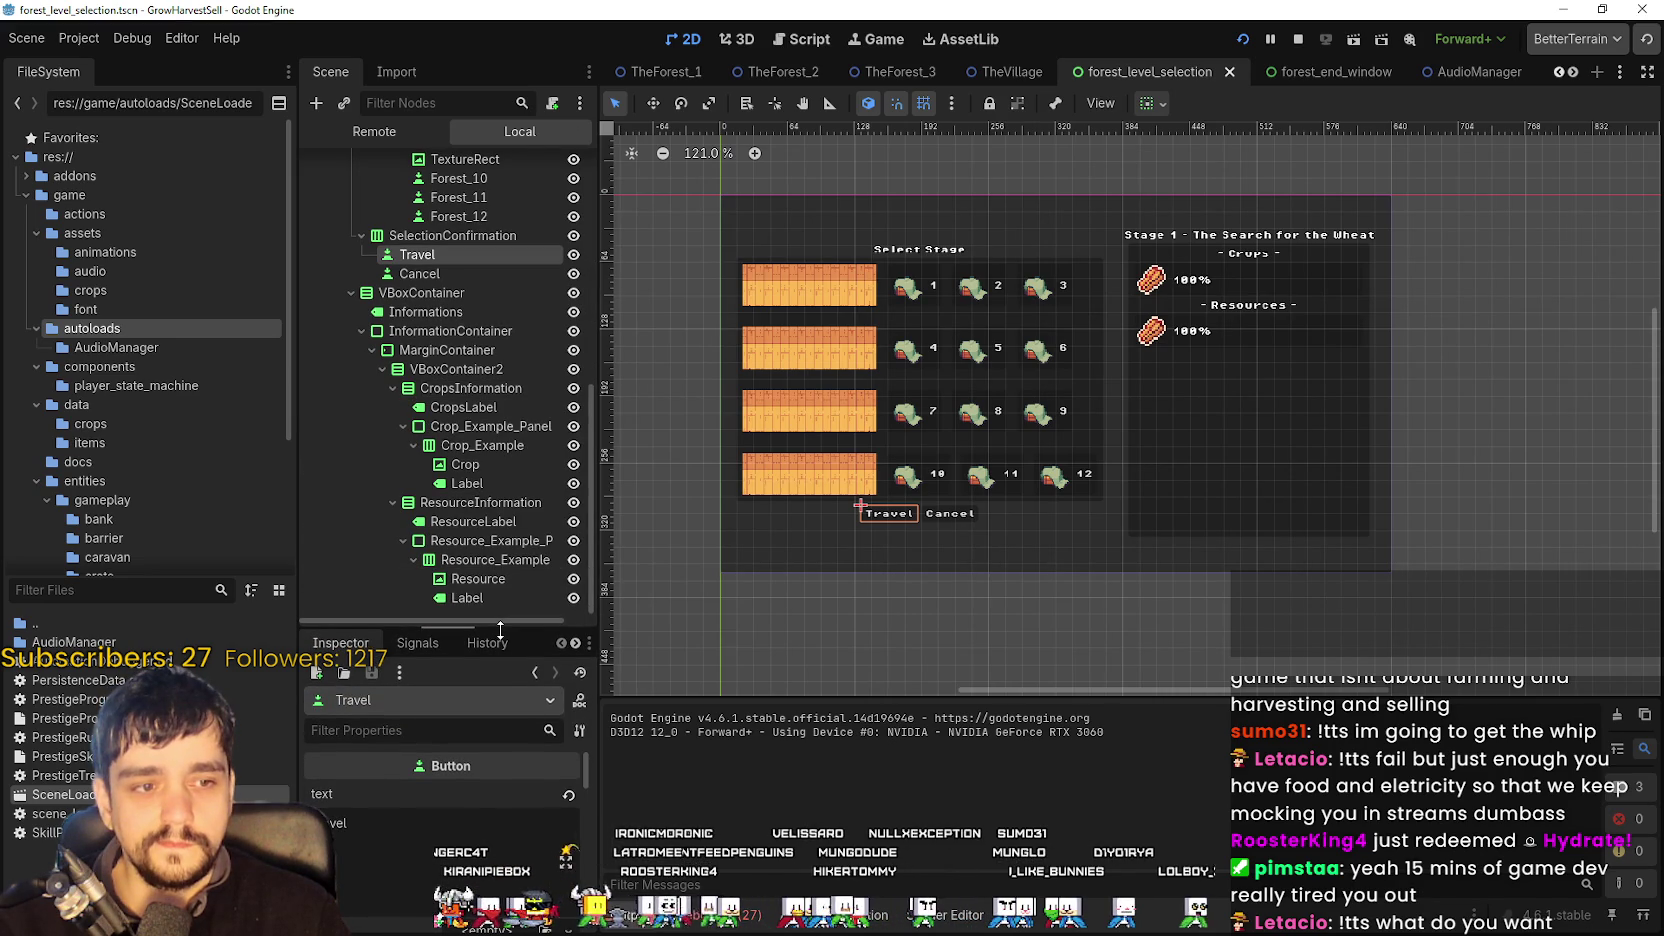
scroll(531, 405, up, 3)
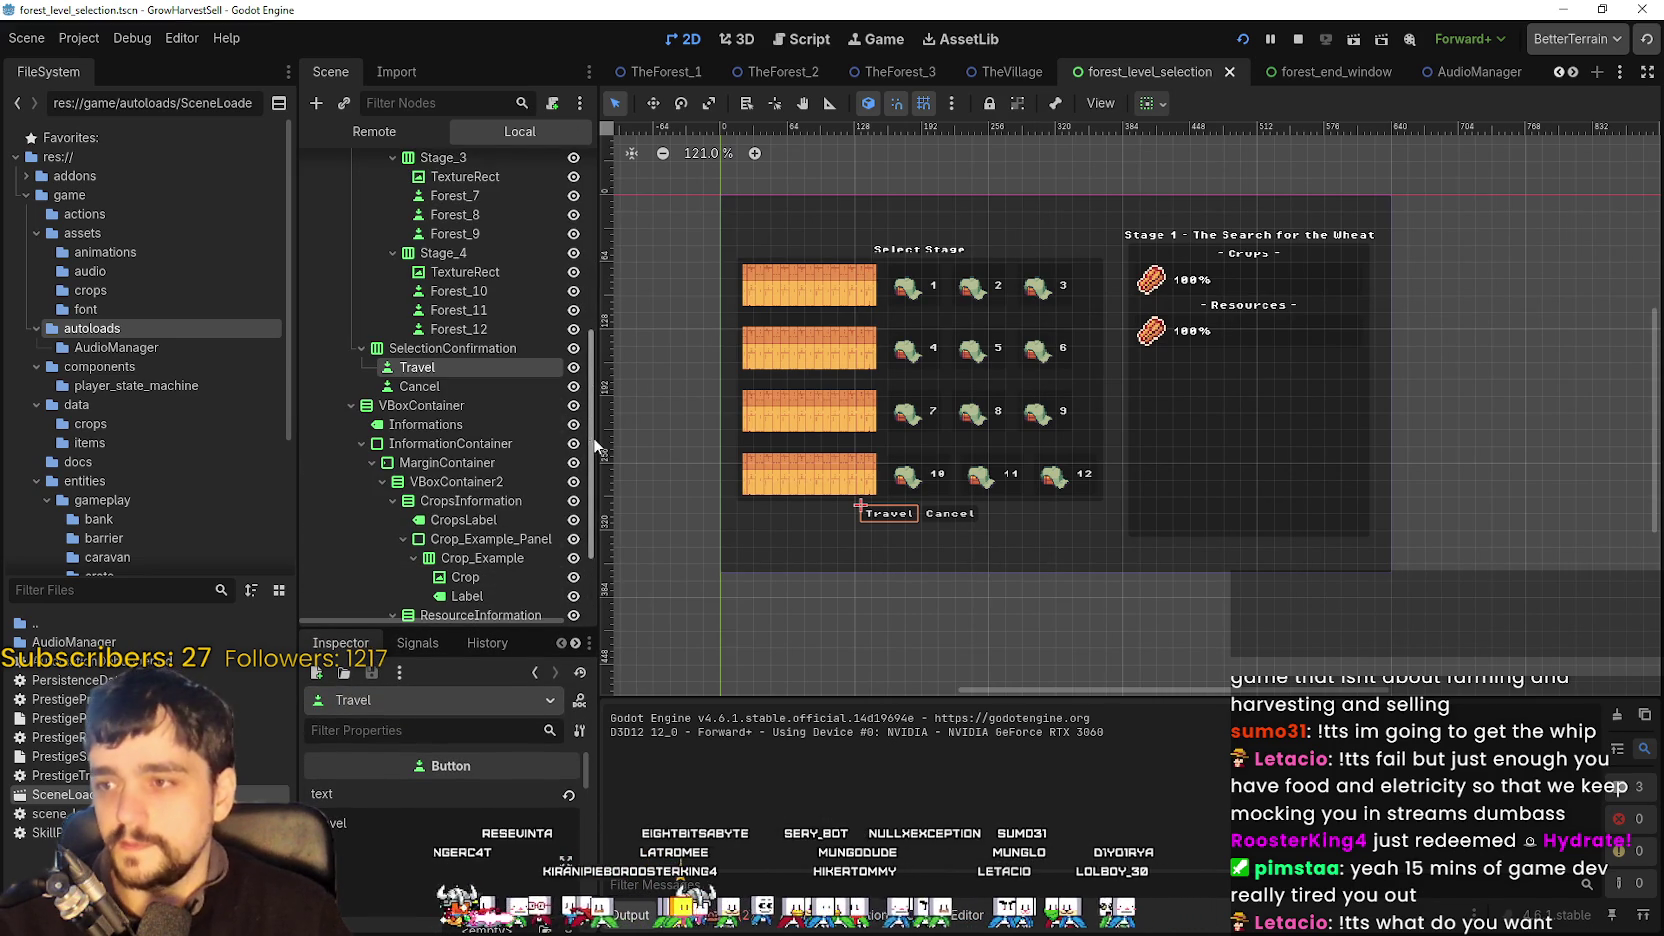
drag(599, 438, 698, 438)
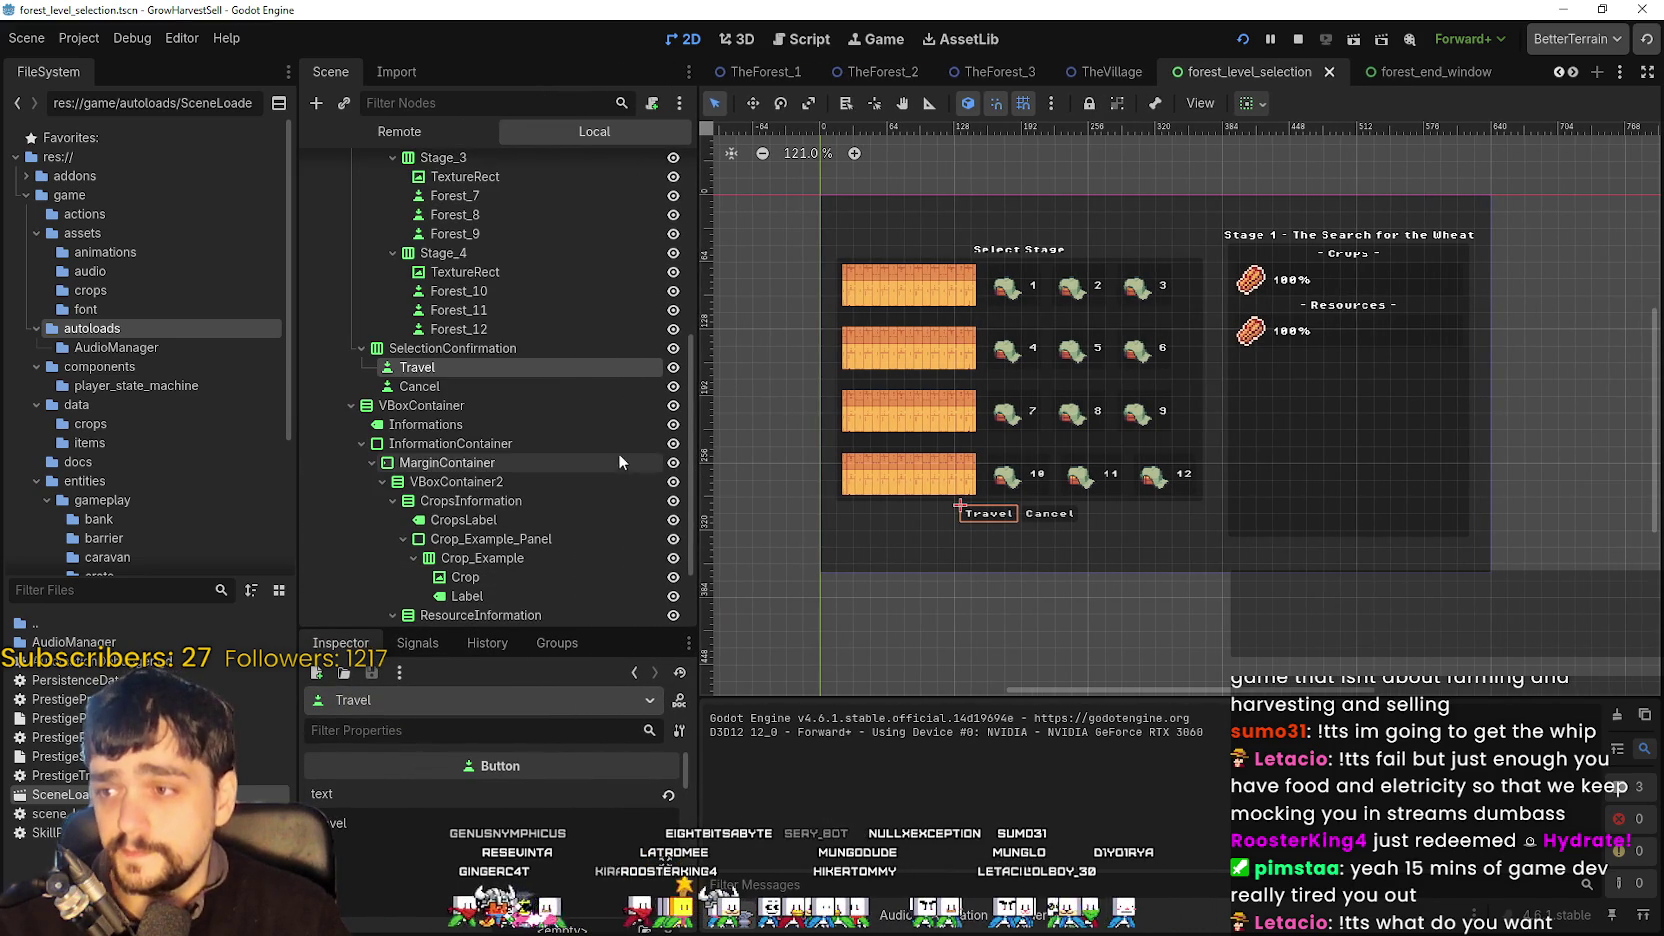
- Stop the running game and select the Cancel, then Travel, button nodes
click(1298, 38)
scroll(499, 554, down, 3)
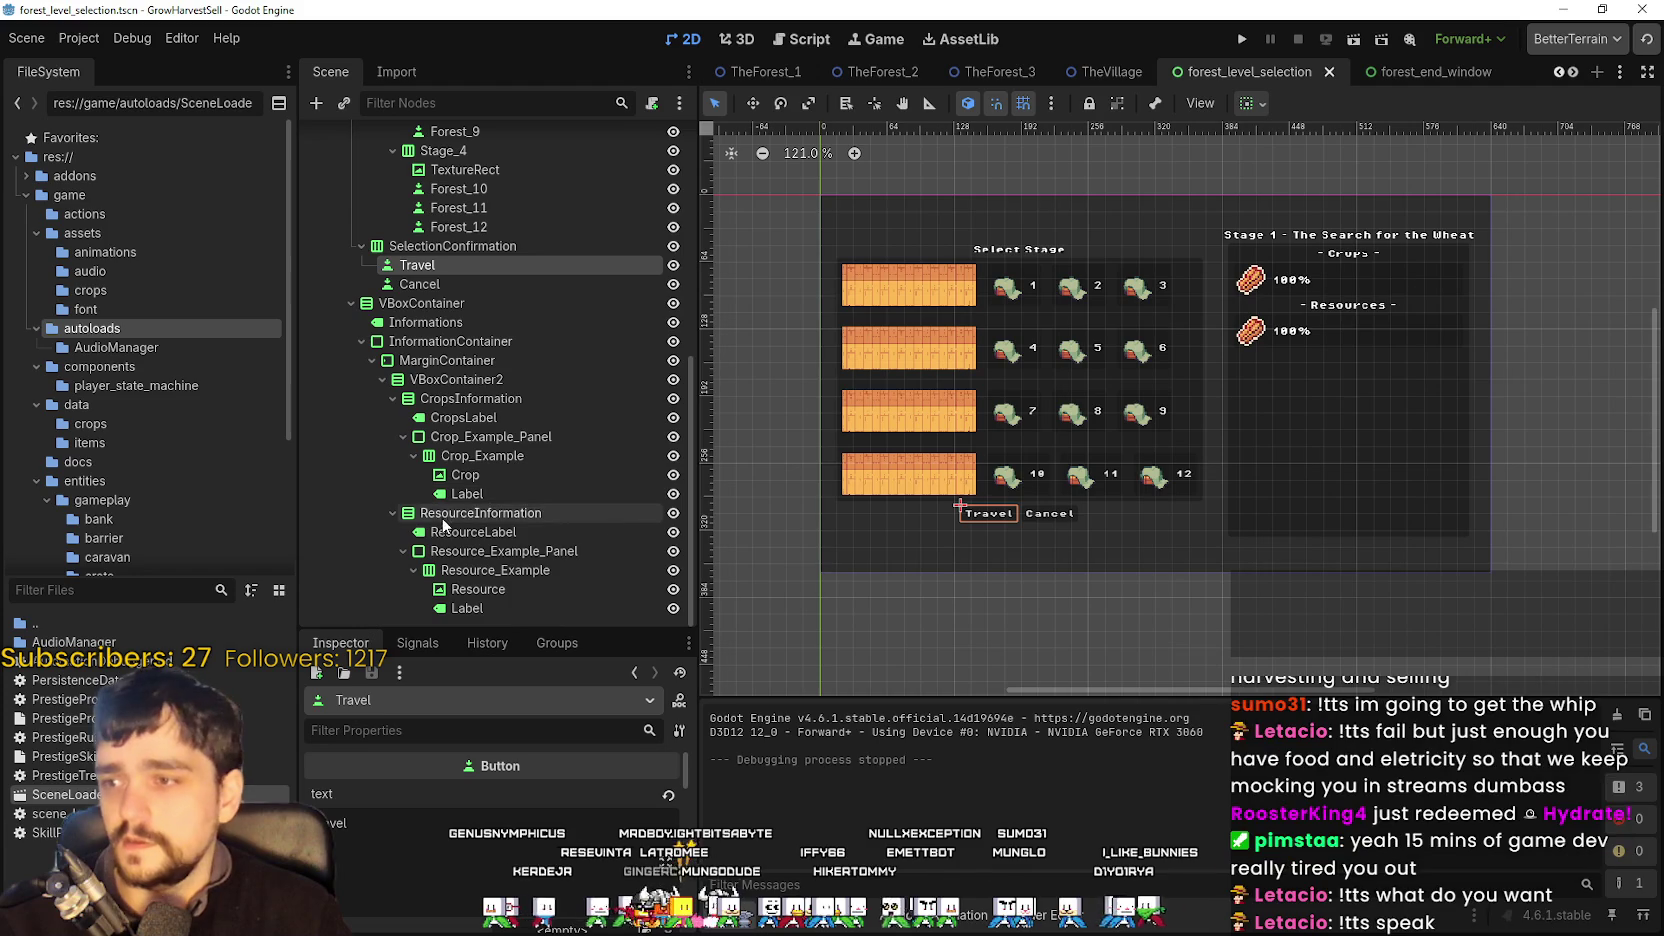
click(422, 287)
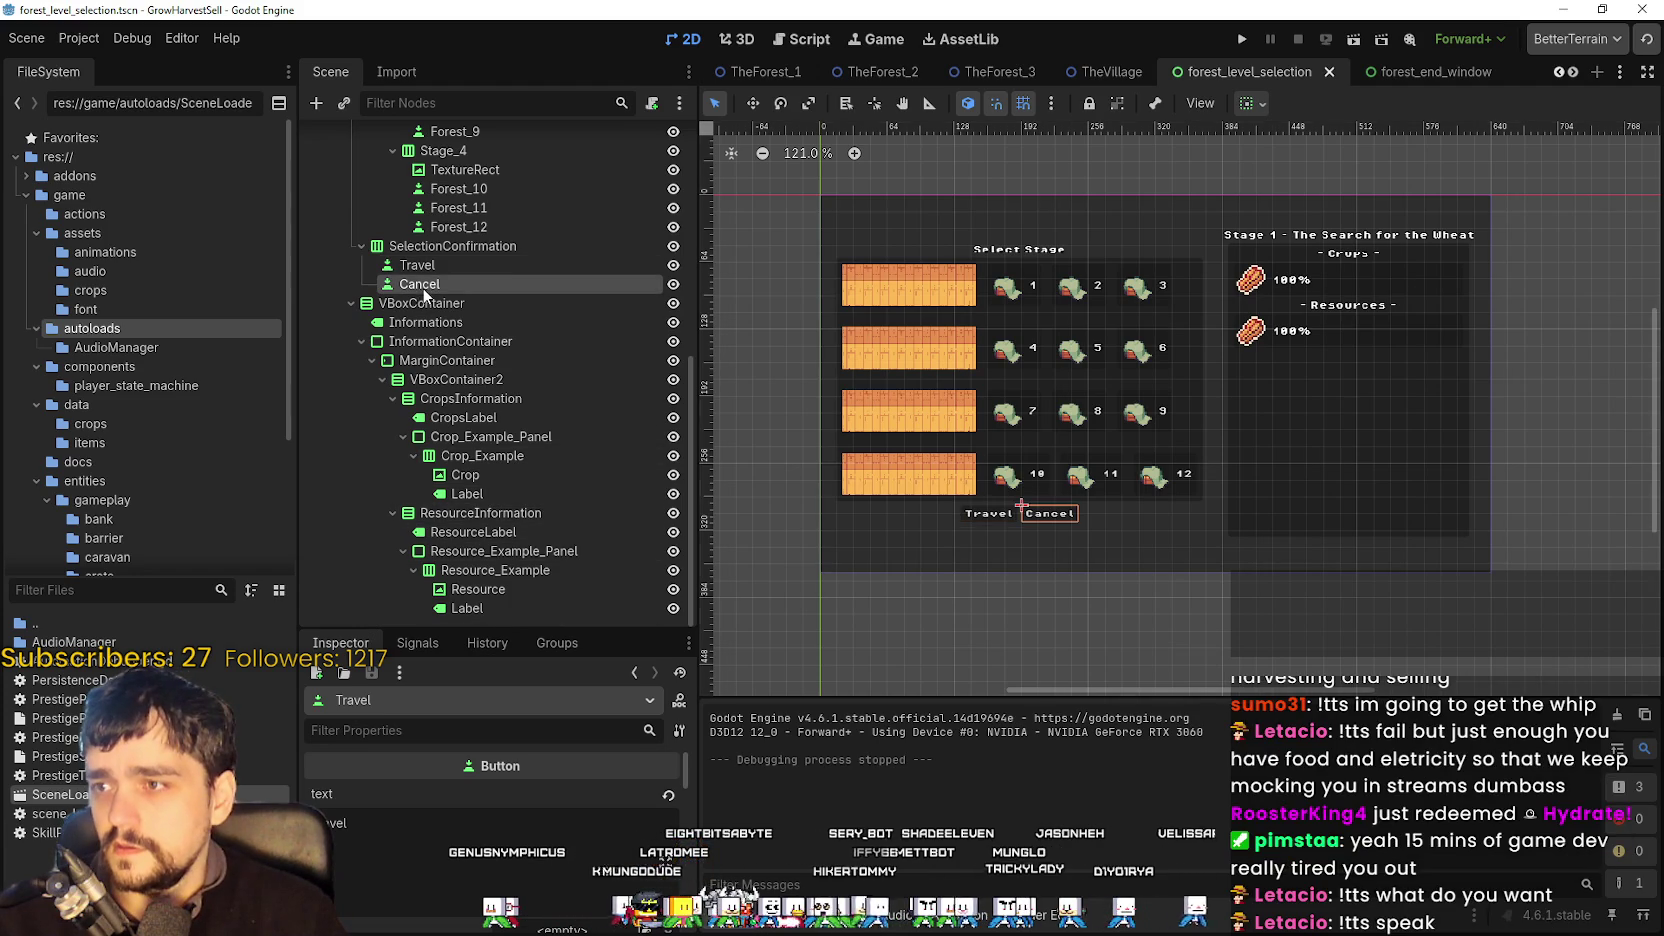
click(504, 263)
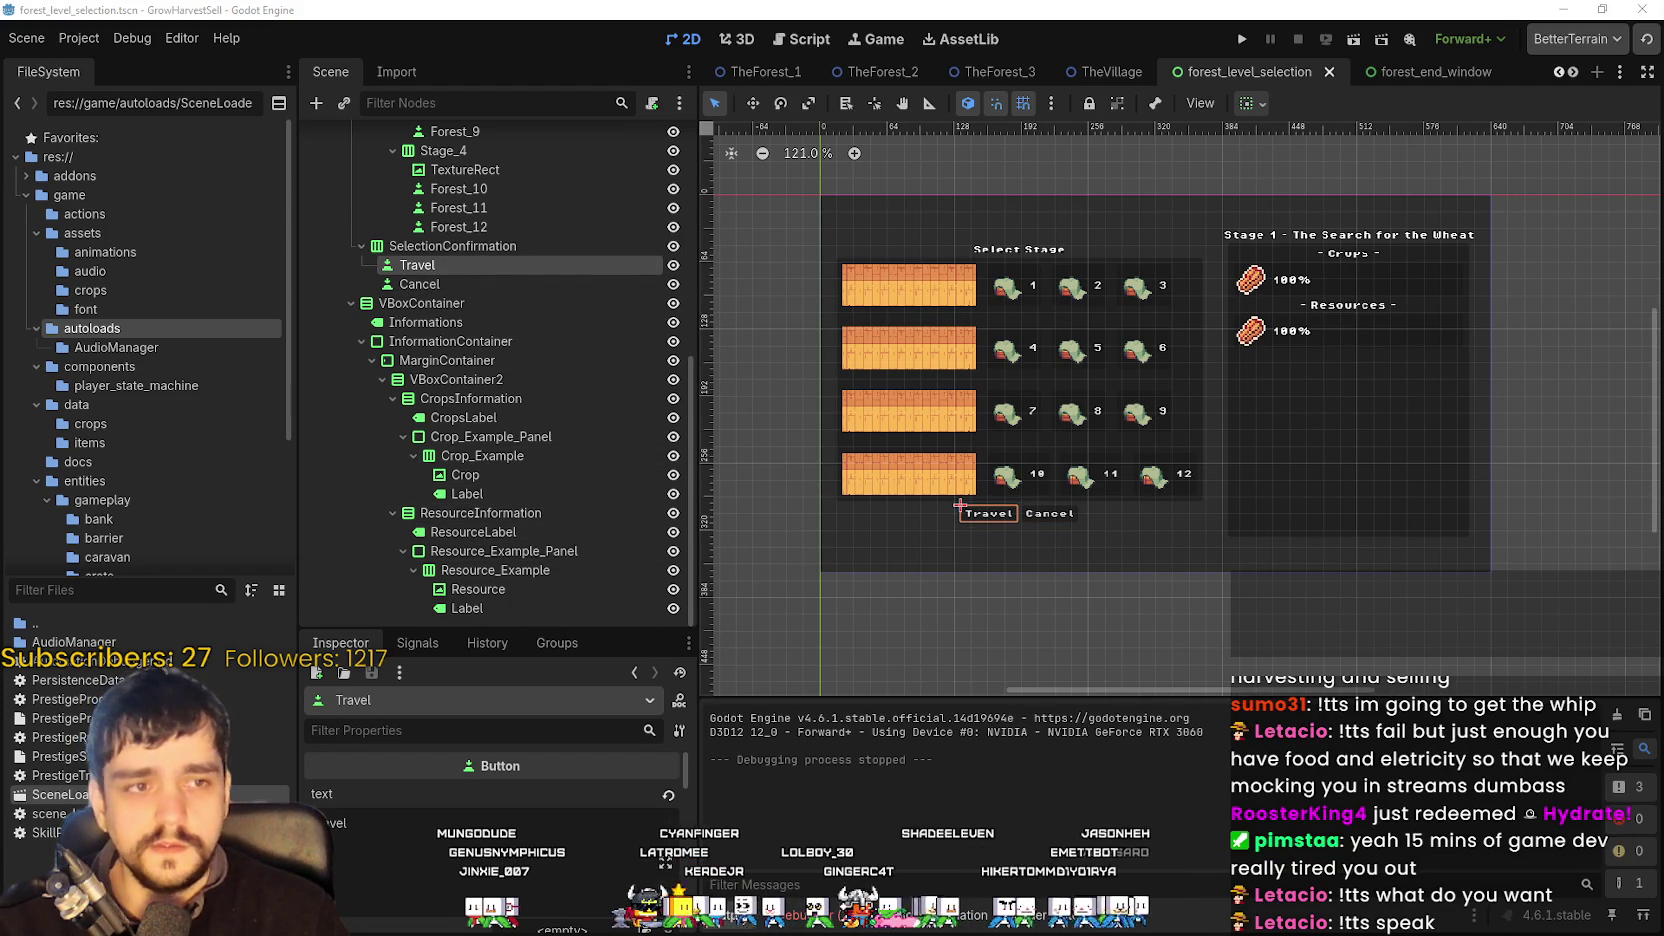
- Undo the recent size-flag, label and Travel button styling edits with repeated Ctrl+Z
key(ctrl+z)
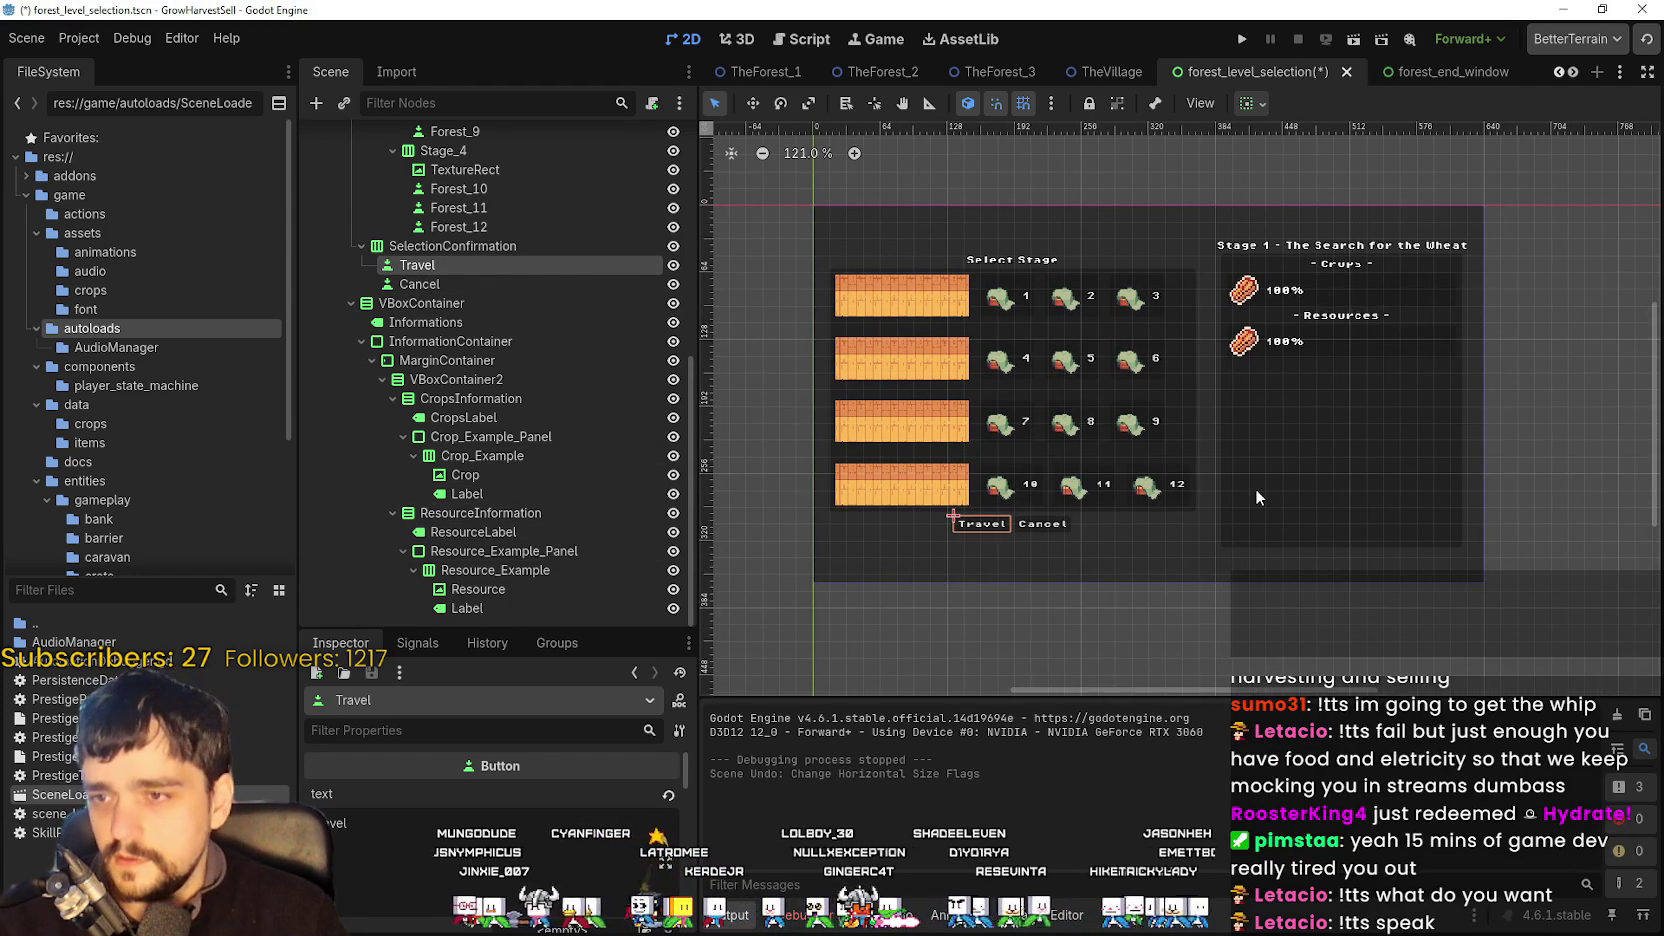
key(ctrl+z)
key(ctrl+z)
key(ctrl+z)
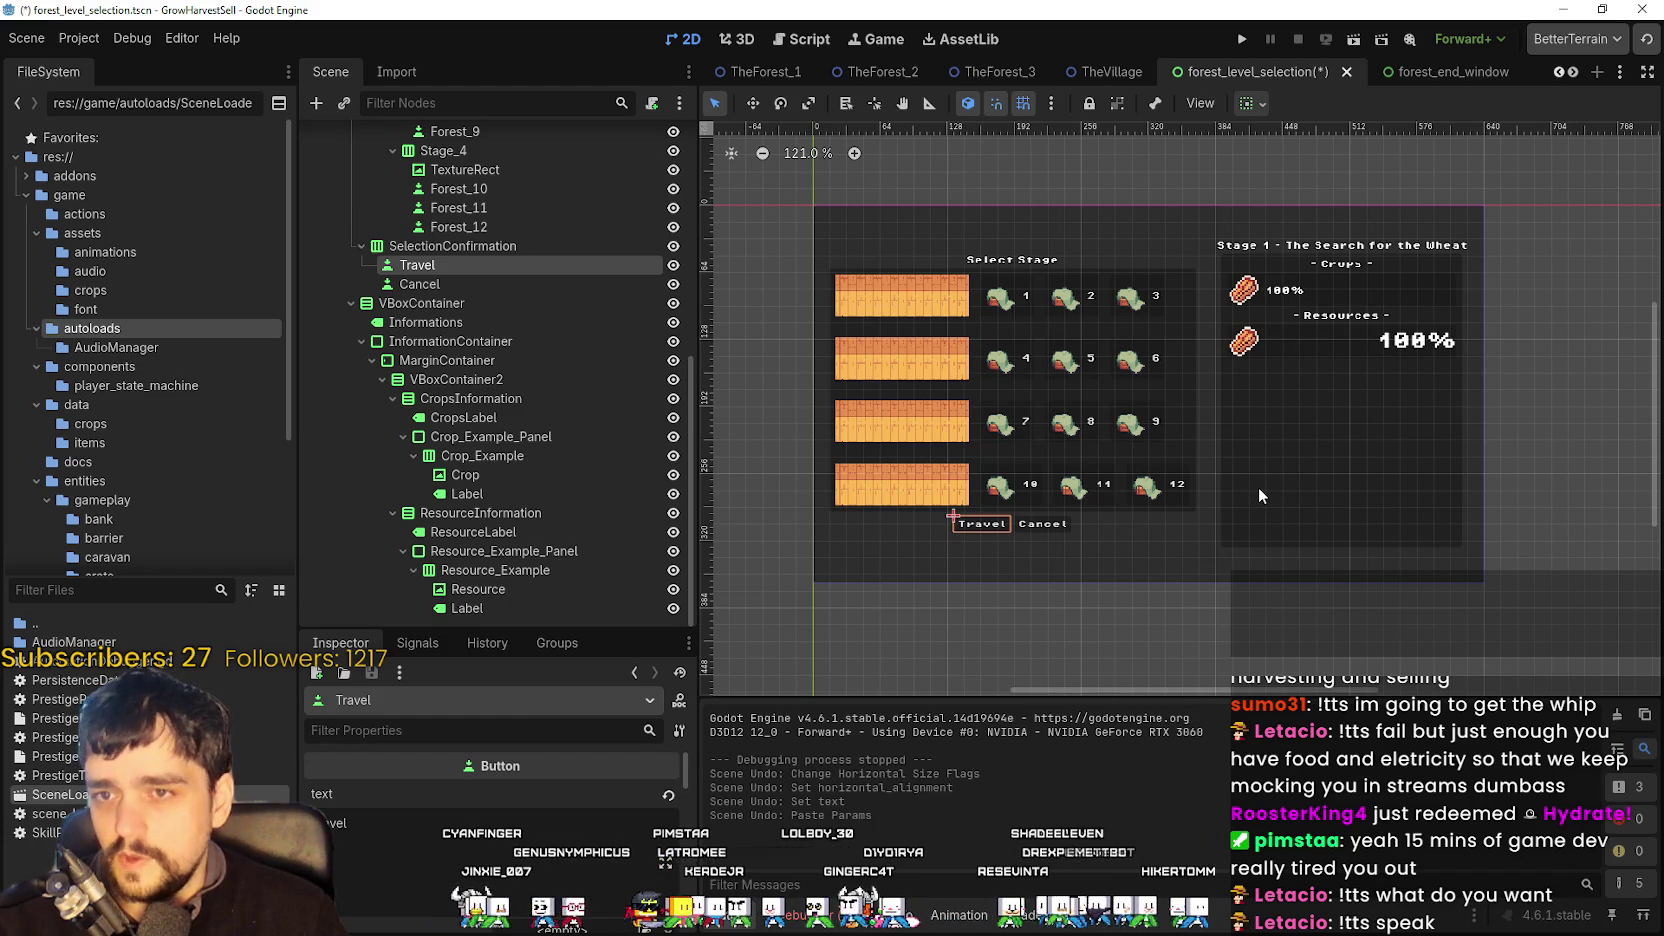
key(ctrl+z)
key(ctrl+z)
key(ctrl+z)
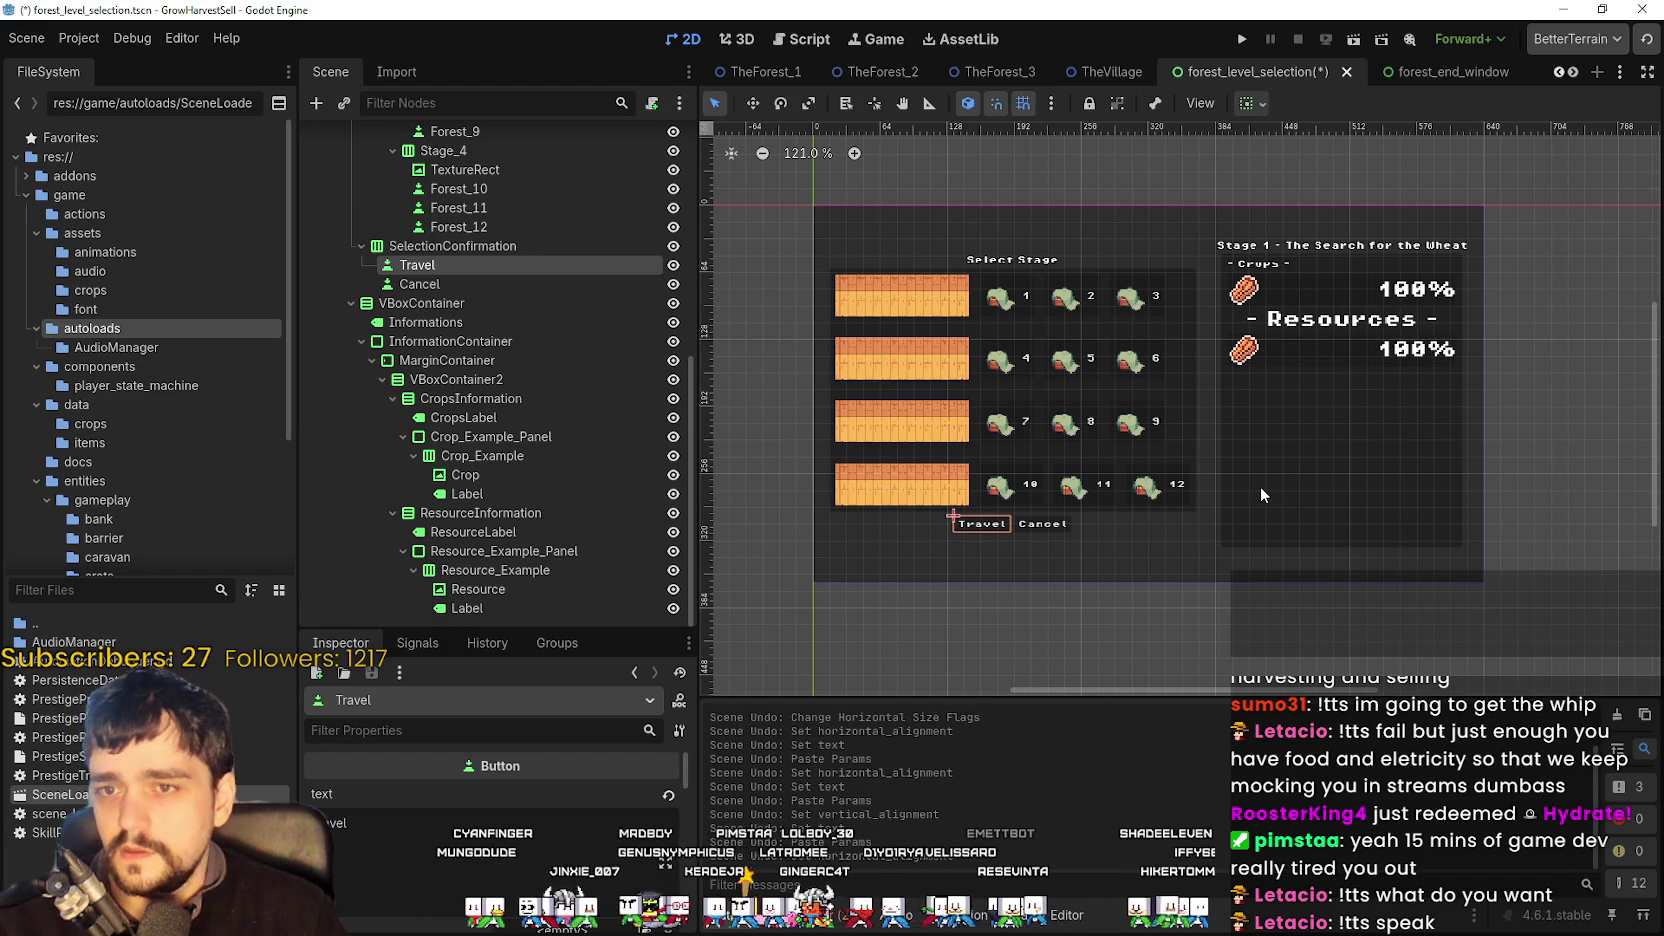
key(ctrl+z)
key(ctrl+z)
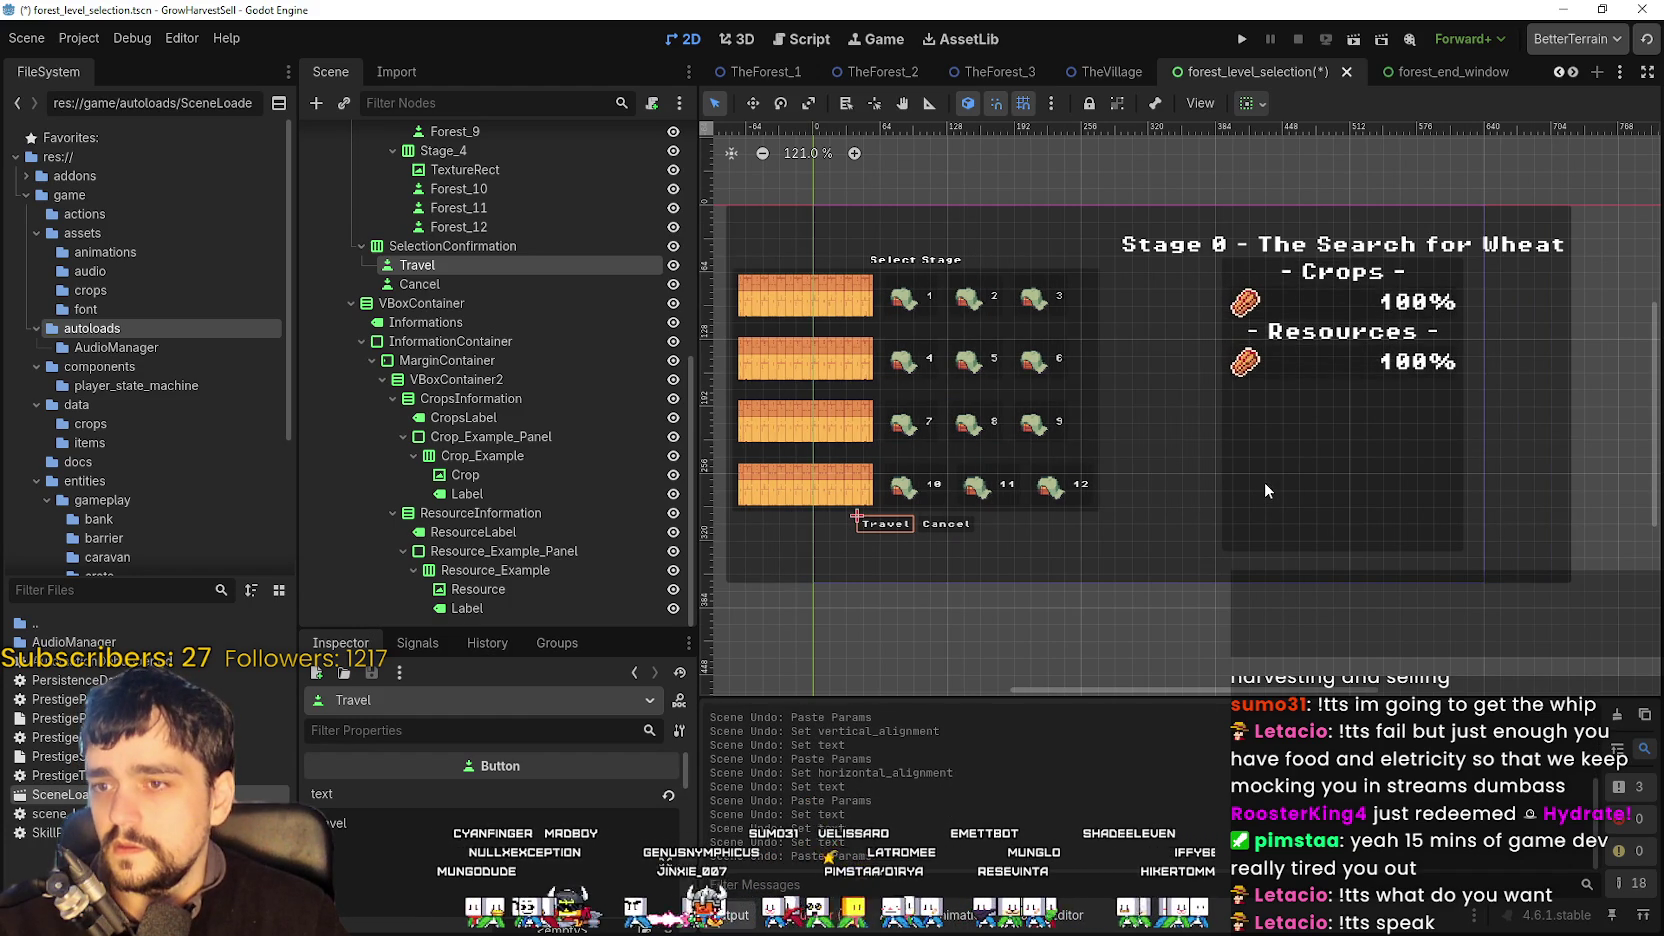
key(ctrl+z)
key(ctrl+z)
key(ctrl+z)
key(ctrl+z)
key(ctrl+z)
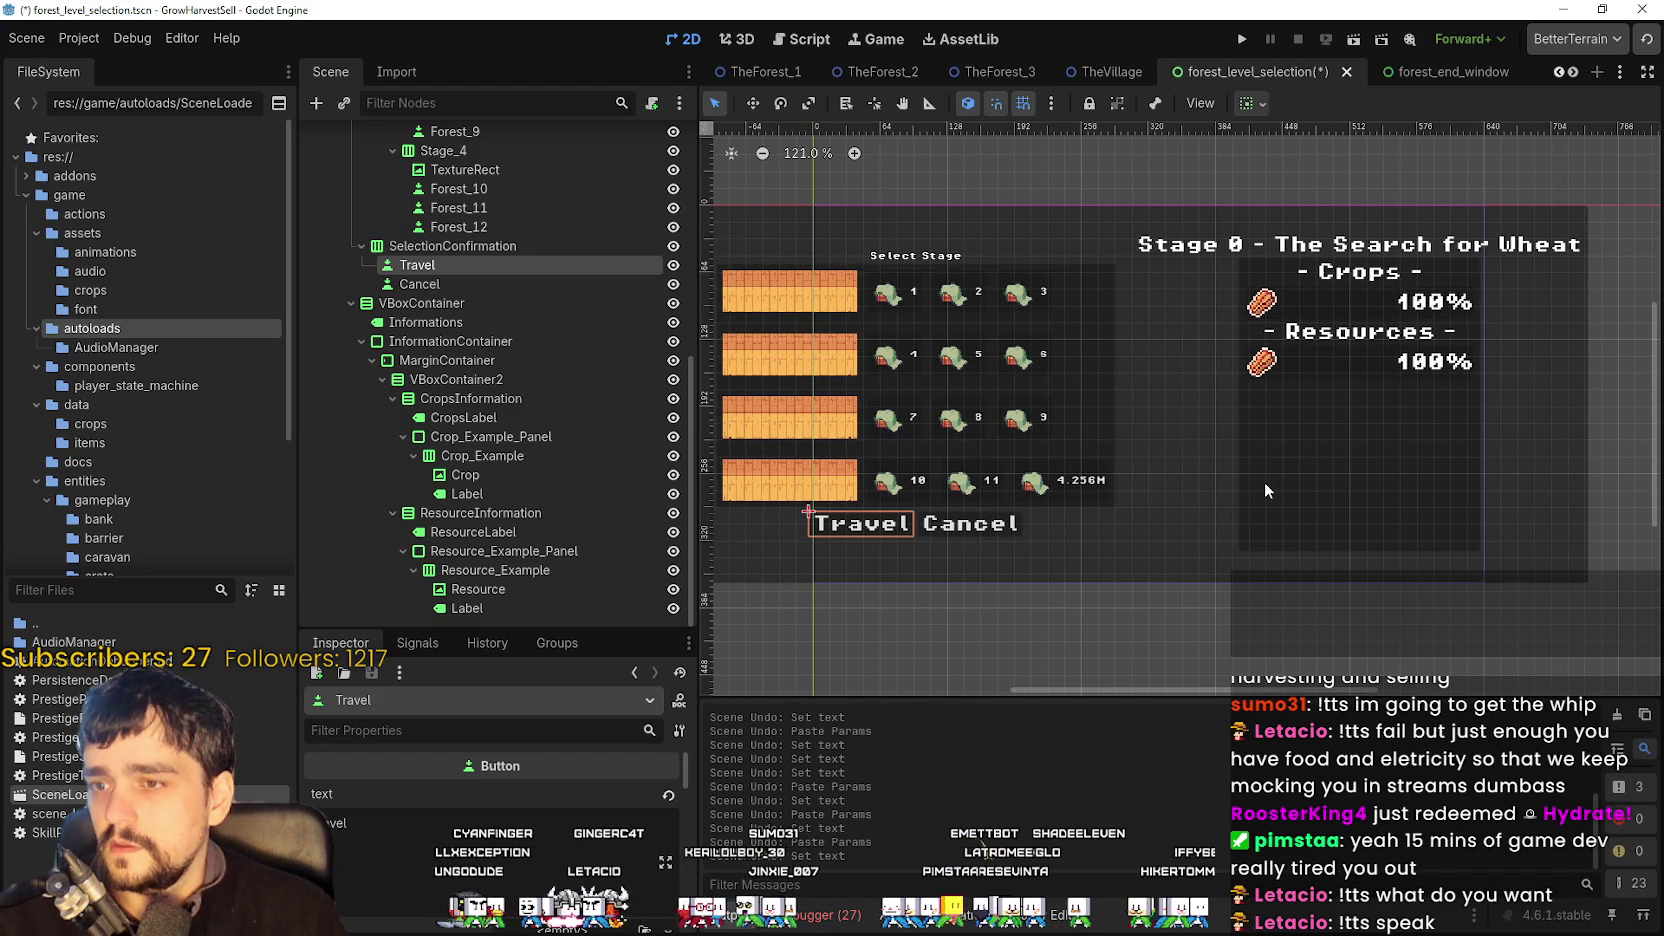
key(ctrl+z)
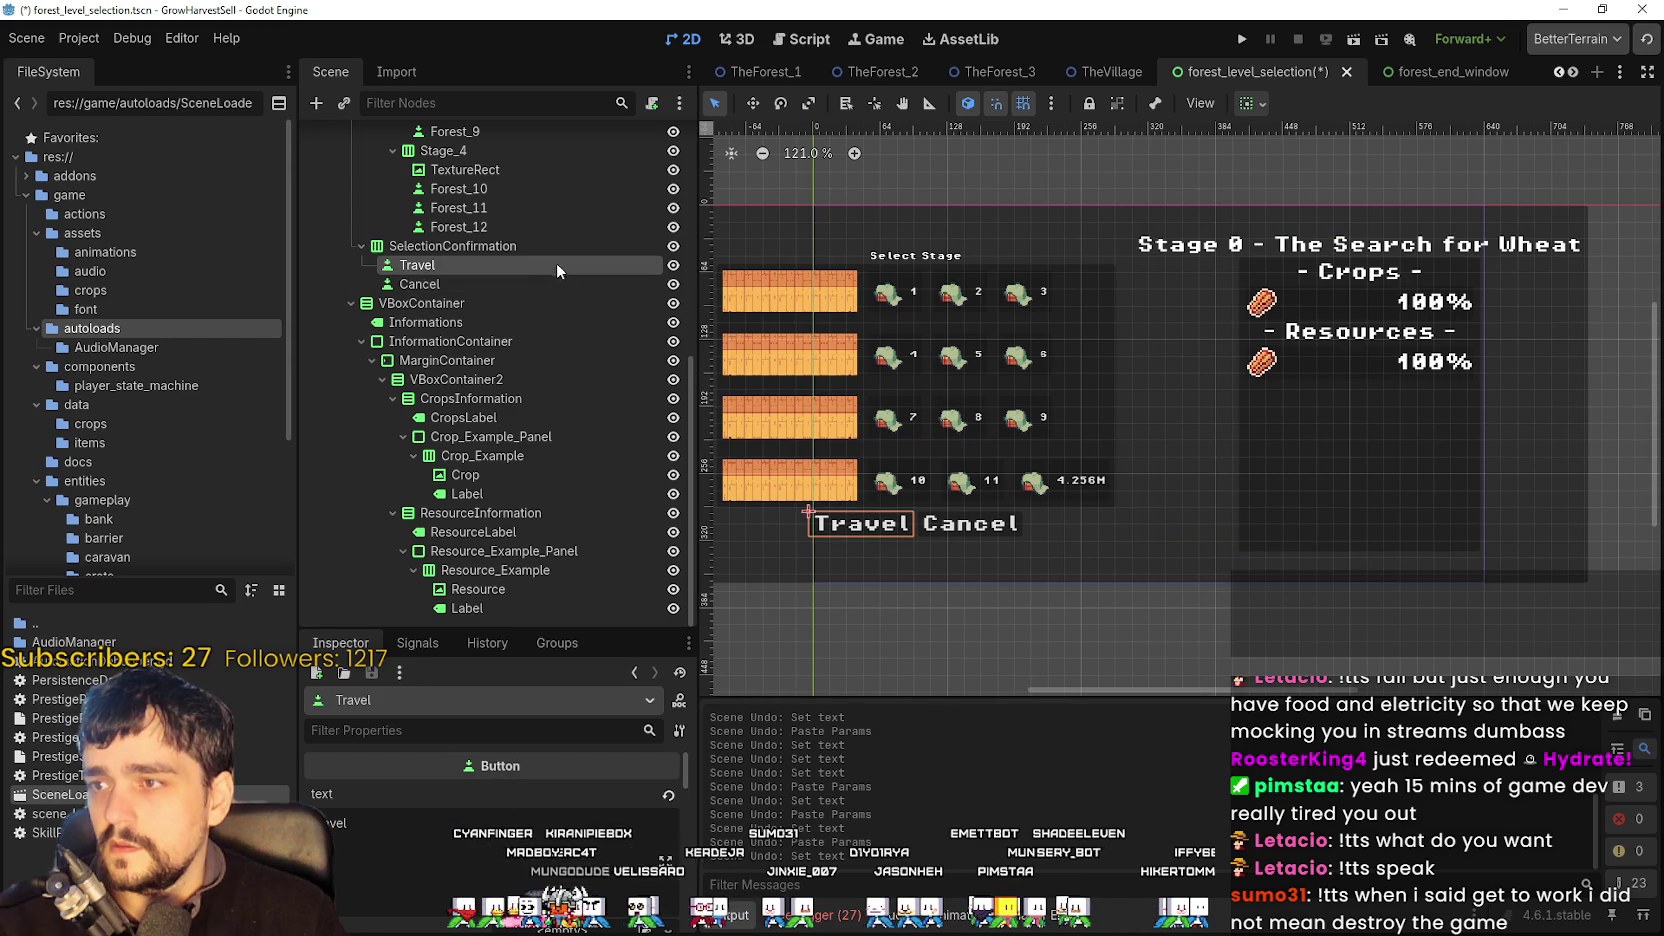
click(555, 279)
key(ctrl+z)
key(ctrl+z)
key(ctrl+z)
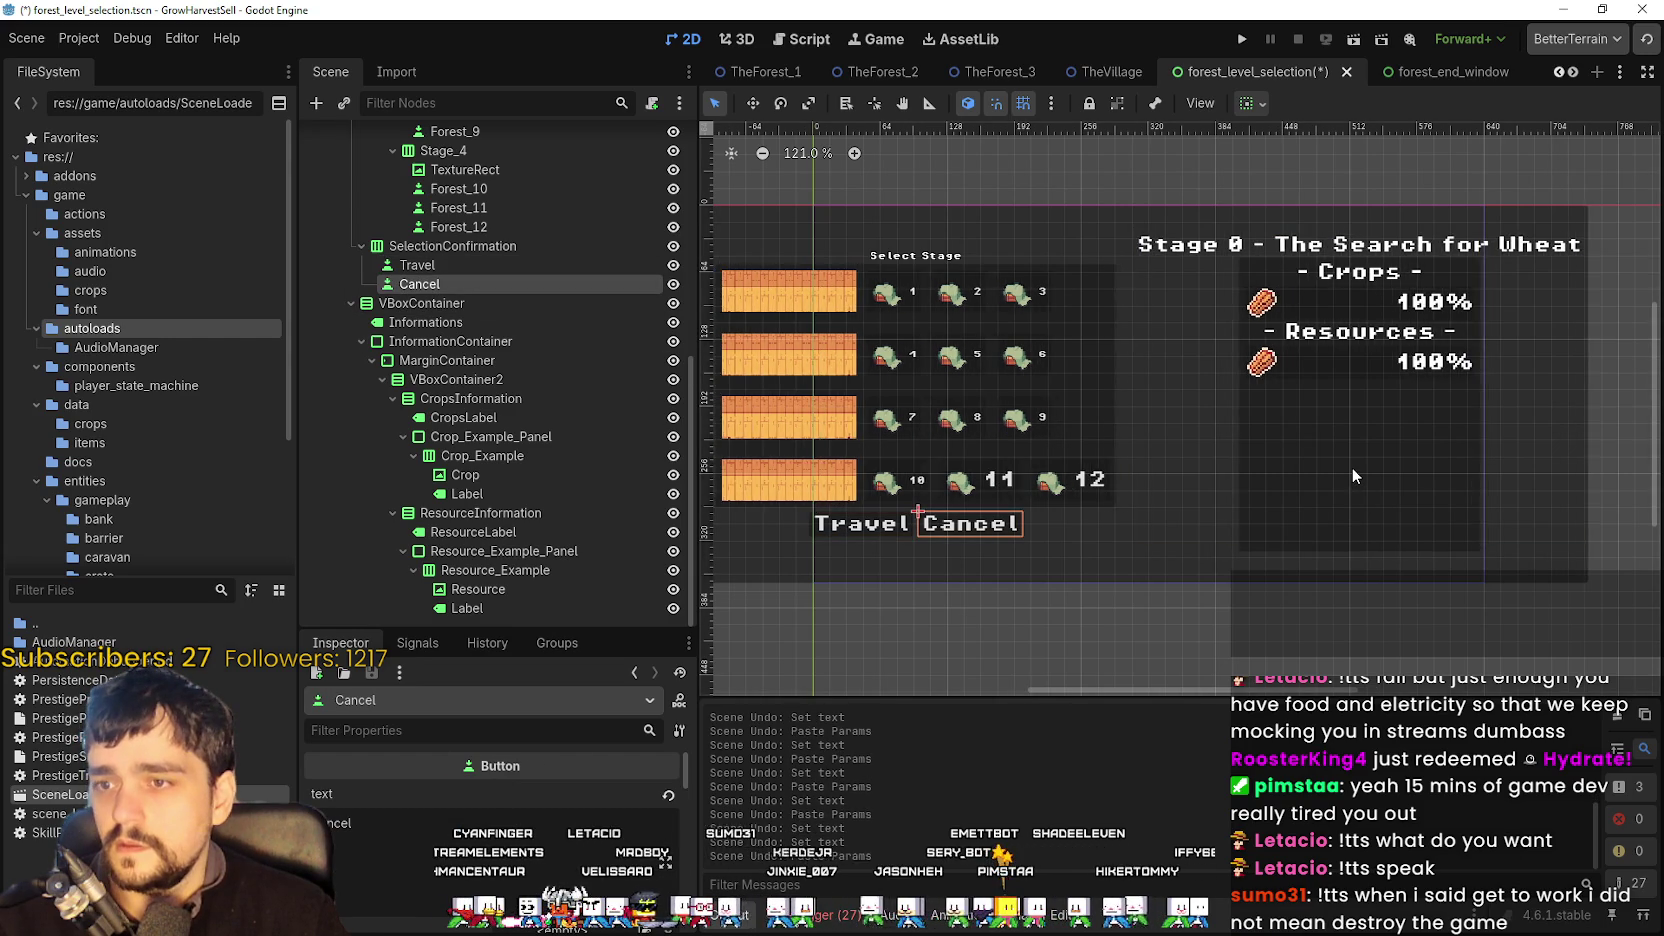
key(ctrl+z)
key(ctrl+z)
key(ctrl+z)
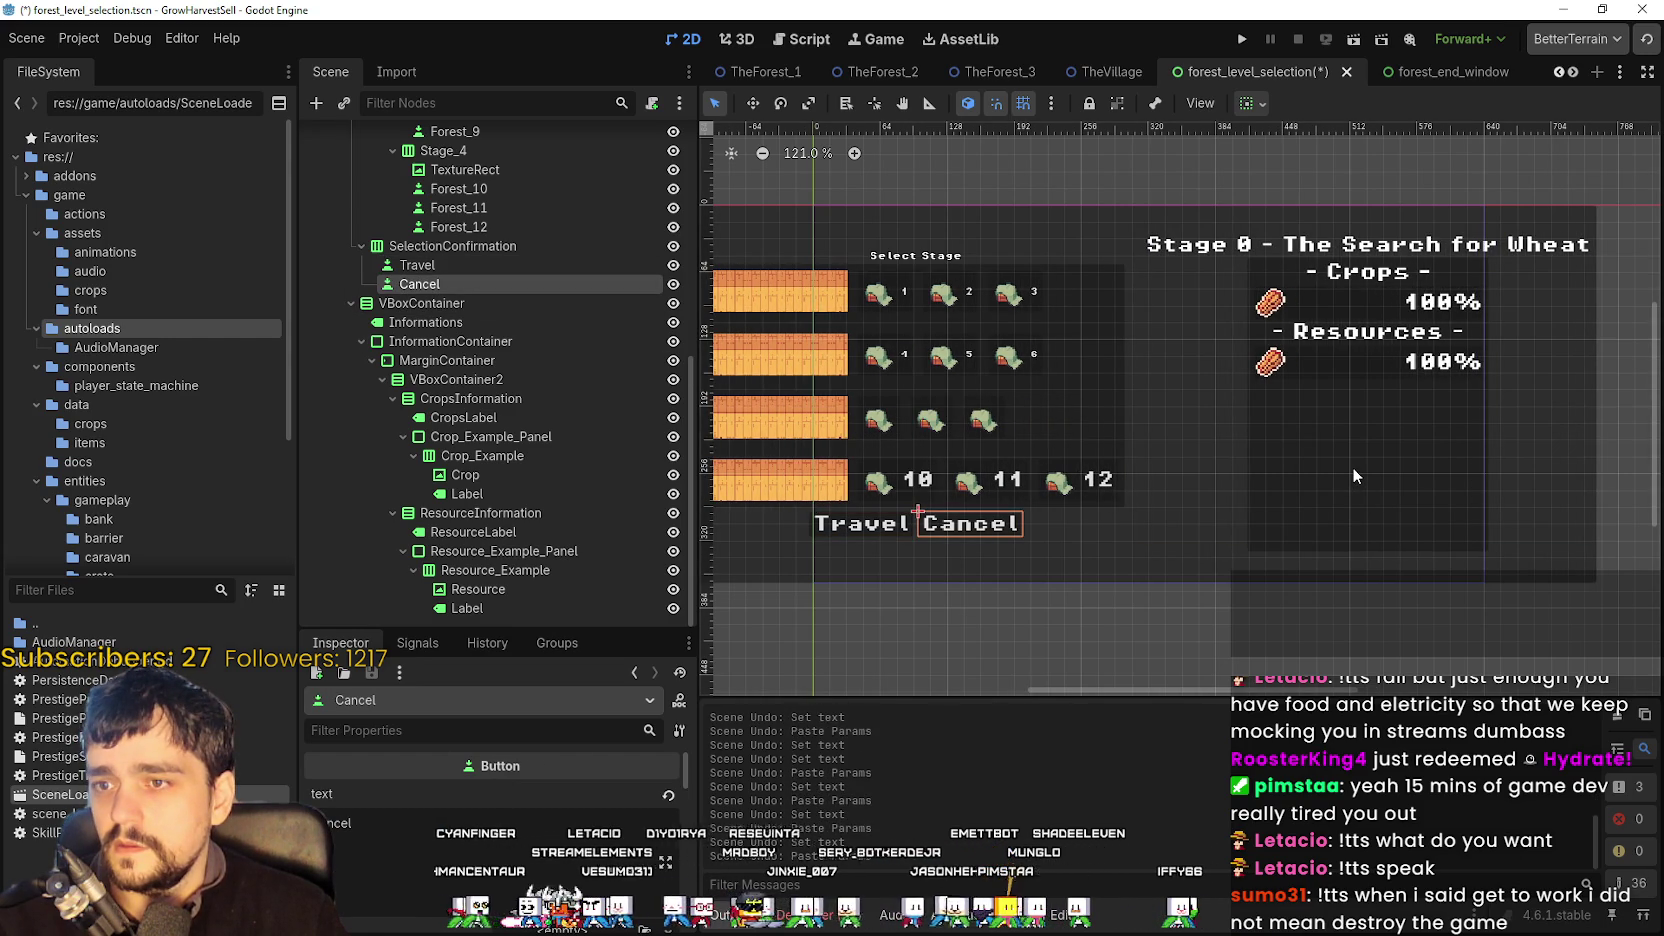
key(ctrl+z)
key(ctrl+z)
key(ctrl+z)
- Select the Travel node, save forest_level_selection, and run the game with F6
scroll(1353, 465, up, 3)
scroll(1353, 465, left, 5)
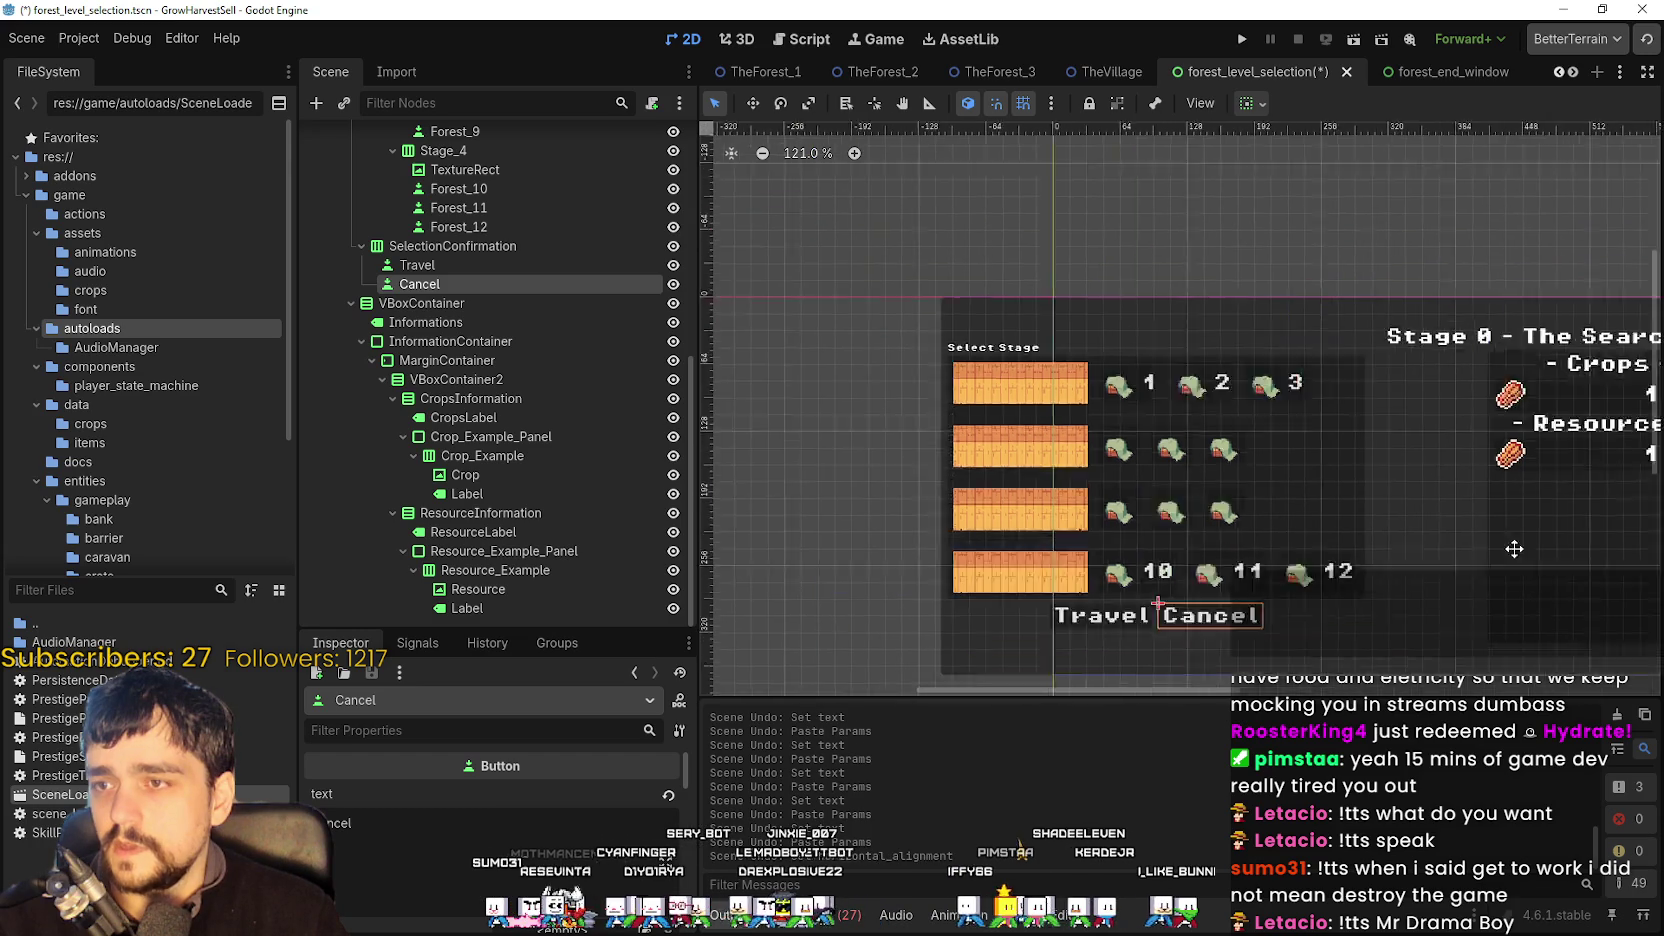
scroll(1290, 450, right, 3)
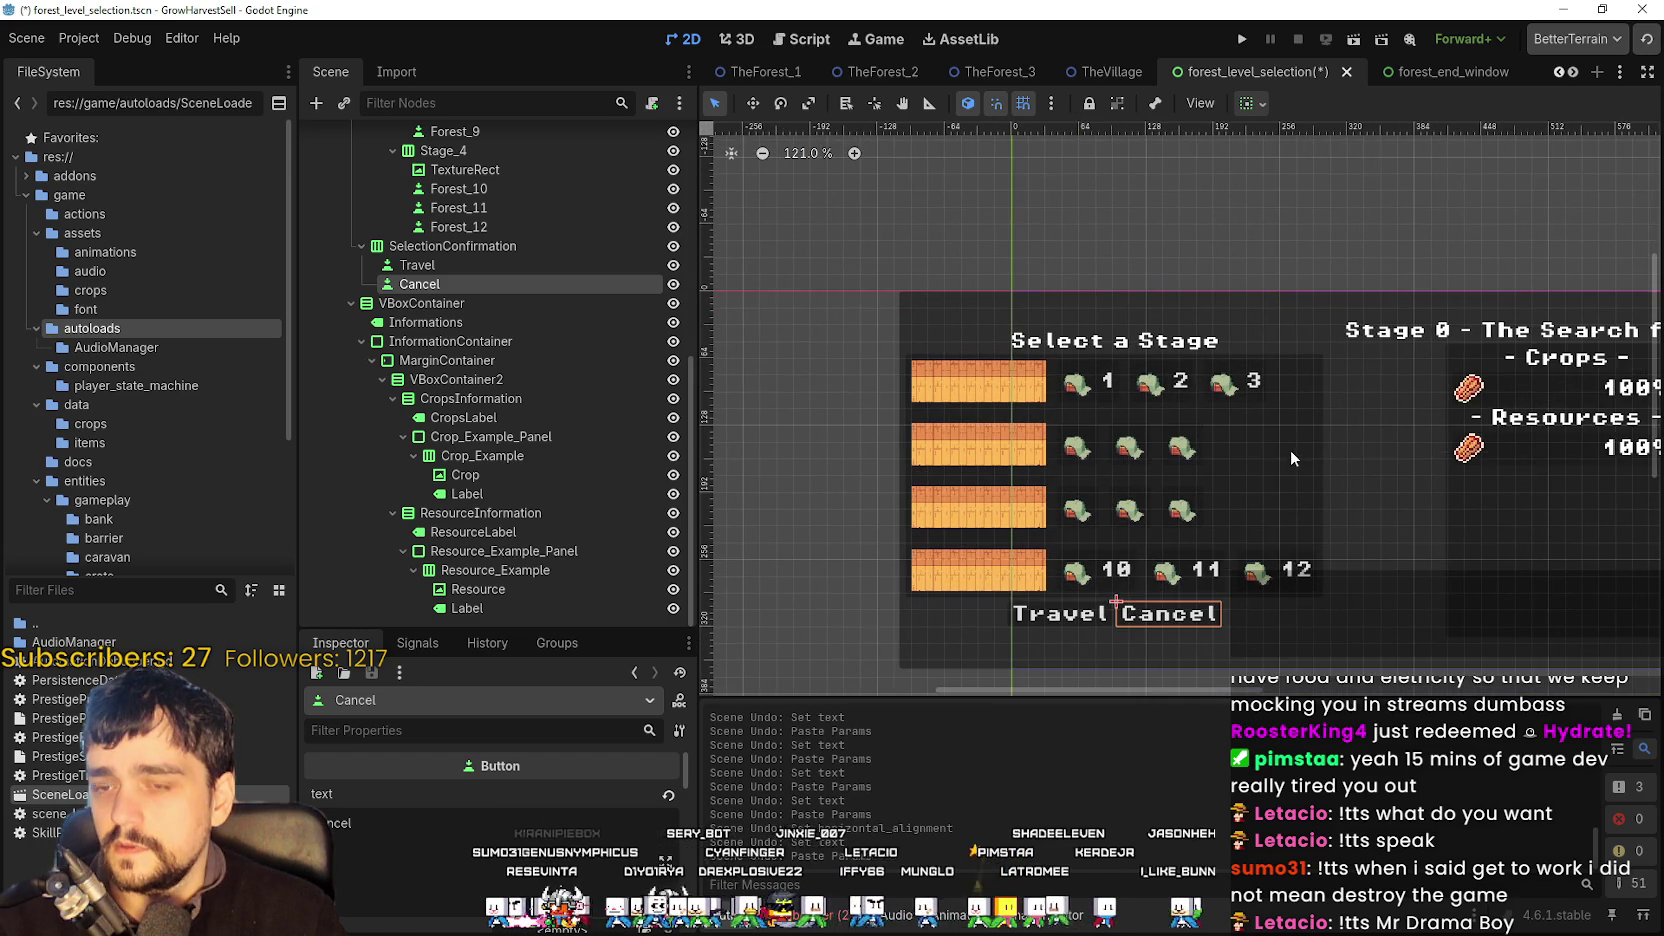
scroll(1294, 472, down, 2)
scroll(1414, 502, left, 4)
scroll(1326, 484, right, 3)
scroll(1327, 484, left, 2)
scroll(1327, 484, up, 2)
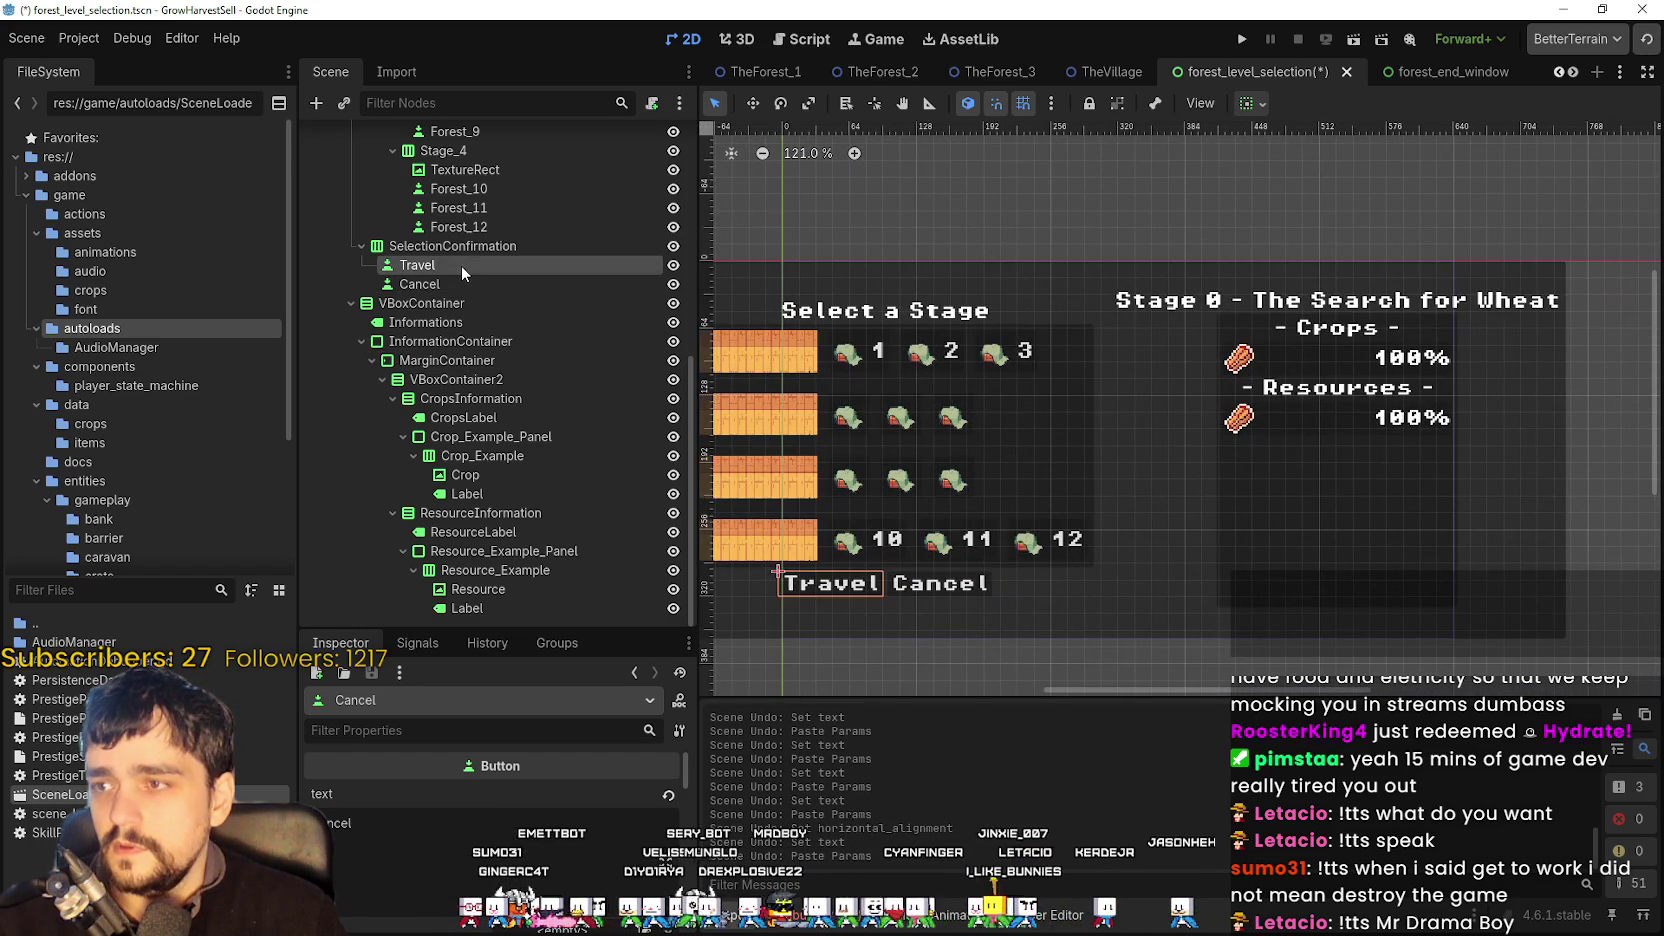
click(511, 264)
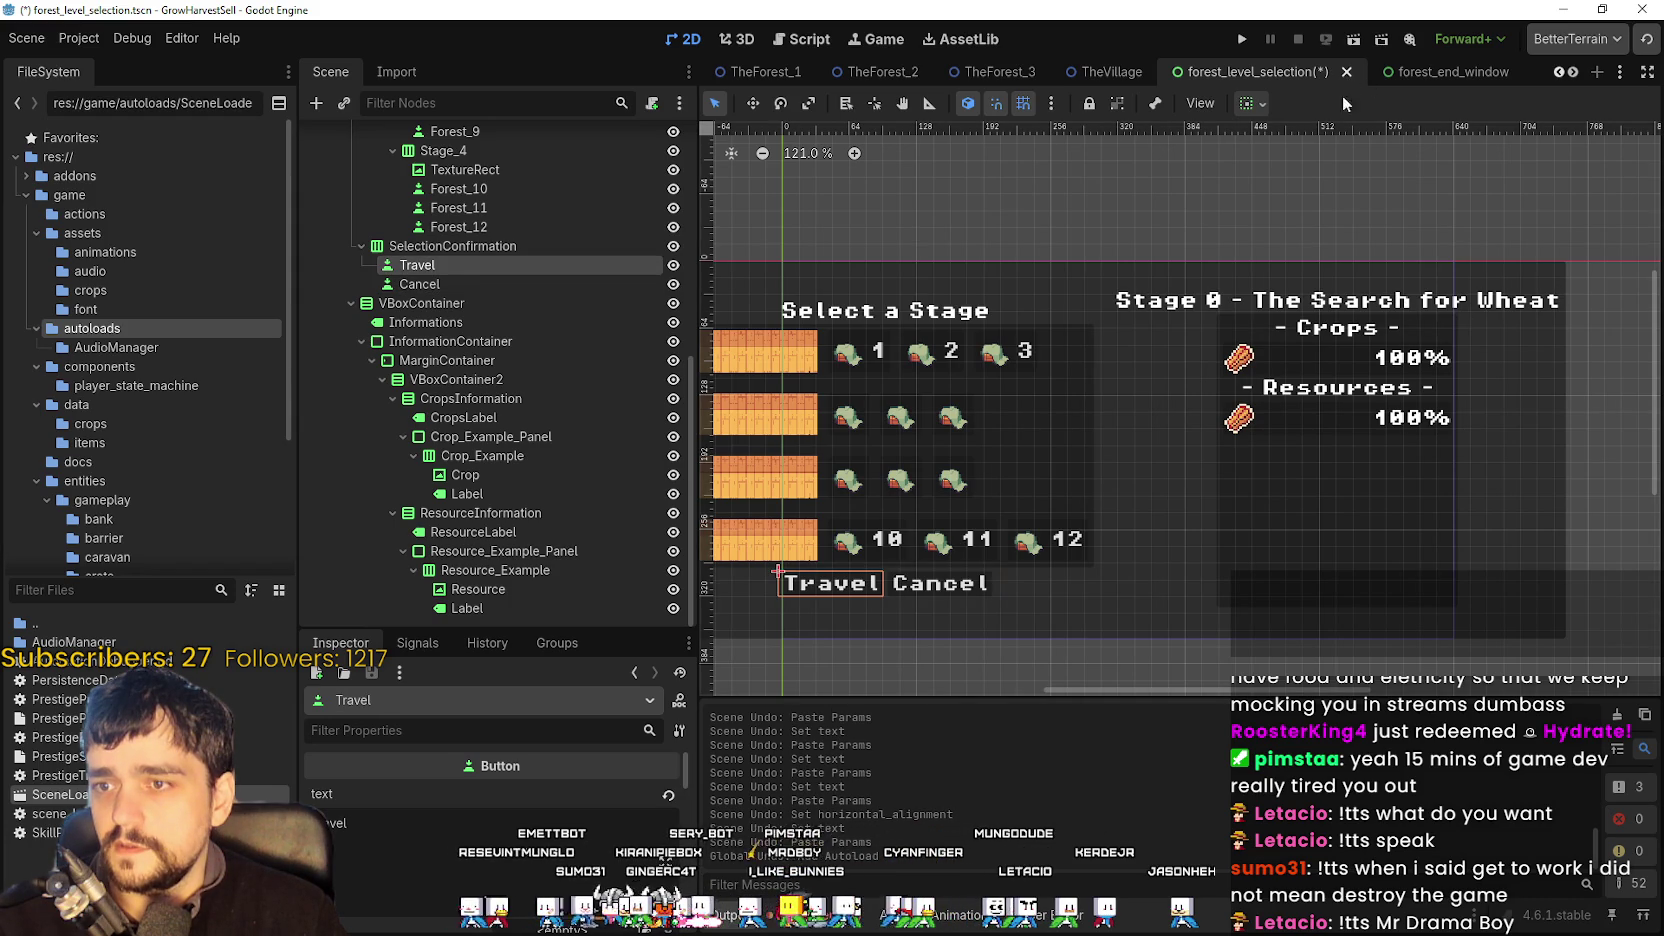
scroll(1138, 547, down, 1)
scroll(469, 493, up, 5)
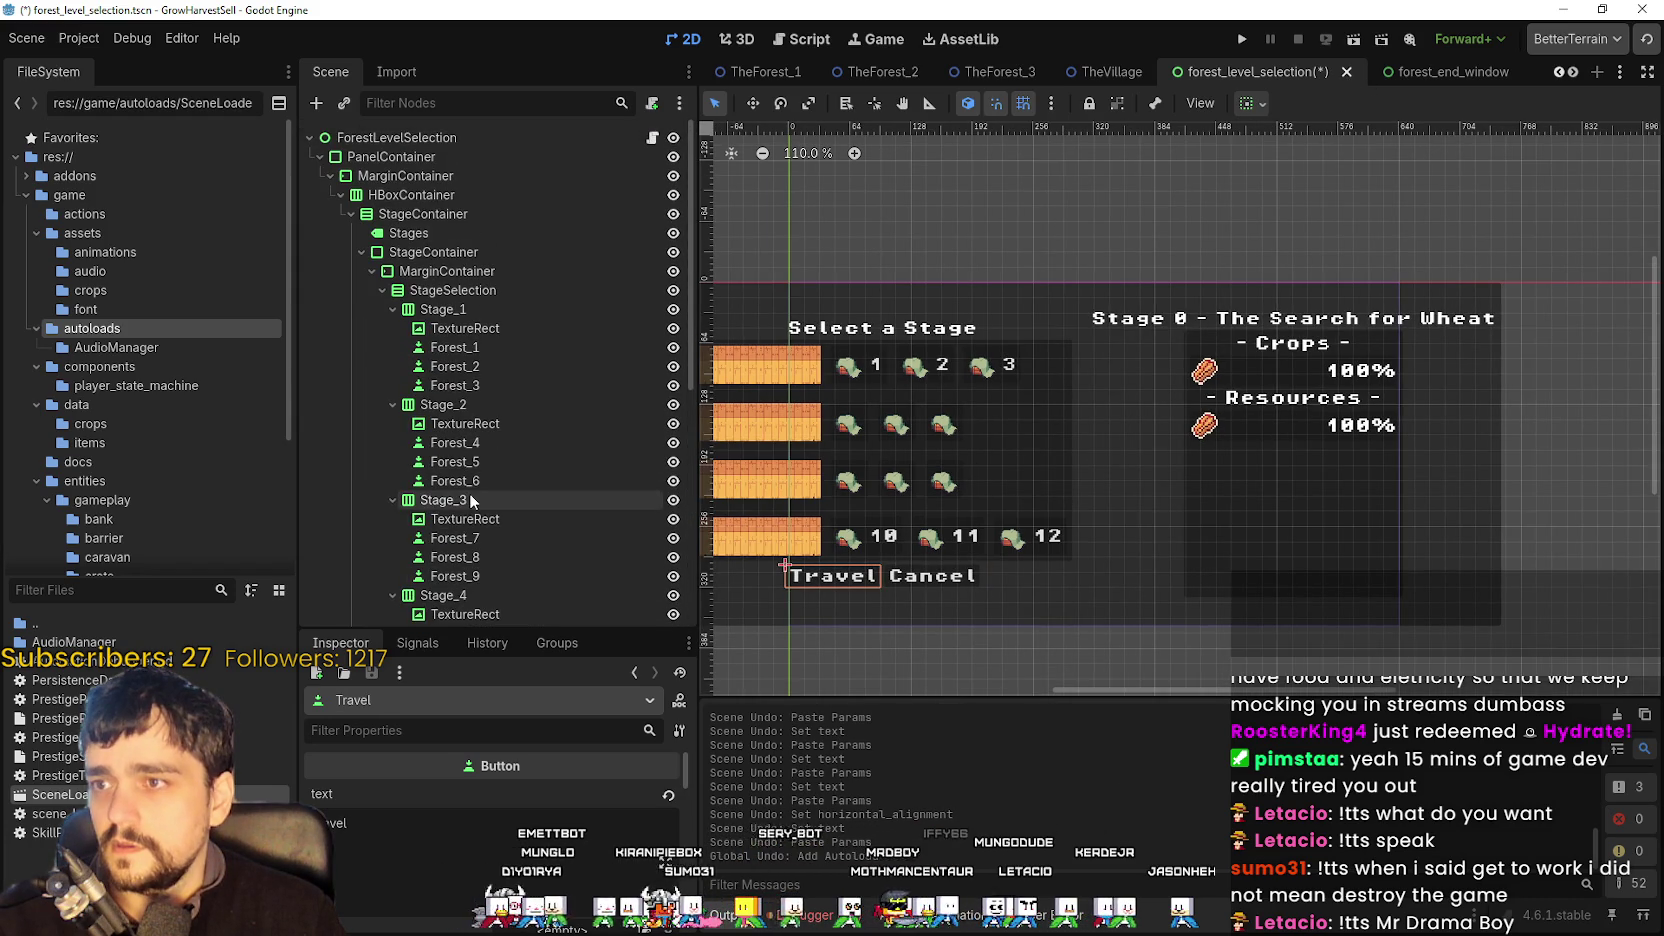
key(ctrl+s)
scroll(1427, 255, down, 4)
key(F6)
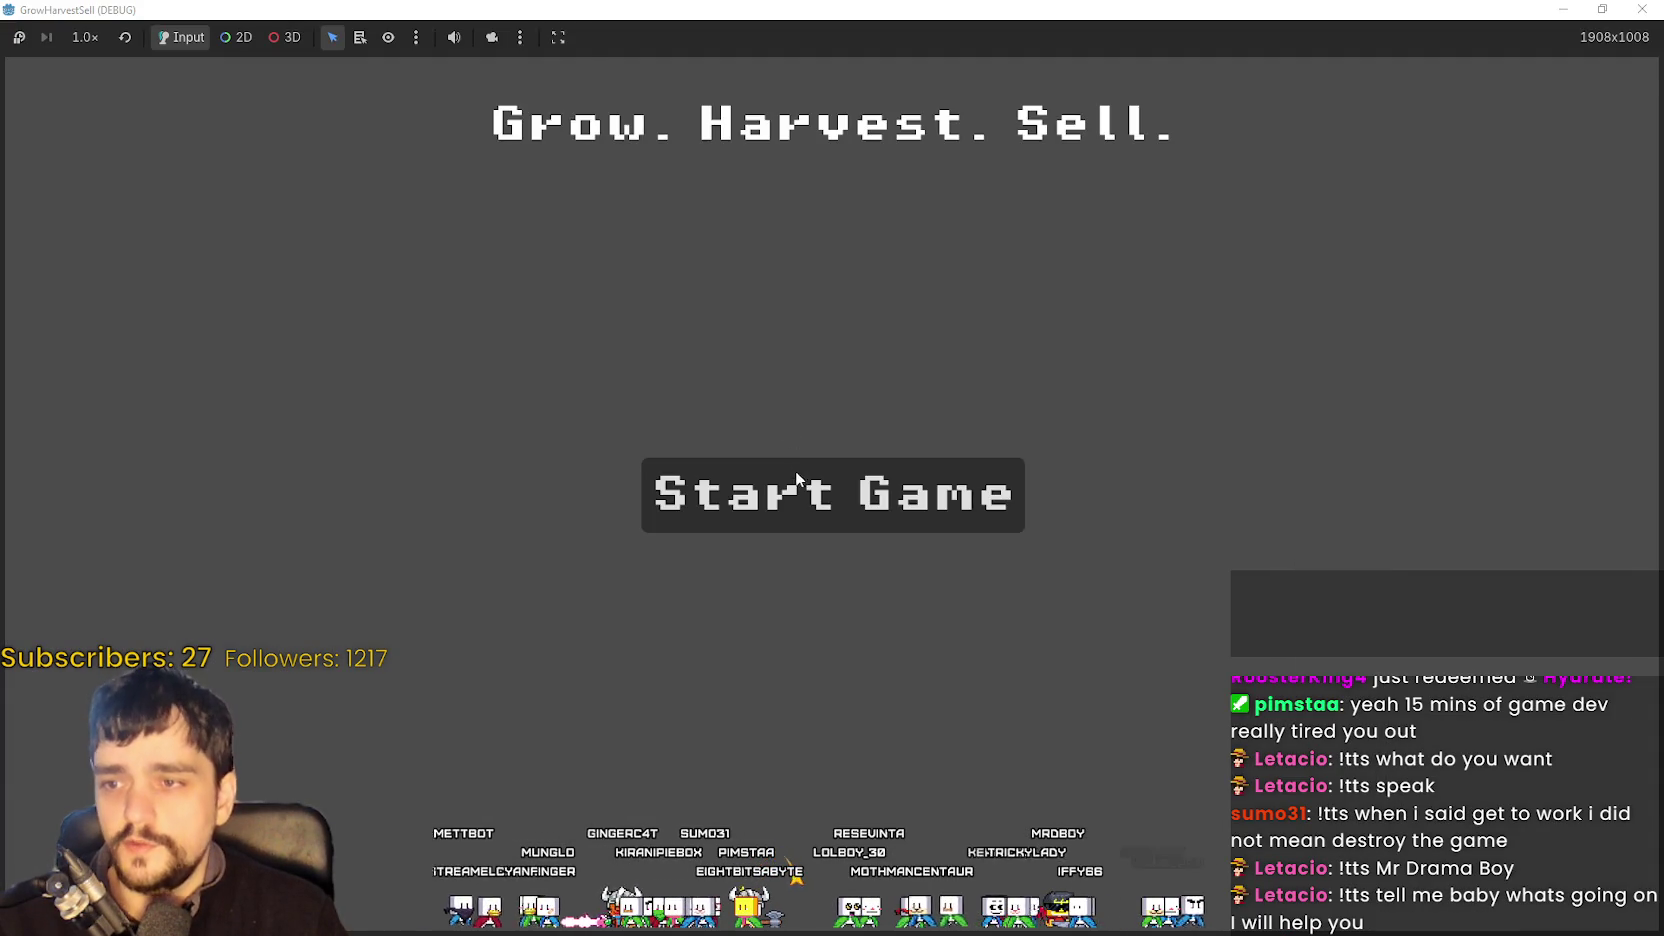
- Start a new game and unlock the horse skill on the skill board
click(794, 468)
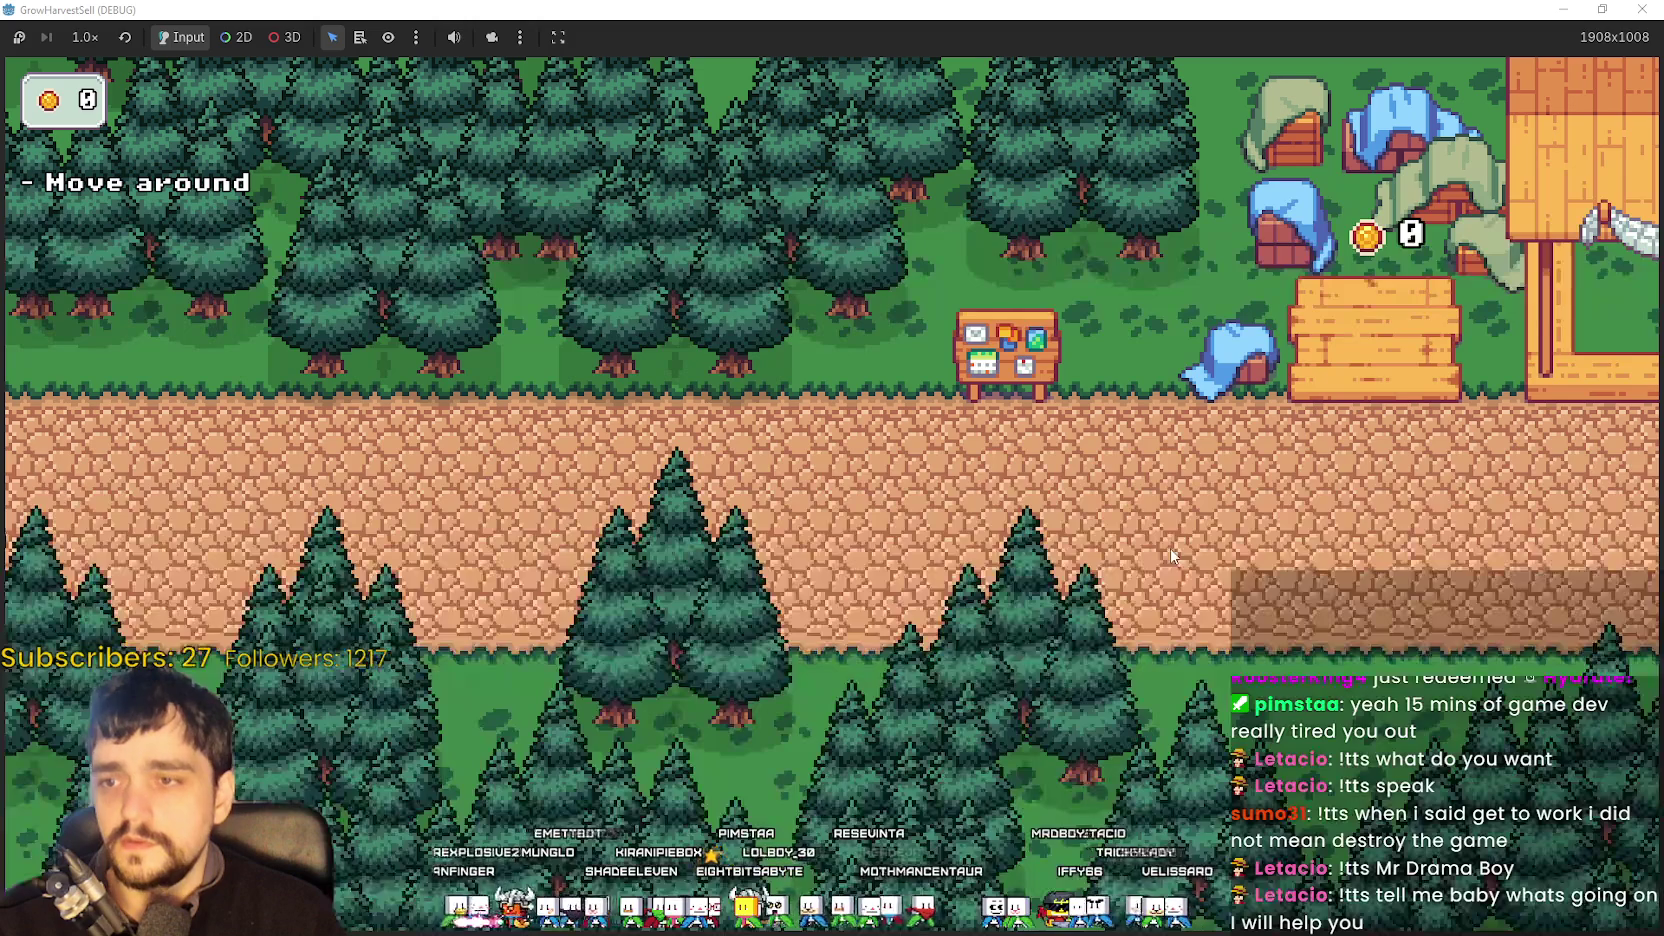
key(d)
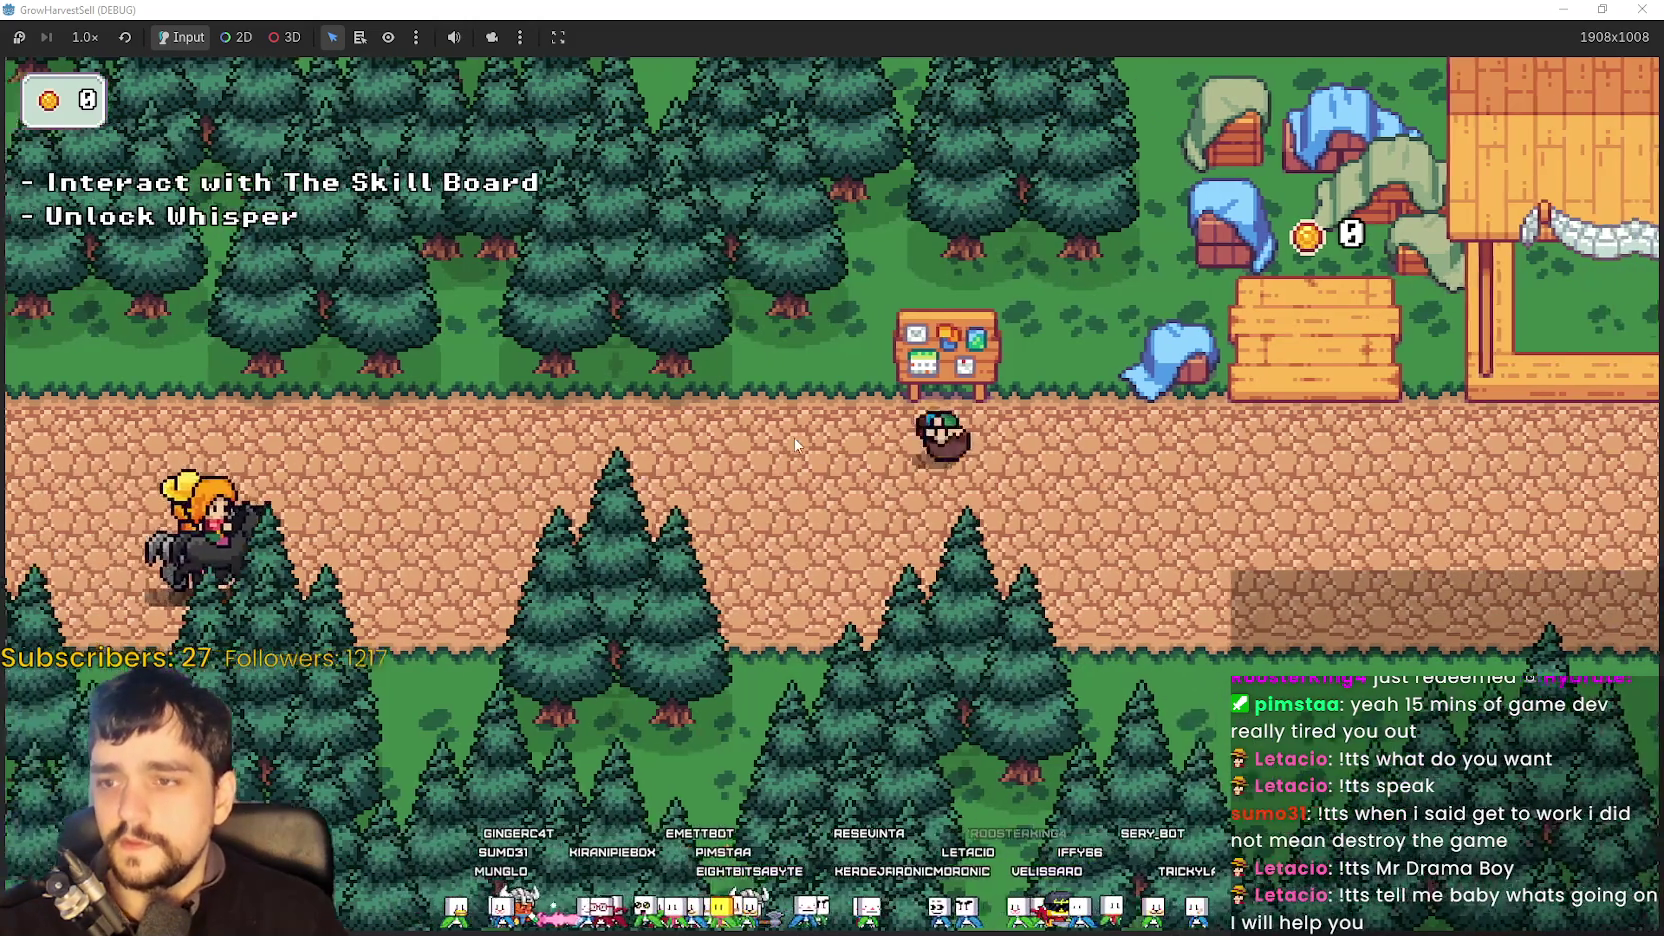
key(e)
click(833, 495)
key(Escape)
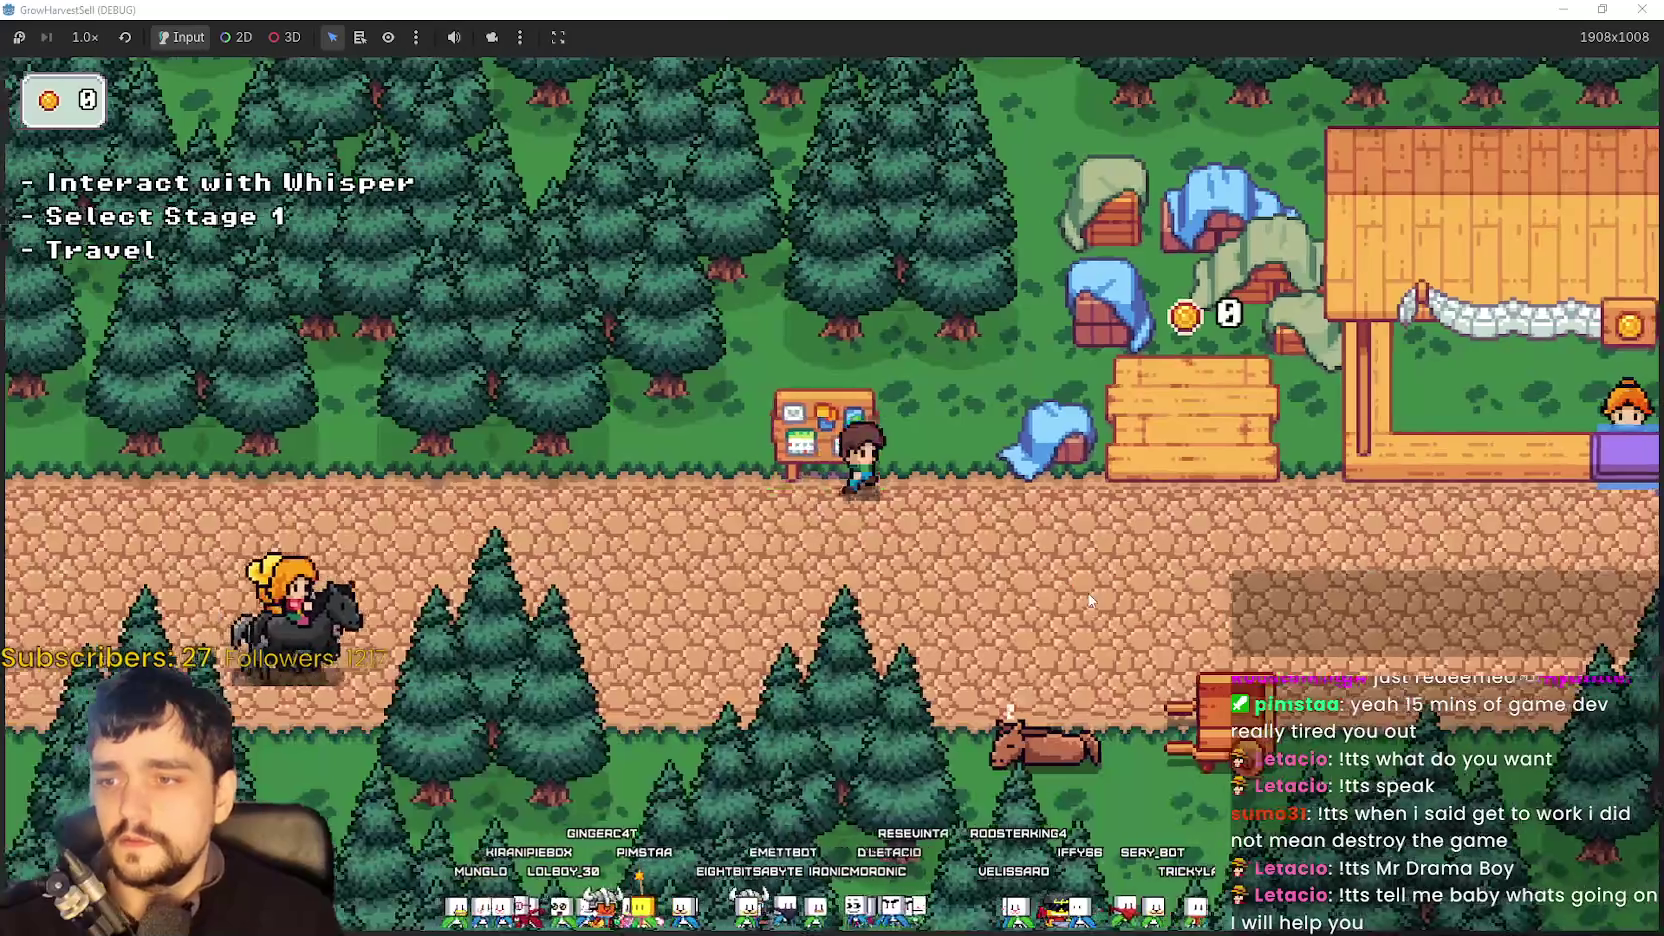
- Test the stage menu's Travel and Cancel options, then close the game with Alt+F4
key(e)
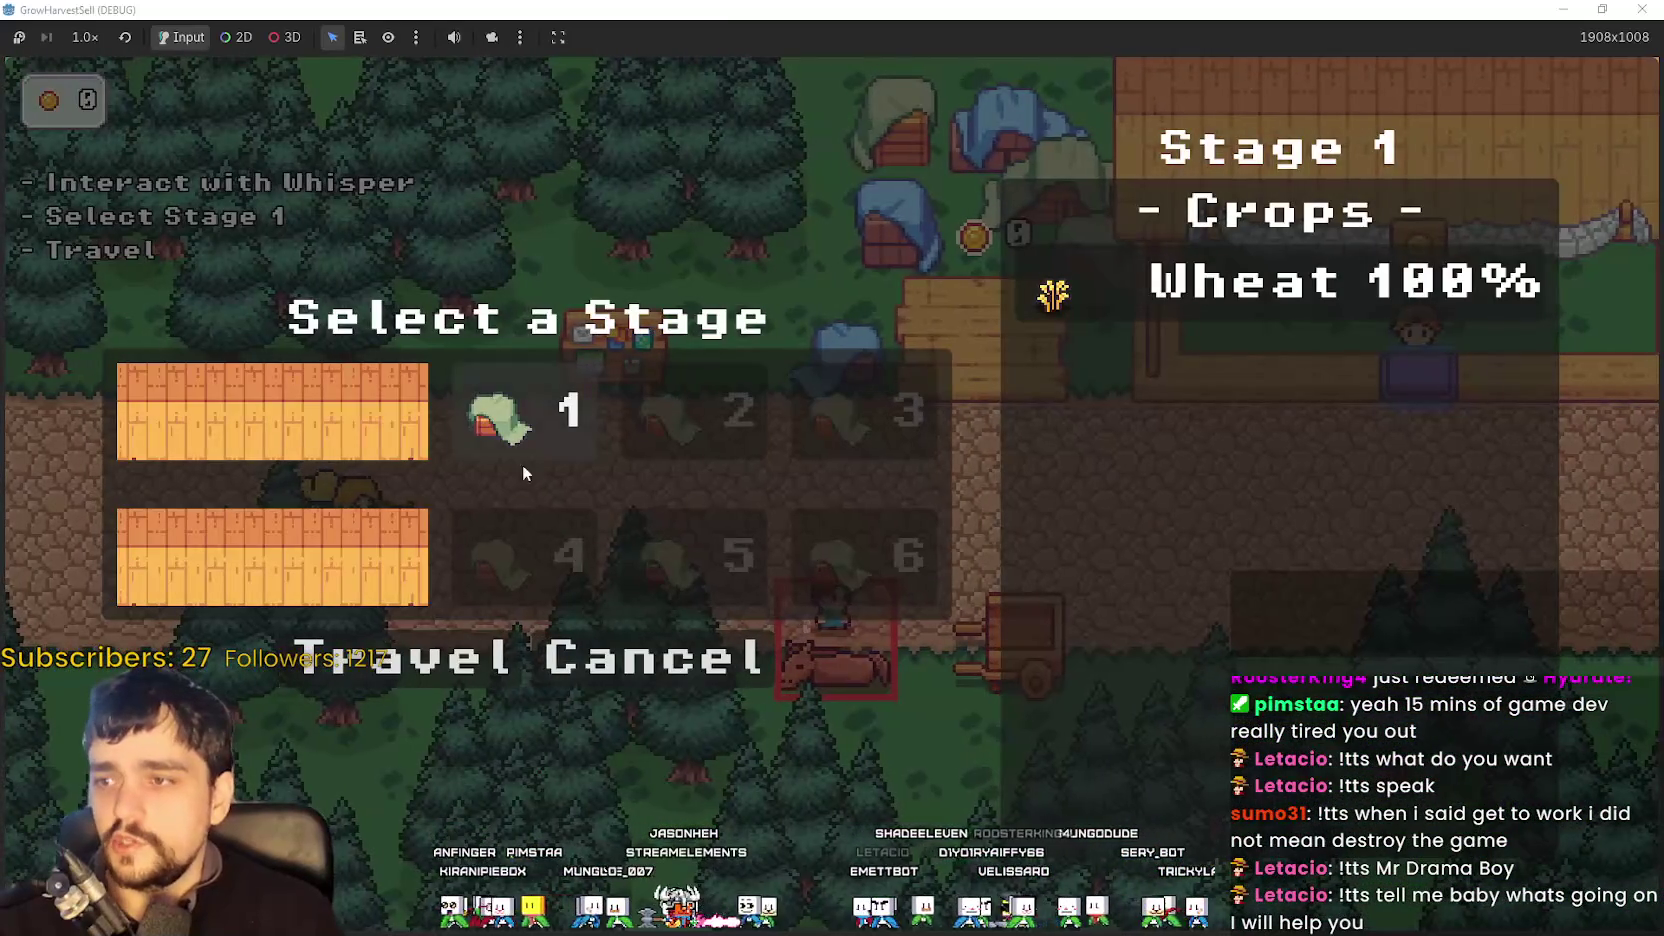
key(d)
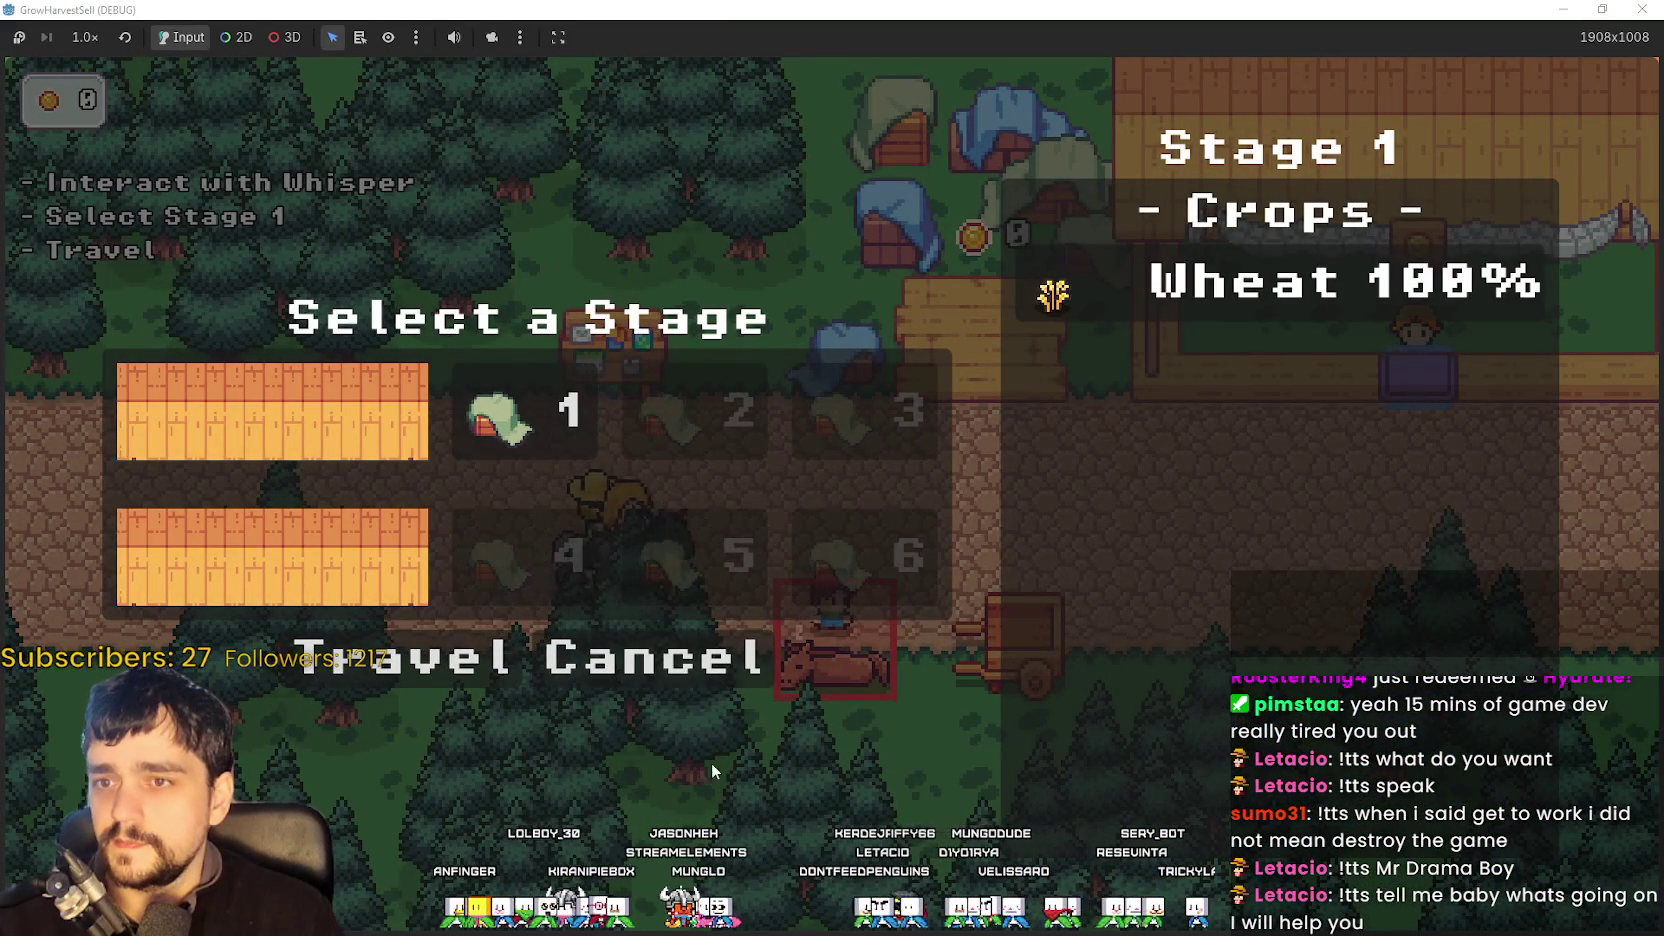
click(413, 673)
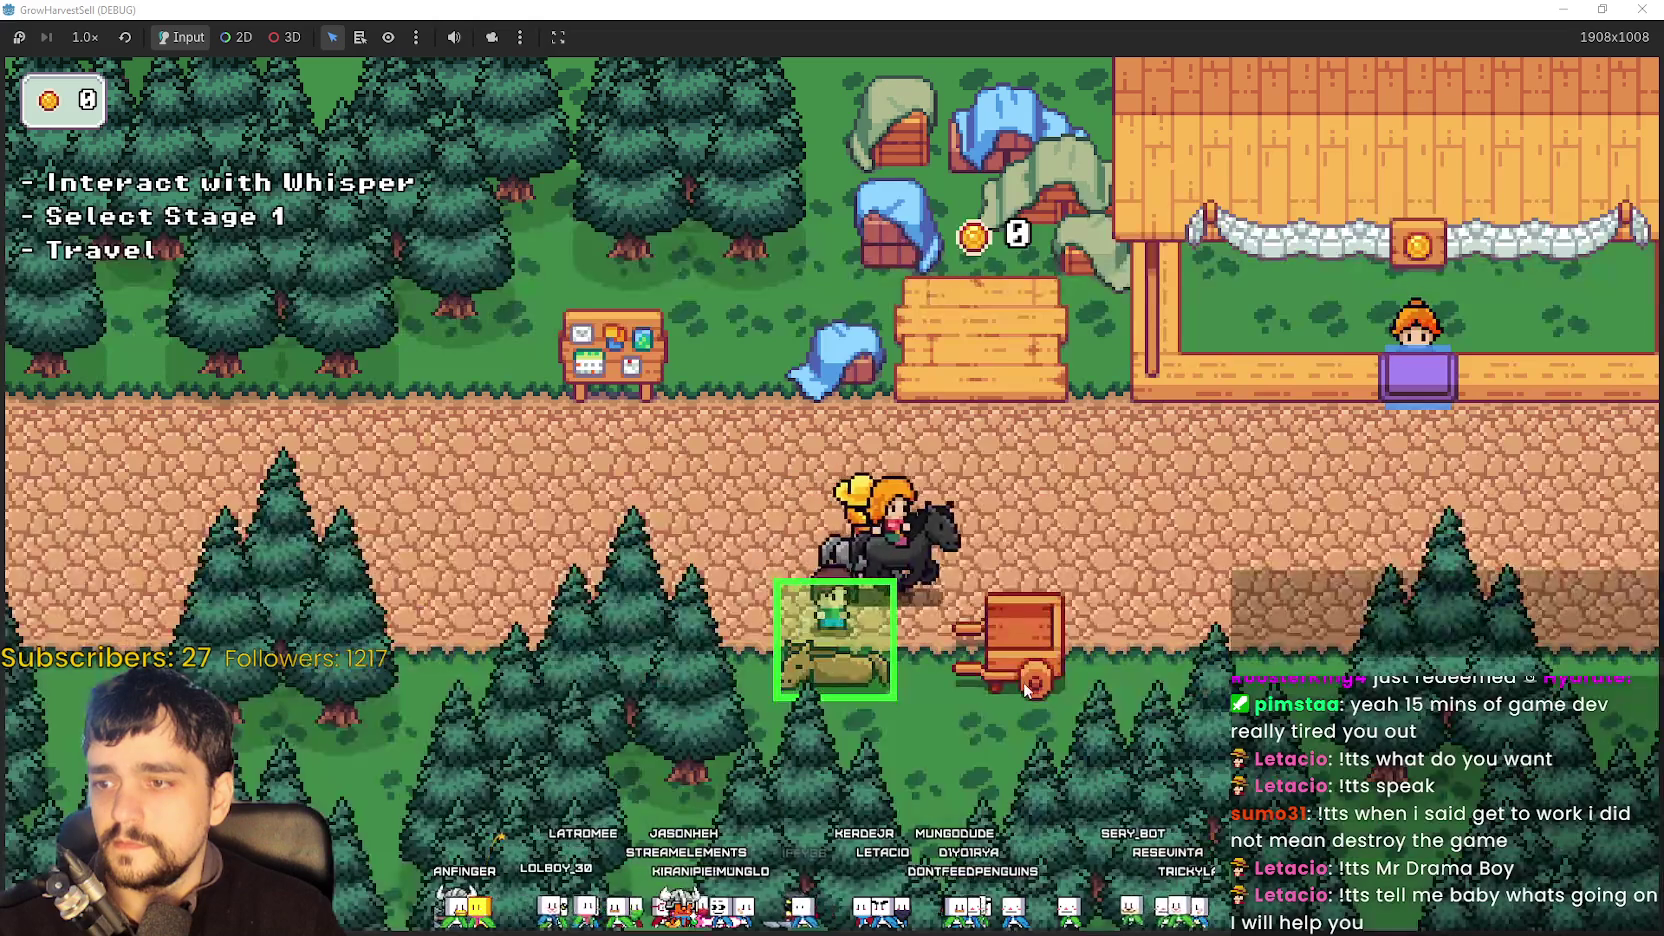
key(e)
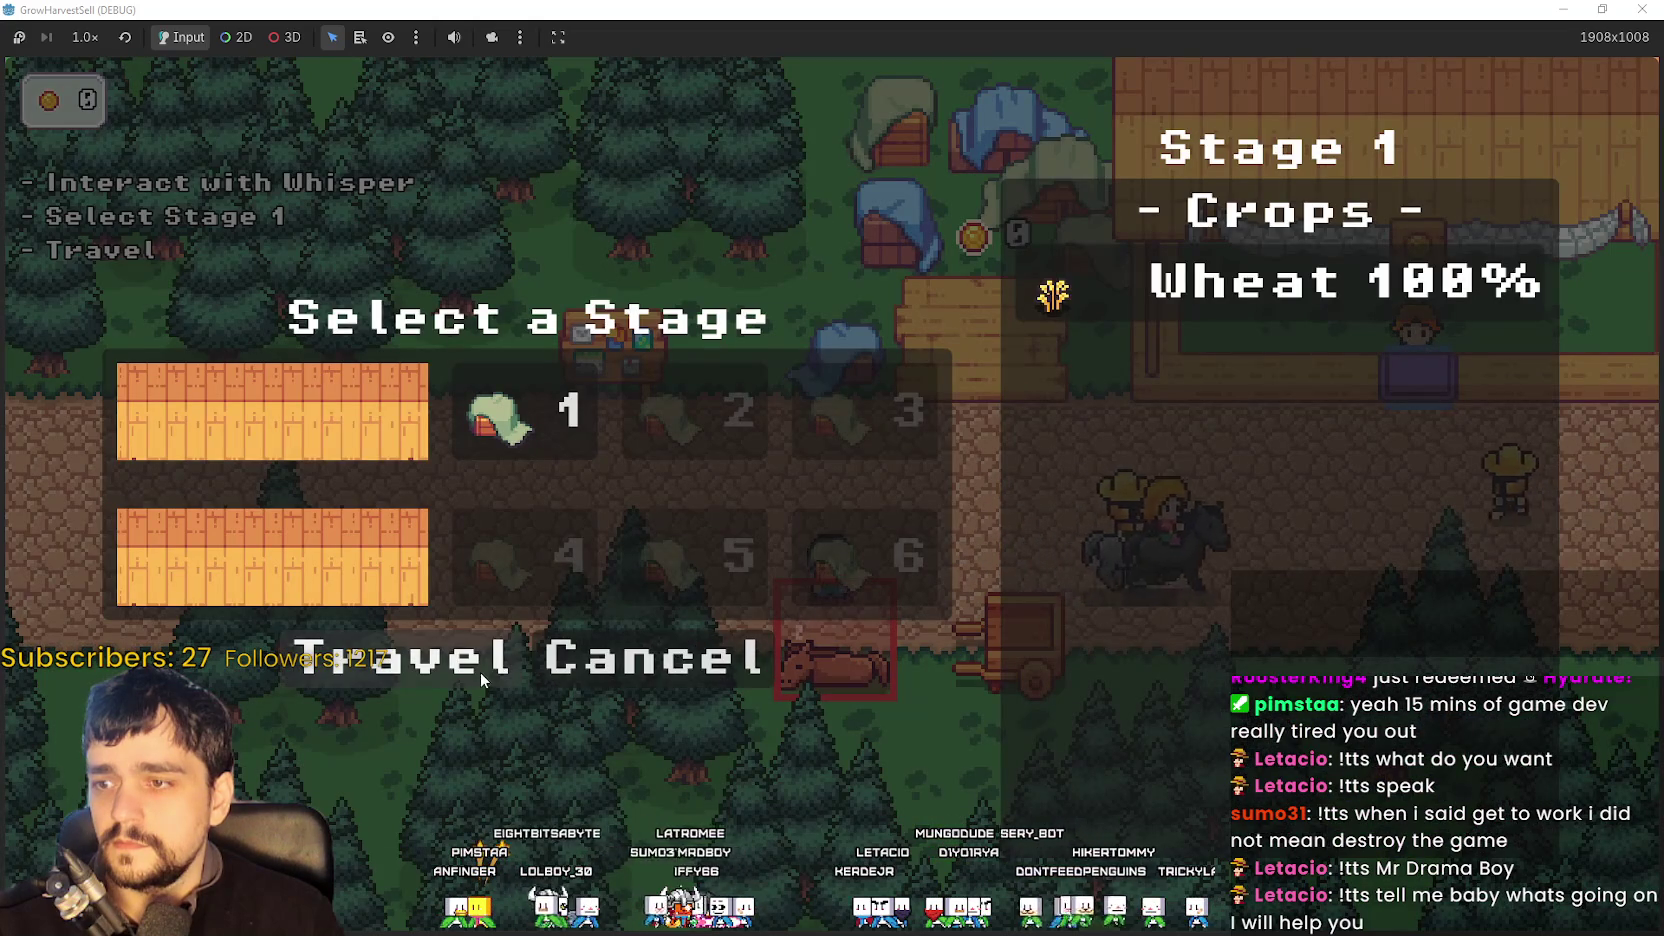
click(650, 657)
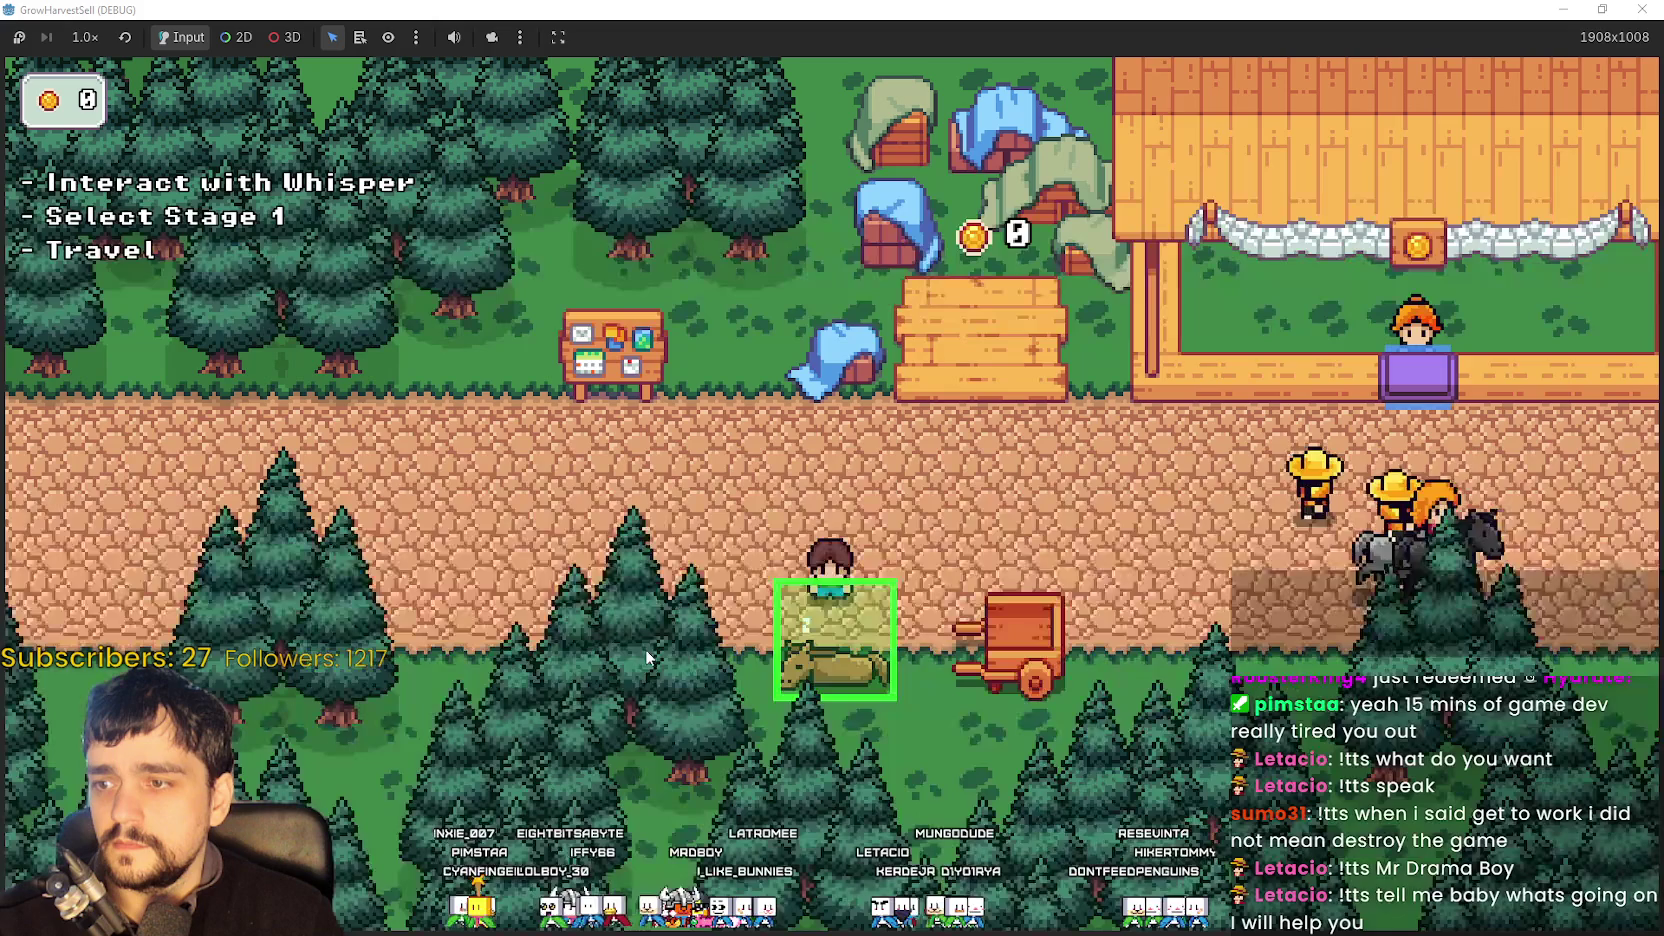
key(alt+F4)
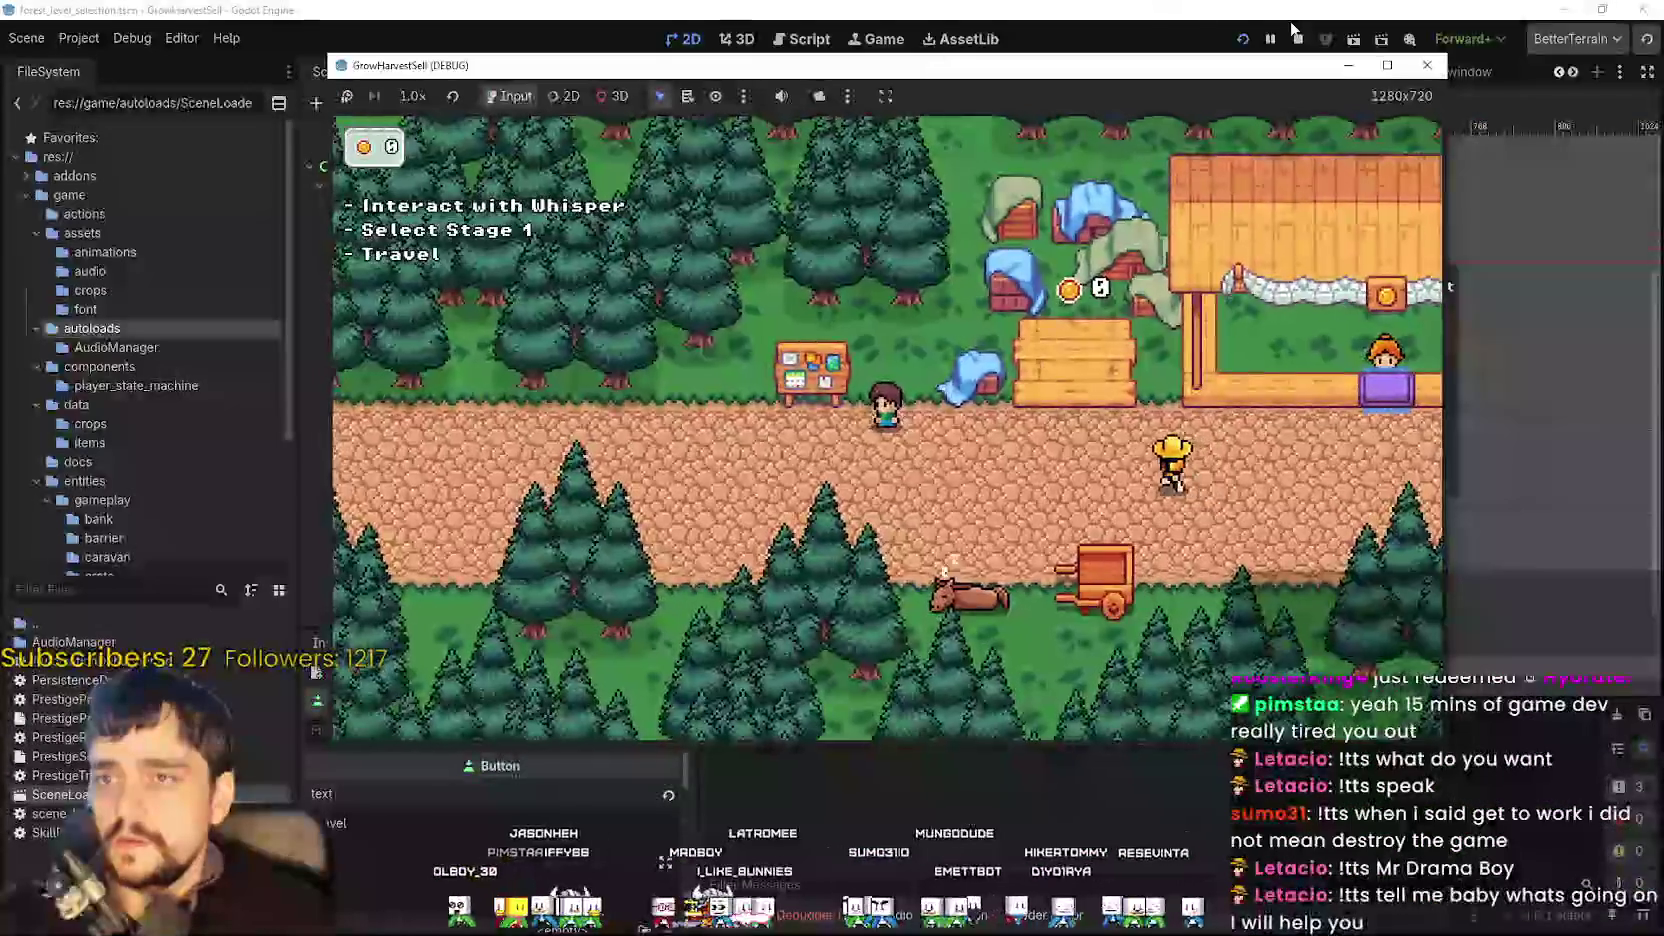
- Select the Travel button node and give its Inspector properties more room
scroll(578, 456, down, 4)
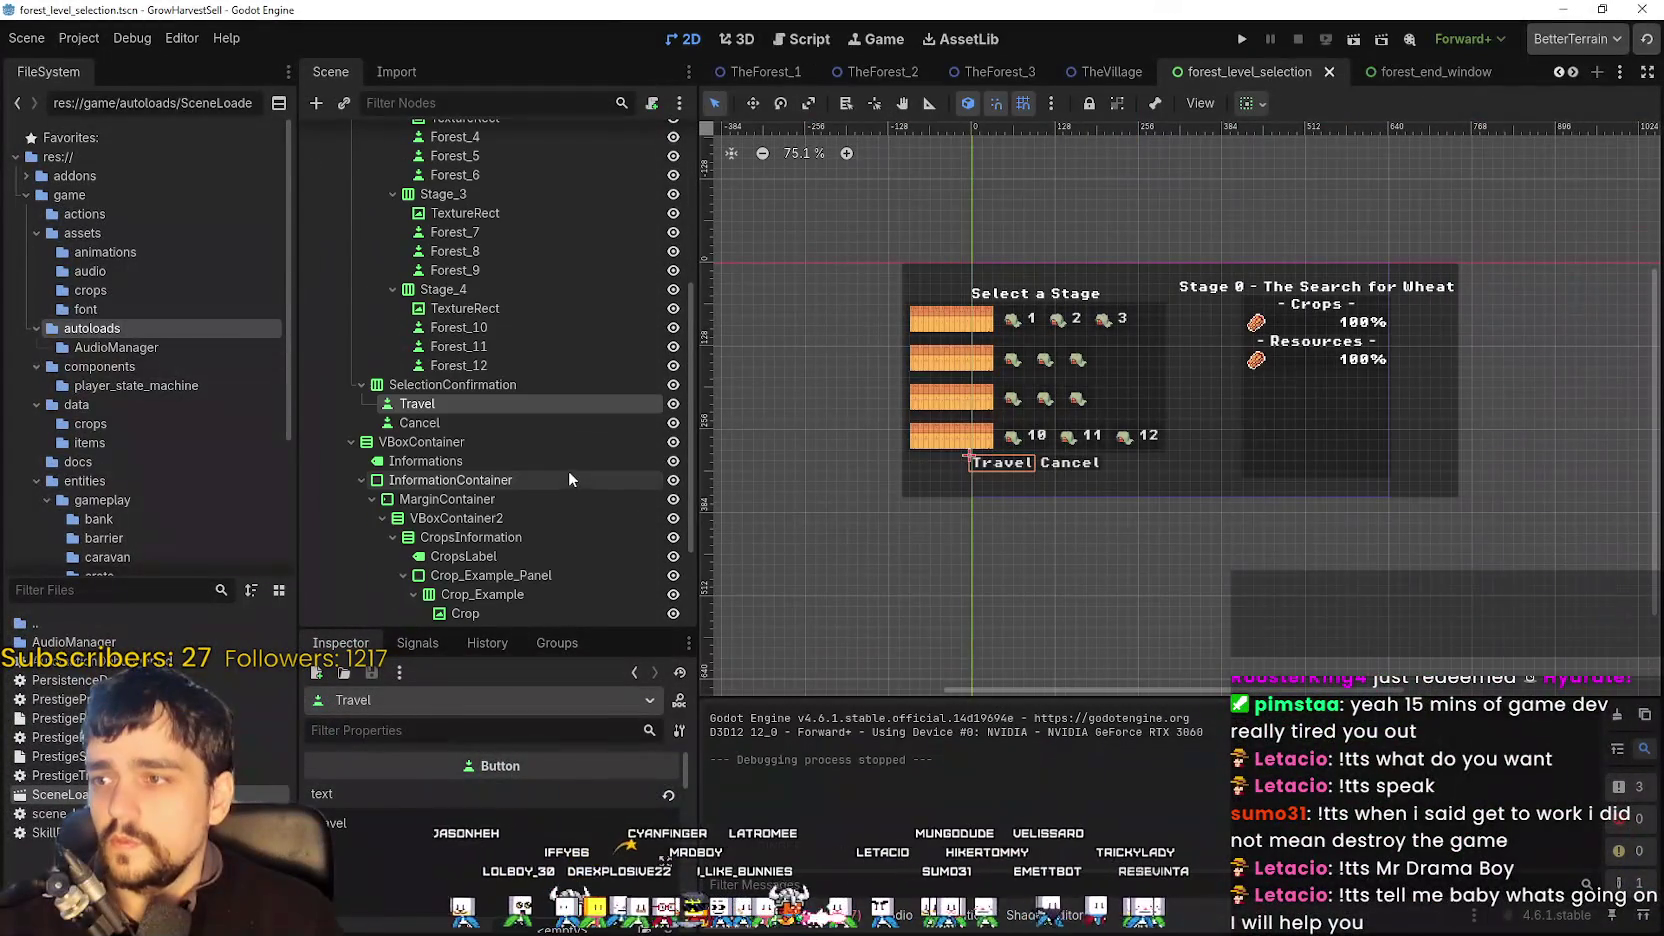
click(540, 419)
click(549, 396)
scroll(1070, 515, up, 5)
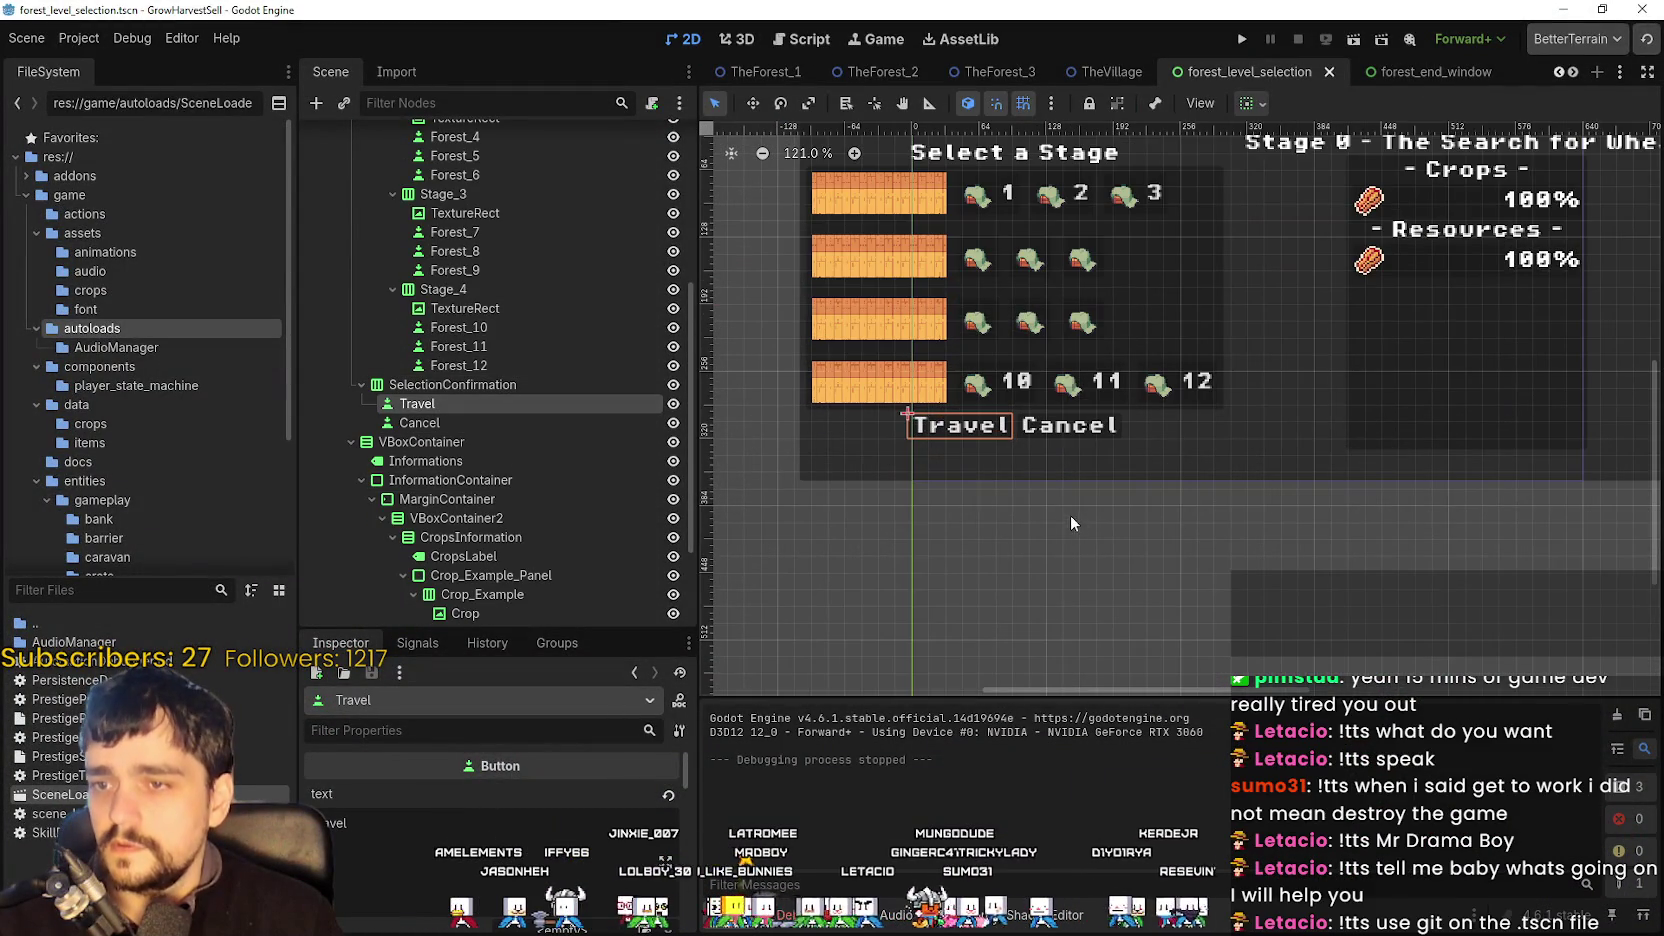
scroll(430, 860, down, 2)
drag(500, 632, 500, 440)
- Expand the Travel button's Theme Overrides section to review its settings
scroll(520, 843, down, 4)
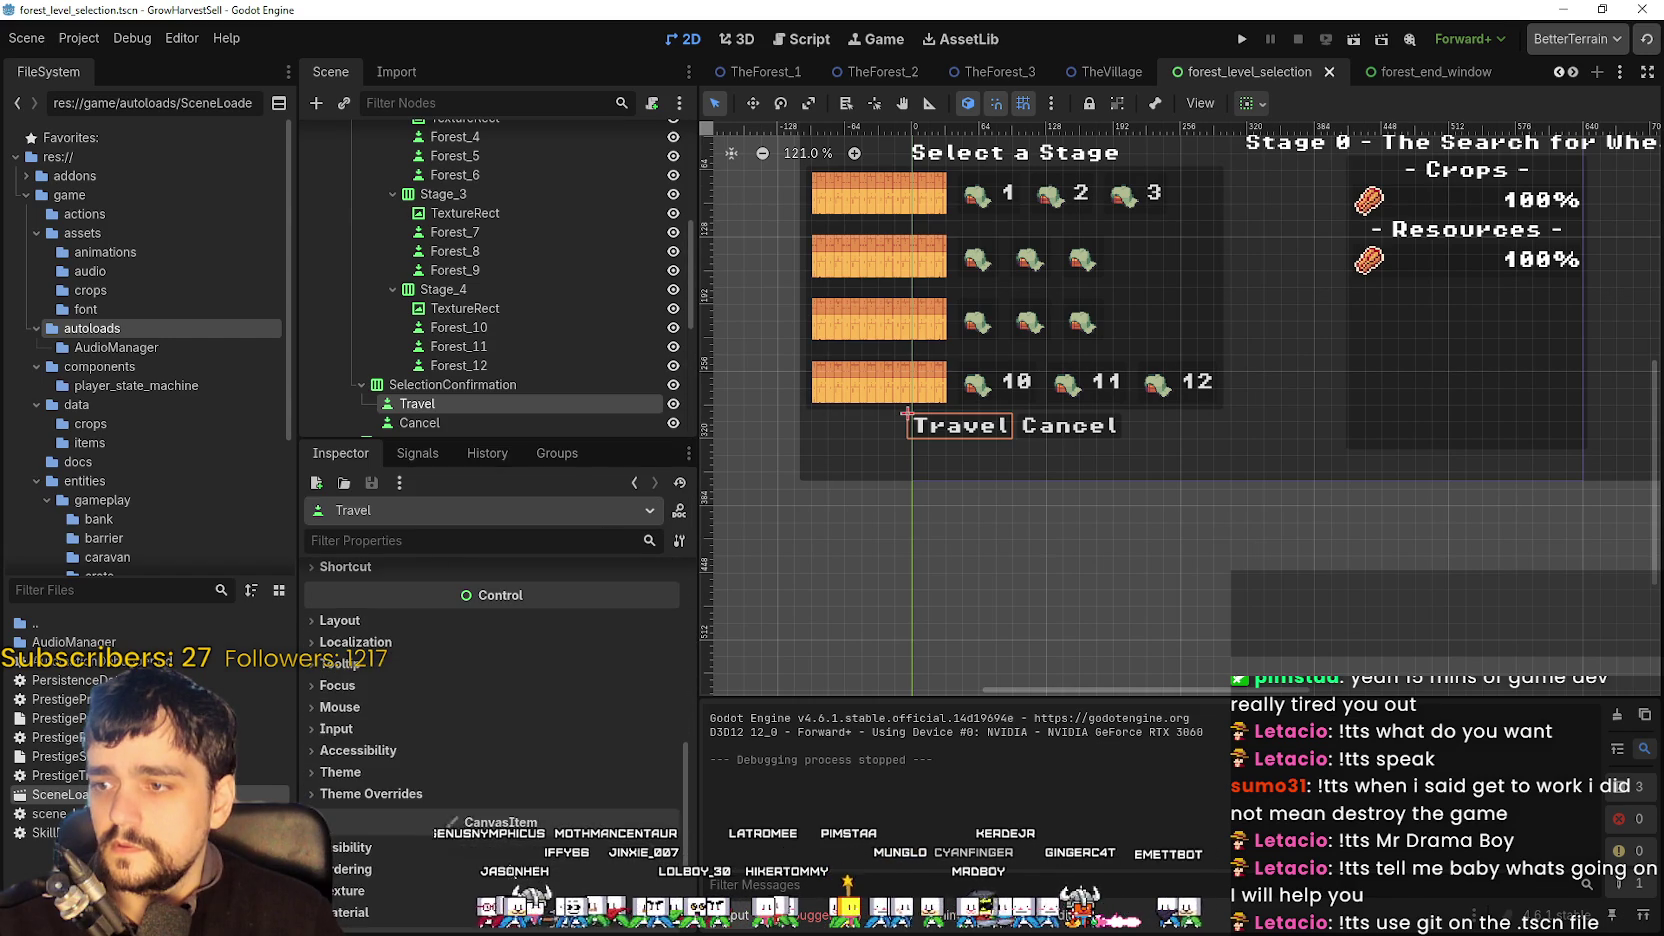
click(452, 790)
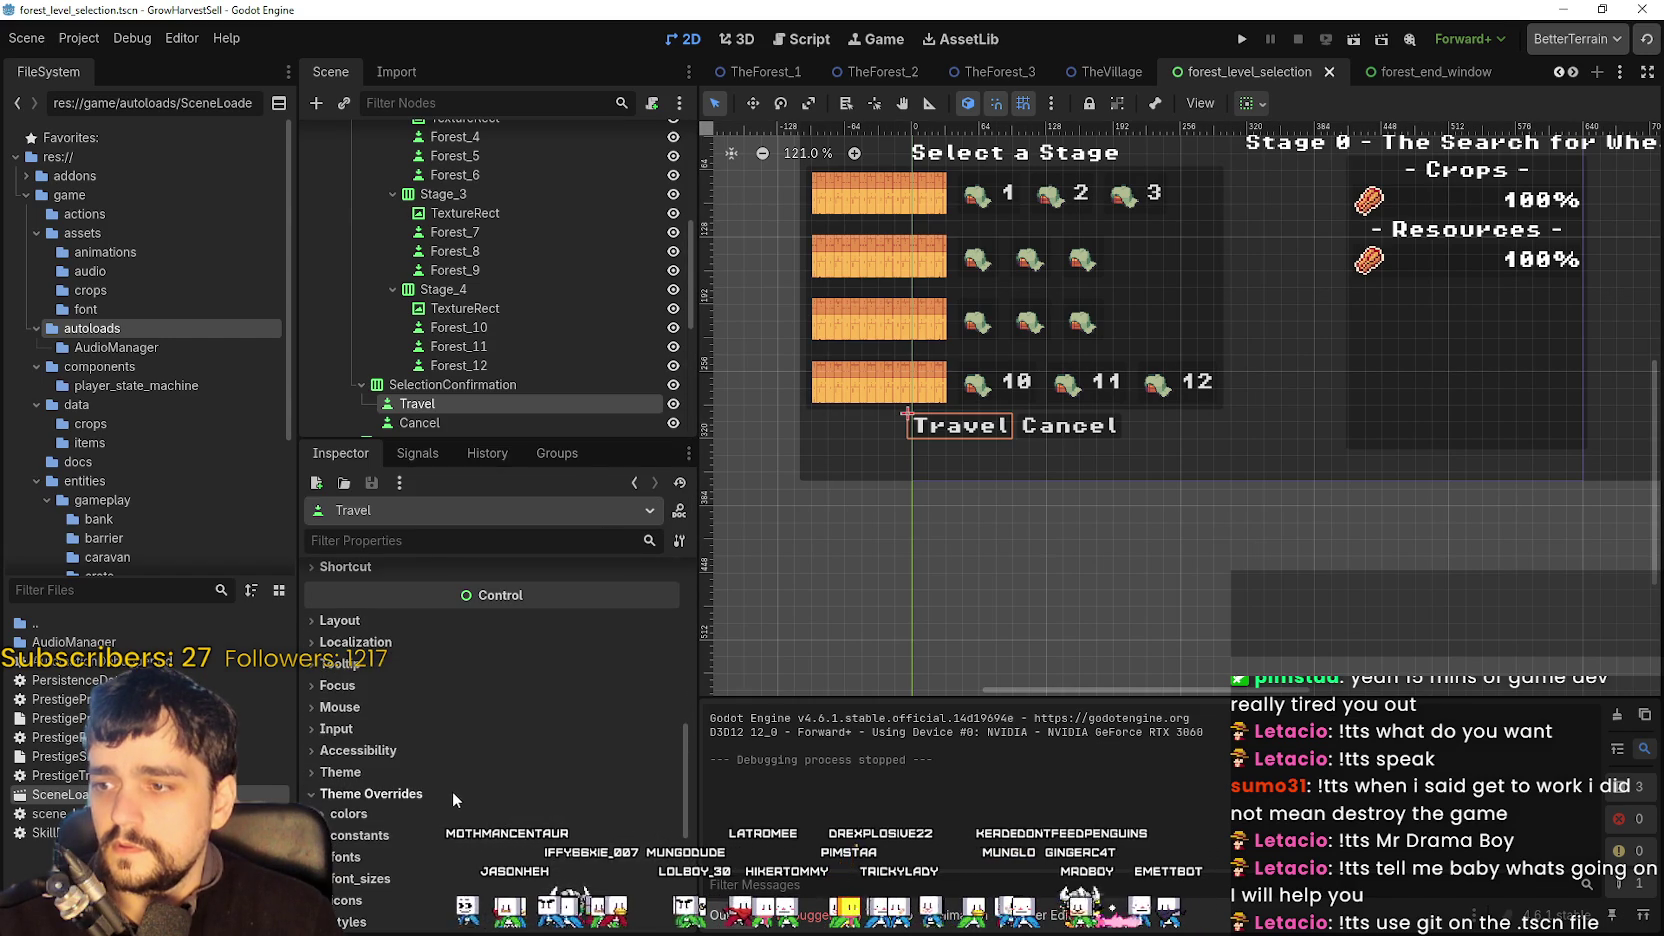
scroll(452, 790, down, 3)
click(378, 640)
click(378, 638)
click(384, 655)
click(384, 655)
scroll(449, 772, up, 10)
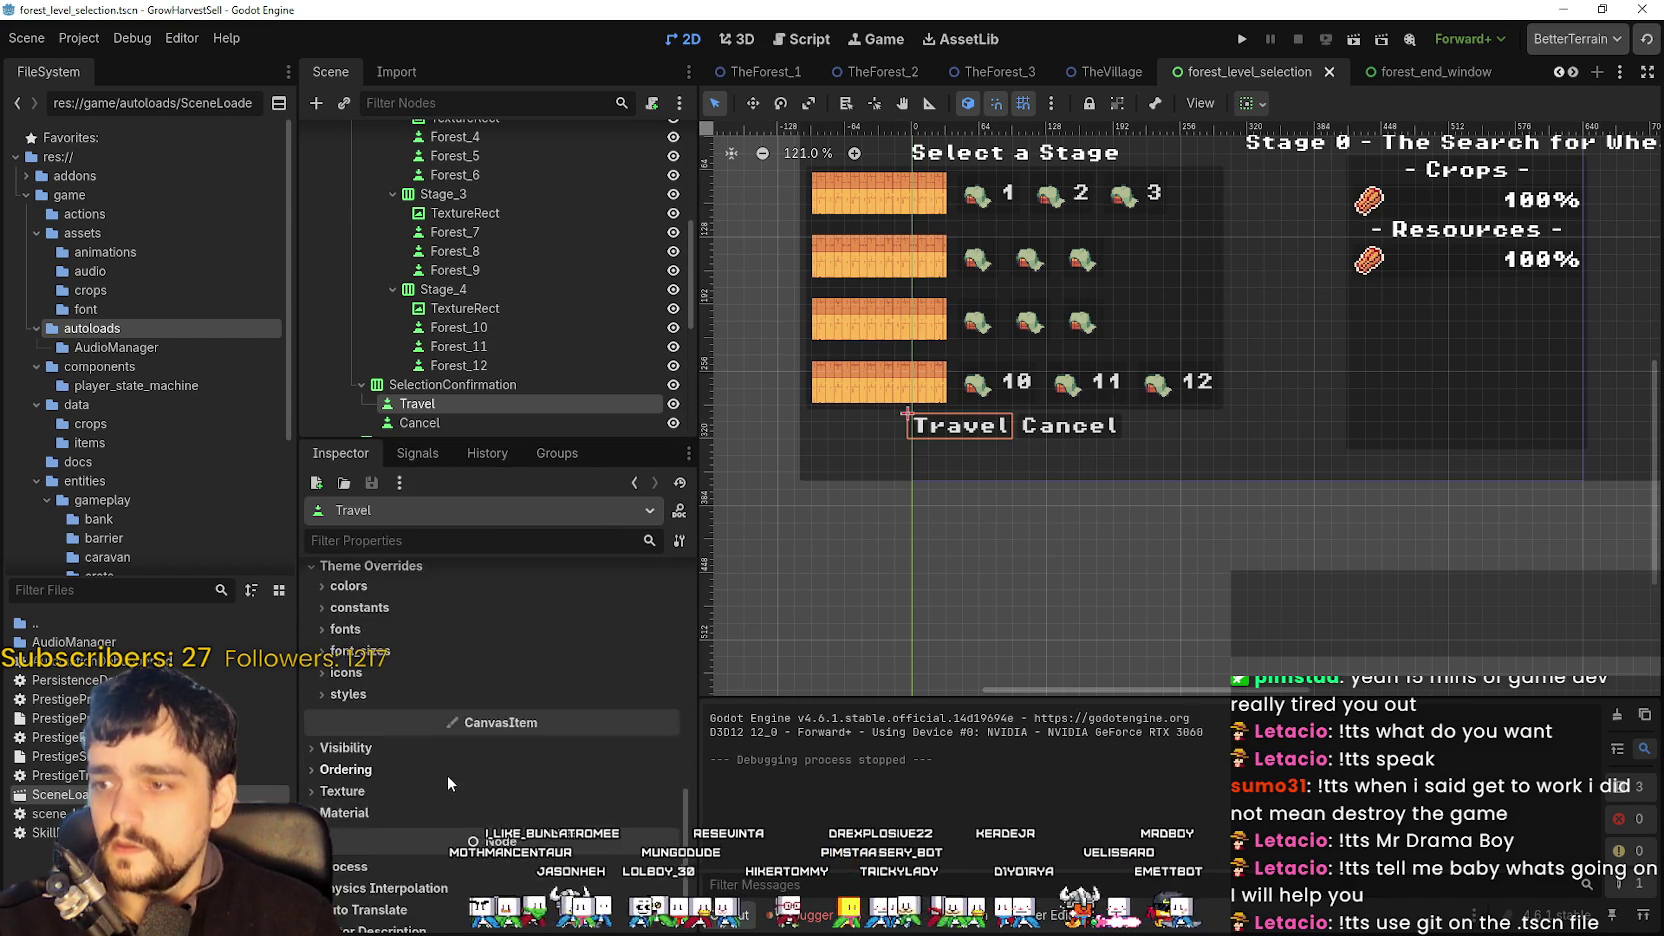
- Show the Travel button's available signals in the Node dock
click(420, 455)
scroll(498, 705, down, 5)
scroll(498, 710, up, 3)
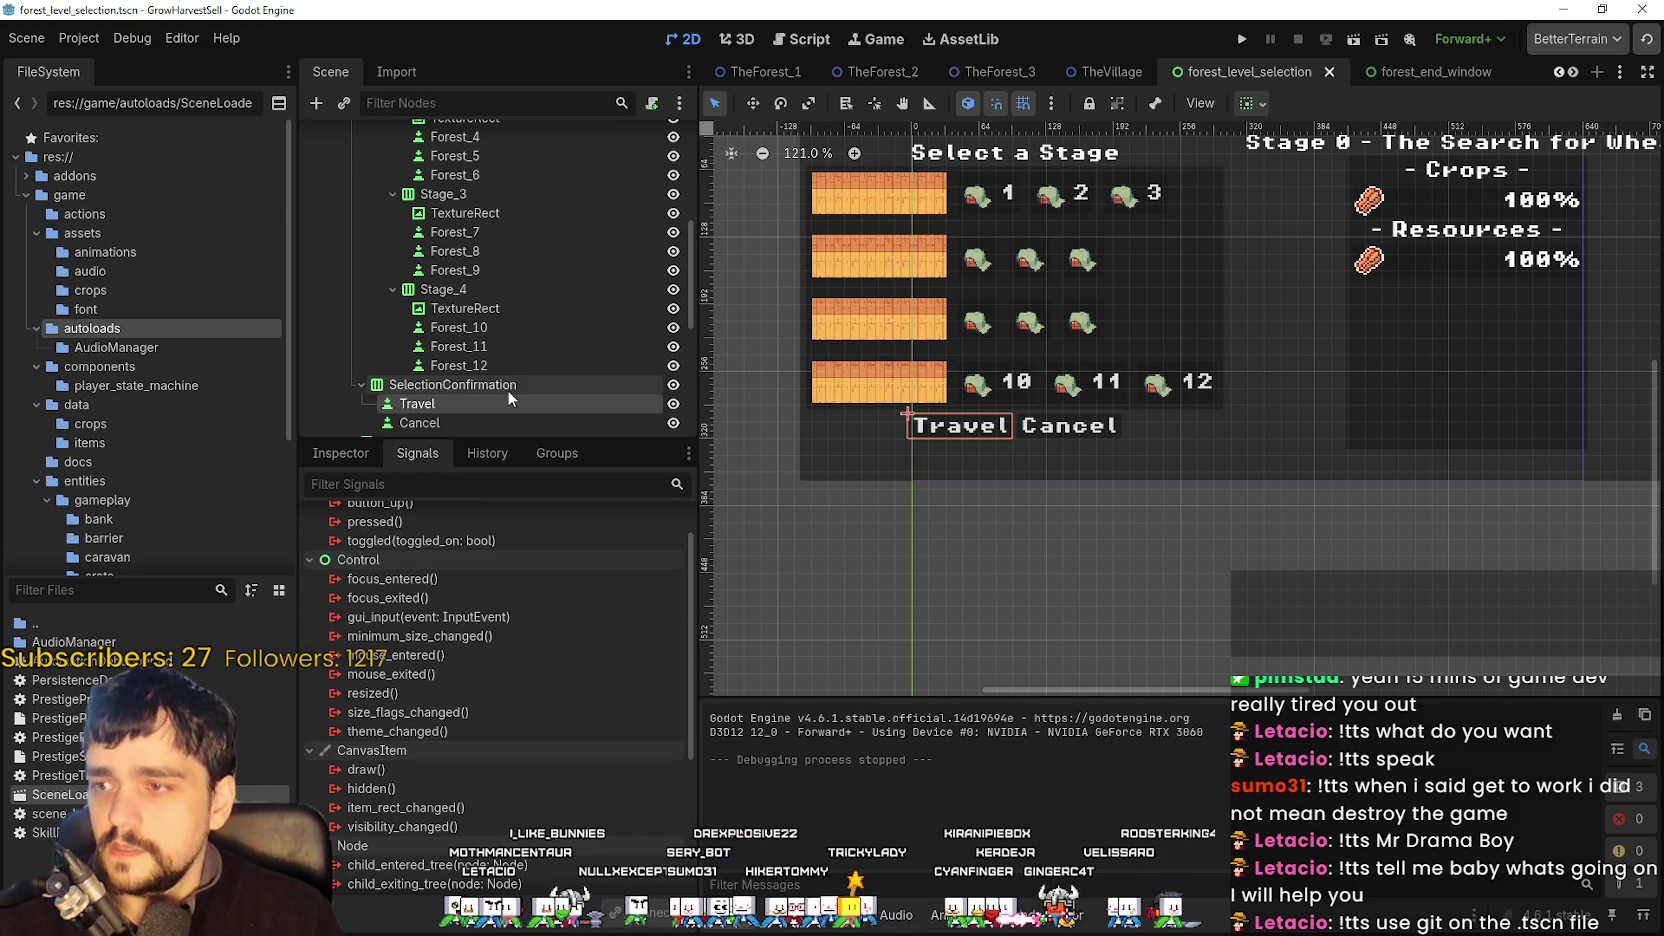
scroll(552, 332, up, 4)
scroll(552, 335, up, 5)
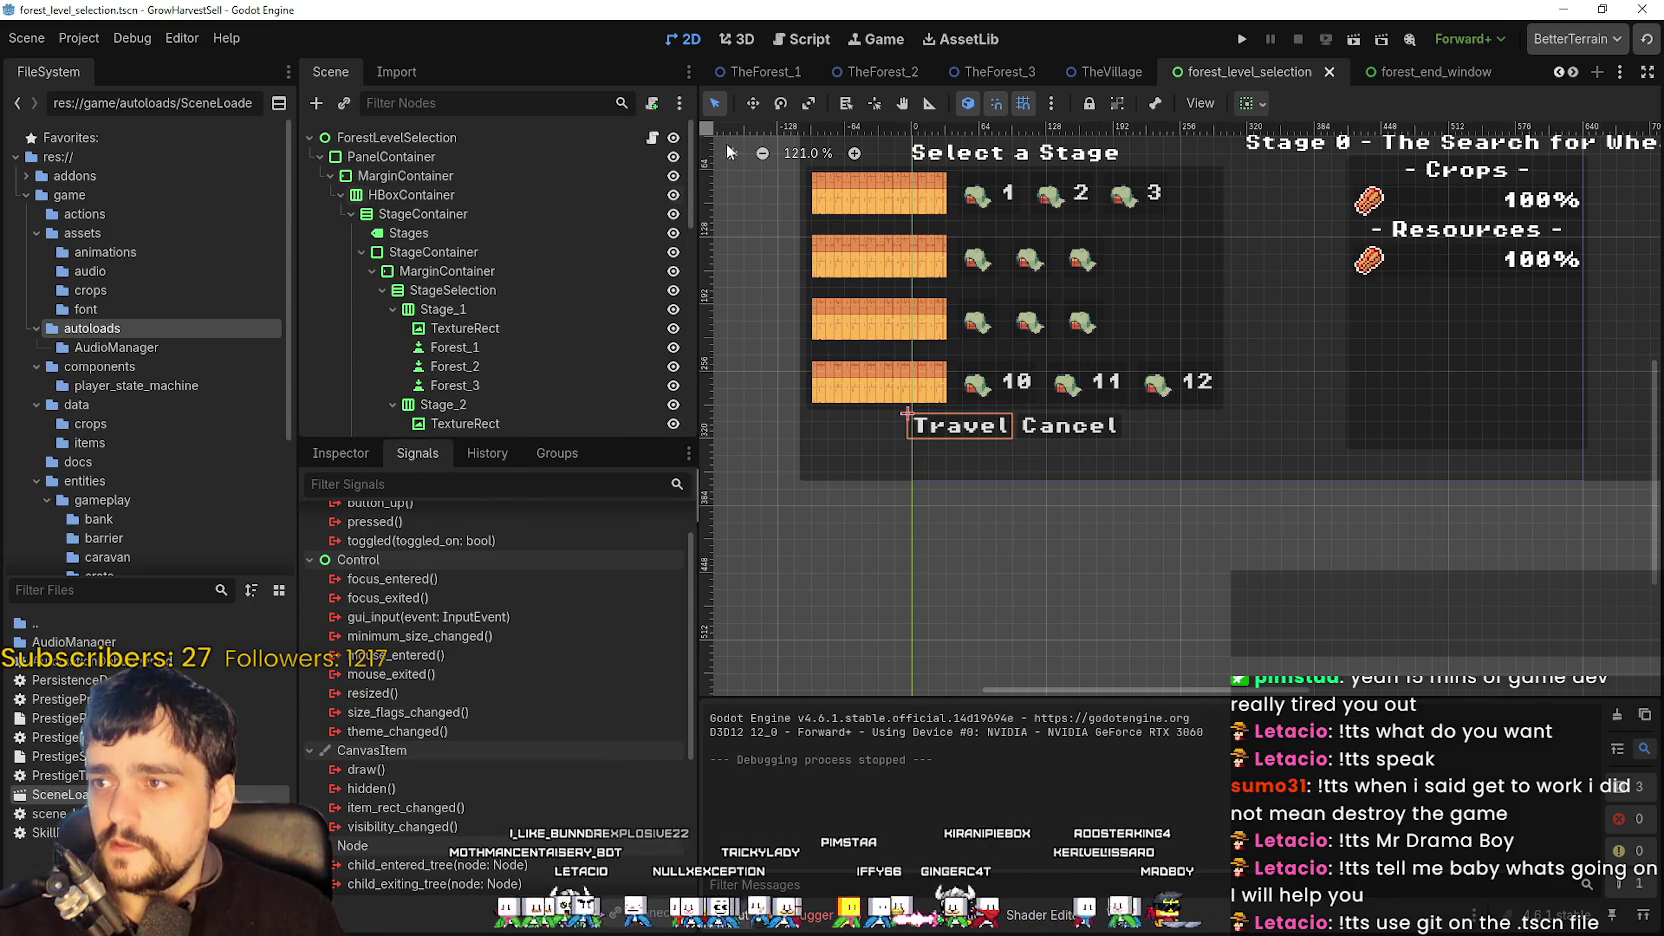
- In forest_level_selection.gd, search for _travel_button and step through every match until it wraps to the first
key(ctrl+F3)
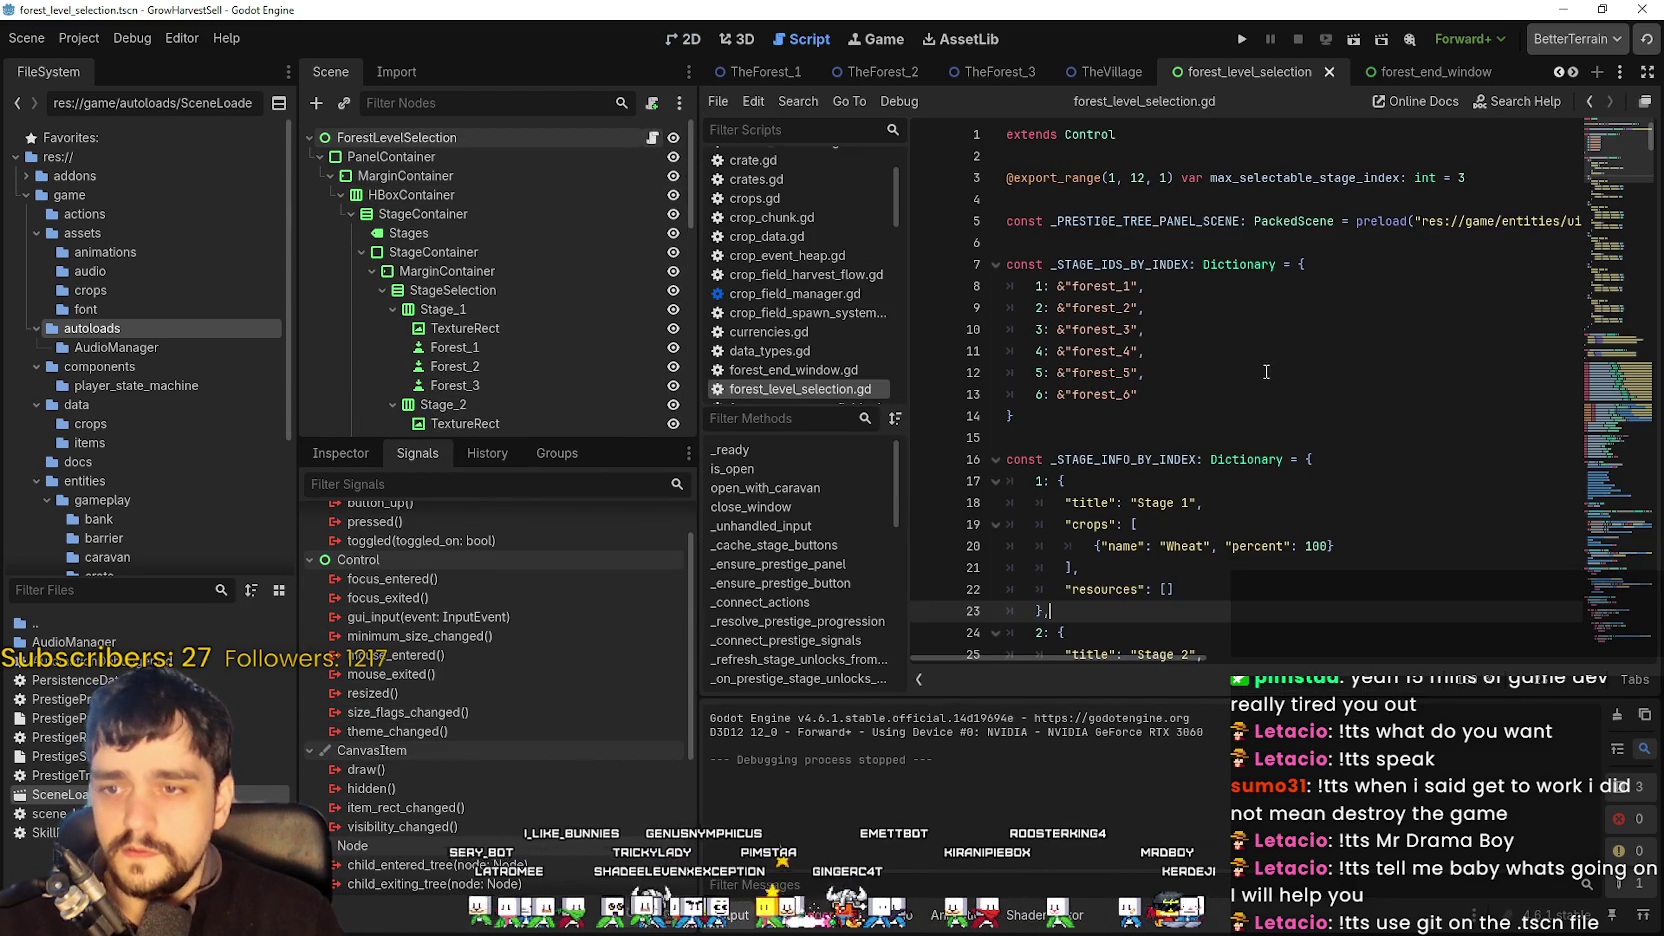
key(ctrl+f)
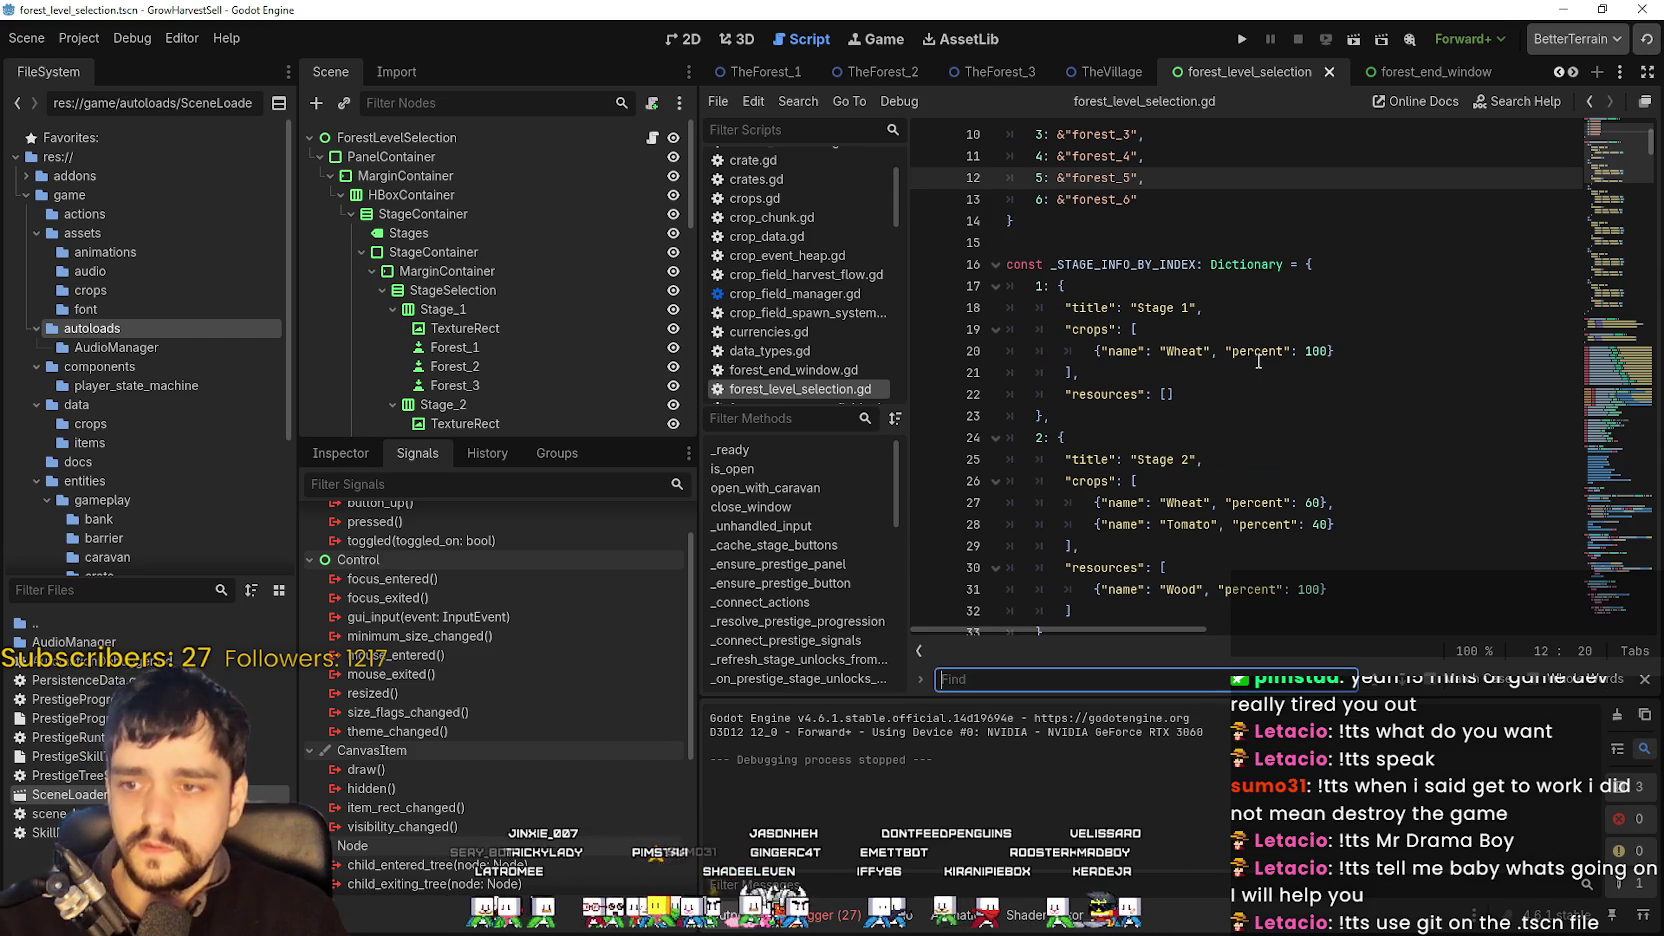
text(trave)
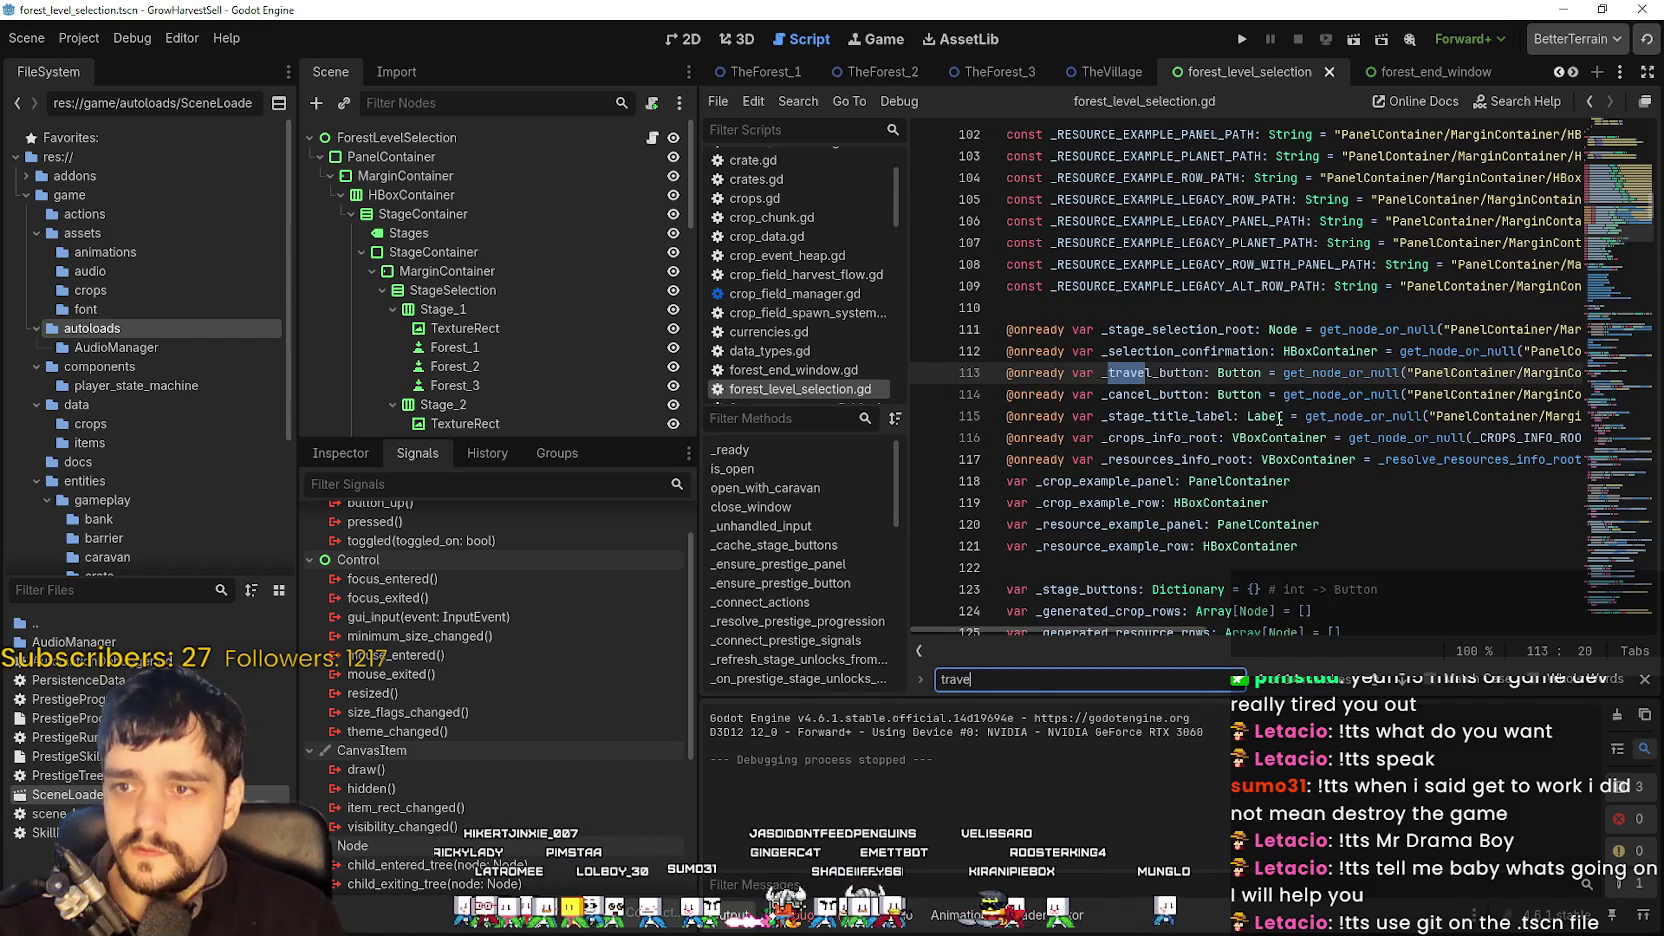
mouse_move(1190, 637)
mouse_down()
mouse_move(1288, 621)
mouse_move(1396, 633)
mouse_move(1447, 606)
mouse_move(1537, 606)
mouse_move(1062, 554)
mouse_up()
double_click(1158, 374)
key(ctrl+f)
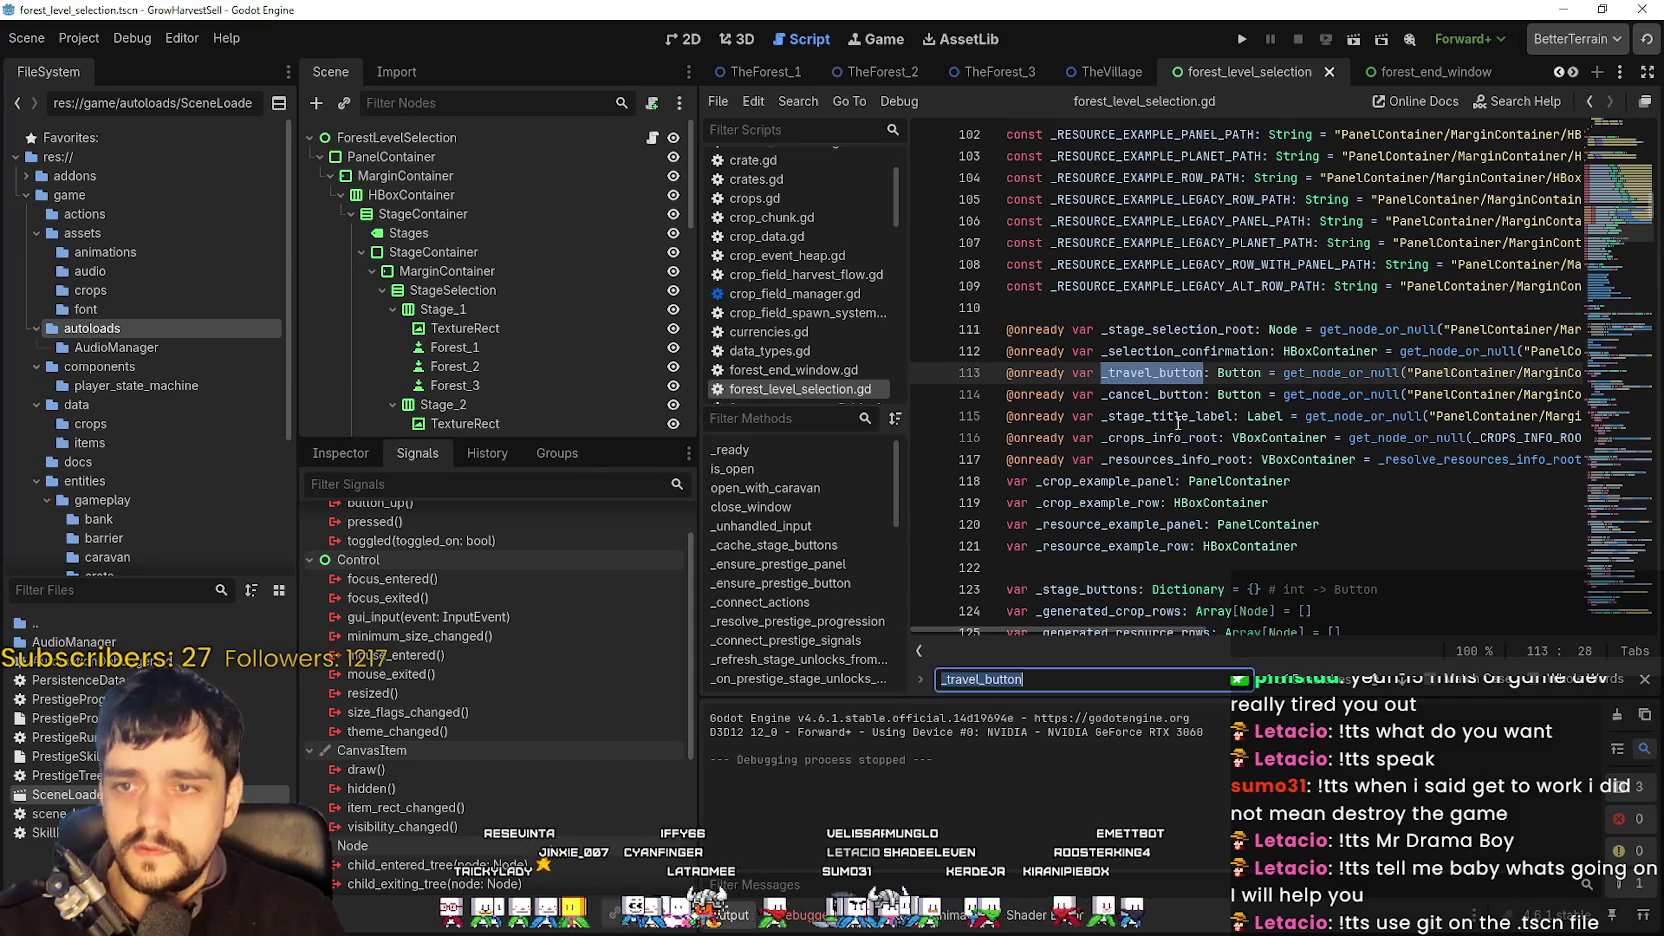
click(1411, 682)
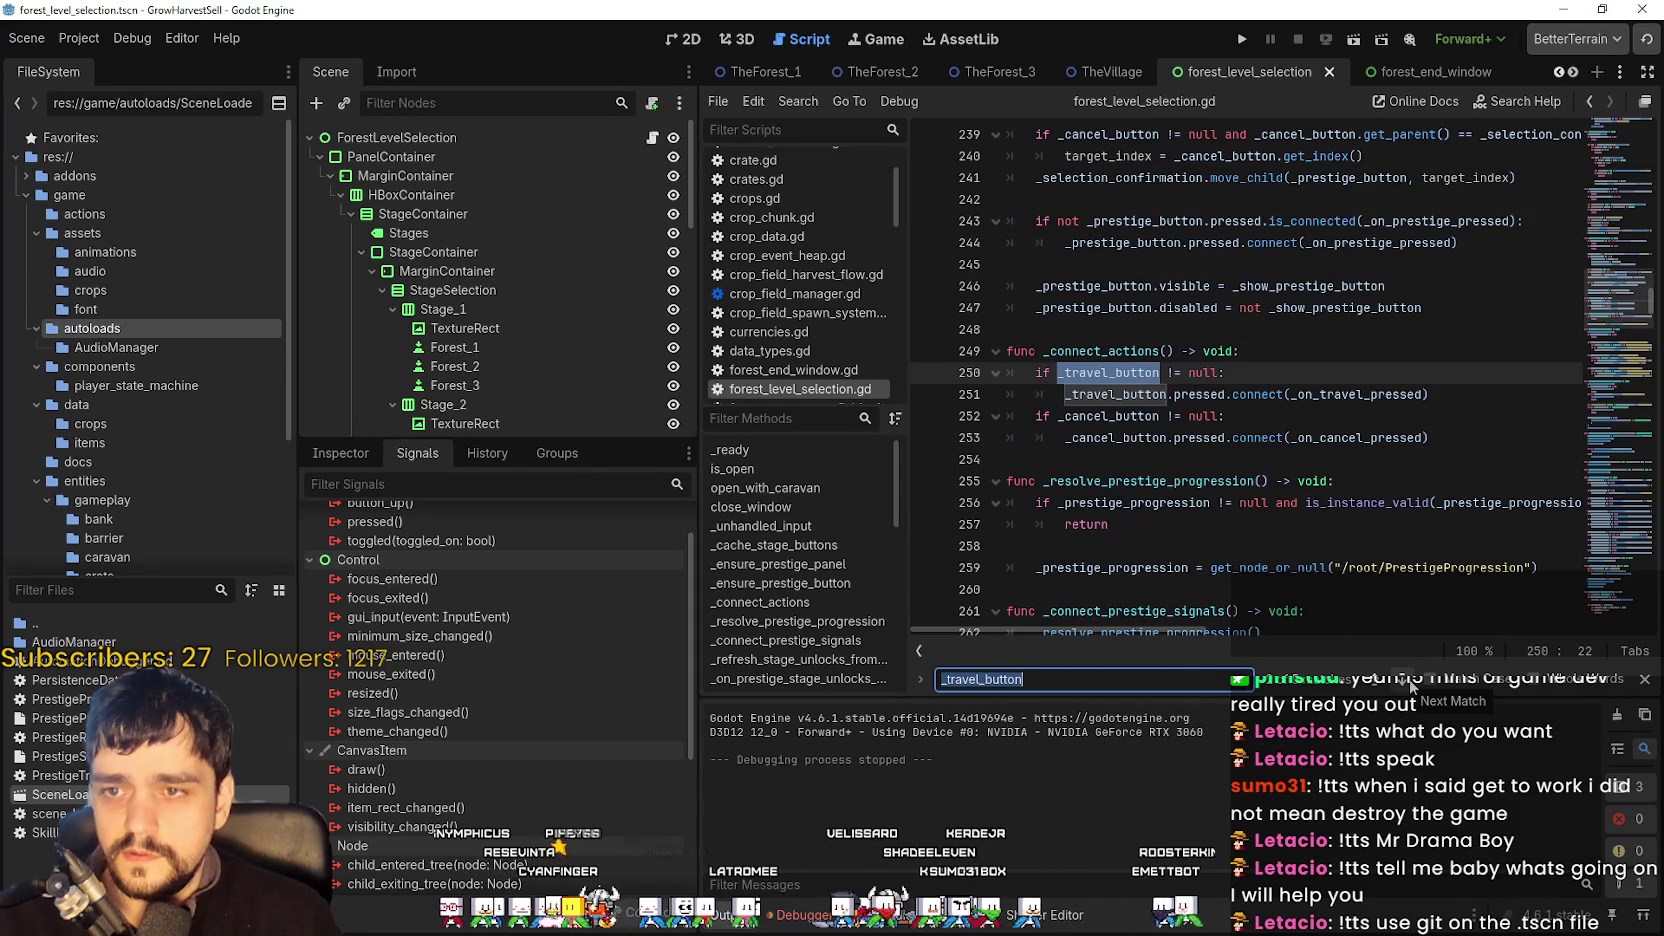
click(1411, 682)
click(1411, 682)
click(1411, 682)
mouse_move(1040, 631)
mouse_down()
mouse_move(1175, 627)
mouse_move(1040, 631)
mouse_up()
click(1411, 682)
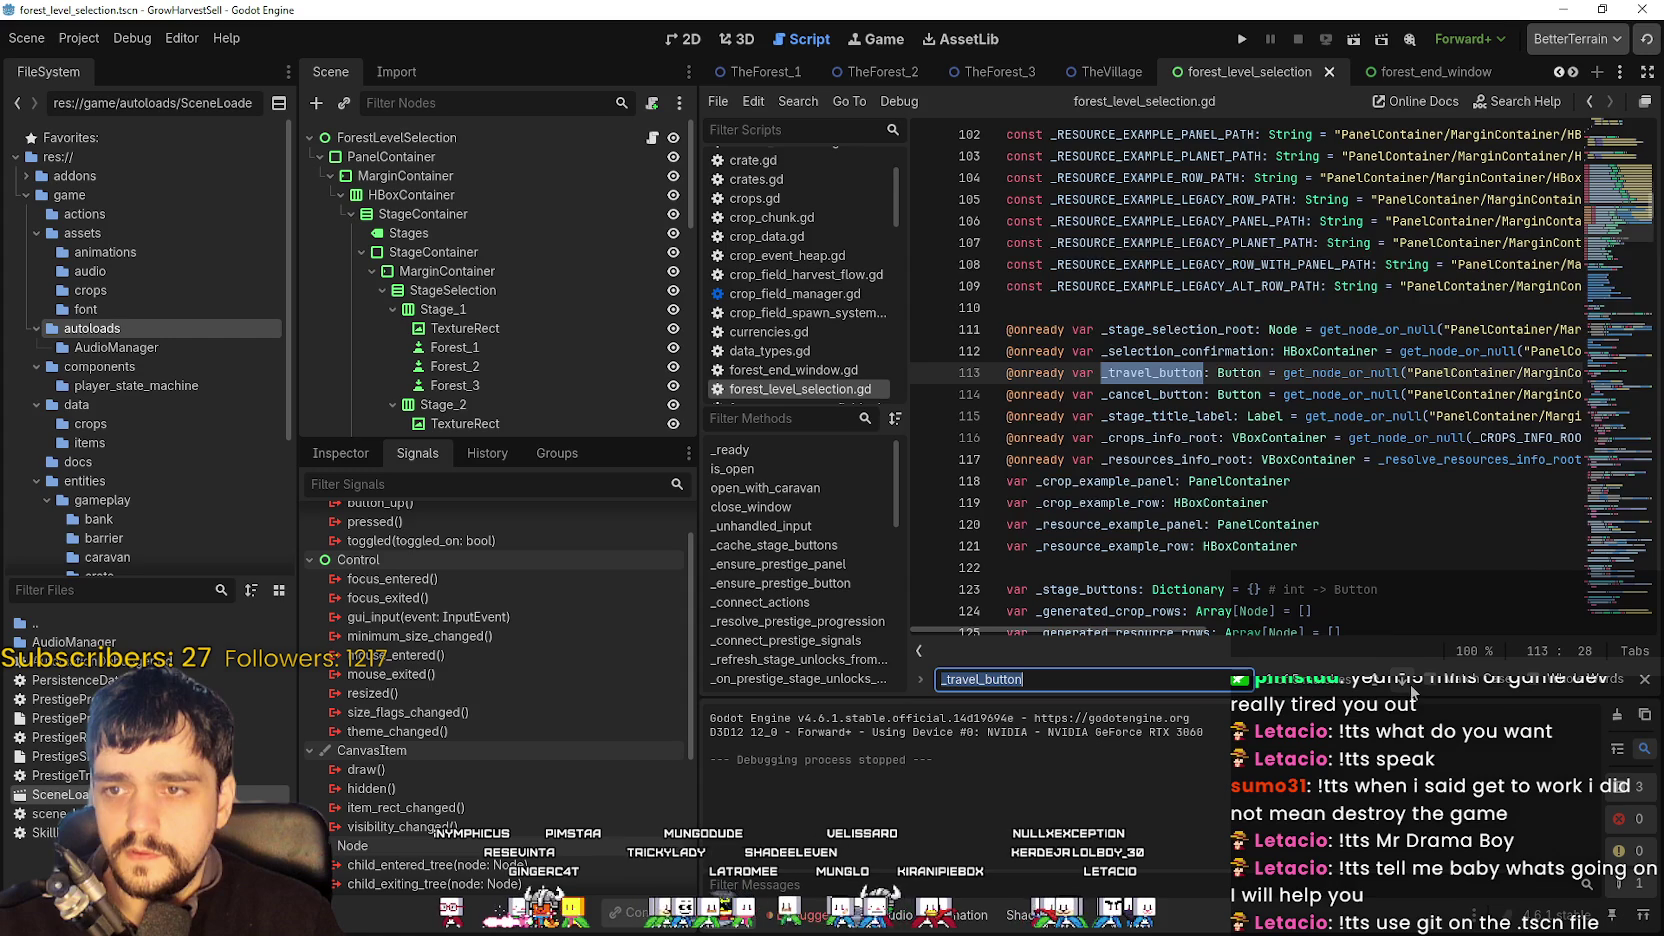
- Reselect the Travel button node and show its BaseButton properties in the Inspector
scroll(500, 291, down, 3)
click(490, 238)
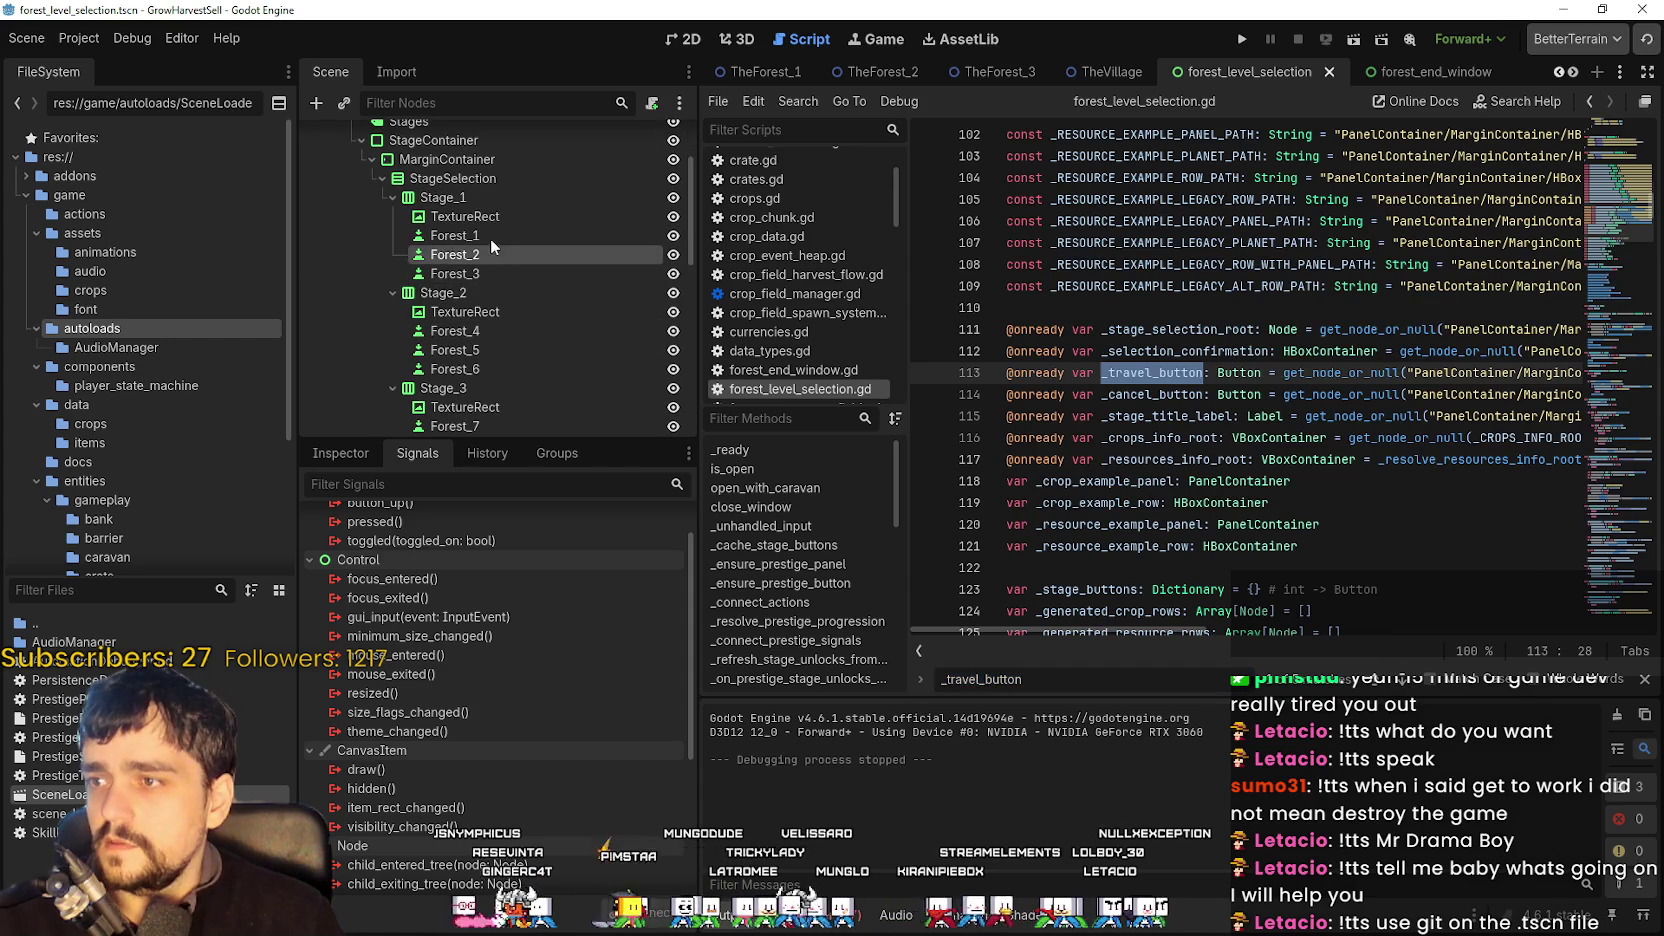
scroll(551, 328, down, 10)
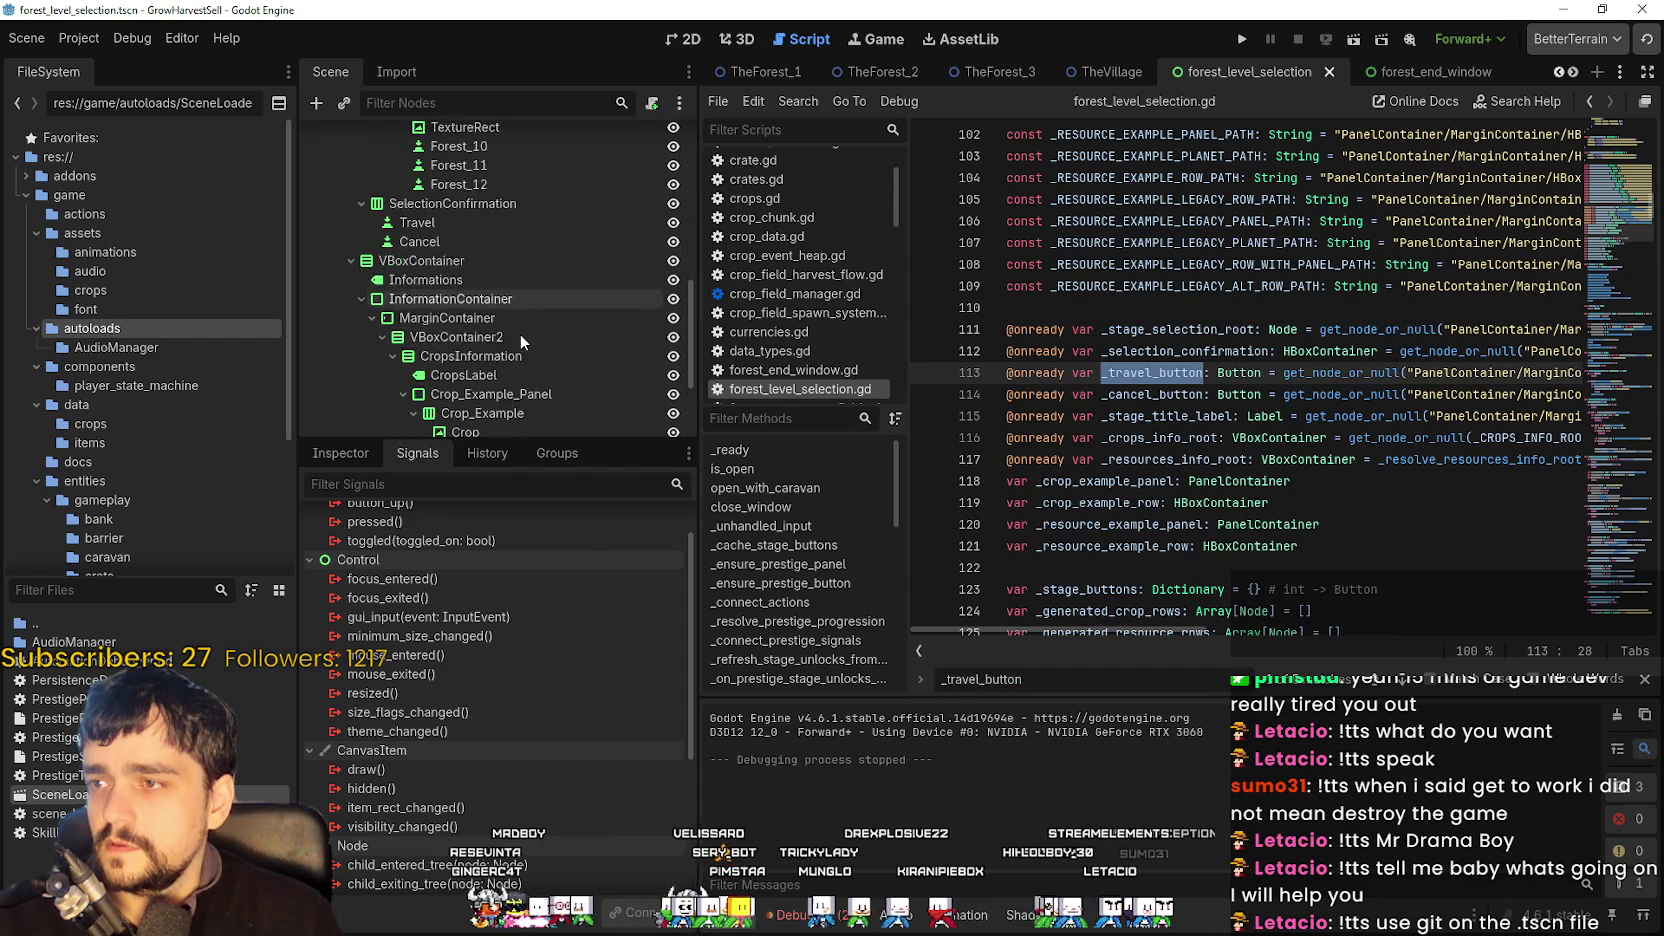
click(458, 187)
click(342, 452)
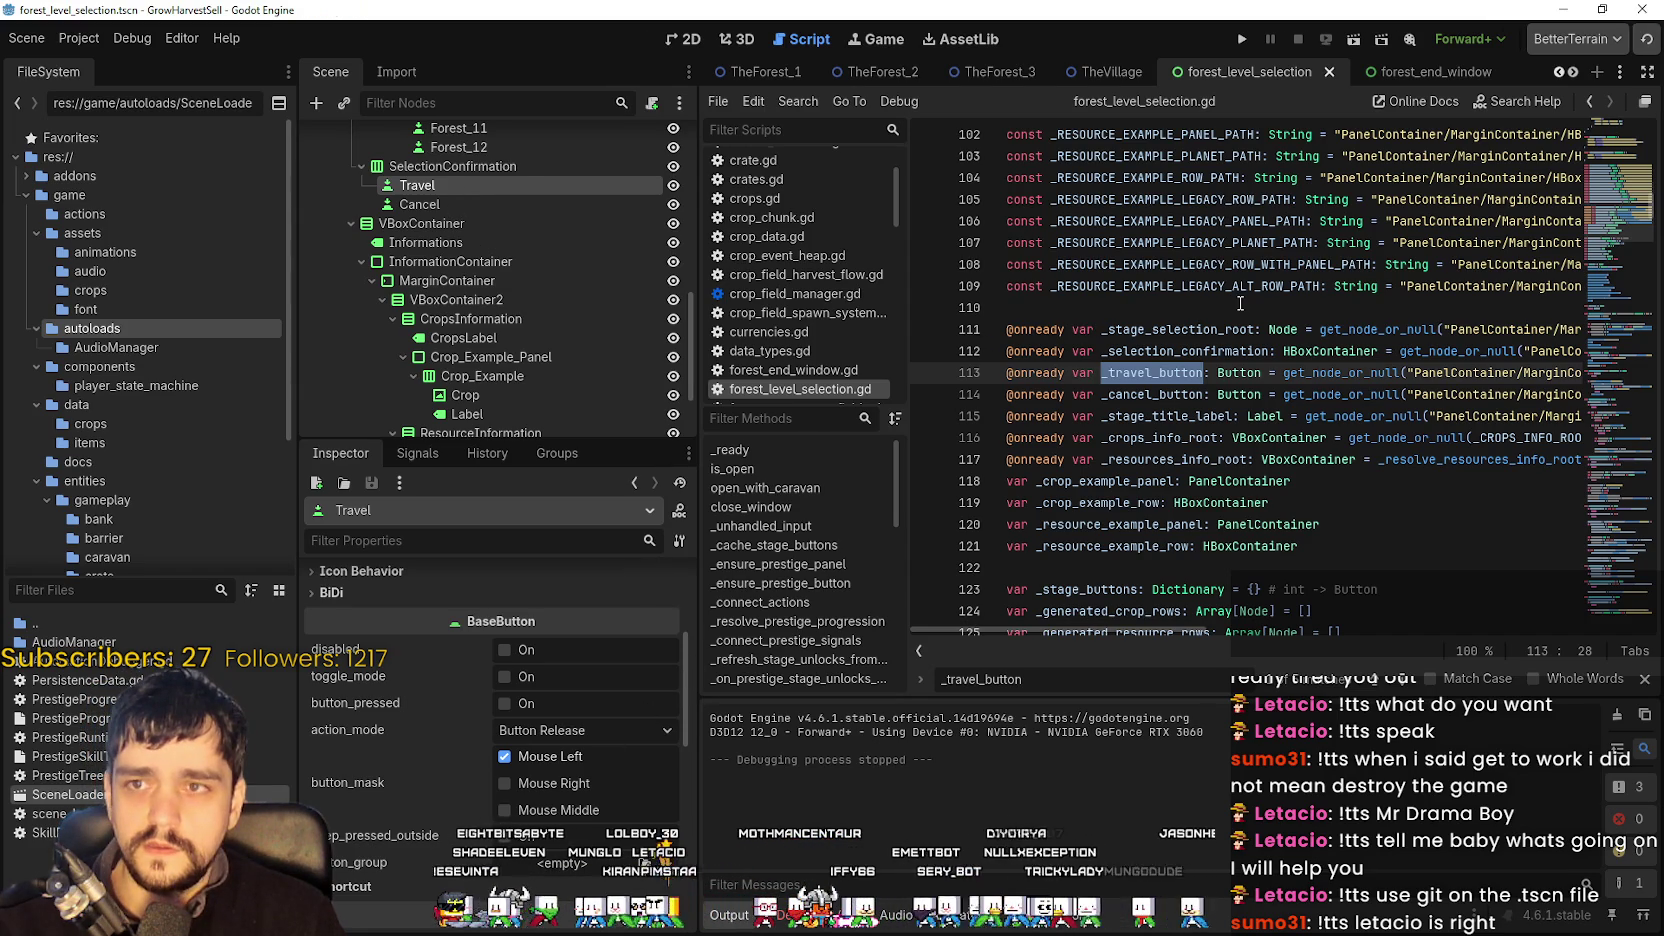
- Compare the Cancel and Travel buttons' Inspector properties, including Travel's Mouse settings
click(393, 205)
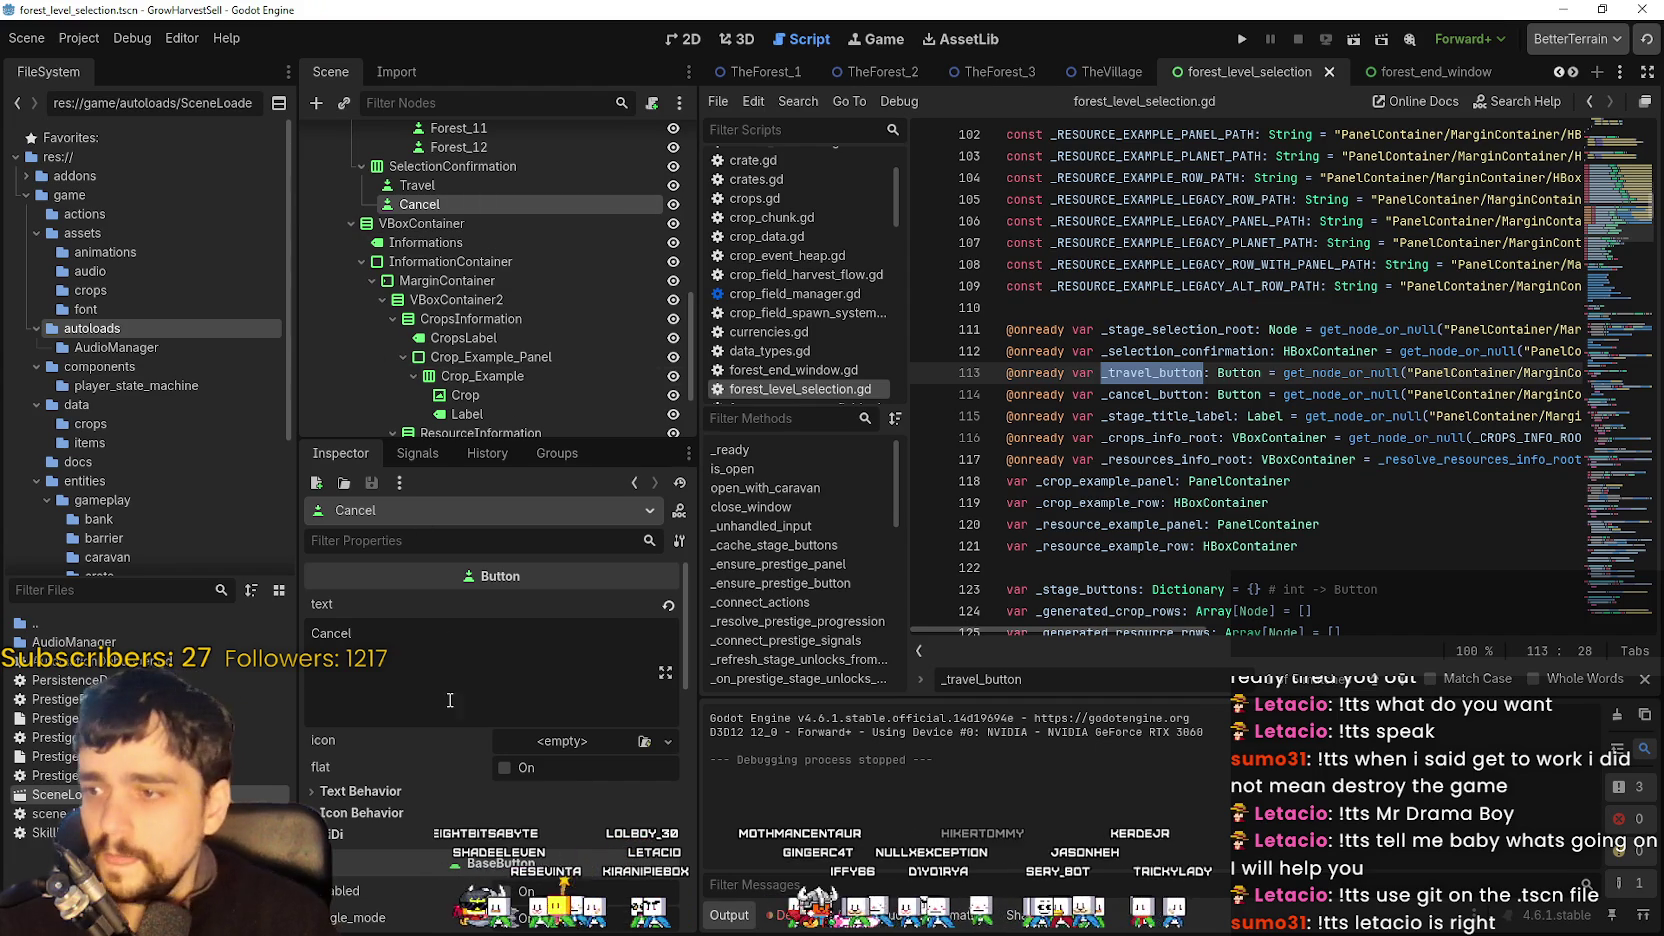
scroll(439, 792, down, 5)
scroll(441, 790, up, 3)
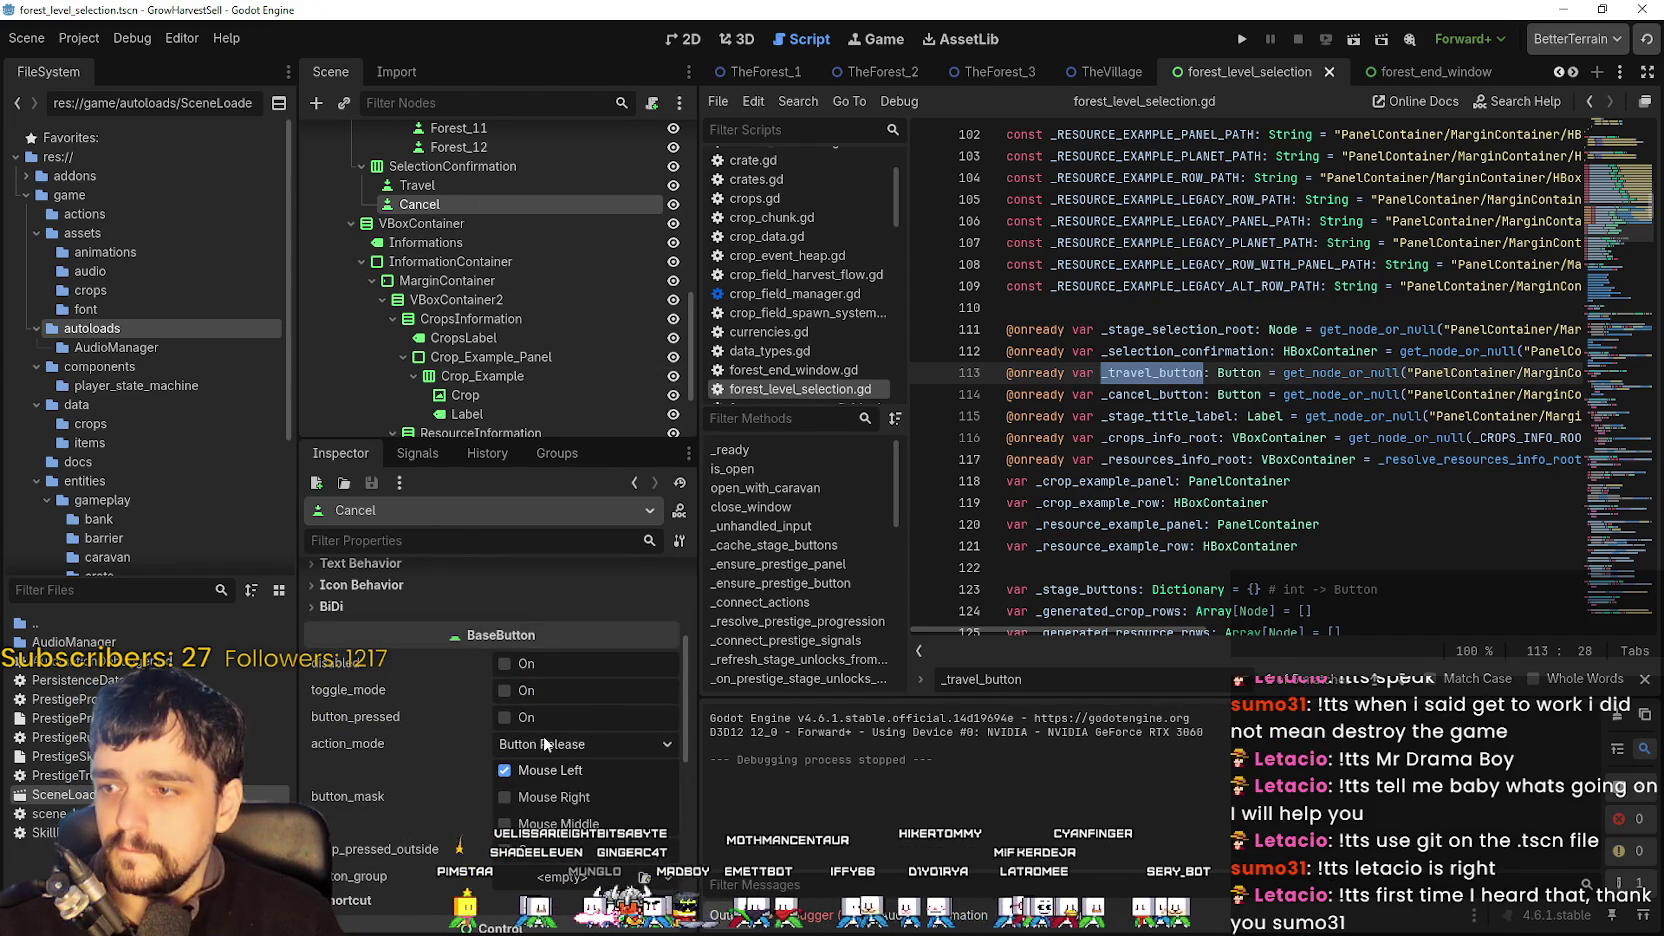
scroll(499, 655, up, 3)
click(437, 184)
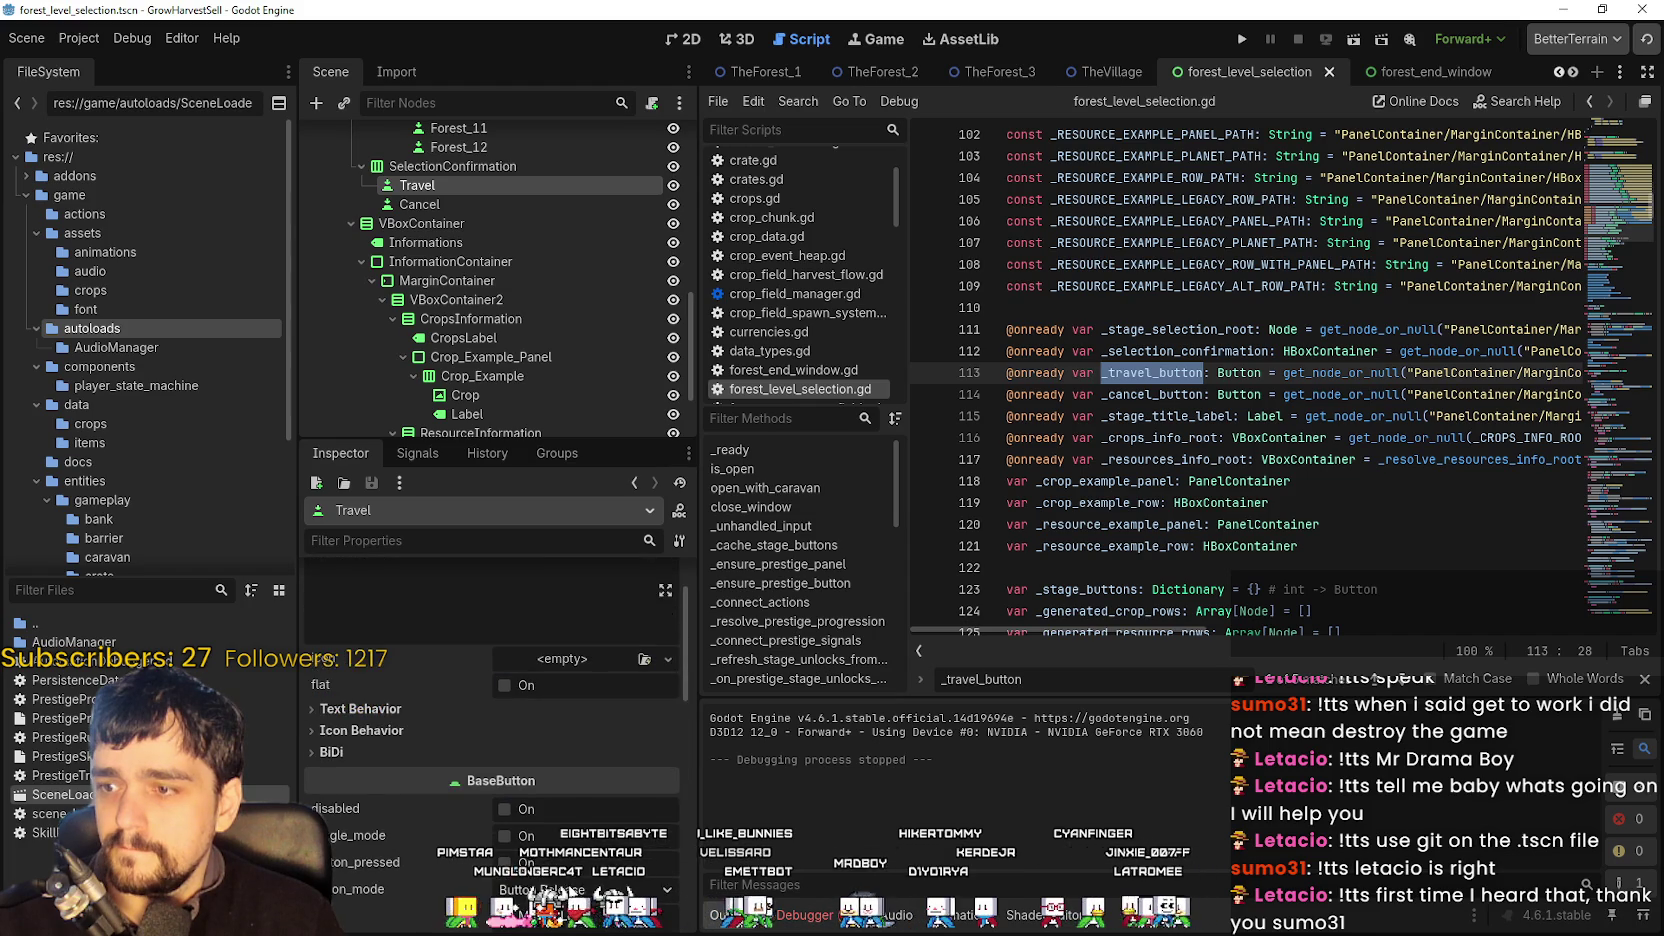
scroll(530, 870, down, 3)
scroll(522, 869, up, 3)
scroll(464, 823, down, 2)
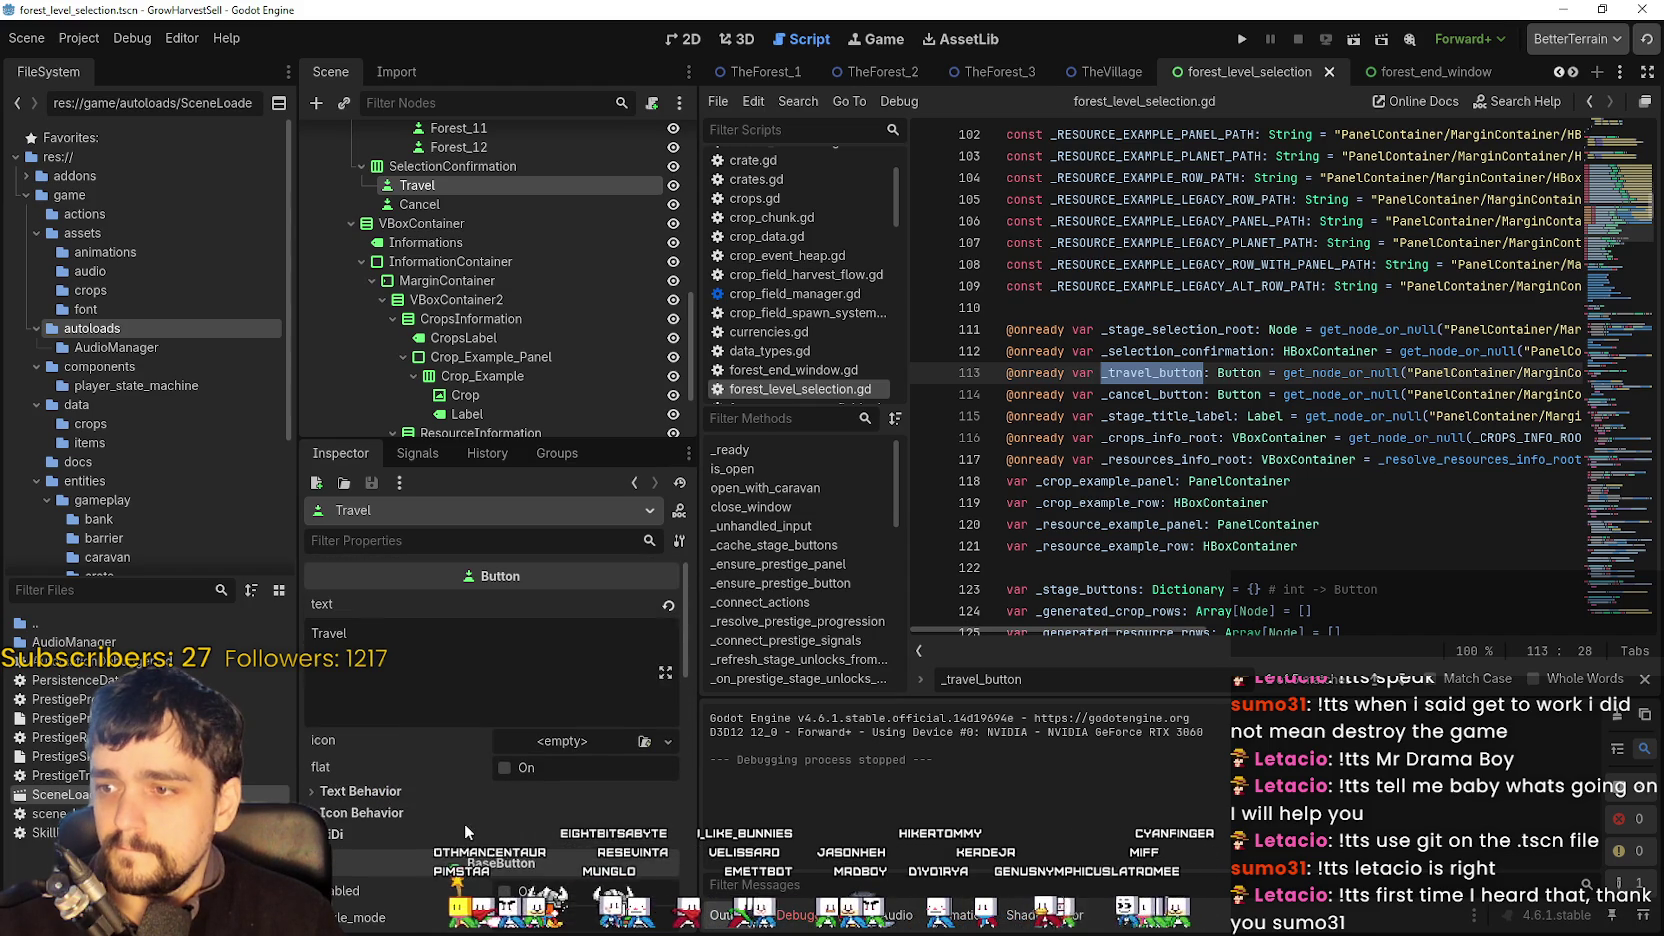
scroll(446, 800, down, 3)
scroll(445, 792, down, 3)
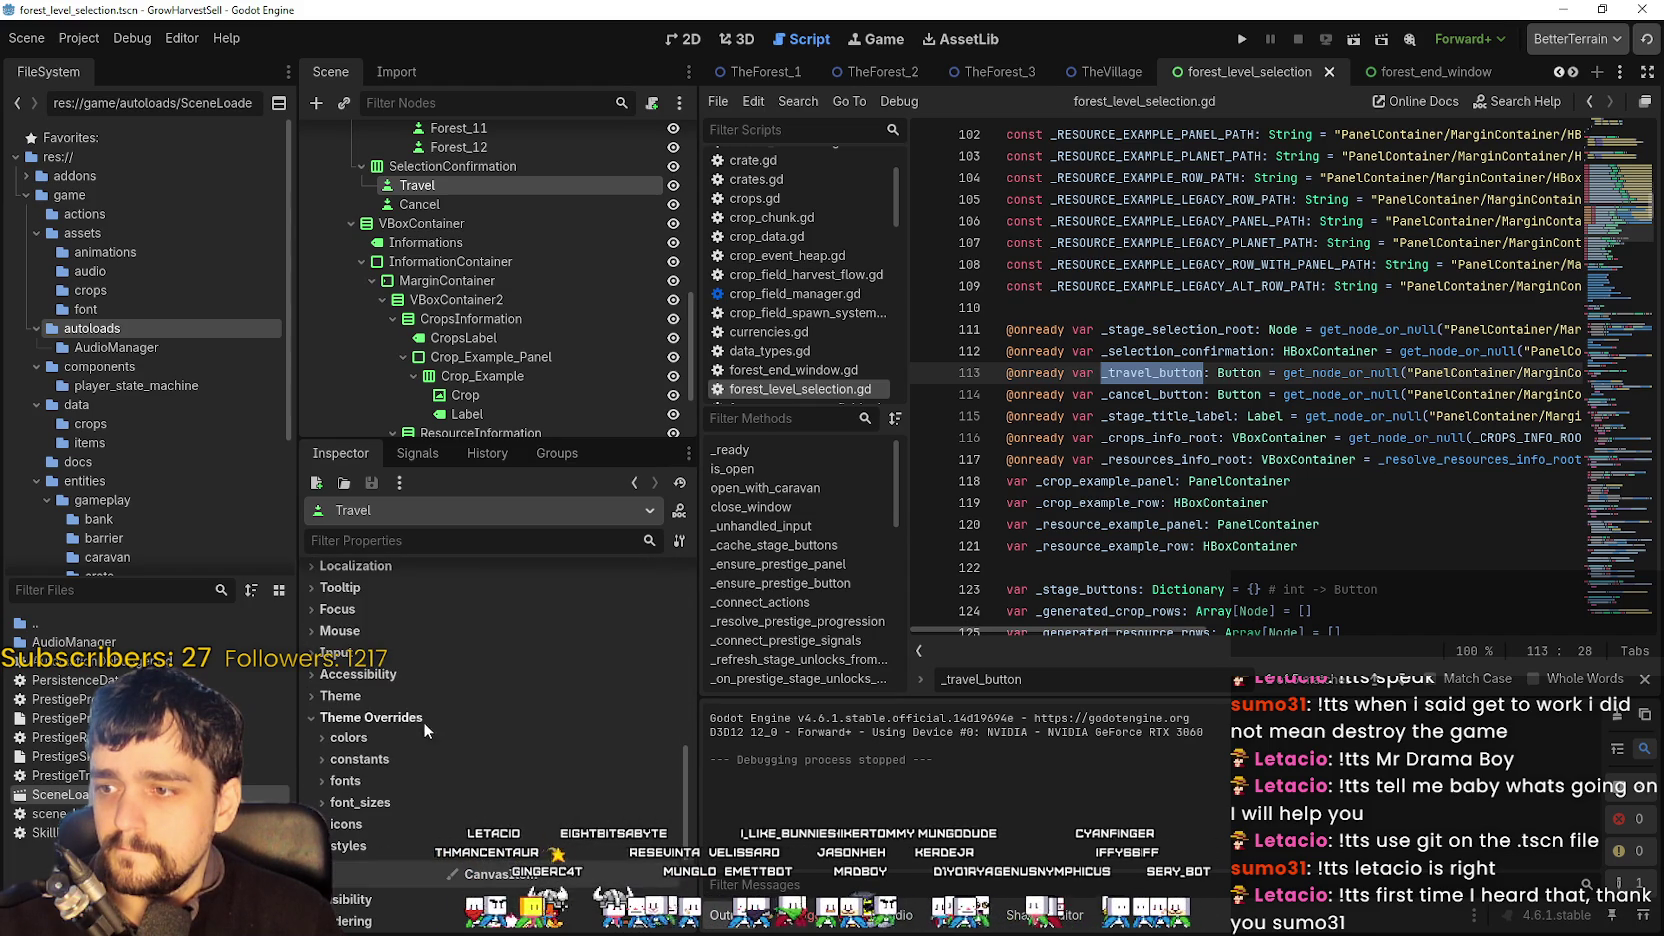
click(370, 630)
click(370, 630)
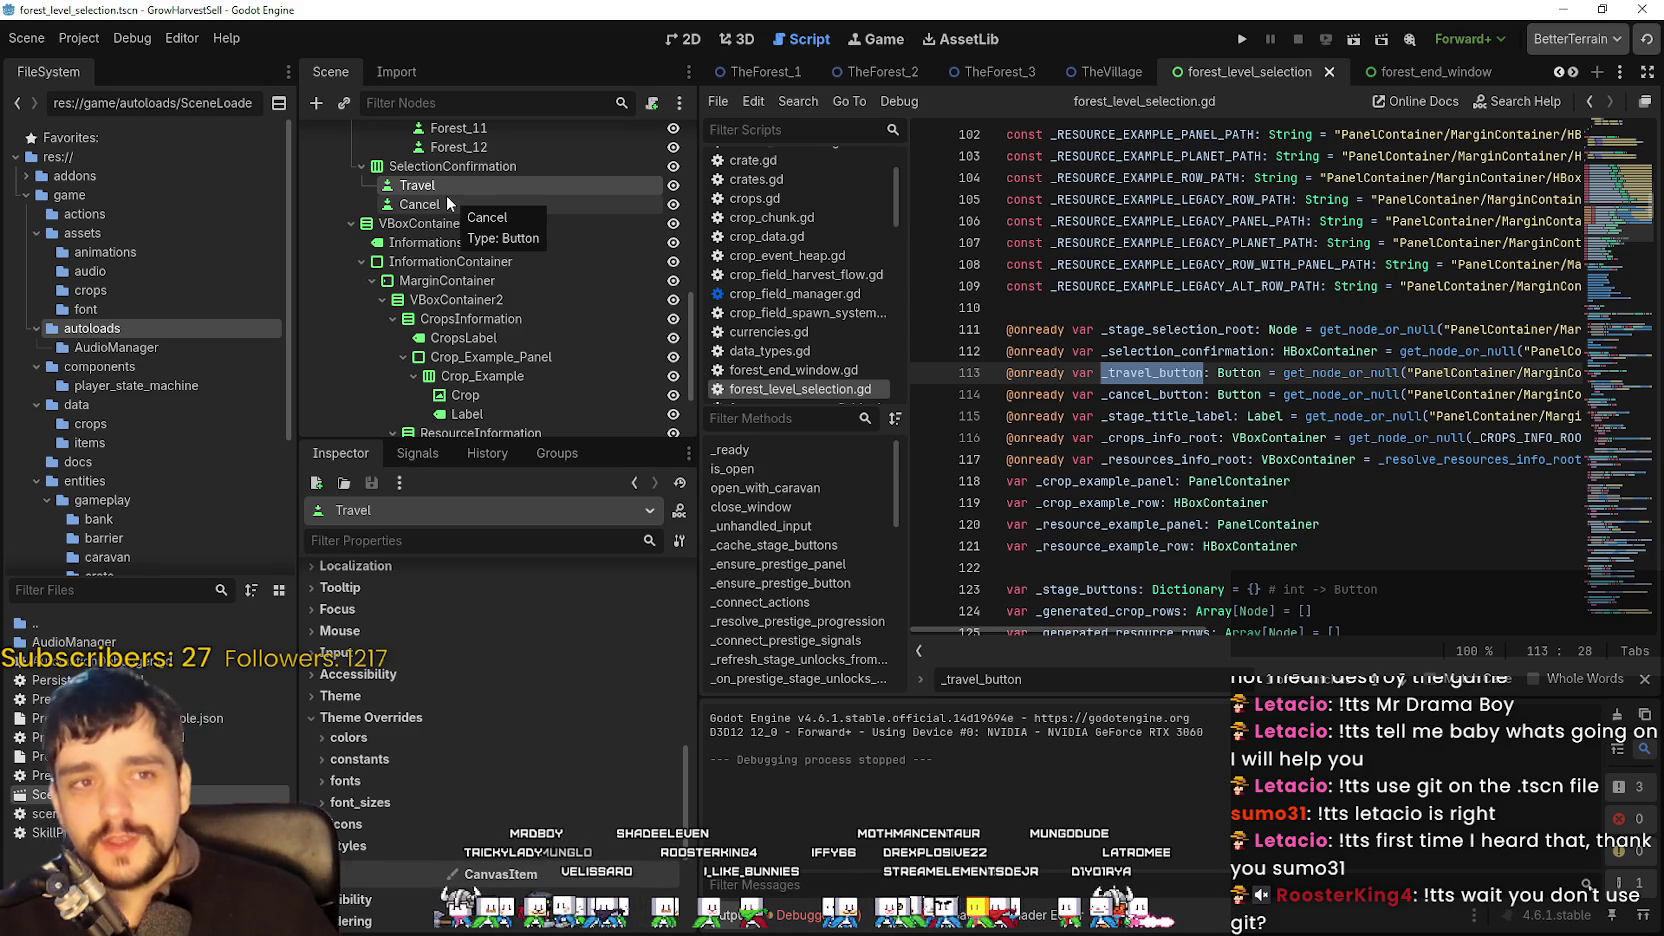
- Check the _cancel_button line in the script, then return to the 2D scene view
click(1152, 394)
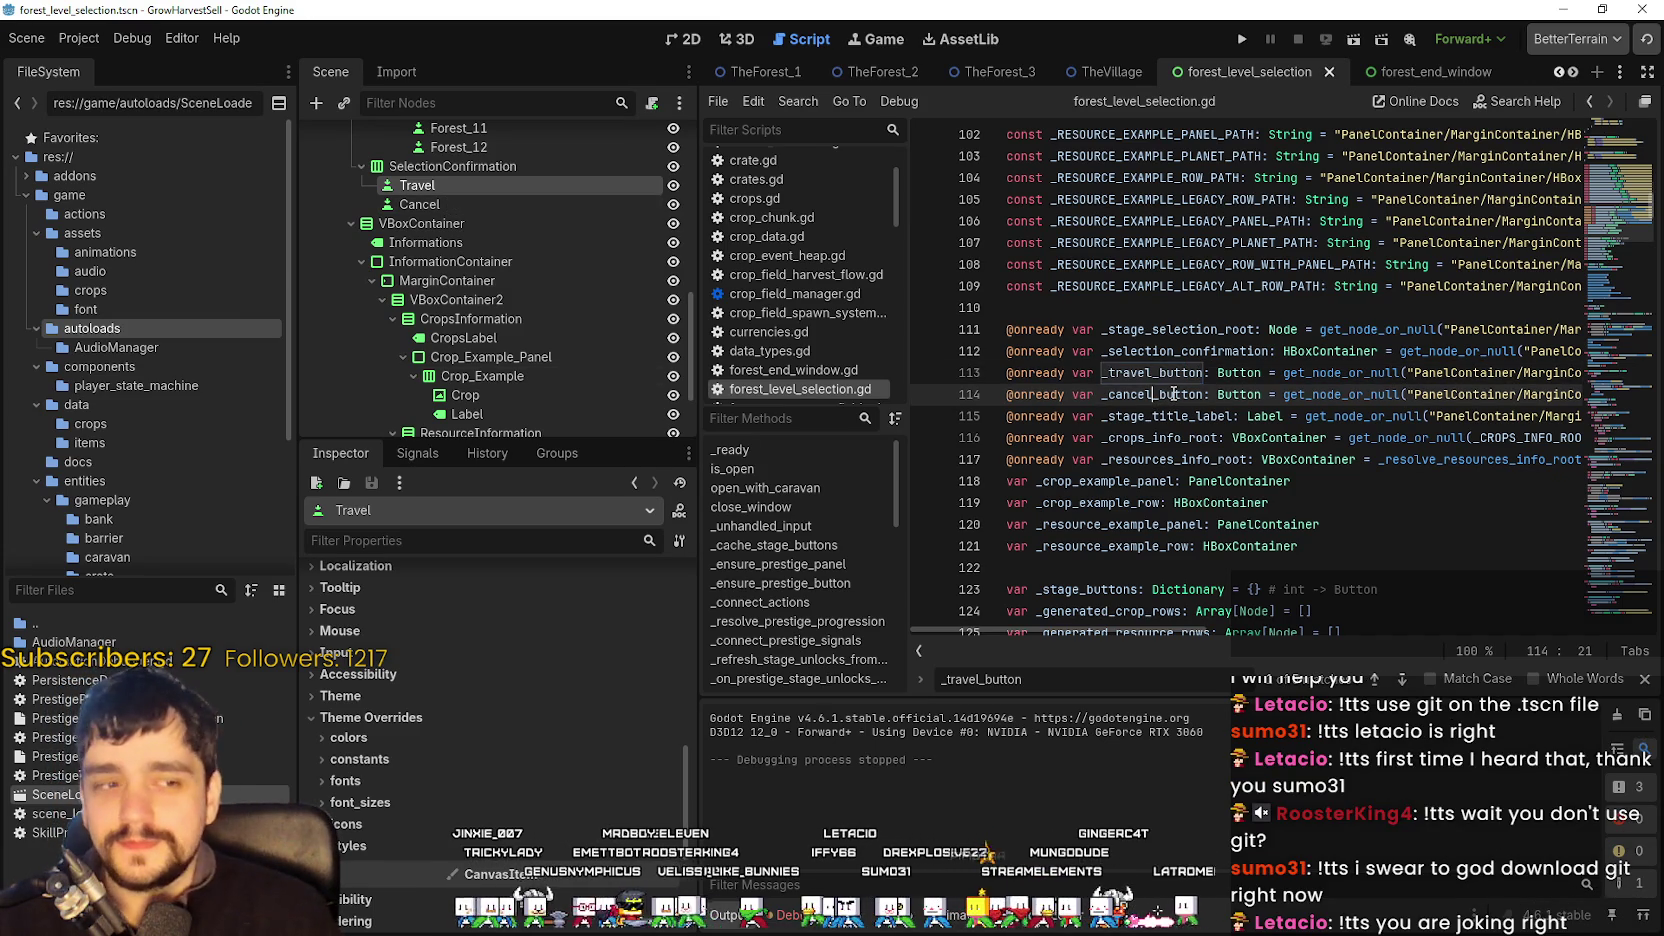
scroll(1174, 394, up, 2)
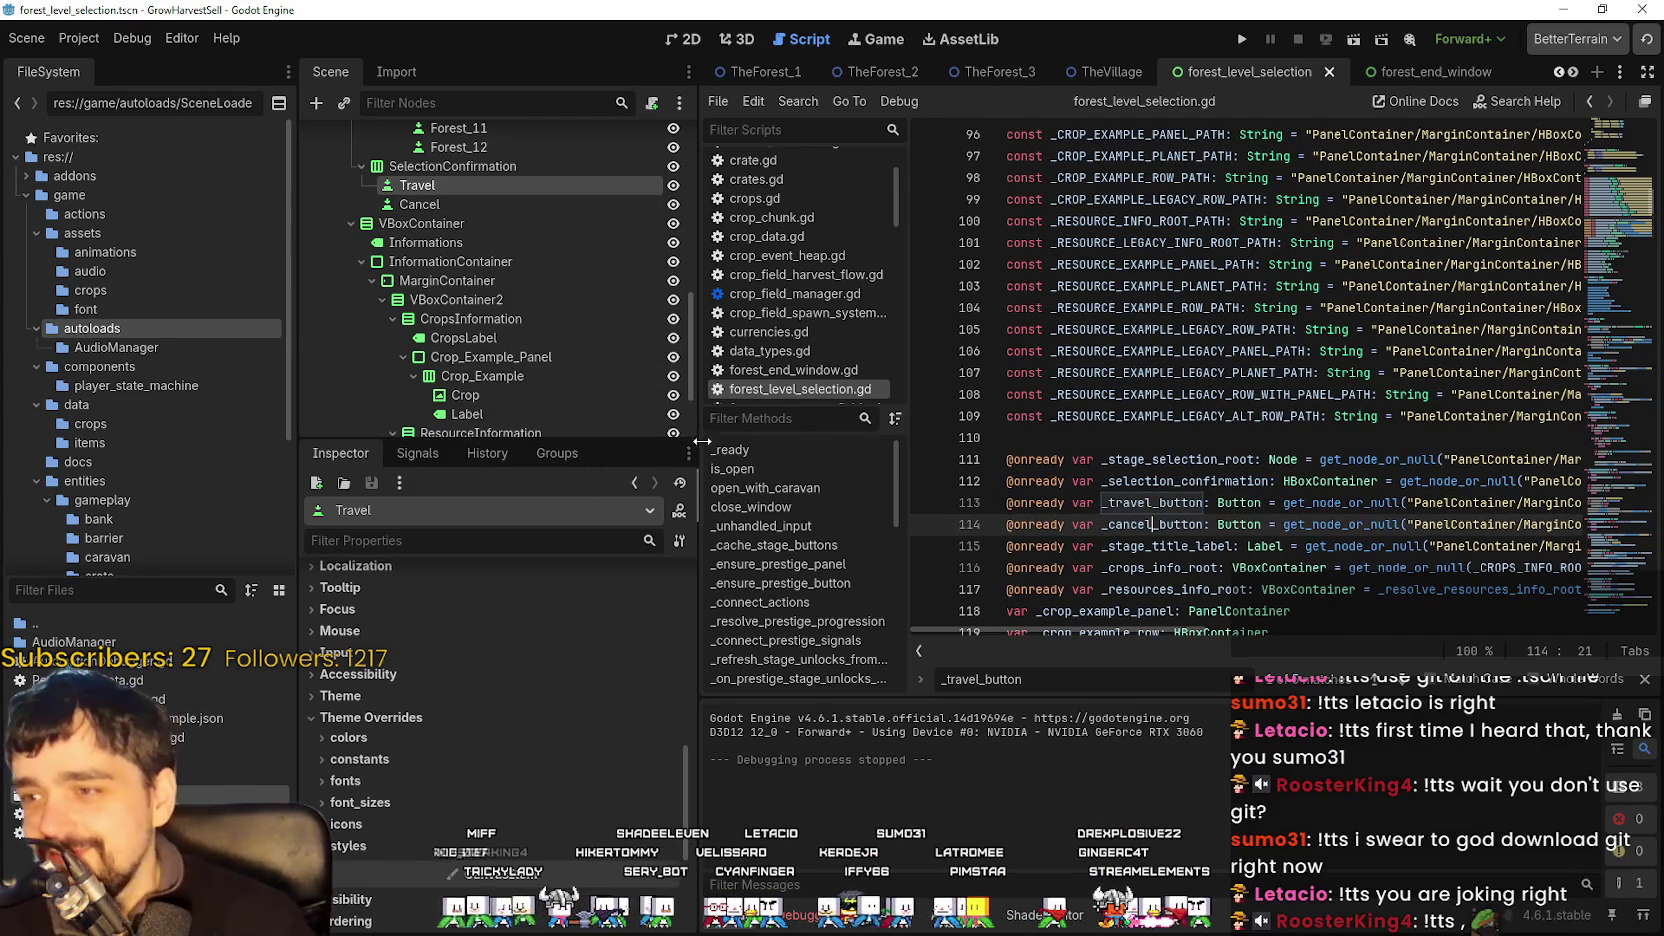
drag(700, 437, 658, 437)
scroll(556, 380, up, 2)
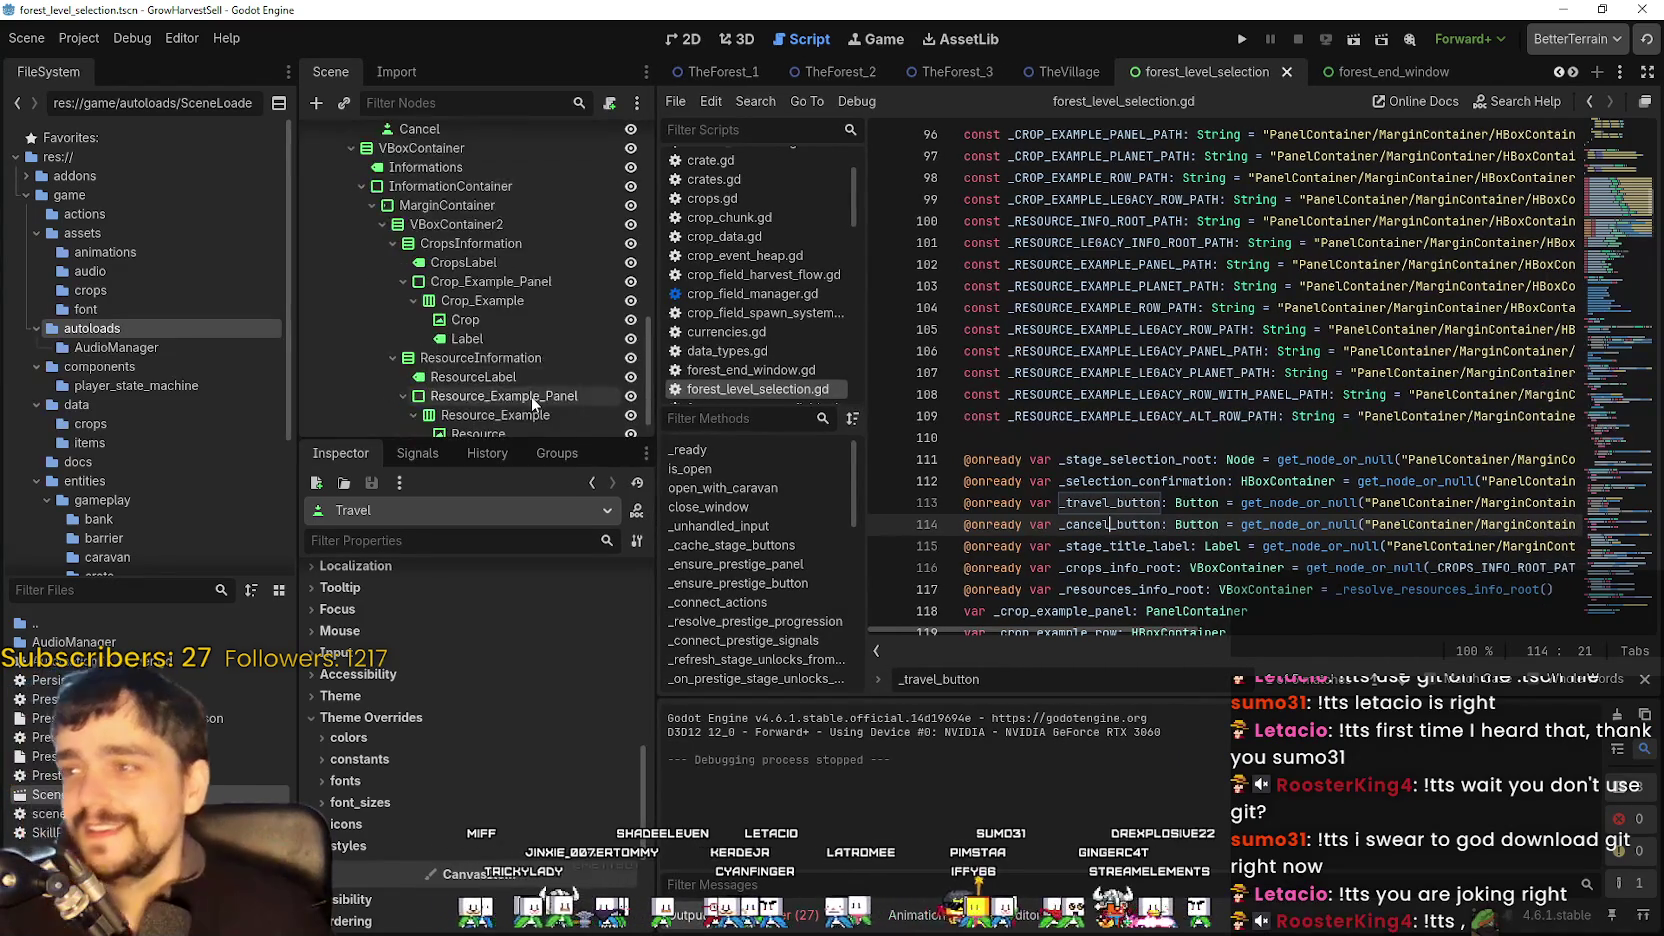
click(684, 40)
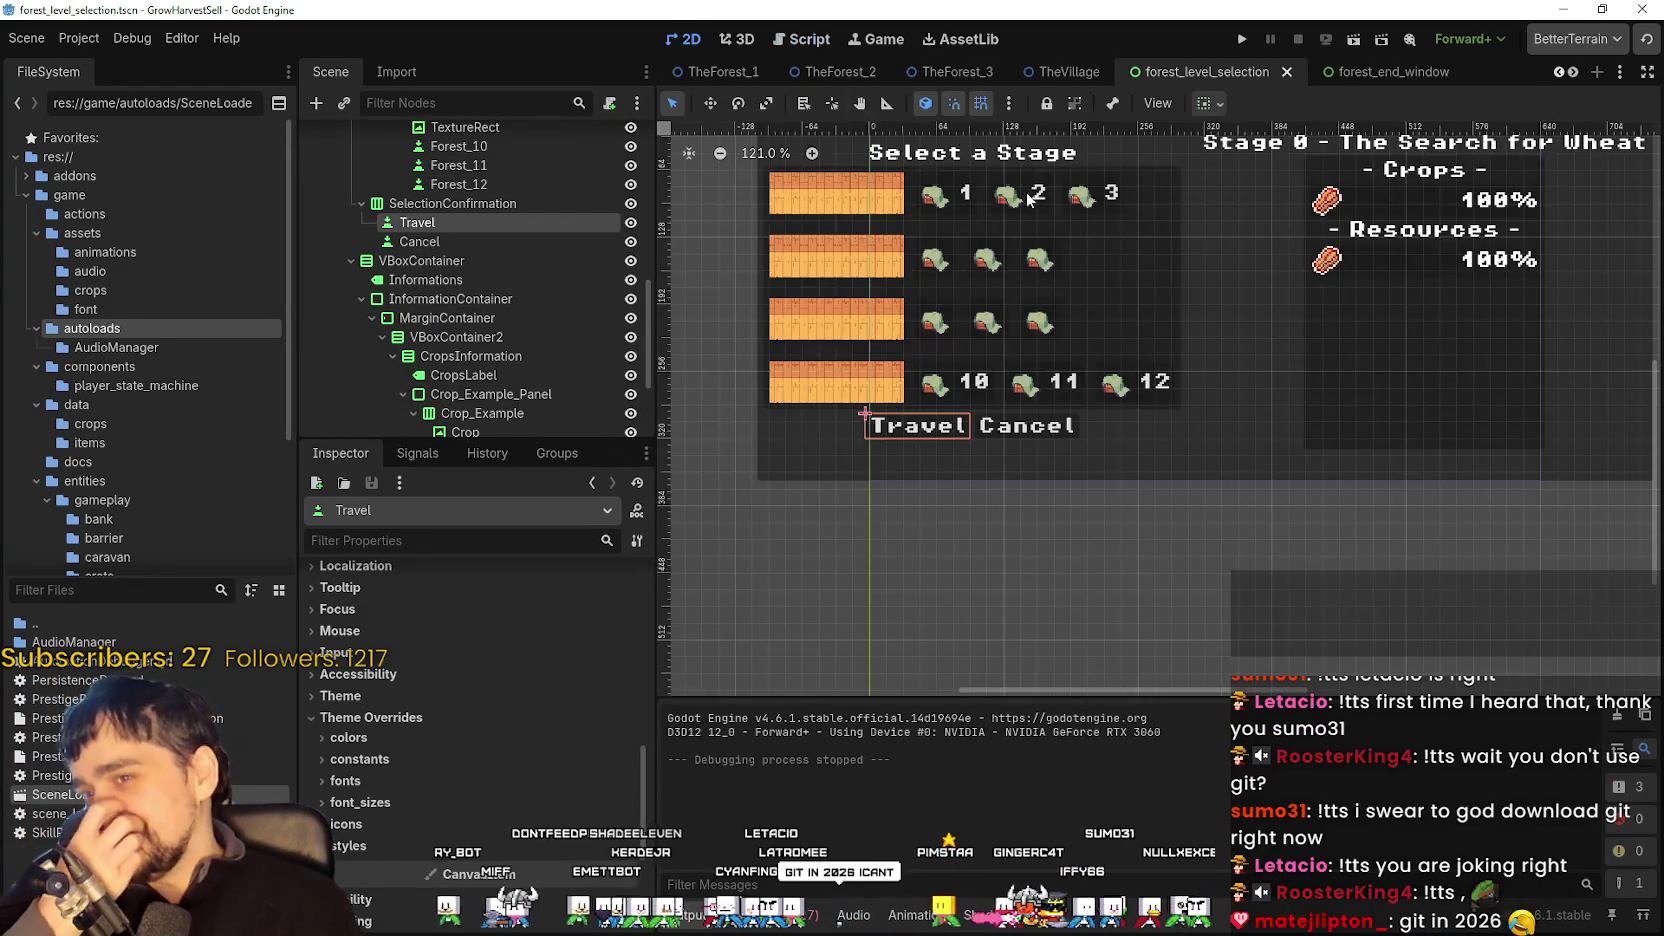
- Expand Travel's font and font size overrides, seeing 16 px, then switch to TheVillage scene
scroll(330, 778, down, 5)
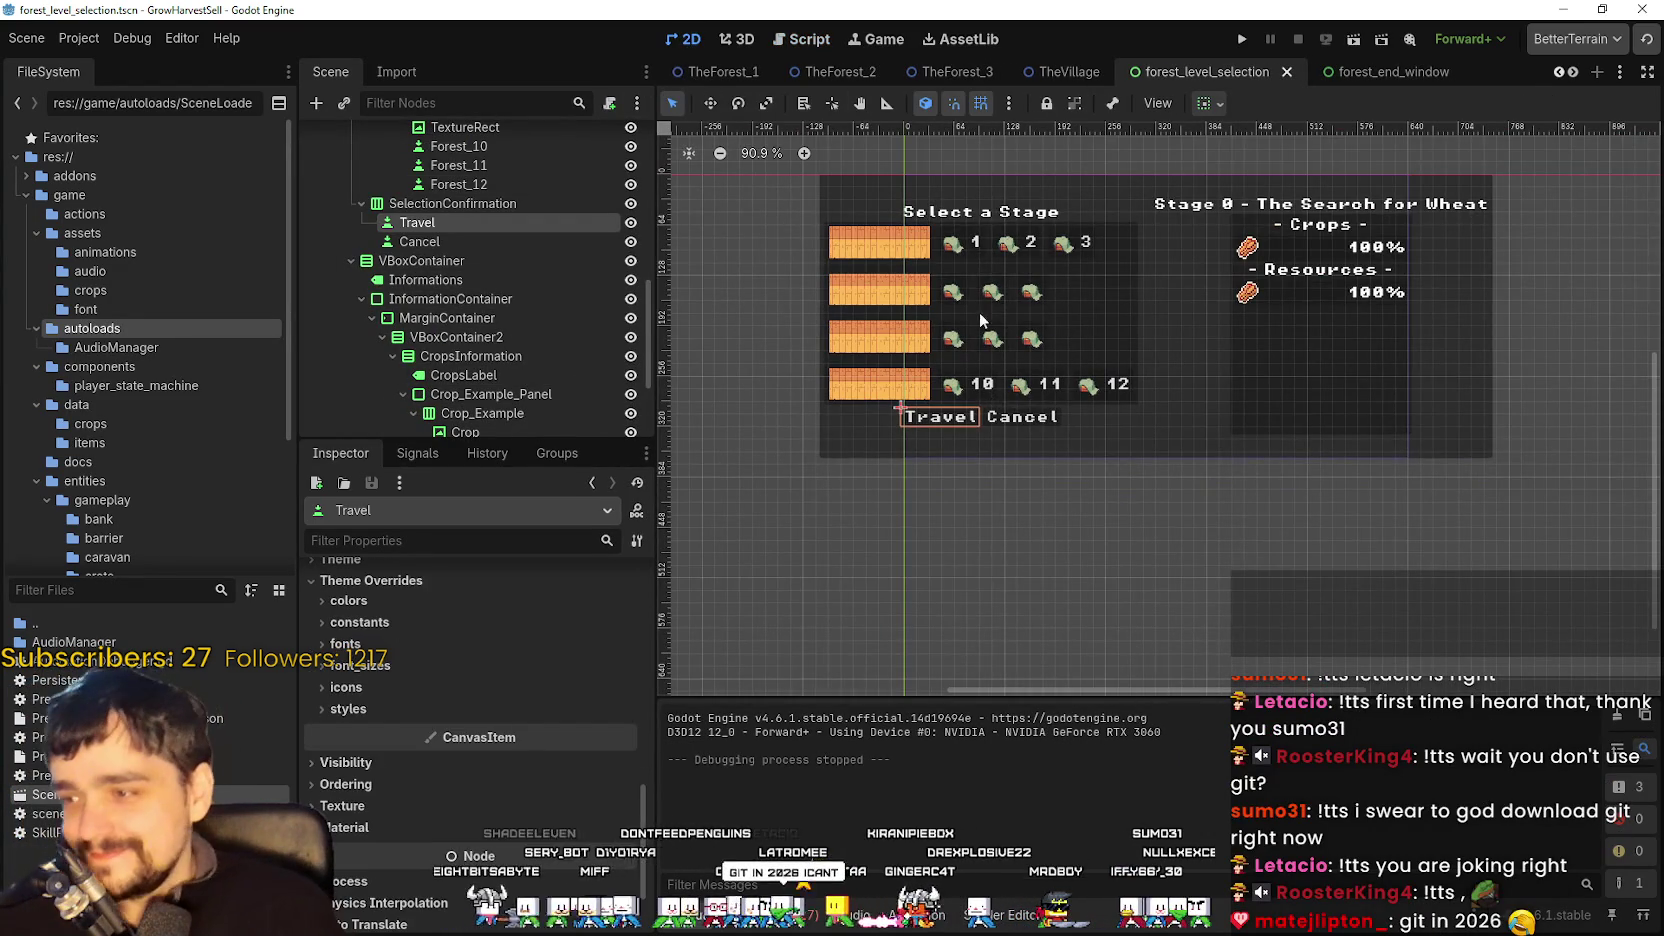
scroll(921, 409, up, 5)
scroll(480, 880, up, 5)
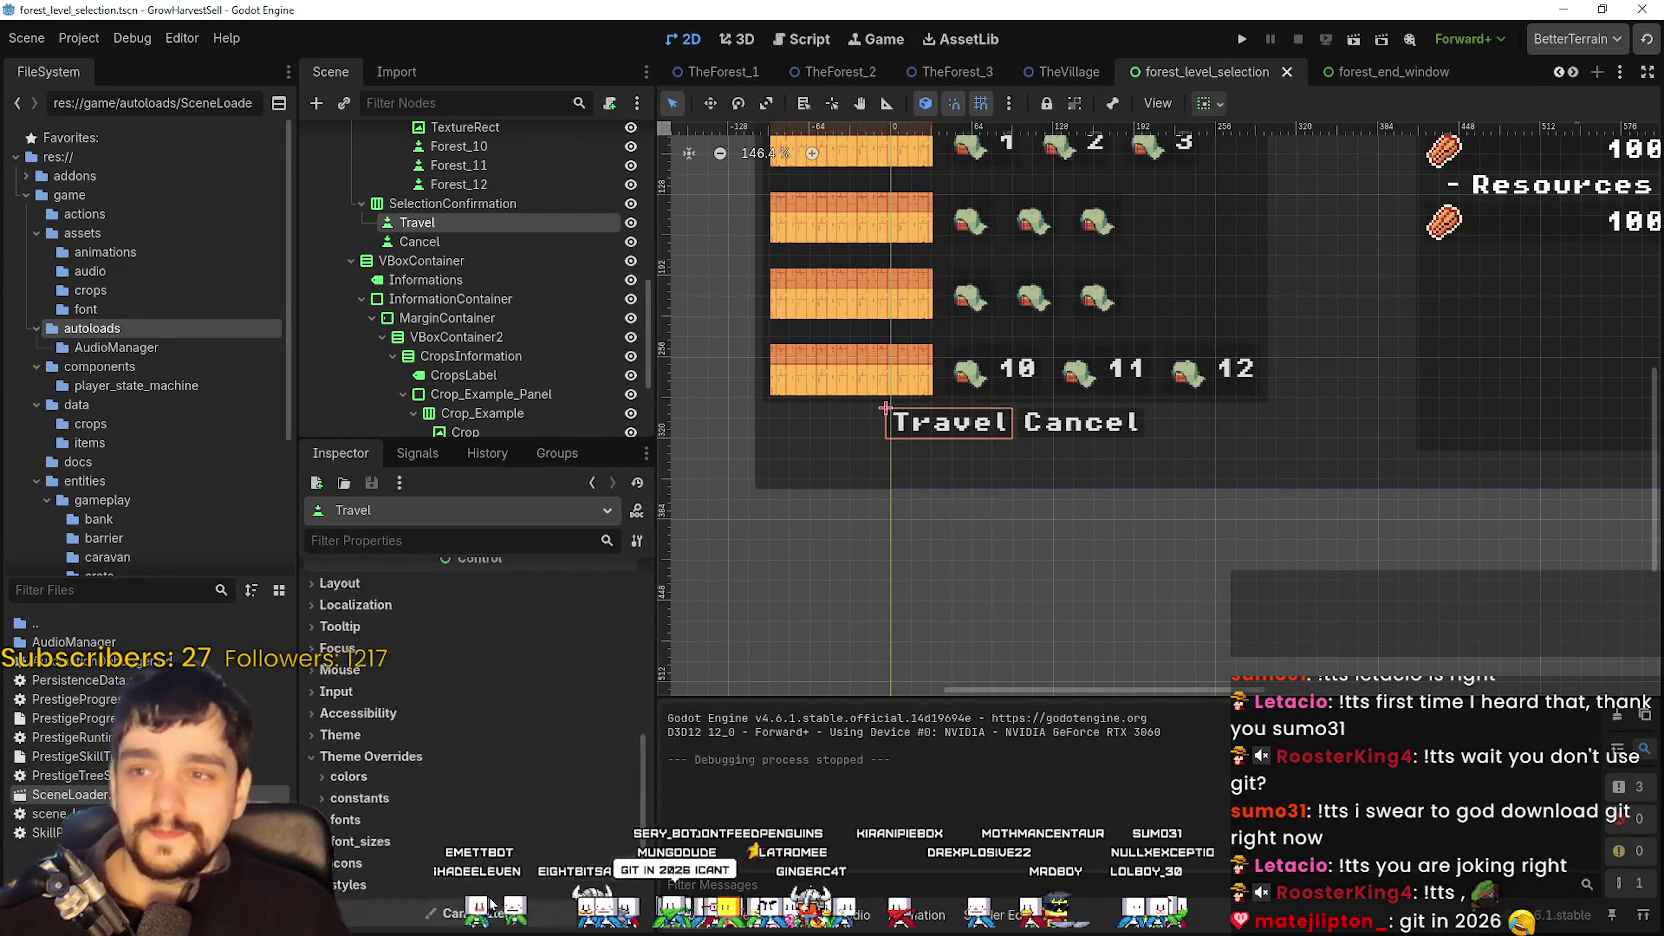
scroll(367, 692, down, 1)
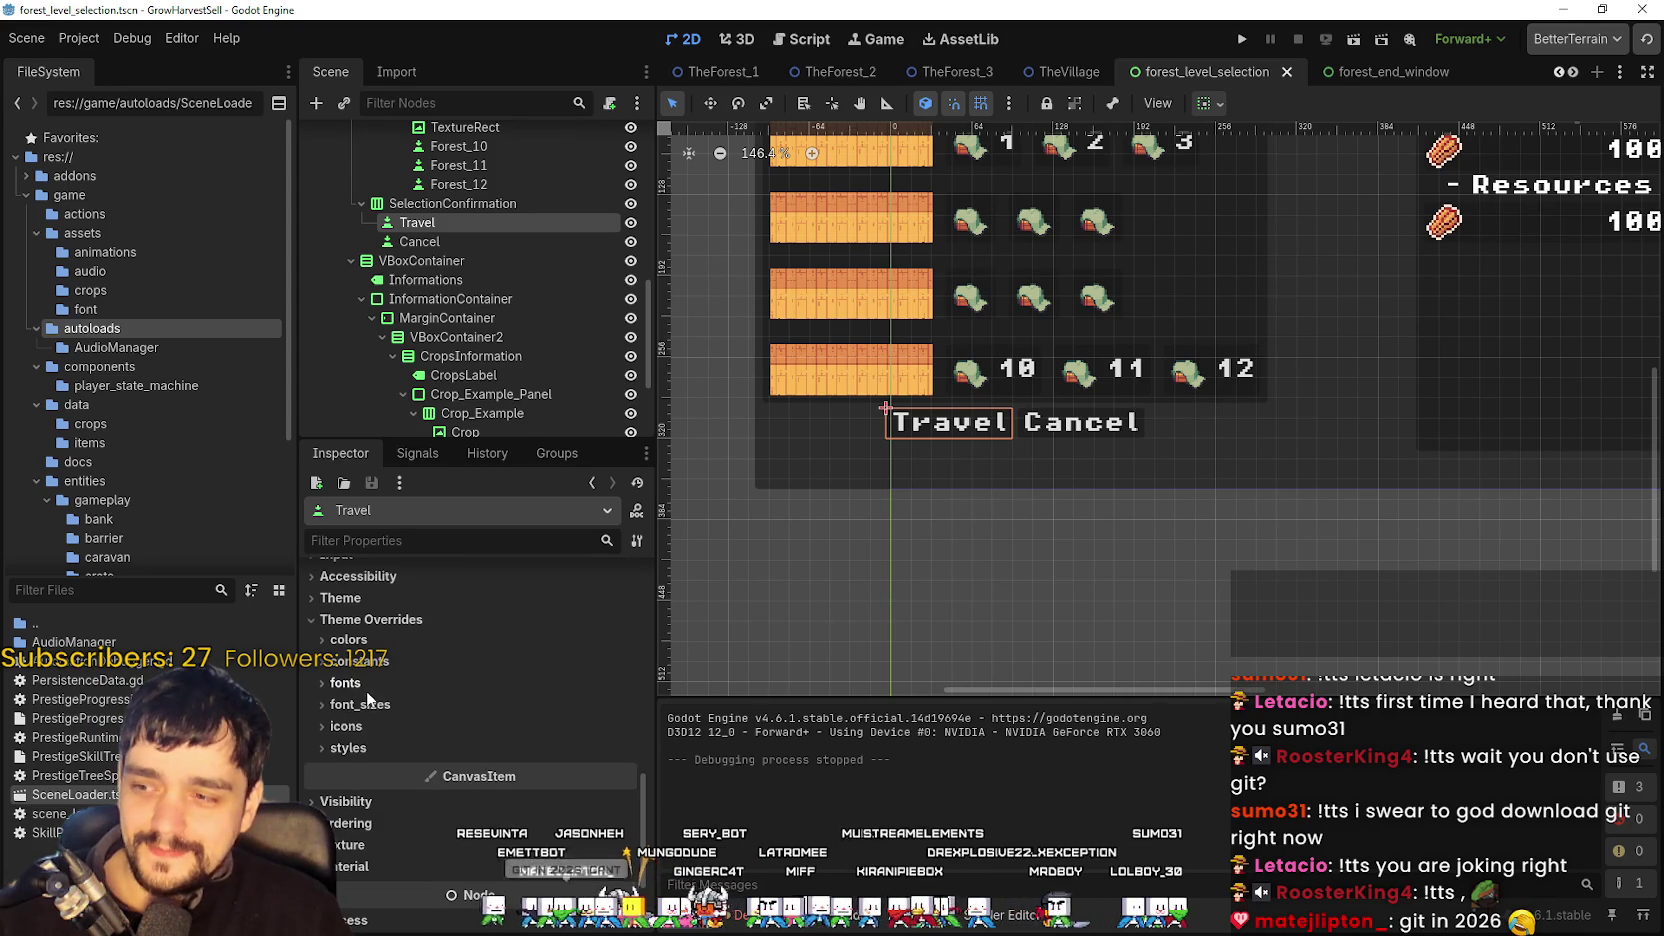
click(400, 705)
click(412, 685)
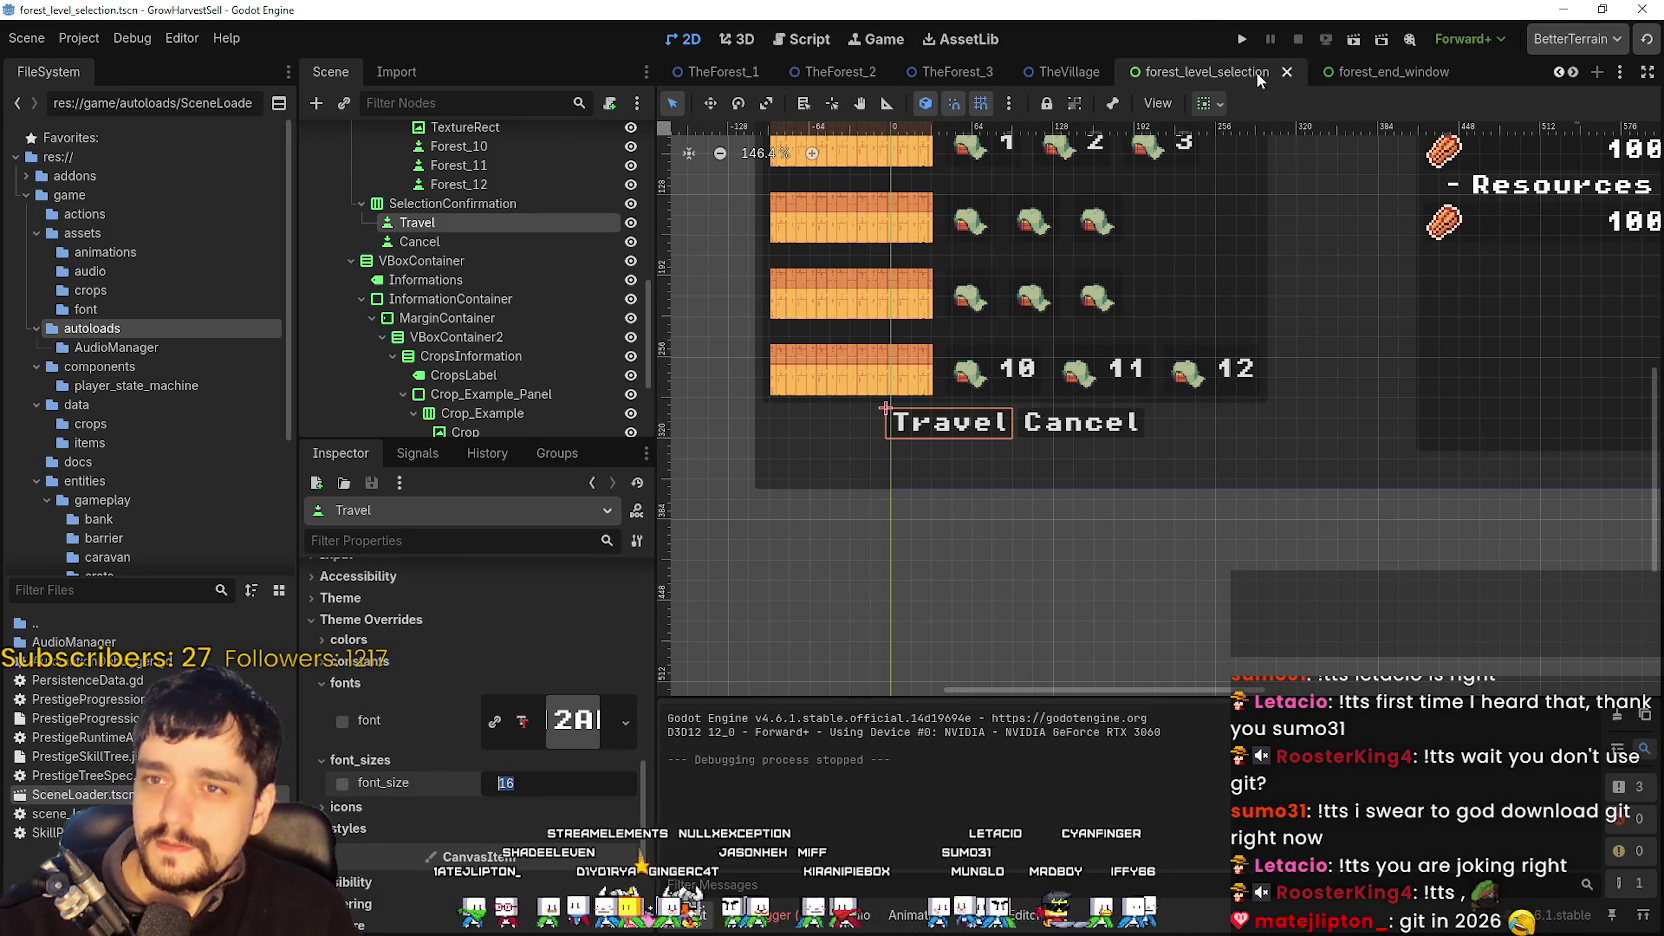
click(1027, 77)
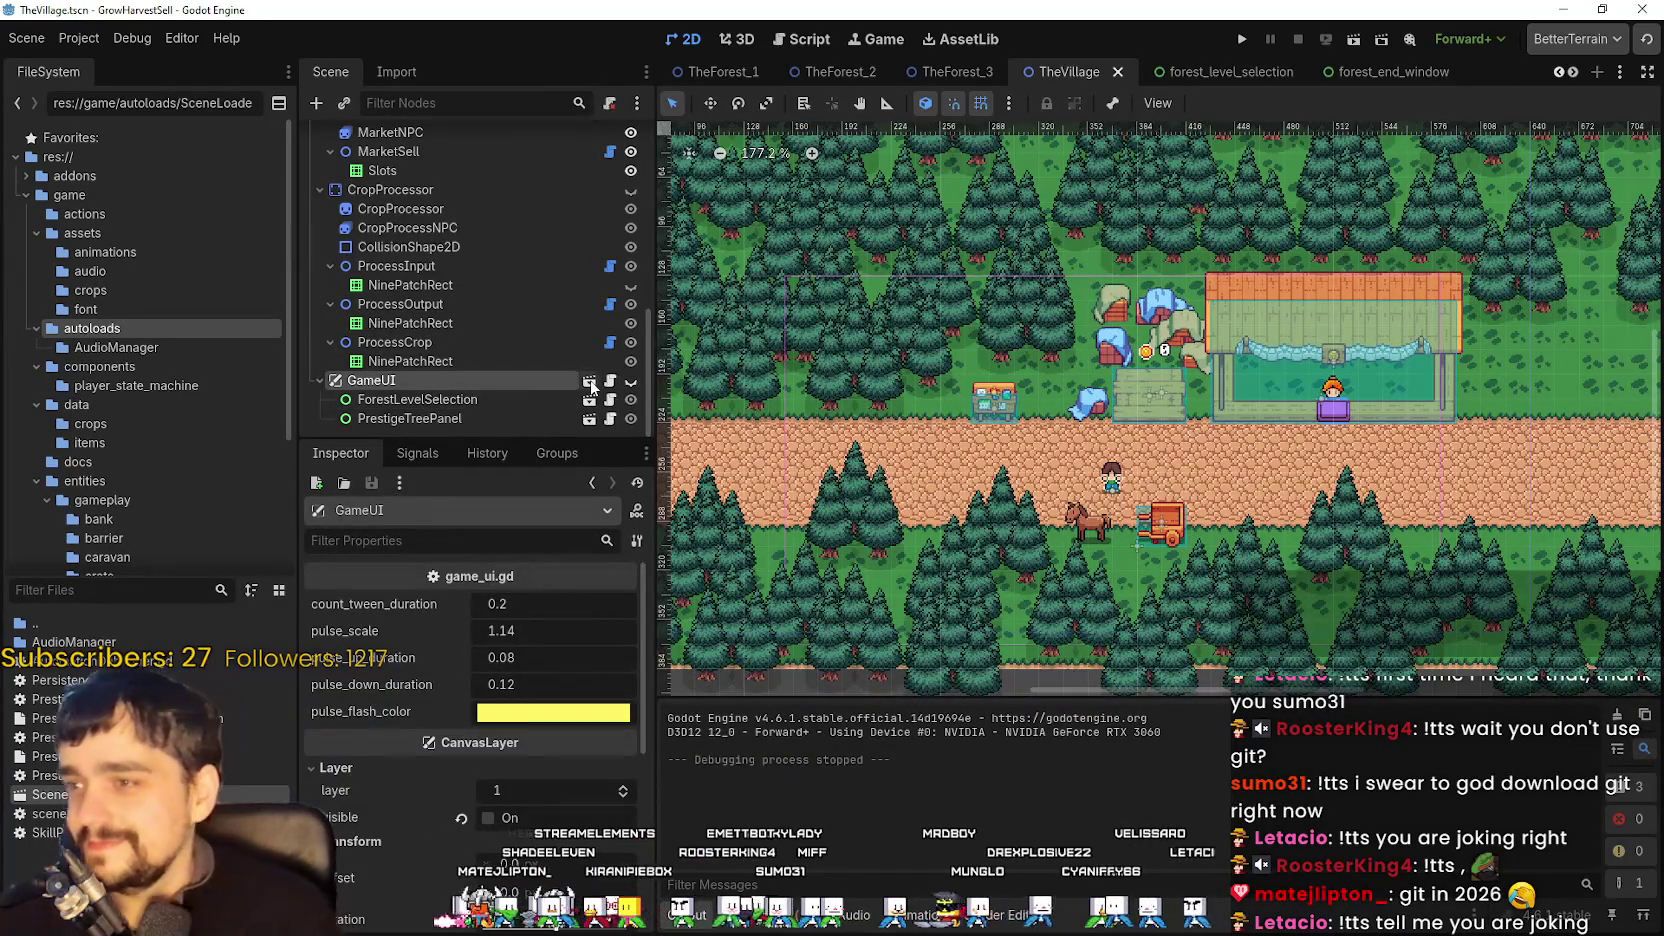
- Open game_ui's CurrencyPanel and read Amount's overrides: outline size 3, font size 8
double_click(978, 222)
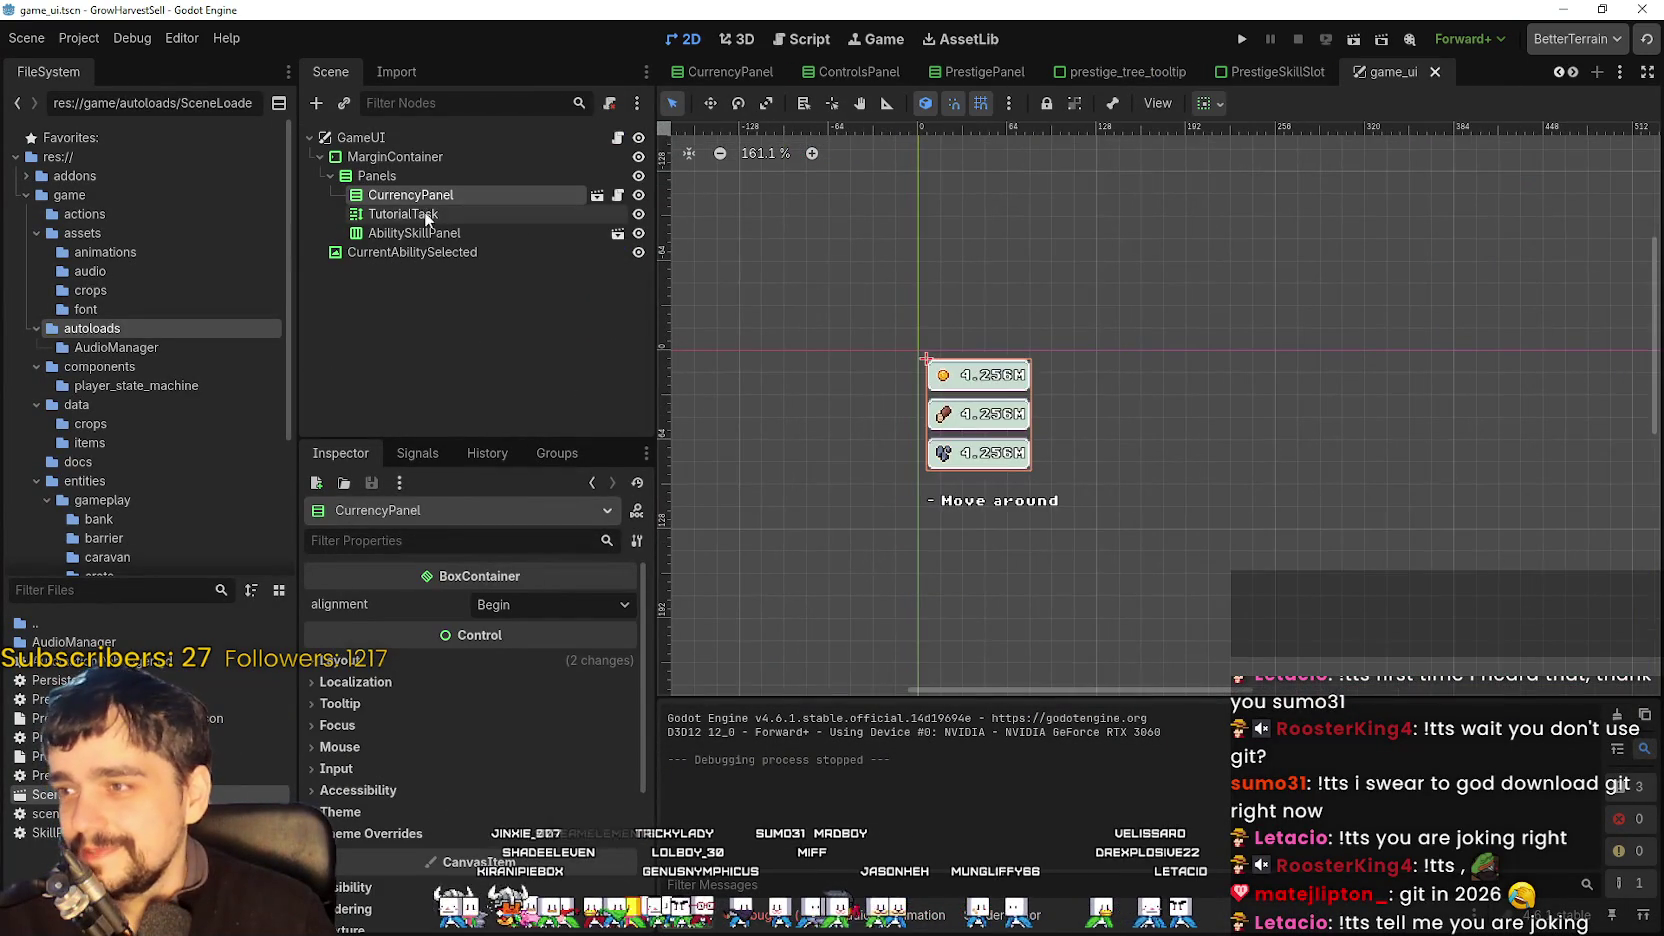
click(597, 195)
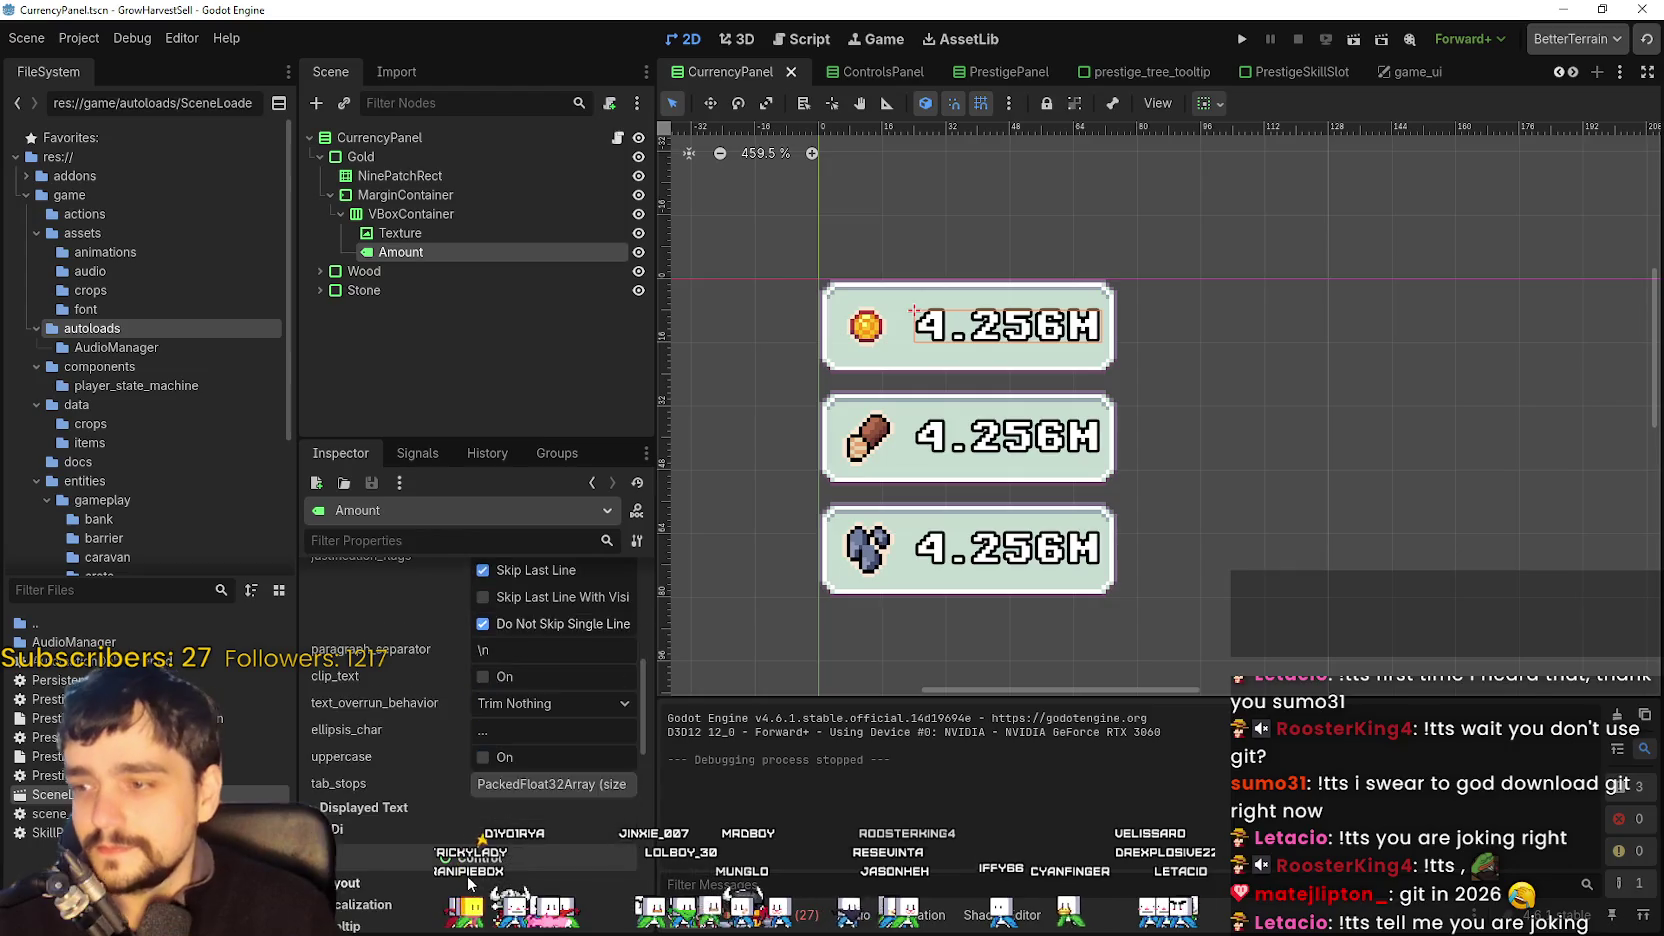
scroll(408, 822, down, 5)
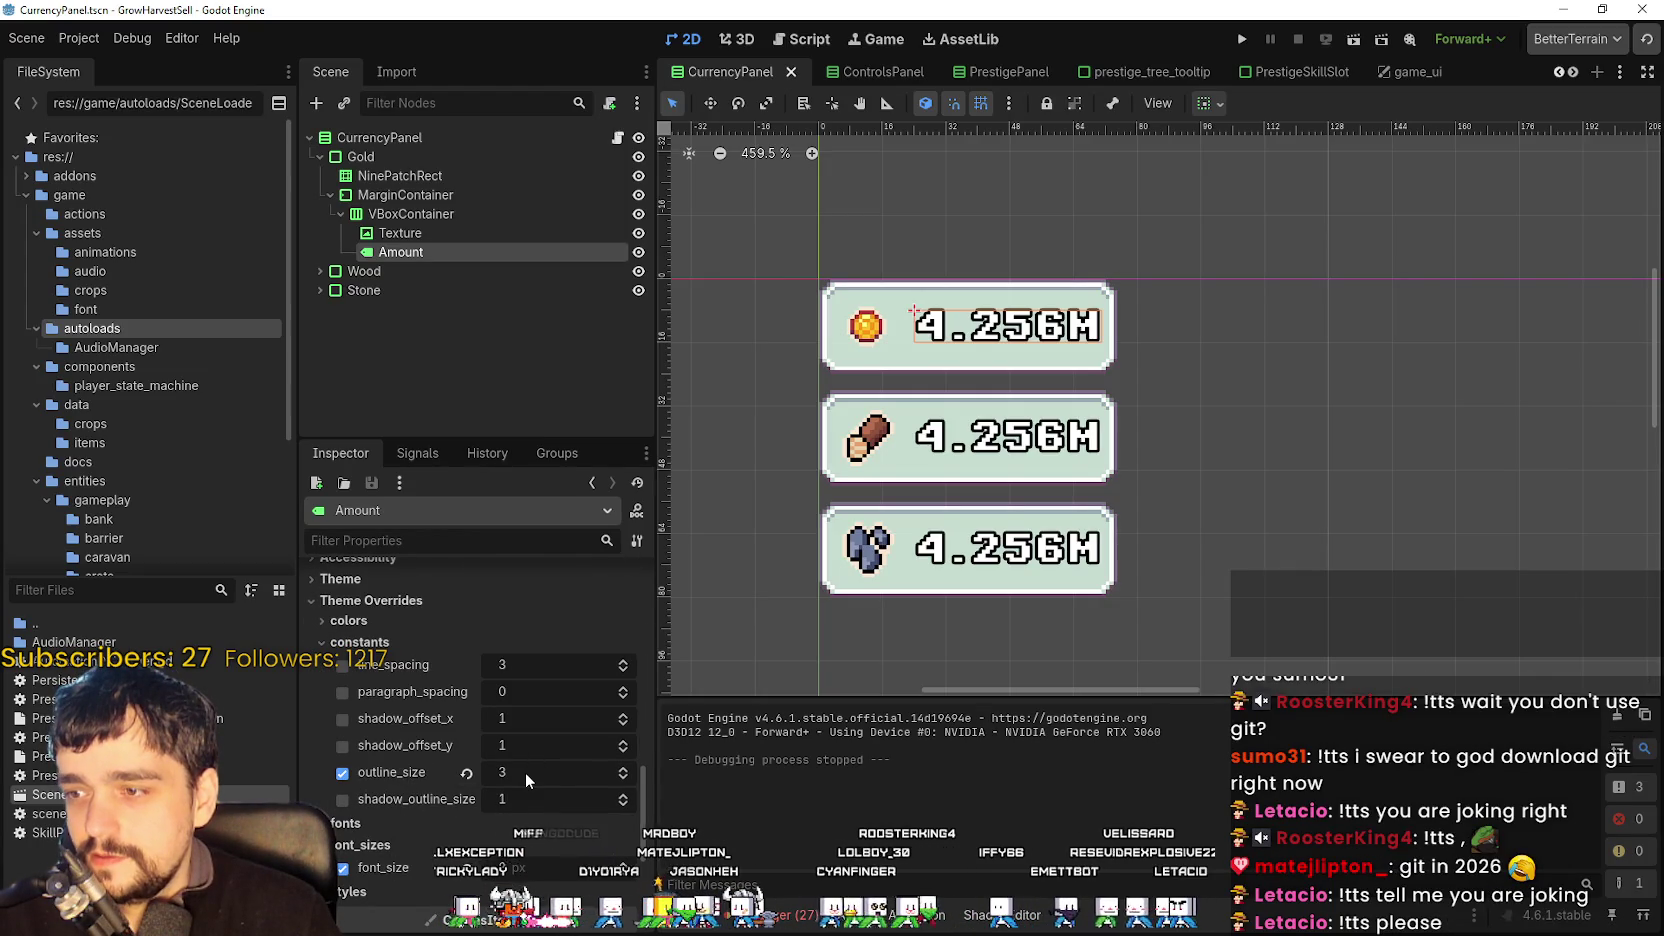
scroll(396, 783, down, 3)
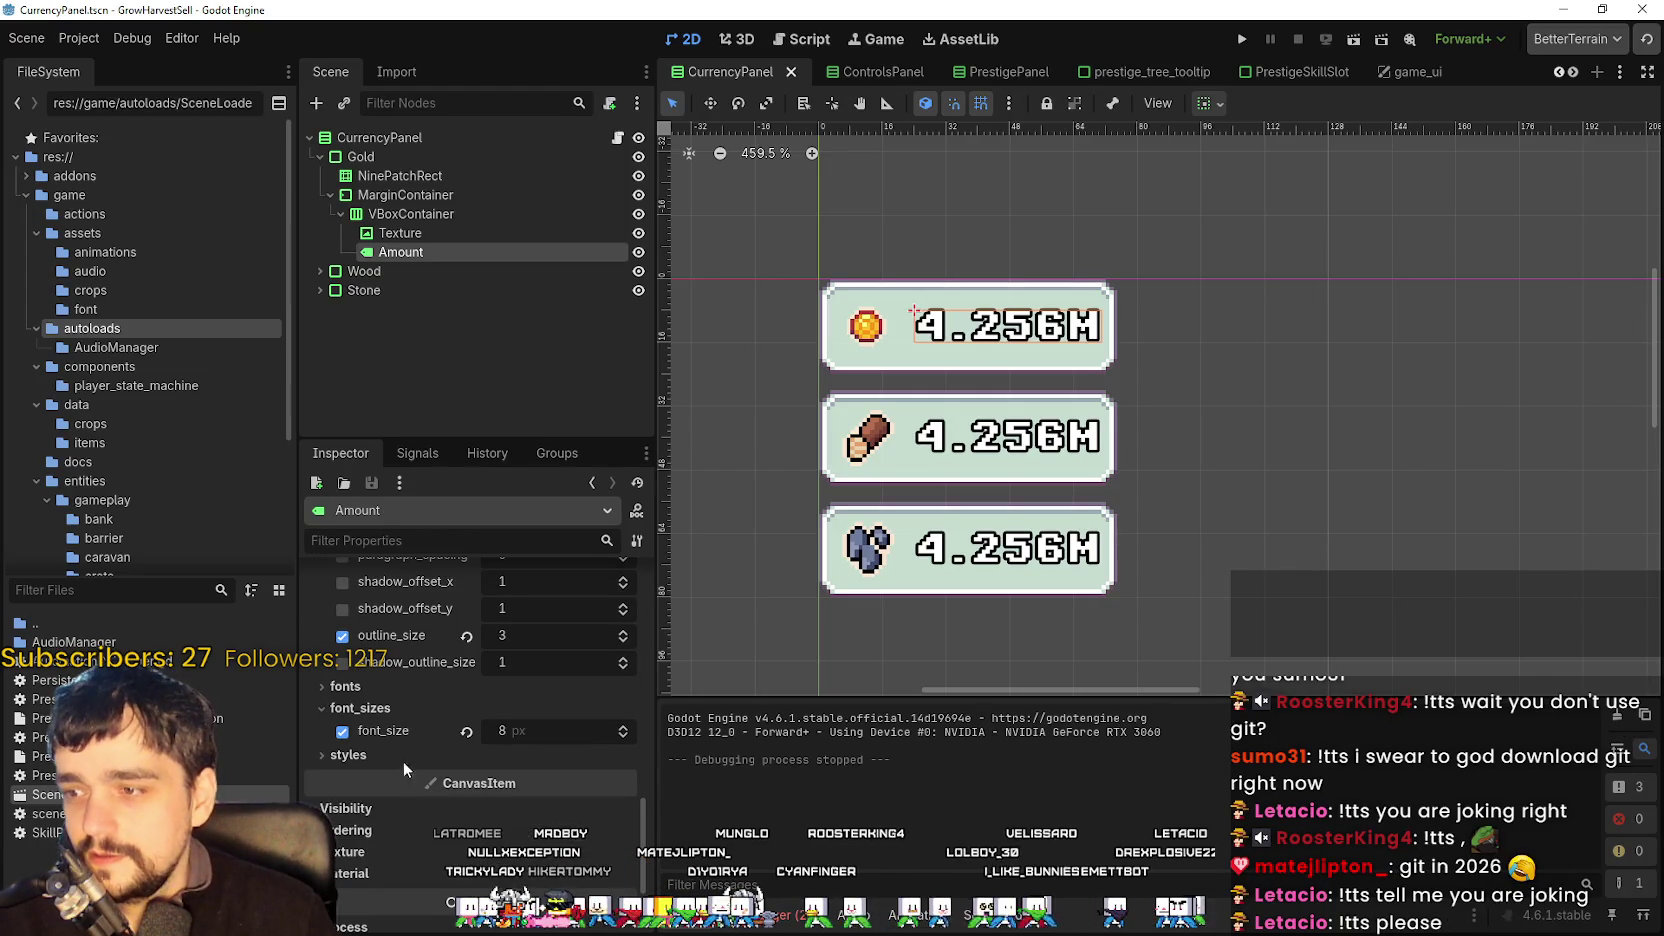
scroll(404, 756, up, 3)
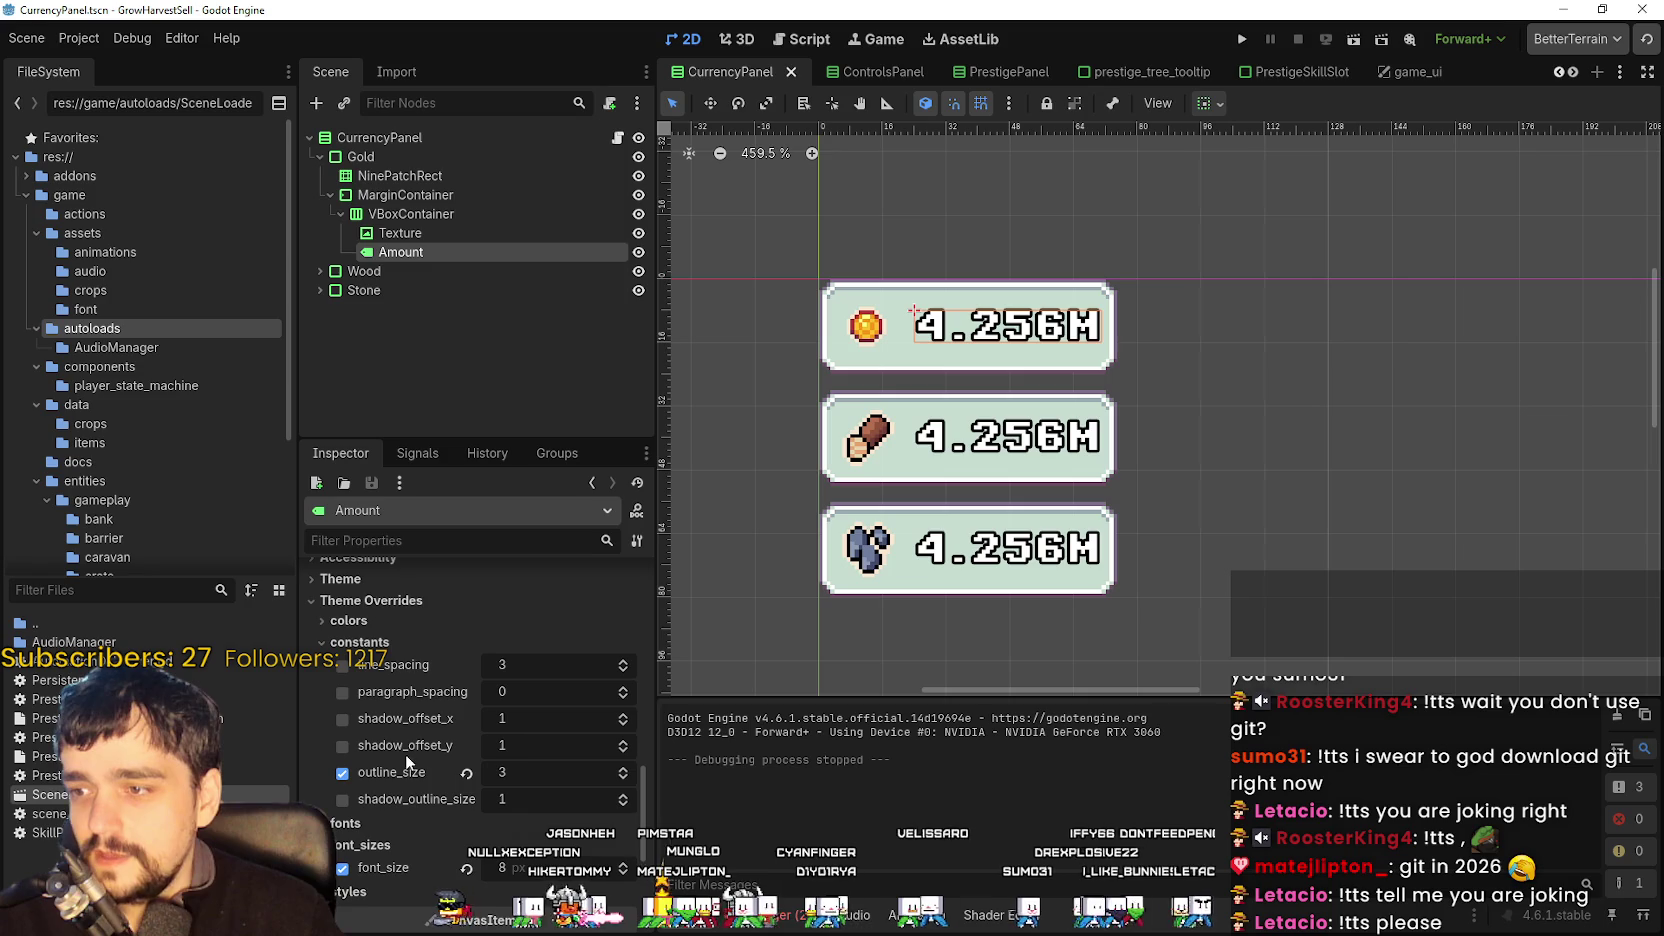
- Scroll through the open scene tabs and return to the forest_level_selection scene
click(1570, 72)
click(1570, 72)
click(1570, 72)
click(1570, 72)
click(1570, 72)
click(1570, 72)
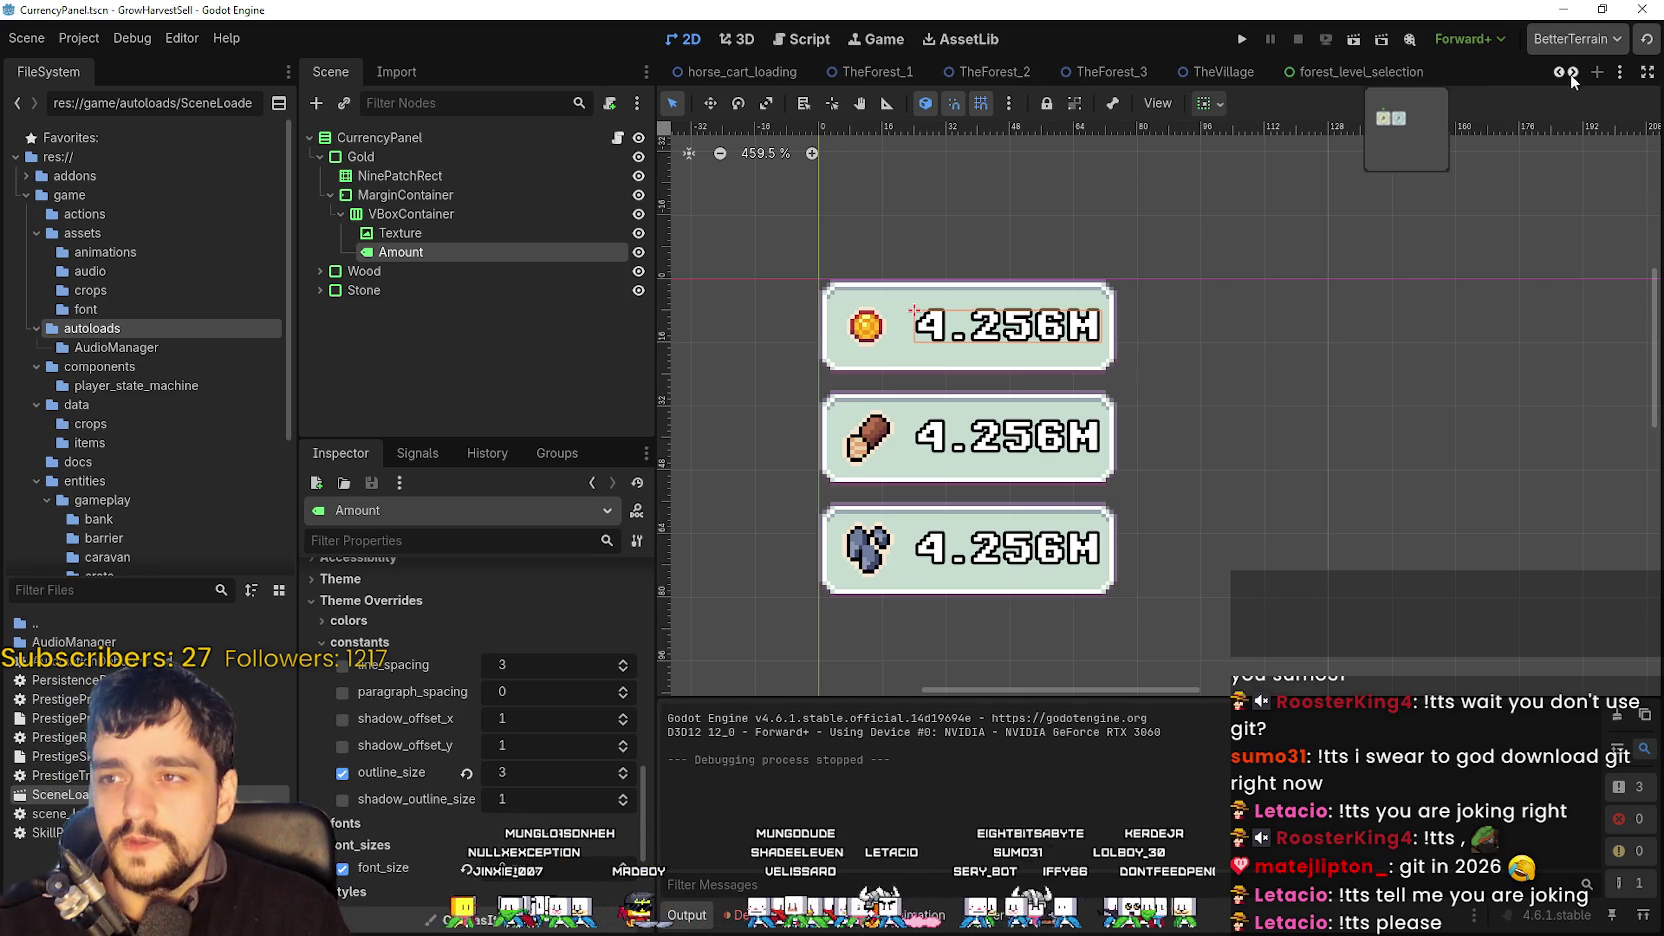
click(1574, 72)
click(1574, 72)
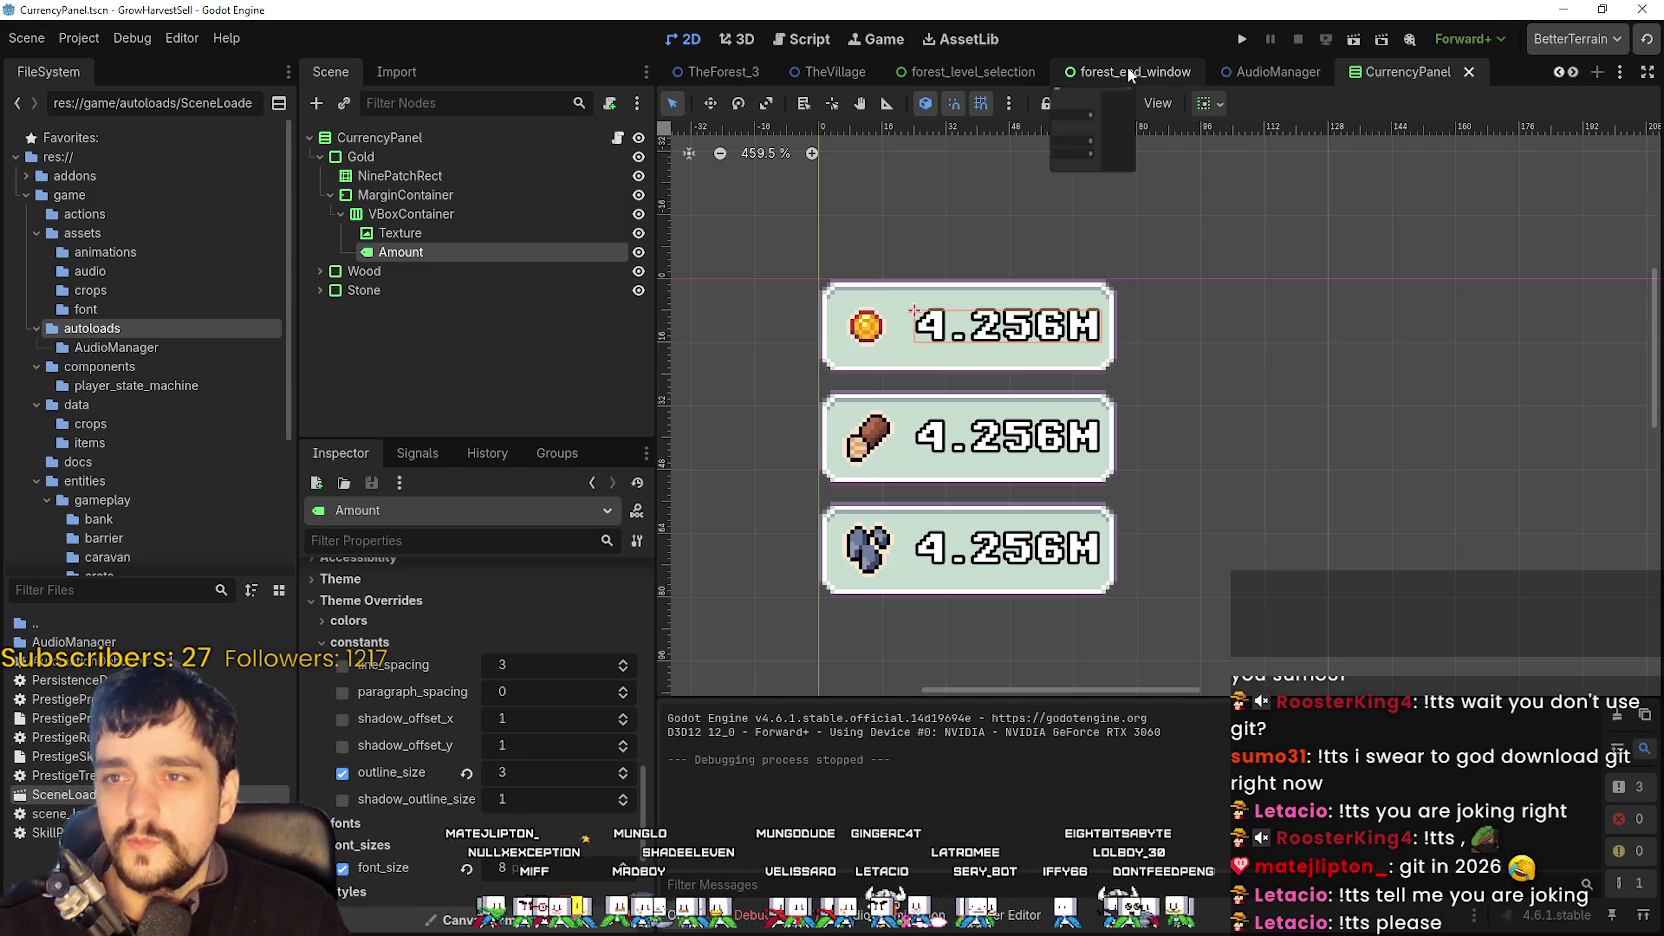
click(1115, 71)
click(1025, 71)
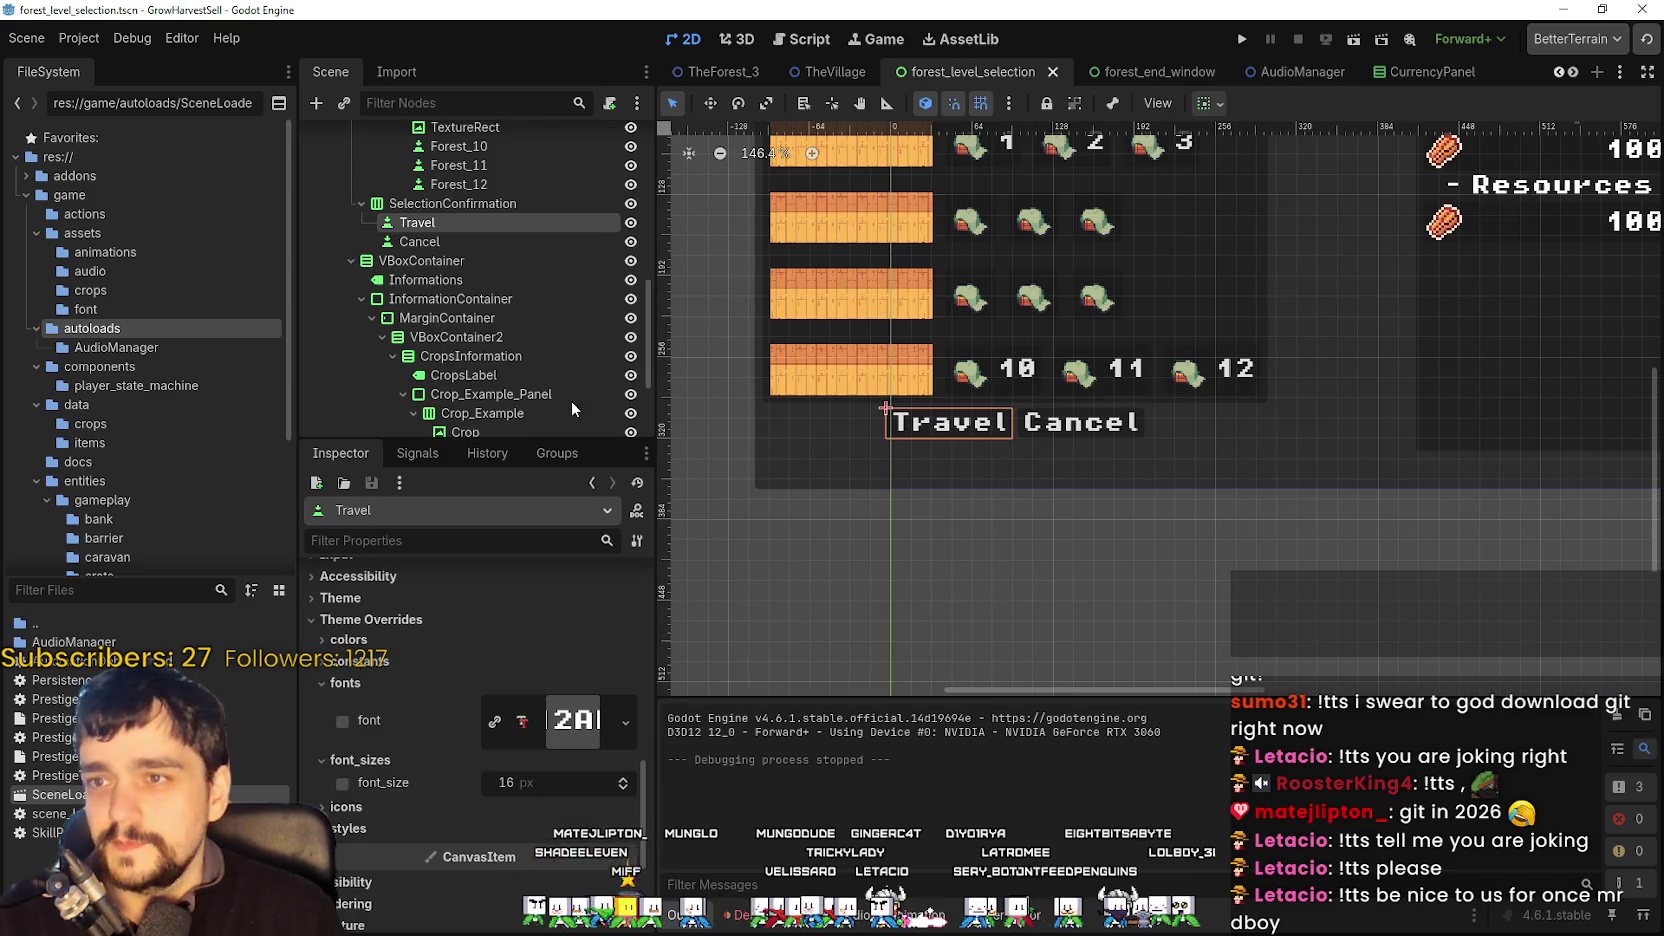
- Set the Travel button's font_size override to 8 px
scroll(471, 633, down, 5)
scroll(560, 783, up, 5)
click(551, 794)
text(8)
key(Return)
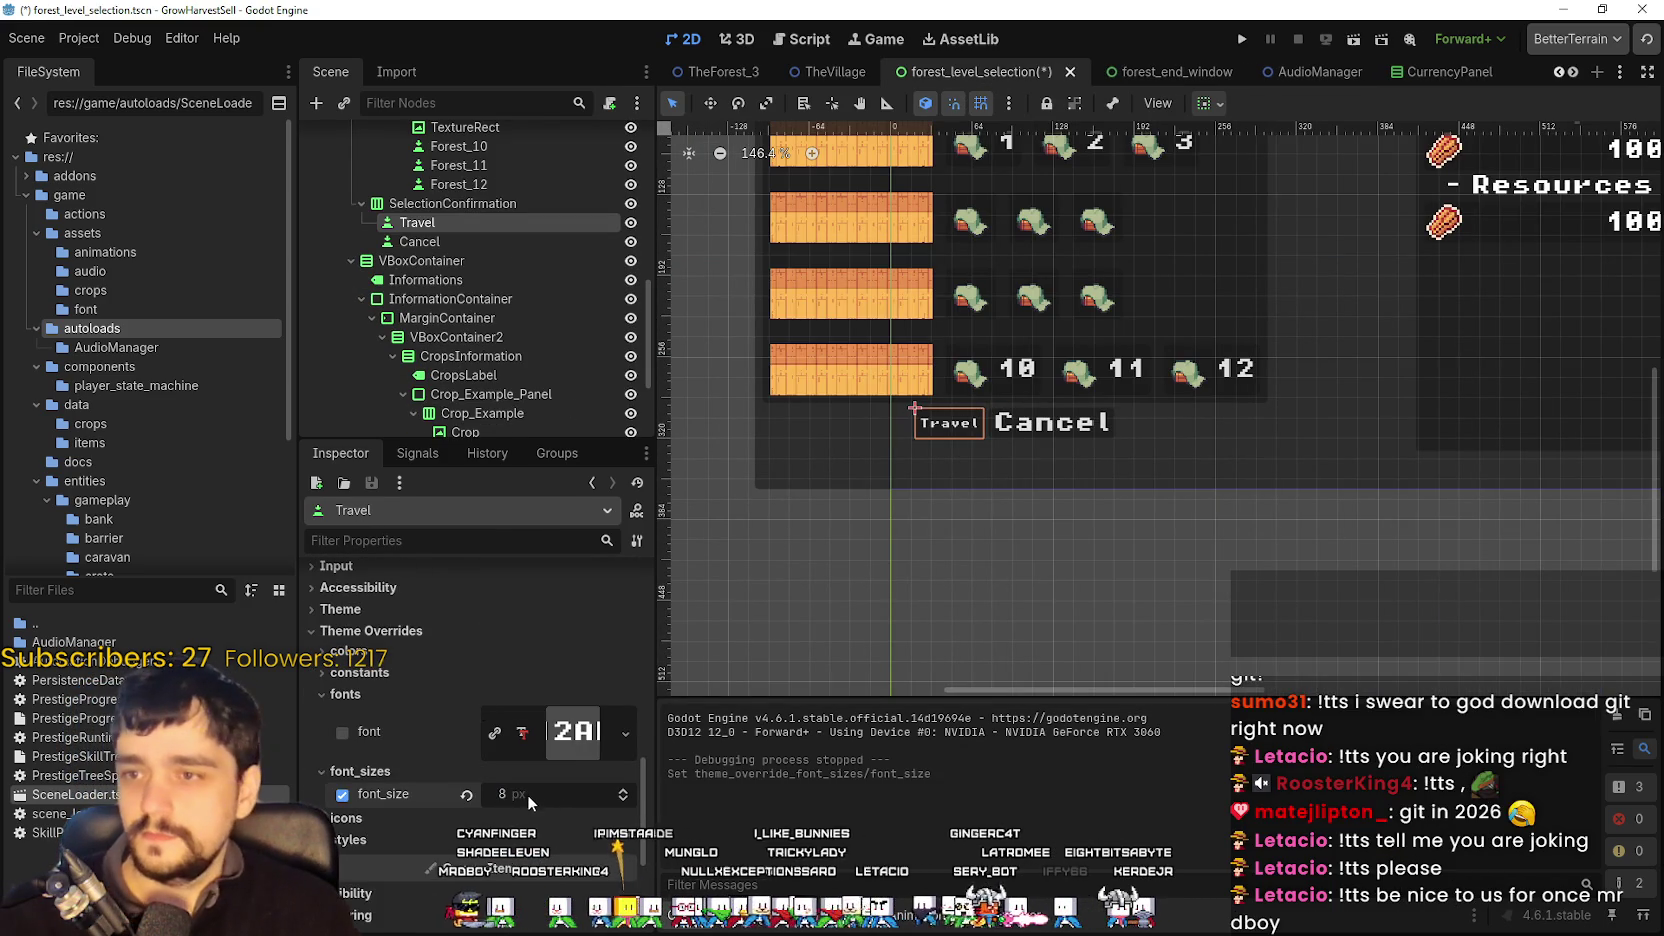
- Browse Travel's colour and constant overrides and enable the outline_size override
scroll(384, 832, up, 4)
click(384, 832)
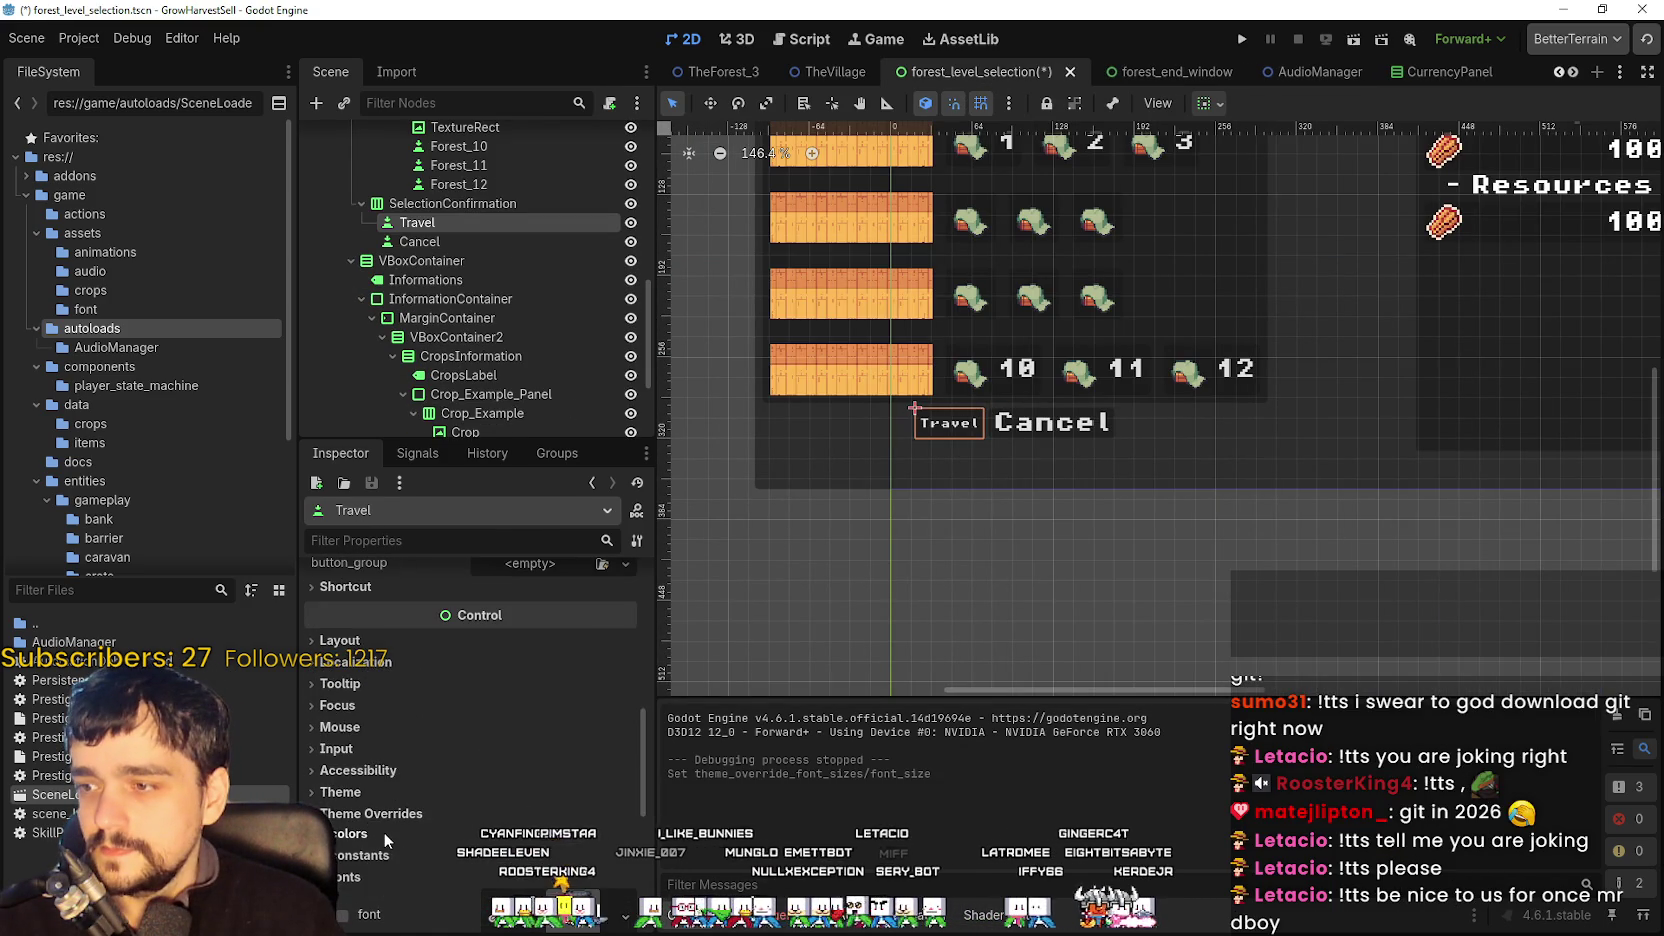
click(396, 852)
scroll(460, 815, down, 5)
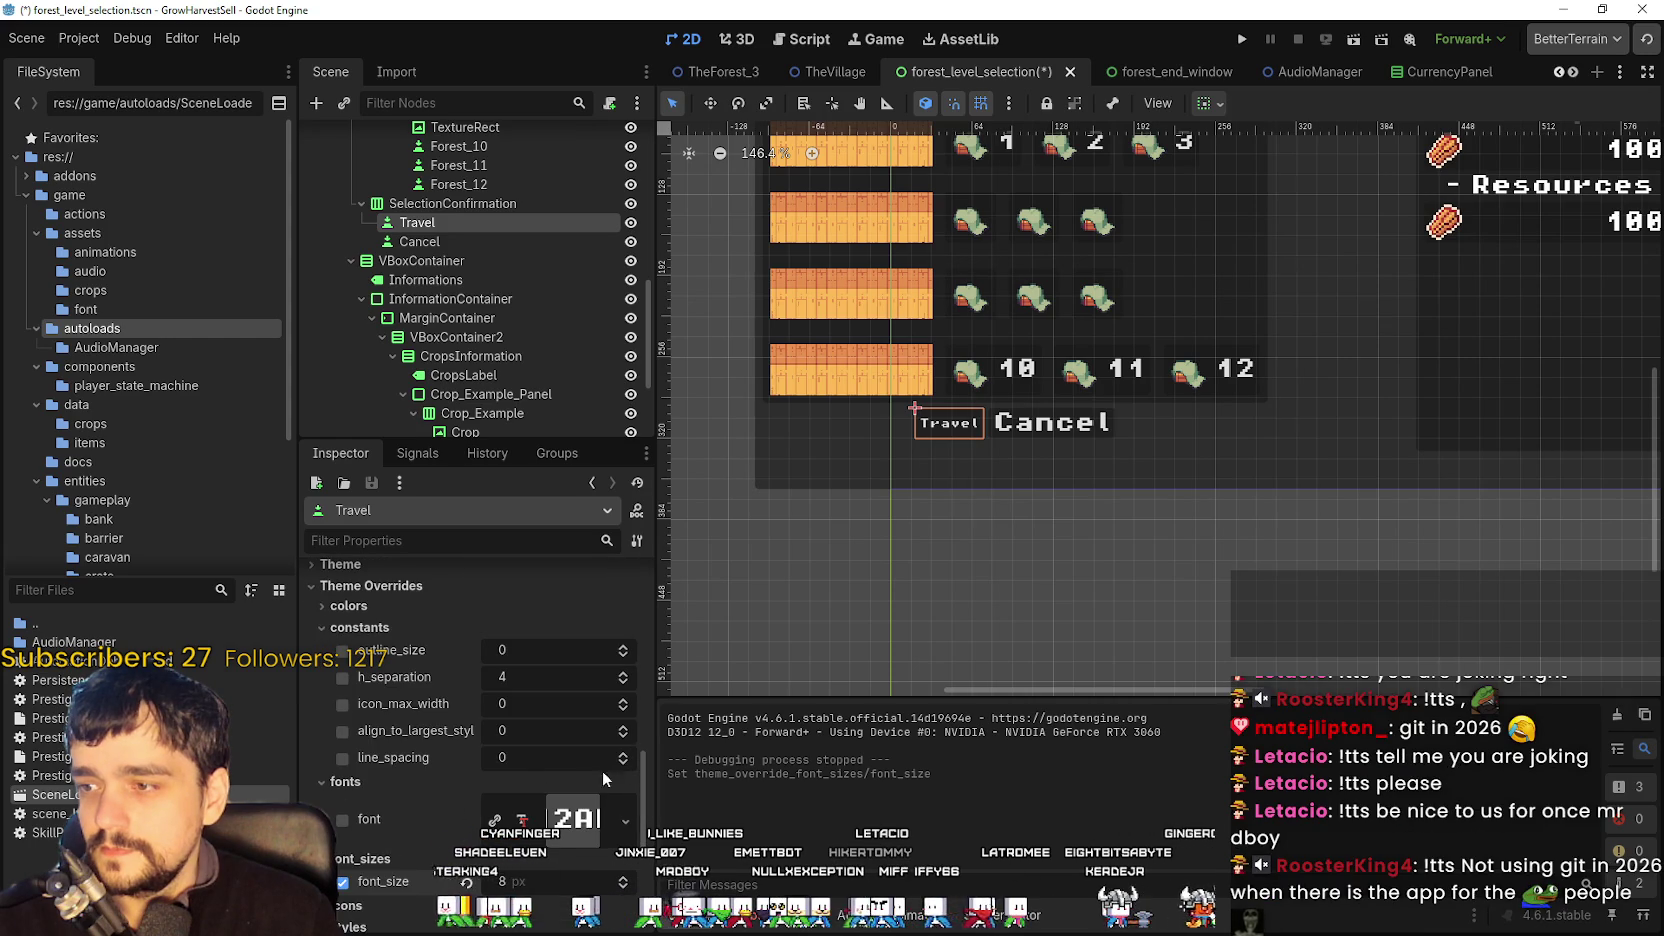
scroll(375, 740, up, 2)
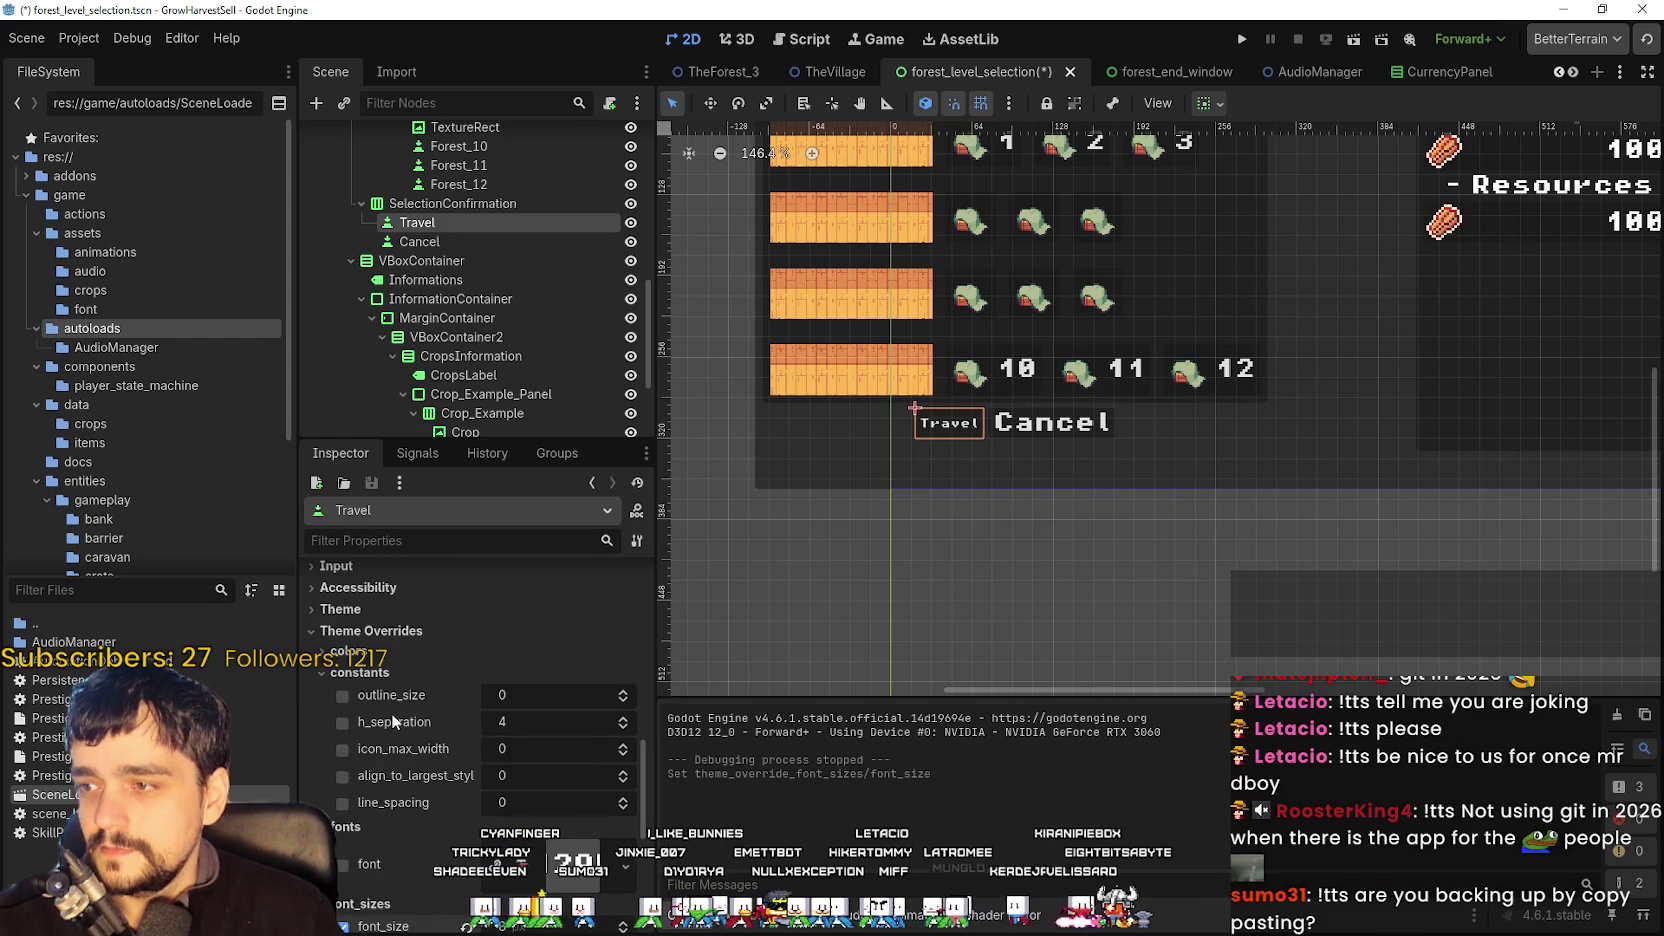
click(384, 694)
click(384, 697)
scroll(400, 780, down, 4)
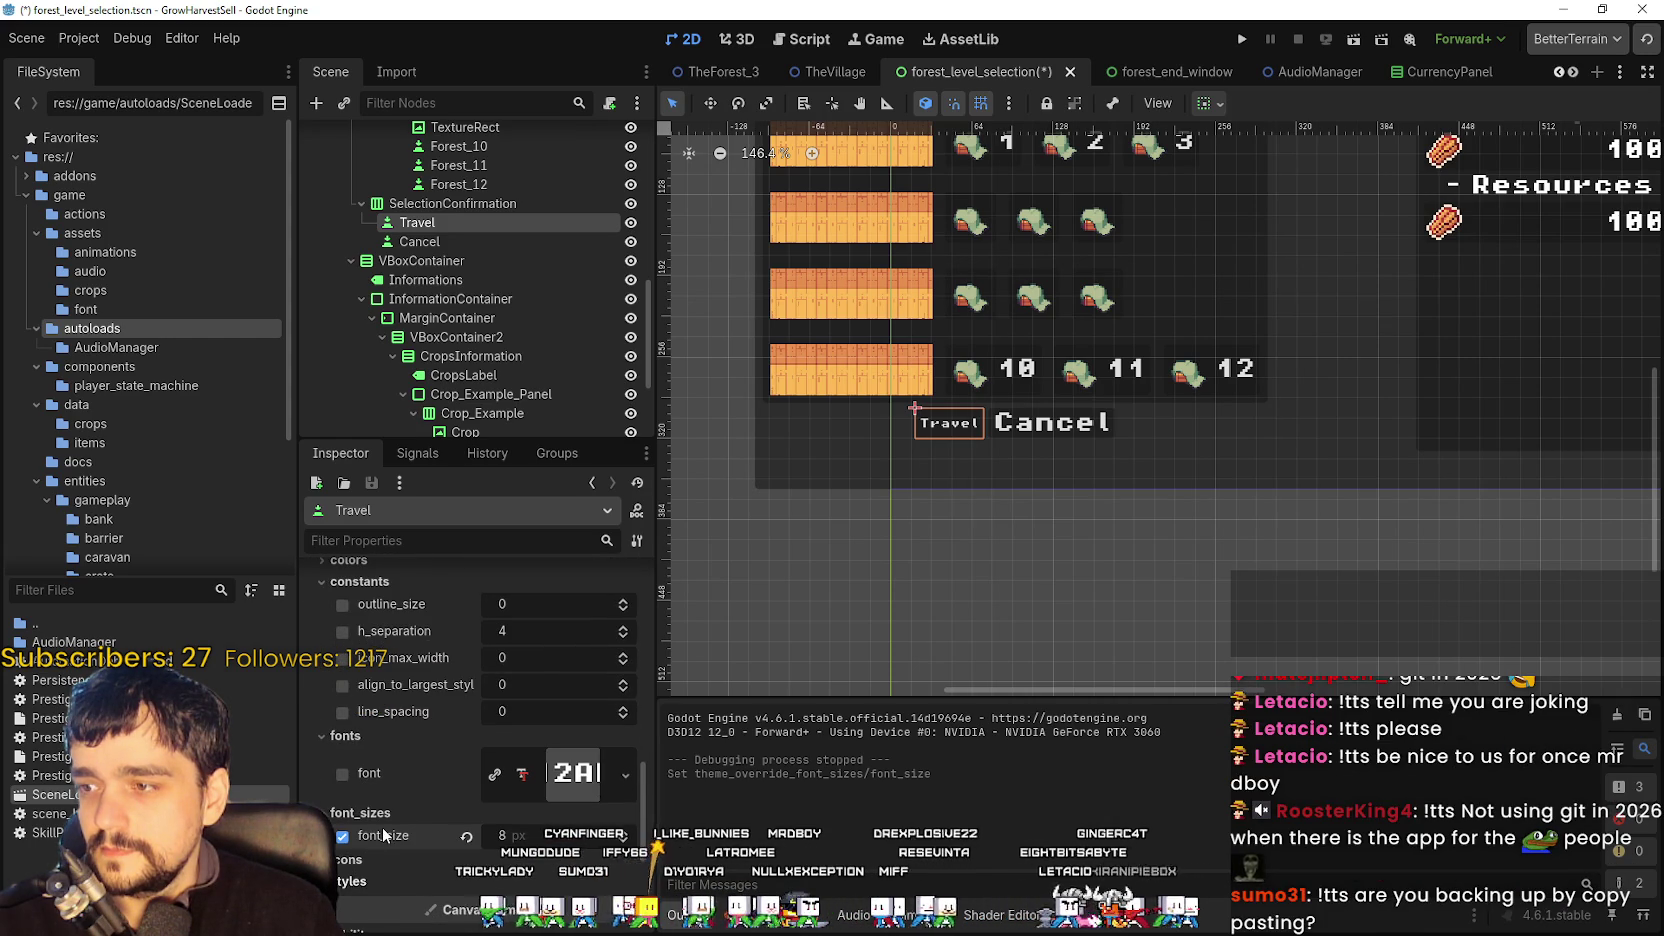
scroll(410, 760, up, 2)
scroll(400, 760, up, 5)
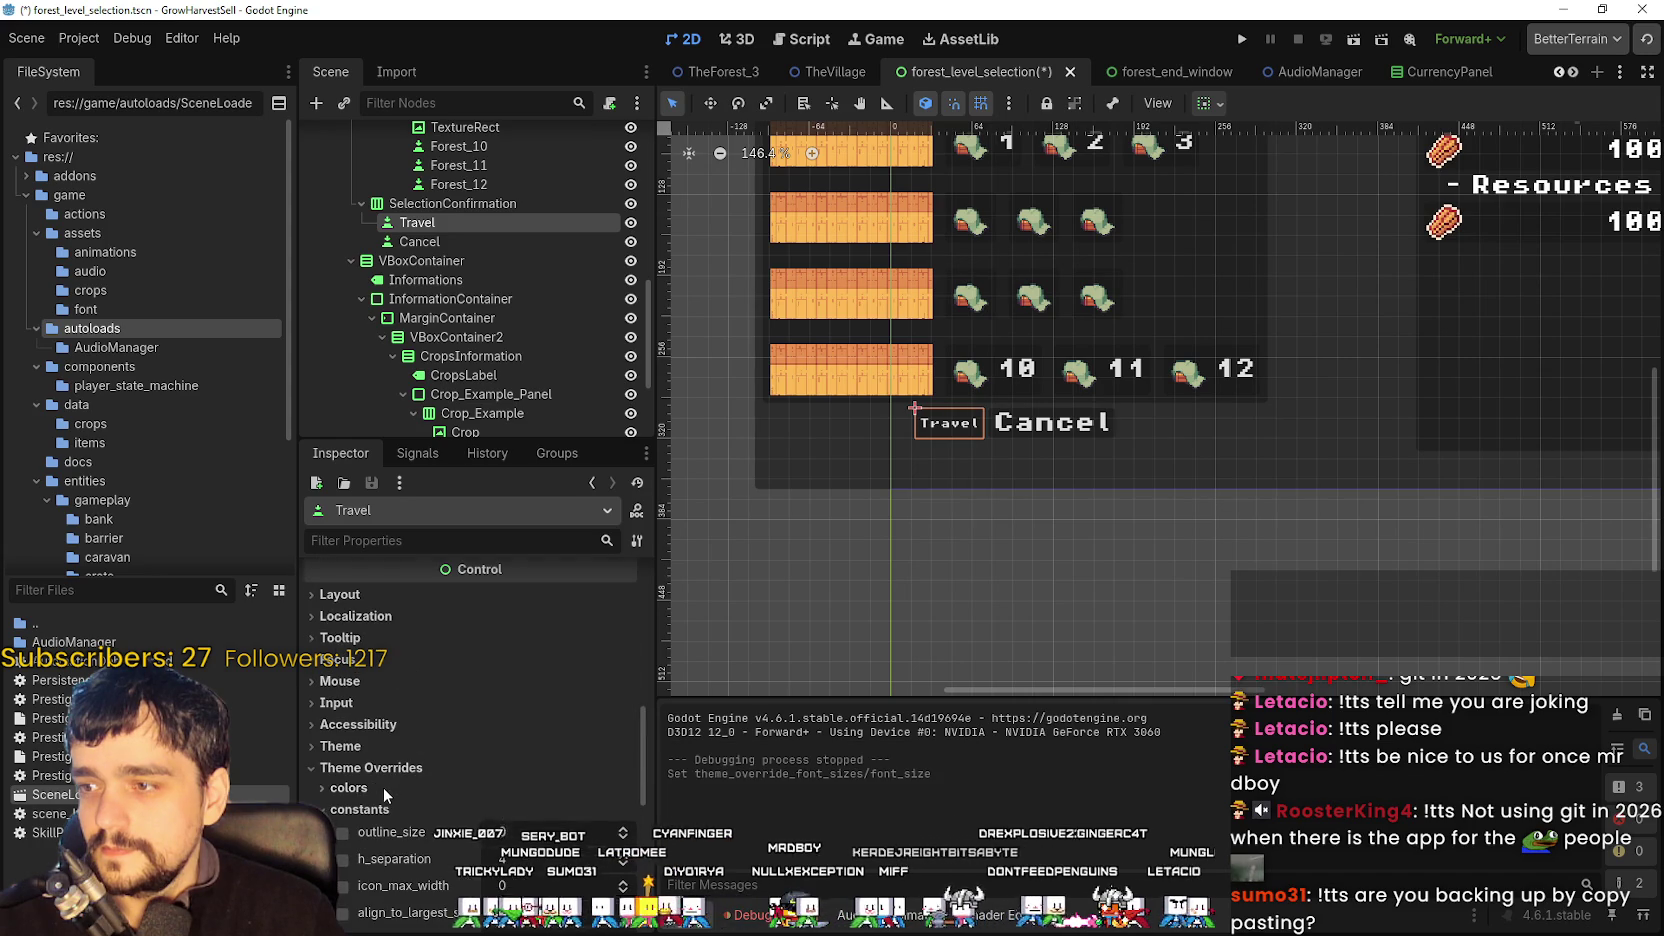
scroll(421, 712, up, 2)
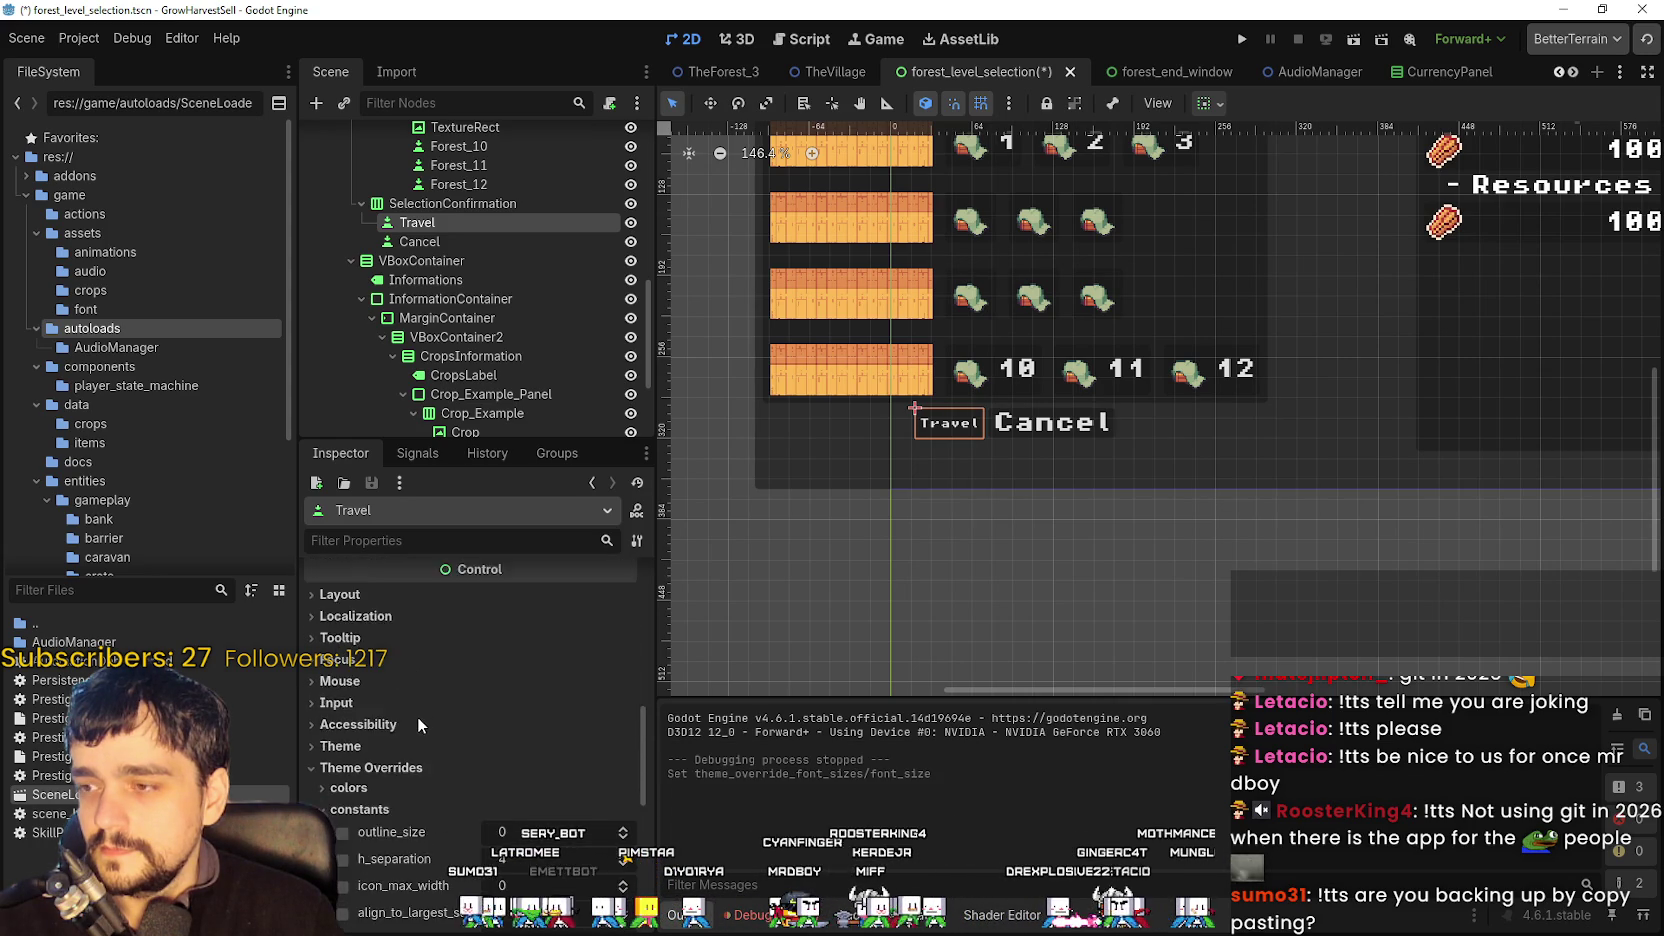
scroll(966, 437, up, 5)
scroll(942, 421, up, 2)
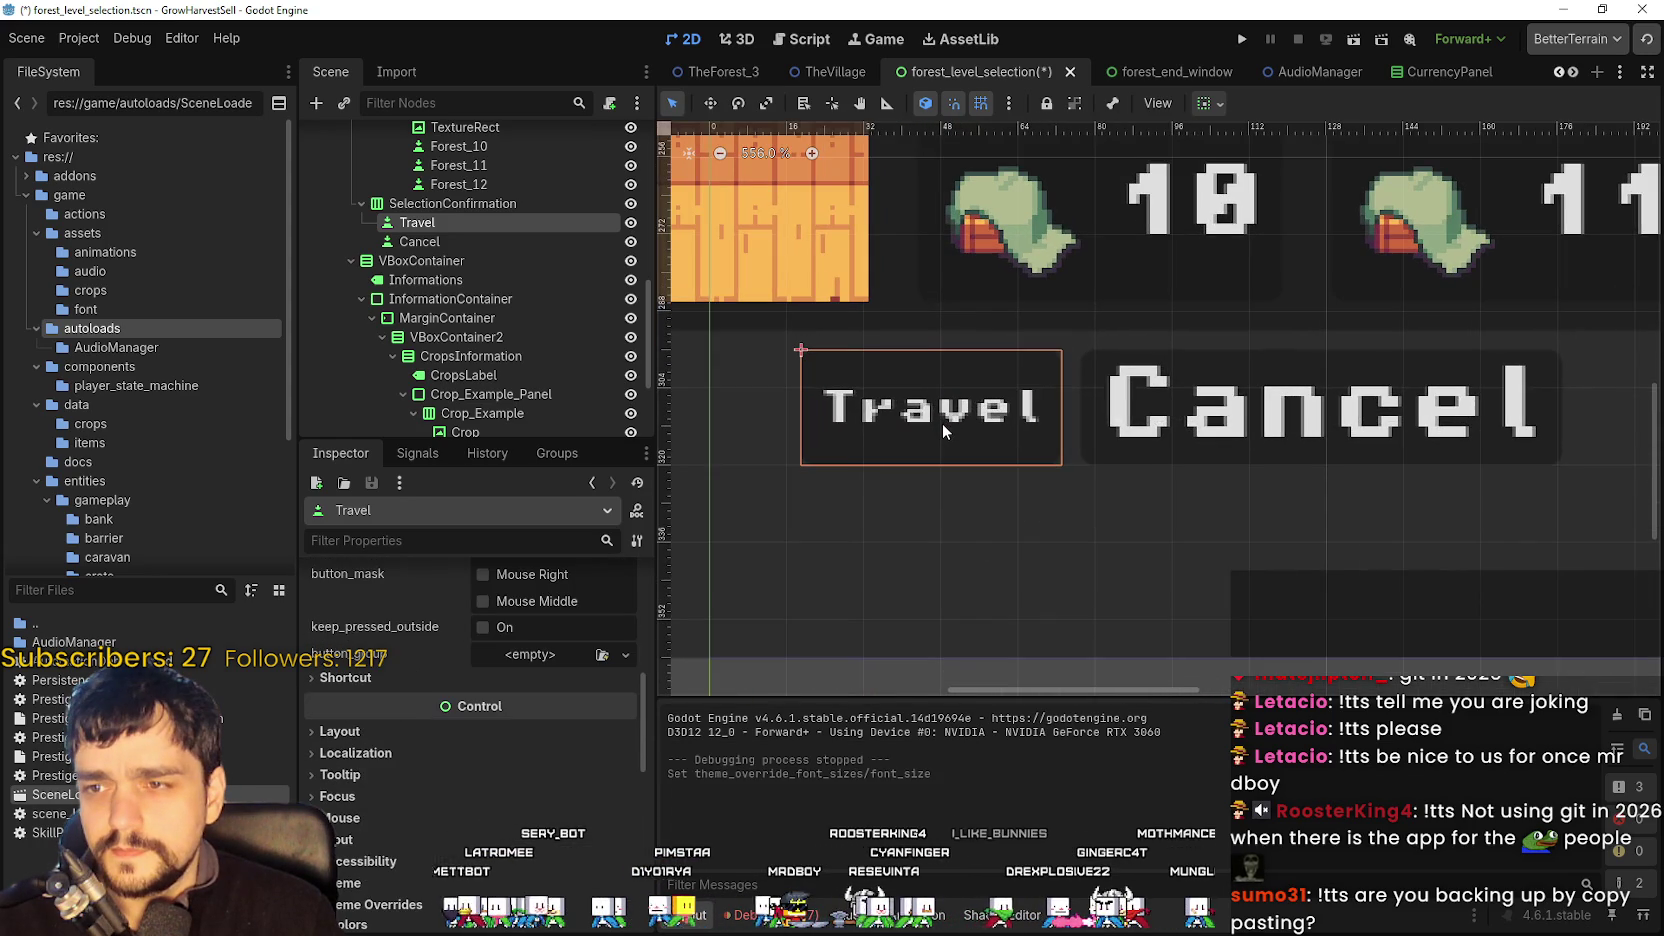
scroll(503, 840, down, 3)
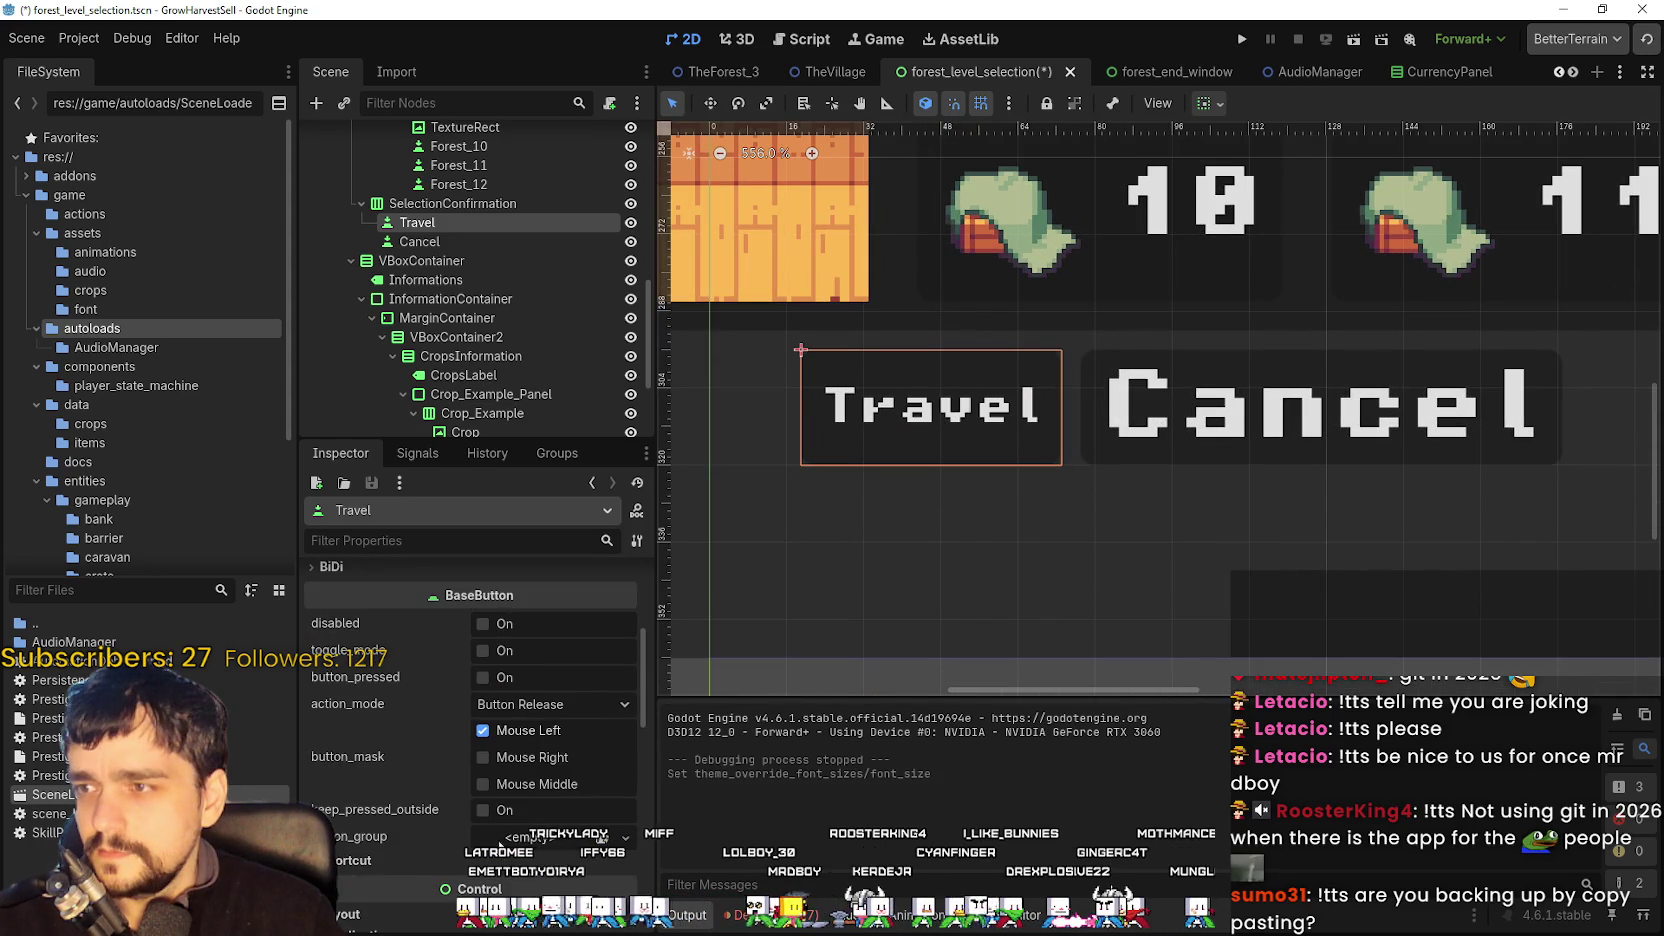
scroll(506, 835, up, 2)
scroll(387, 792, up, 3)
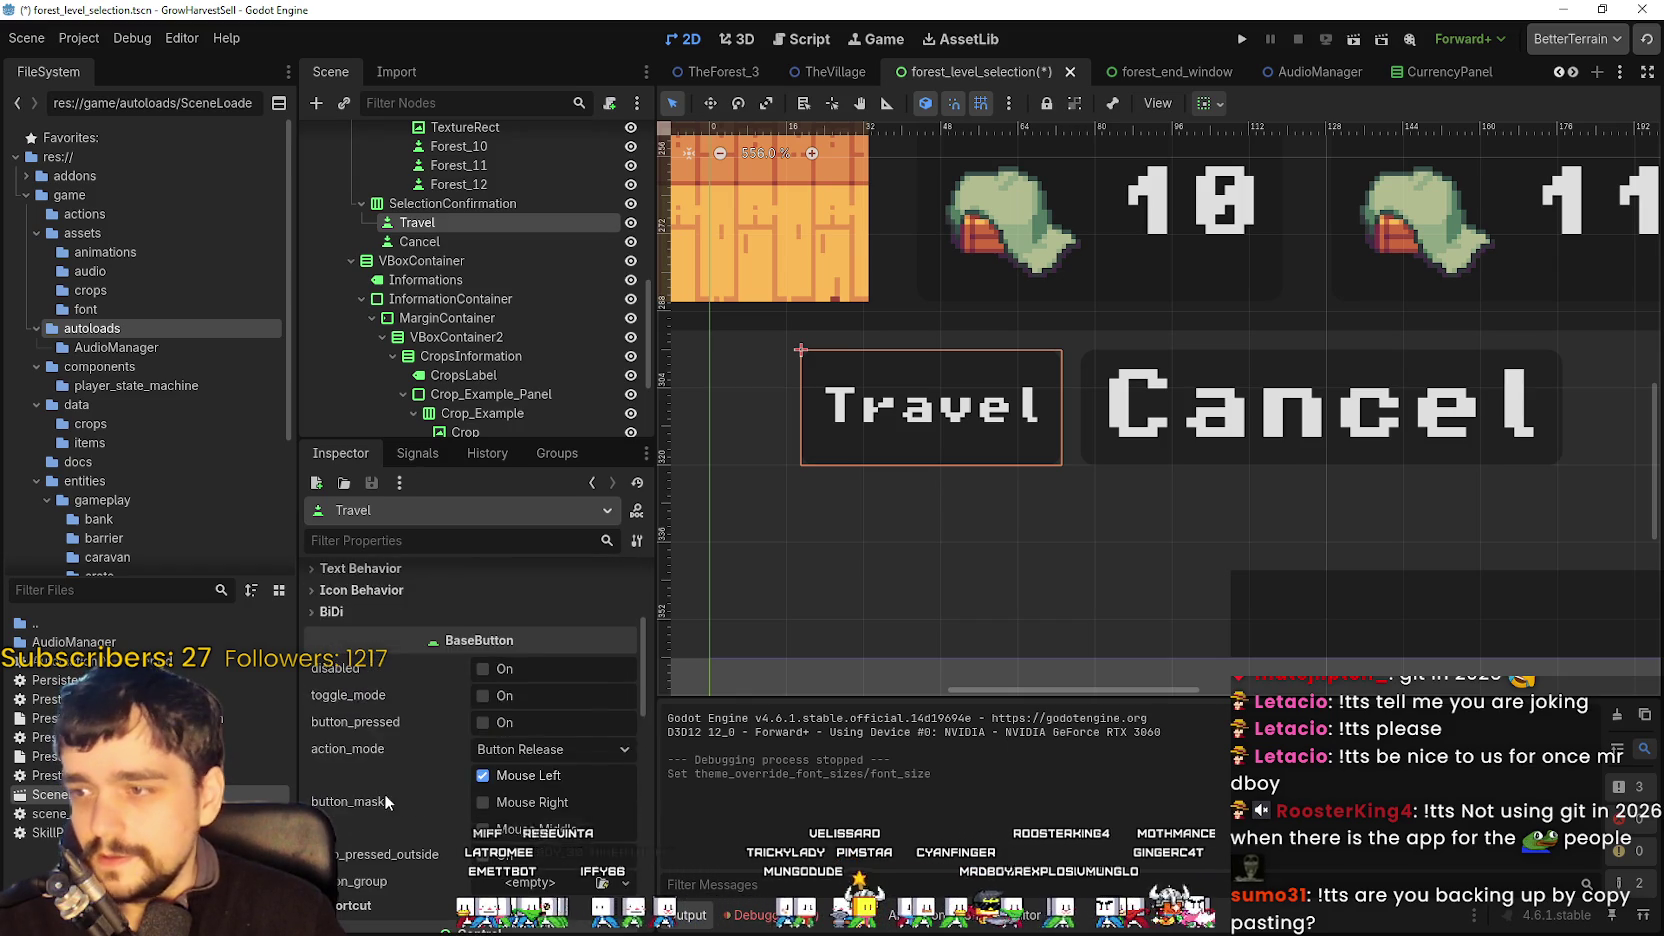
scroll(387, 792, down, 6)
scroll(384, 786, down, 5)
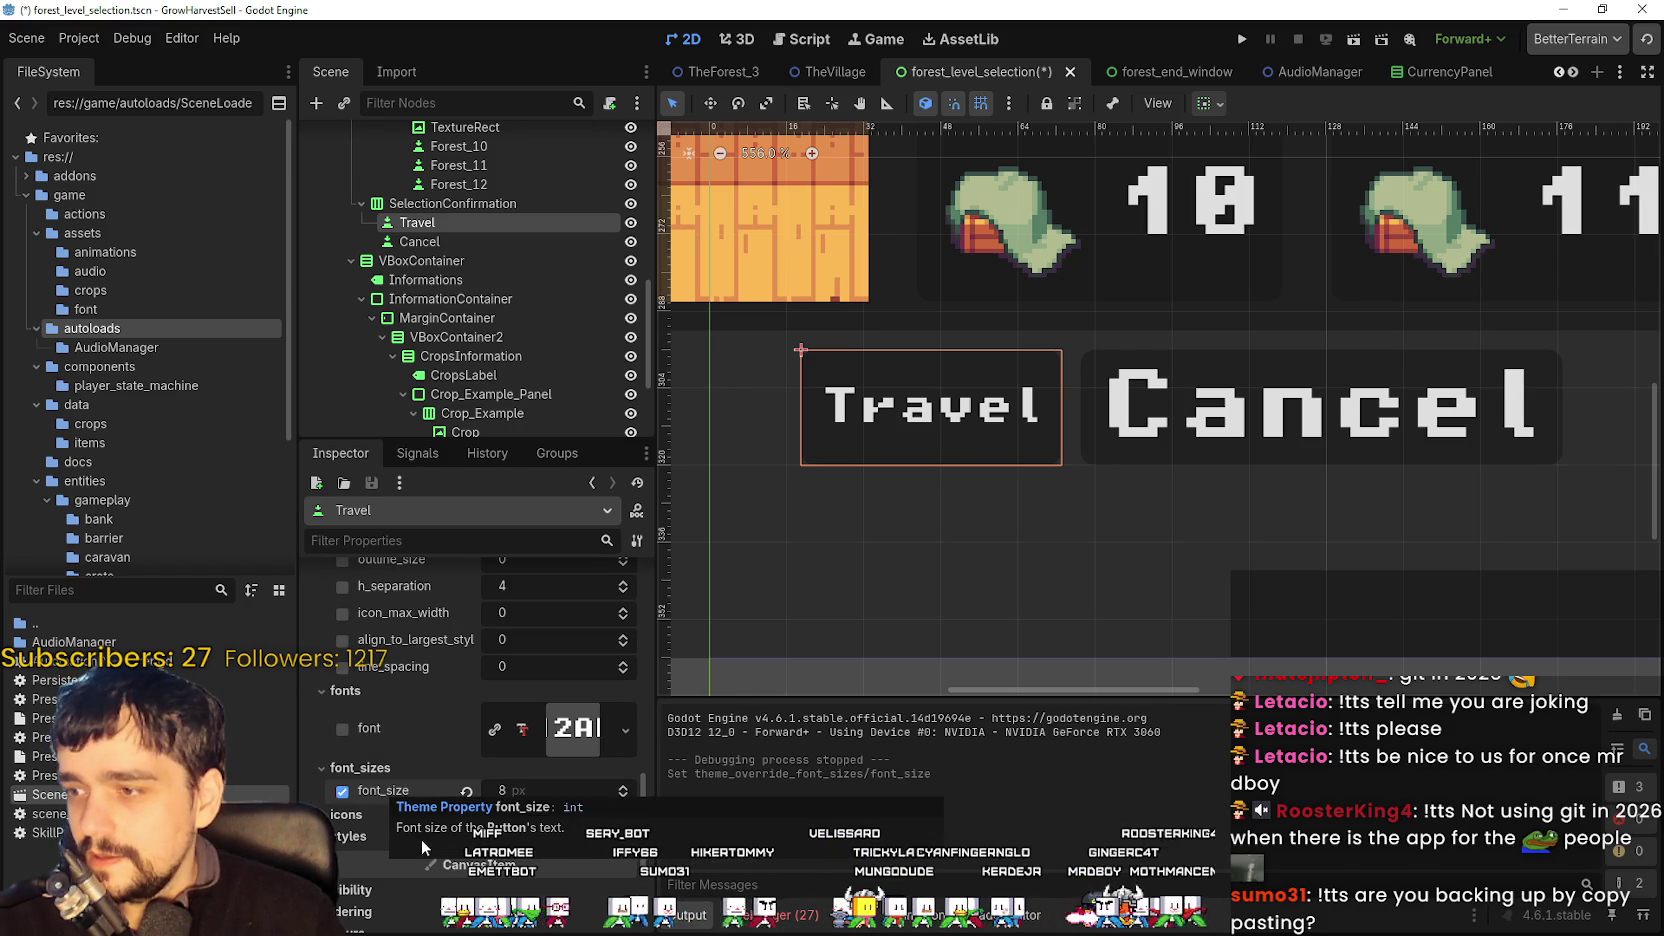
scroll(412, 666, up, 1)
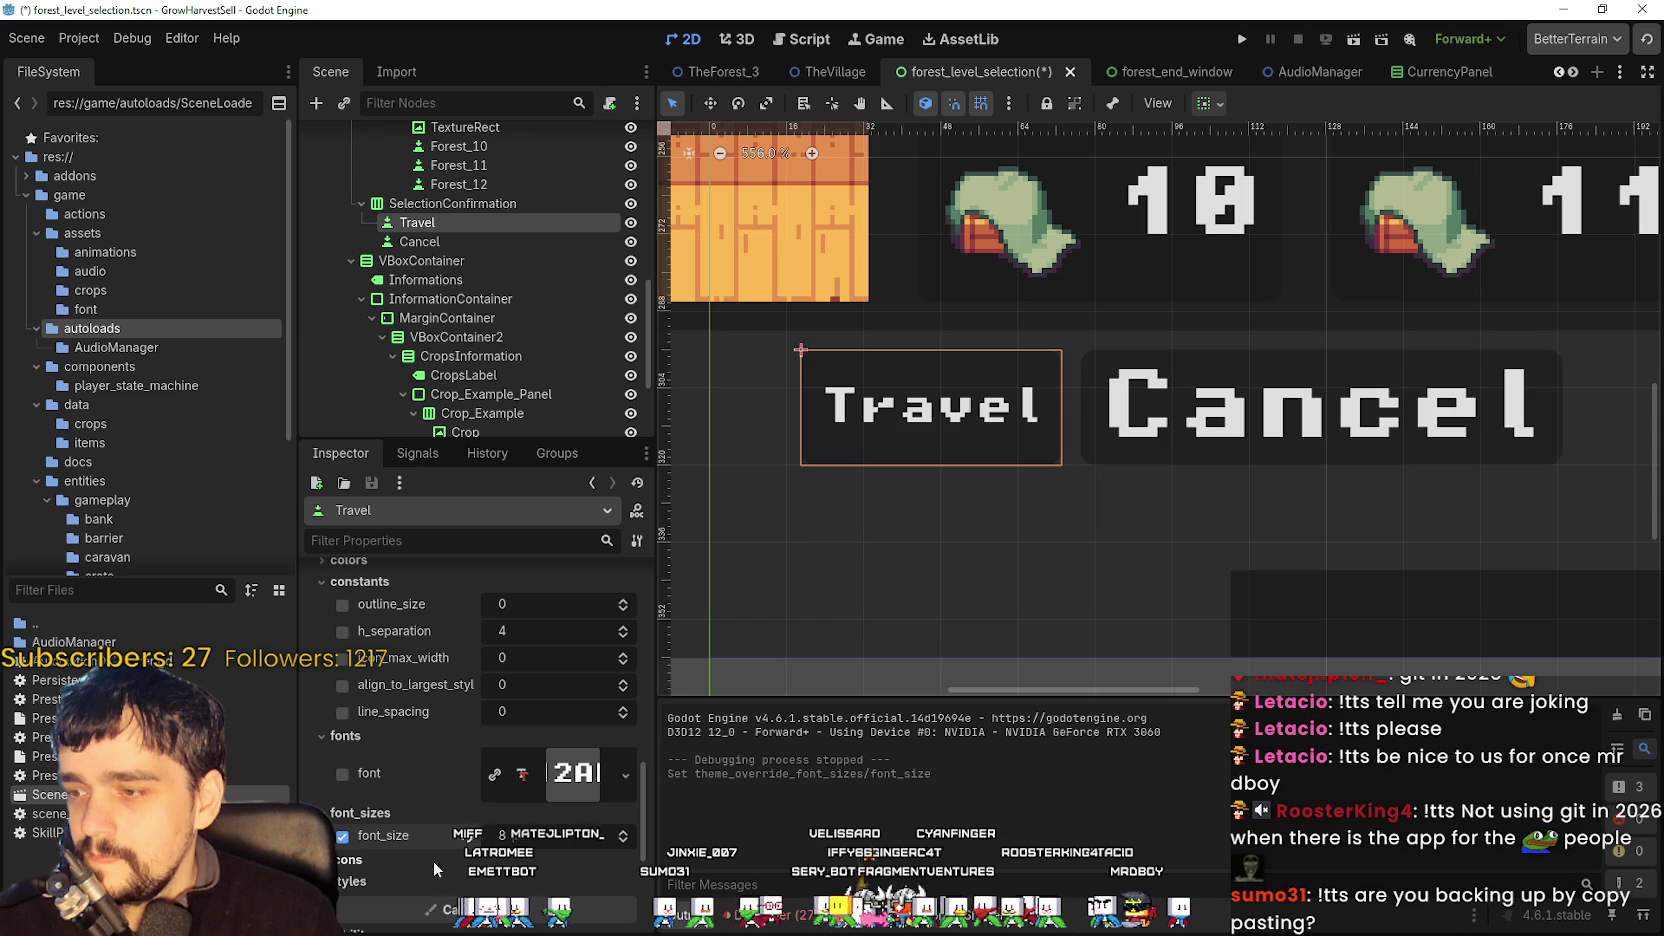
click(631, 602)
- Raise the Travel button's outline_size override to 3
click(631, 602)
click(631, 602)
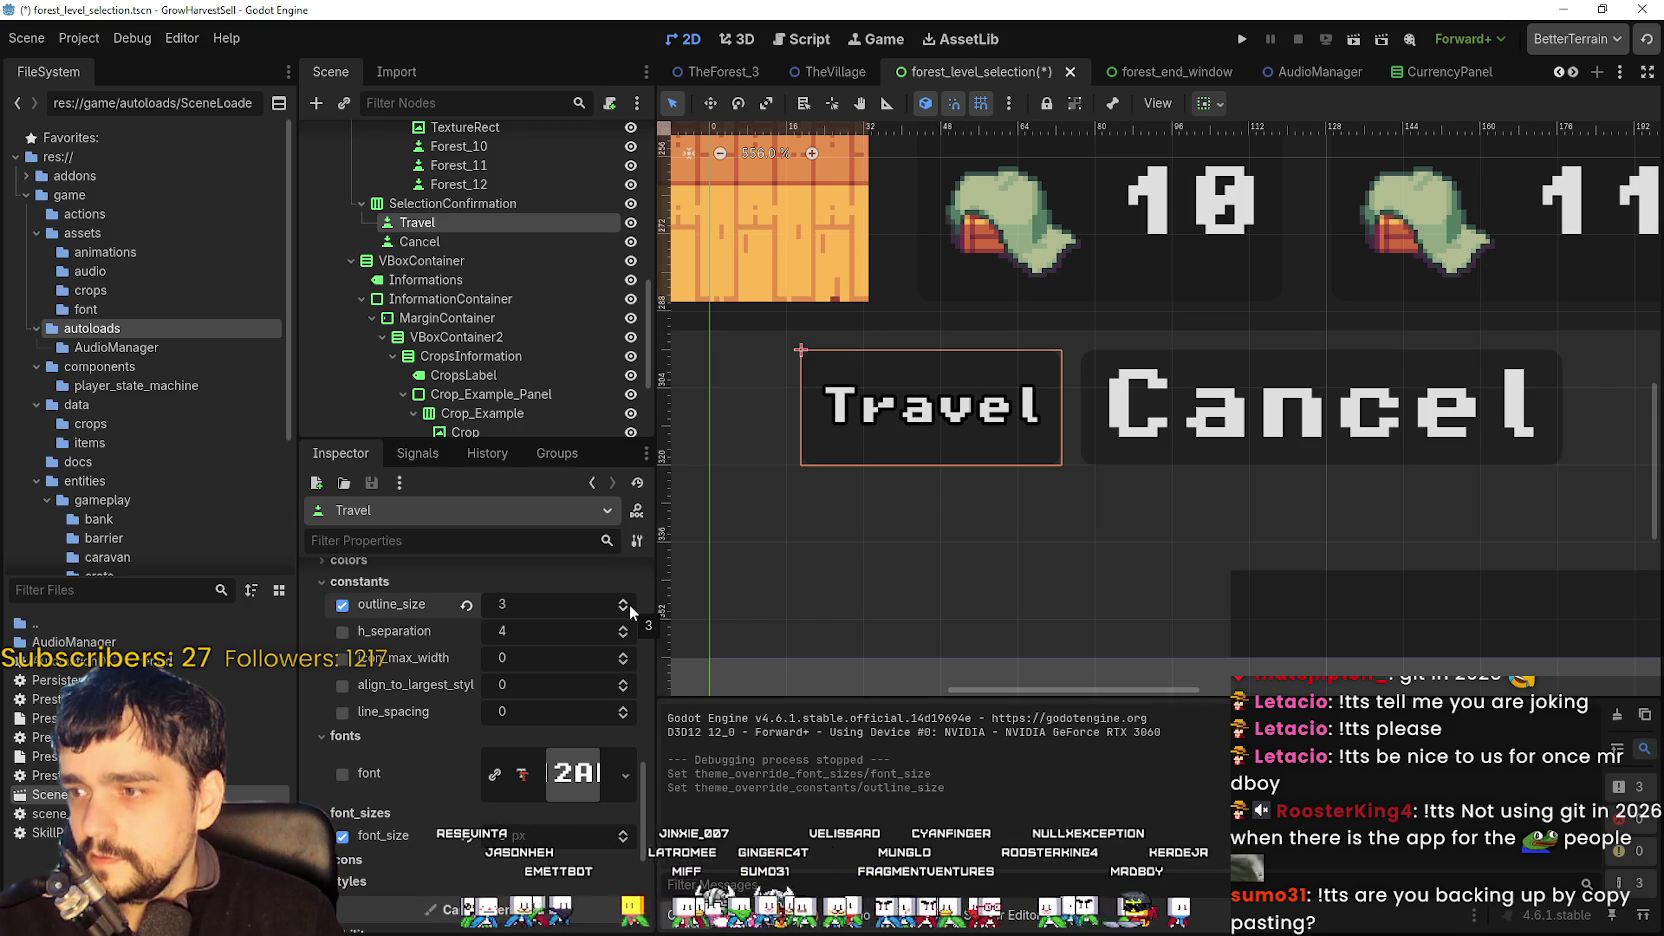
scroll(829, 464, down, 3)
scroll(858, 442, up, 6)
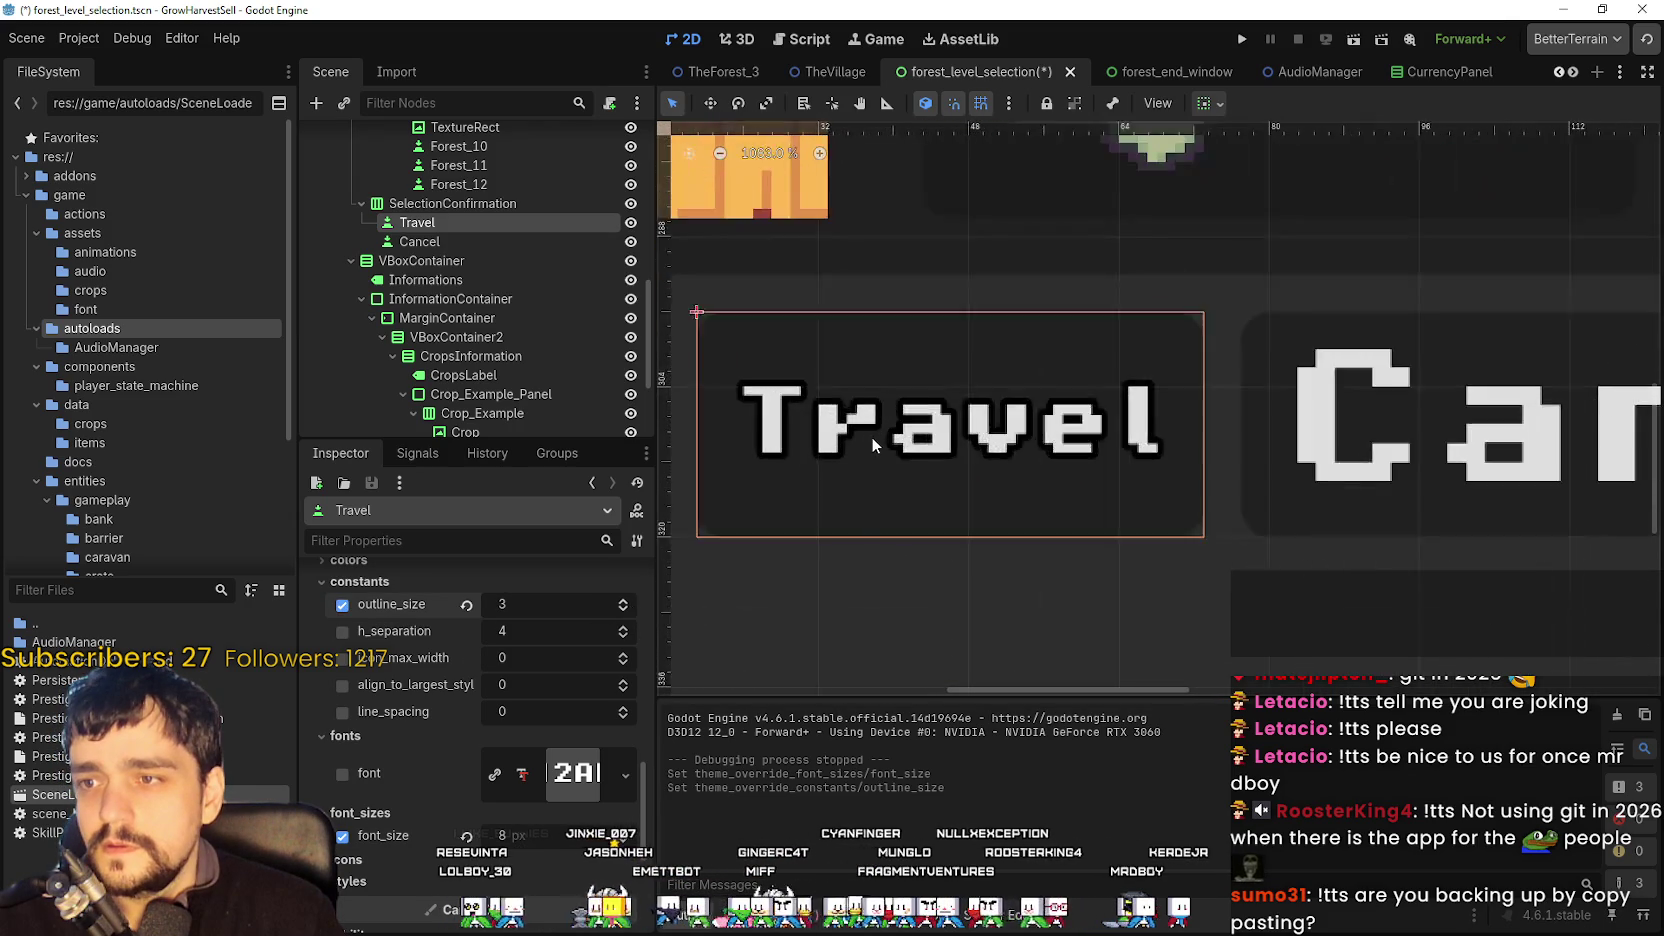
scroll(863, 437, down, 13)
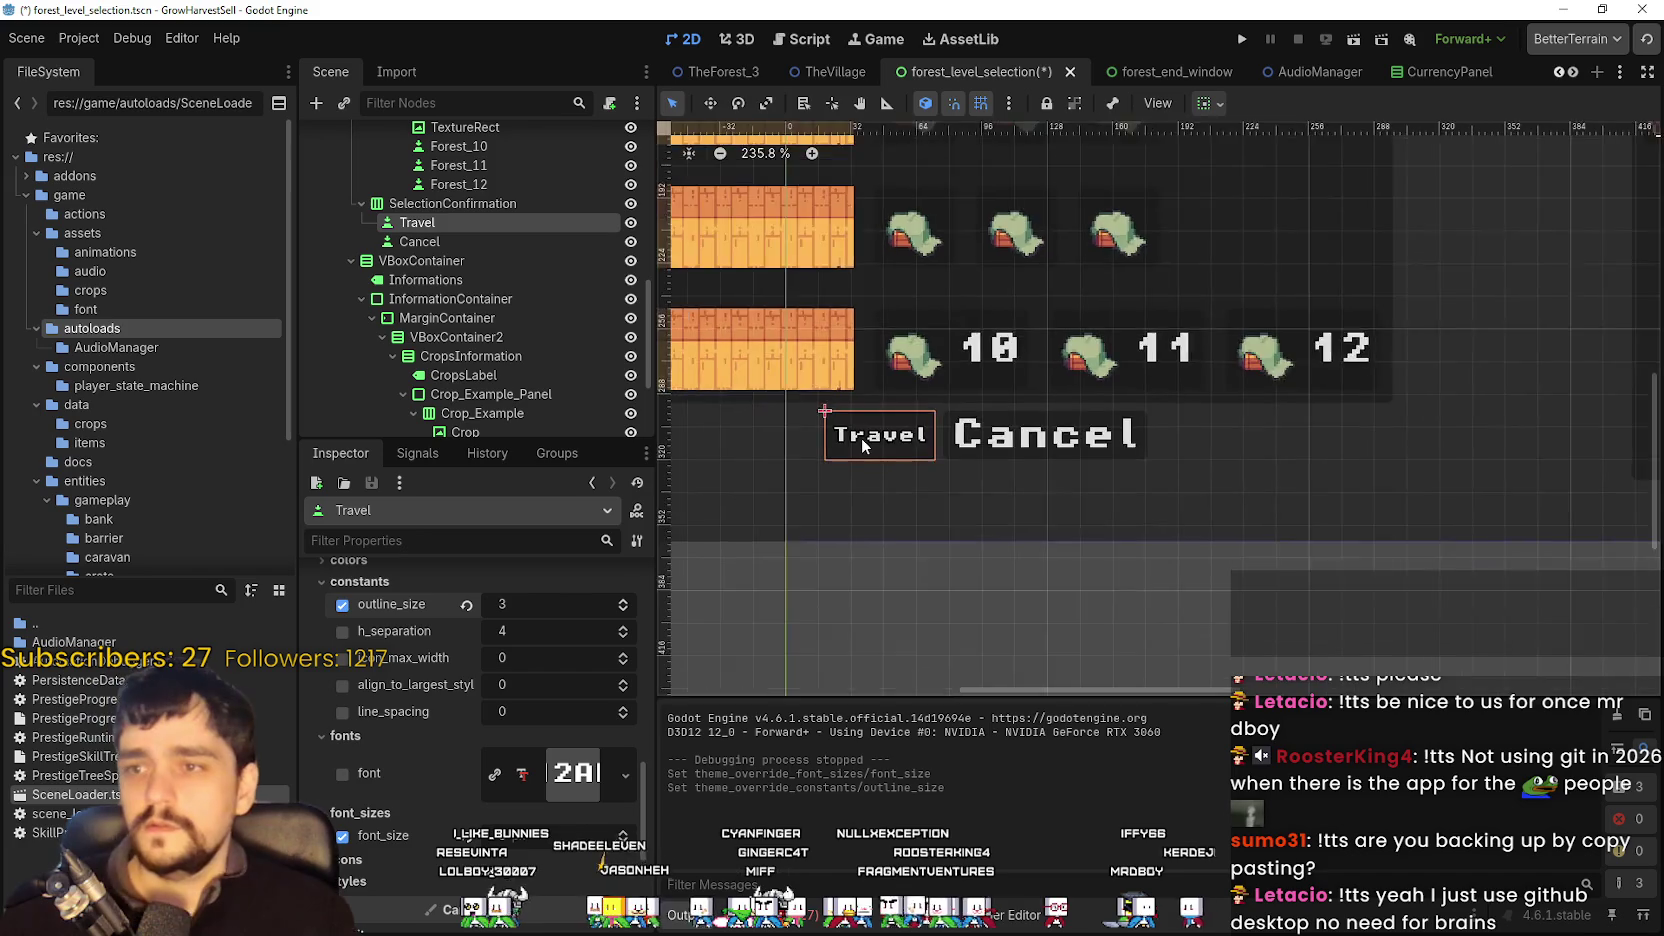
scroll(960, 400, up, 3)
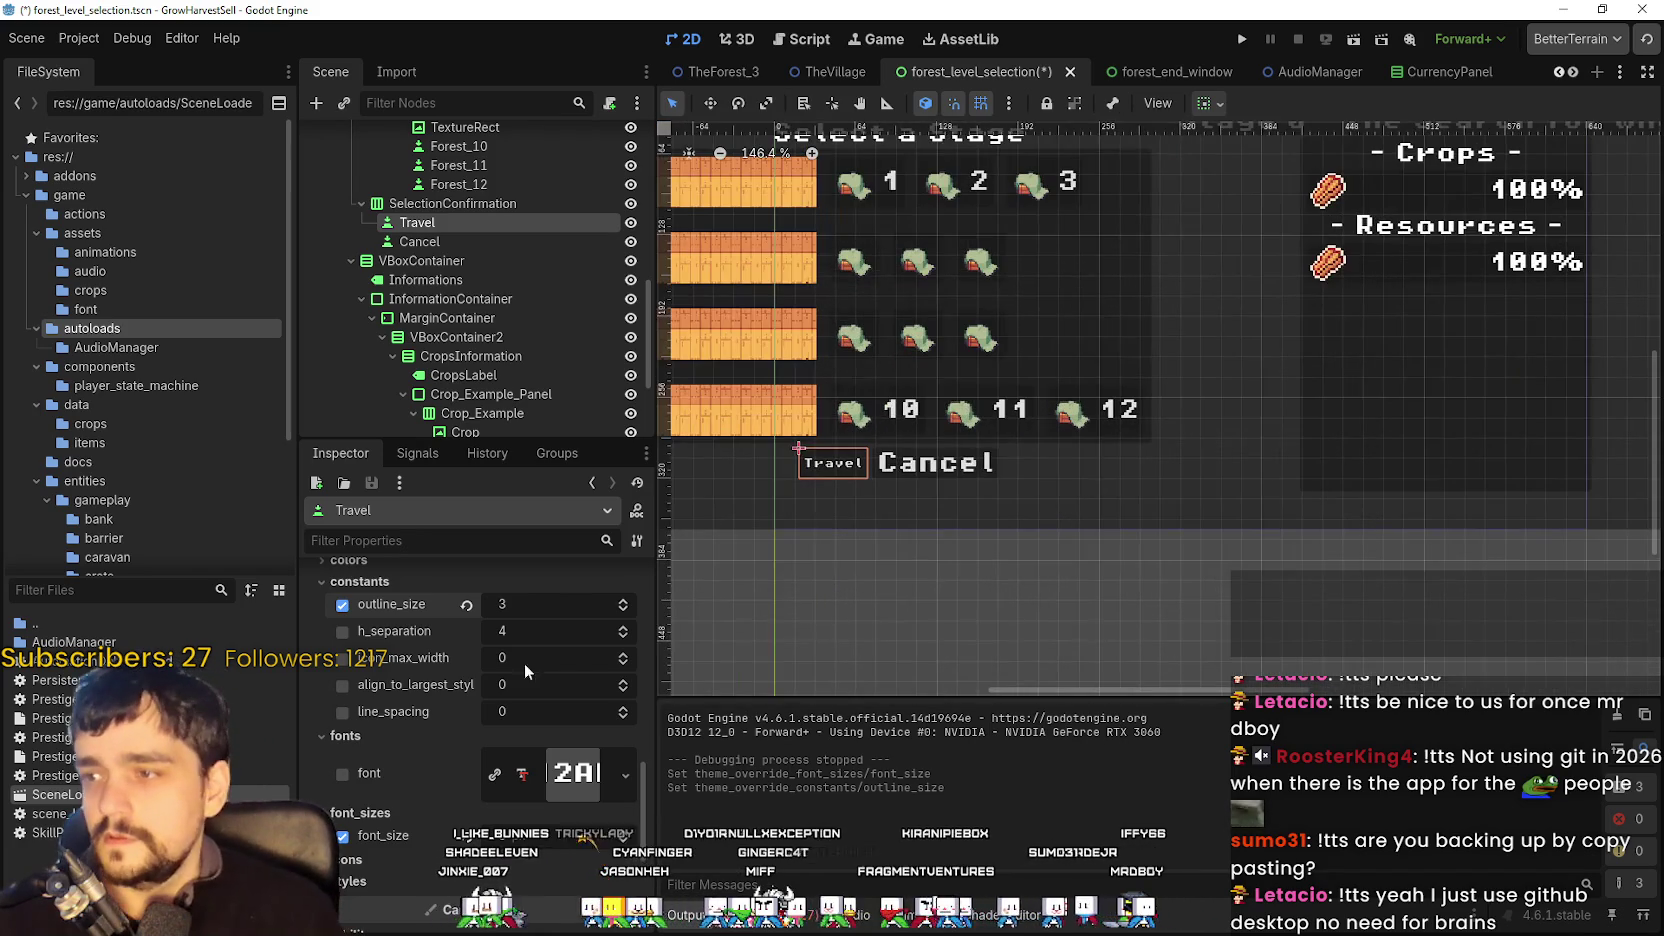
scroll(436, 748, up, 4)
- Collapse the colour overrides and save the forest_level_selection scene
click(426, 744)
scroll(430, 736, down, 3)
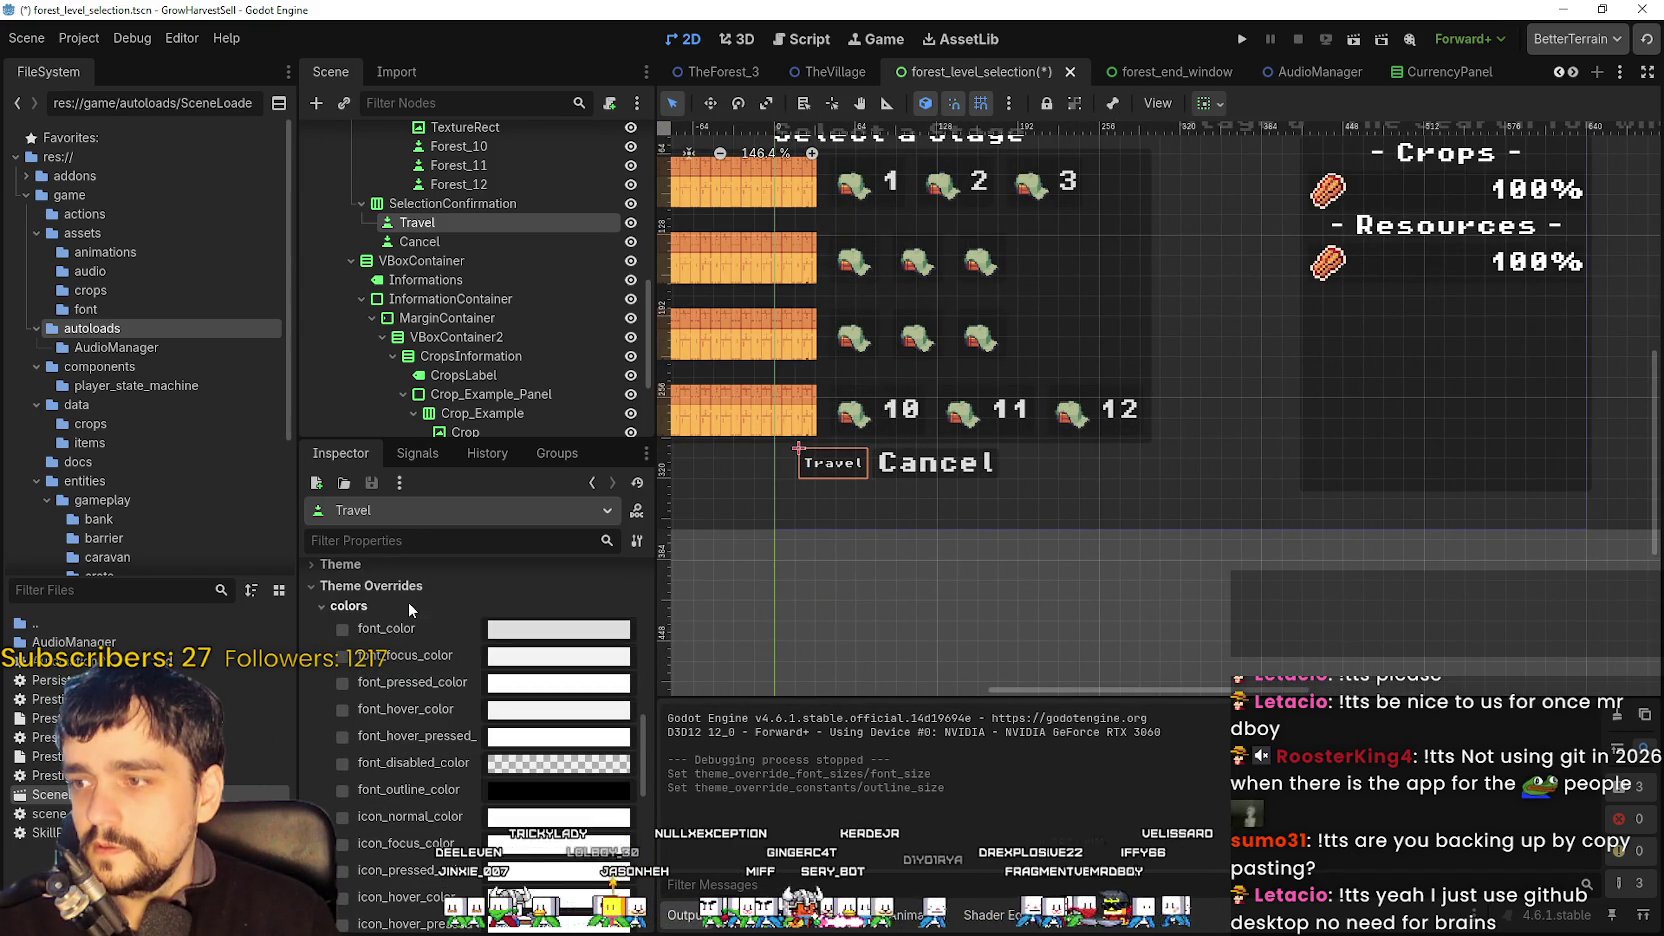
click(408, 604)
key(ctrl+s)
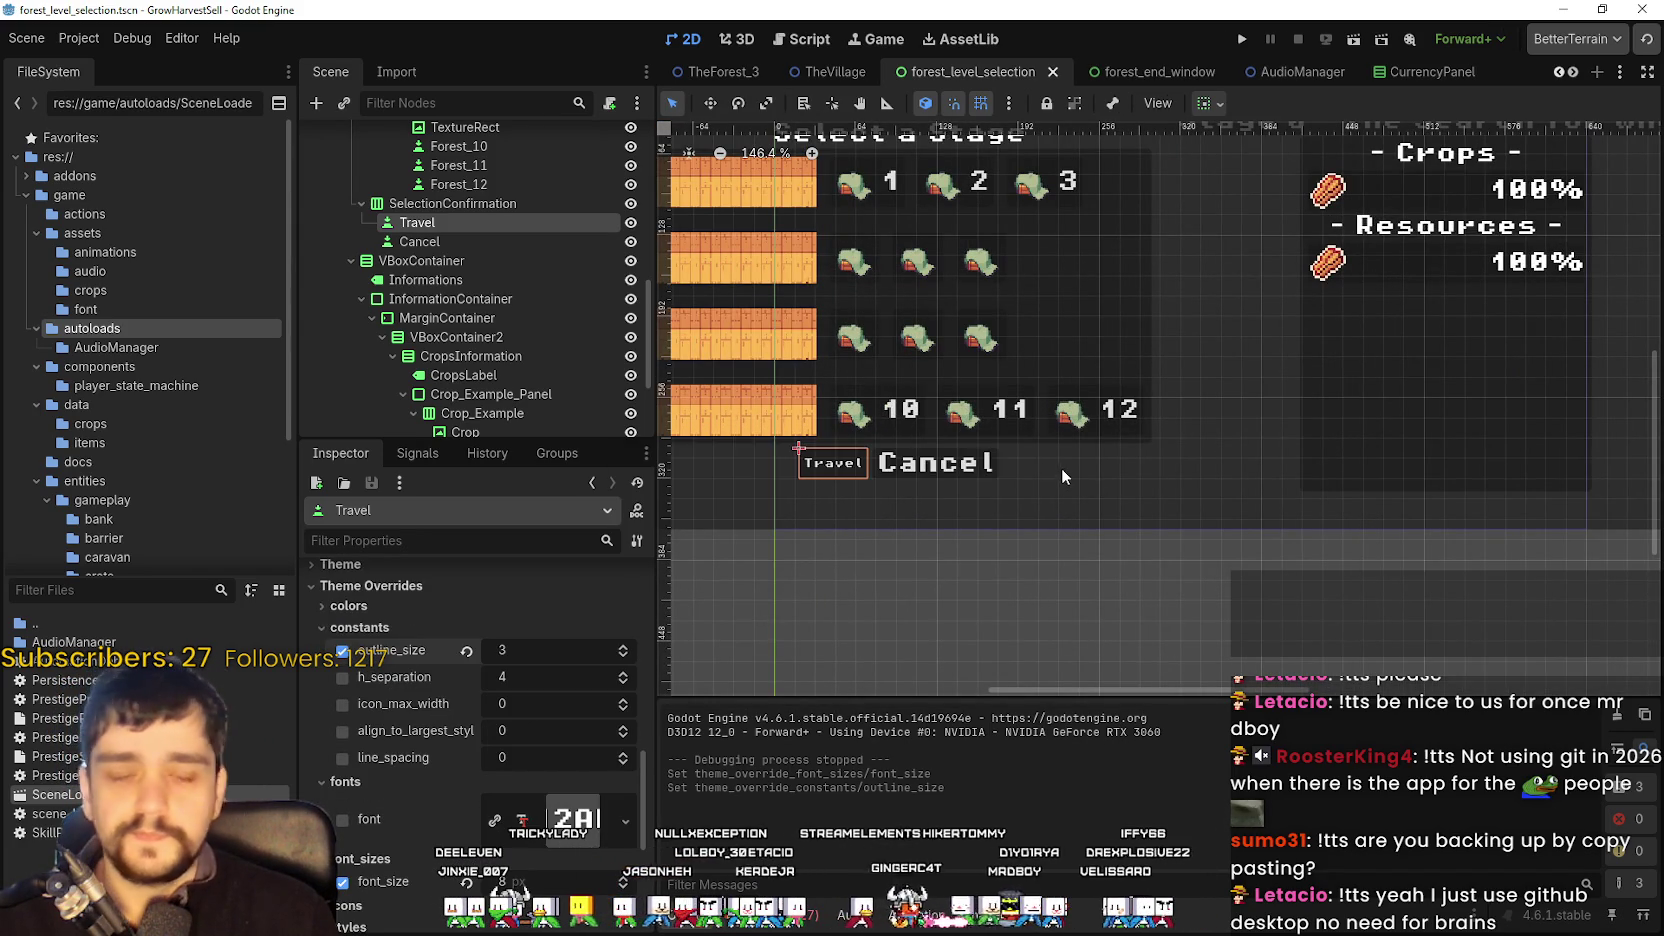
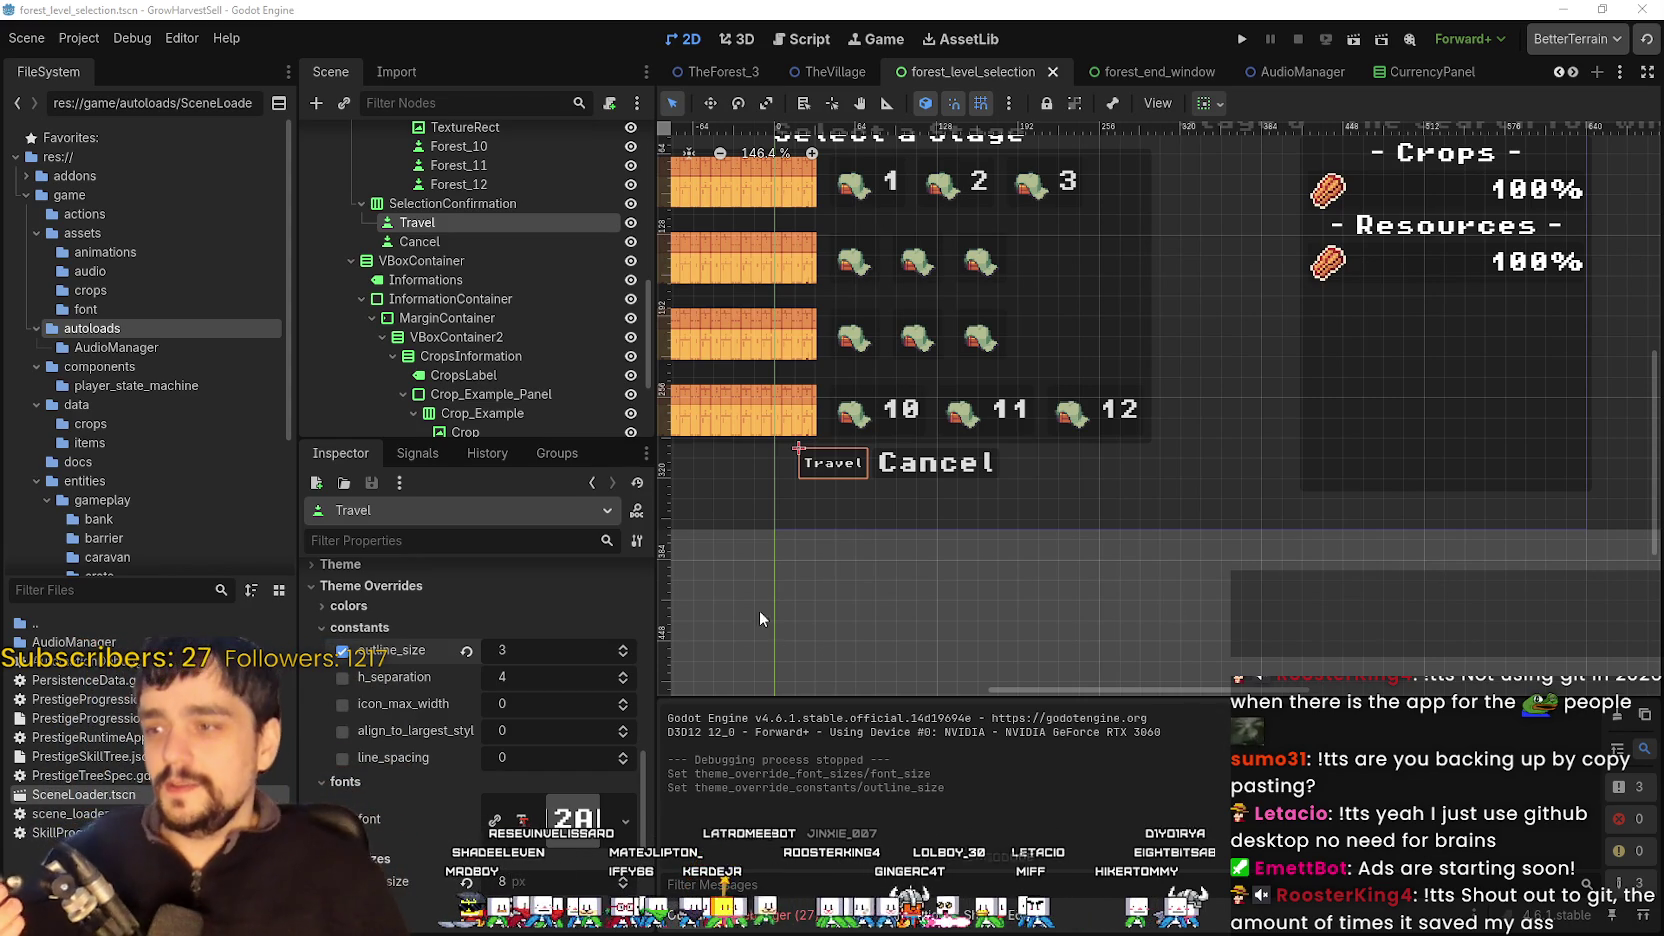
- Select the Cancel button and remove a stray letter from its text
click(935, 462)
click(395, 562)
text(f)
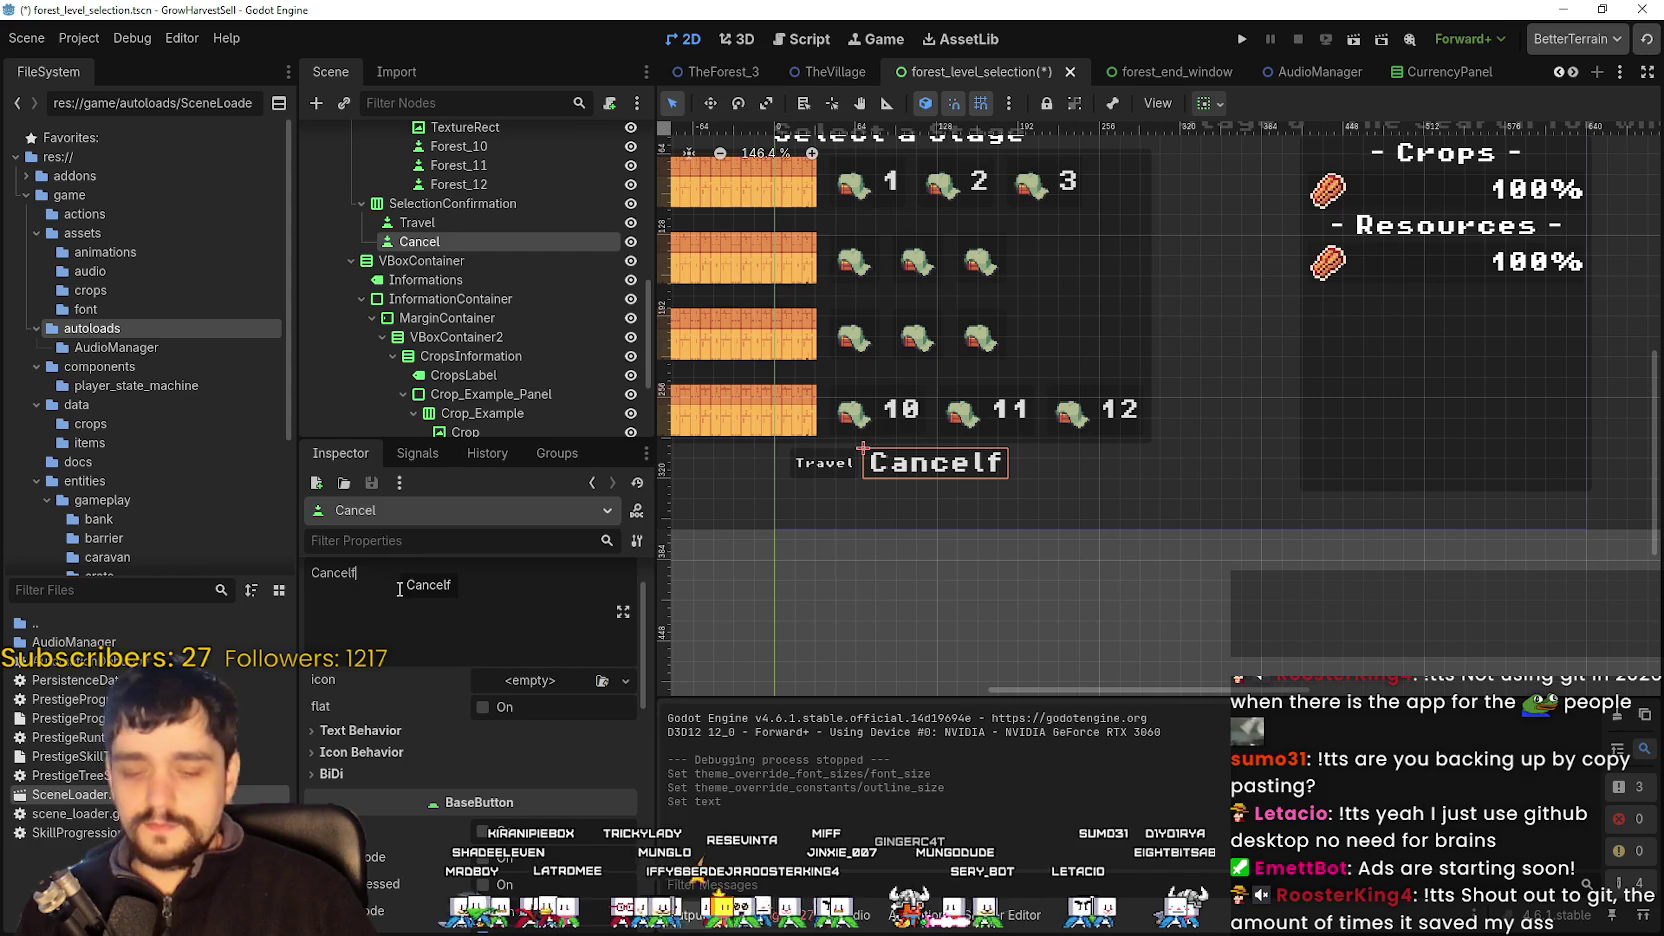
key(BackSpace)
- Give the Cancel button a font_size theme override of 8
scroll(393, 560, down, 1)
text(font)
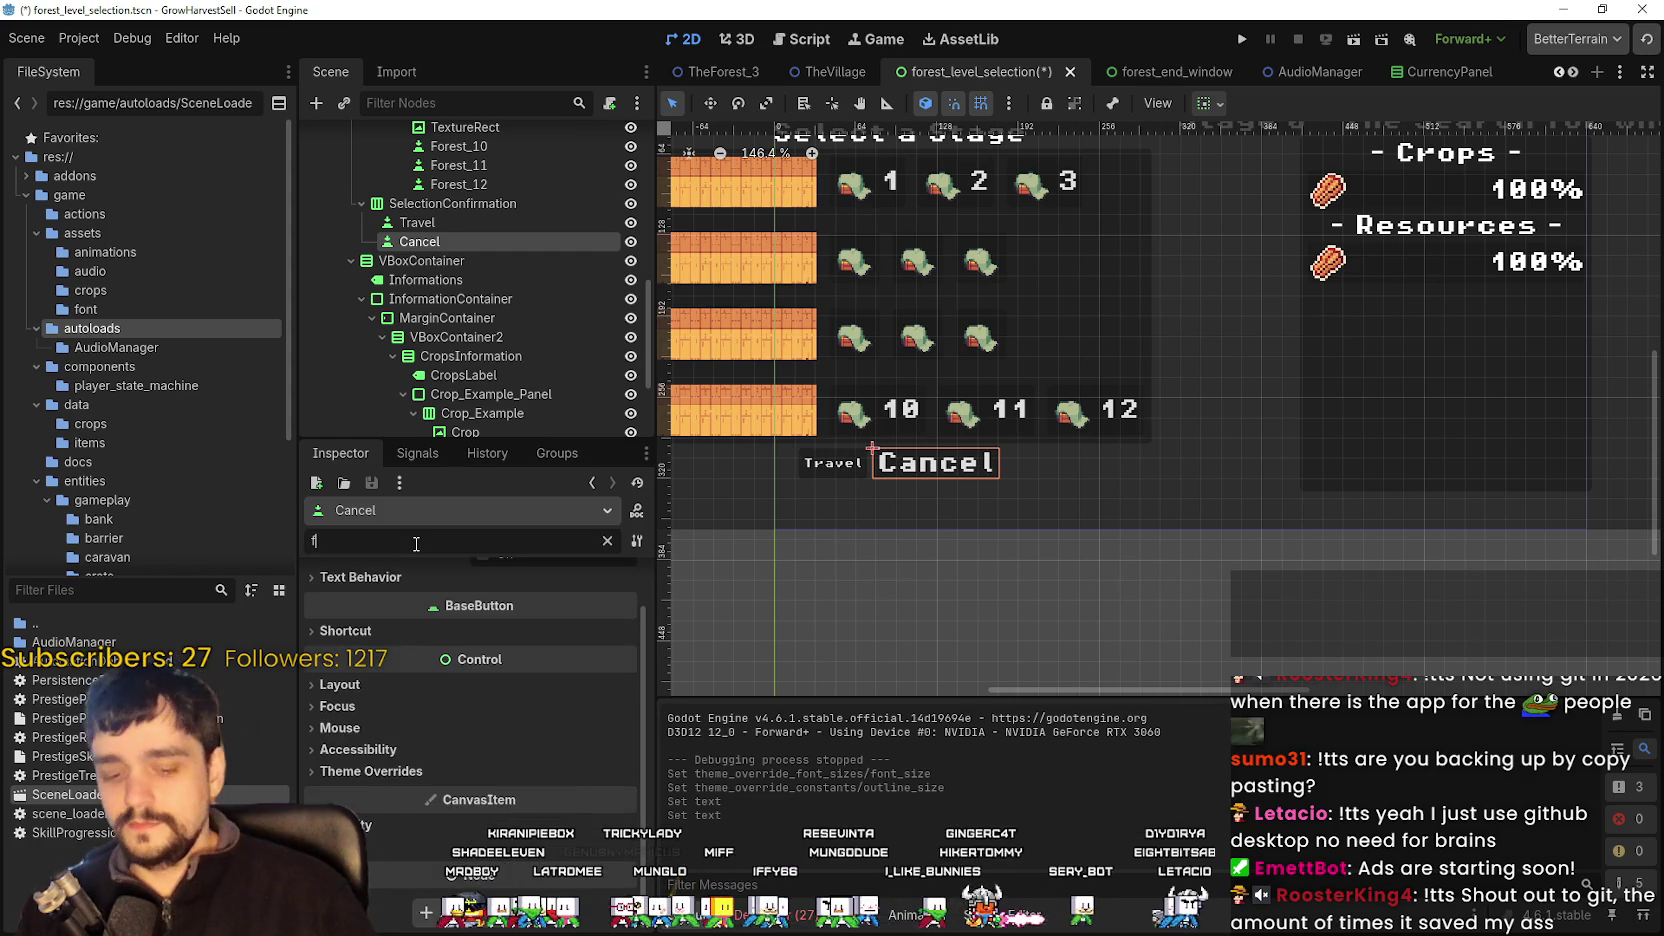
click(370, 683)
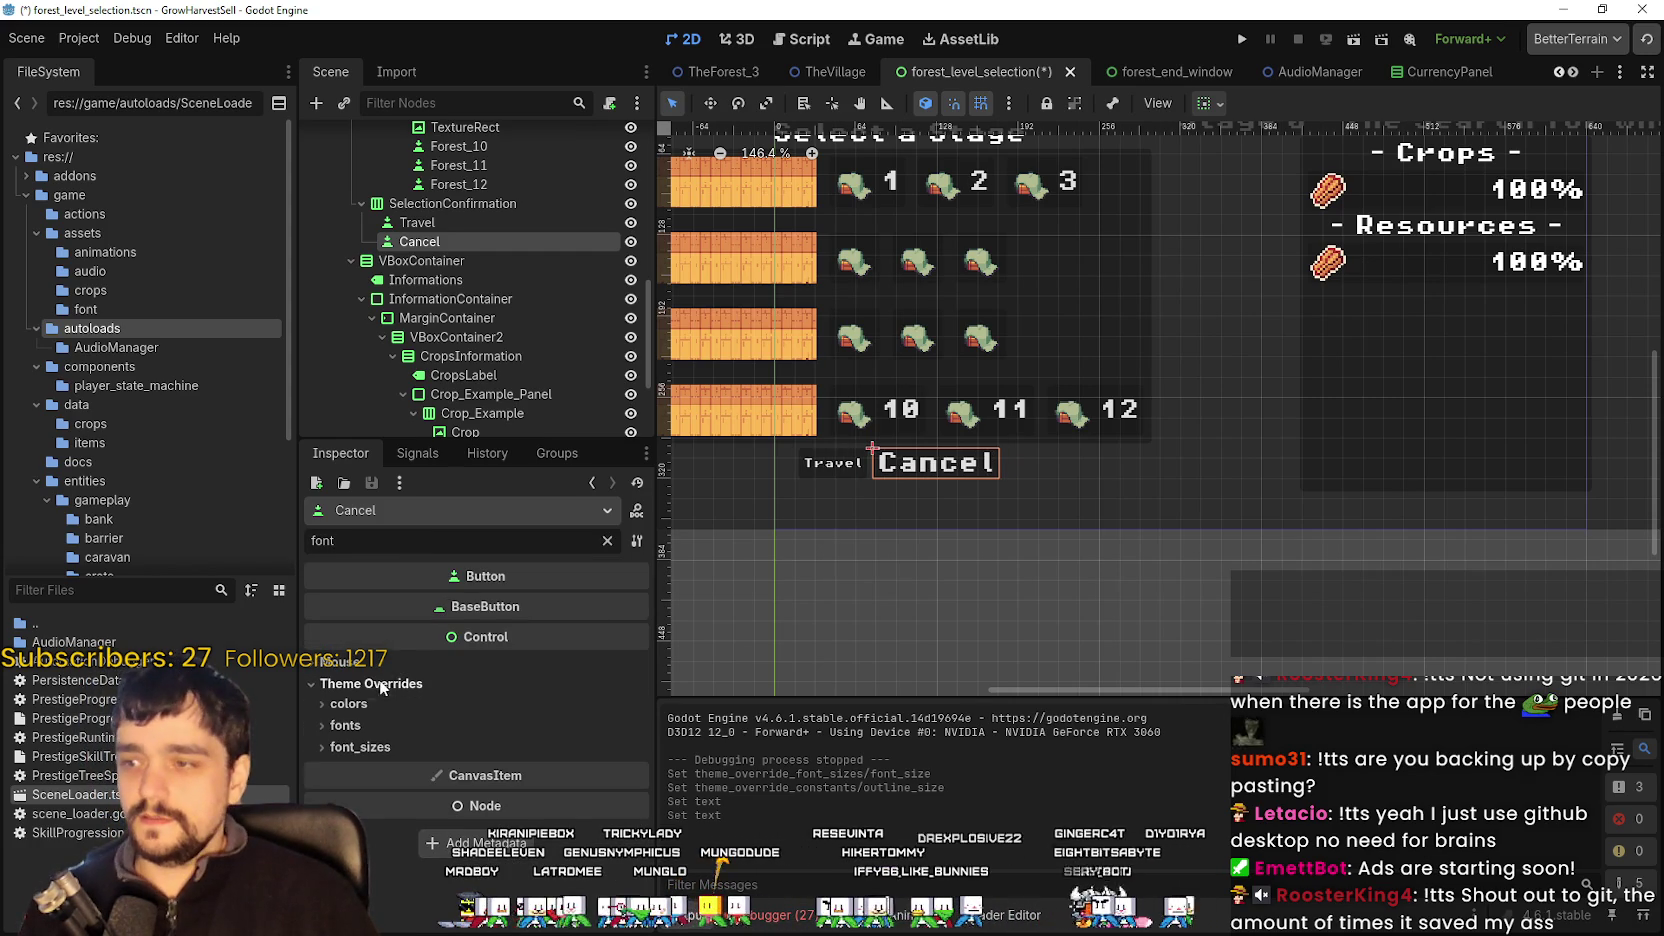
click(405, 746)
click(580, 767)
text(8)
key(Return)
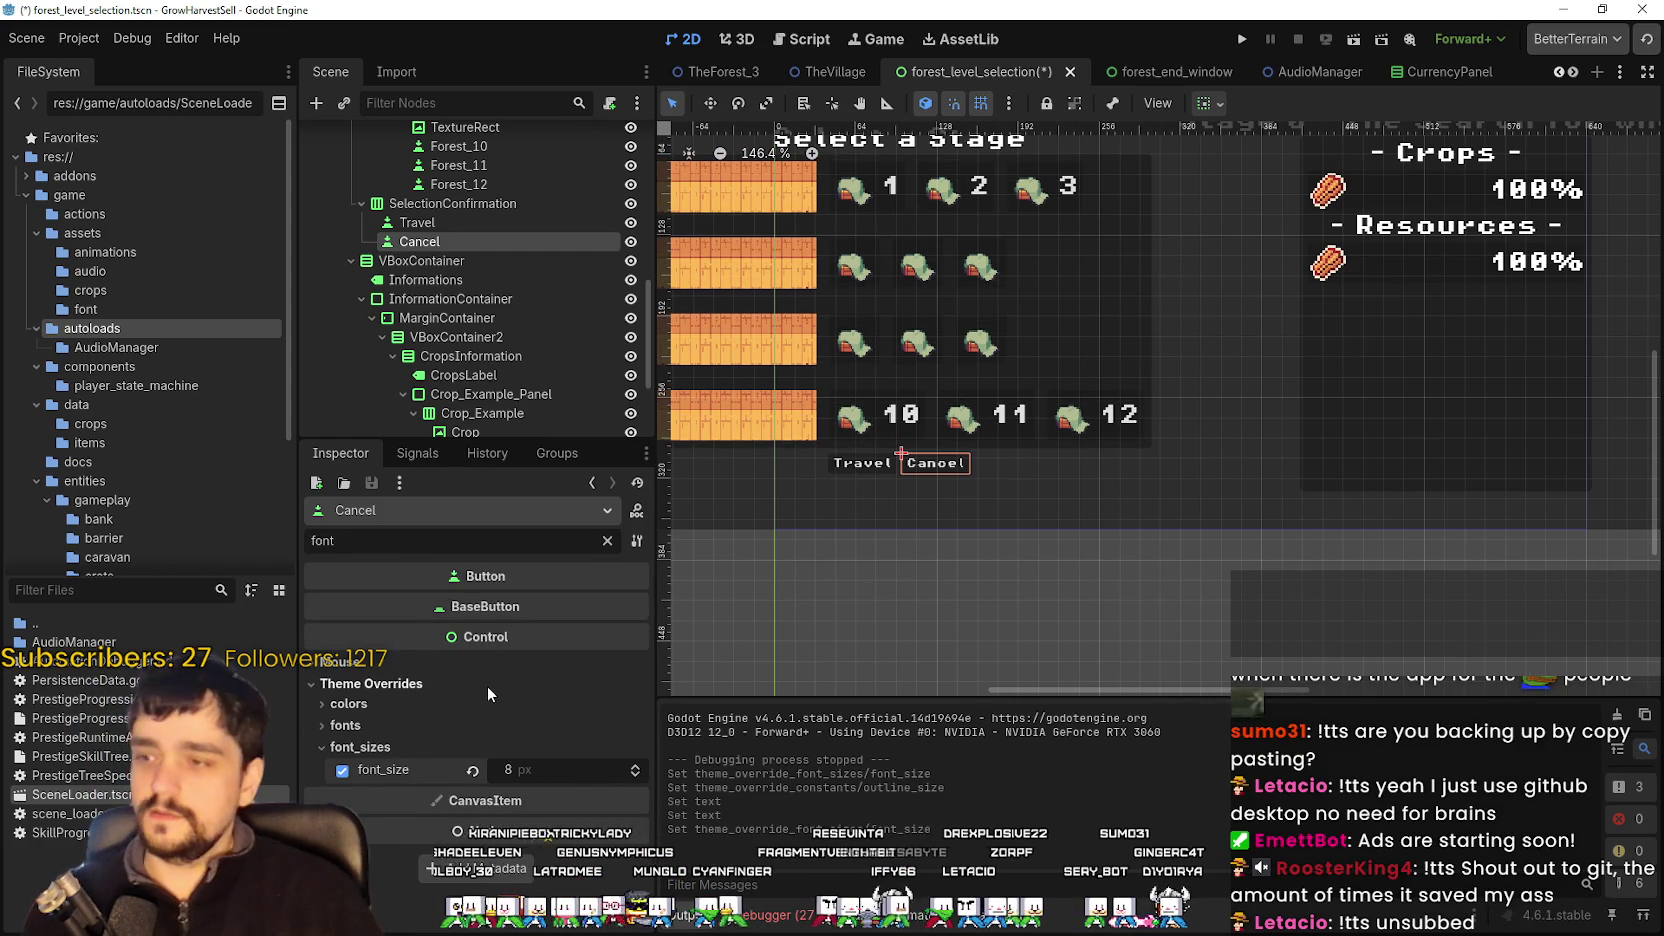
click(485, 725)
click(485, 725)
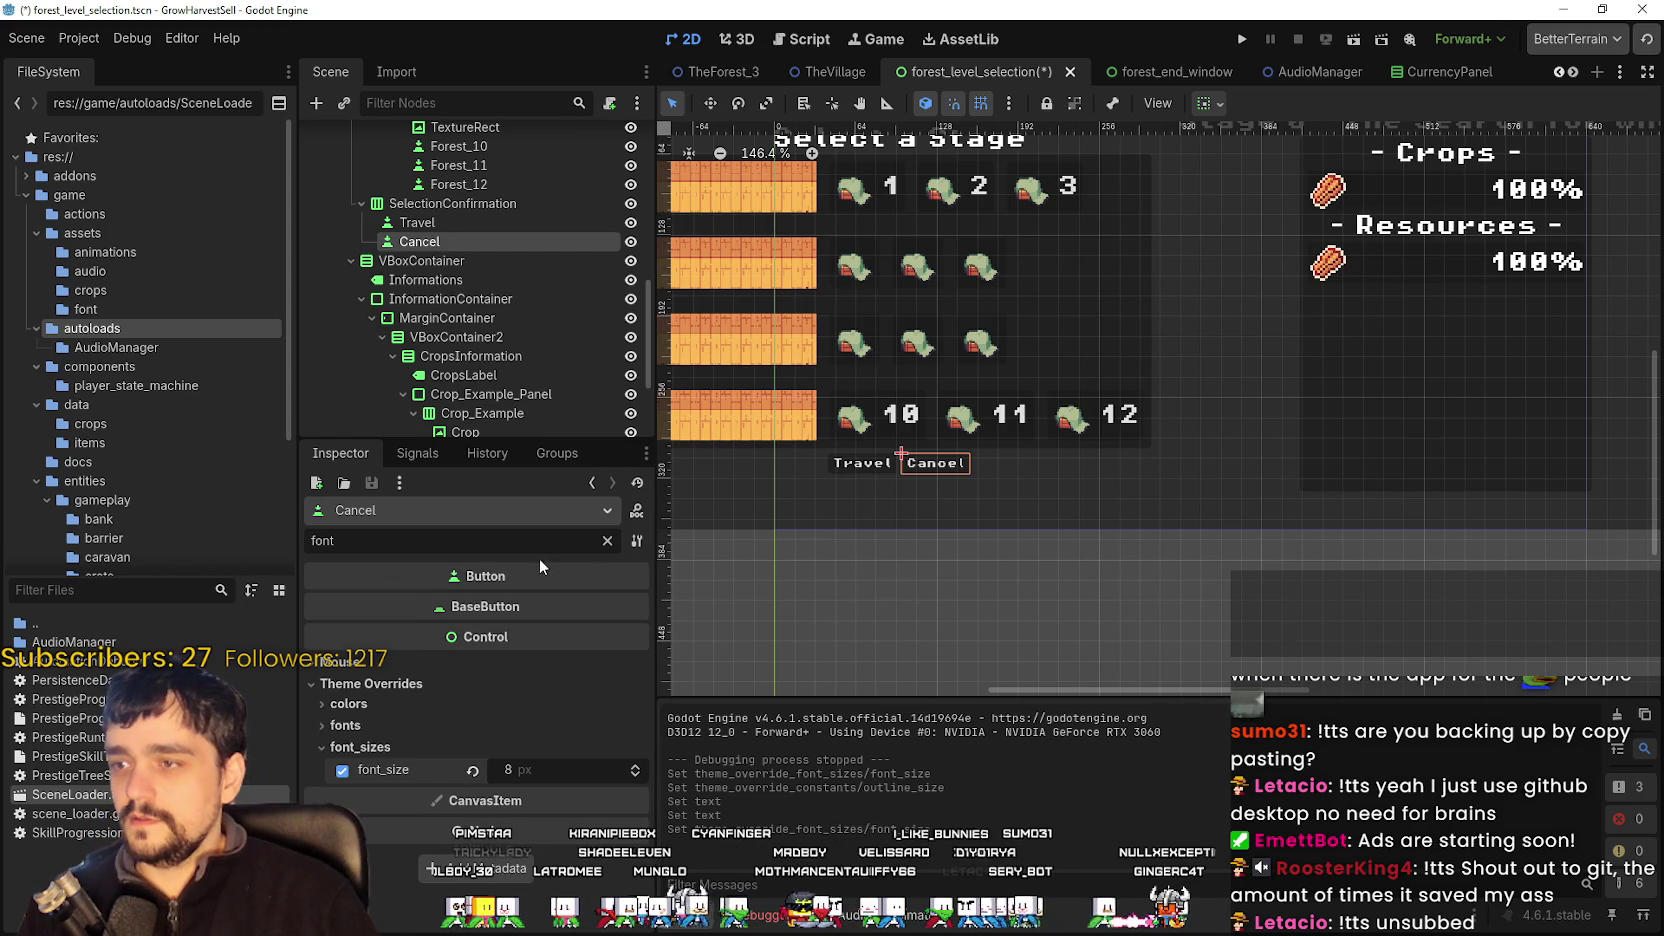
- Set the Cancel button's outline_size theme override to 3
key(BackSpace)
key(BackSpace)
key(BackSpace)
text(f)
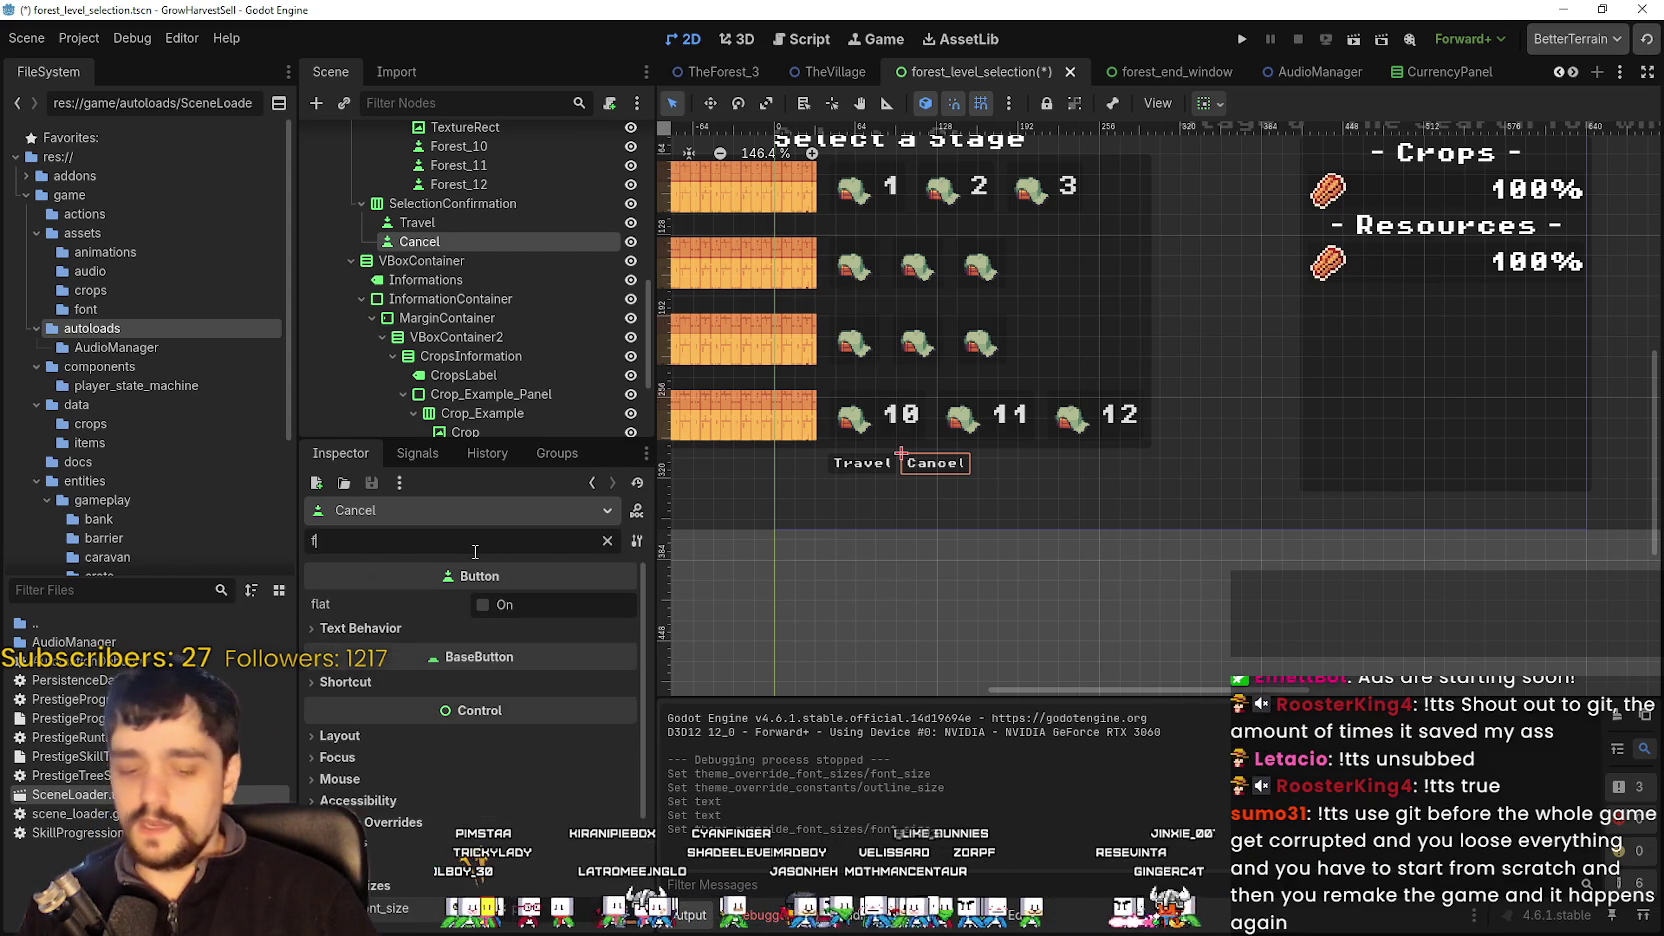
text(ont, outl)
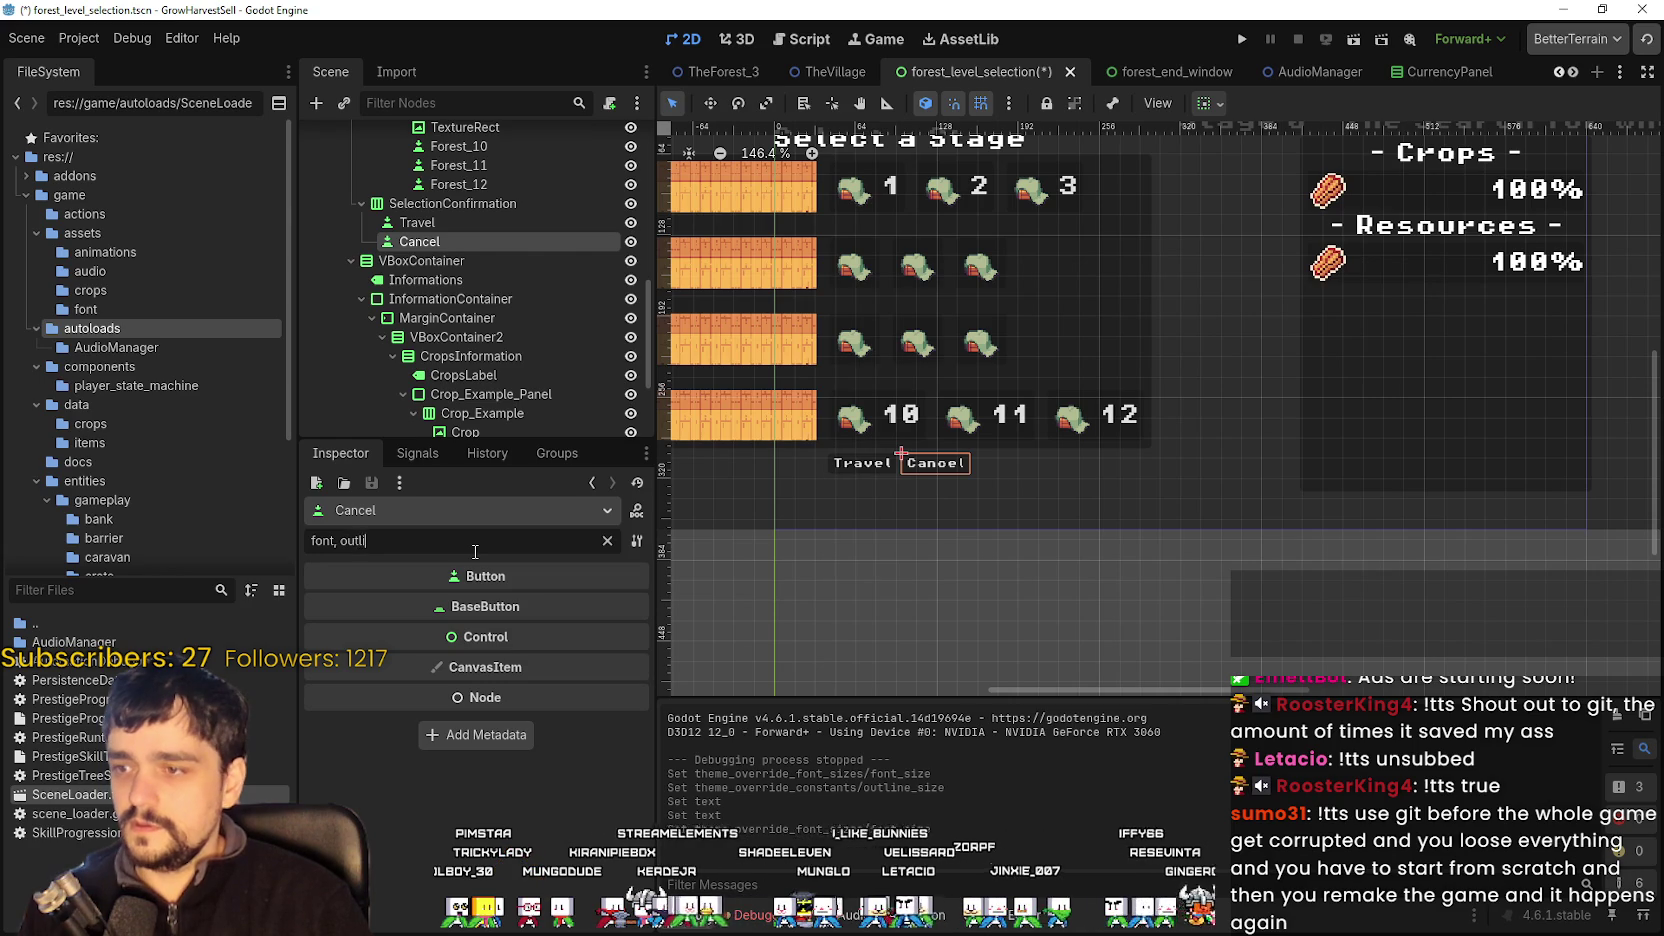
key(ctrl+a)
key(BackSpace)
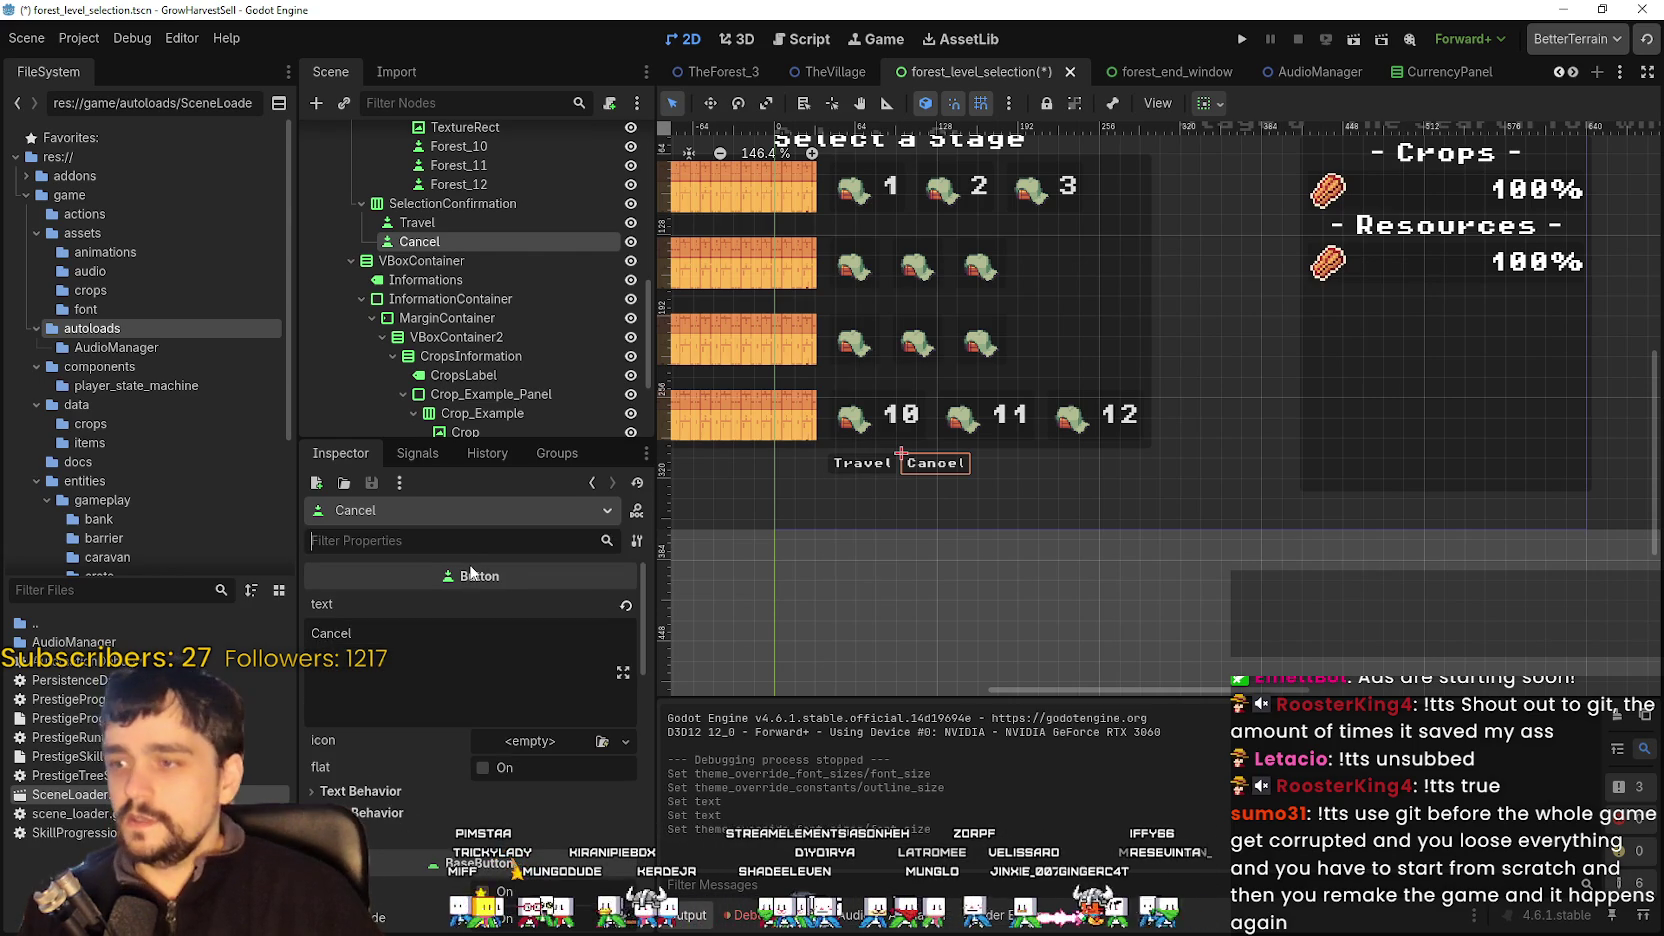
text(outline)
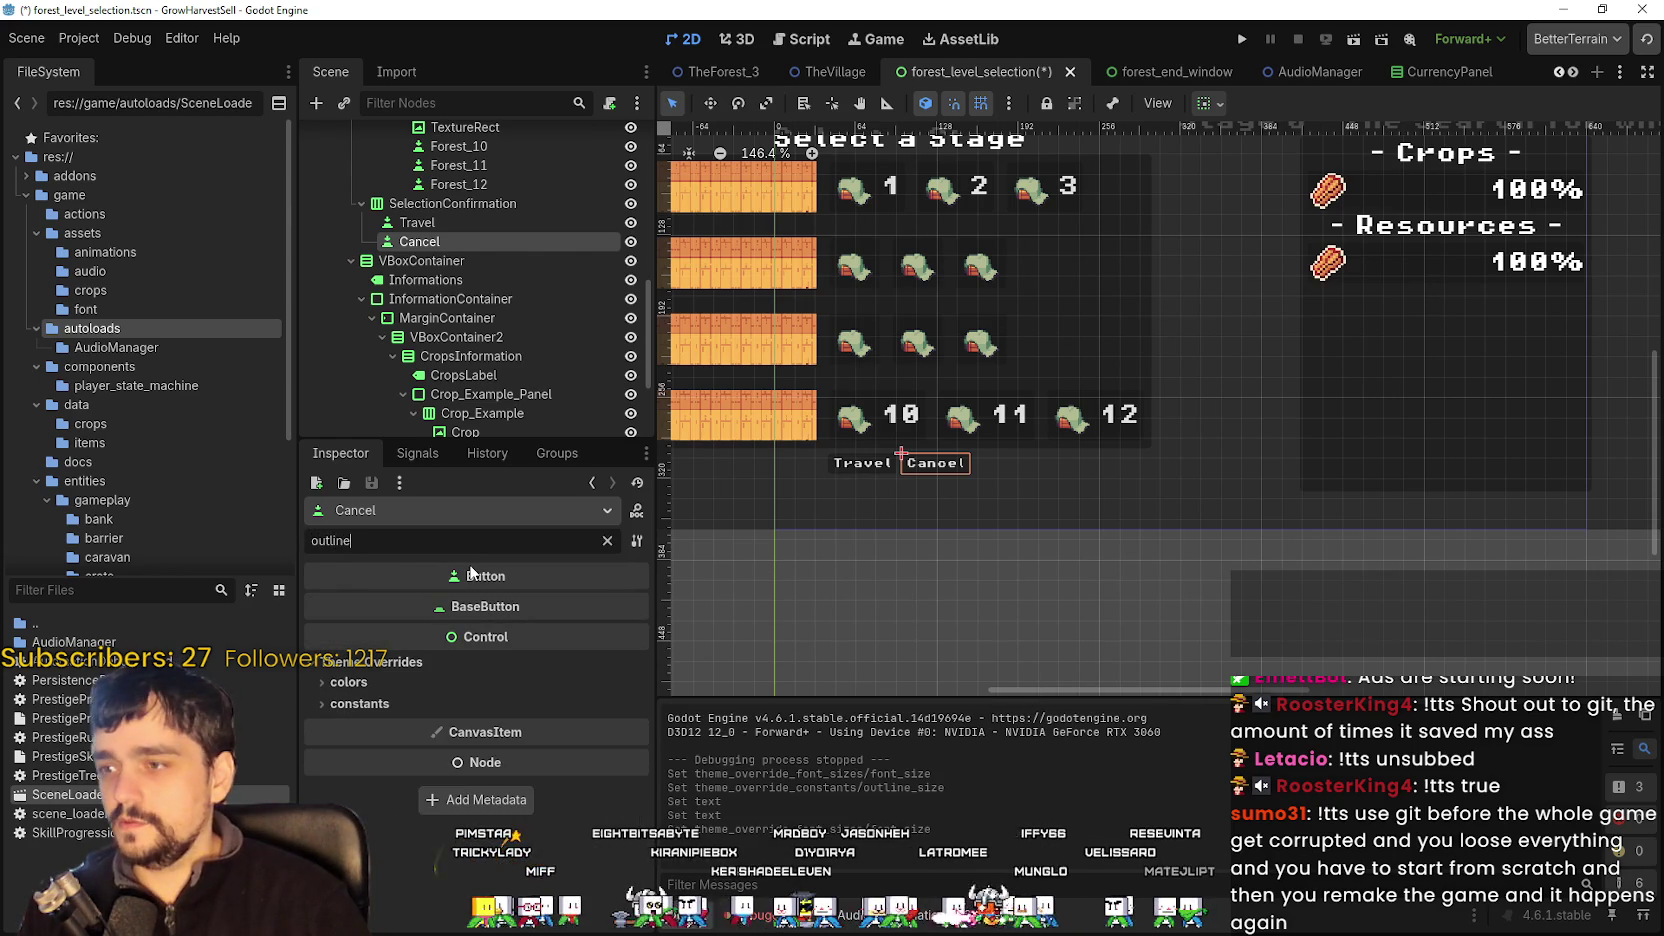
click(467, 703)
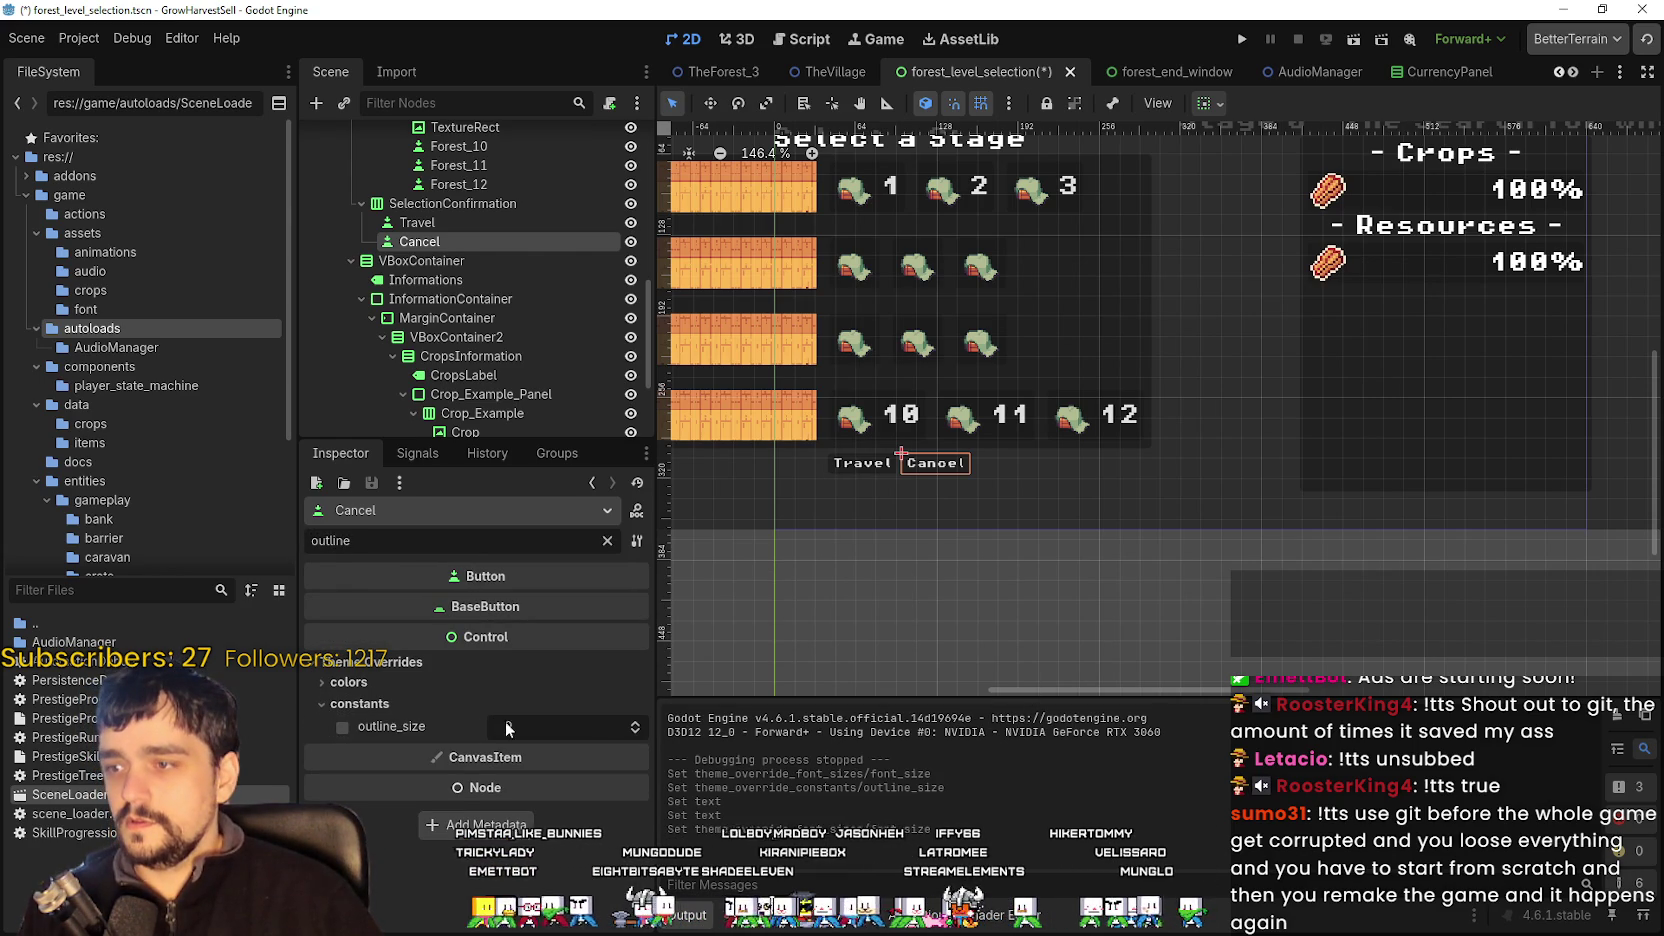
click(564, 726)
text(3)
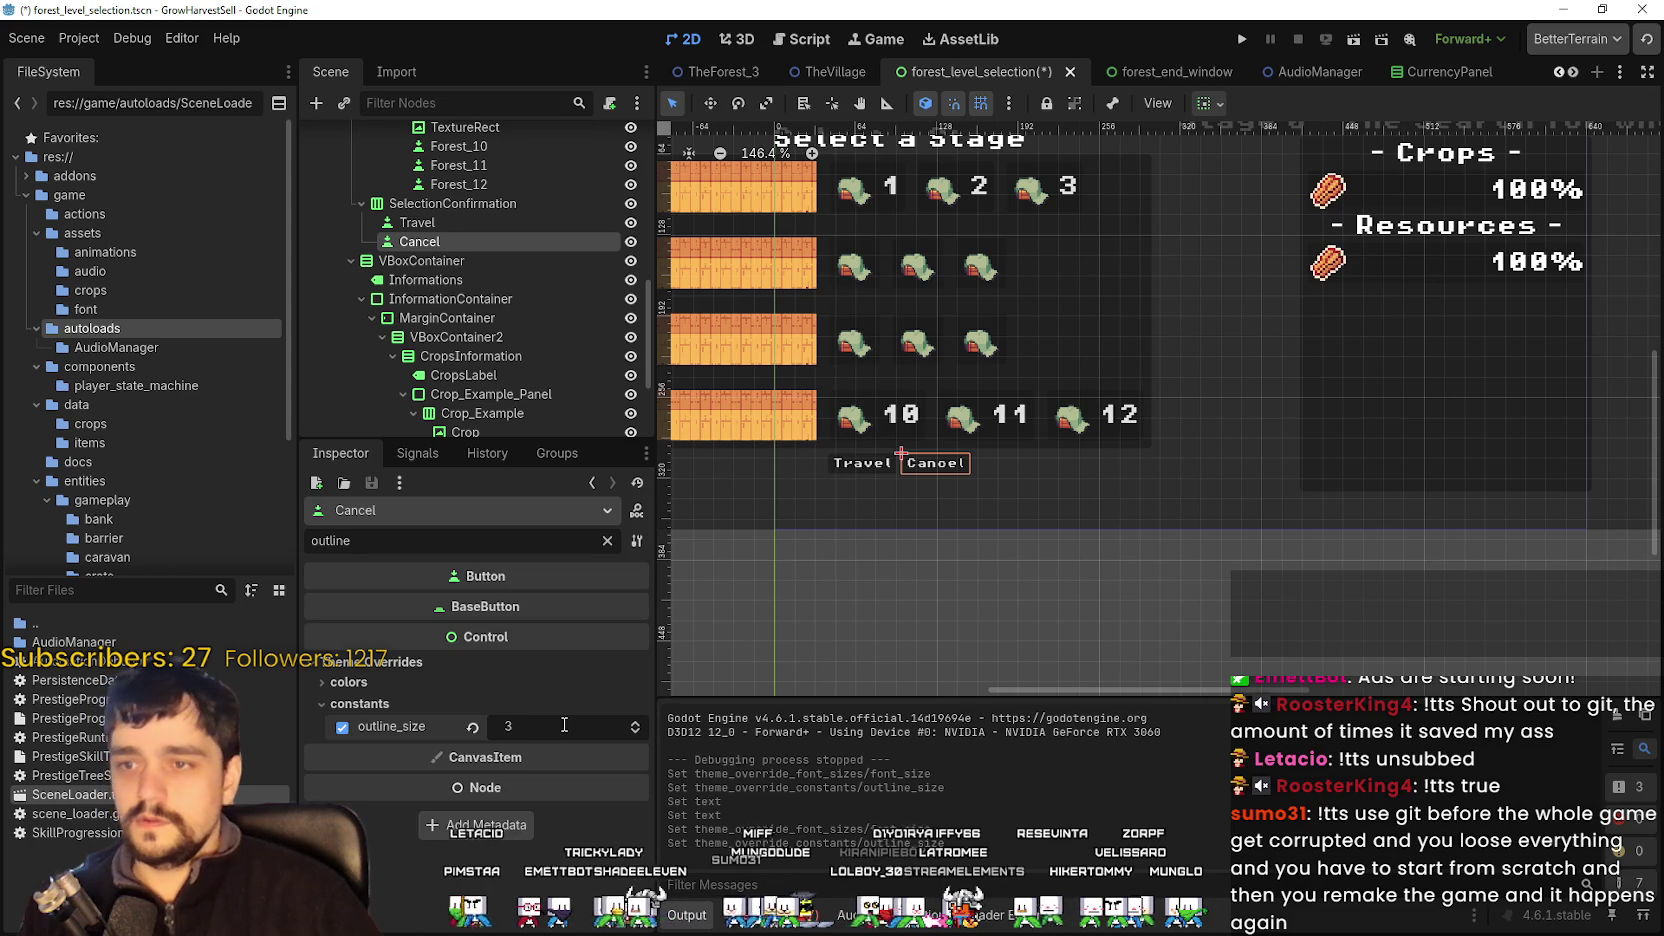
- Select the stage 10 button
scroll(1043, 400, up, 5)
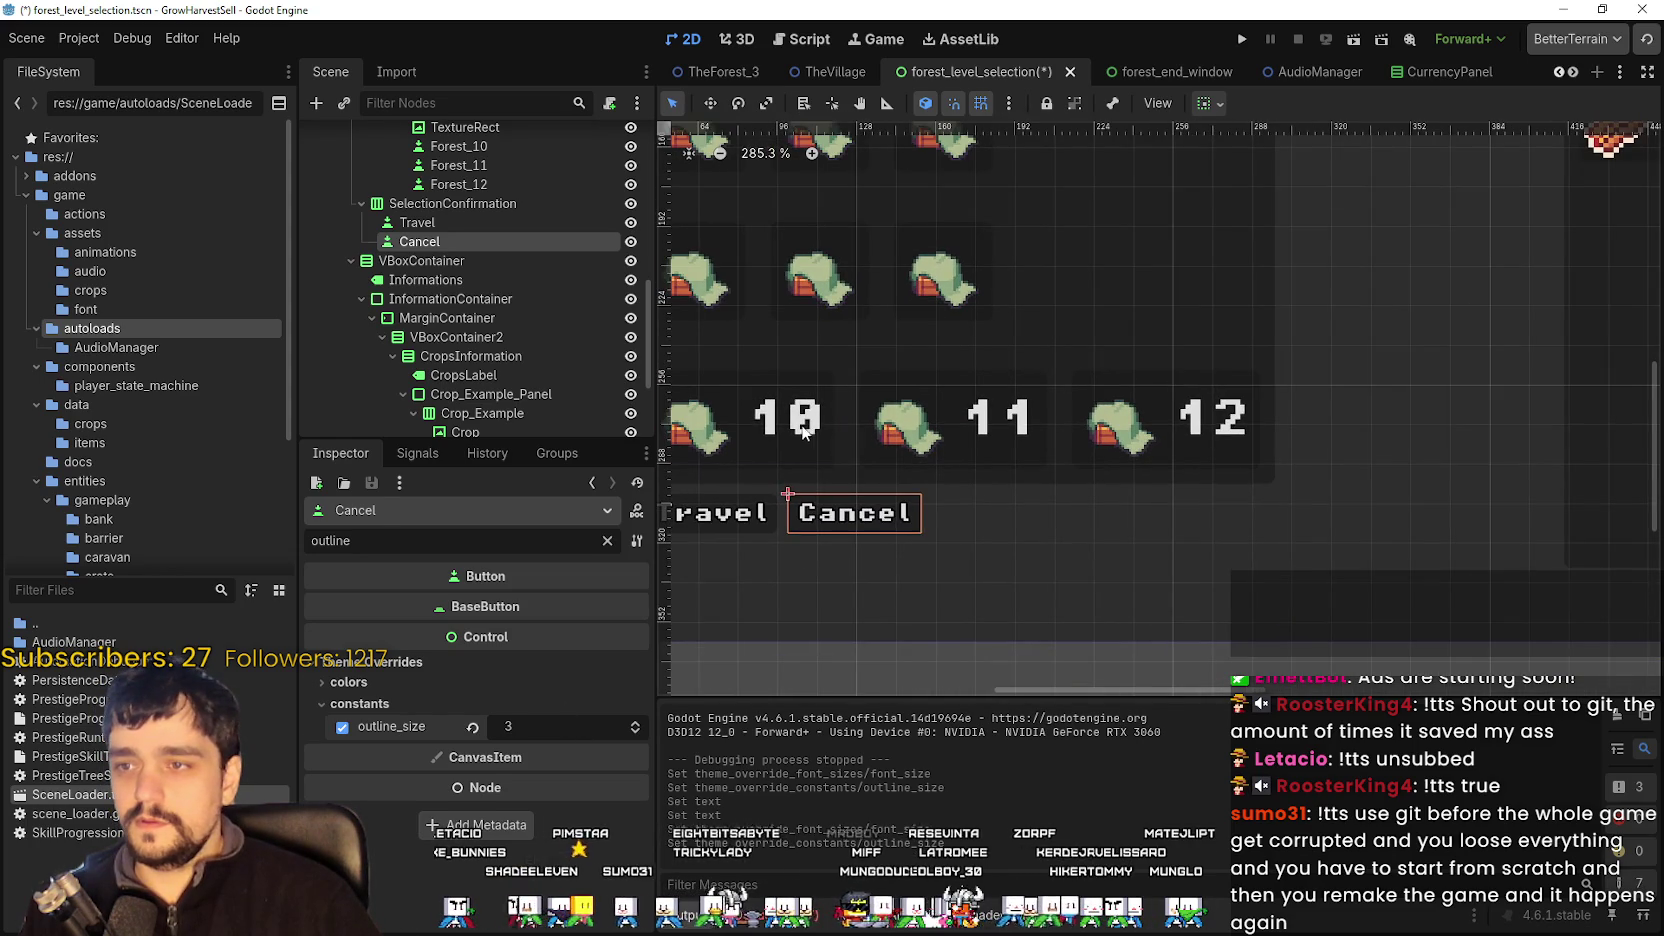
click(806, 435)
scroll(806, 435, down, 3)
click(474, 662)
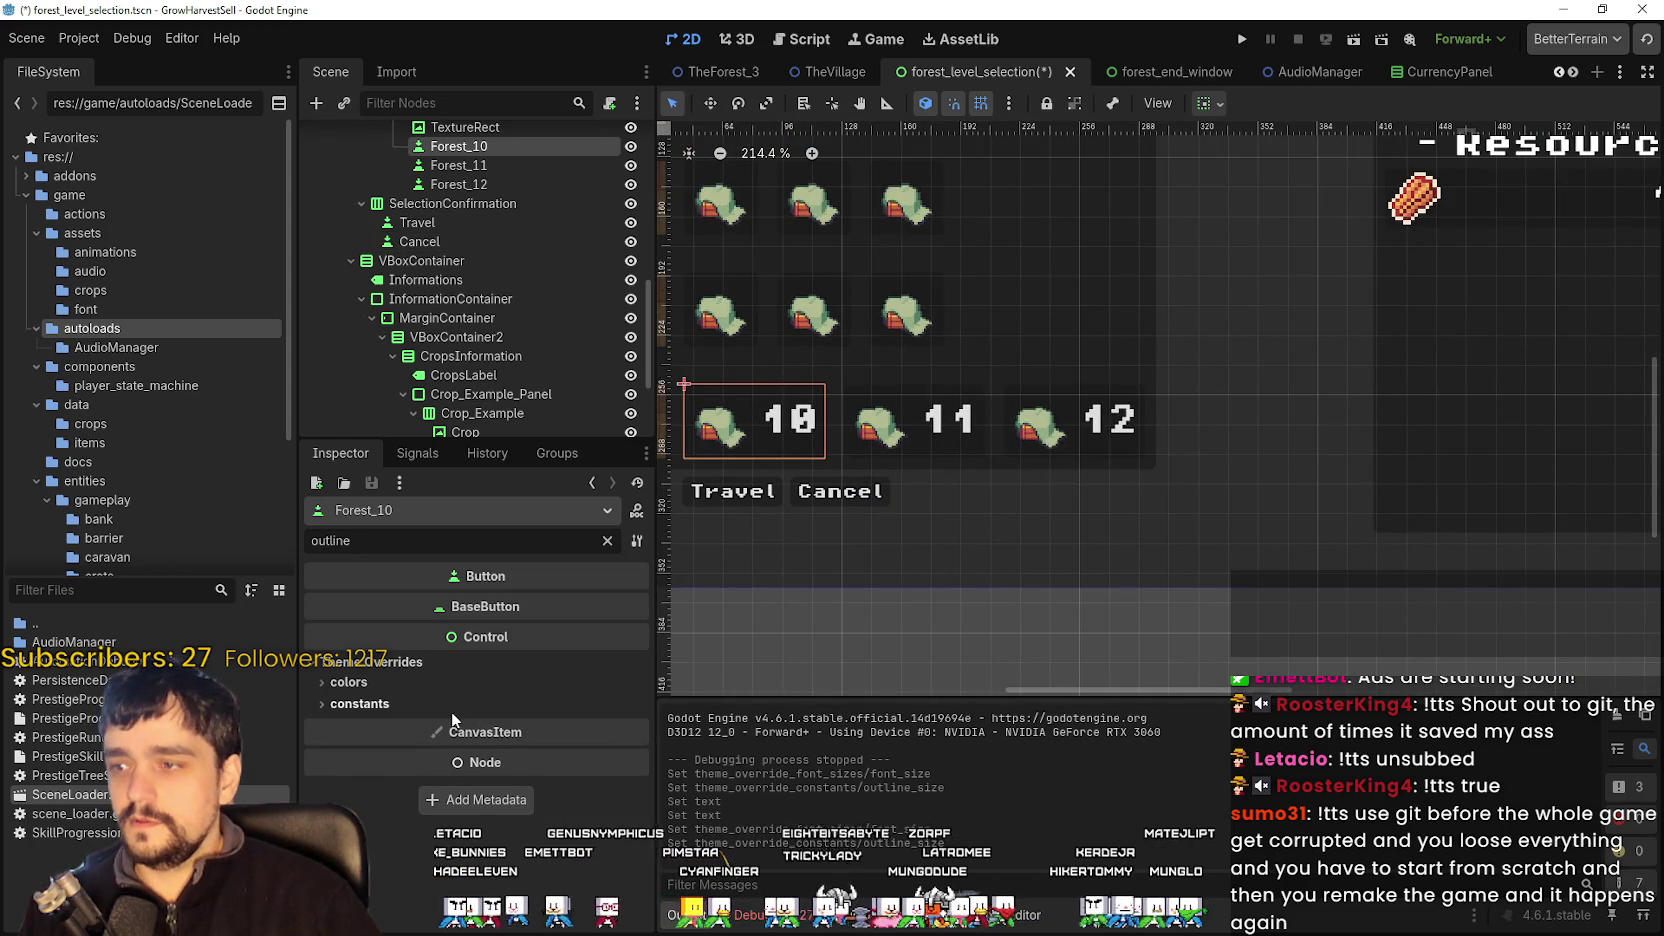
- Enable an 8 px font_size theme override on the Forest_10 button
click(360, 704)
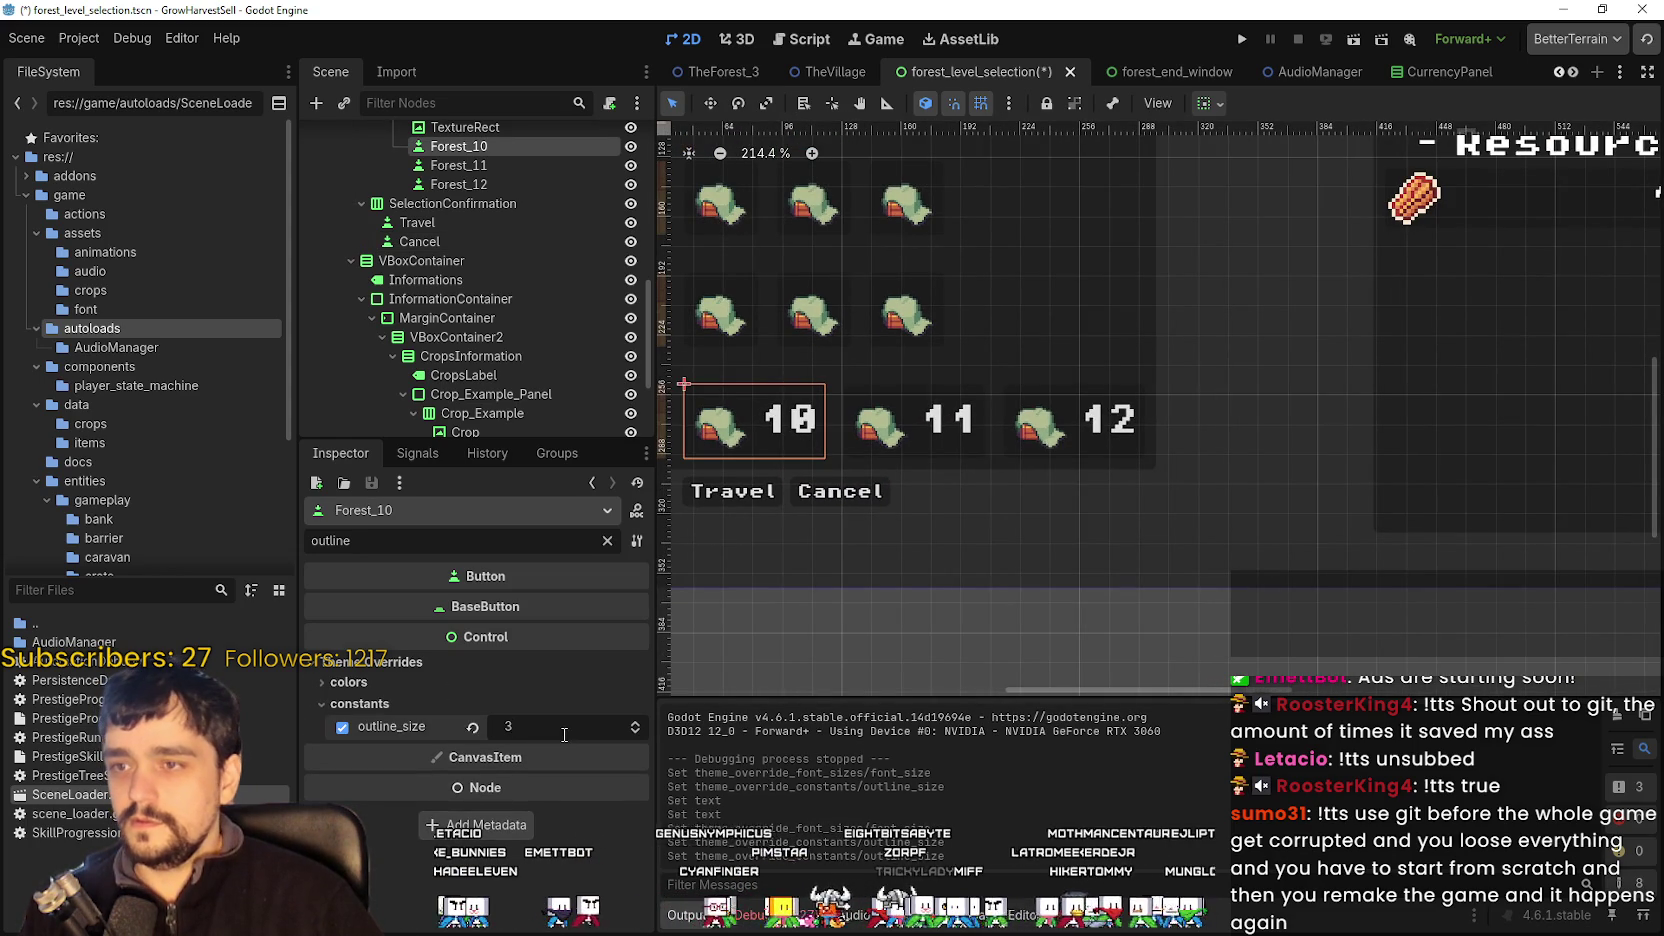
key(BackSpace)
key(BackSpace)
key(BackSpace)
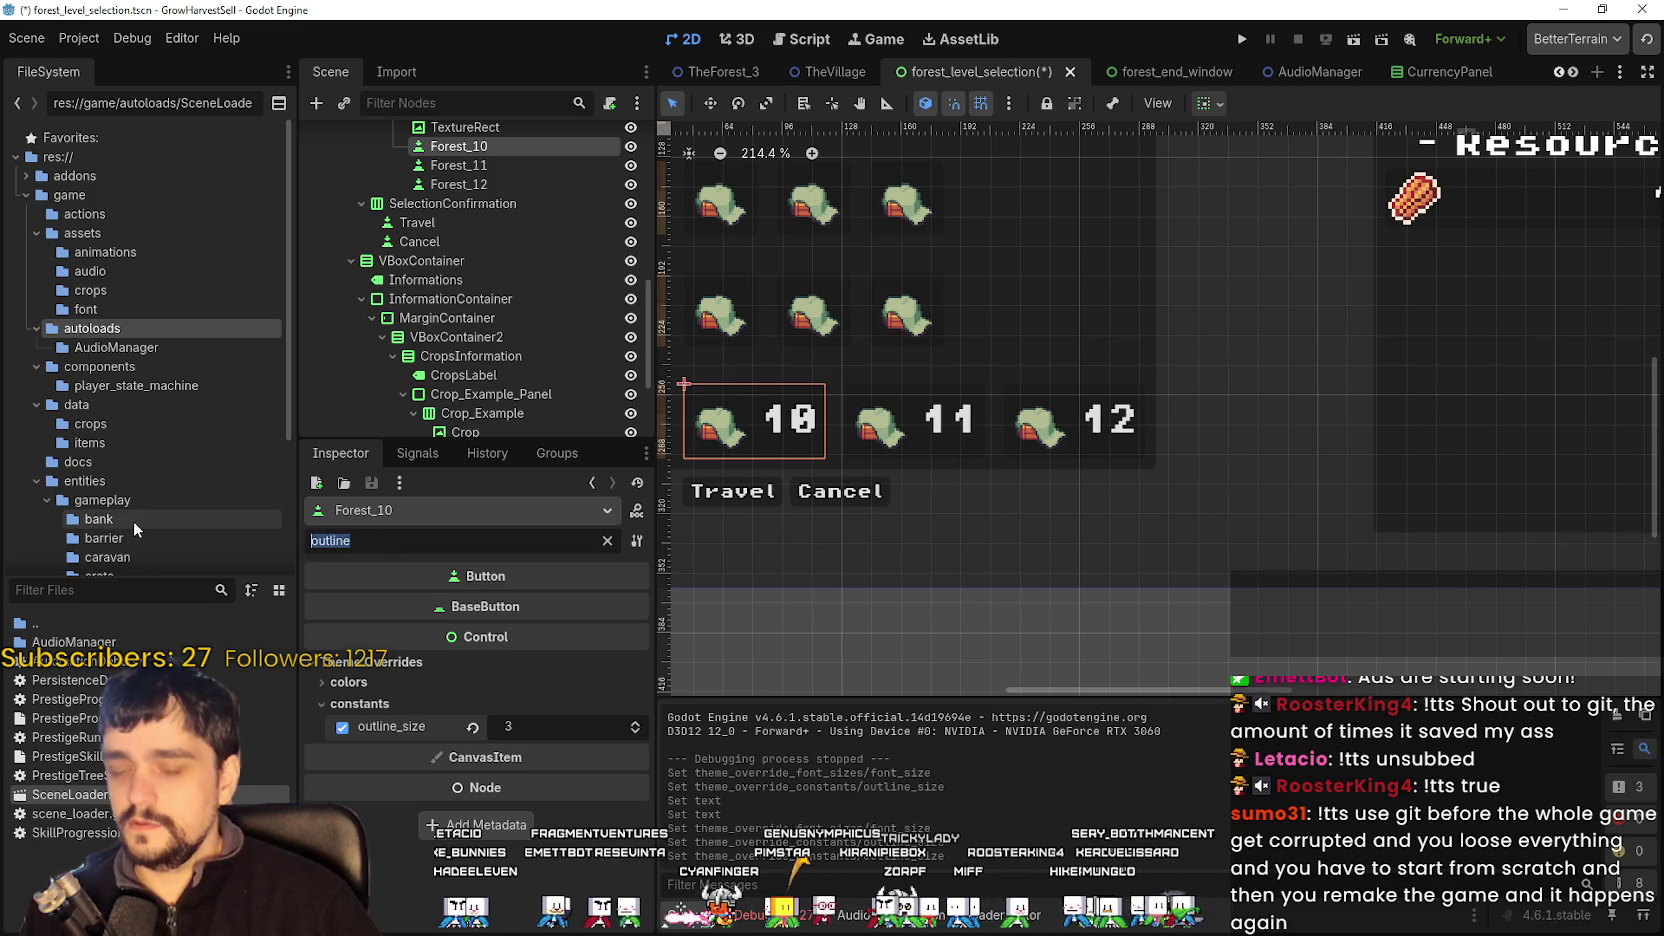
text(o)
key(BackSpace)
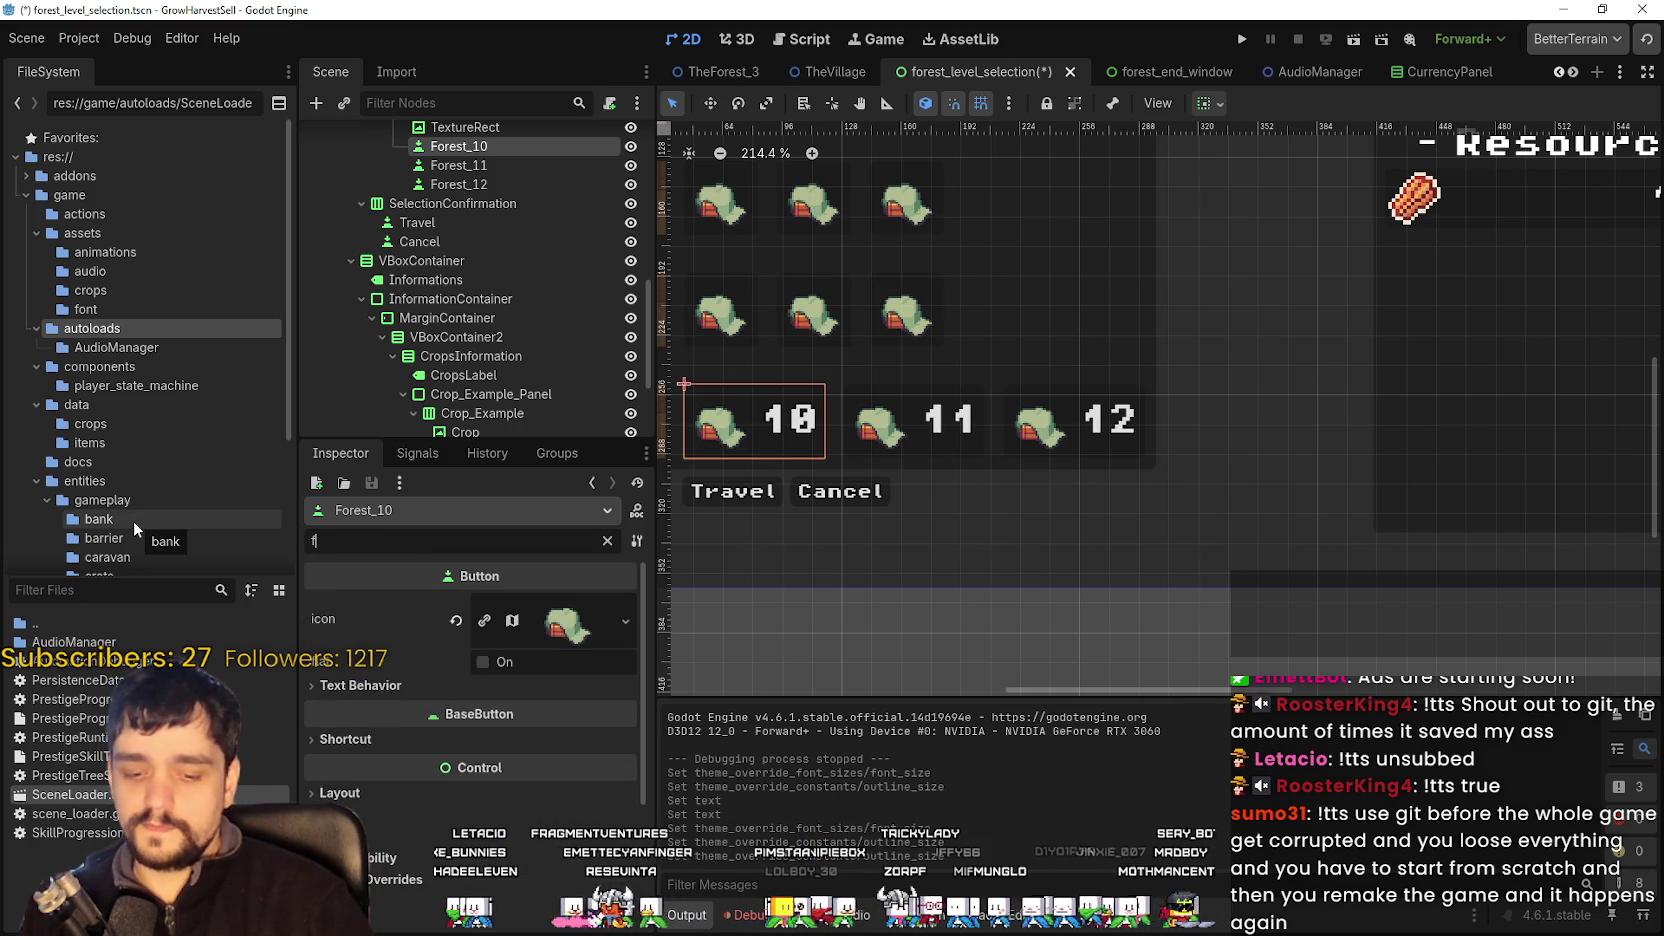
text(font)
click(345, 746)
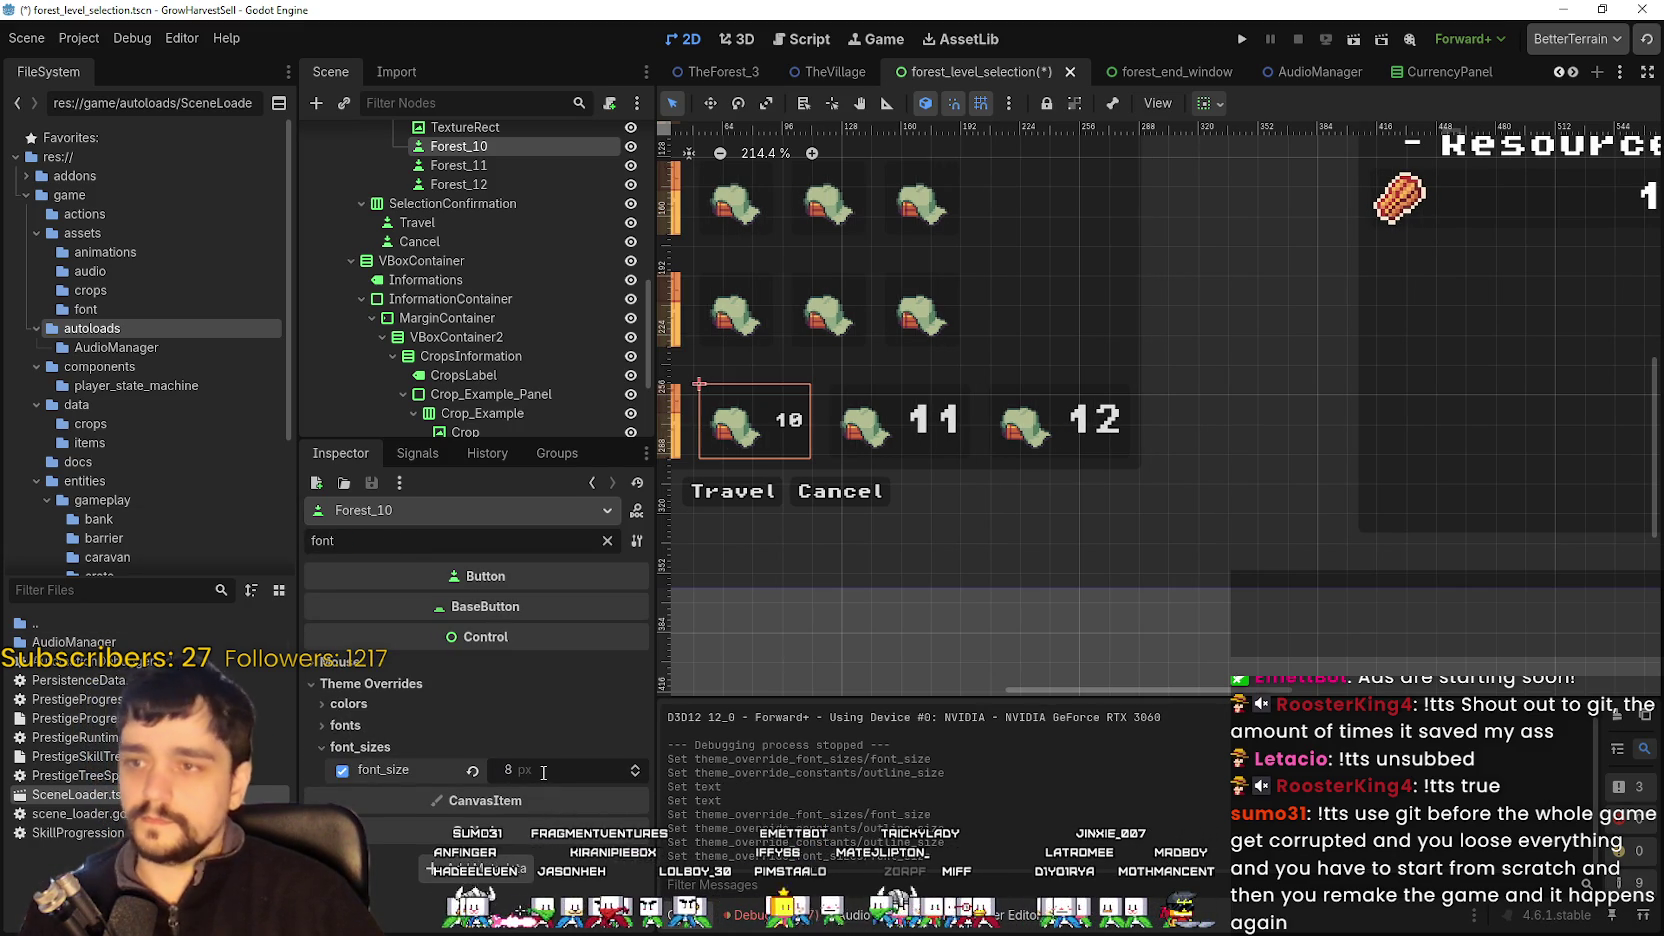
click(725, 452)
scroll(725, 452, up, 5)
scroll(807, 378, up, 2)
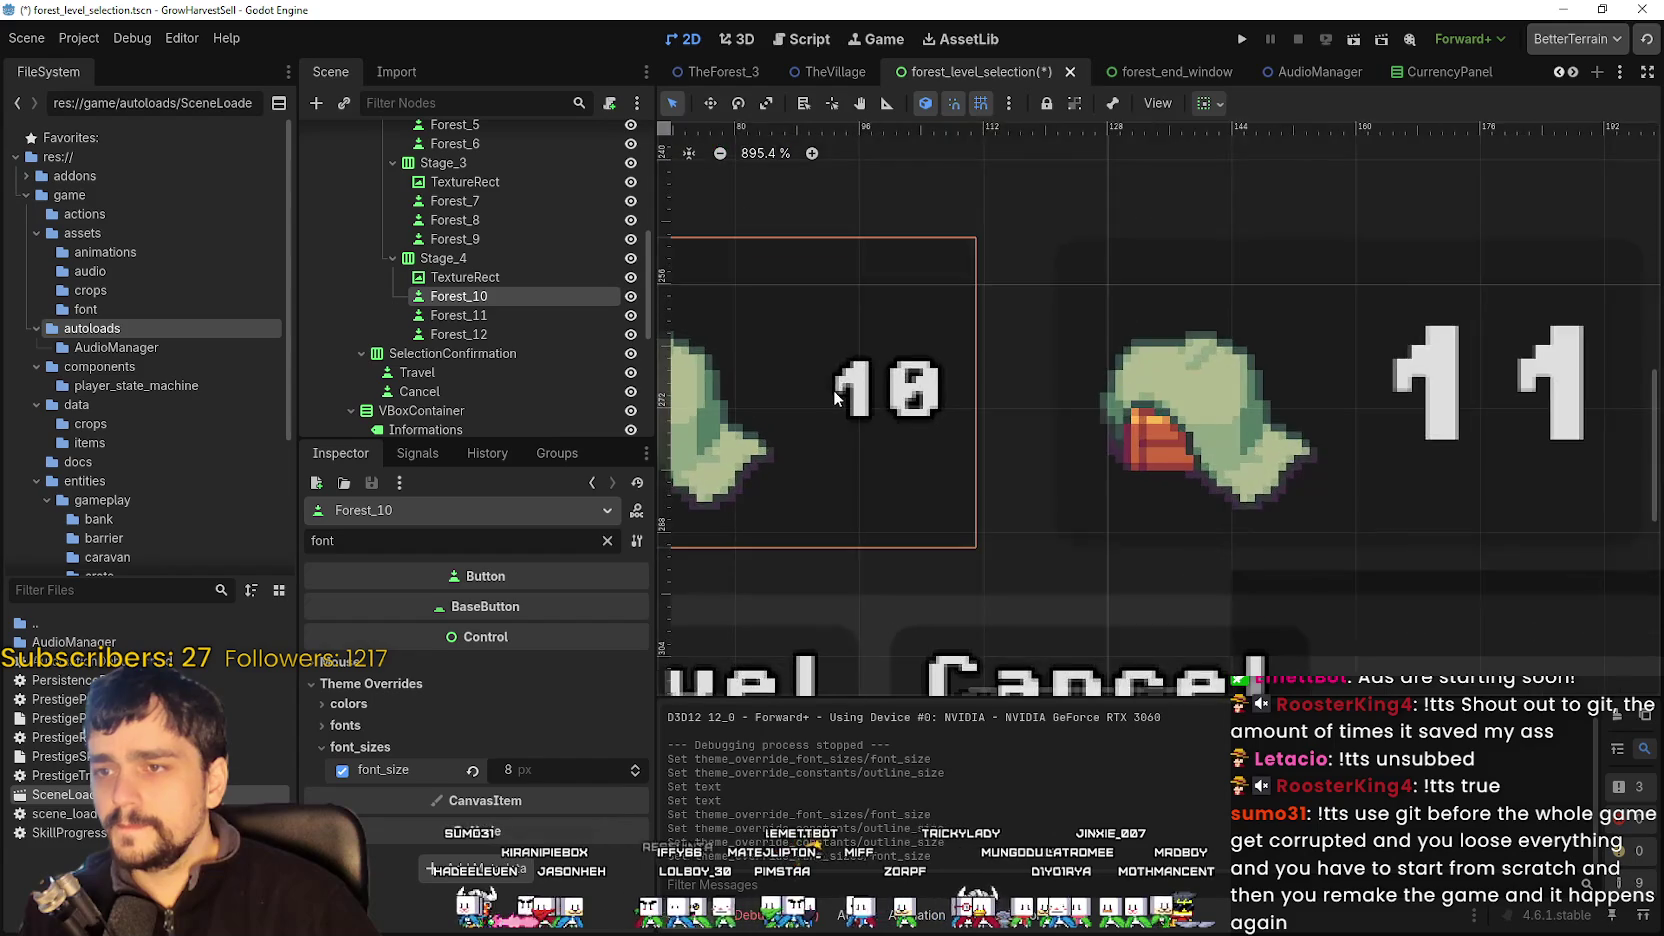
scroll(1031, 411, down, 5)
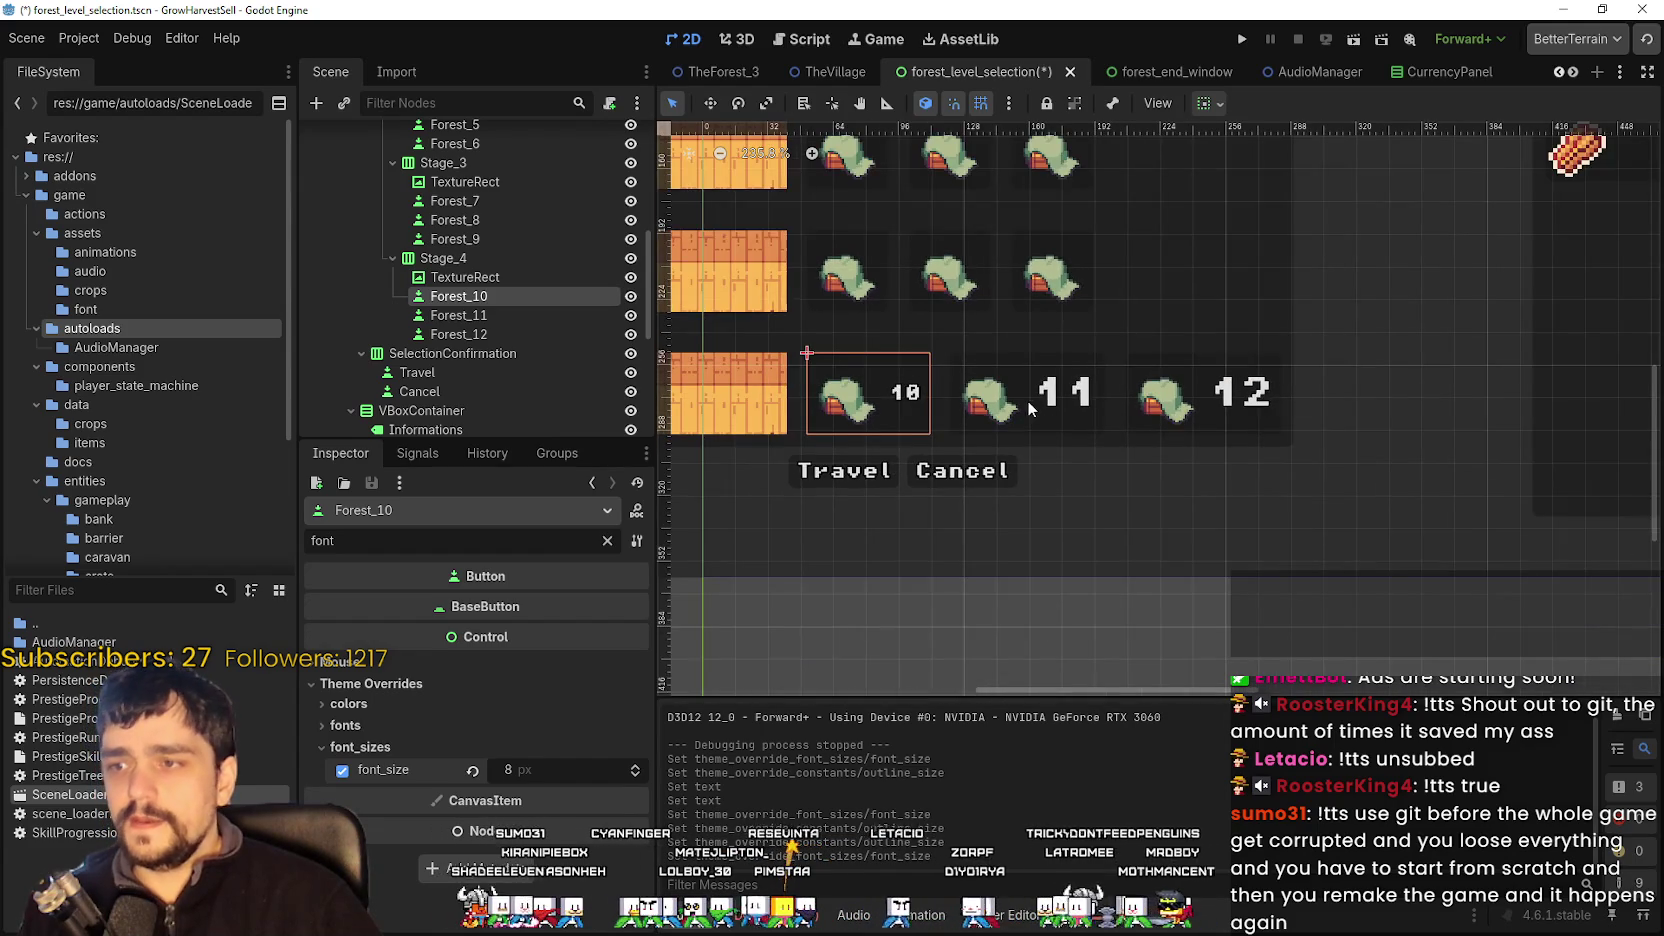
scroll(1058, 406, down, 1)
- Copy Forest_10's properties and select Forest_11 to receive them
click(1019, 407)
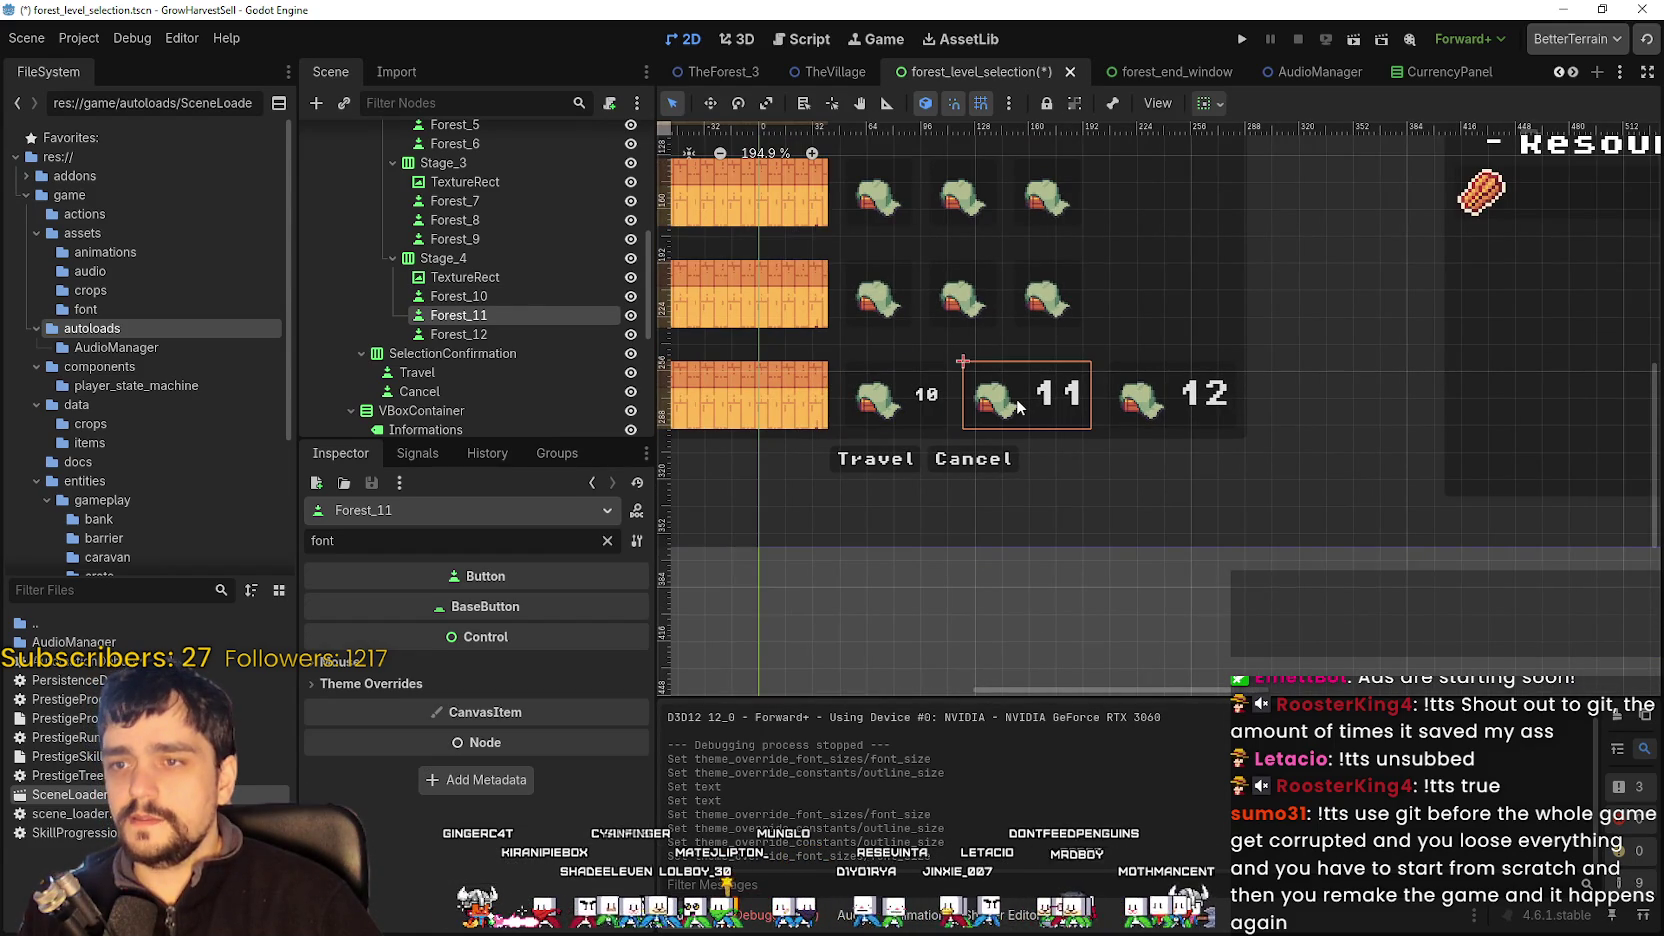
click(935, 403)
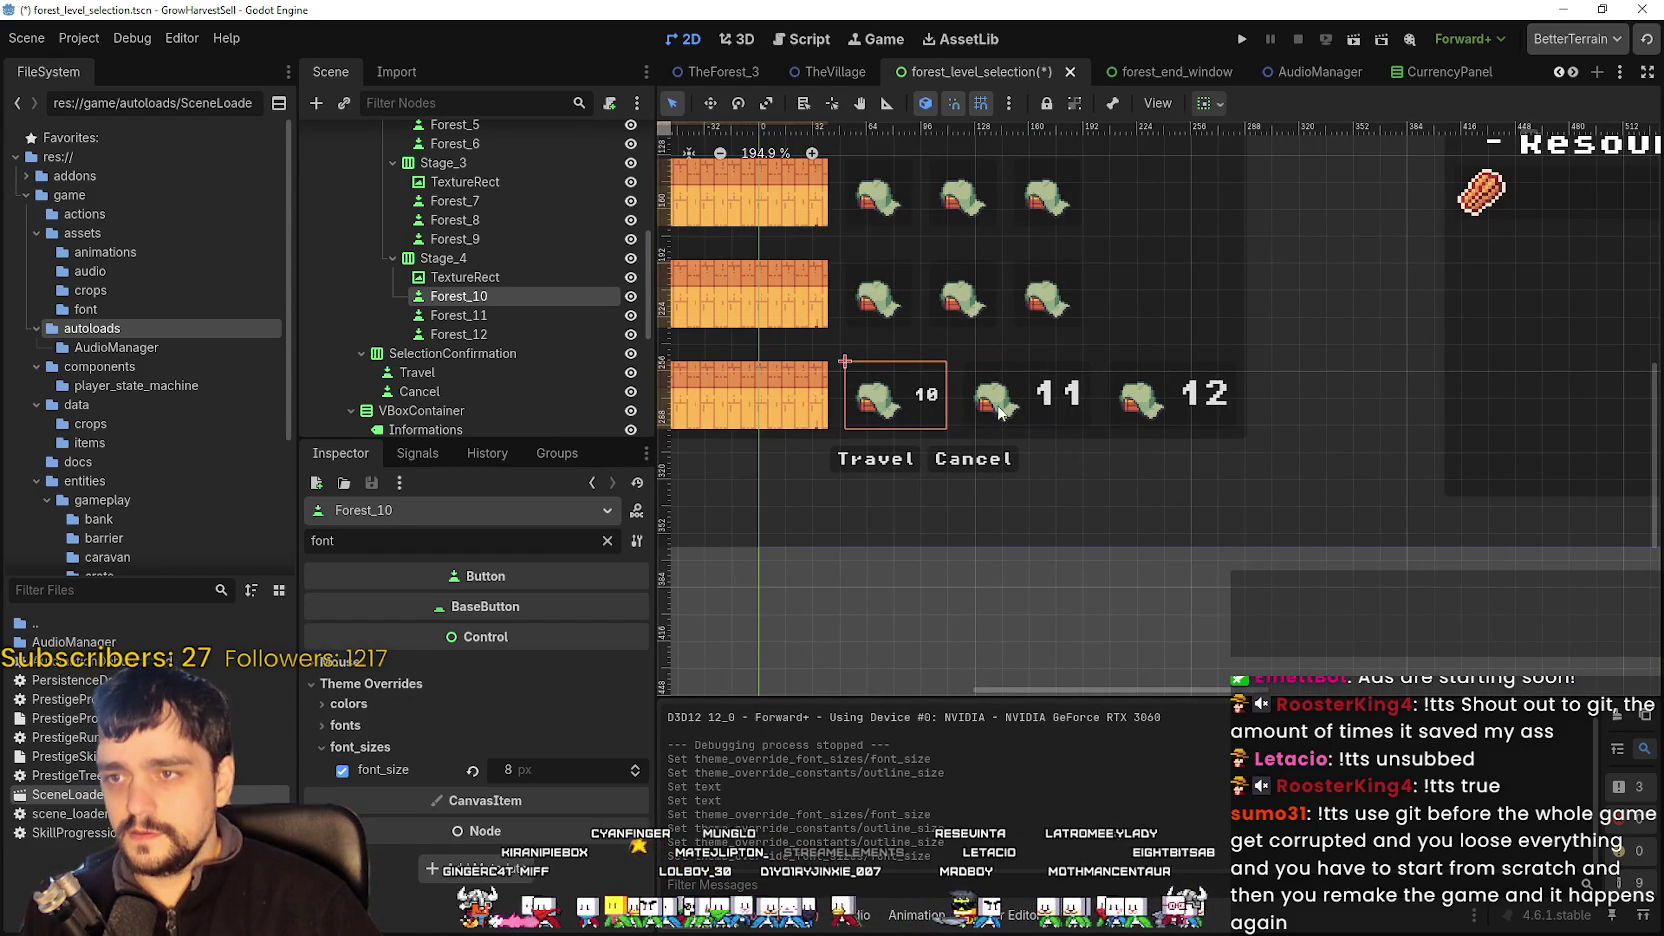
click(637, 540)
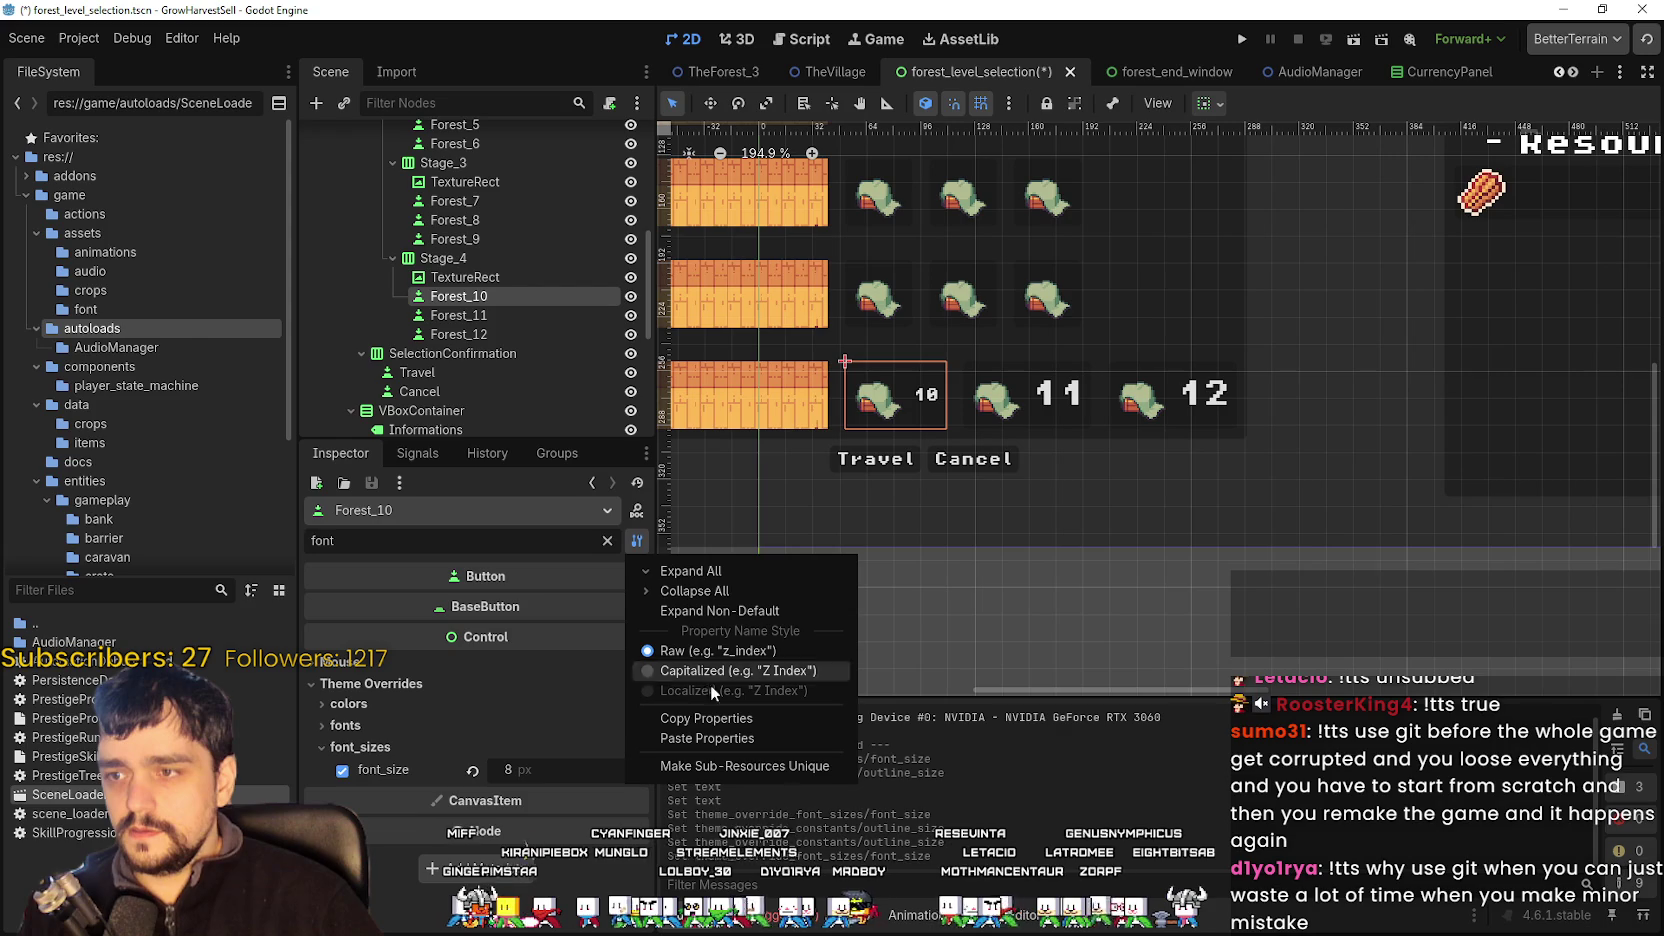
click(738, 720)
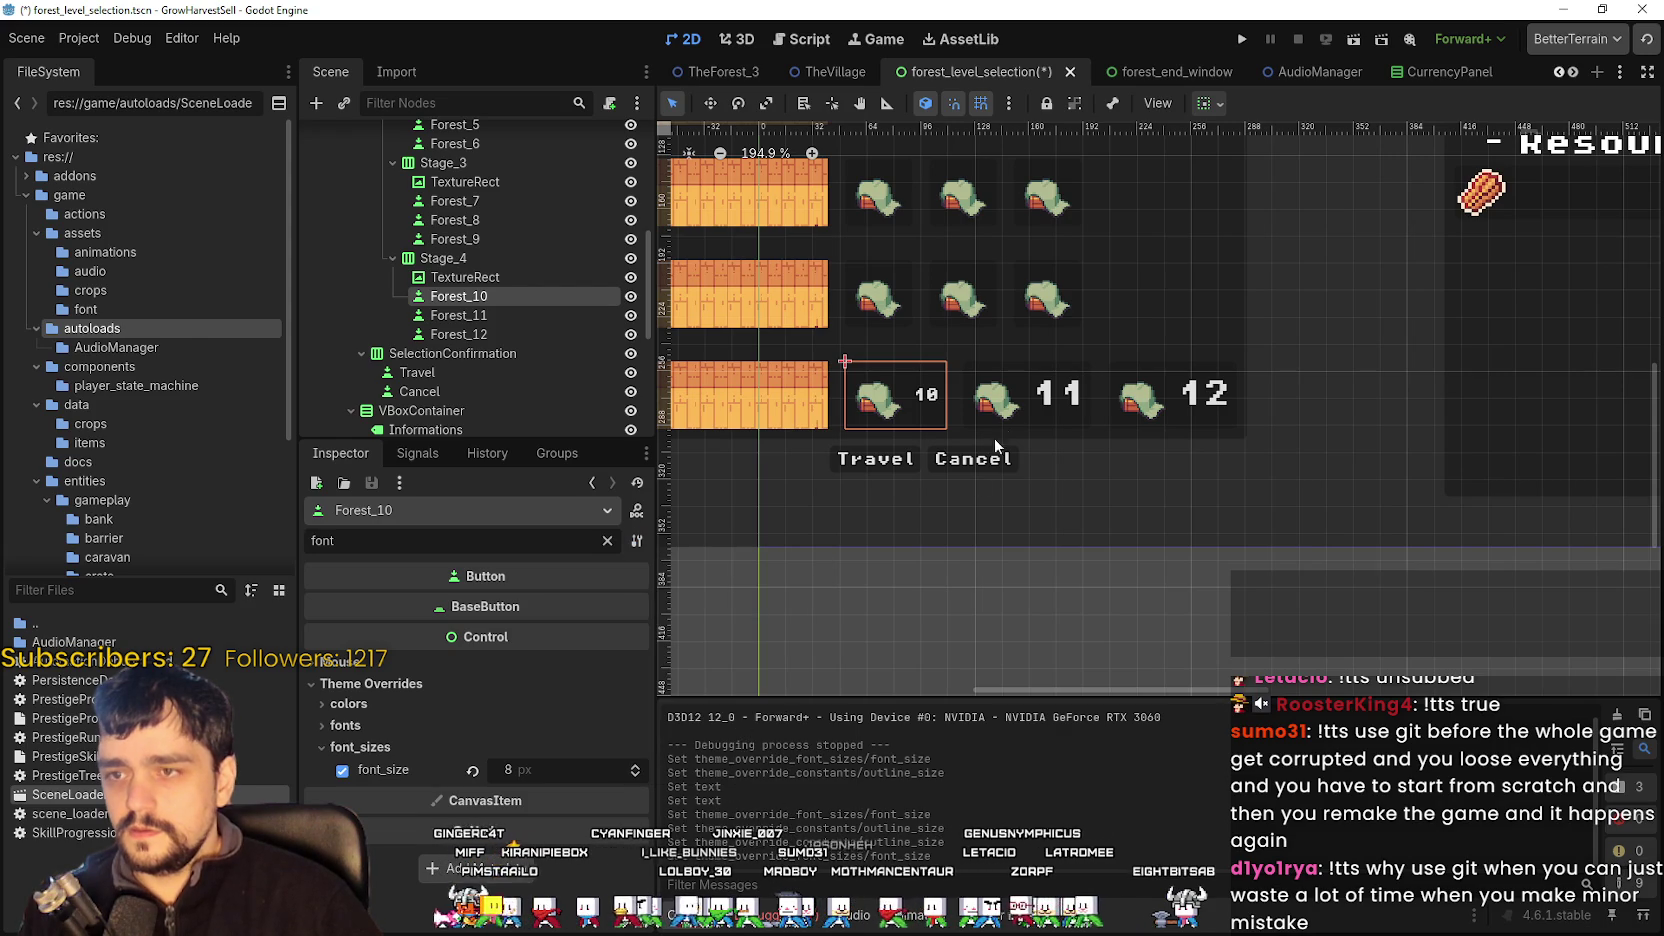
click(1010, 420)
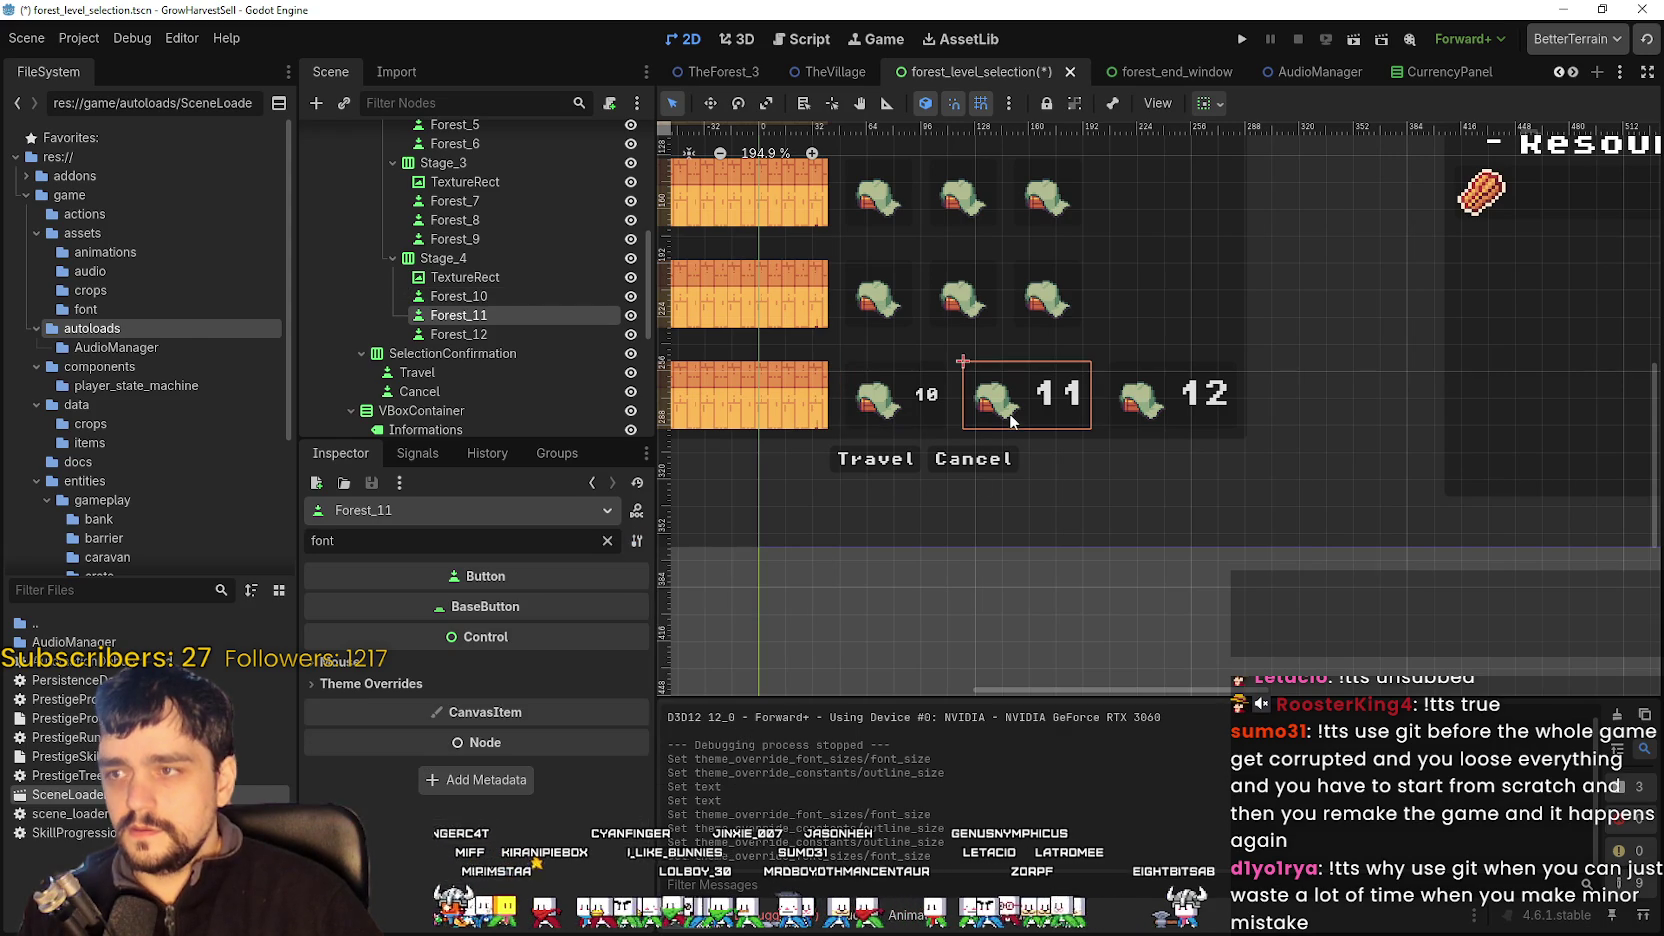
click(637, 540)
click(606, 541)
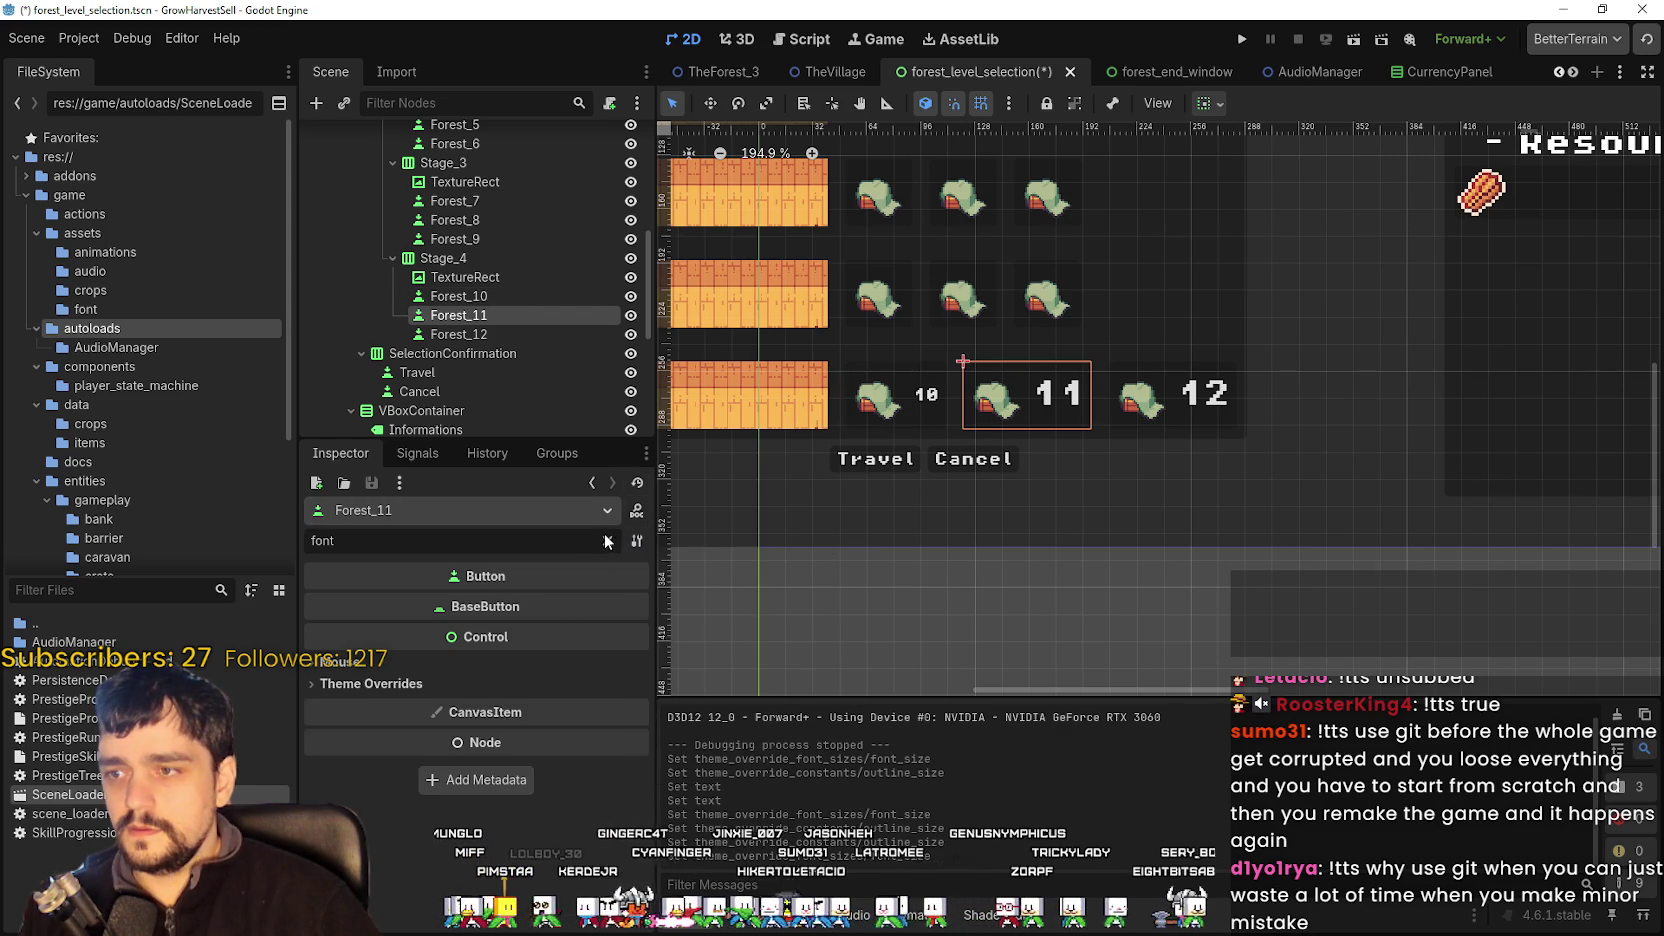
click(607, 542)
click(637, 541)
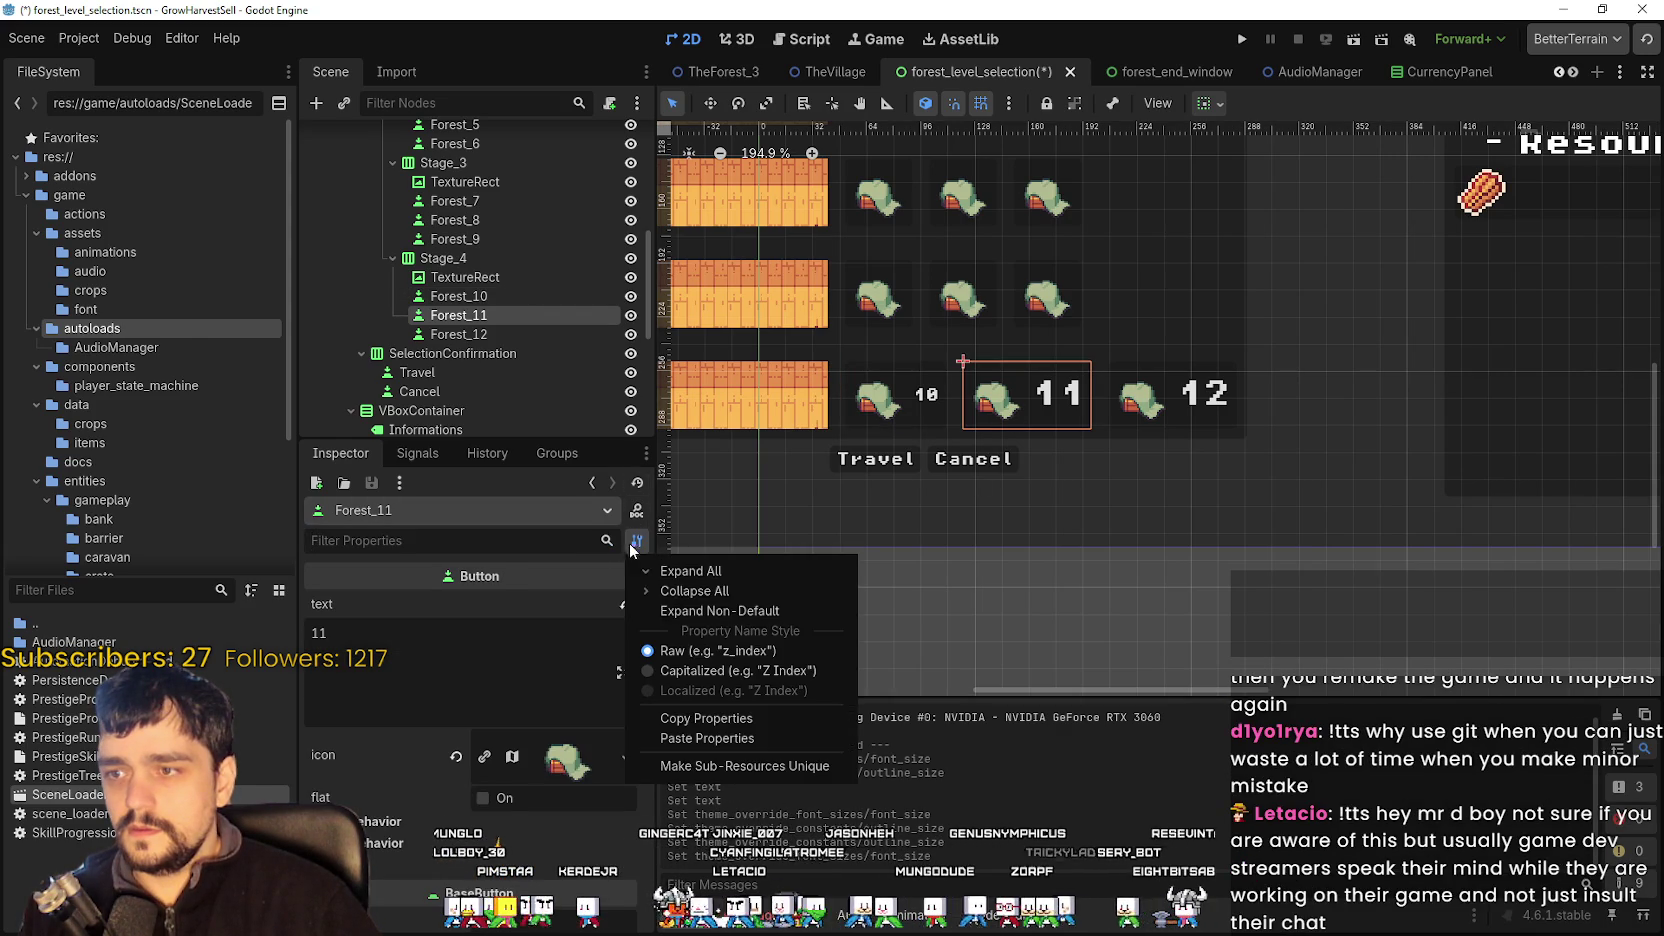
- Paste stage 10's properties onto stage 11 and set its text back to 11
click(718, 740)
click(372, 640)
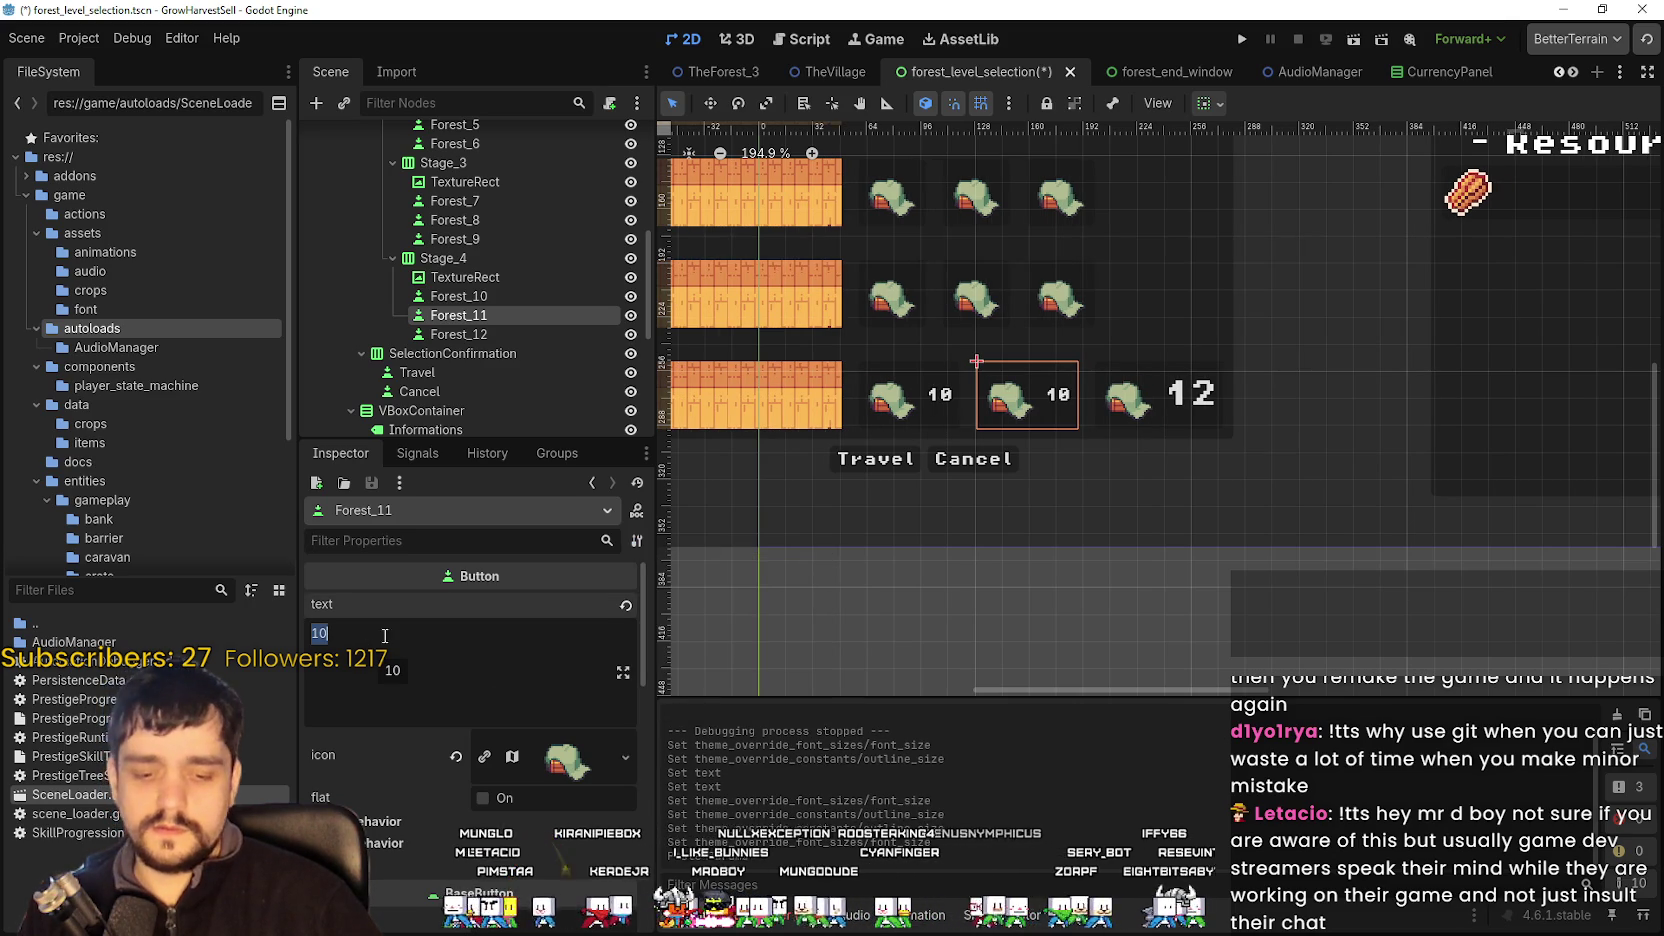
scroll(927, 476, up, 1)
scroll(927, 476, right, 1)
text(11)
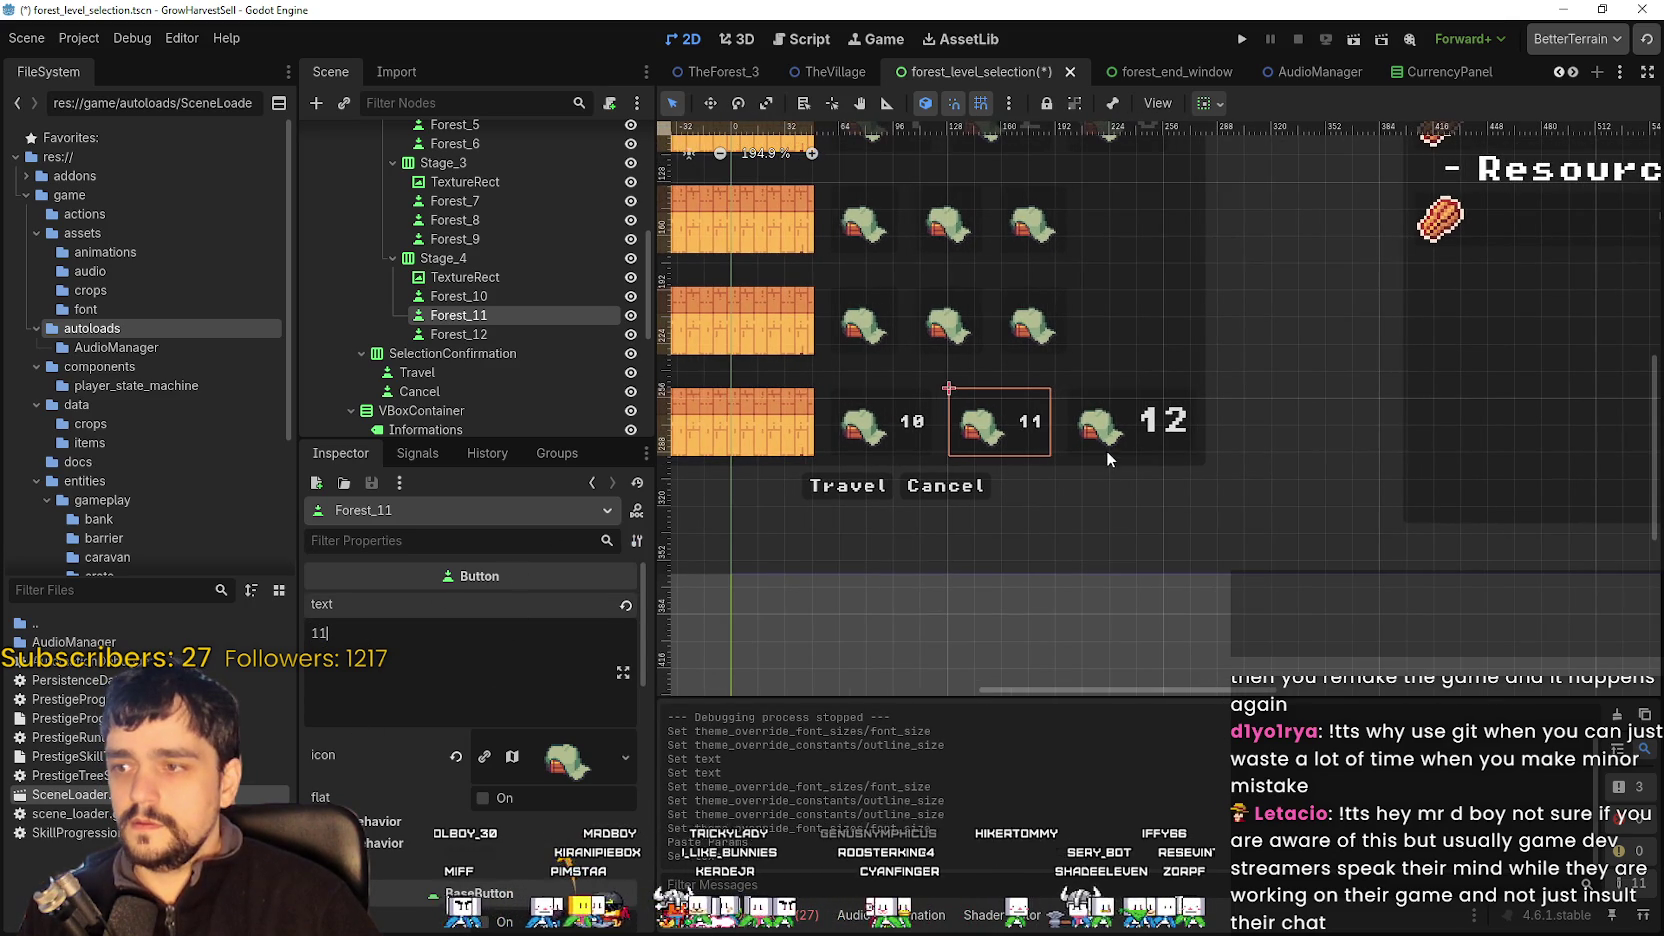
- Paste the copied properties onto the stage 12 and stage 7 buttons
click(1100, 428)
click(636, 541)
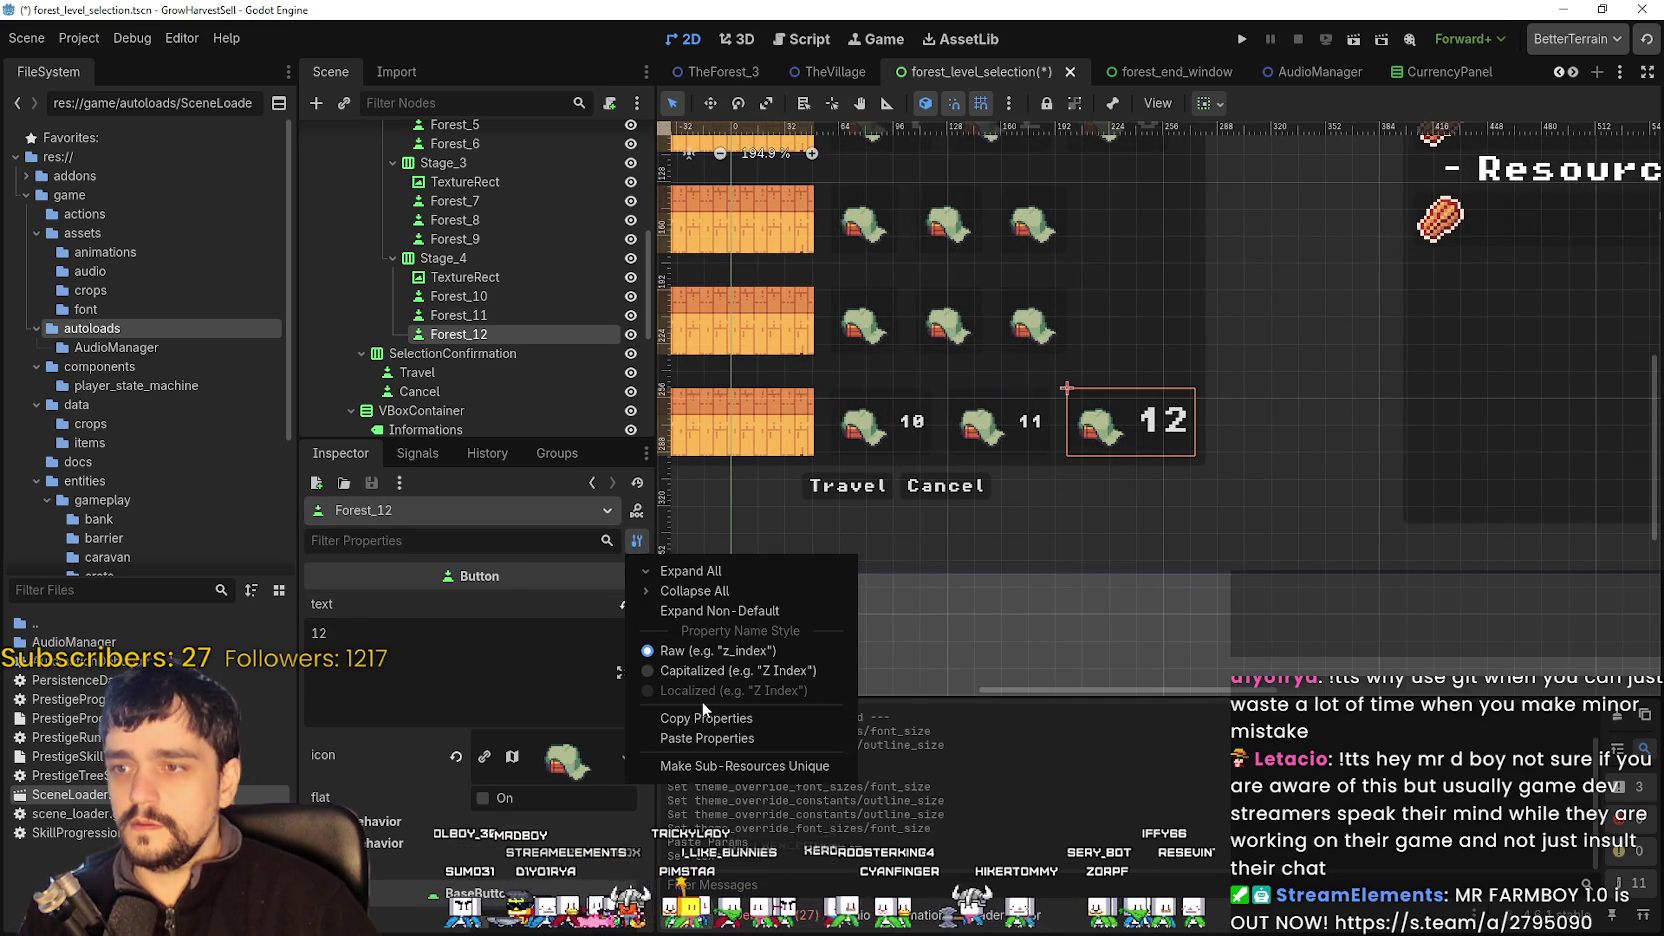
click(715, 736)
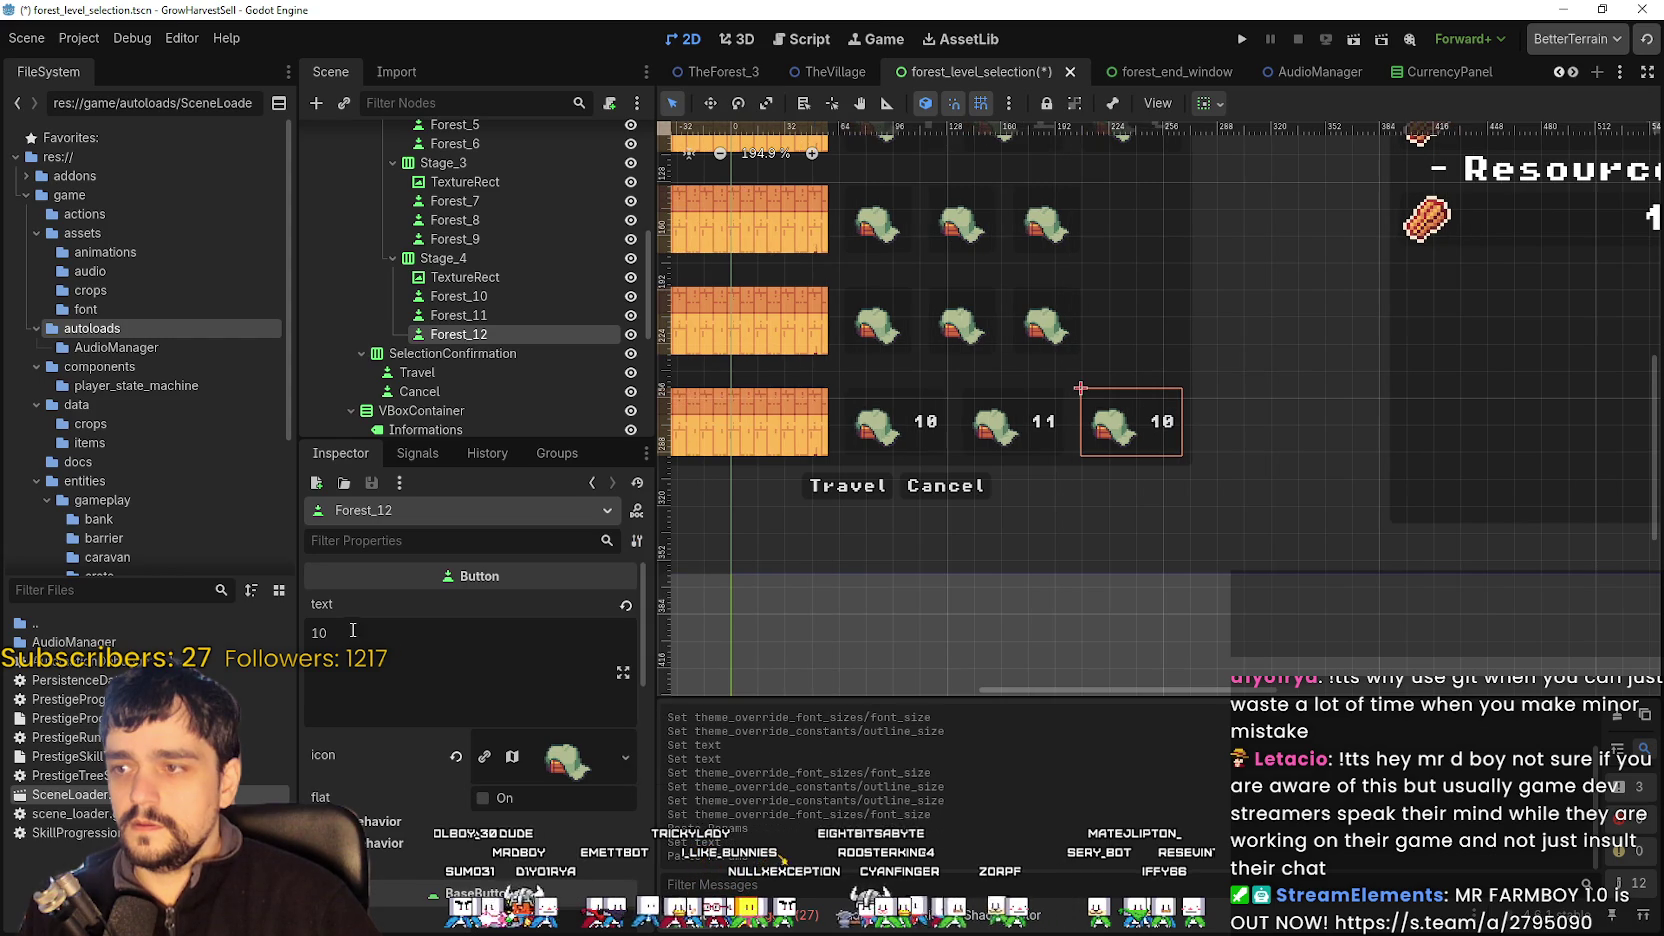
click(870, 339)
click(636, 541)
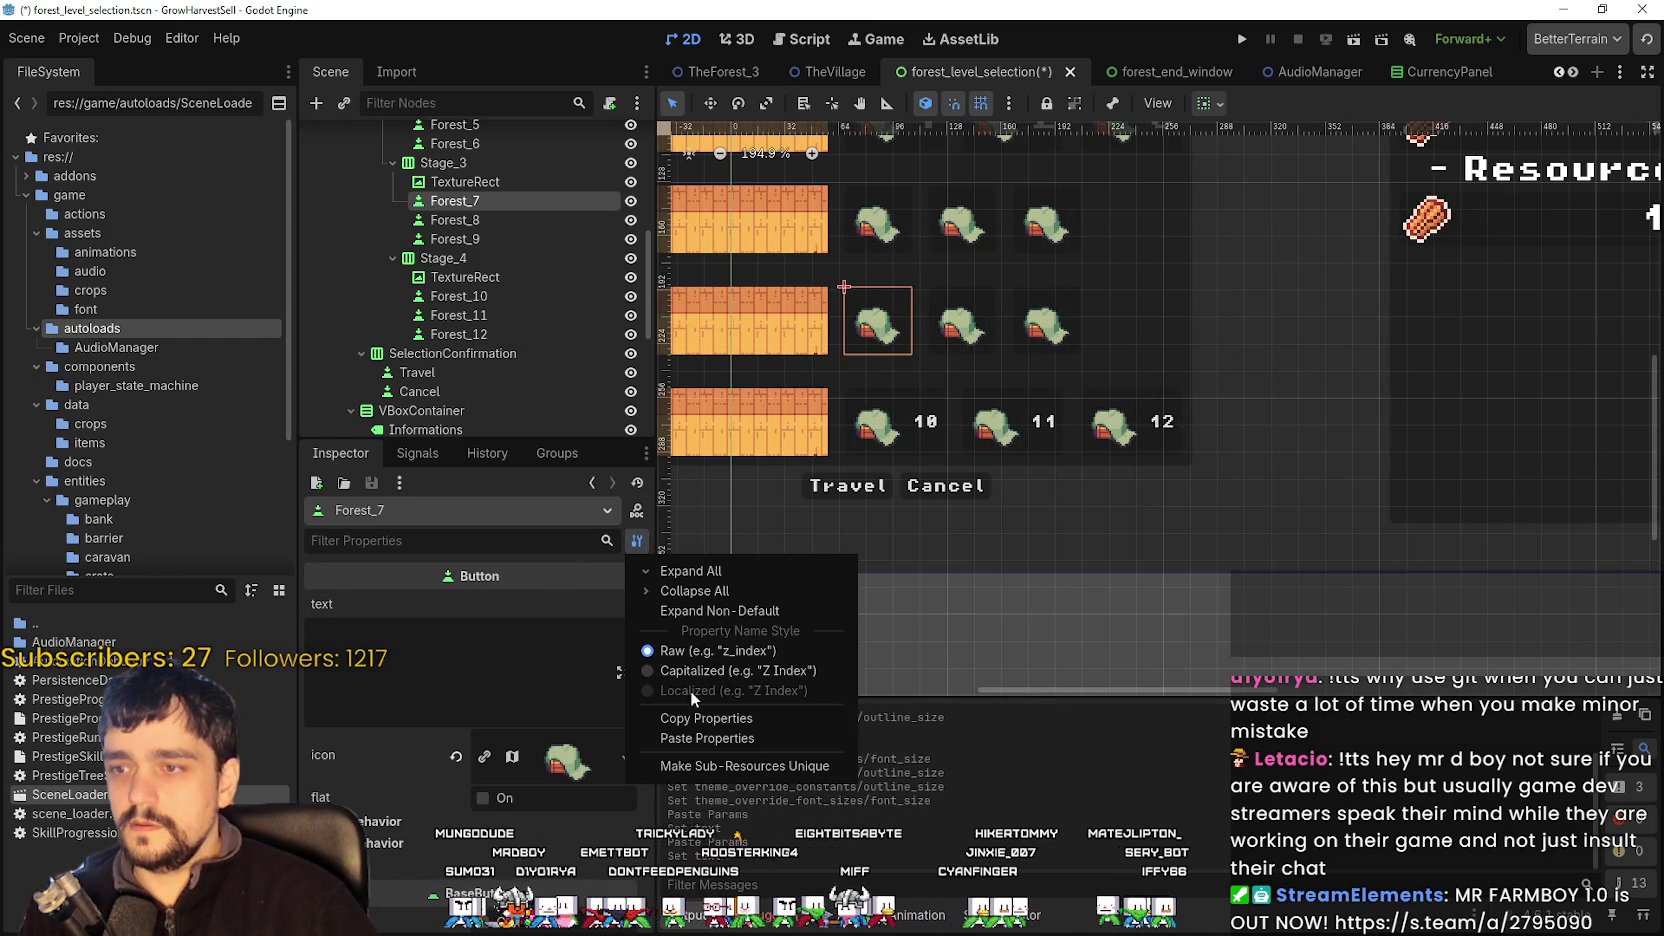
click(715, 736)
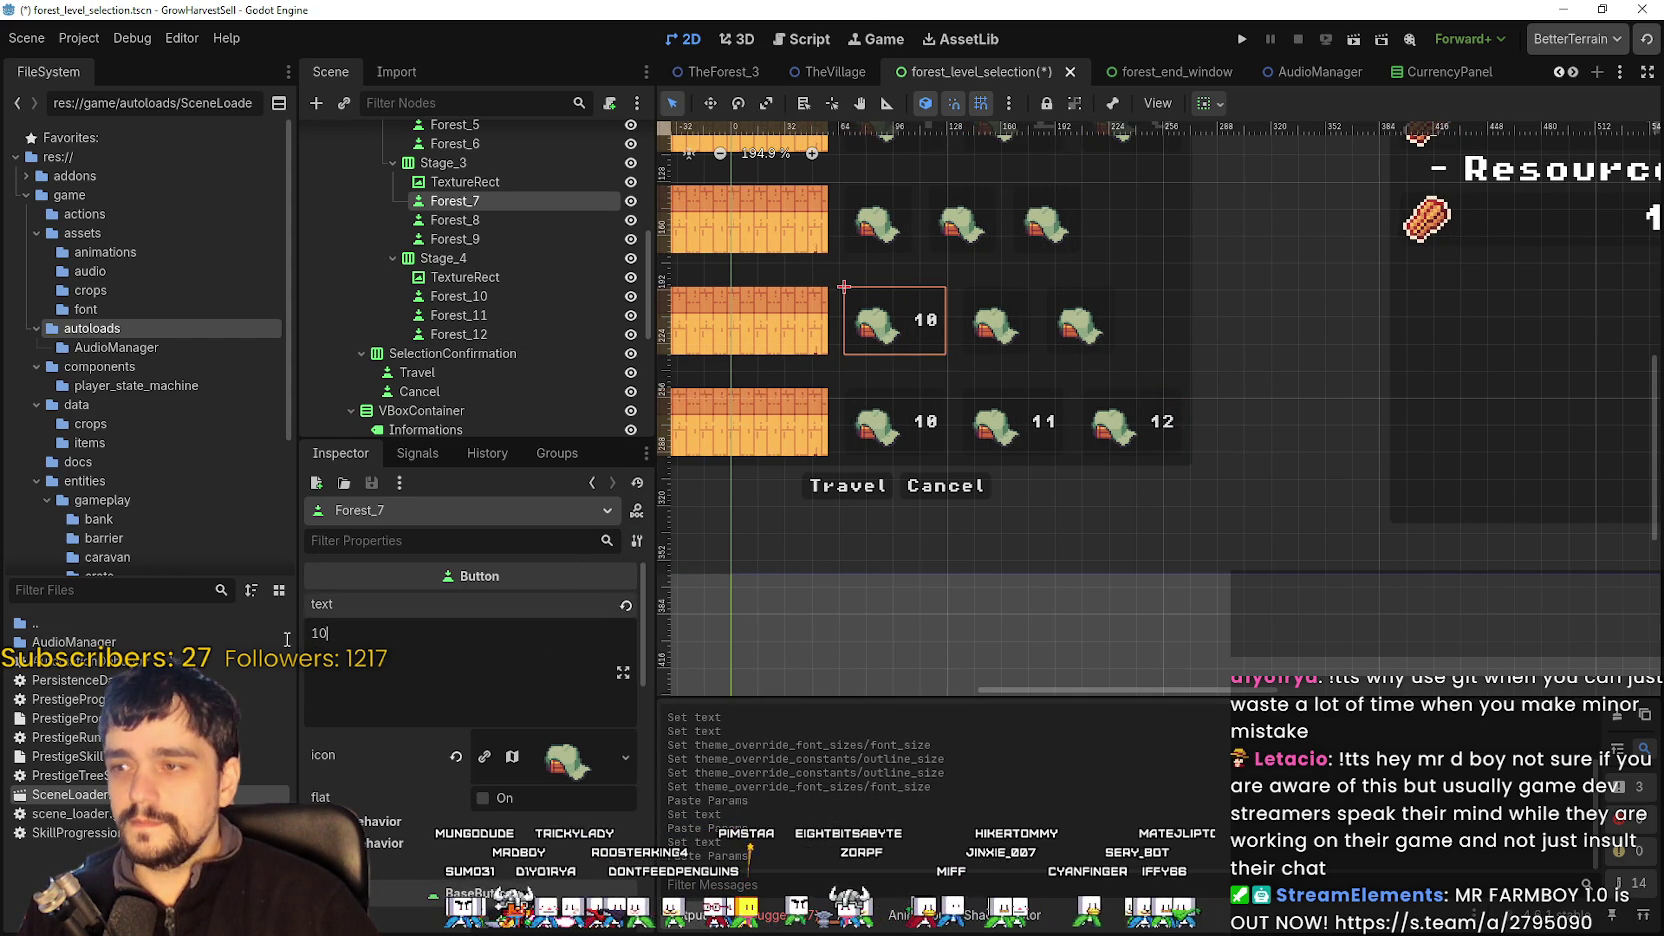
- Paste the copied styling onto the stage 1 button and check its text
scroll(714, 572, up, 2)
scroll(994, 589, down, 2)
scroll(994, 589, up, 2)
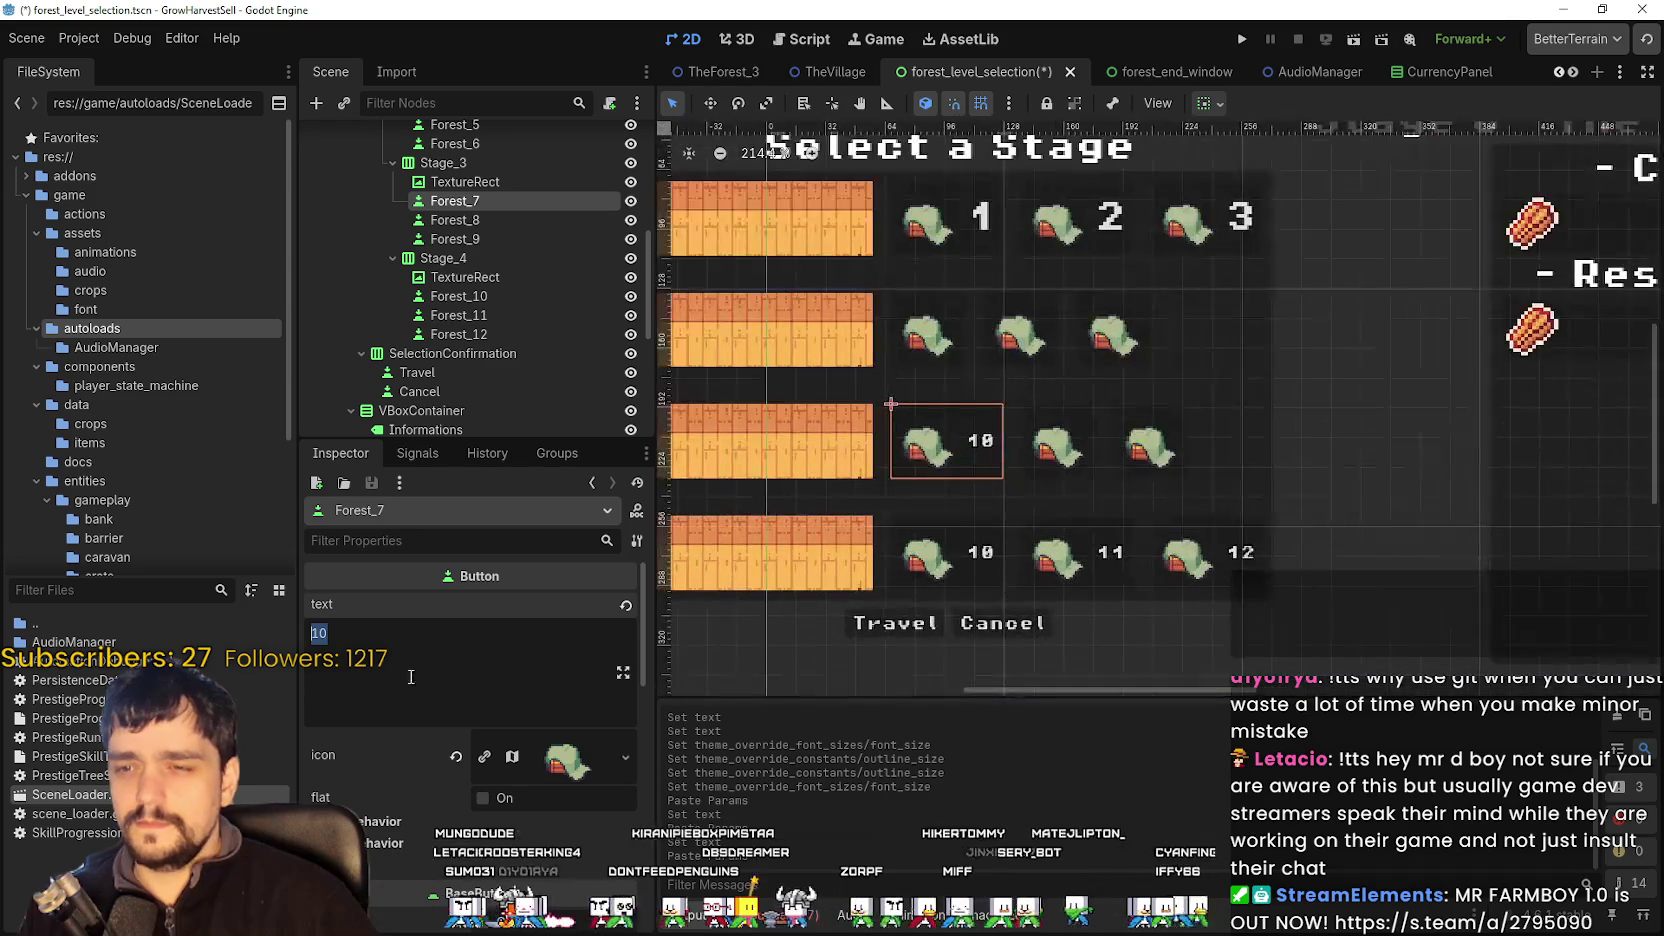
scroll(1033, 340, up, 1)
click(895, 268)
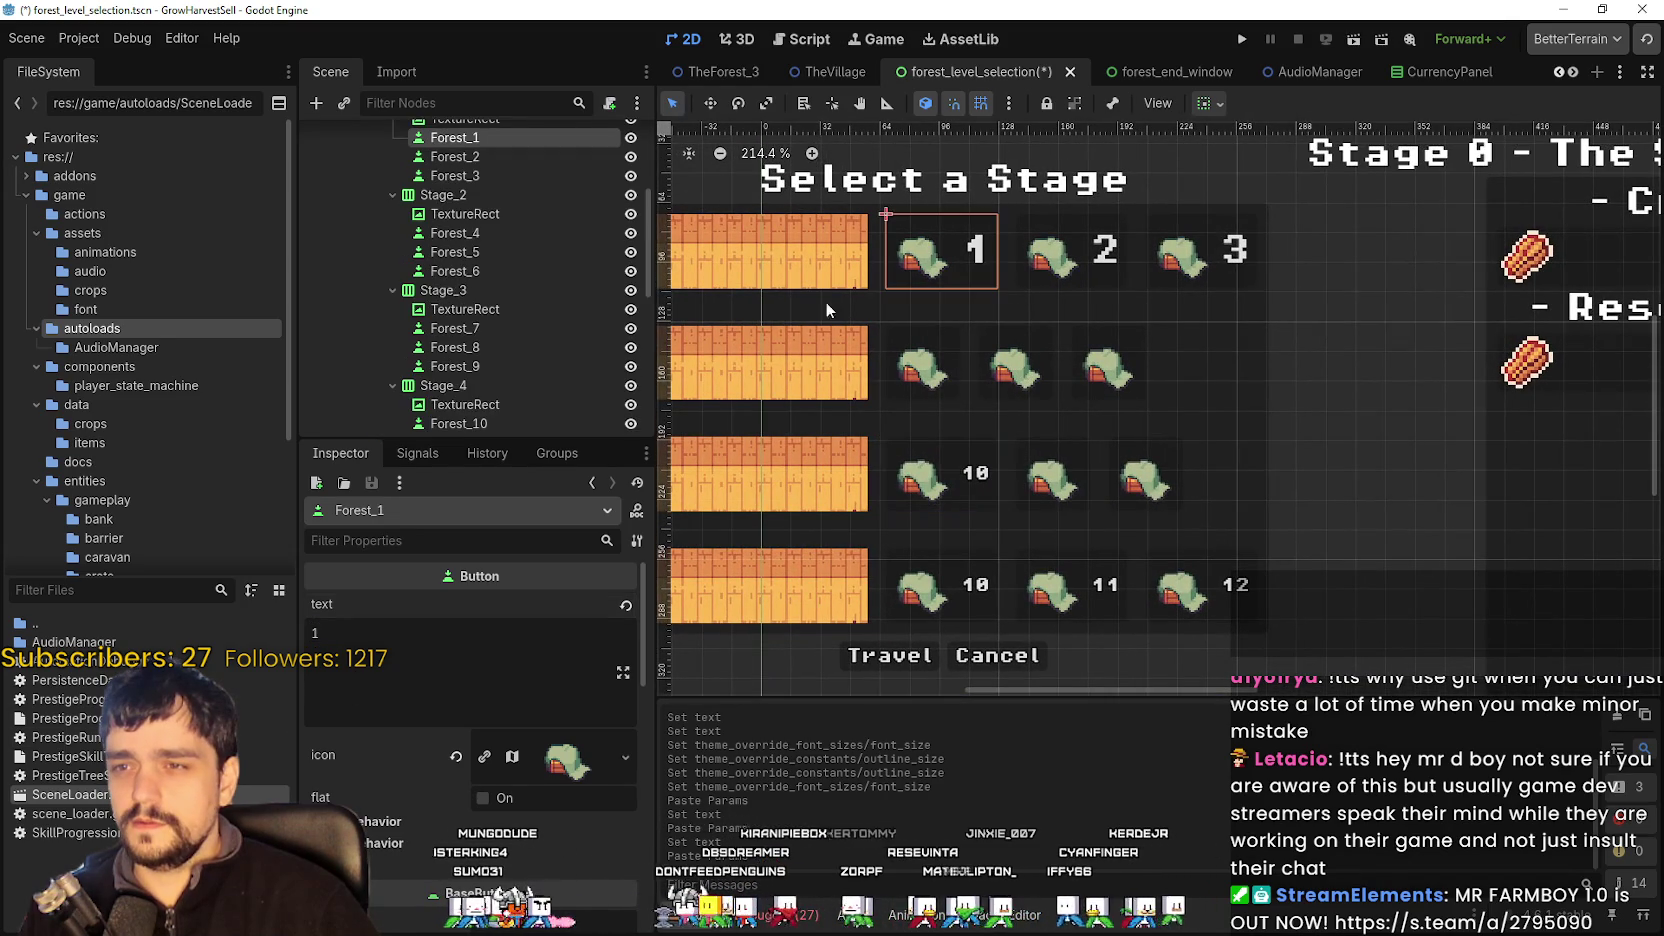
click(640, 545)
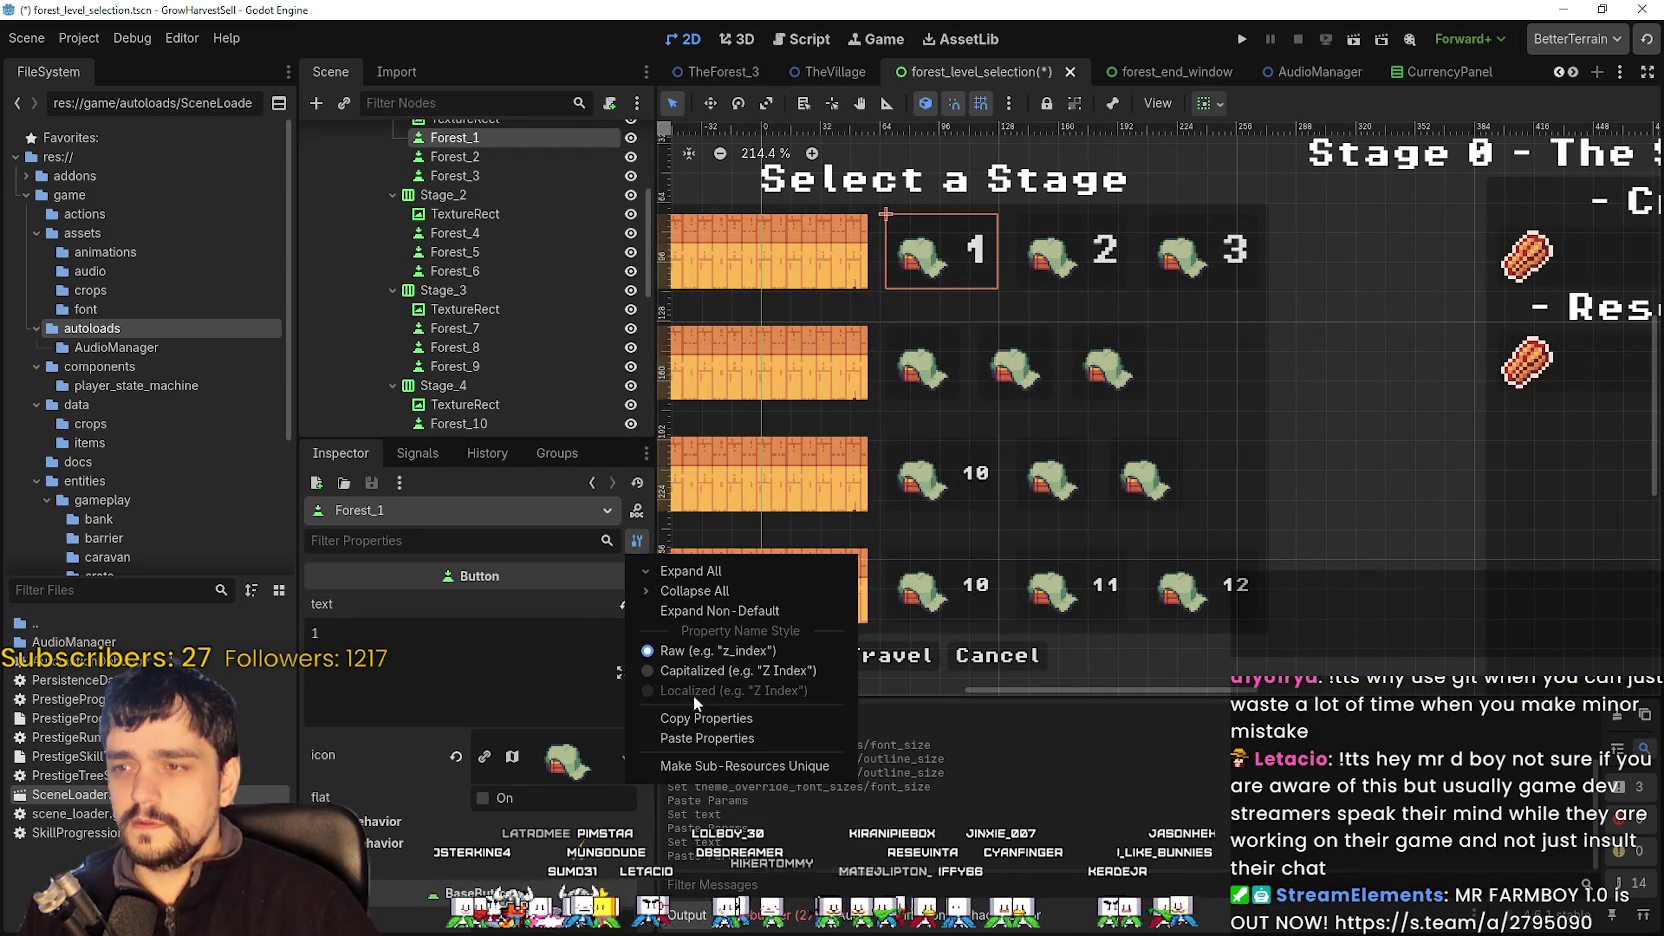
click(714, 740)
click(422, 674)
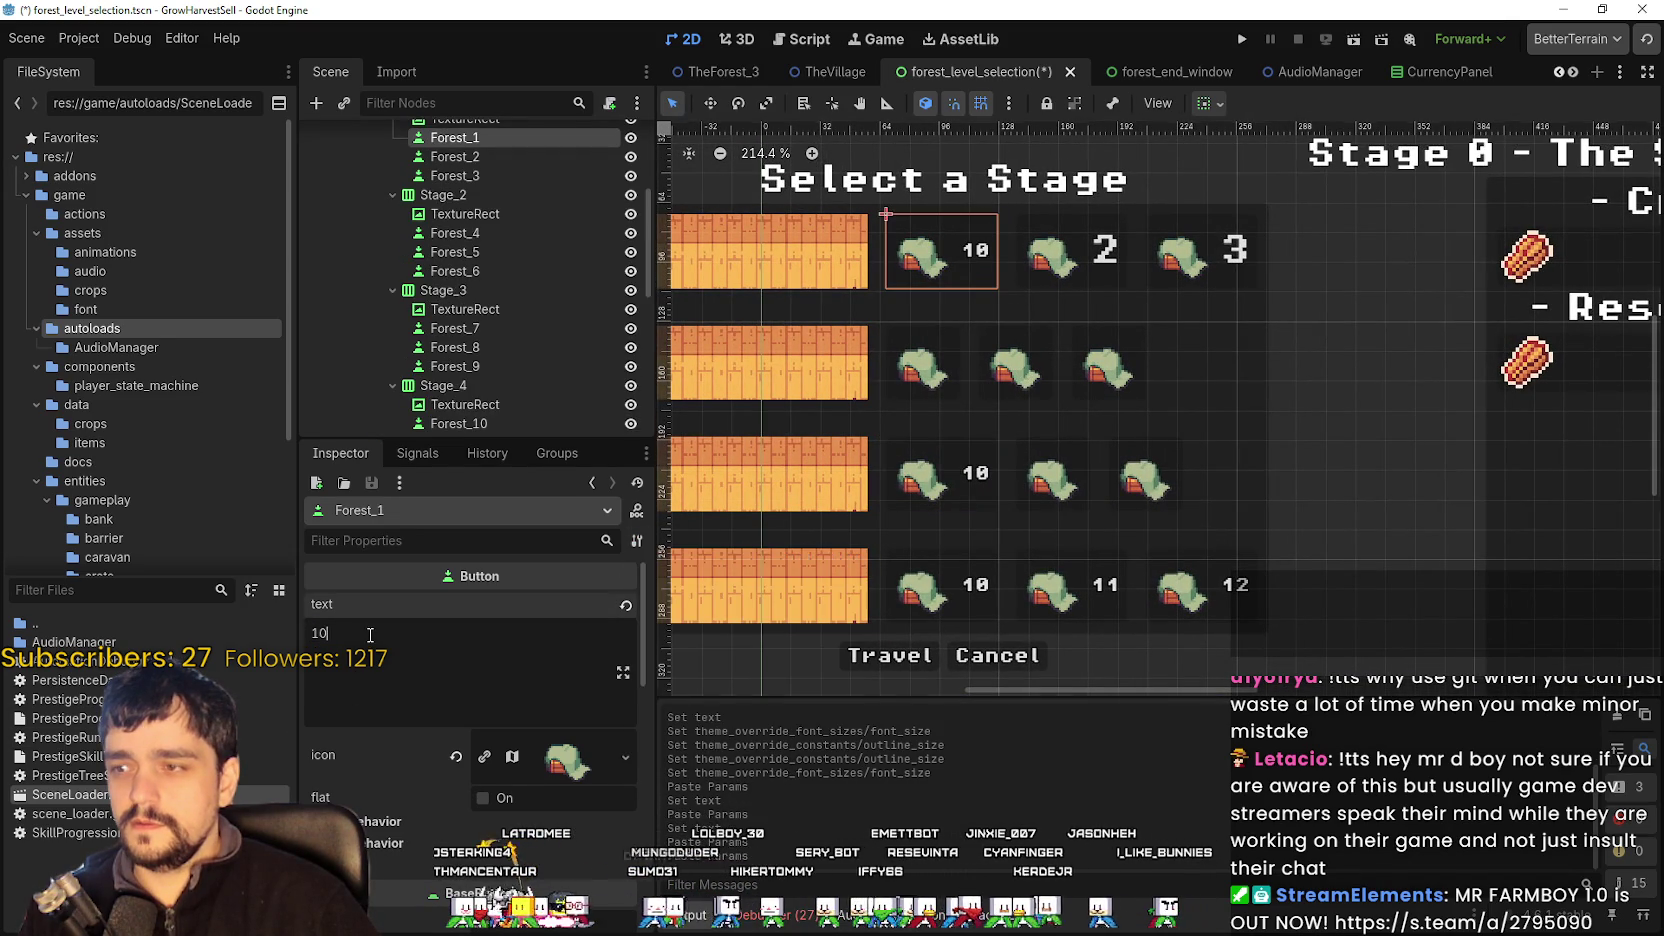
- Paste the styling onto stages 2 and 3, undoing the paste that turned stage 2 into 10
click(1078, 268)
click(640, 545)
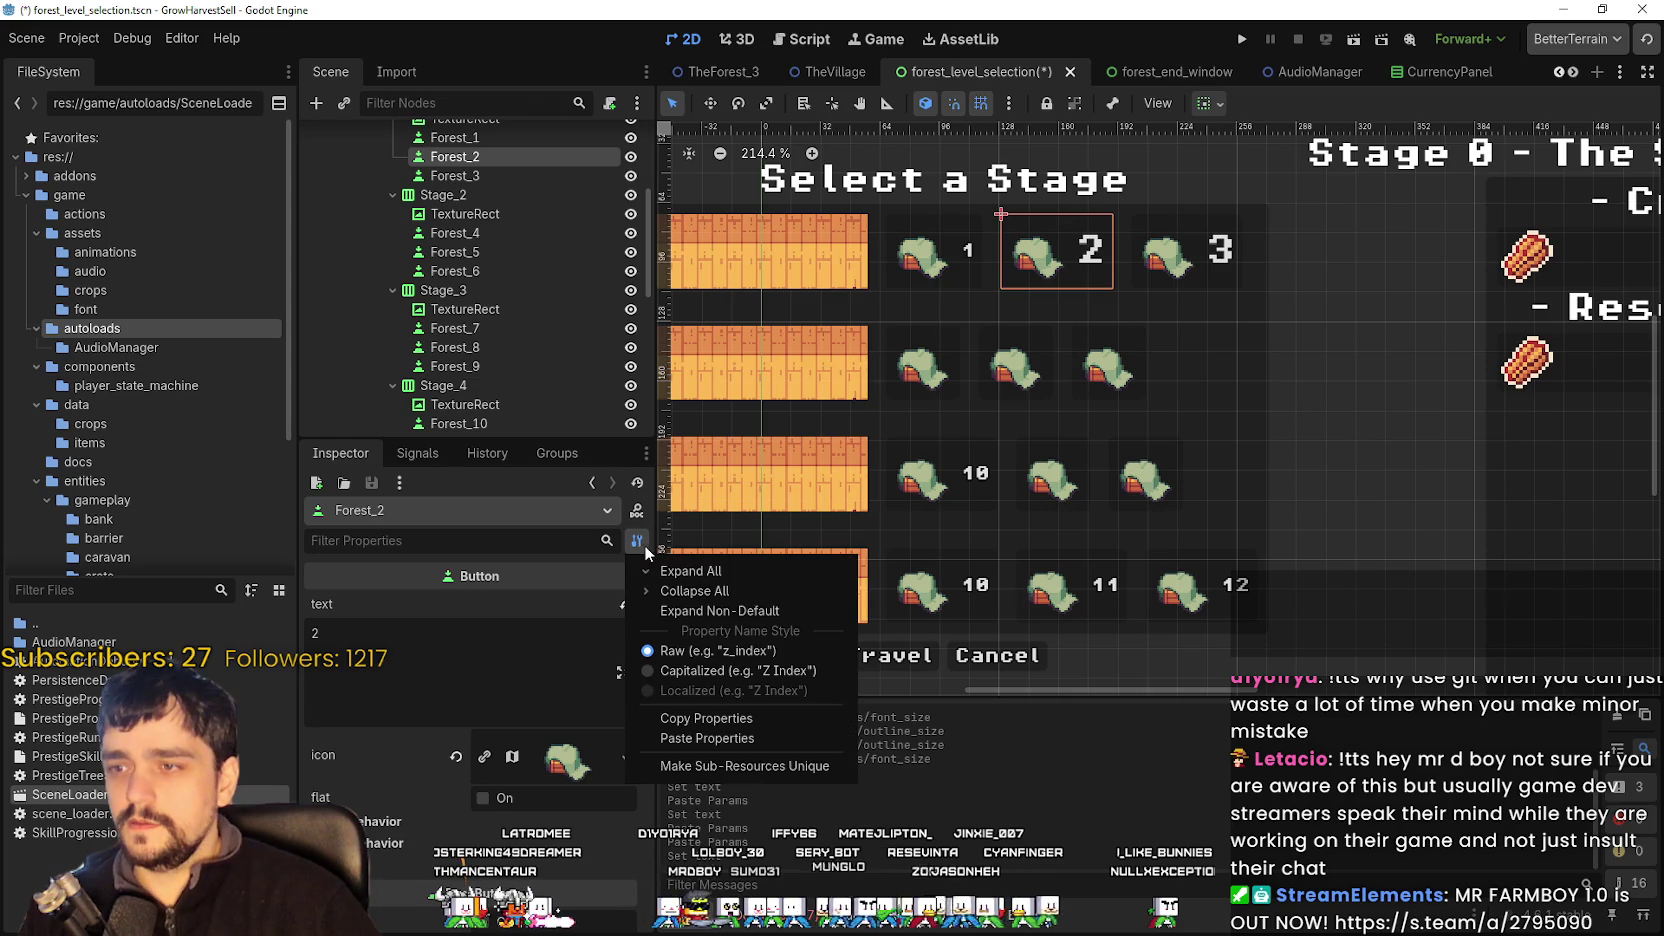
click(716, 742)
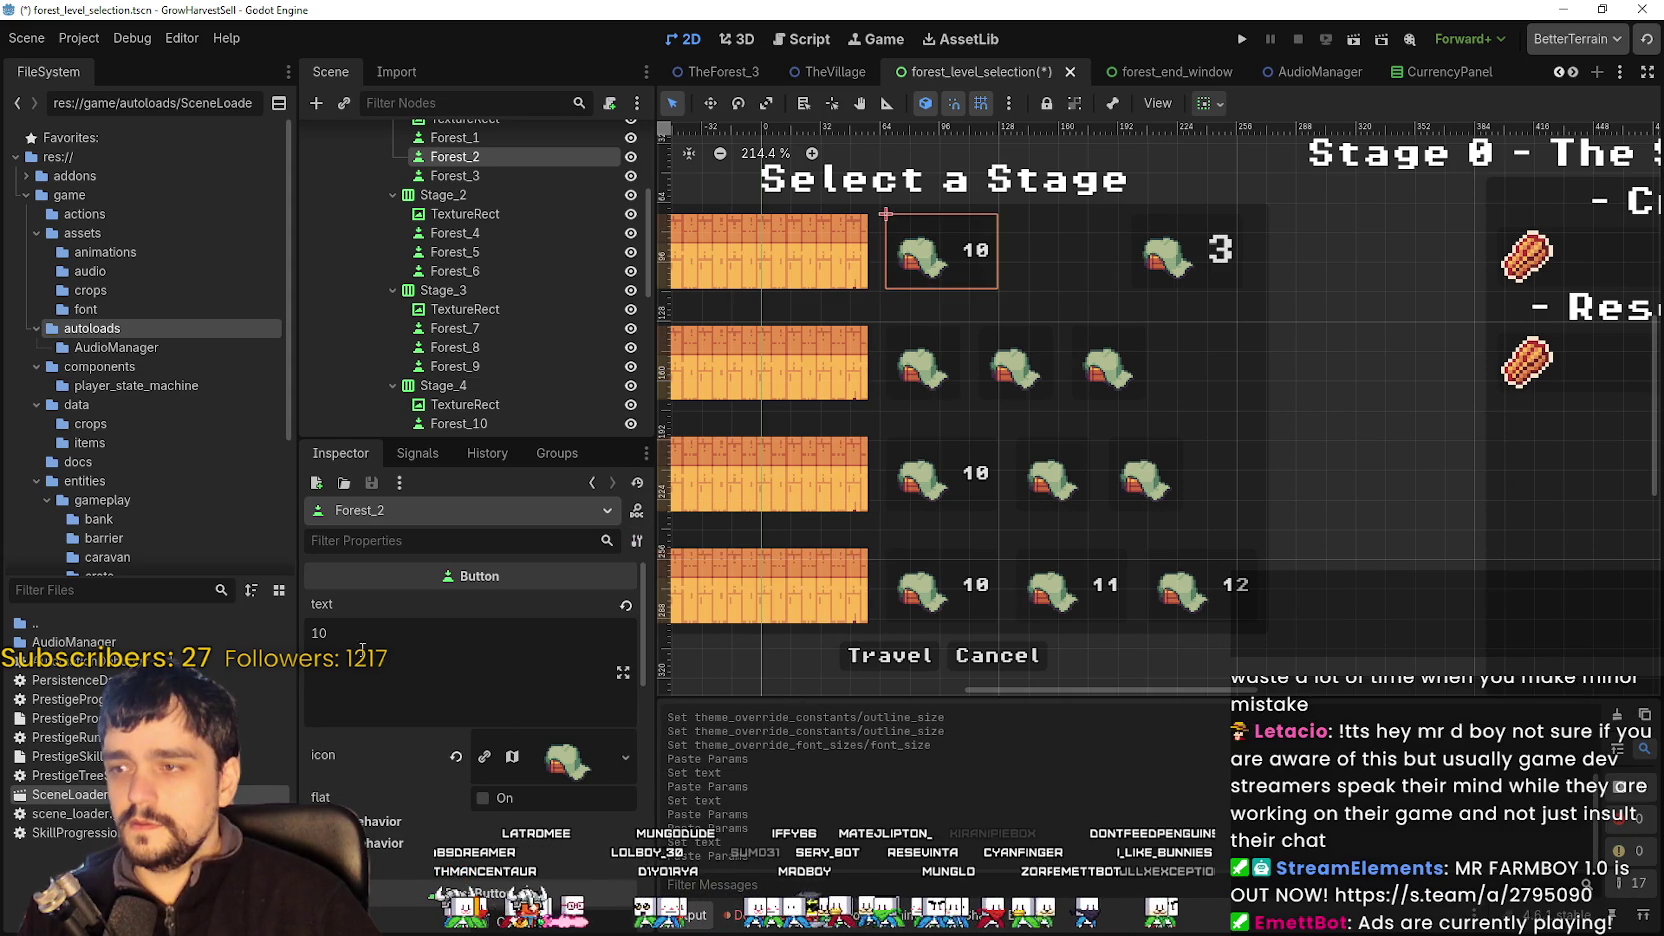
key(ctrl+z)
click(1136, 285)
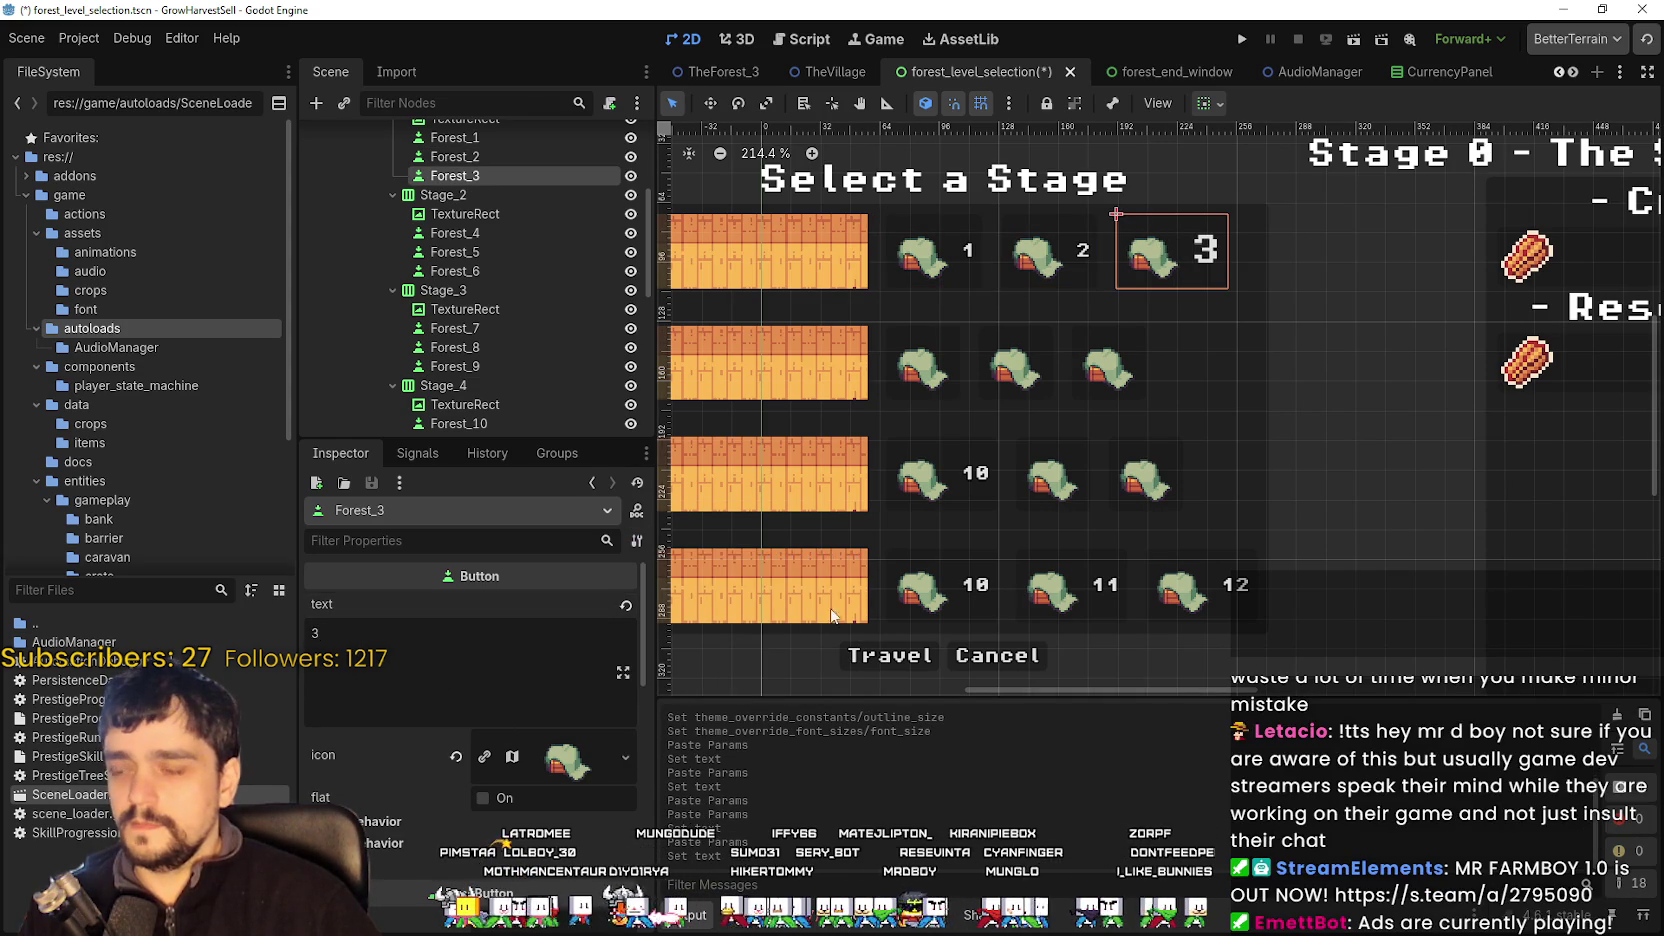
click(640, 545)
click(716, 740)
- Restore the stage 3 number text and select the stage 4 button
key(ctrl+z)
click(920, 362)
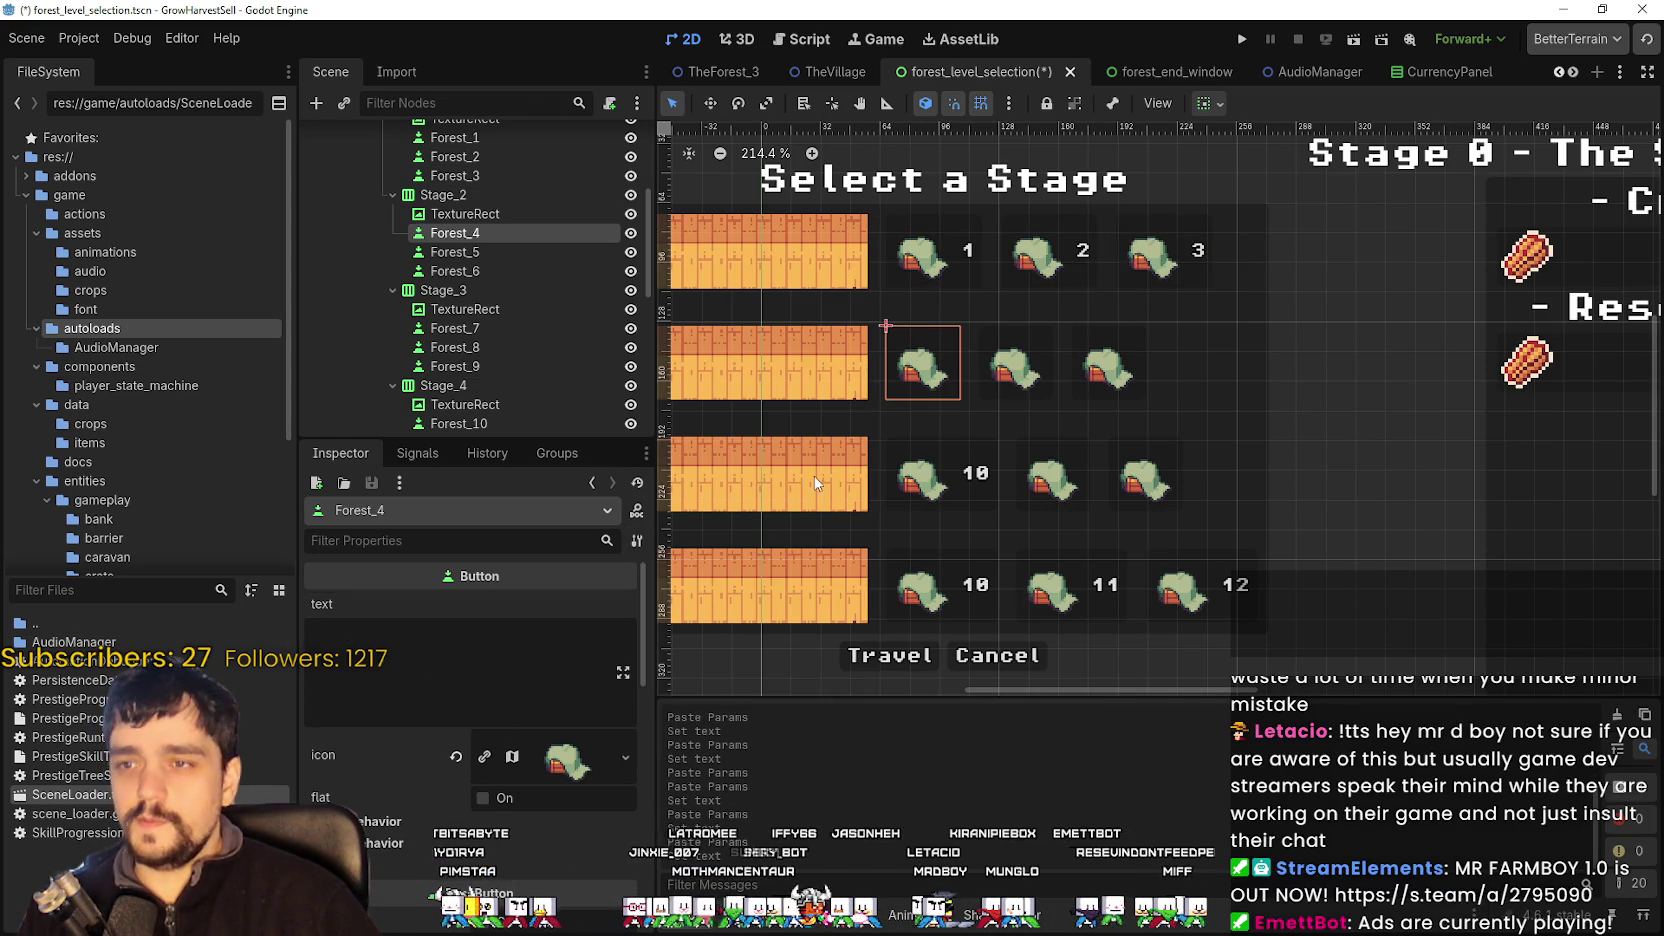
click(638, 543)
click(711, 718)
- Set the Select a Stage heading's font_size override to 12
key(ctrl+z)
click(407, 541)
text(outline)
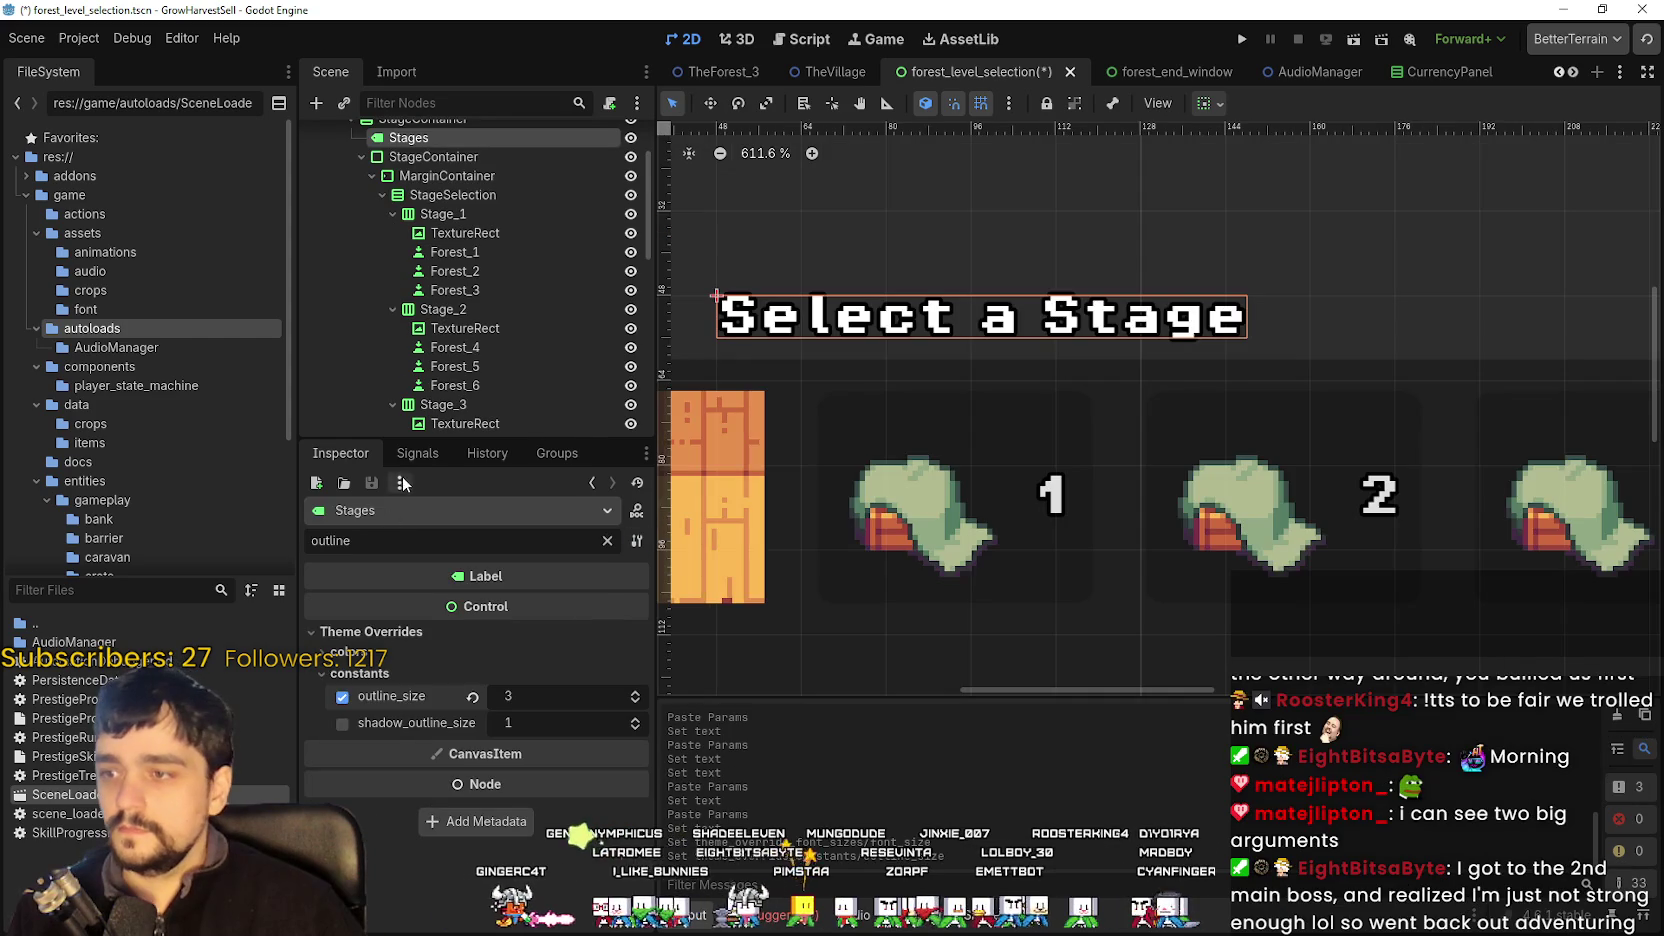
key(ctrl+a)
text(font)
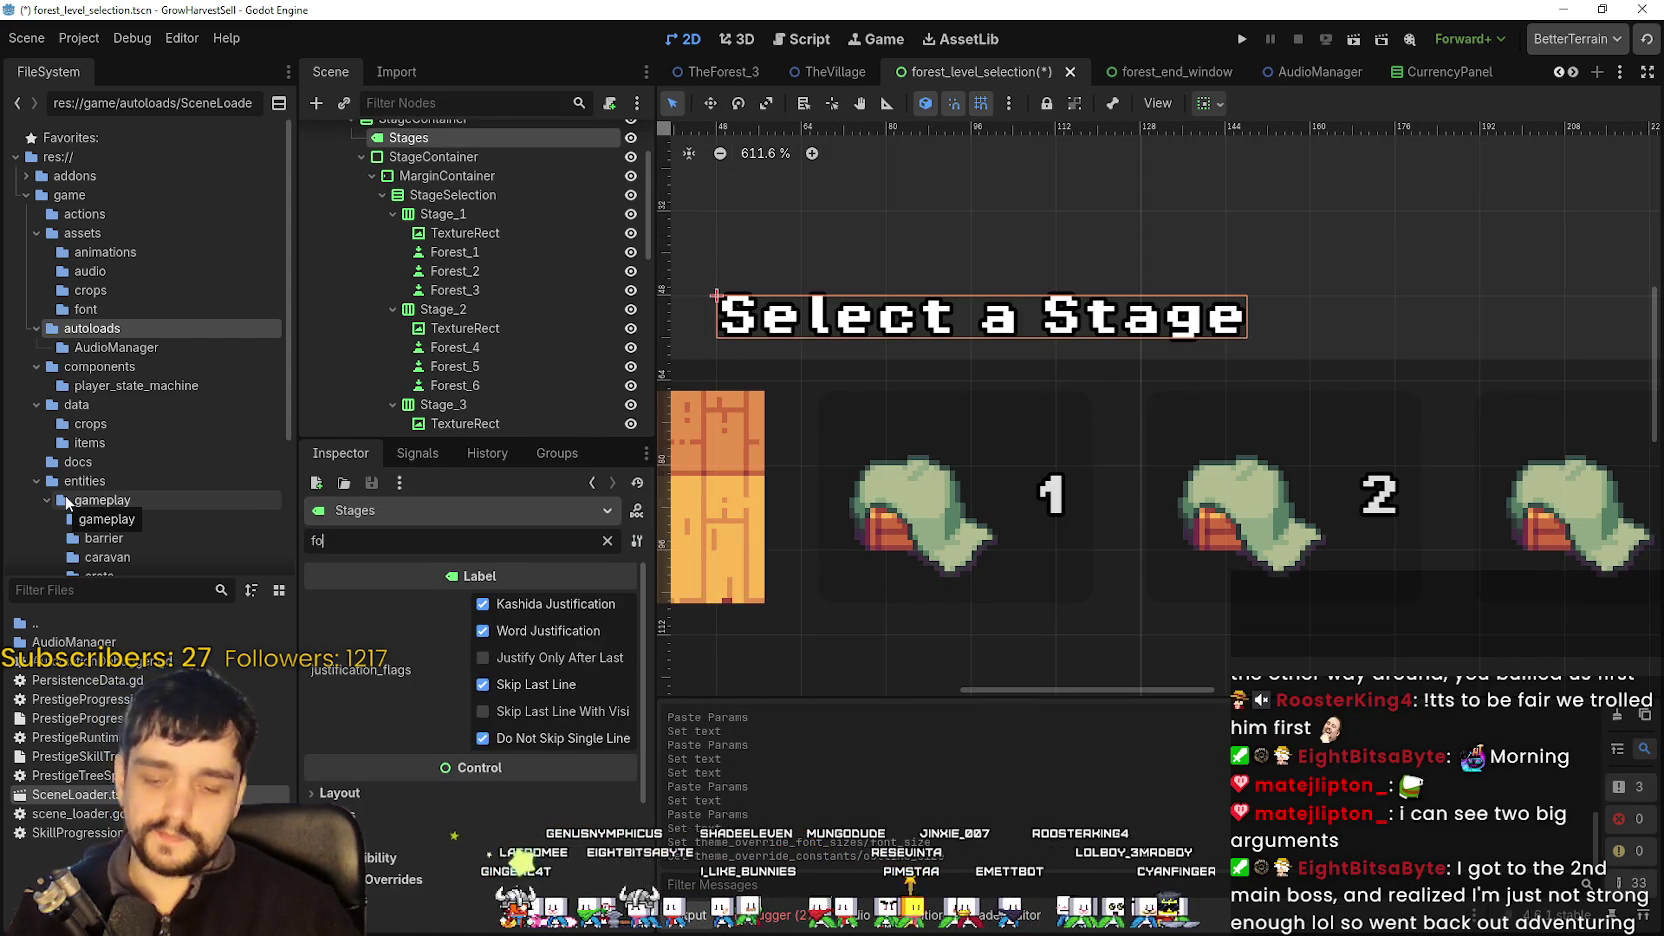
click(550, 742)
text(12)
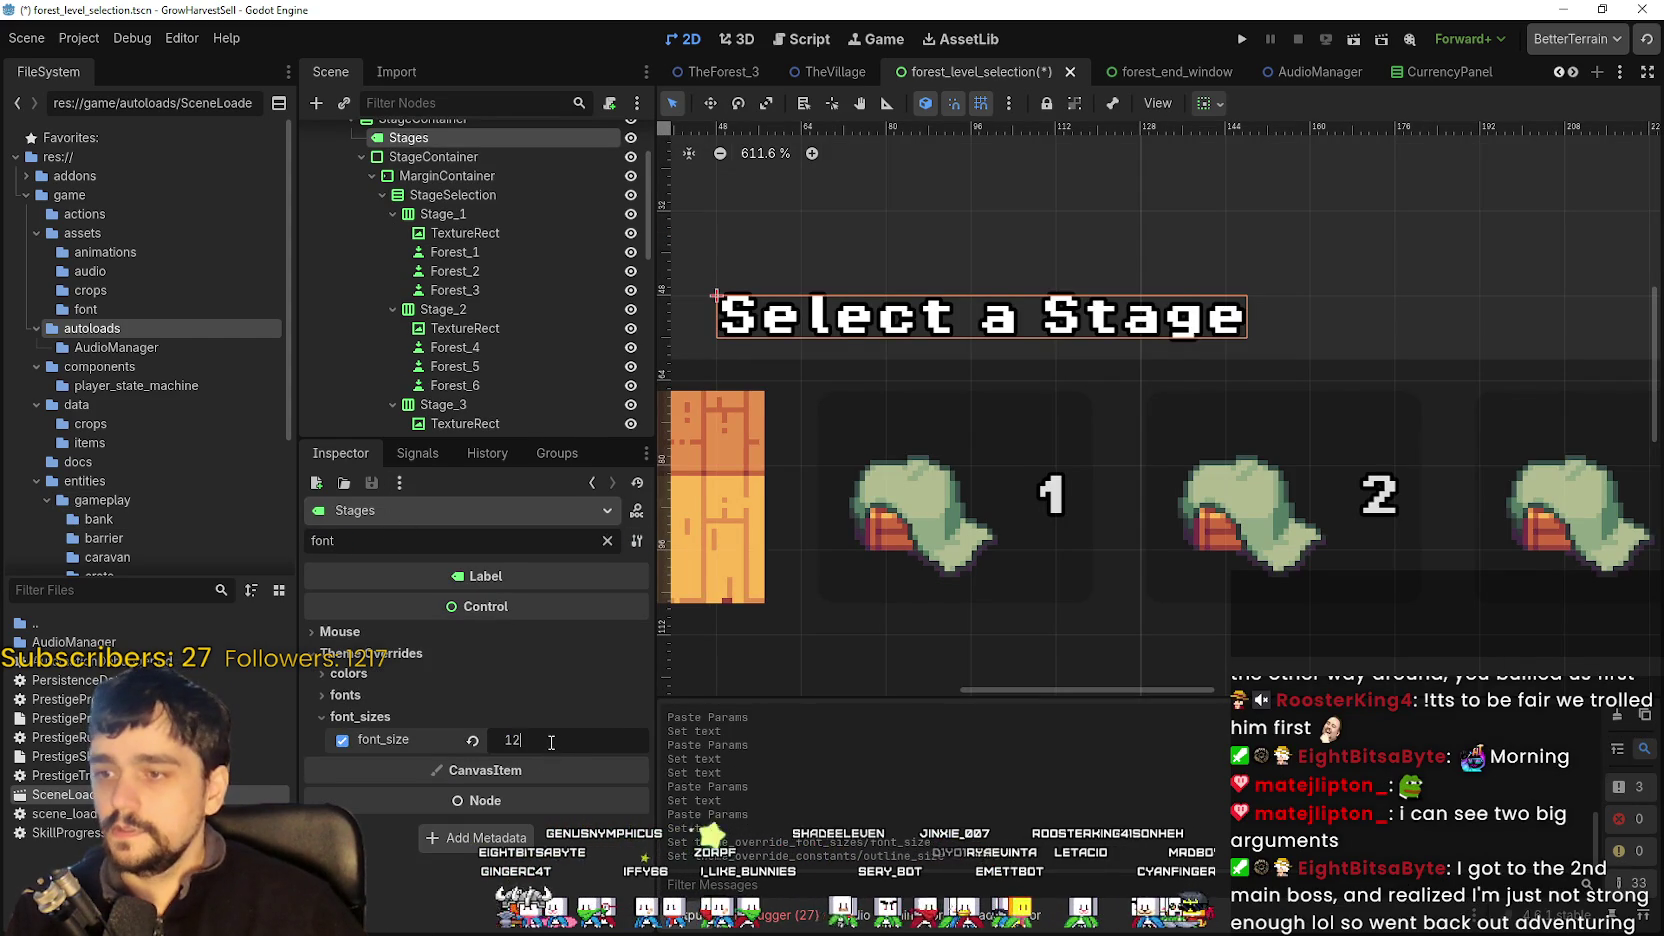
key(Return)
- Select the Stage 0 information title label and show its theme overrides
scroll(875, 595, down, 7)
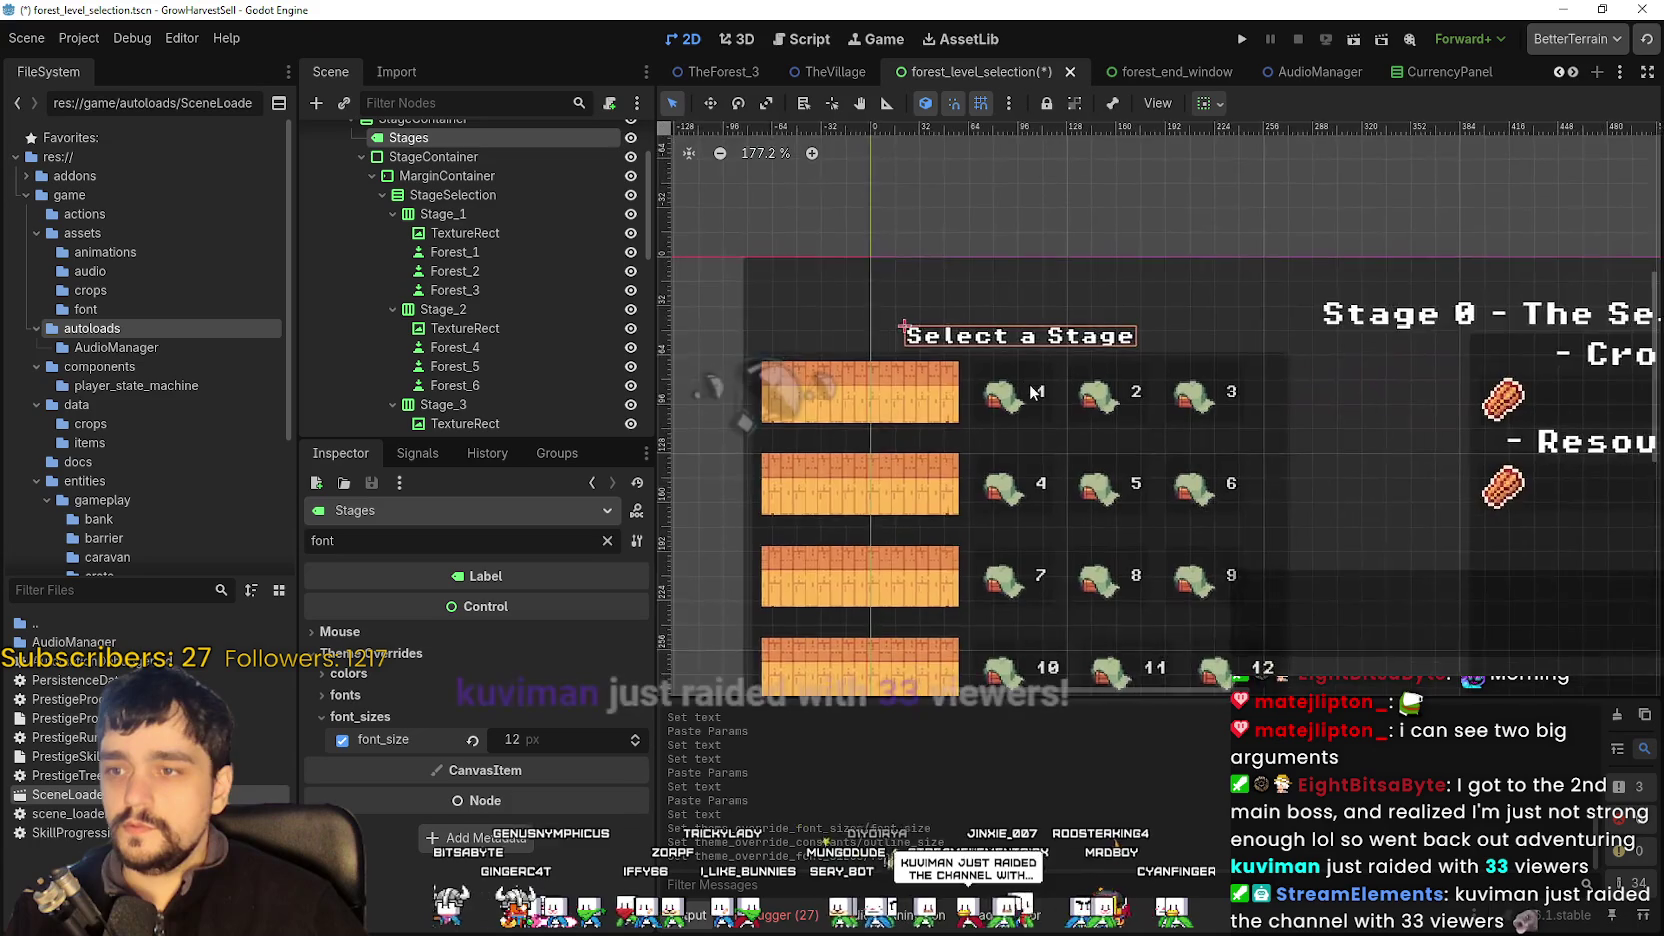
scroll(1239, 489, right, 6)
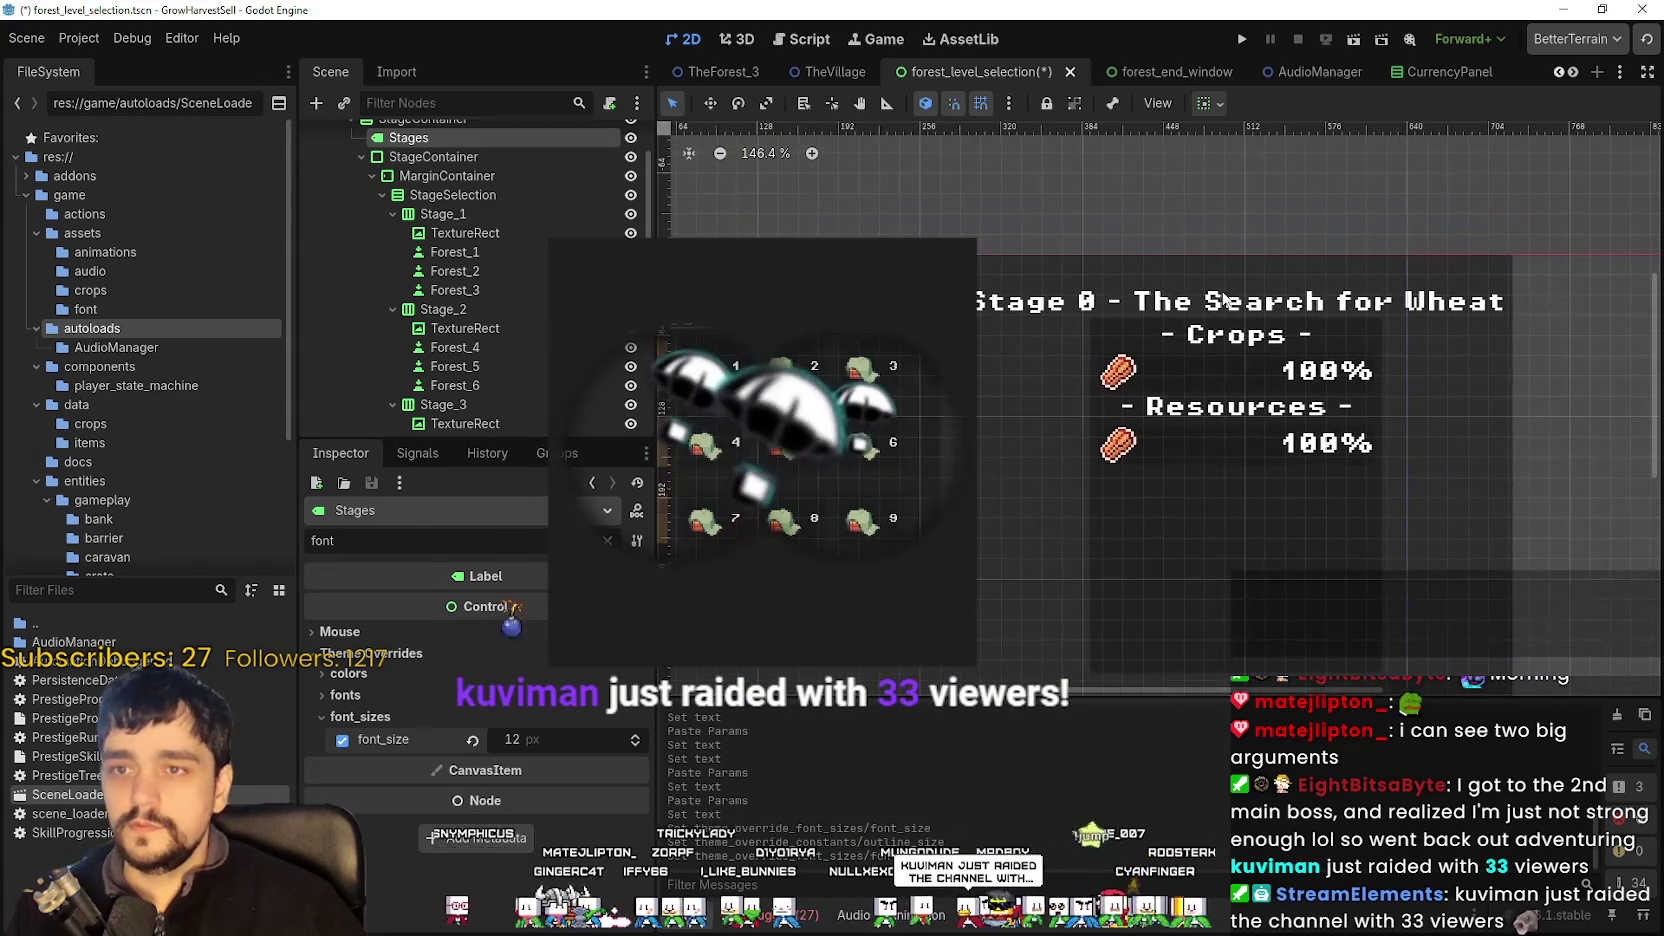
click(1223, 297)
click(1223, 297)
click(459, 642)
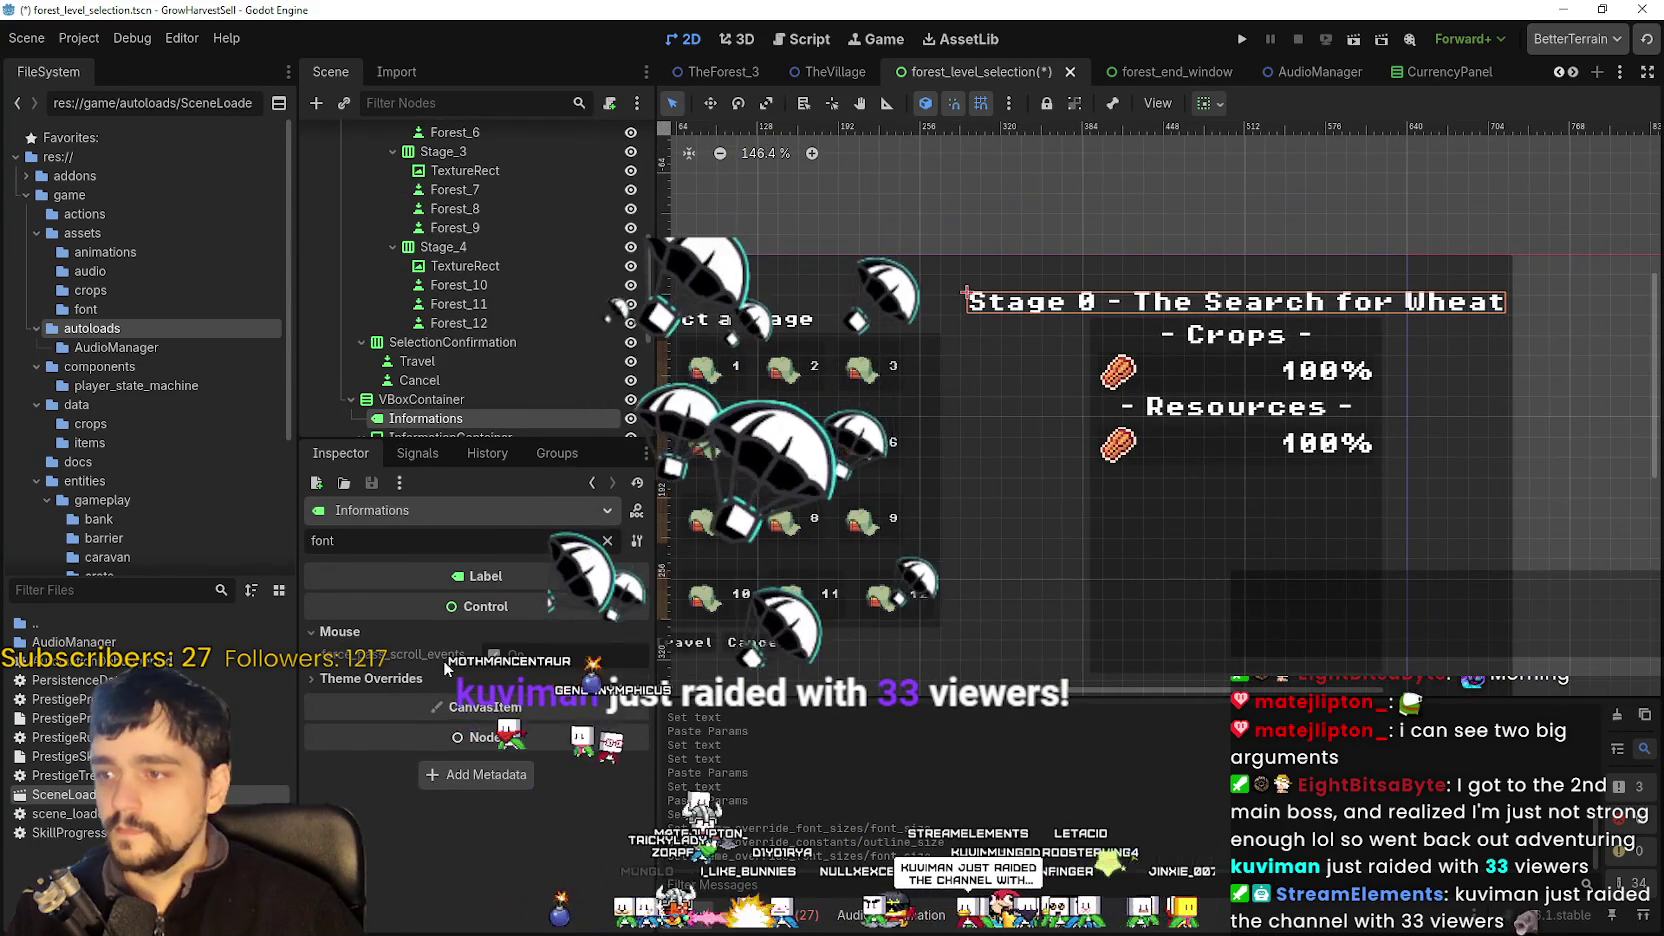
- Set the Stage 0 title's font_size override to 12
click(520, 678)
click(360, 741)
click(554, 765)
mouse_move(546, 831)
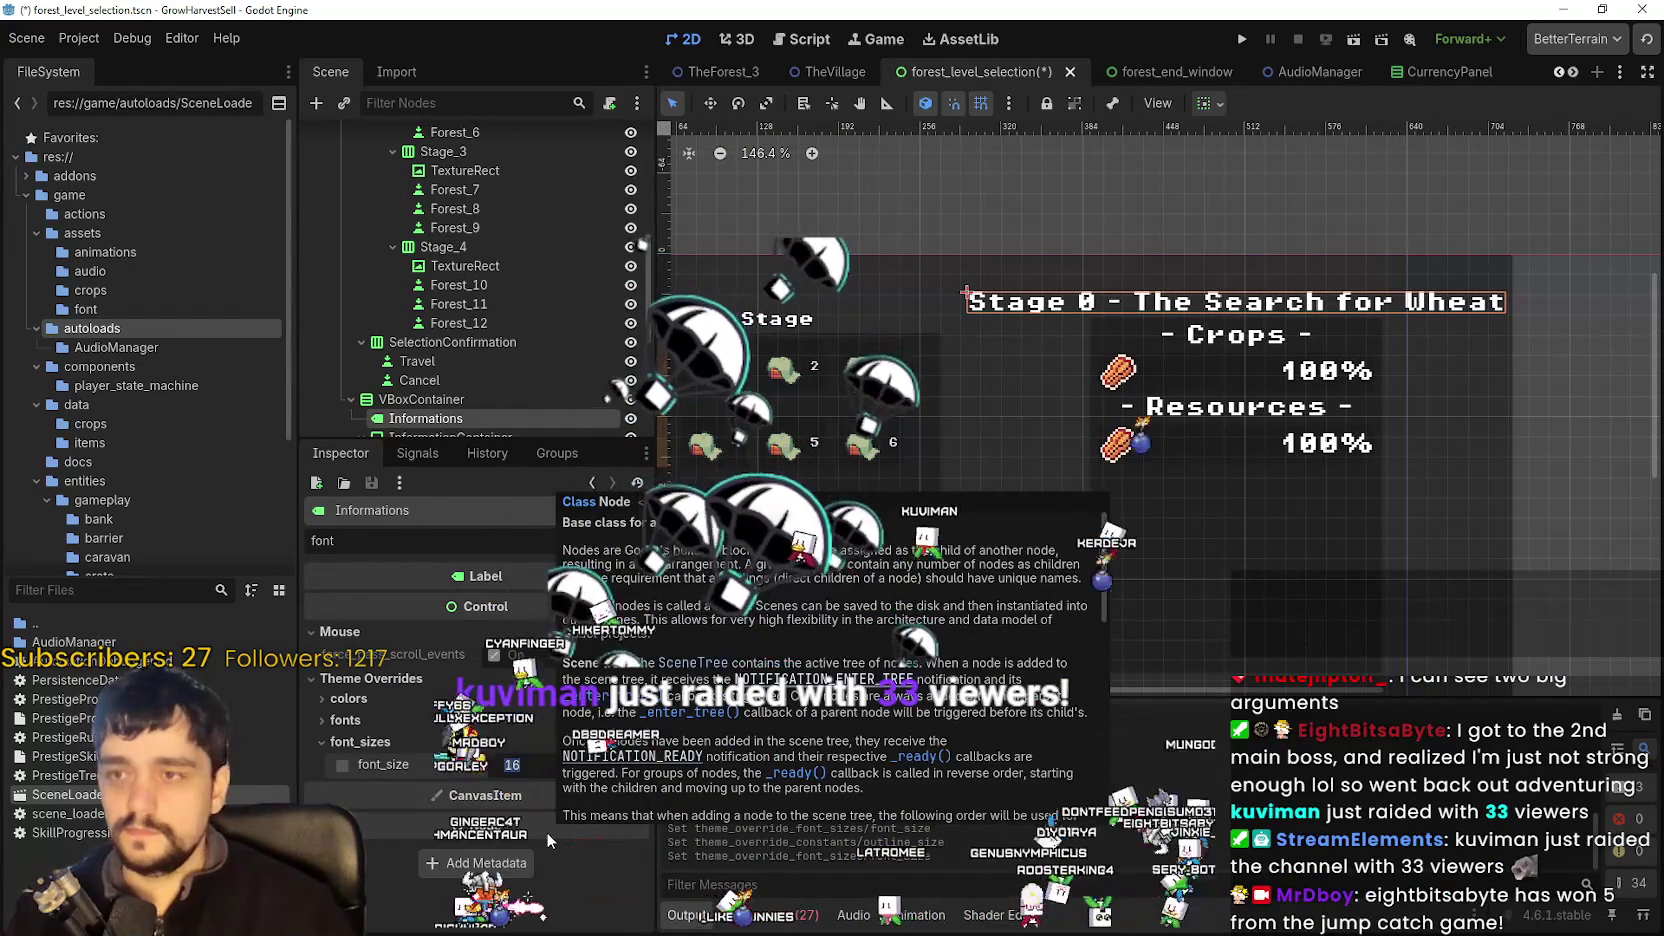
text(12)
key(Return)
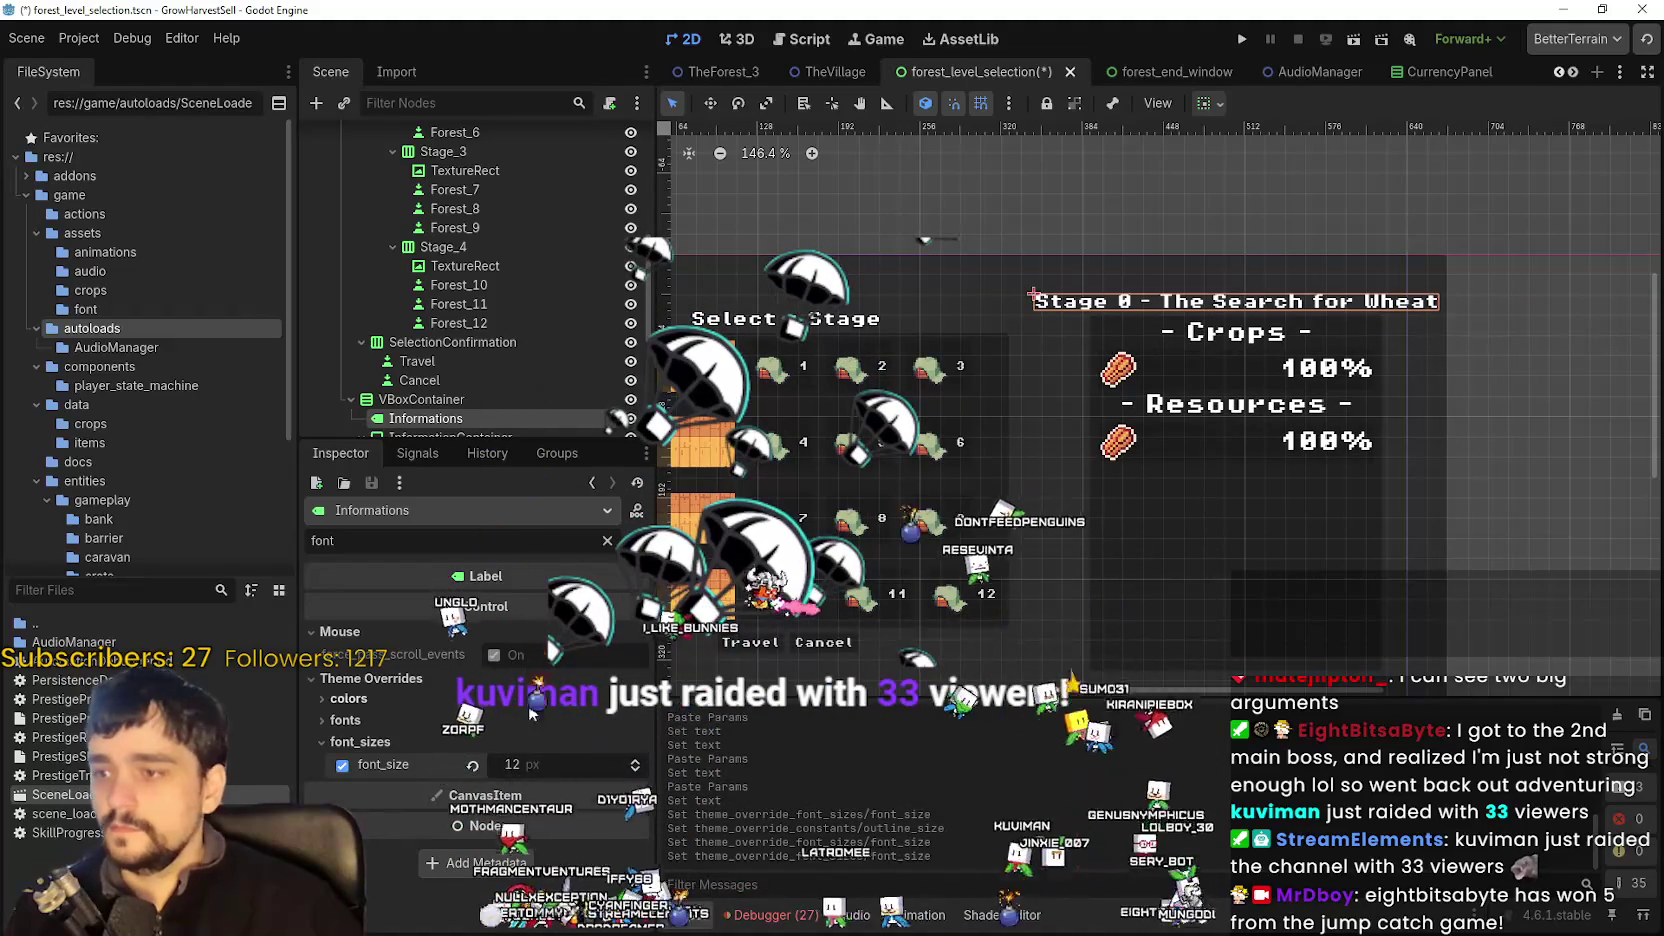
click(450, 720)
click(349, 698)
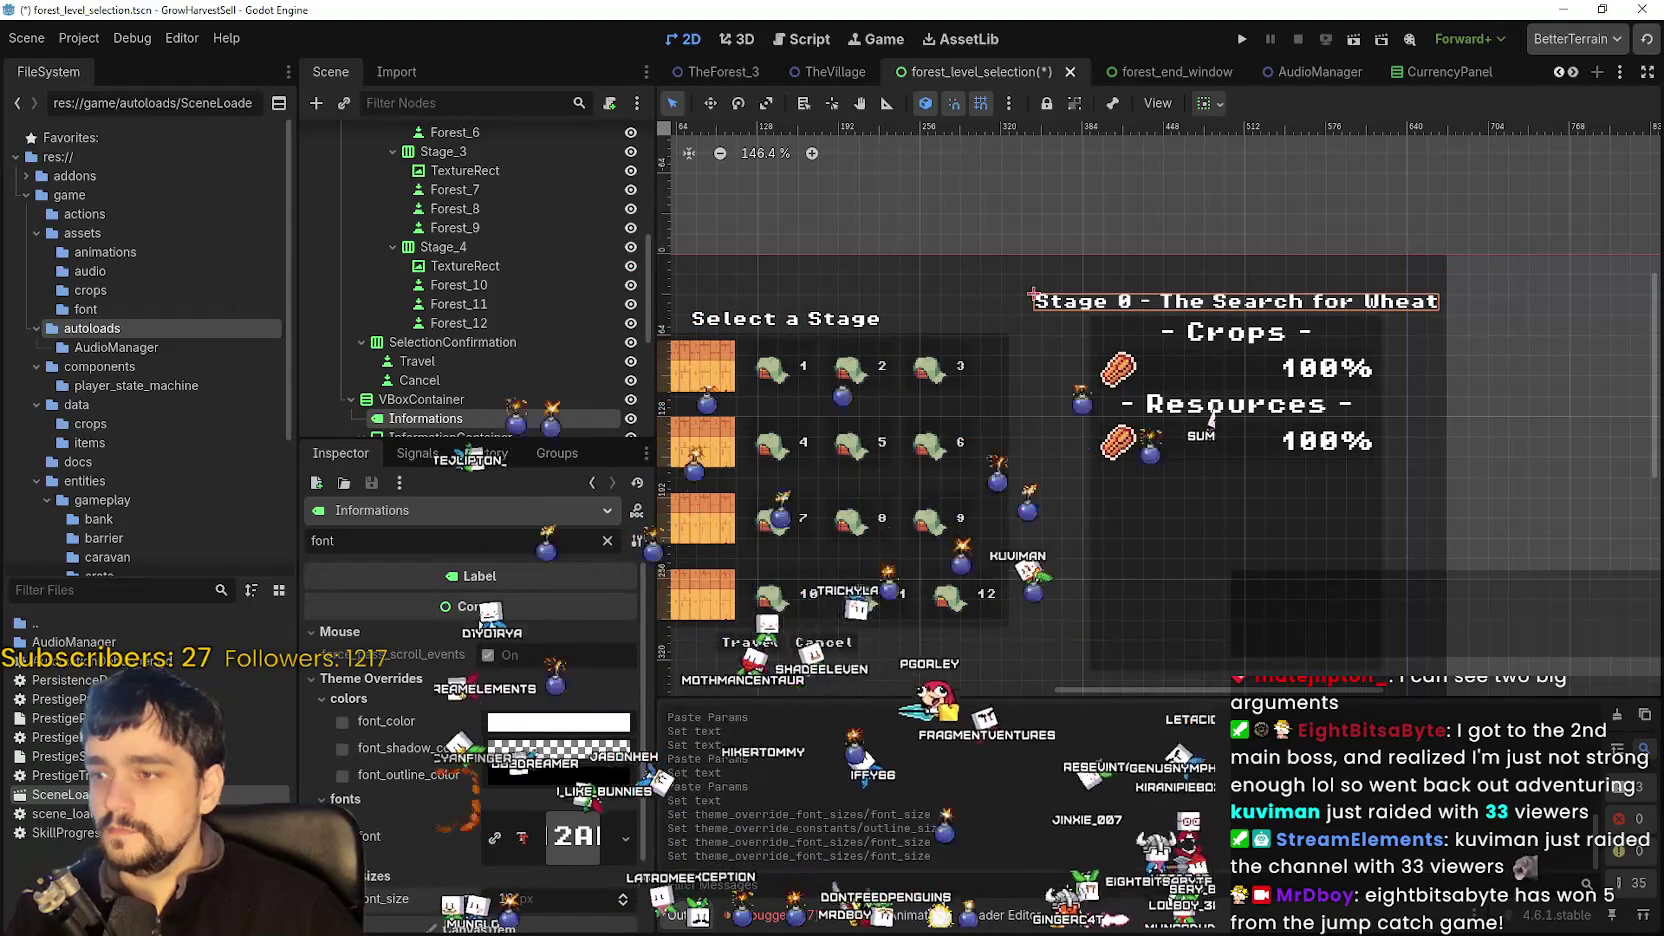
- Give the Stage 0 title an outline_size override of 3
double_click(313, 540)
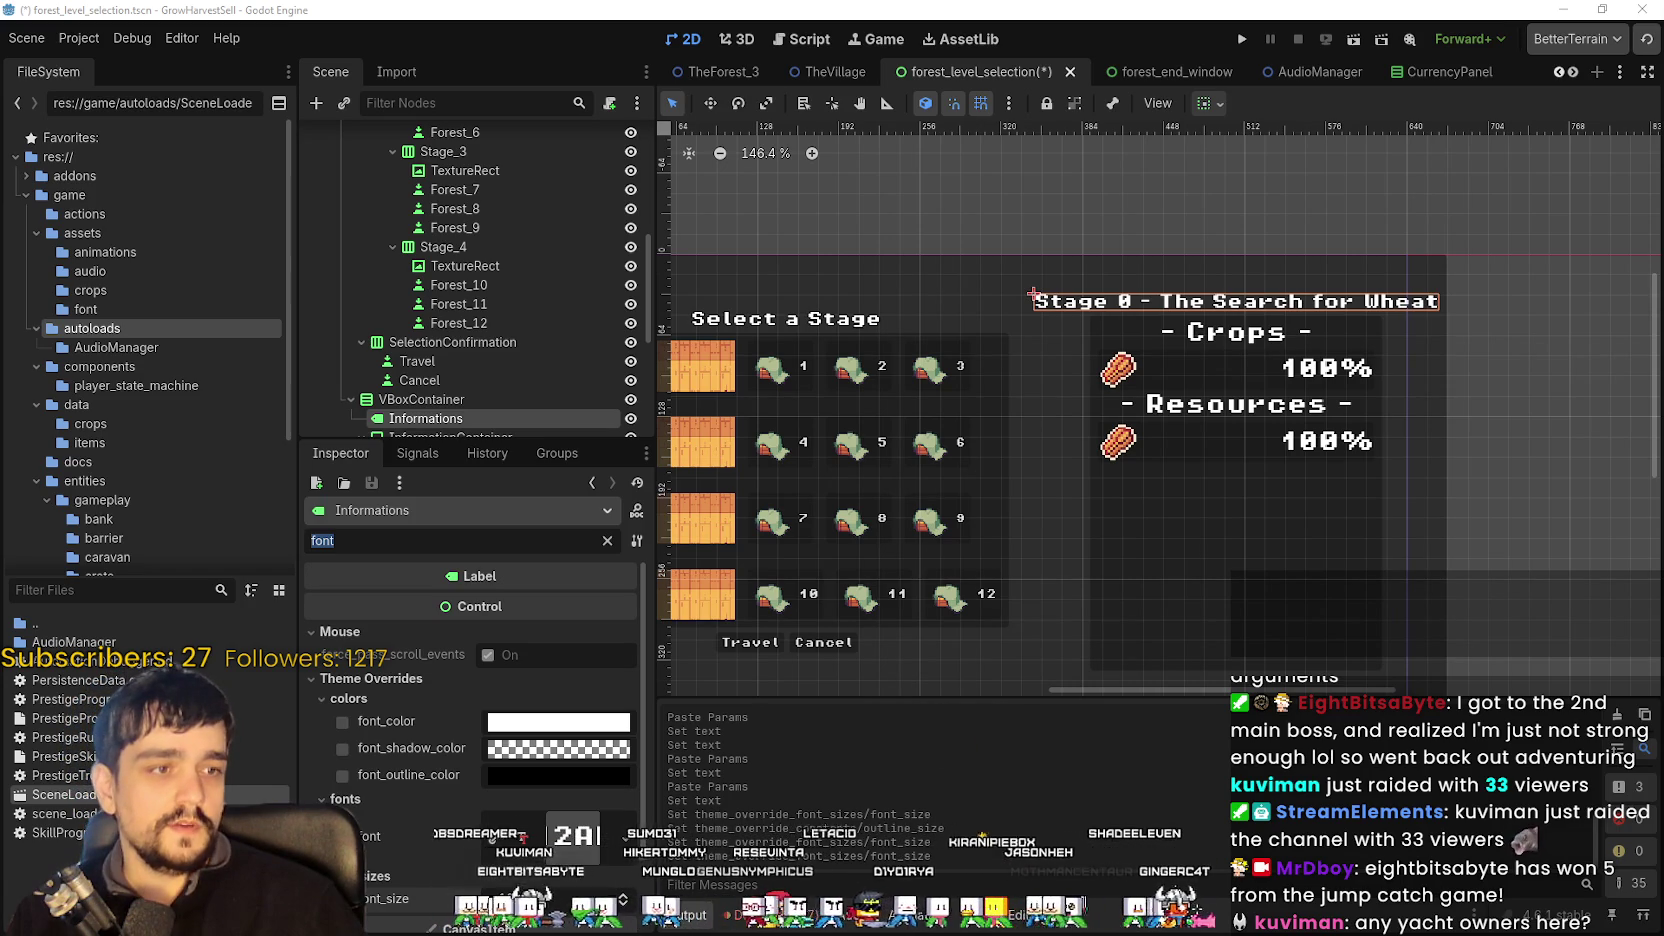
scroll(1102, 313, up, 5)
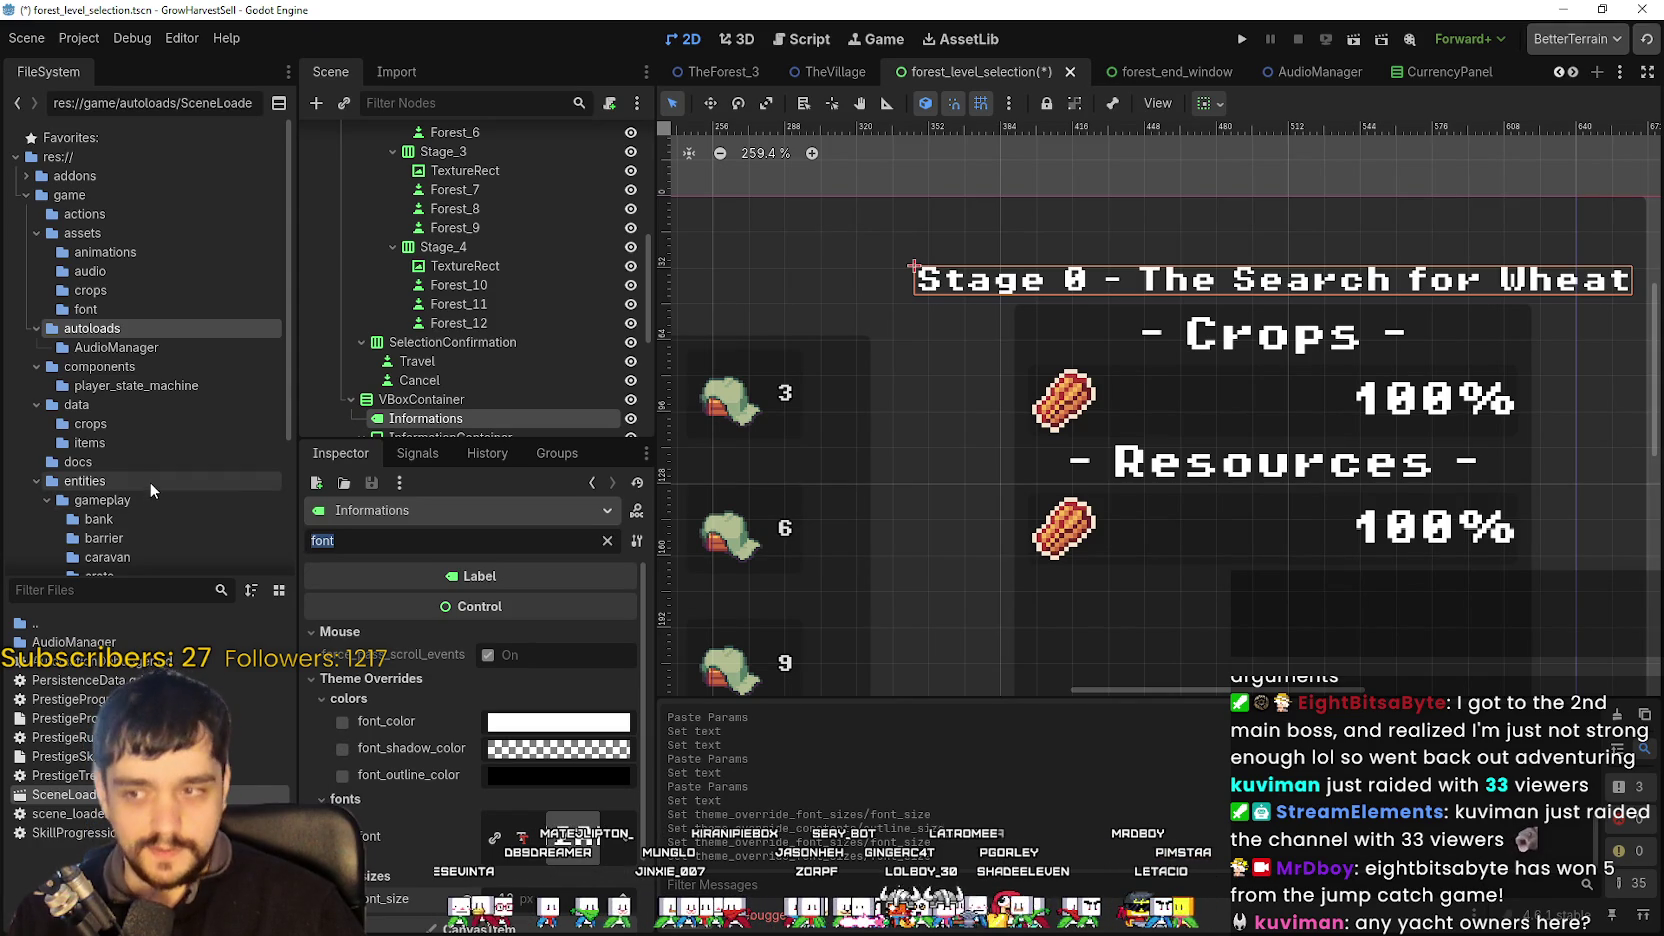
key(BackSpace)
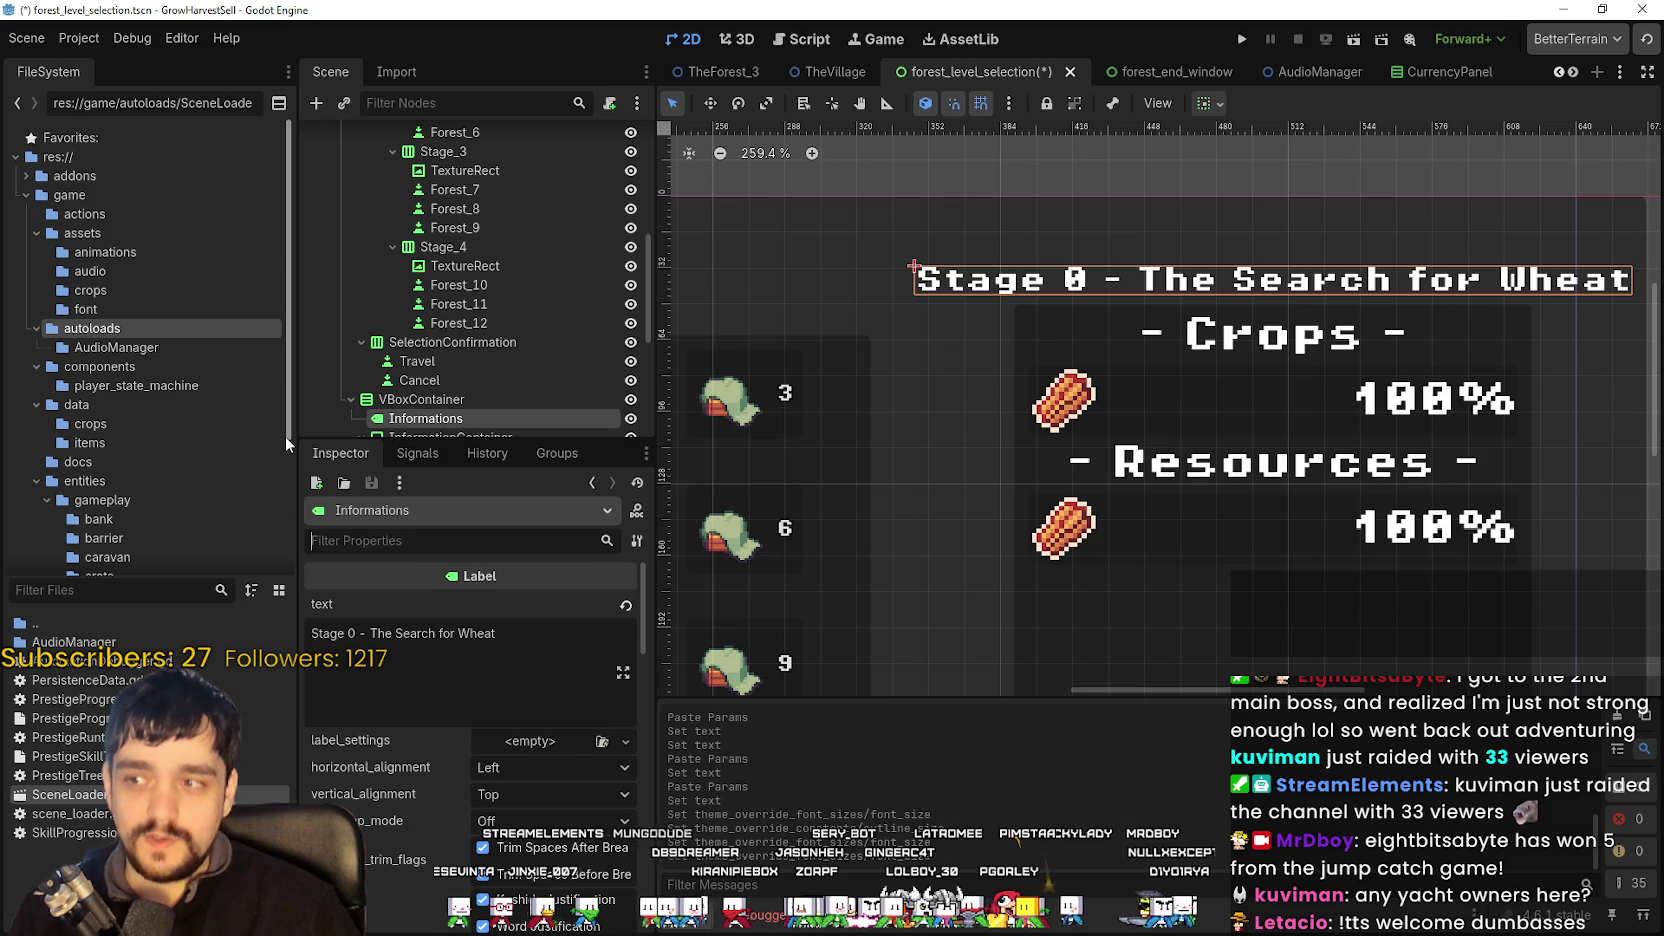
text(outline)
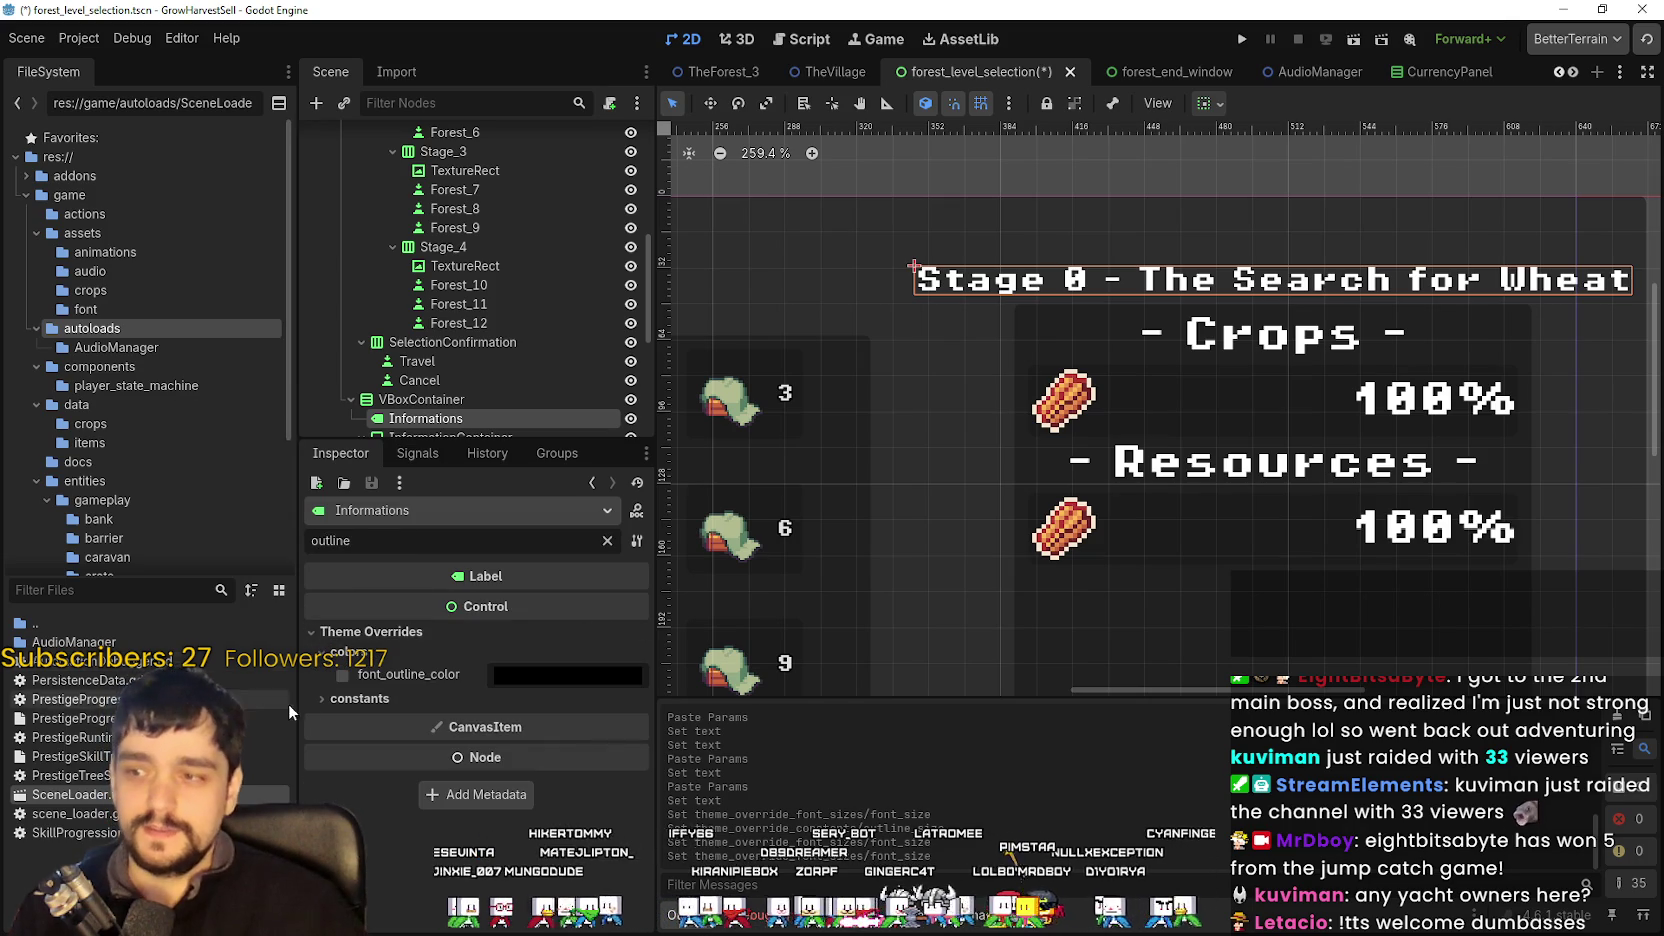
click(355, 698)
click(585, 715)
text(3)
key(Return)
- Save the forest_level_selection scene
key(ctrl+s)
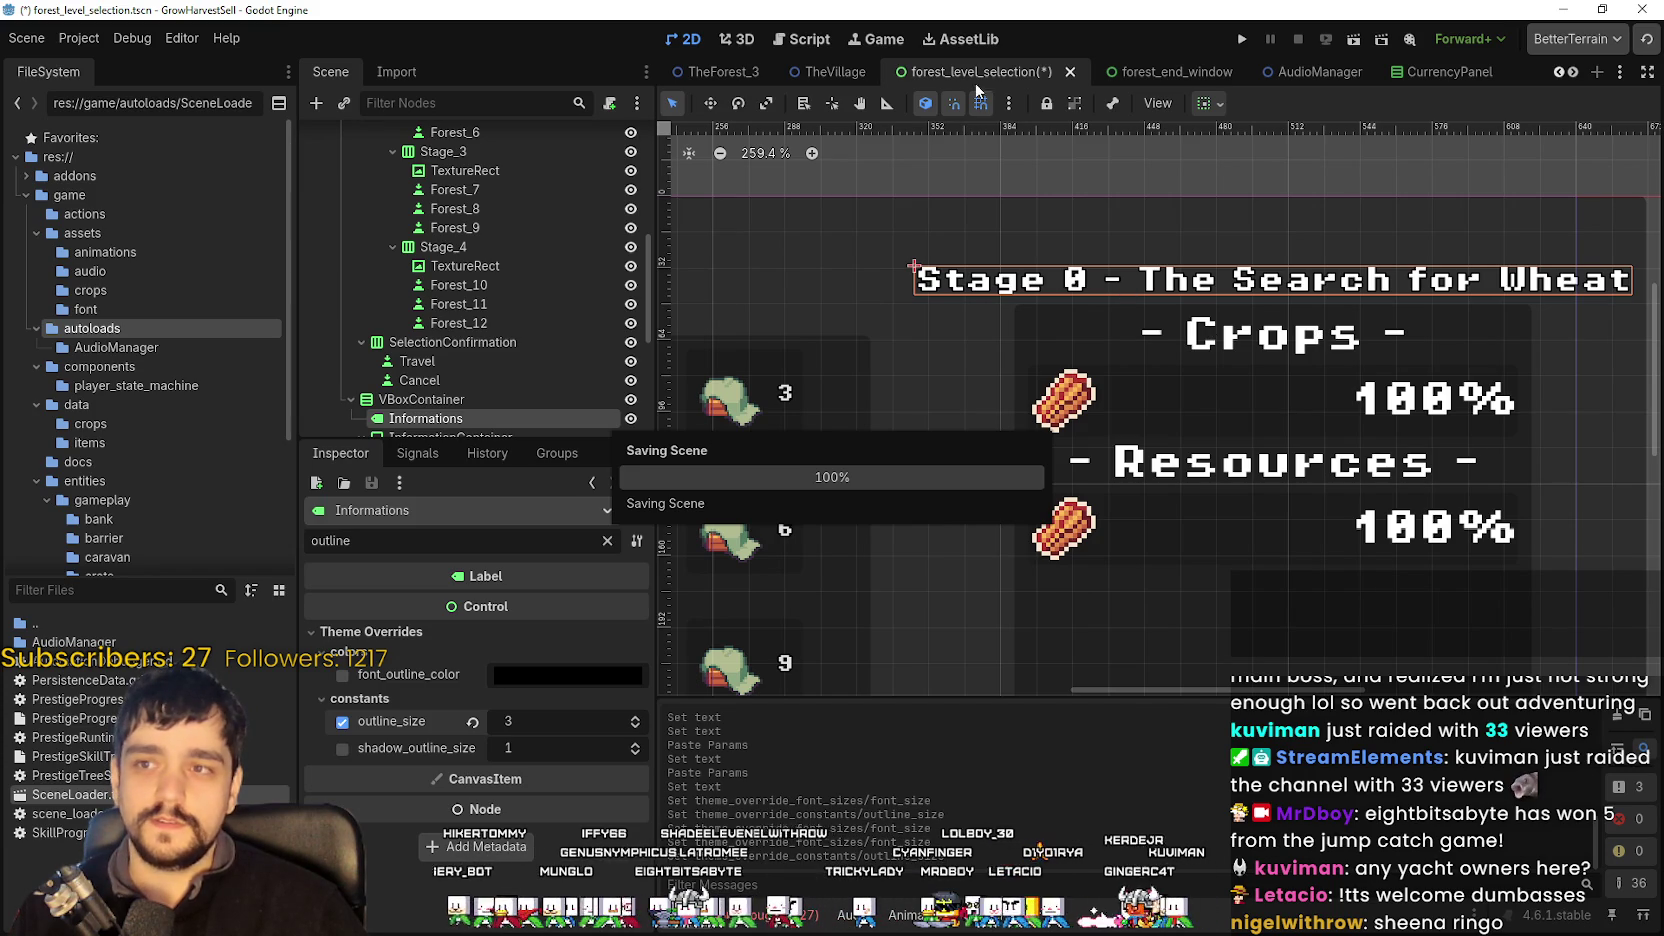
scroll(1390, 398, down, 2)
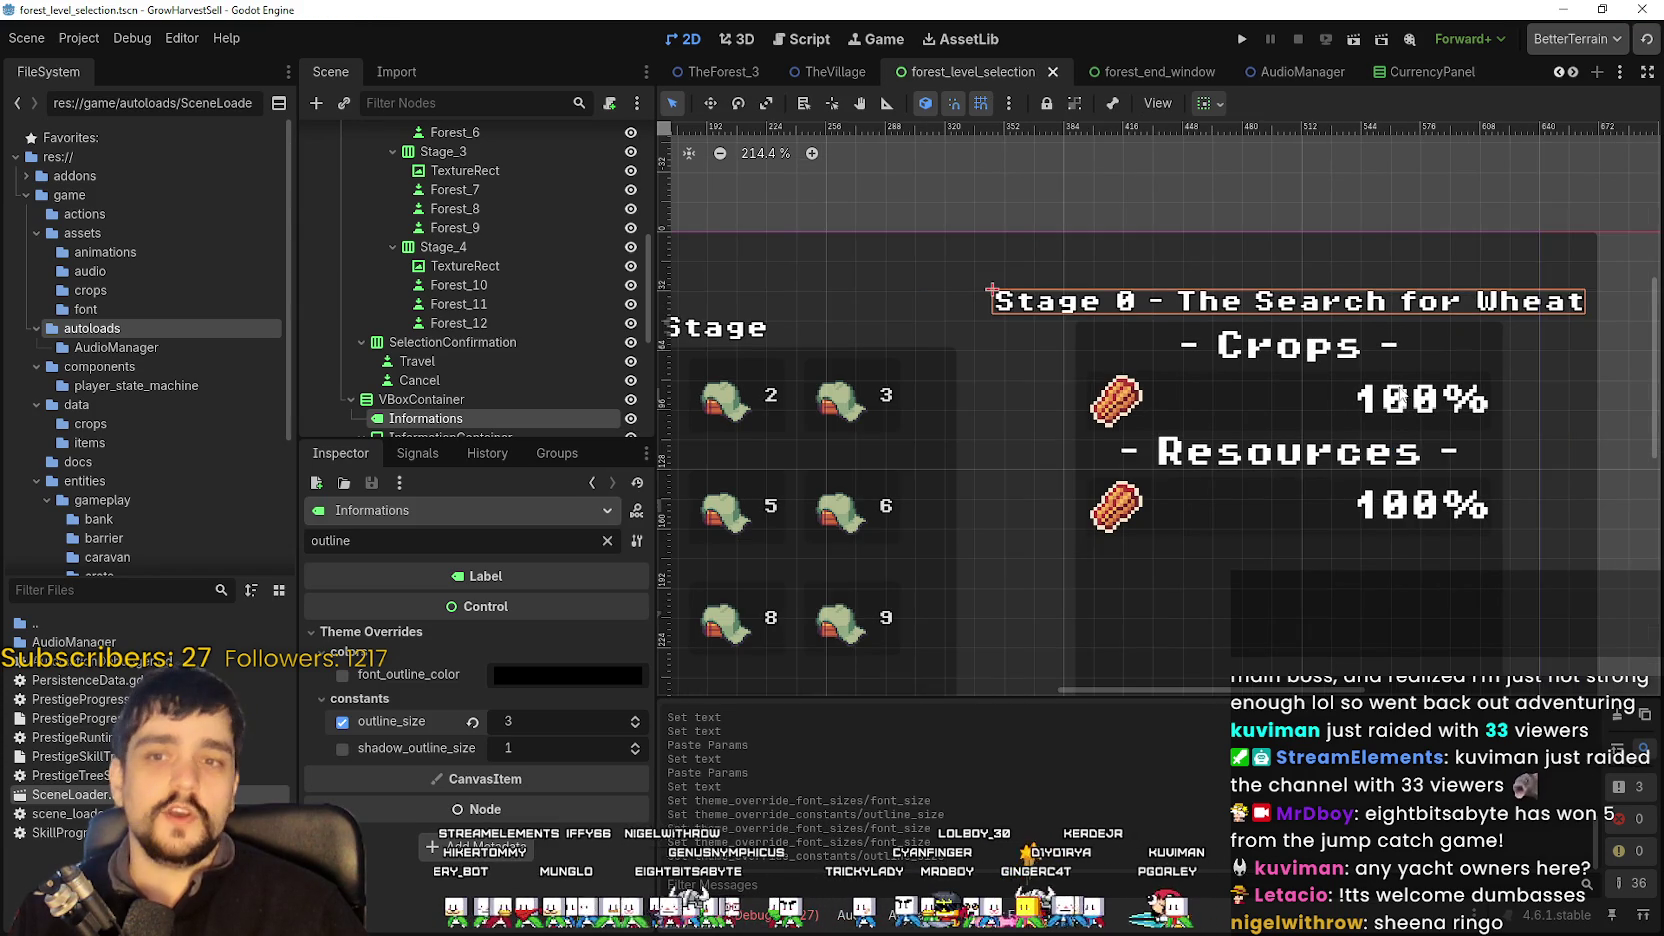
scroll(1400, 390, down, 7)
scroll(1405, 350, up, 5)
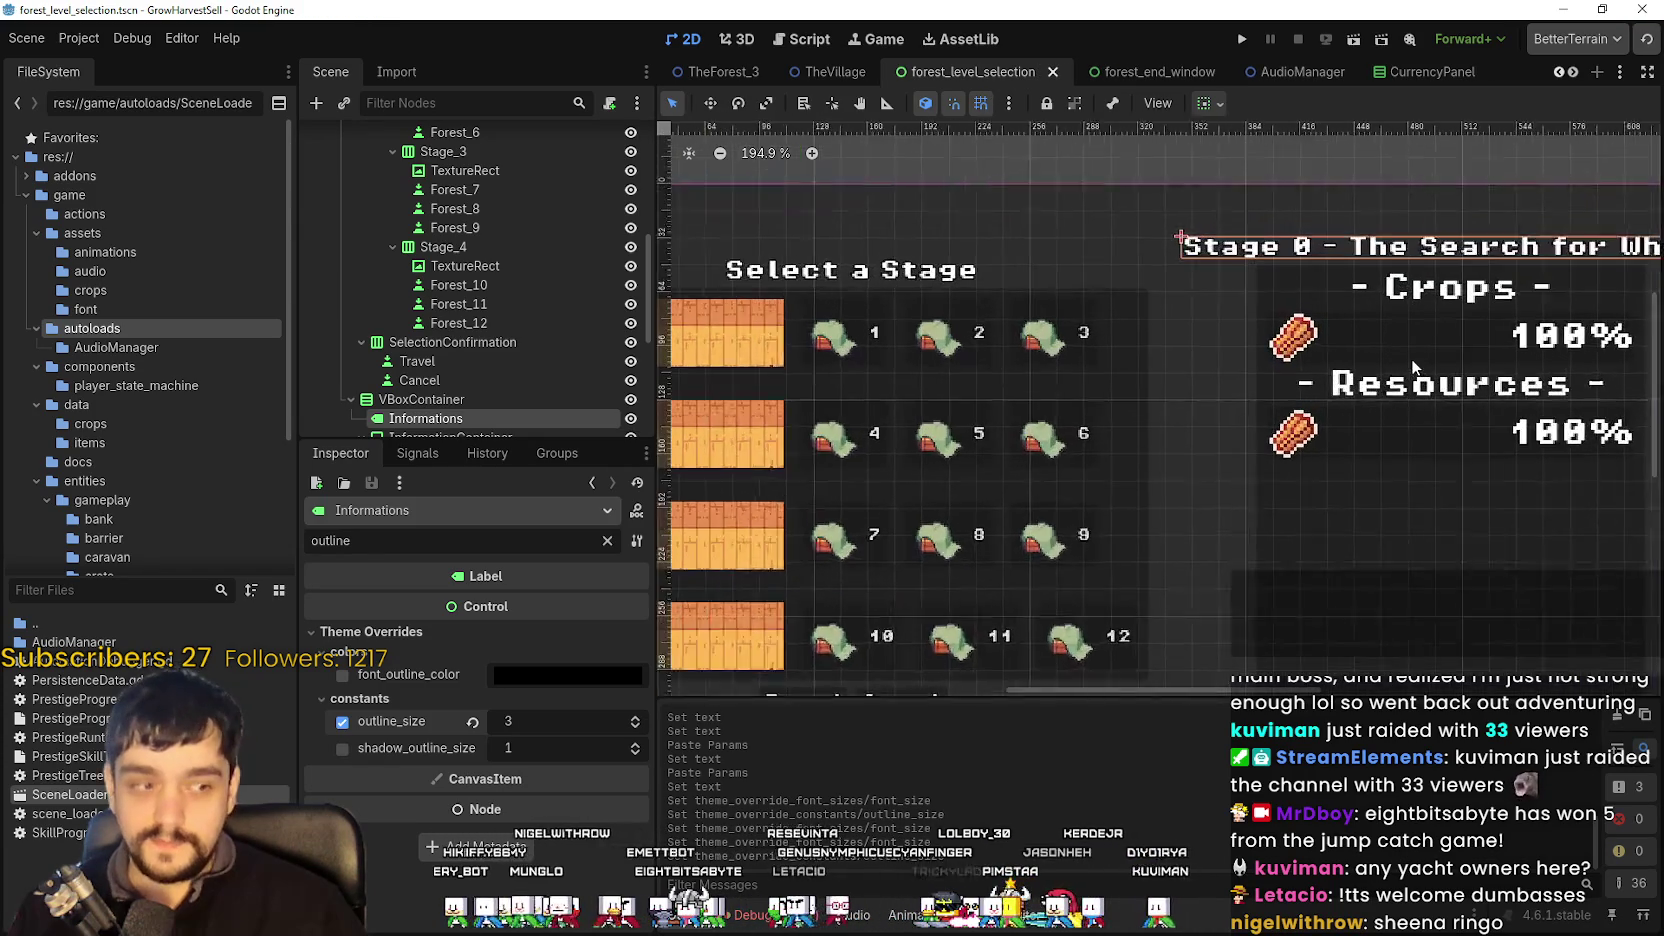
scroll(1420, 380, down, 2)
- Inspect the information panel's containers and select the - Crops - label
click(1566, 538)
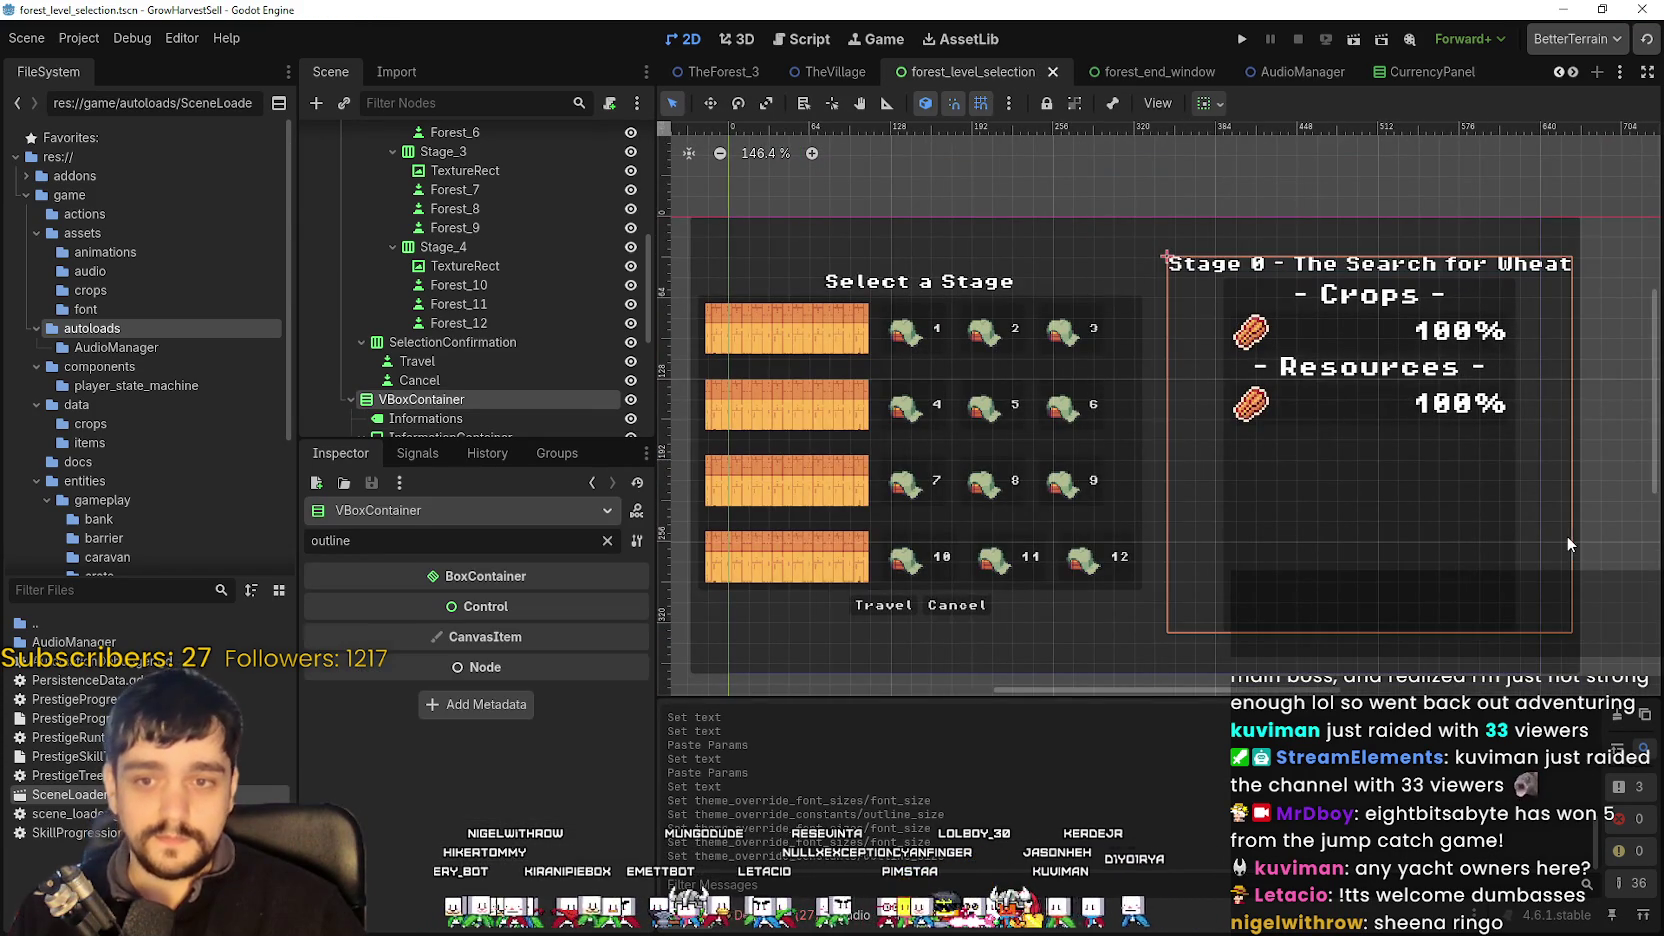
click(1574, 660)
scroll(1462, 433, up, 3)
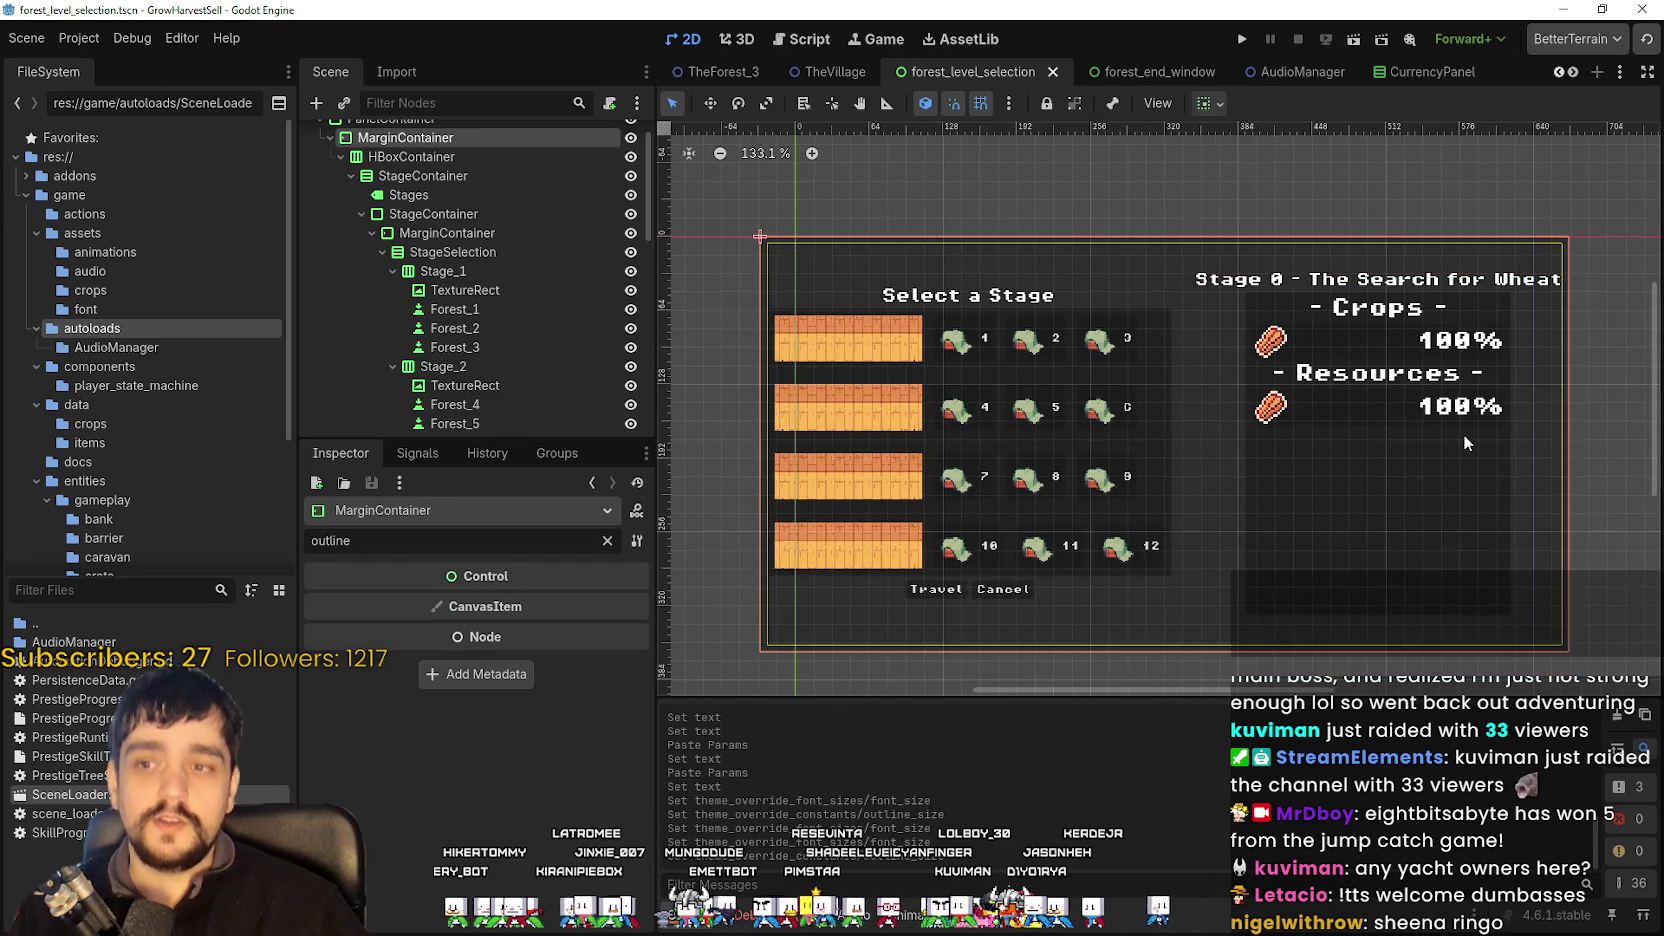
scroll(1334, 418, down, 1)
click(1228, 338)
scroll(1228, 322, up, 10)
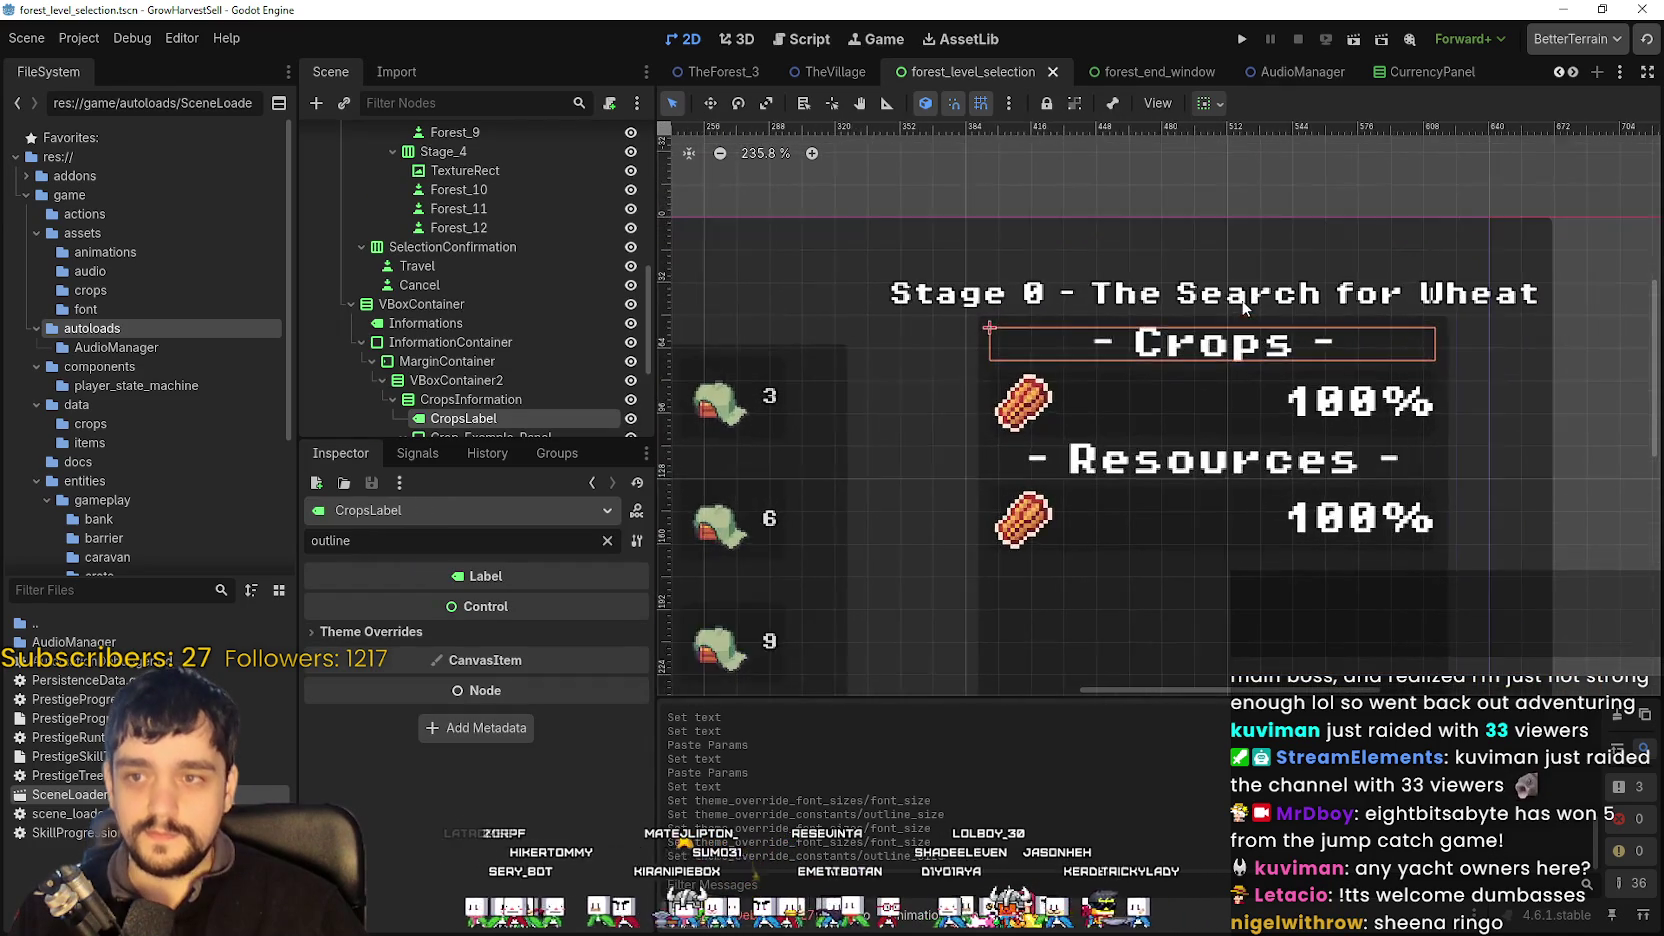
- Set the Crops heading's font_size override to 8
scroll(1228, 318, down, 4)
click(430, 632)
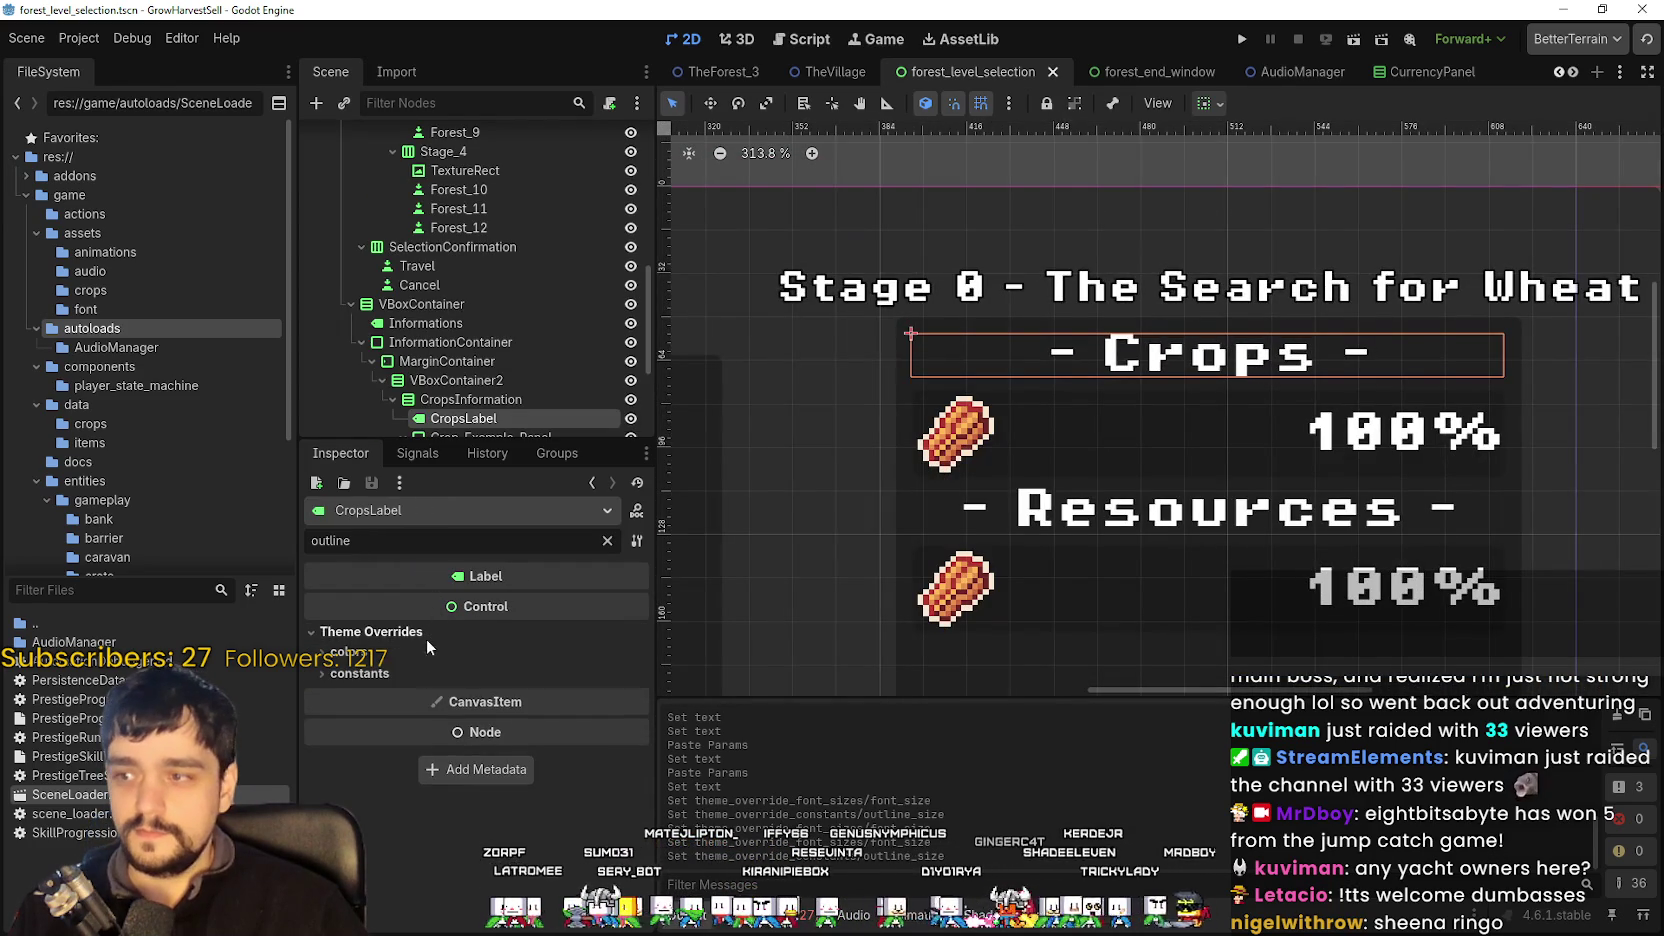
click(422, 672)
text(3)
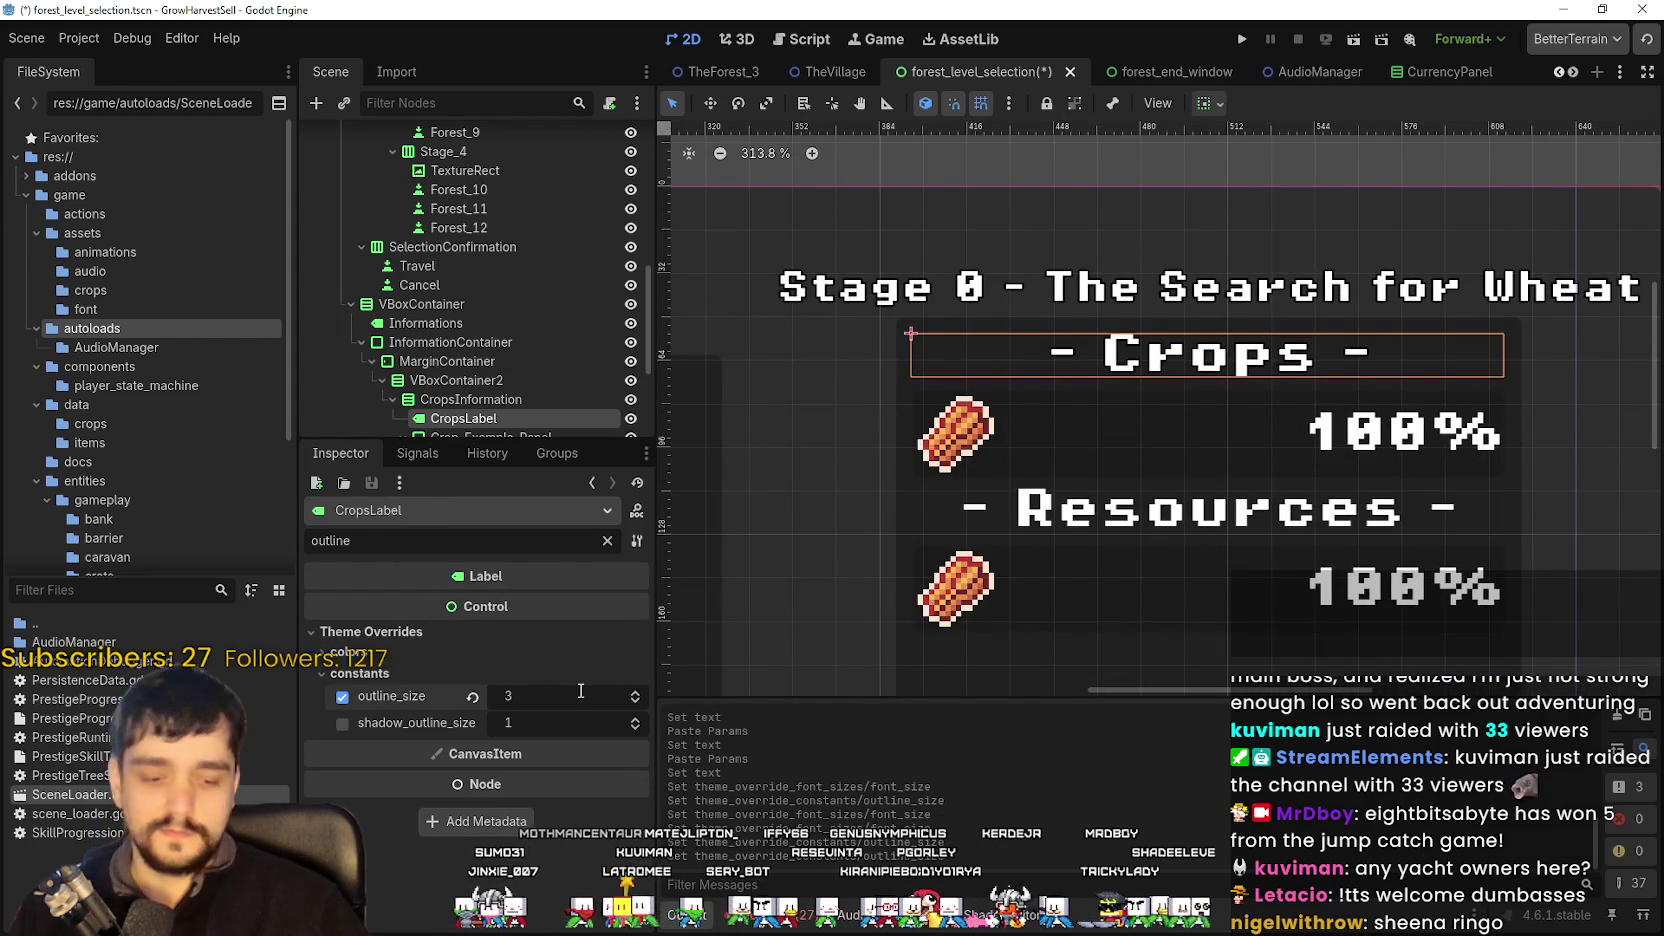
click(500, 653)
click(500, 653)
click(455, 540)
text(font)
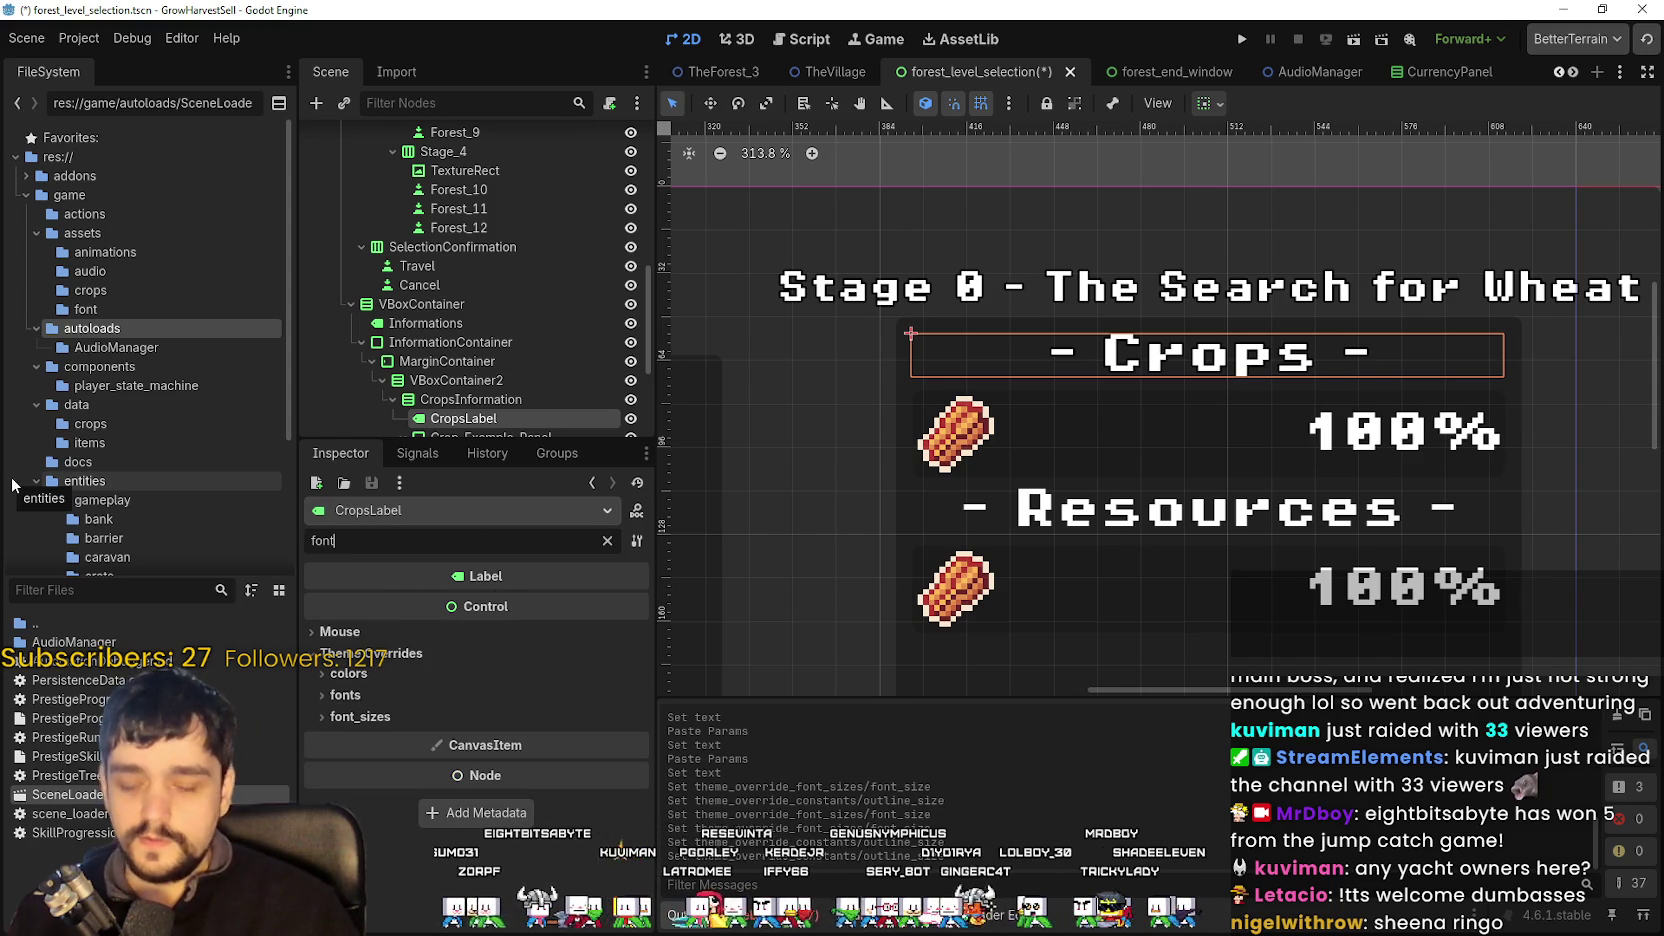
click(546, 740)
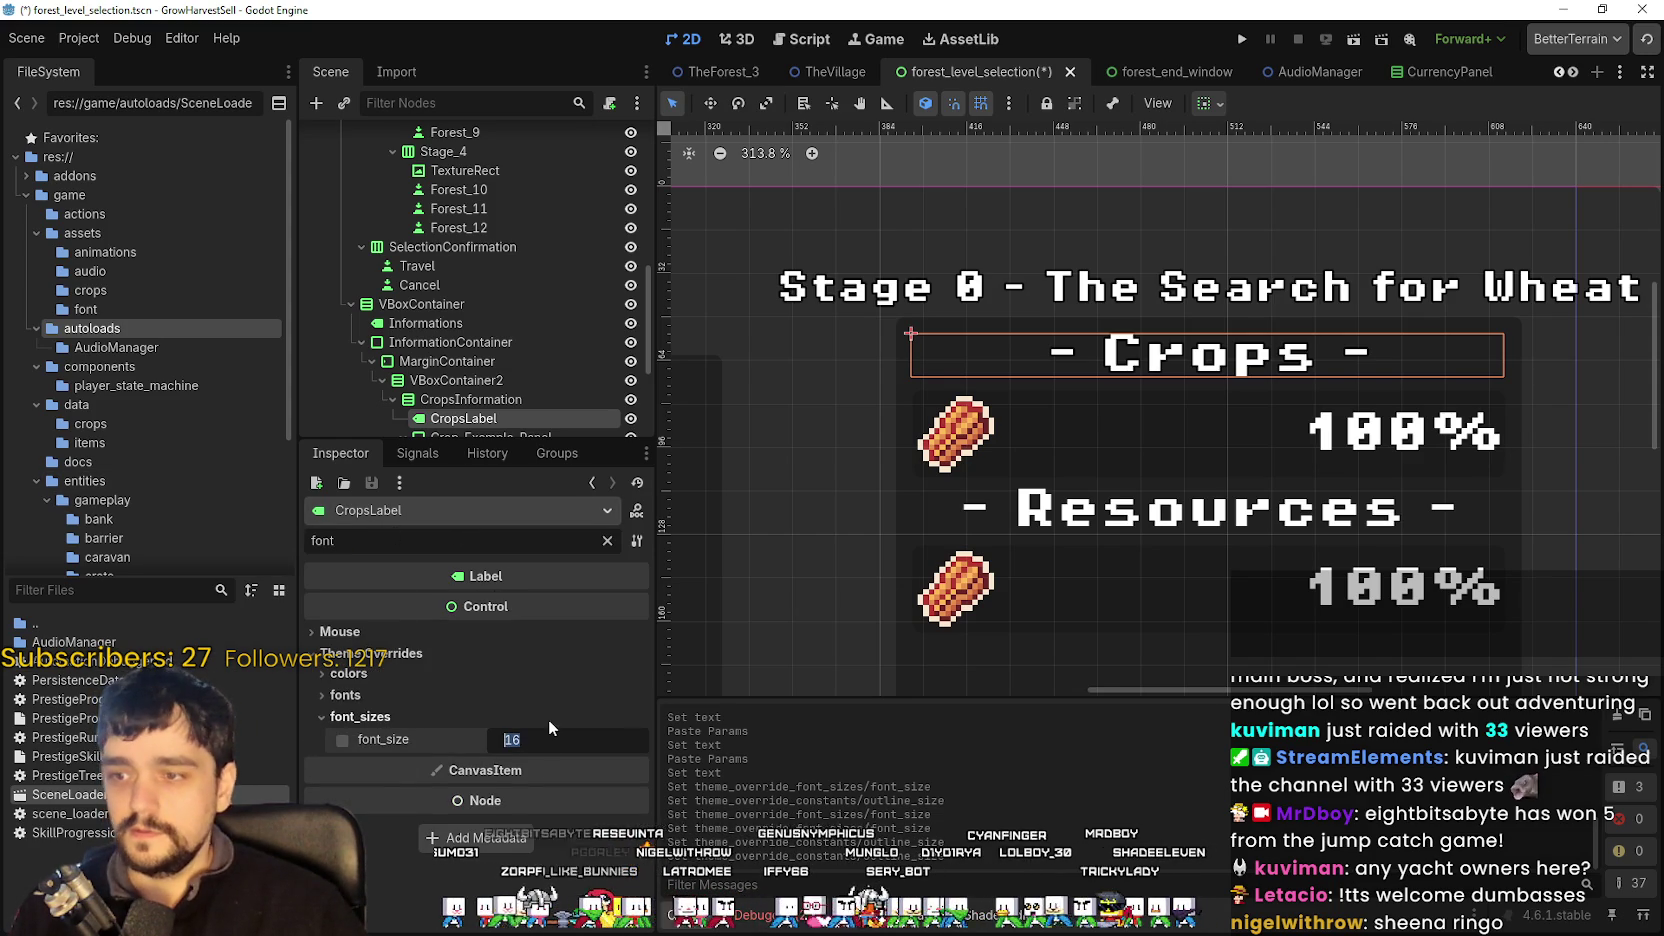
text(8)
key(Return)
- Override the crops 100% amount label's font size to 8 px
scroll(1275, 450, down, 1)
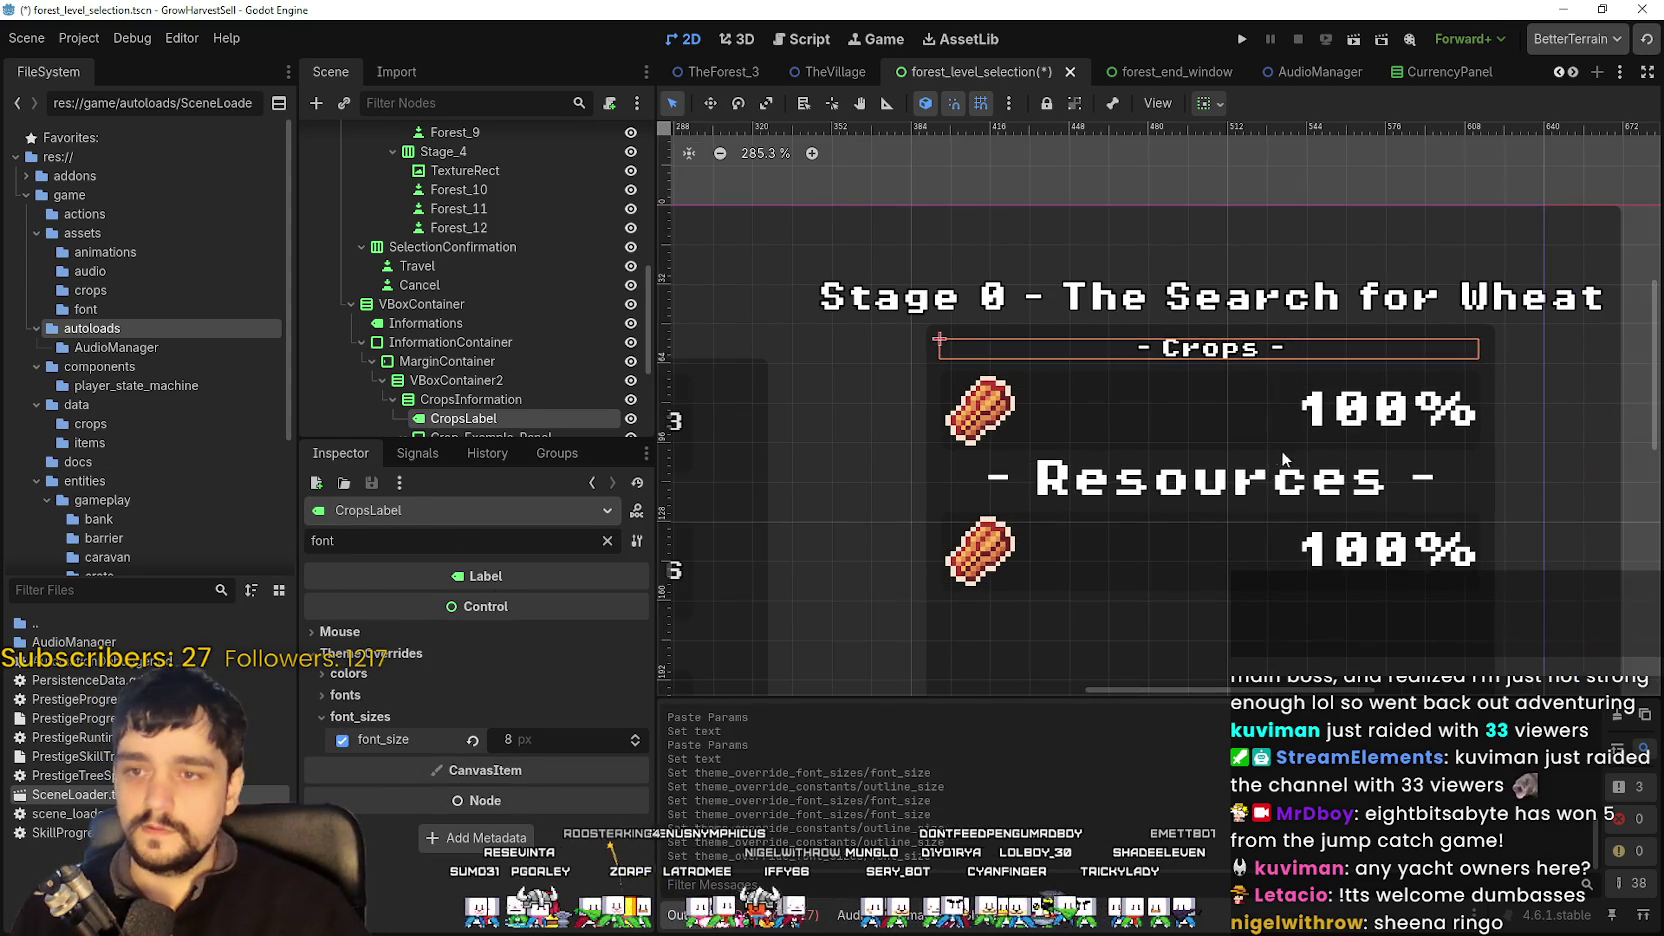
click(1322, 419)
click(434, 655)
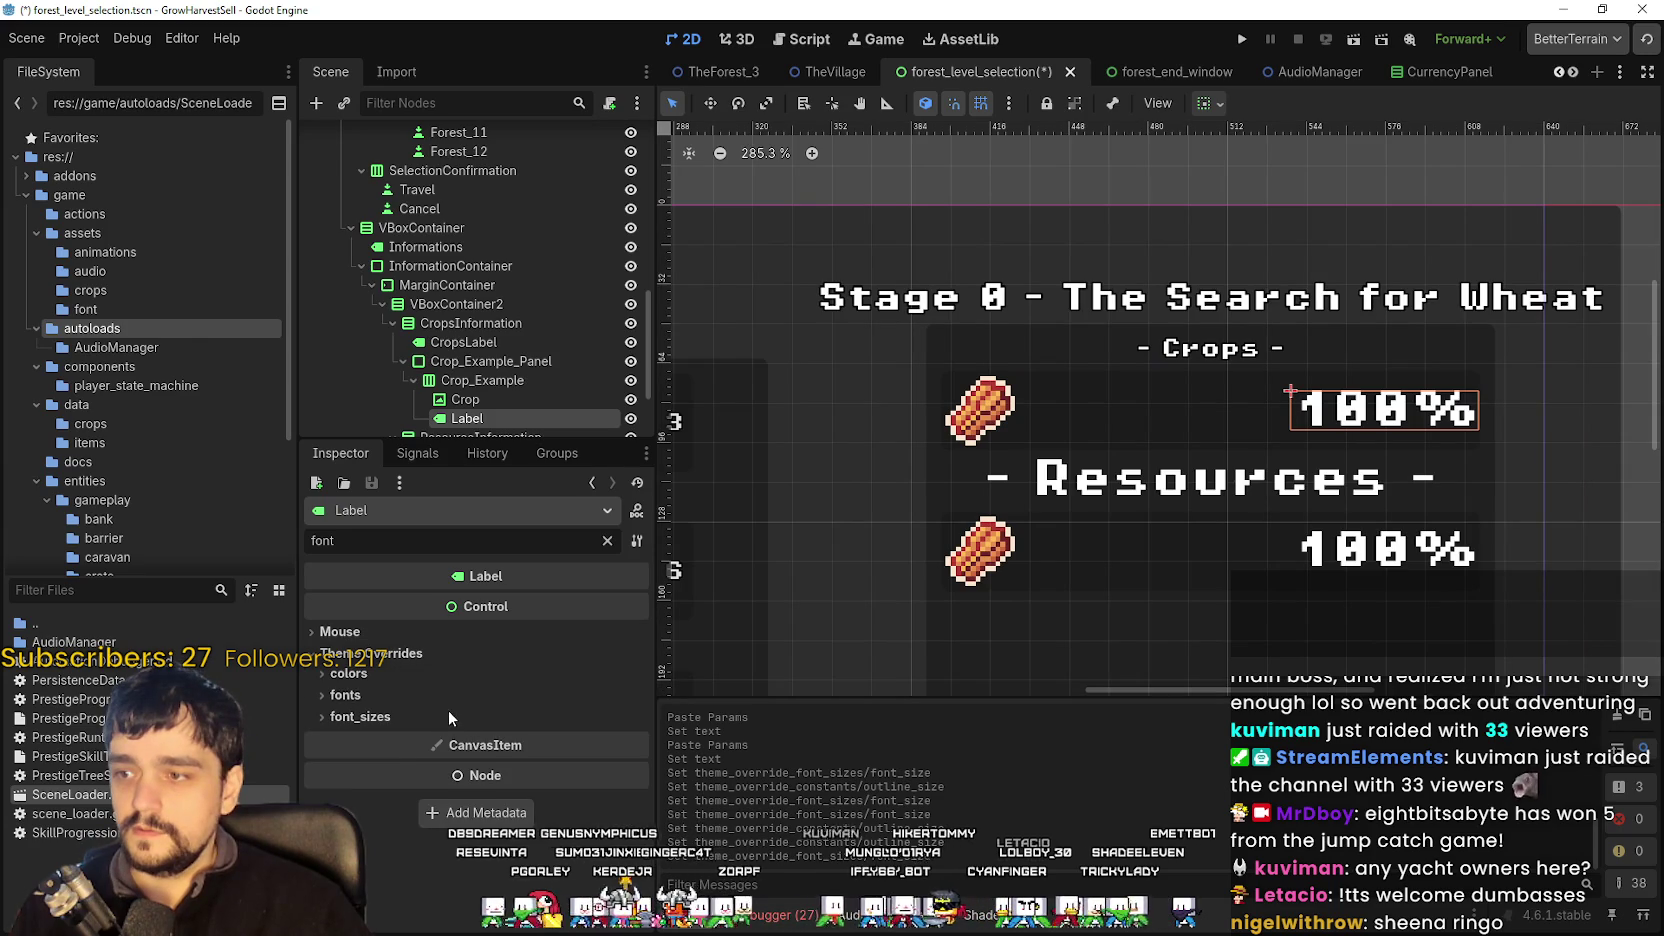
click(448, 714)
click(478, 726)
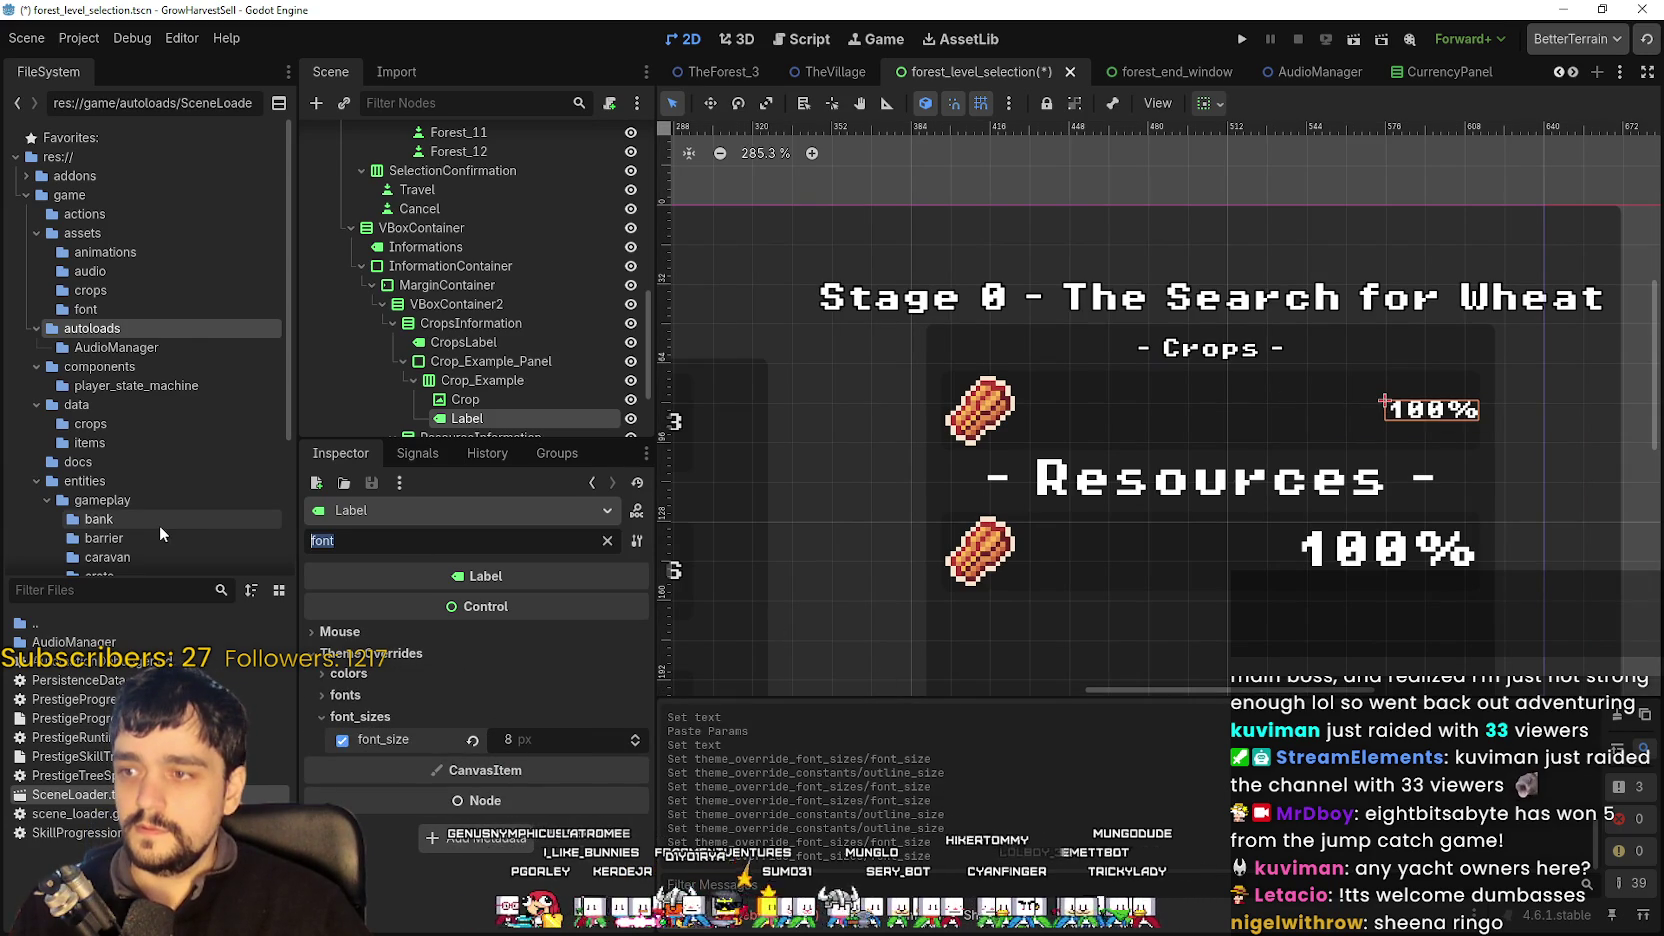
- Show the amount label's outline overrides, then switch to Steam
text(outl)
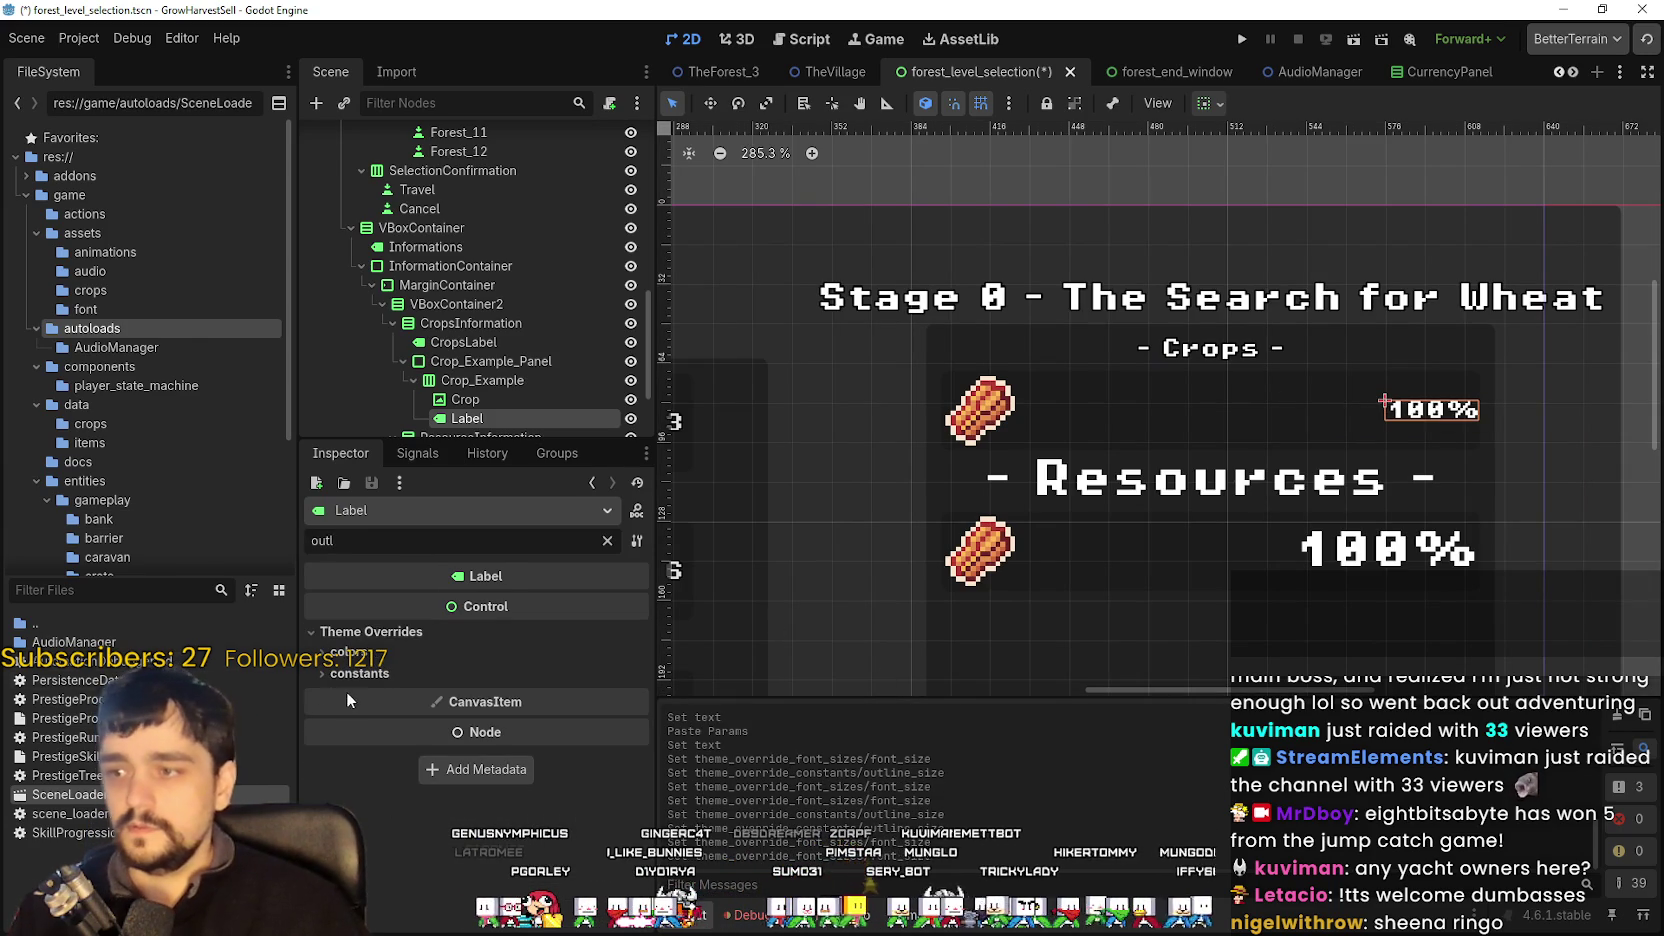
click(352, 652)
click(370, 698)
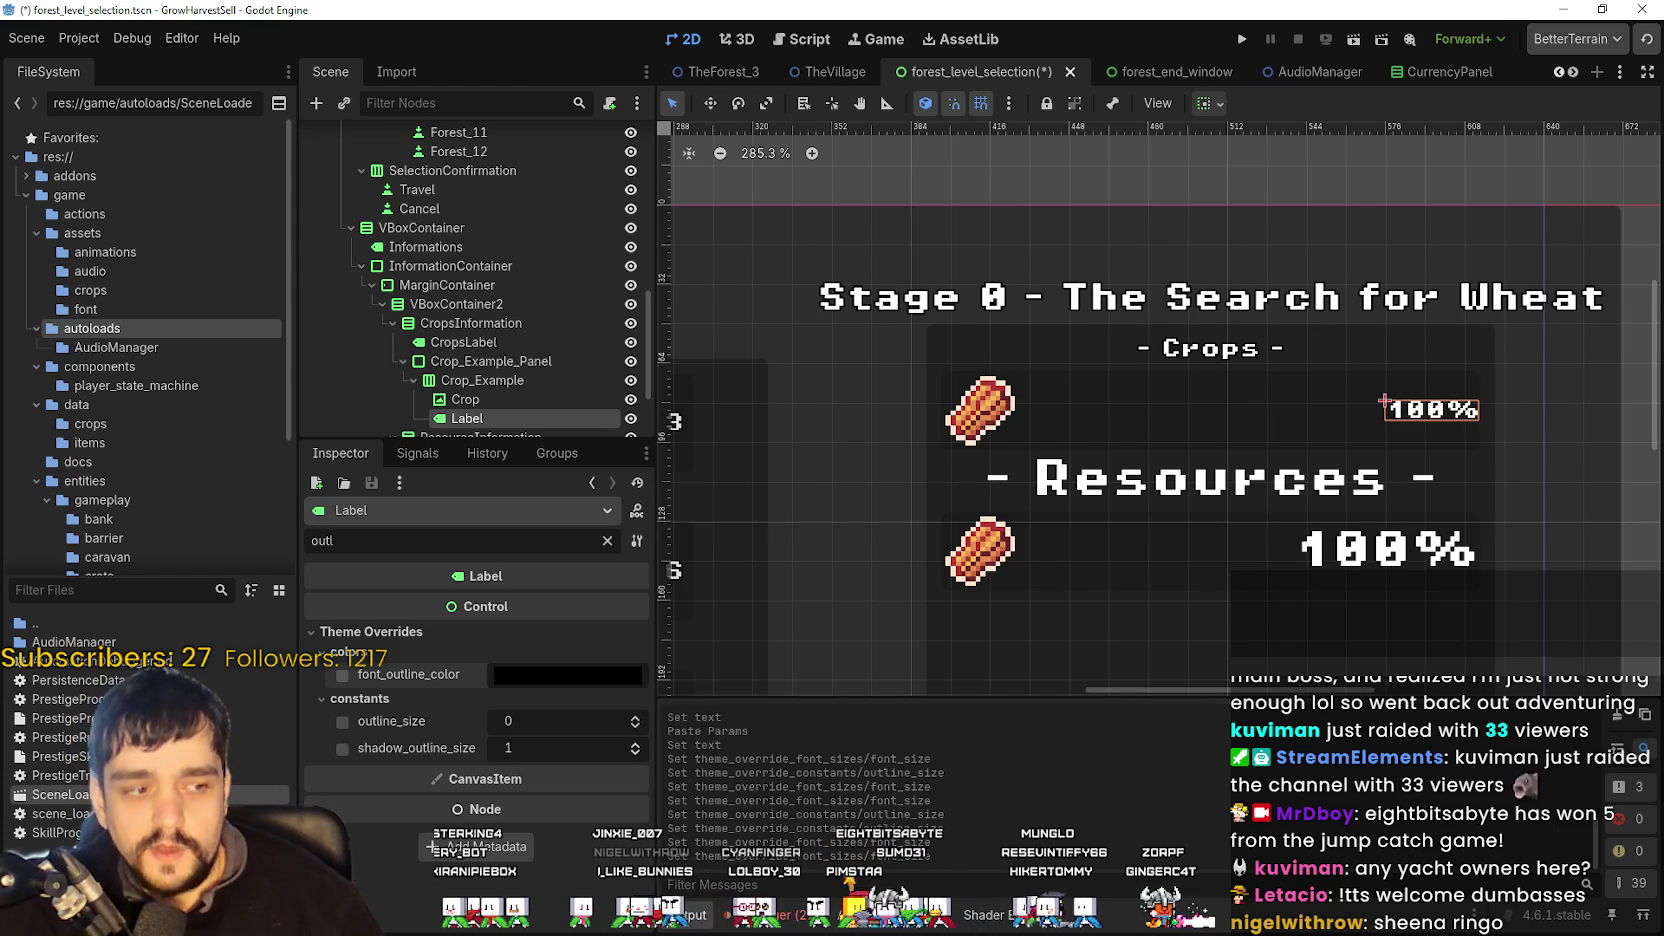
key(alt+Tab)
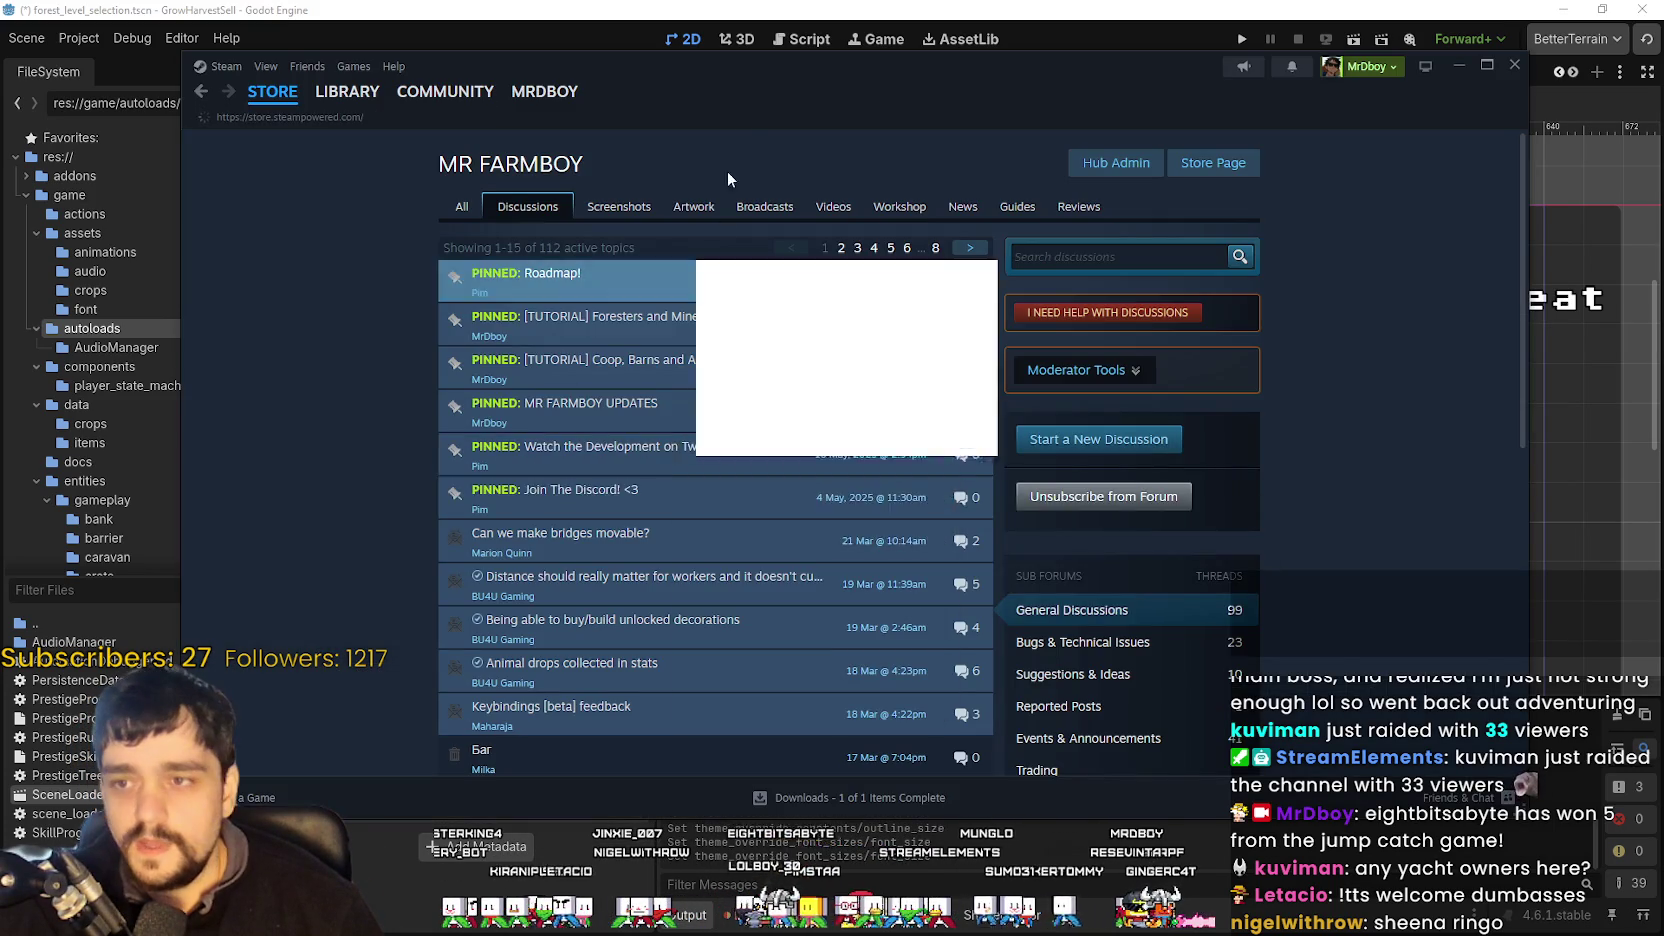
- Search the Steam store for 'MR FARM', open the MR FARMBOY page and copy its URL
click(272, 91)
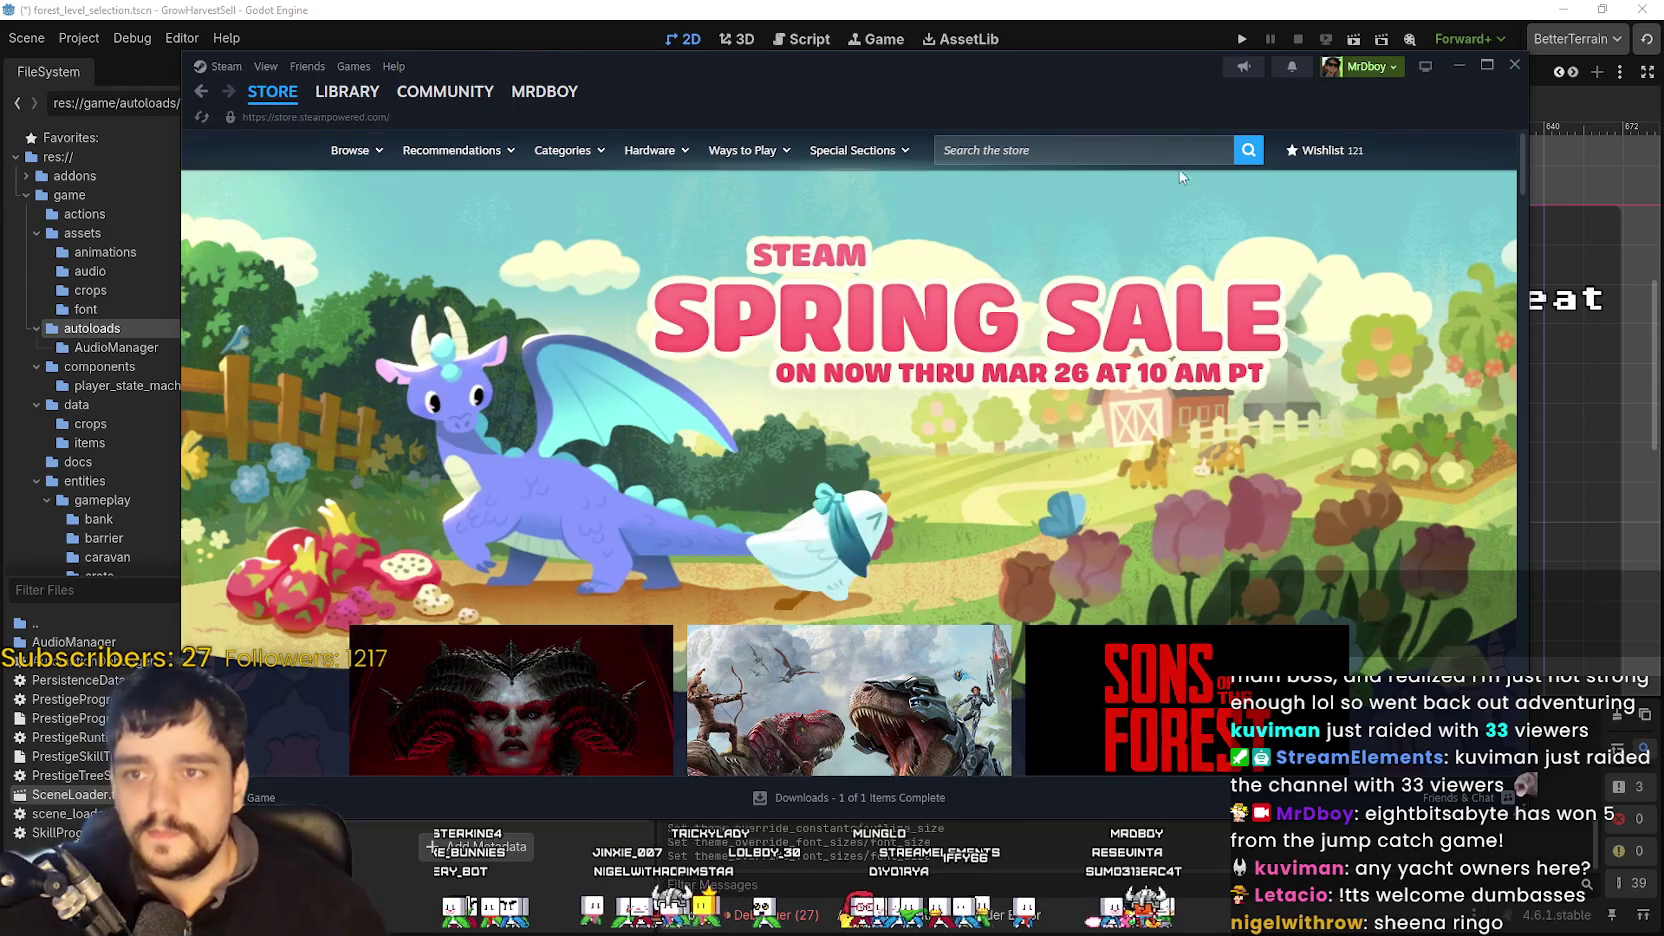
click(1140, 150)
text(MR FARM)
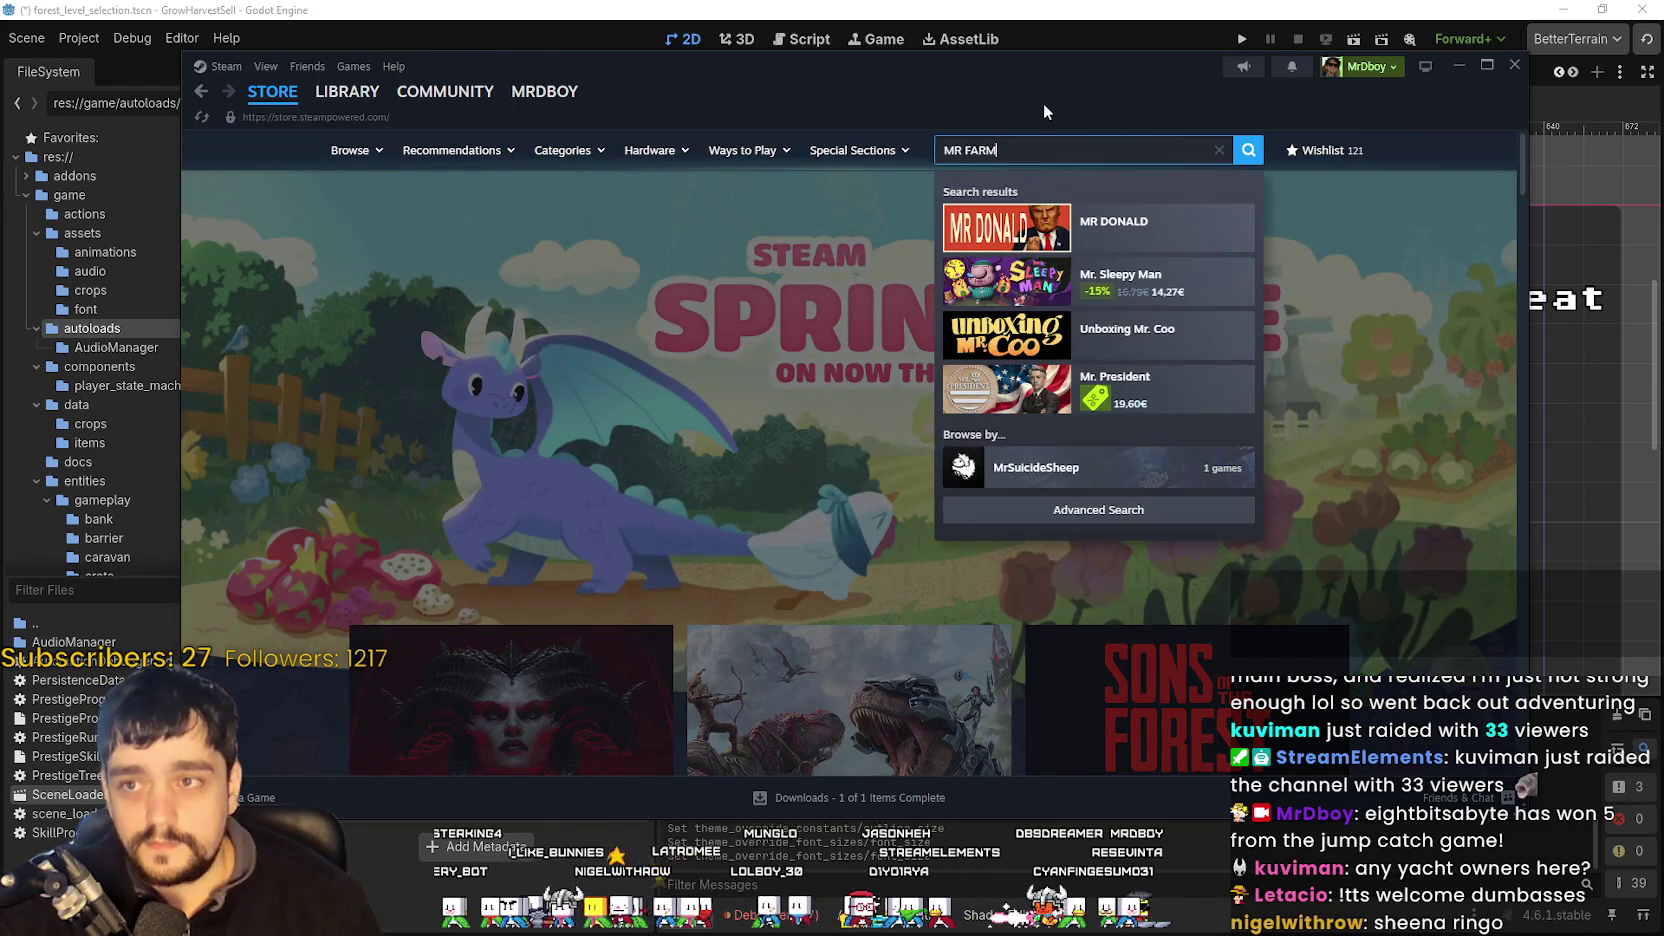
click(960, 224)
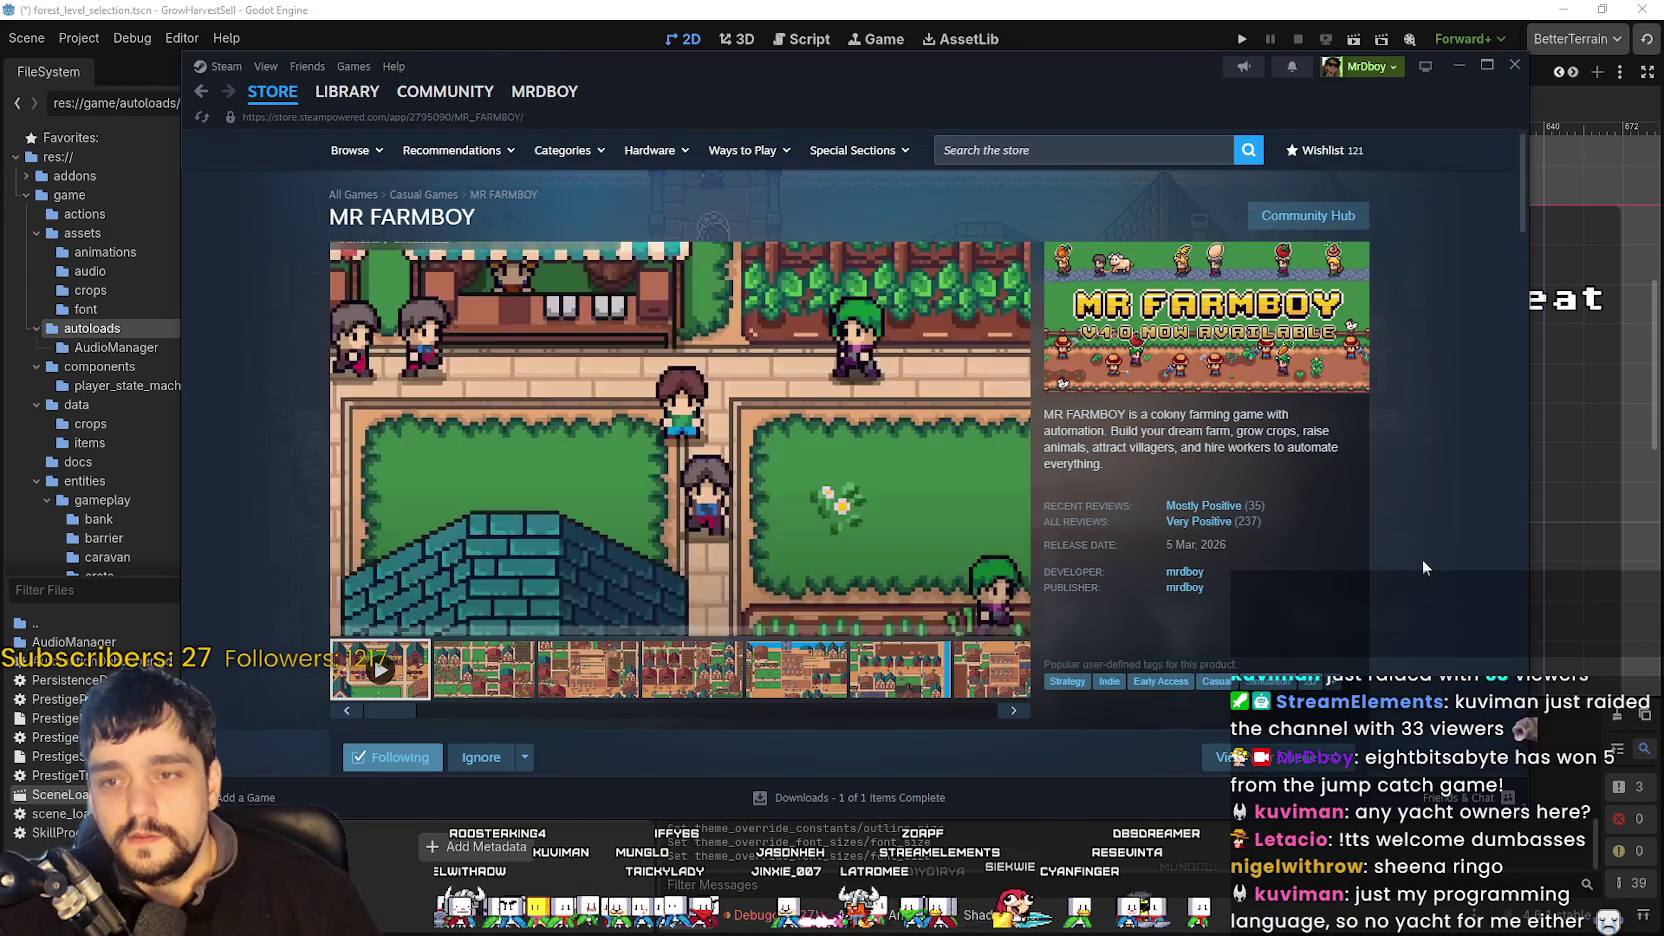
right_click(1423, 560)
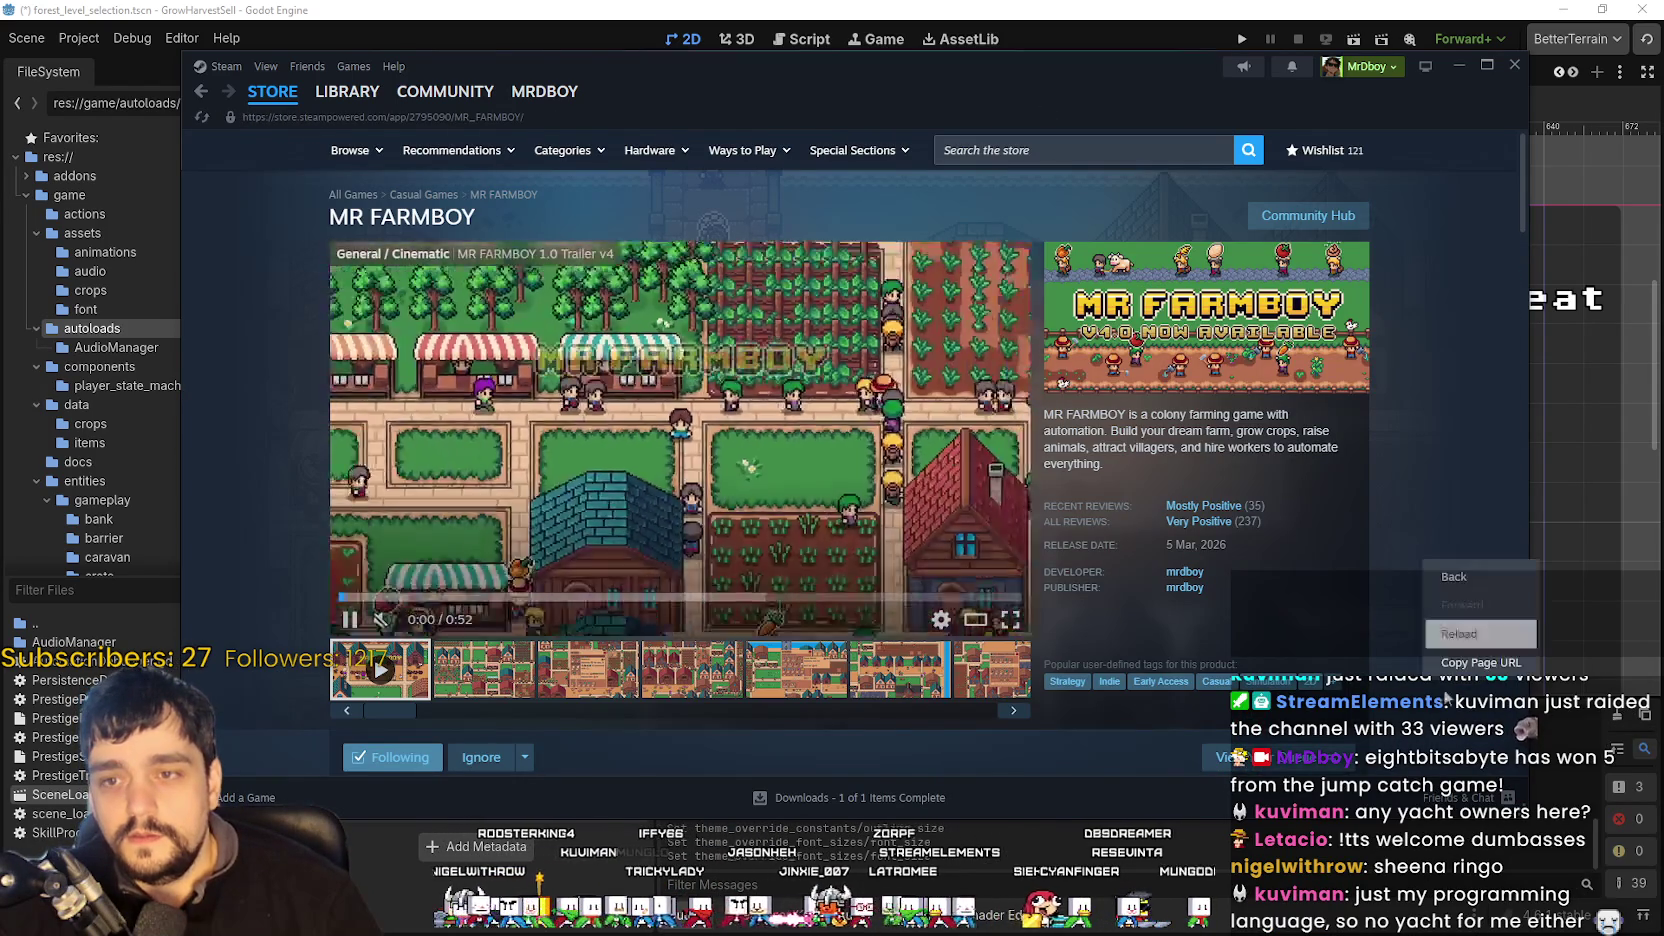
click(1463, 673)
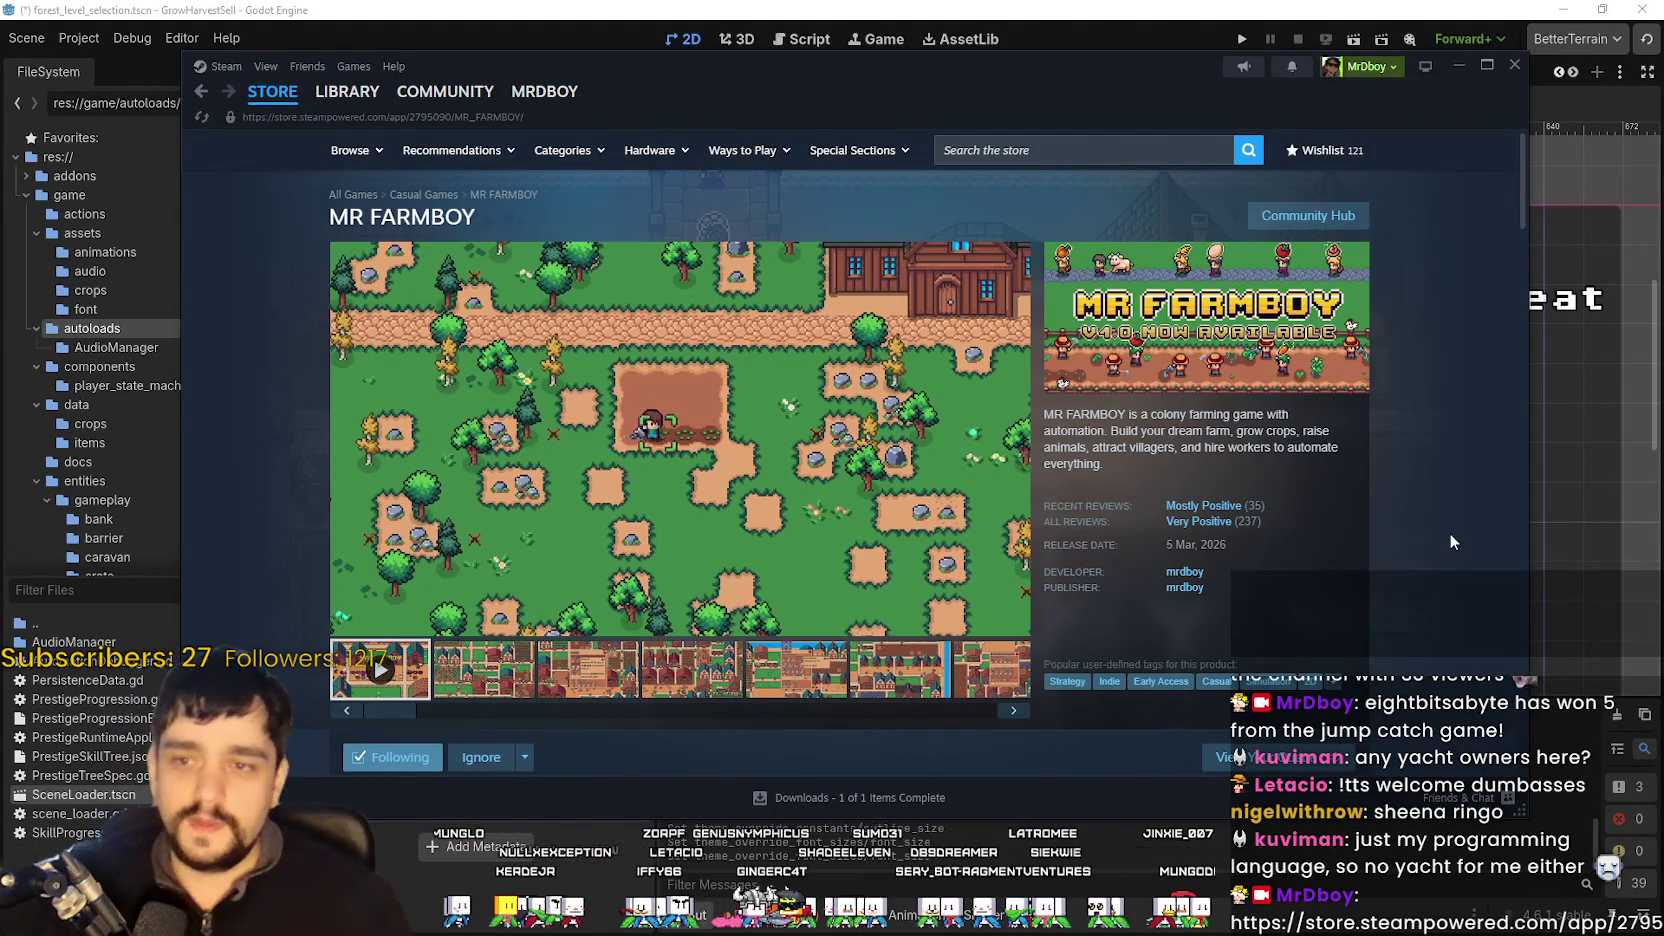
- Browse the MR FARMBOY page, expanding its full description, then close Steam to return to Godot
scroll(822, 600, down, 1)
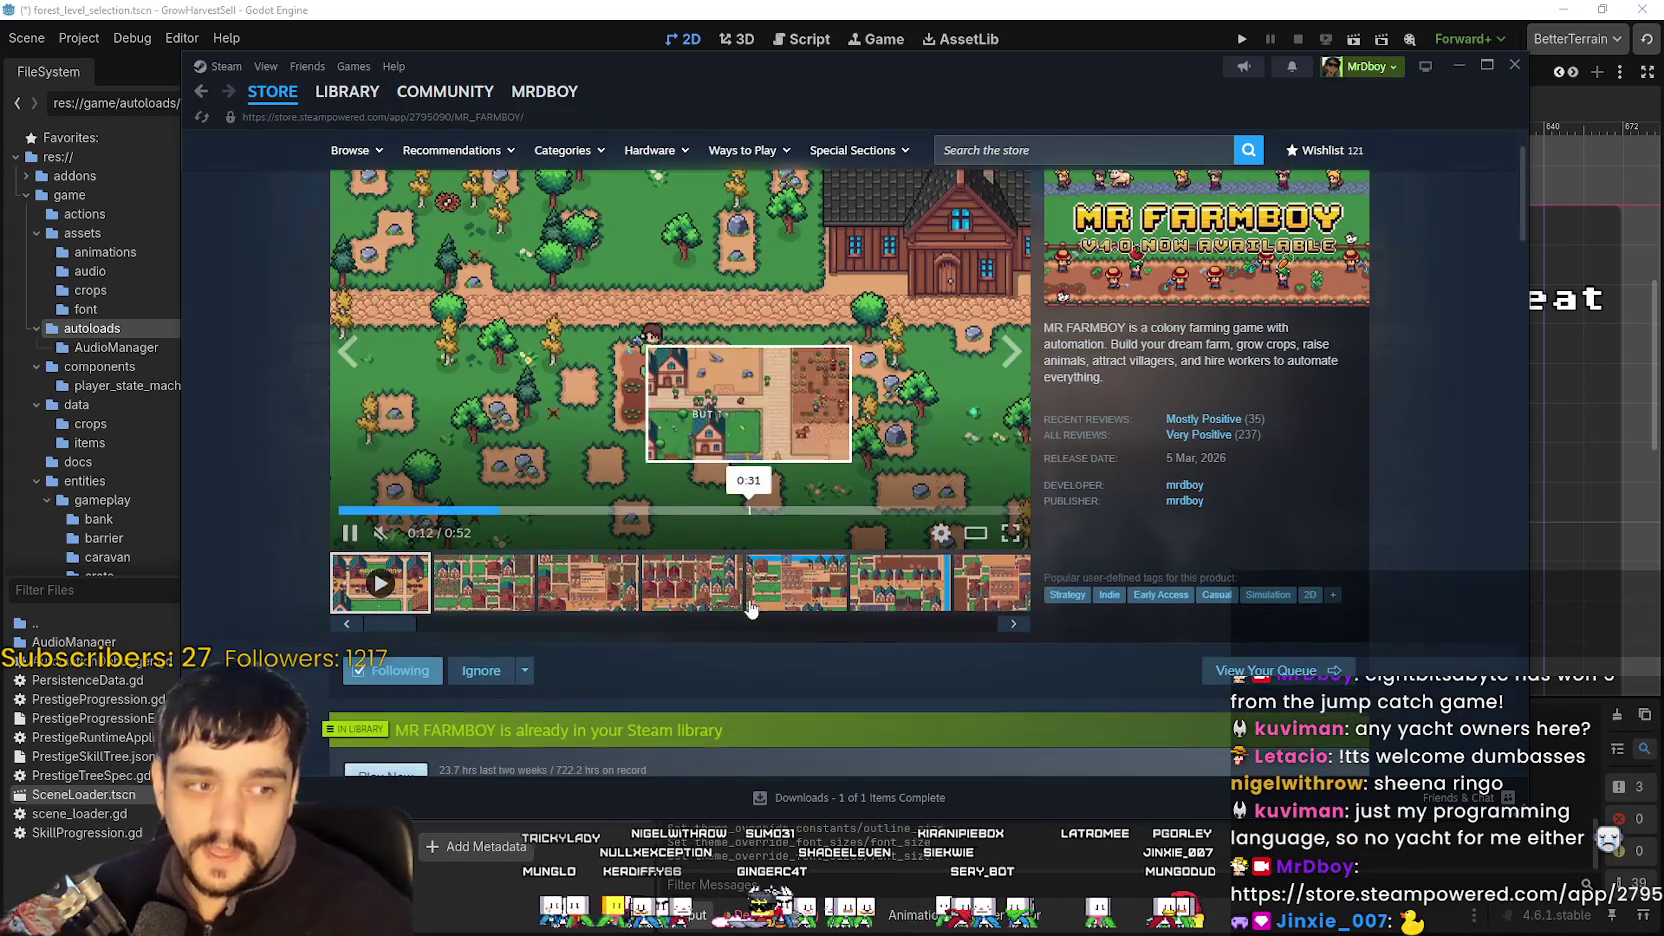
scroll(822, 590, up, 1)
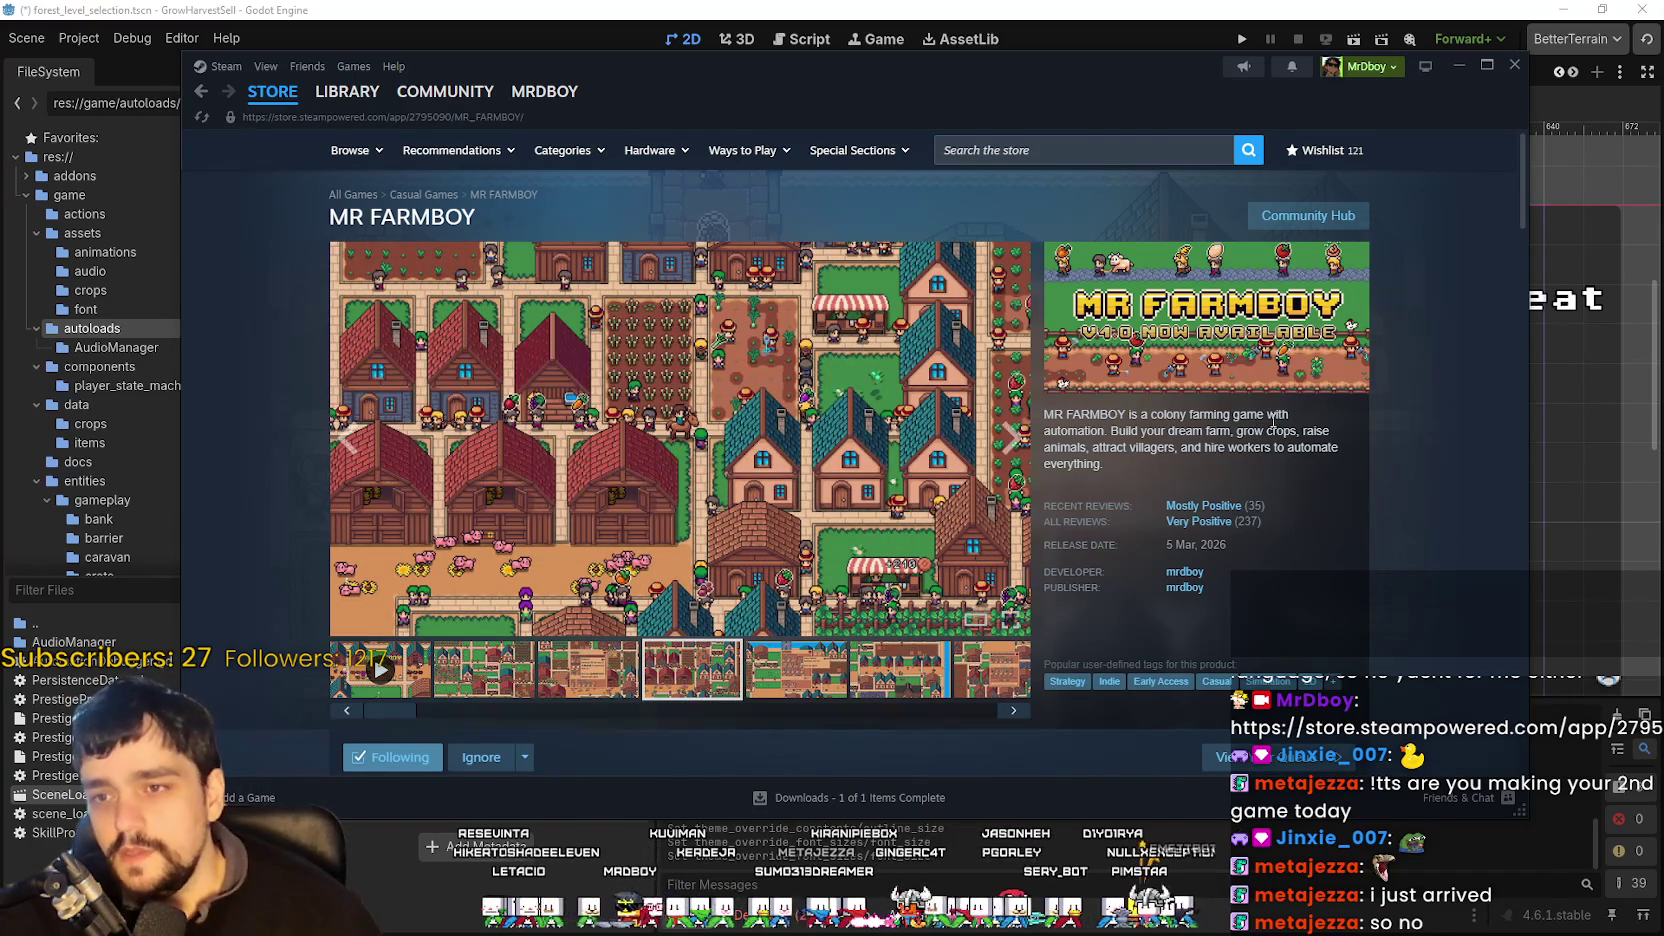
scroll(1451, 473, down, 2)
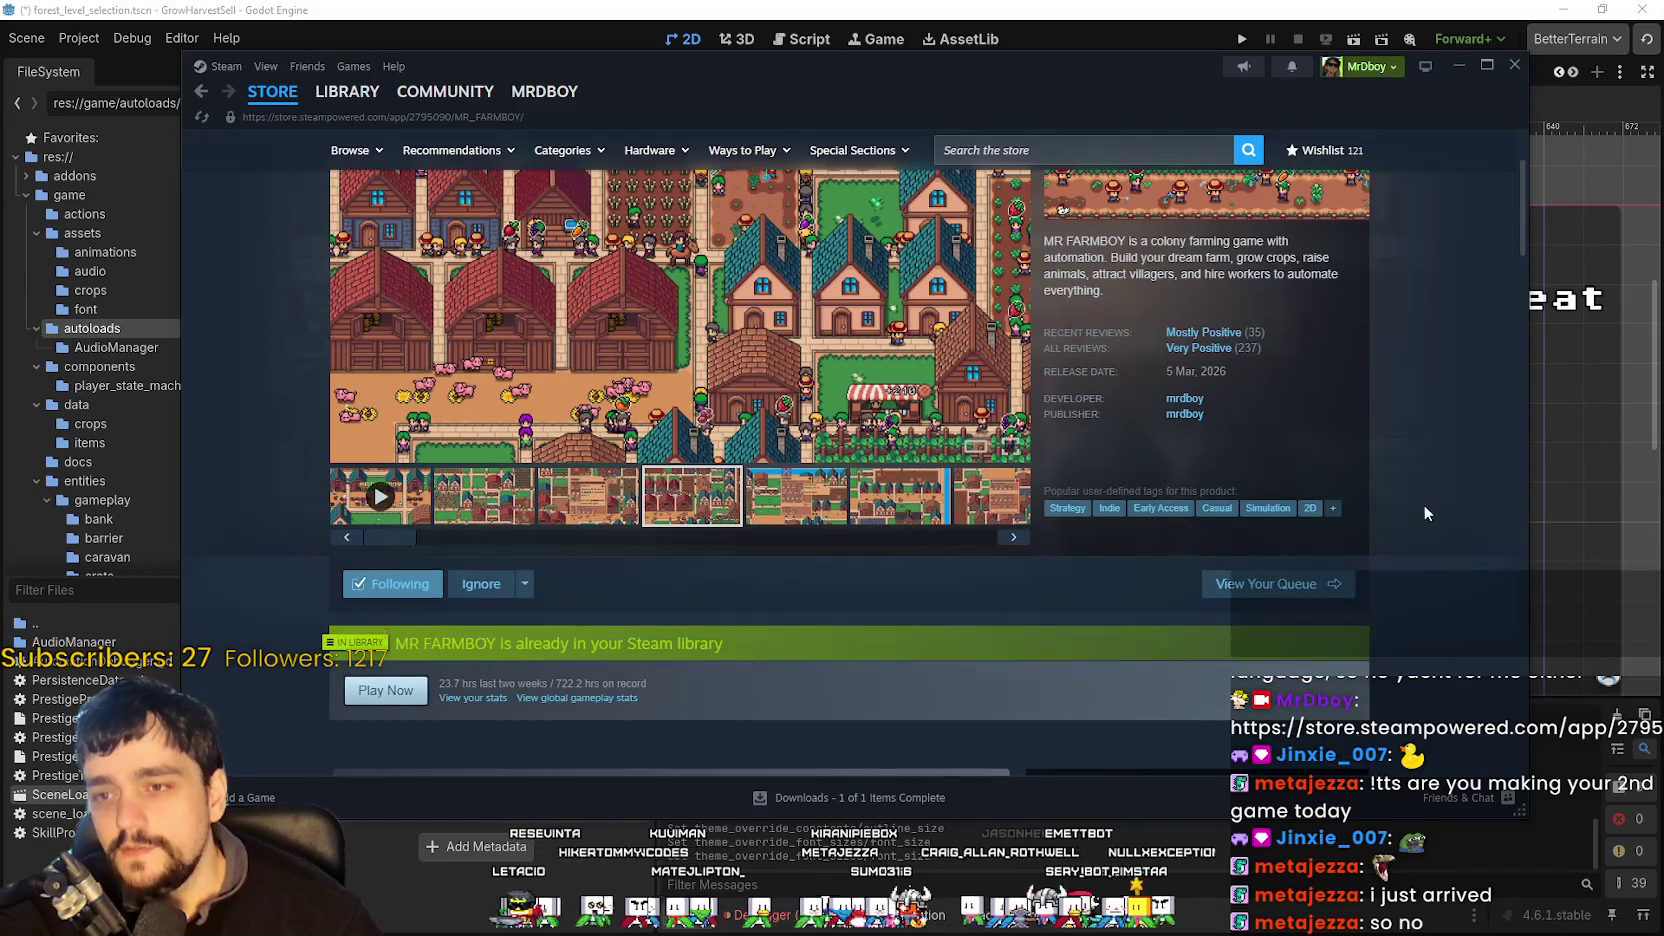
scroll(1424, 506, up, 2)
scroll(1426, 510, down, 2)
scroll(1428, 497, down, 2)
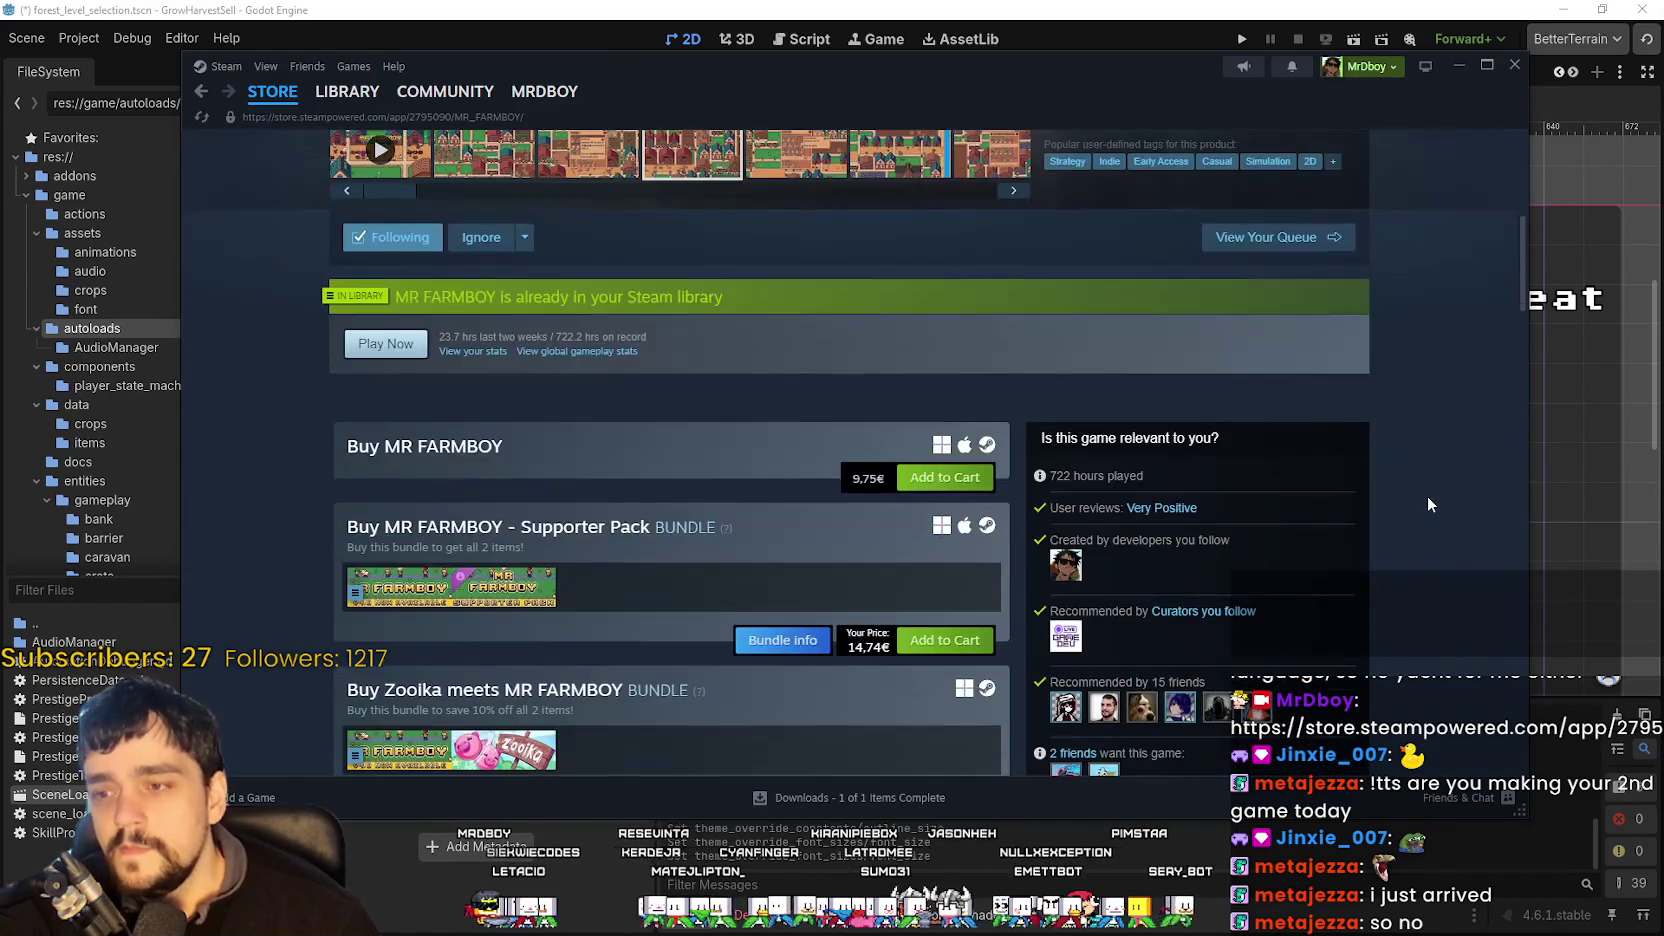
scroll(1428, 497, up, 2)
scroll(1428, 493, down, 4)
scroll(1428, 485, down, 10)
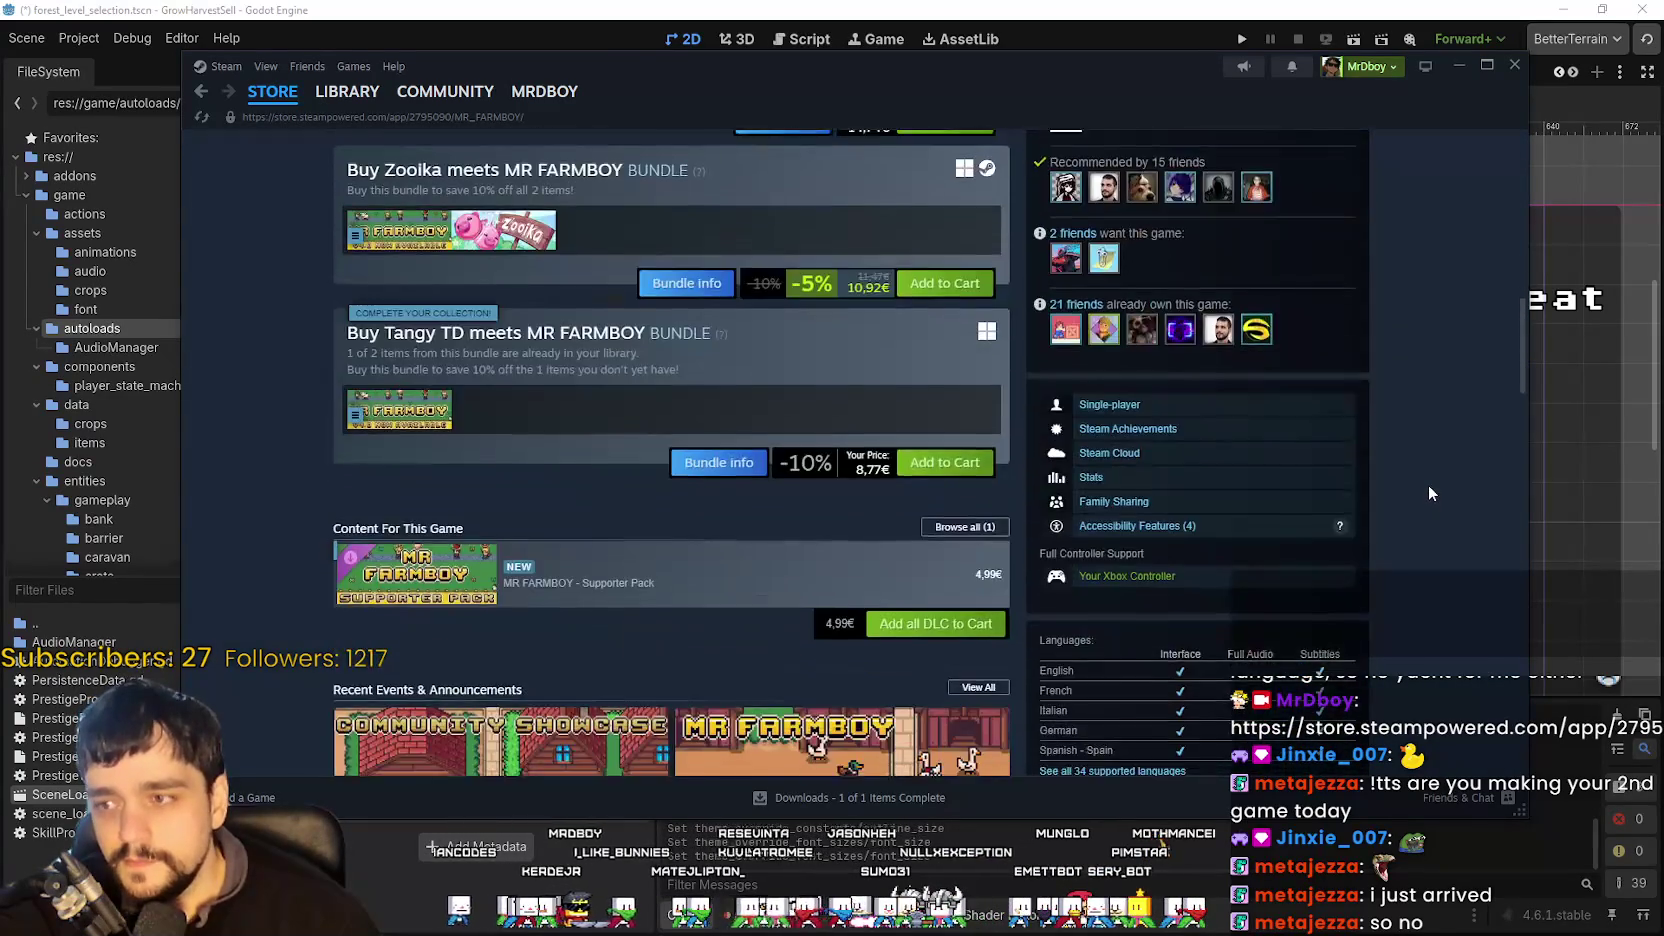
scroll(1431, 465, down, 4)
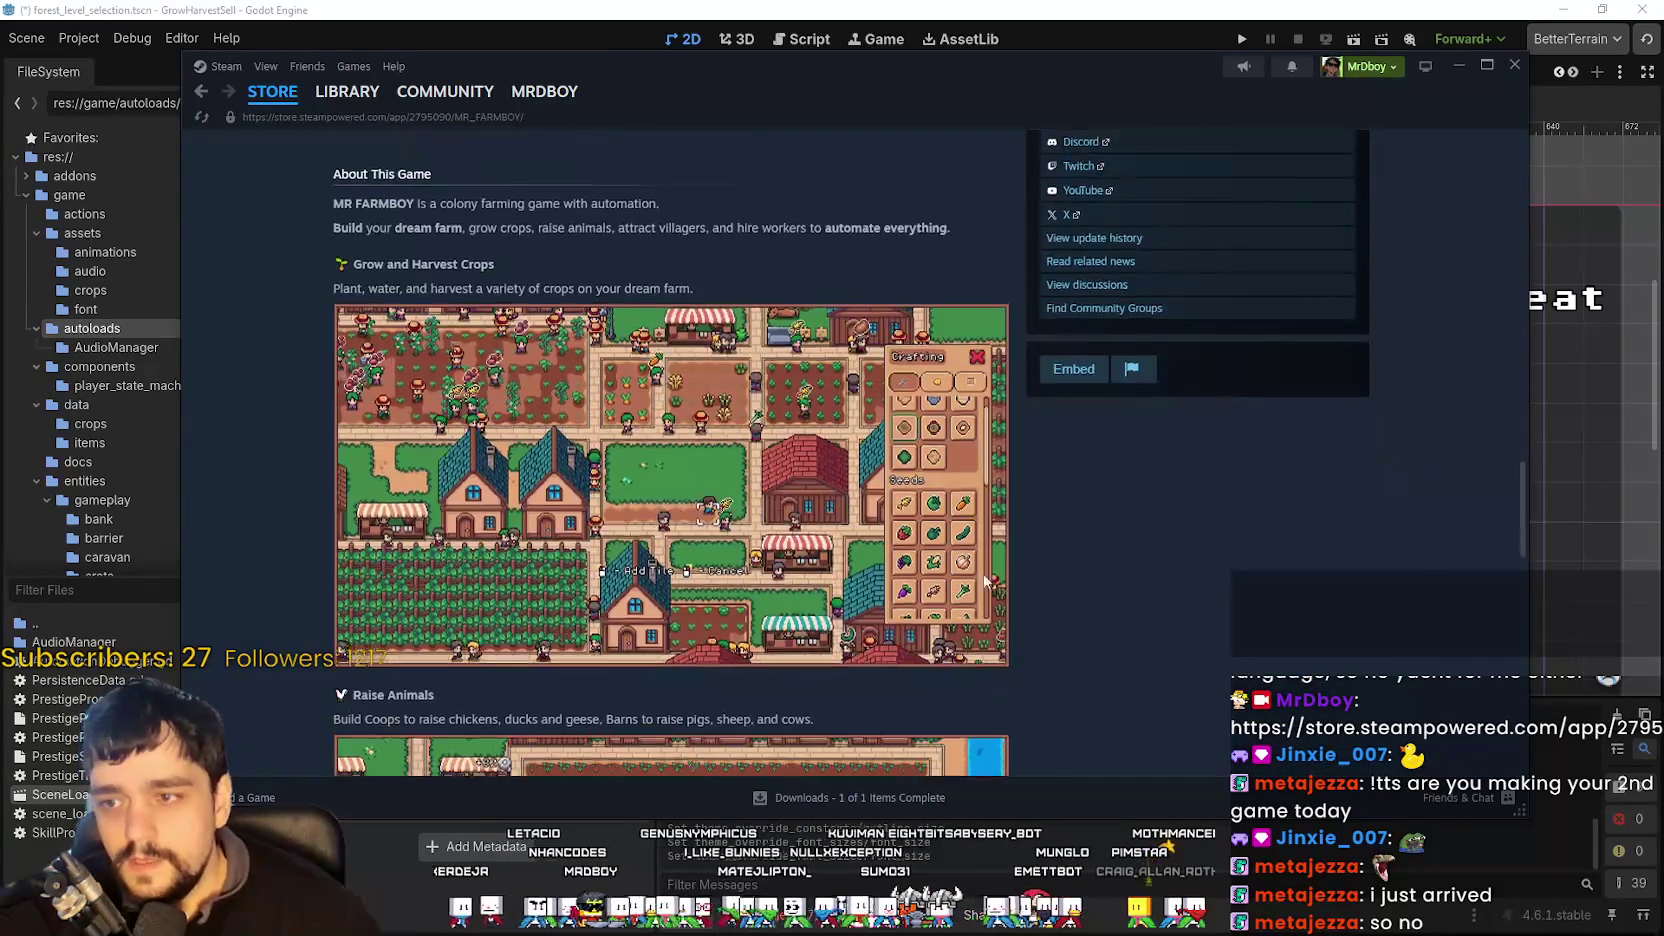
click(1000, 621)
scroll(1071, 672, down, 10)
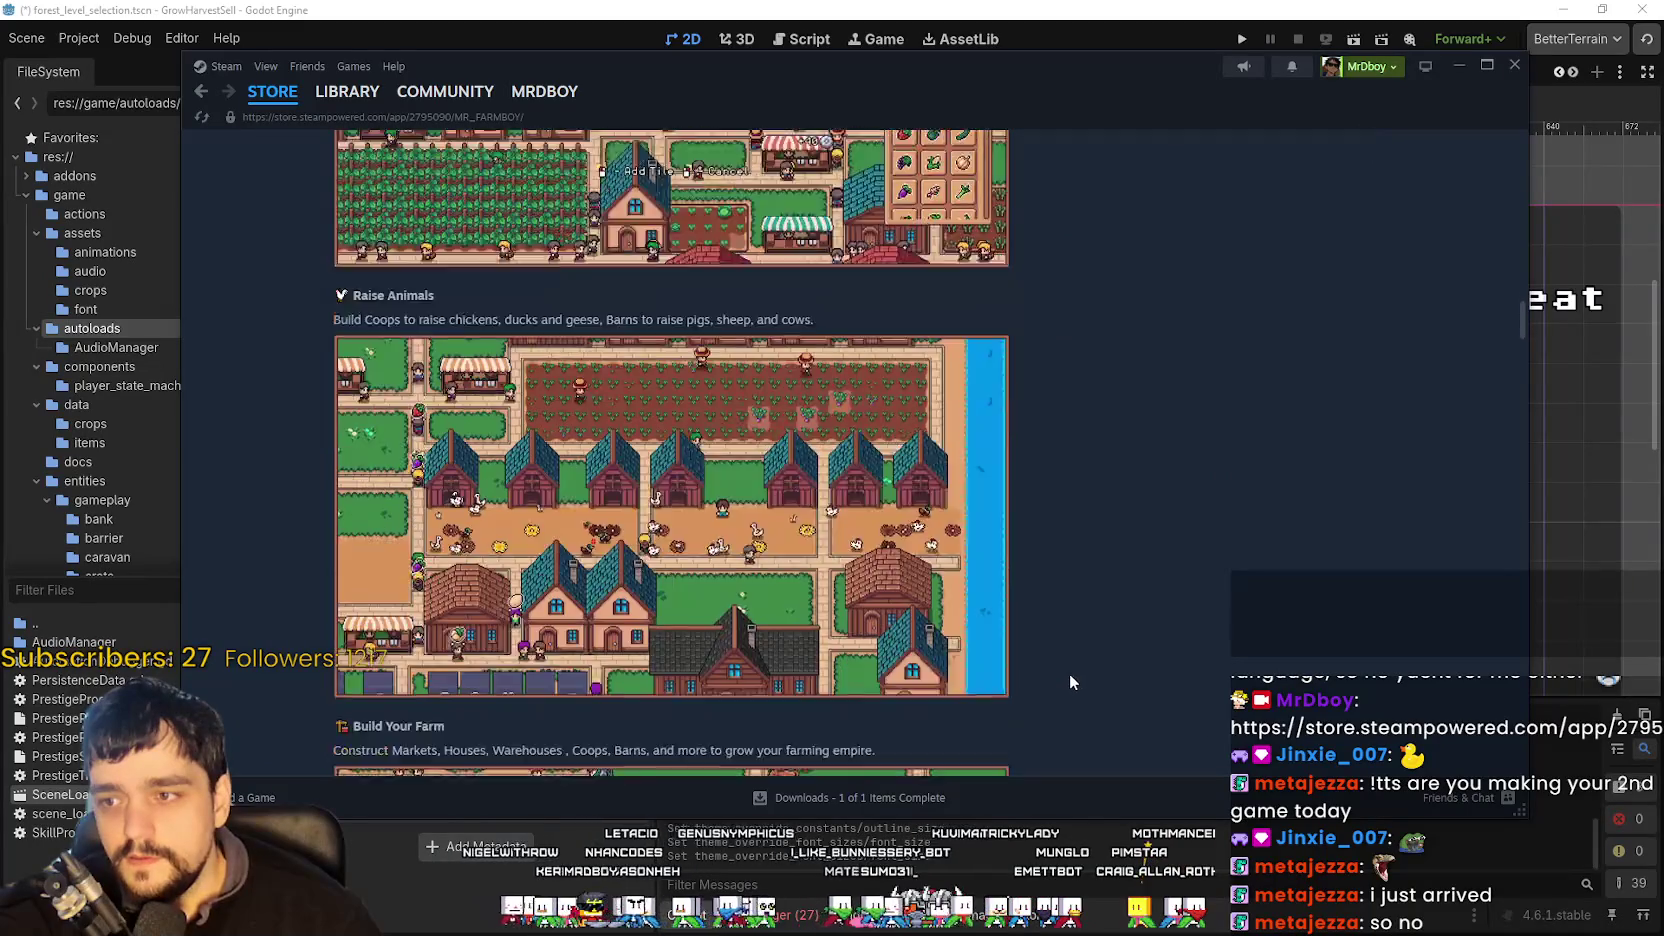
scroll(1065, 672, down, 10)
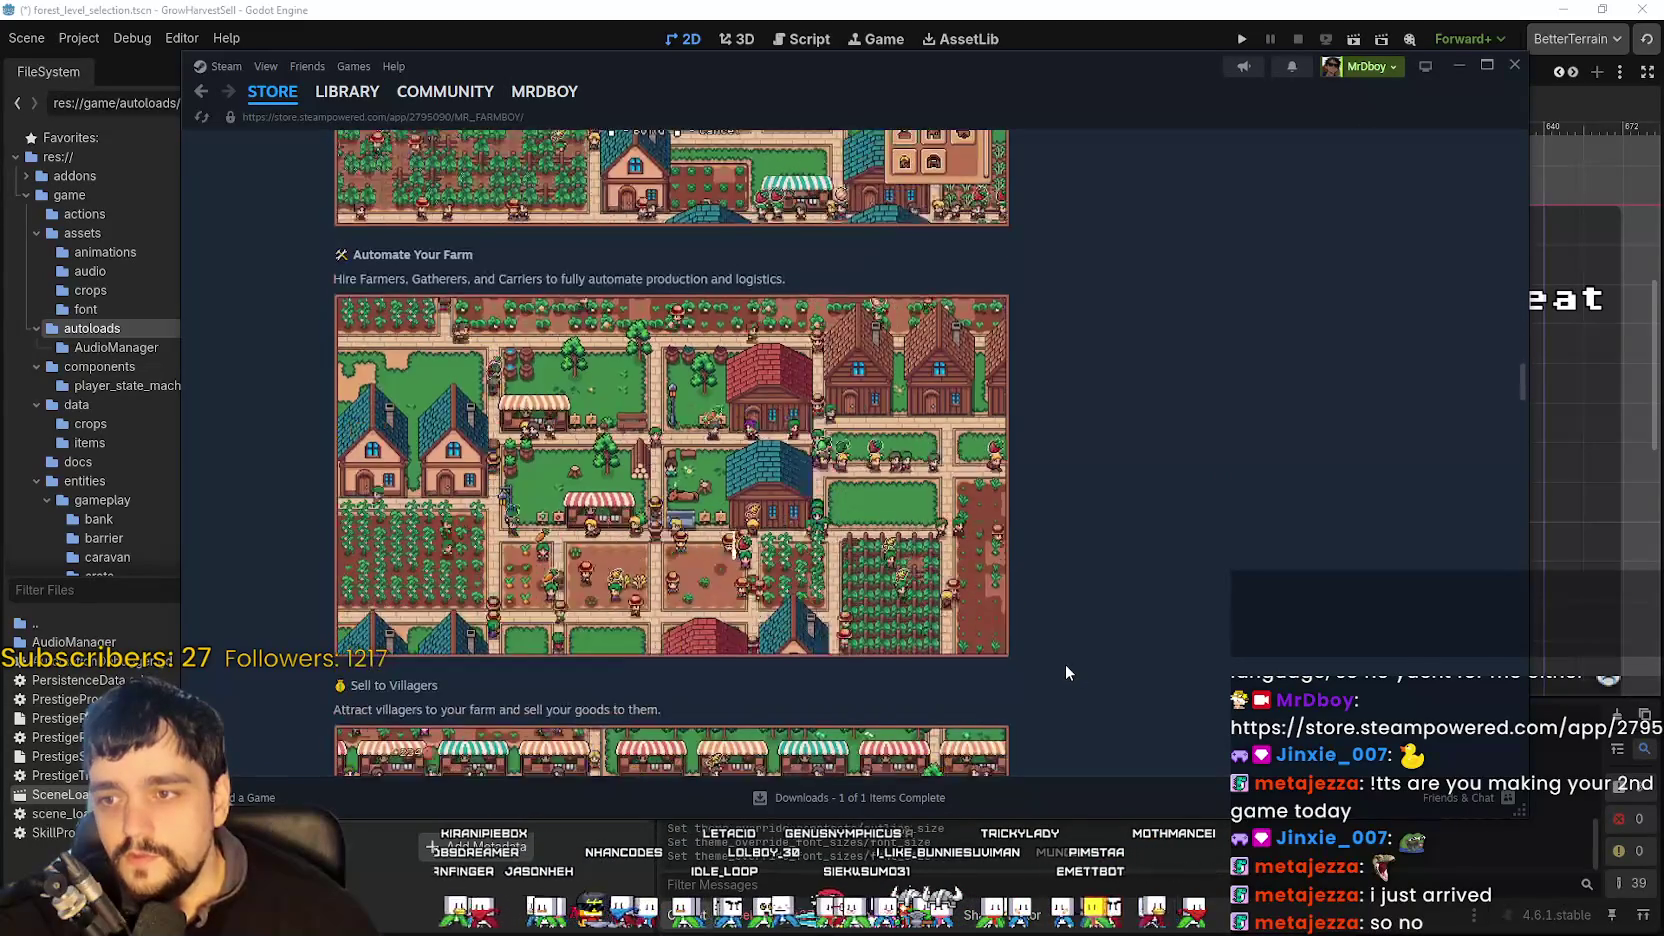
scroll(1062, 670, up, 15)
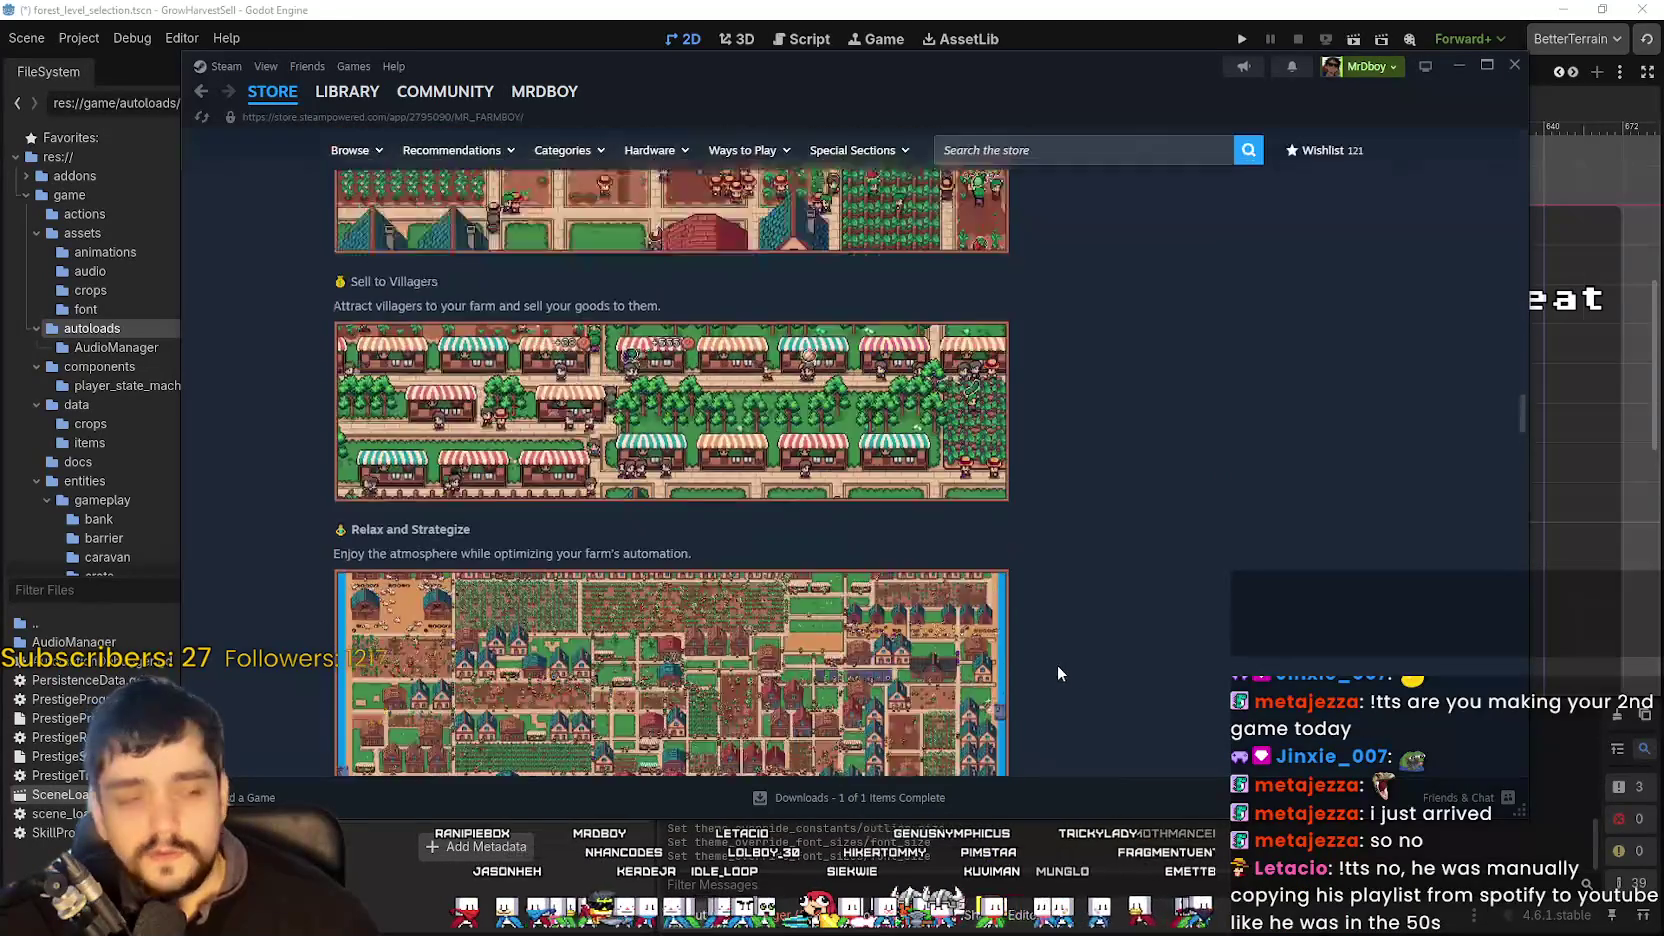
scroll(1061, 659, up, 15)
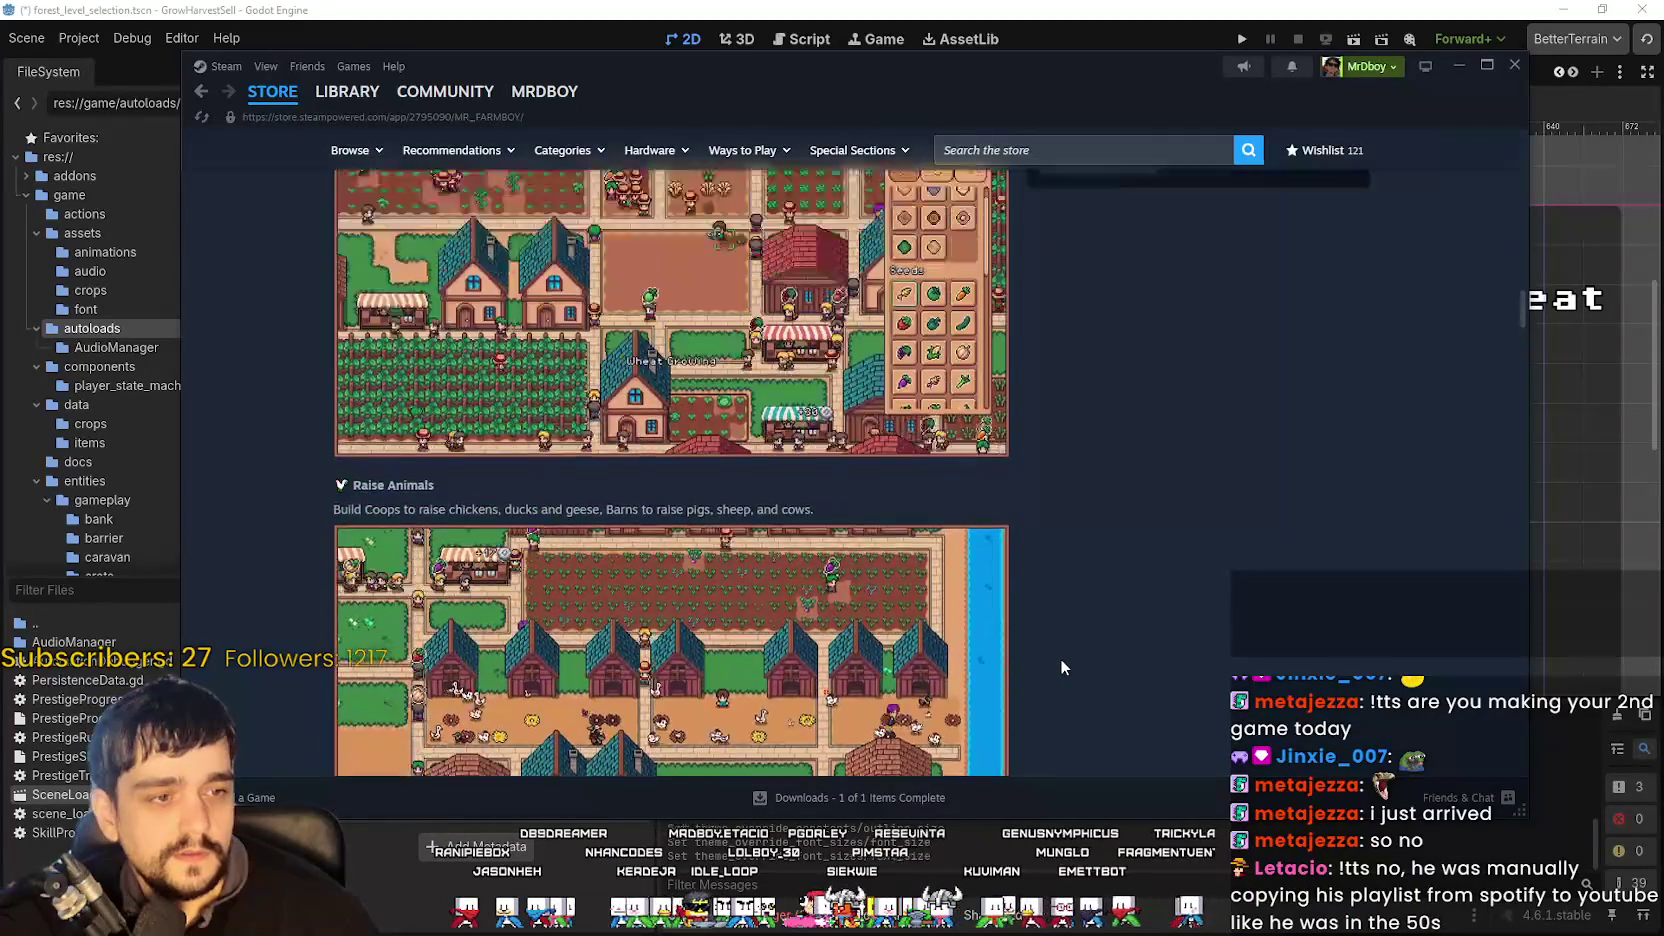
scroll(984, 483, up, 10)
scroll(1052, 310, up, 5)
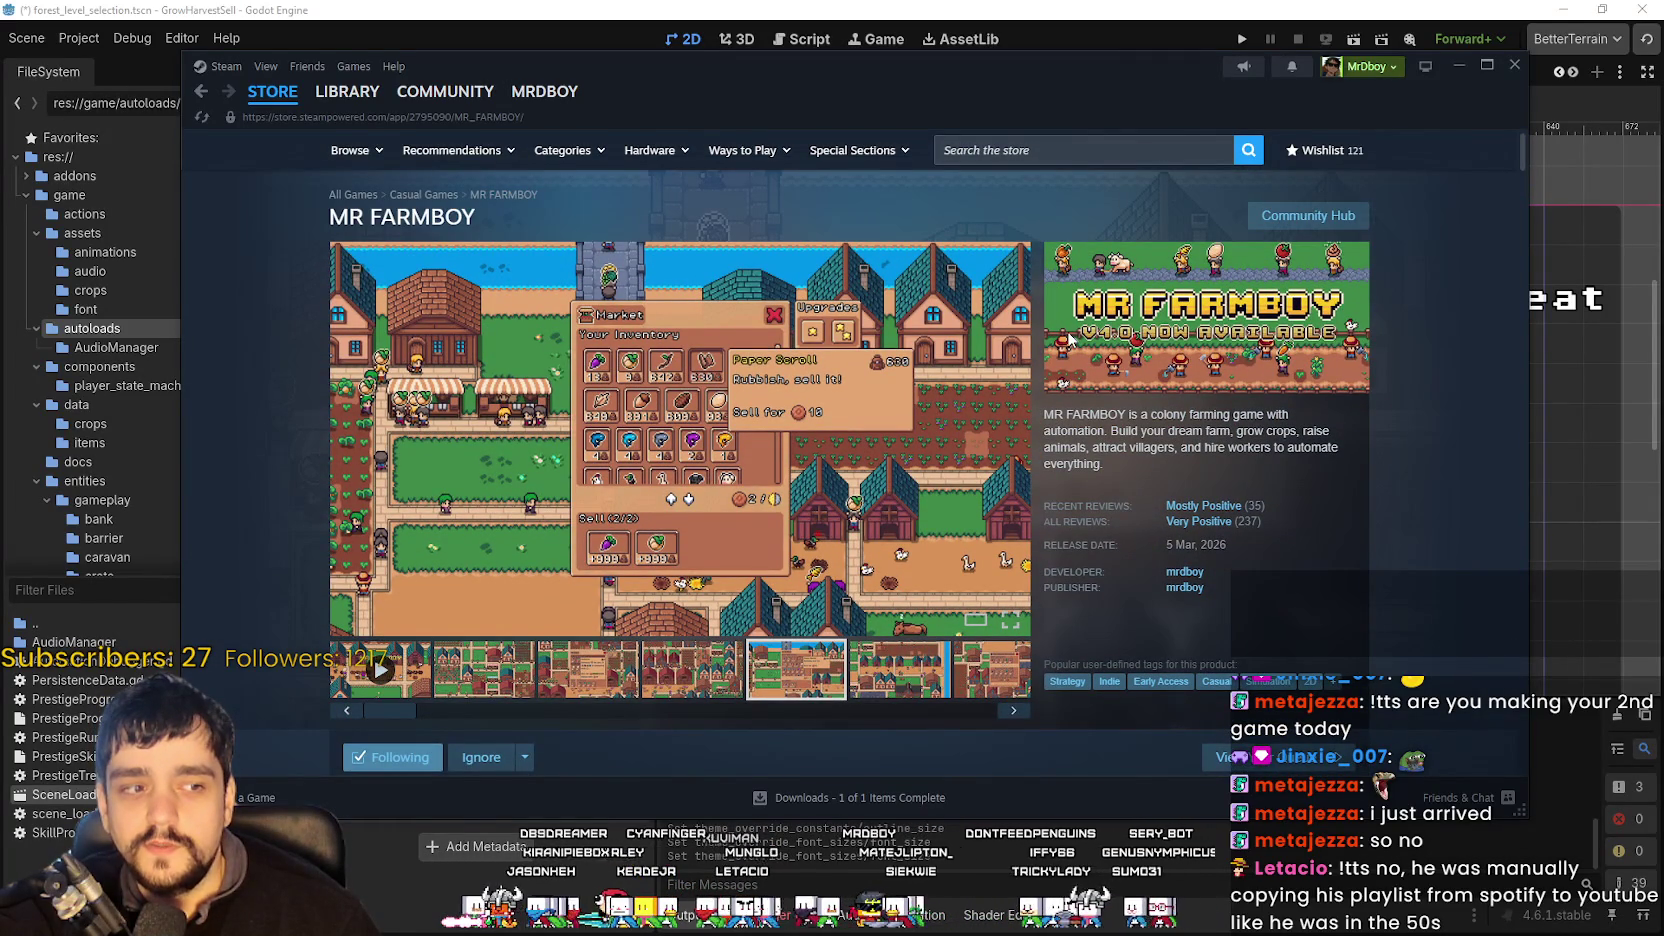
click(1006, 8)
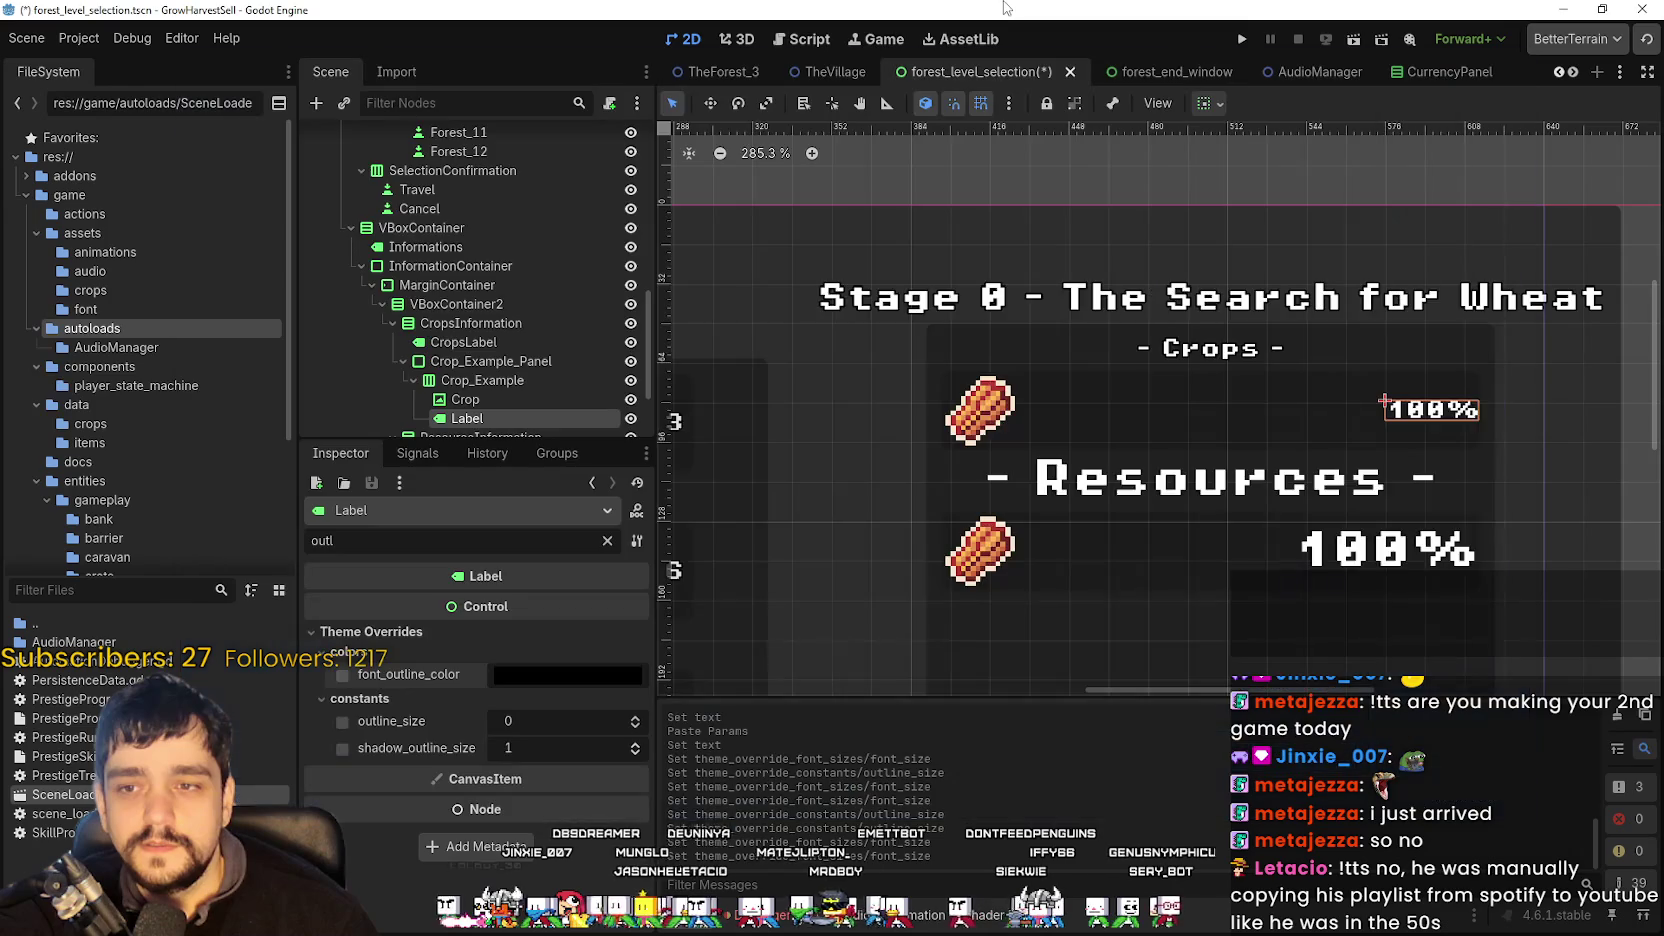
- Give the resources 100% amount label an outline size override of 3
scroll(1218, 520, down, 2)
click(1186, 494)
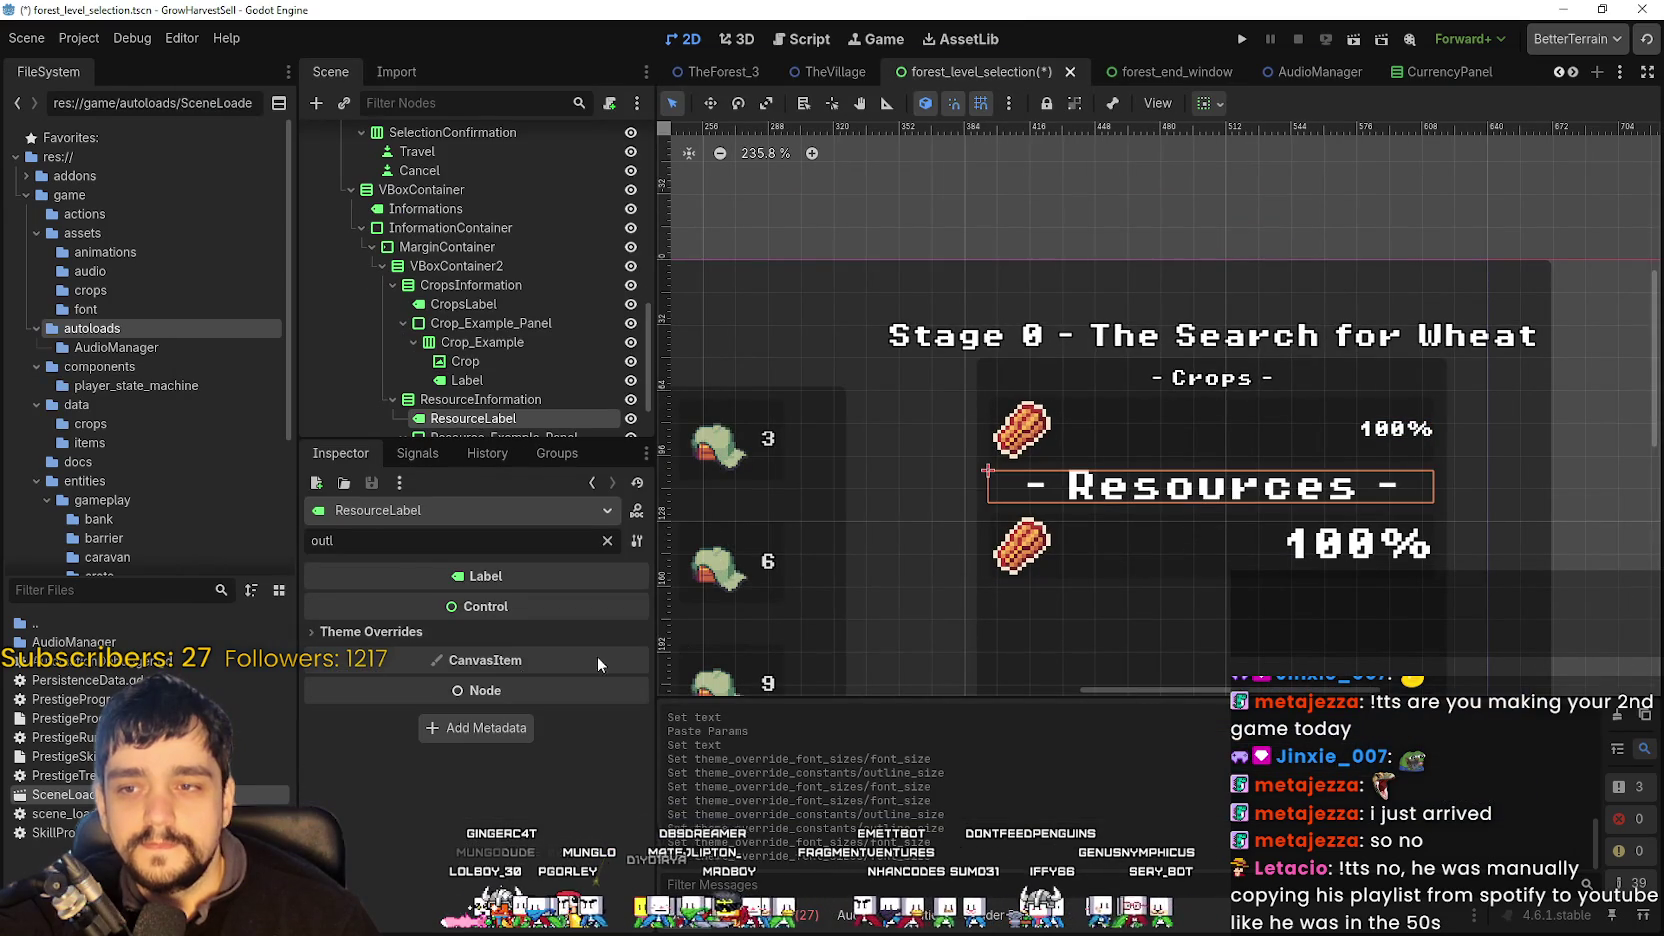
click(480, 630)
click(525, 677)
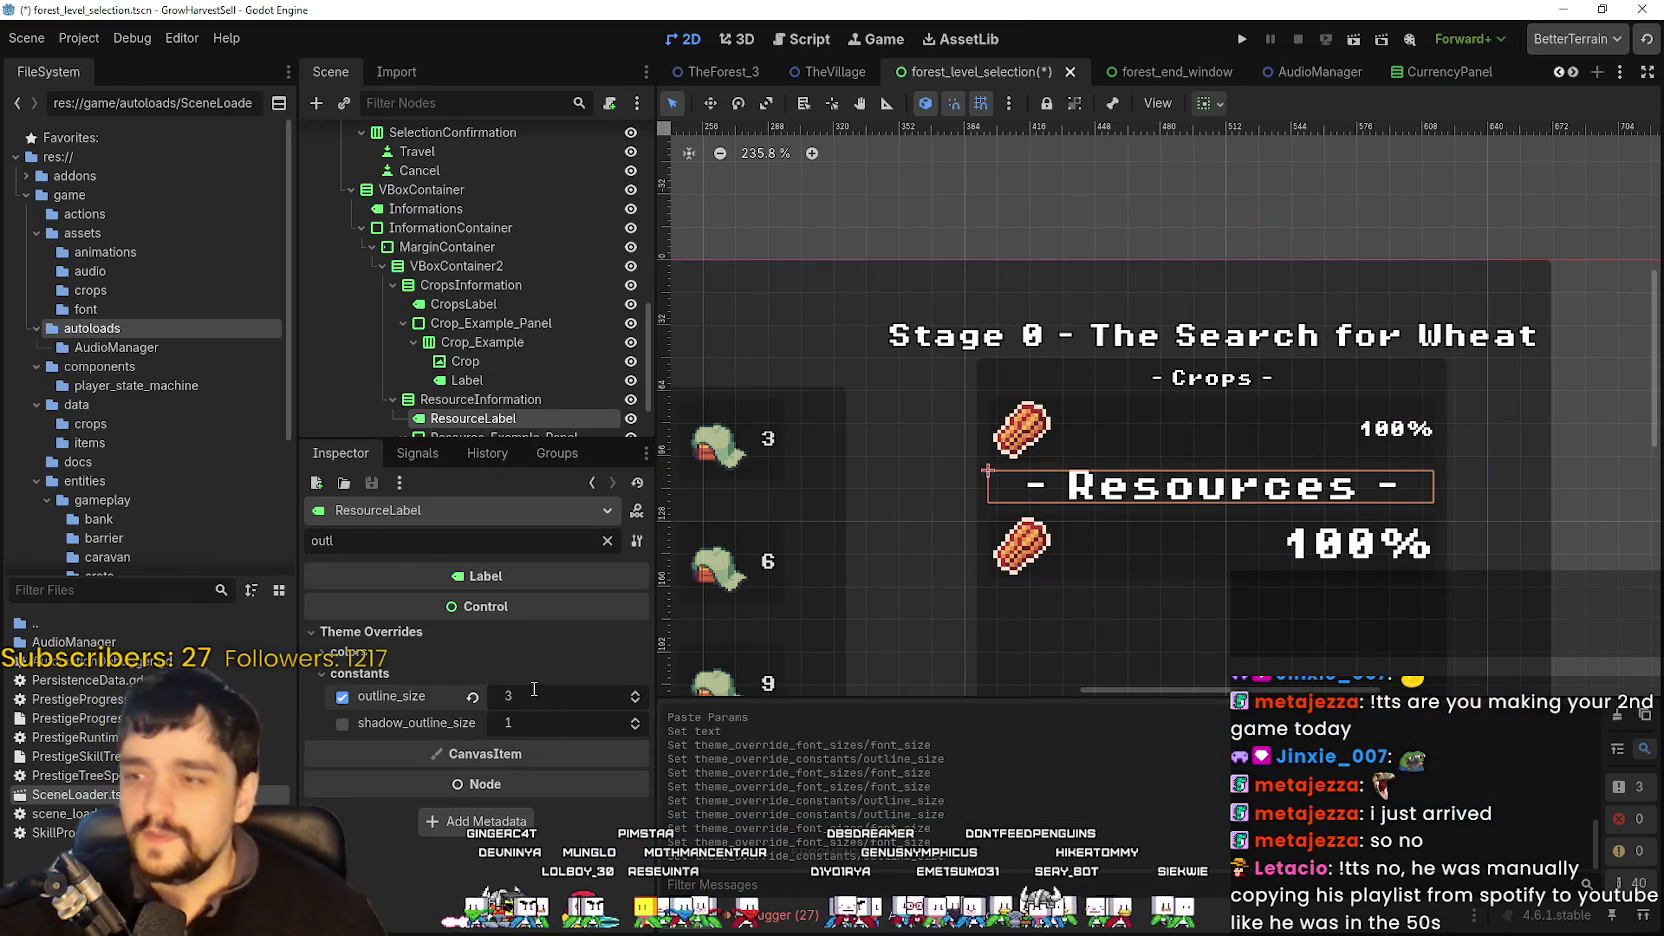
double_click(431, 540)
click(1355, 540)
click(1342, 555)
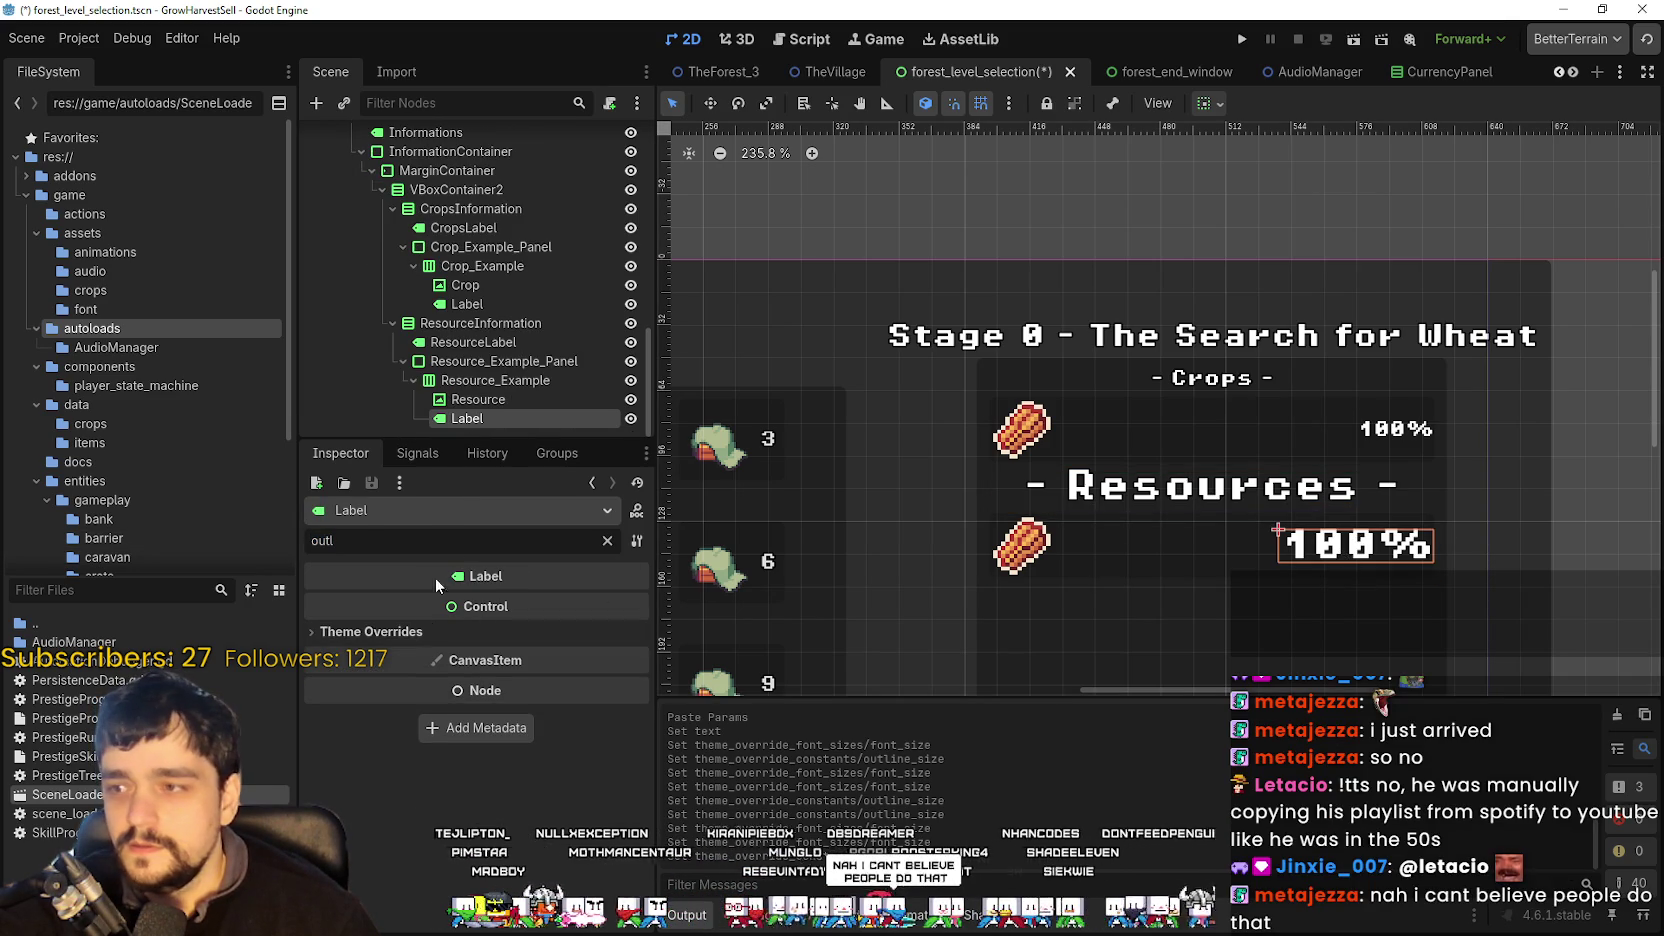
click(415, 630)
click(476, 679)
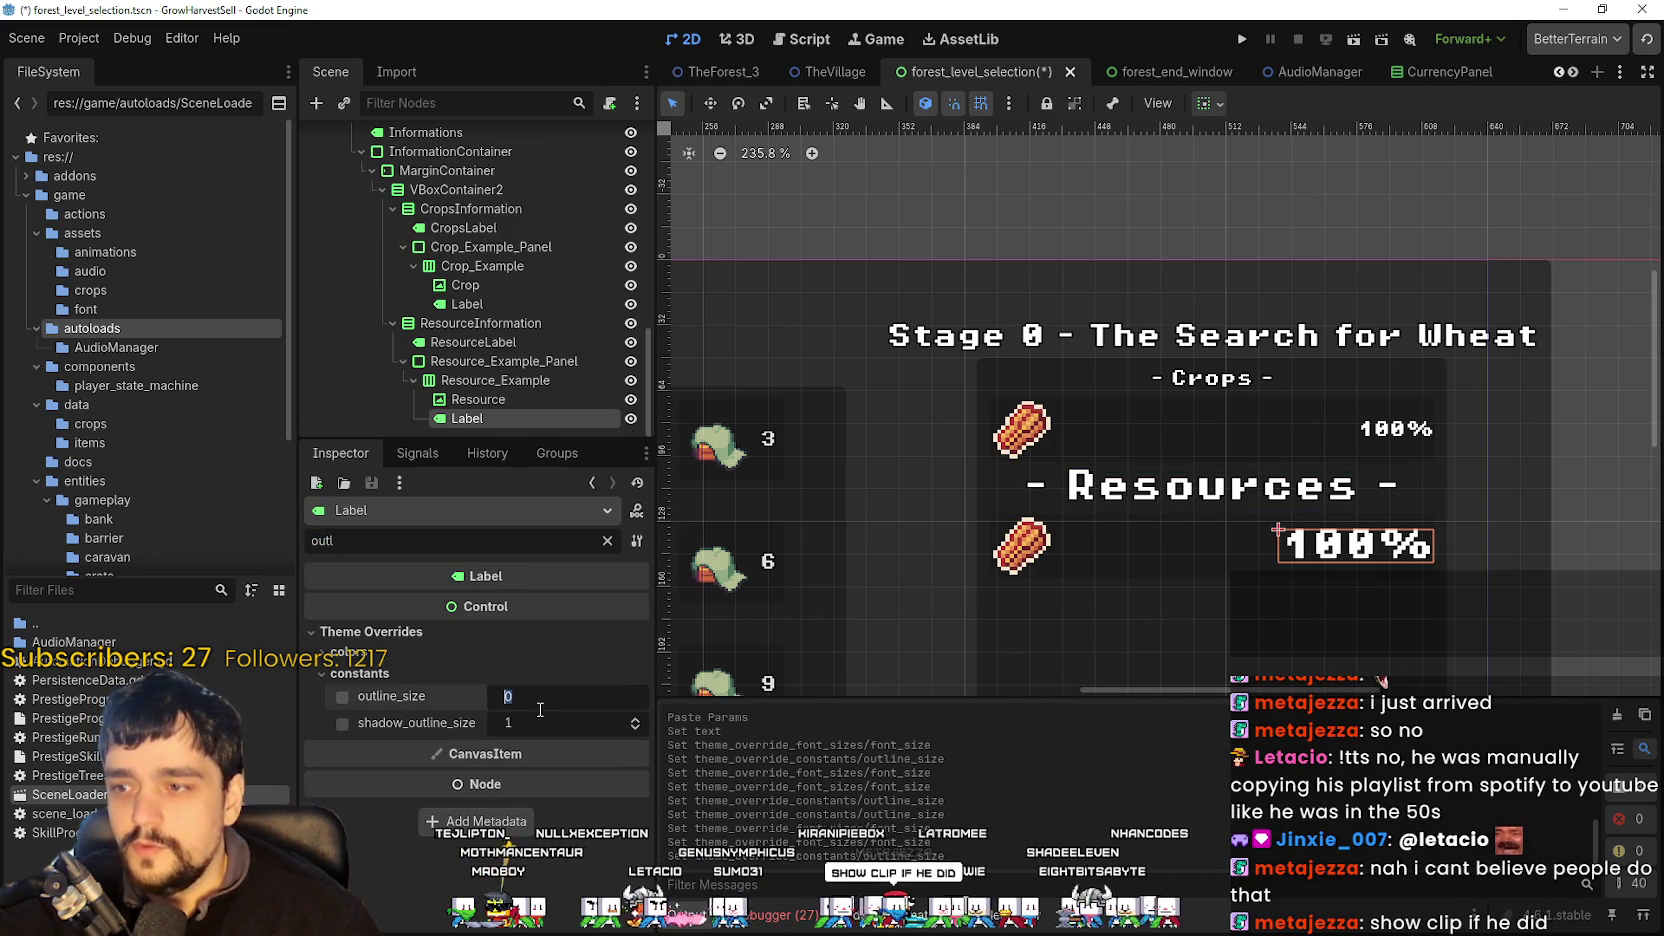
key(Return)
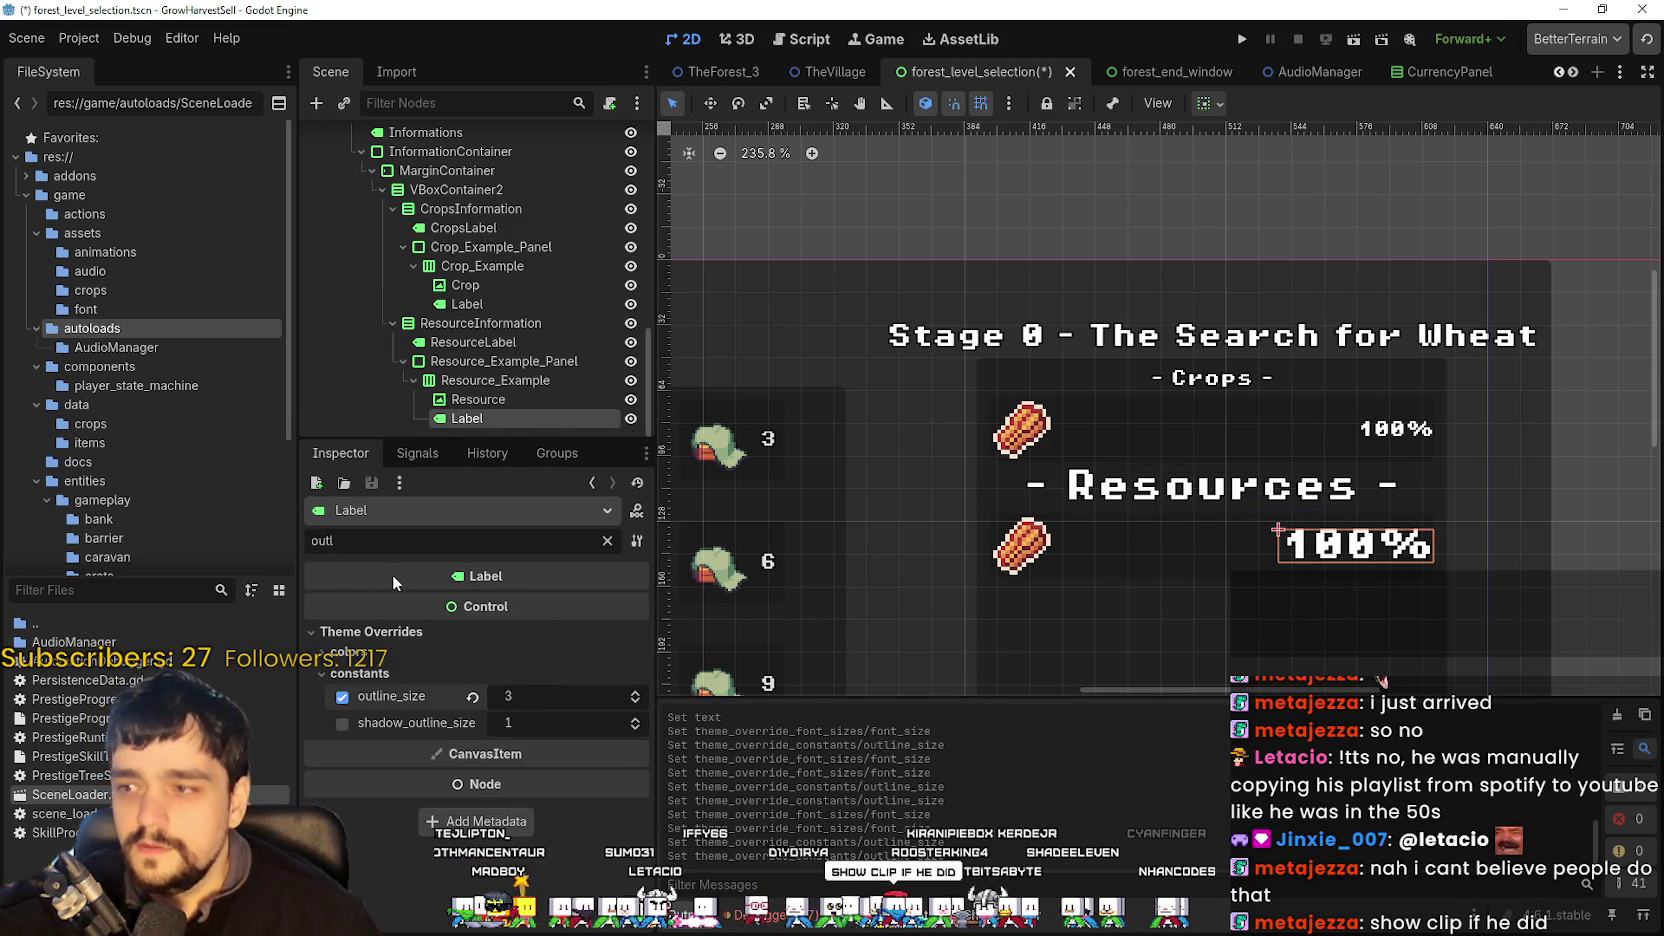
scroll(878, 493, down, 4)
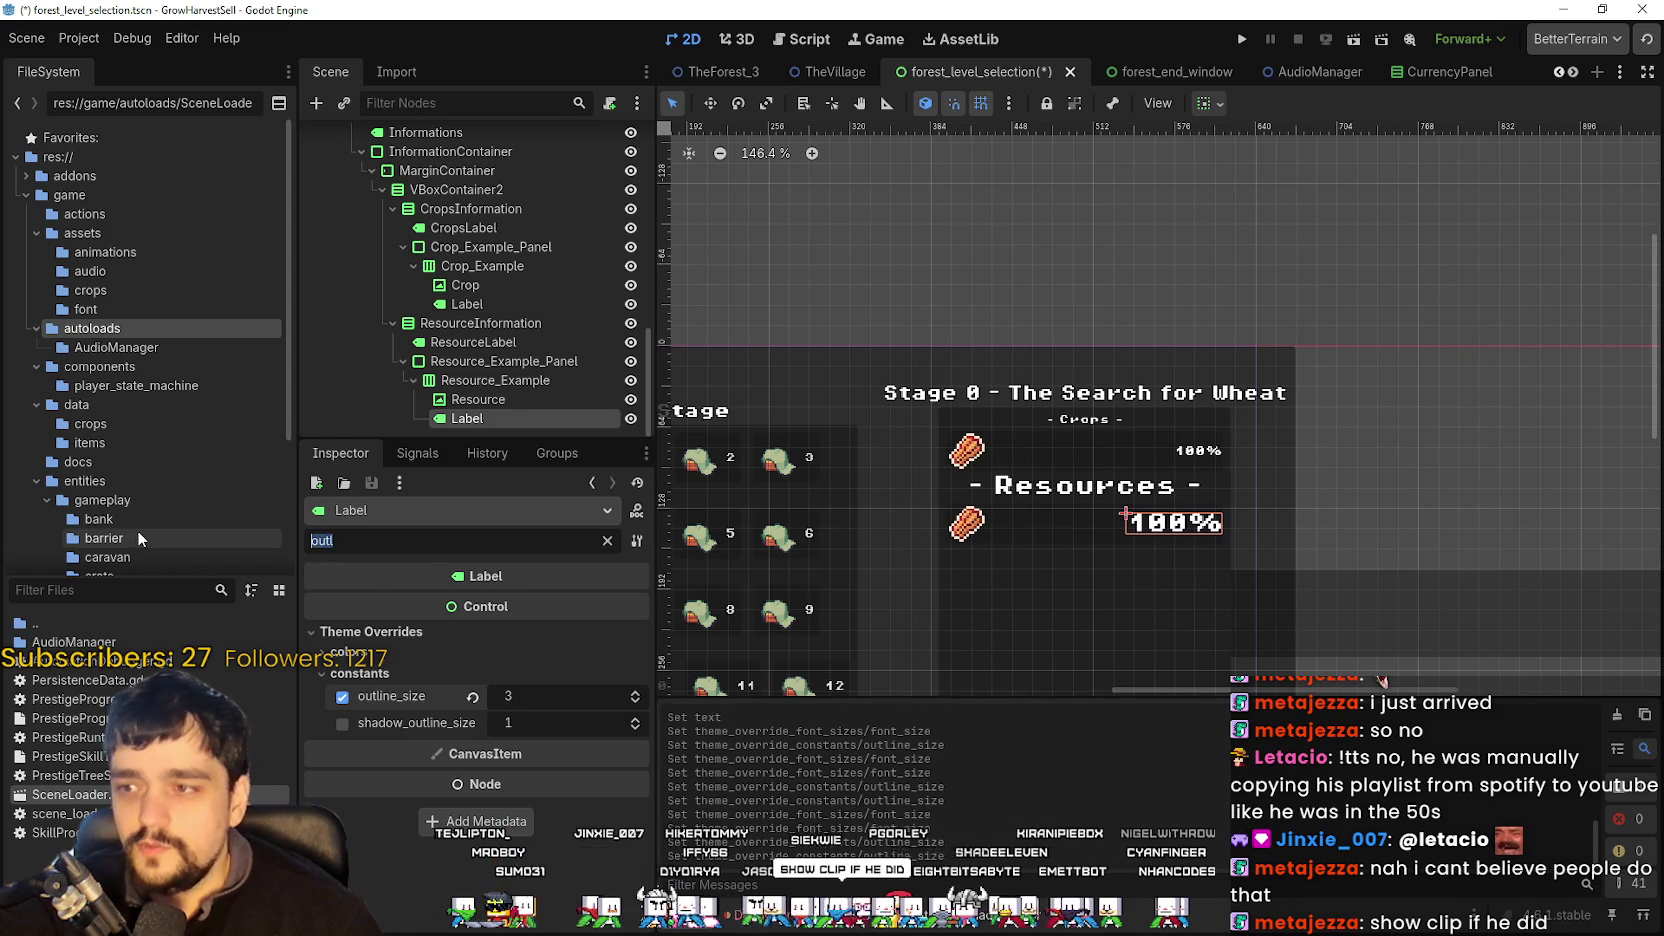
- Filter the Inspector for 'font' and give the amount label an 8 px font size override
key(BackSpace)
key(BackSpace)
key(BackSpace)
text(fop)
key(BackSpace)
text(nt)
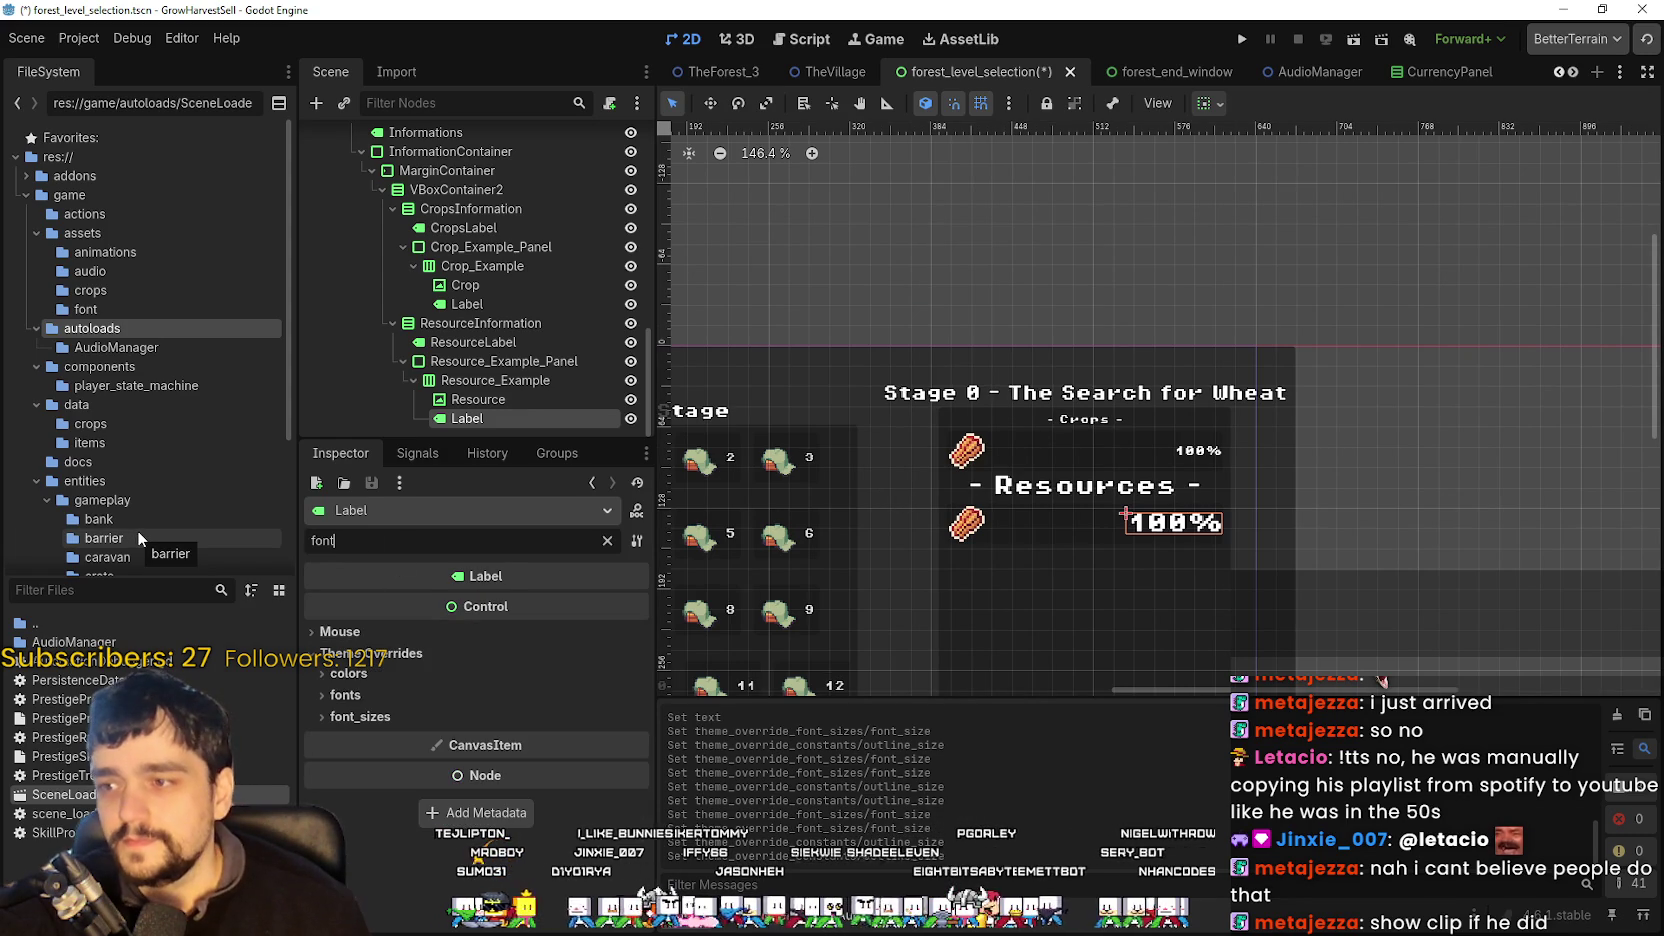
click(459, 716)
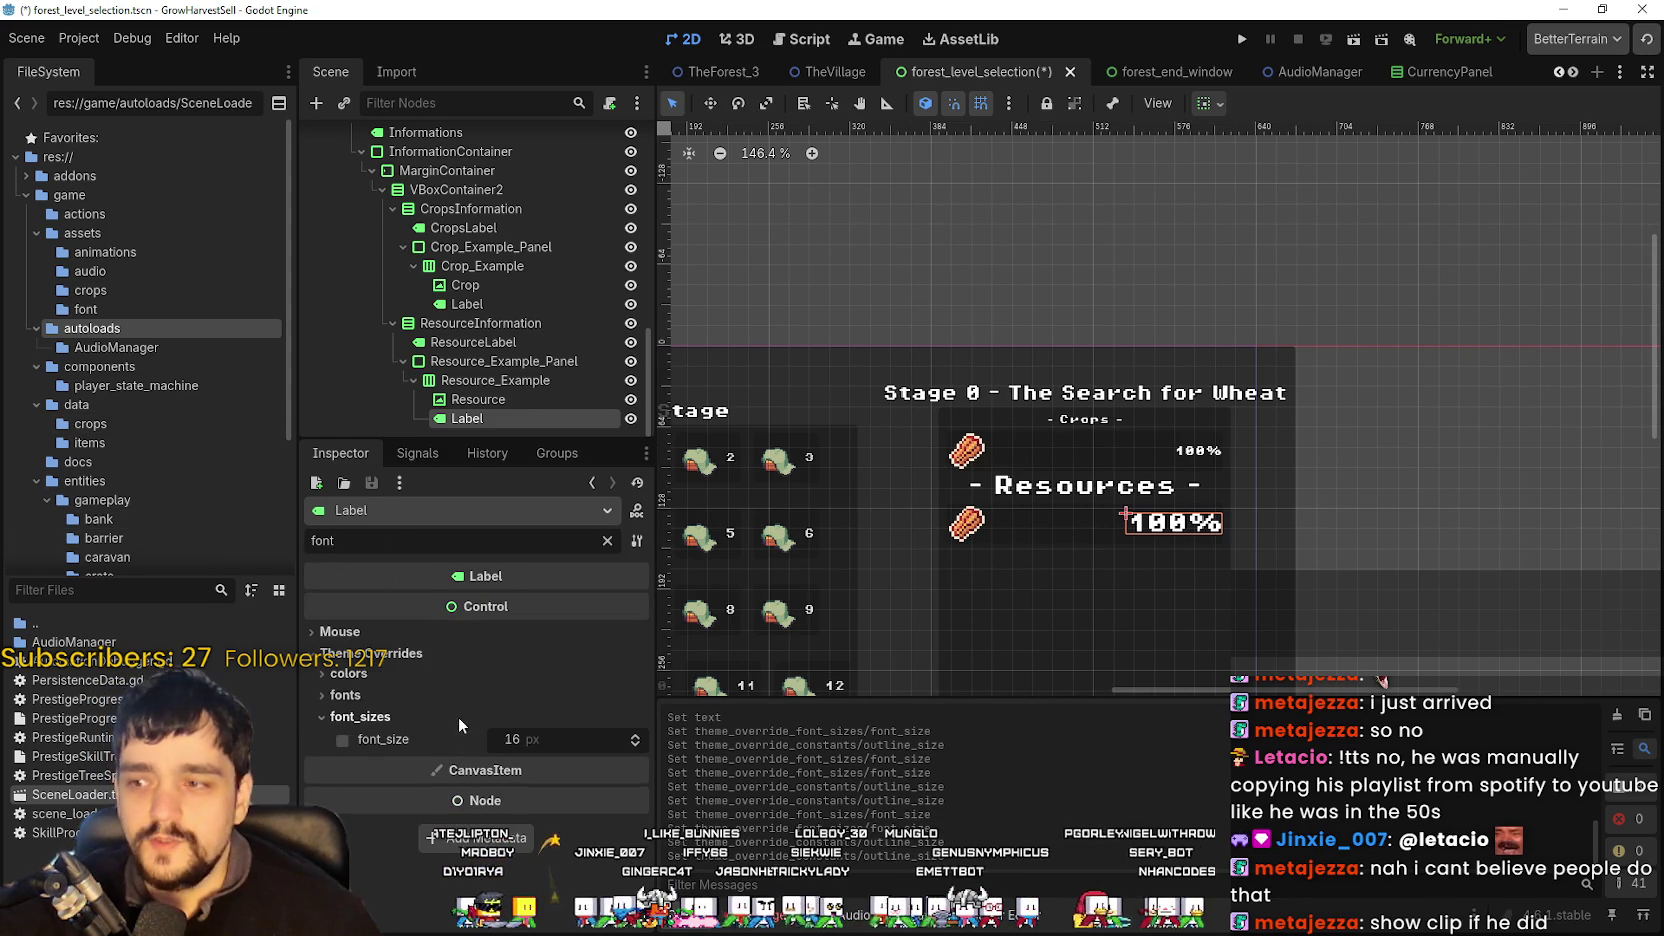
click(590, 739)
text(8)
key(Return)
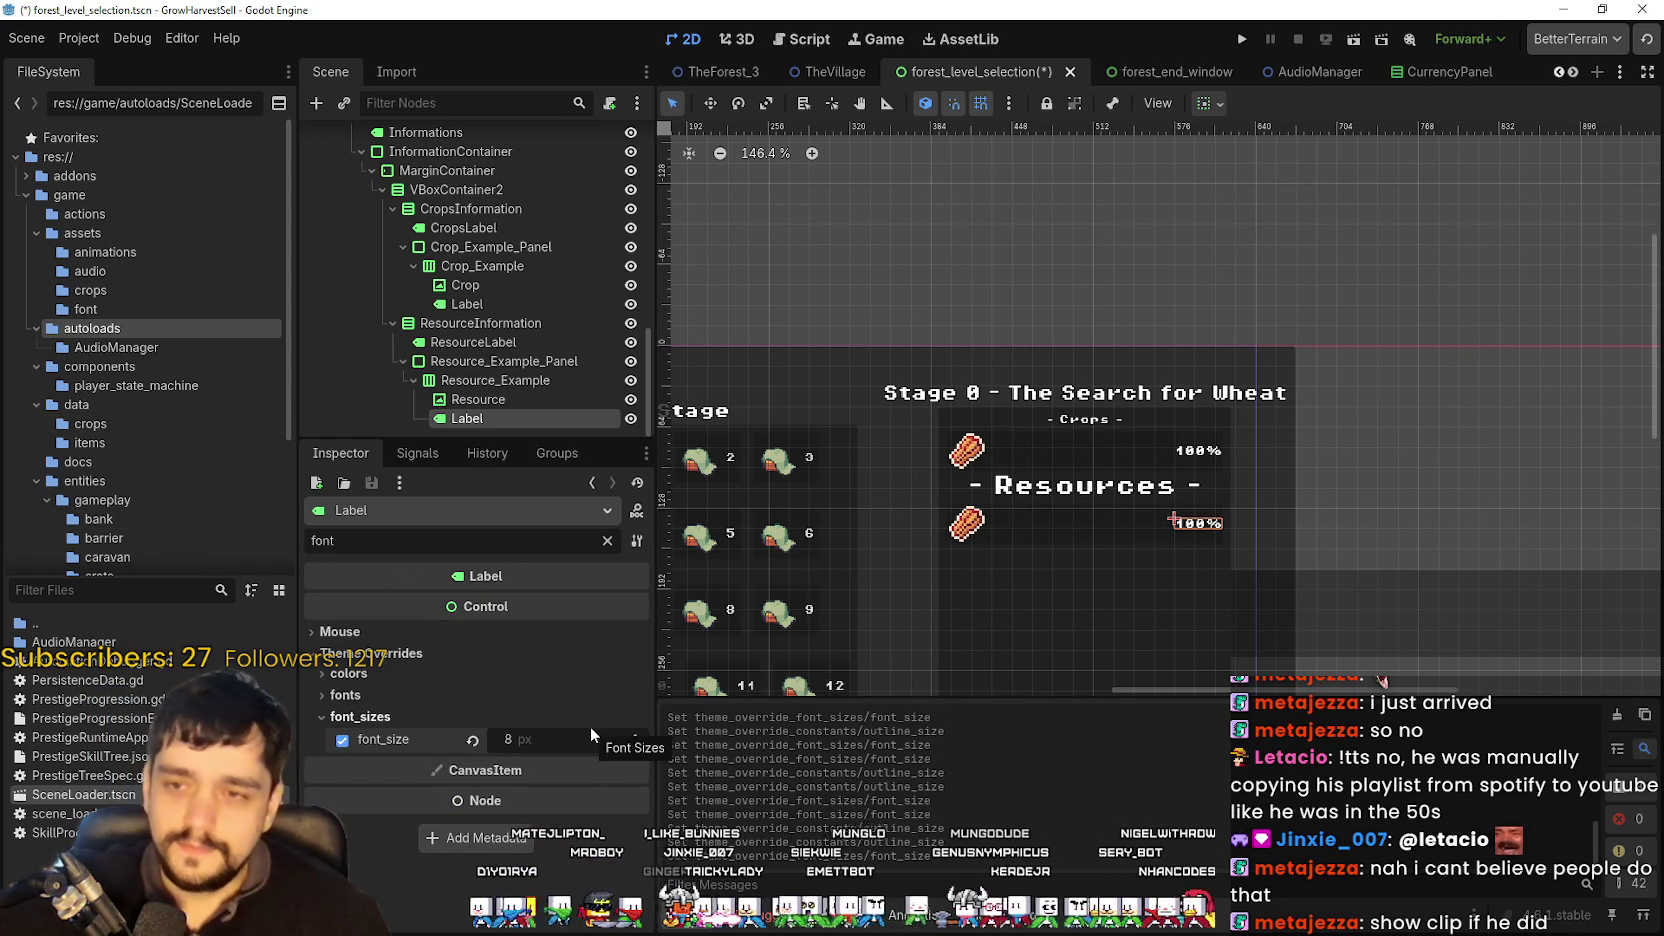
- Set 12 px font size overrides on the Resources and Crops headings and save the scene
scroll(1056, 511, up, 4)
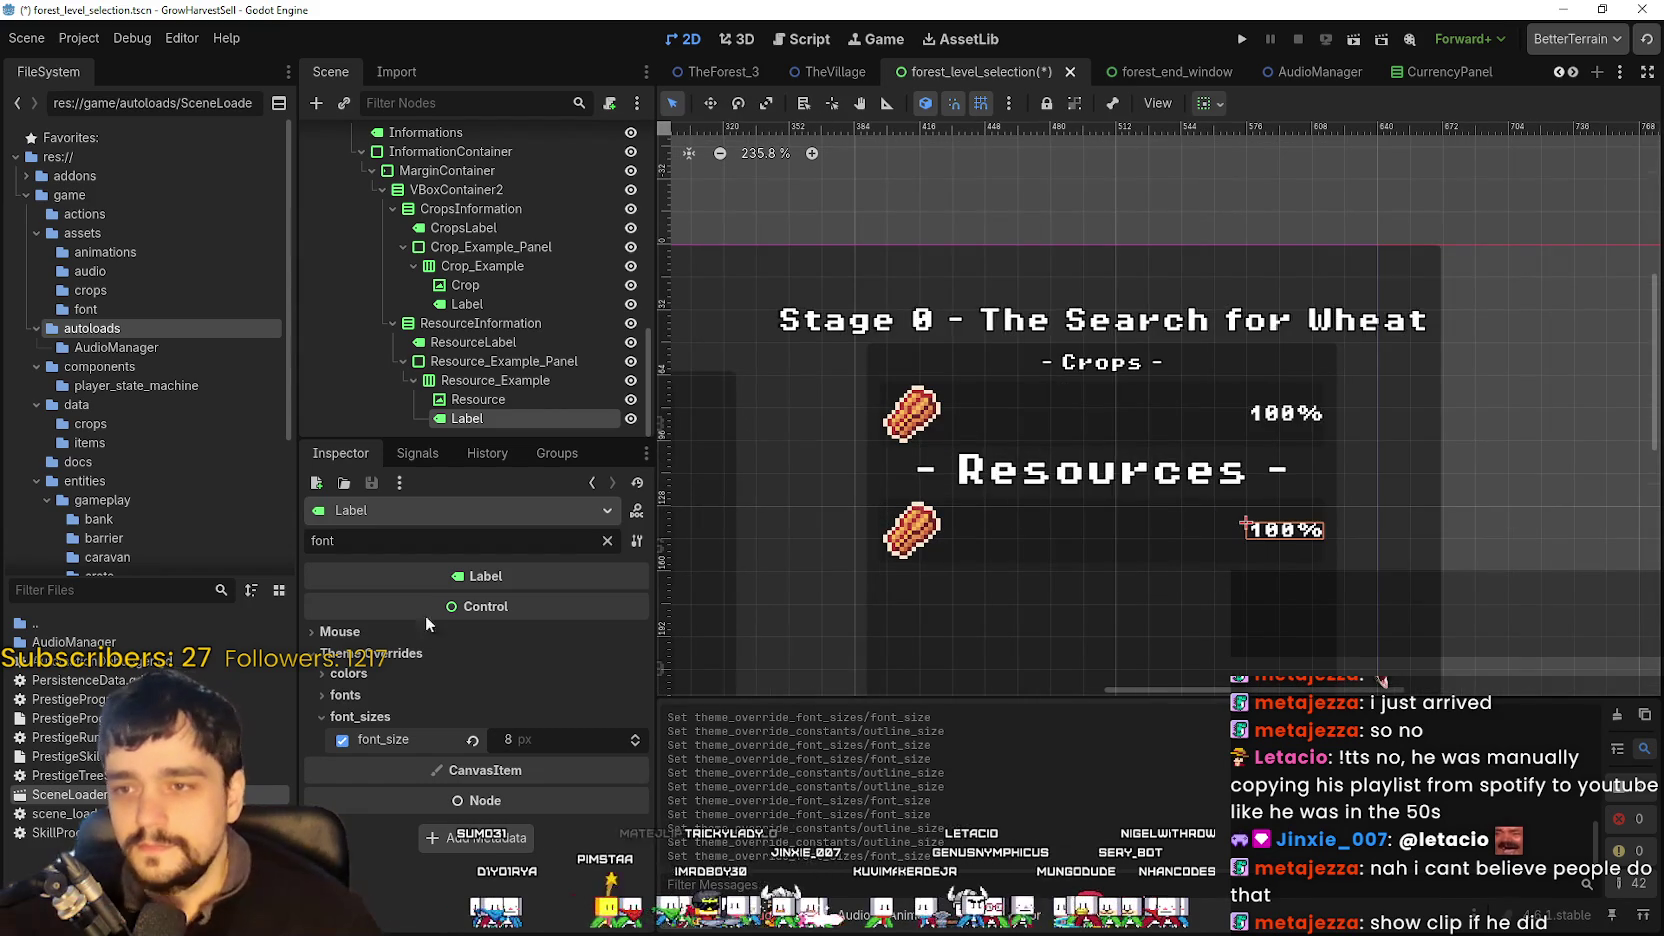
click(1176, 480)
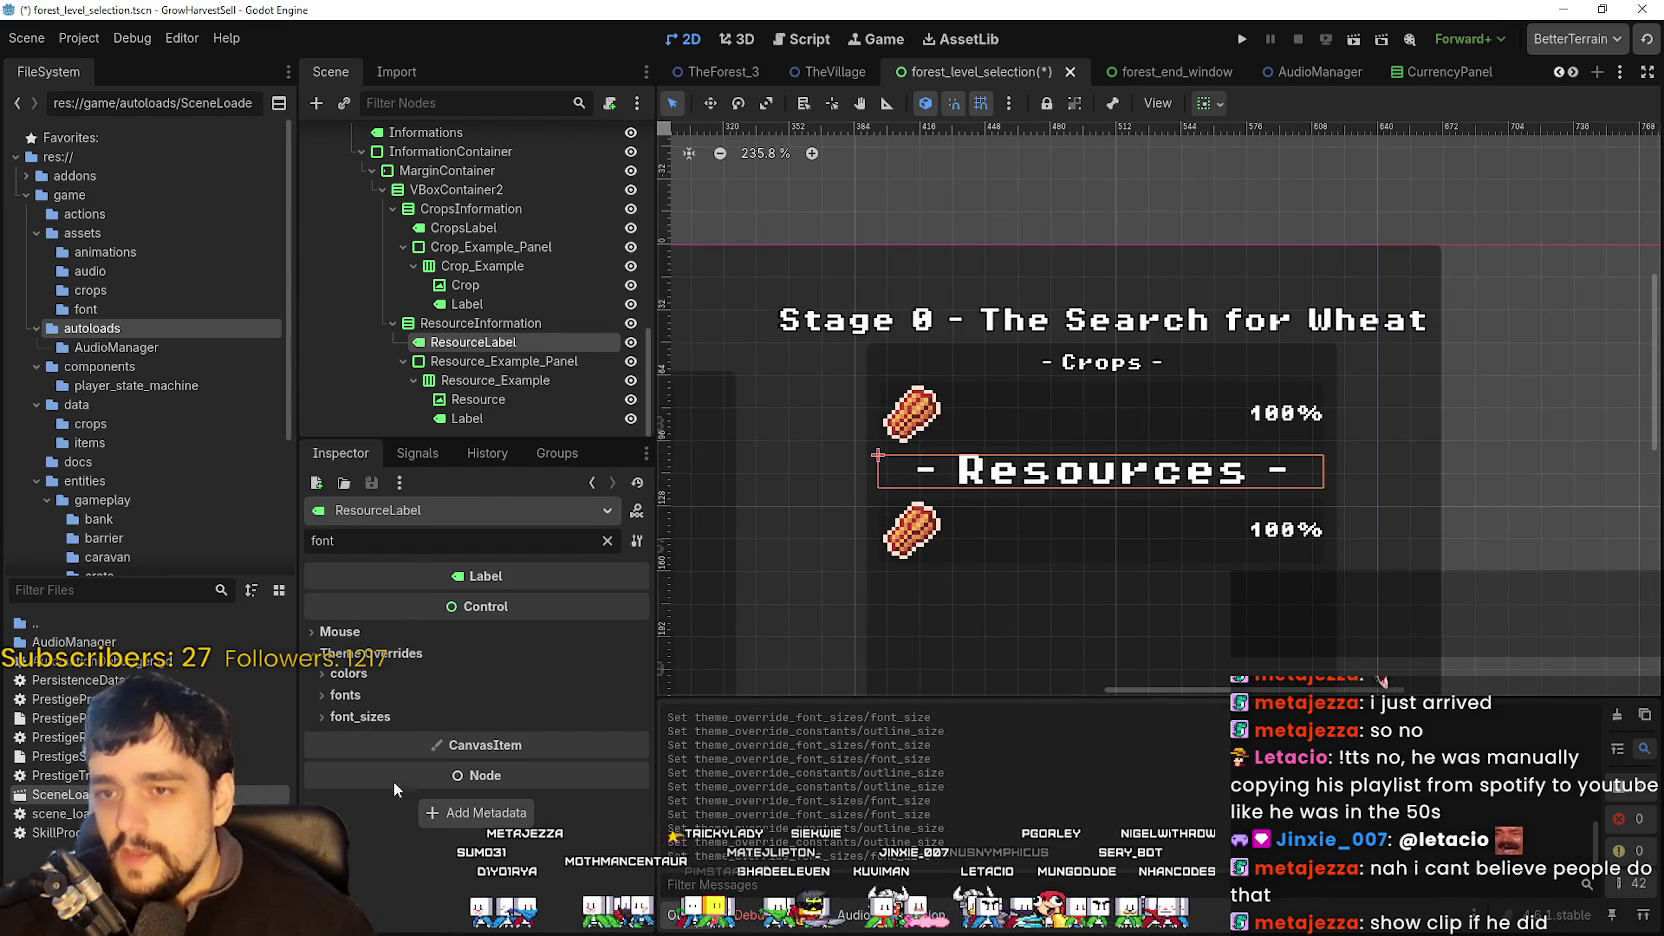
click(549, 739)
key(Return)
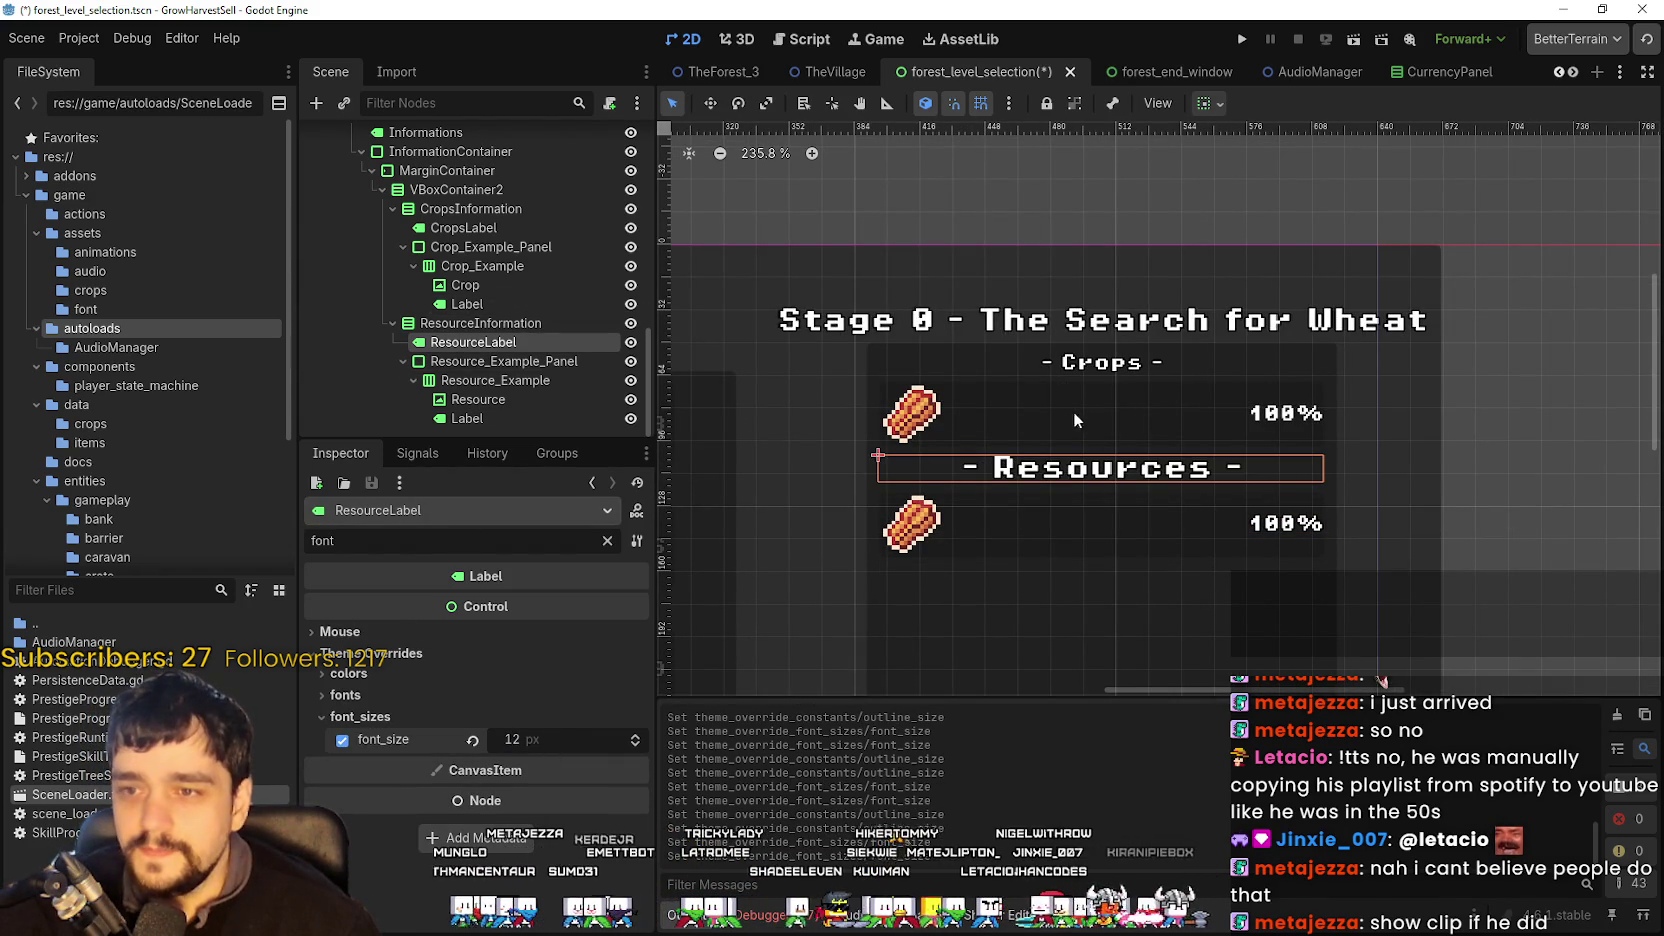
click(1121, 367)
key(Return)
scroll(972, 595, down, 6)
key(ctrl+s)
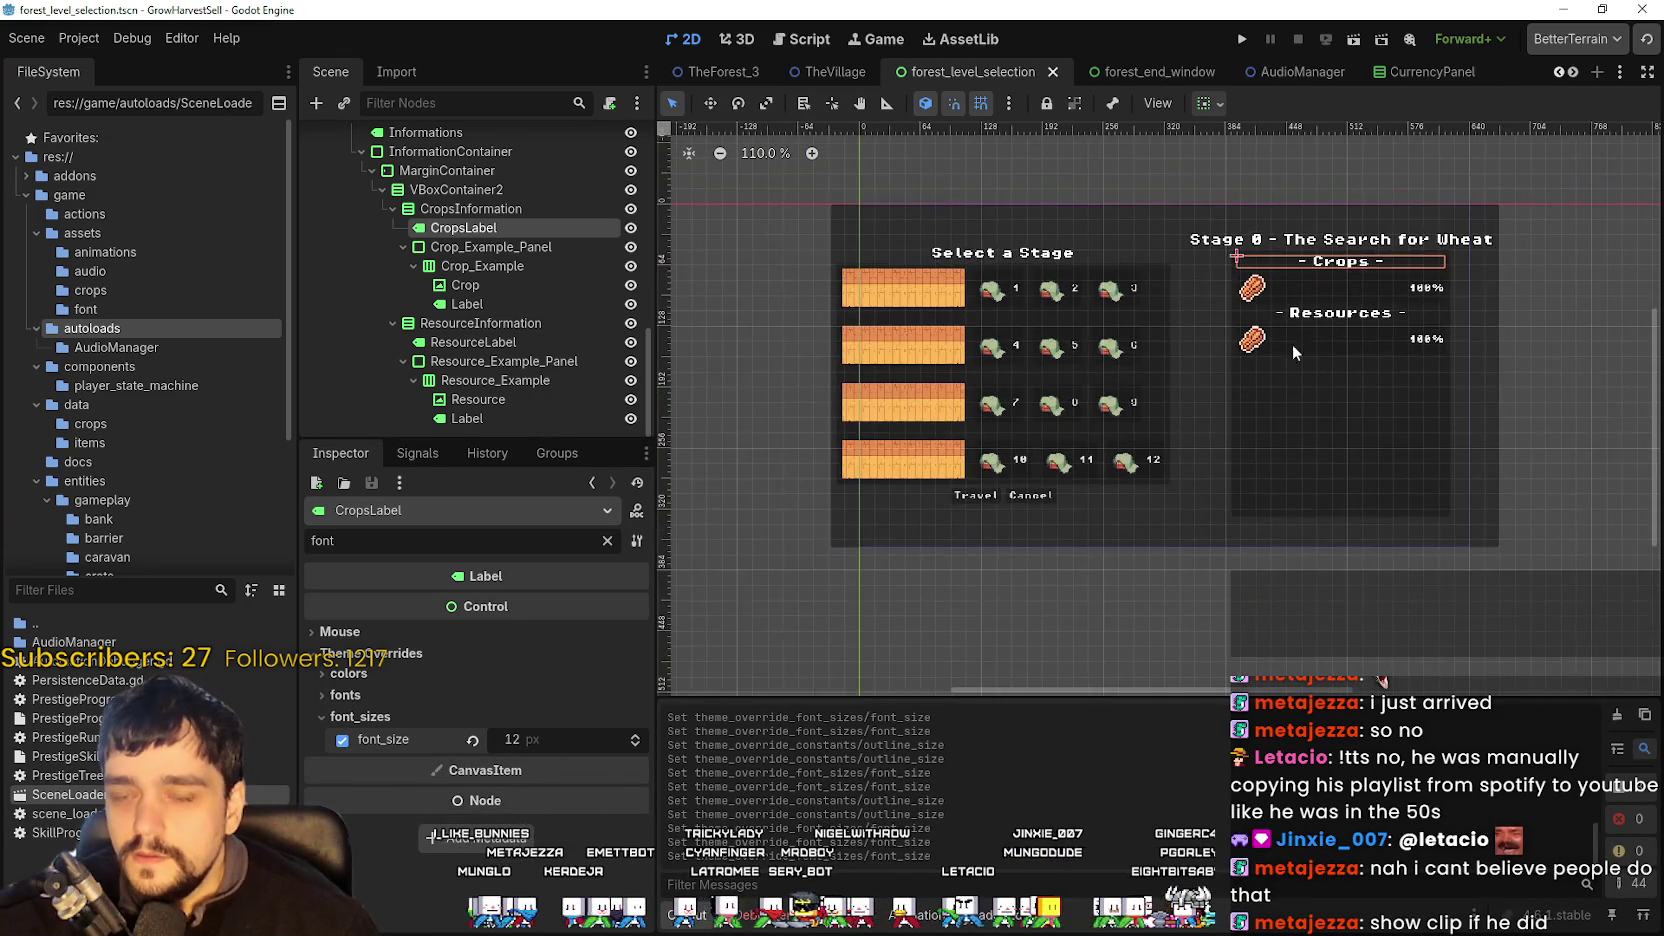
click(1404, 240)
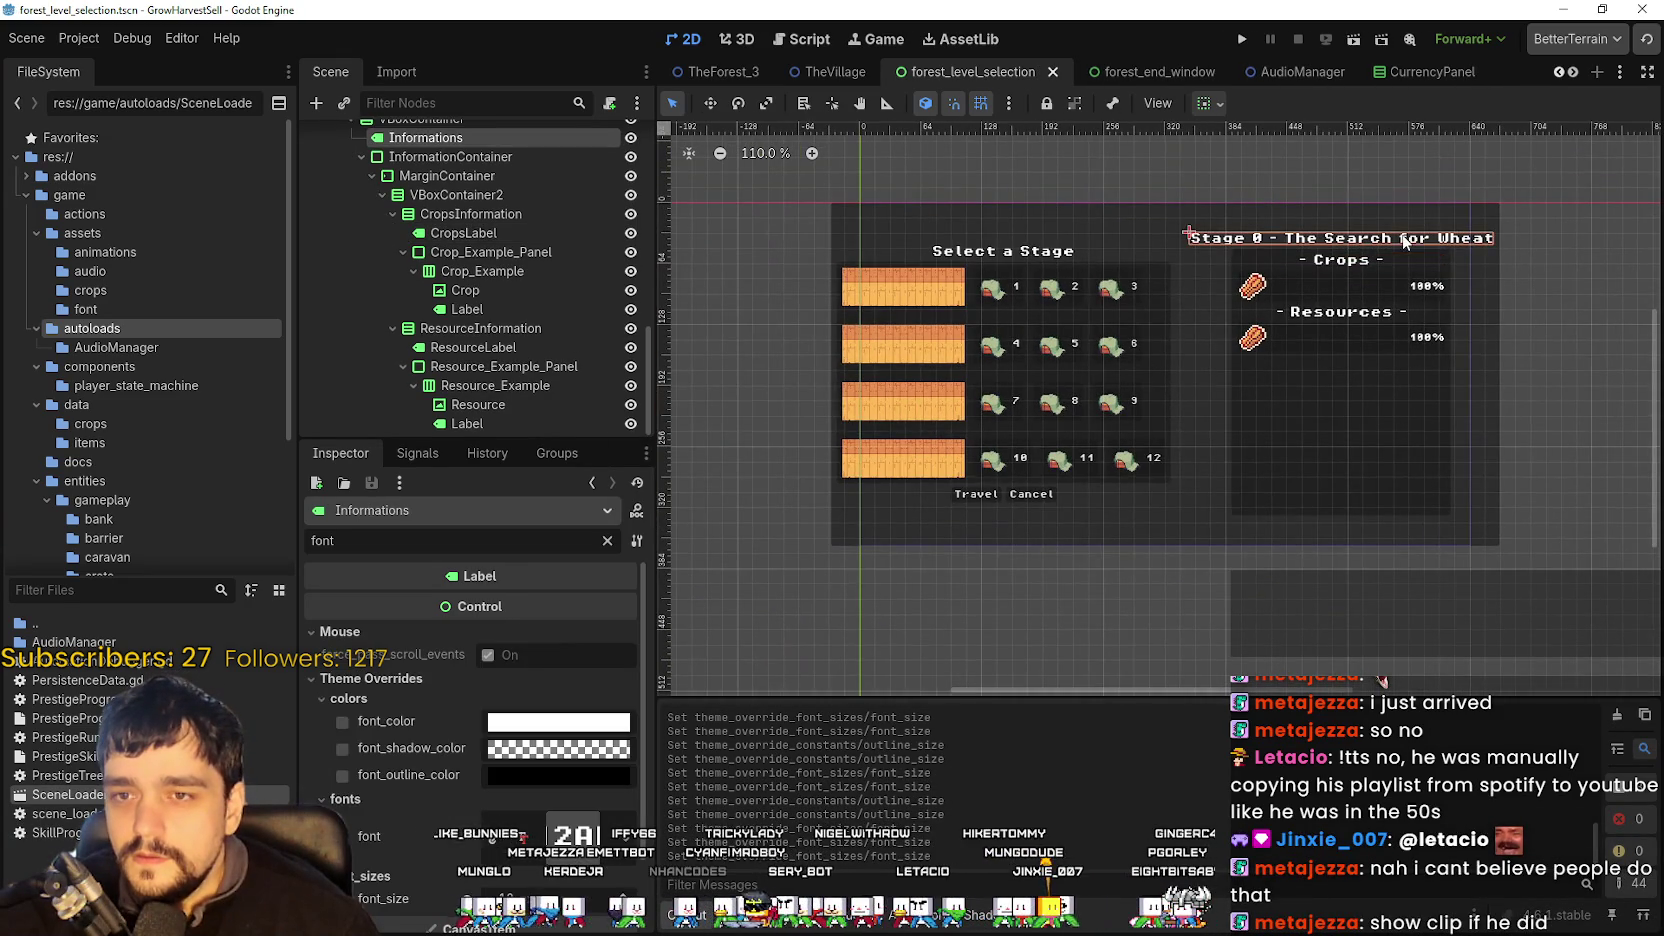
- Clear the property filter and trim the stage title text to 'Stage 0'
click(607, 540)
click(501, 645)
key(BackSpace)
key(BackSpace)
key(BackSpace)
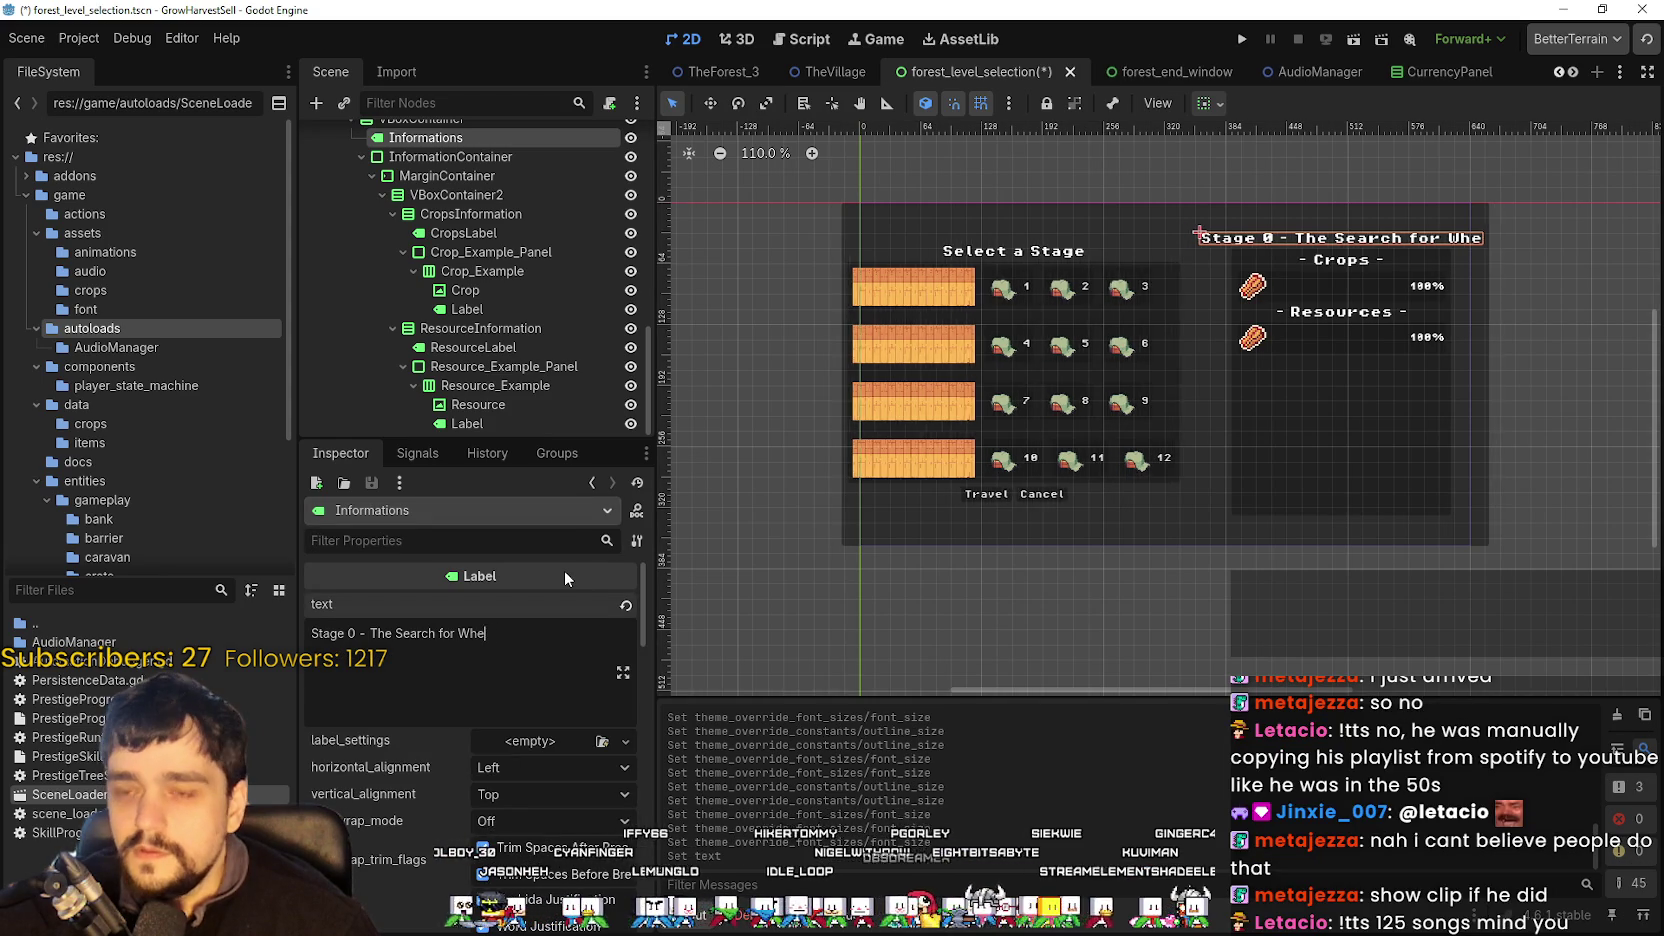
key(BackSpace)
key(BackSpace)
key(BackSpace)
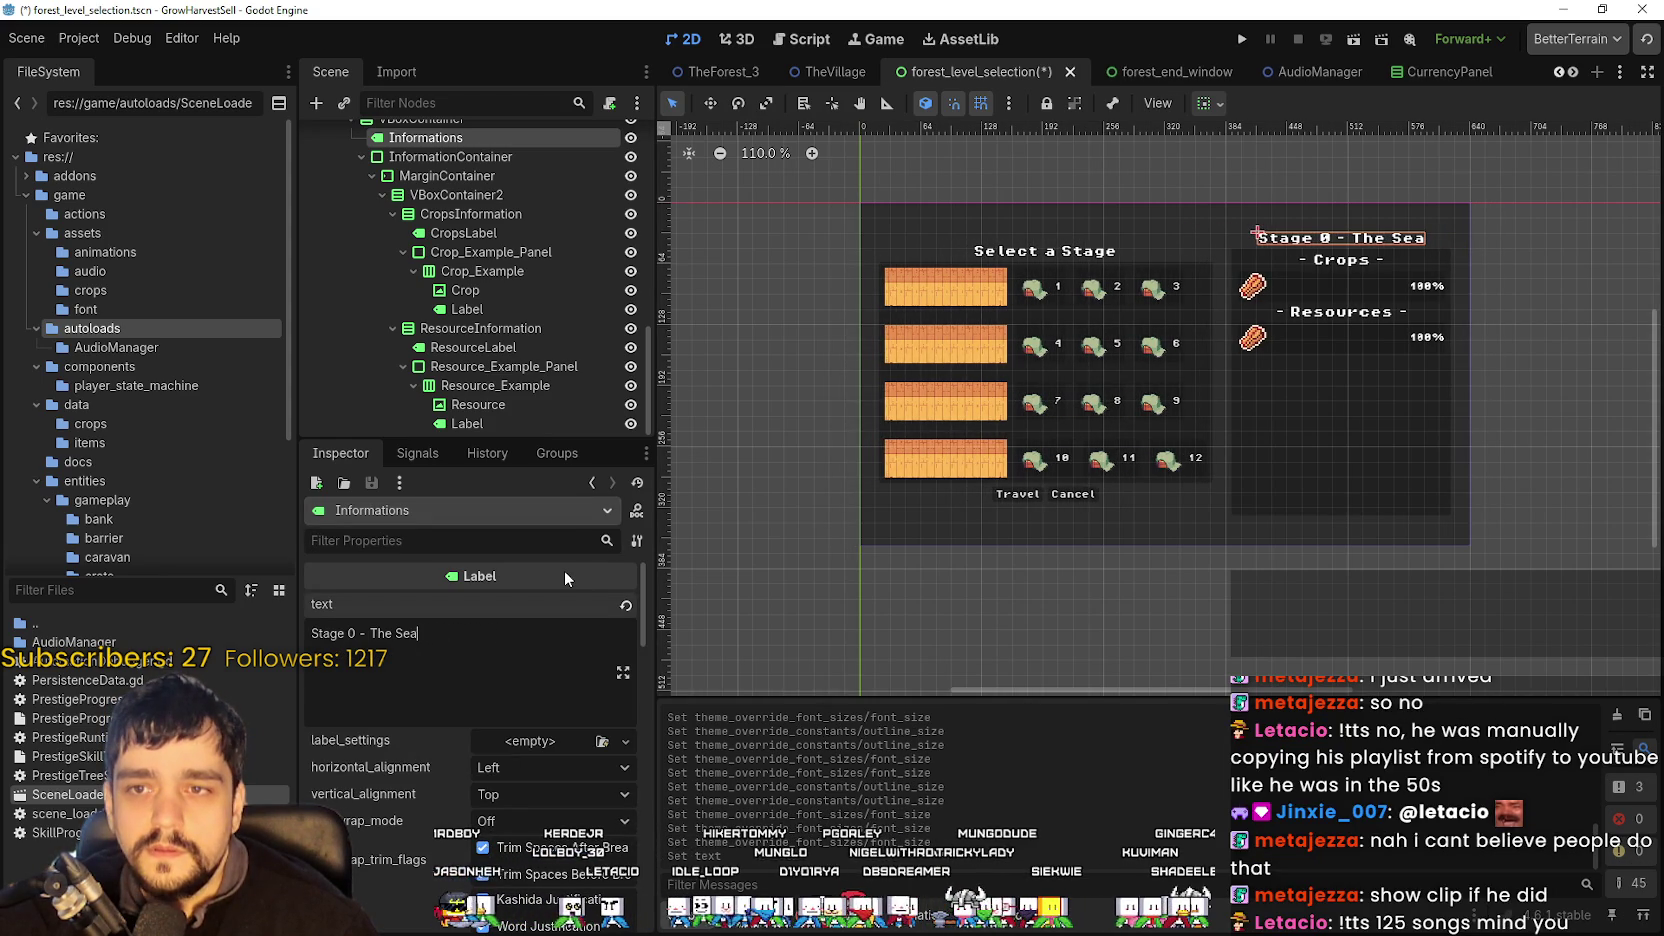
key(BackSpace)
key(BackSpace)
key(BackSpace)
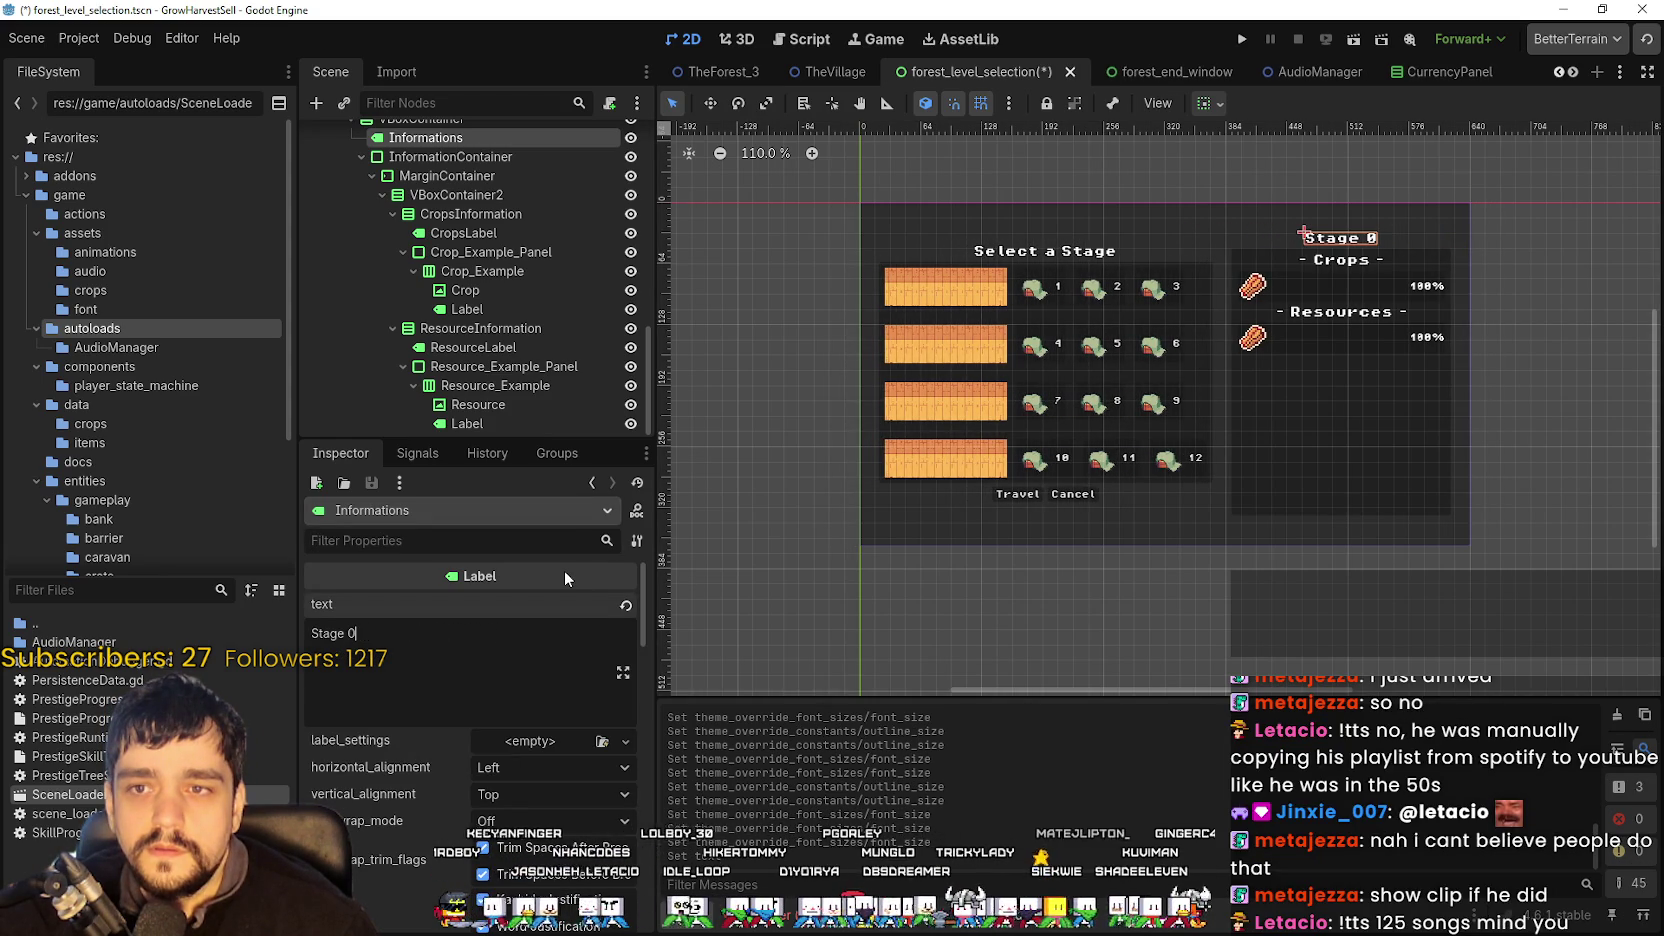
scroll(1310, 282, up, 2)
scroll(1312, 281, up, 1)
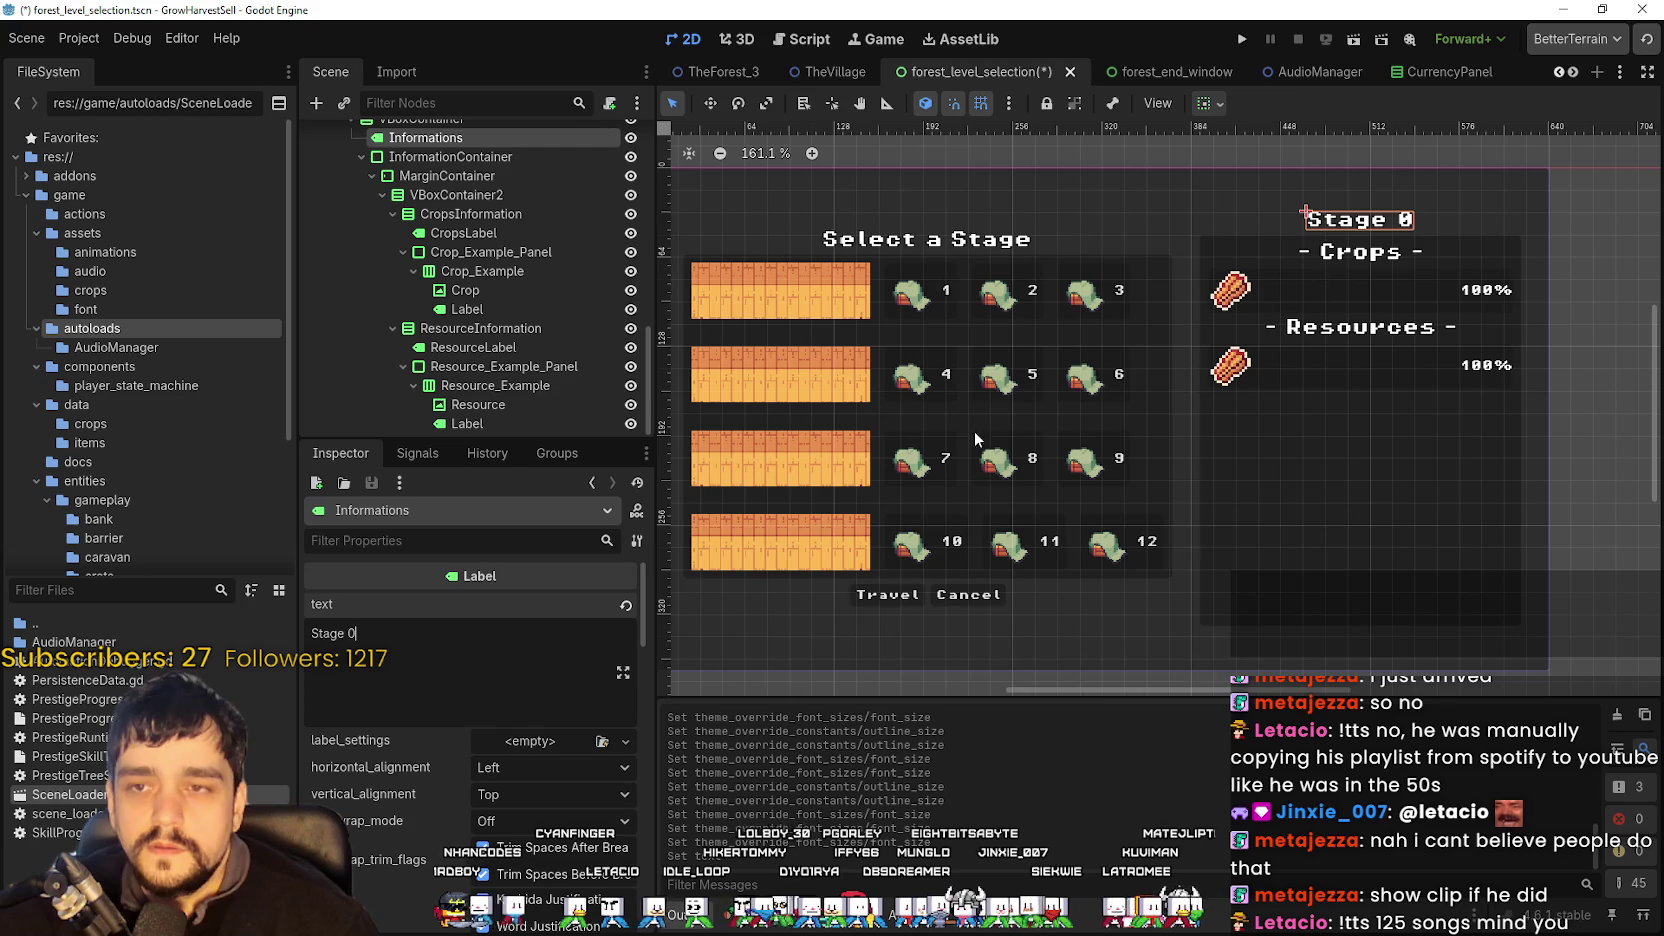
- Set horizontal alignment to Center on the stage title and the Select a Stage heading
click(517, 790)
click(528, 774)
click(528, 774)
click(520, 818)
scroll(1022, 296, down, 2)
click(1022, 290)
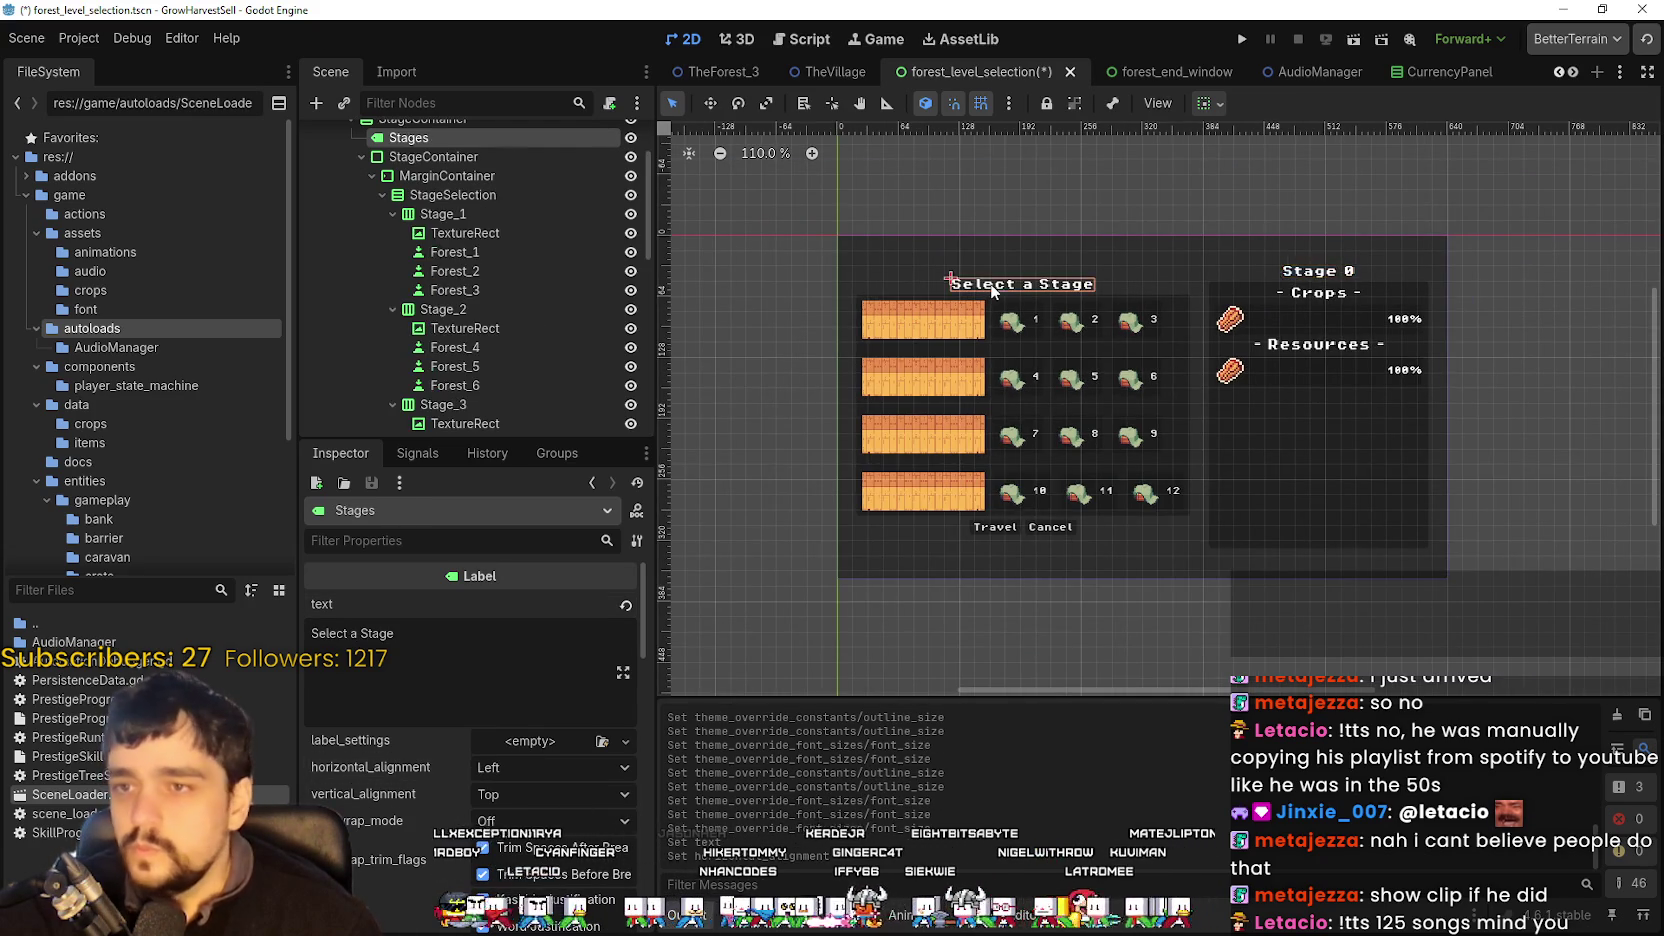
scroll(1010, 295, up, 9)
scroll(1020, 287, up, 8)
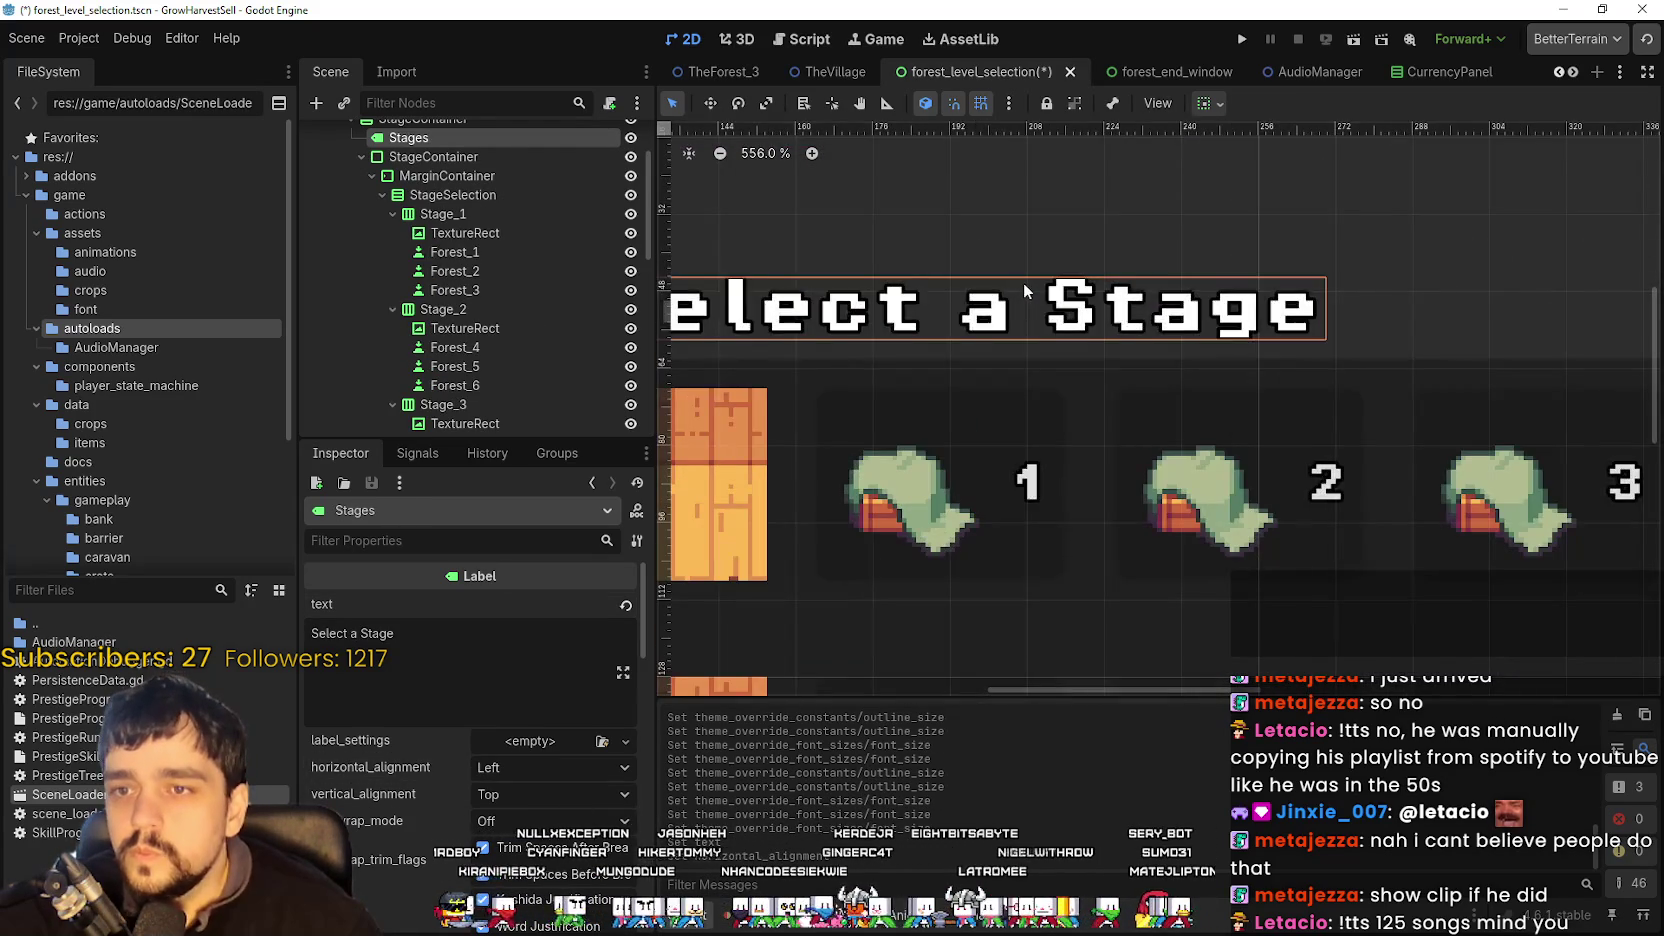
scroll(1023, 282, down, 13)
click(566, 762)
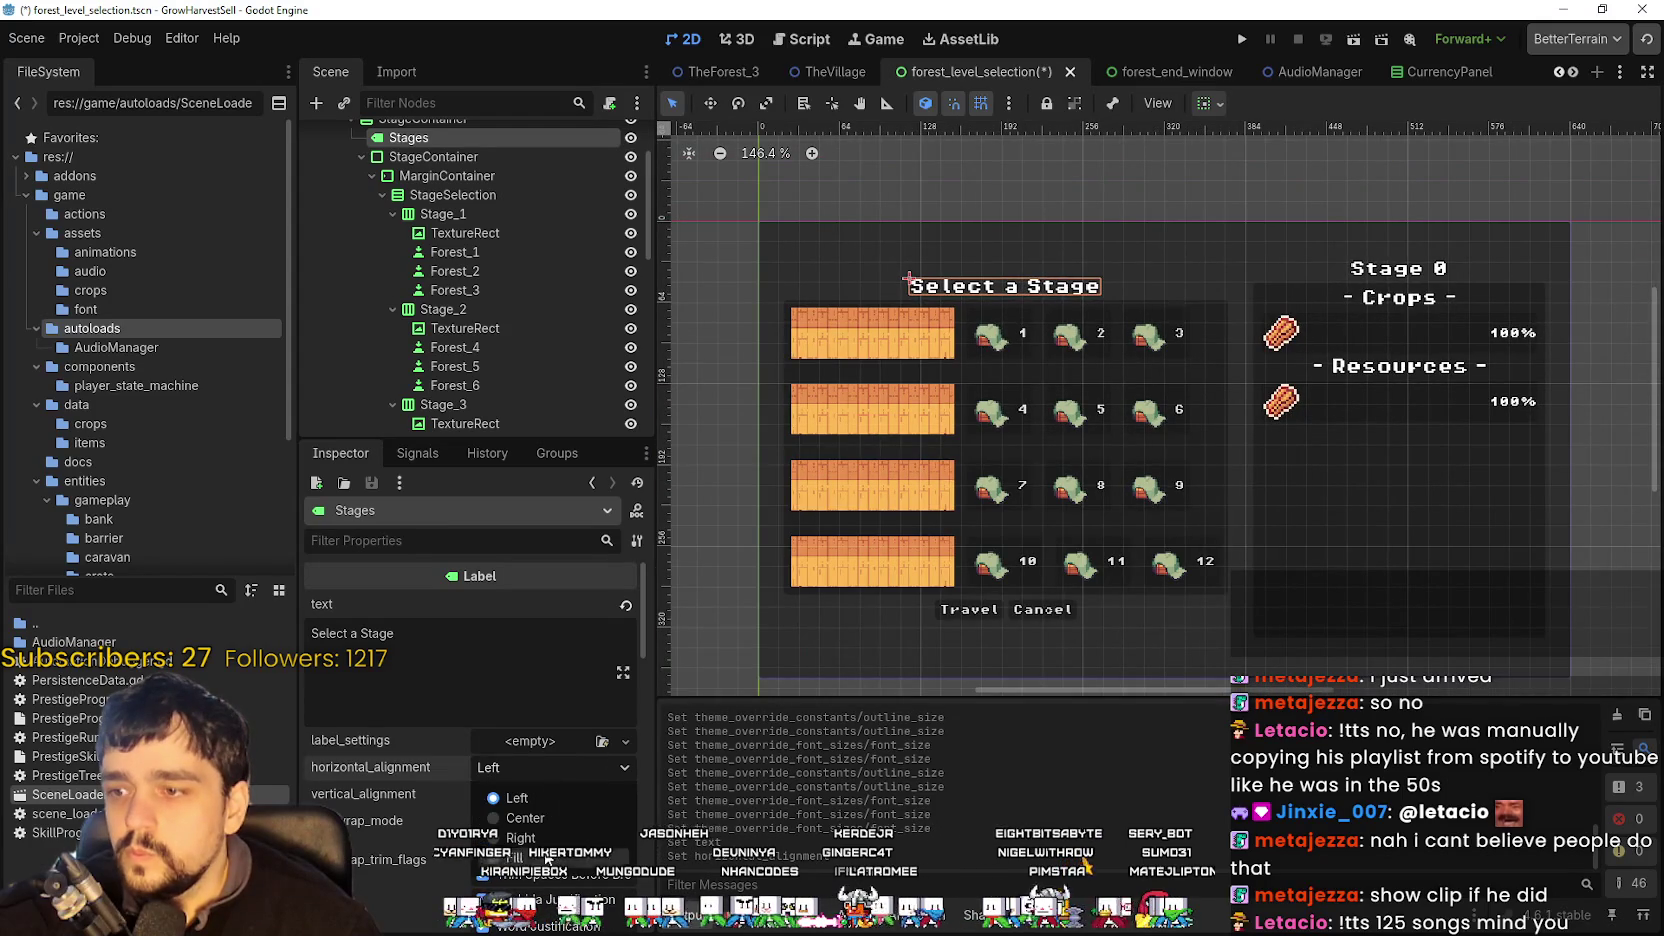
click(546, 820)
scroll(1095, 605, down, 4)
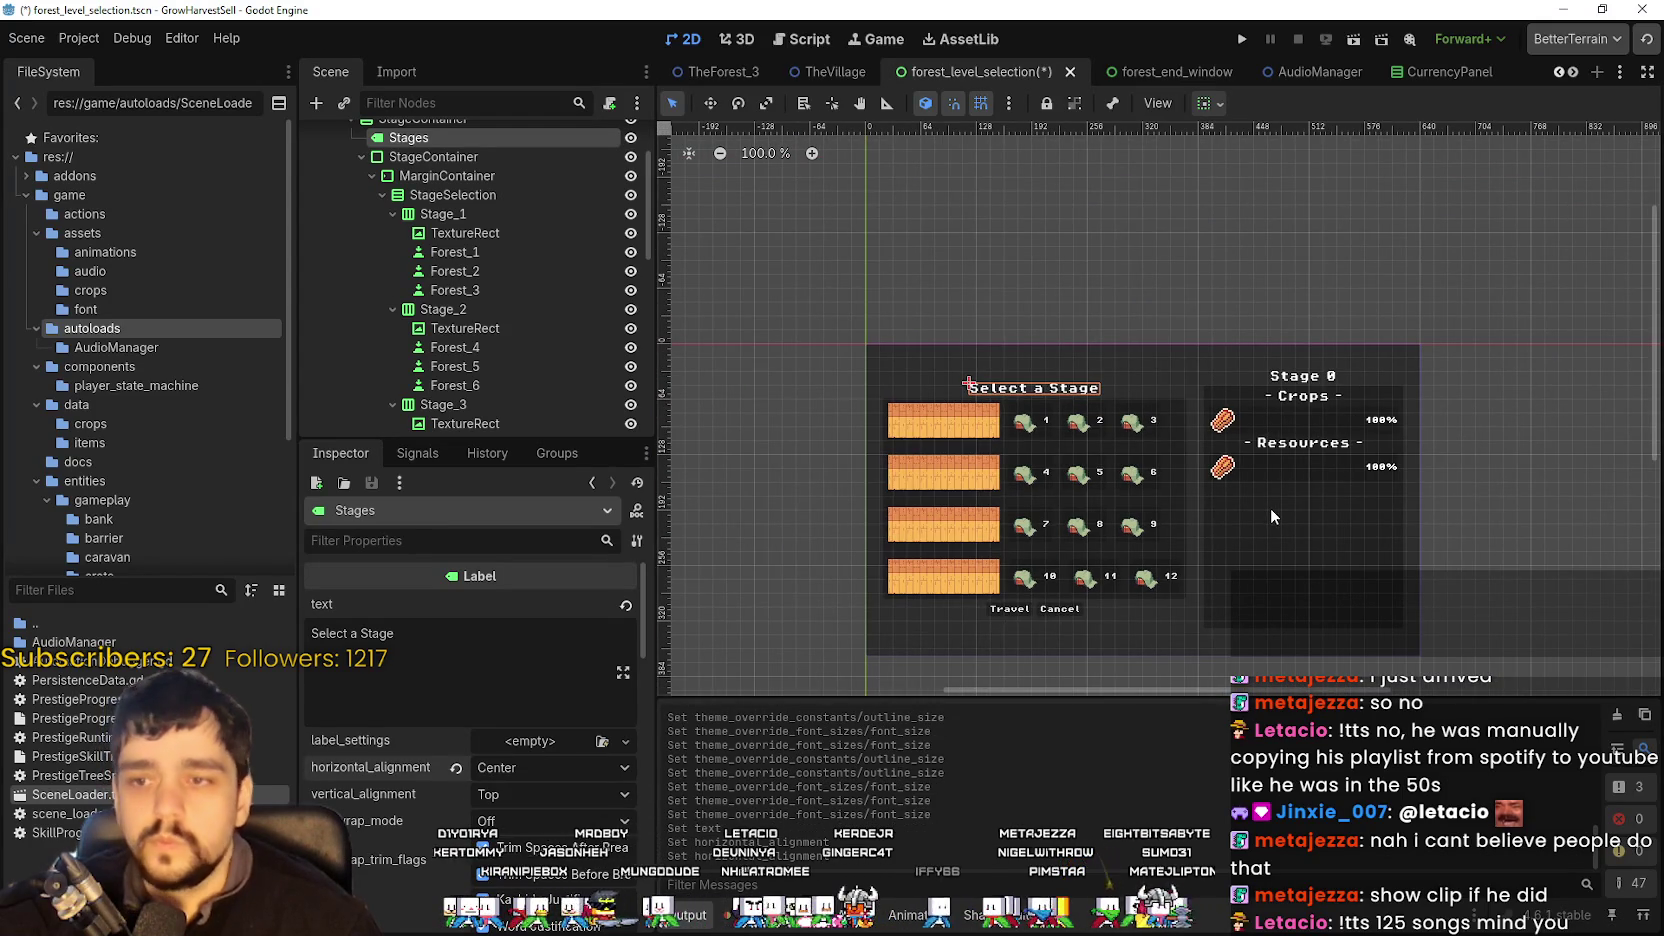
- Save the scene and run the game with F5
key(ctrl+s)
scroll(1300, 450, up, 4)
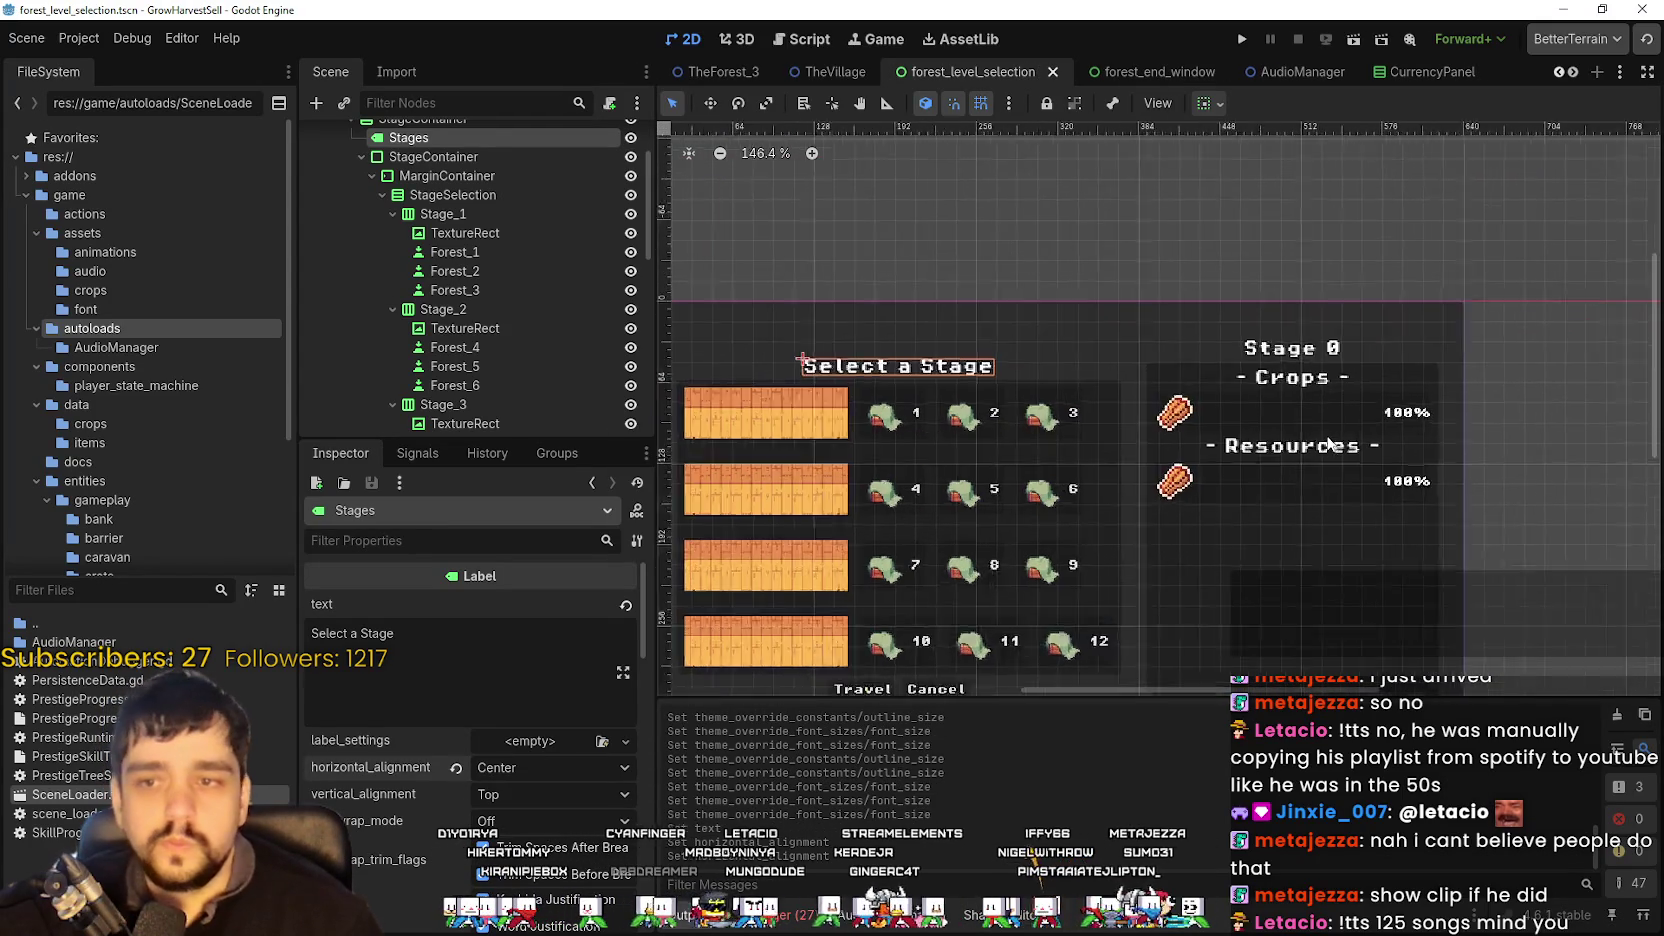
key(F5)
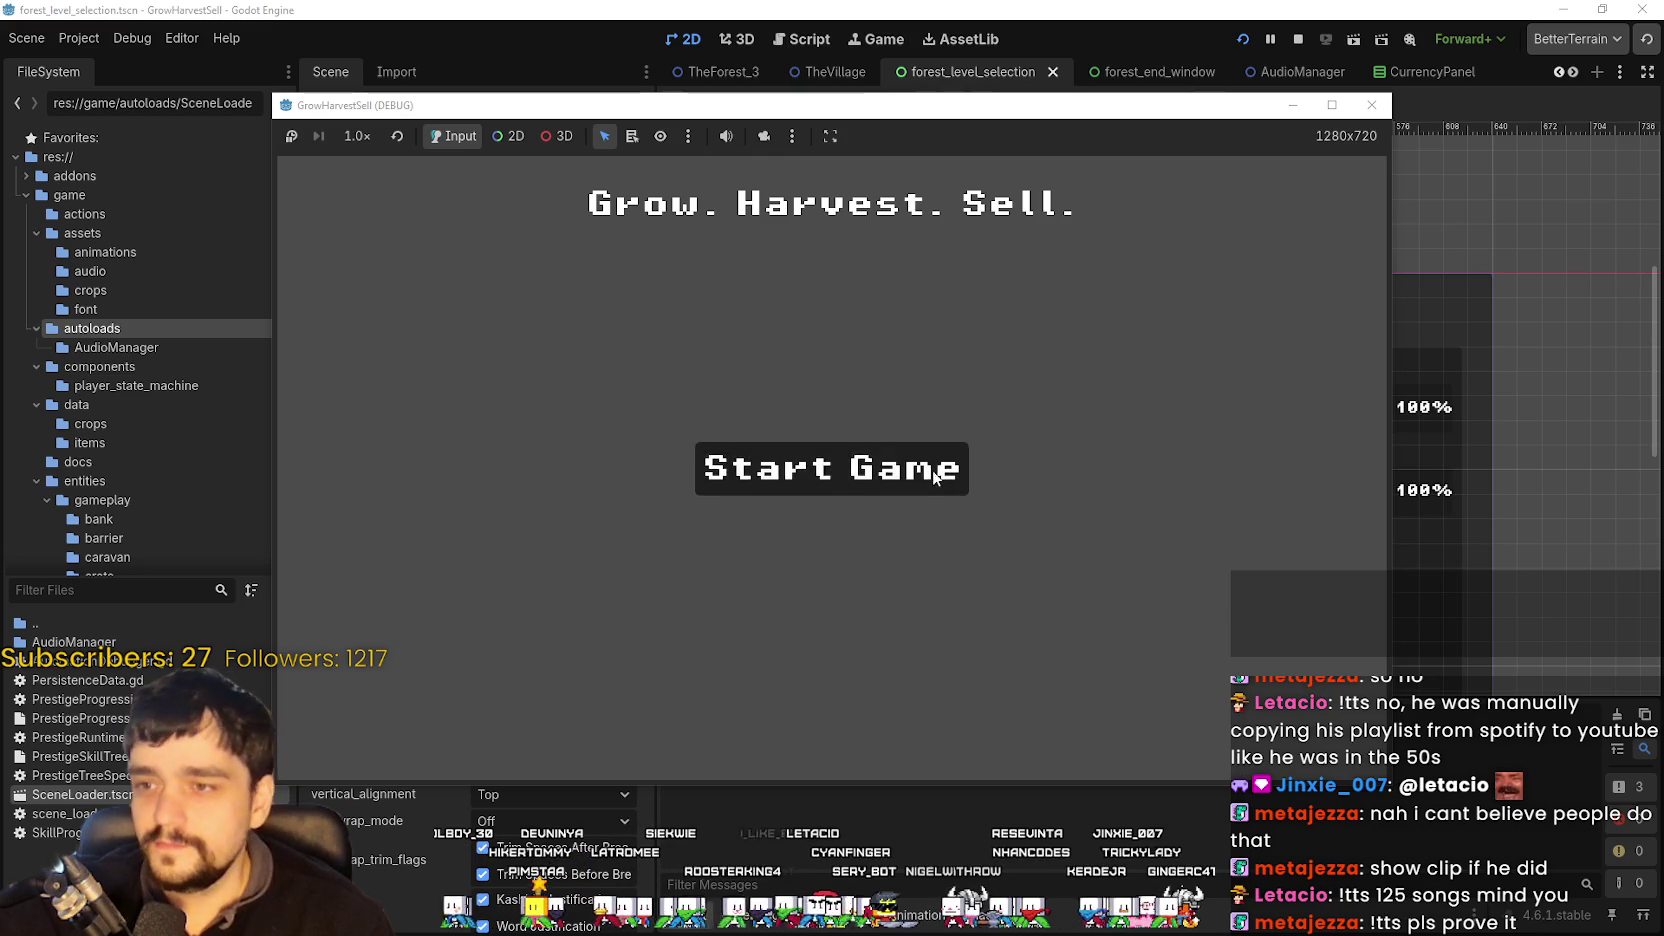
- Start the game and check the Prestige skill tree at the Skill Board
click(932, 472)
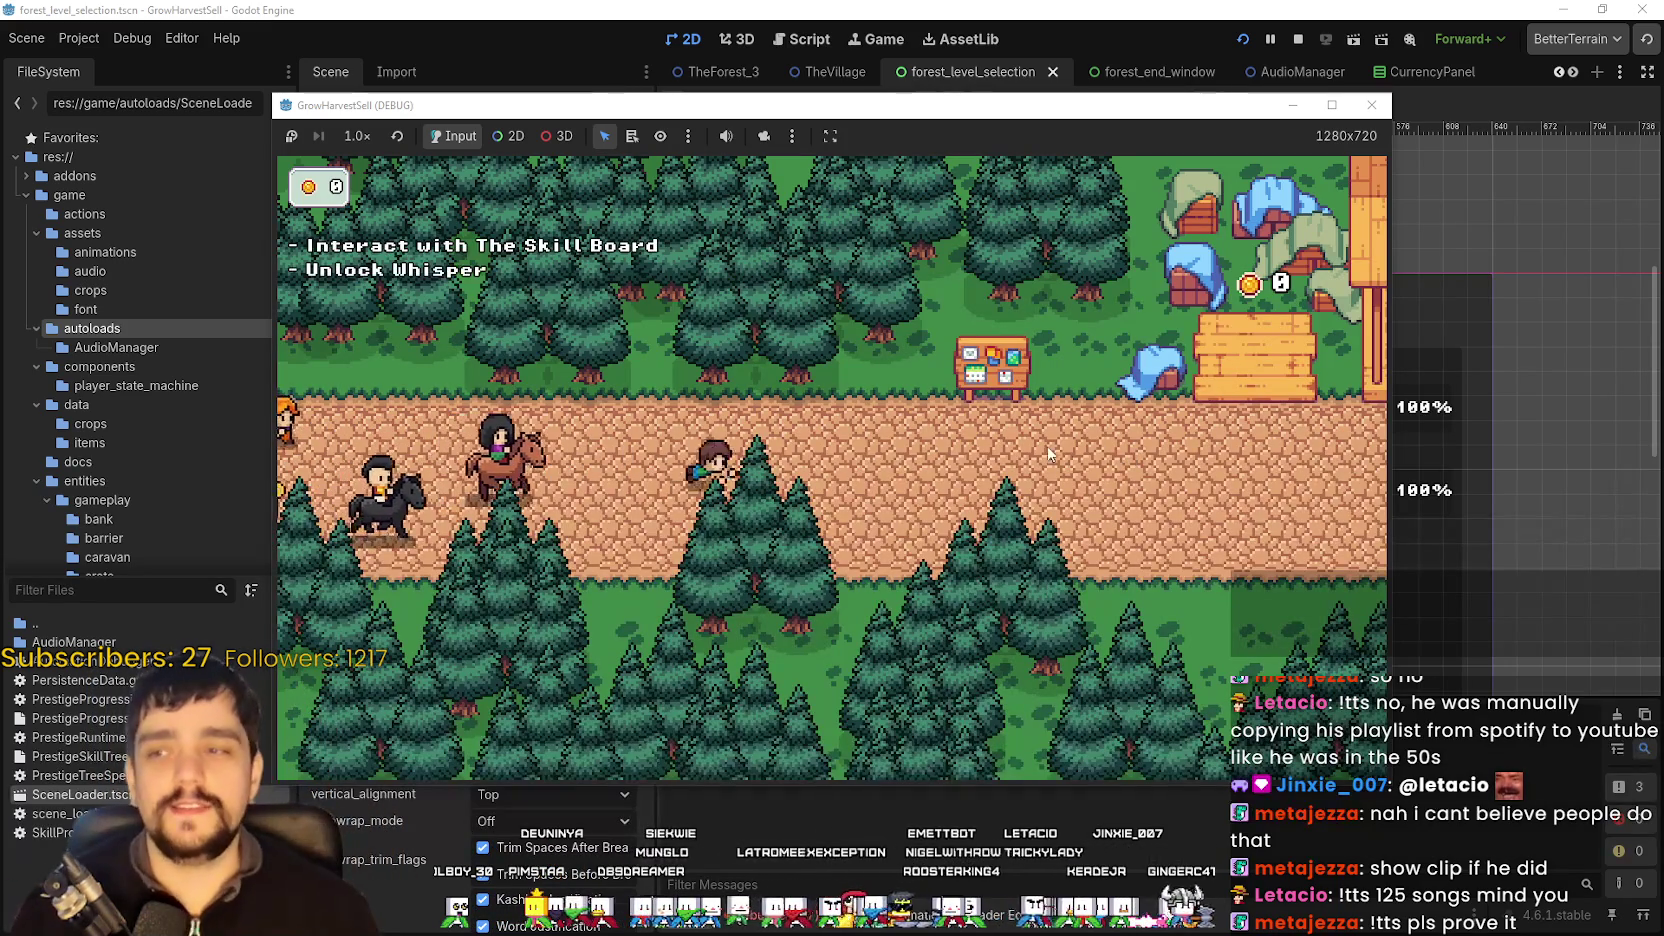
key(e)
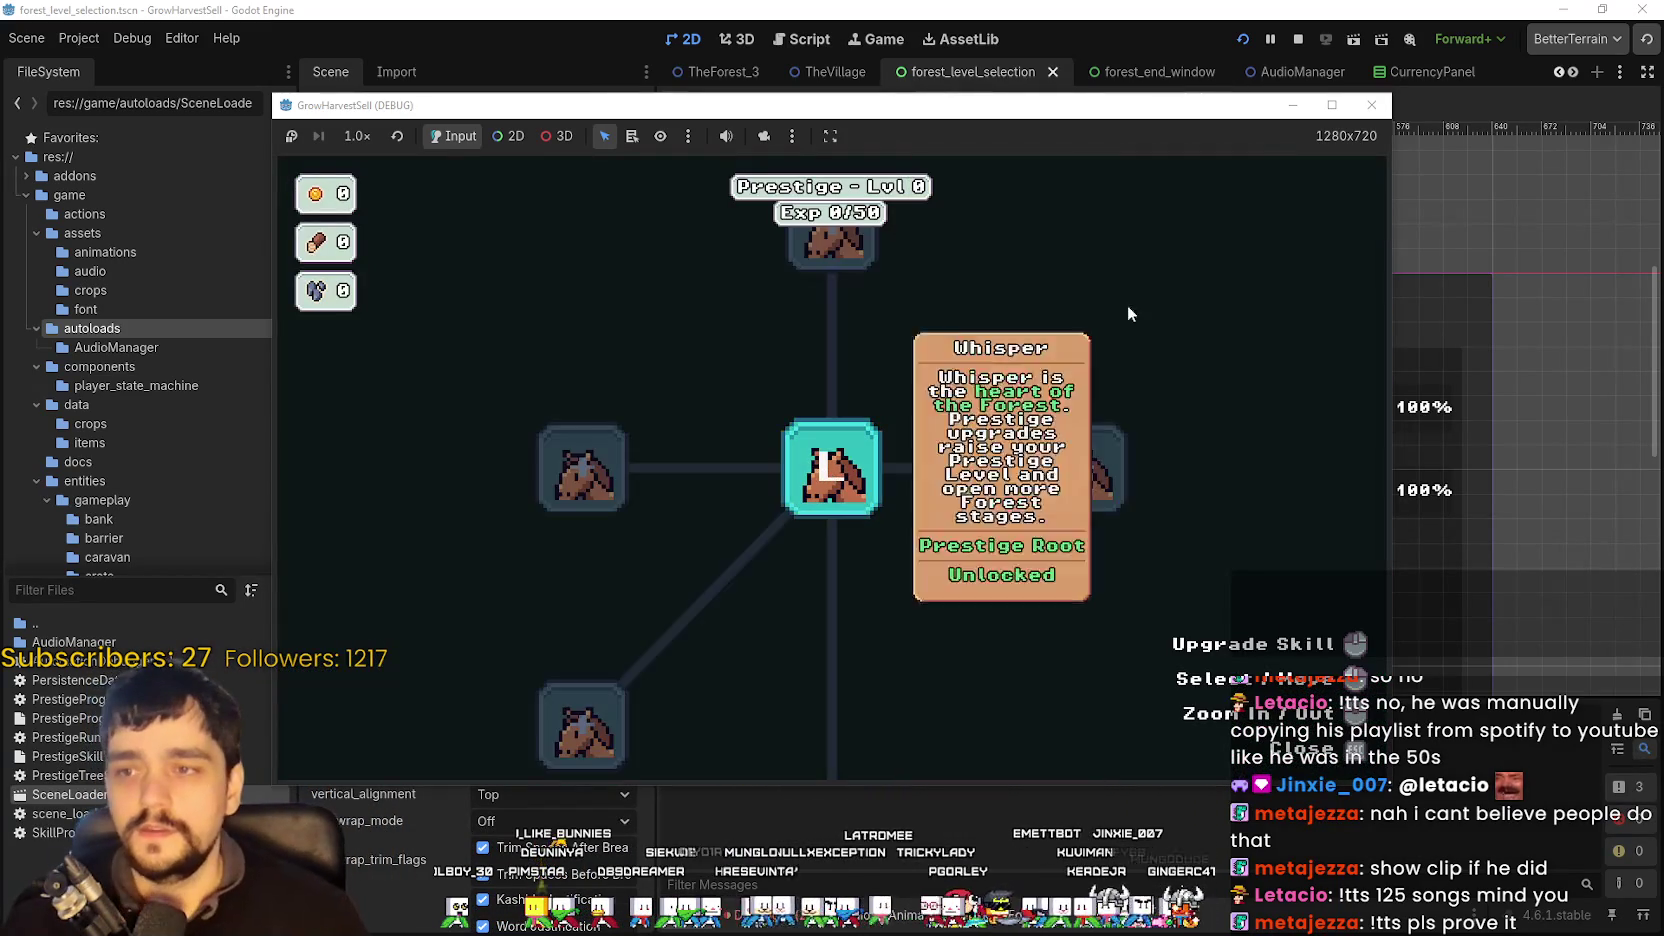
key(Escape)
- Open the stage selection dialog and try the locked stages 3 and 4
key(d)
key(e)
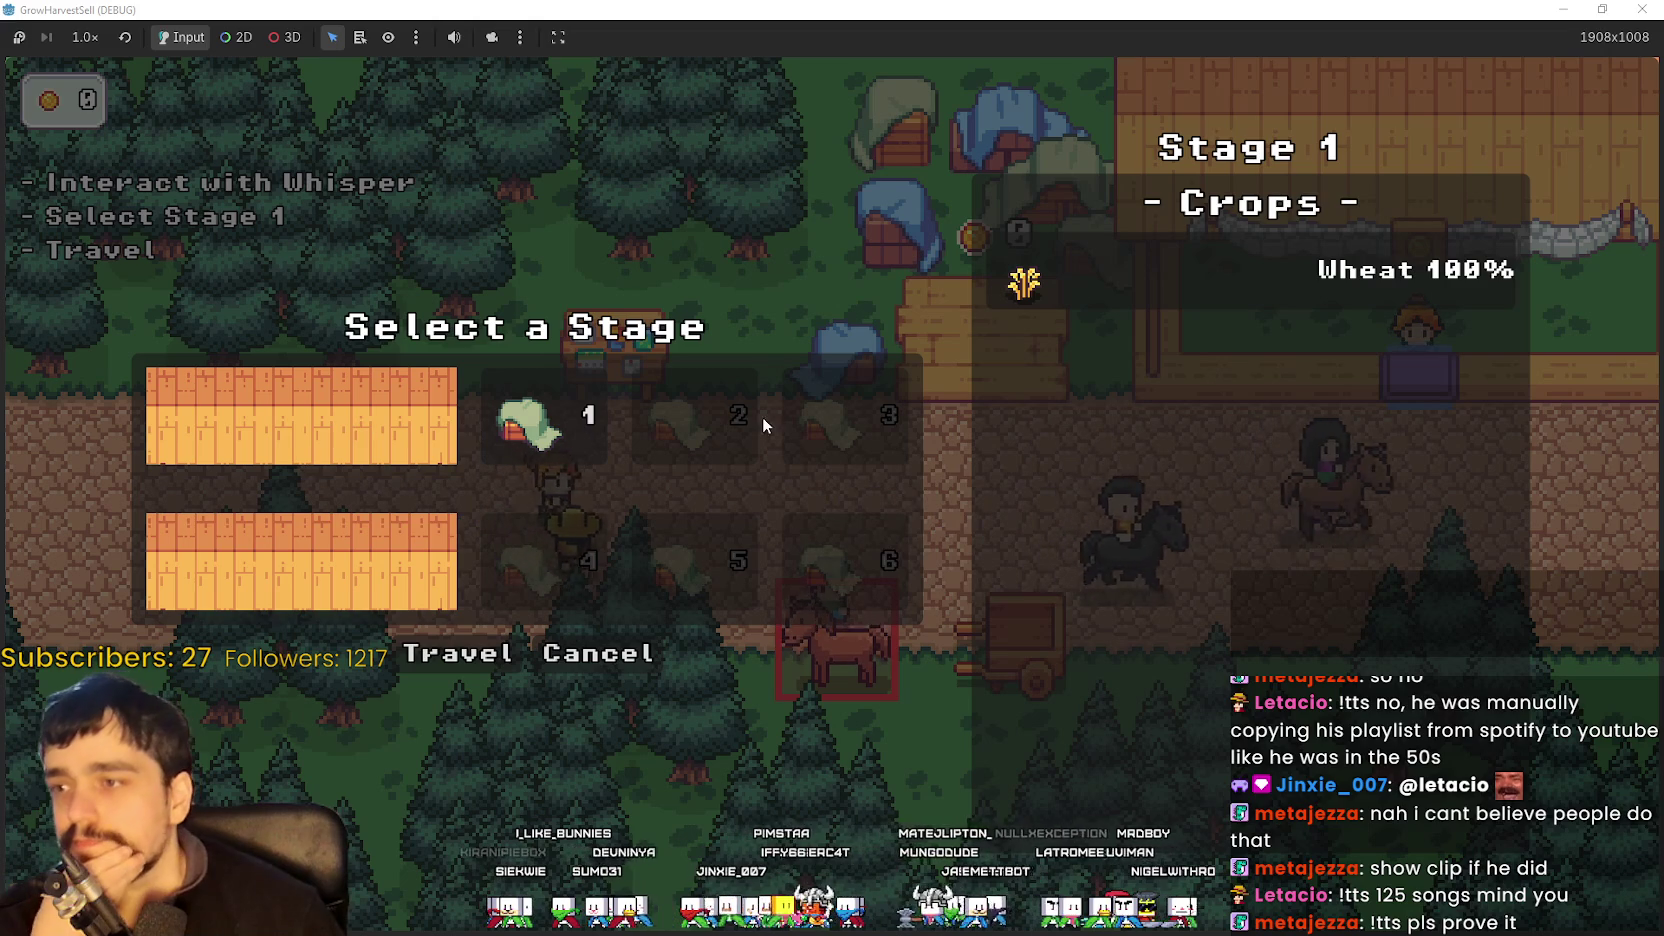
click(840, 446)
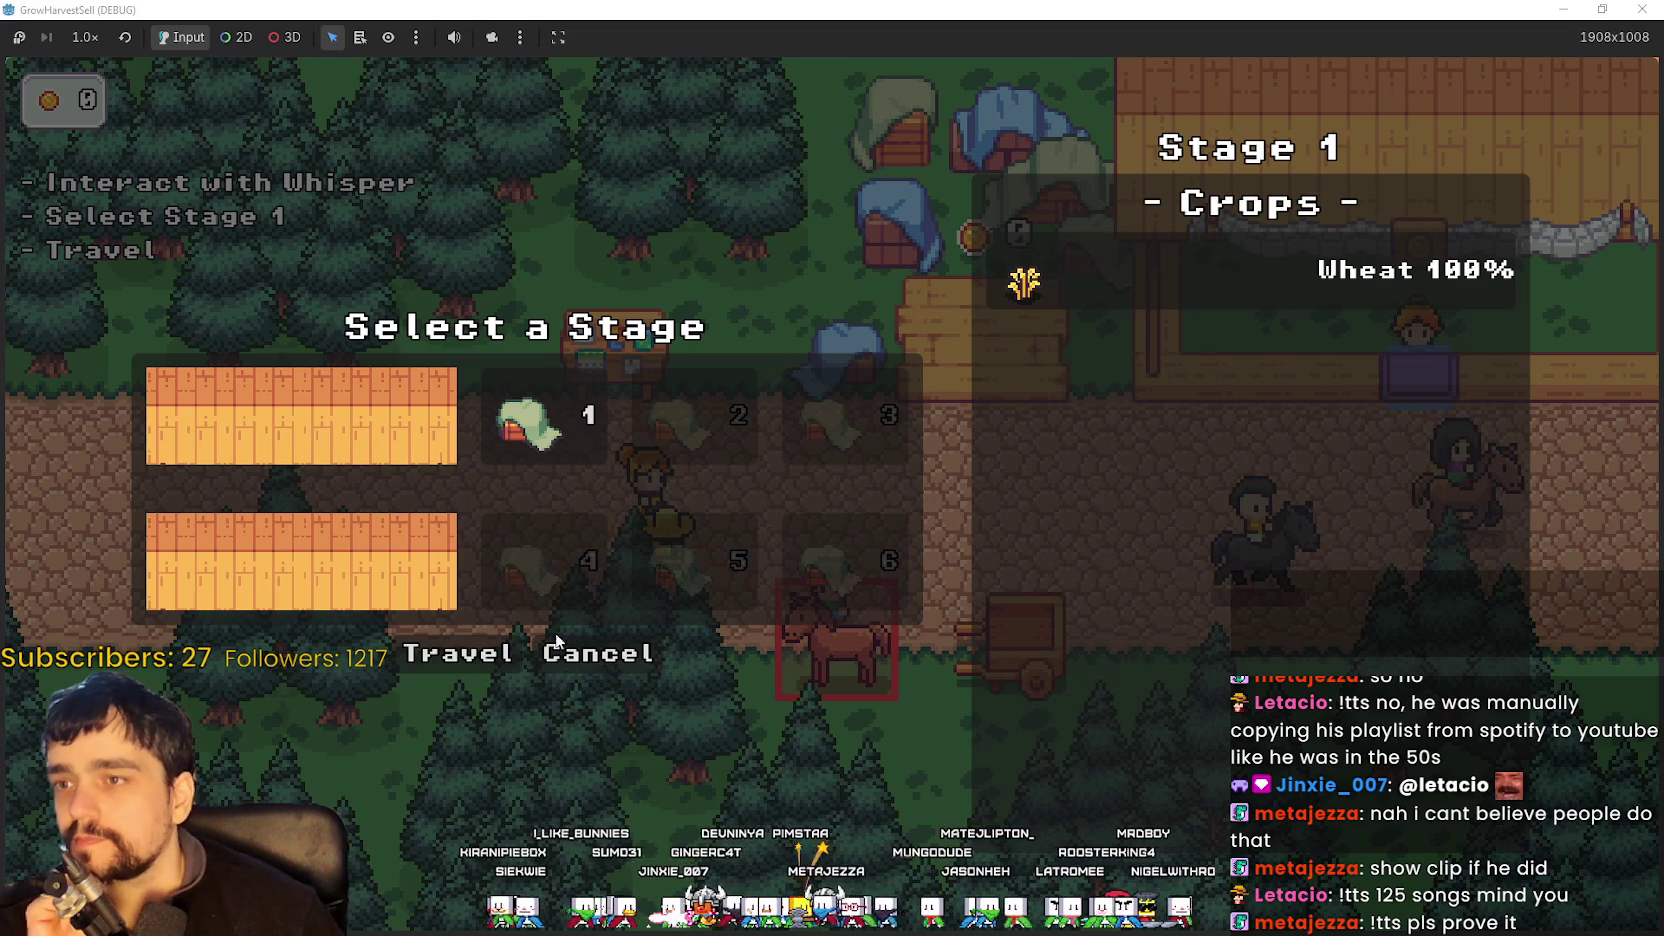
click(604, 558)
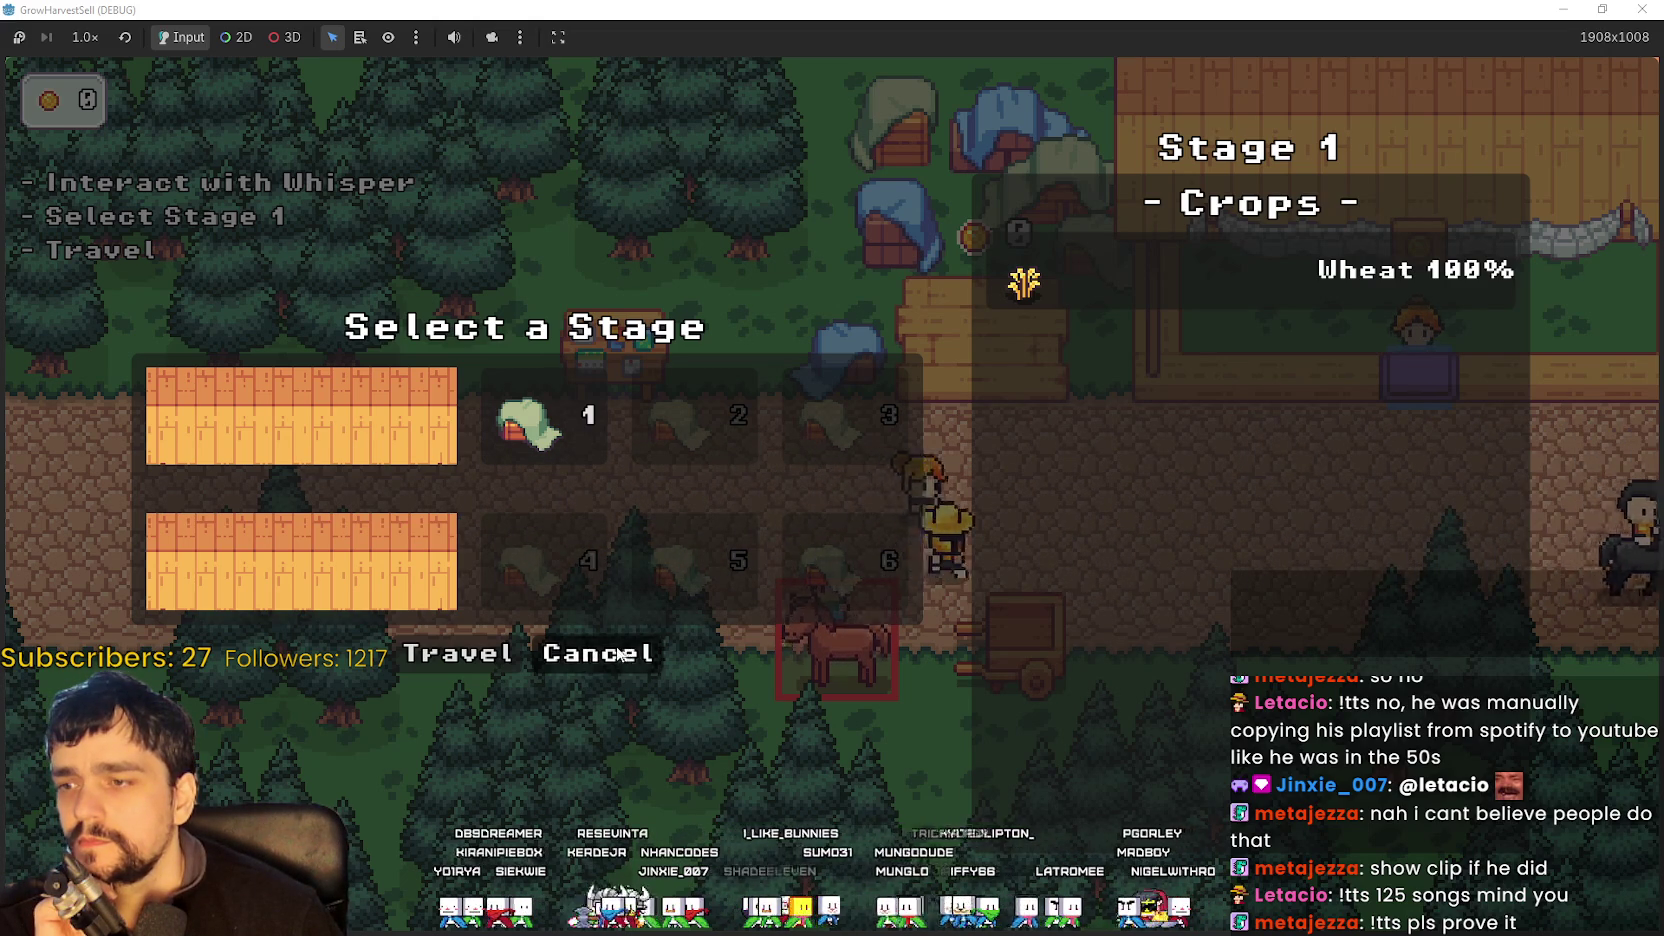
key(Escape)
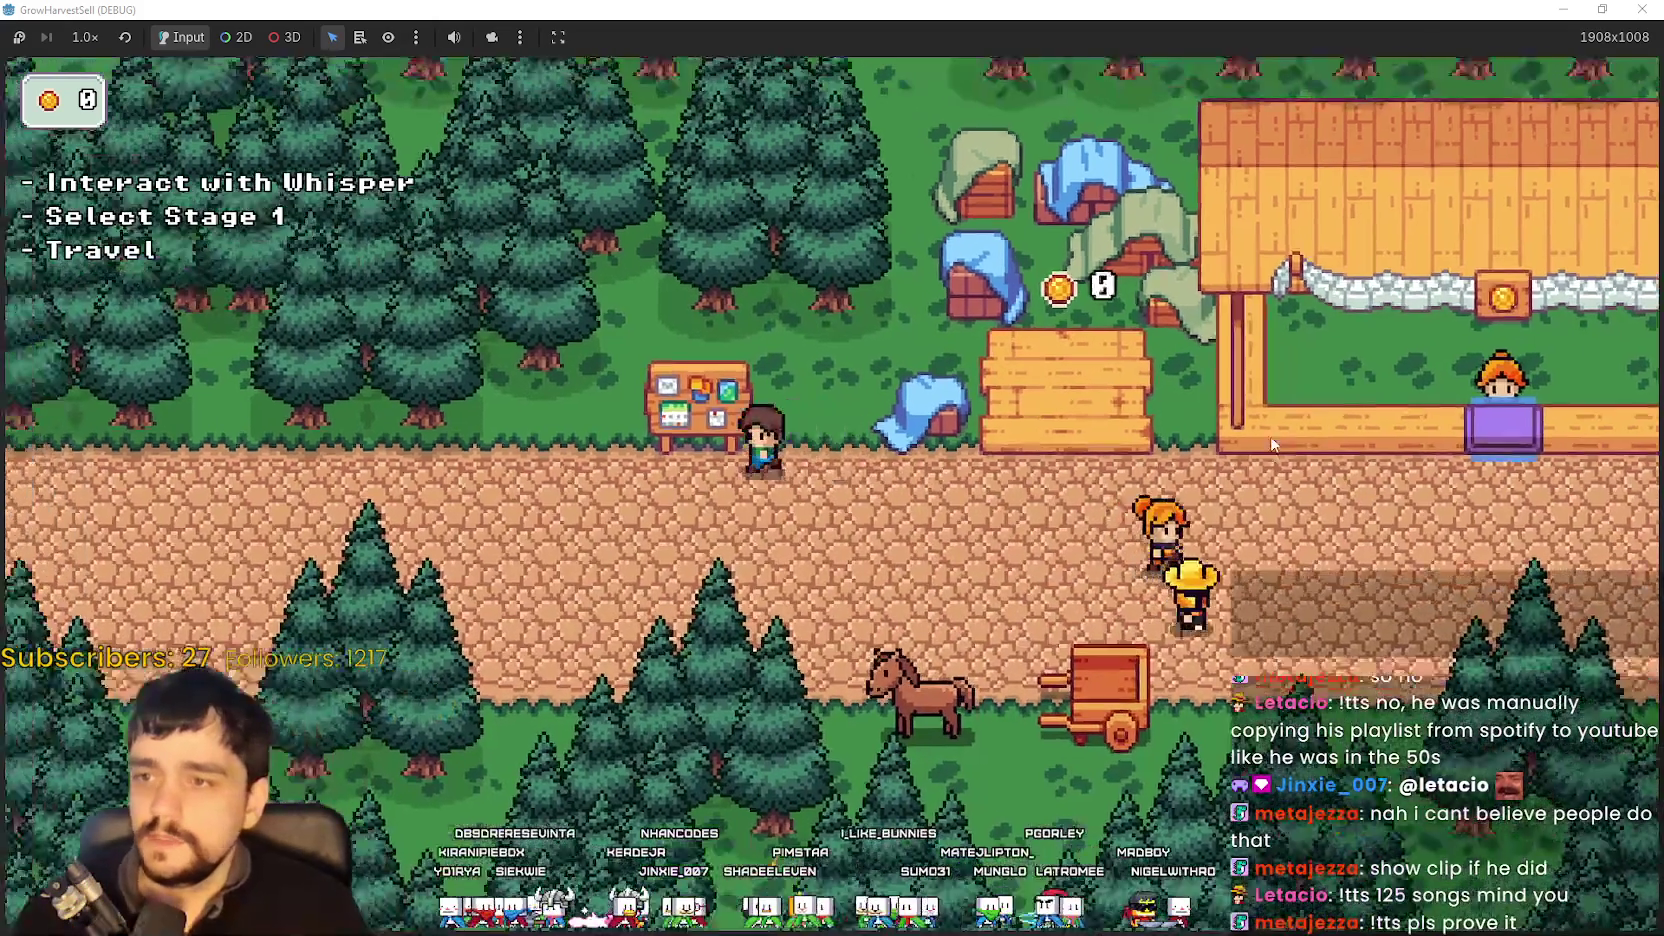
- Reopen the Prestige skill tree and scroll through its skills
key(e)
mouse_move(857, 450)
scroll(994, 533, down, 3)
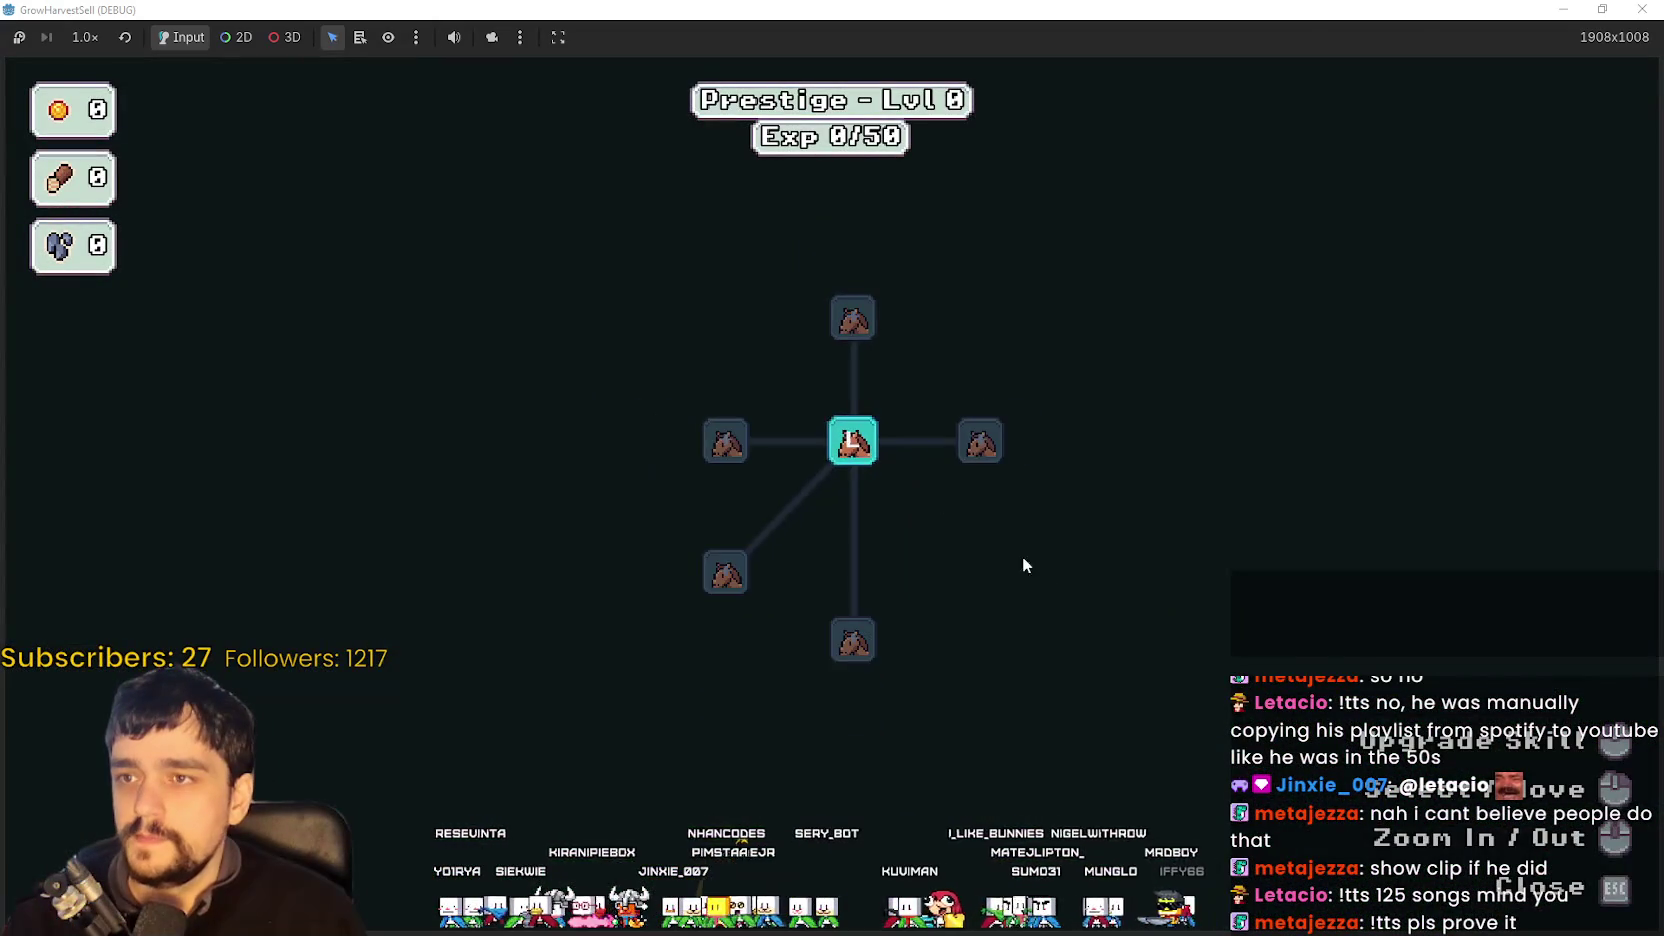
scroll(1006, 590, up, 1)
scroll(1006, 588, down, 2)
scroll(1004, 590, up, 2)
scroll(1008, 592, down, 2)
scroll(998, 600, up, 5)
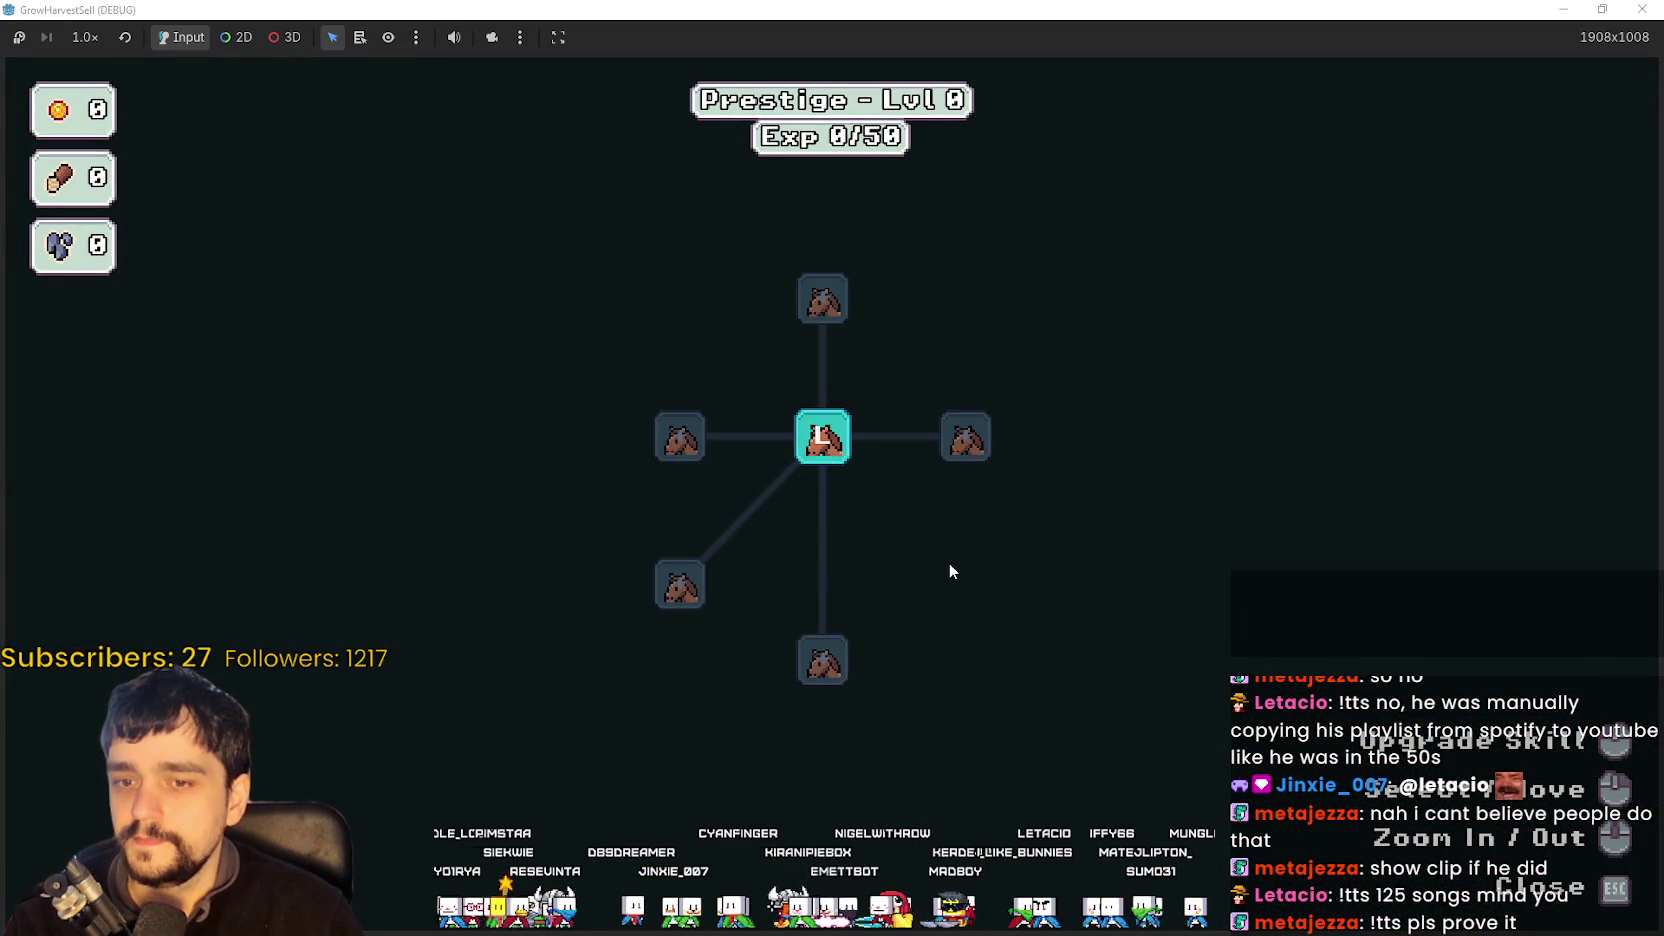
mouse_move(844, 517)
key(Escape)
- Walk back to the notice board and pan down through the Prestige skill tree
key(d)
key(s)
key(s)
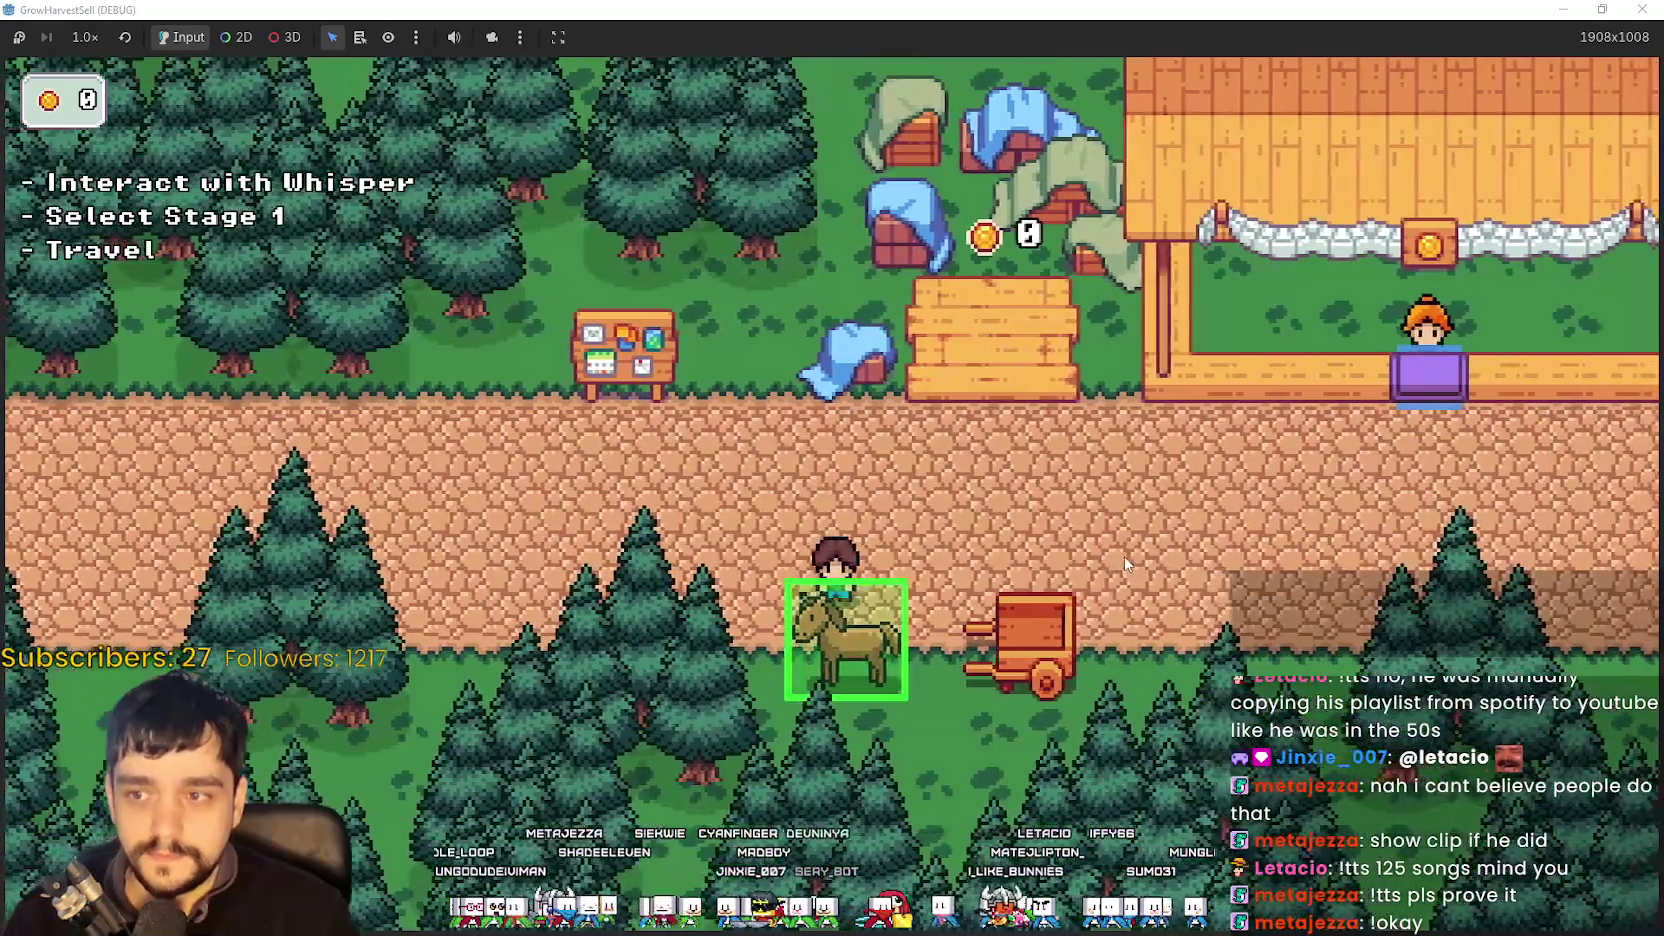
key(a)
key(w)
key(e)
scroll(930, 264, down, 2)
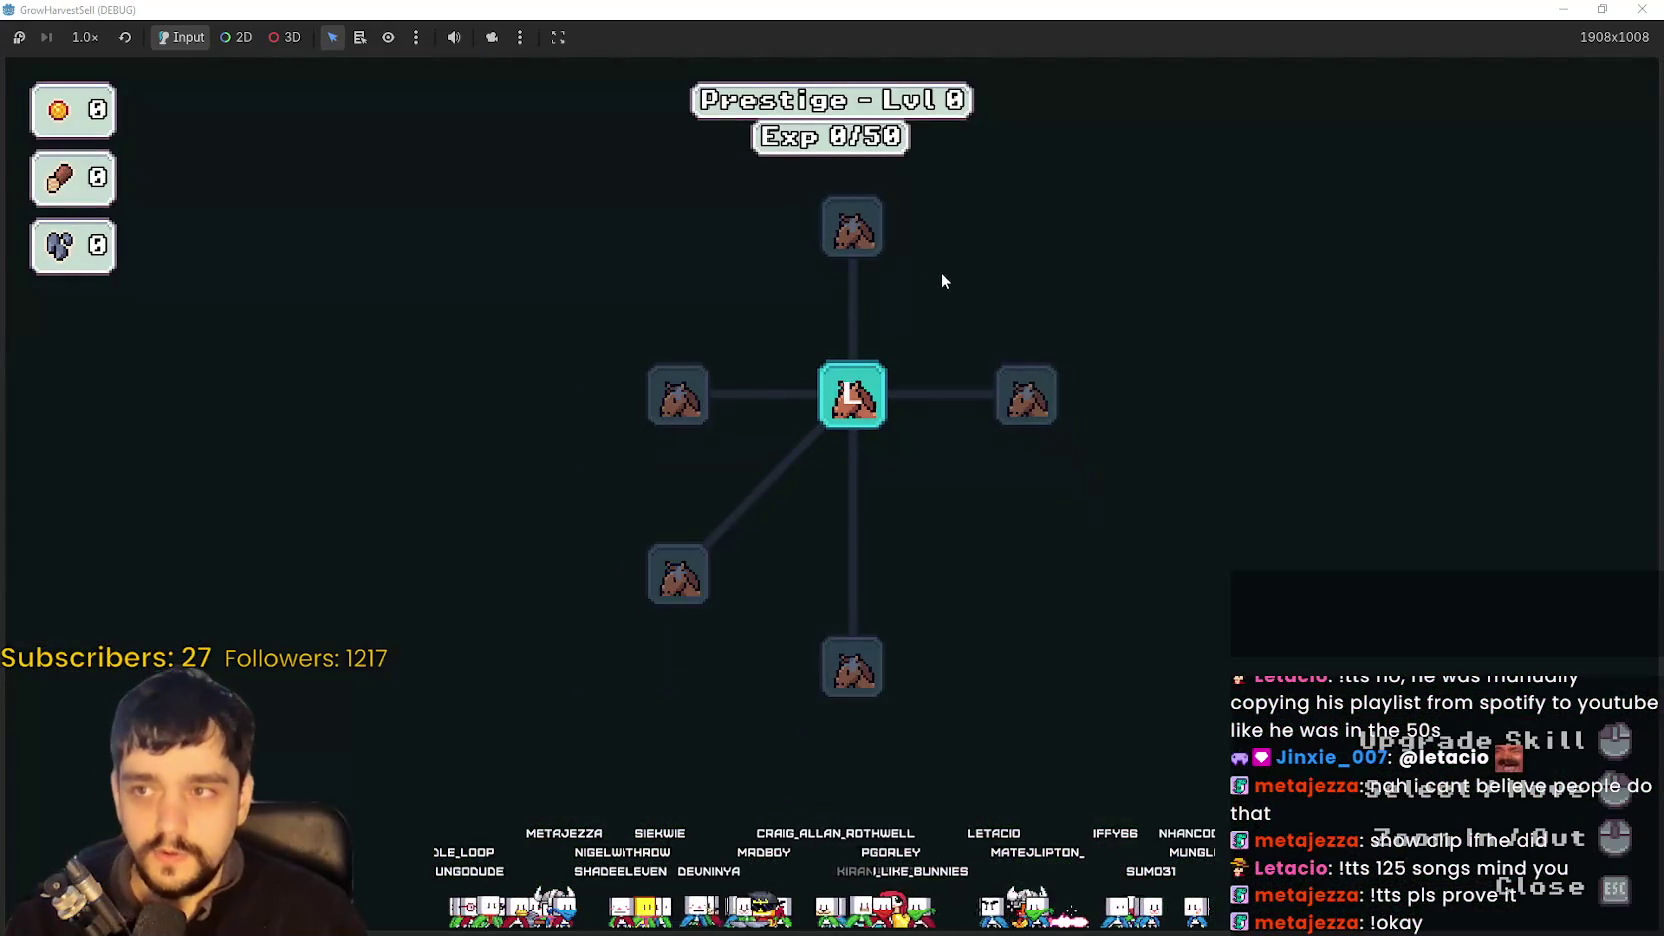
drag(946, 270, 956, 433)
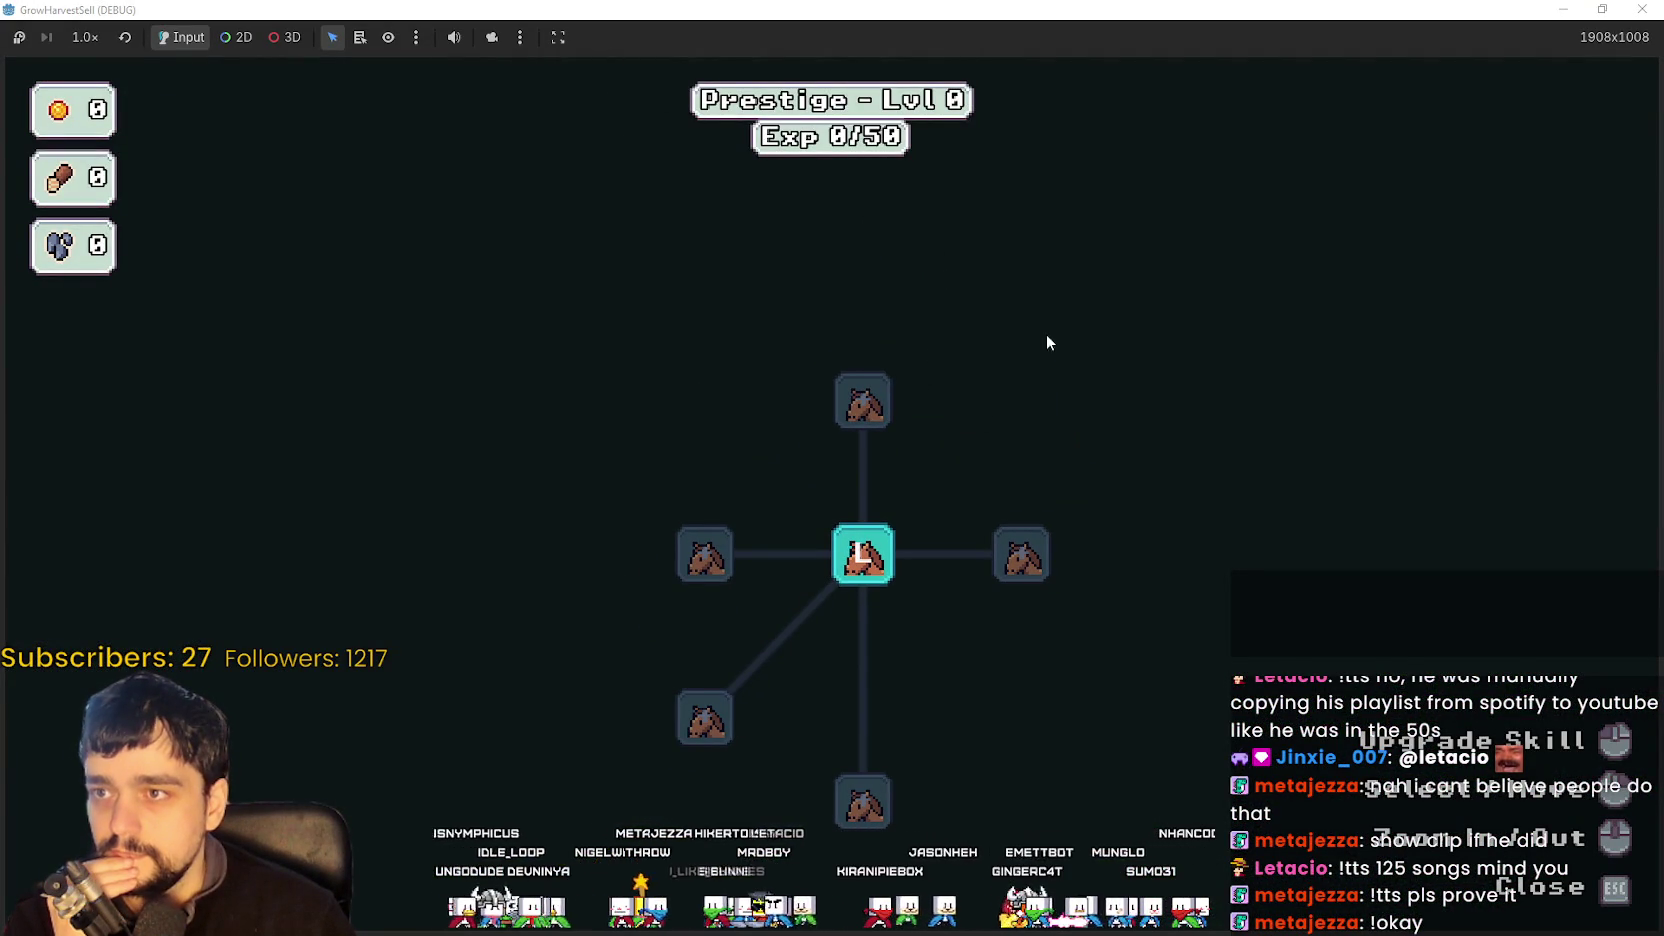
scroll(969, 490, up, 2)
key(Escape)
- Walk to the horse, open the stage selection dialog, cancel it and ride left
key(d)
key(e)
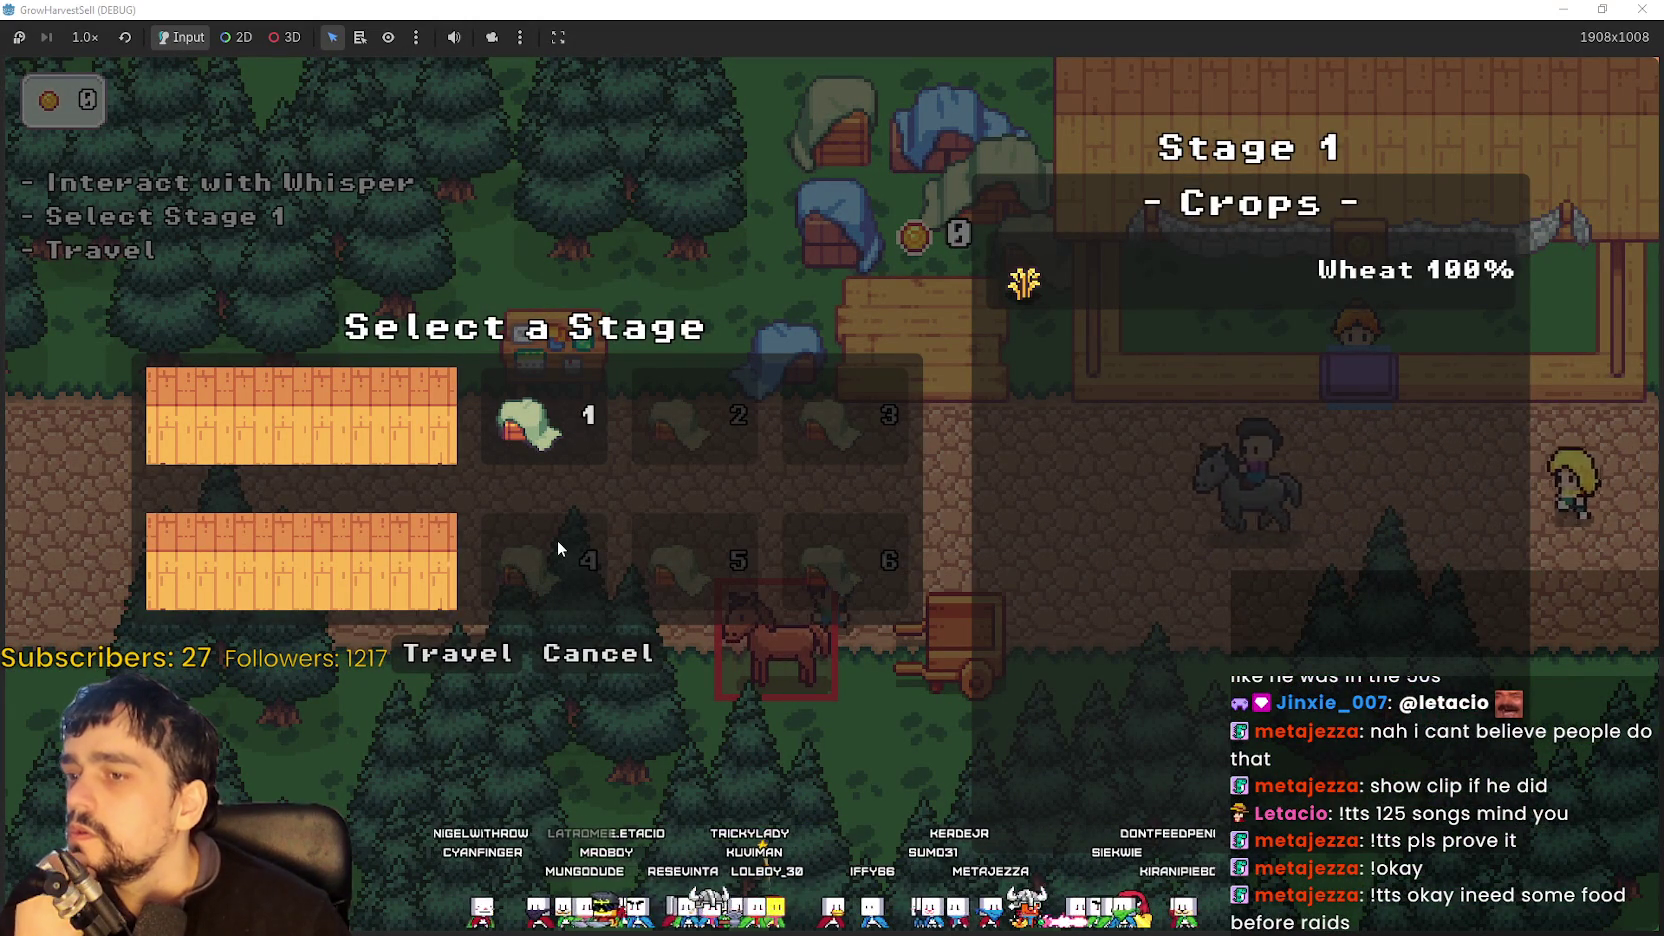
click(633, 656)
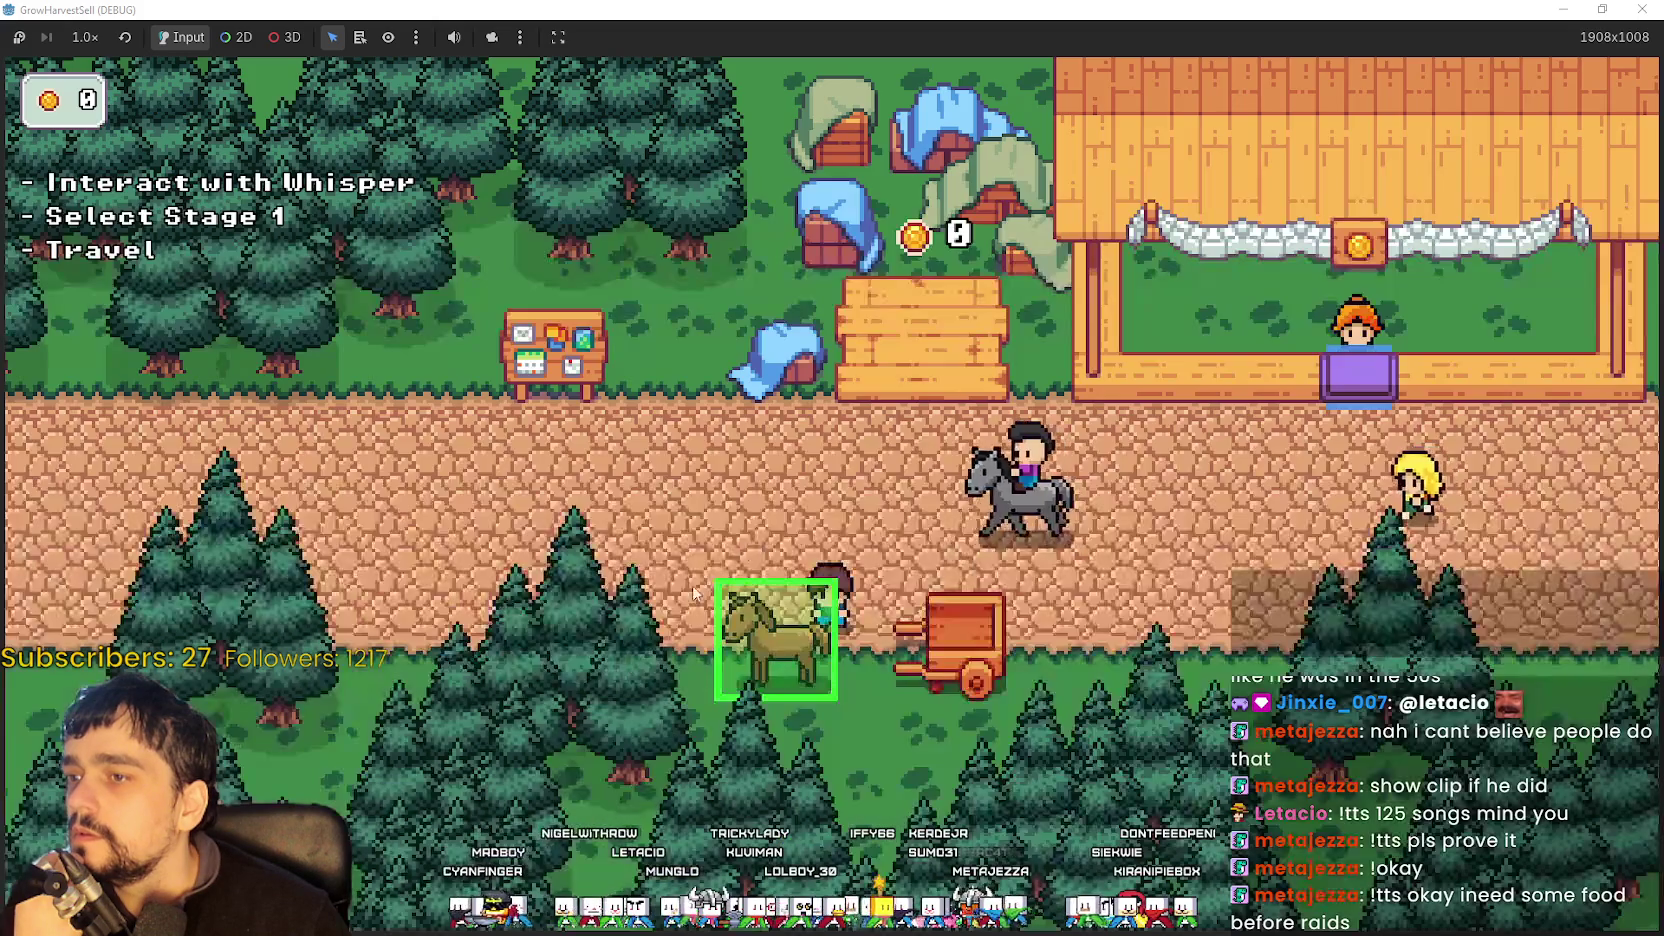
key(Left)
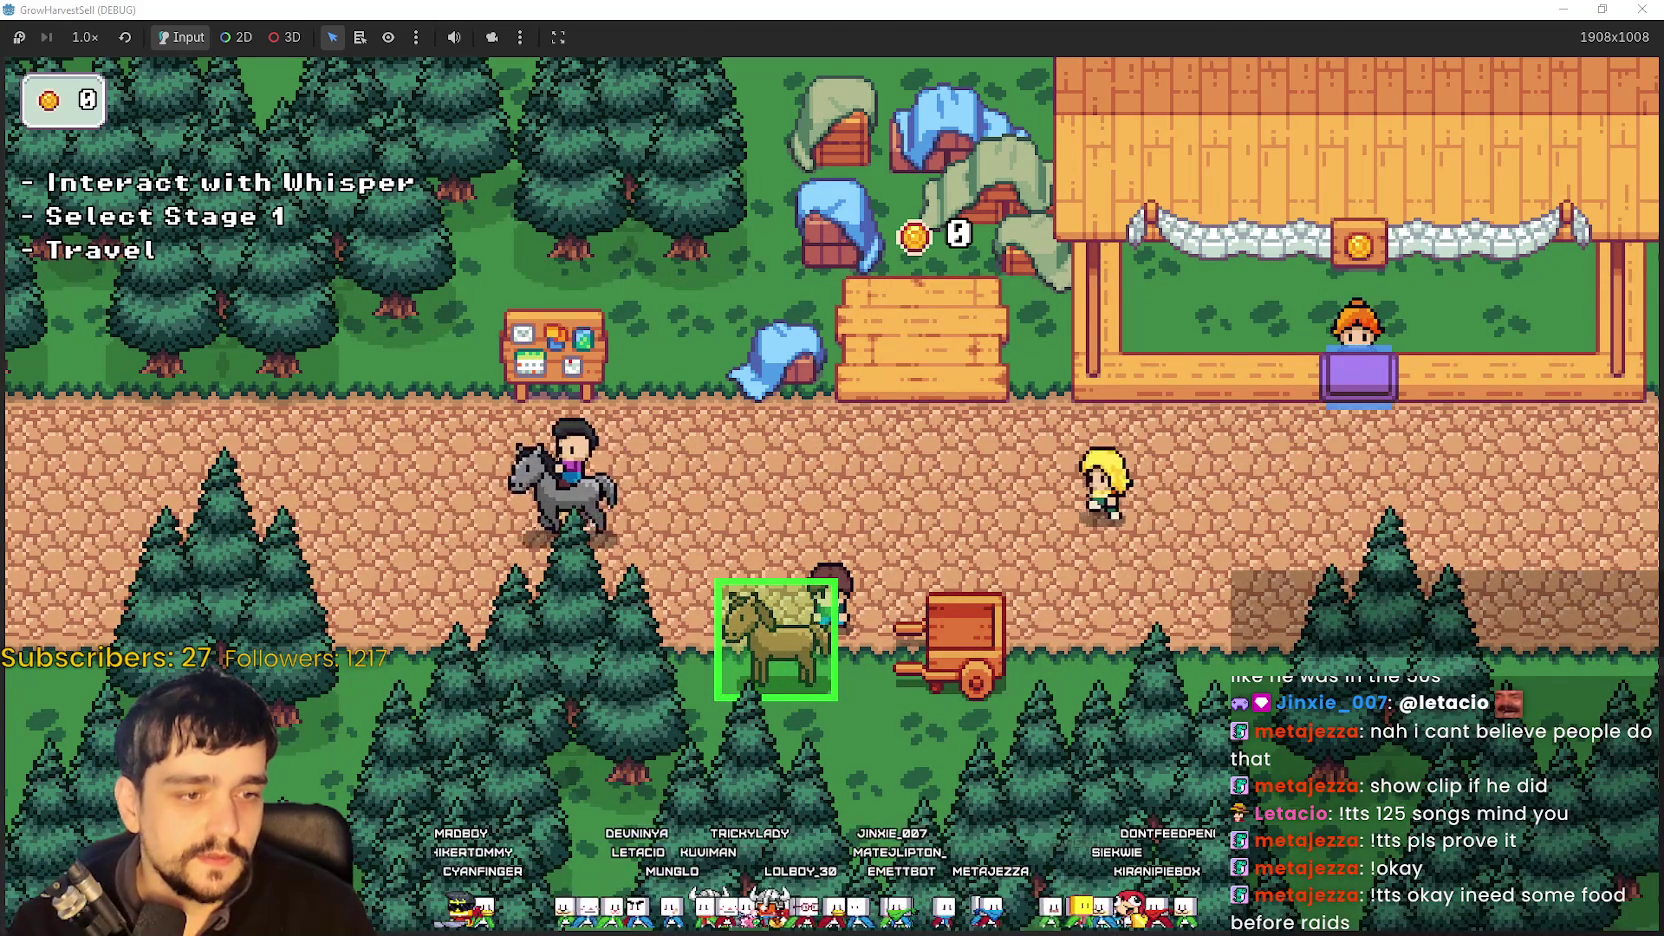
key(alt+Tab)
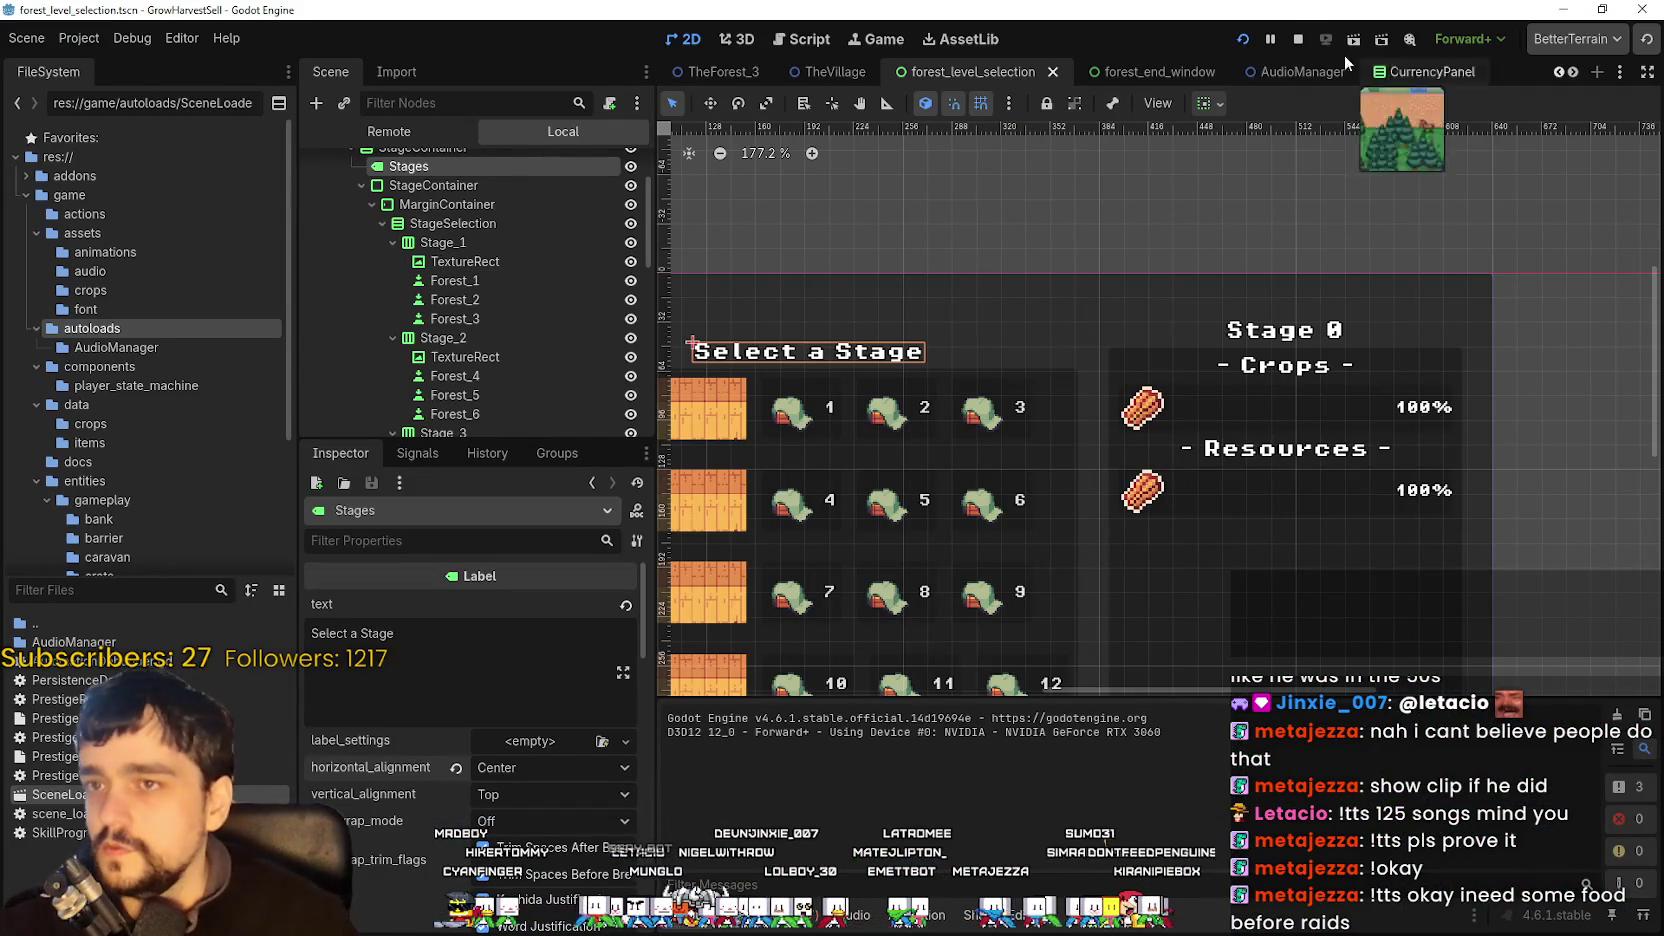
- Stop the running game and select the Forest_1 stage button
click(1296, 40)
scroll(727, 440, up, 3)
click(850, 380)
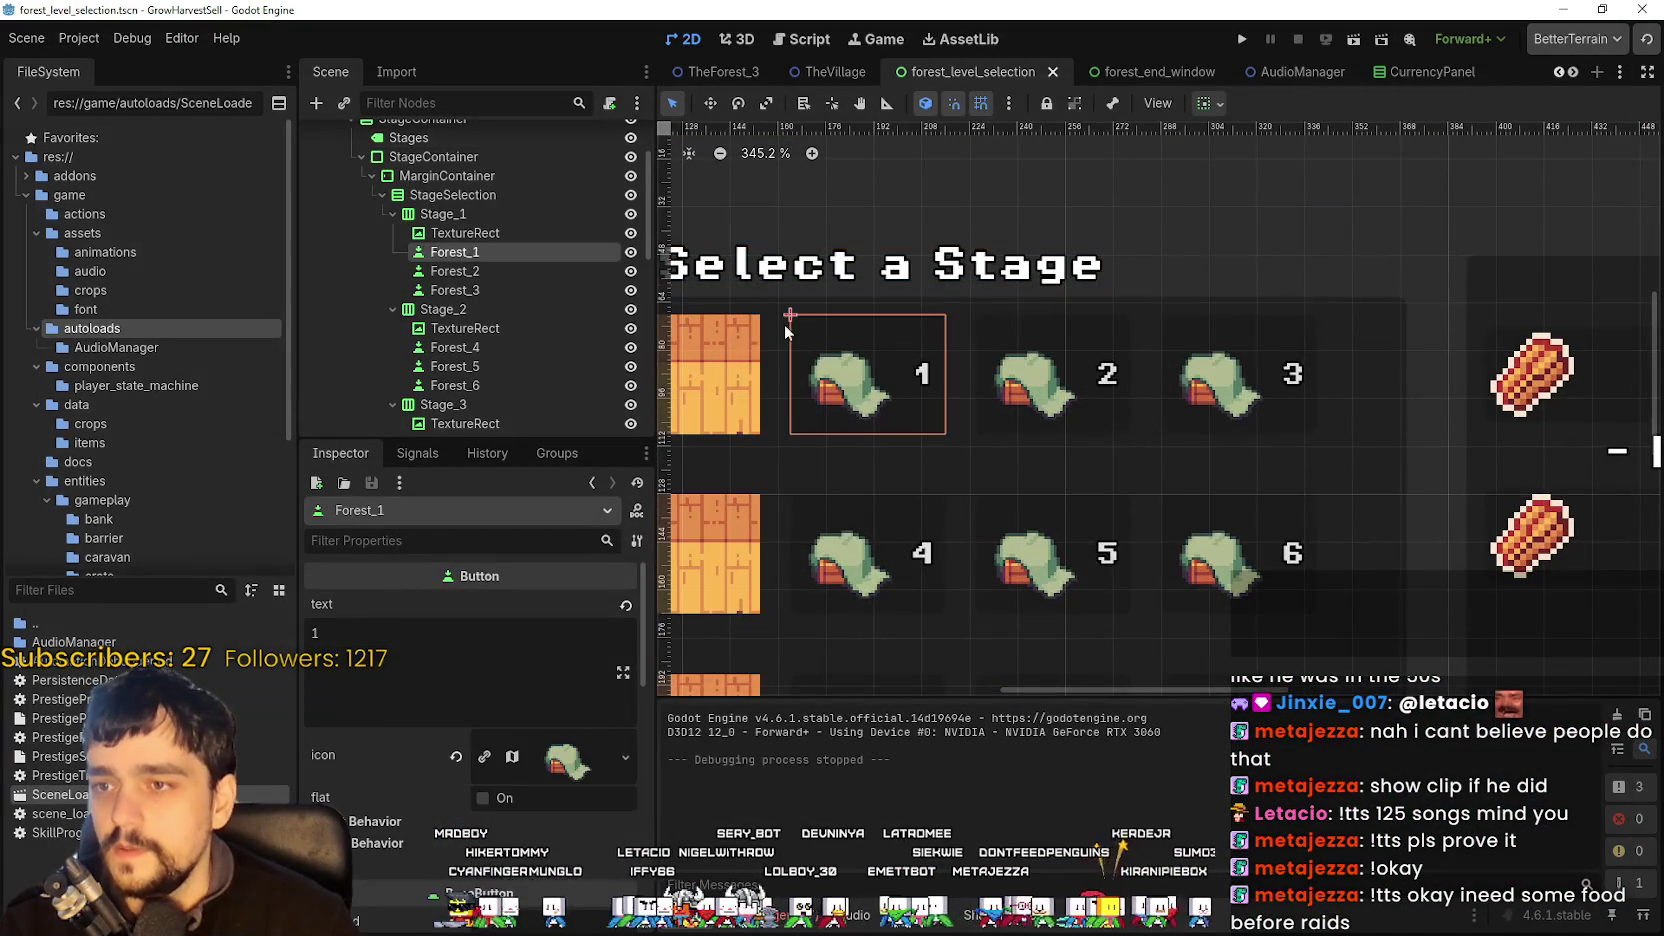
scroll(550, 327, up, 1)
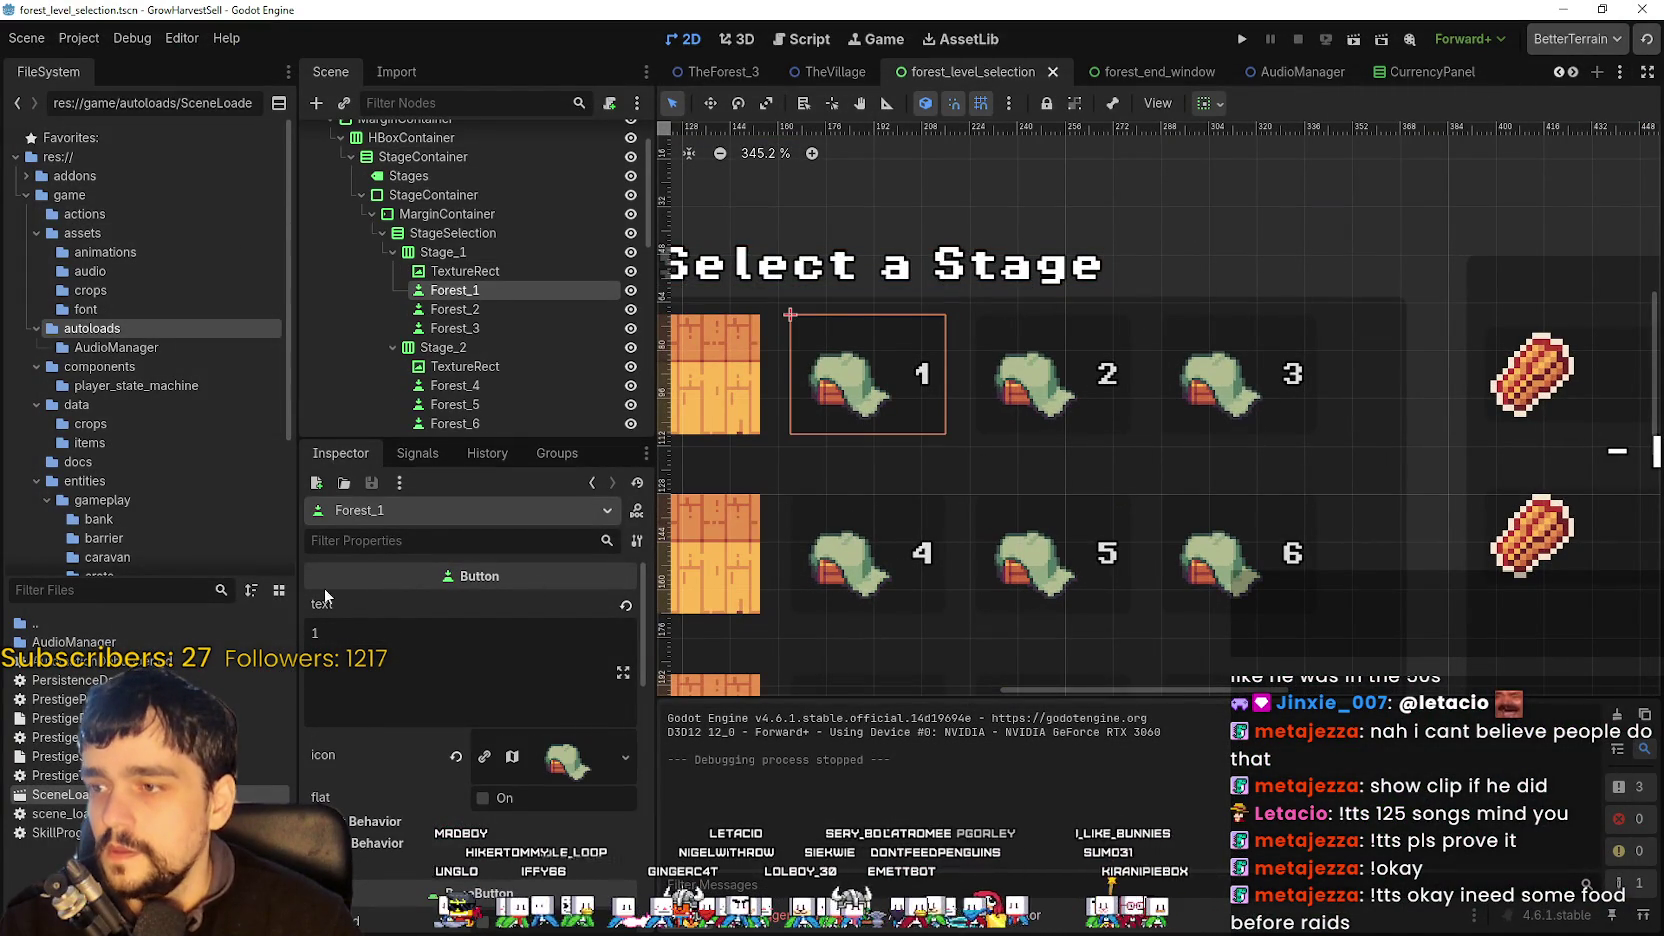
scroll(884, 487, up, 1)
scroll(883, 484, down, 2)
scroll(511, 884, down, 2)
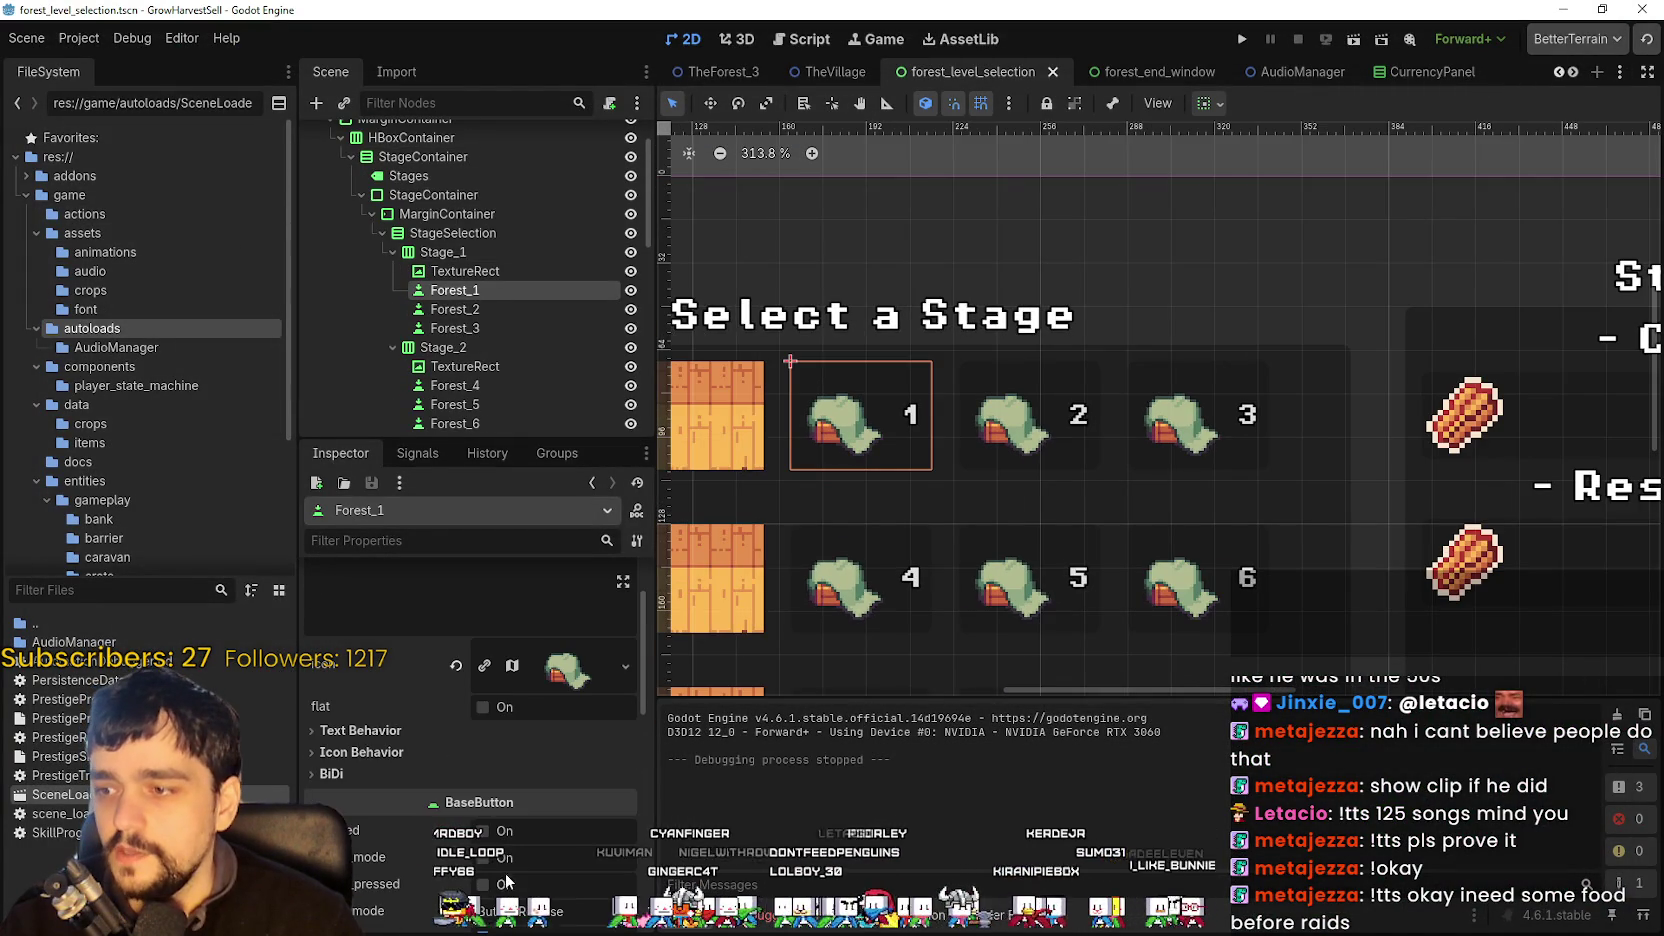
- Switch Forest_1's text alignment to Left and then back to Center
click(400, 731)
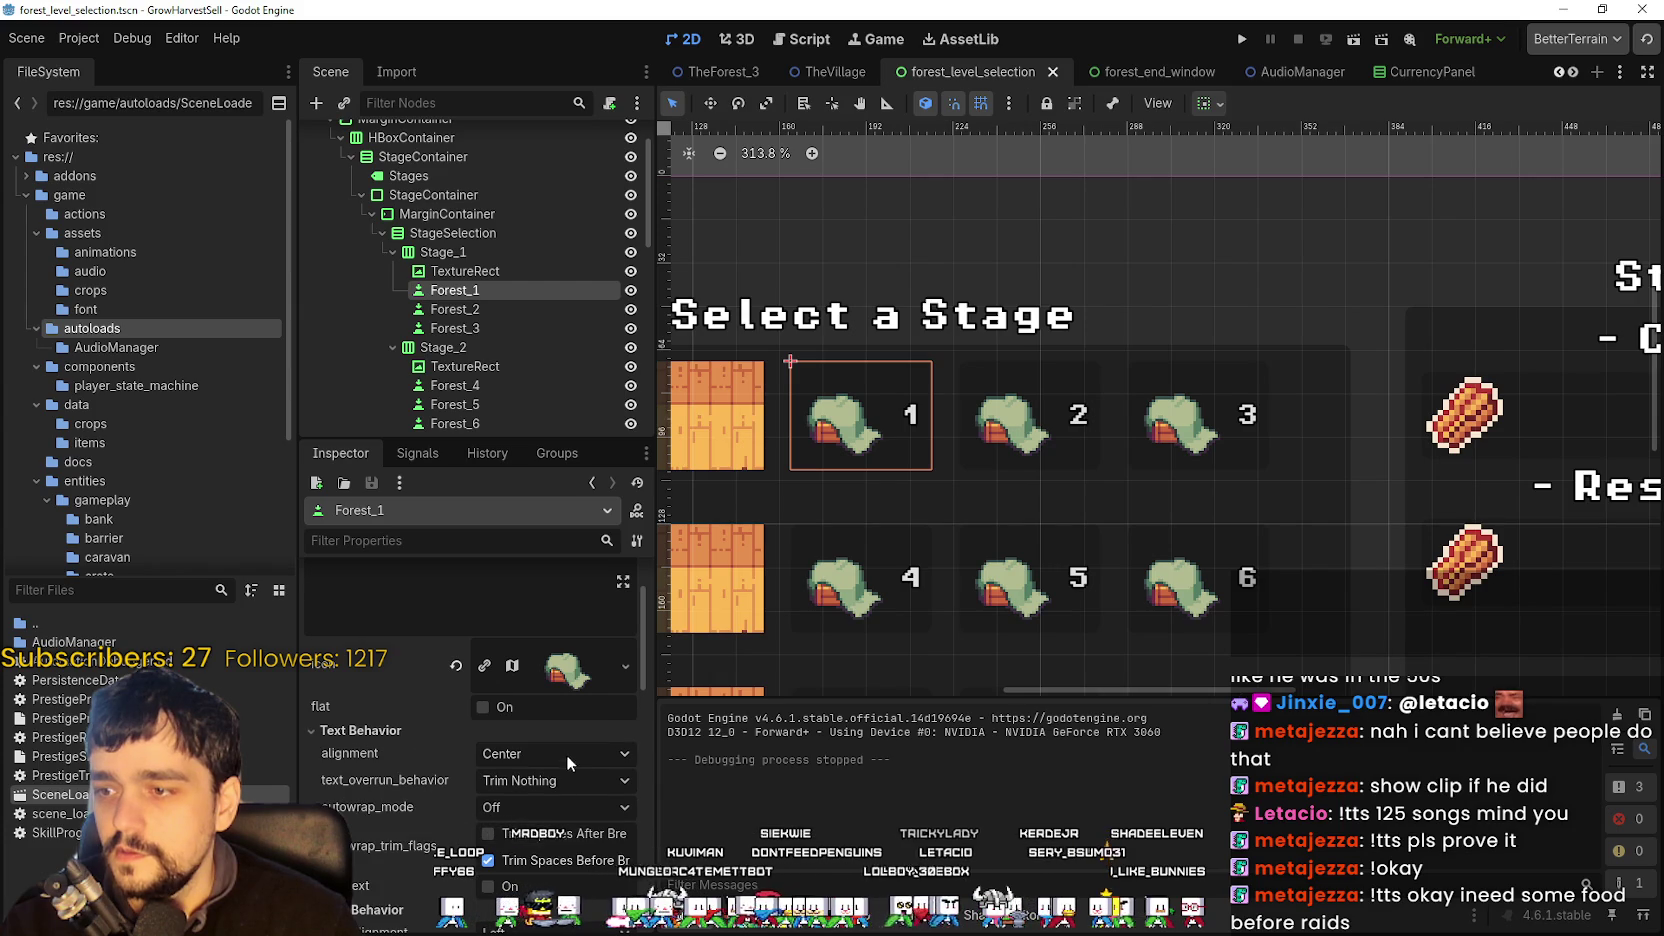
click(562, 755)
click(525, 783)
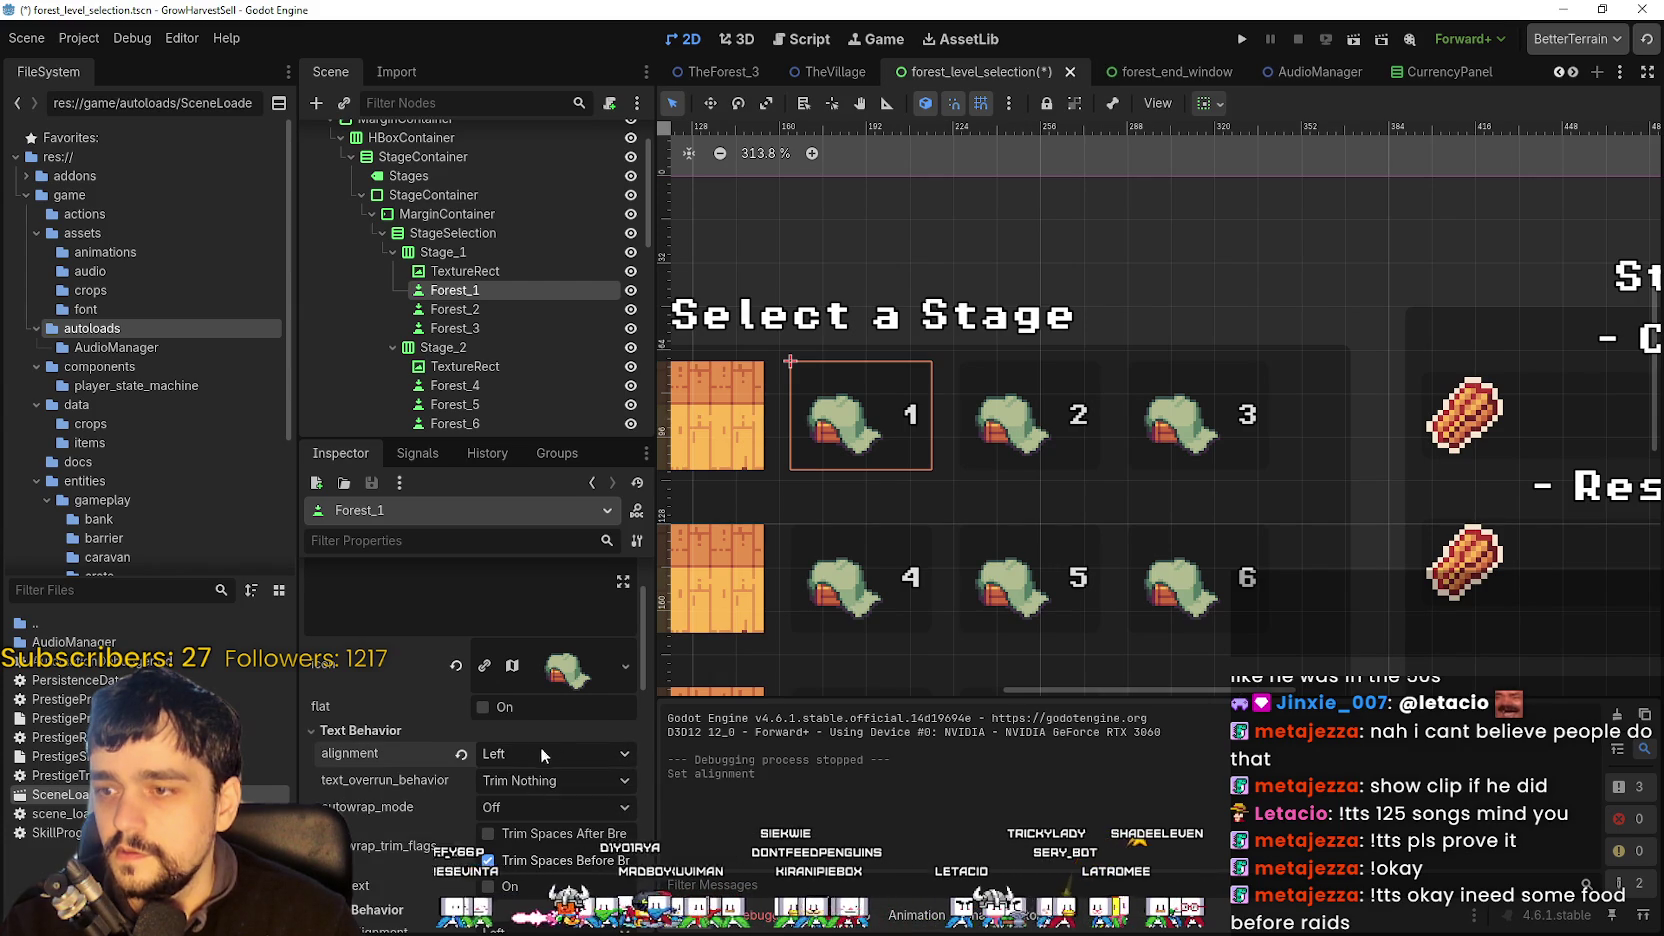
scroll(573, 790, down, 2)
click(557, 617)
click(540, 642)
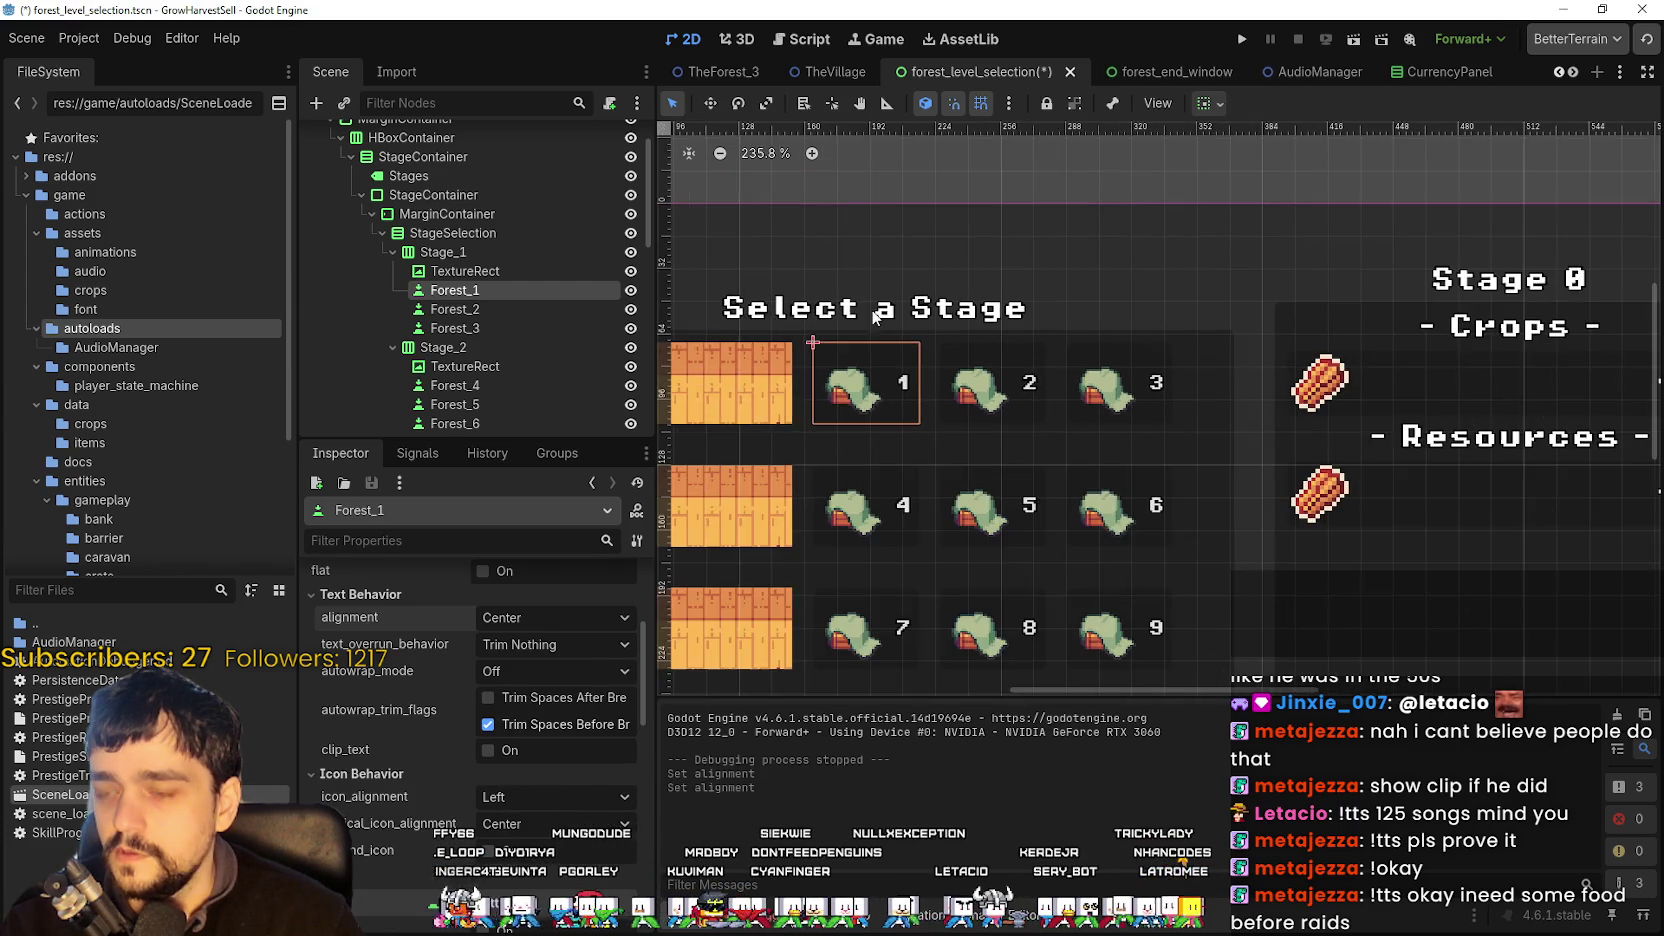
scroll(853, 457, up, 1)
scroll(470, 650, up, 3)
- Delete the '1' from Forest_1's text so the button shows only its icon
click(463, 646)
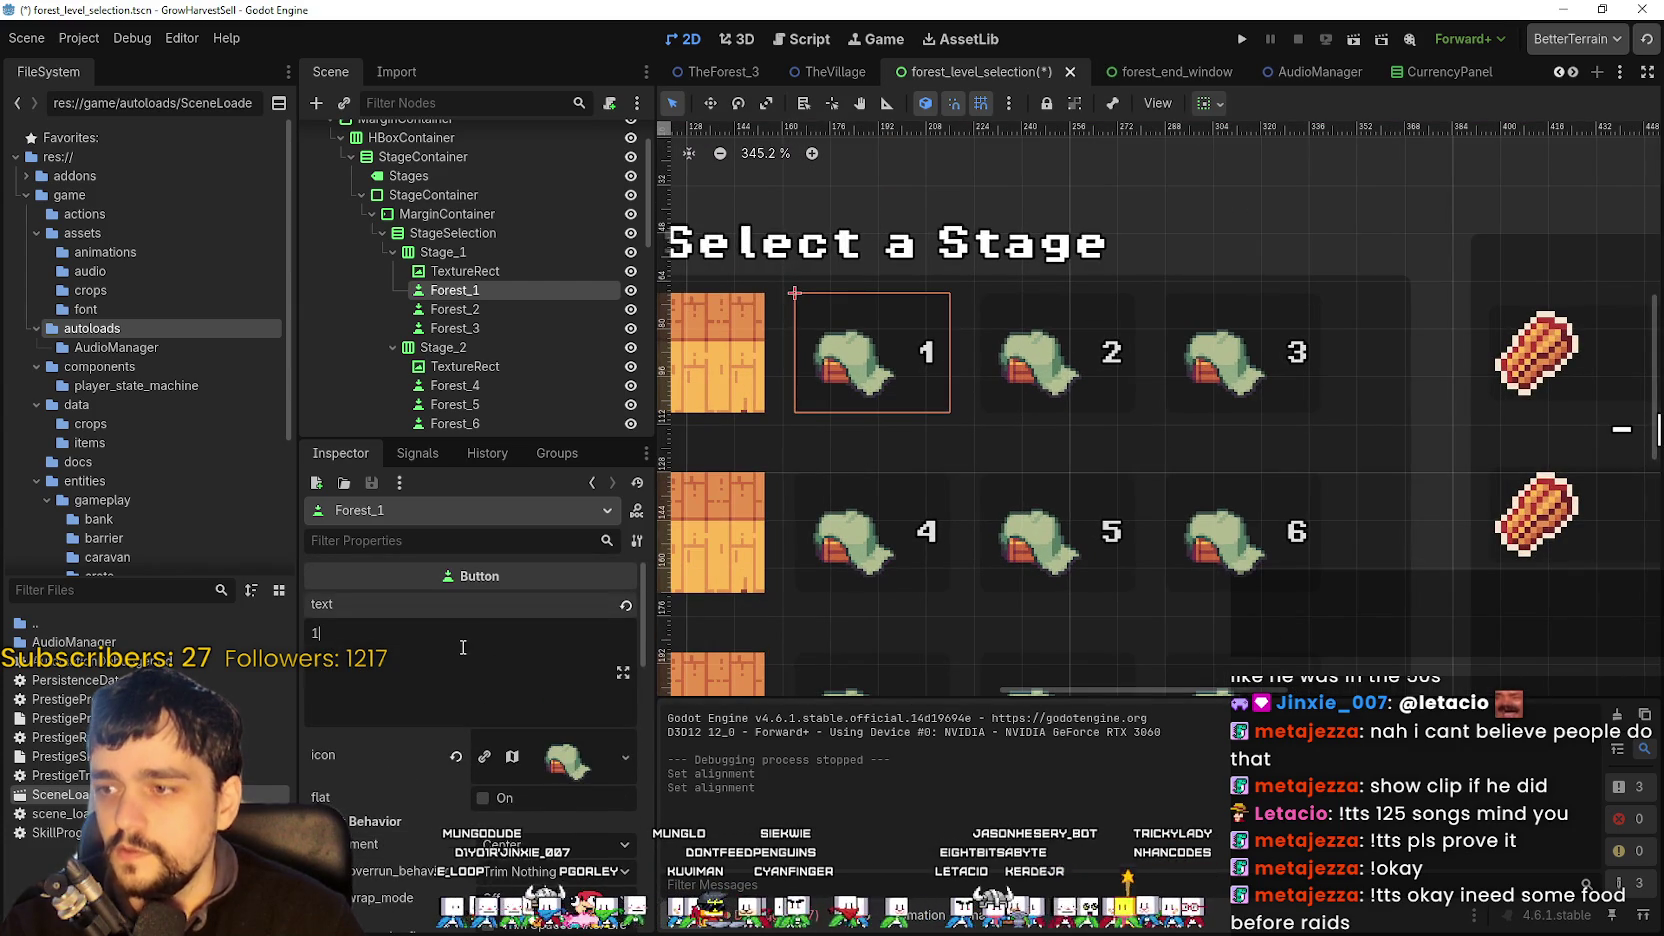
key(BackSpace)
drag(873, 357, 939, 440)
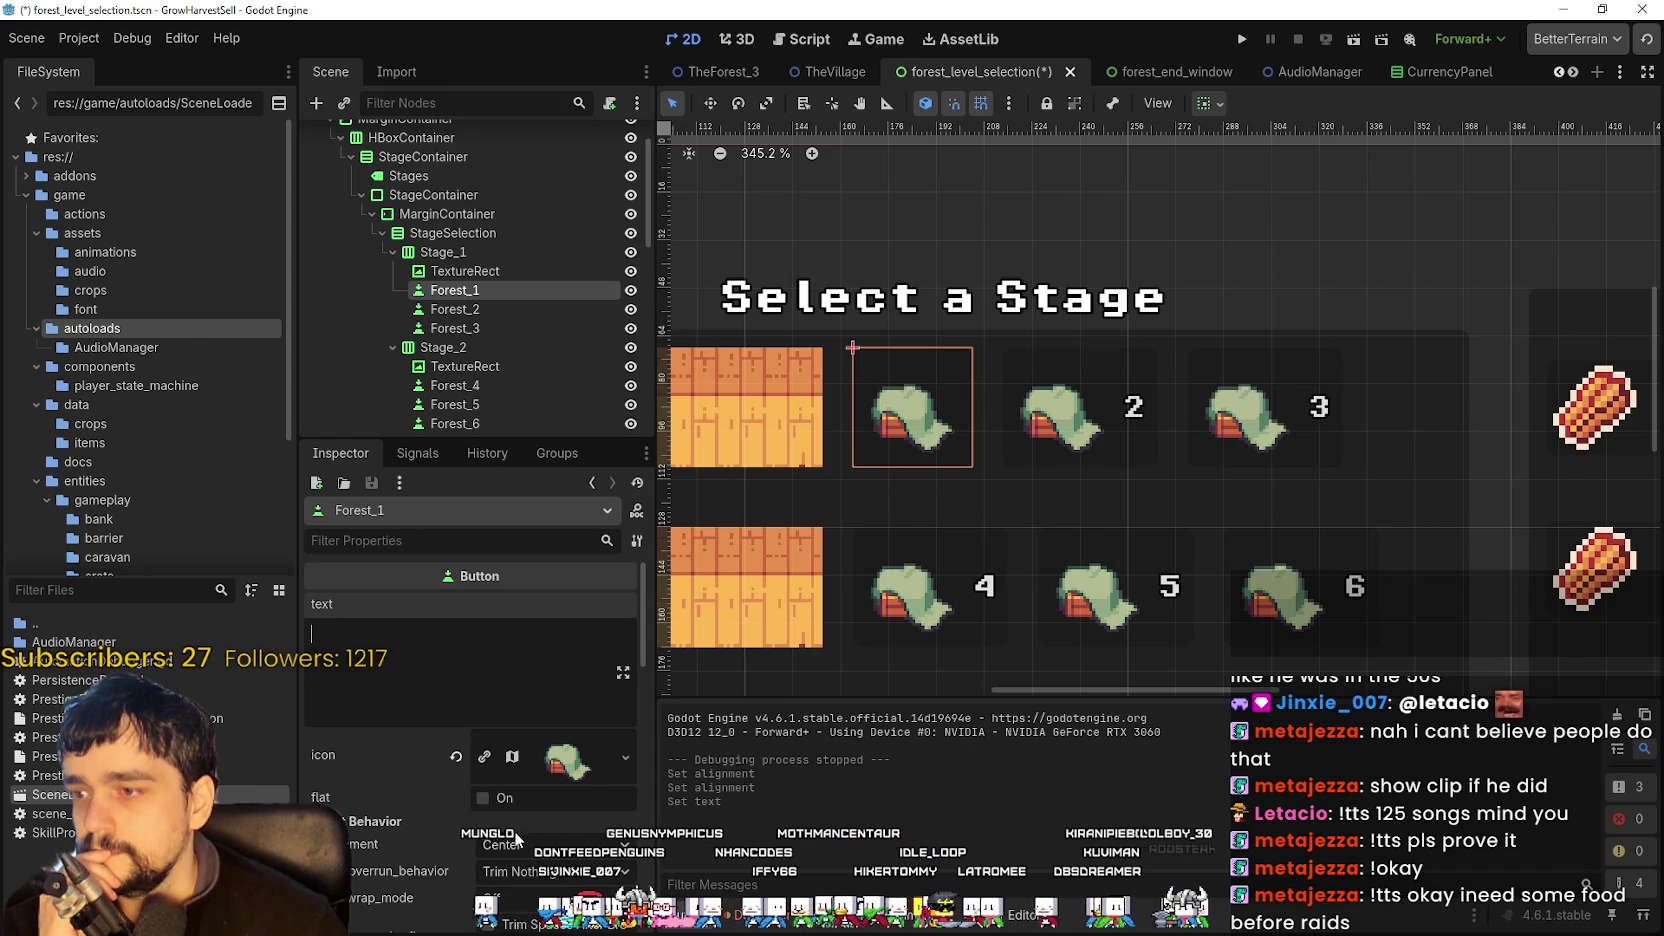
click(562, 758)
- Open the icon's atlas region editor and make a first rough region selection
scroll(560, 720, down, 4)
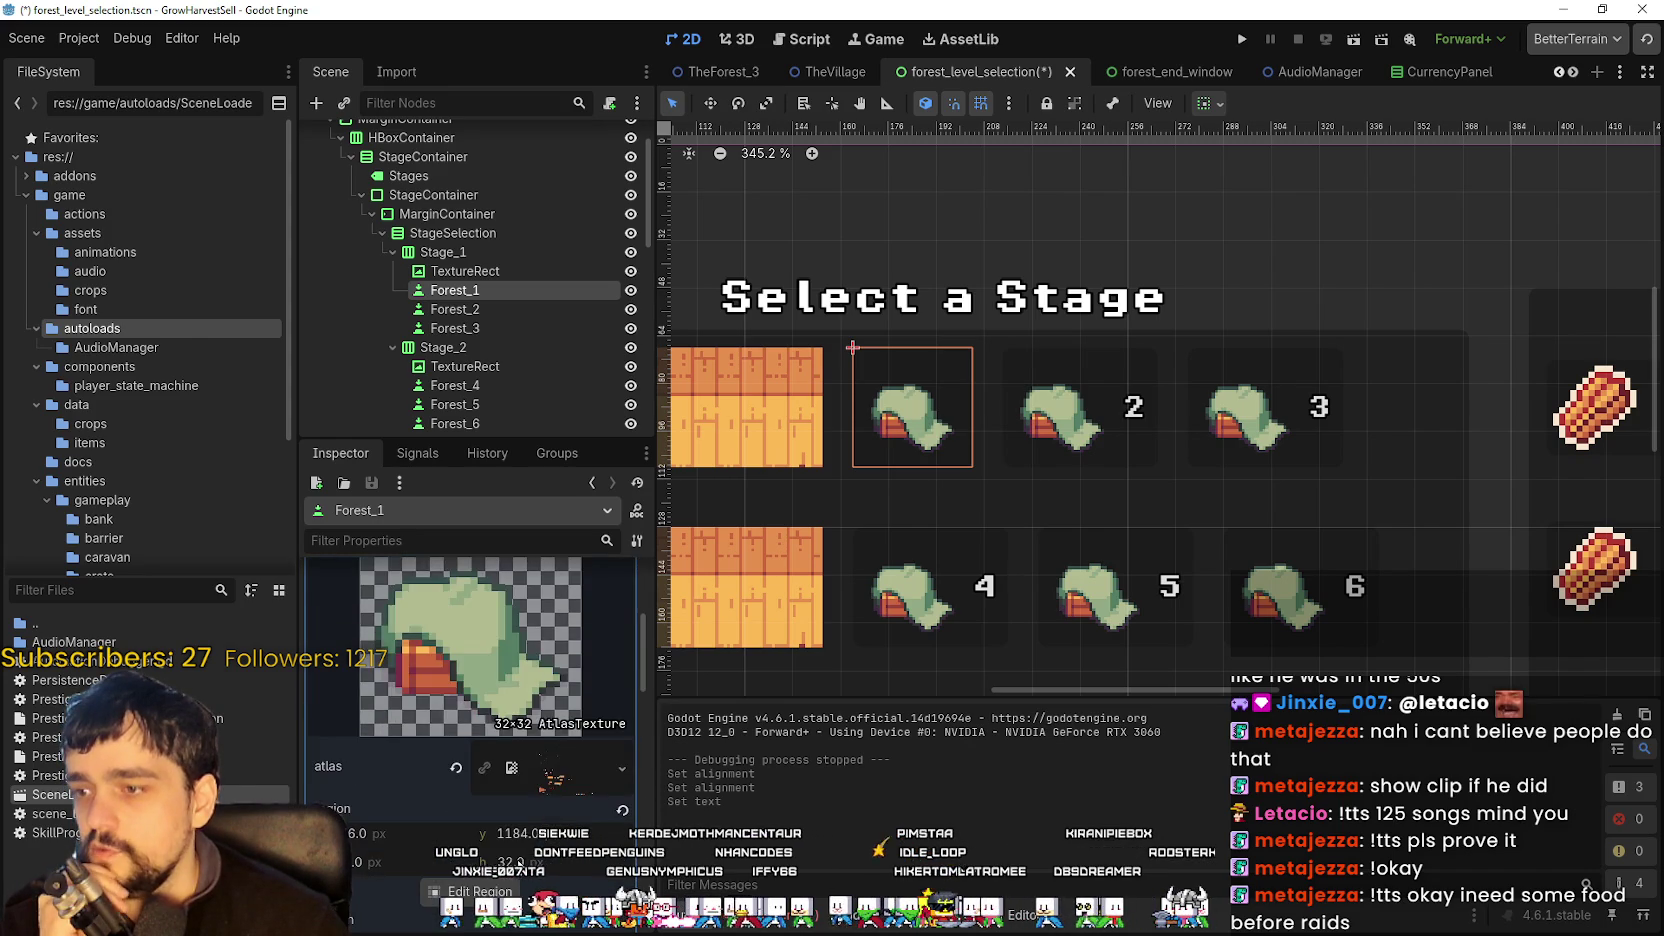
scroll(497, 807, down, 2)
click(500, 806)
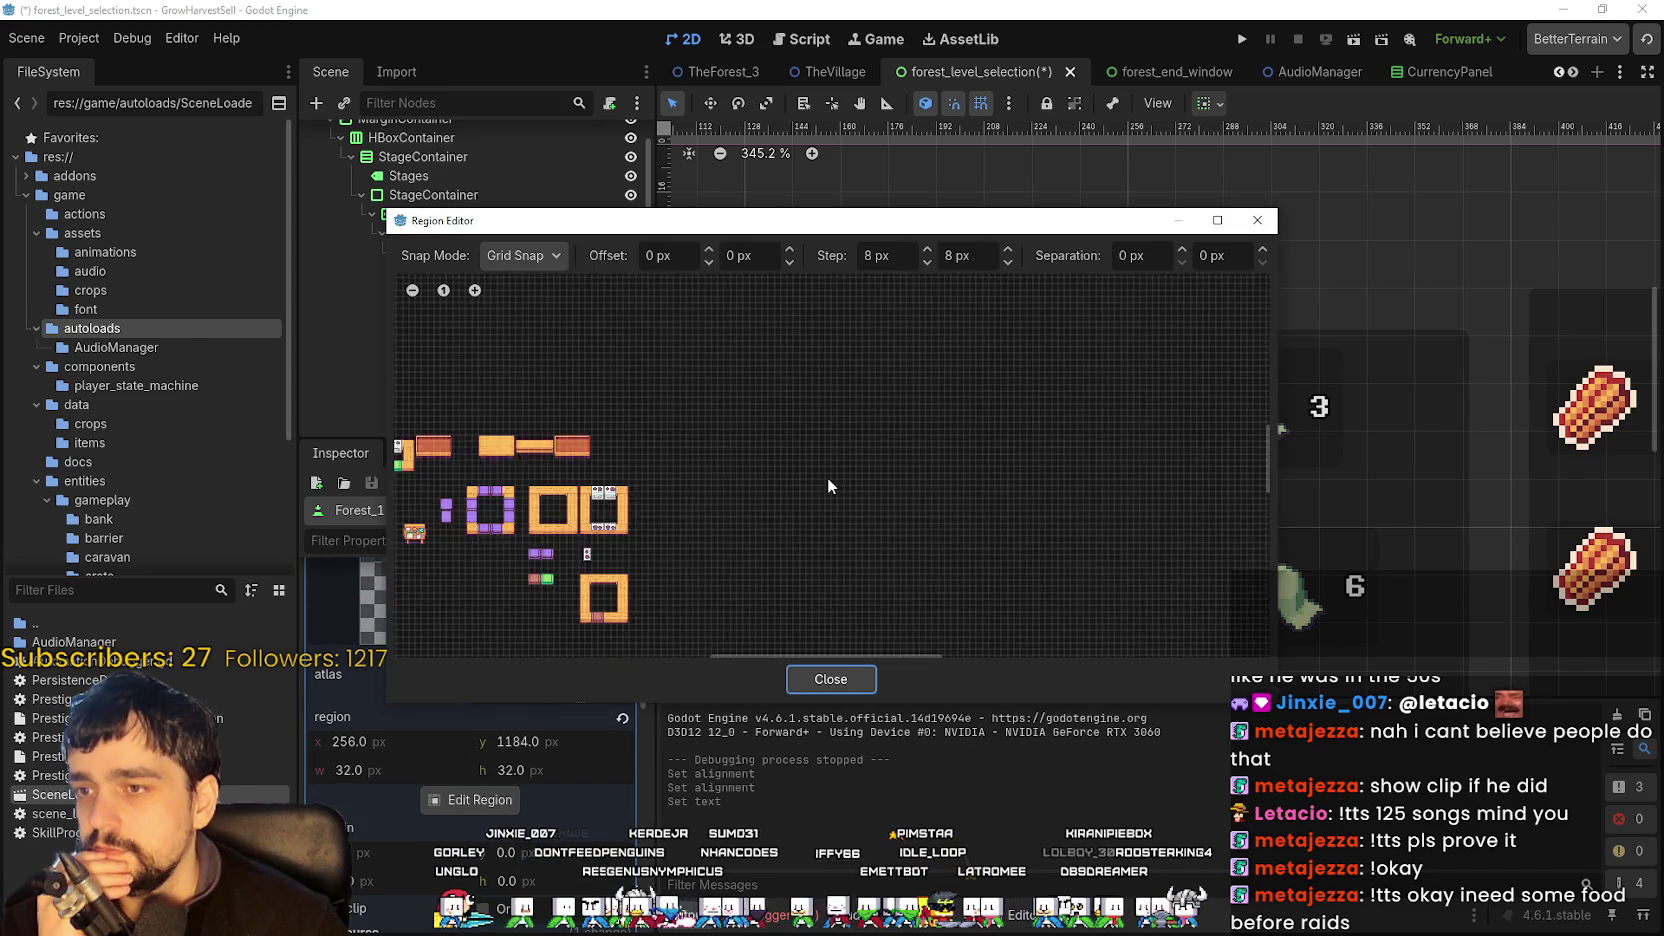
scroll(650, 510, down, 3)
scroll(751, 377, up, 2)
scroll(721, 432, up, 5)
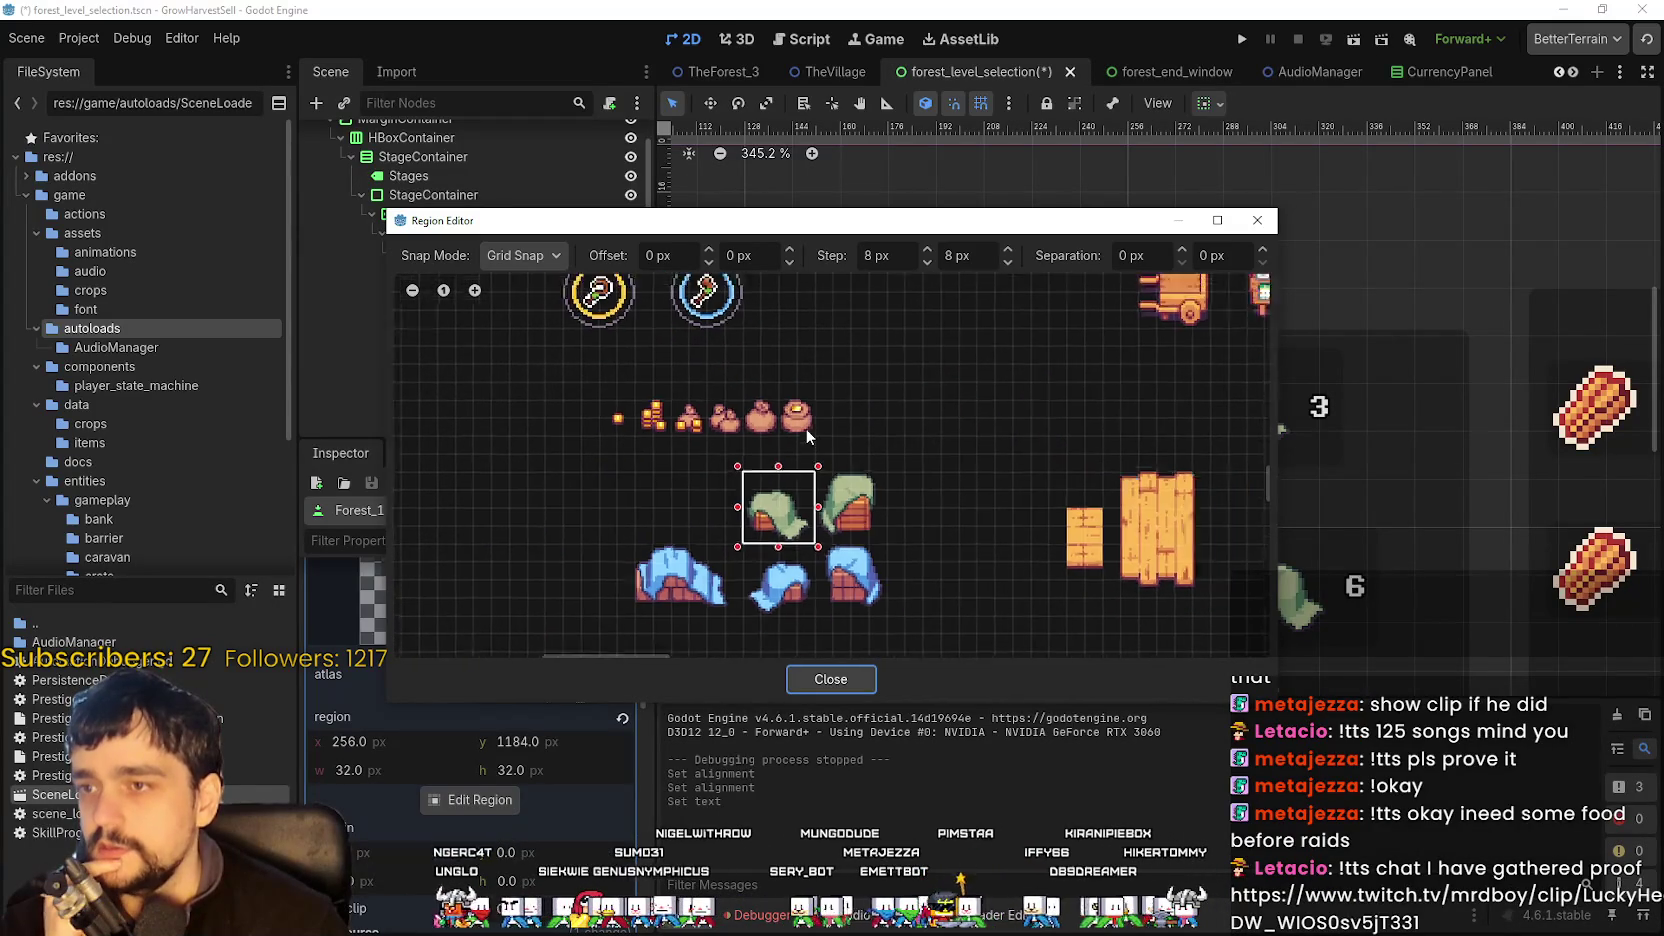
scroll(800, 470, up, 2)
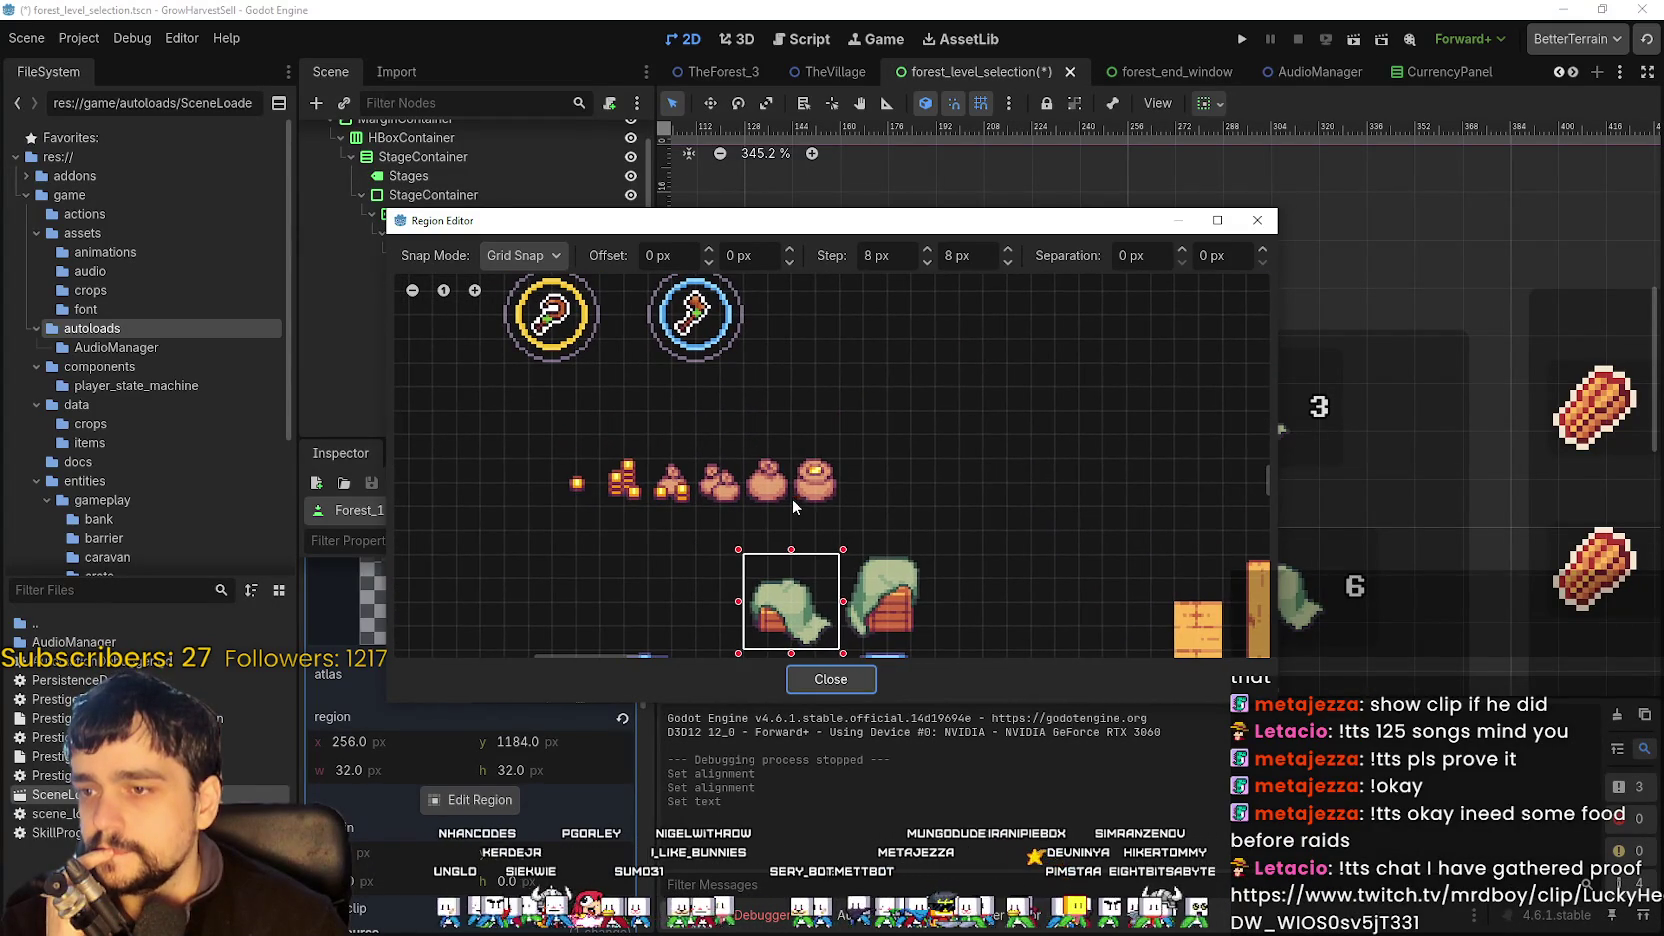
drag(792, 498, 838, 455)
mouse_move(884, 221)
mouse_down()
mouse_move(993, 657)
mouse_move(1083, 516)
mouse_up()
- Reframe the region around the white disc sprite, 16×32 px at x 224, y 1024
scroll(859, 793, down, 1)
drag(859, 793, 988, 822)
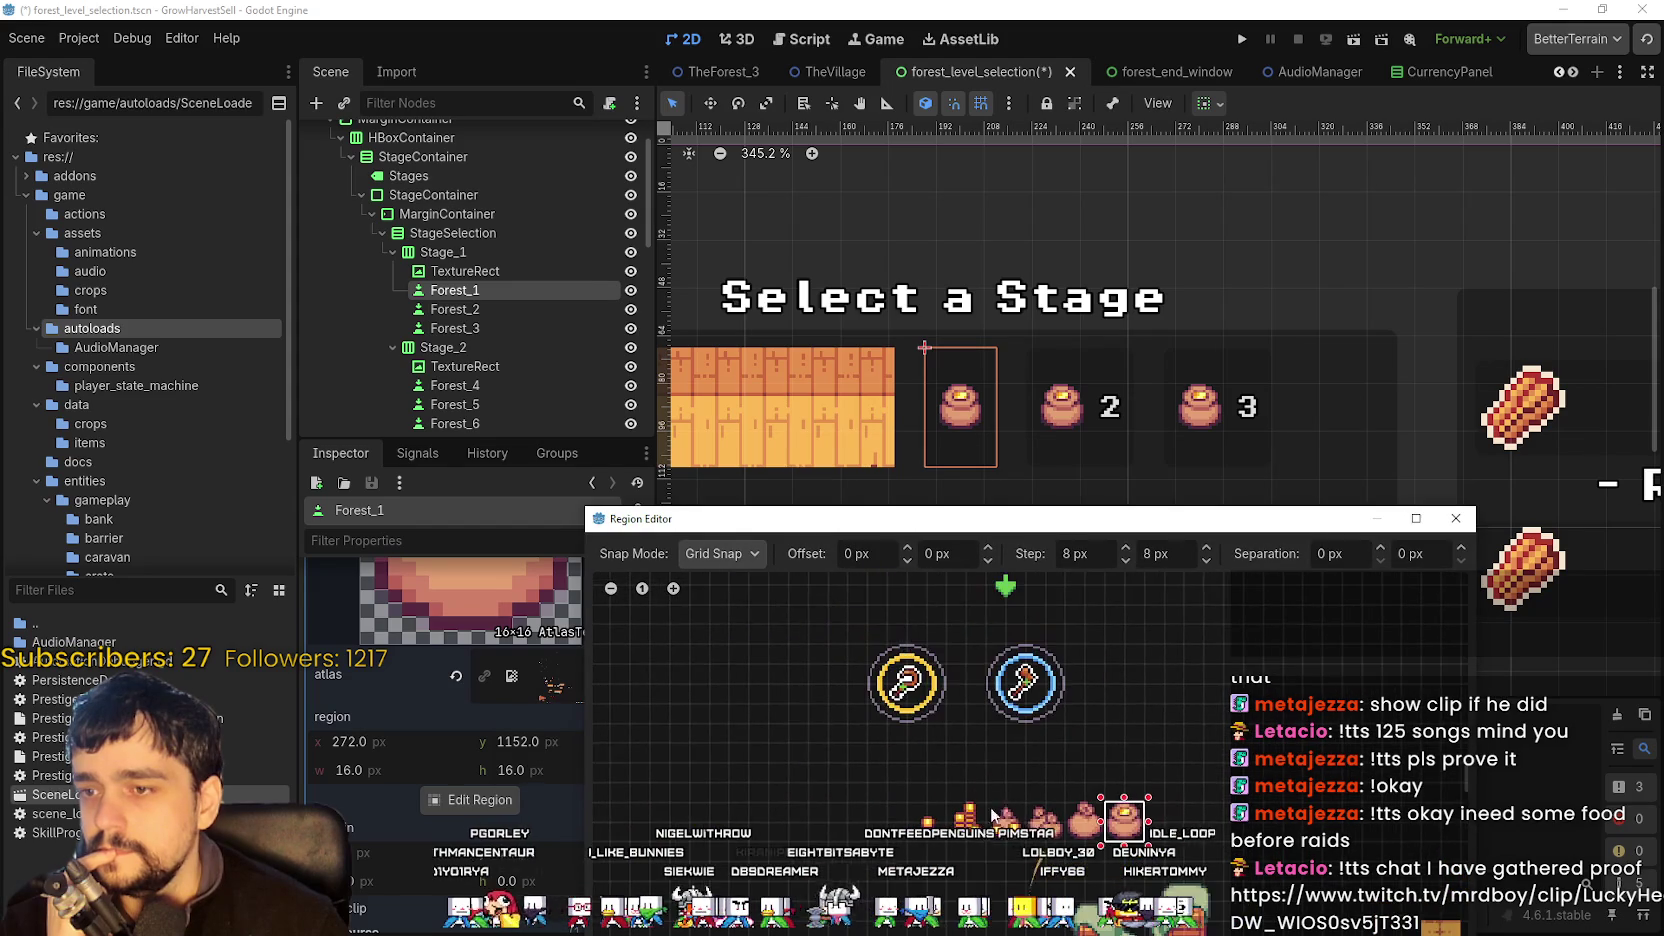
scroll(988, 822, down, 1)
mouse_move(1024, 632)
mouse_down()
mouse_move(1000, 655)
mouse_move(1033, 706)
mouse_move(938, 692)
mouse_up()
scroll(1000, 655, up, 2)
scroll(1000, 670, up, 1)
drag(1048, 690, 1069, 693)
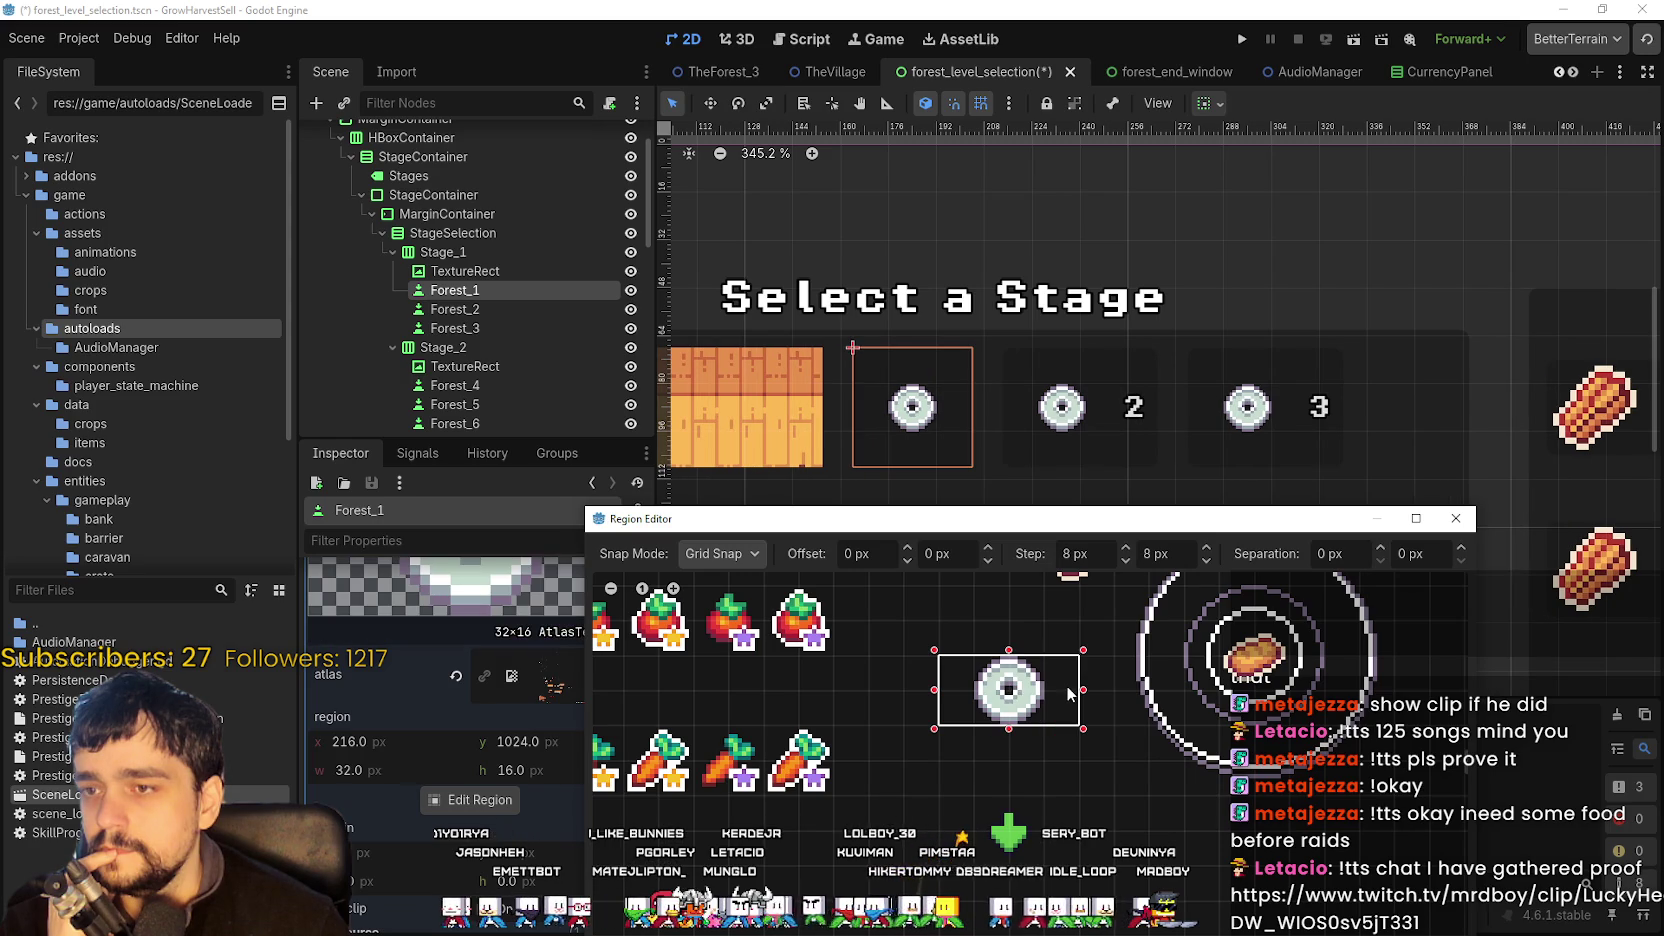
mouse_move(1080, 527)
mouse_down()
mouse_move(1100, 840)
mouse_move(1100, 583)
mouse_move(1053, 729)
mouse_move(1057, 529)
mouse_up()
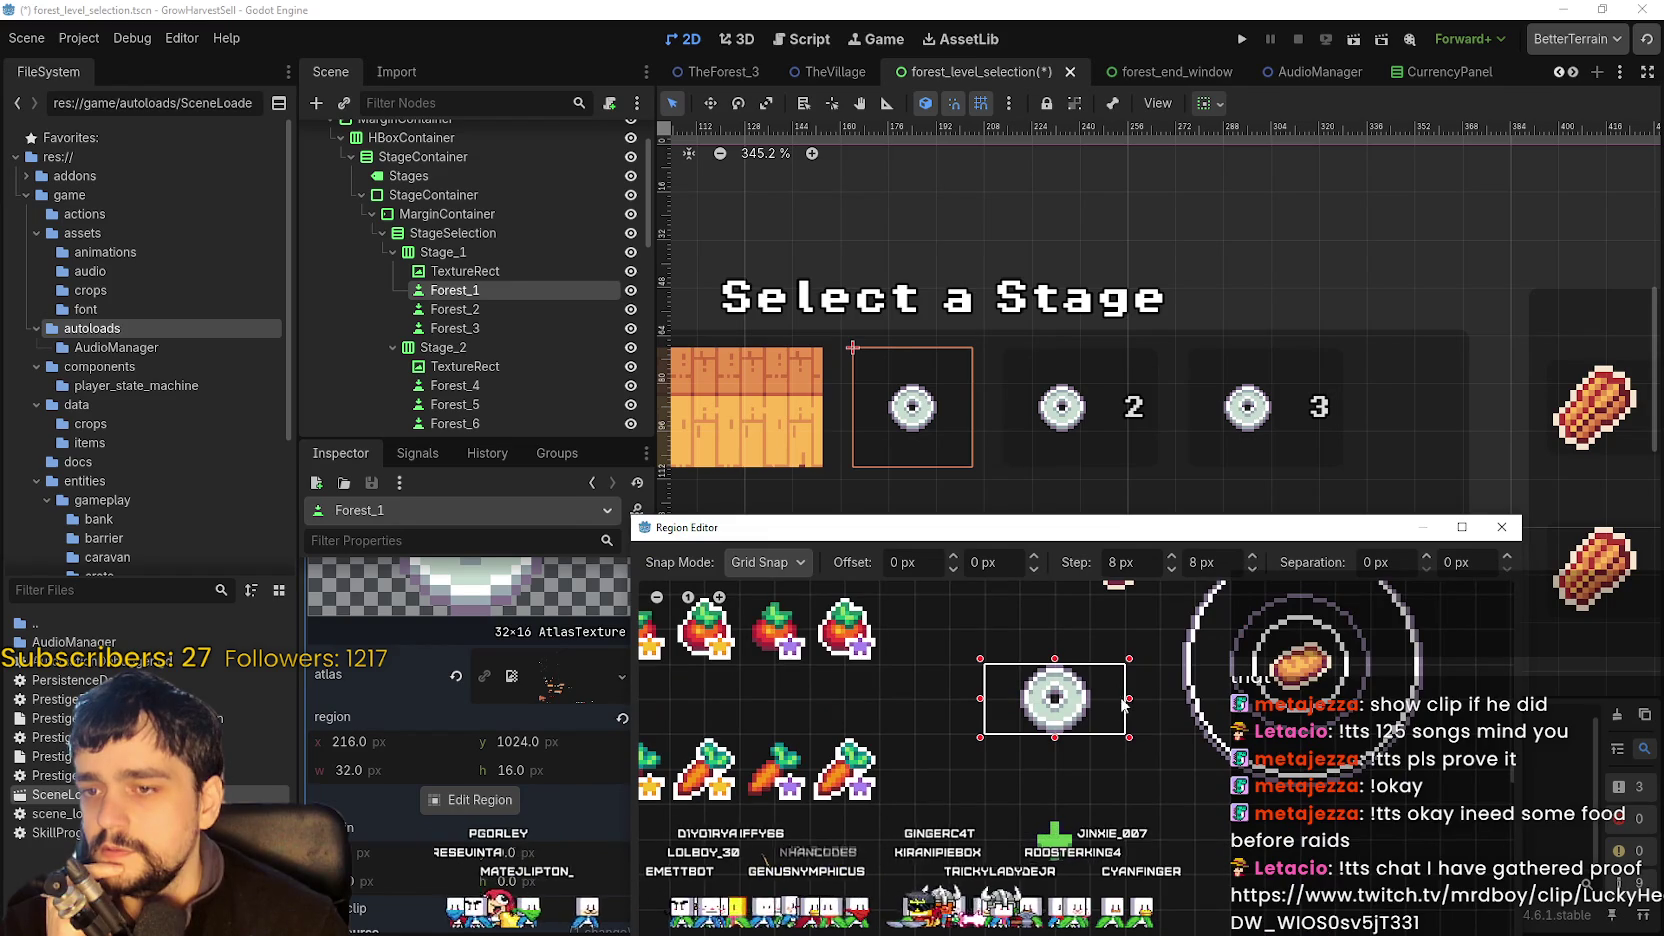
drag(1128, 703, 1088, 708)
drag(981, 698, 1012, 710)
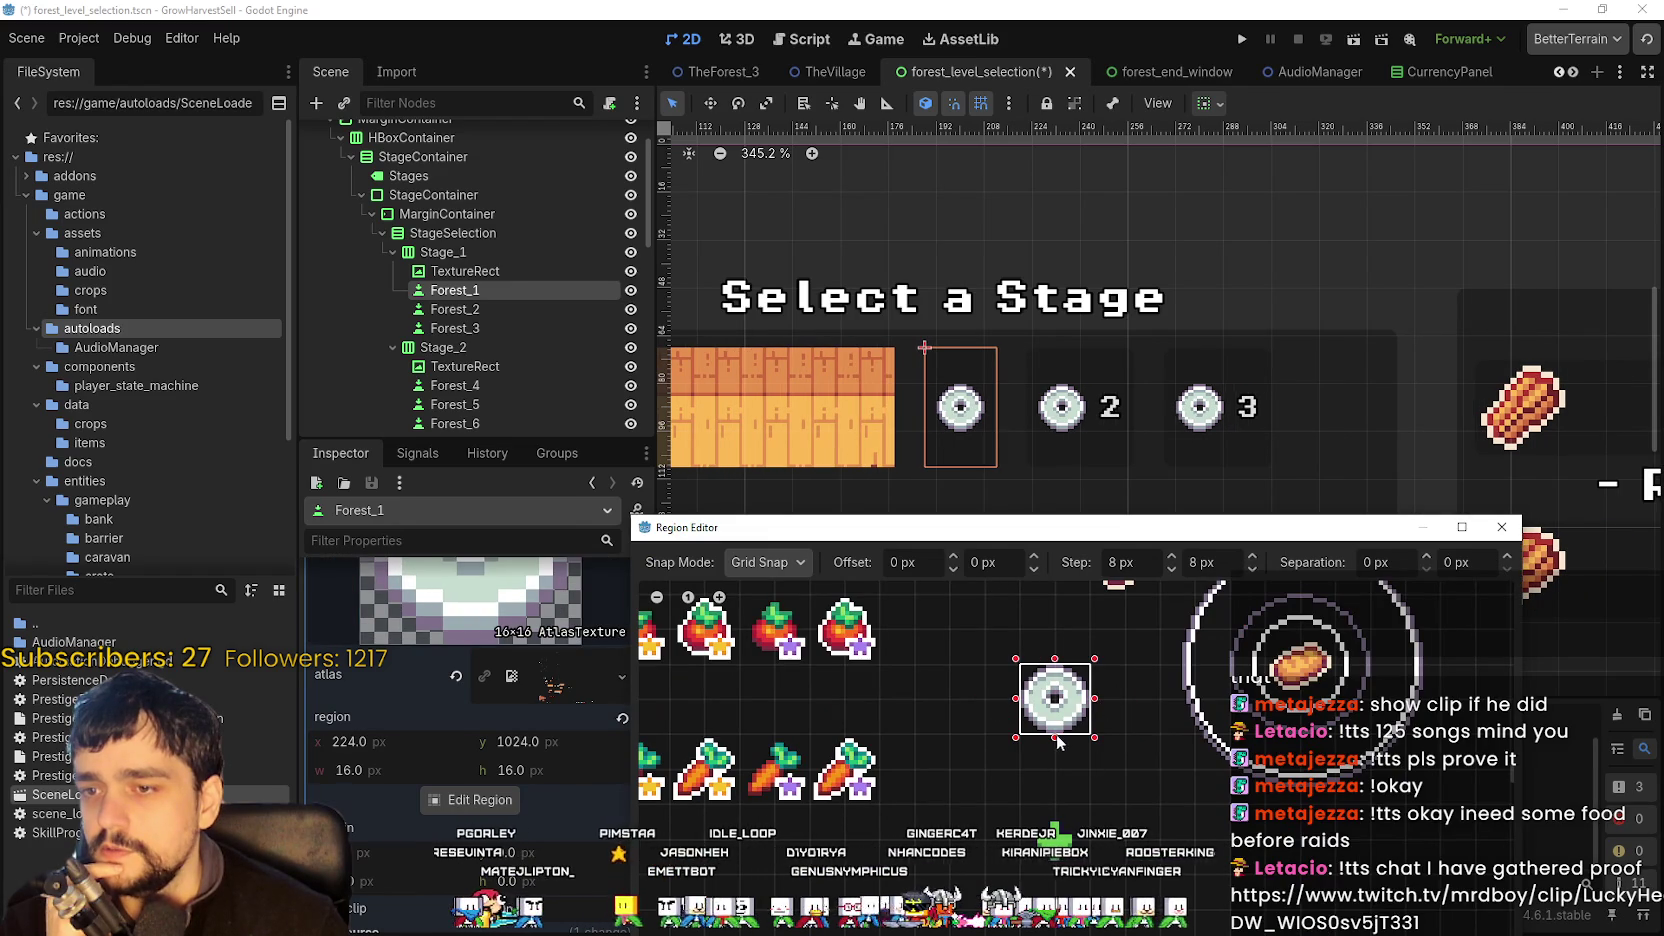
drag(1058, 764, 1074, 800)
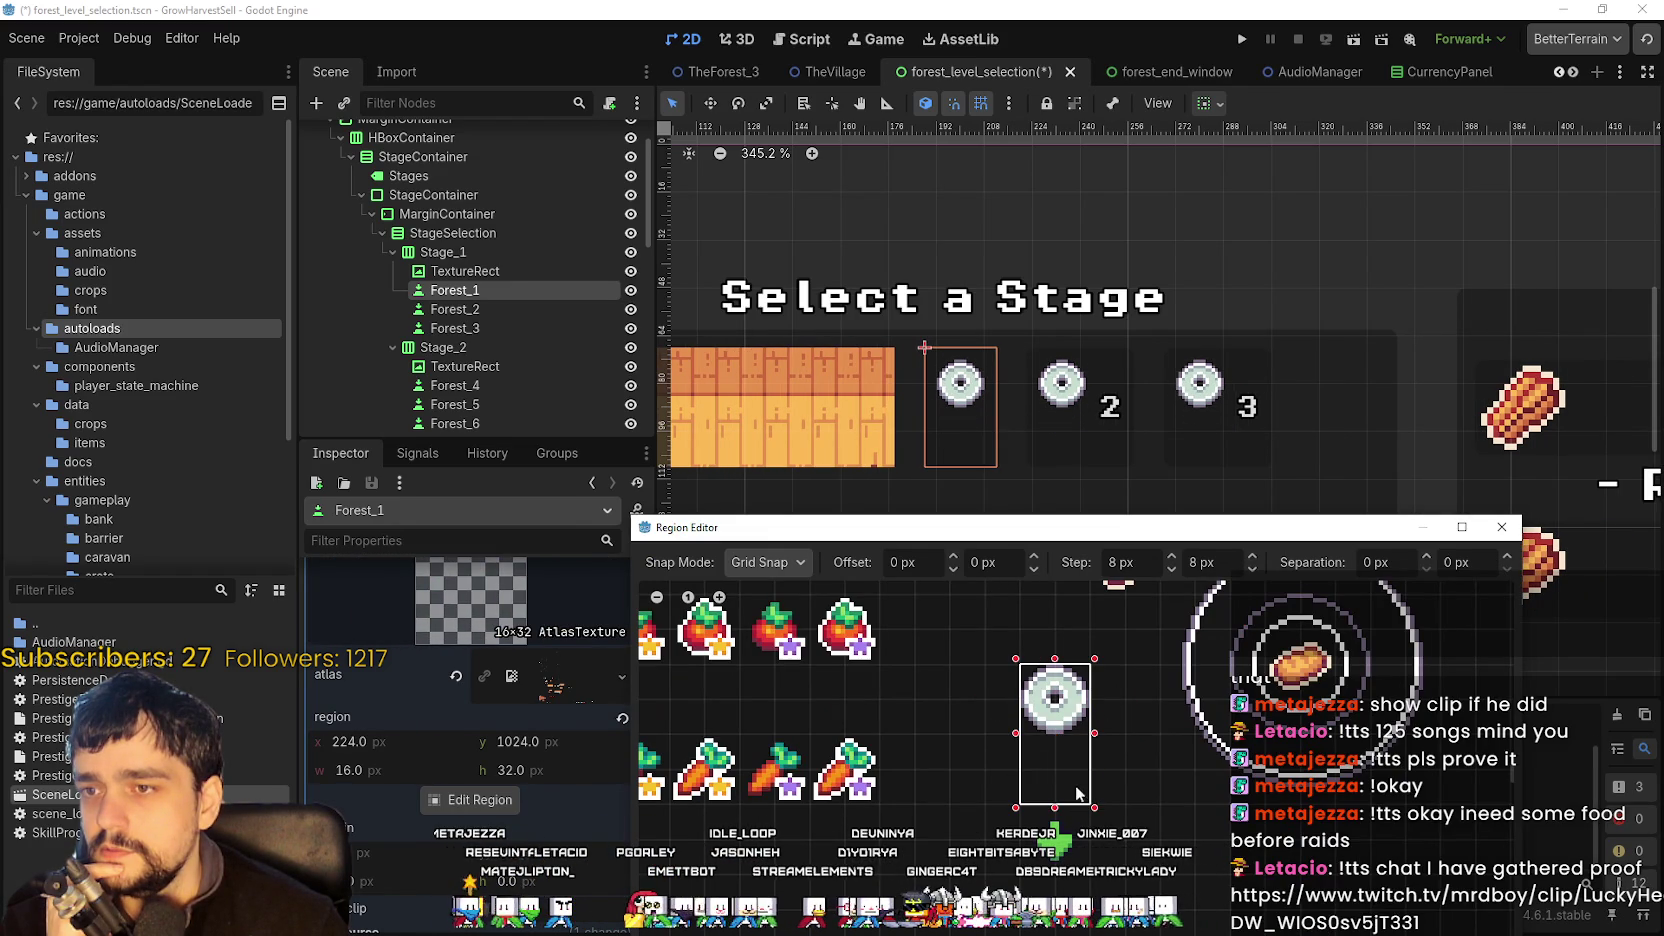
scroll(1040, 720, up, 1)
scroll(1030, 715, up, 1)
scroll(1025, 712, down, 1)
click(808, 562)
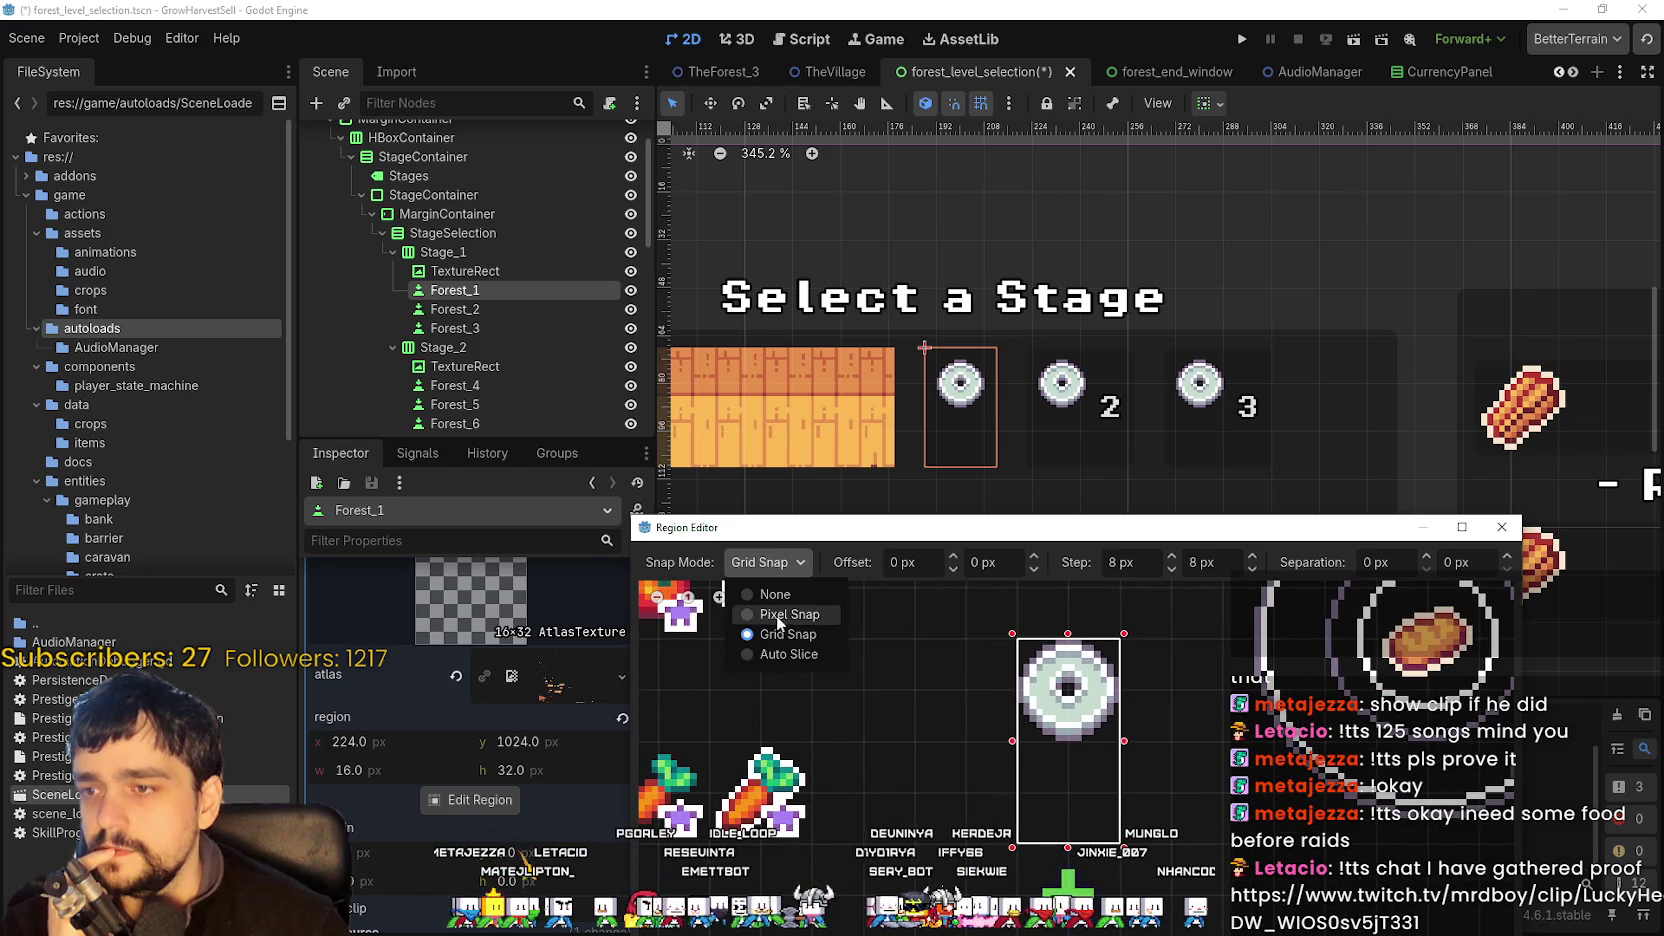
- With Pixel Snap on, adjust the disc region to 23×33 at x 221, y 1023, then close the editor
click(762, 612)
scroll(1014, 740, up, 1)
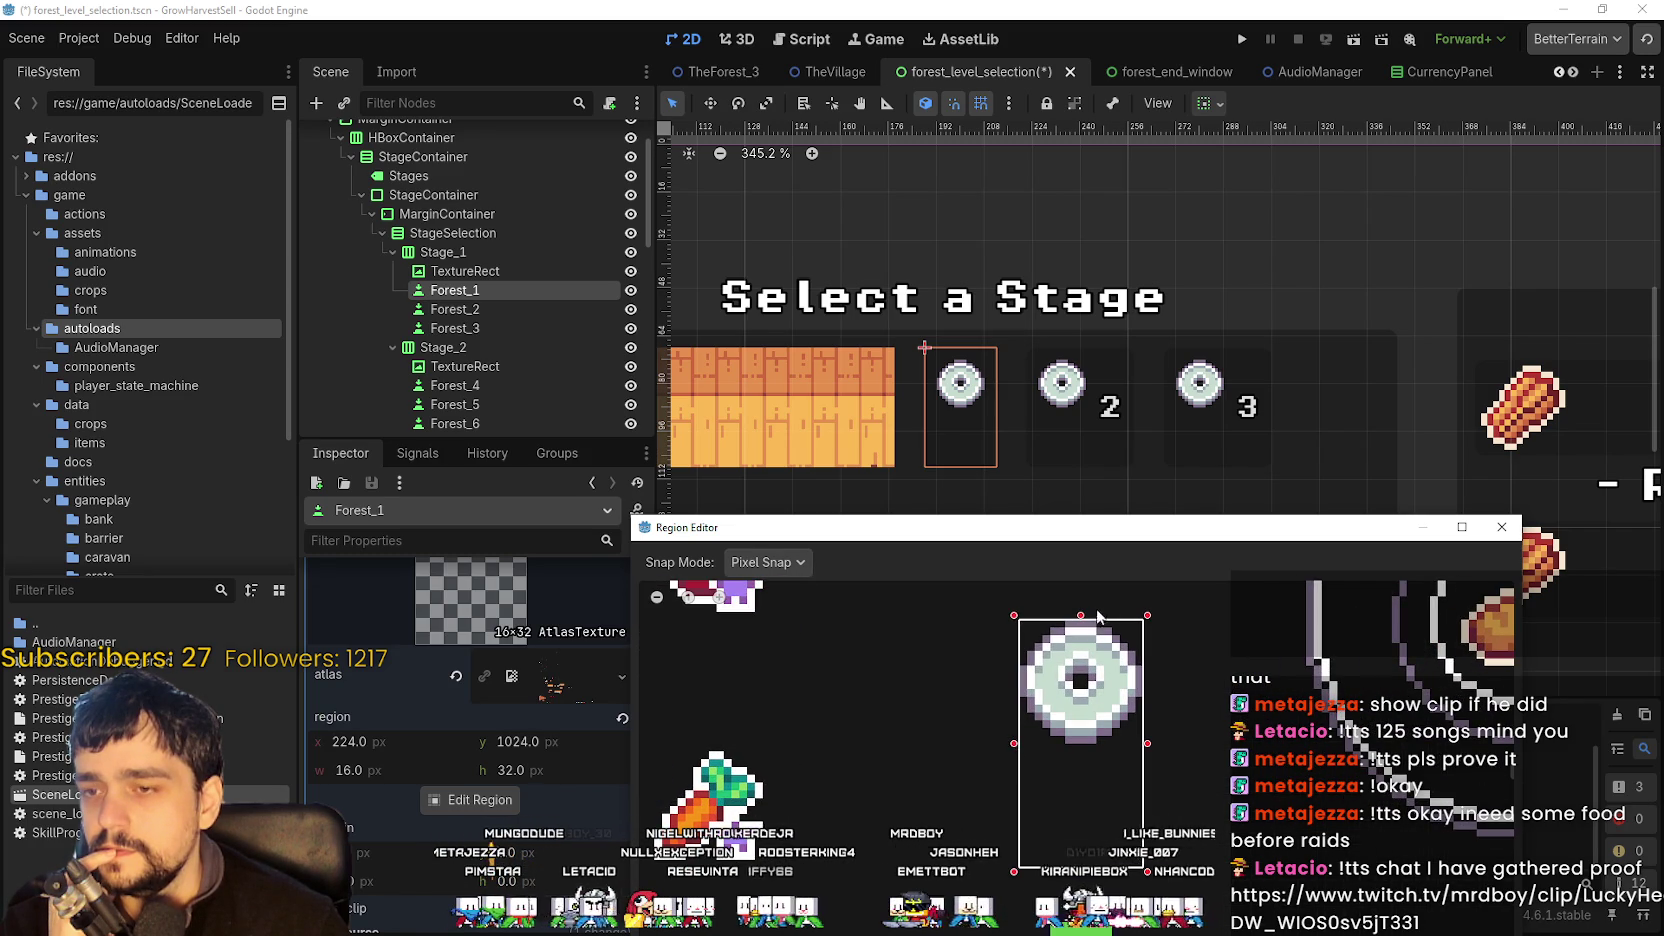
drag(1083, 620, 1083, 612)
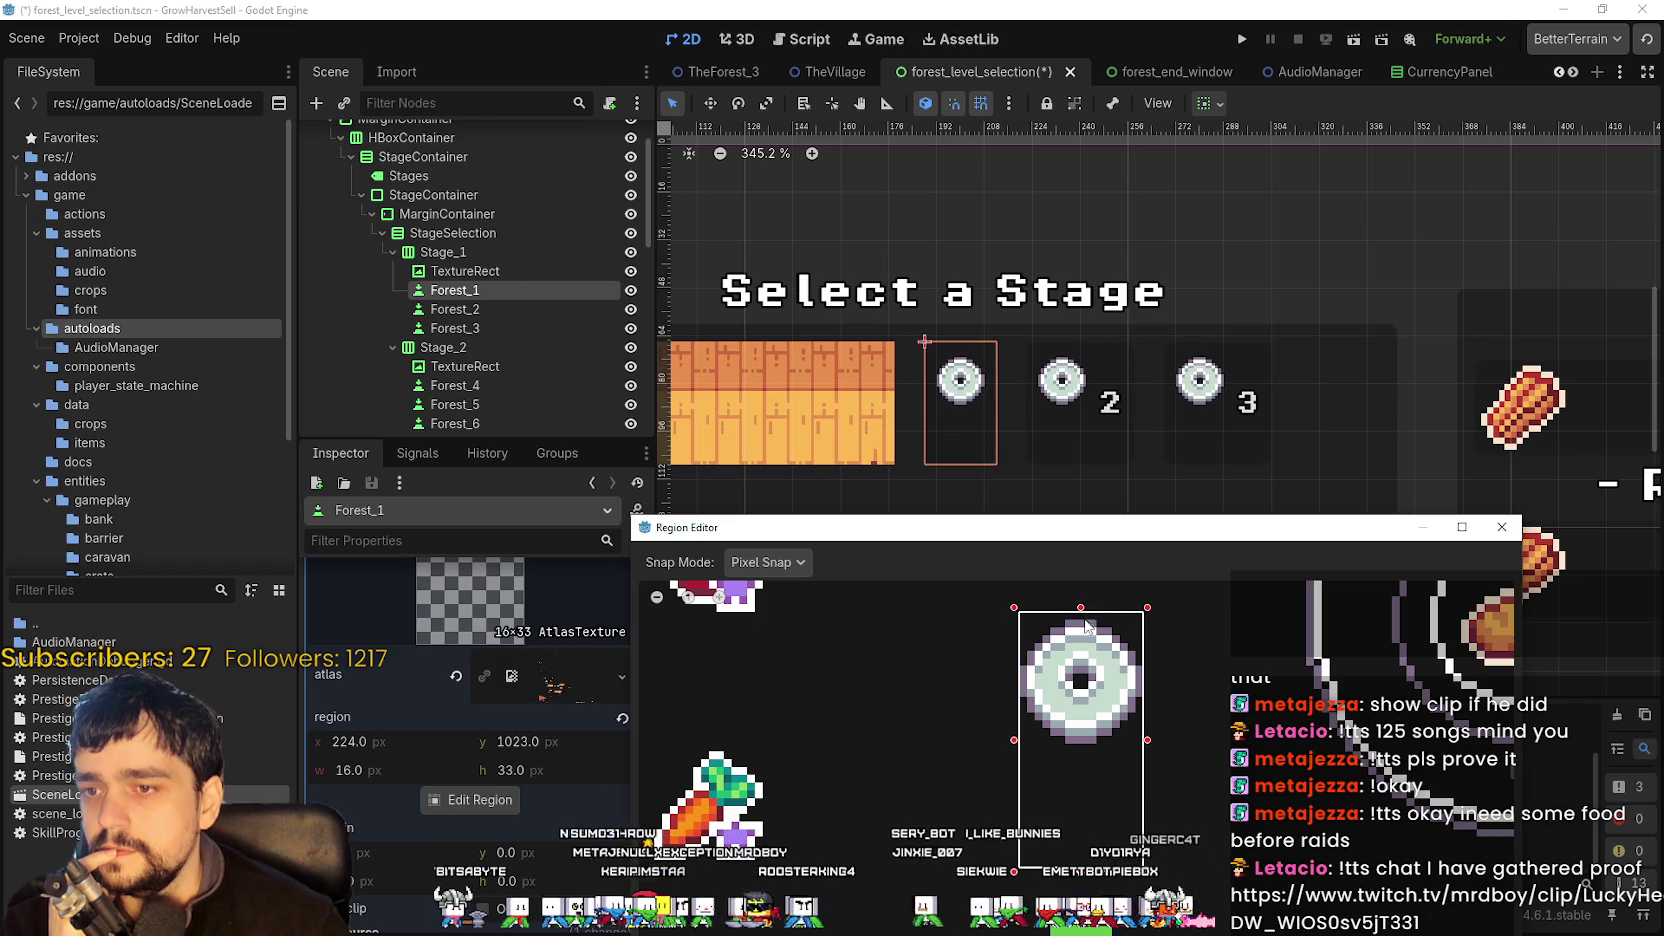
scroll(1083, 620, up, 2)
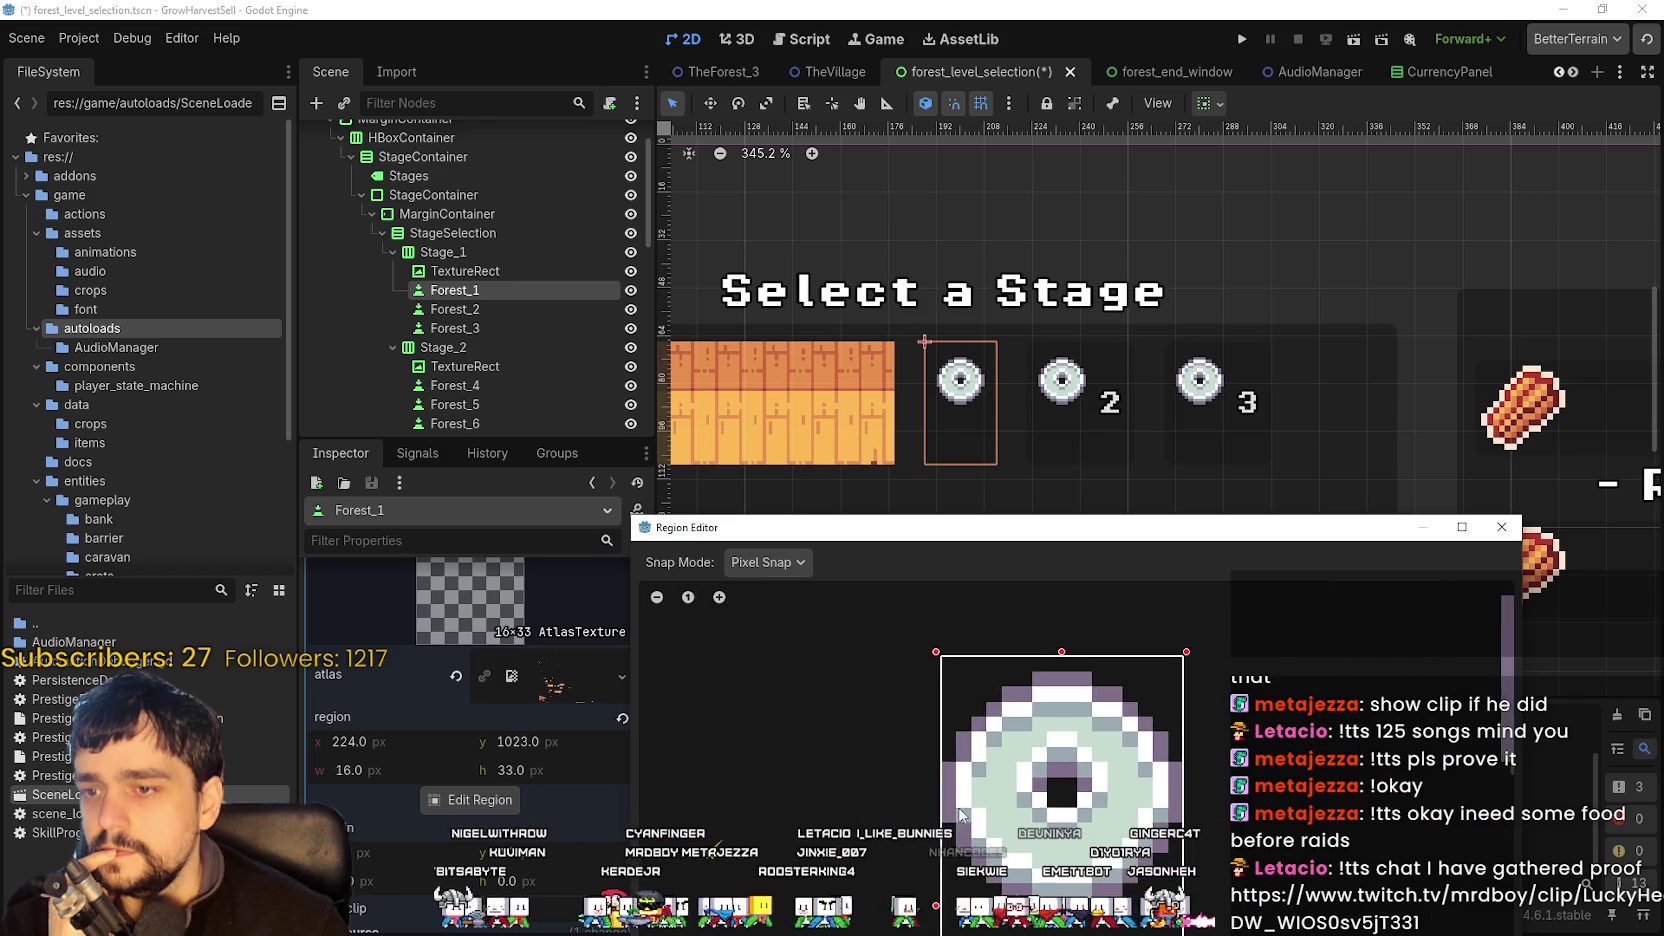
scroll(938, 836, down, 1)
drag(929, 891, 904, 882)
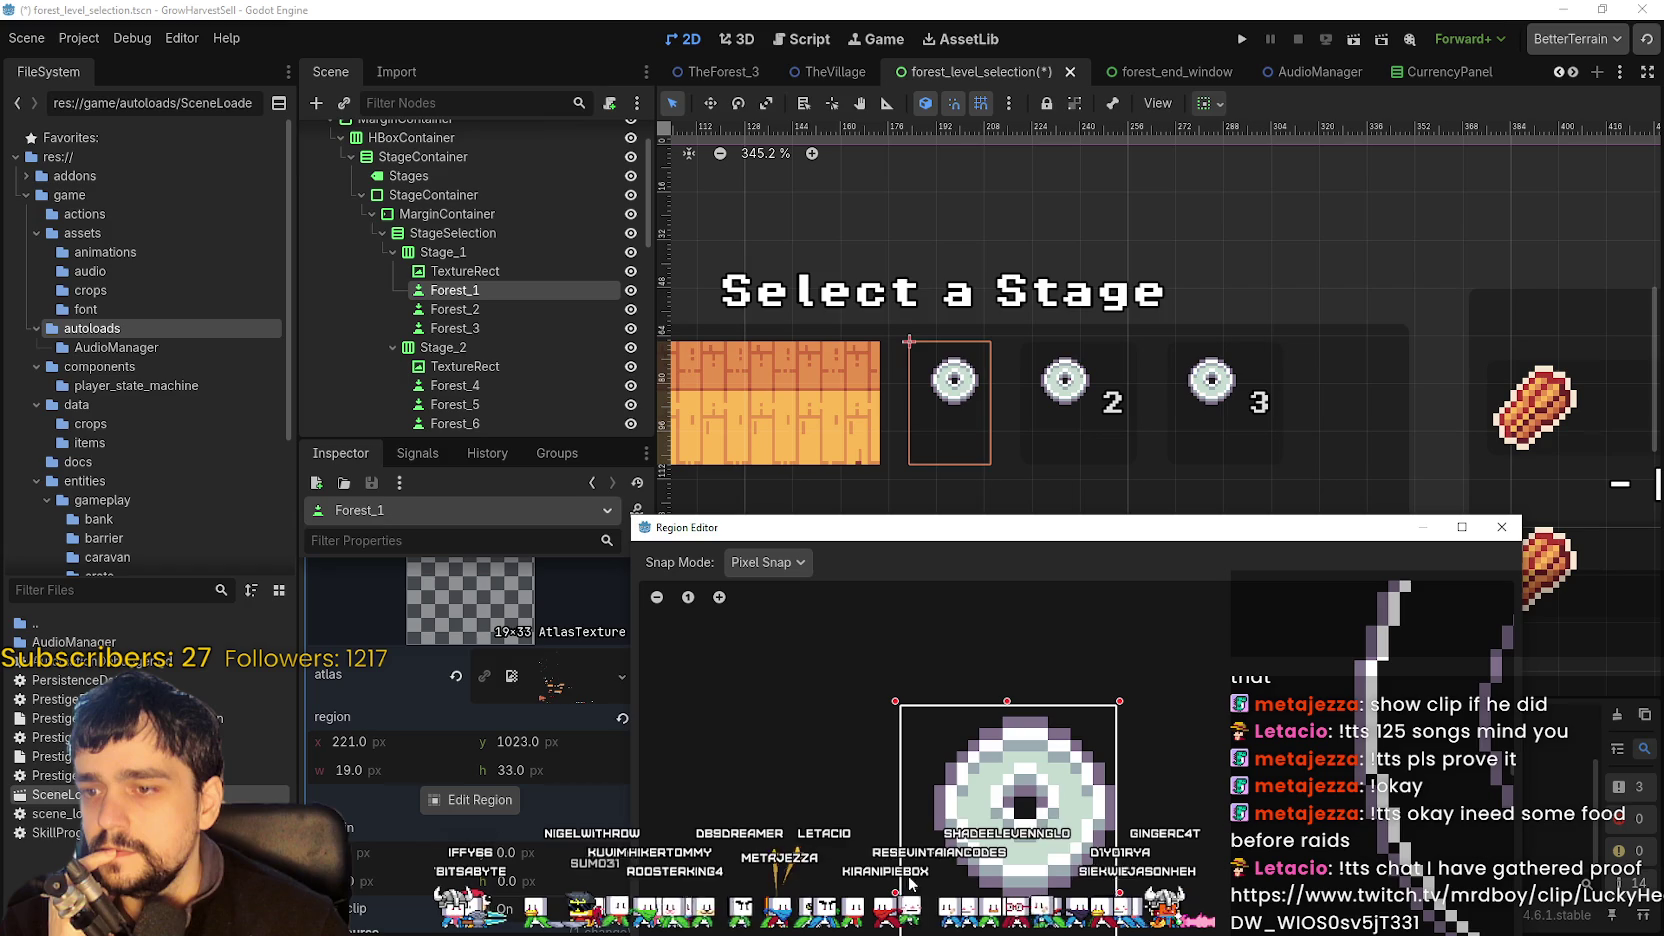
drag(1120, 893, 1164, 893)
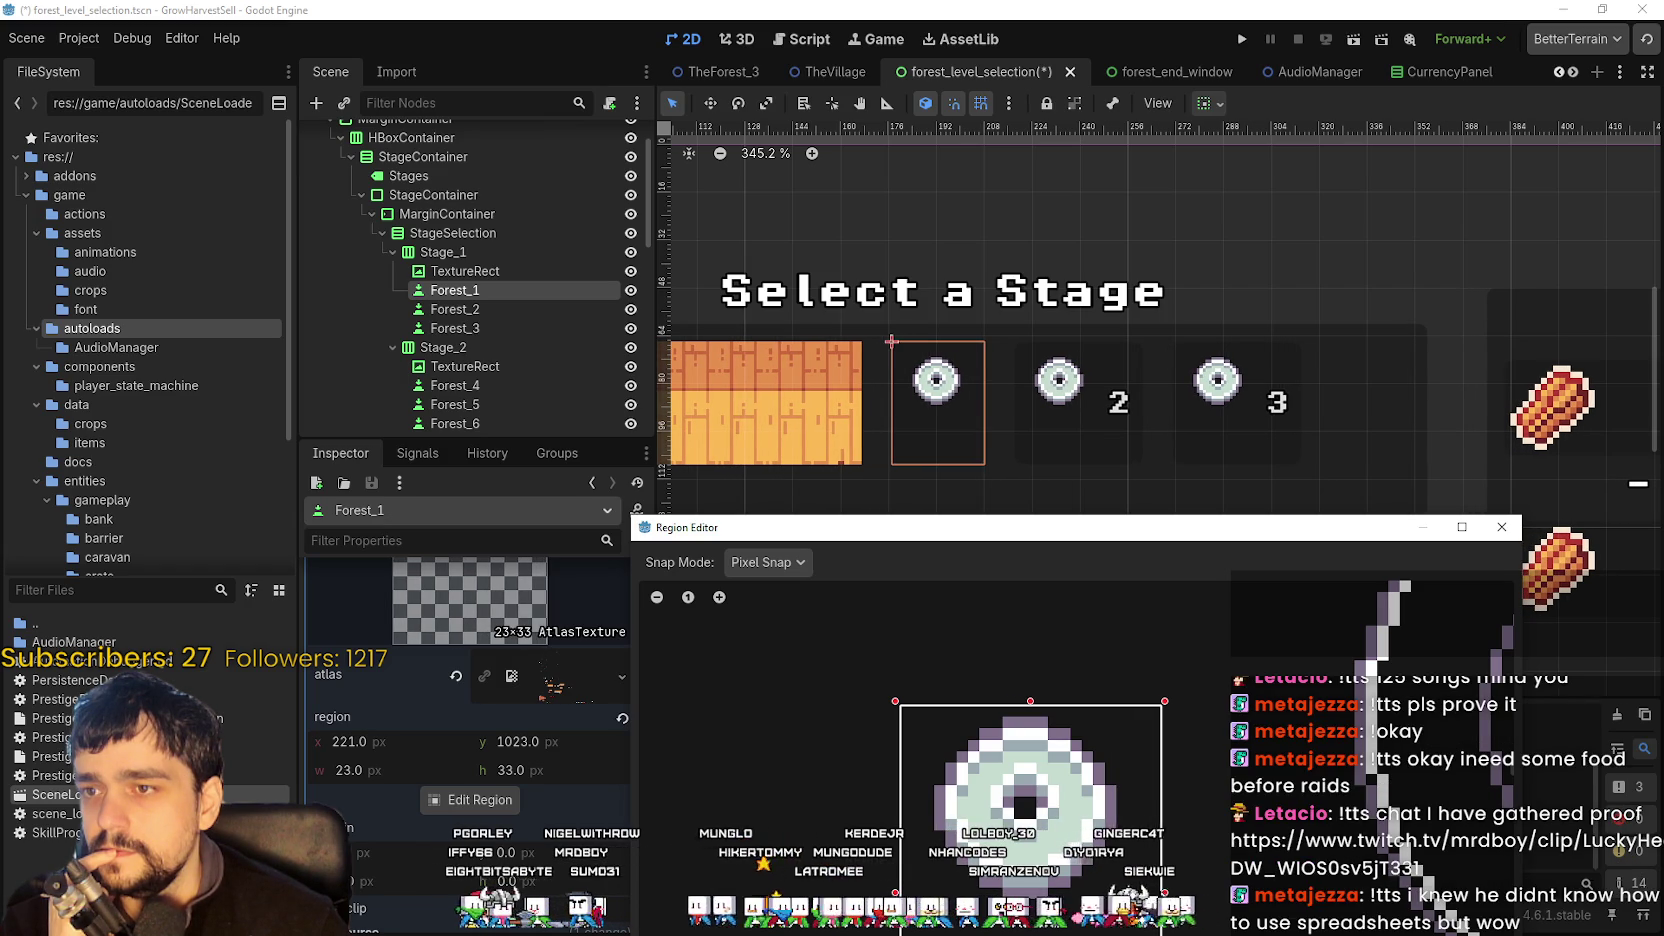
scroll(1174, 897, down, 3)
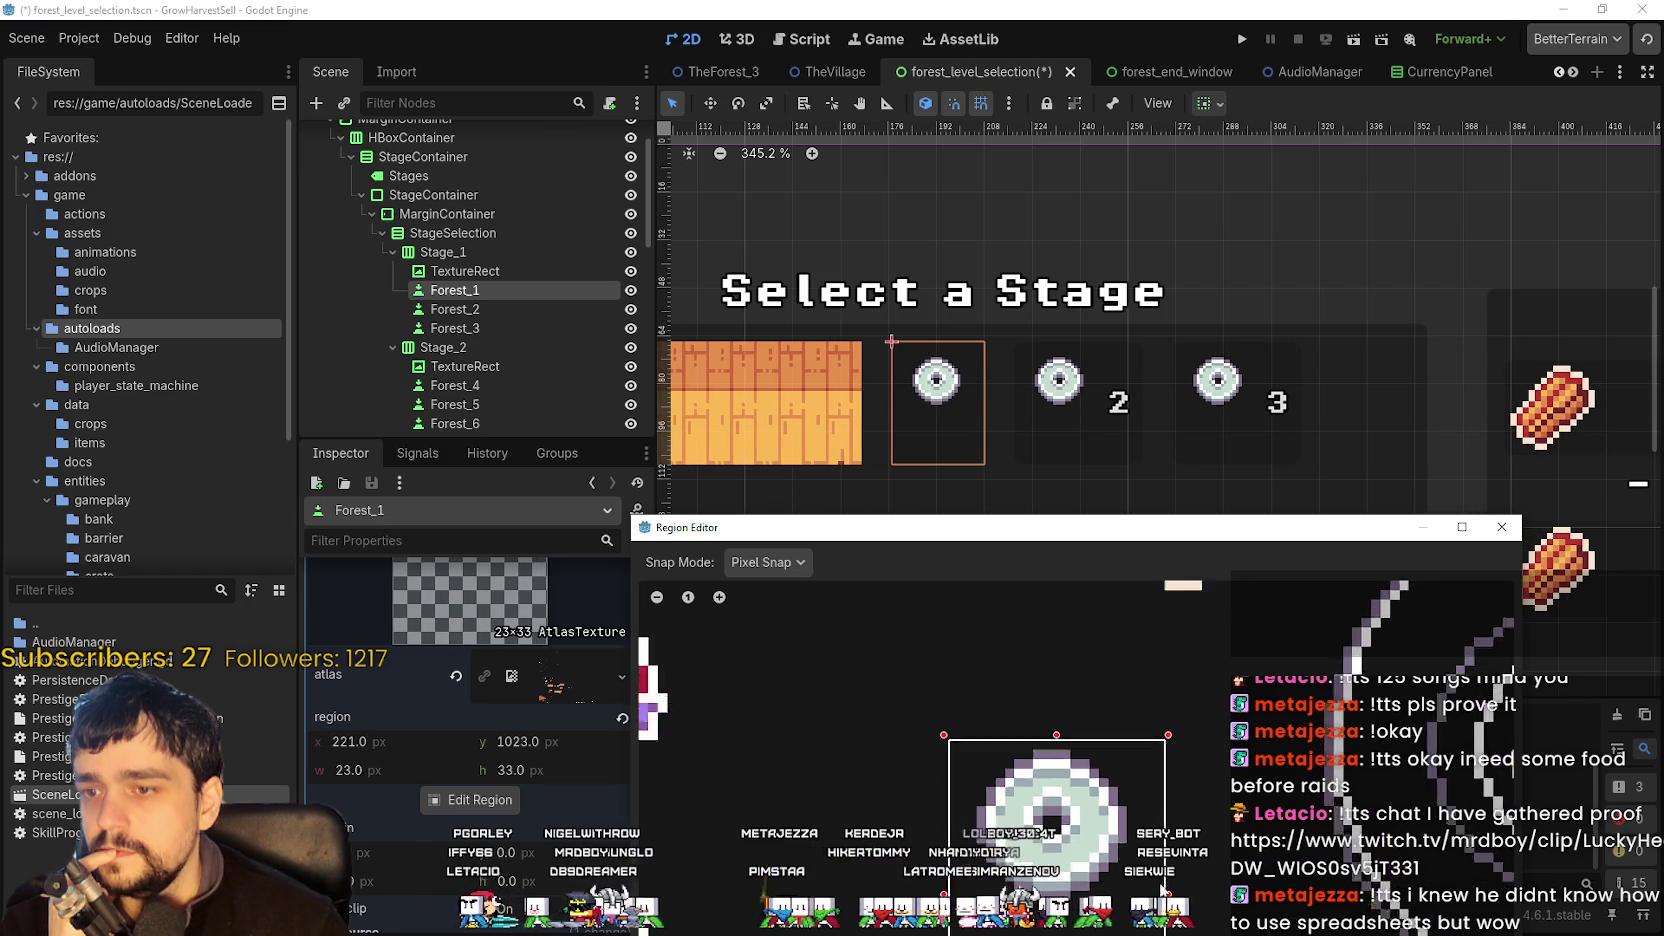
mouse_move(1174, 527)
mouse_down()
mouse_move(1174, 888)
mouse_move(1174, 408)
mouse_up()
scroll(1136, 806, up, 2)
drag(1147, 761, 1150, 679)
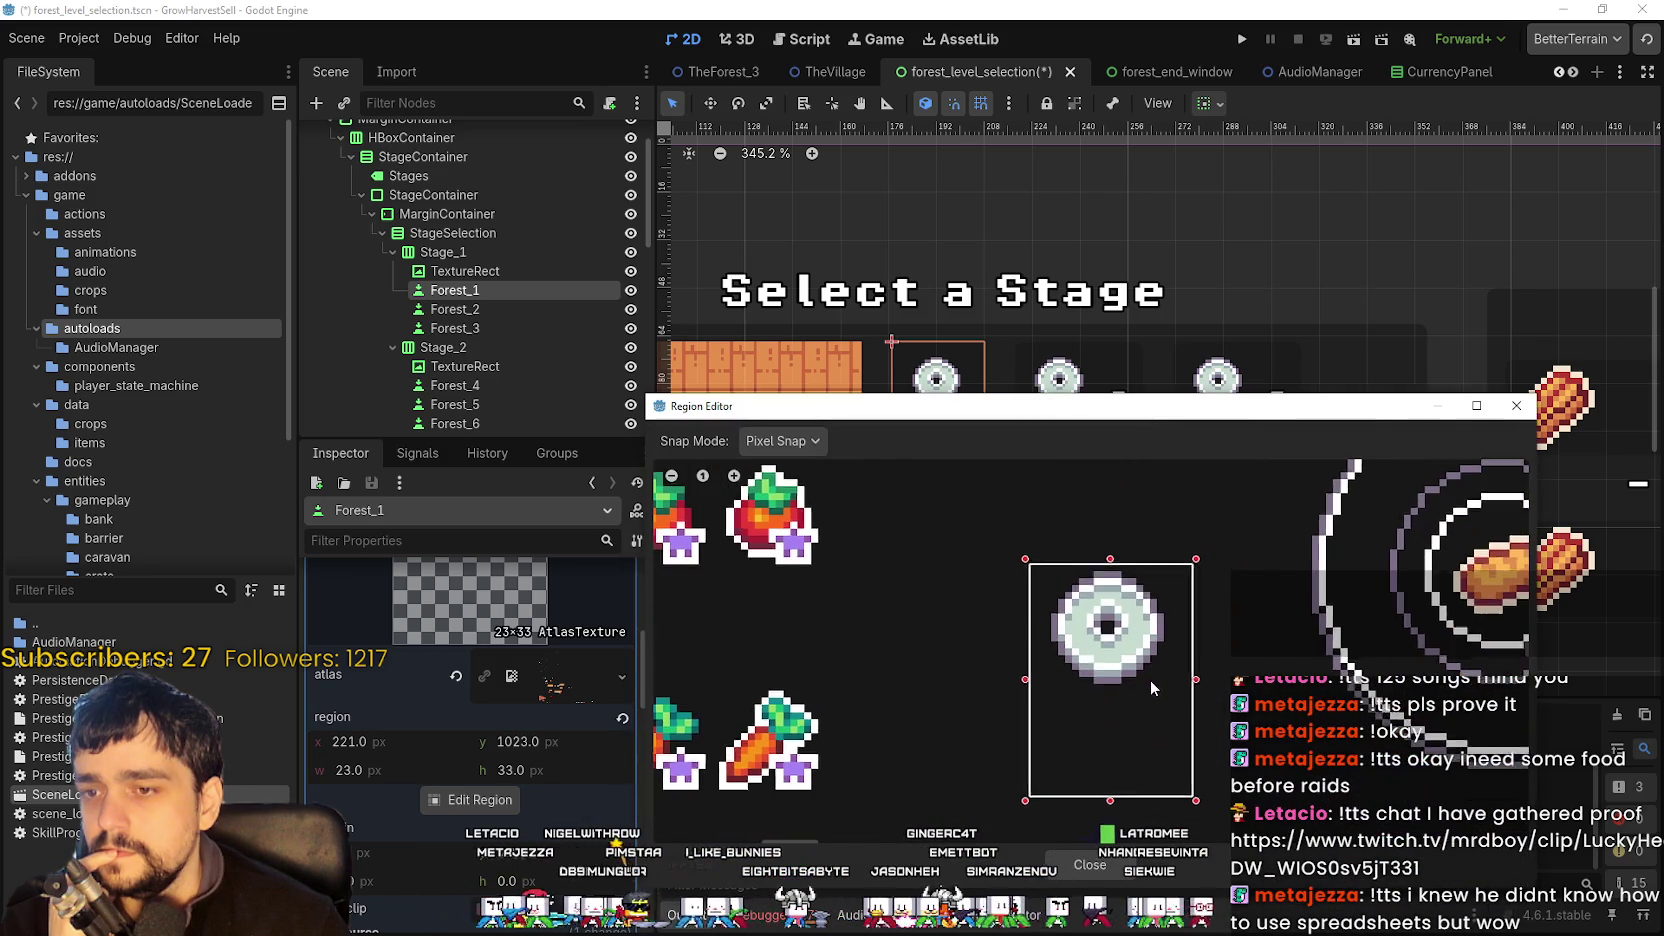
click(1098, 868)
- Zoom the 2D view in and out to inspect the stage grid
scroll(572, 644, down, 5)
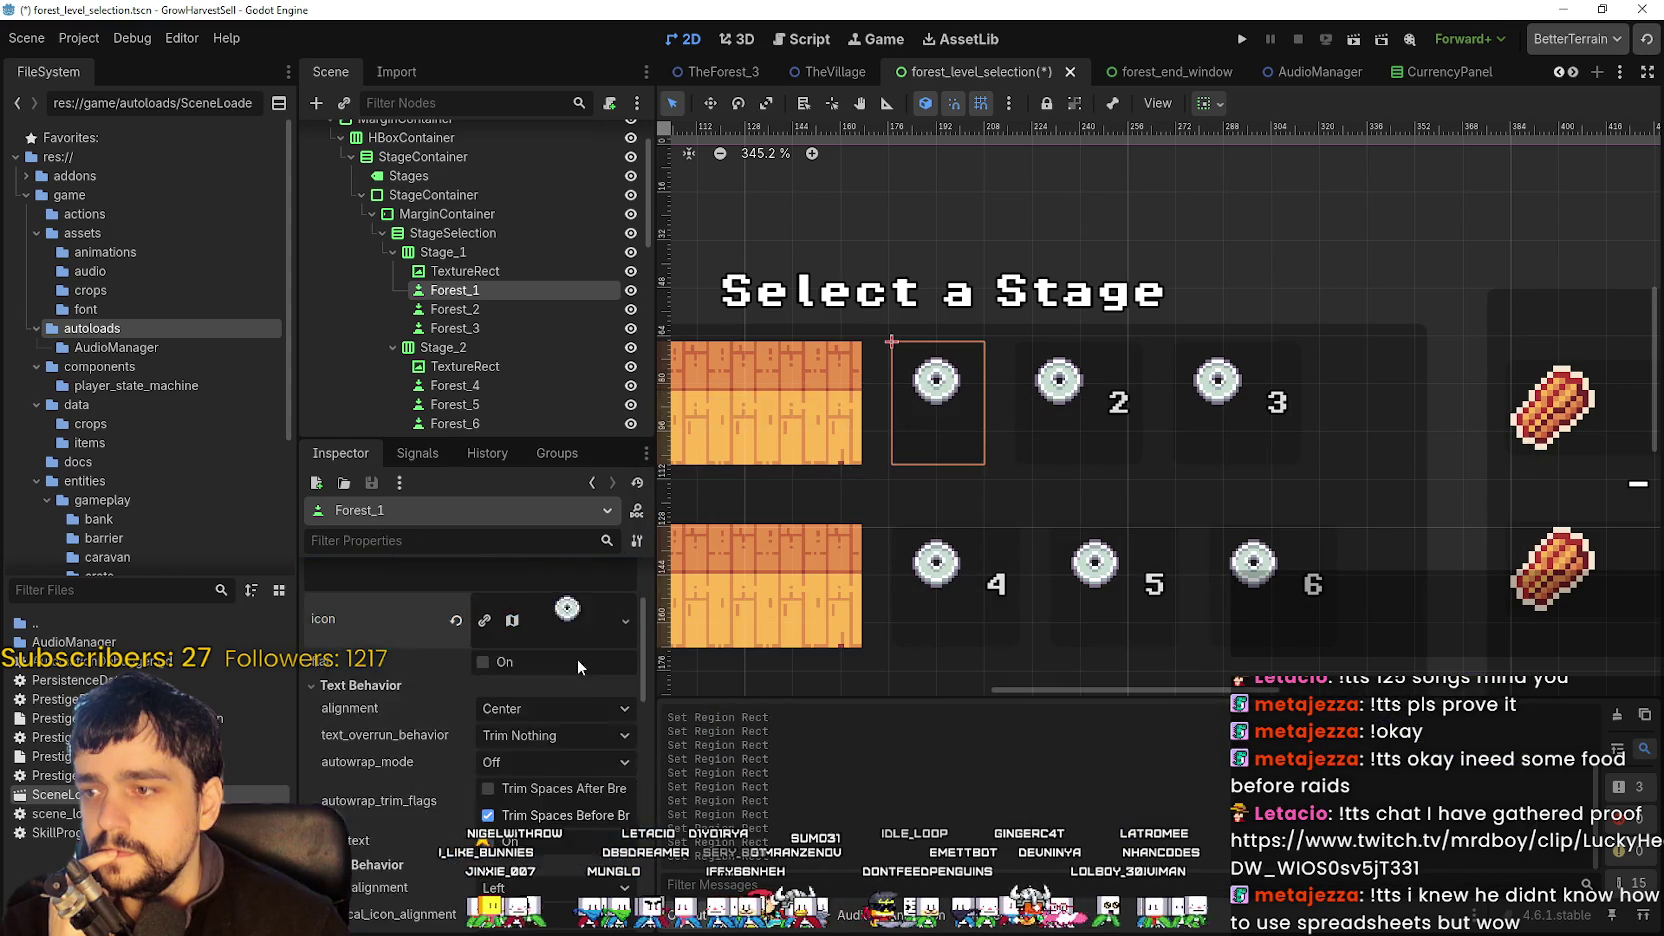
scroll(540, 774, up, 3)
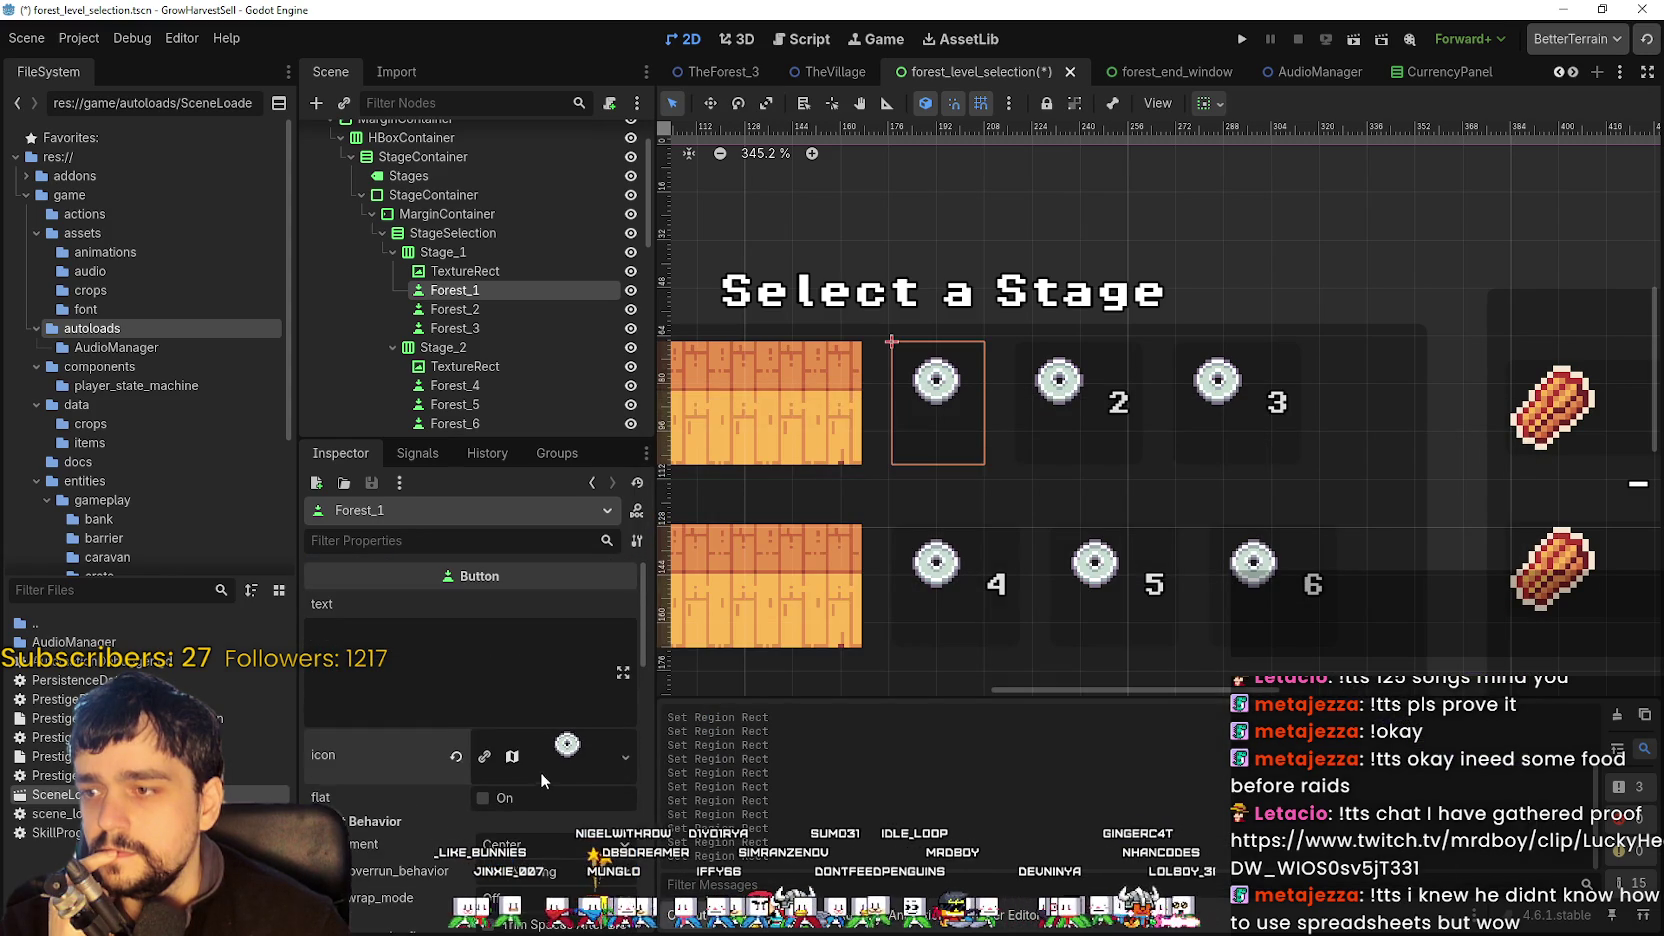
scroll(545, 771, down, 3)
scroll(545, 771, up, 1)
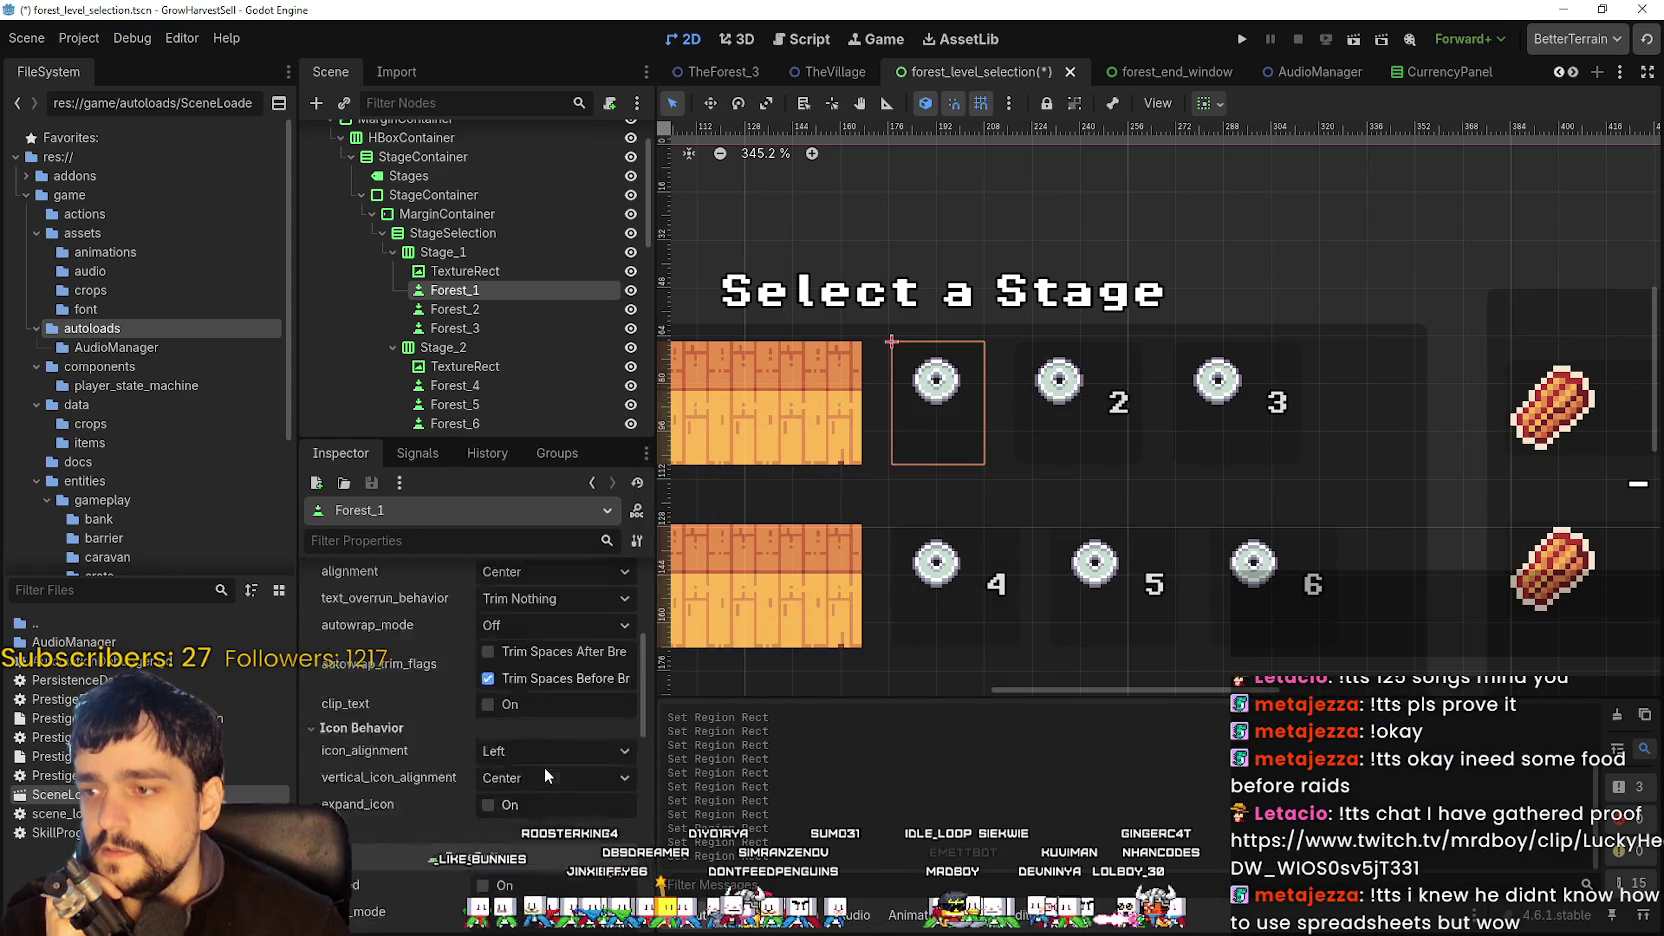
scroll(1014, 326, up, 1)
scroll(960, 373, up, 3)
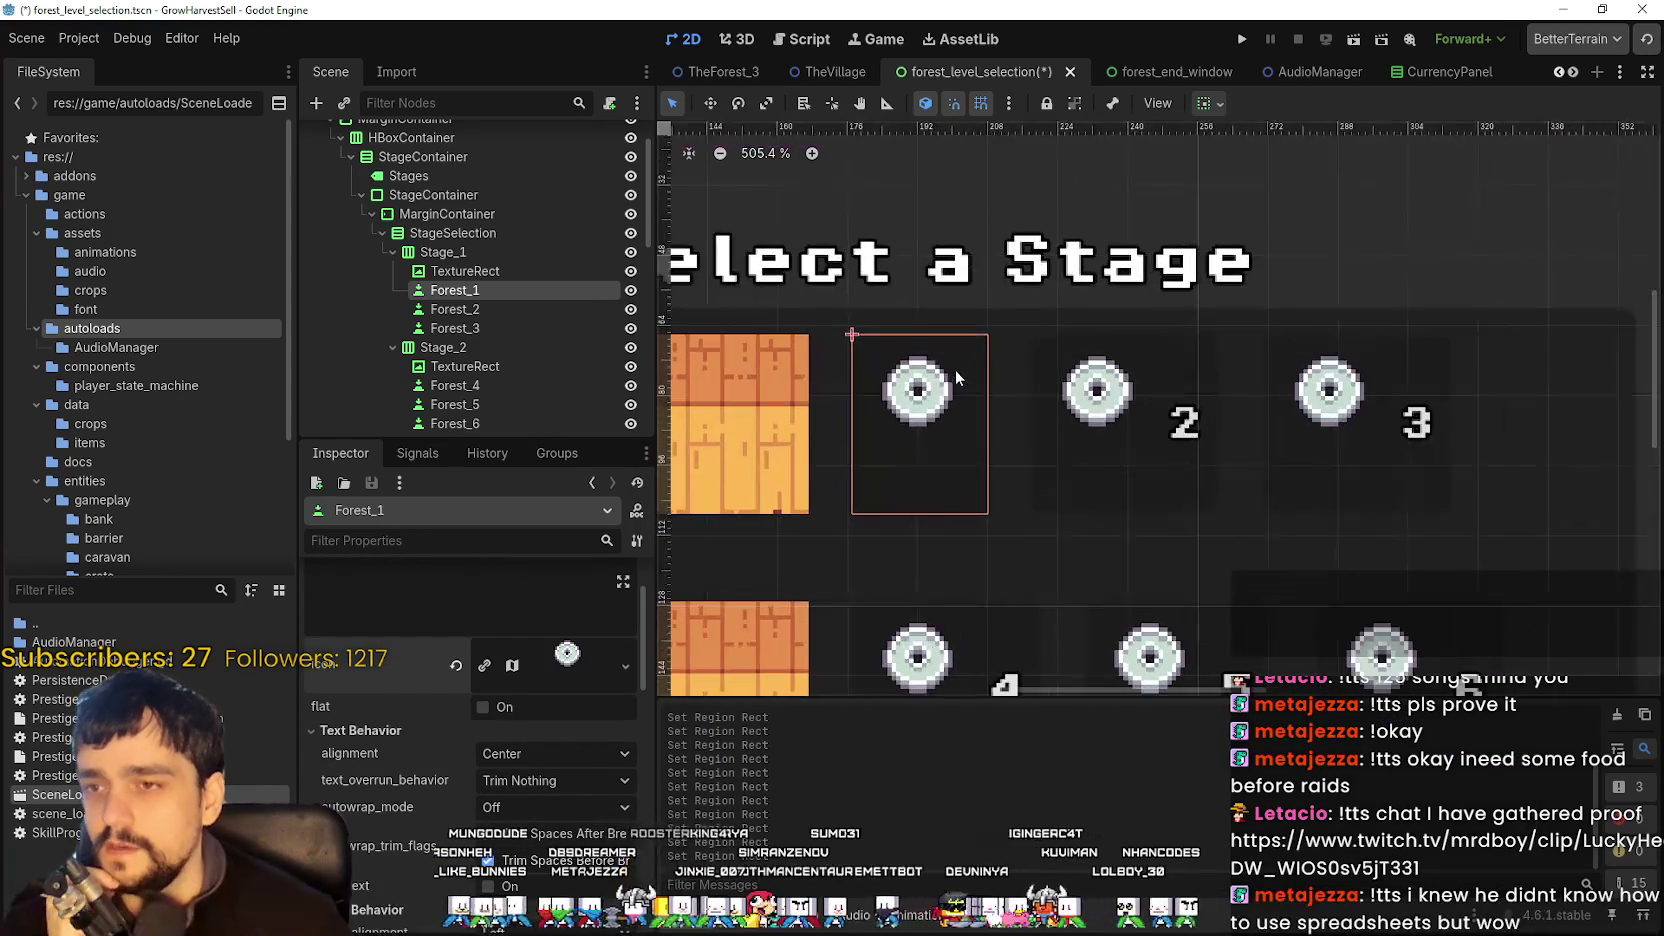
scroll(895, 437, down, 1)
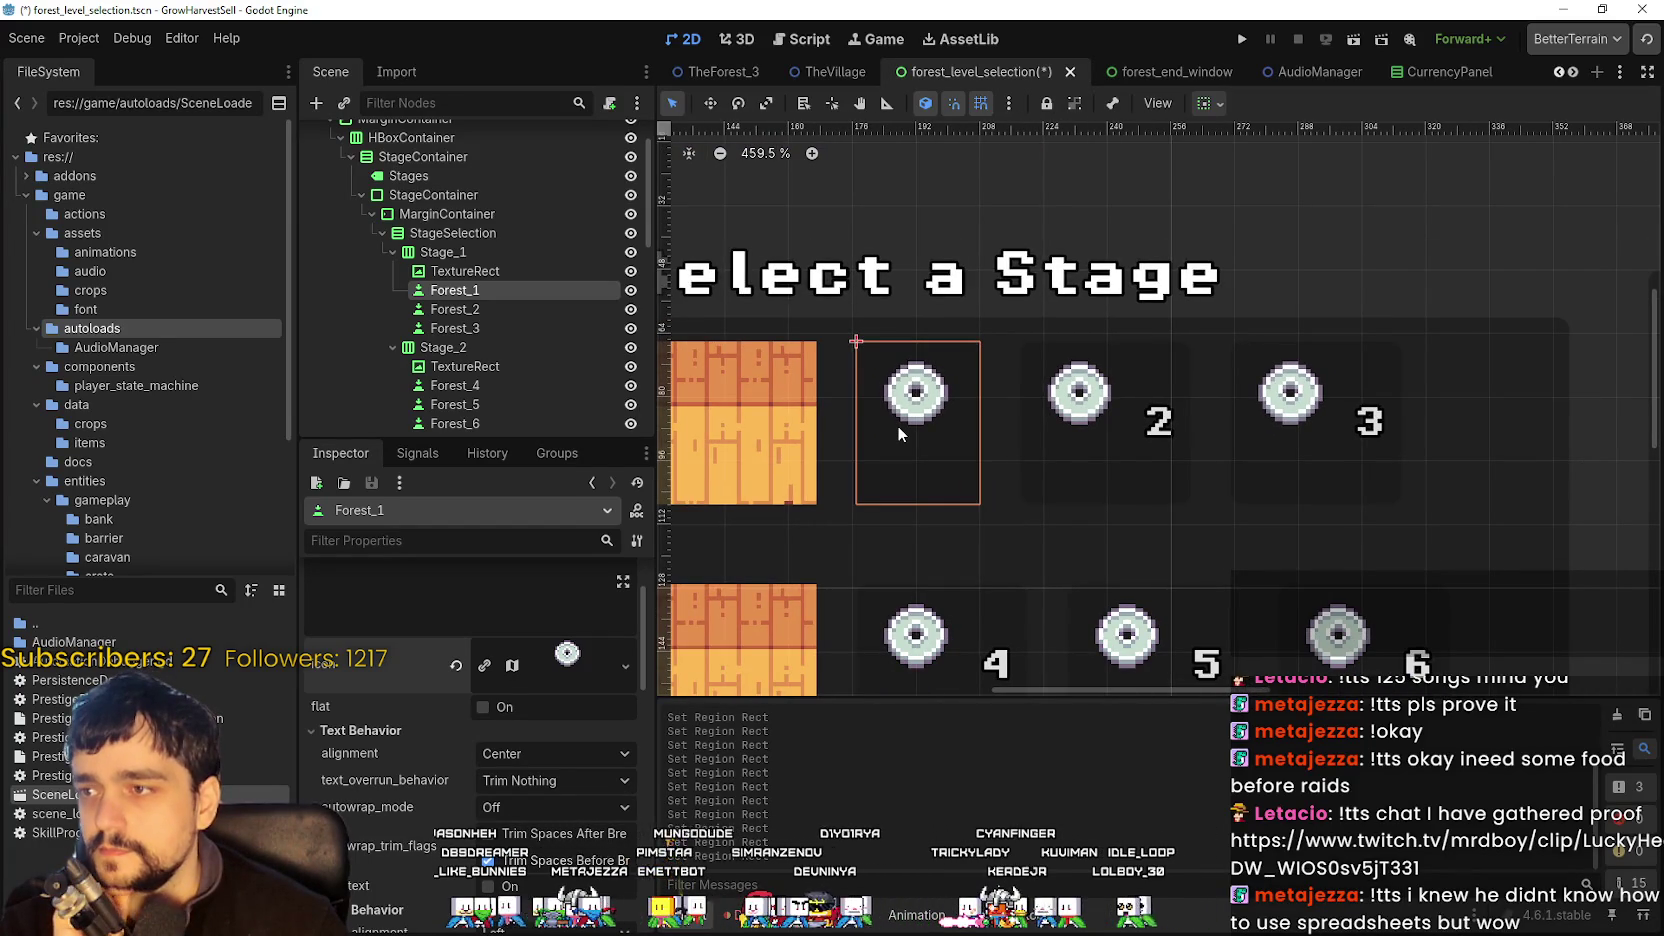
scroll(897, 425, up, 4)
scroll(897, 425, down, 5)
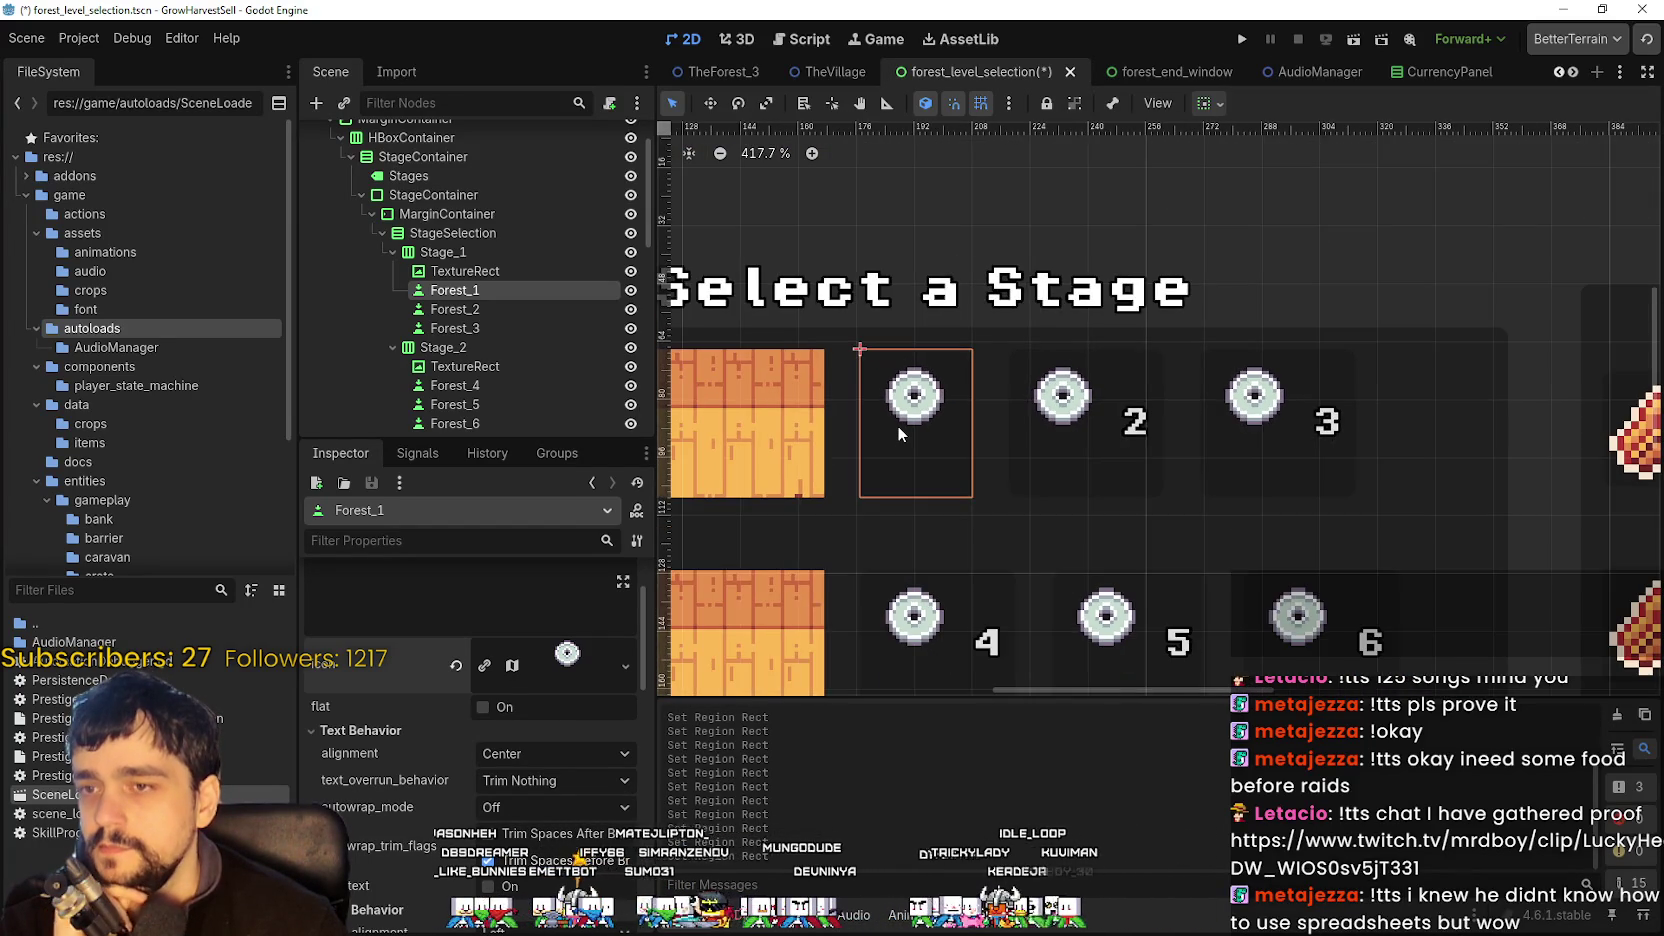
scroll(897, 425, up, 3)
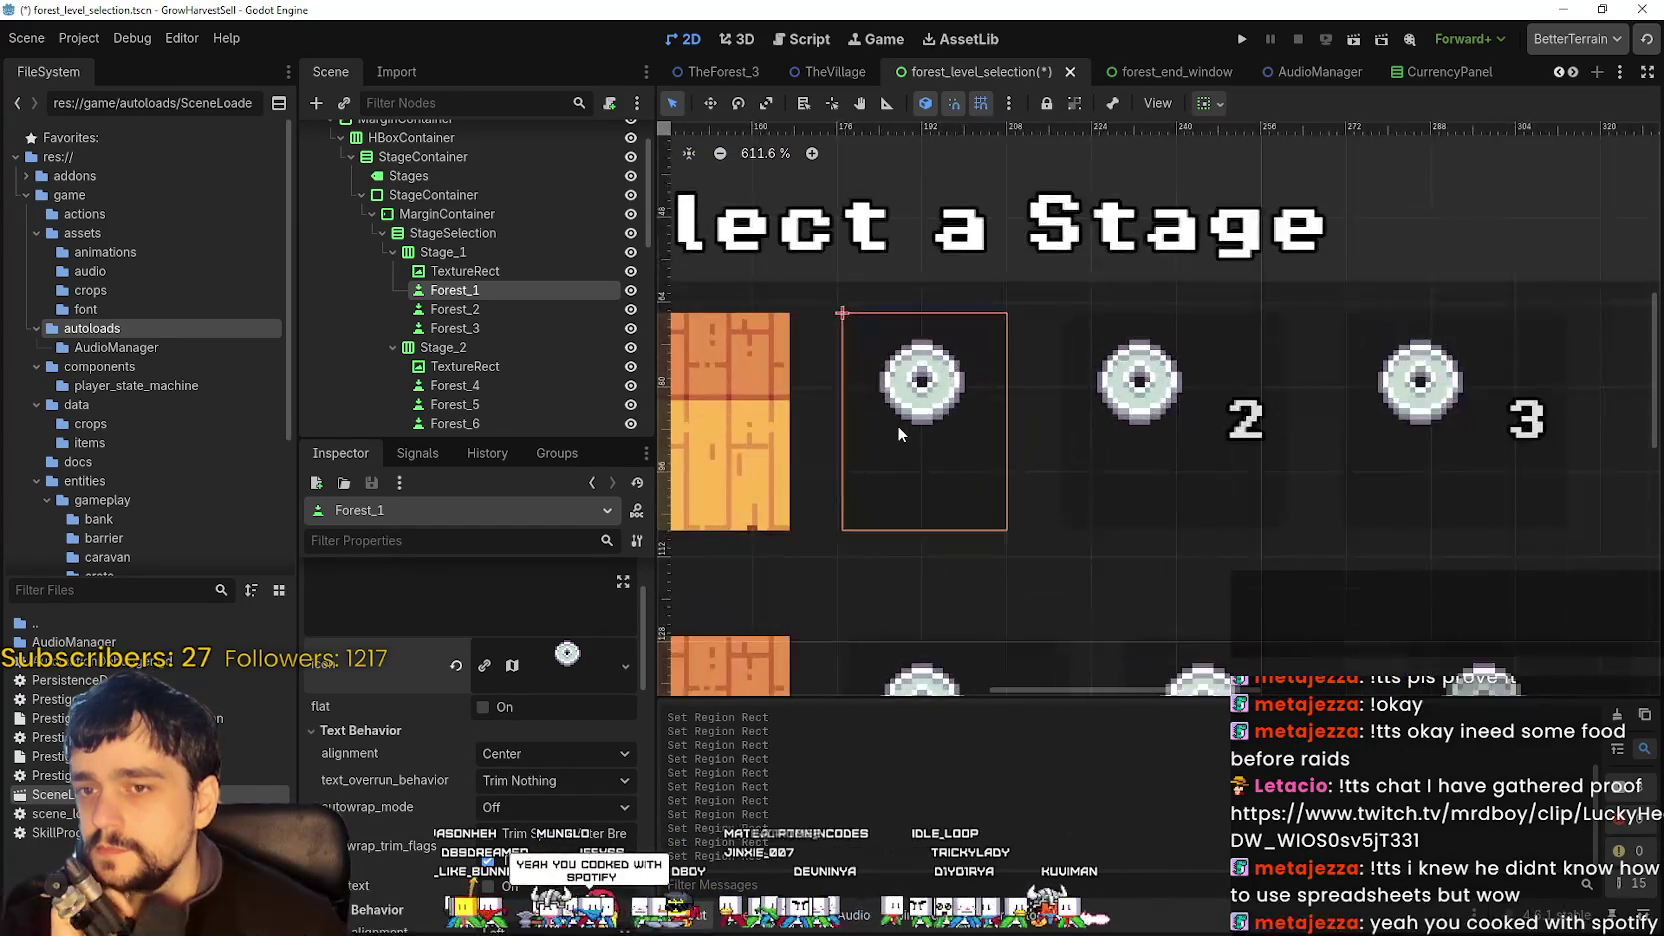
scroll(897, 425, down, 3)
scroll(900, 422, up, 4)
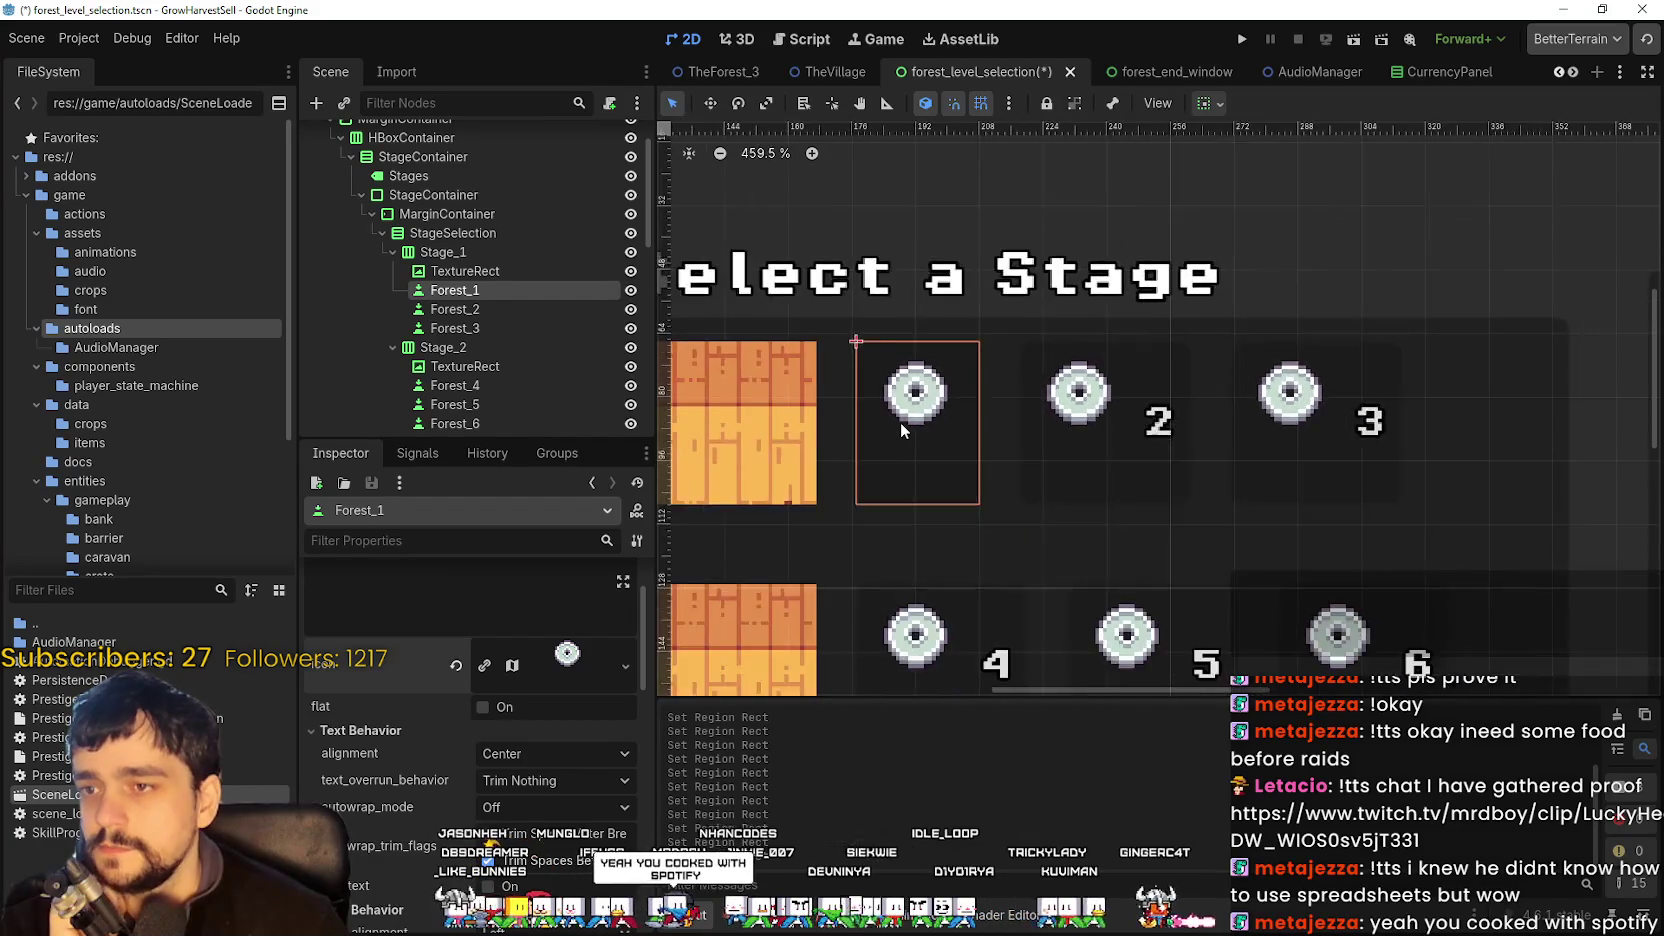
scroll(900, 422, down, 2)
scroll(900, 419, up, 3)
scroll(900, 419, down, 3)
scroll(899, 419, up, 4)
scroll(900, 419, down, 3)
scroll(897, 423, up, 3)
scroll(897, 423, down, 4)
scroll(897, 423, up, 3)
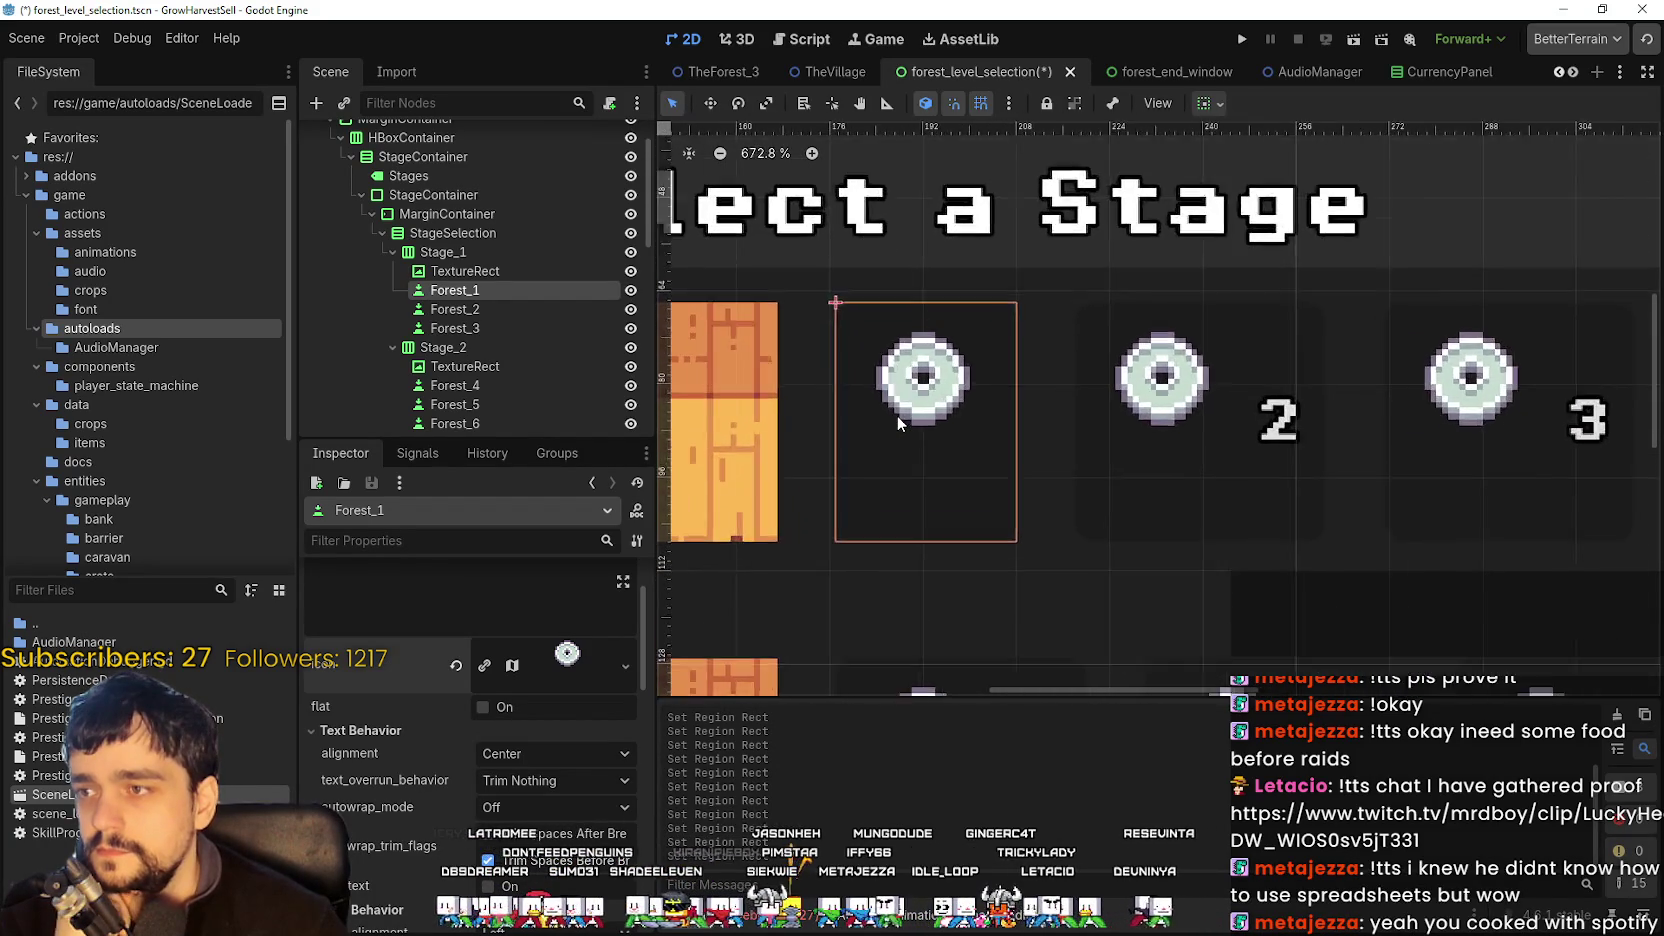
scroll(897, 415, up, 1)
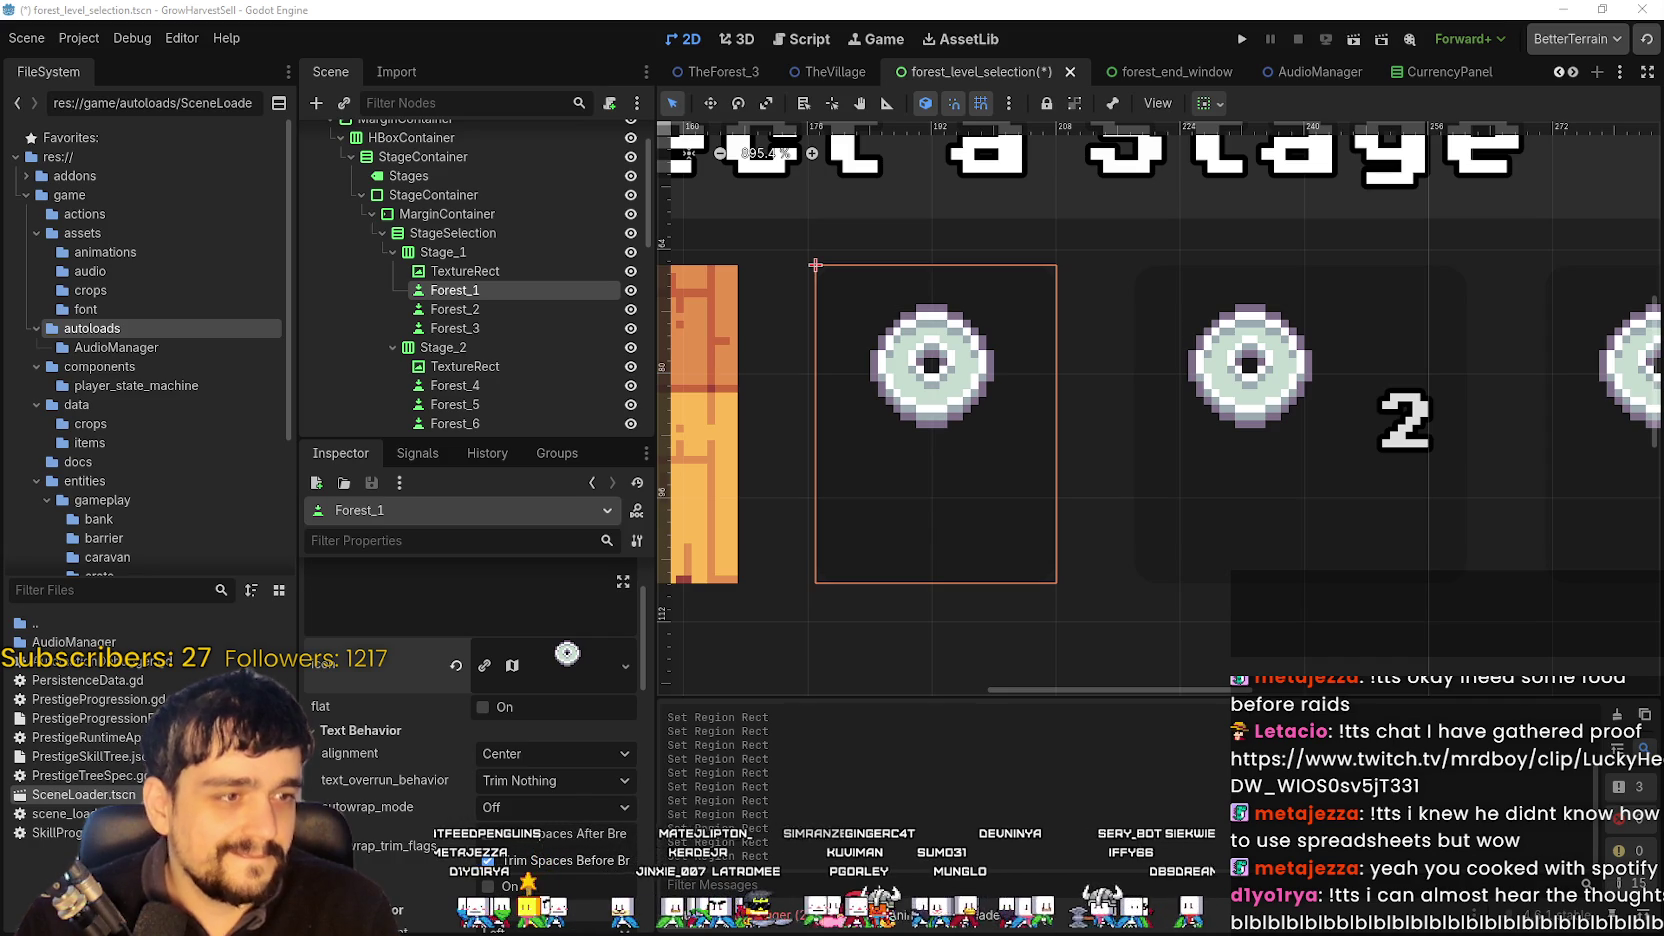
- Choose Add Child Node on the Forest_1 stage button in the Scene tree
scroll(1208, 504, down, 10)
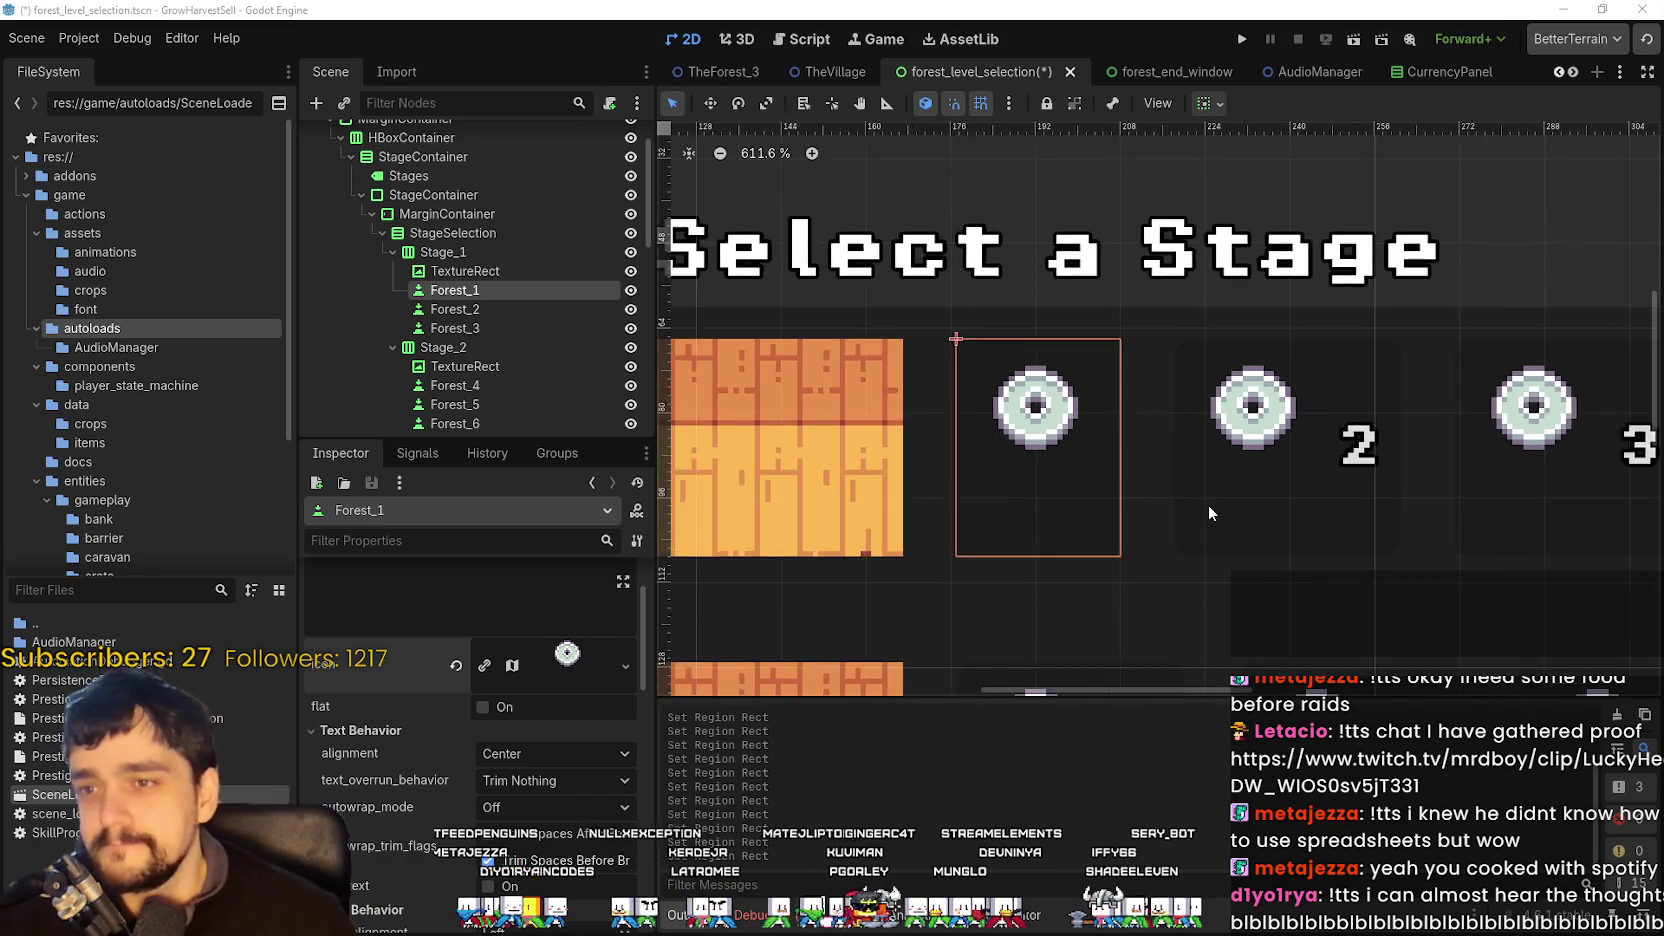
scroll(1208, 504, up, 2)
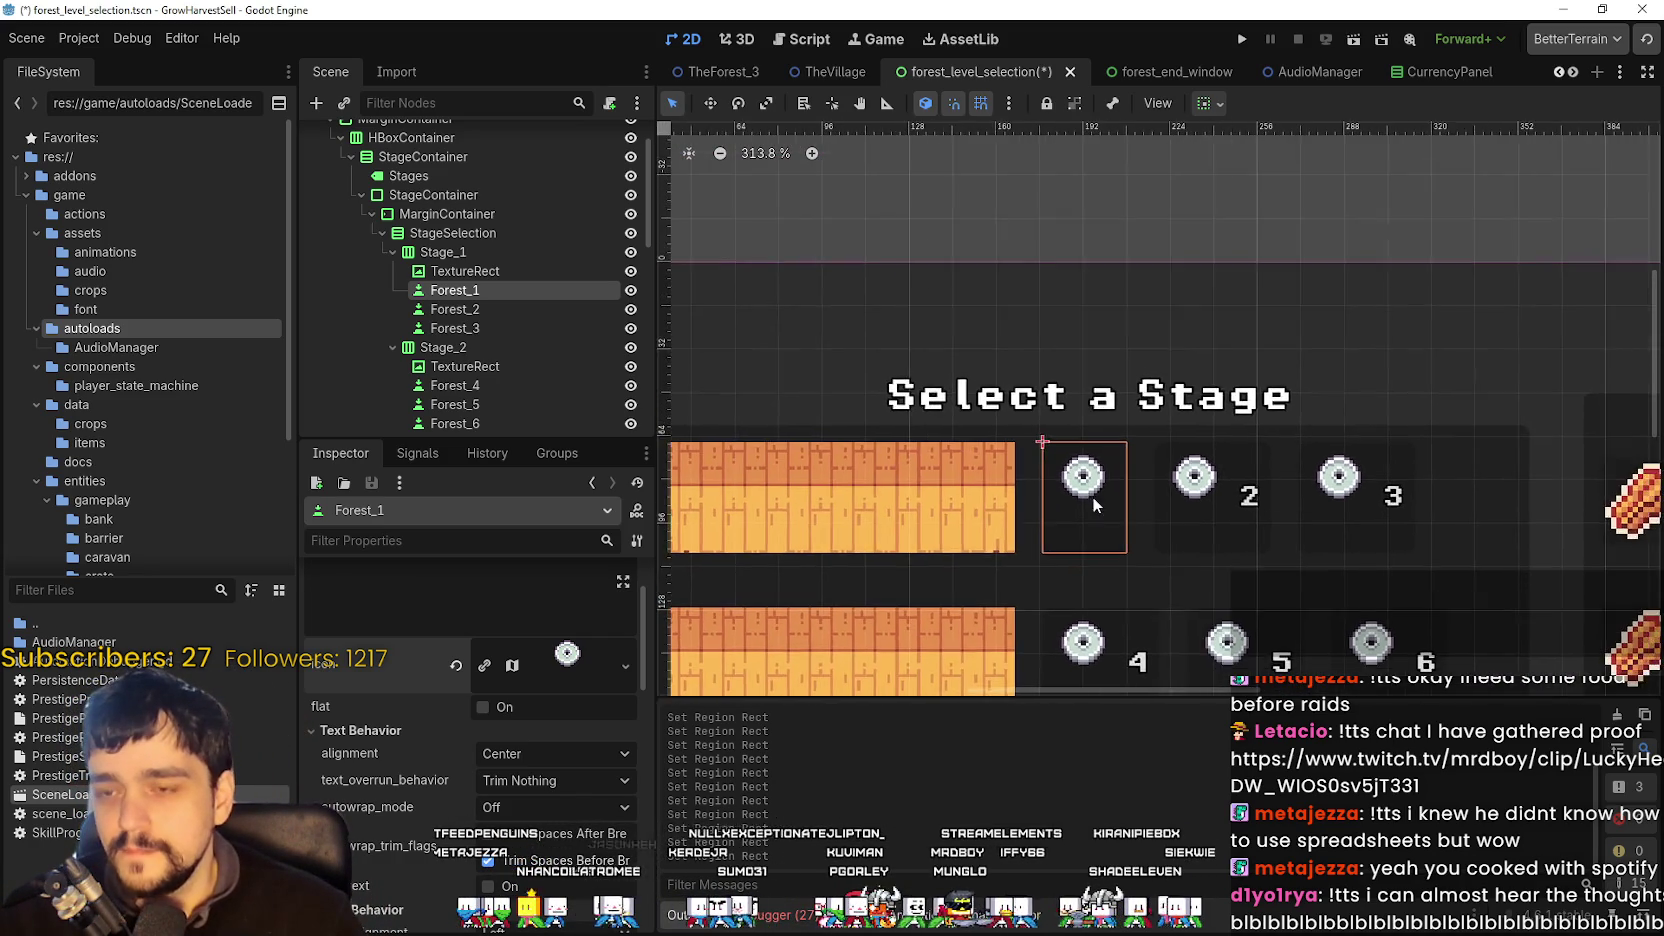
scroll(1092, 478, up, 5)
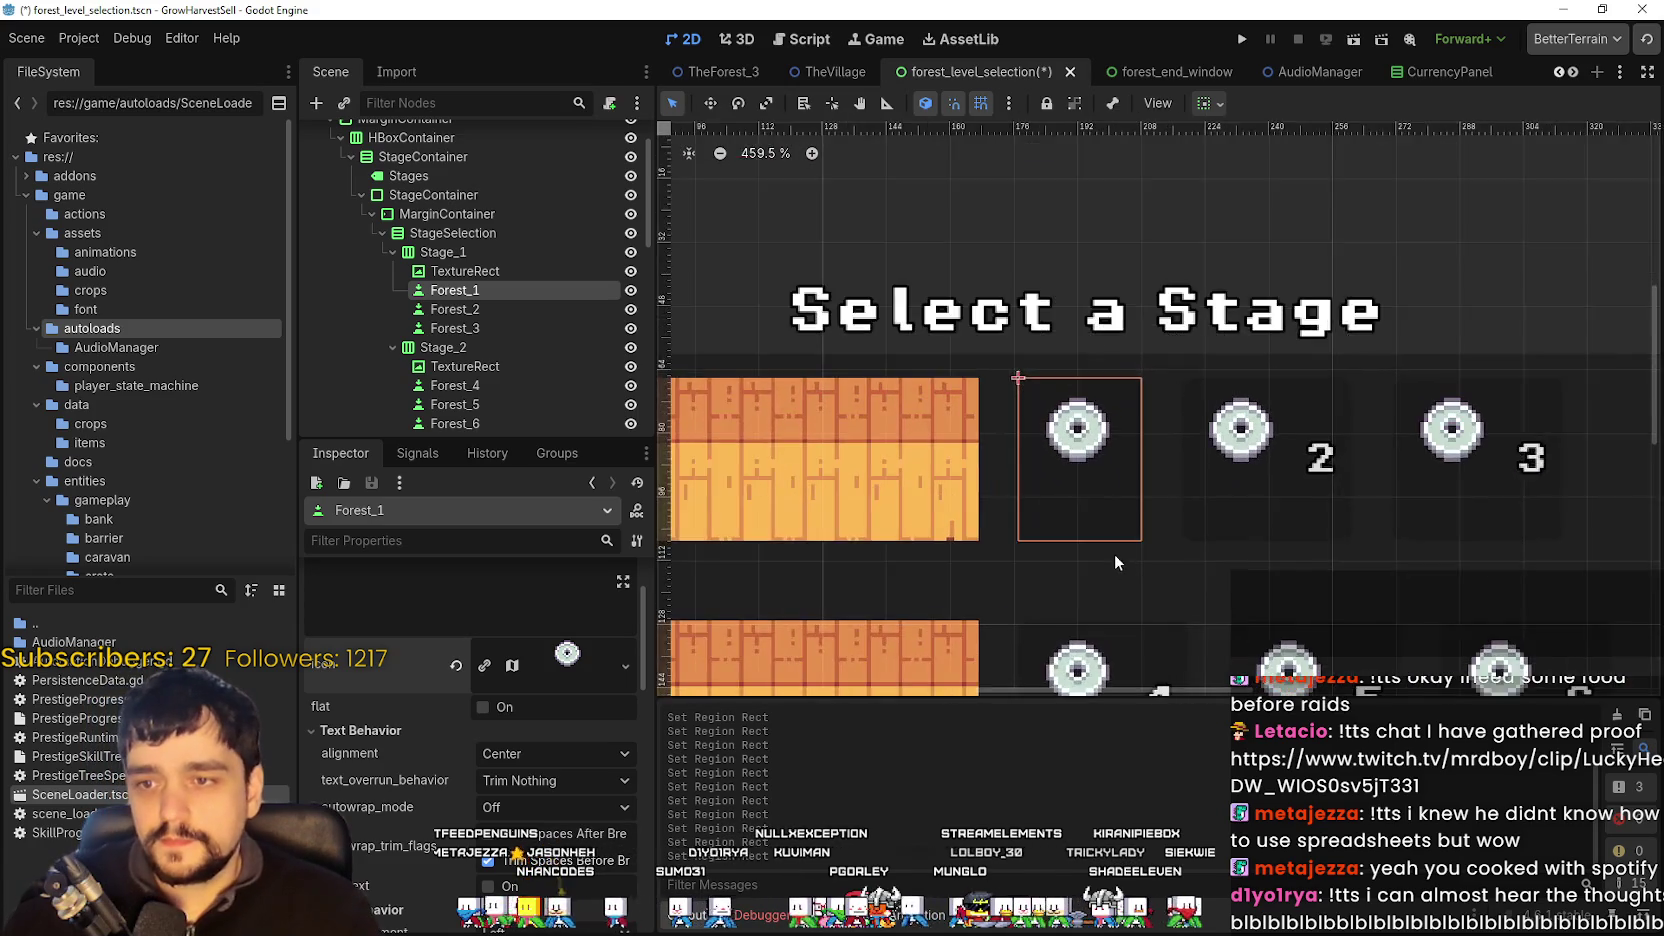
scroll(1066, 415, down, 1)
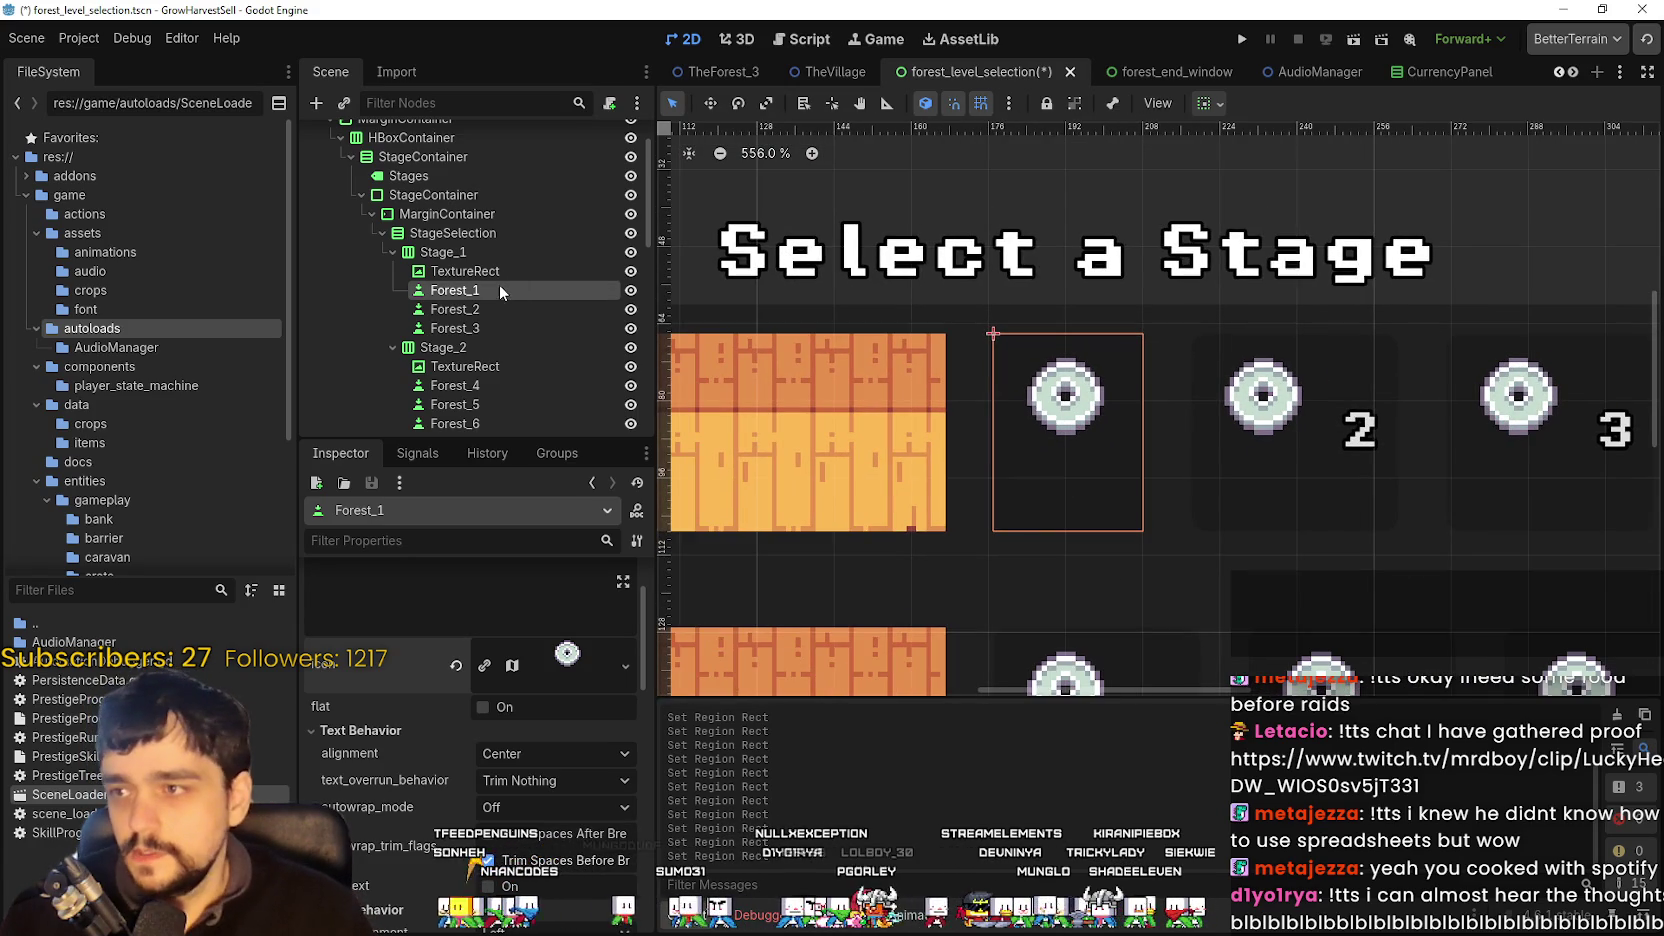
right_click(498, 286)
click(560, 333)
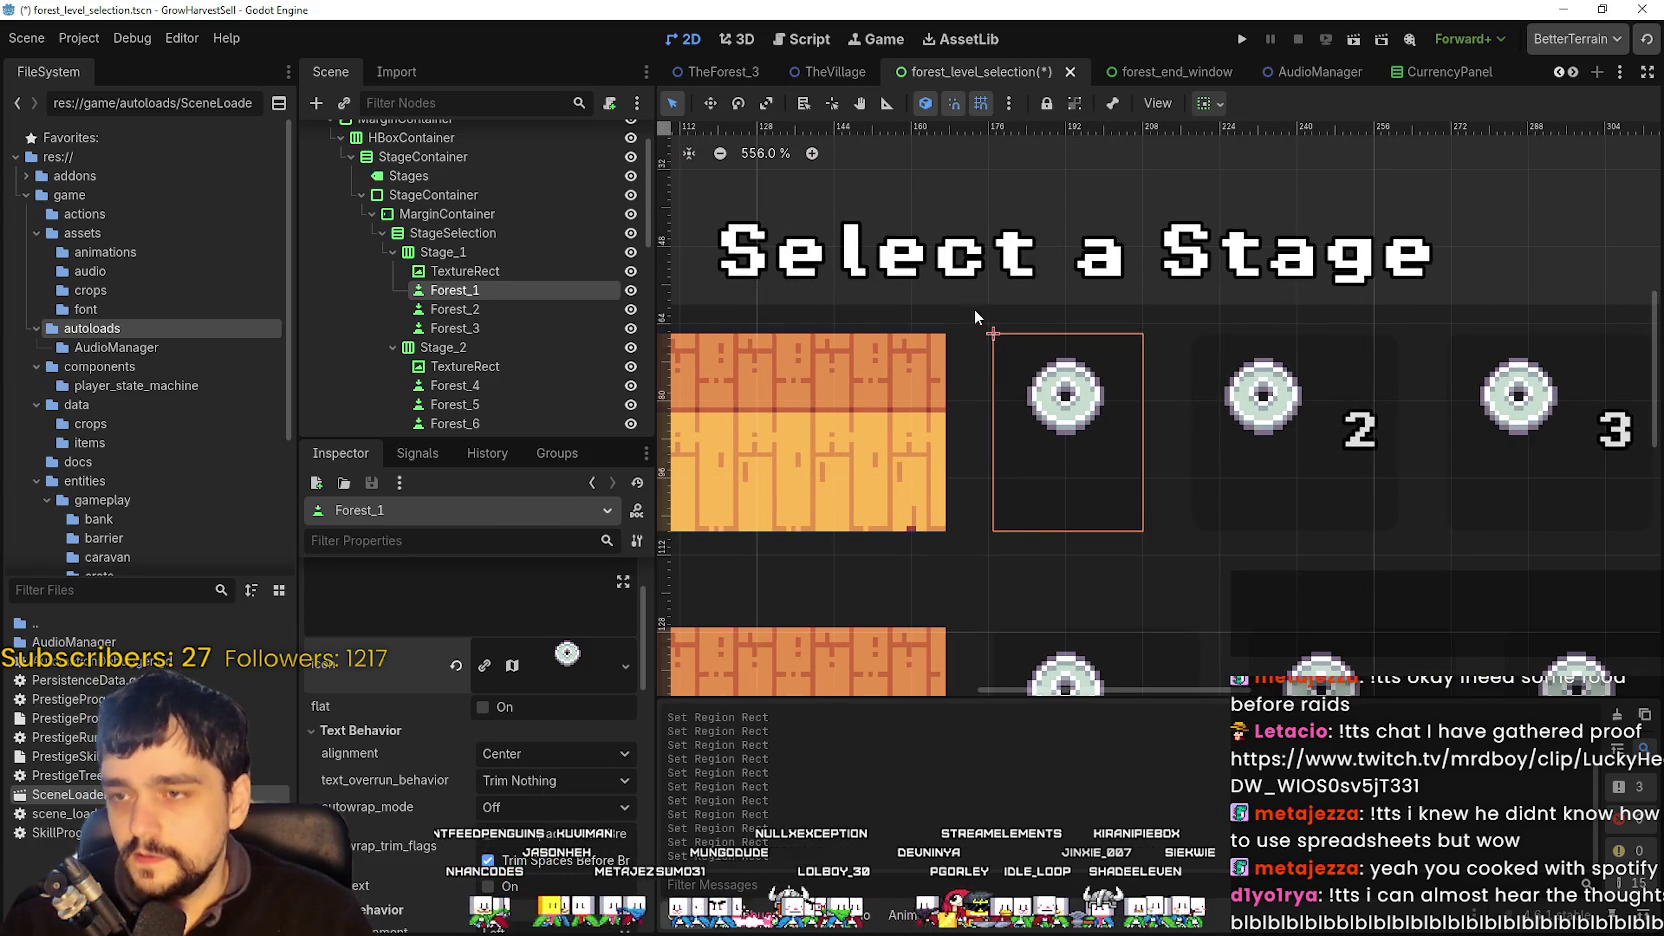
- Search 'hbox' and create an HBoxContainer under Forest_1
text(vbox)
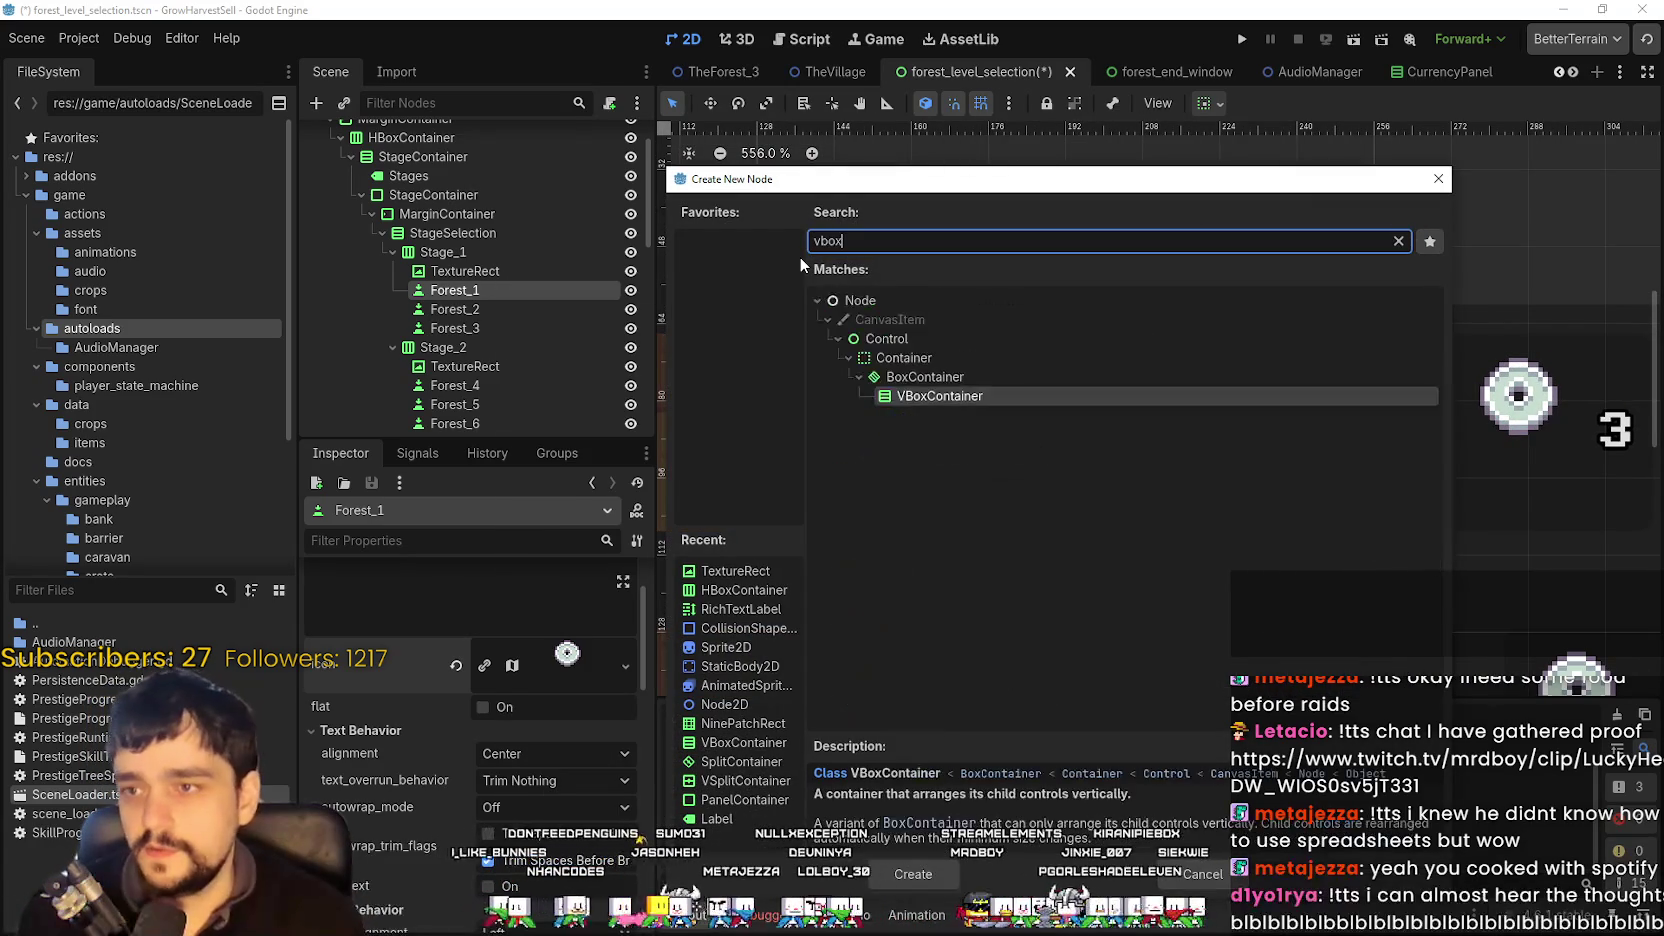
key(BackSpace)
key(BackSpace)
key(BackSpace)
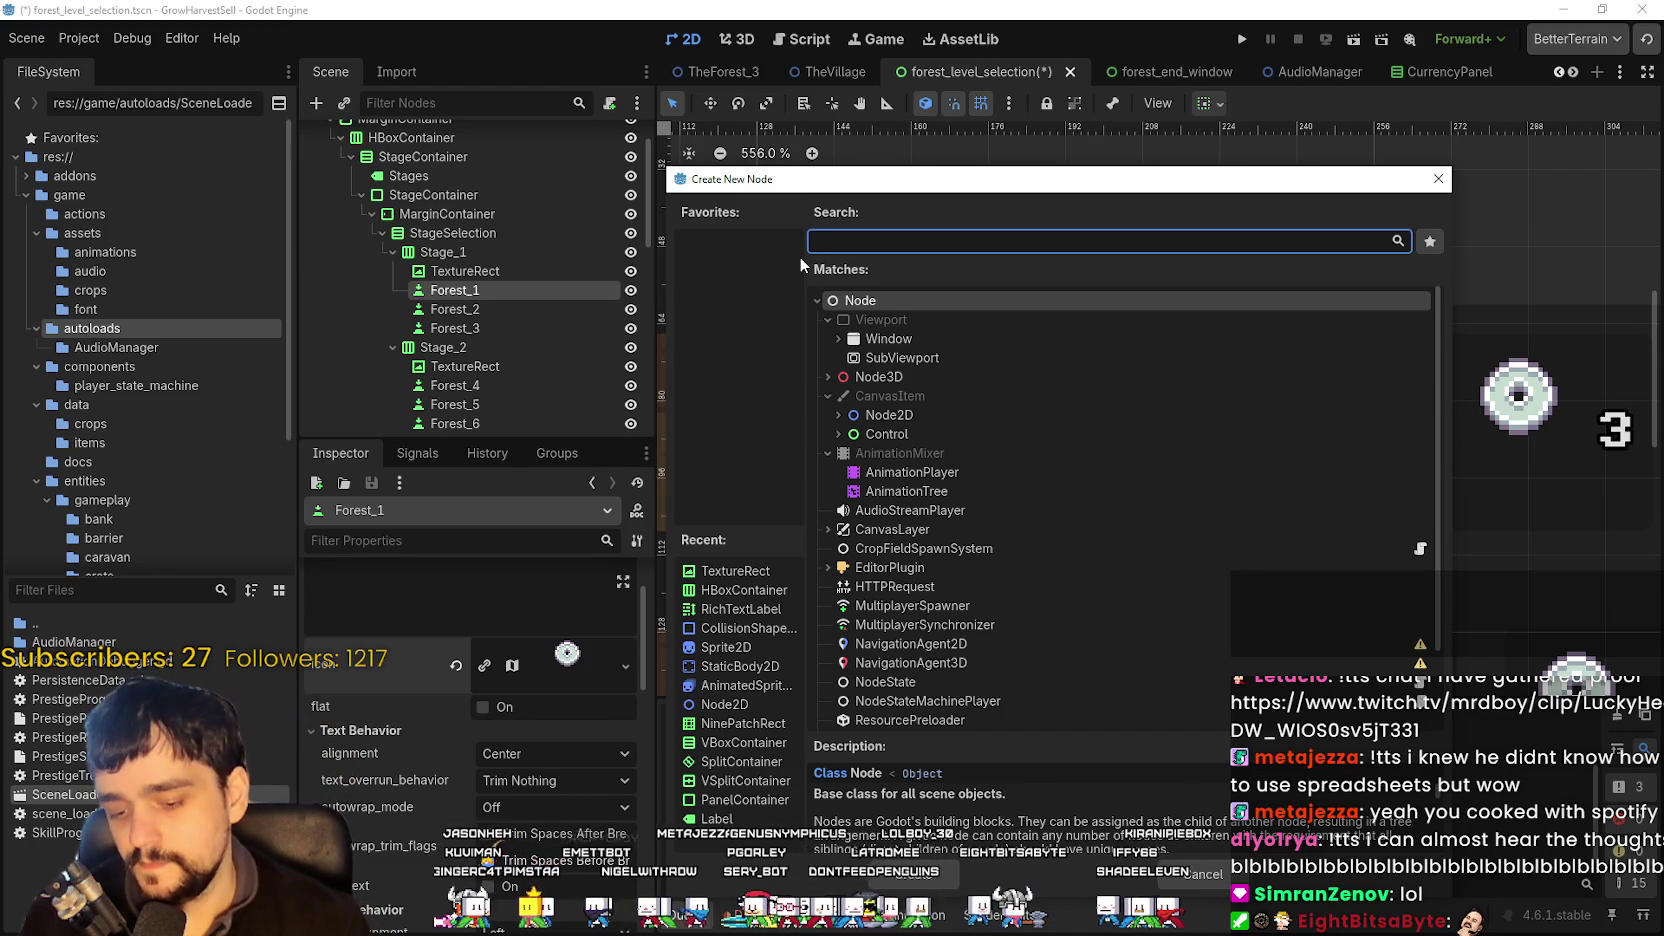
text(vbox)
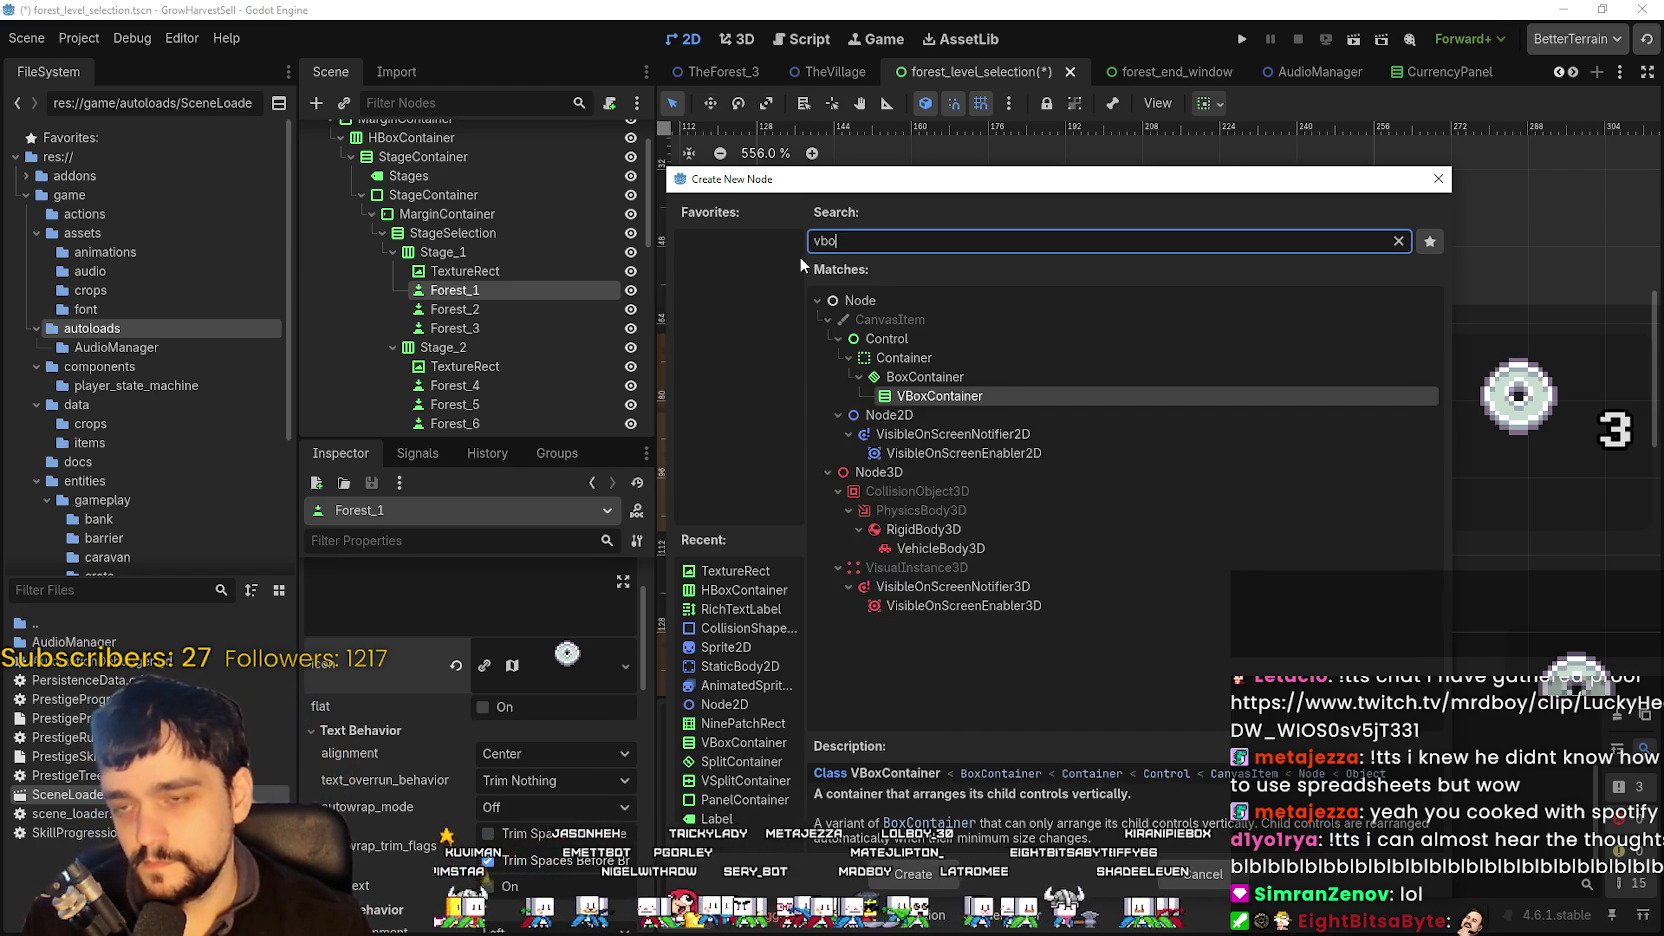
key(BackSpace)
key(BackSpace)
key(BackSpace)
text(hbox)
key(Return)
scroll(1127, 510, up, 2)
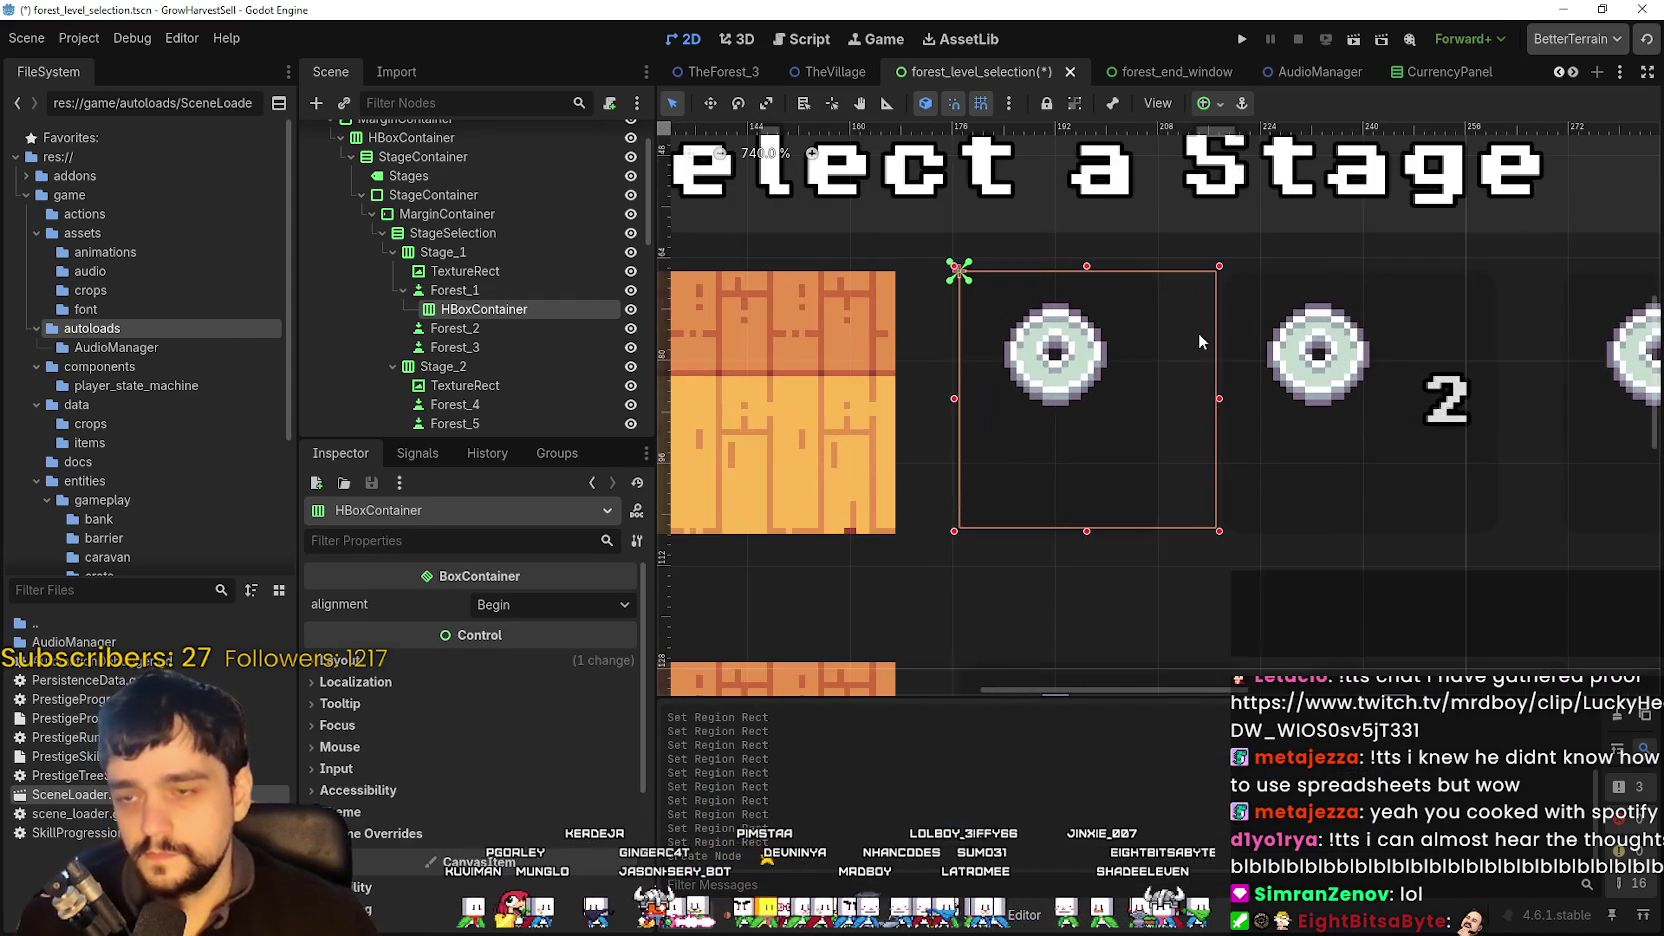
- Fit the HBoxContainer below the disc and add a TextureRect child named Prestige
mouse_move(1087, 268)
mouse_down()
mouse_move(1083, 460)
mouse_move(1097, 399)
mouse_up()
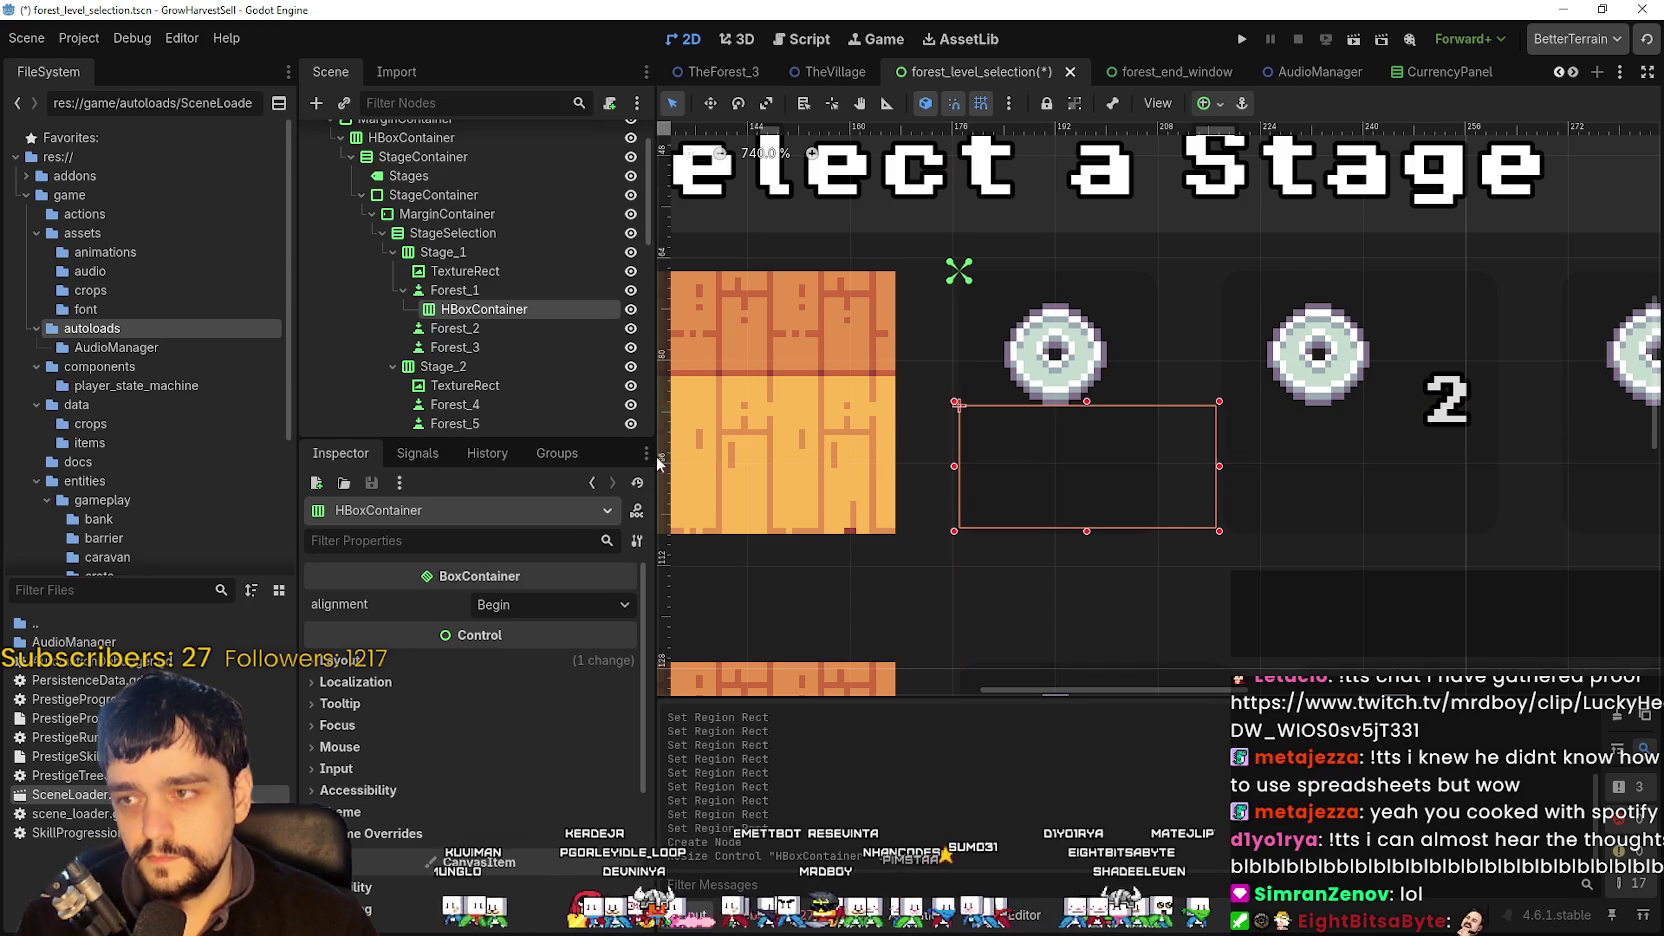
mouse_move(1227, 473)
mouse_down()
mouse_move(1262, 471)
mouse_move(1180, 471)
mouse_up()
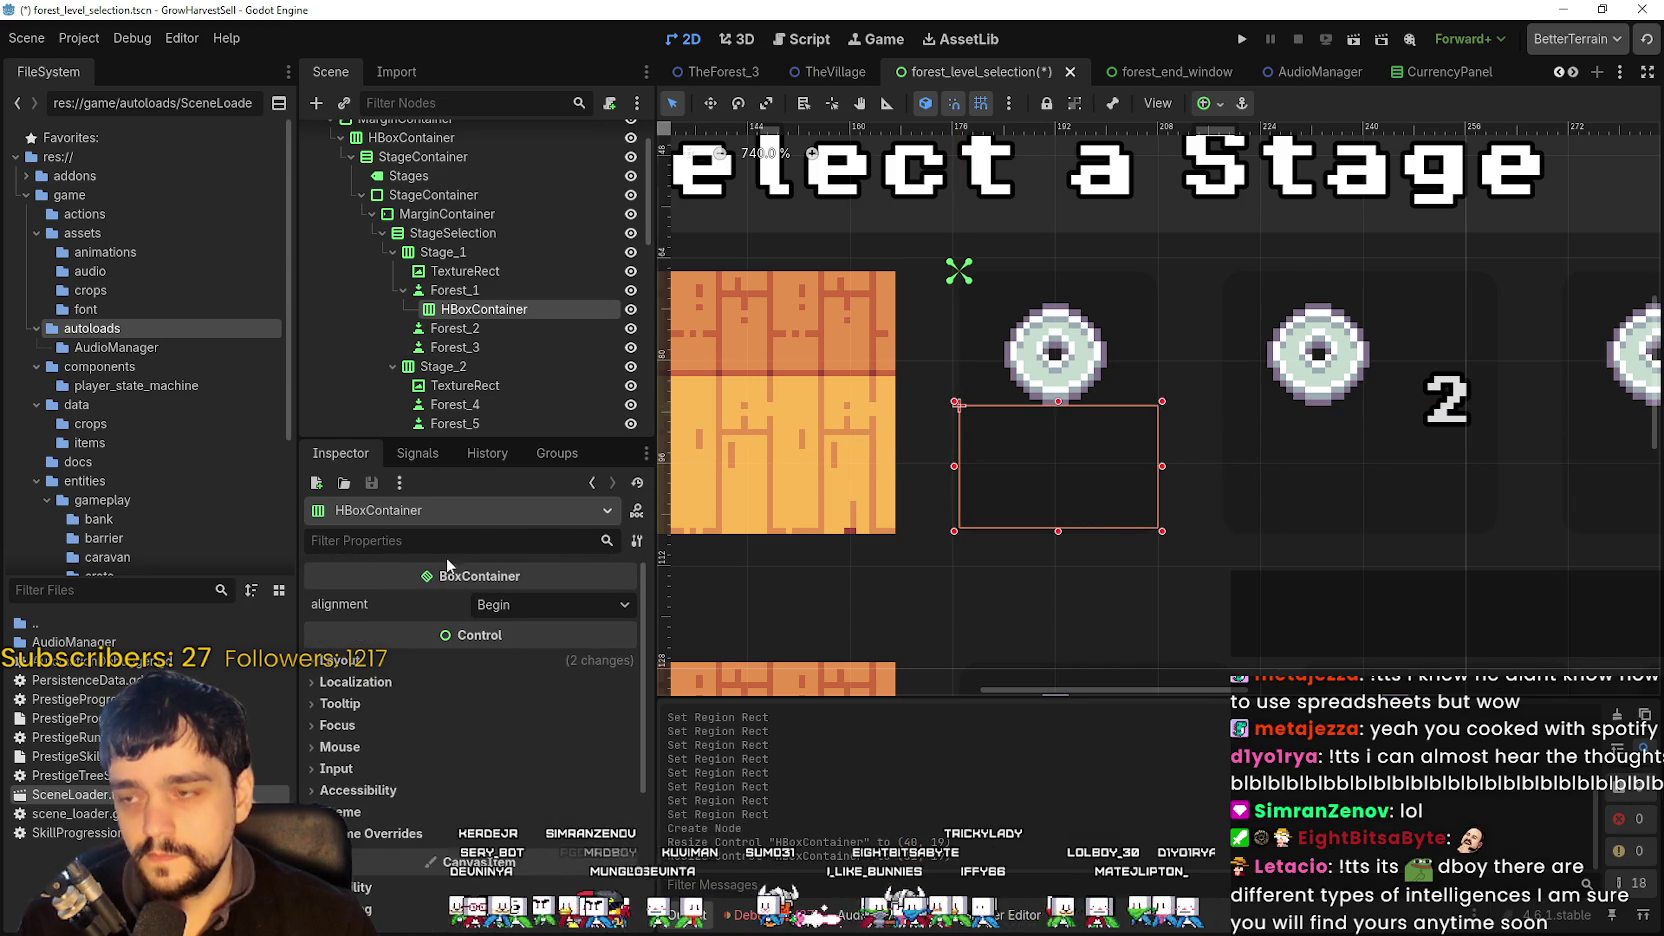
right_click(469, 311)
click(557, 328)
text(texture)
key(Return)
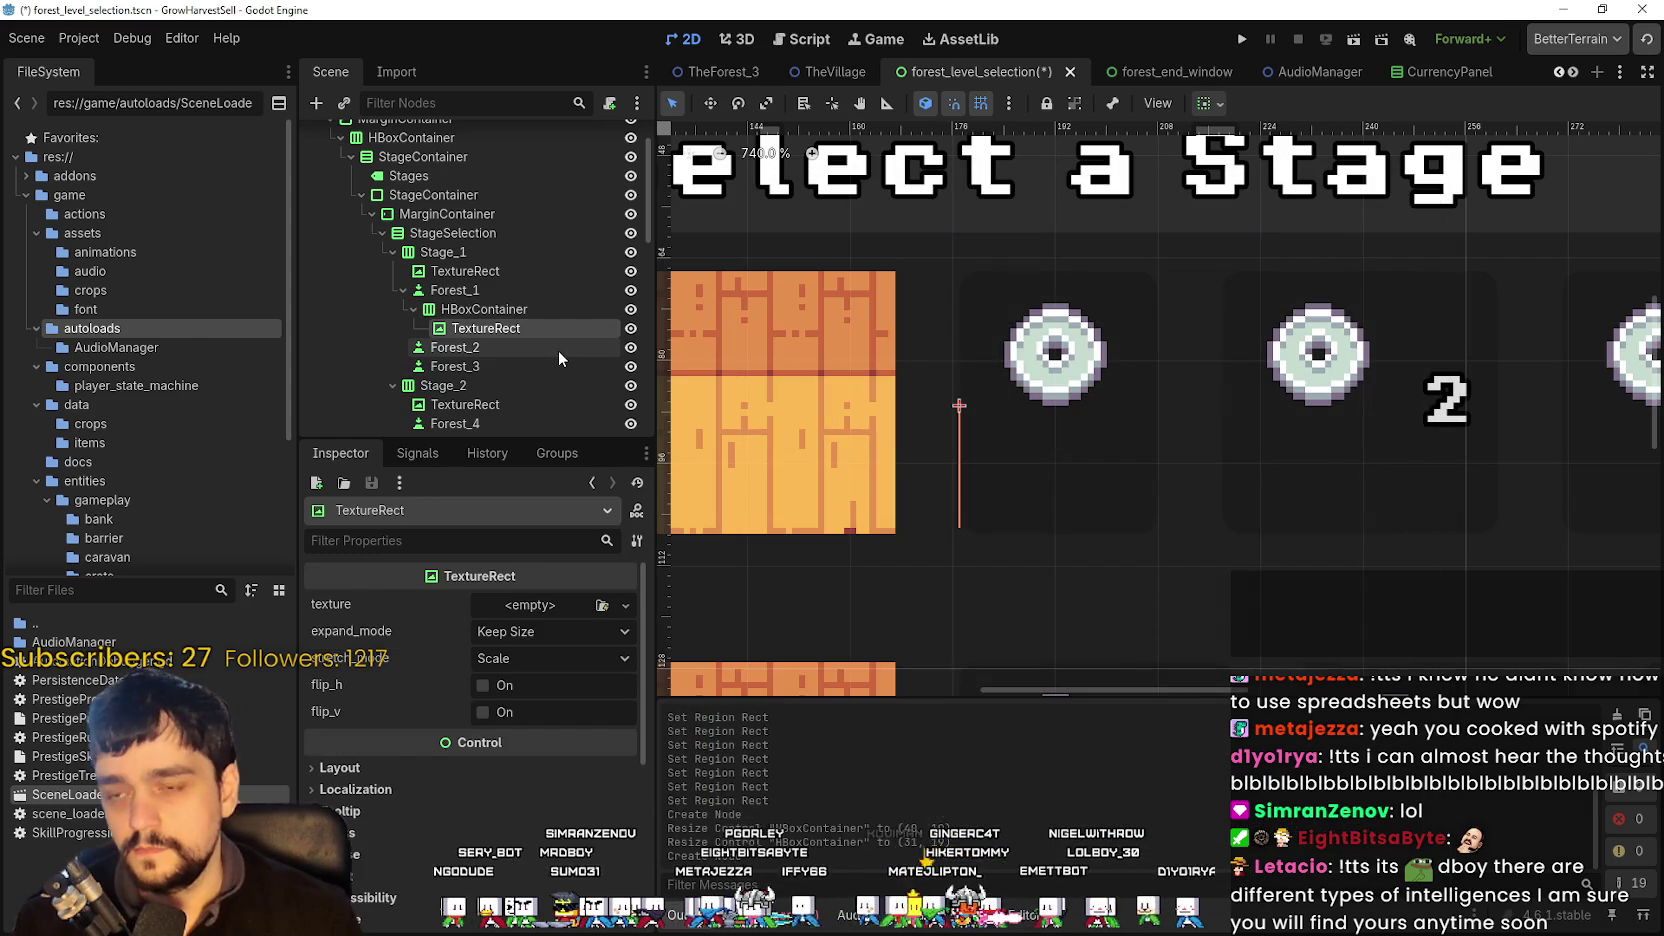
double_click(502, 329)
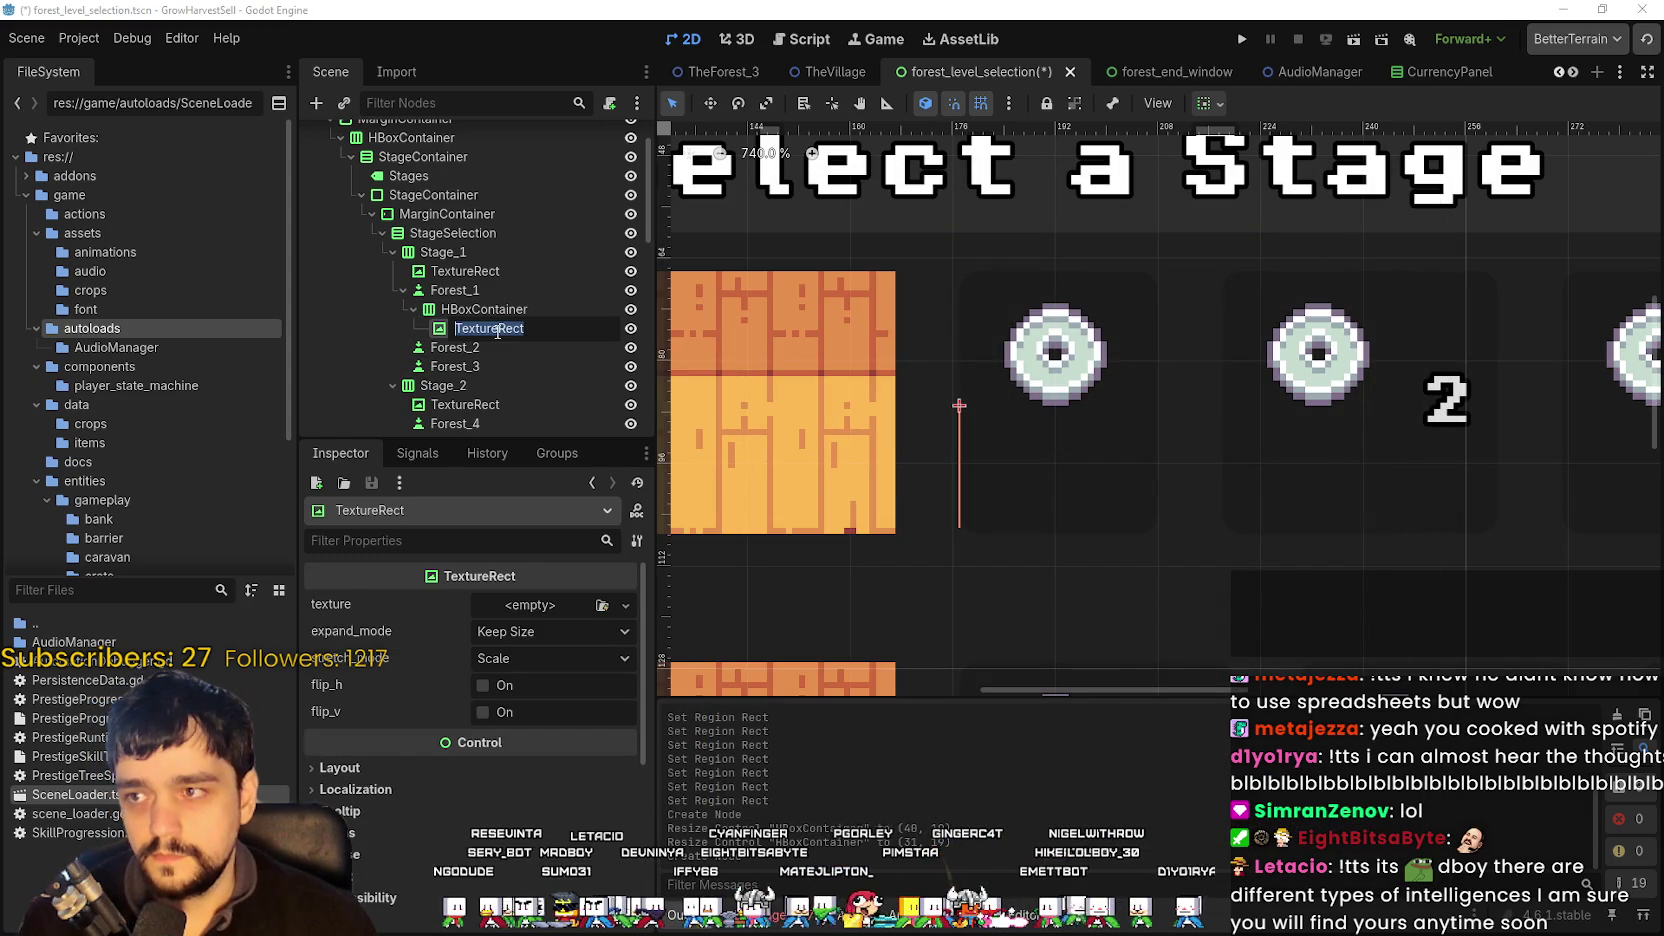
text(Prestige)
key(Return)
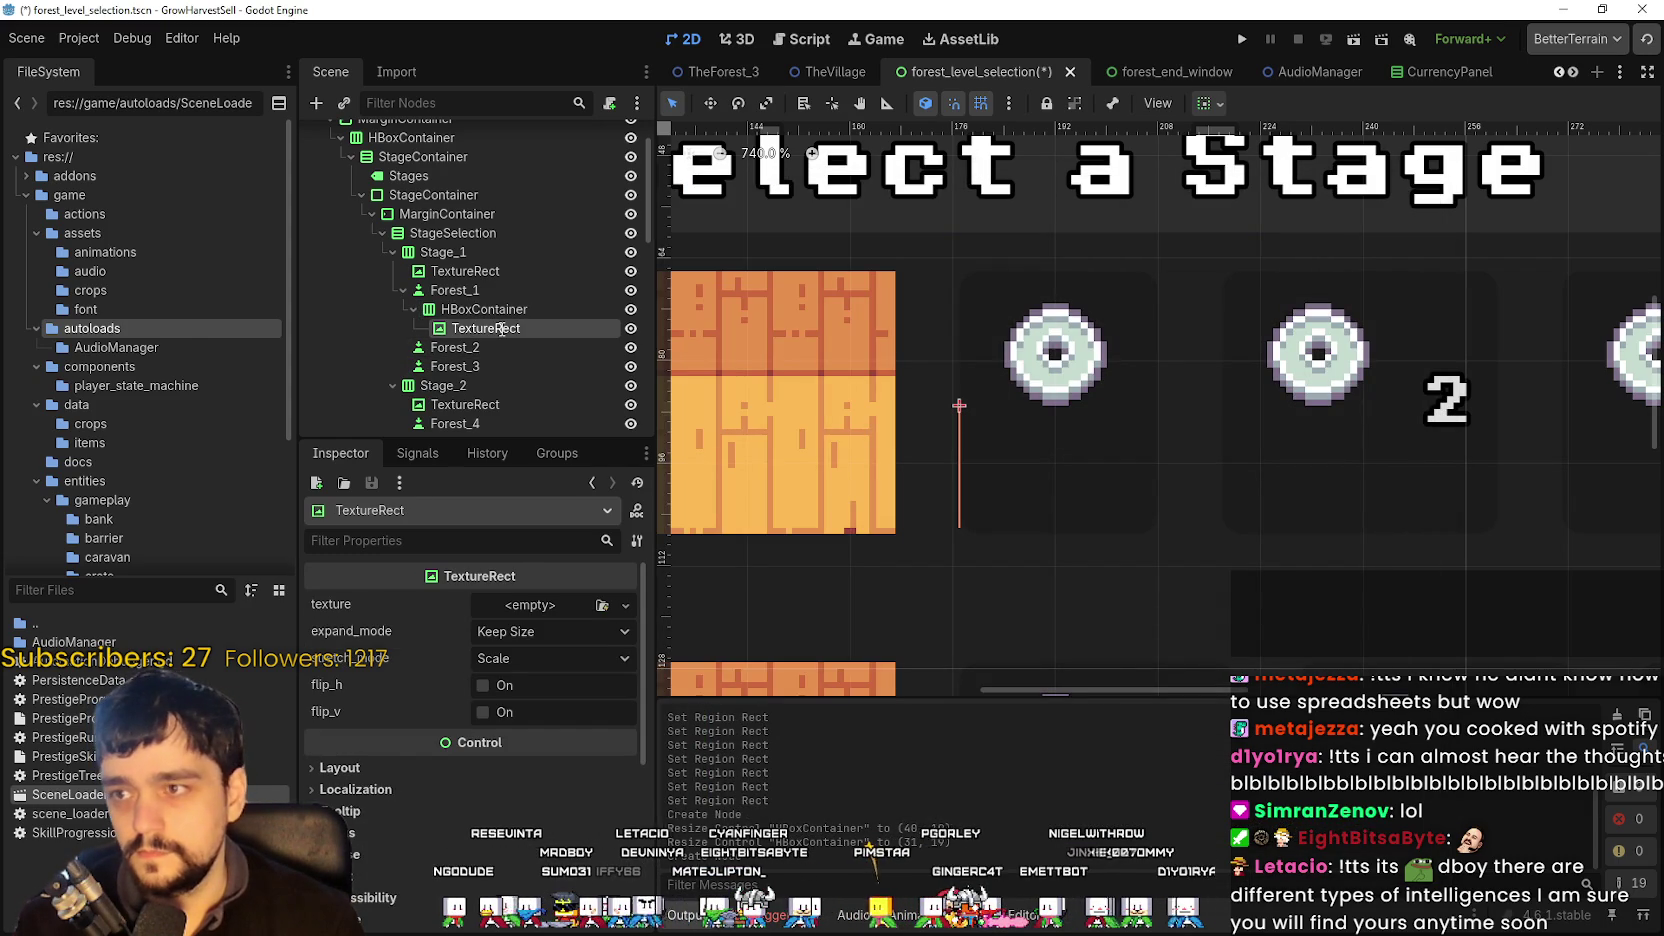
right_click(500, 309)
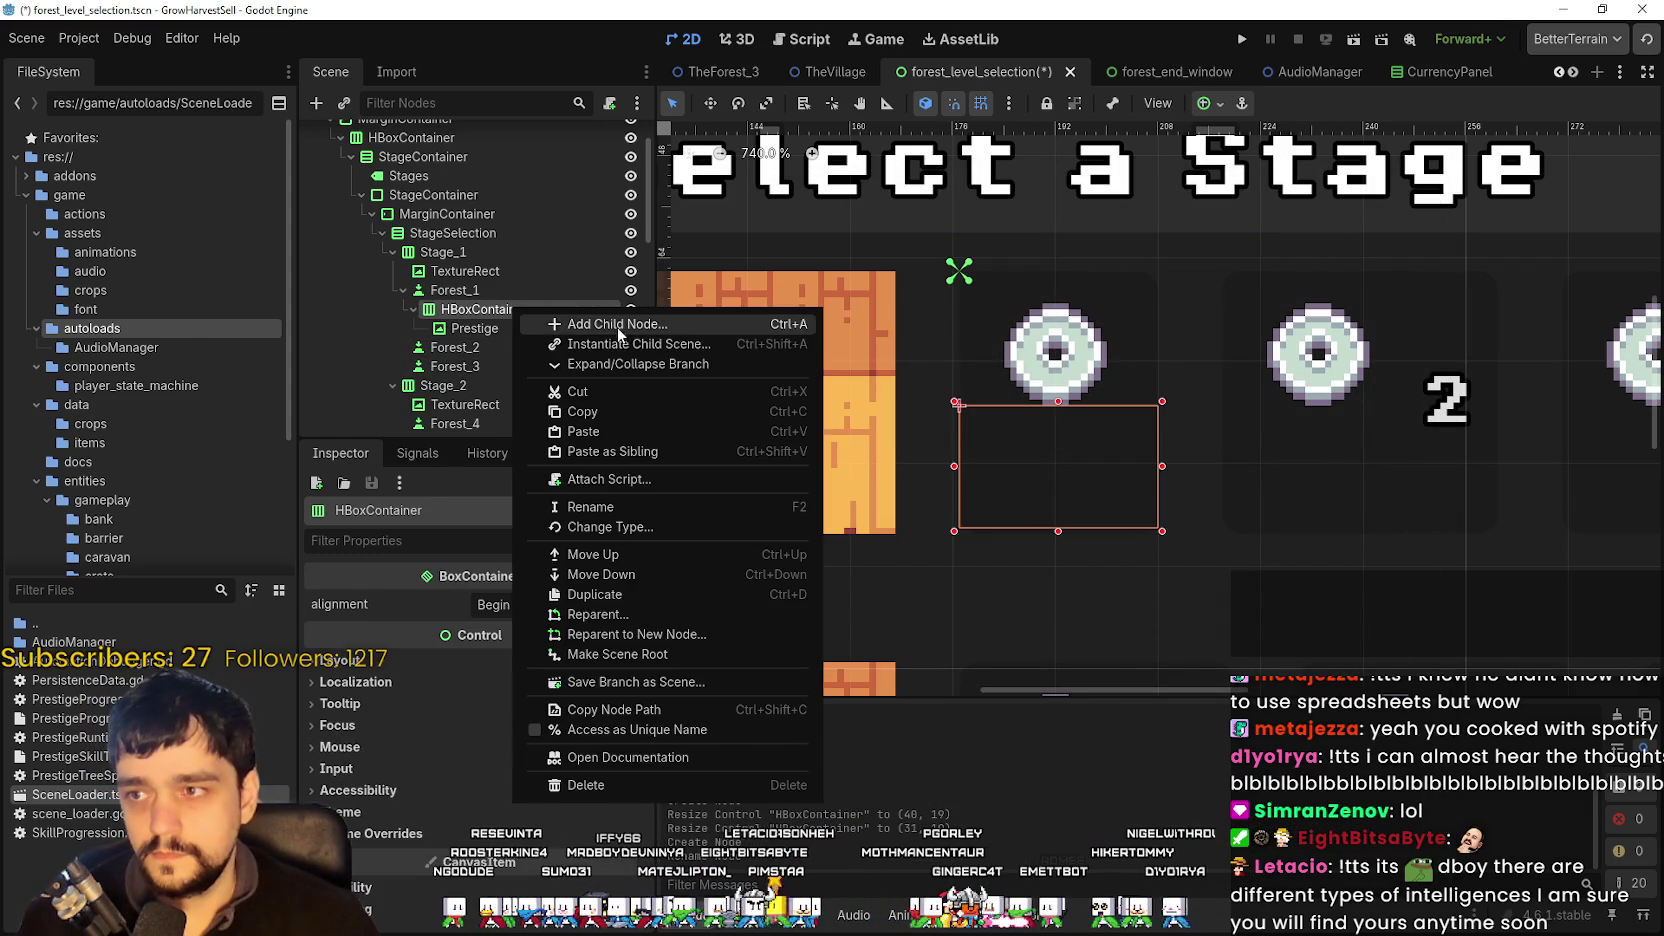
- Add a Label child to the HBoxContainer and name it Amount
click(560, 329)
text(label)
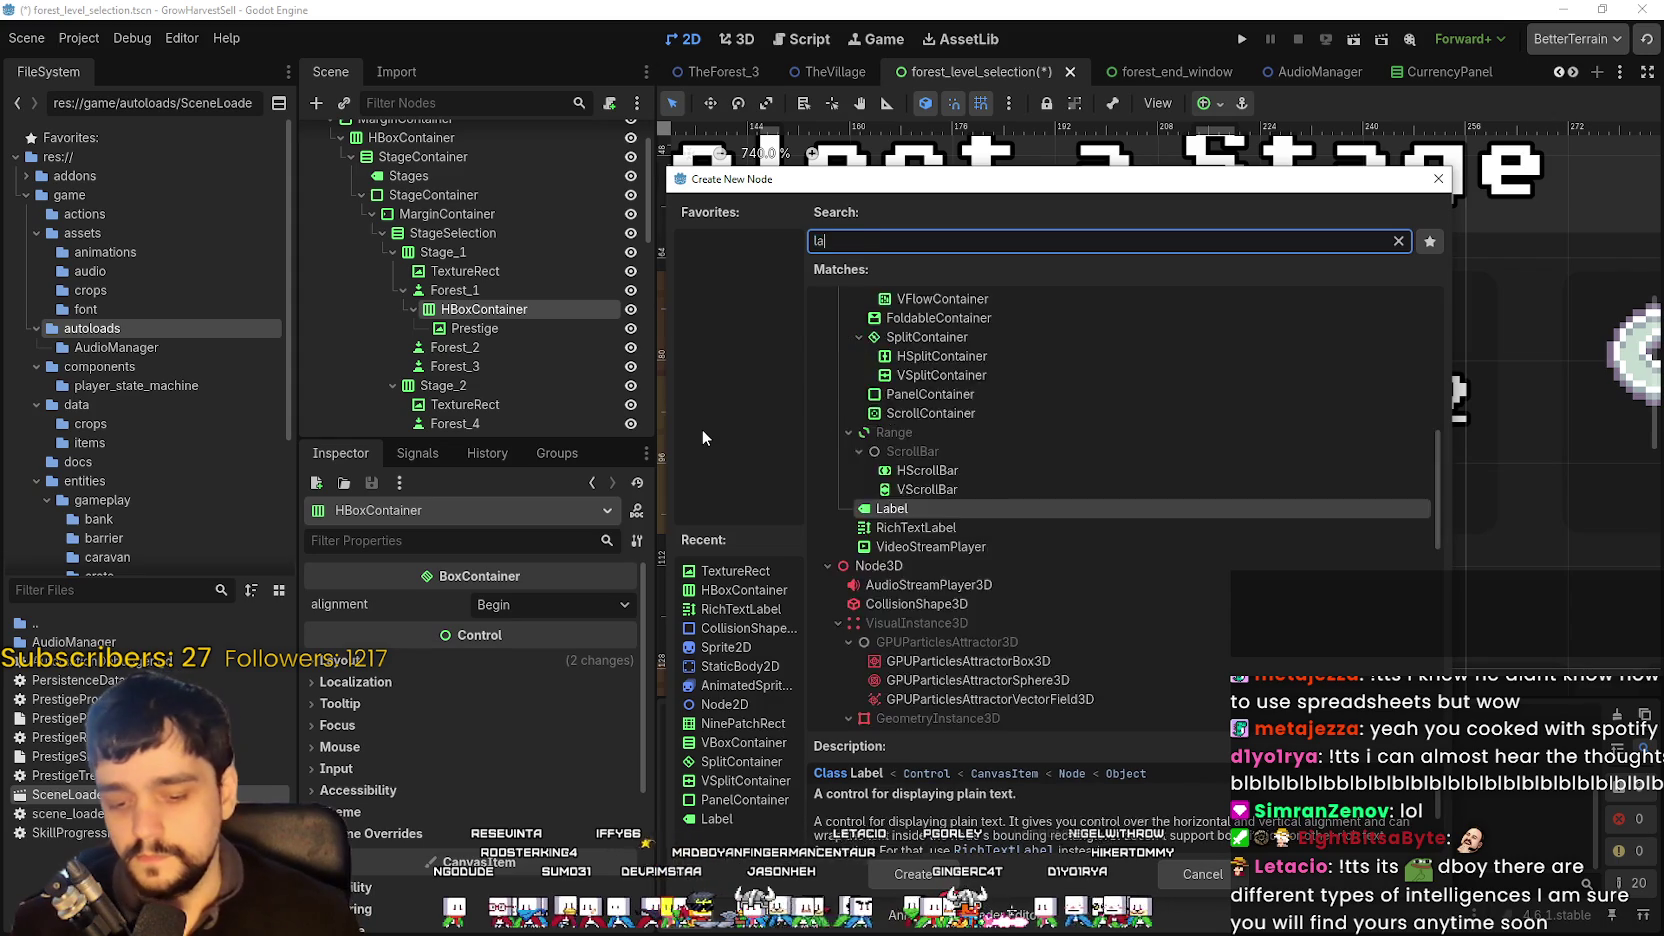
click(940, 876)
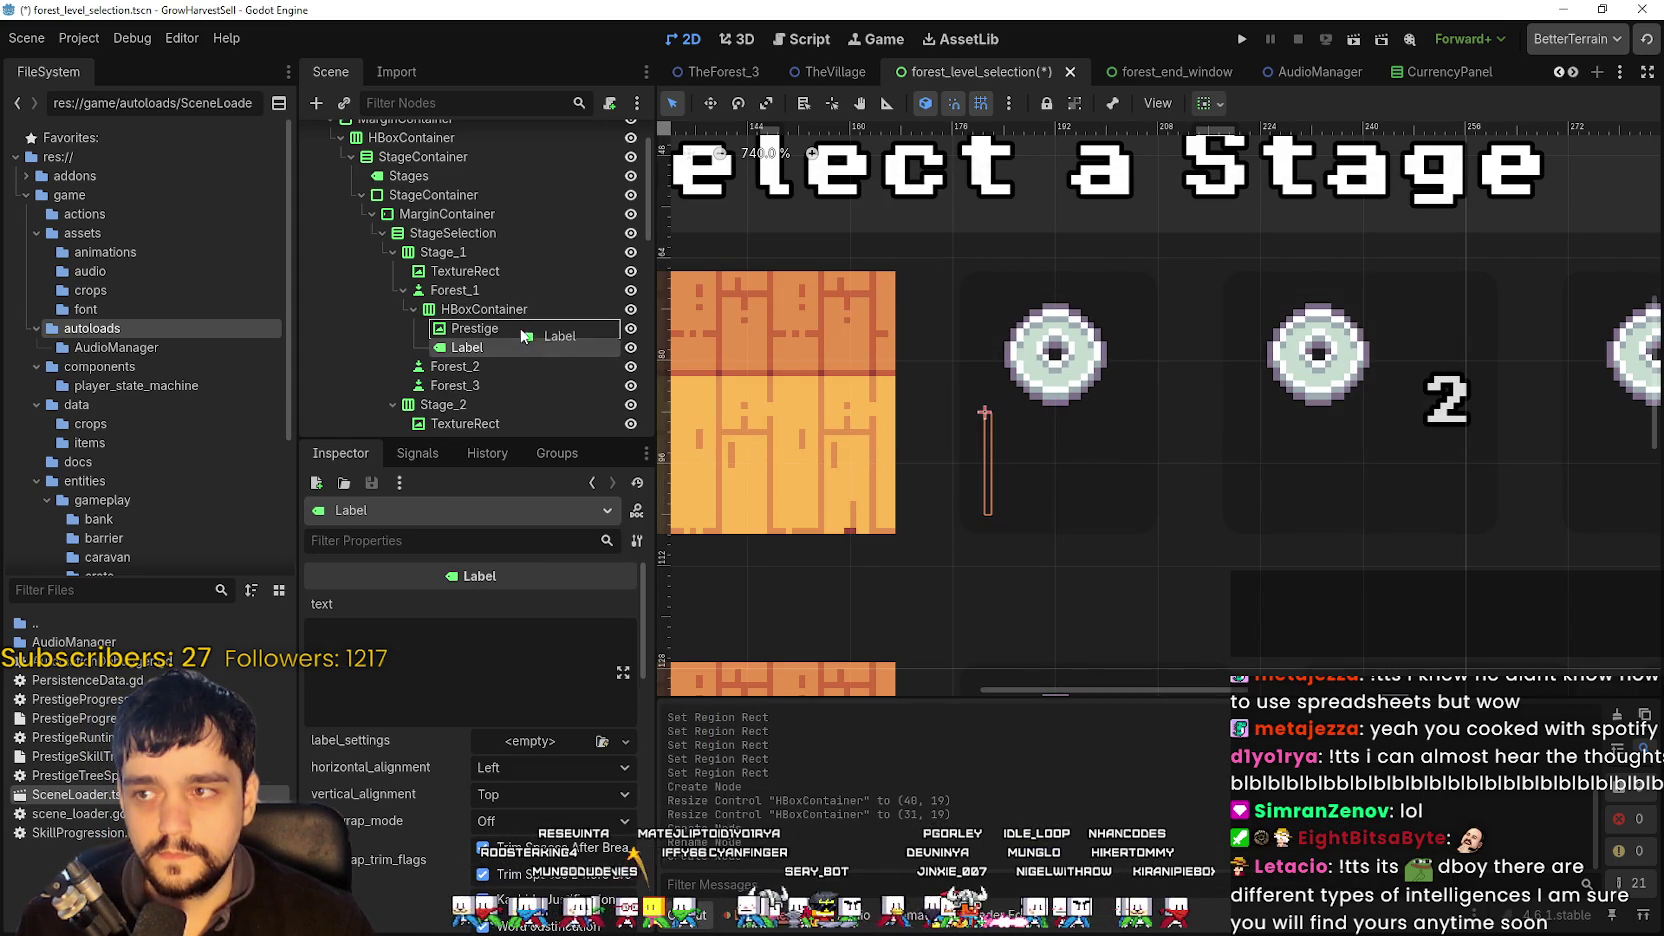
double_click(485, 348)
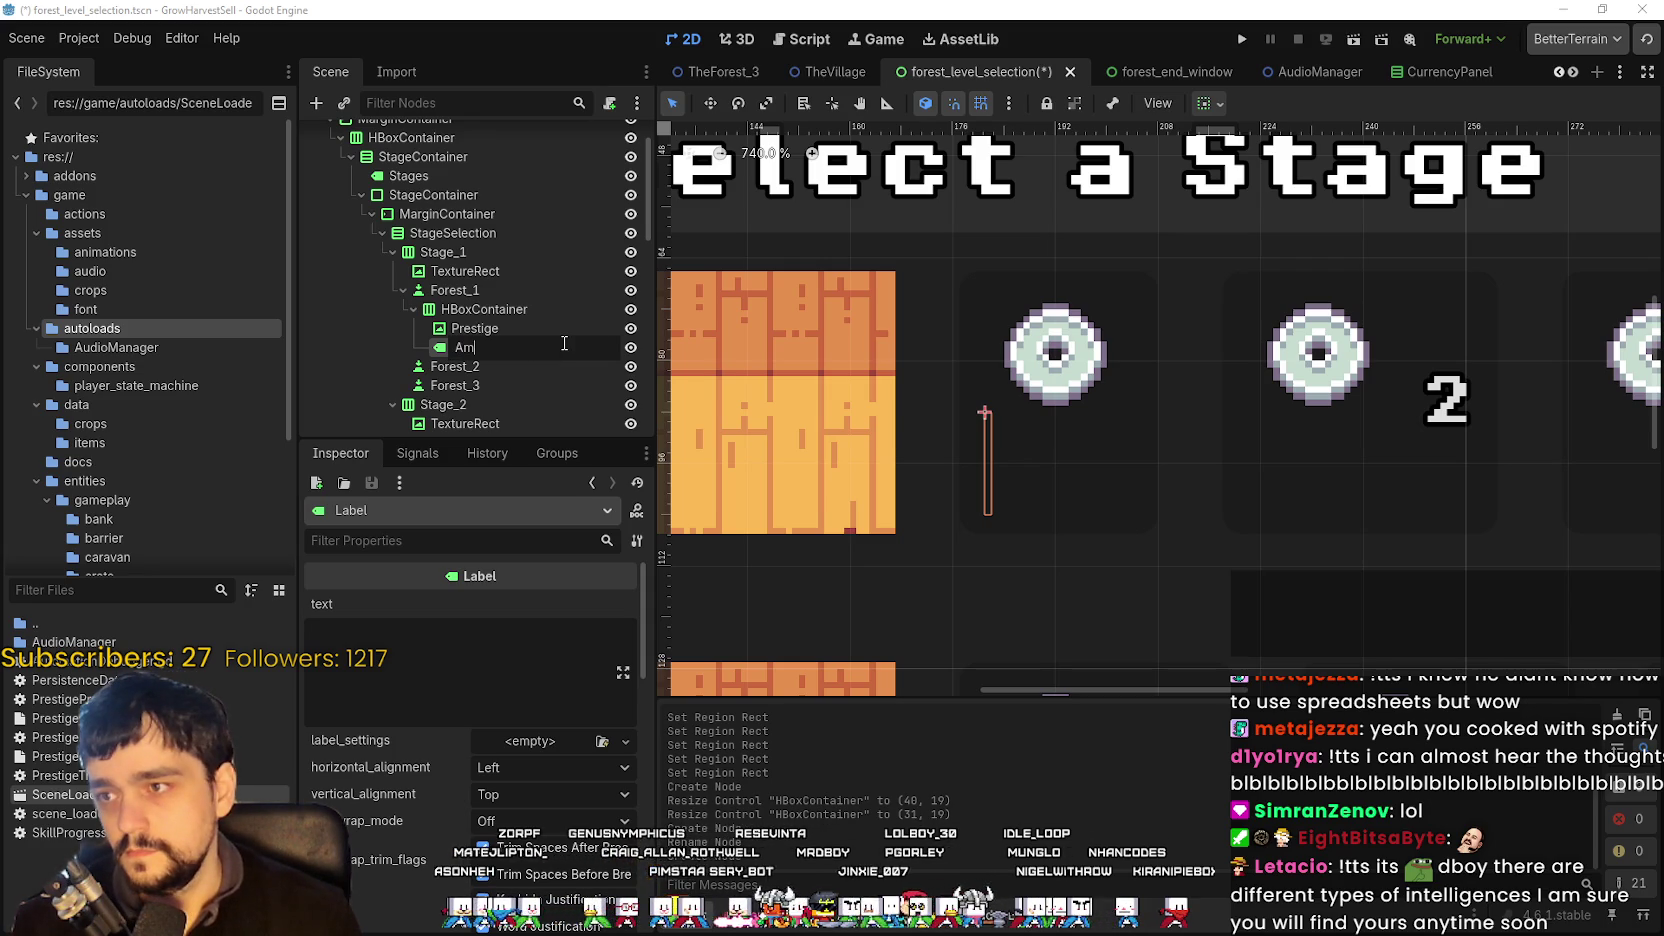
text(Amount)
key(Return)
- Set the Amount label's text to 1
click(360, 650)
text(1)
scroll(511, 672, down, 3)
scroll(470, 551, up, 3)
click(470, 541)
text(t)
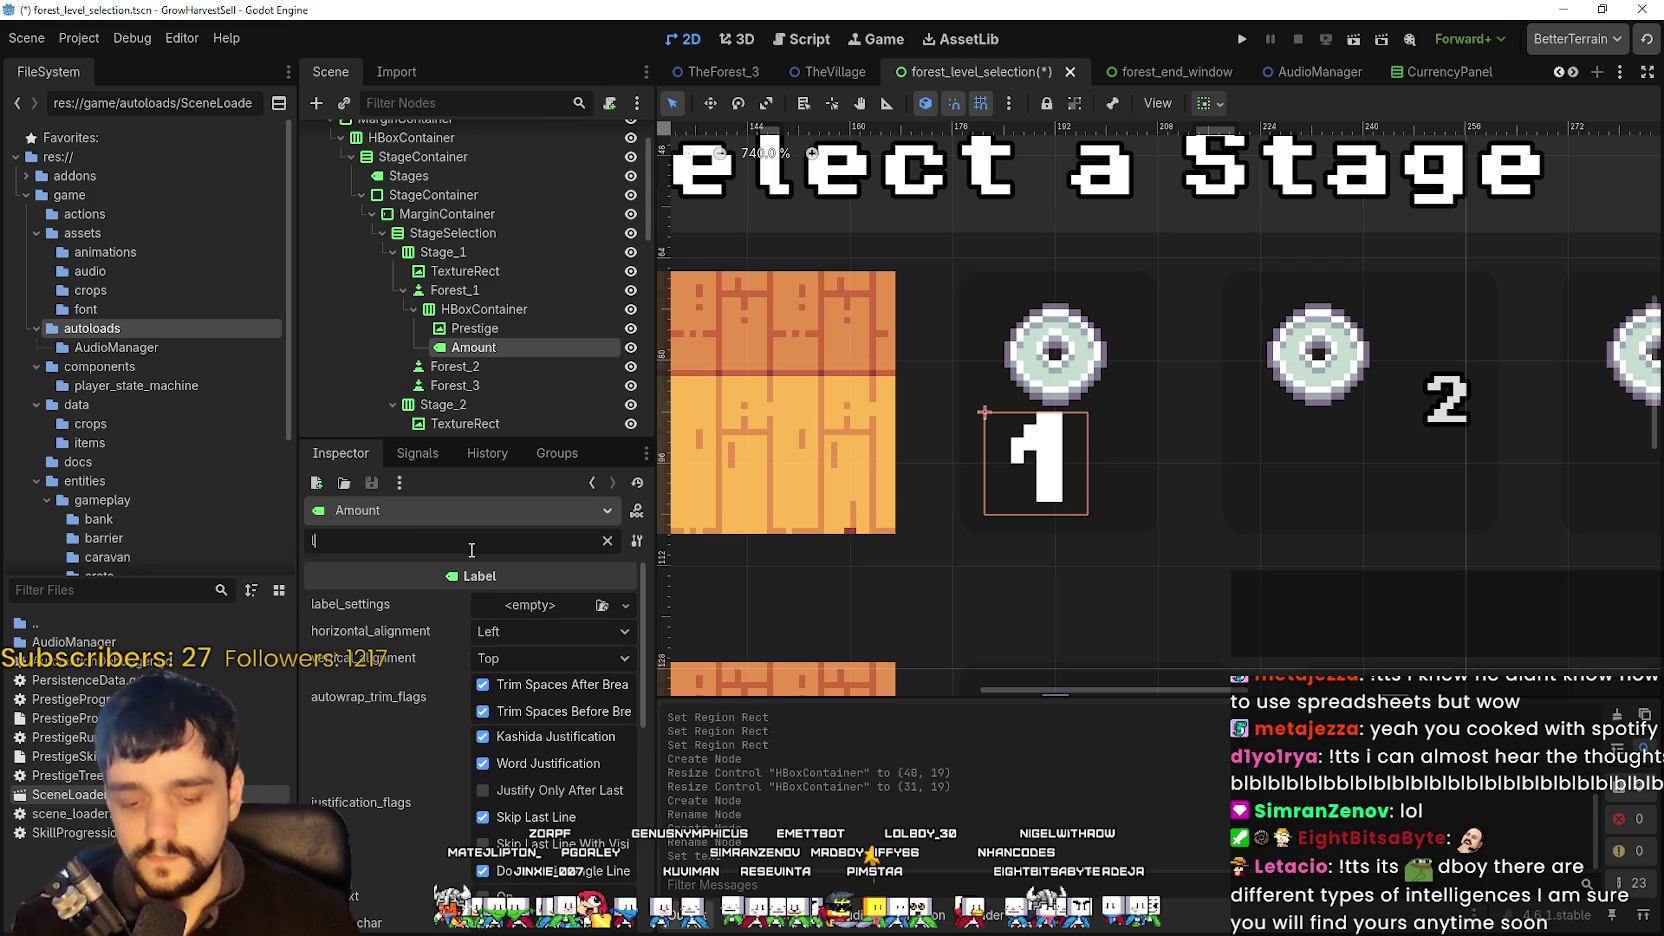
text(r)
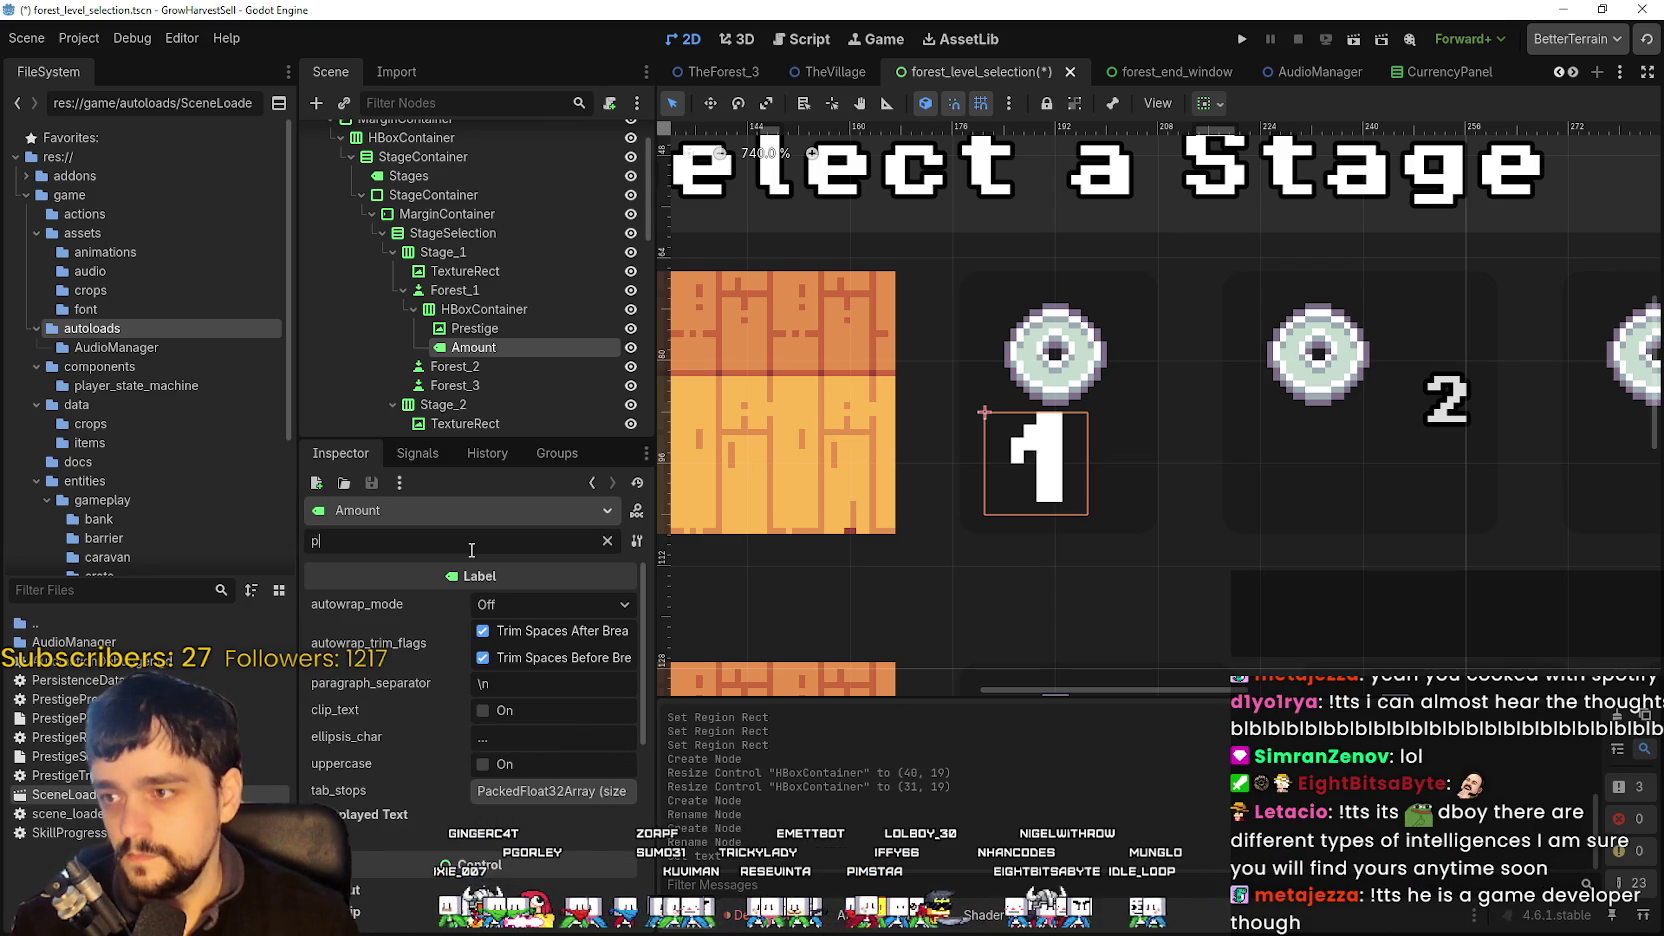
- Give the Amount label a font size theme override of 8
key(BackSpace)
key(BackSpace)
text(tr)
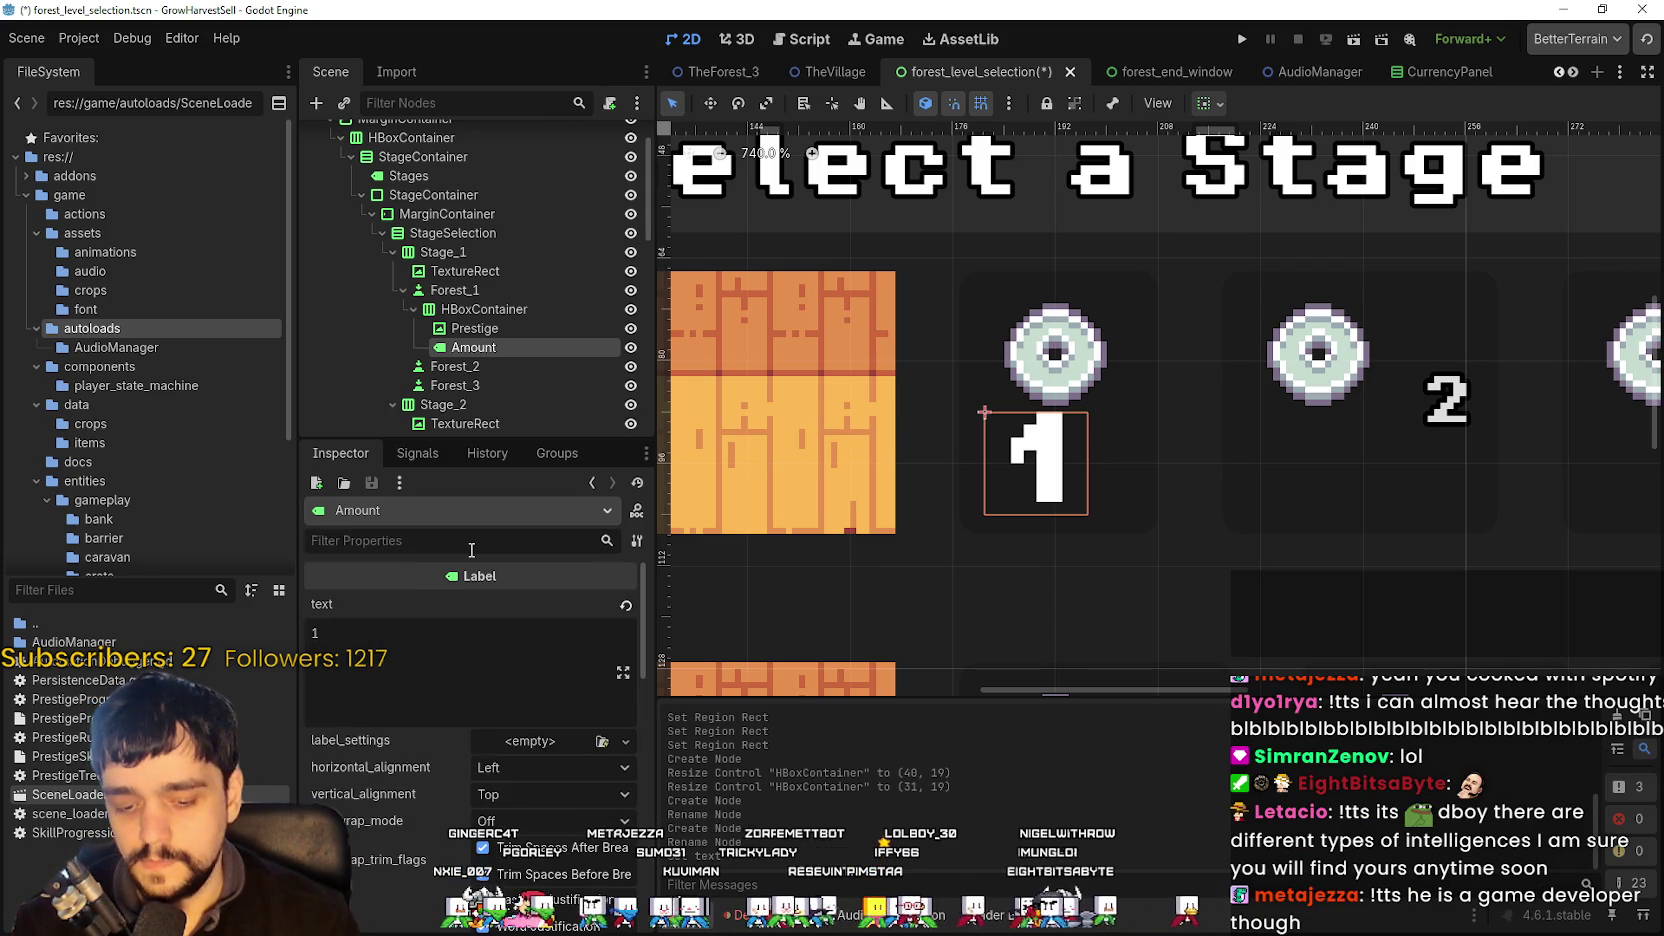
key(BackSpace)
key(BackSpace)
text(l)
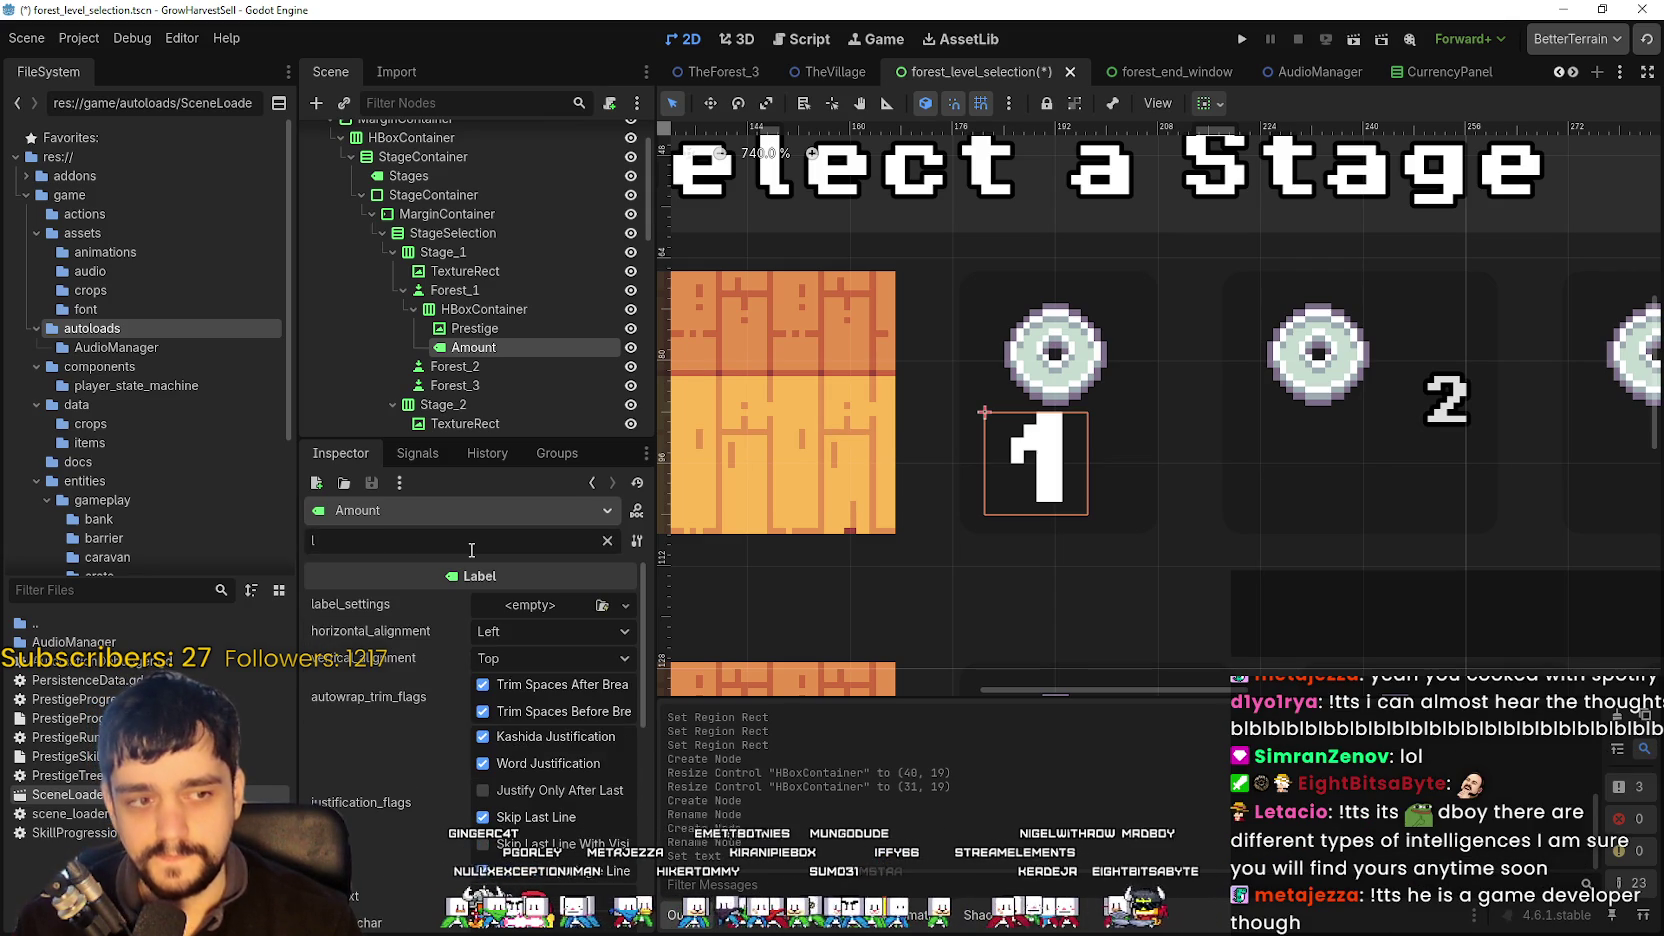
key(BackSpace)
text(l)
key(BackSpace)
text(l)
key(BackSpace)
text(font)
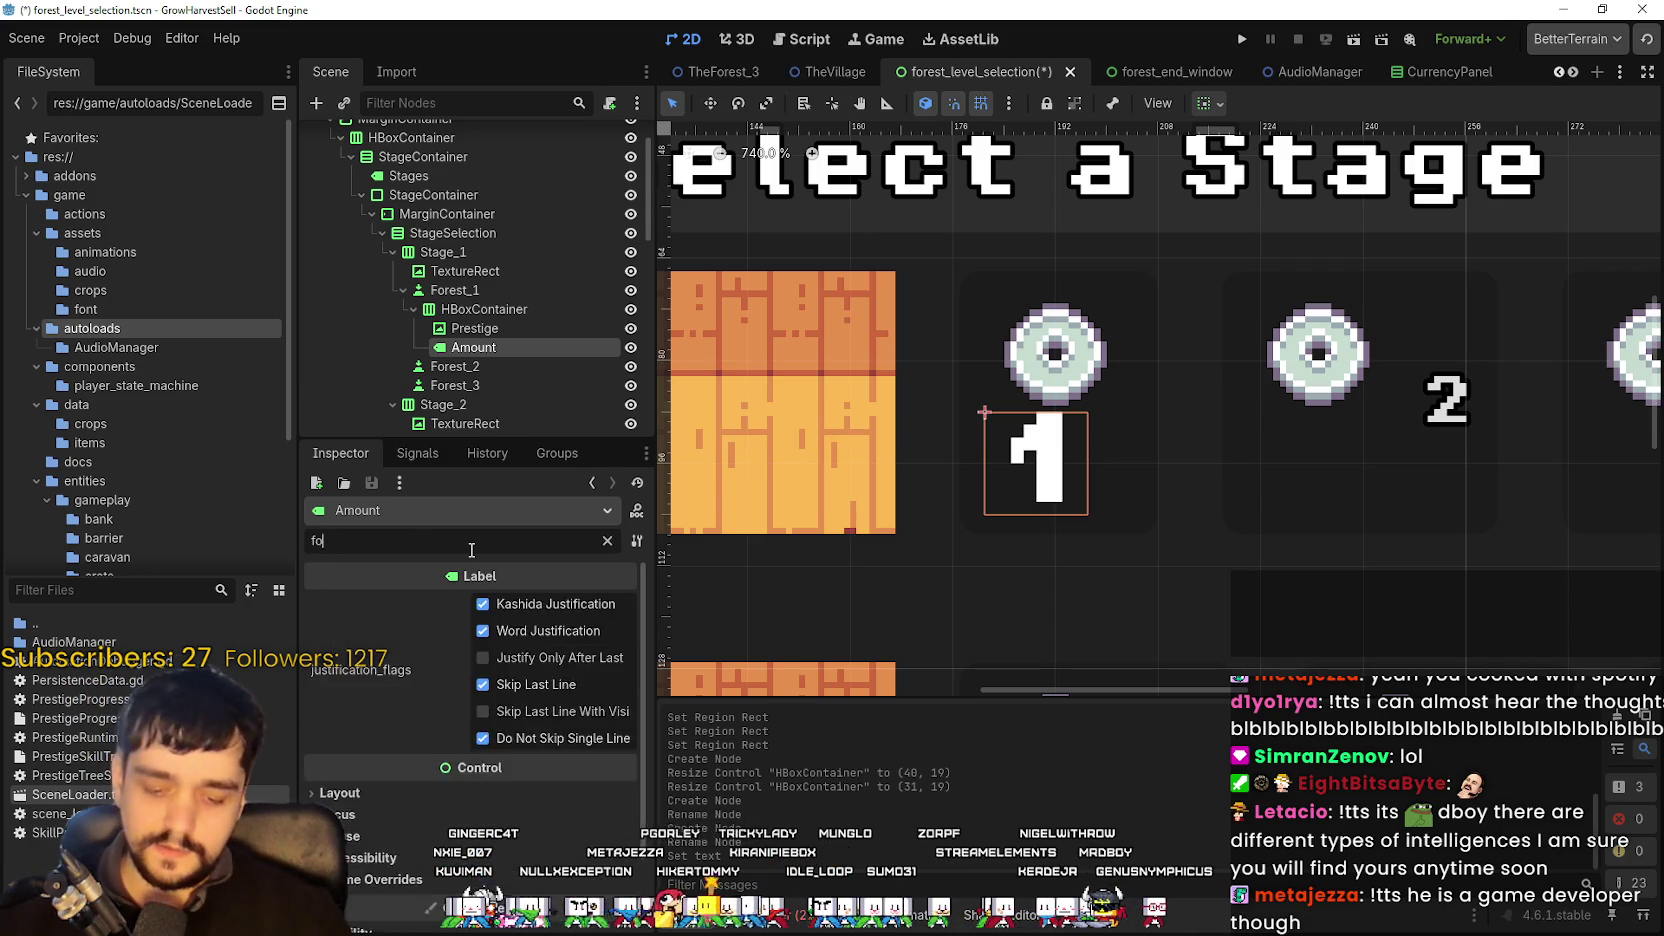
click(545, 654)
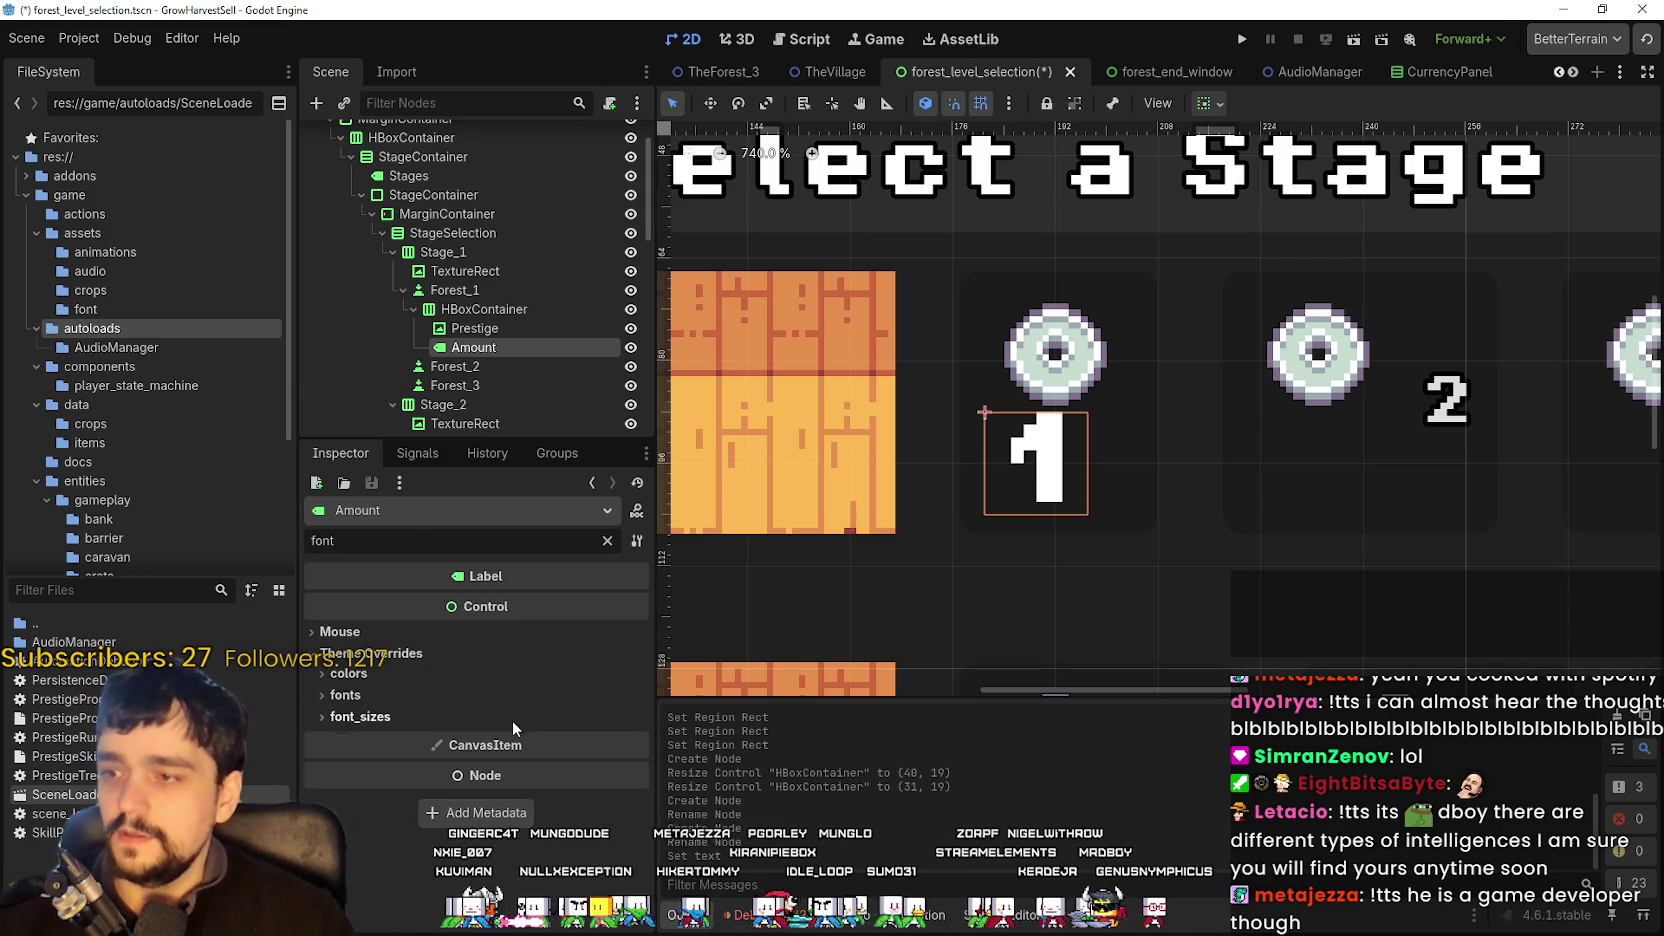
click(512, 718)
click(556, 741)
text(8)
key(Return)
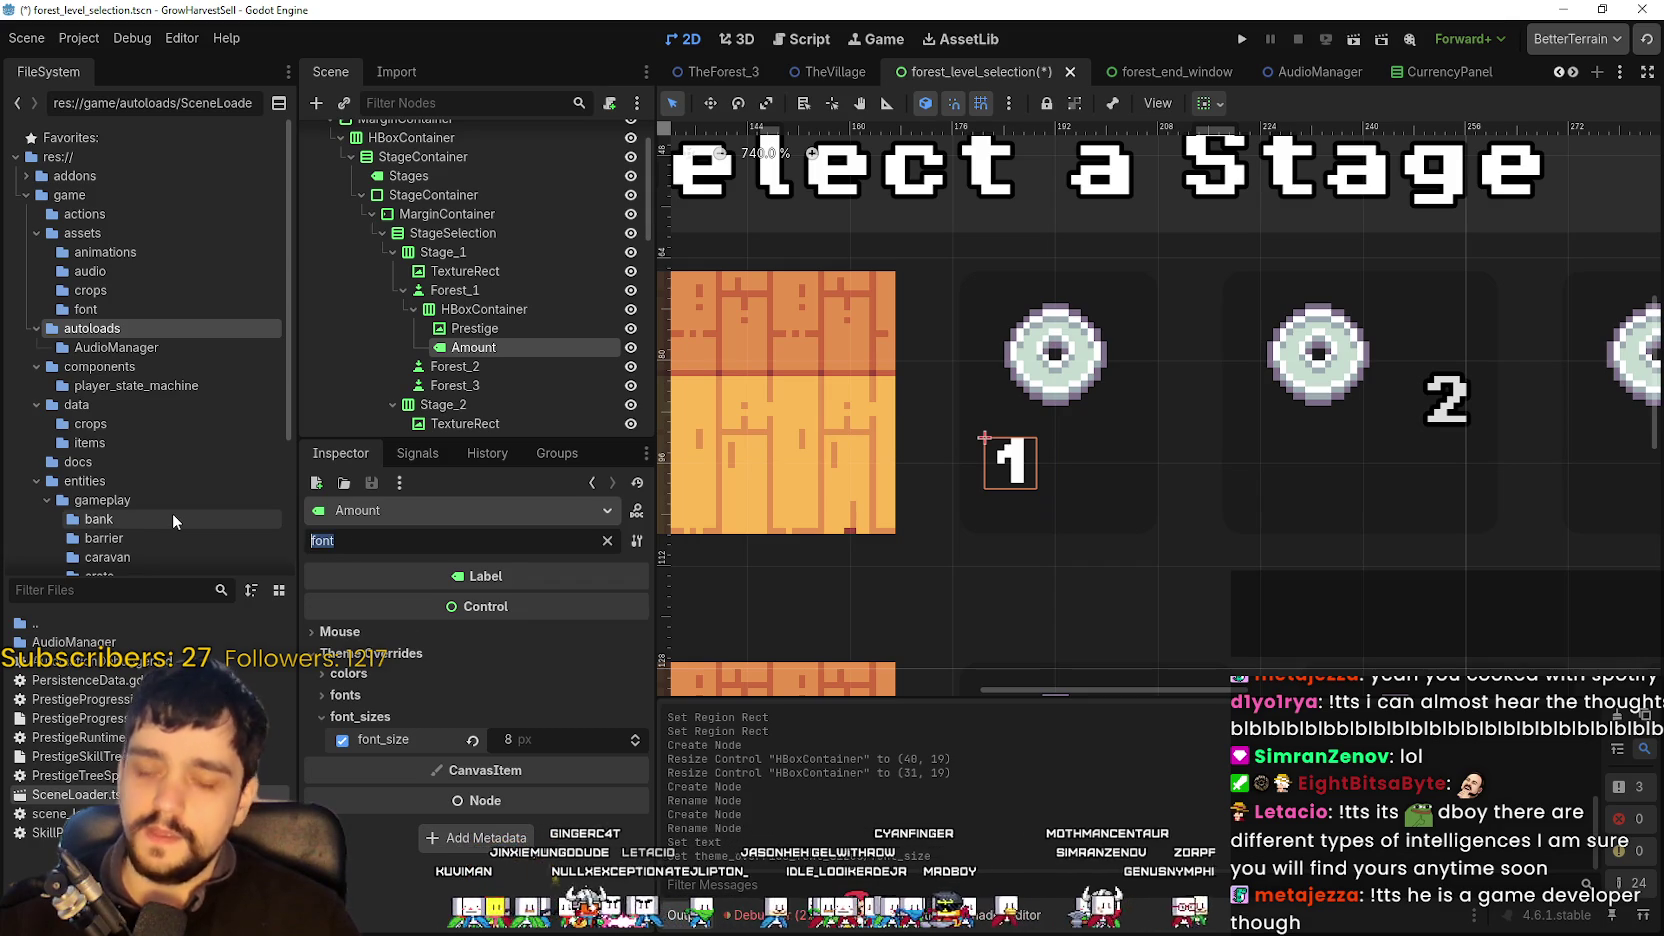
- Enable the Amount label's outline_size theme constant override at 3
key(ctrl+a)
key(BackSpace)
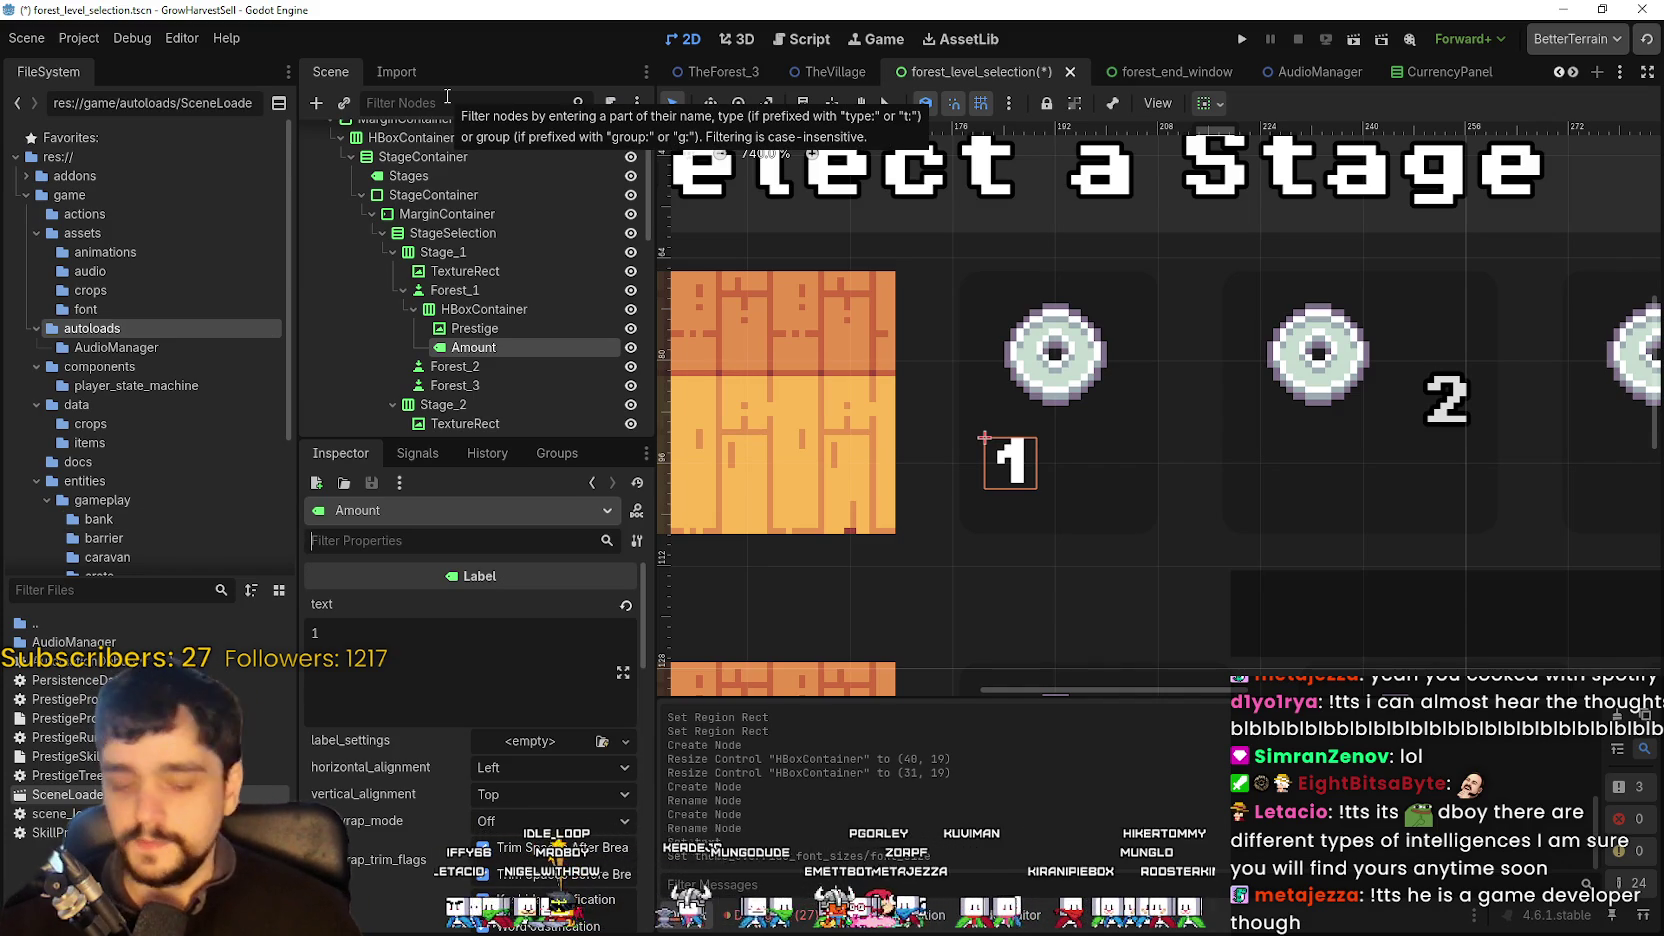
text(outl)
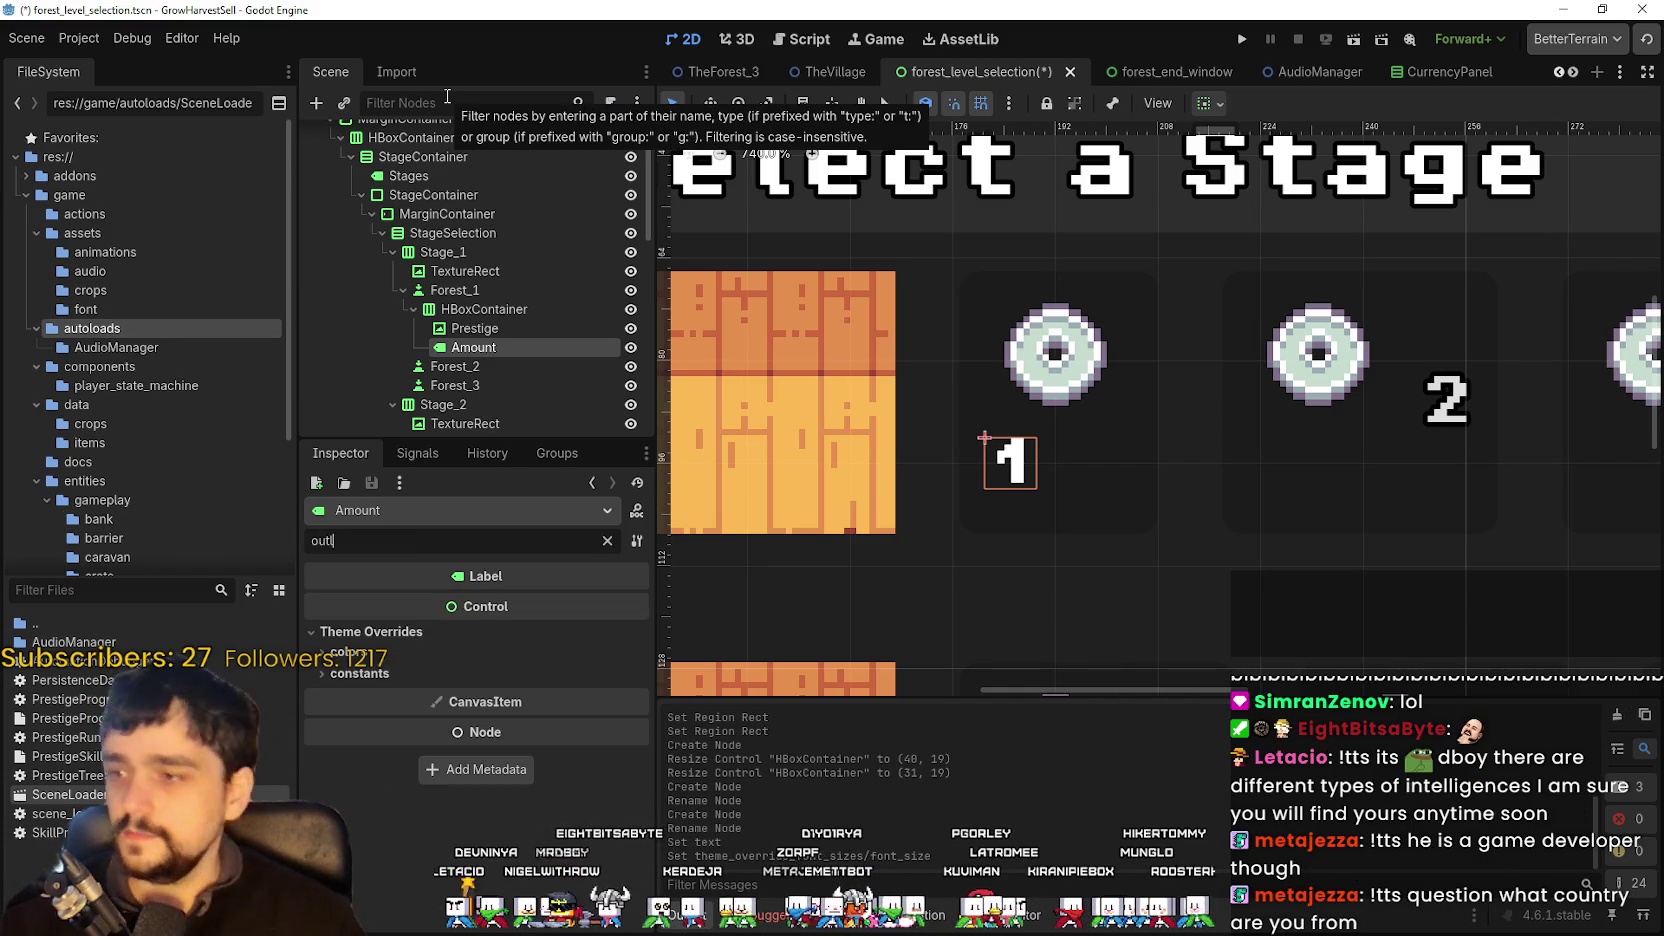
click(387, 673)
click(342, 696)
scroll(1100, 445, down, 4)
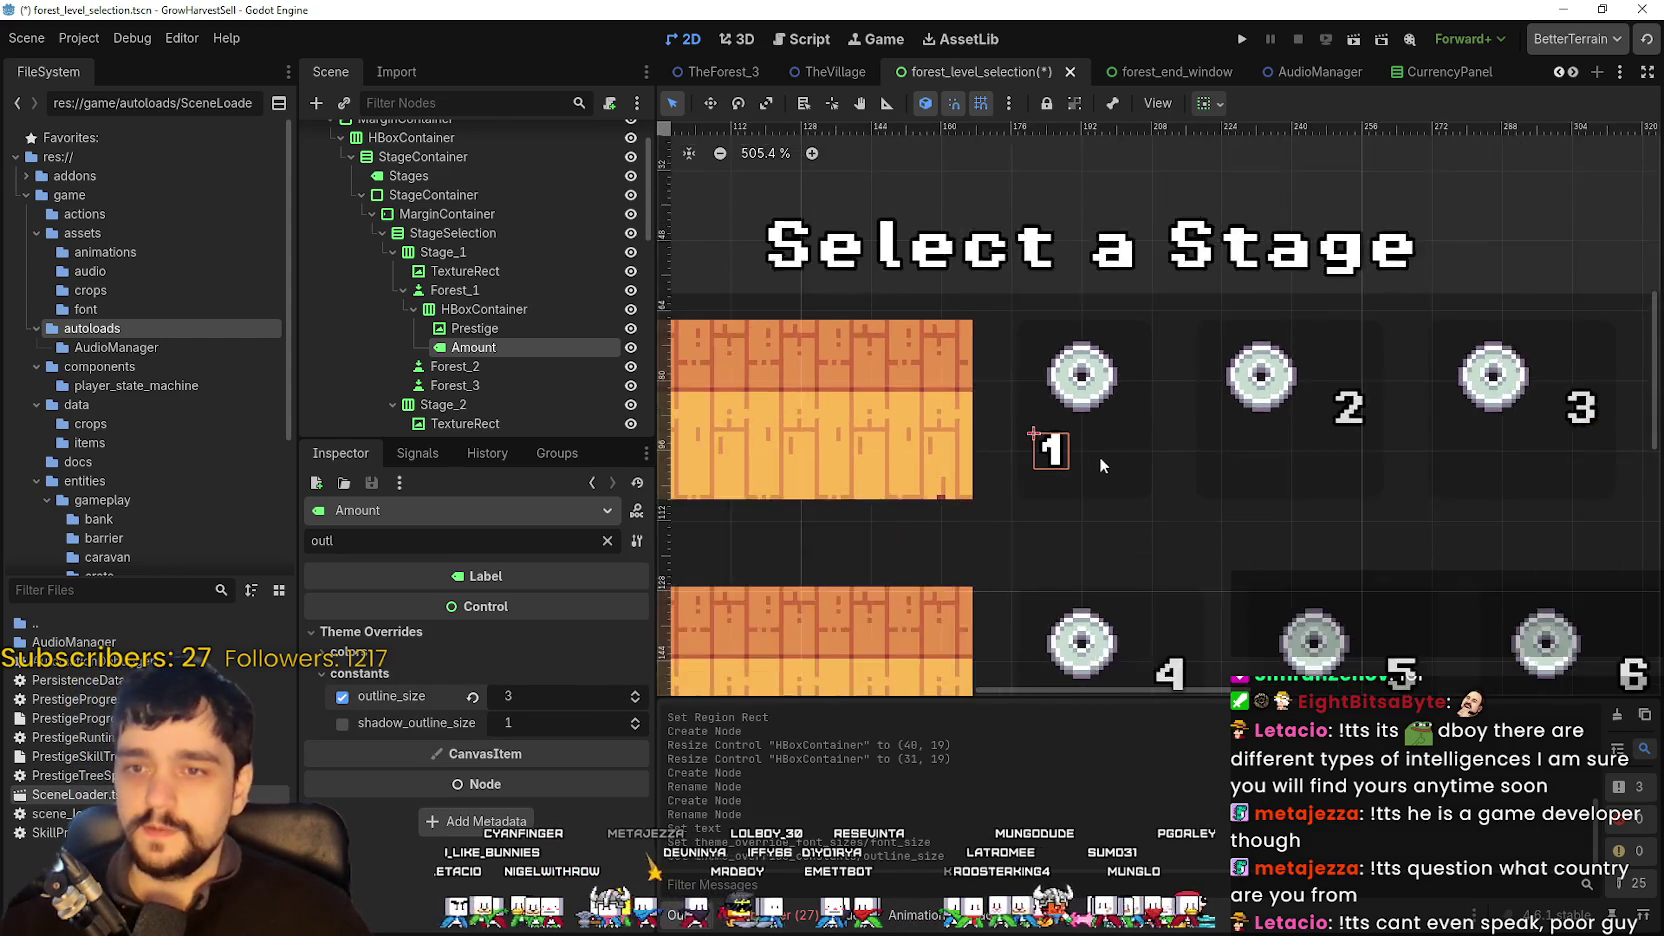
scroll(1100, 452, up, 5)
- Select Prestige, clear the Inspector filter and assign a new AtlasTexture as its texture
click(474, 328)
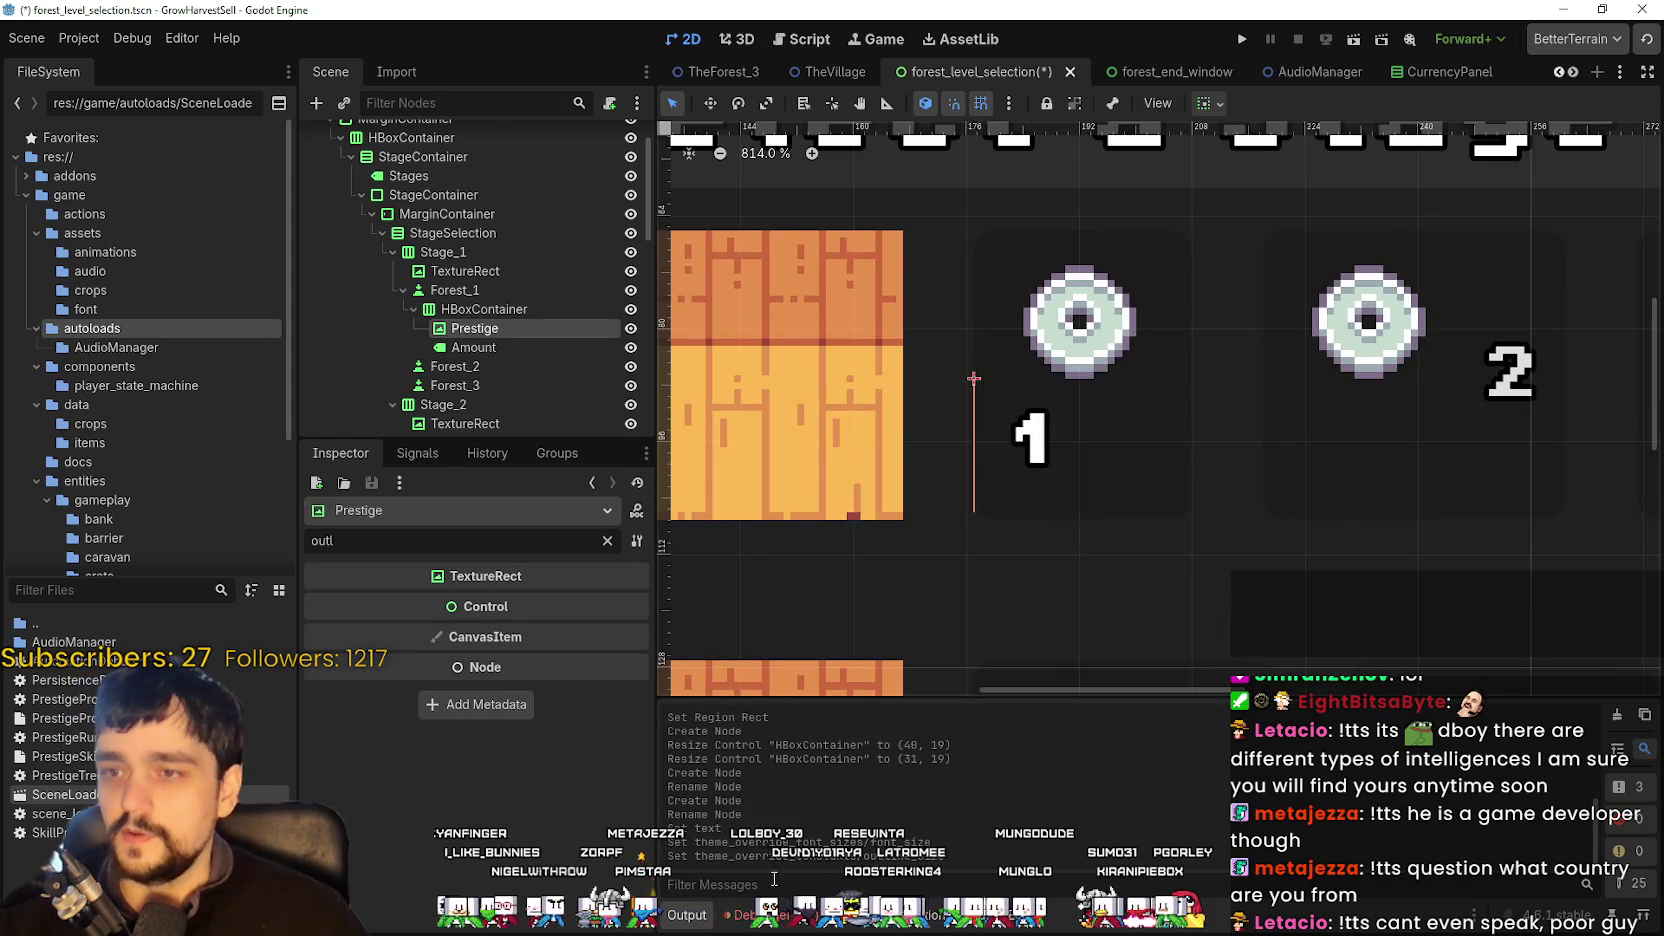
click(607, 540)
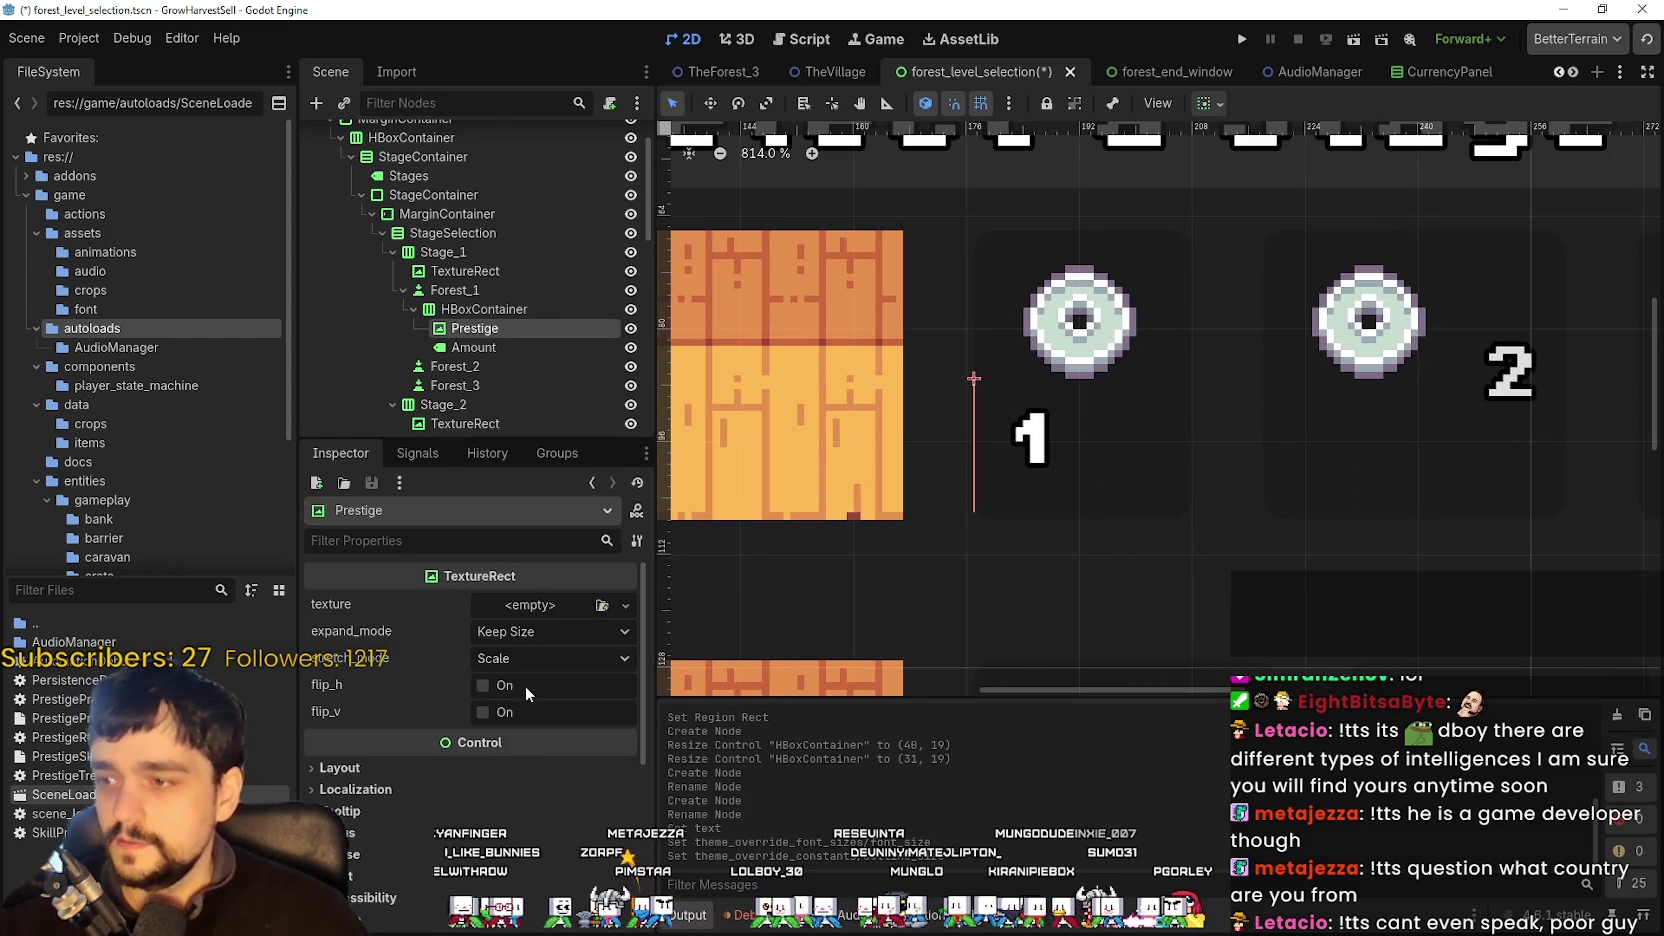
click(536, 606)
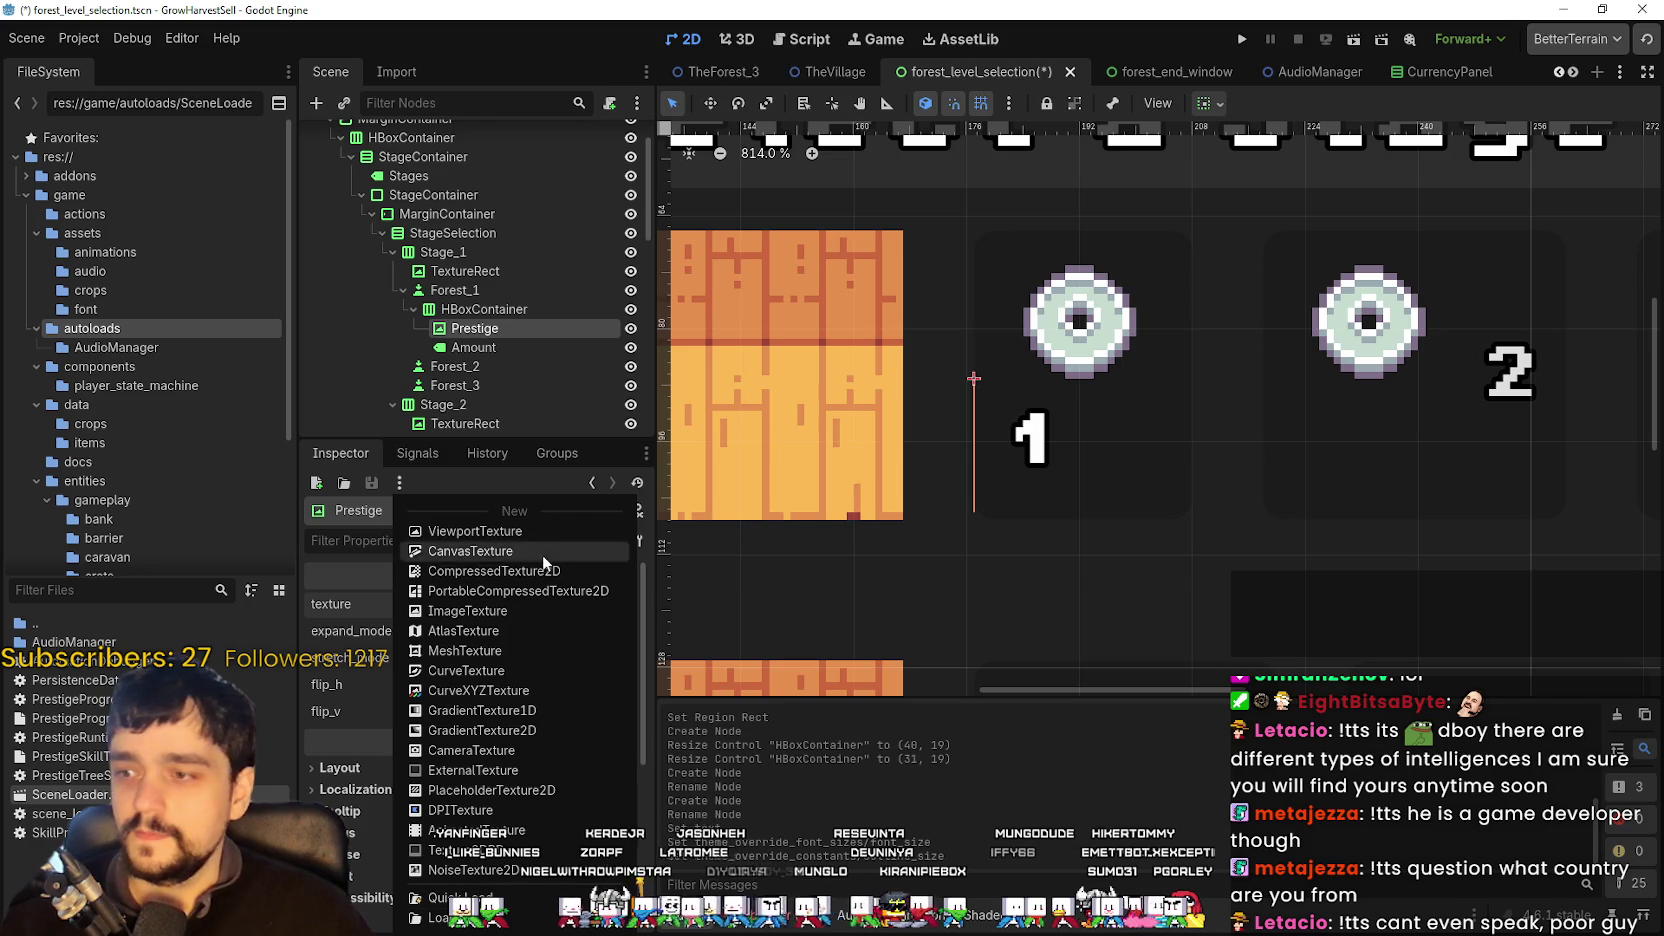
key(Escape)
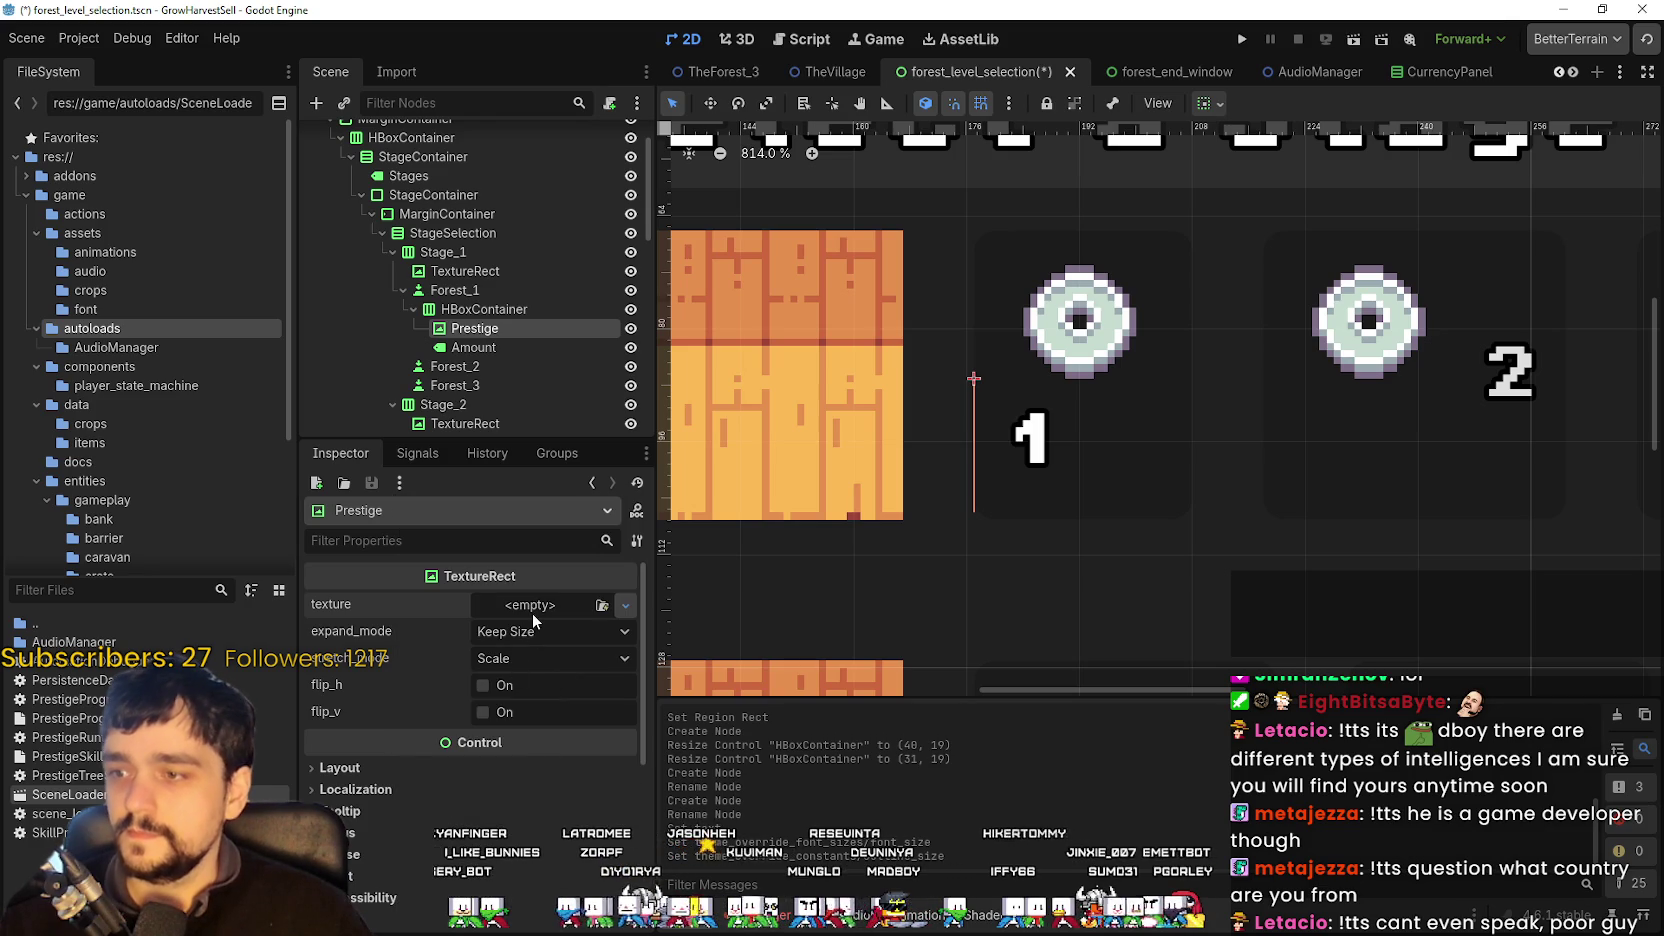
click(540, 722)
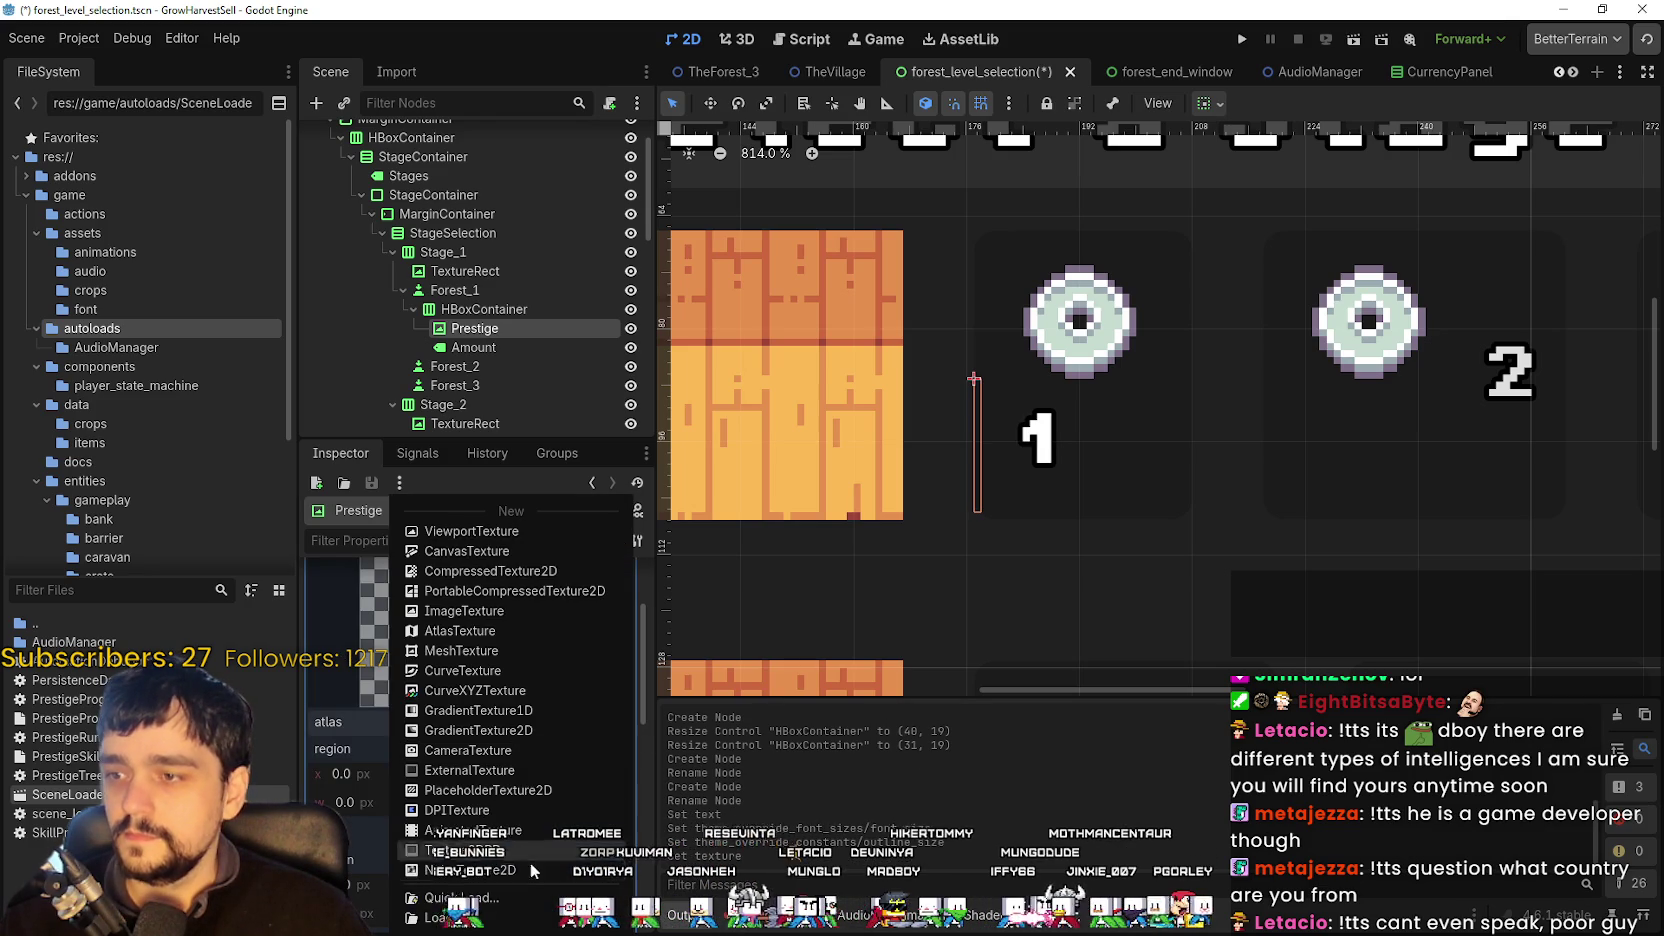
key(Escape)
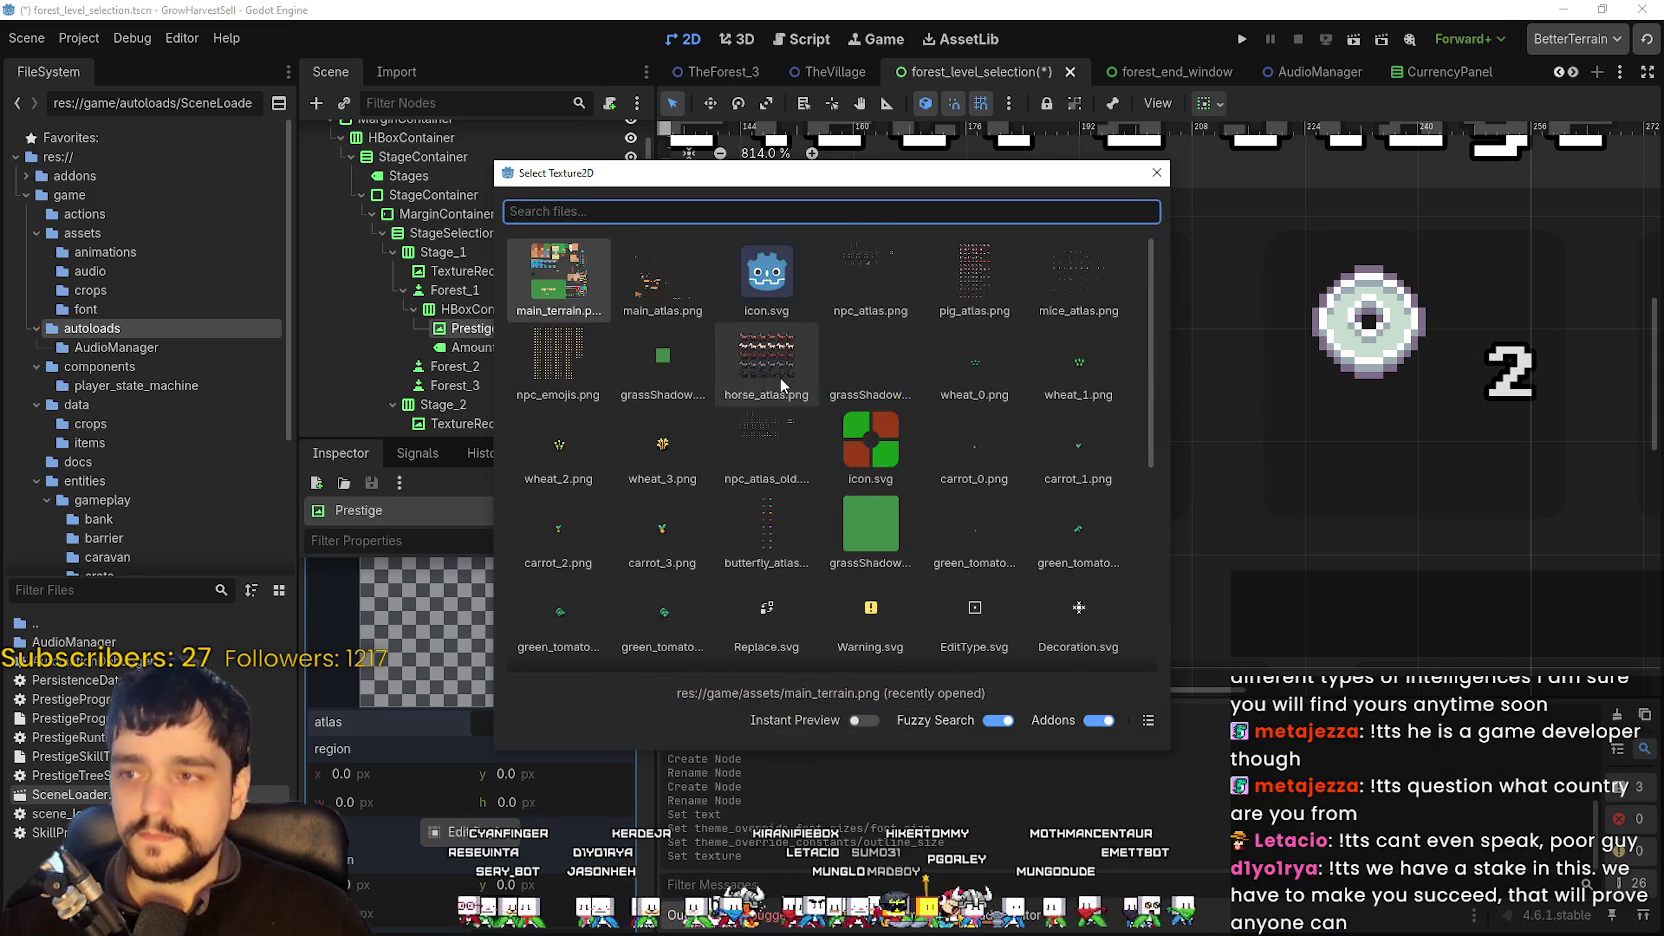
- Use main_atlas.png as the atlas and snap region selection to an 8-pixel grid
double_click(640, 297)
click(472, 861)
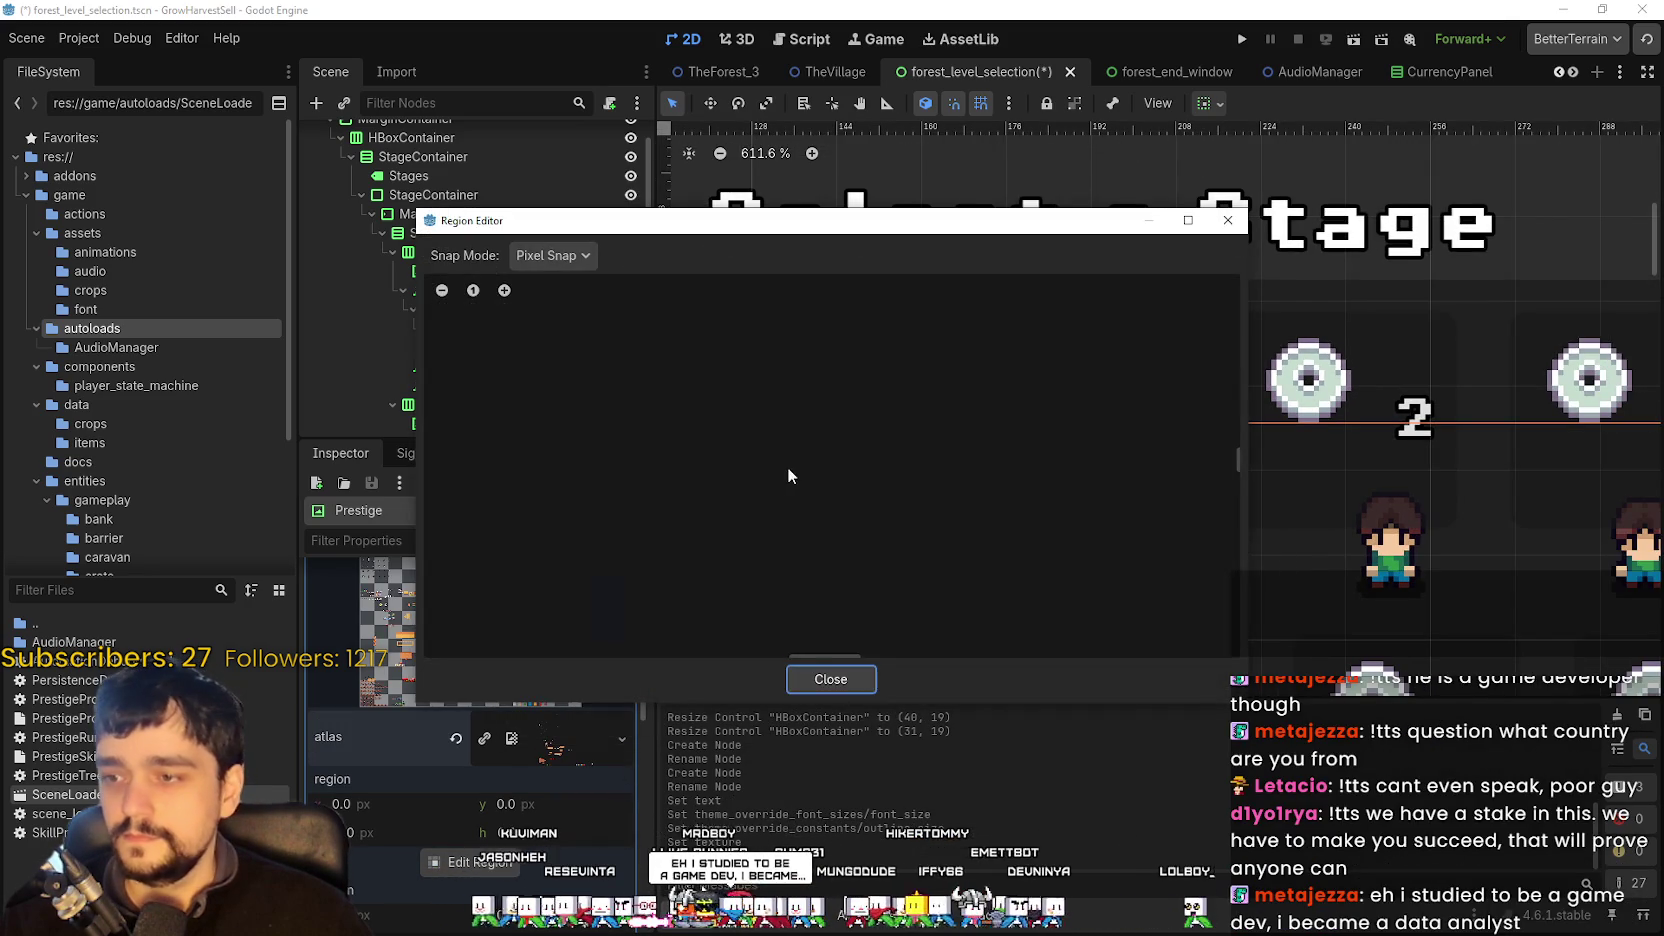
click(552, 255)
click(578, 330)
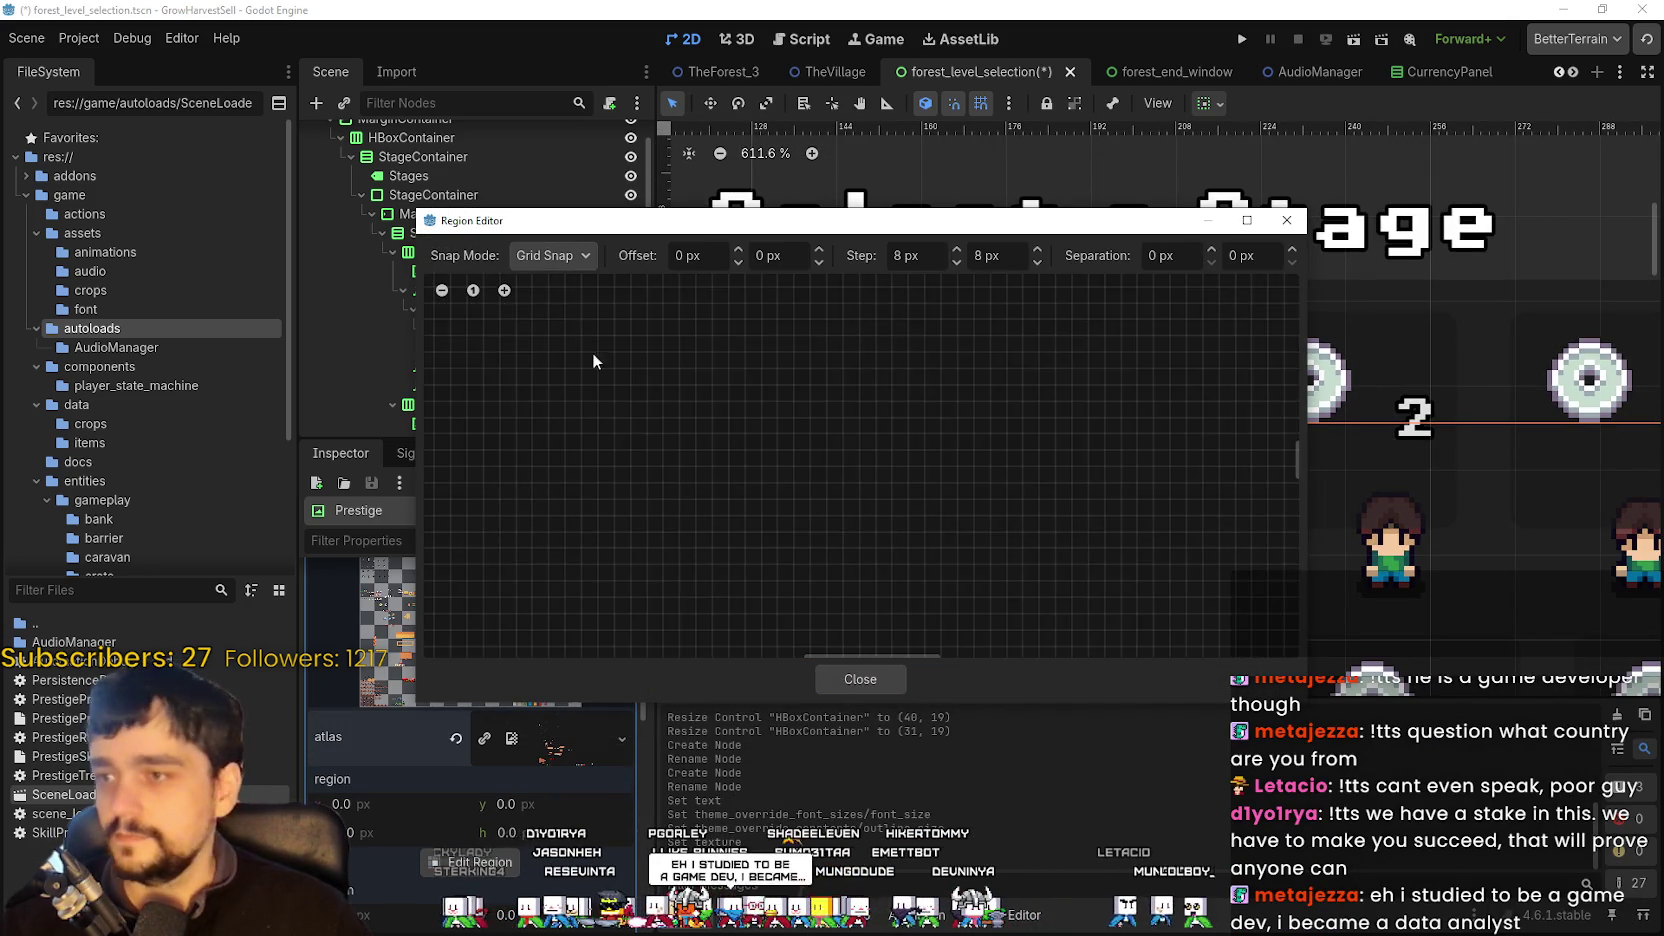
scroll(699, 566, left, 5)
scroll(630, 560, down, 3)
scroll(705, 504, left, 5)
scroll(705, 504, down, 10)
scroll(803, 490, right, 2)
scroll(832, 400, up, 6)
scroll(762, 526, up, 10)
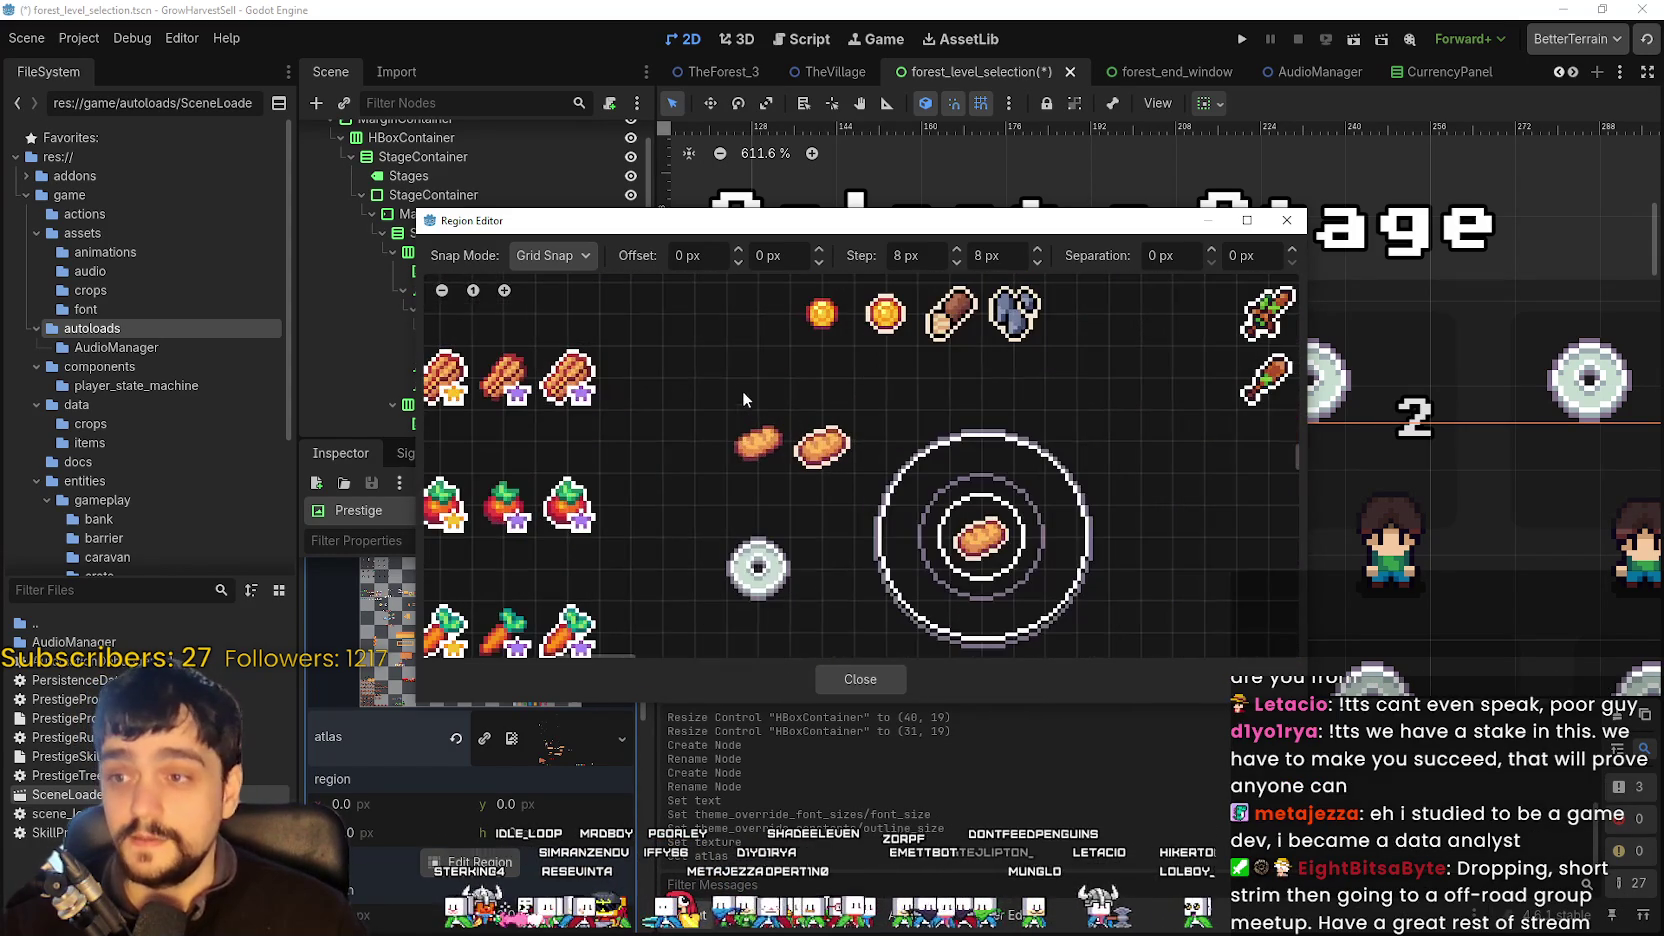
- Frame the 16×16 bread sprite at x 224, y 992 as the Prestige icon region
drag(738, 406, 784, 470)
scroll(829, 372, up, 2)
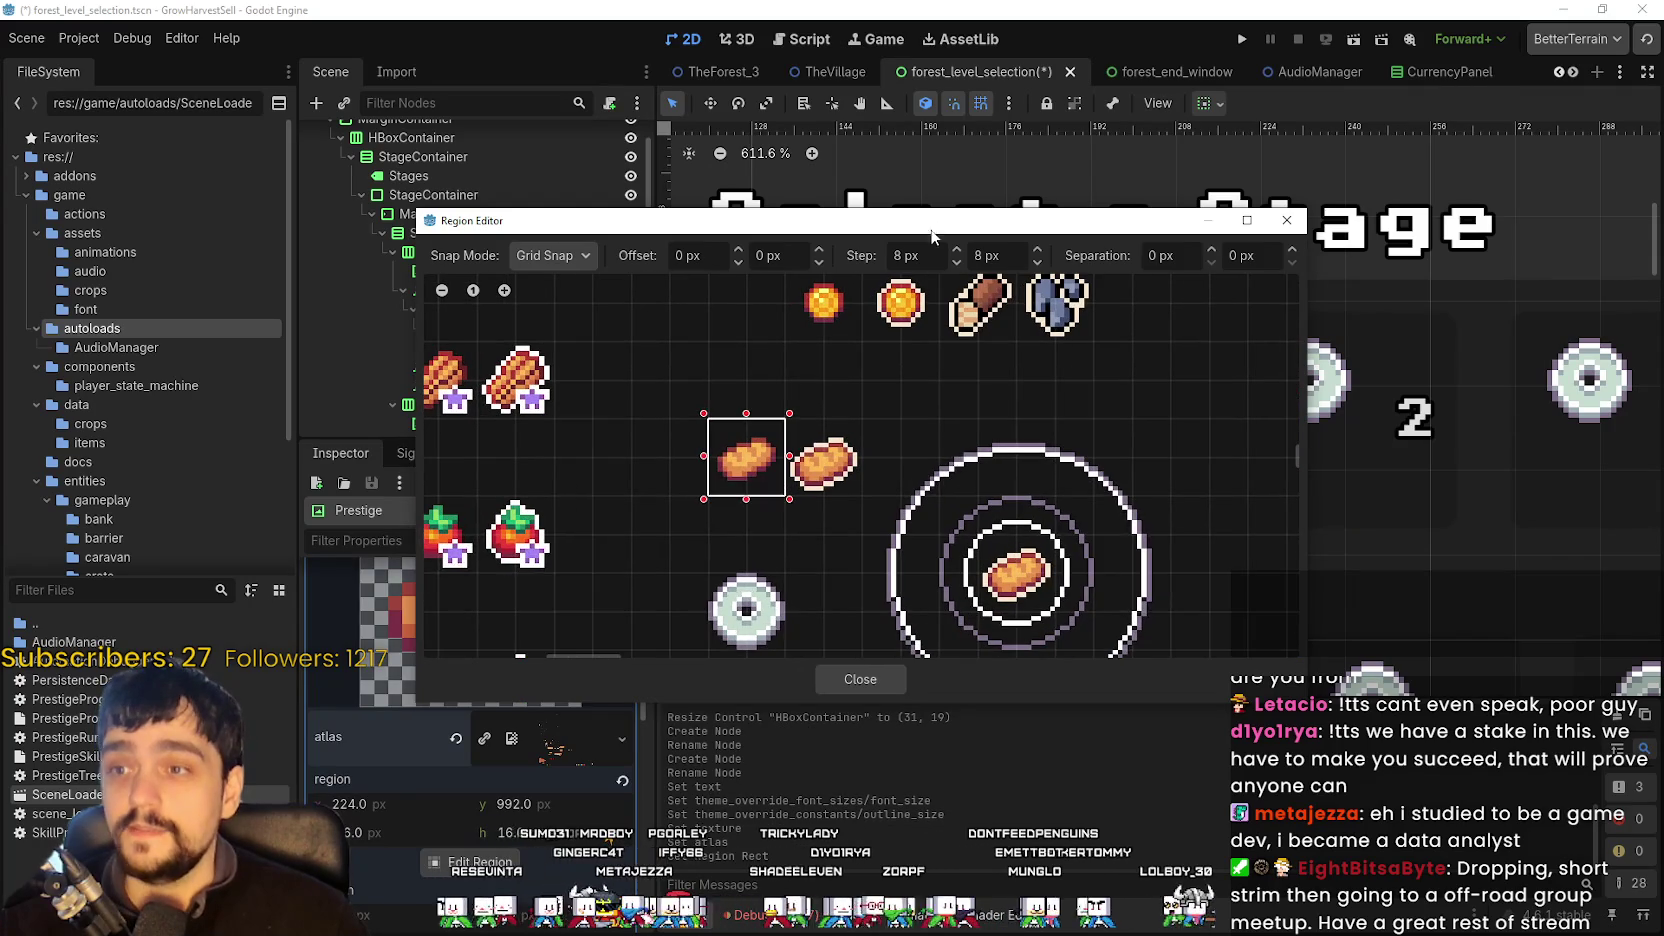
mouse_move(932, 232)
mouse_down()
mouse_move(1072, 692)
mouse_move(1092, 598)
mouse_move(1074, 389)
mouse_up()
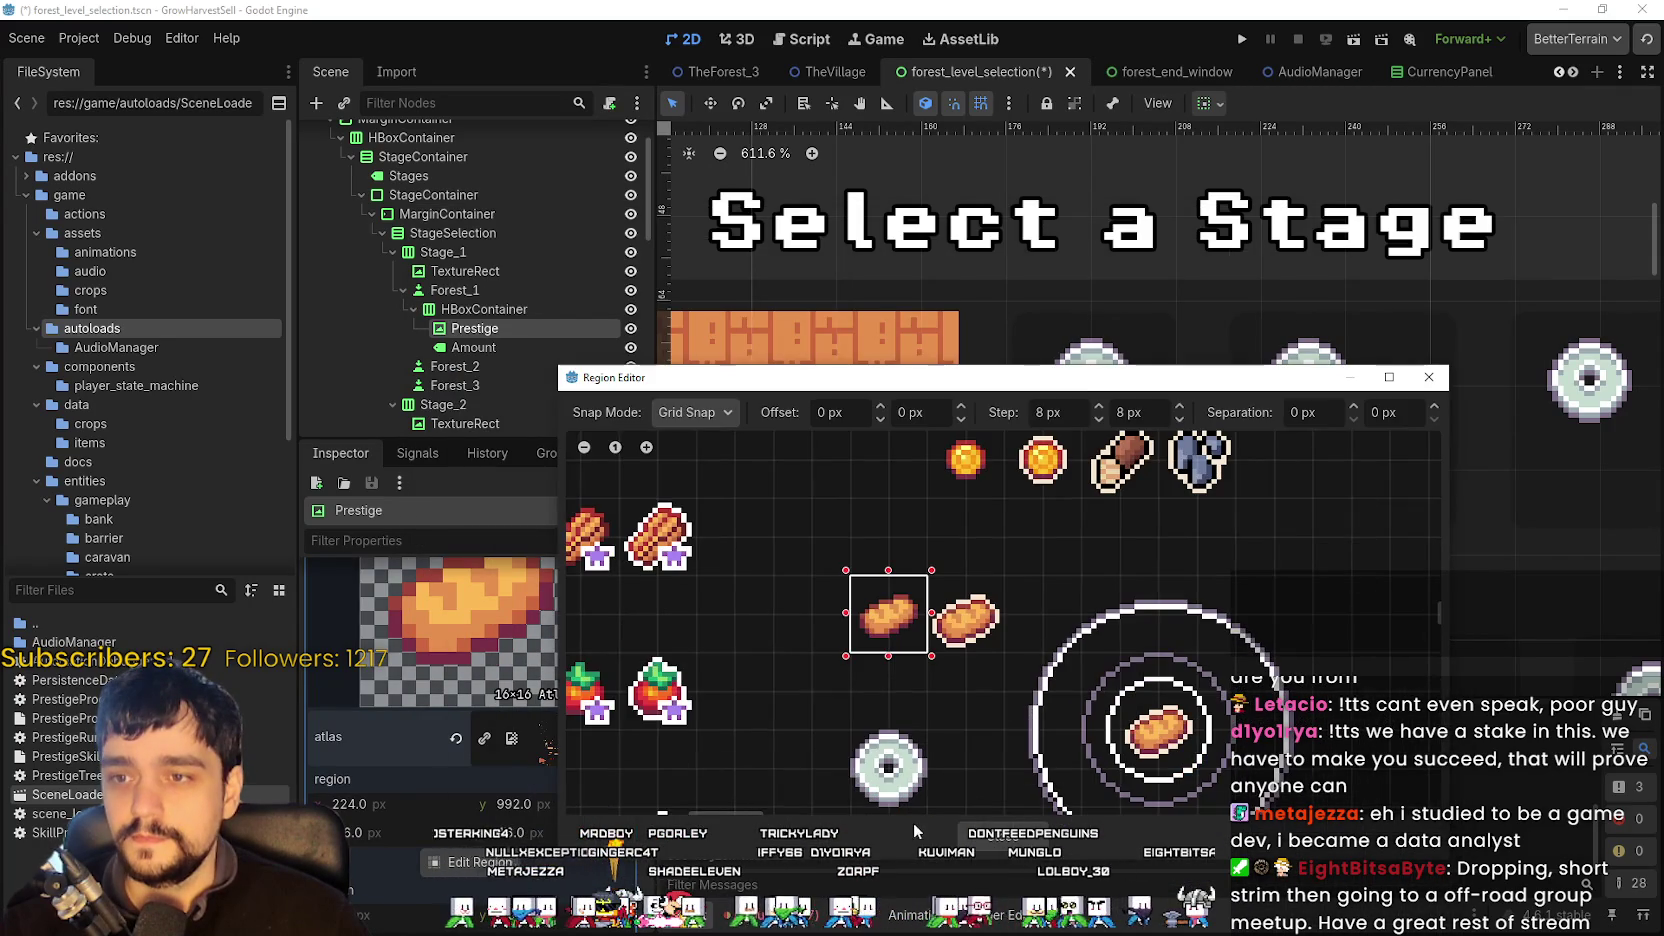
click(1428, 377)
scroll(1100, 381, up, 1)
click(1103, 381)
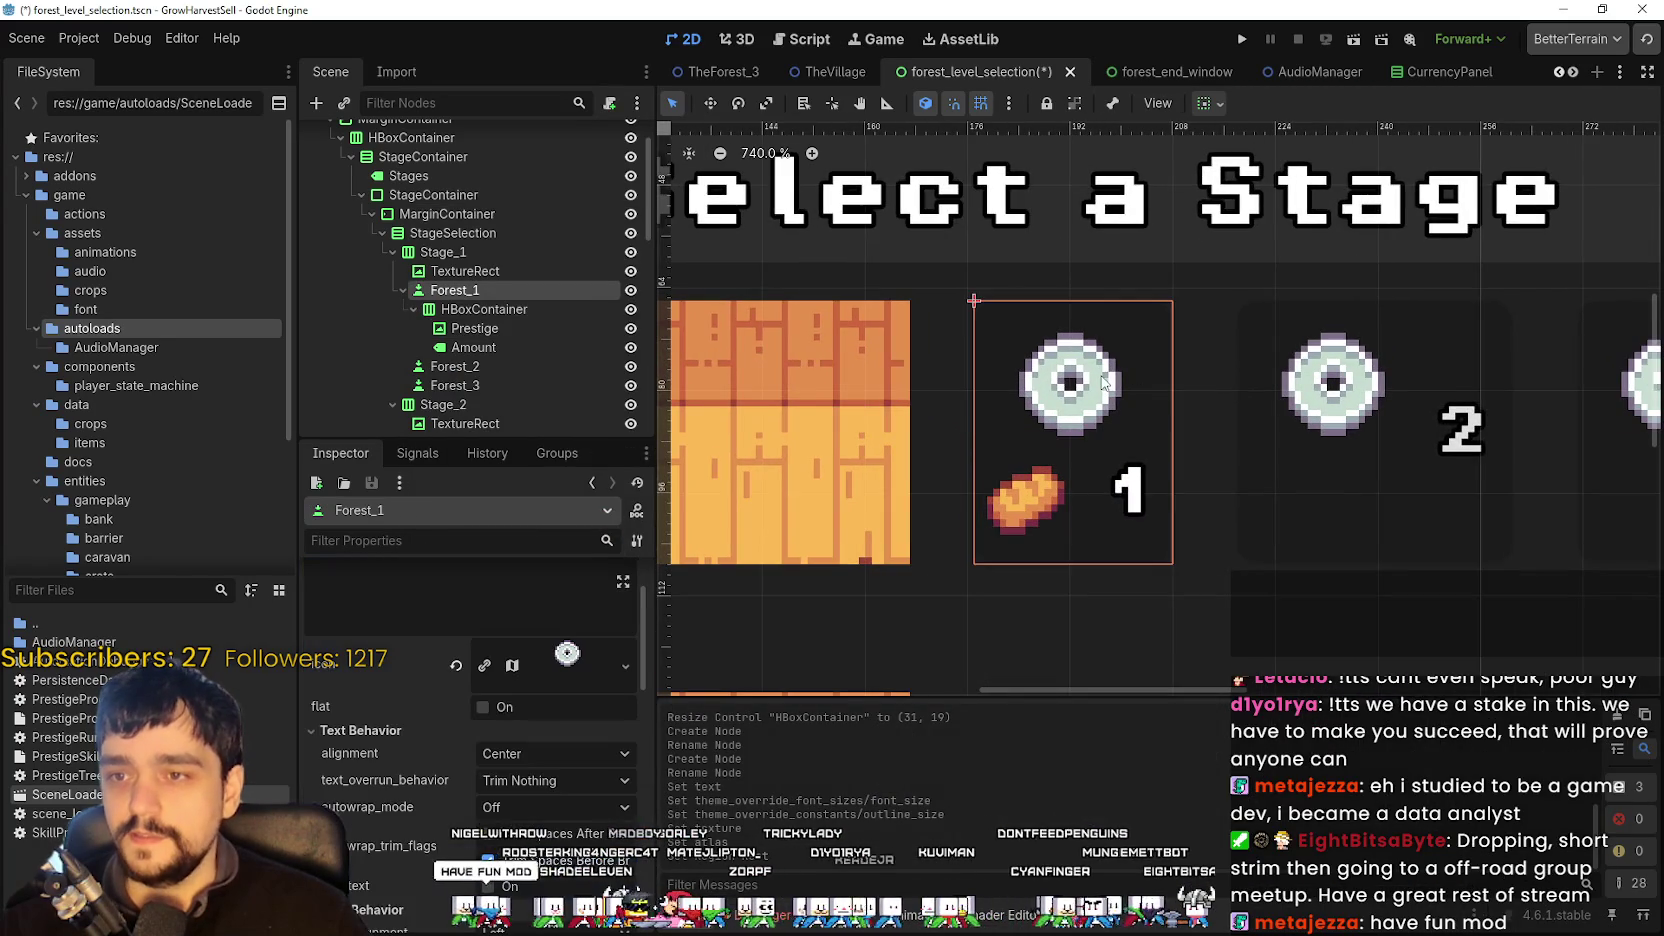
scroll(1103, 381, down, 4)
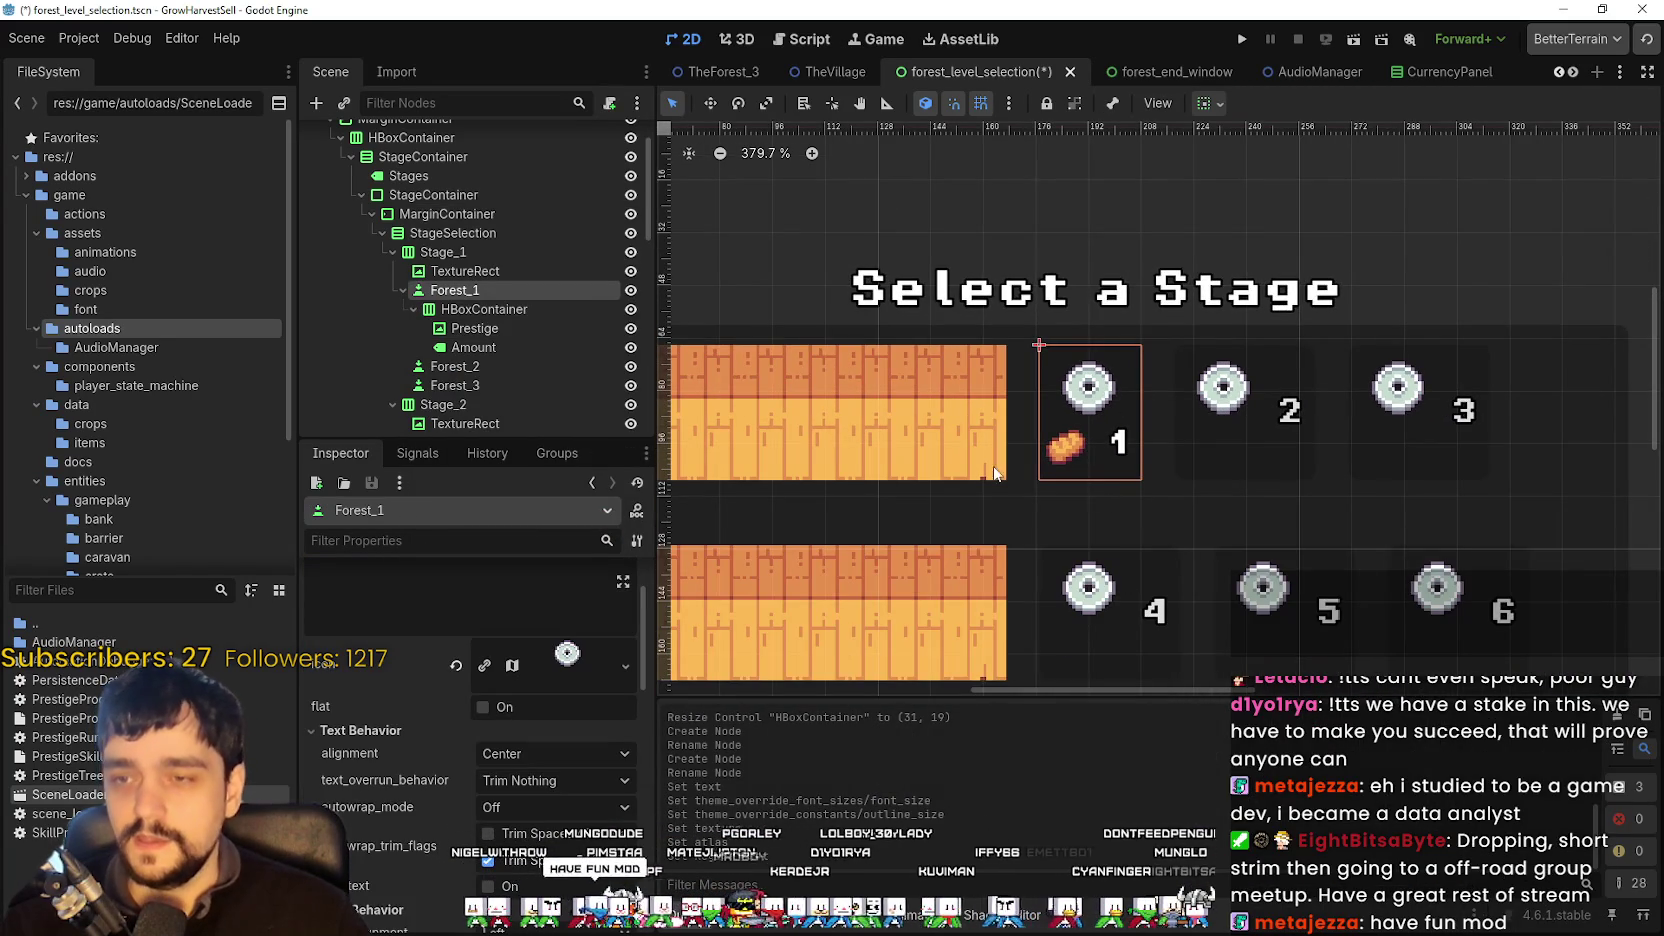
click(532, 313)
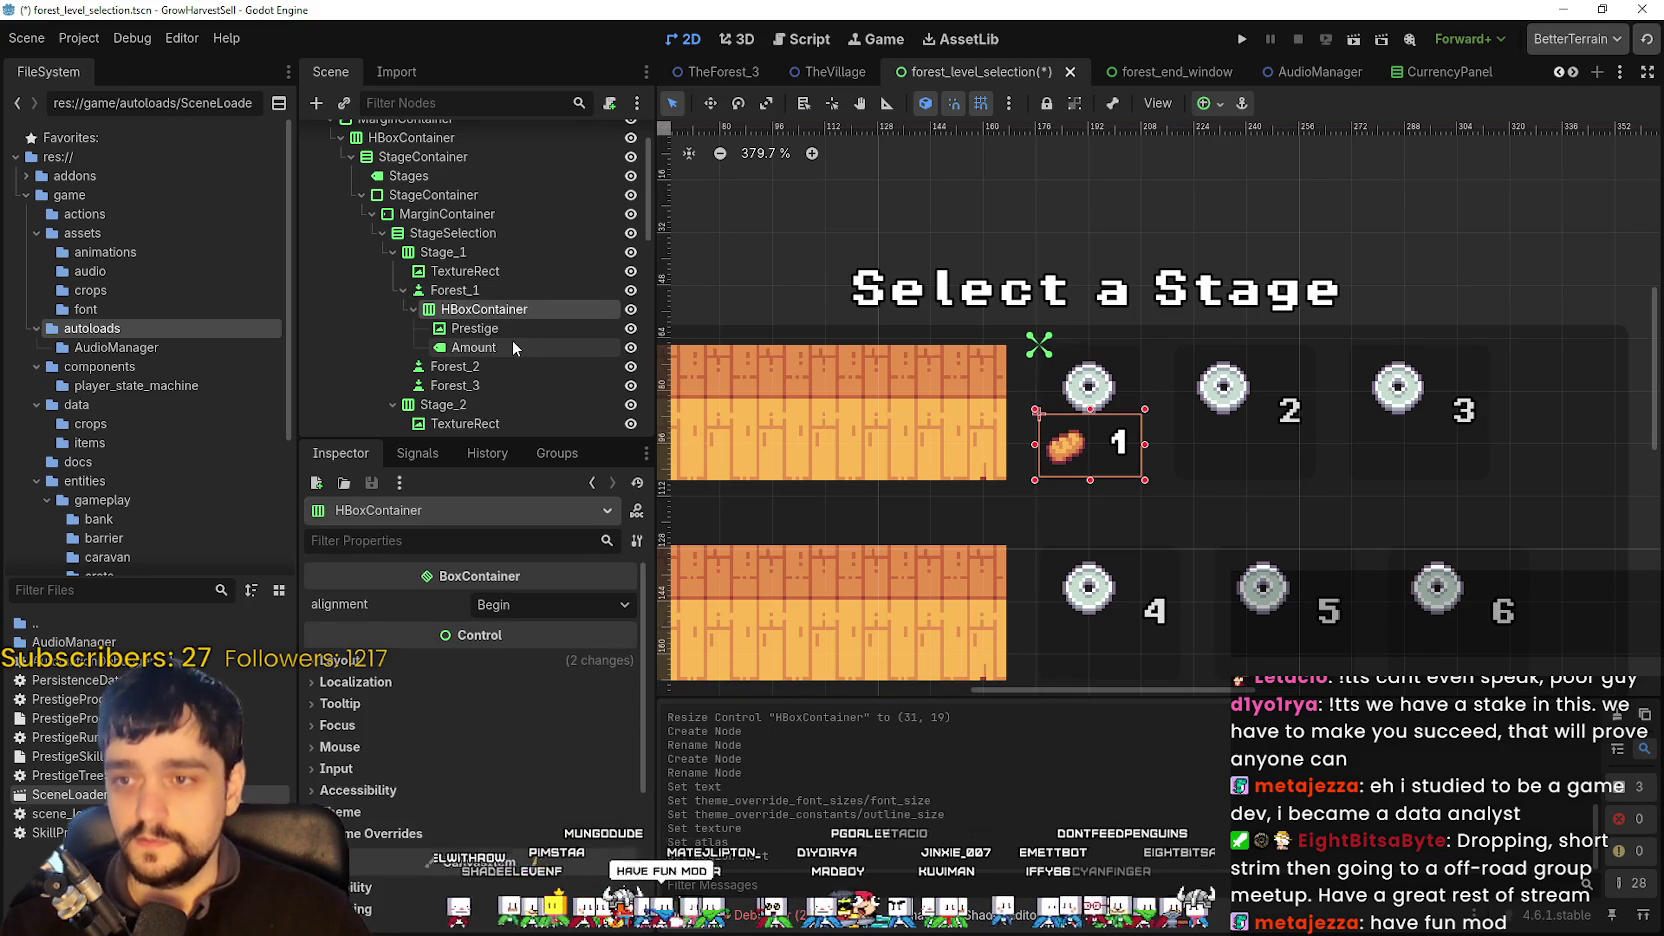
click(514, 332)
click(507, 348)
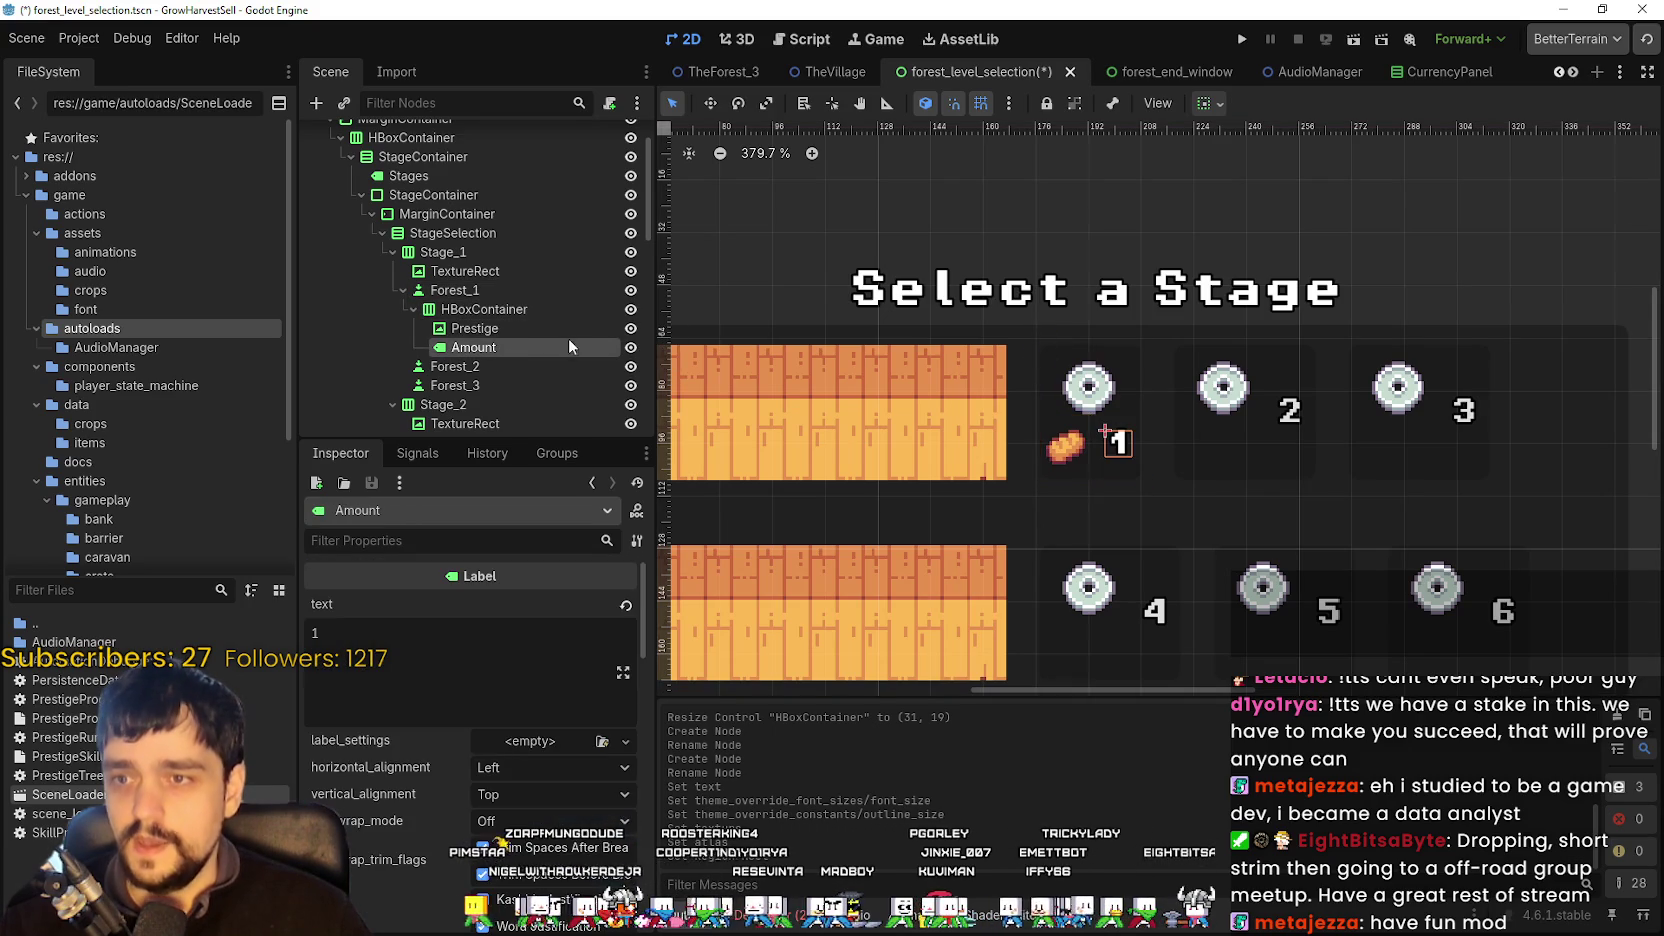
click(503, 308)
scroll(1124, 389, up, 1)
scroll(1124, 389, down, 3)
scroll(1111, 381, down, 1)
scroll(1100, 380, up, 4)
scroll(1110, 385, up, 2)
scroll(1162, 396, up, 1)
scroll(1148, 398, down, 1)
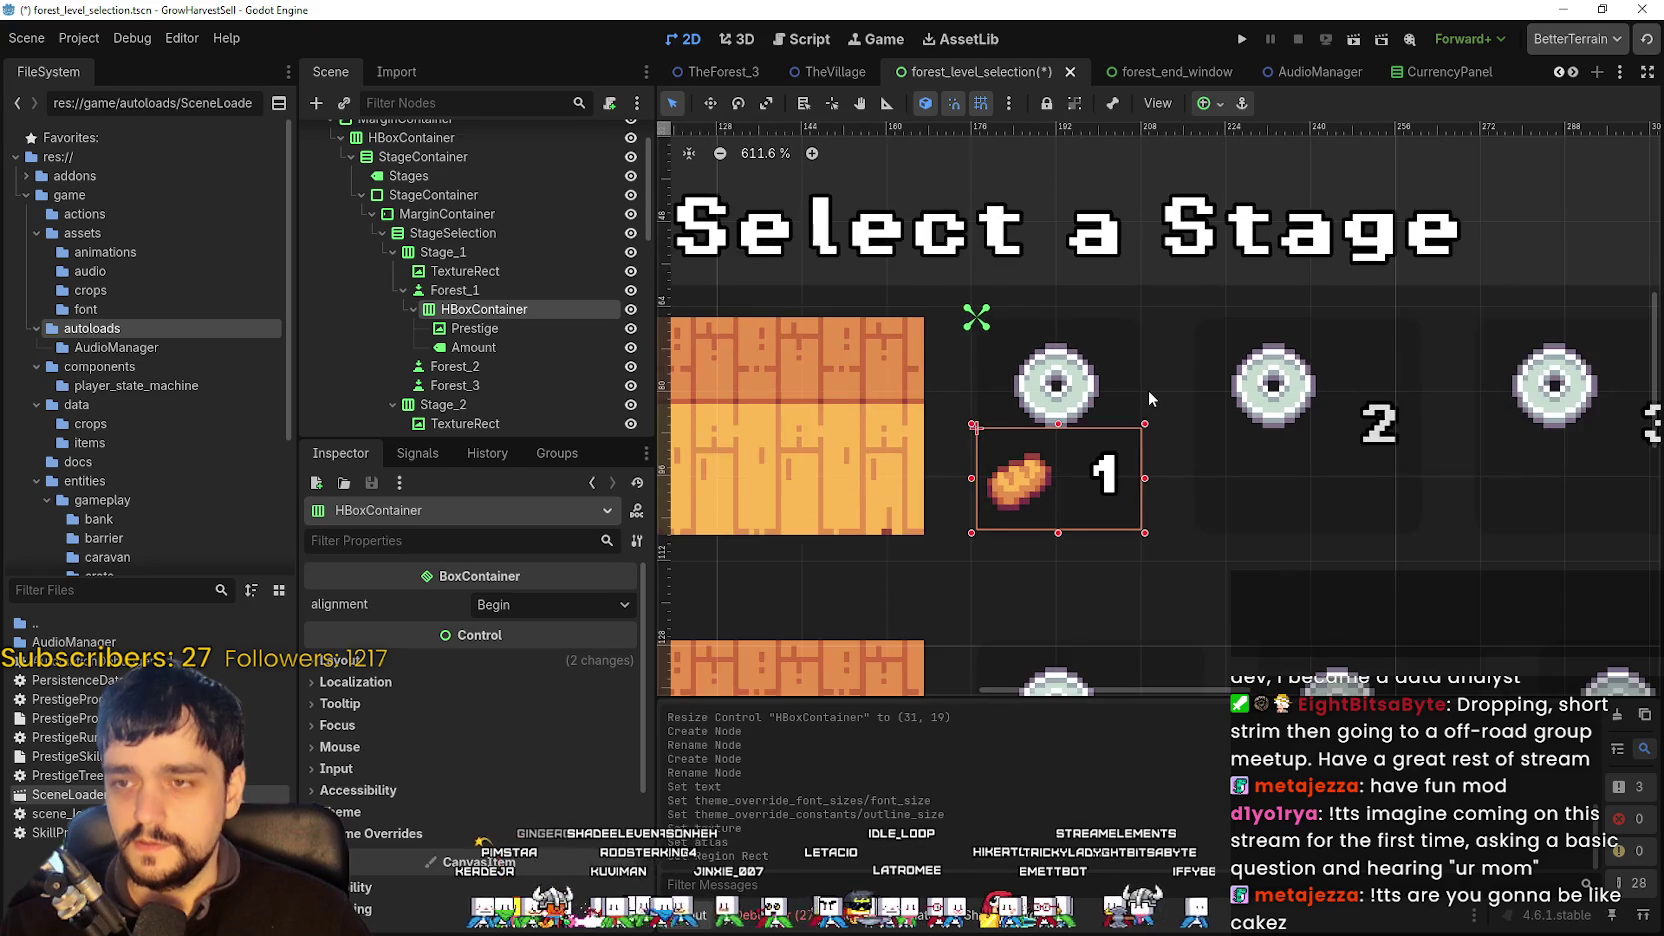
scroll(1147, 390, down, 2)
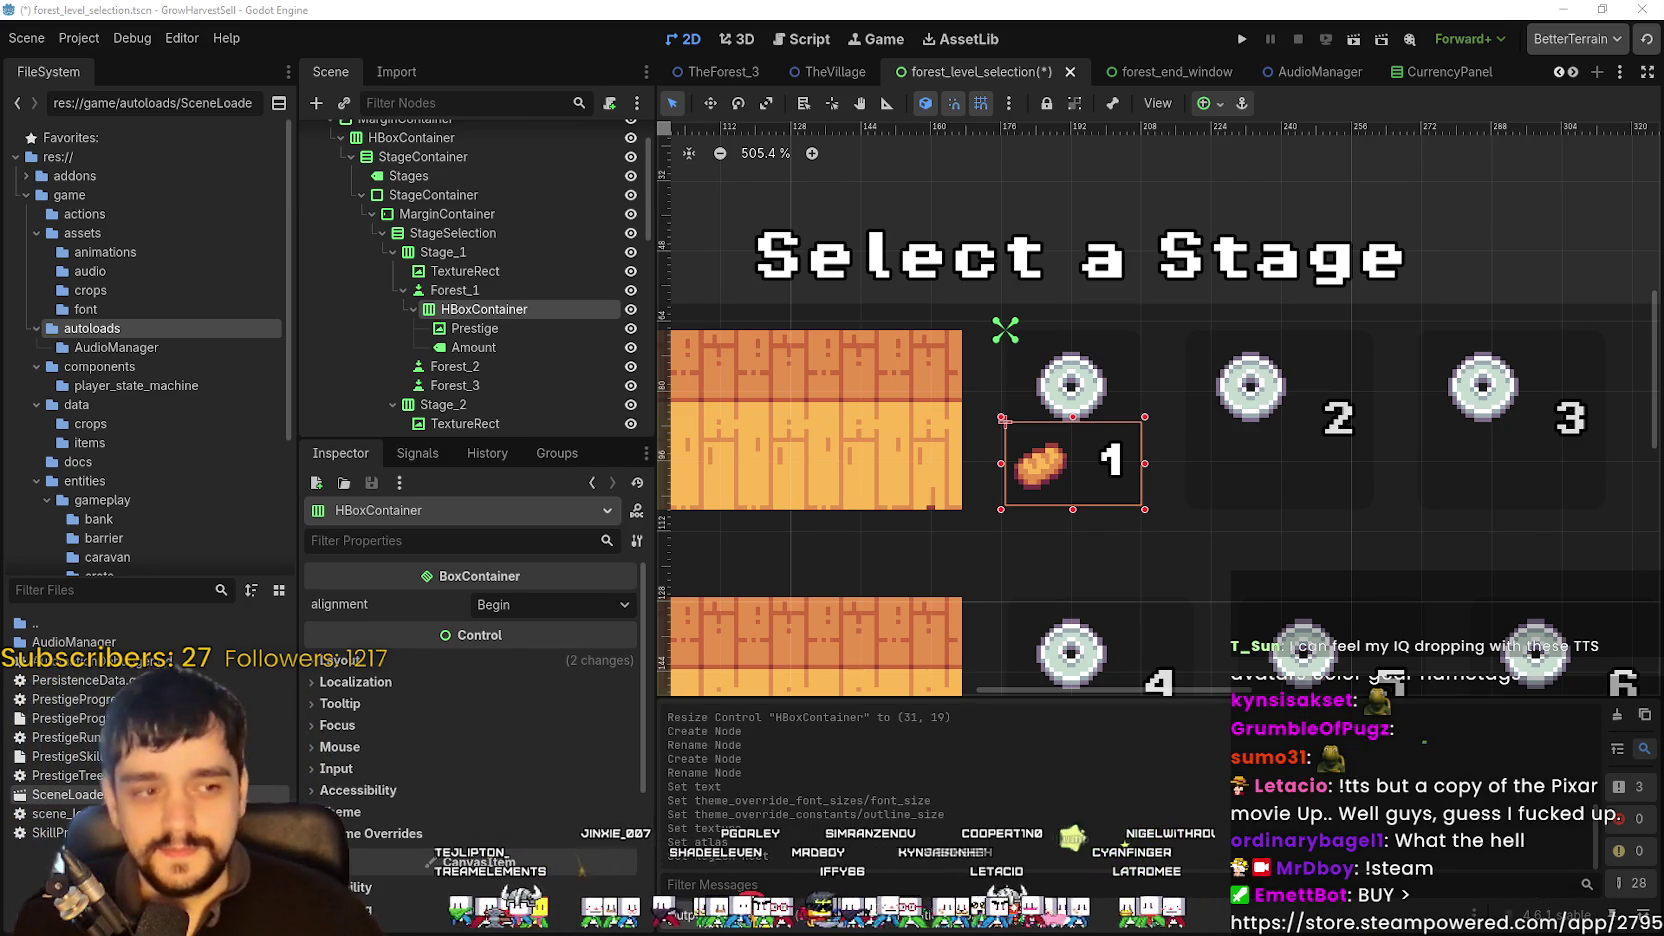
scroll(1138, 344, down, 1)
scroll(1138, 344, down, 1)
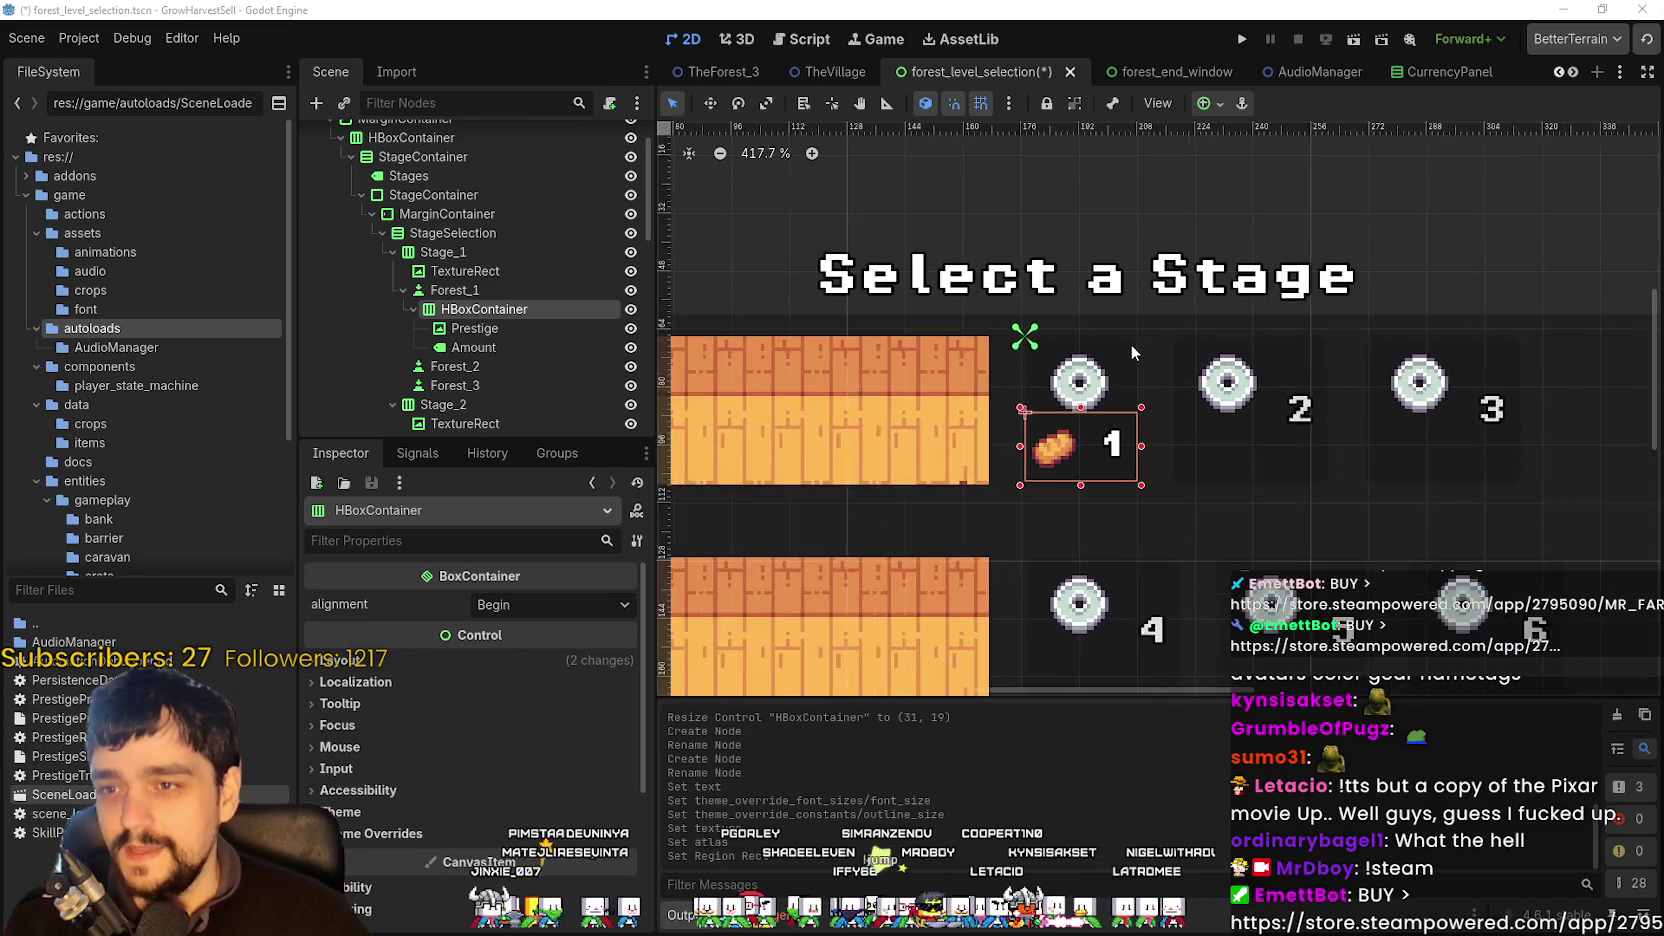
scroll(1131, 344, up, 3)
scroll(1109, 363, down, 1)
scroll(1106, 390, down, 2)
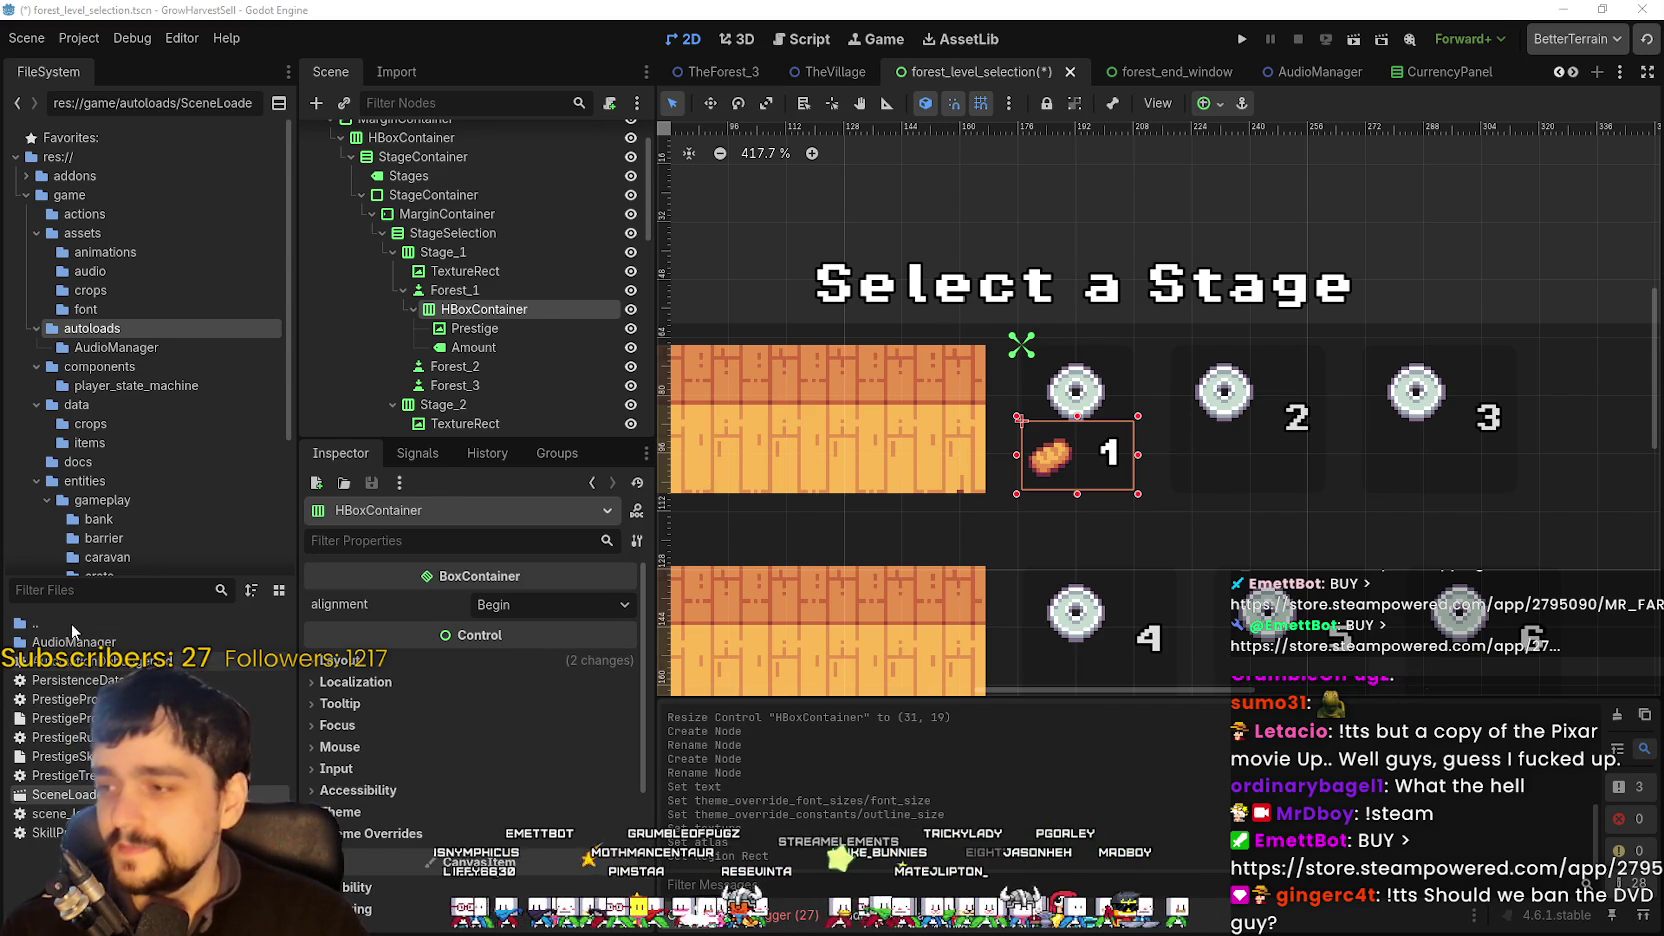
- Filter the FileSystem dock for 'main' and save the stage-selection scene
click(58, 589)
text(main)
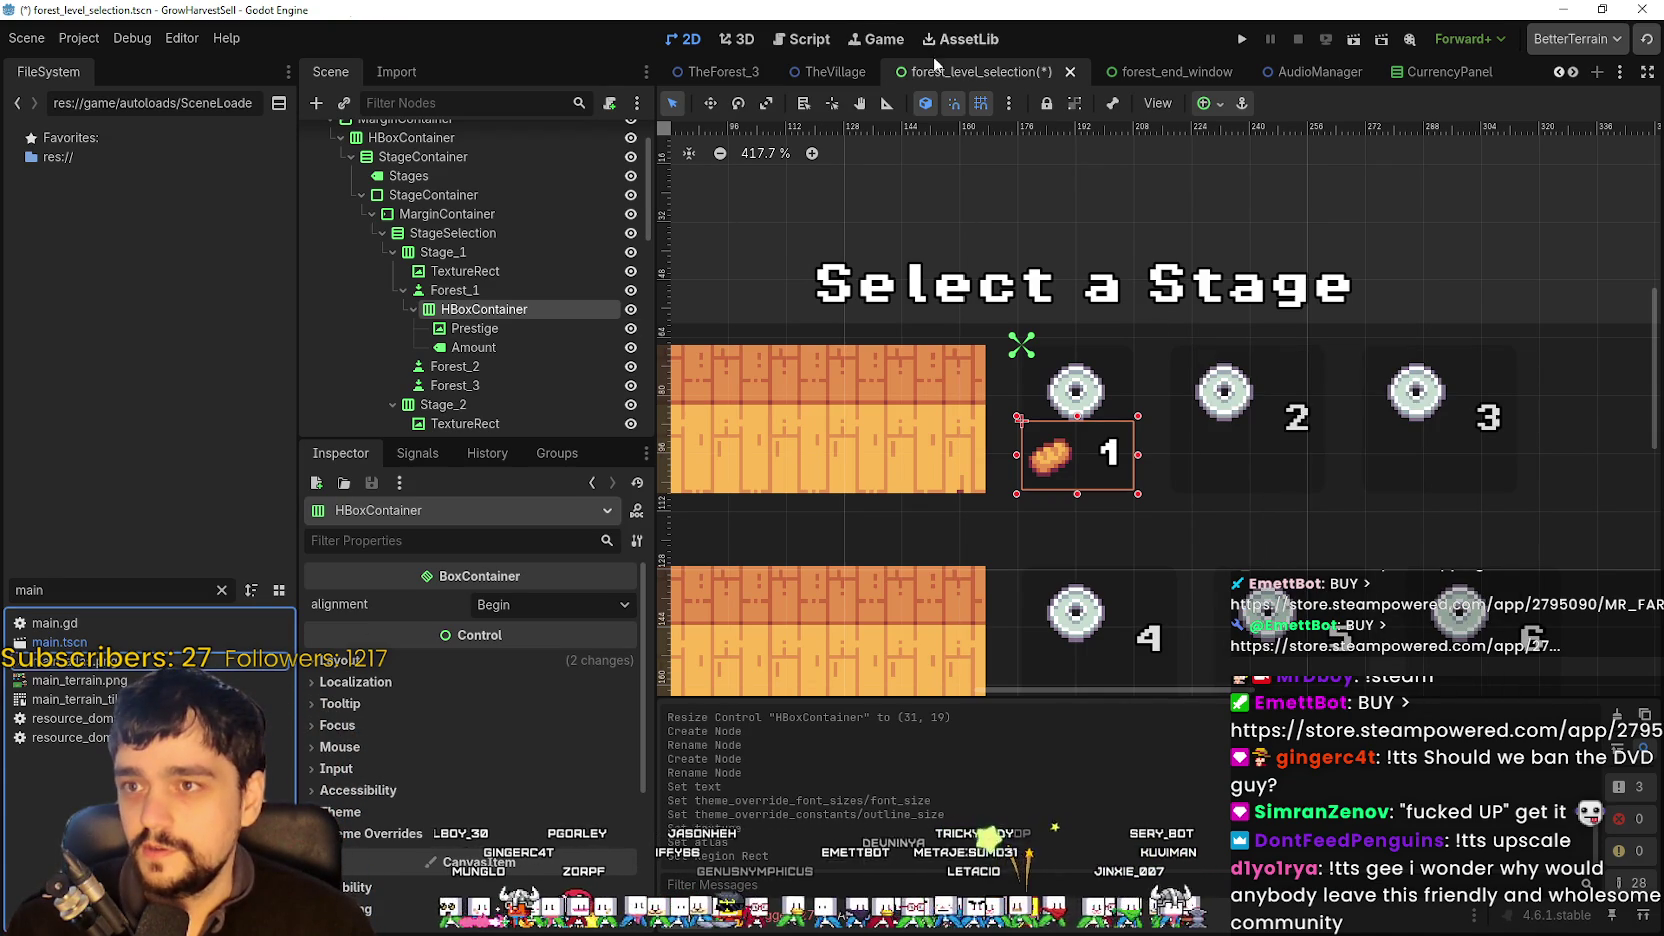
key(ctrl+s)
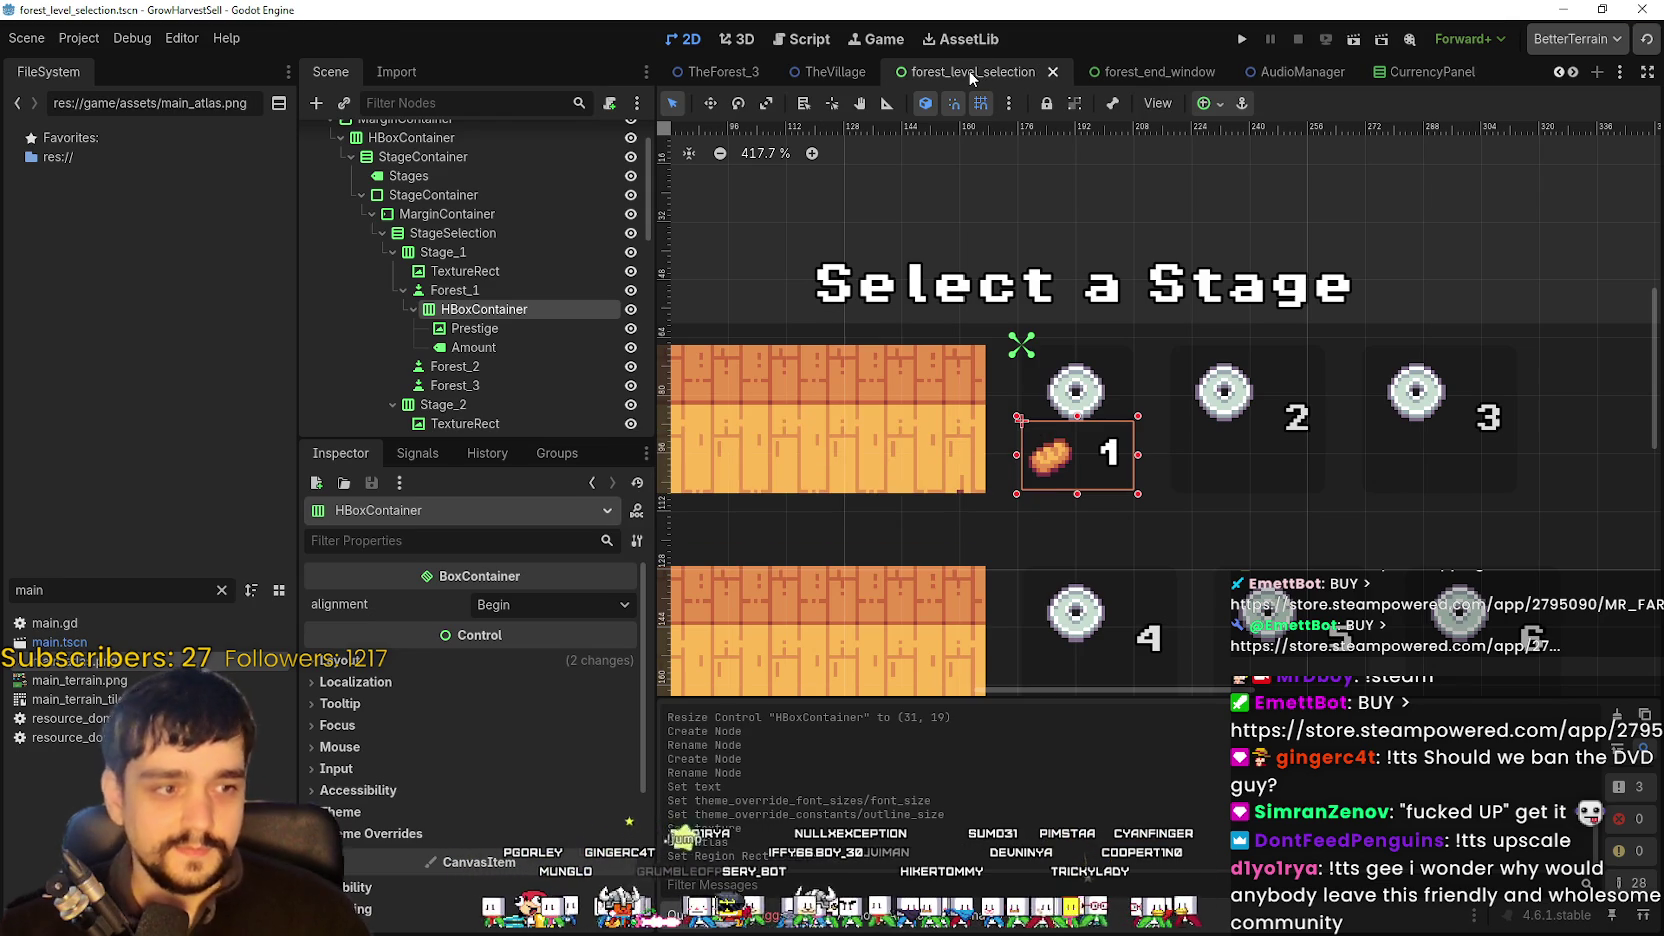
- Open main_atlas.png in the external editor, Aseprite, from its context menu
right_click(88, 737)
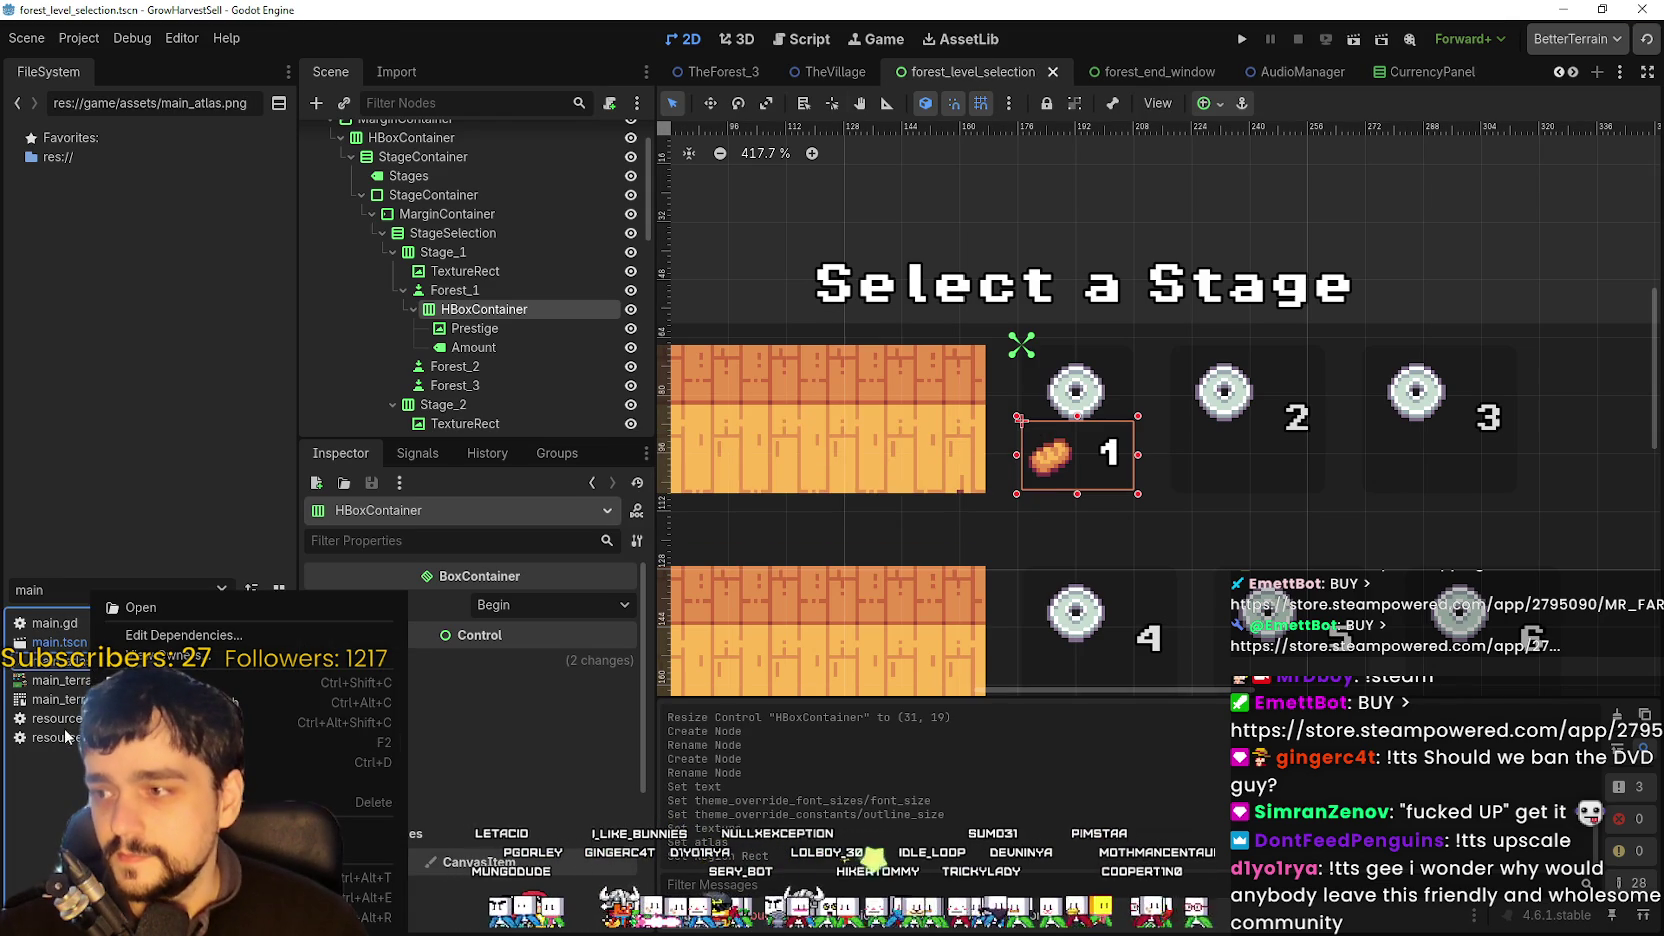
key(Escape)
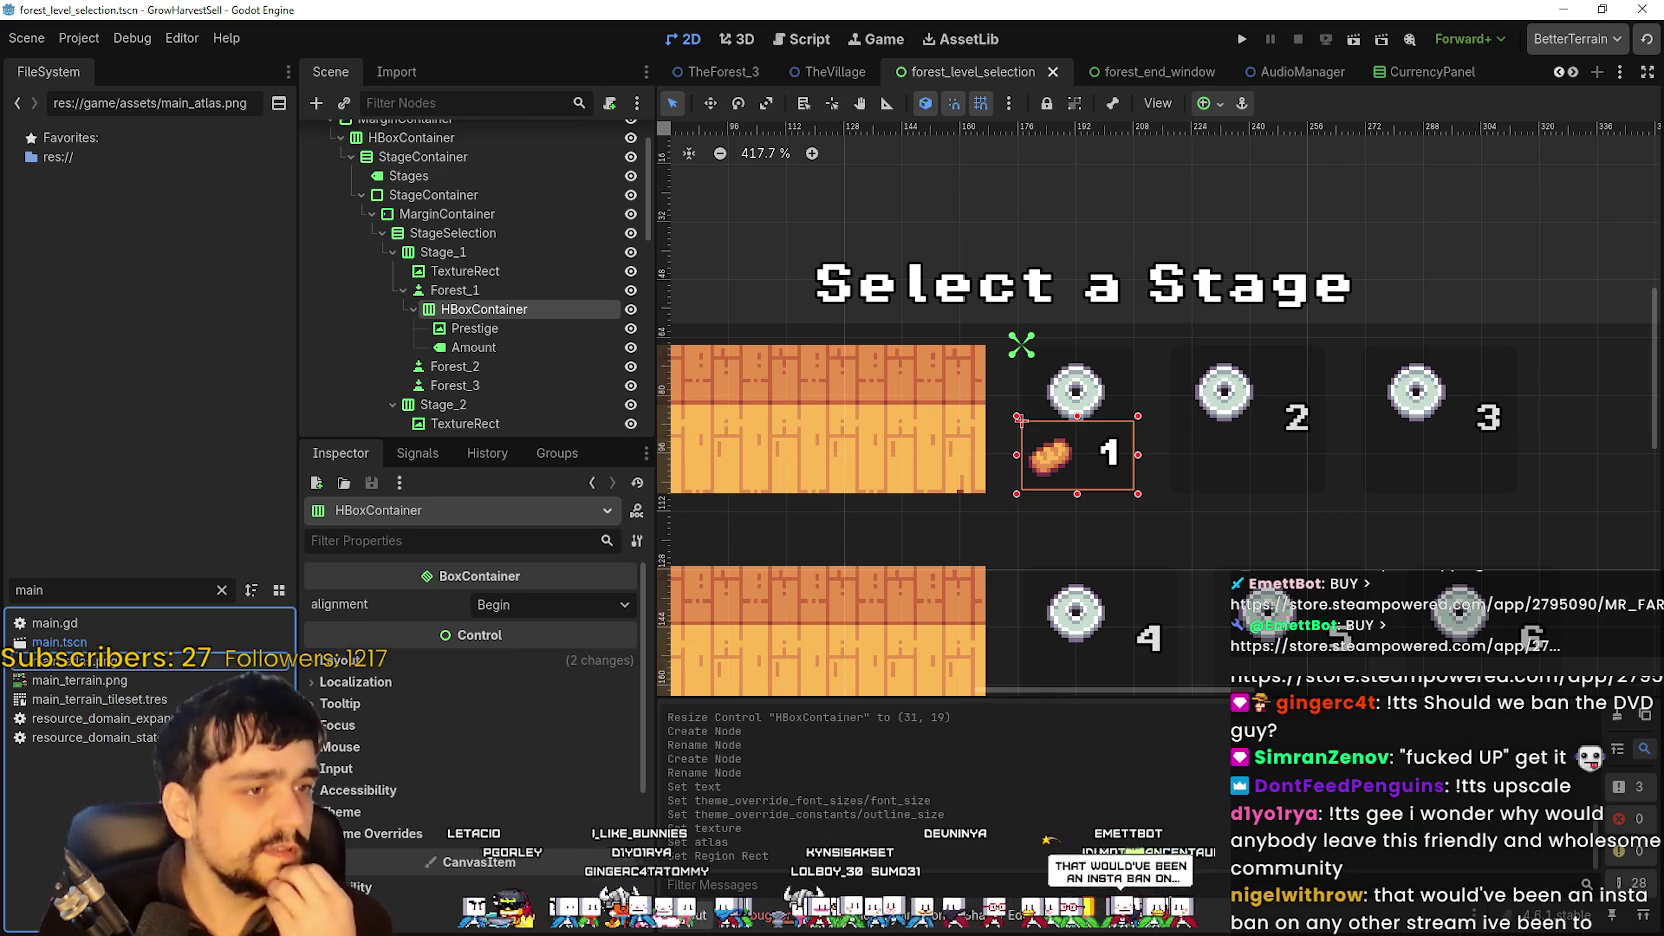
mouse_move(246, 722)
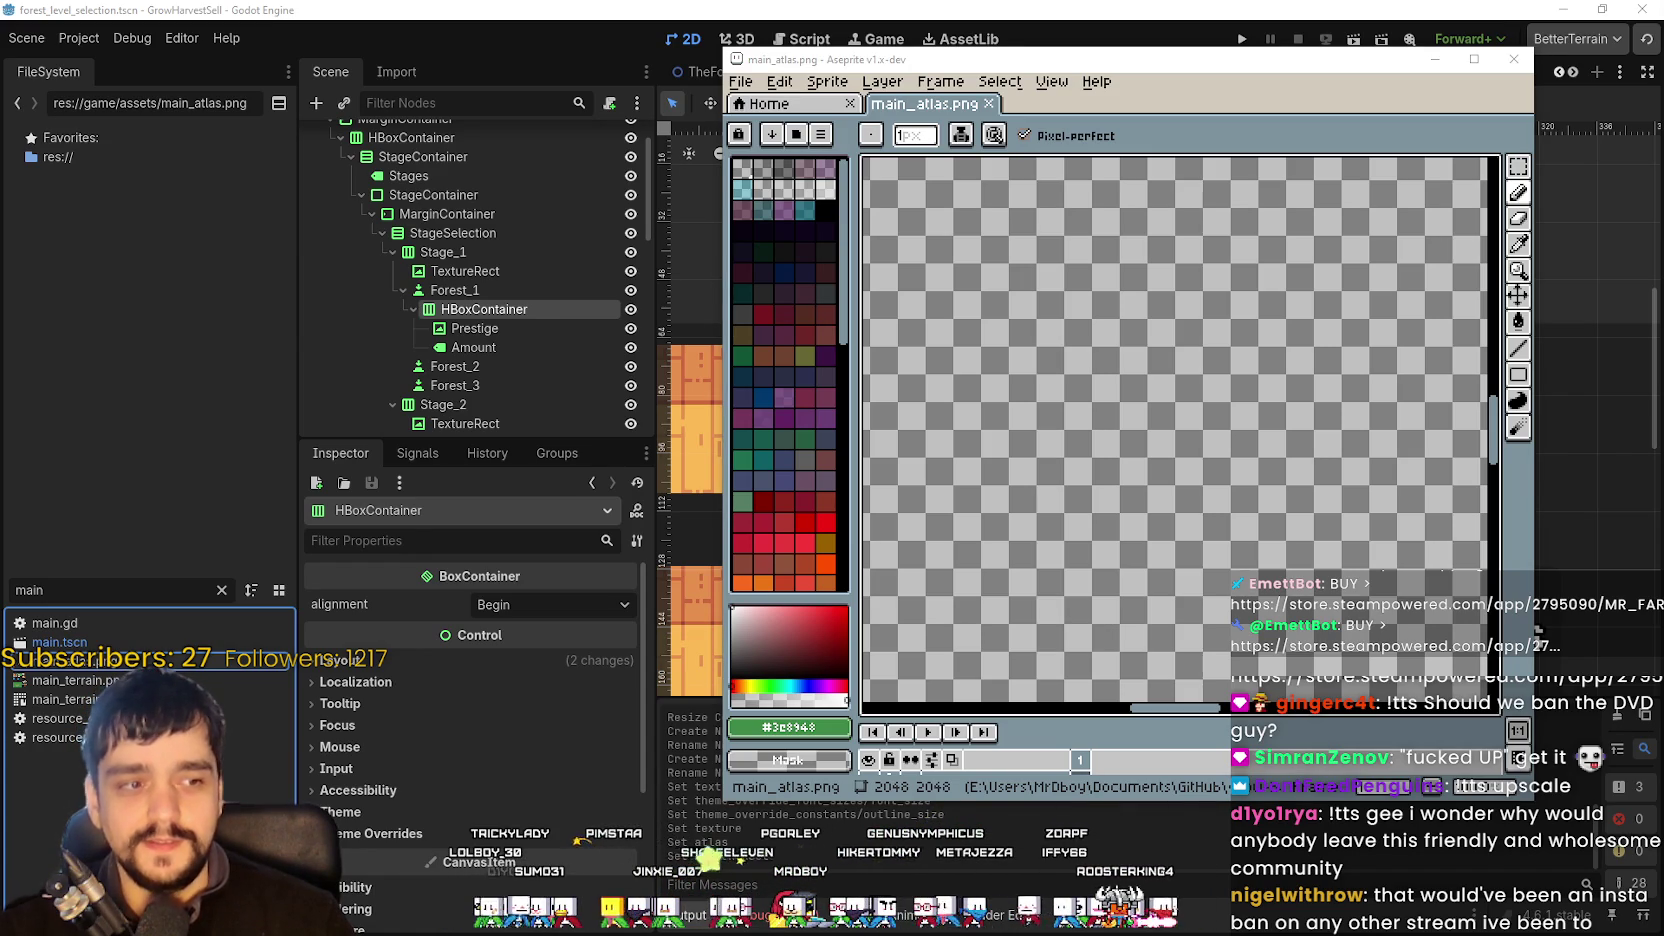
- Maximize Aseprite, zoom and pan over the main atlas sprites, then return to Godot
scroll(1163, 479, down, 5)
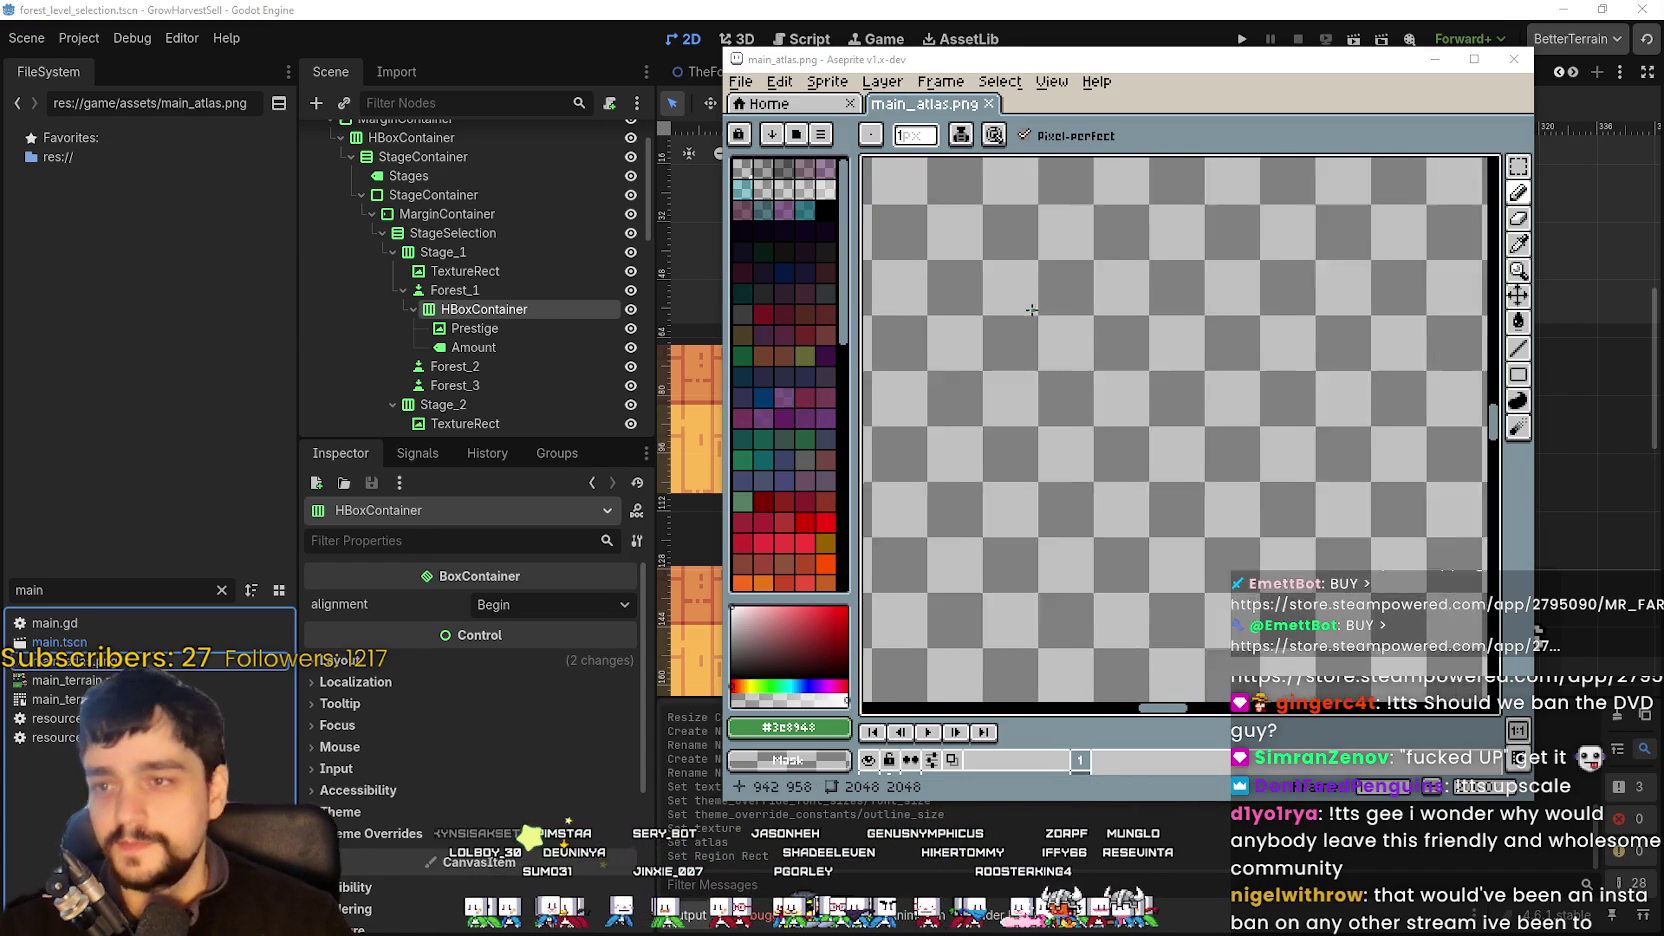
scroll(1163, 479, up, 2)
scroll(1163, 479, up, 3)
scroll(1180, 311, down, 2)
scroll(1180, 311, down, 1)
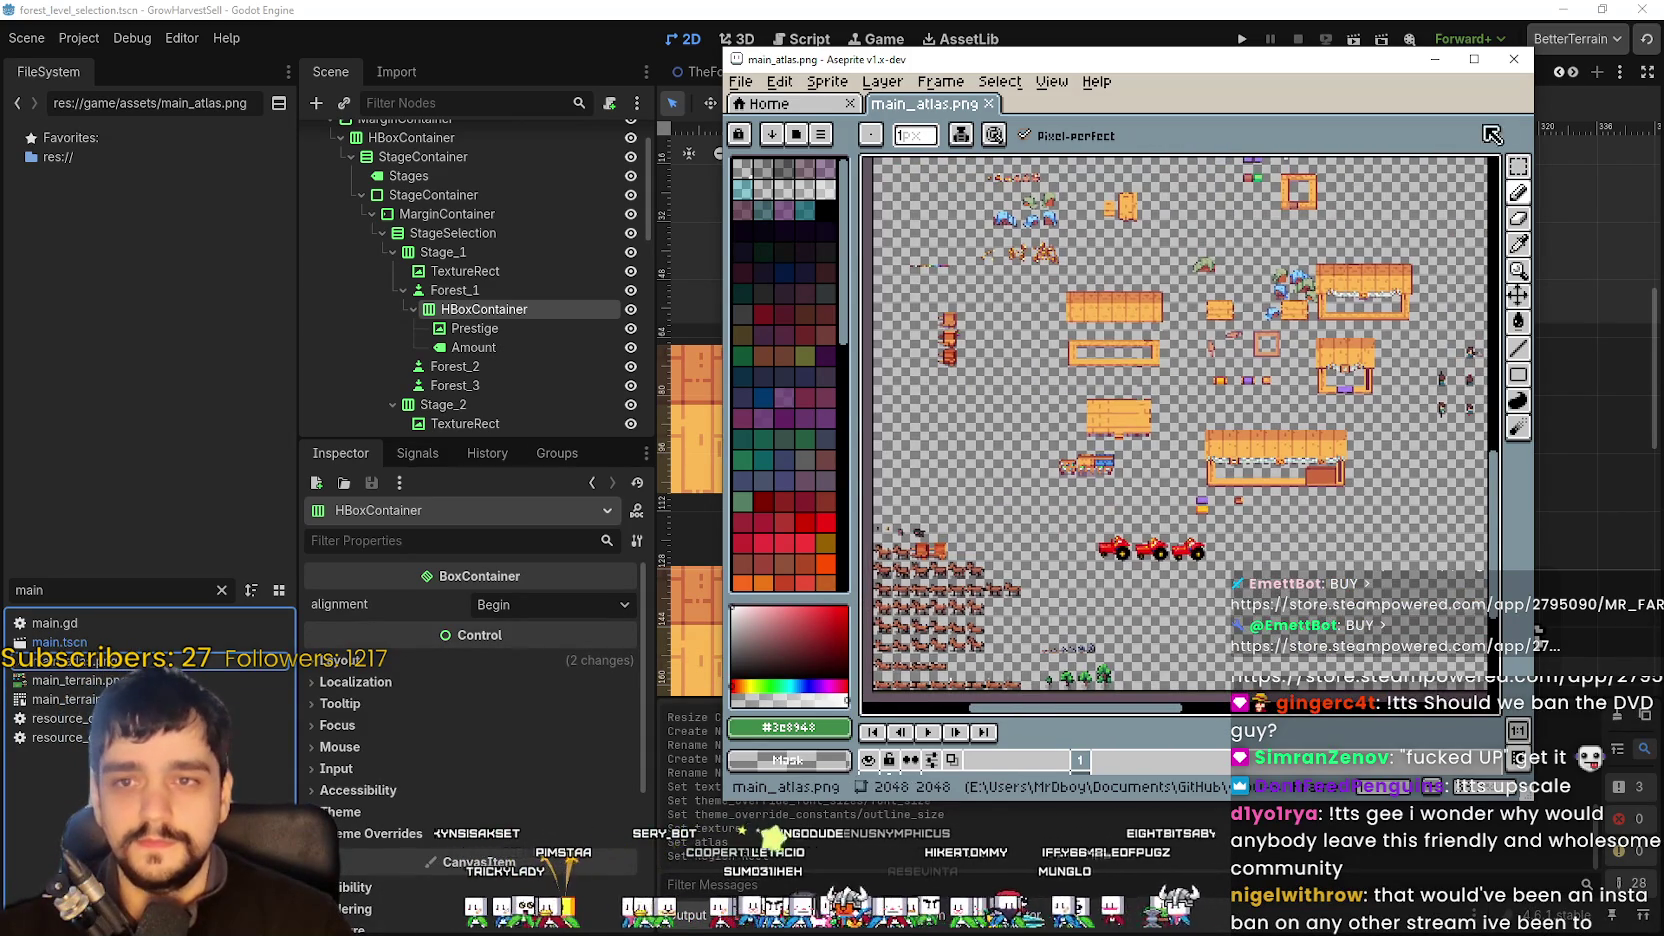
click(1474, 59)
drag(885, 380, 1145, 483)
scroll(1145, 483, up, 1)
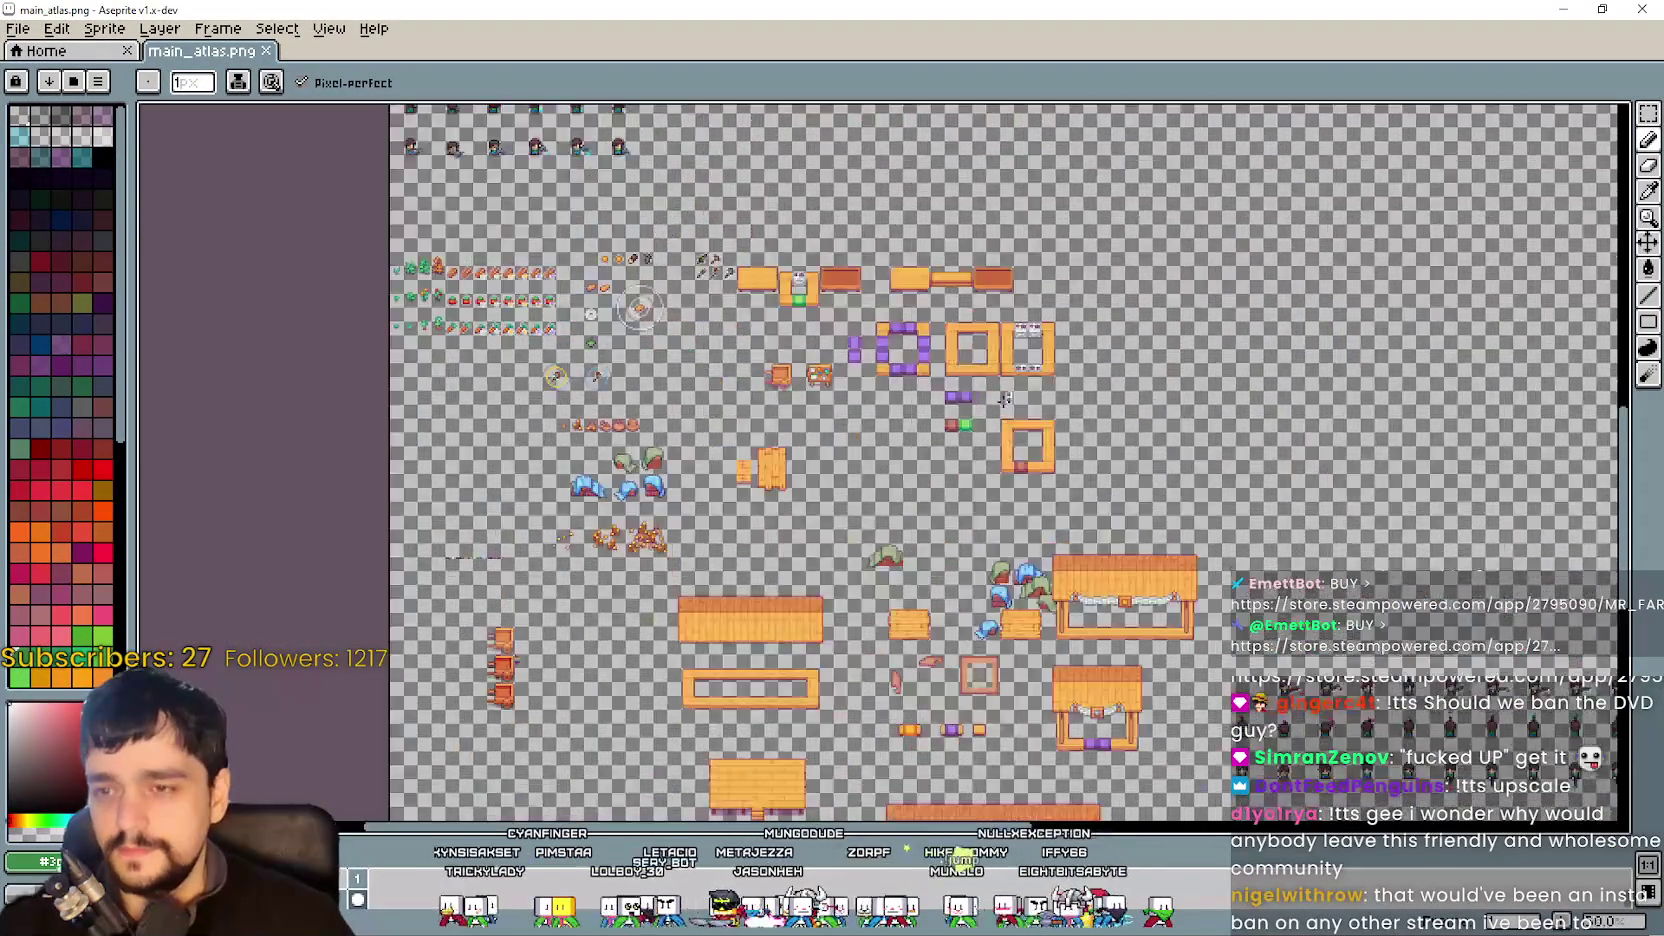
scroll(1100, 500, down, 2)
scroll(1031, 538, up, 4)
scroll(1031, 538, down, 2)
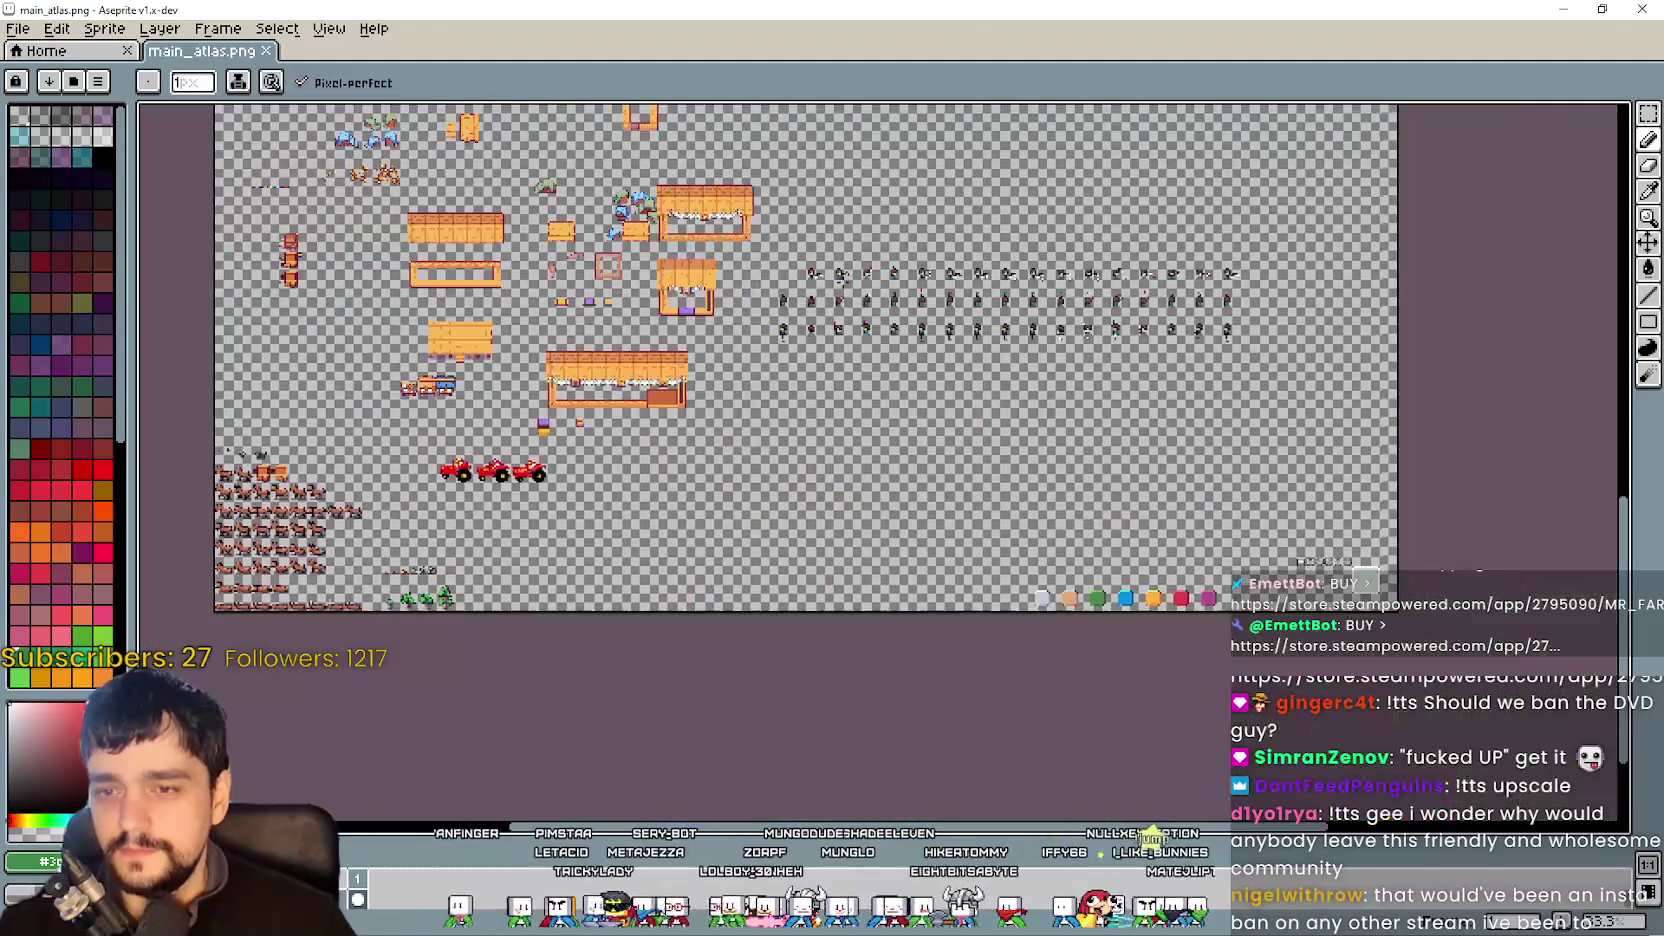
scroll(960, 525, down, 1)
scroll(928, 519, up, 3)
scroll(928, 519, down, 2)
scroll(930, 500, up, 2)
scroll(914, 458, down, 1)
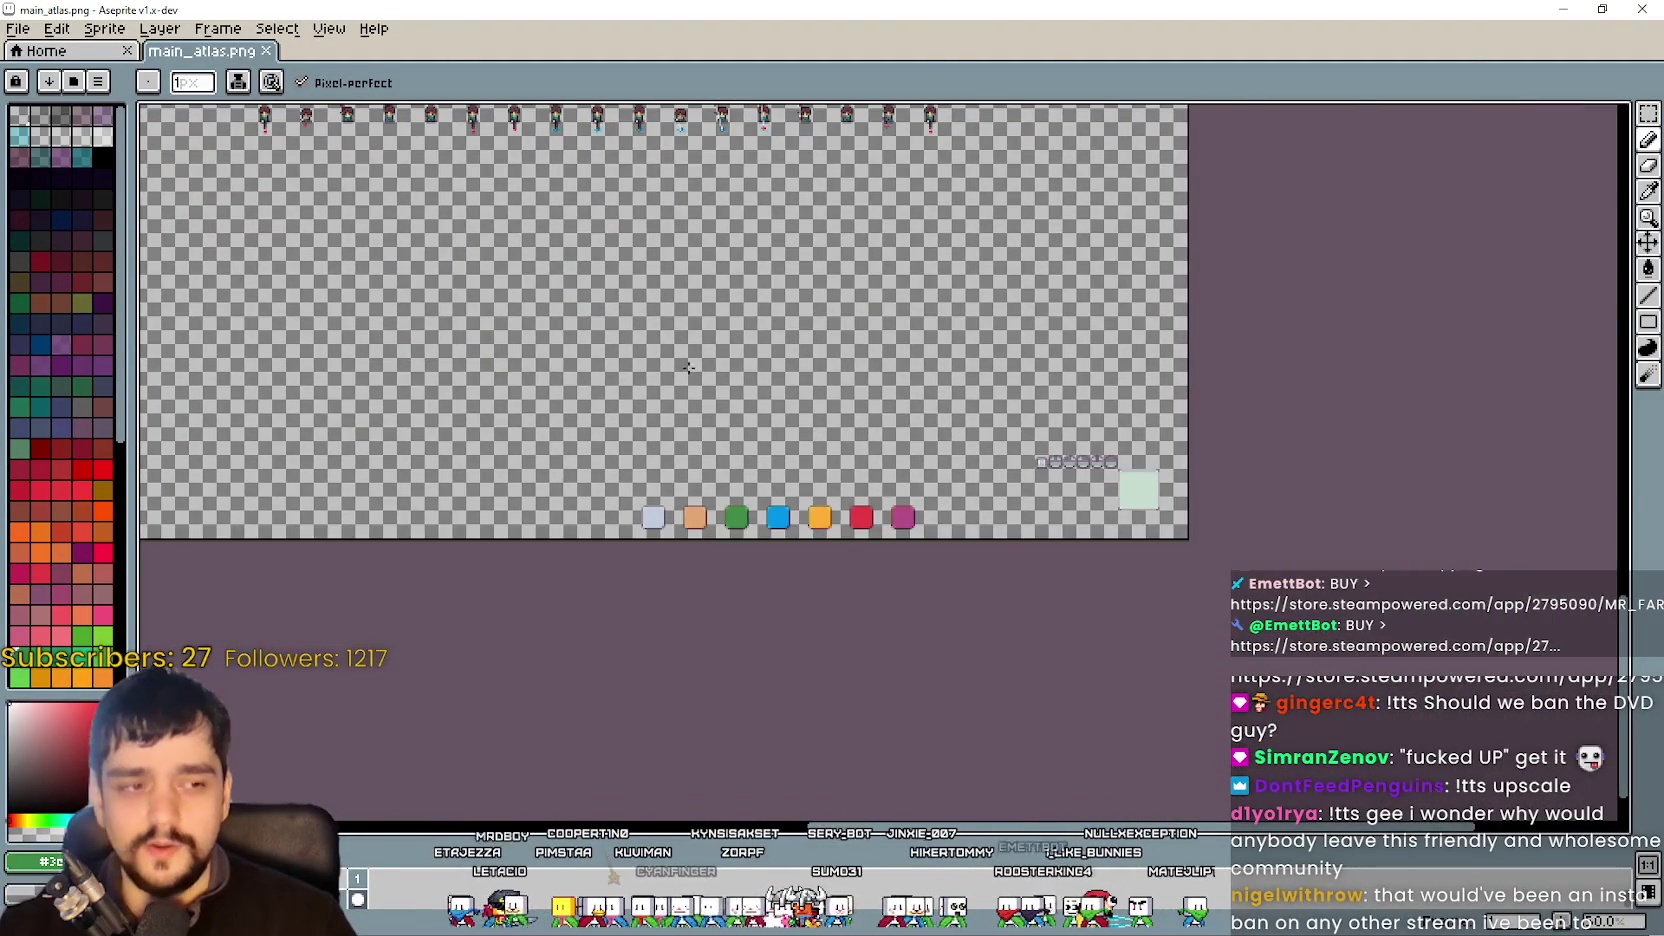
scroll(679, 368, up, 2)
scroll(750, 365, down, 2)
scroll(823, 362, up, 1)
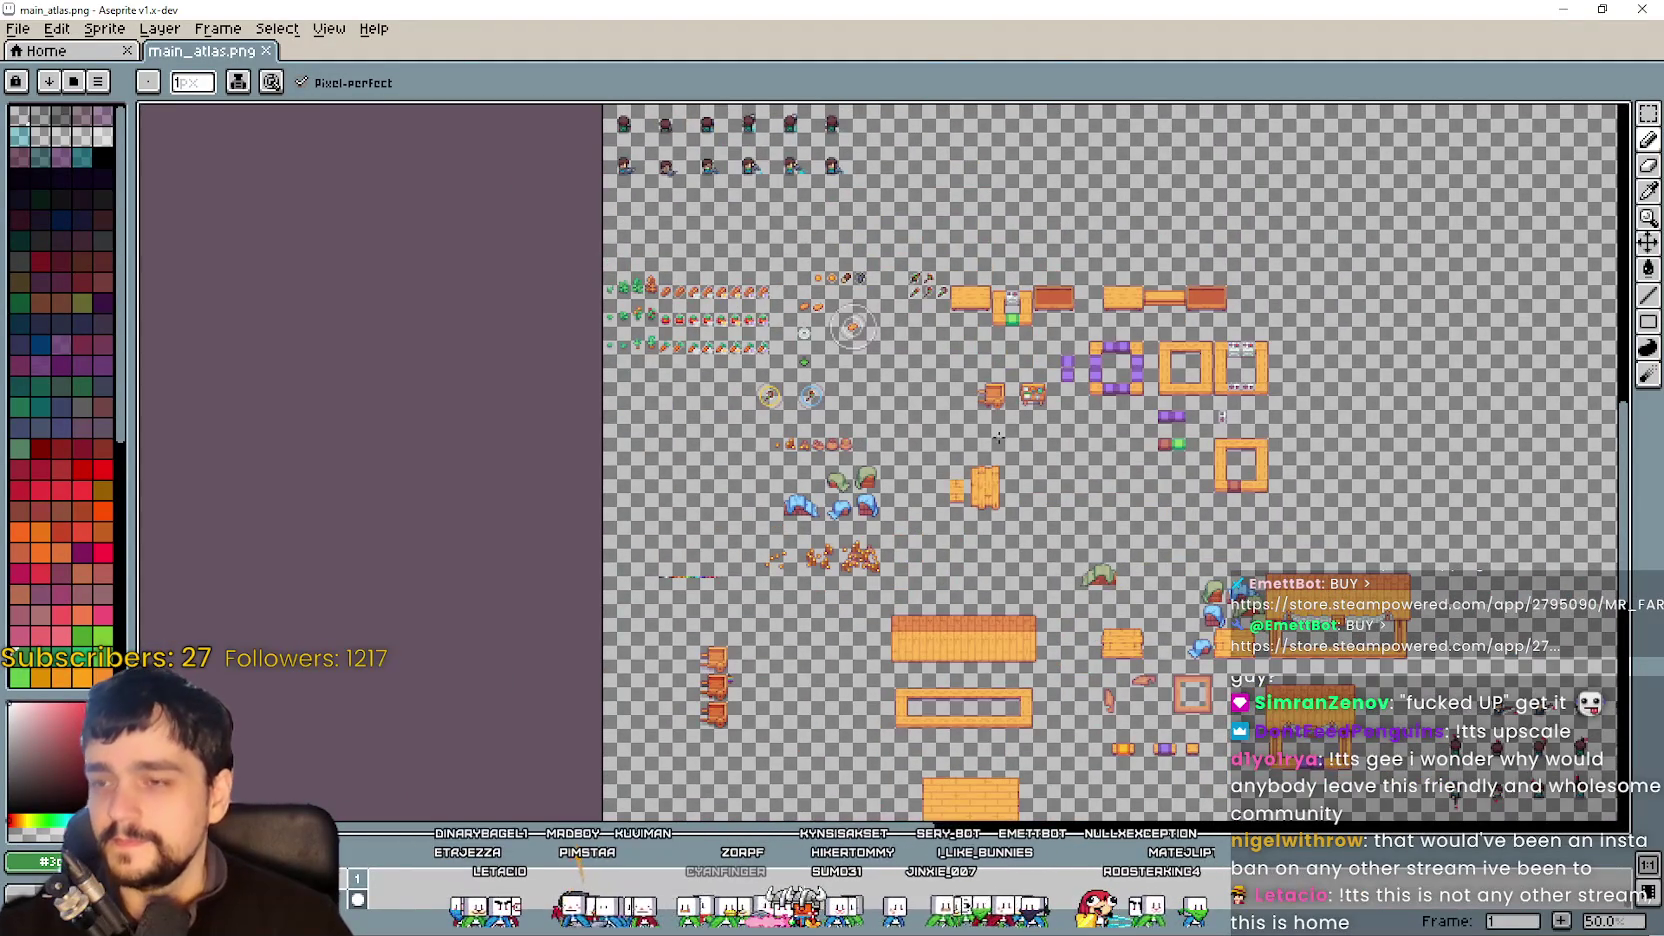
scroll(1022, 467, down, 1)
scroll(1030, 465, up, 3)
scroll(1050, 462, down, 1)
scroll(1070, 460, up, 1)
scroll(1076, 458, down, 1)
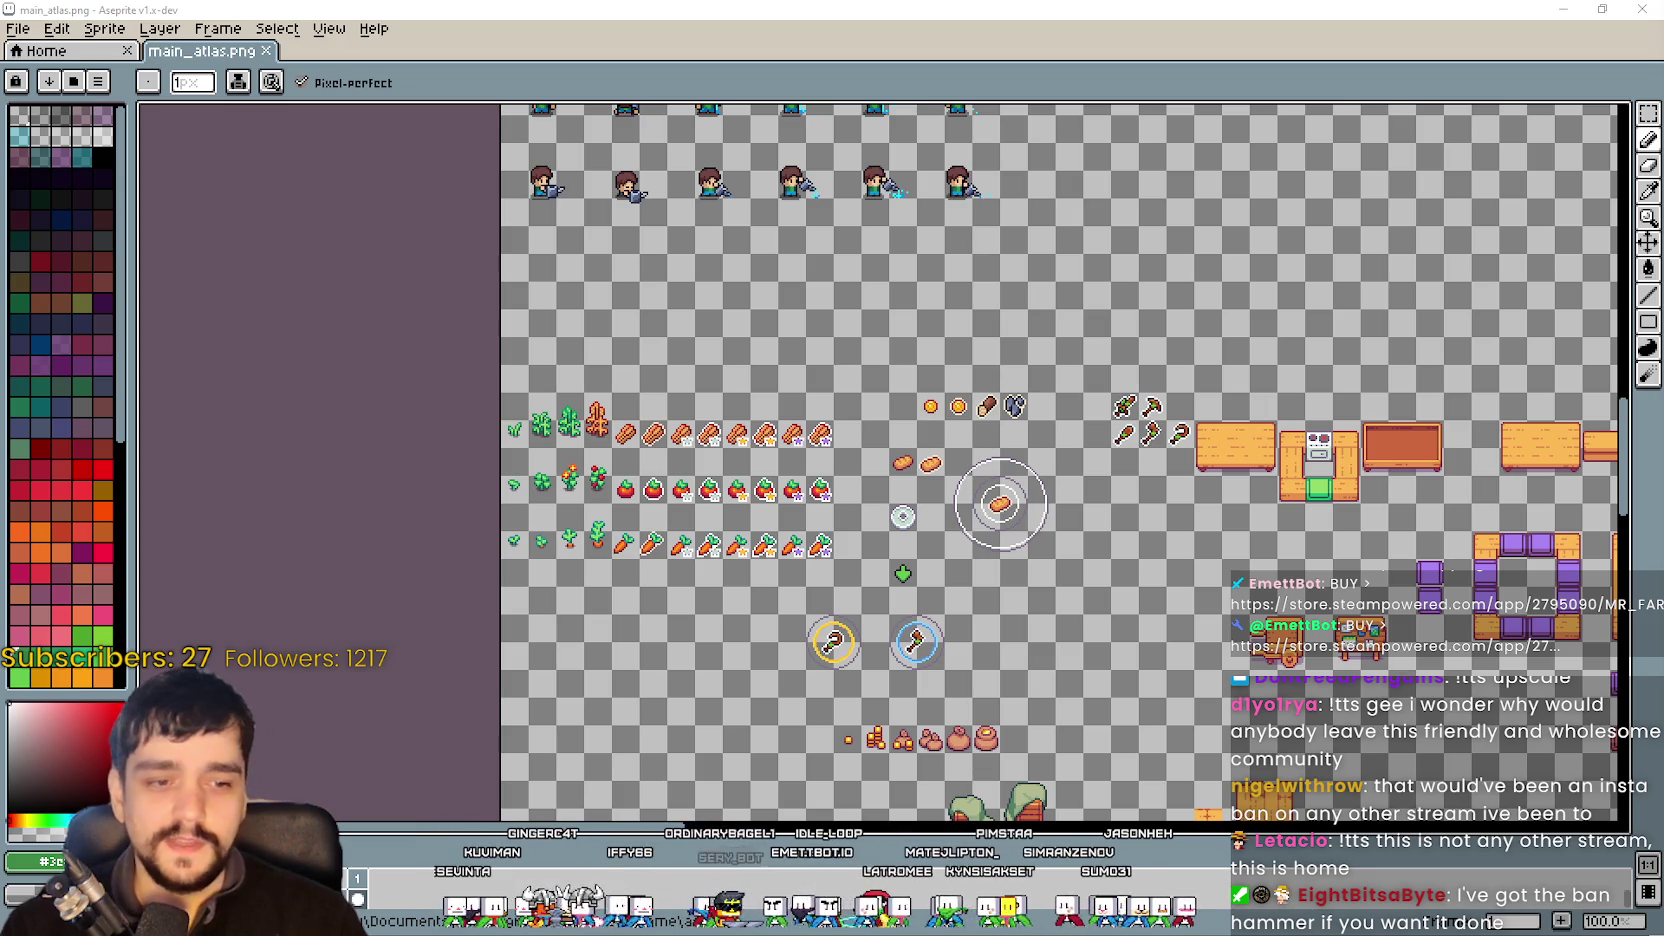
key(alt+Tab)
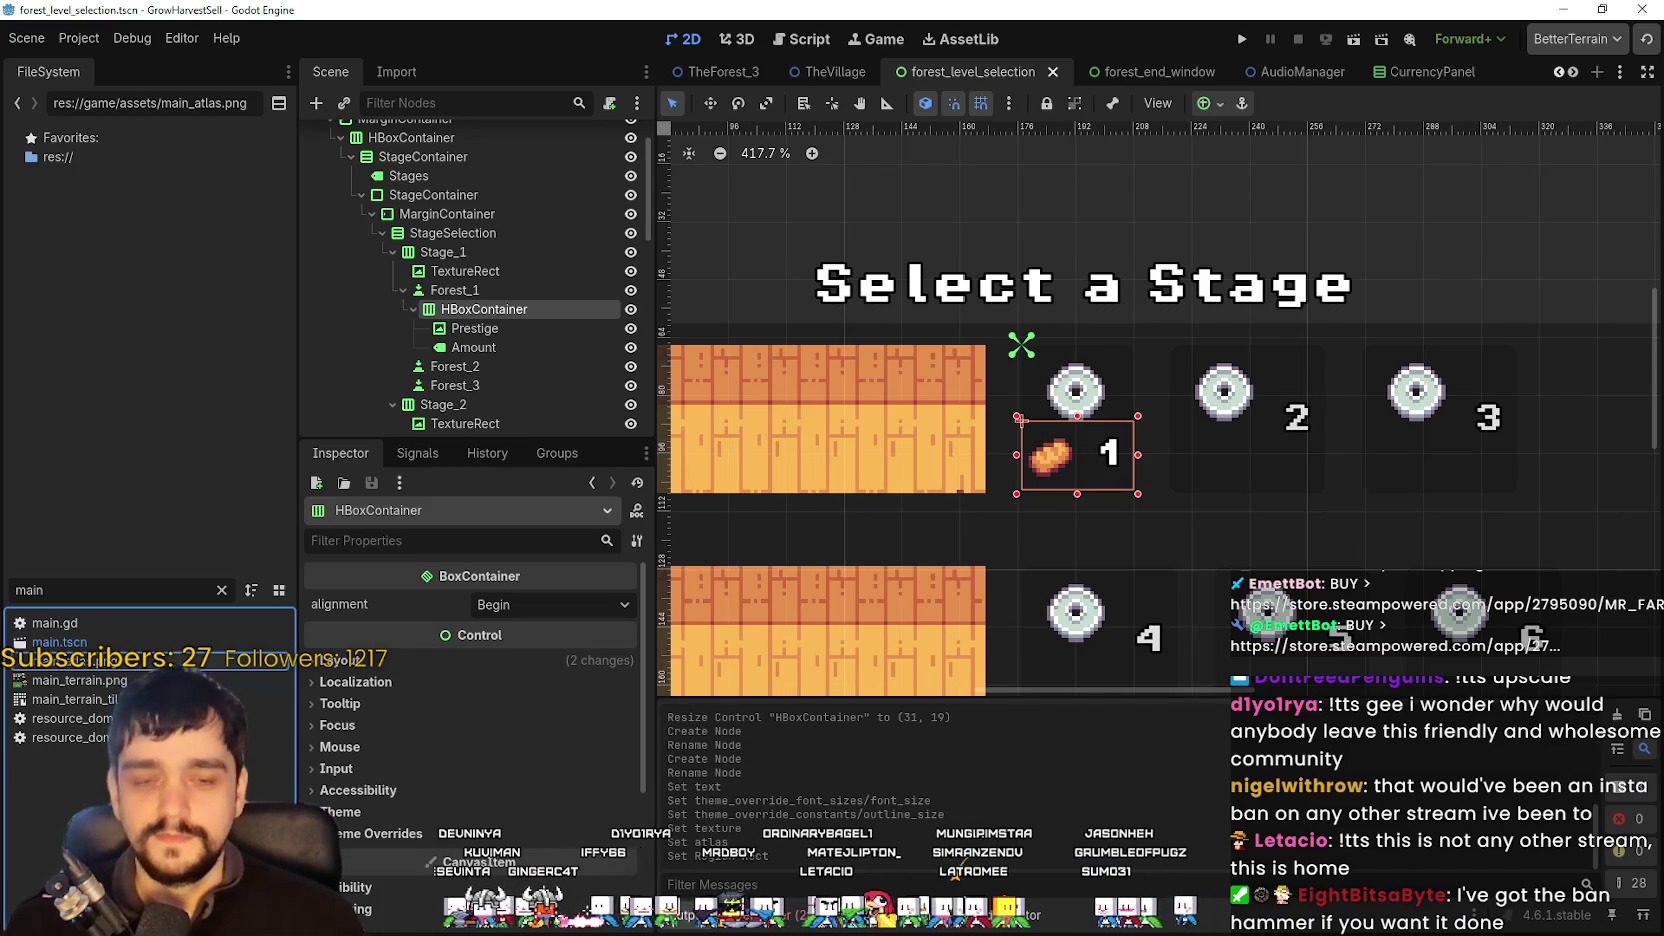
- Switch from the Godot editor back to the main atlas image
key(alt+Tab)
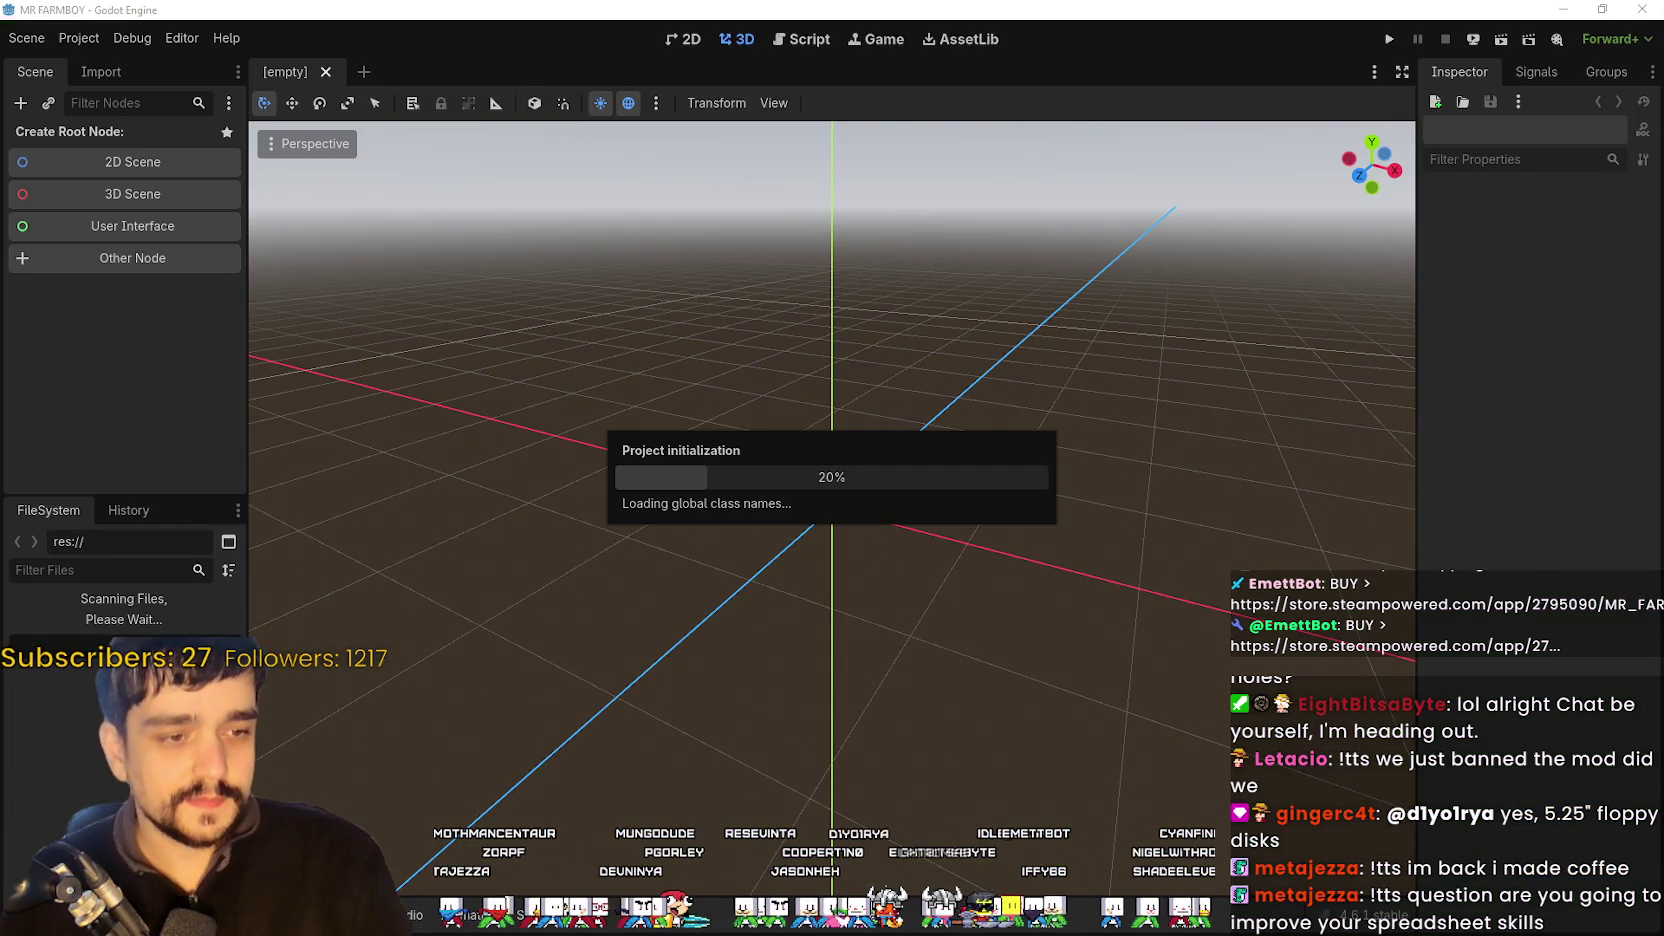
- Bring the MR FARMBOY Steam store page to the front
key(alt+Tab)
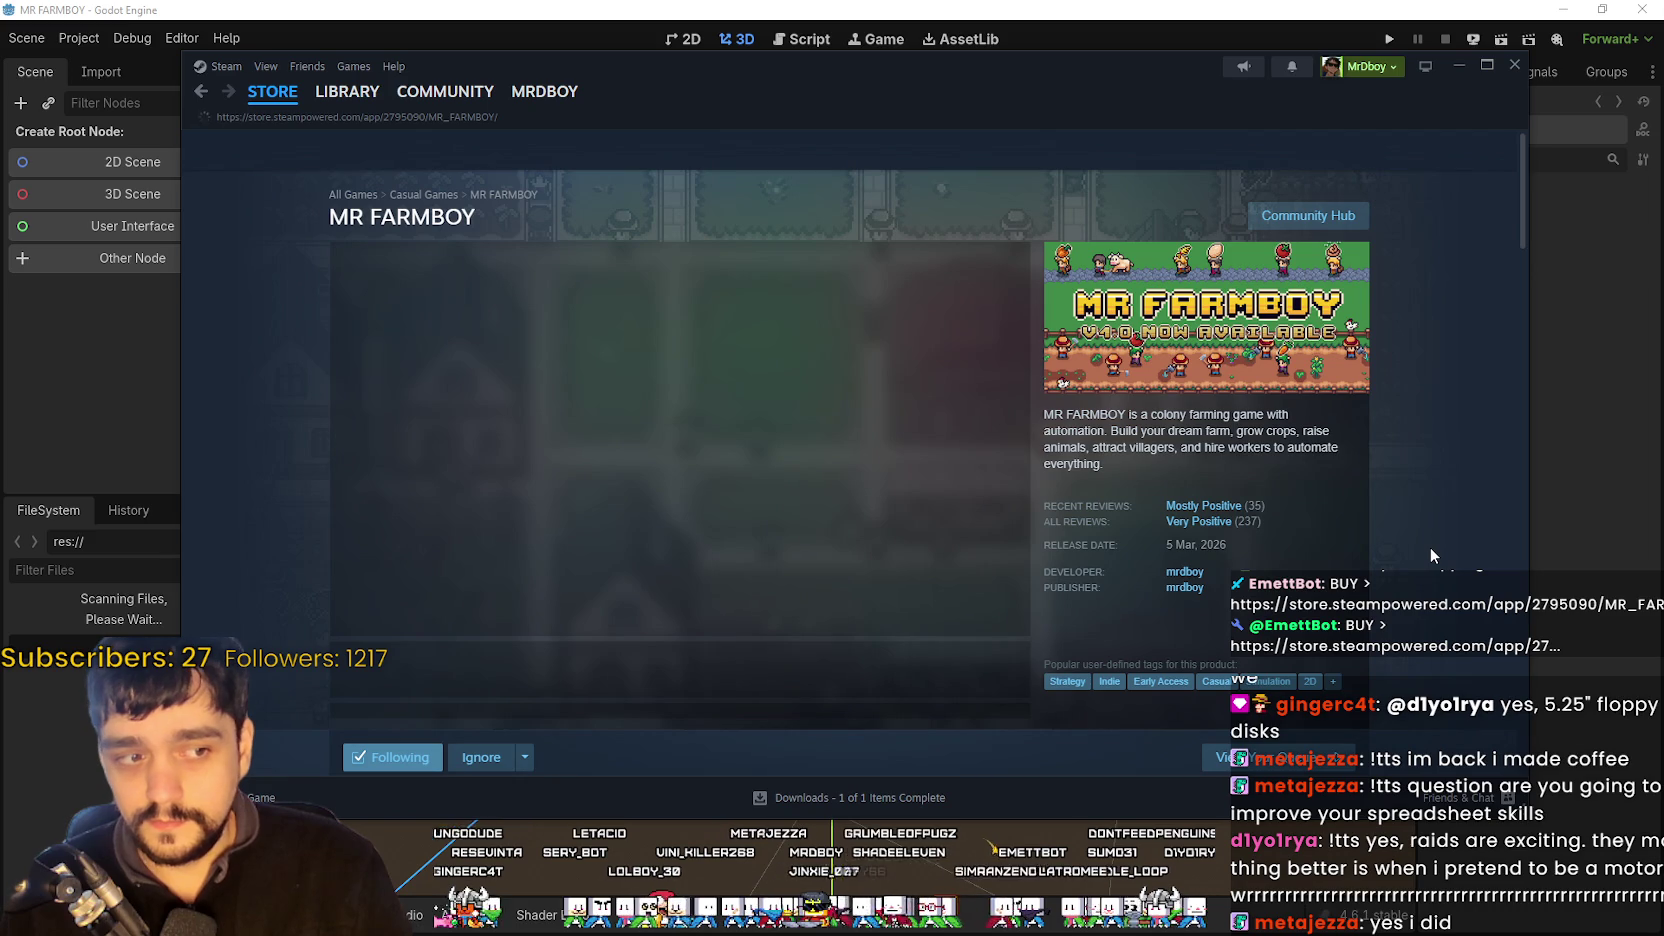
- Minimize the Steam store window to reveal Godot's 20% project initialization
click(1458, 66)
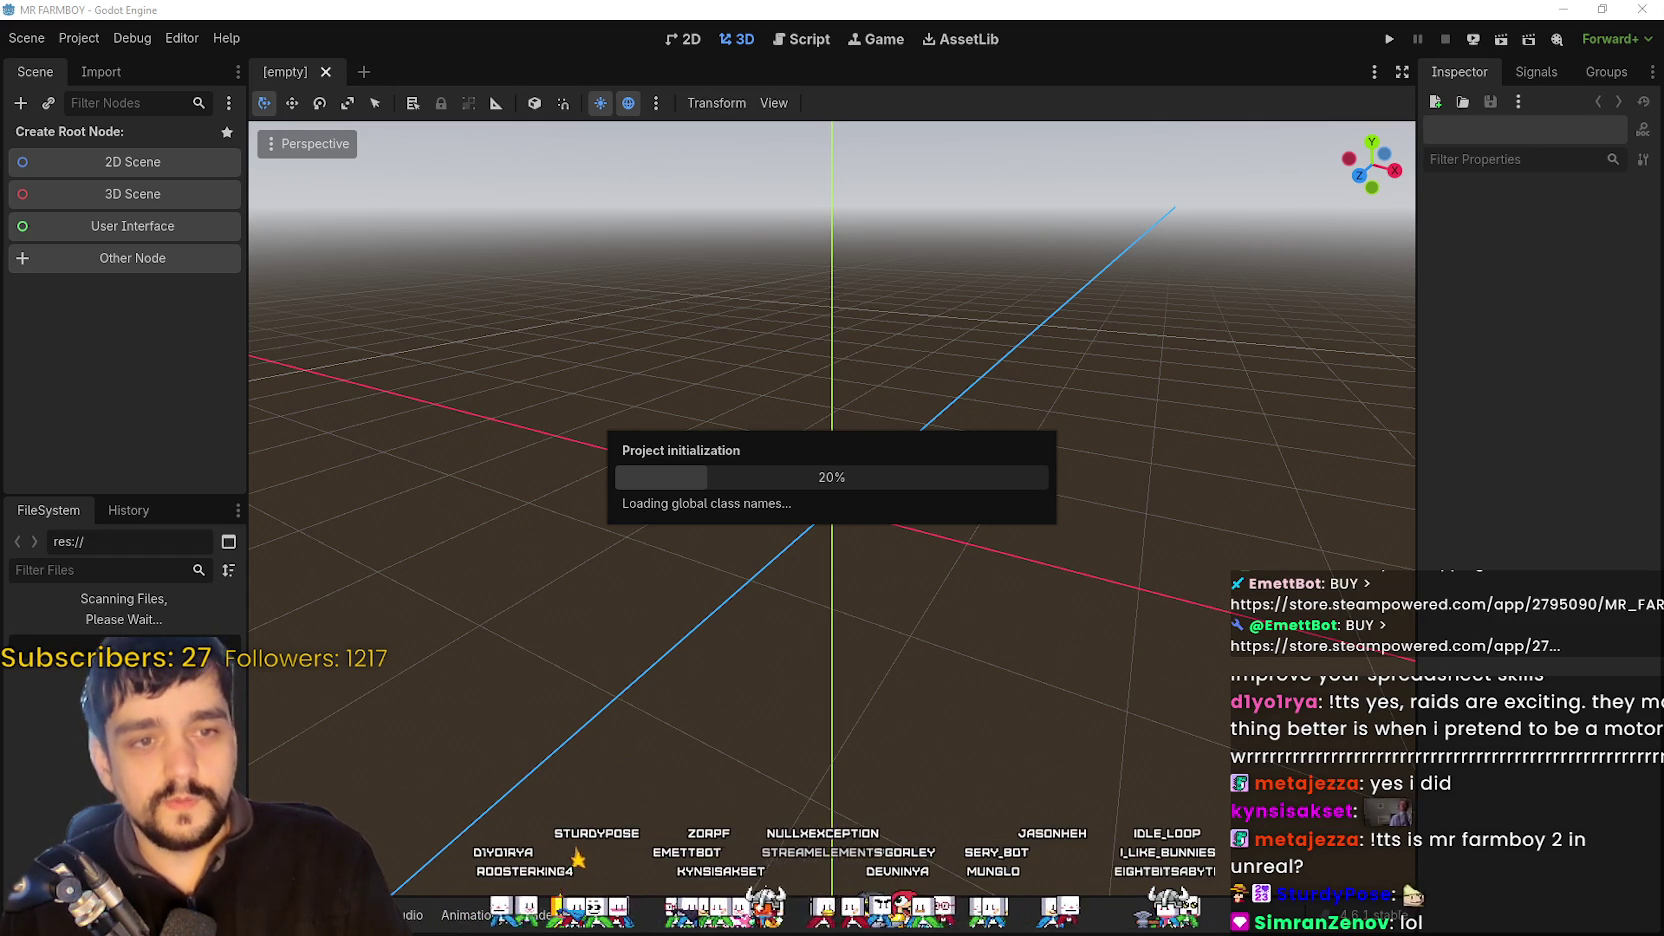
- Switch to Speaker.bot's Speaking Options settings window
key(alt+Tab)
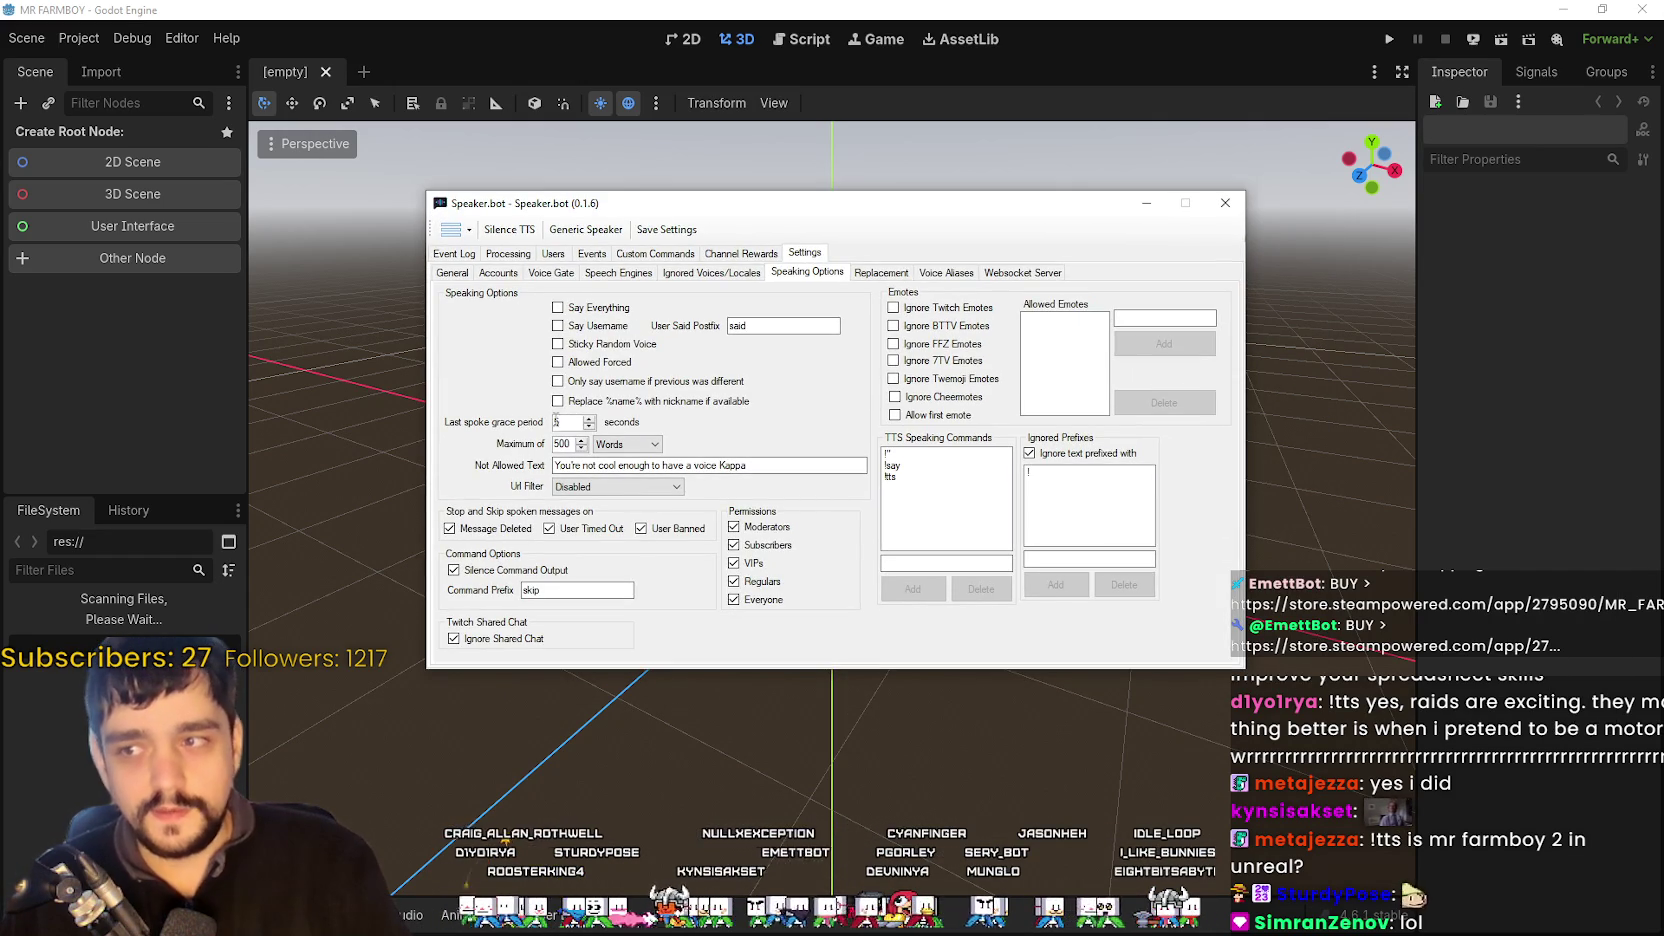
- Cap Speaker.bot messages at 20 words, leaving nickname replacement off, and reposition the window
click(577, 444)
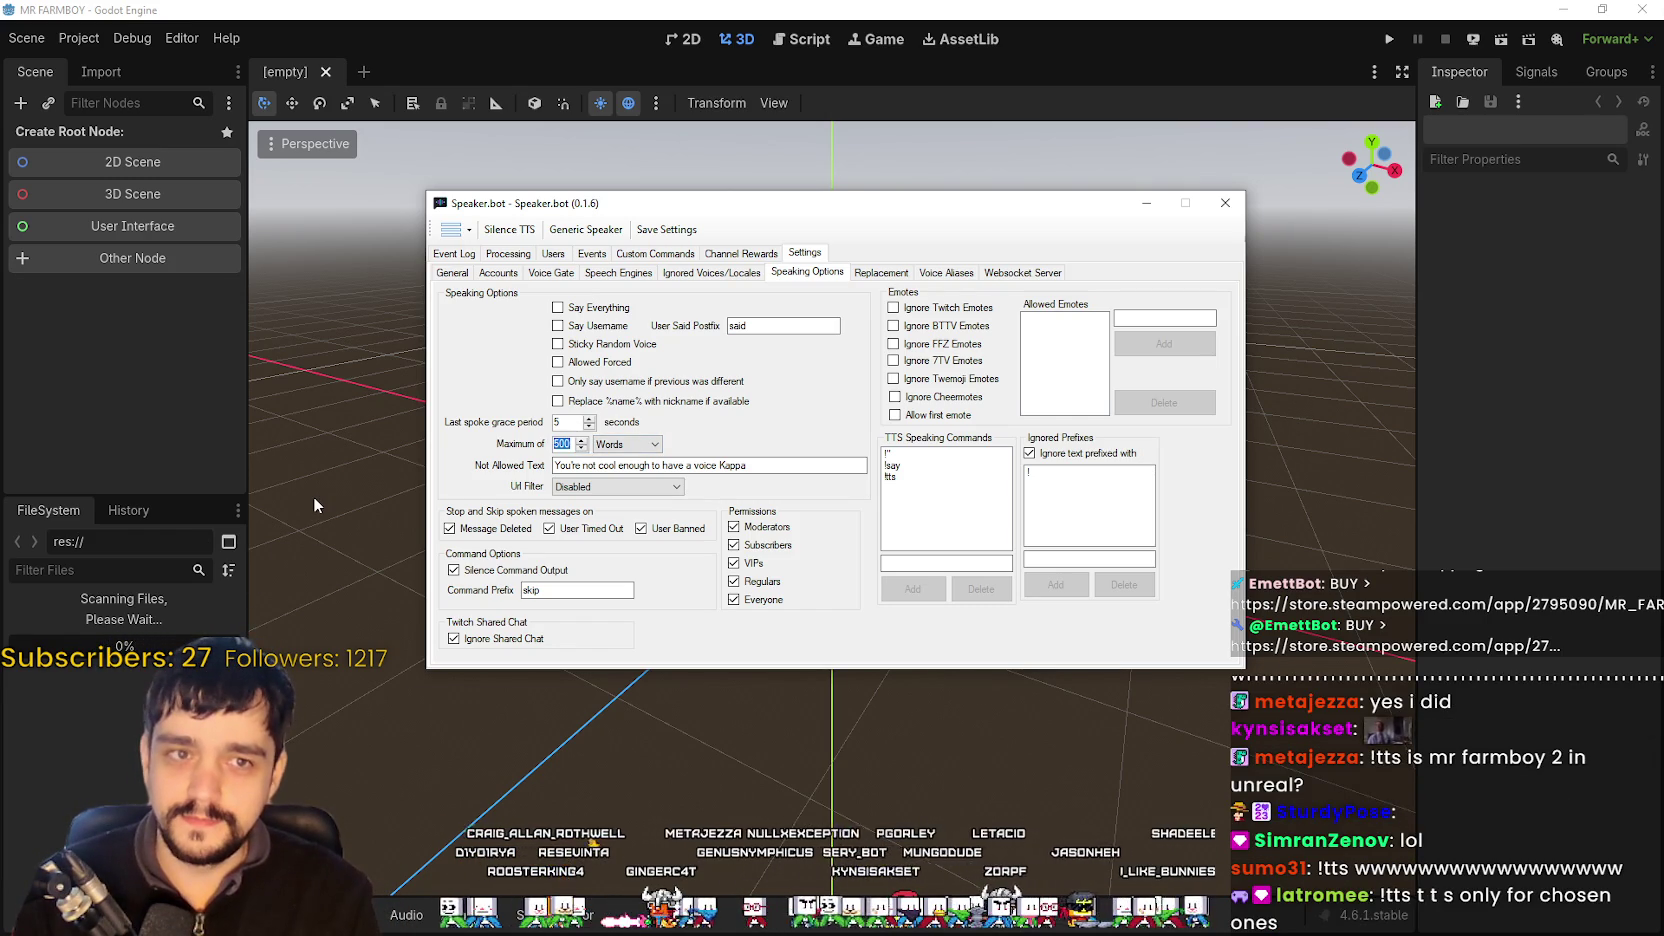
text(20)
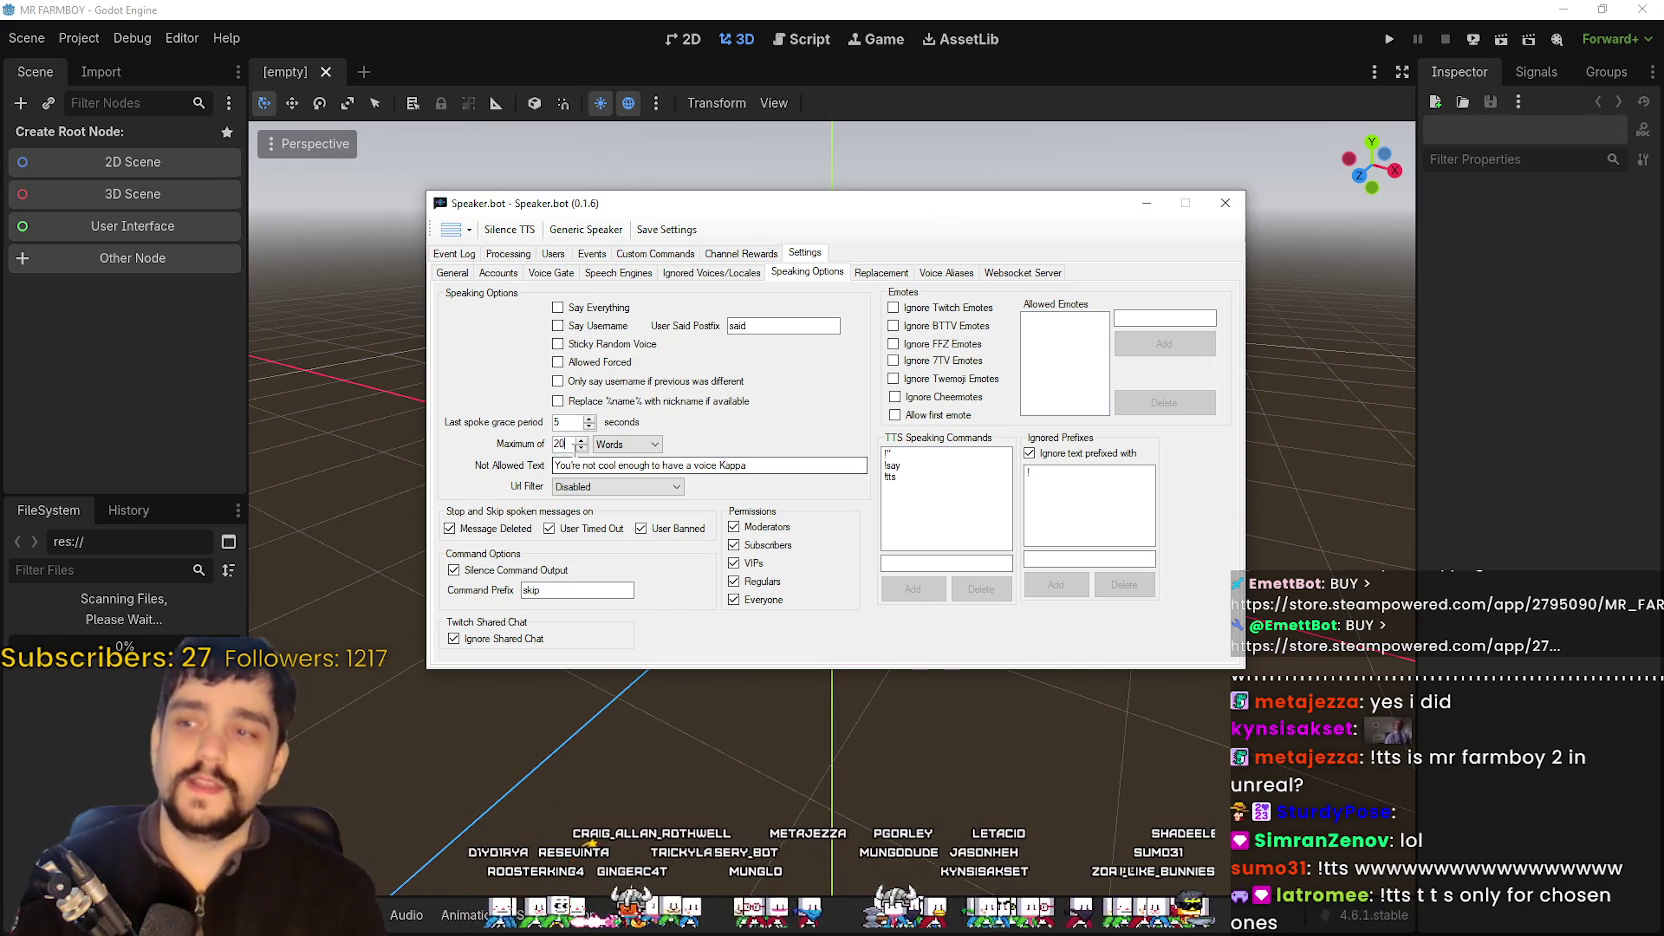
click(699, 403)
click(700, 402)
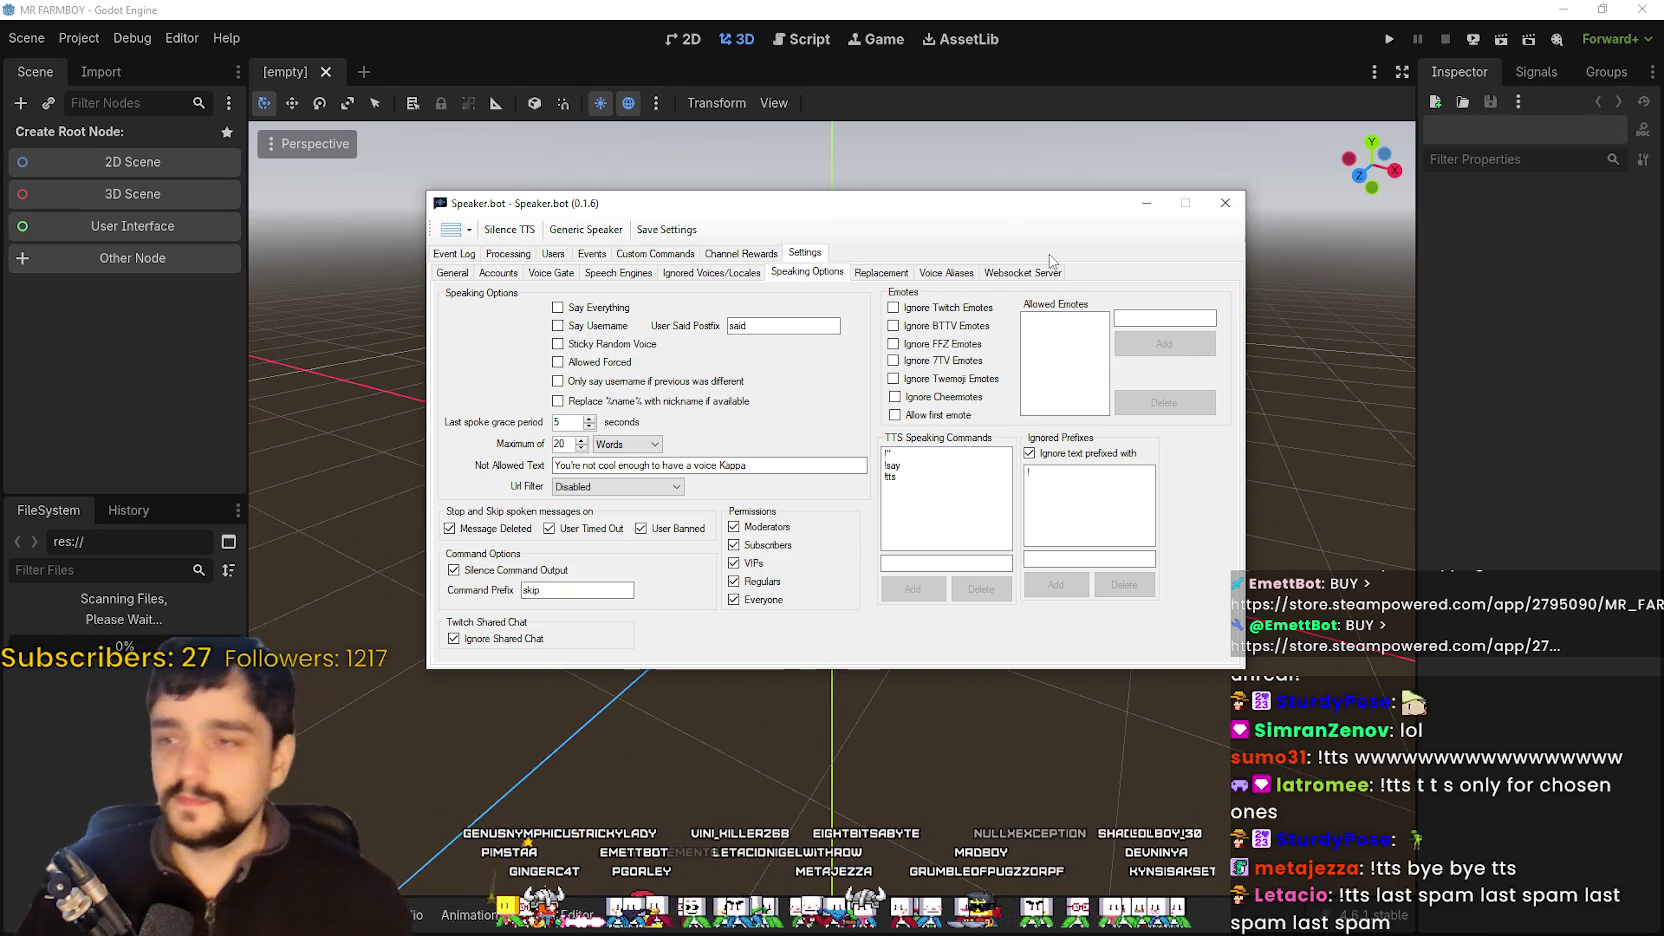
drag(800, 203, 992, 178)
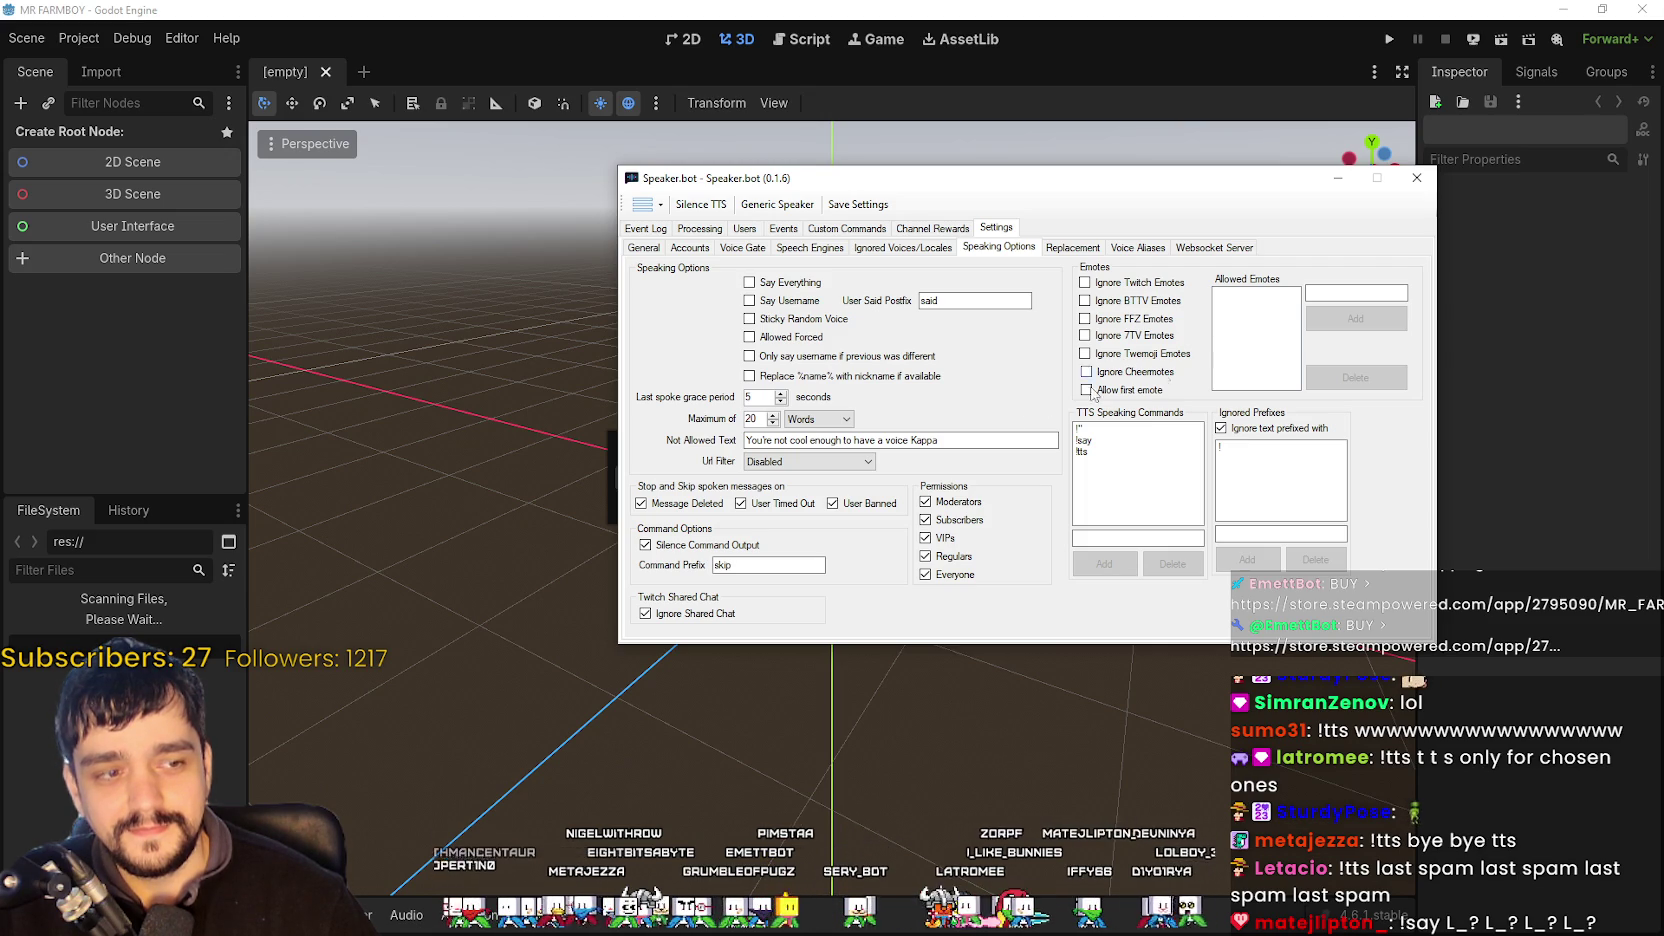
click(846, 422)
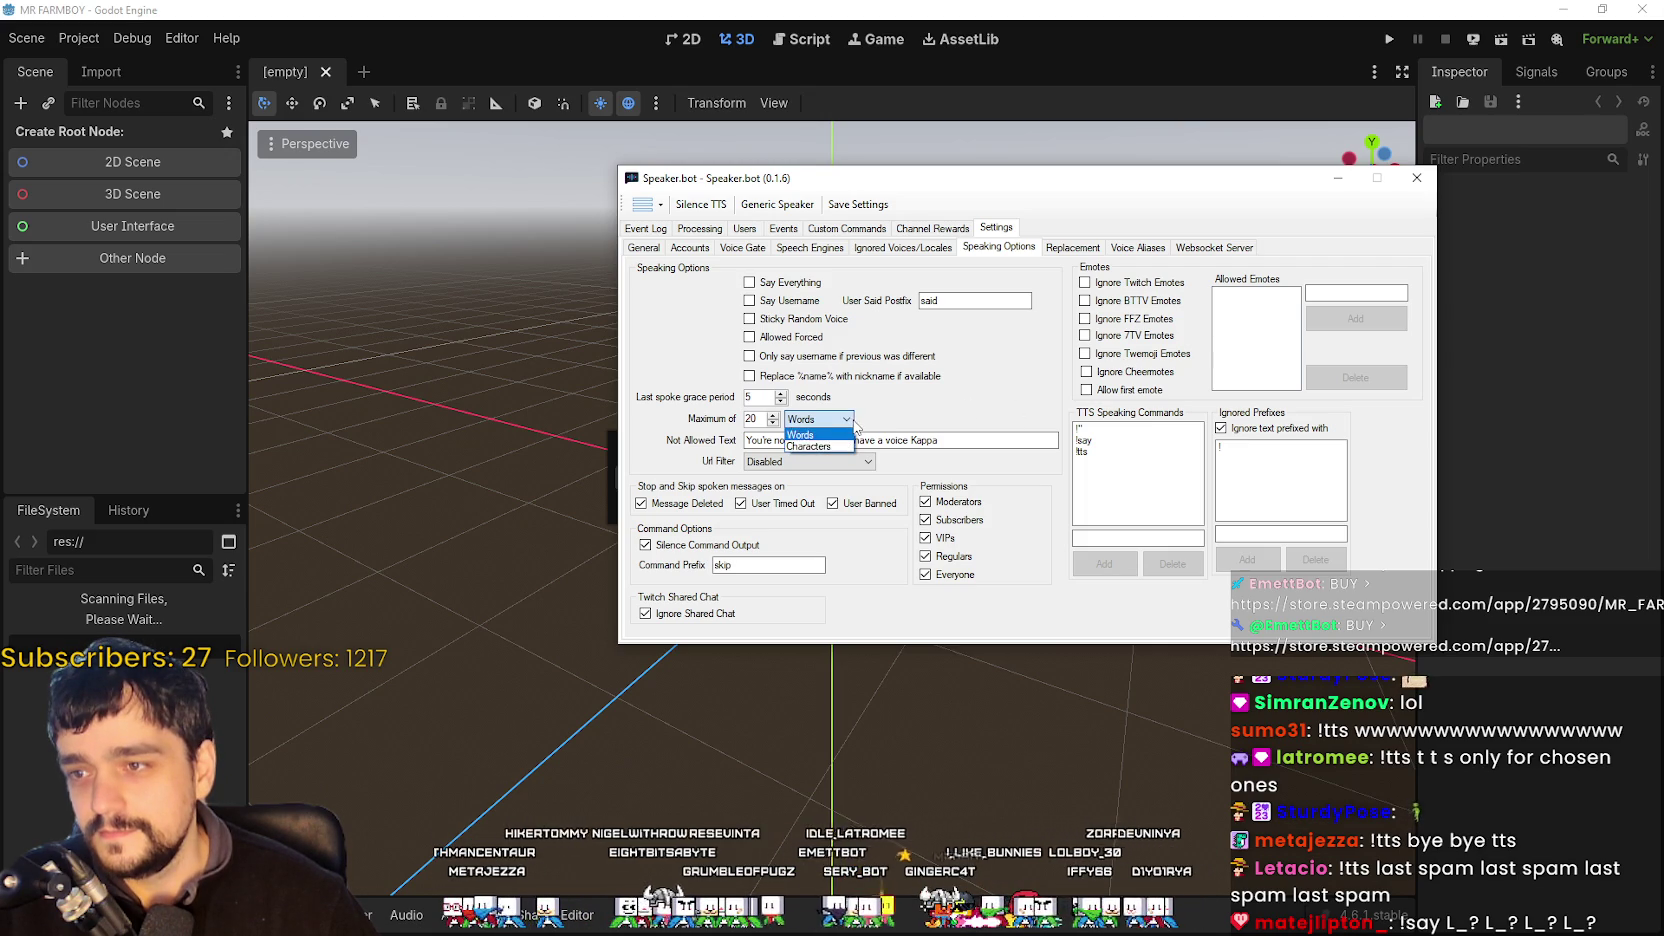
- Switch the message length unit to Characters and try a maximum of 20
click(815, 433)
click(831, 423)
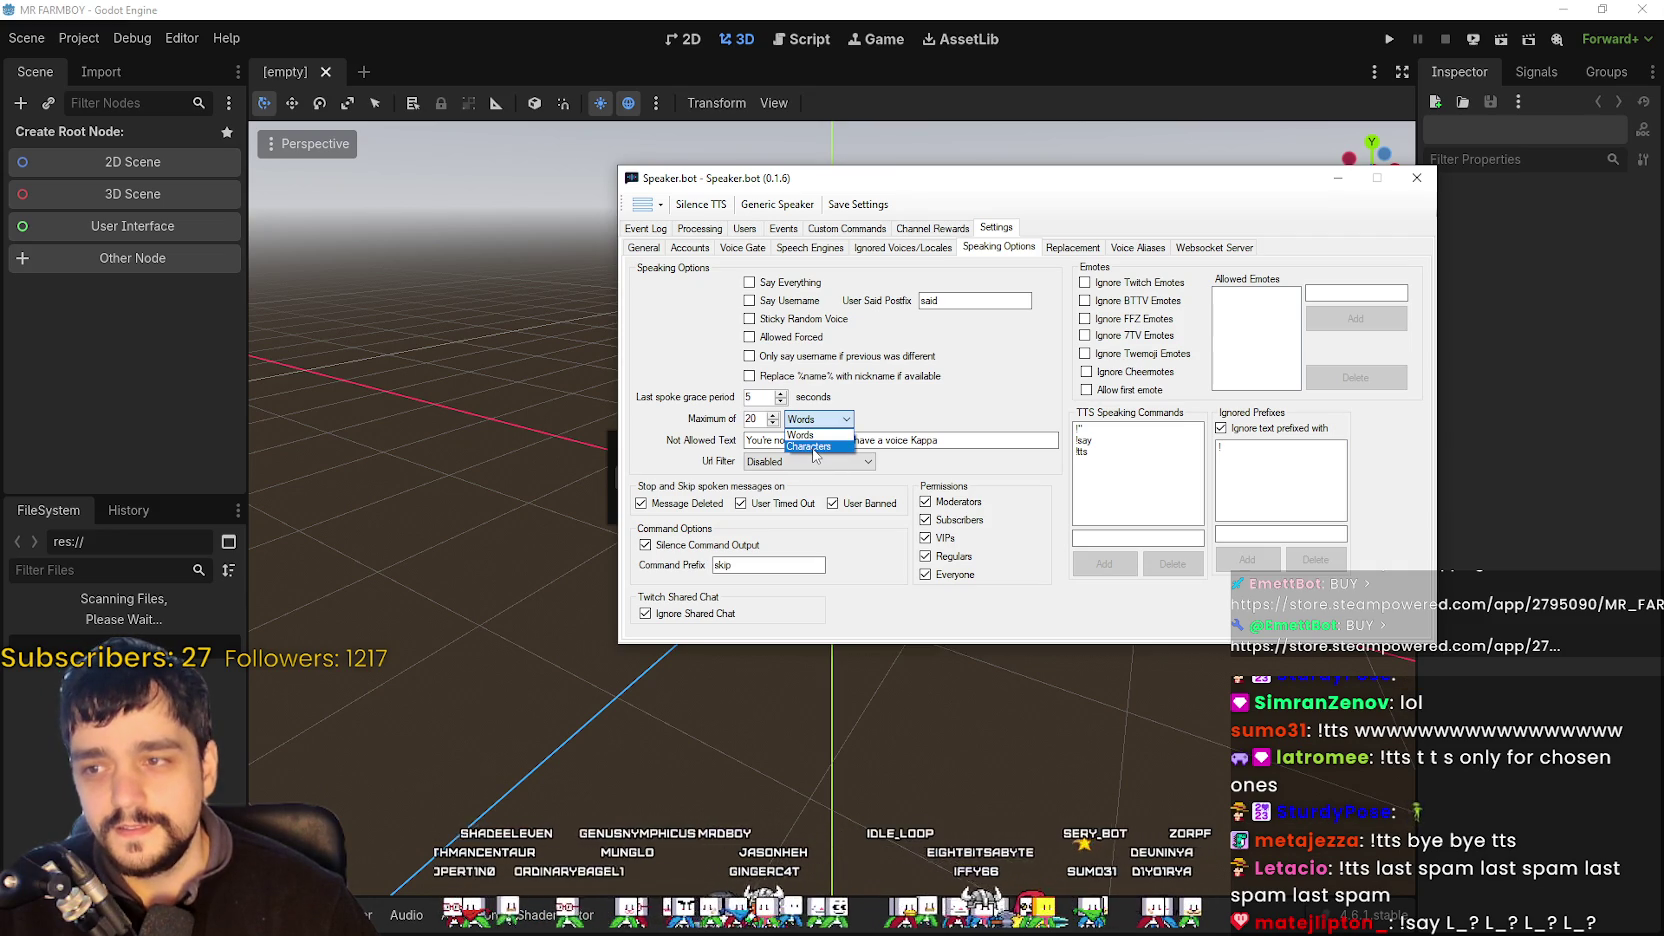
click(846, 419)
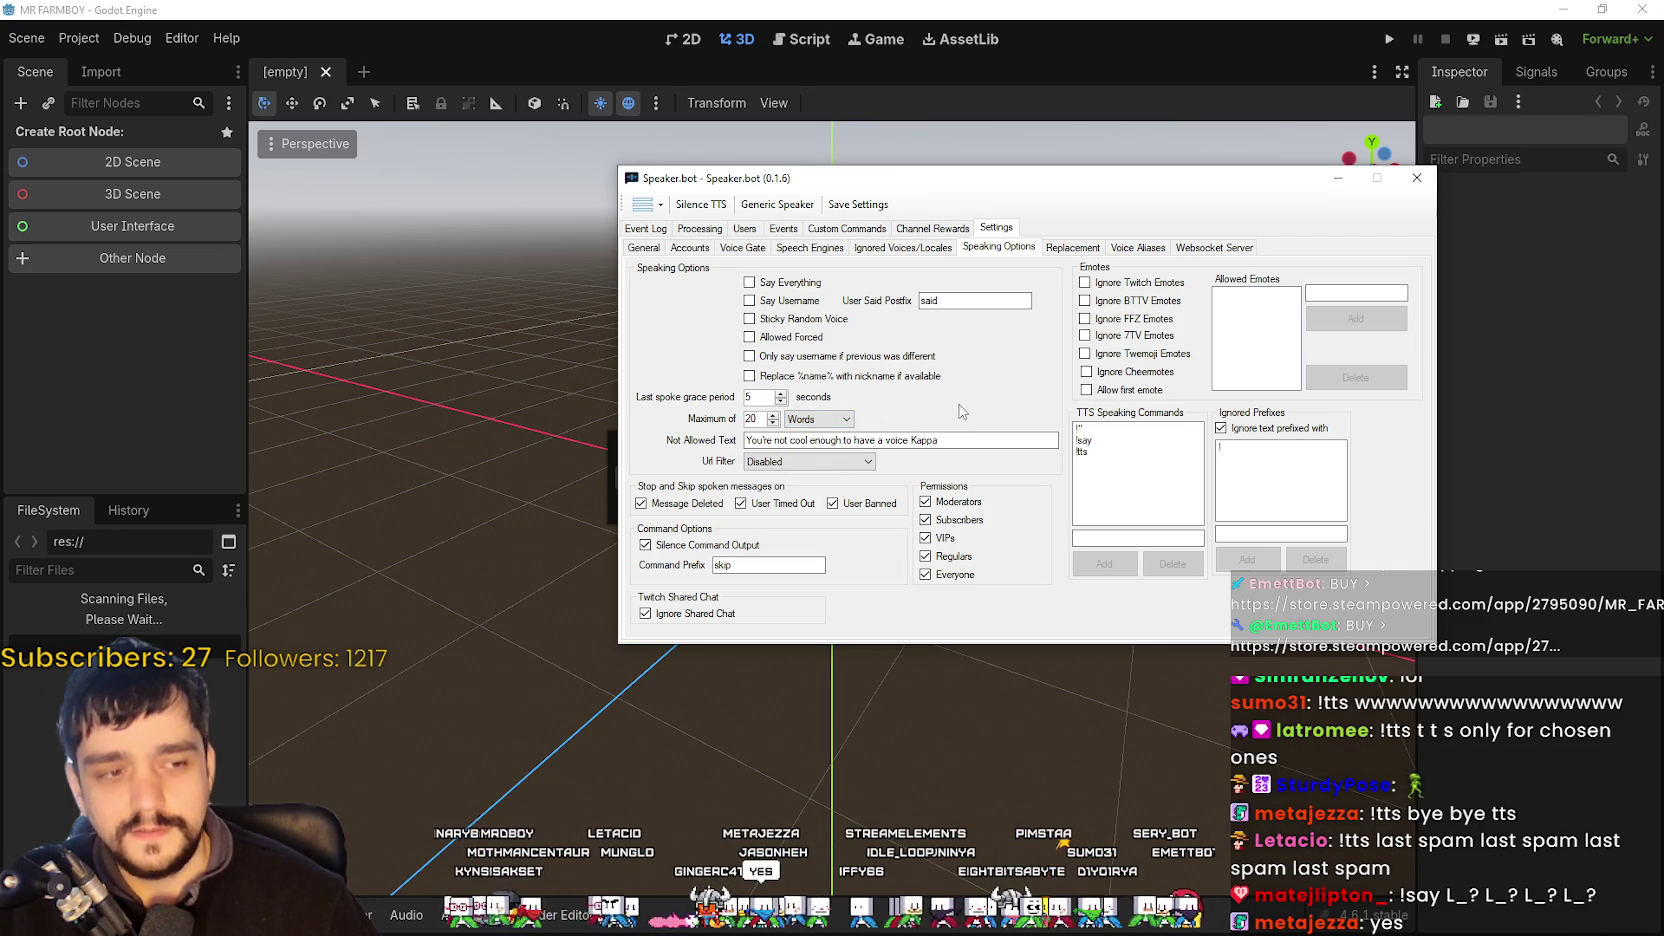
click(831, 421)
click(831, 421)
click(831, 421)
click(813, 455)
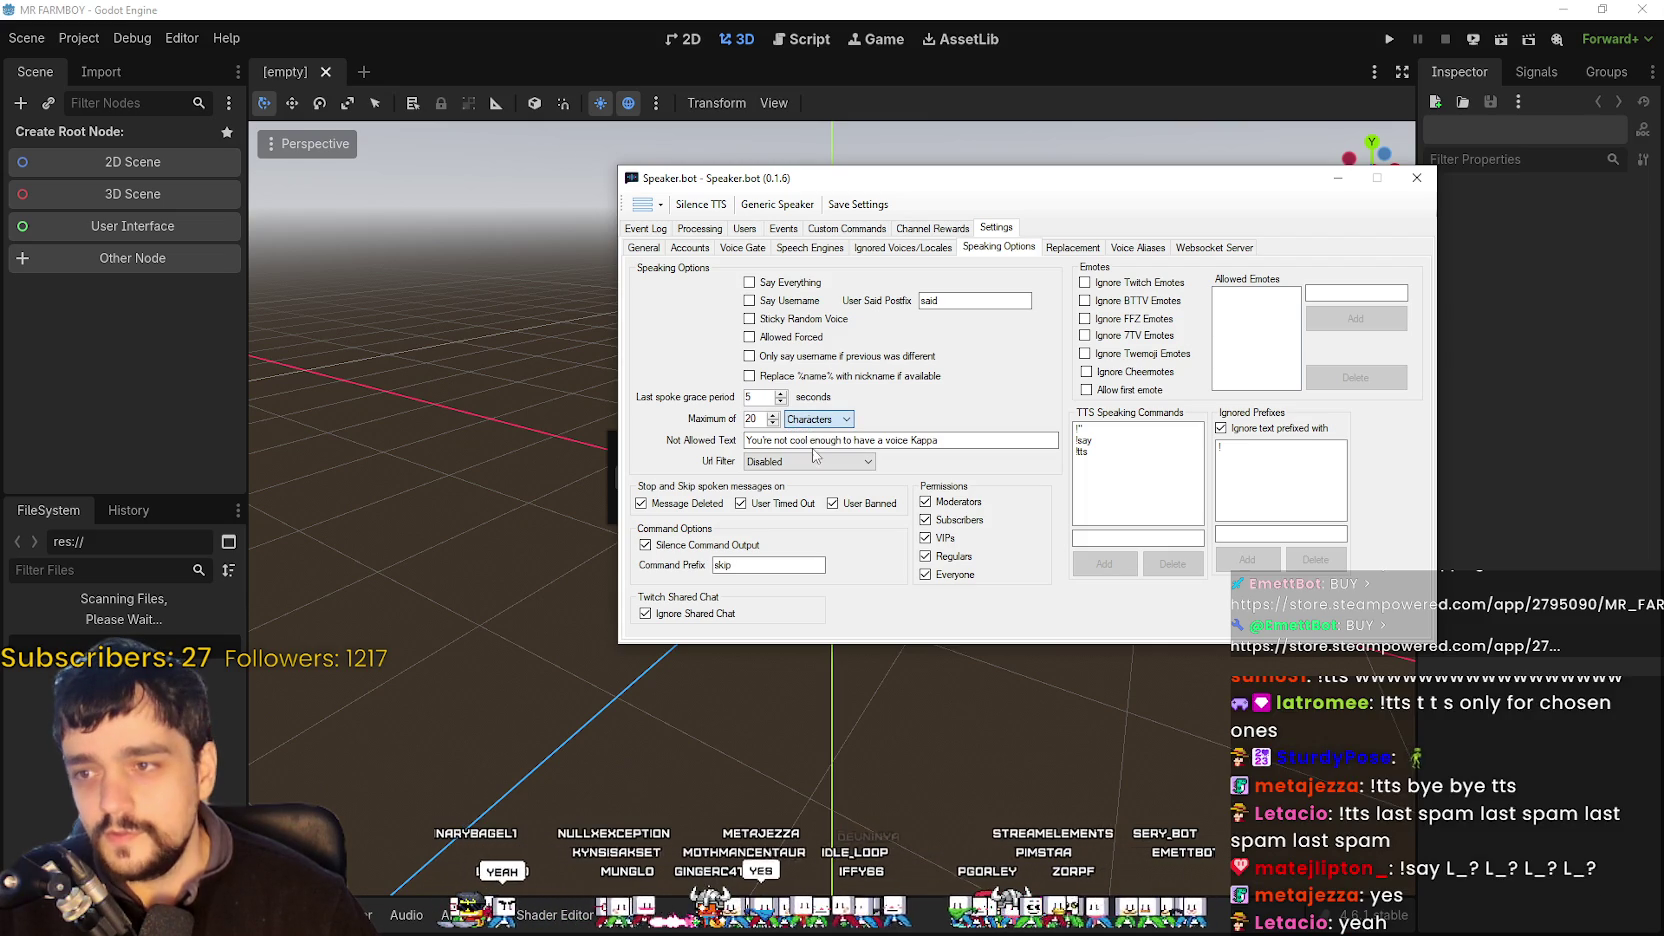
key(Down)
double_click(755, 421)
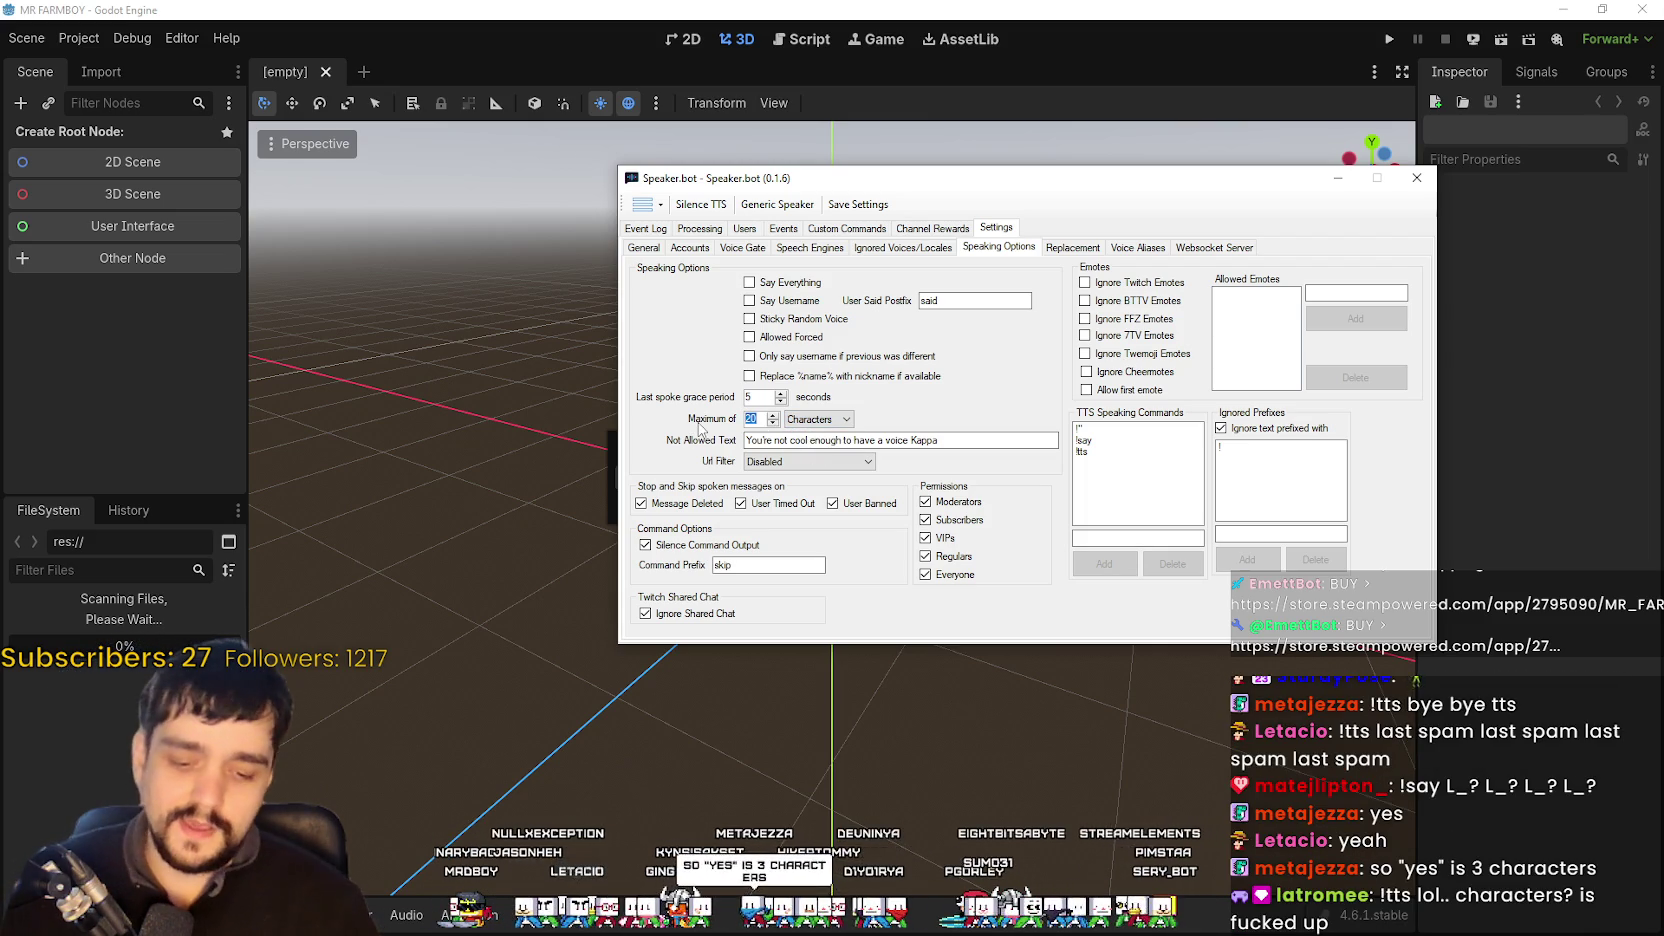
text(20)
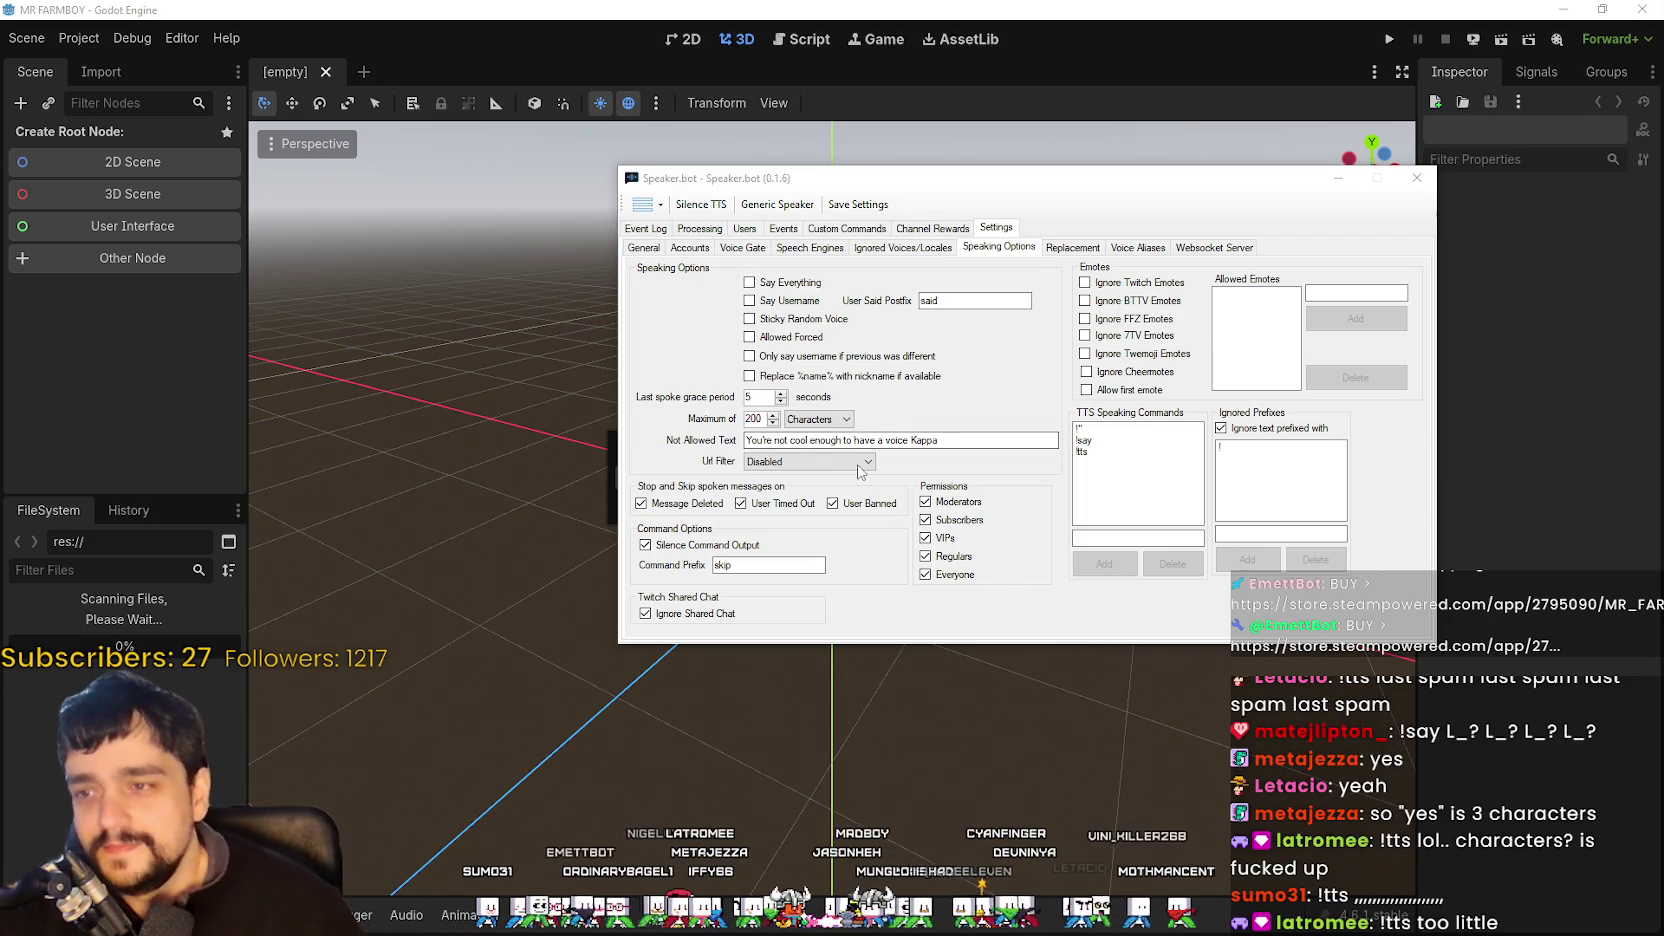
- Switch the unit back to Words, set the maximum to 500, and move the window aside
click(818, 419)
click(800, 446)
double_click(754, 419)
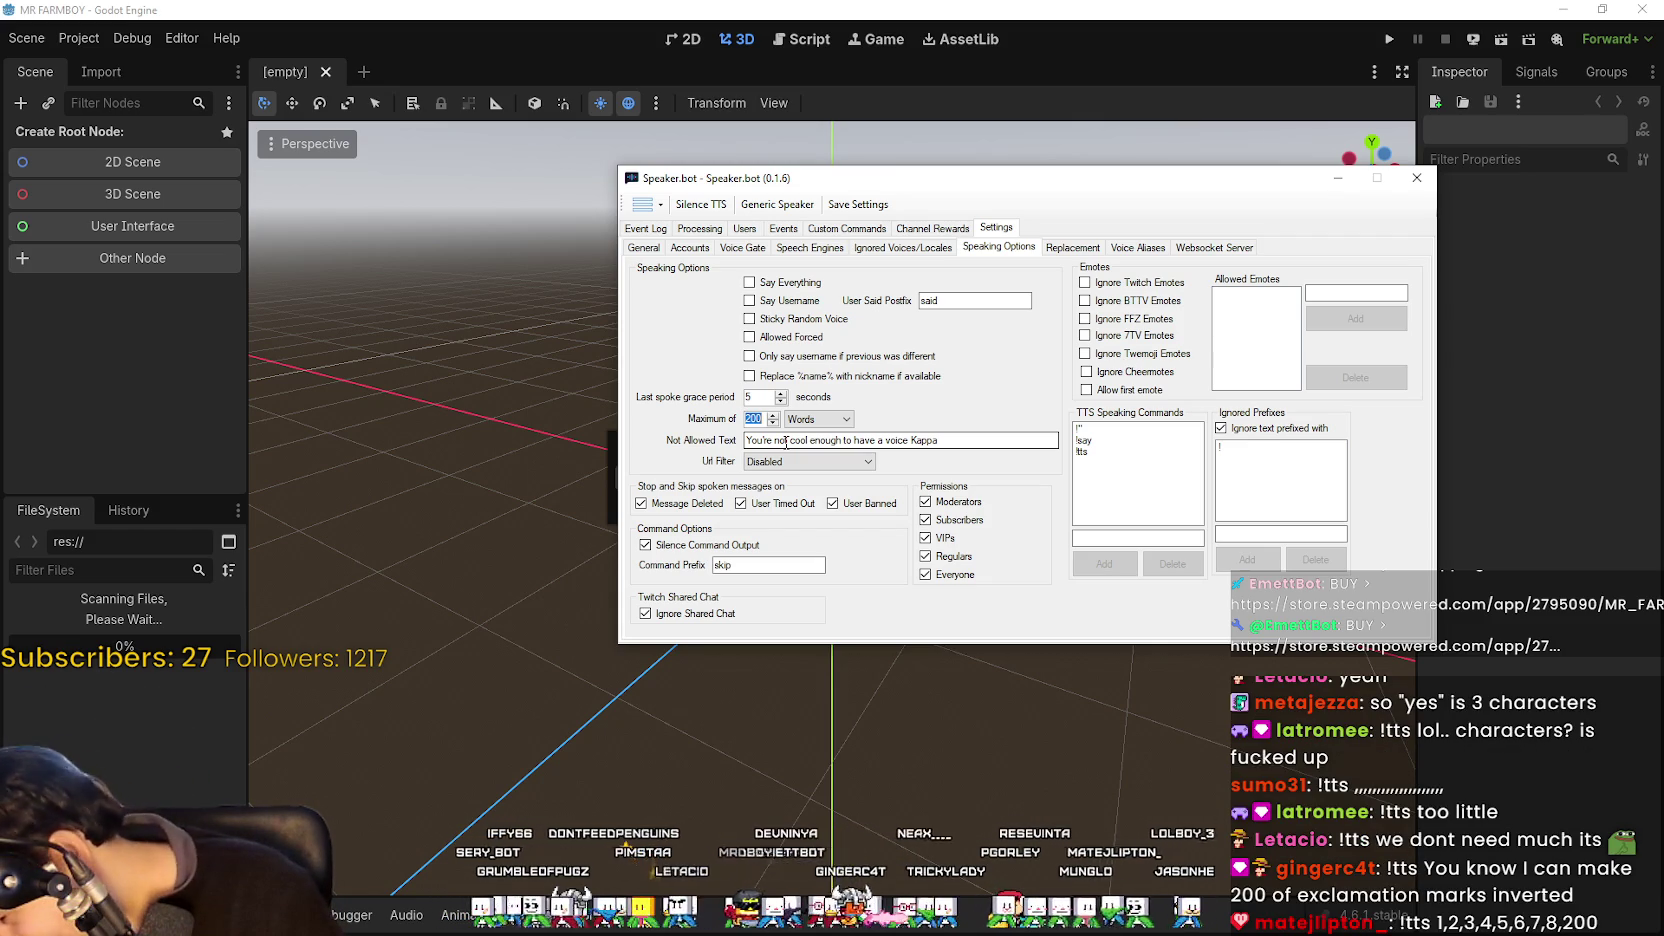
key(BackSpace)
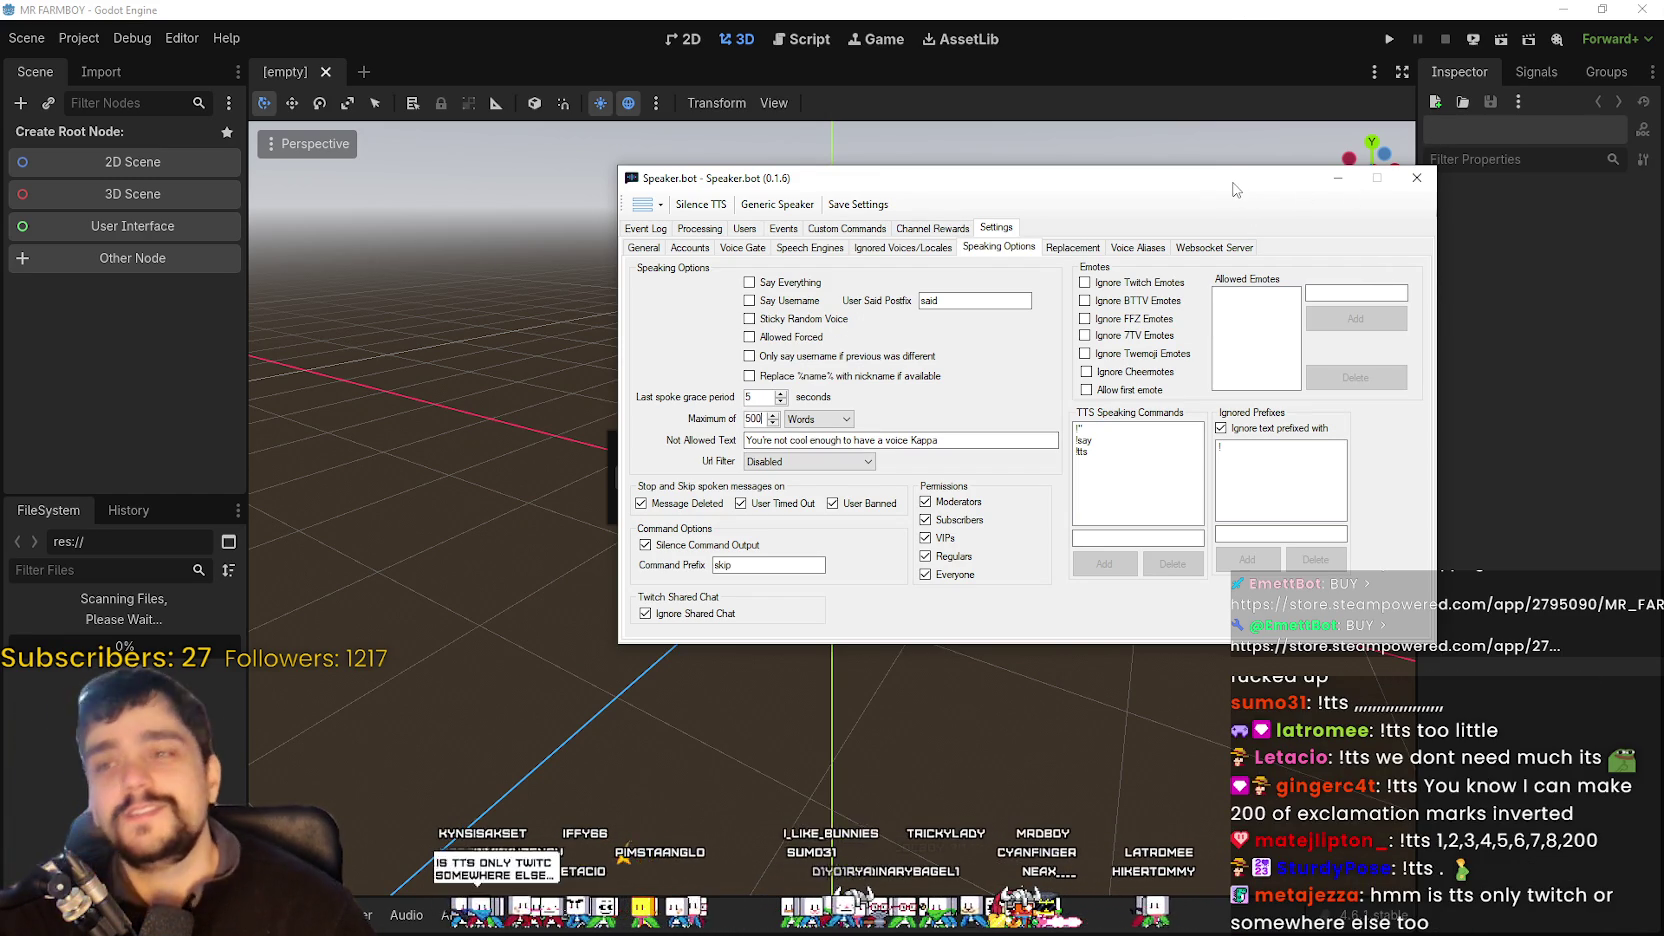
drag(1256, 178, 1663, 200)
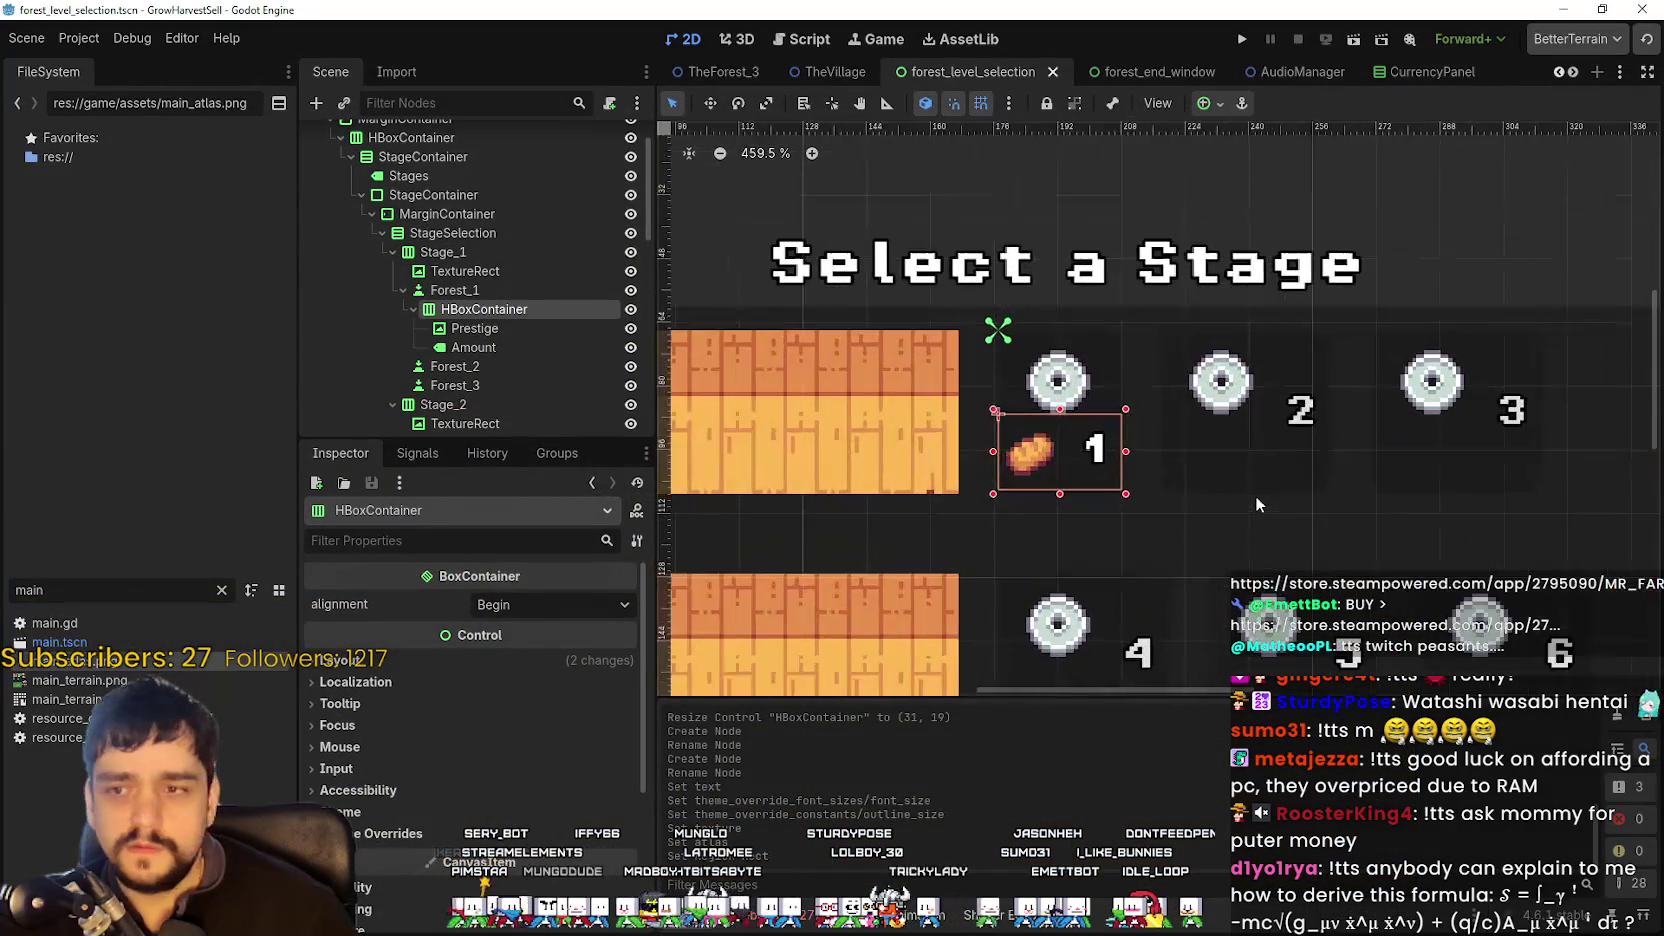
- Cancel the Windows not-responding prompt so MR FARMBOY keeps initializing
scroll(1279, 444, down, 3)
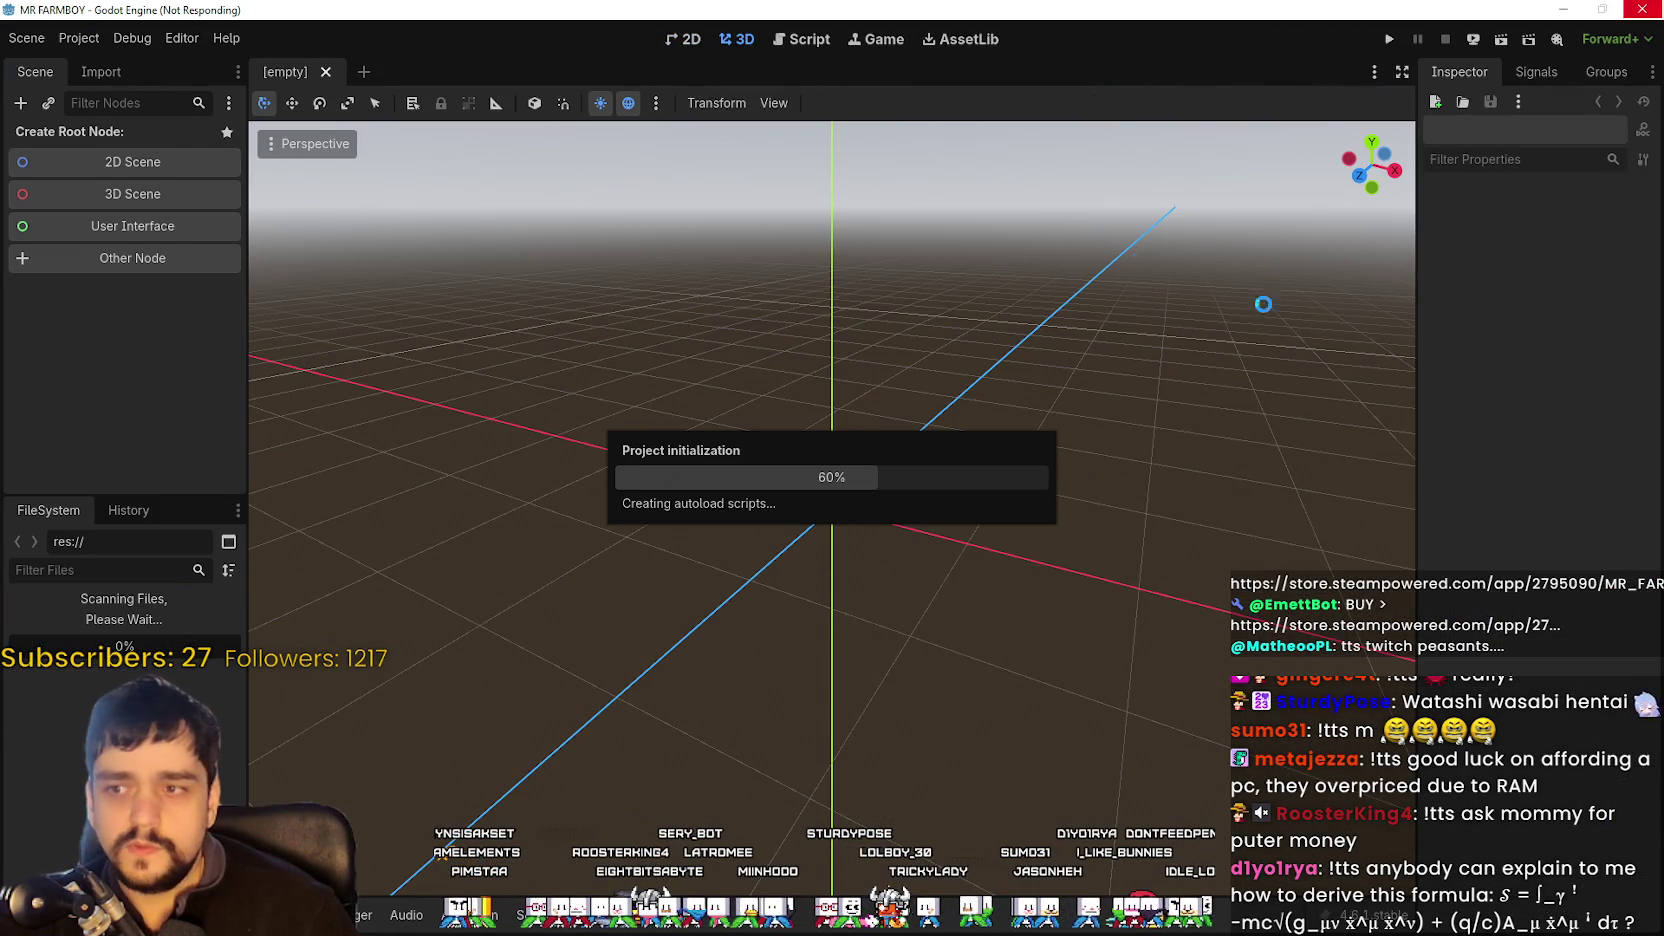
click(1567, 8)
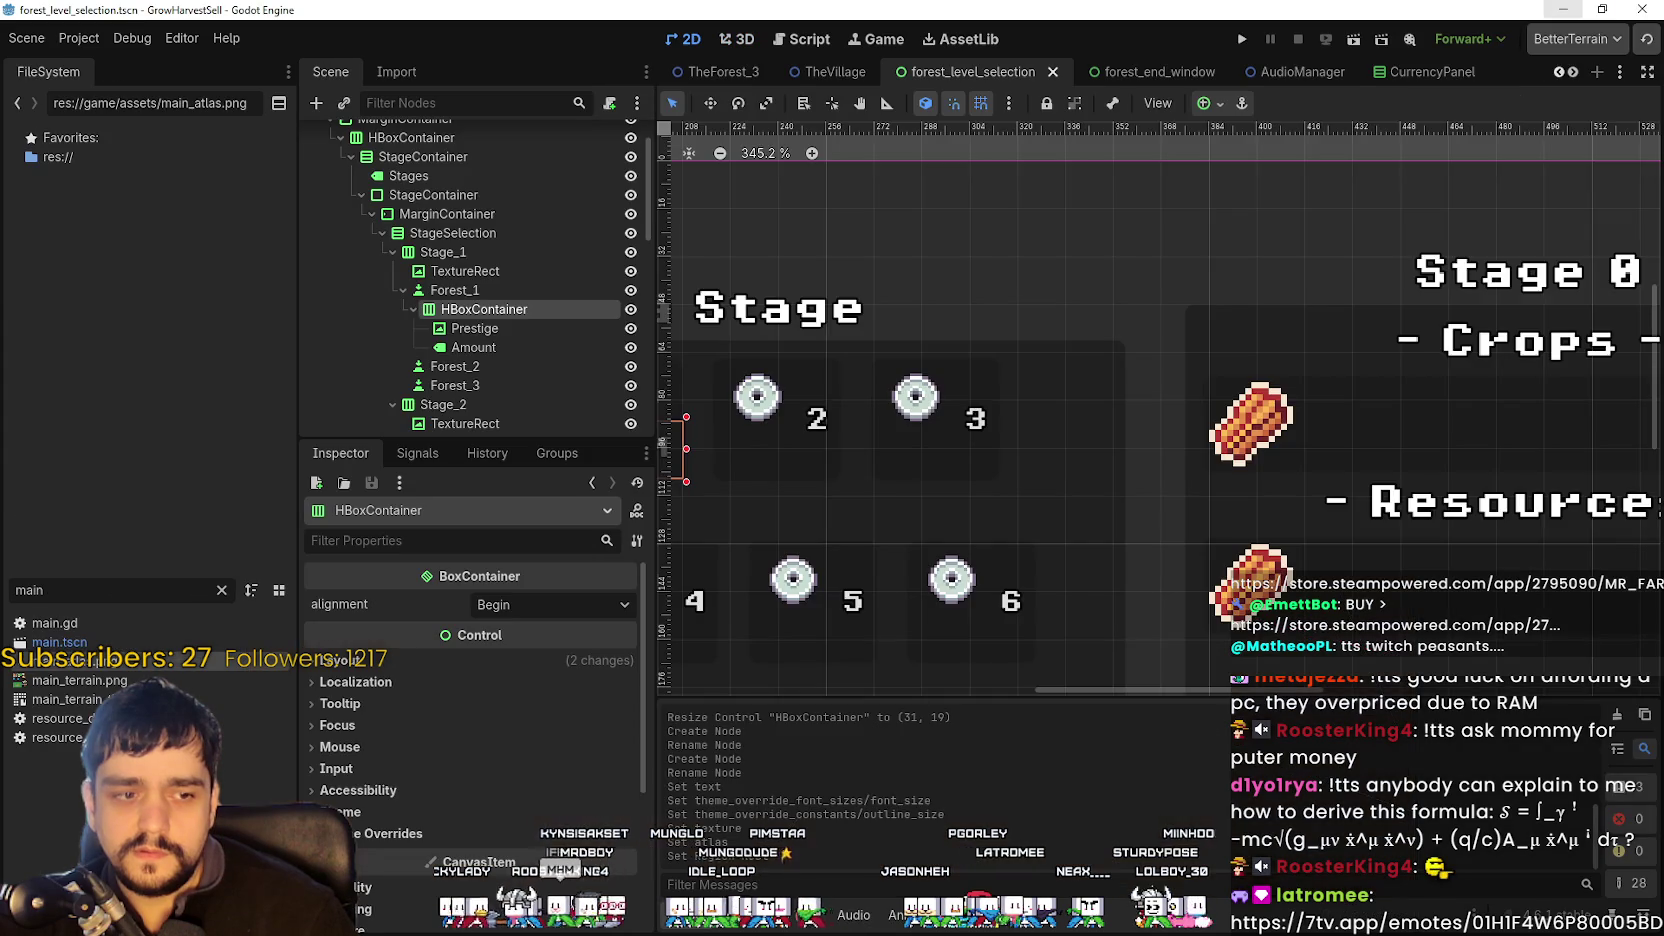
scroll(994, 682, up, 1)
scroll(1146, 486, down, 2)
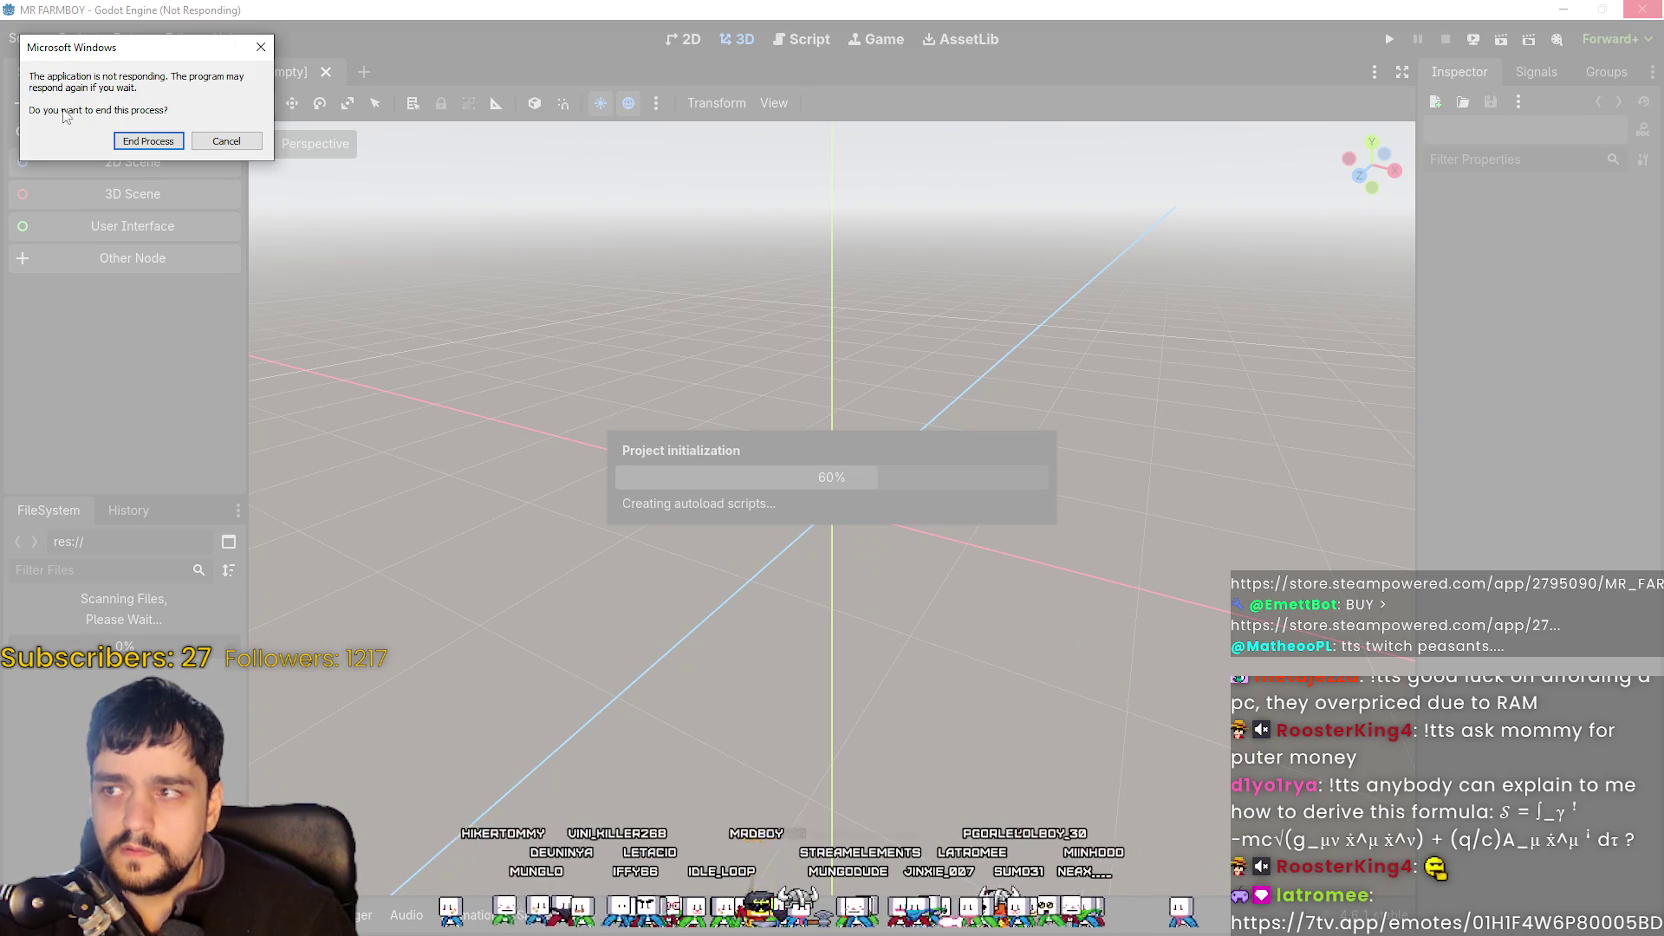
click(205, 141)
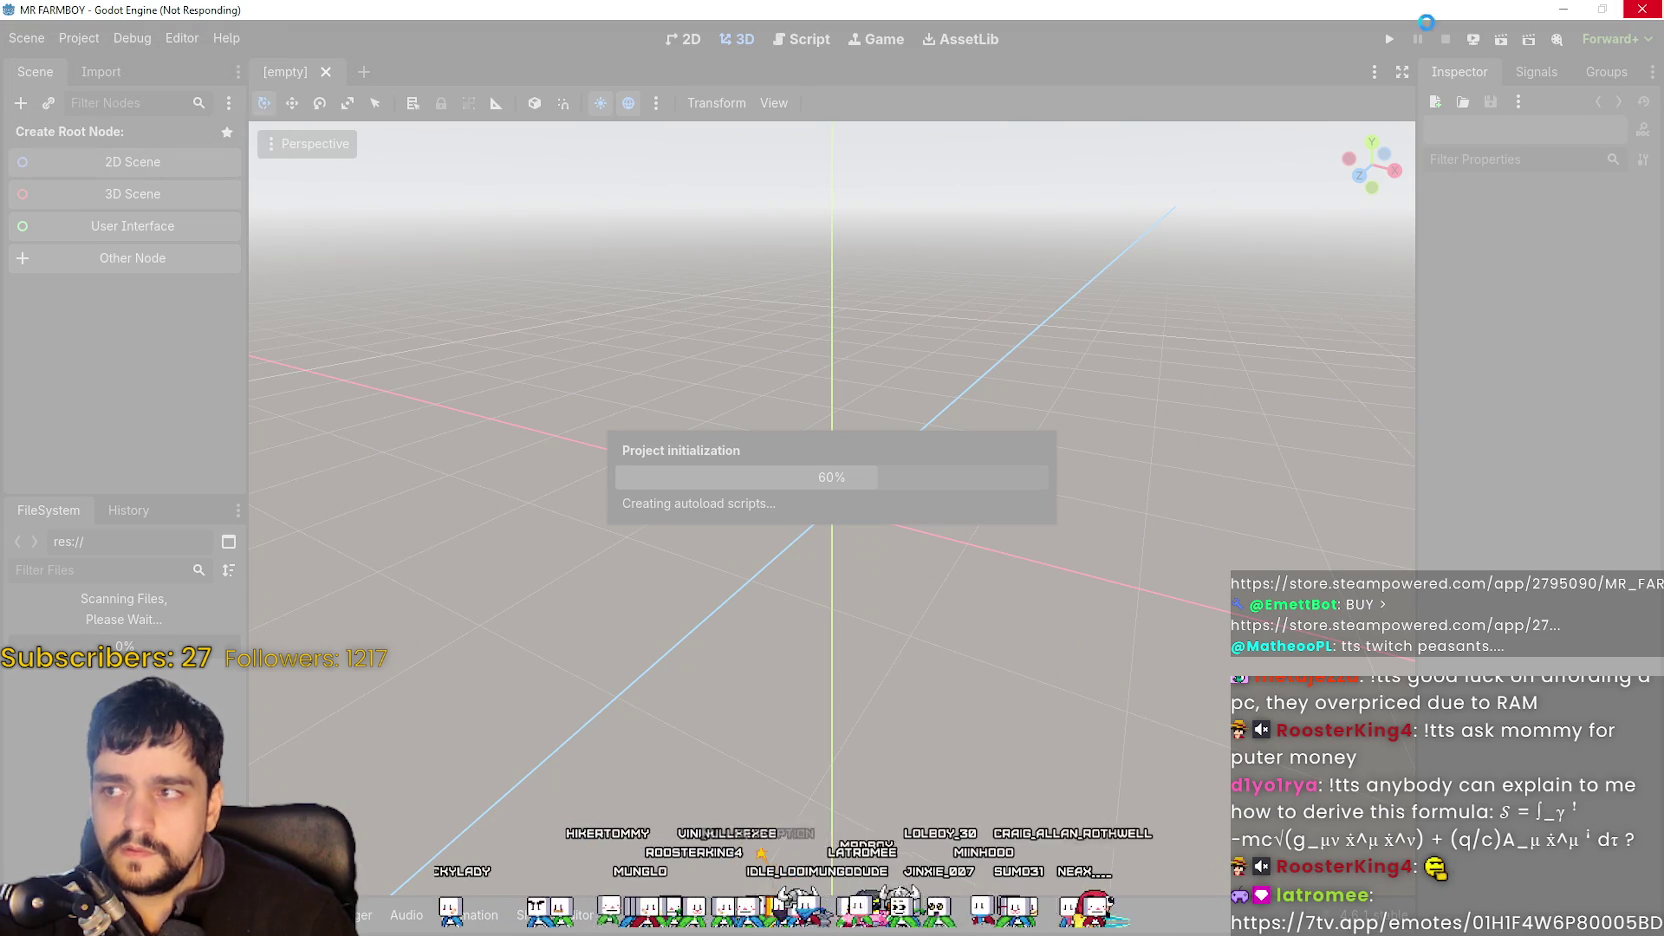
- Bring Aseprite forward and open its File menu toward Open Recent
click(1563, 9)
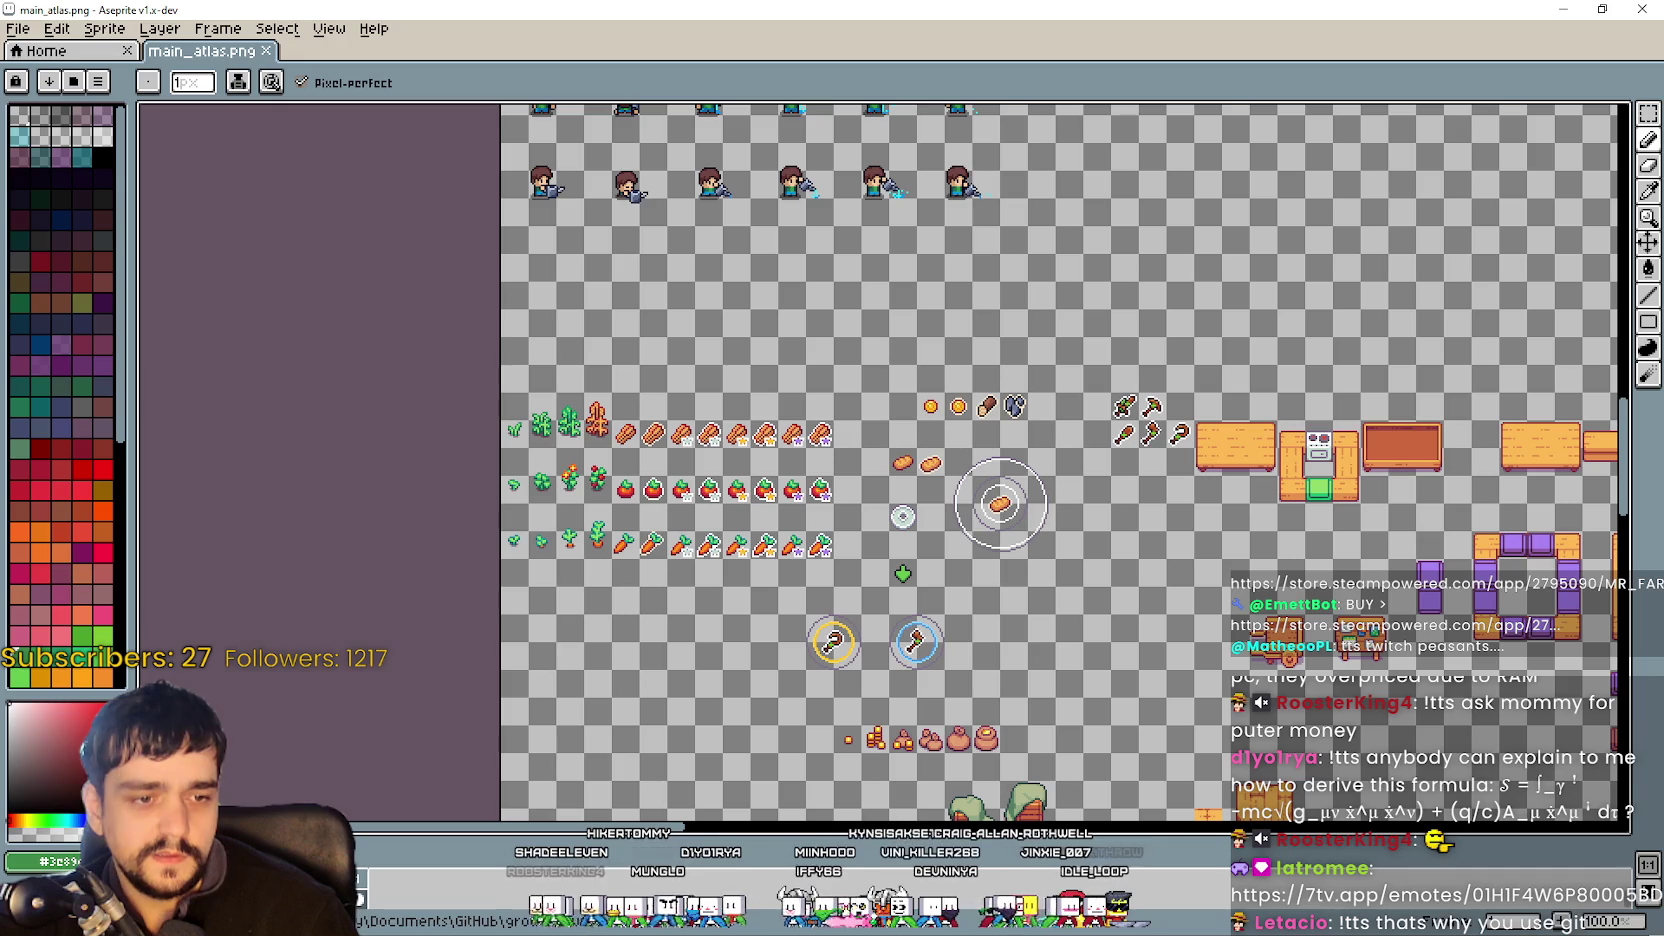
click(18, 28)
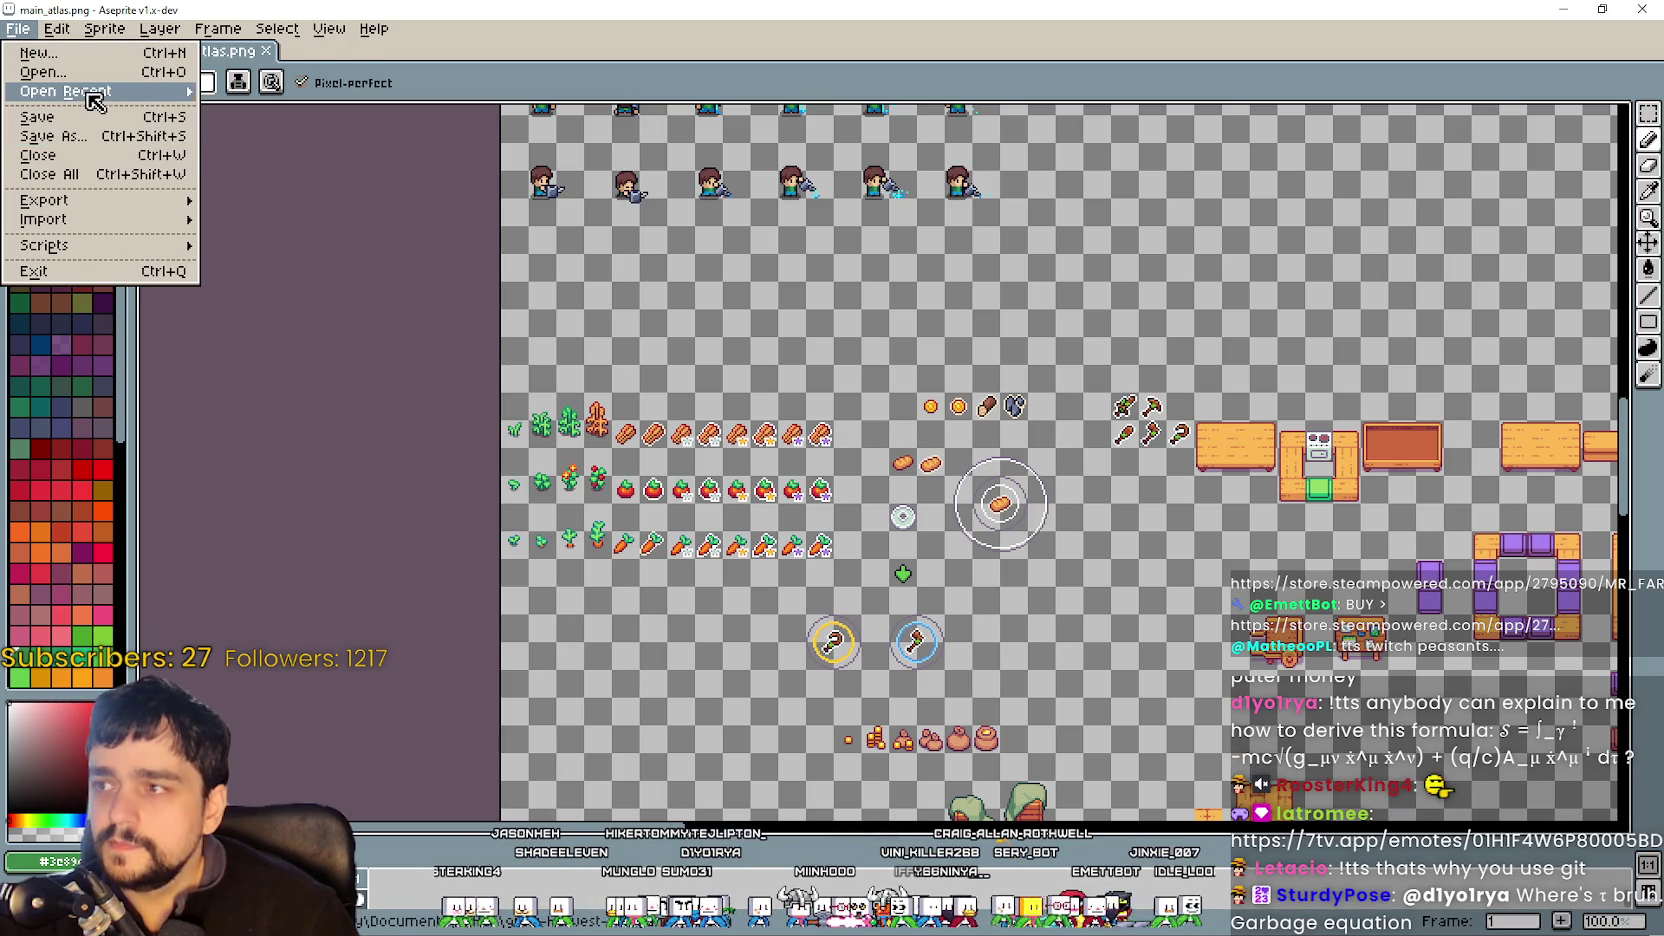
mouse_move(100, 91)
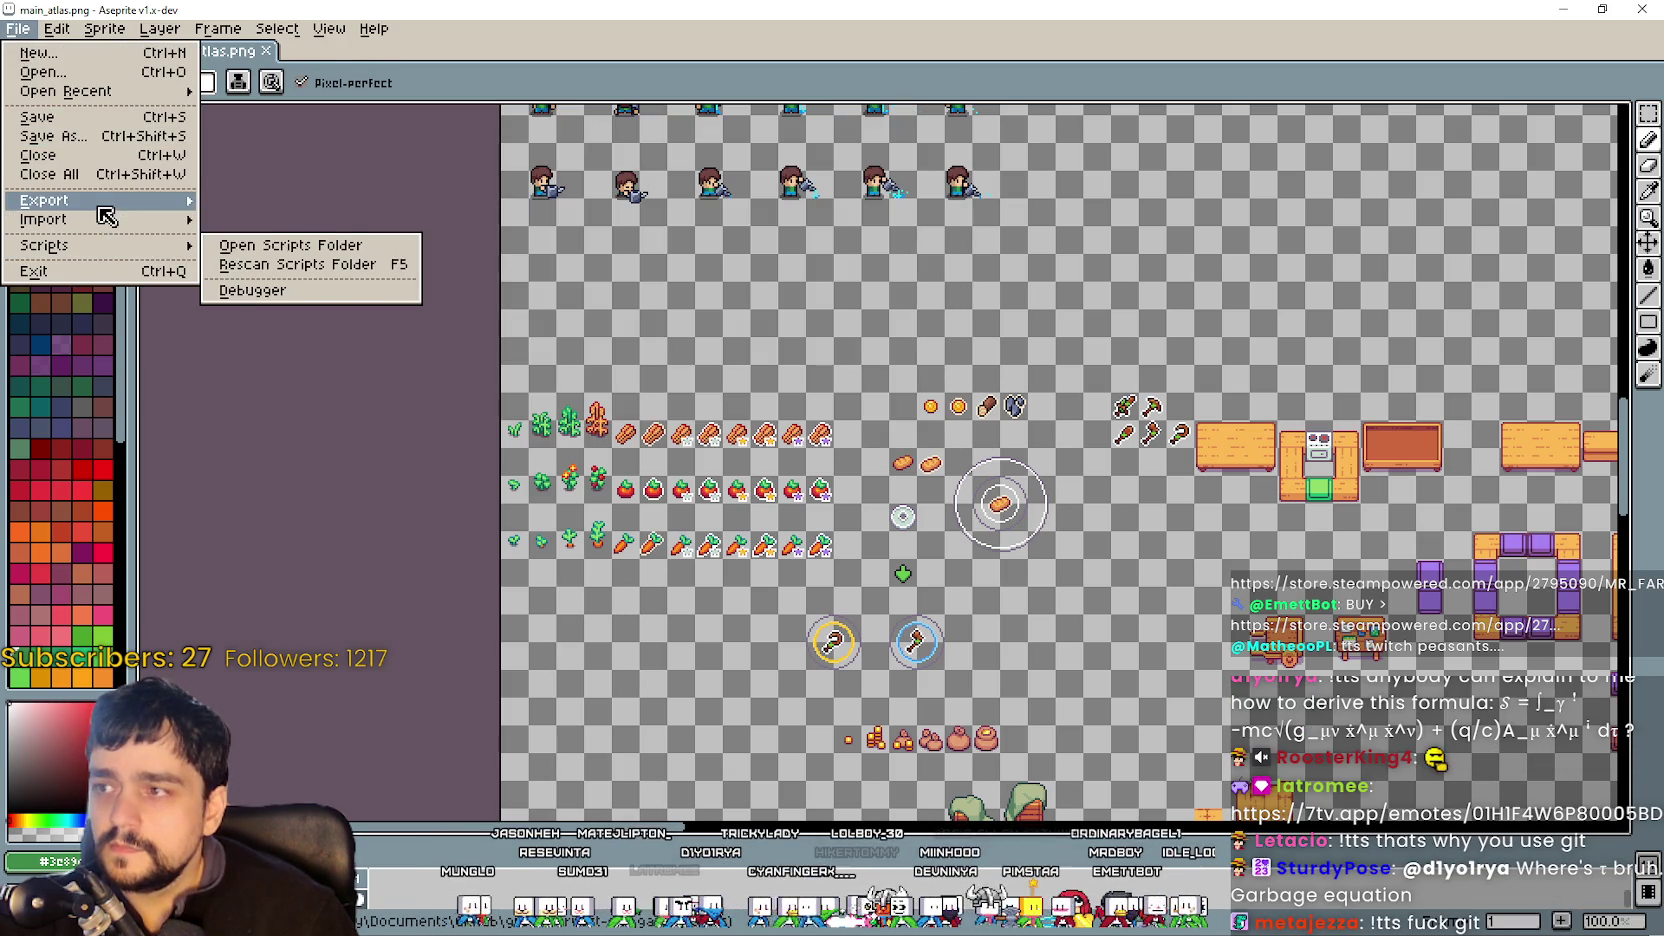
- In Aseprite's Open dialog, go up to the GitHub projects folder, then into the c4.6 release candidate and mr-farmboy-v5.RC
mouse_move(100, 200)
click(80, 80)
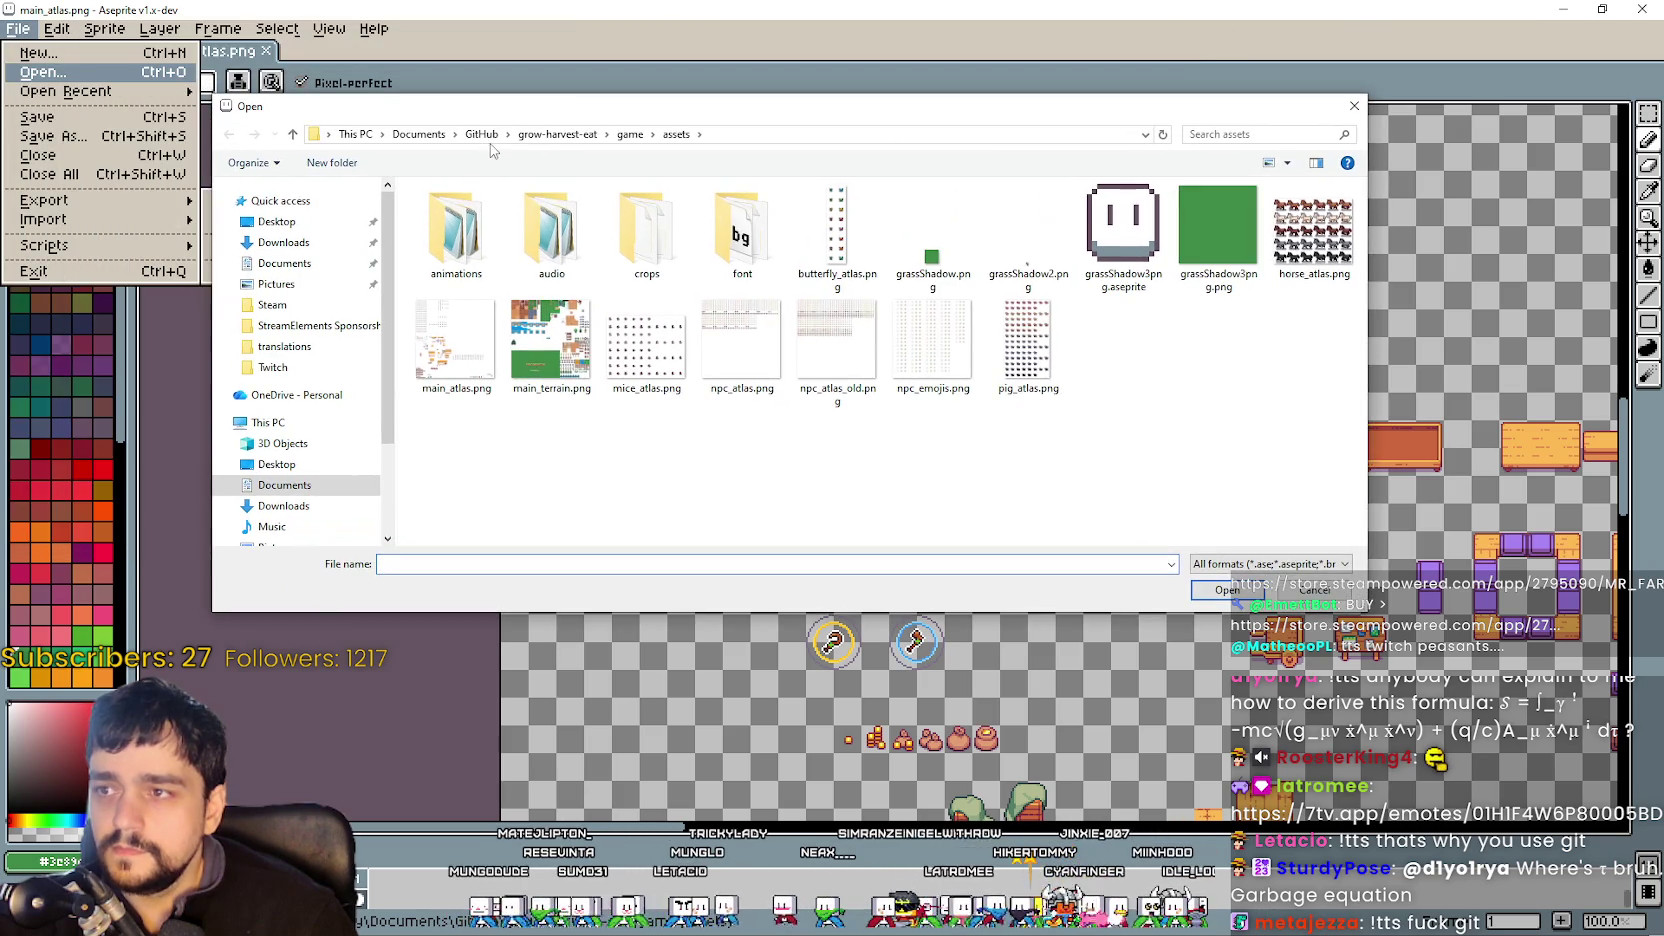
click(481, 134)
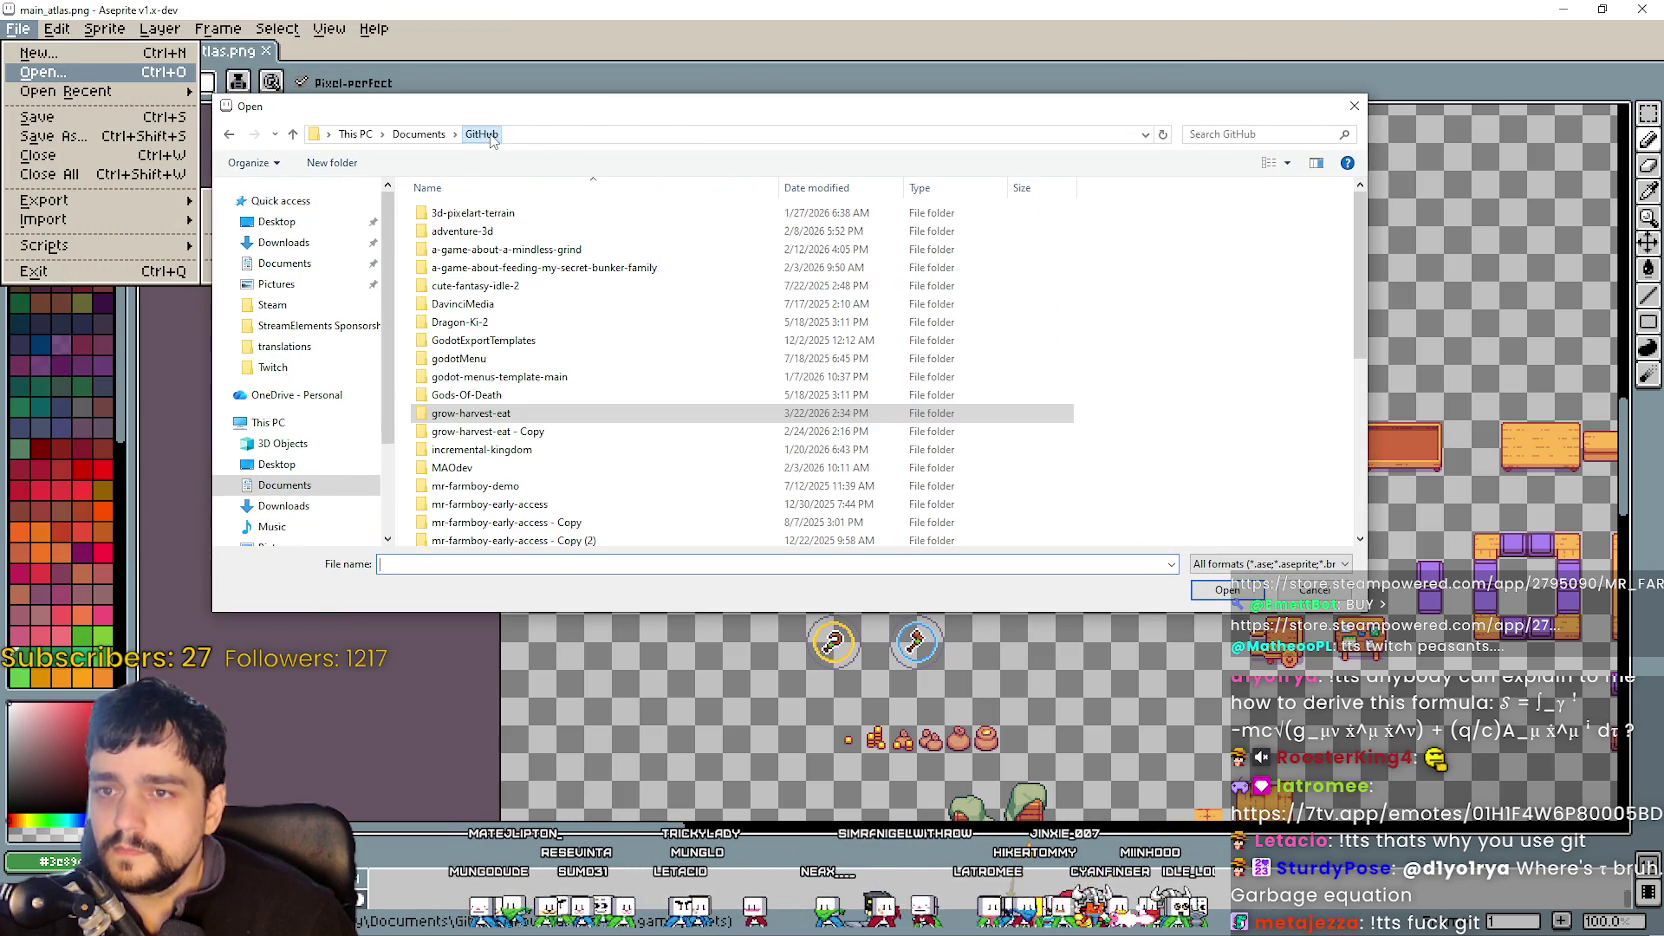
scroll(558, 398, down, 5)
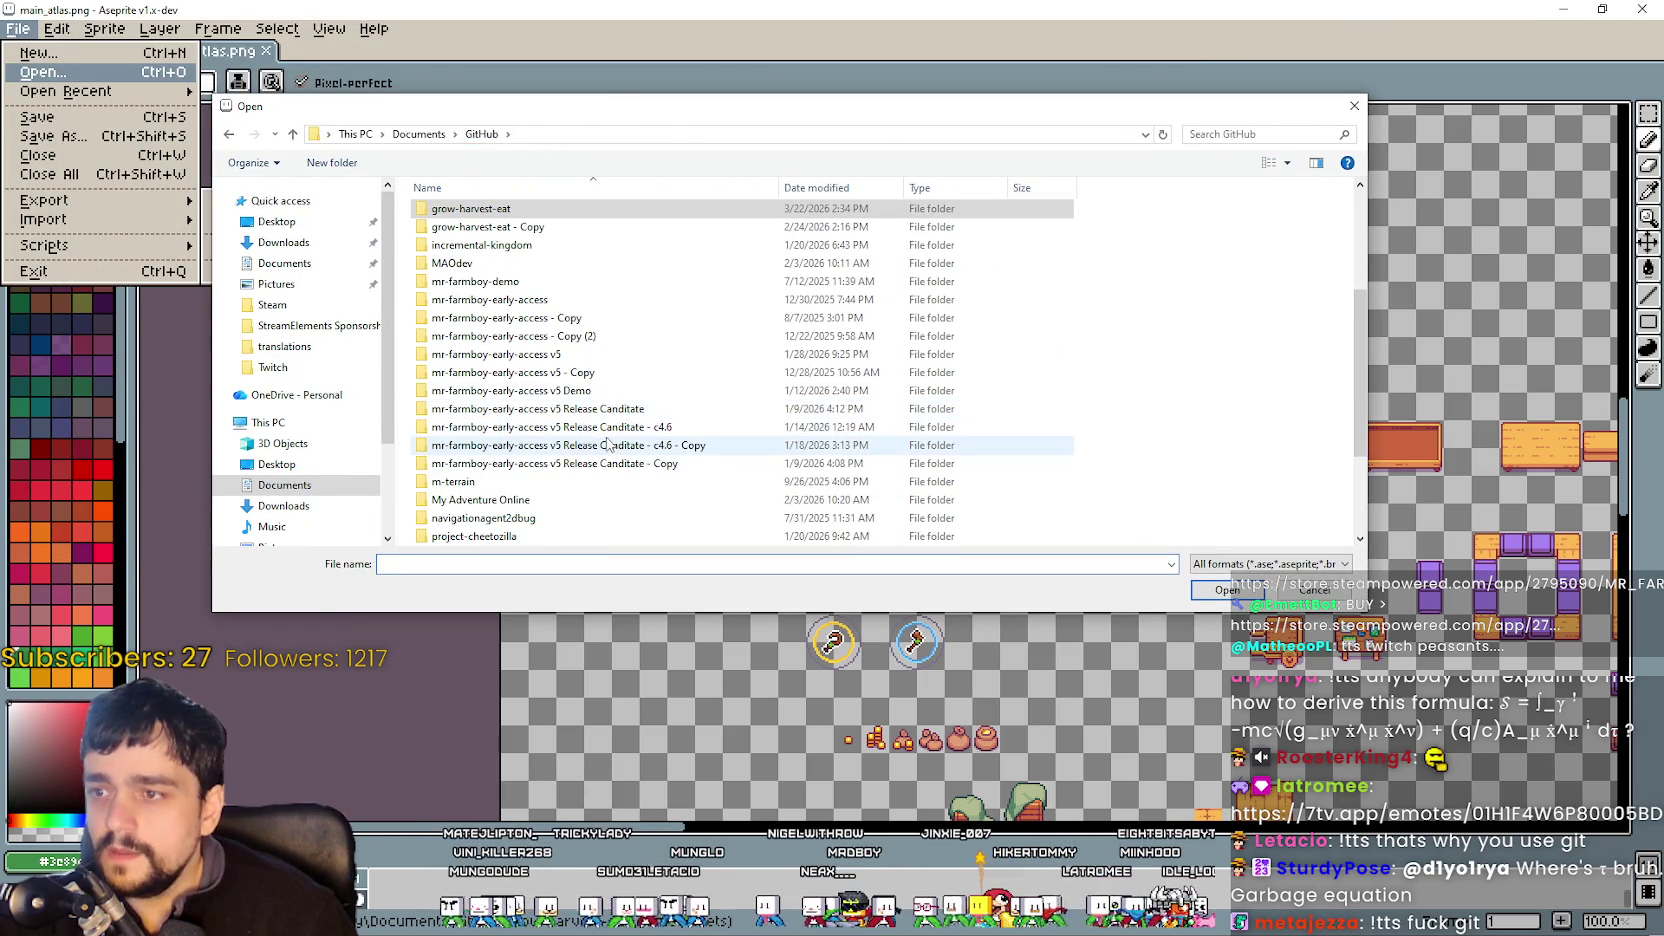
click(608, 430)
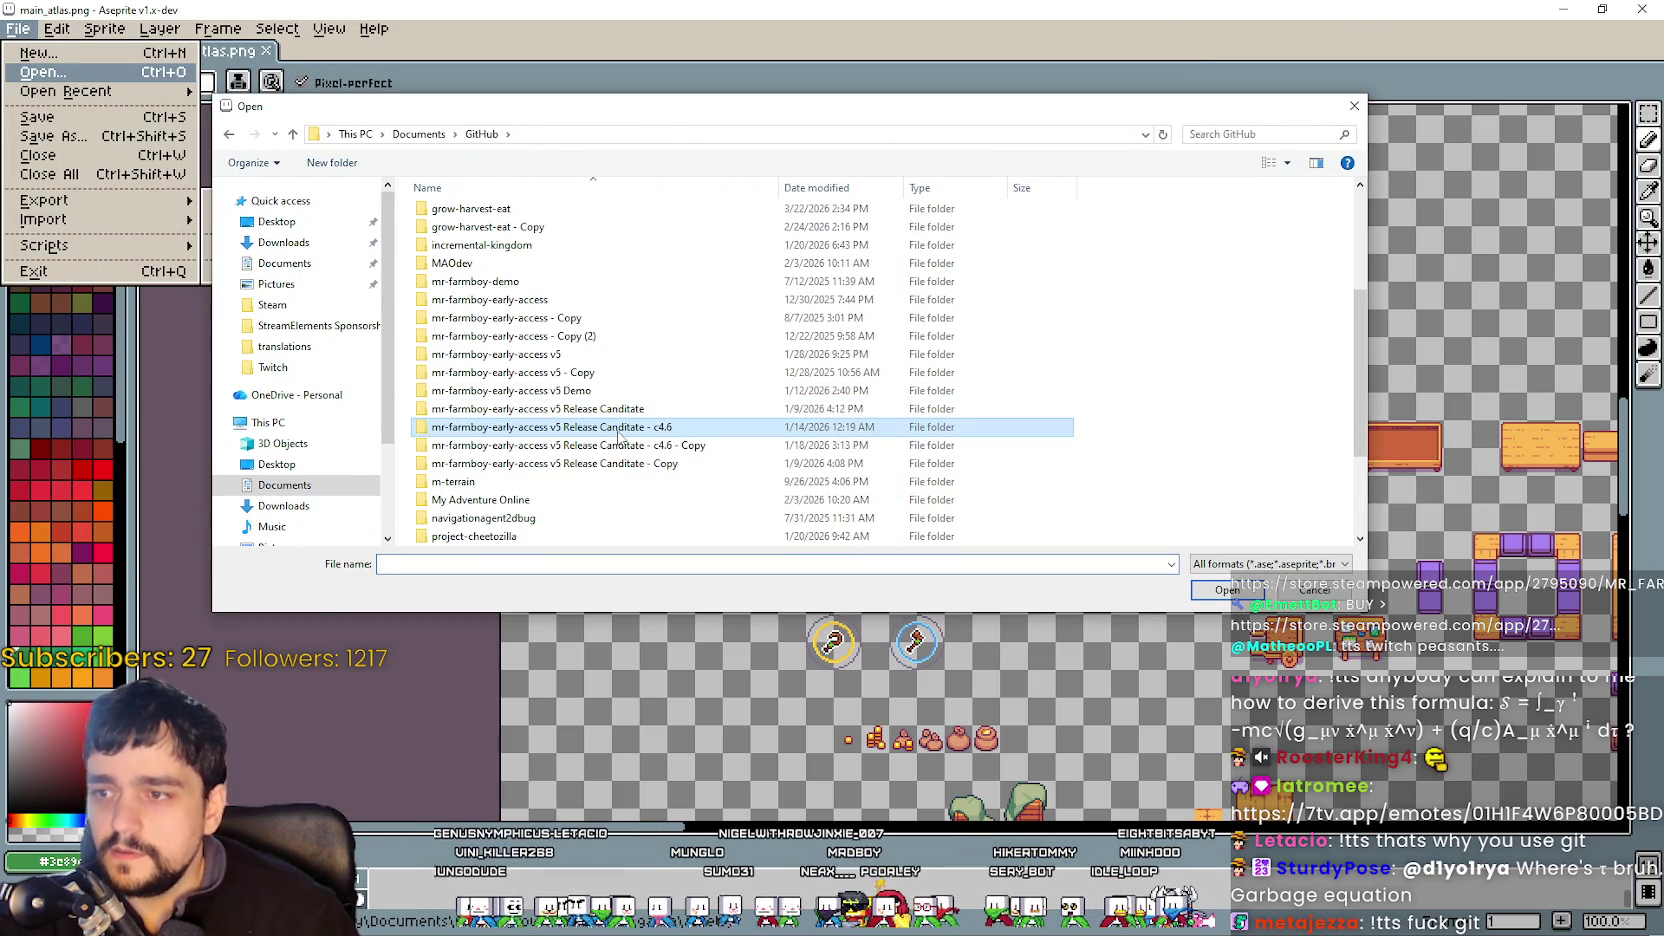
key(Return)
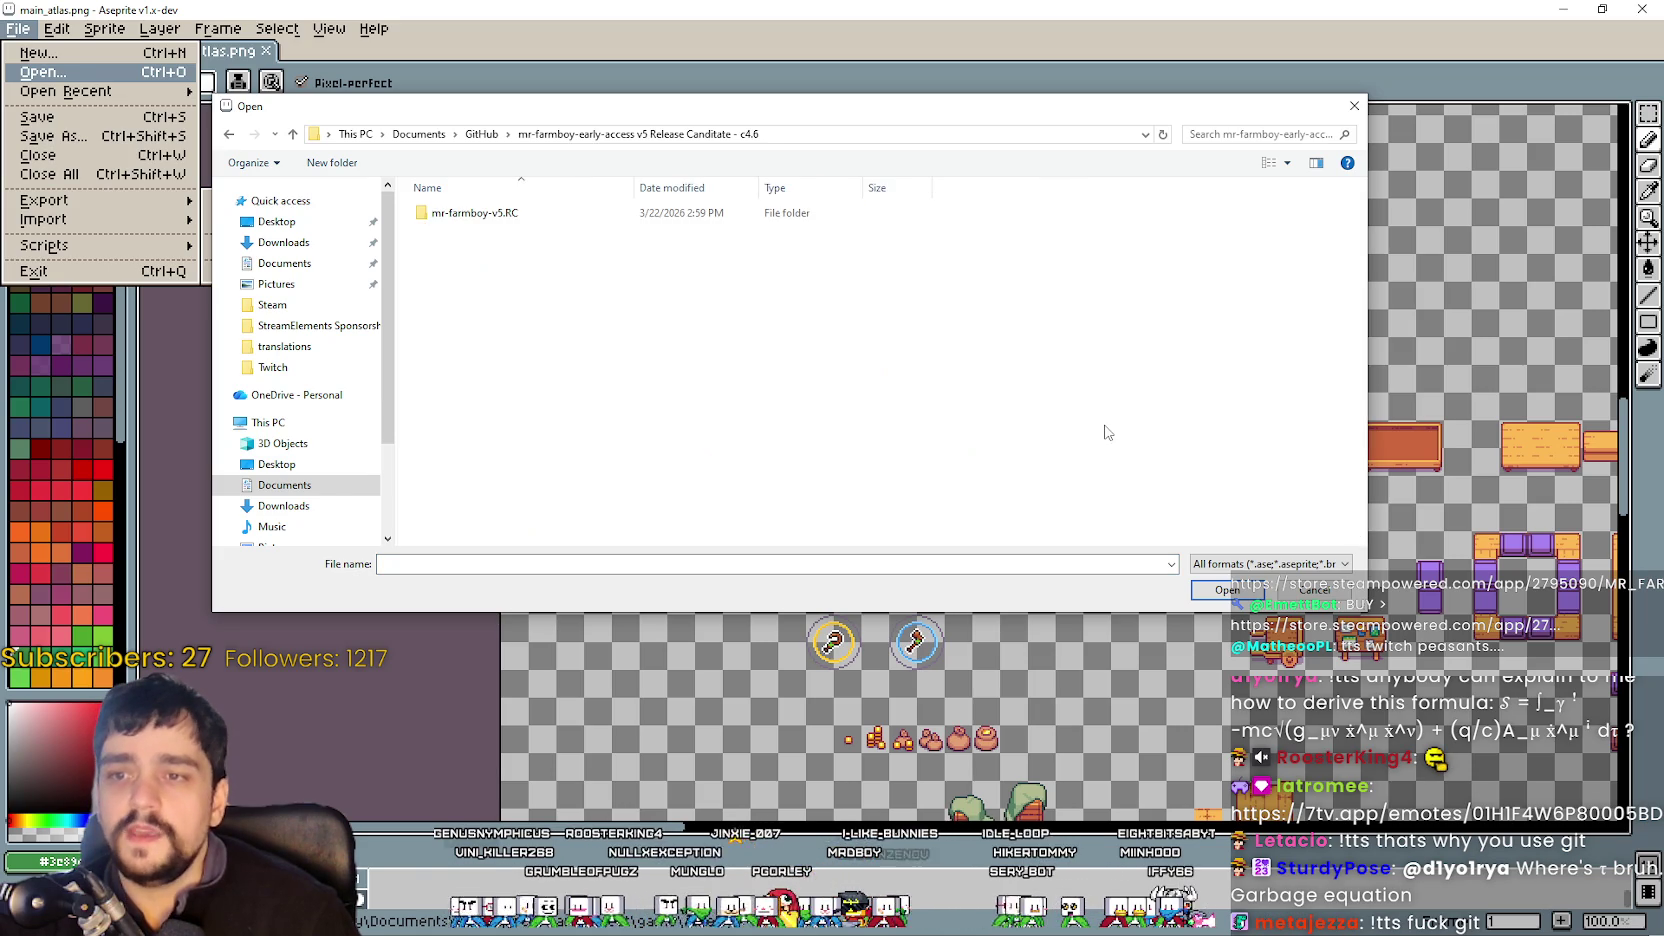
double_click(505, 213)
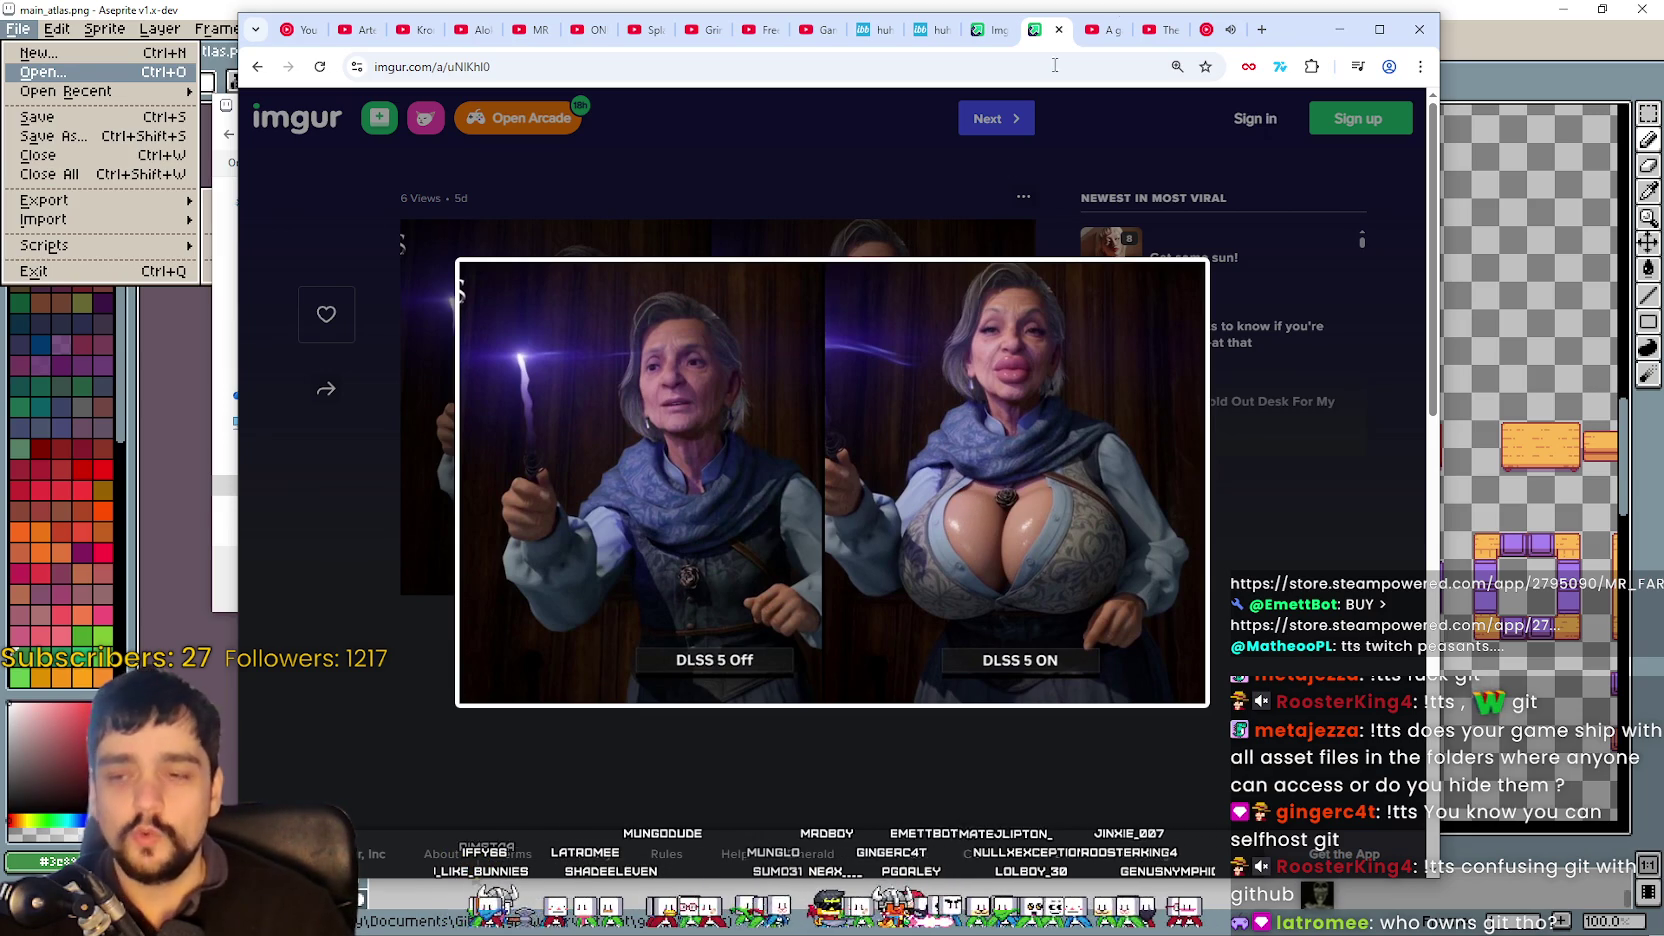
- Minimize Godot and drag the Chrome imgur window right to uncover Aseprite's Open dialog
drag(1256, 12, 1222, 9)
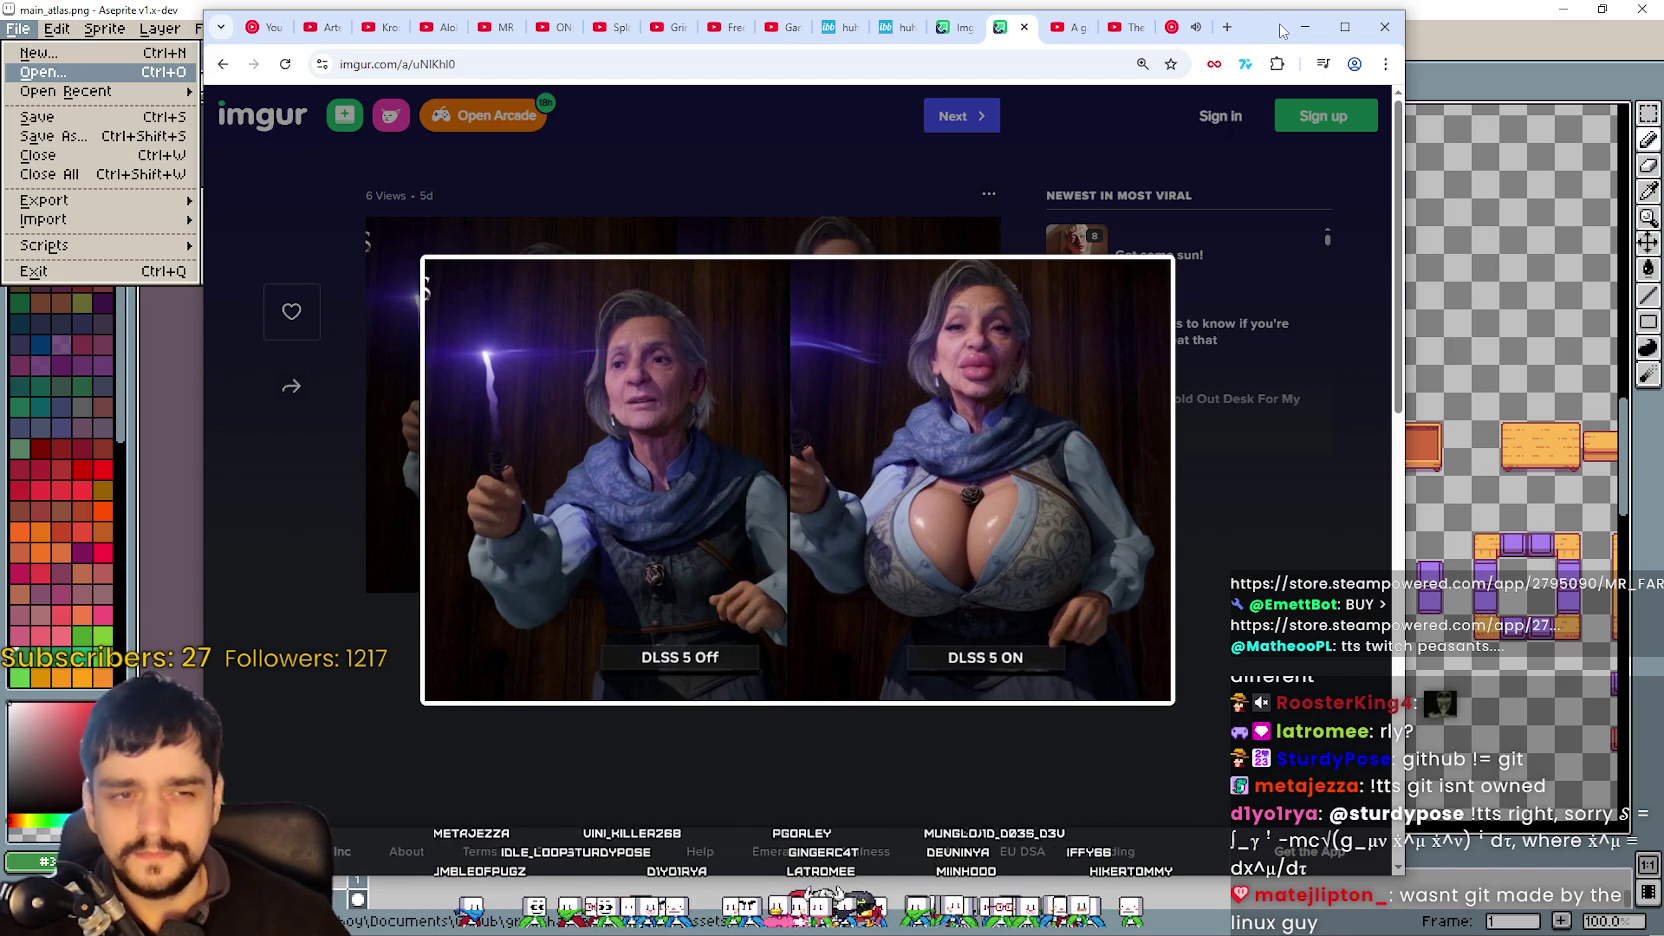
drag(1265, 37, 1244, 33)
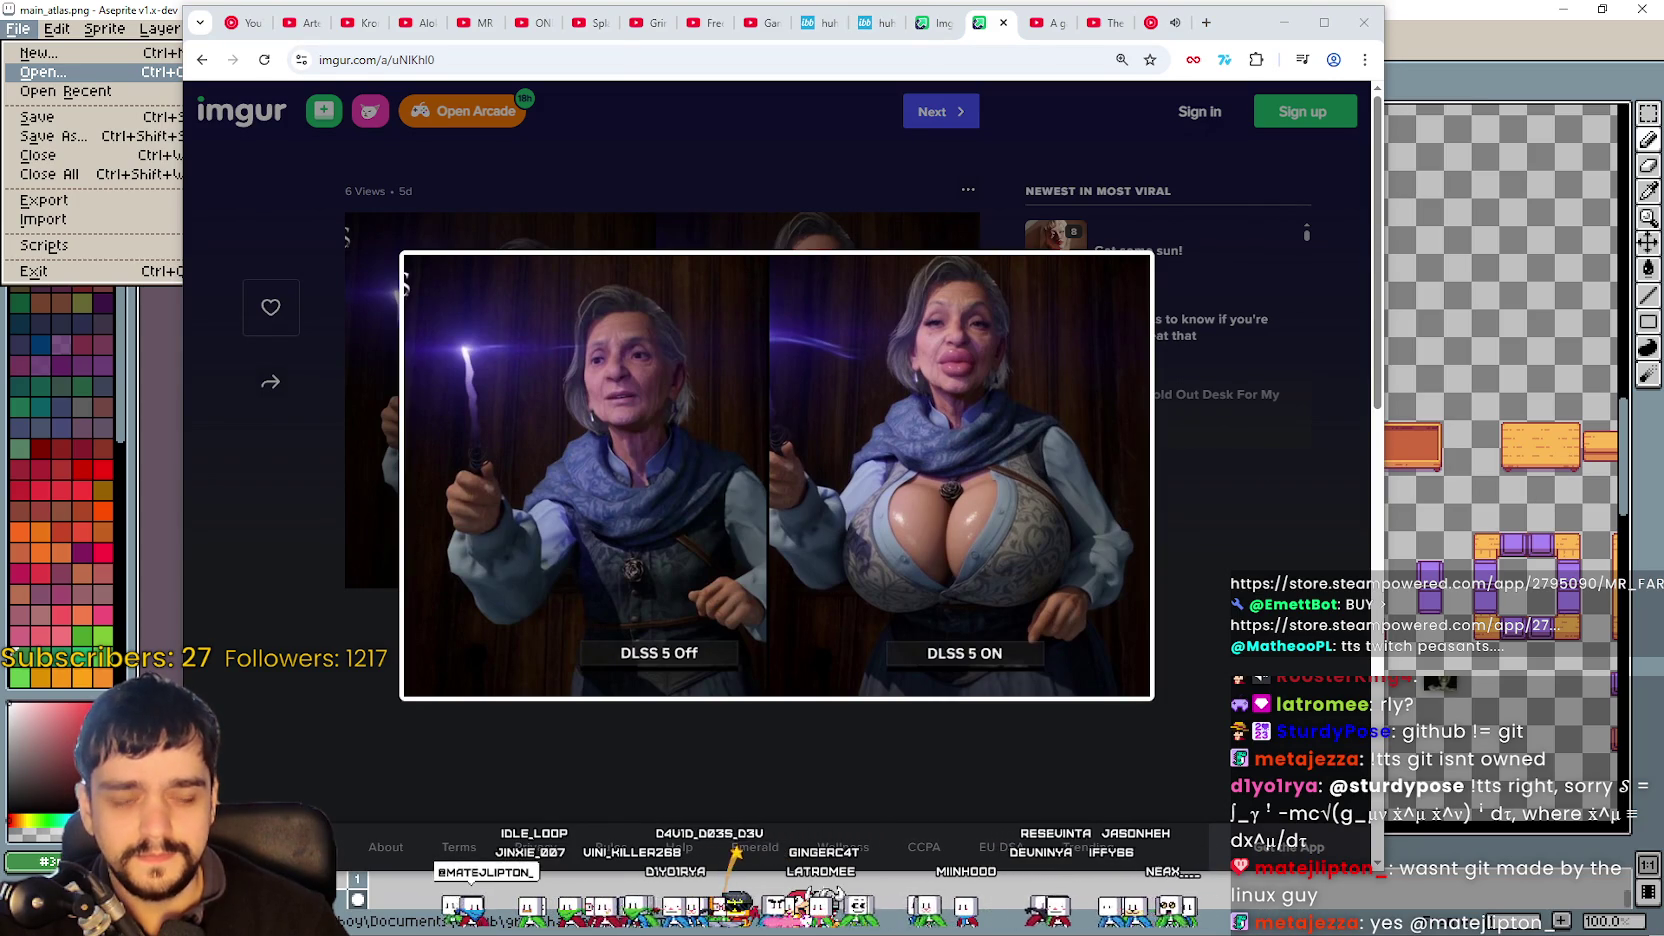
key(alt+Tab)
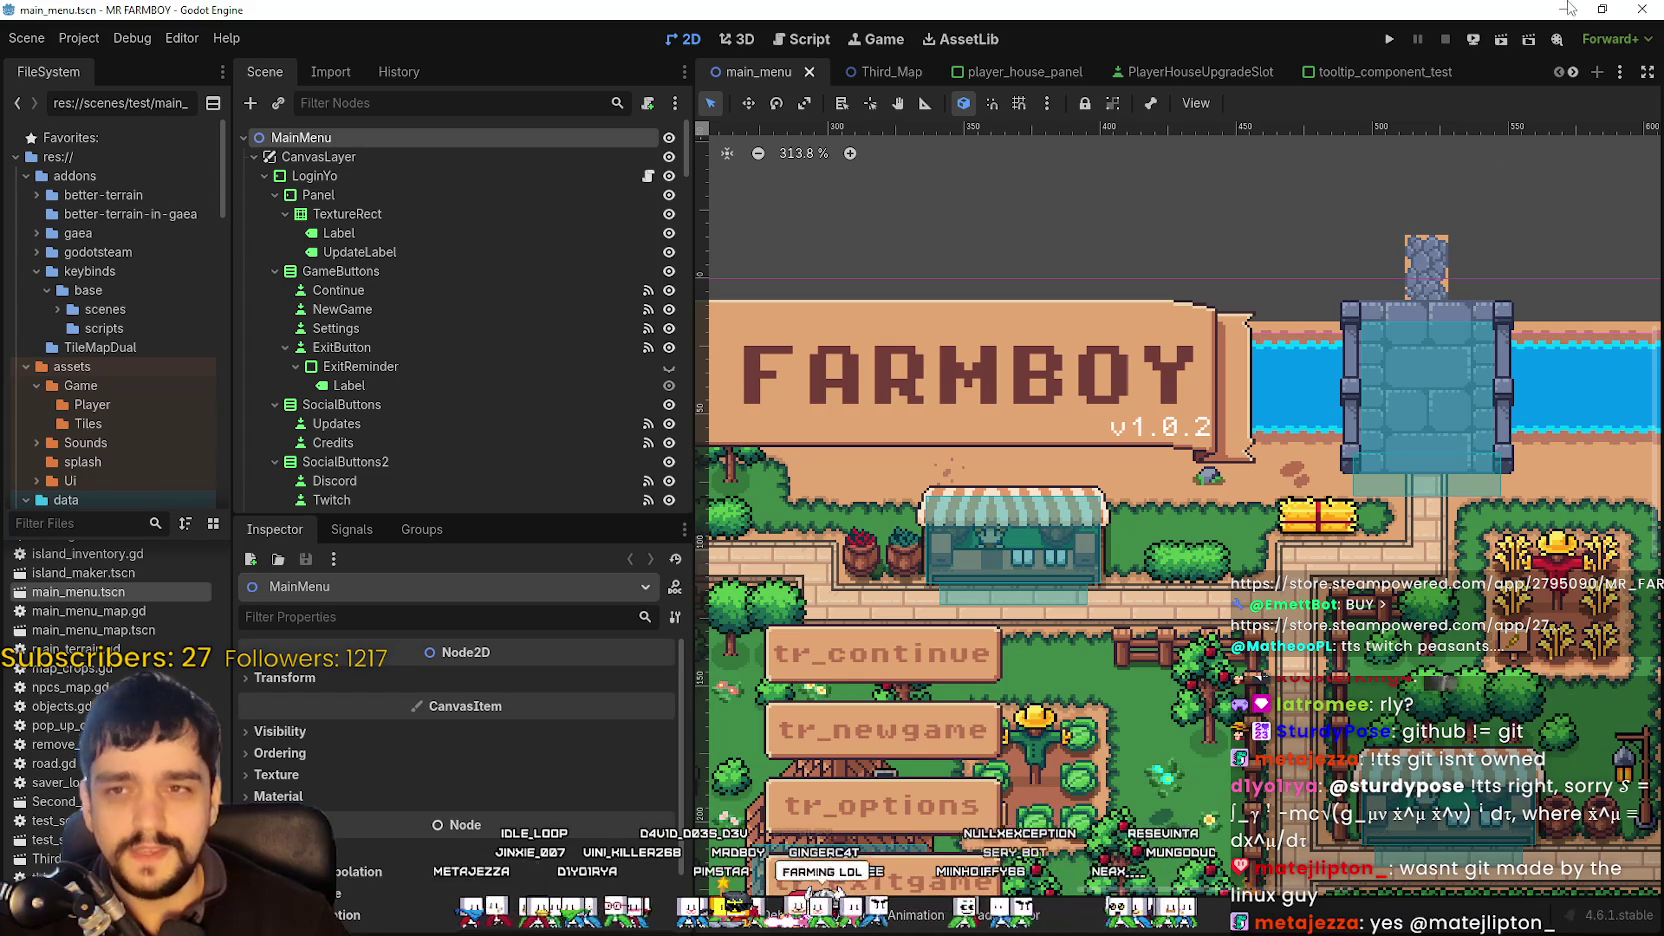
click(1567, 9)
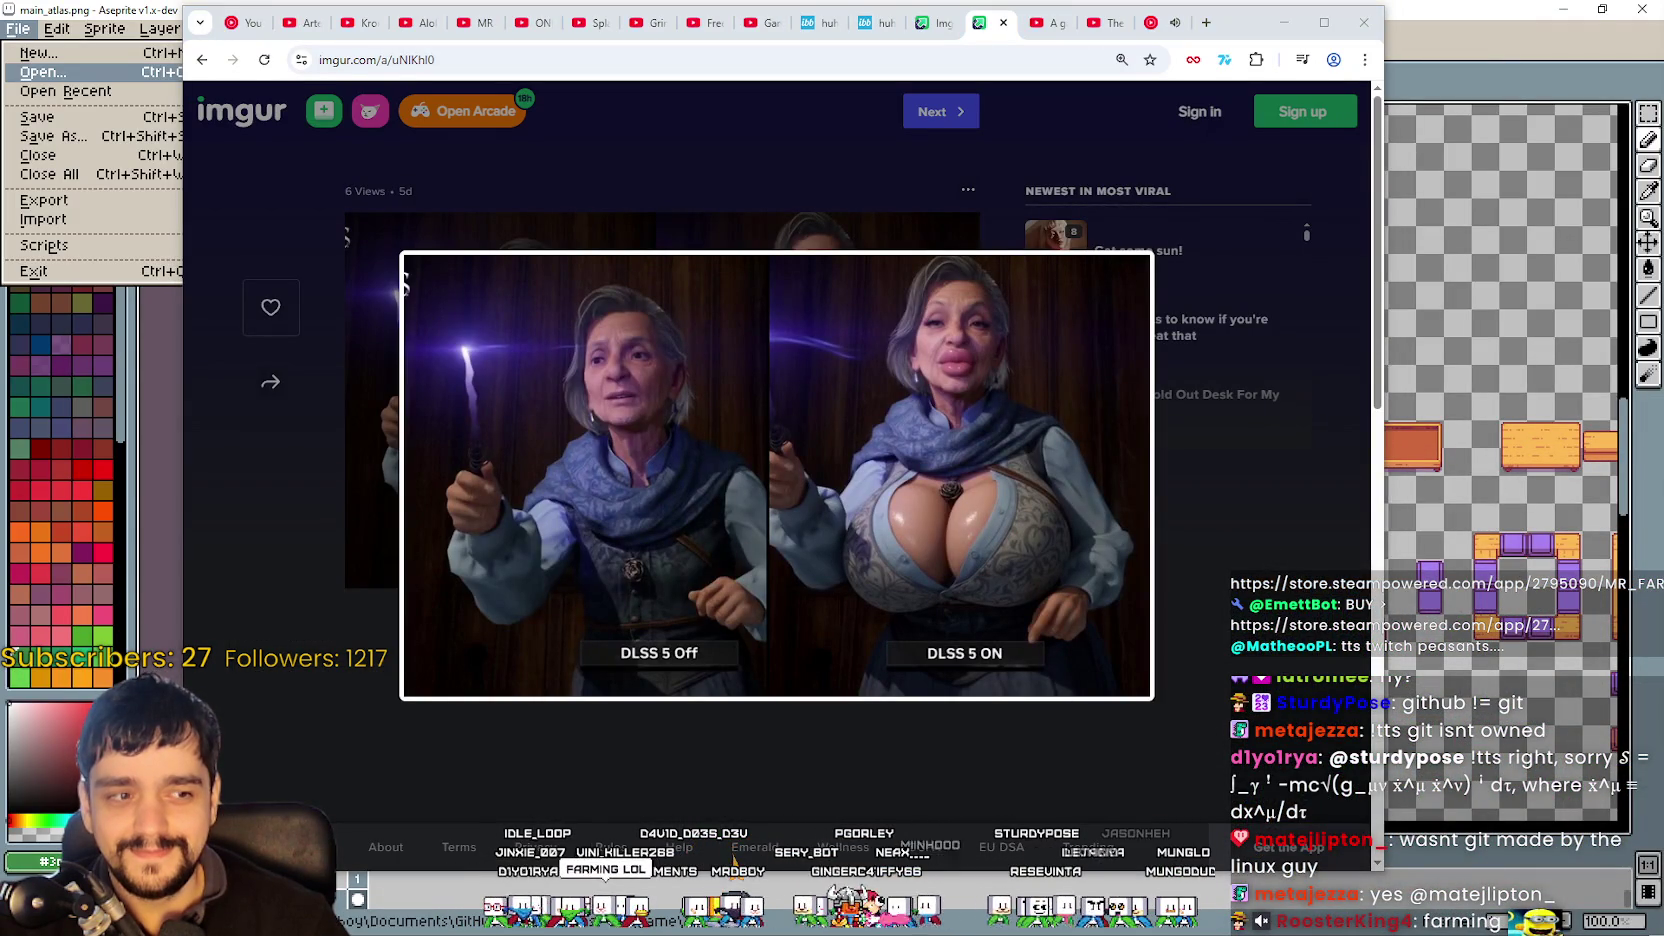
drag(1240, 22, 1663, 22)
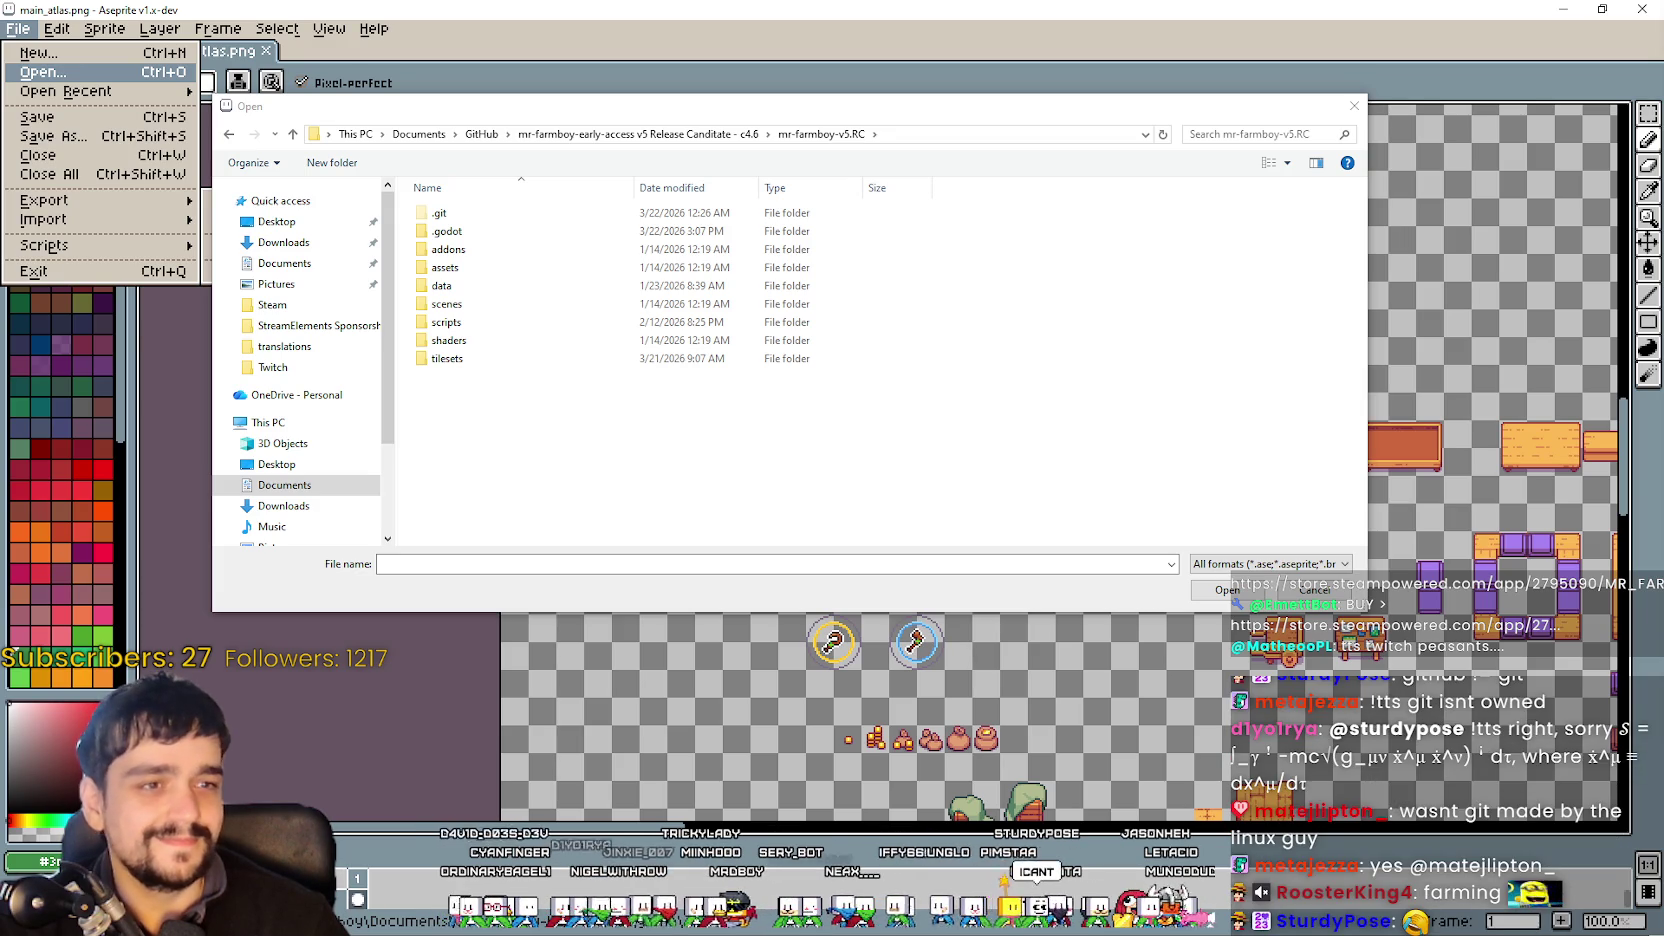
- Enter the assets folder, look inside the Ui folder, then return to assets
click(449, 270)
double_click(449, 270)
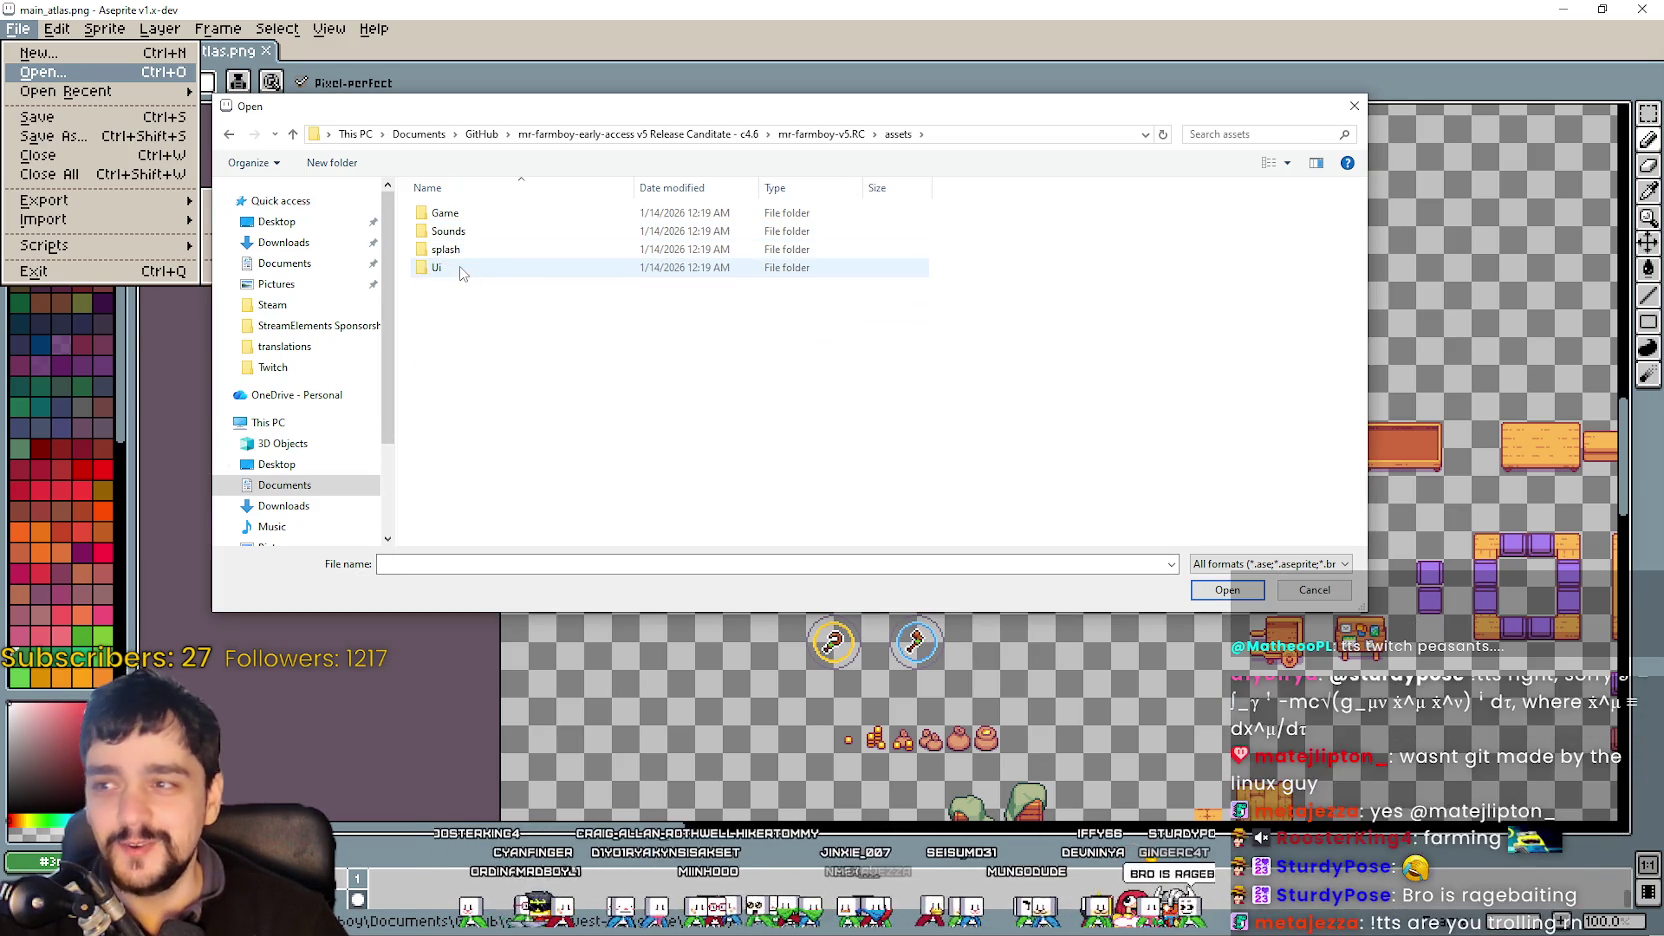
click(461, 272)
double_click(461, 272)
drag(496, 112, 679, 133)
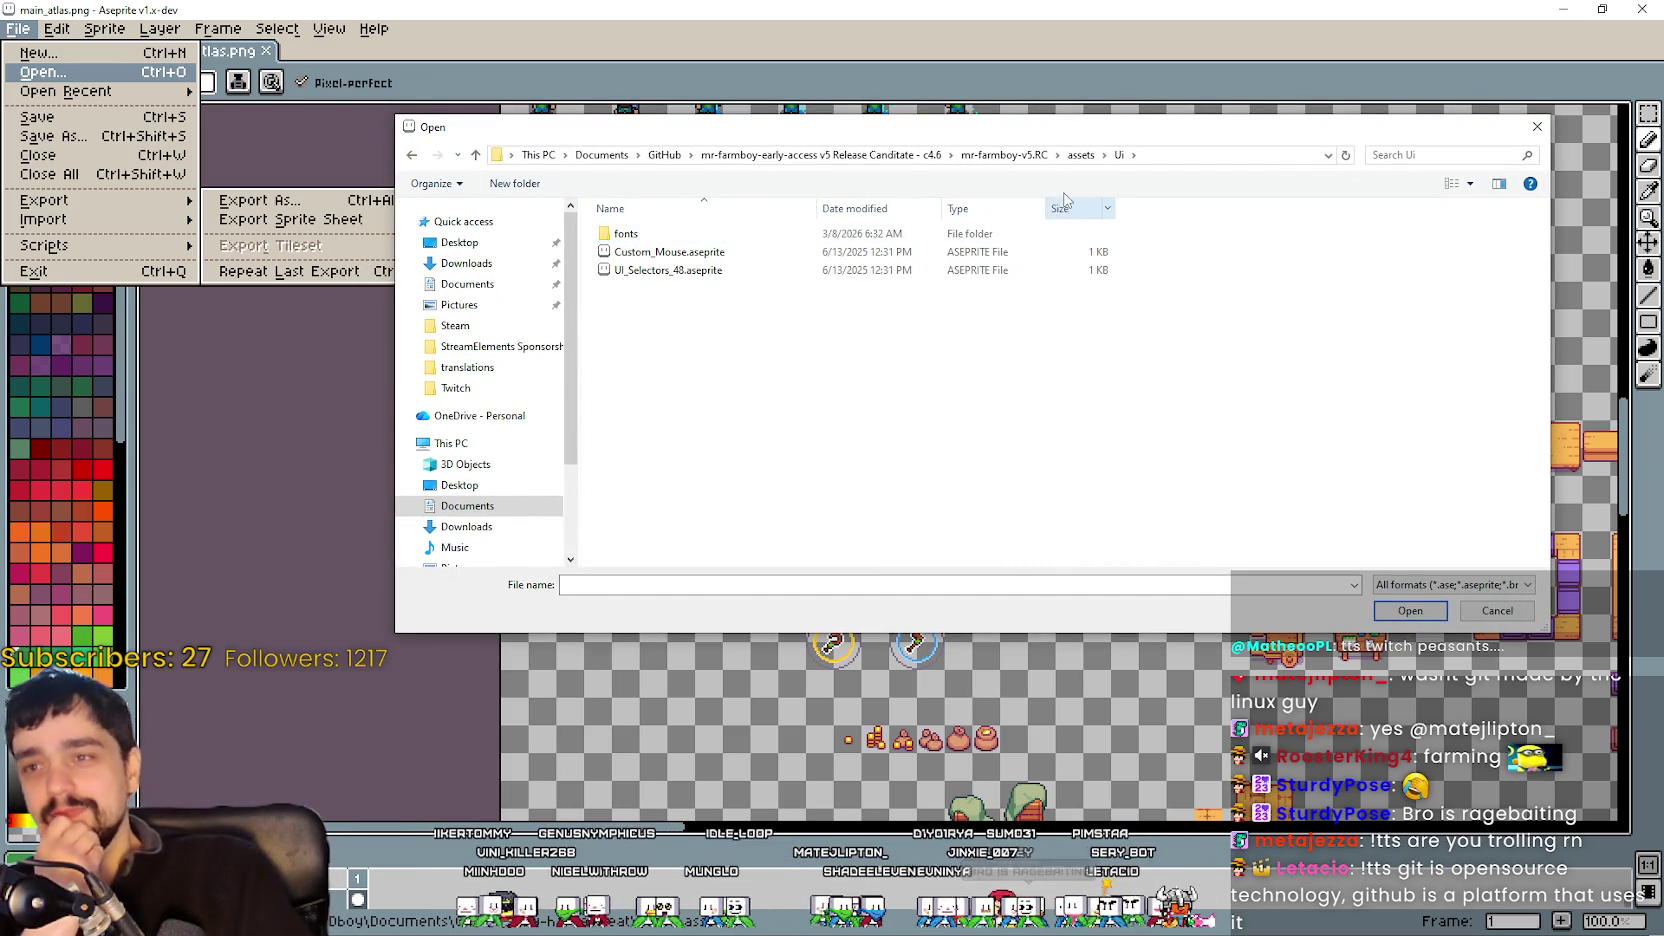
click(1081, 155)
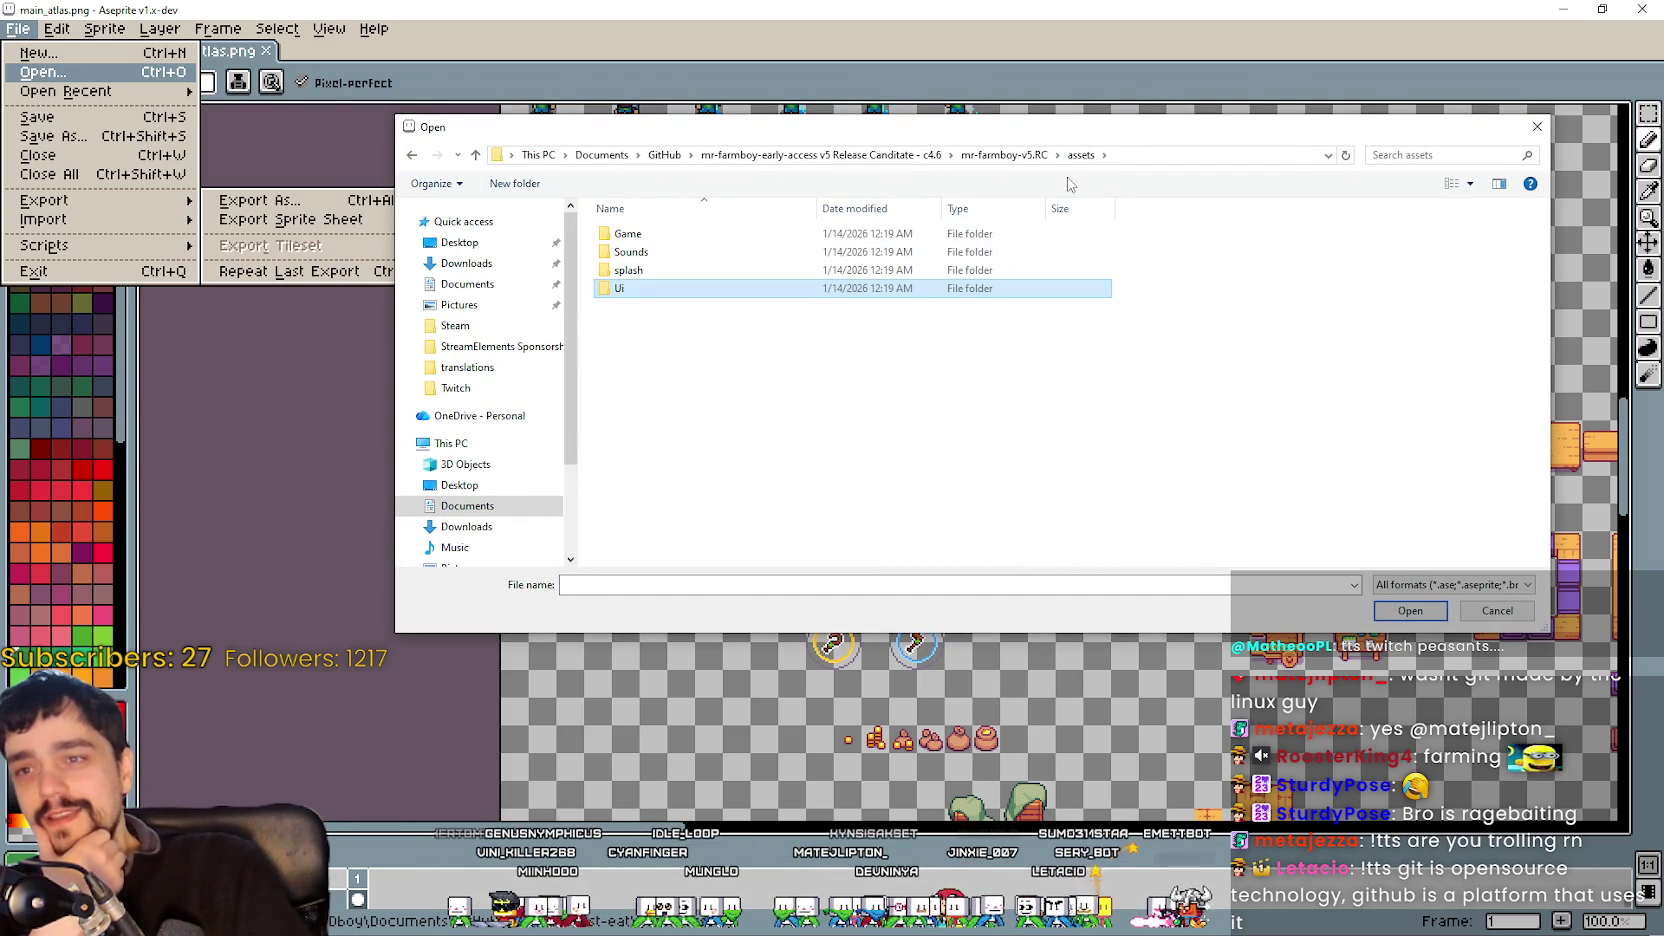
- Open Player.png from the assets/Game/Player folder
double_click(739, 237)
double_click(754, 236)
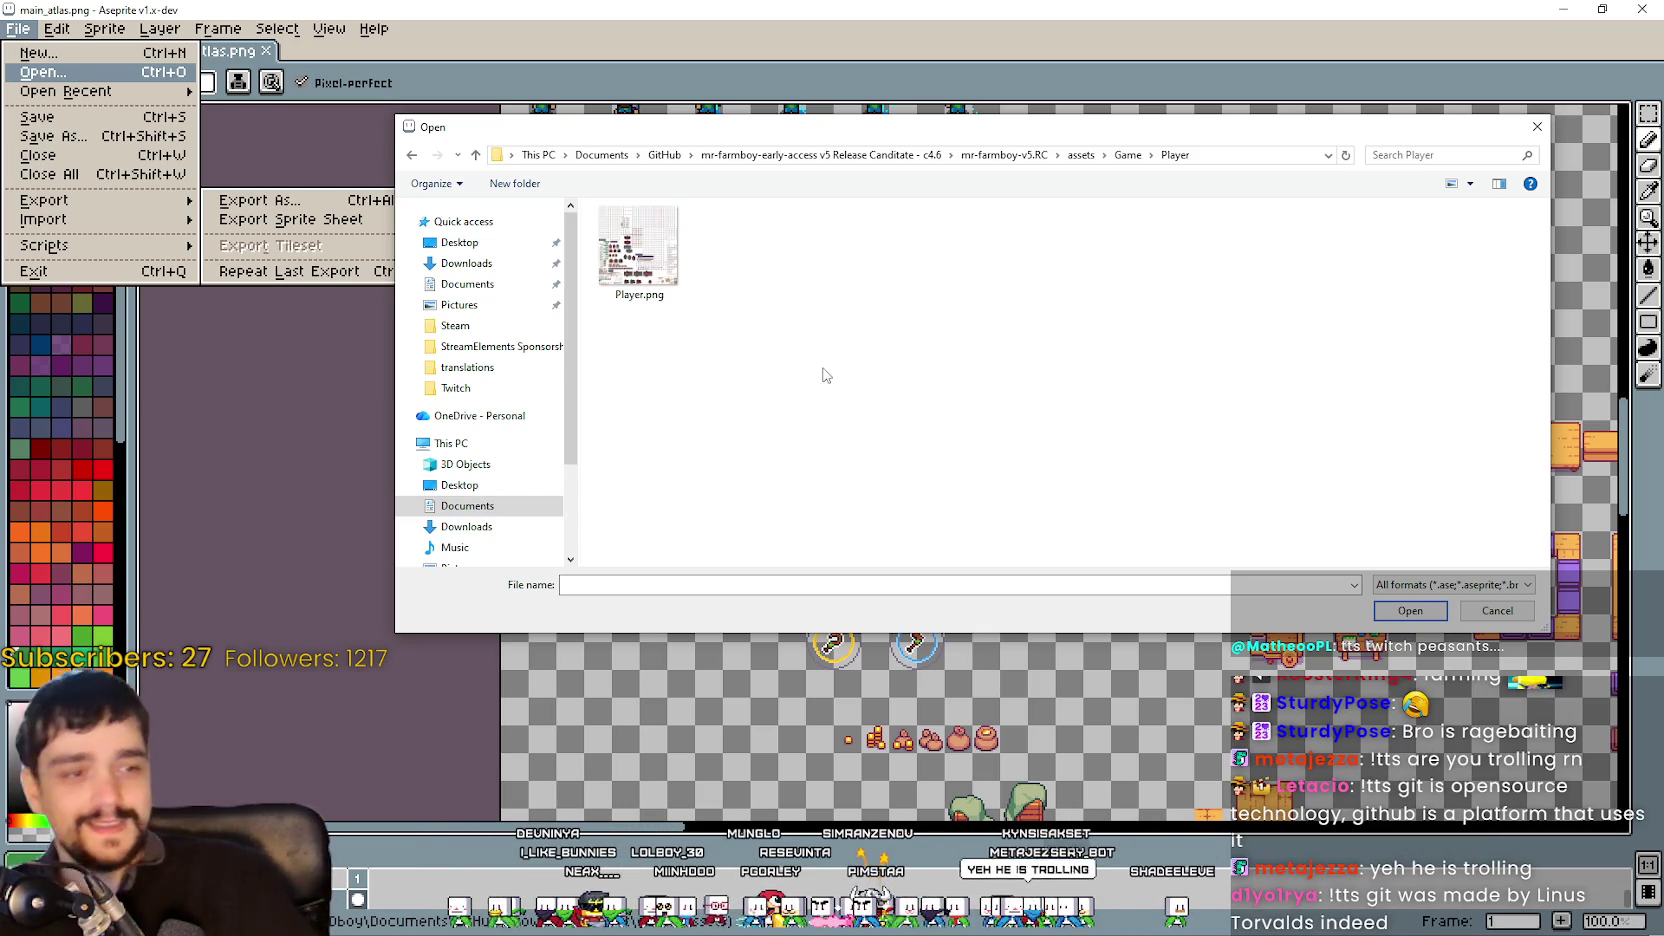
click(650, 250)
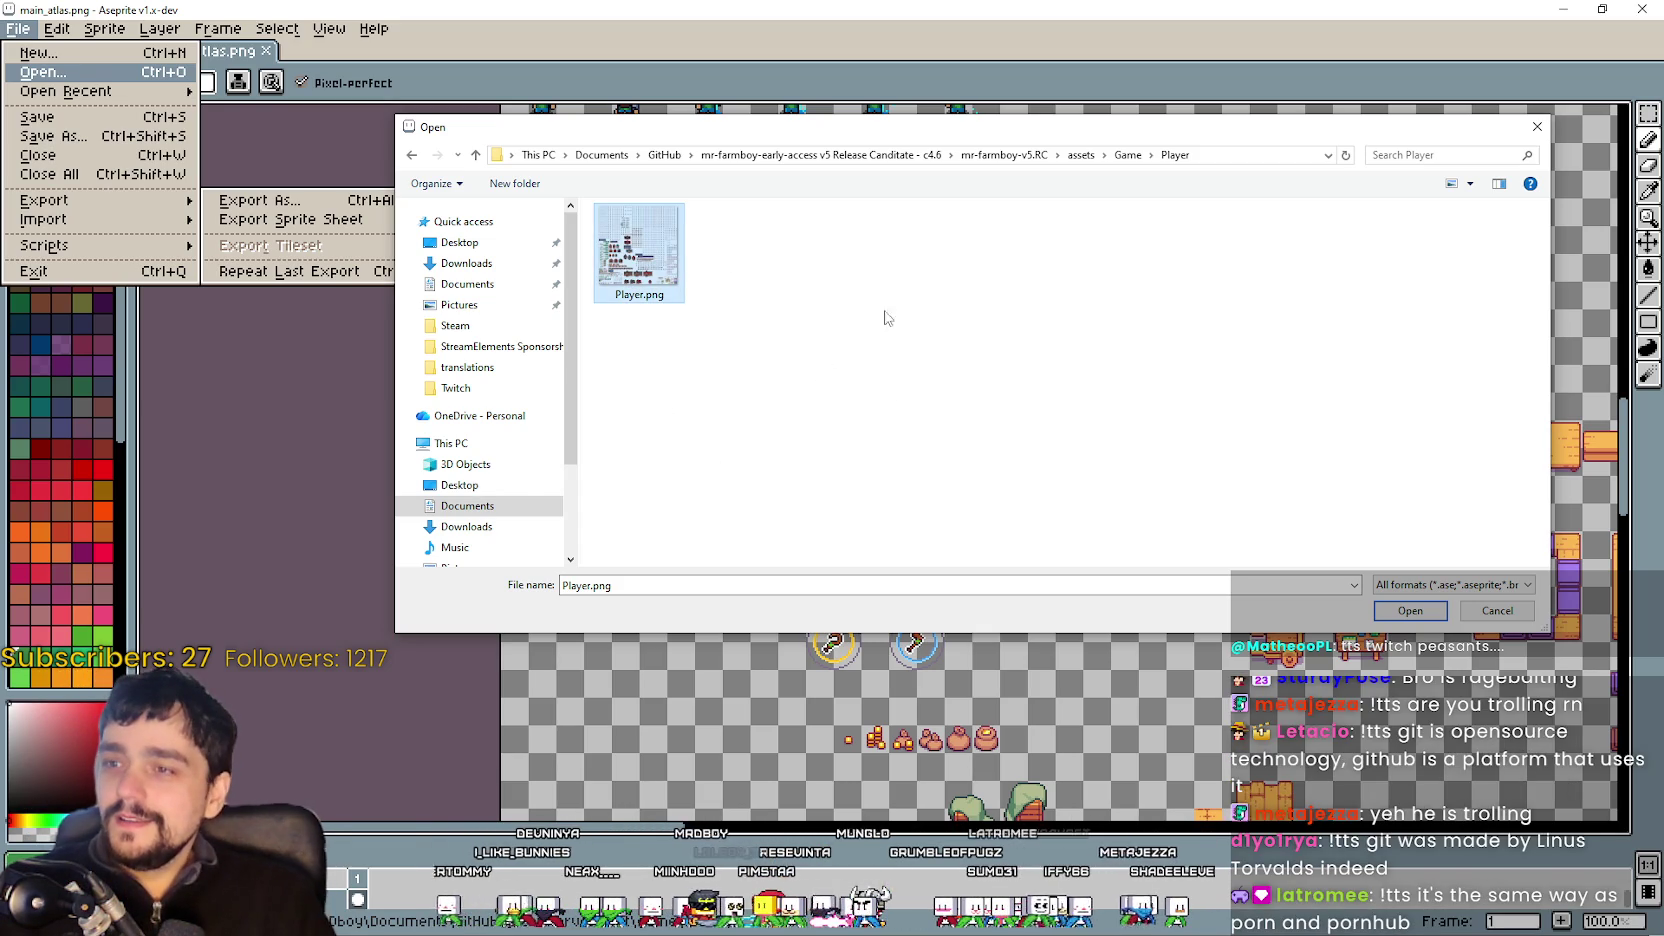
click(1410, 611)
scroll(1000, 450, down, 2)
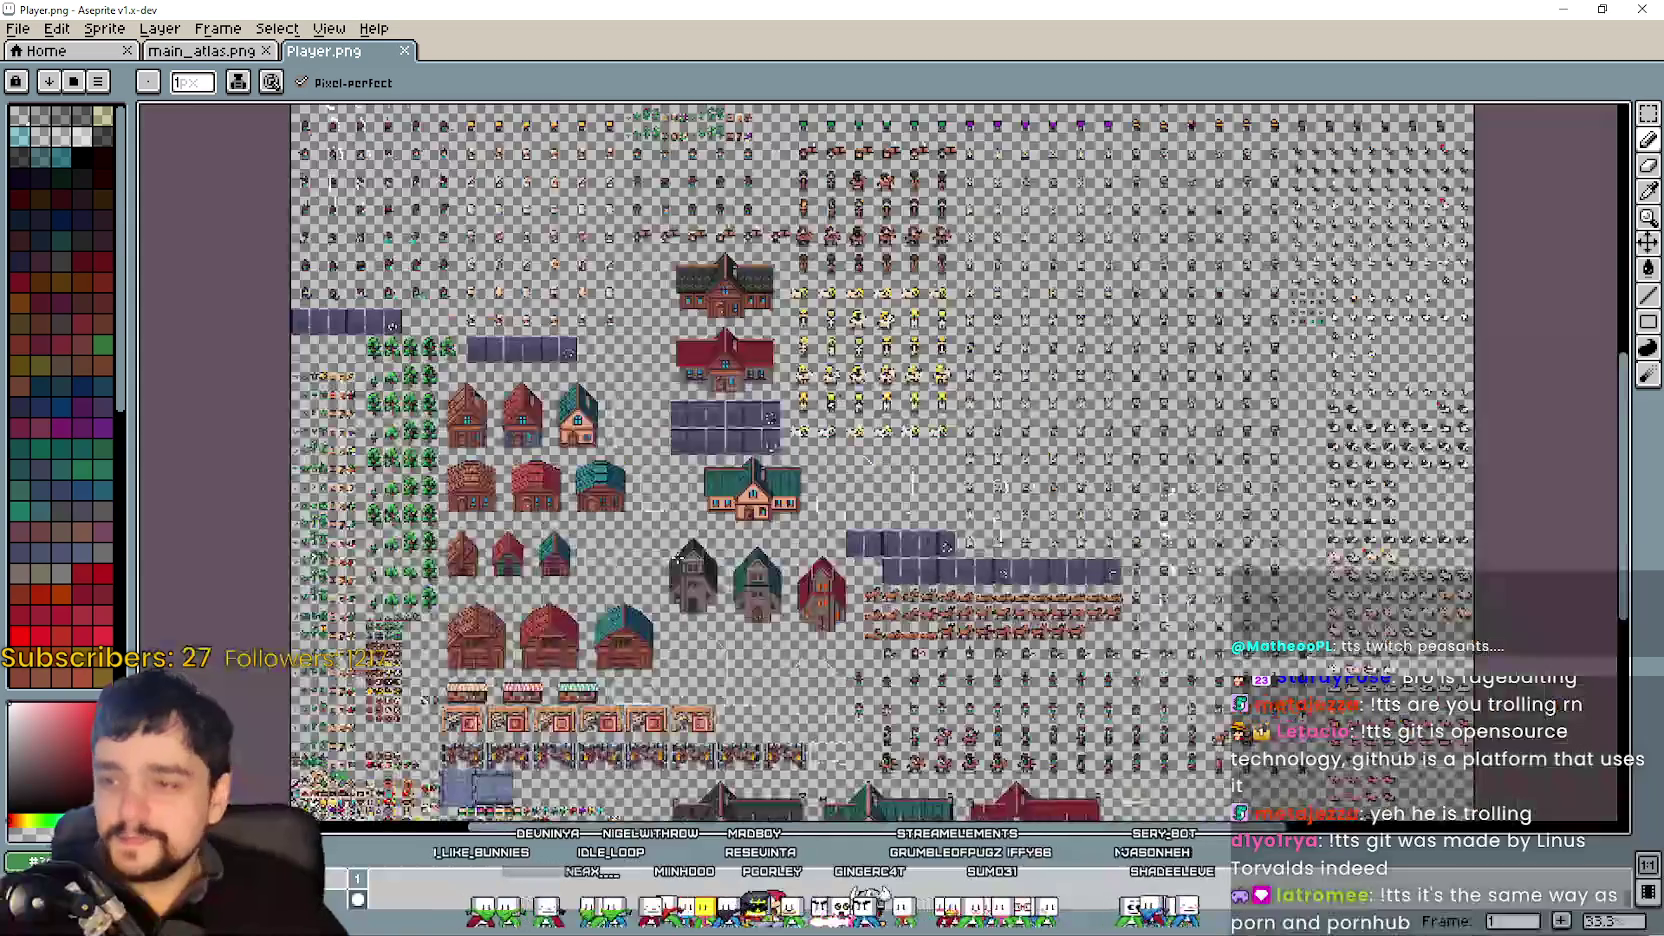
- Use the Rectangular Marquee to find and take the golden crown from Player.png, then return to main_atlas.png
scroll(1165, 350, up, 4)
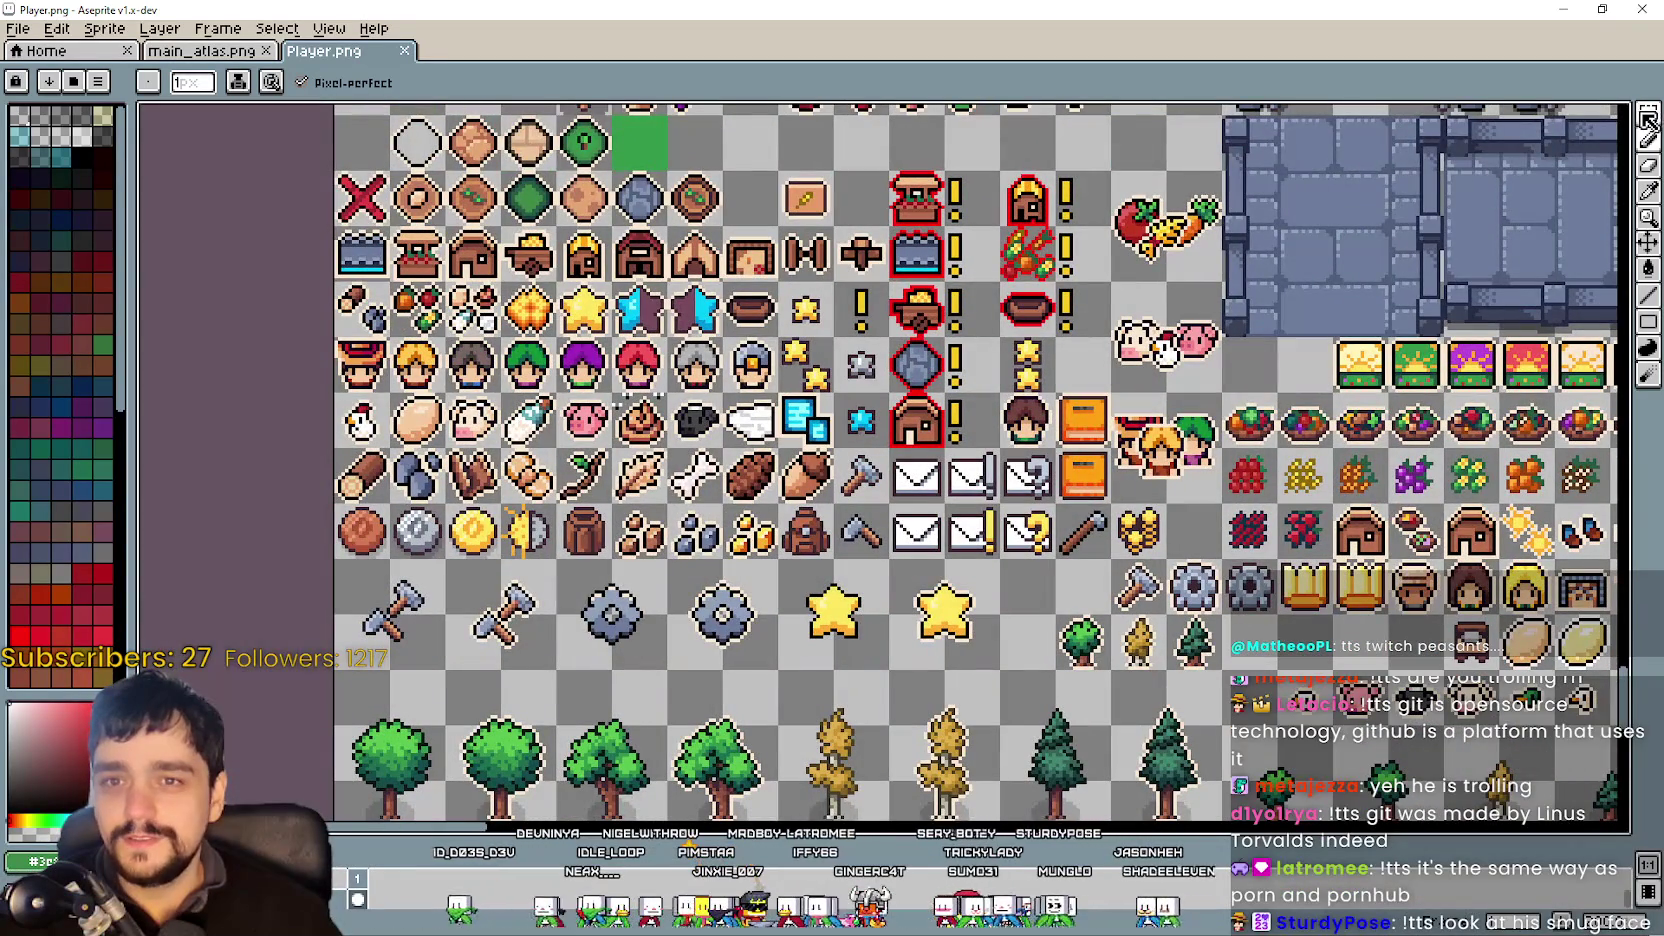
click(1648, 114)
drag(684, 317, 840, 352)
mouse_move(690, 368)
mouse_down()
mouse_move(801, 435)
mouse_move(720, 374)
mouse_up()
drag(898, 502, 762, 545)
scroll(762, 545, down, 1)
scroll(772, 512, up, 2)
scroll(772, 512, down, 1)
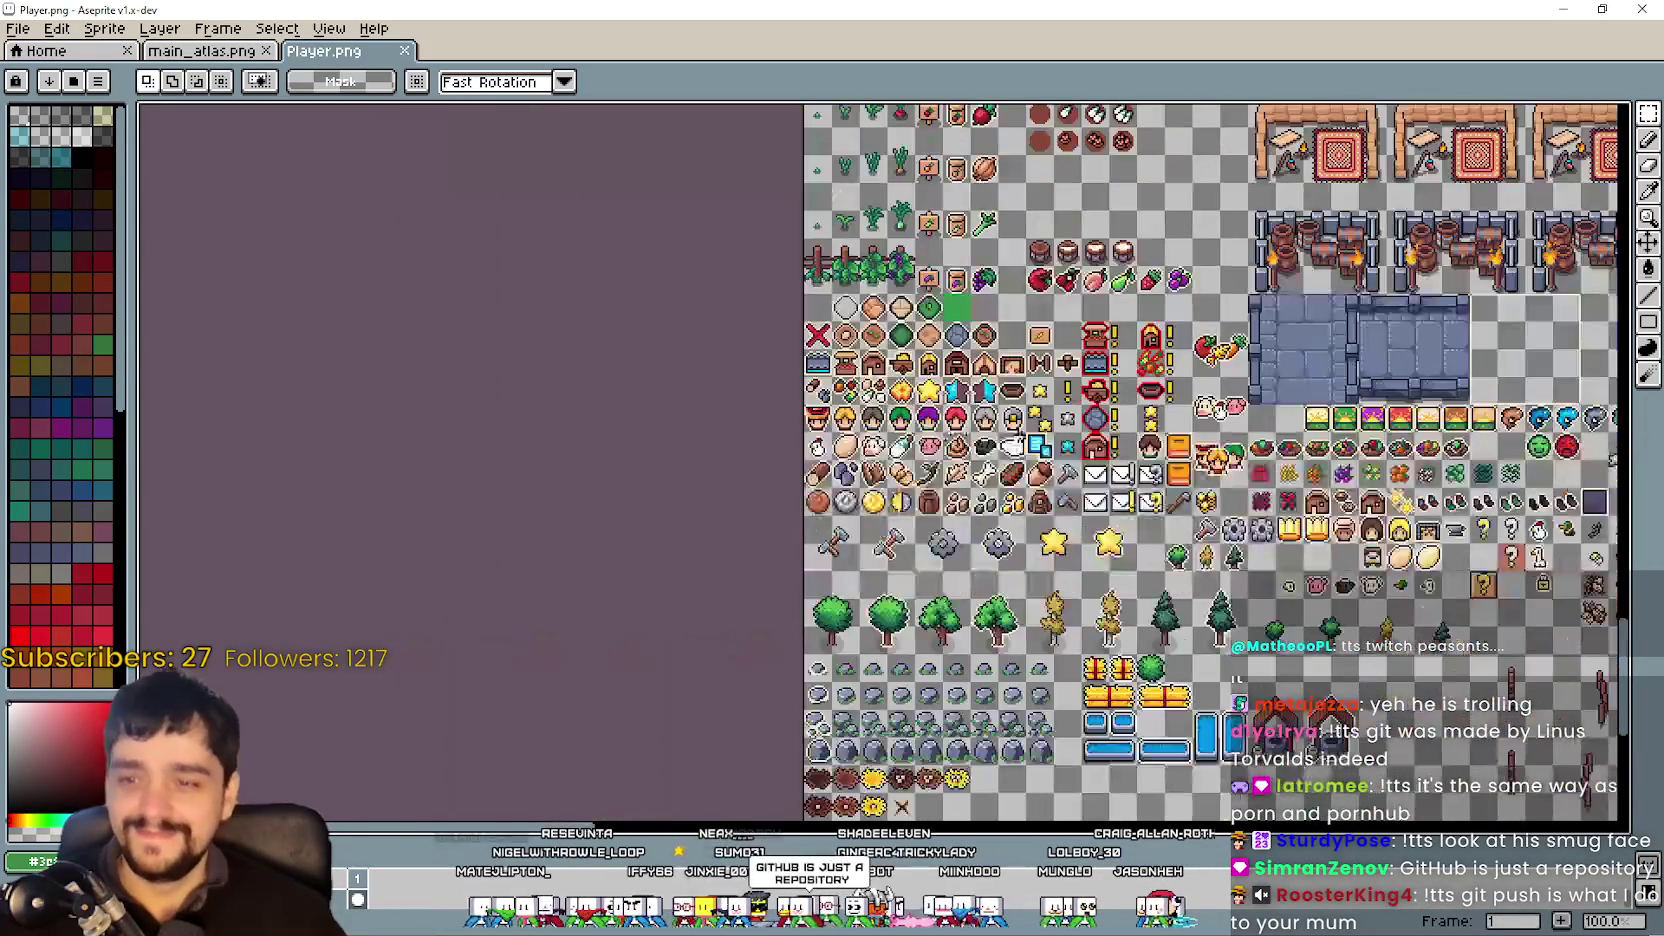
scroll(772, 512, down, 1)
scroll(945, 555, up, 4)
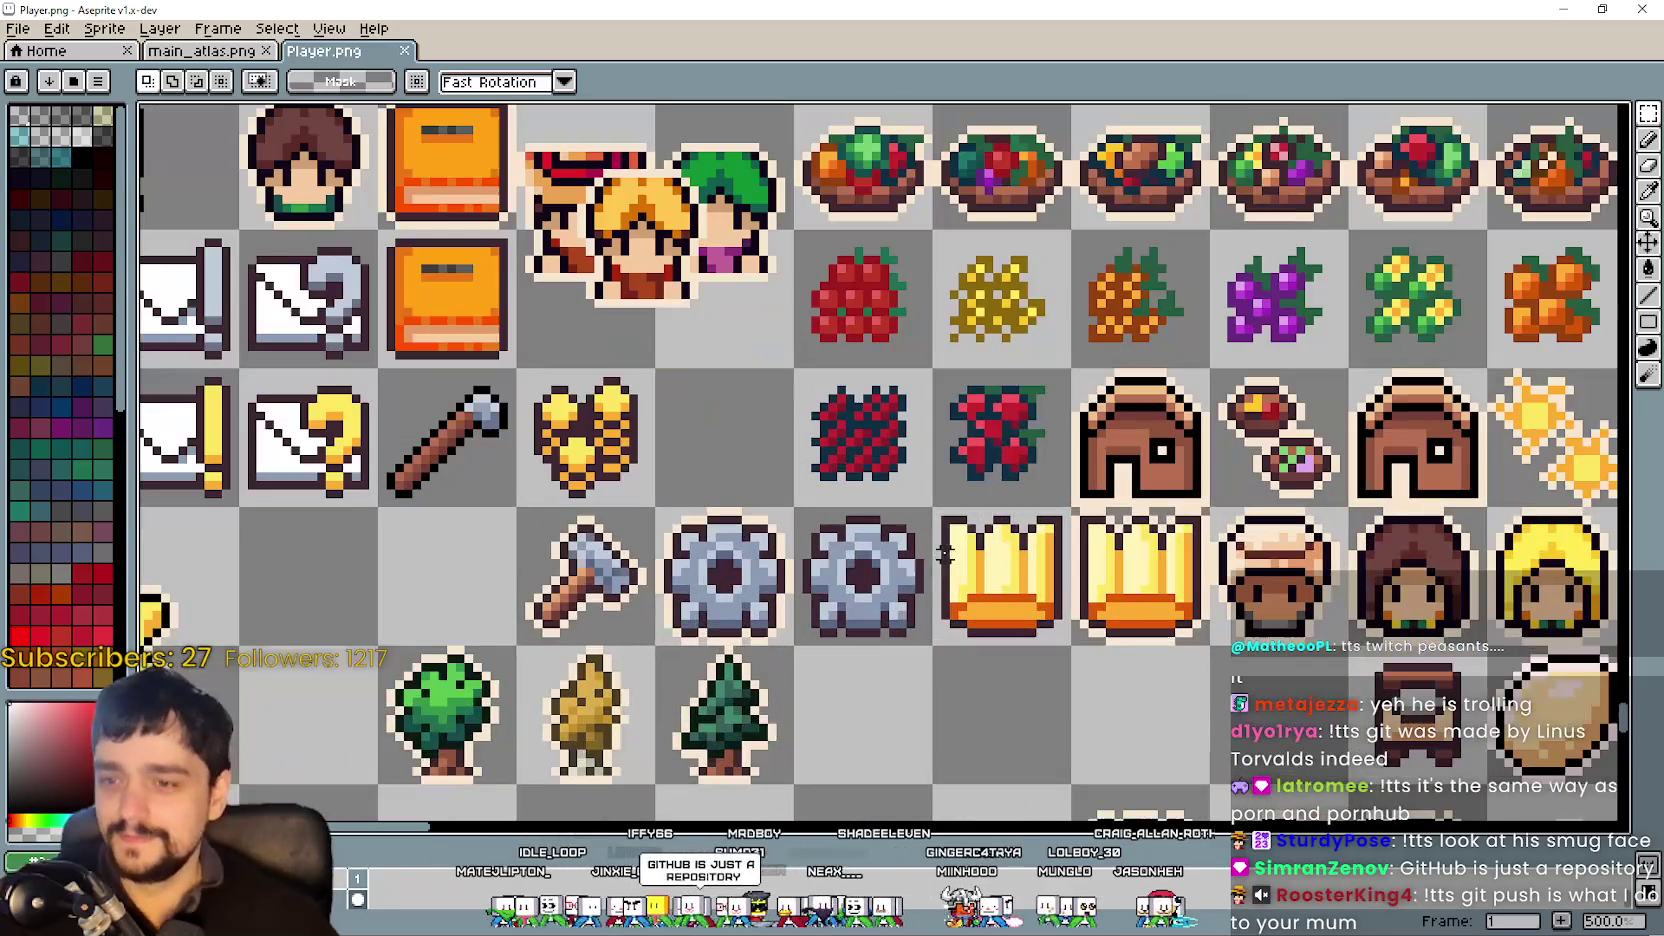
scroll(1012, 595, down, 1)
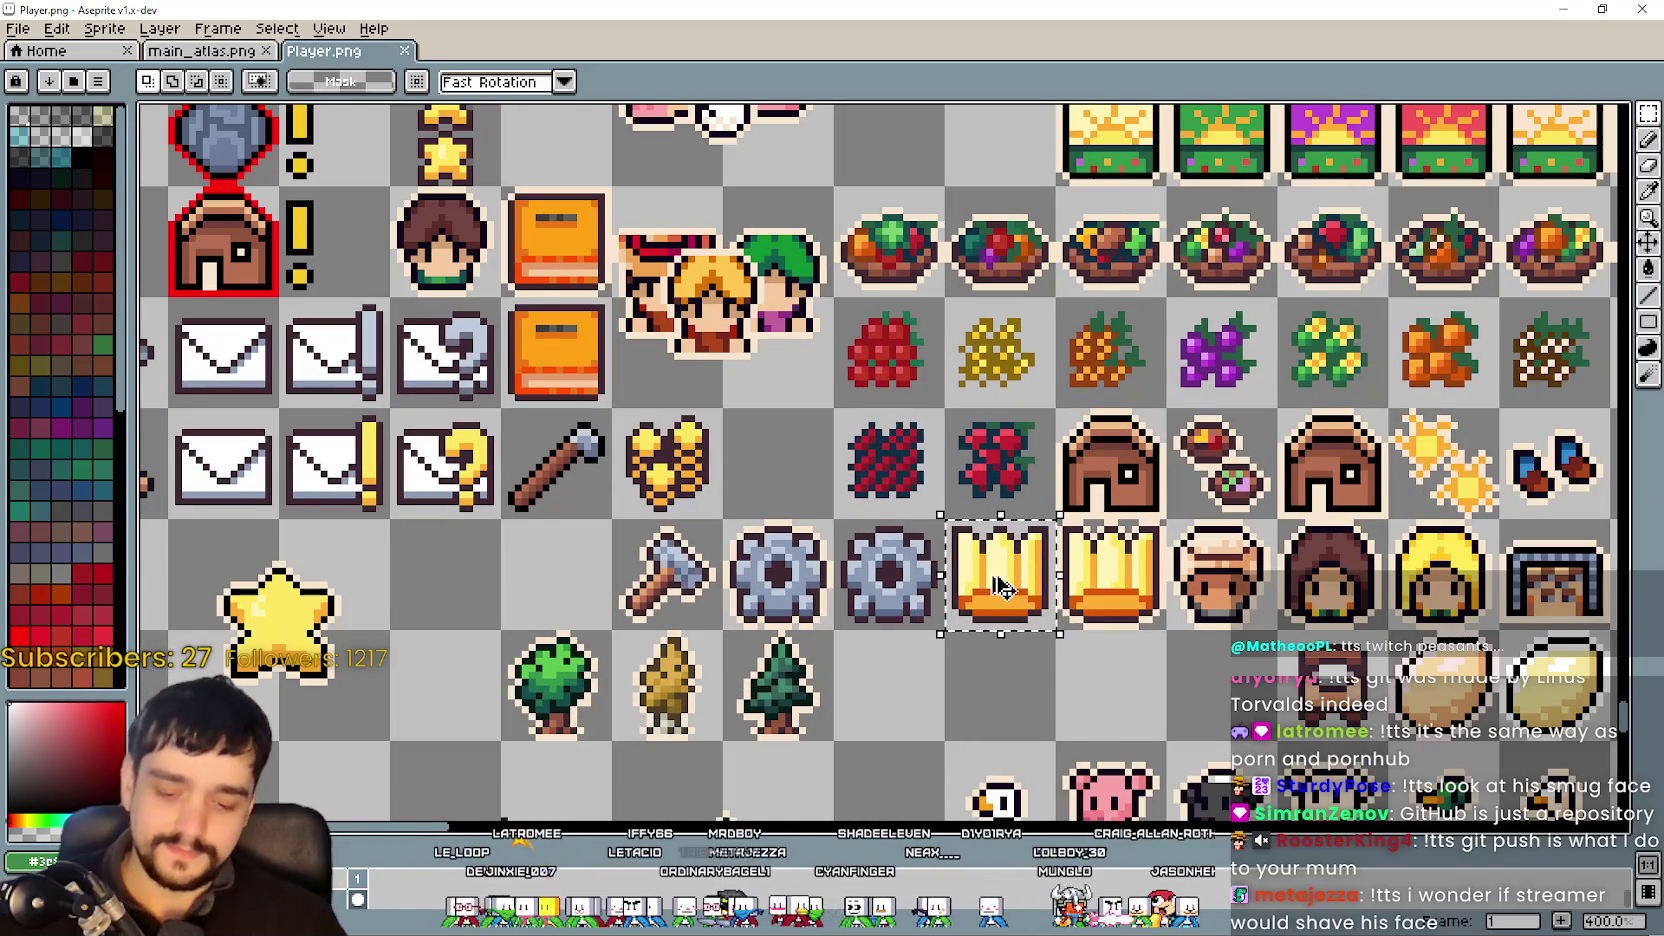
scroll(1000, 590, down, 1)
click(245, 52)
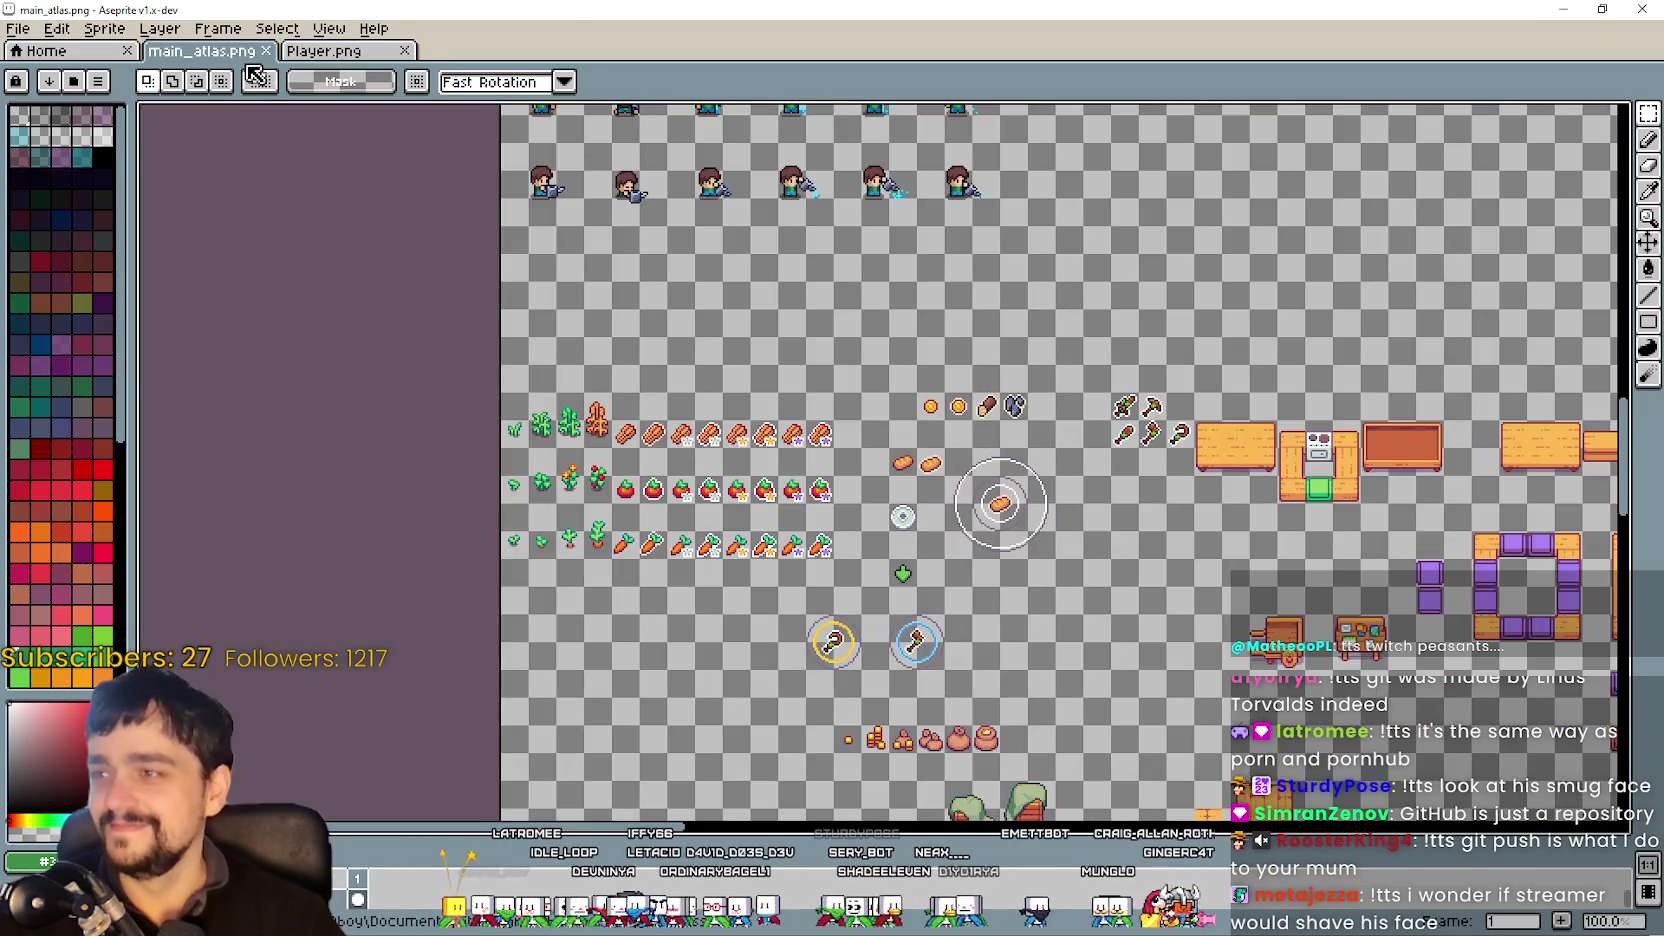
- Paste the crown into main_atlas and place it in the empty space below the carts
scroll(1219, 719, down, 2)
scroll(1040, 494, up, 2)
scroll(661, 513, down, 3)
scroll(800, 520, up, 1)
scroll(954, 530, up, 3)
key(ctrl+v)
scroll(1007, 477, up, 2)
drag(1040, 440, 814, 430)
scroll(875, 450, down, 2)
key(Return)
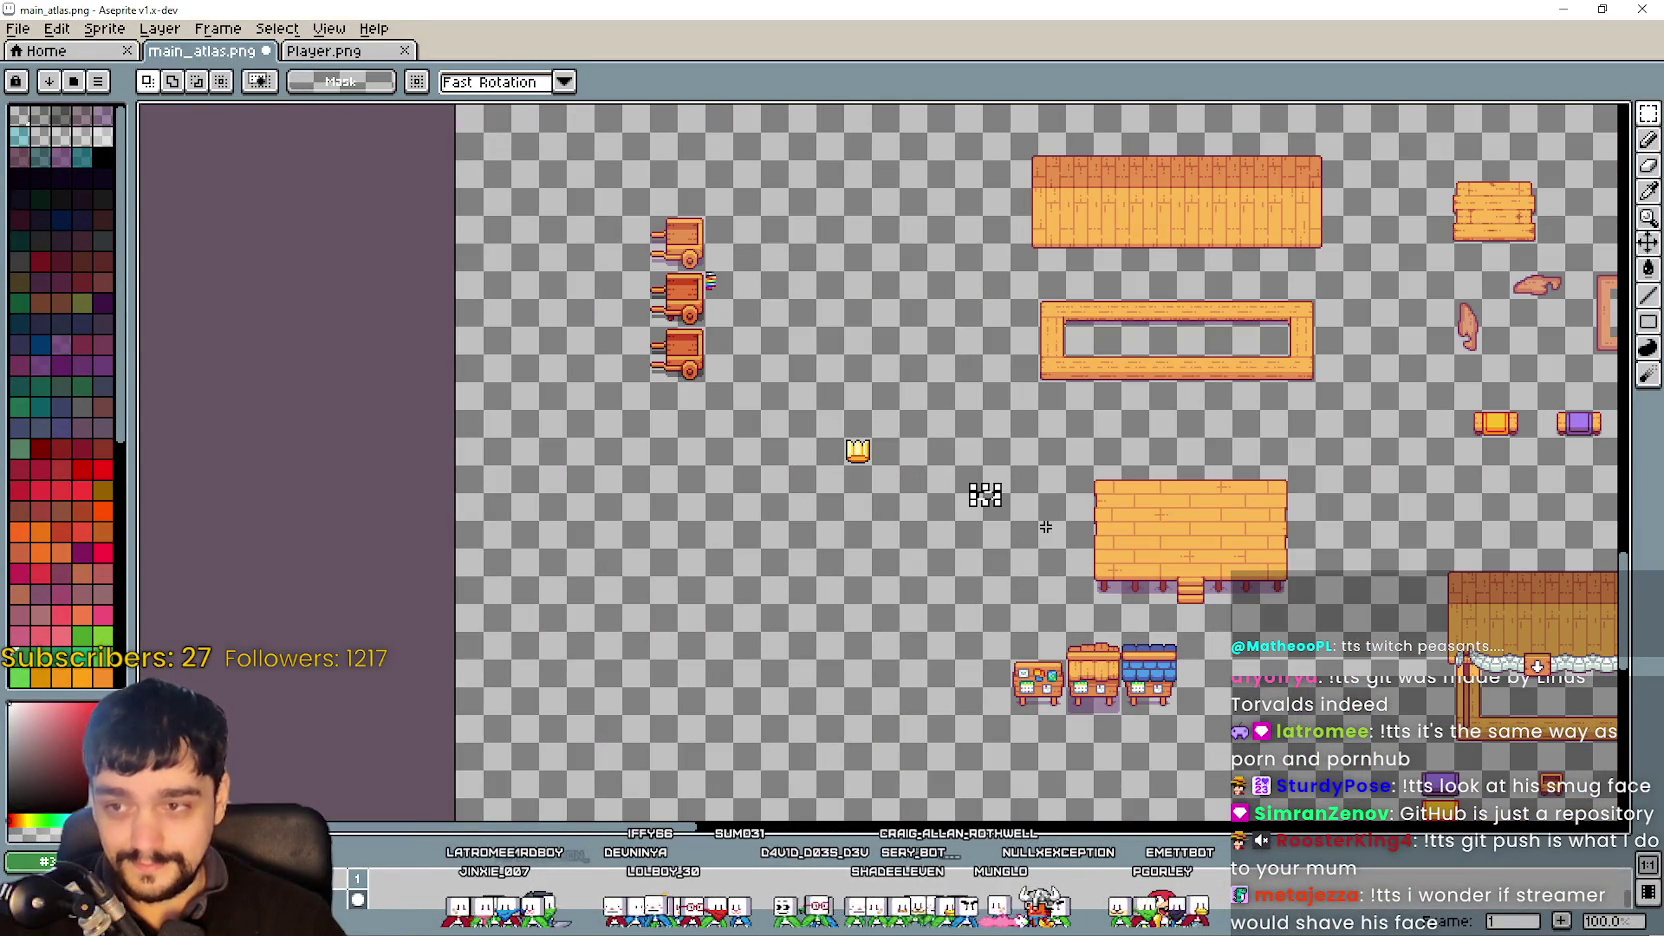
- Save main_atlas as PNG and minimize Aseprite
drag(984, 494, 1120, 505)
scroll(1125, 494, up, 1)
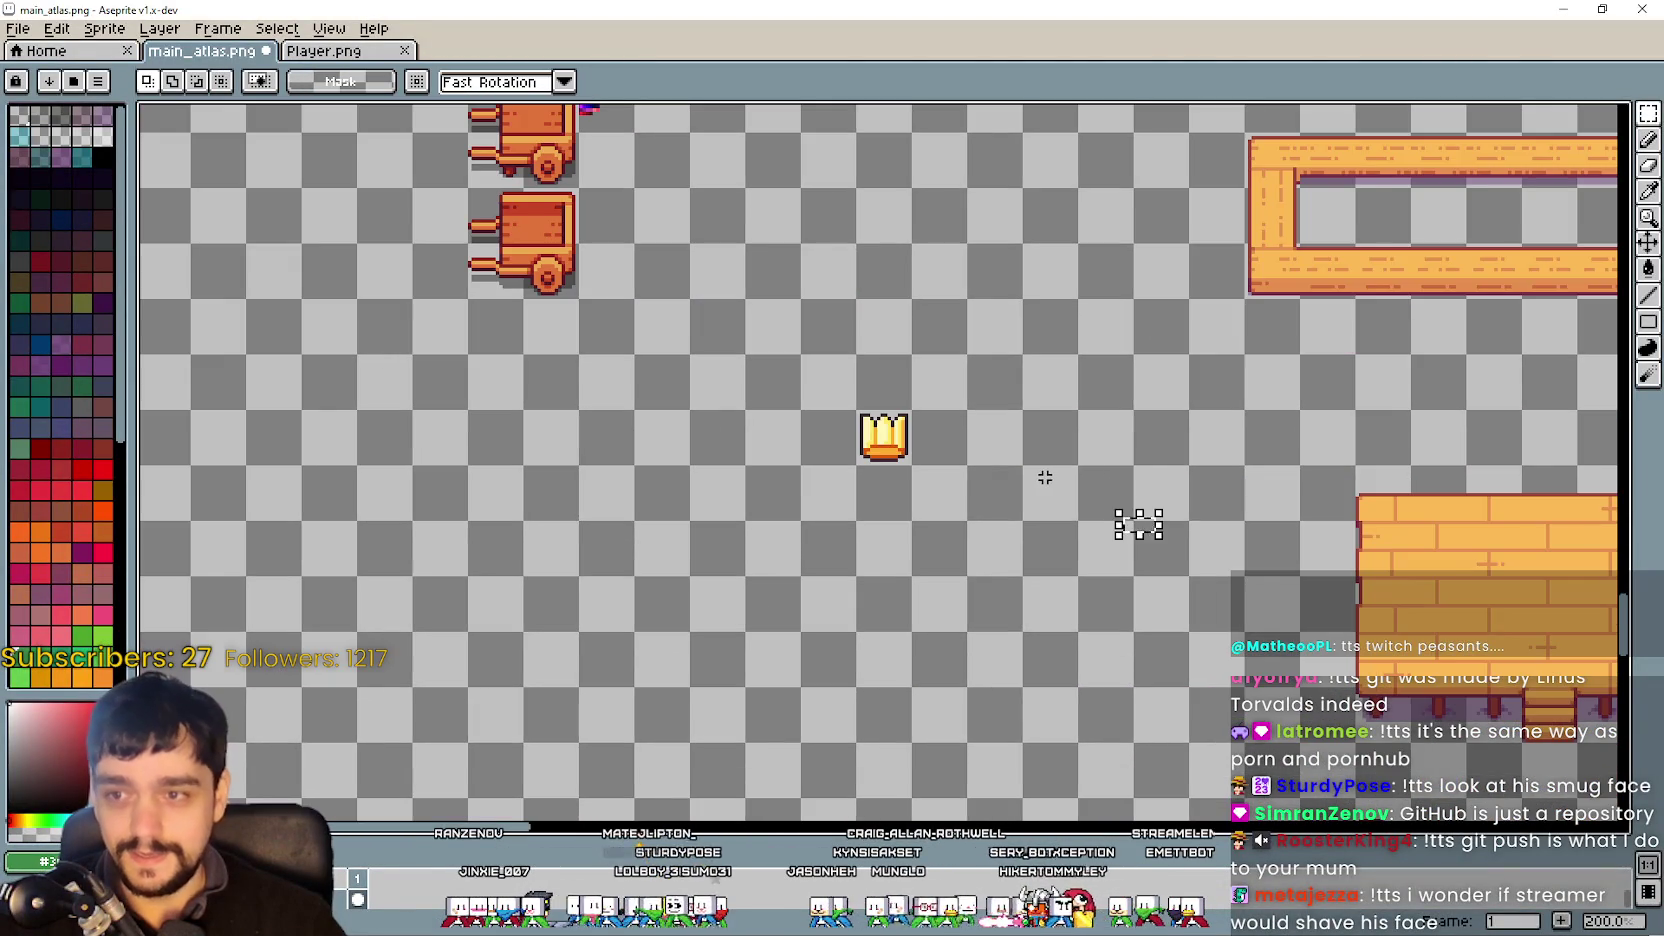
drag(999, 494, 1110, 512)
scroll(1110, 512, down, 1)
key(ctrl+s)
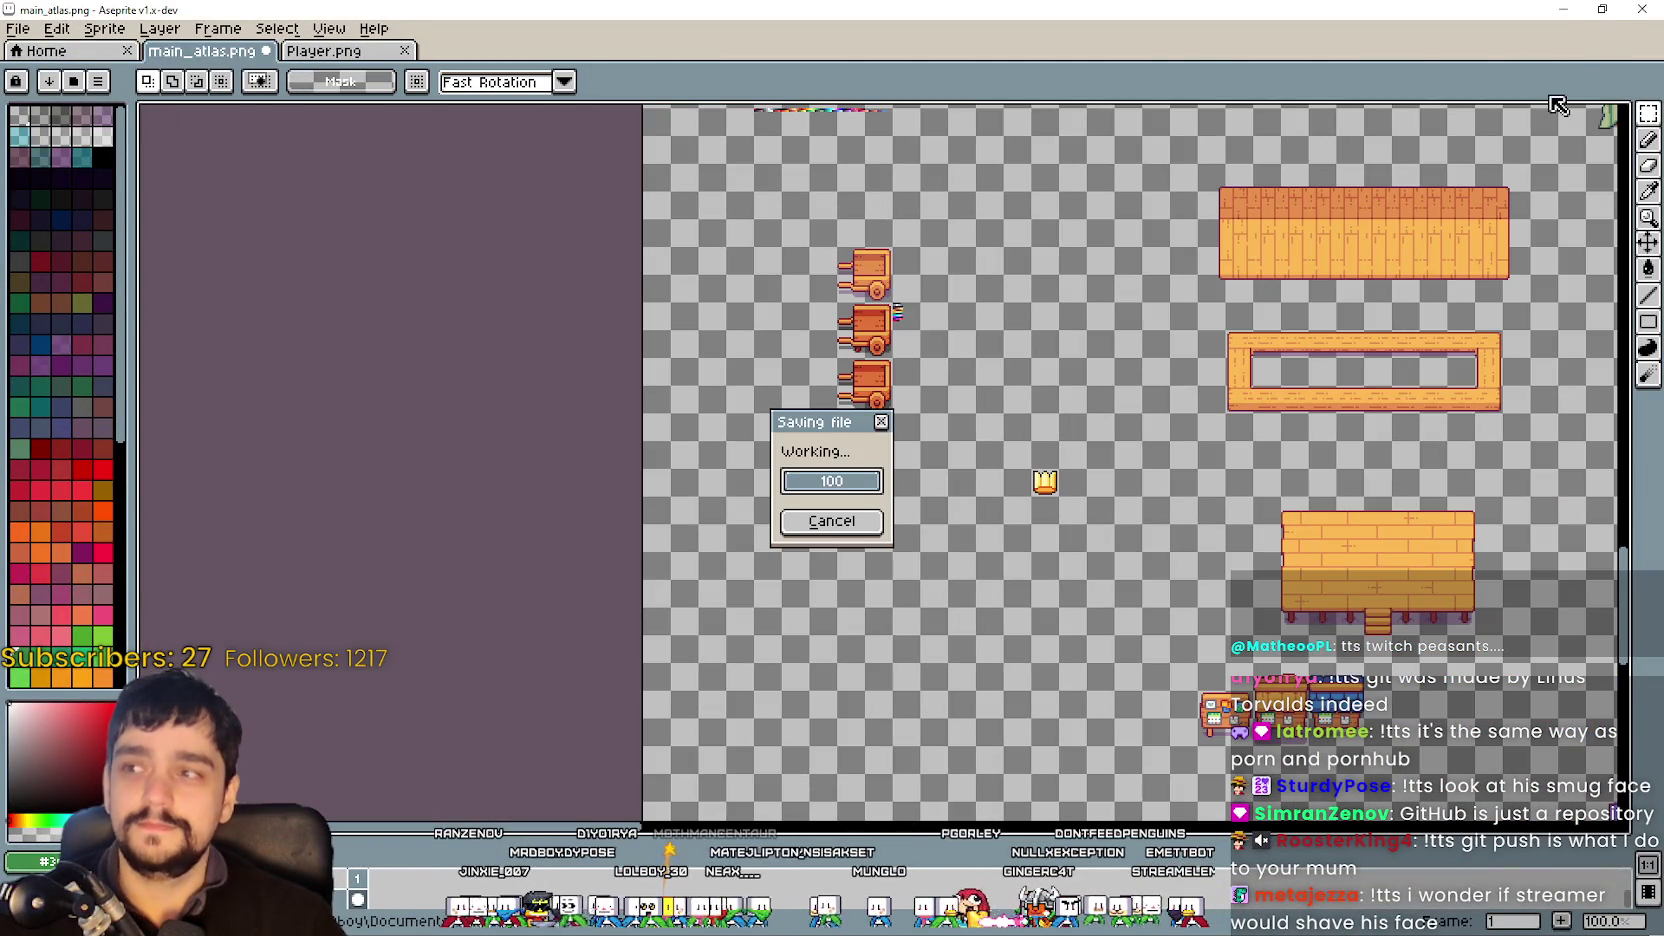
key(Return)
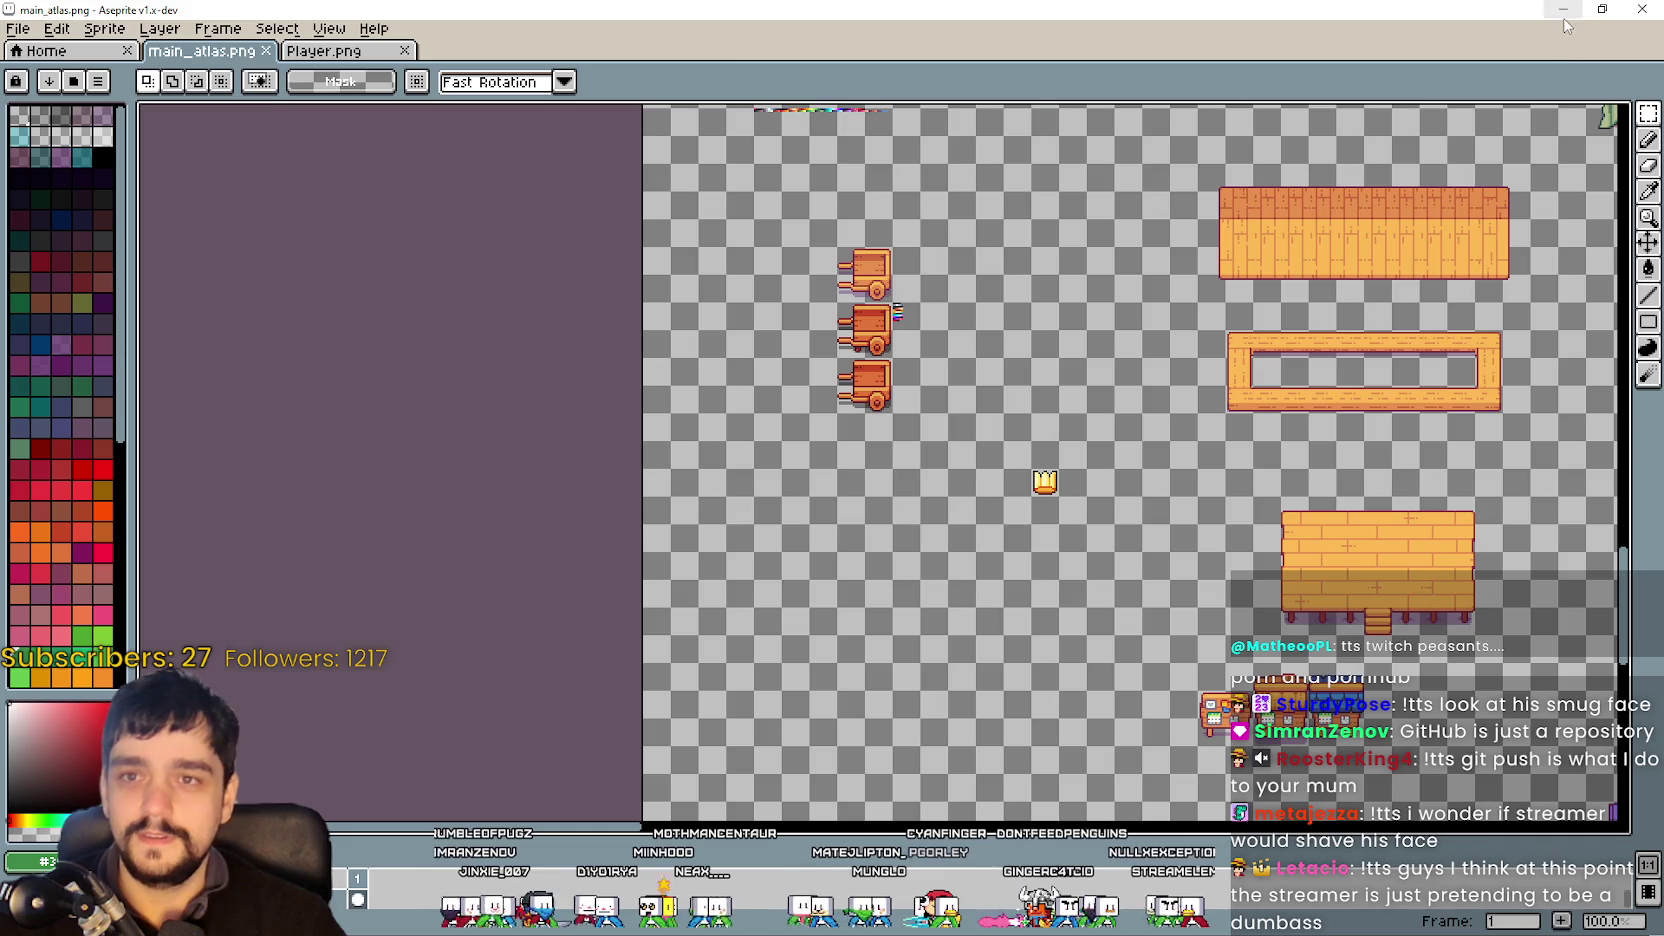
click(1564, 12)
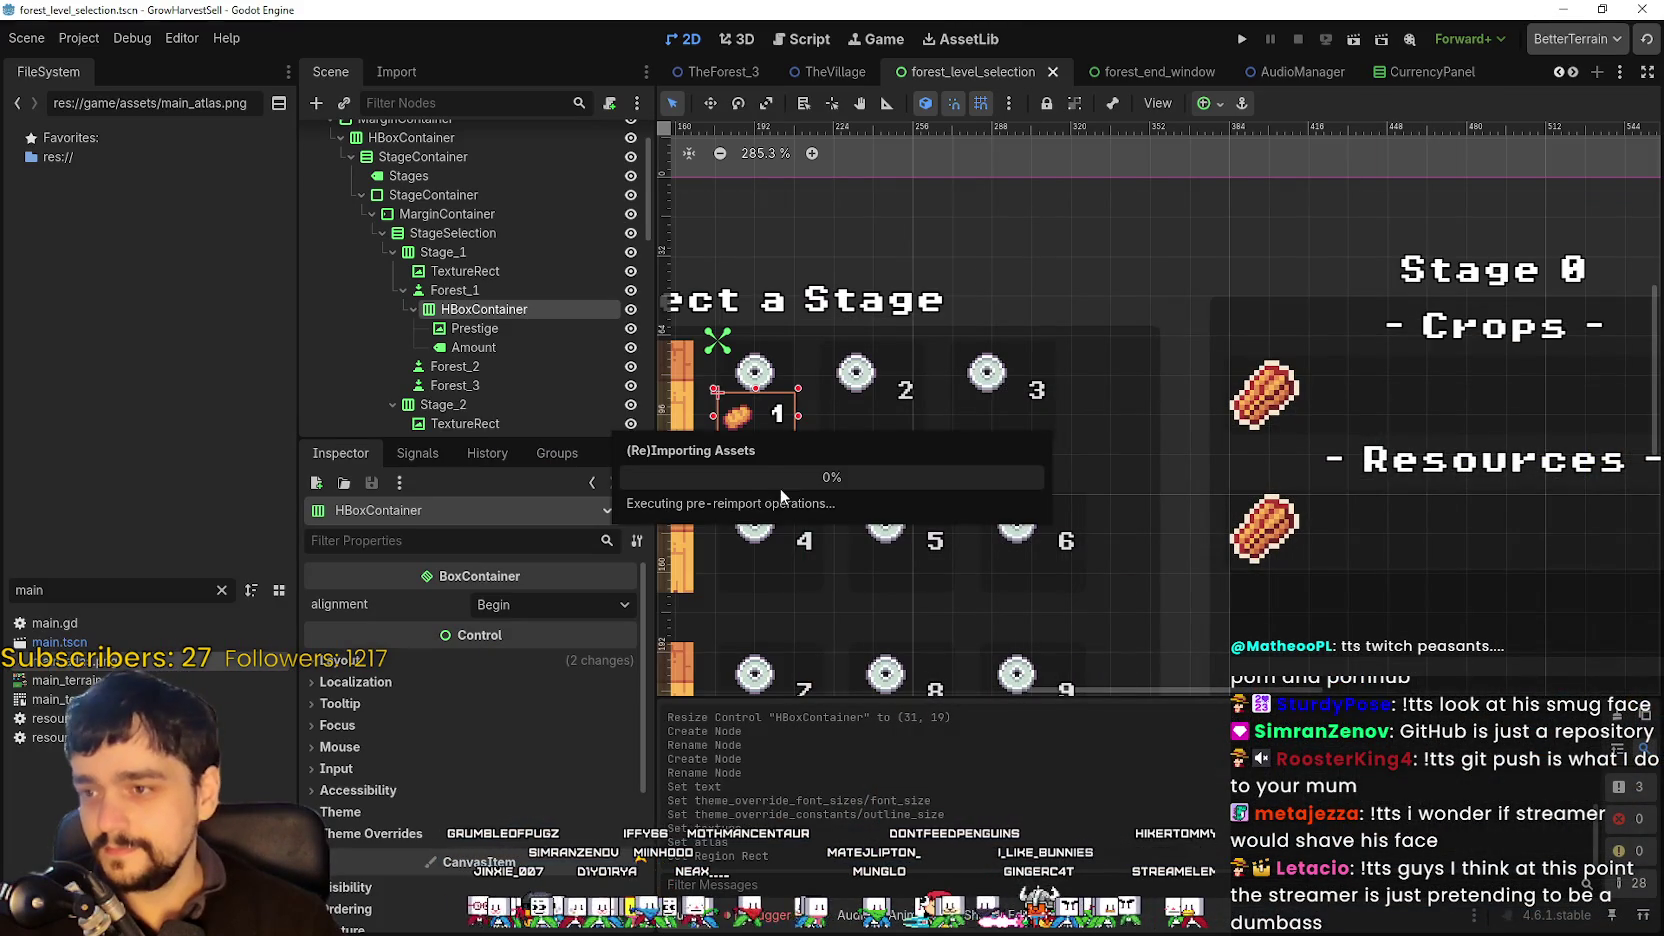
- Select the Prestige node and open its AtlasTexture Region Editor on the reimported atlas
scroll(723, 432, up, 1)
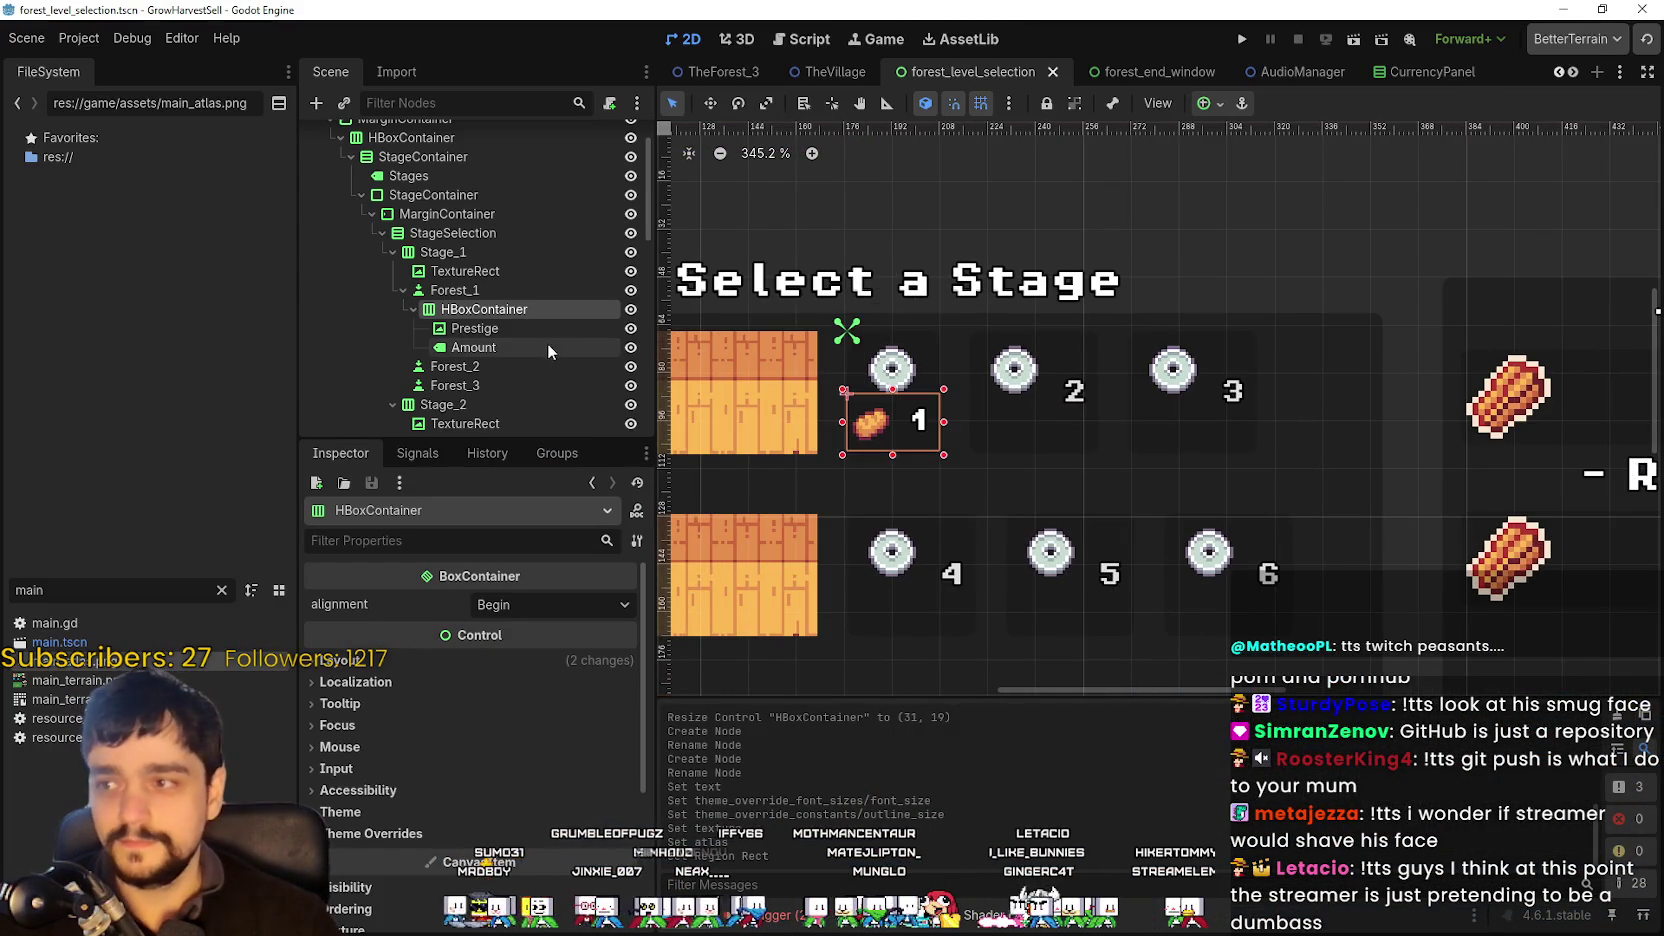
click(543, 328)
click(474, 891)
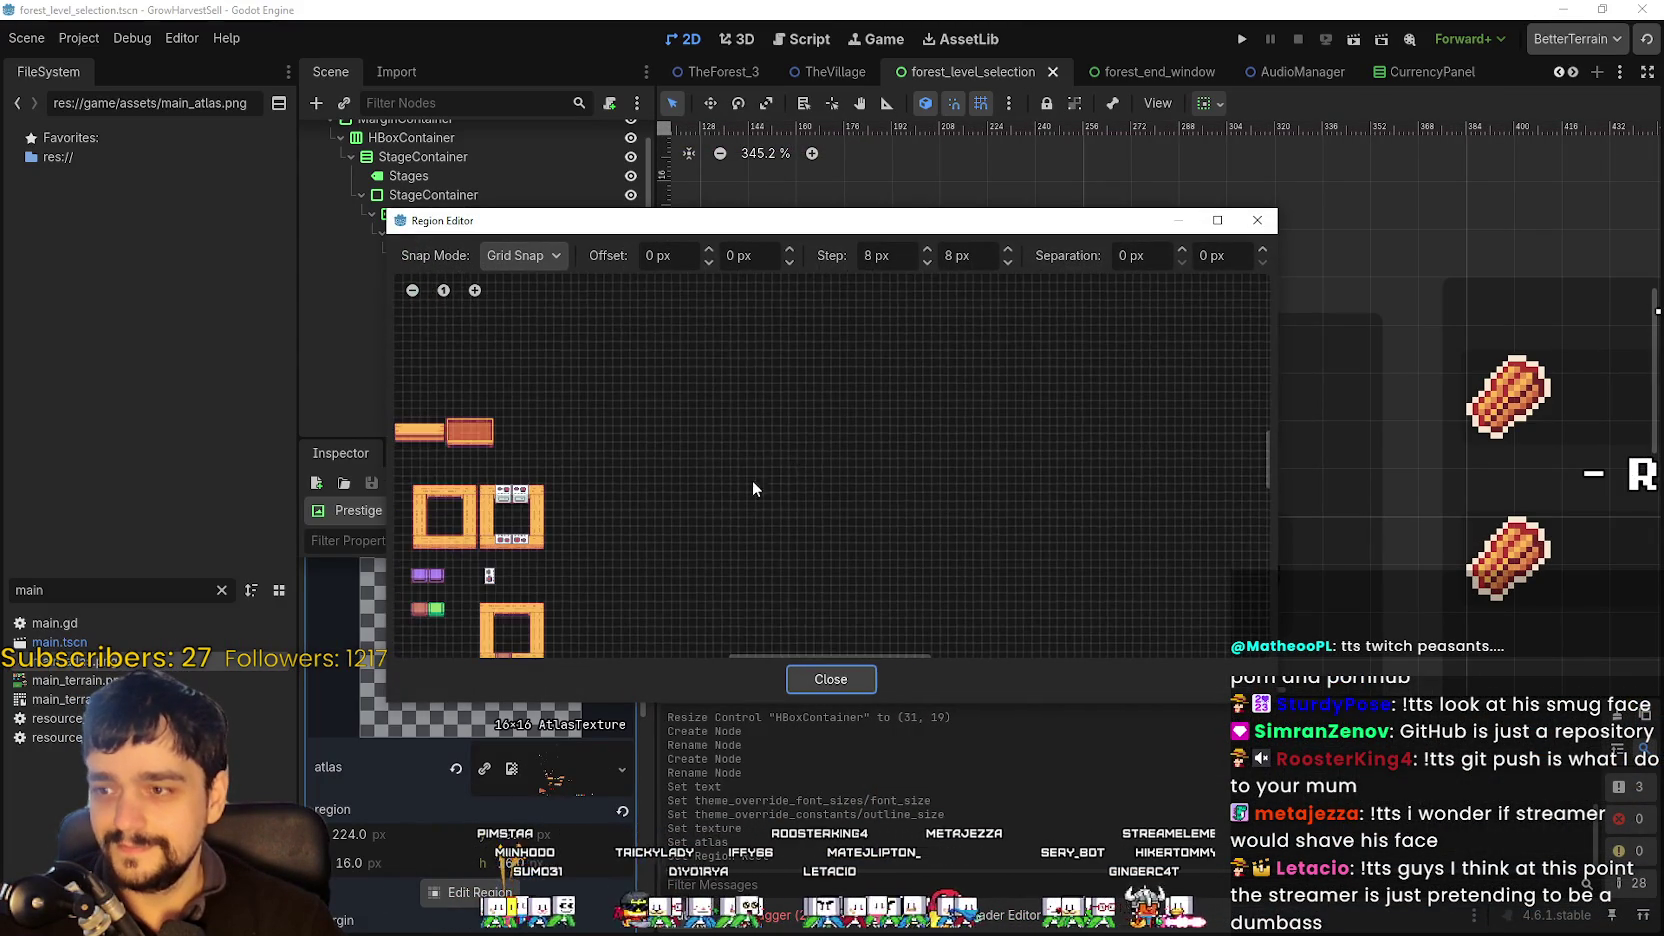
scroll(867, 510, up, 2)
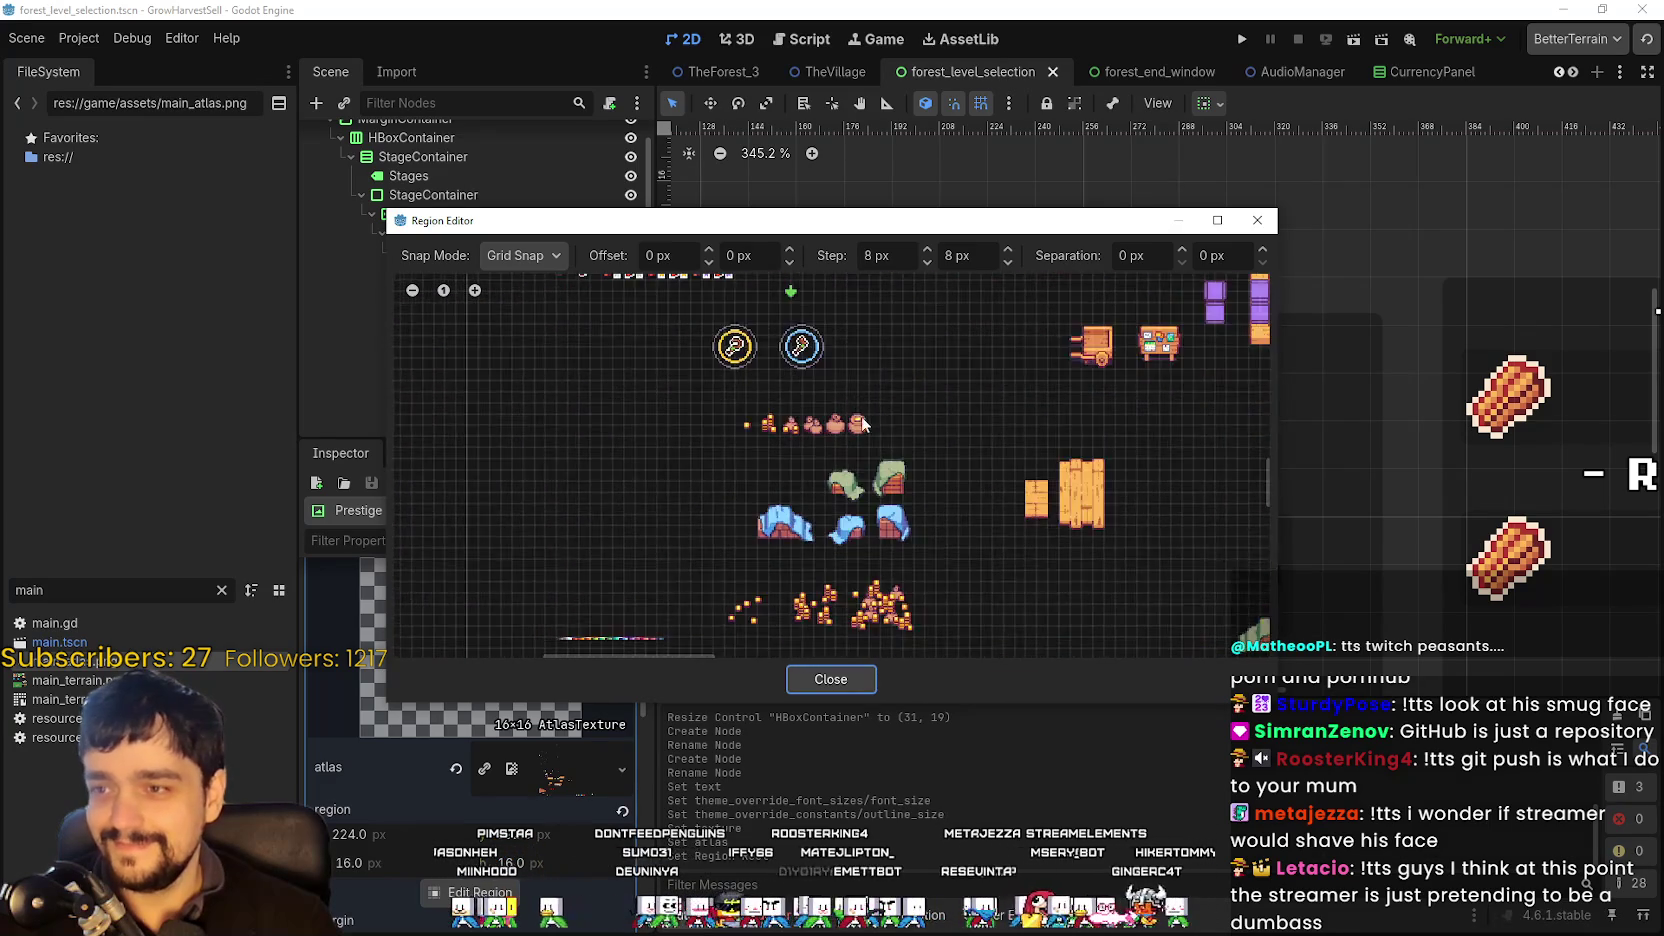